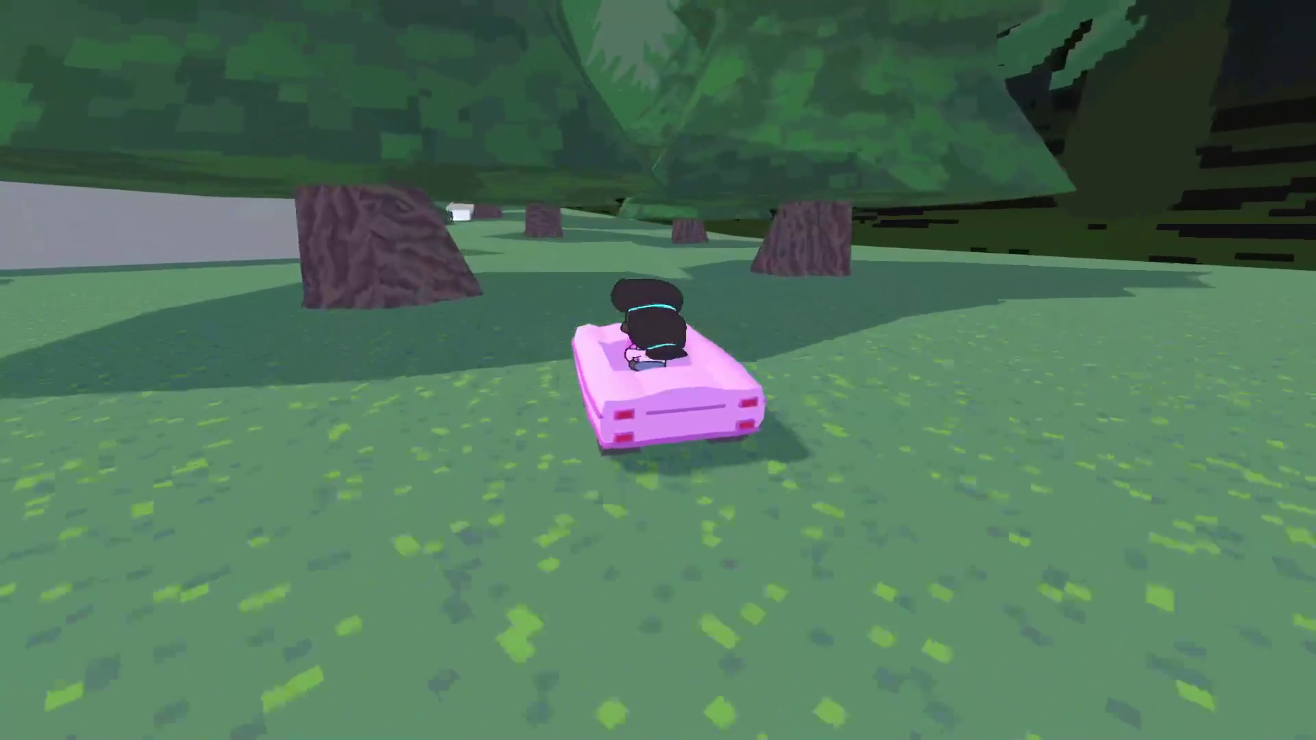
# Step: Steer the pink car left around the trees, pause the game and switch to the desktop
pyautogui.press('a')
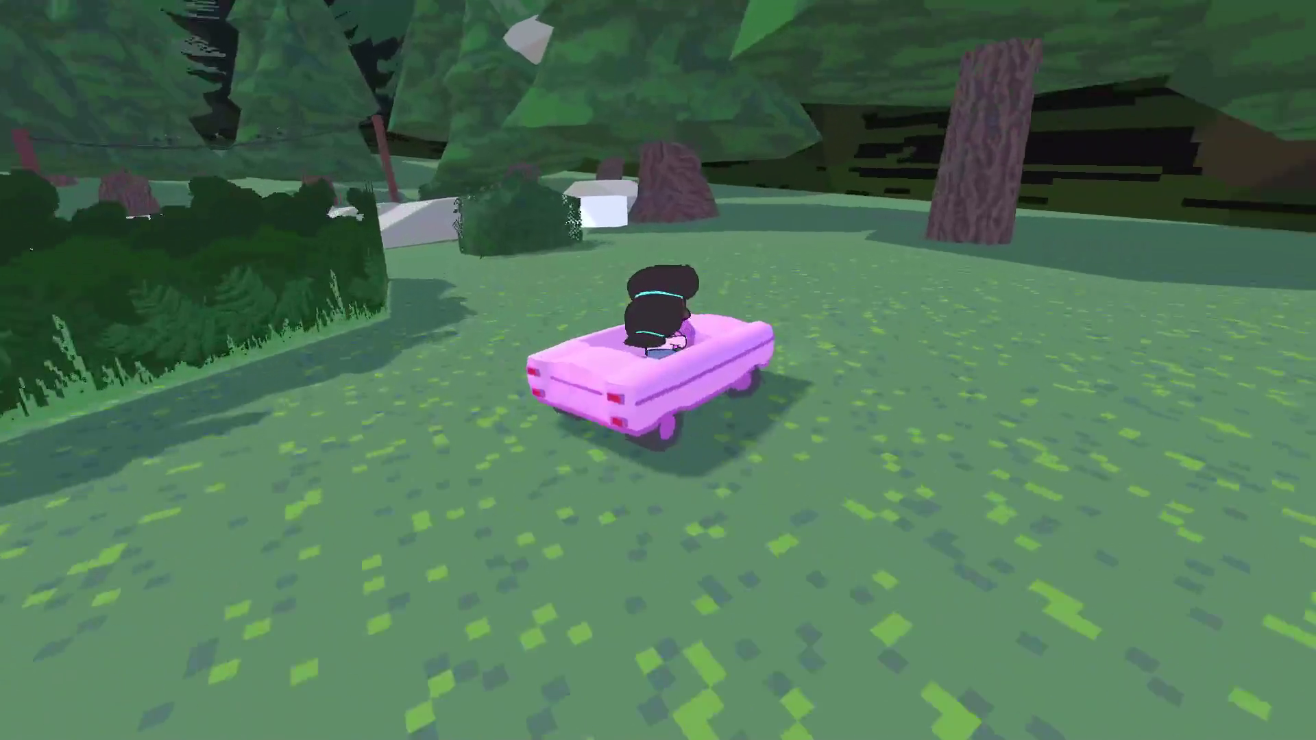
pyautogui.press('Escape')
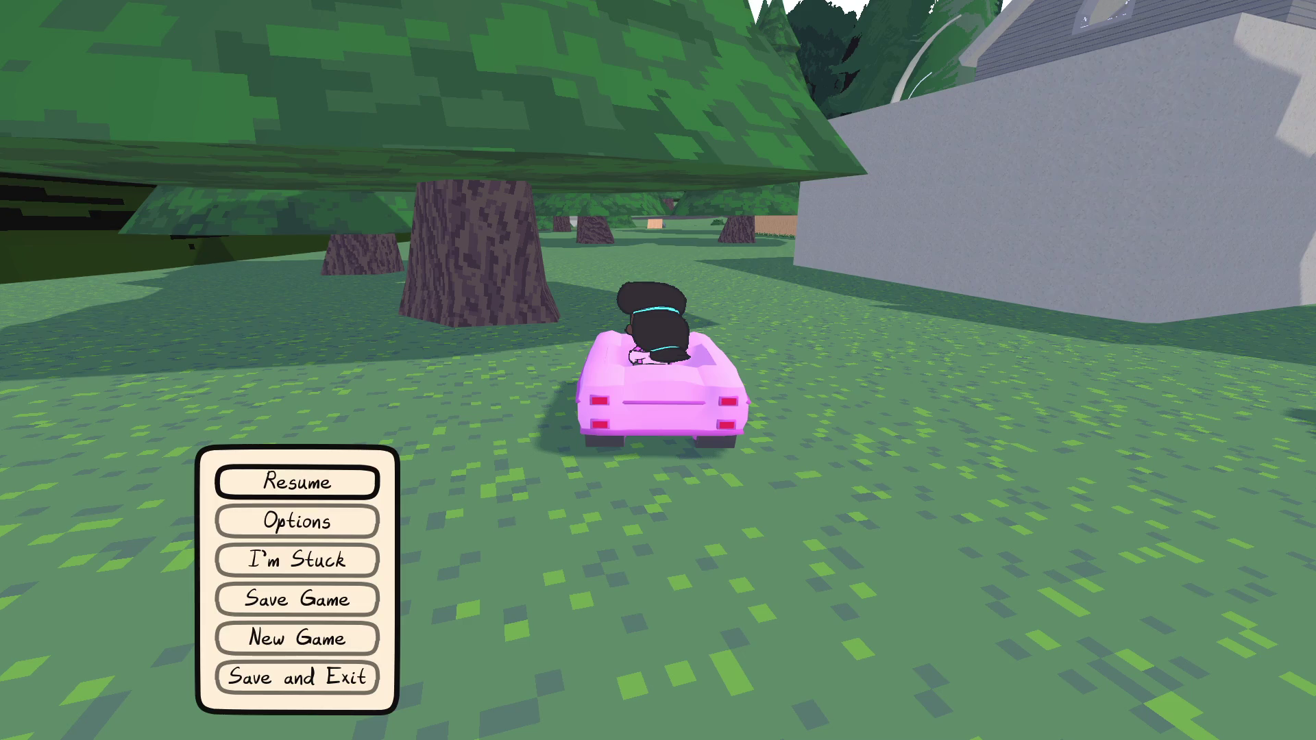
pyautogui.hotkey('alt', 'Tab')
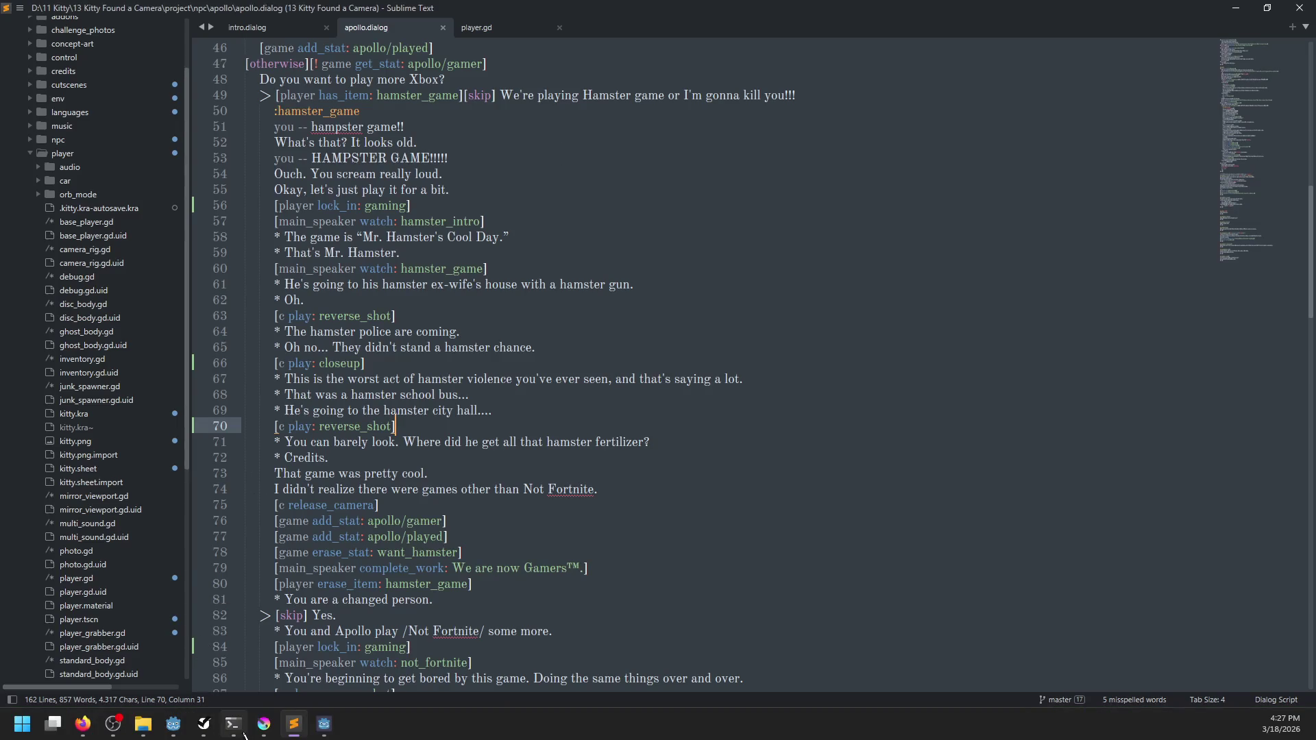
# Step: Mark 'Kitty with a giant controller' as Completed in NP-ToDo
pyautogui.click(218, 721)
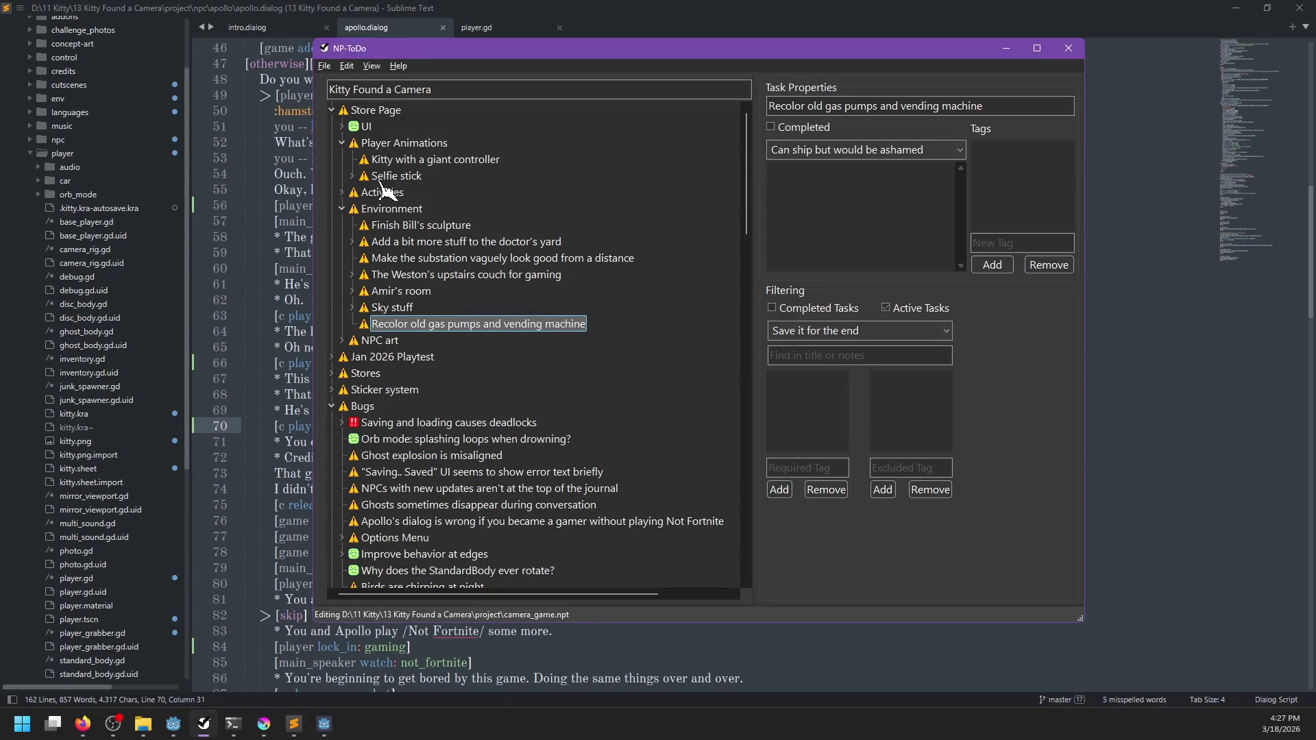
pyautogui.rightClick(382, 162)
pyautogui.click(405, 177)
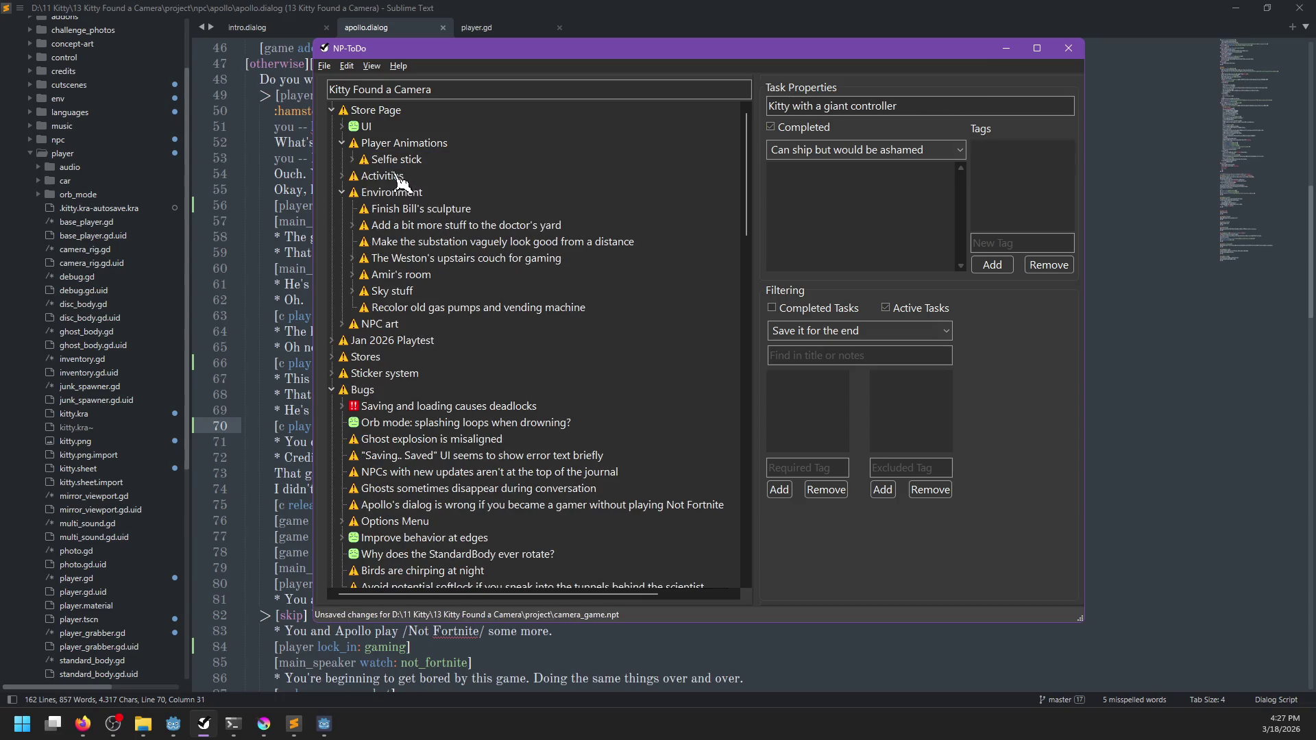
# Step: Expand Selfie stick to view its Normal and Flash subtasks, then bring kitty.kra forward in Krita
pyautogui.click(352, 160)
pyautogui.click(397, 176)
pyautogui.click(394, 193)
pyautogui.click(398, 159)
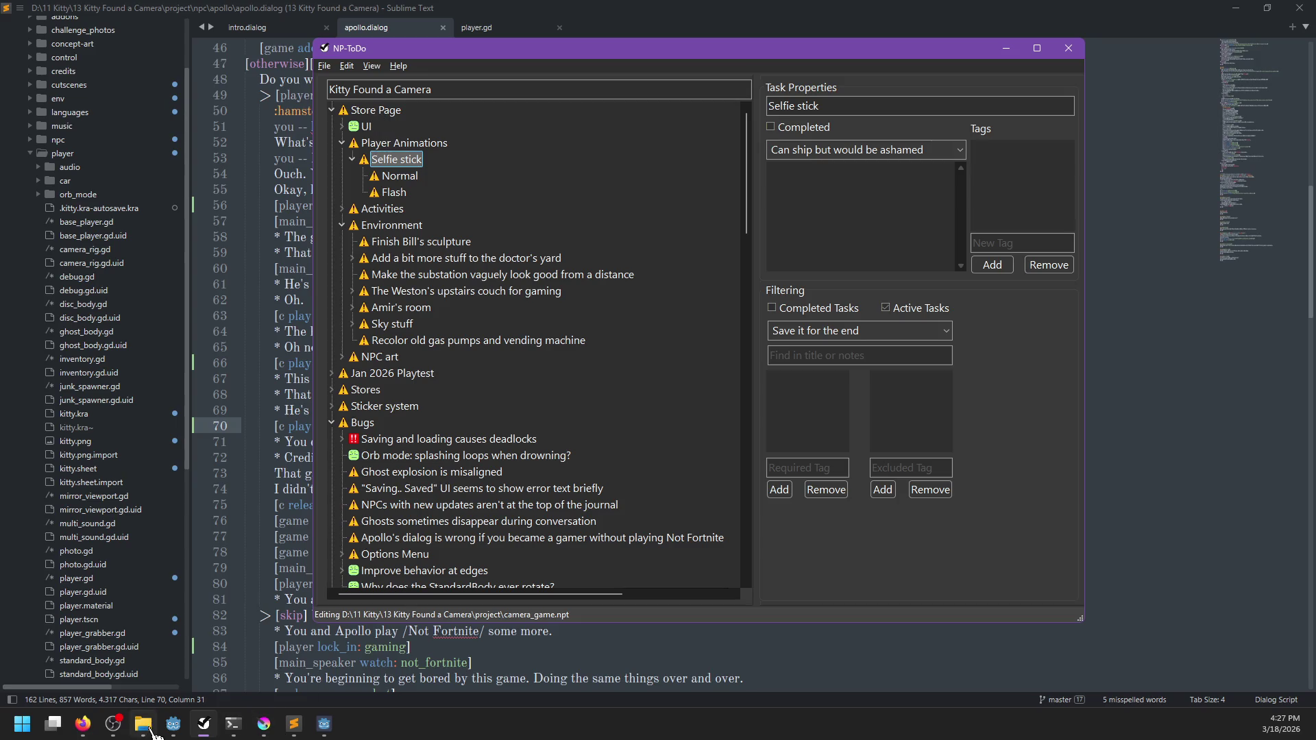
pyautogui.click(171, 730)
pyautogui.click(263, 727)
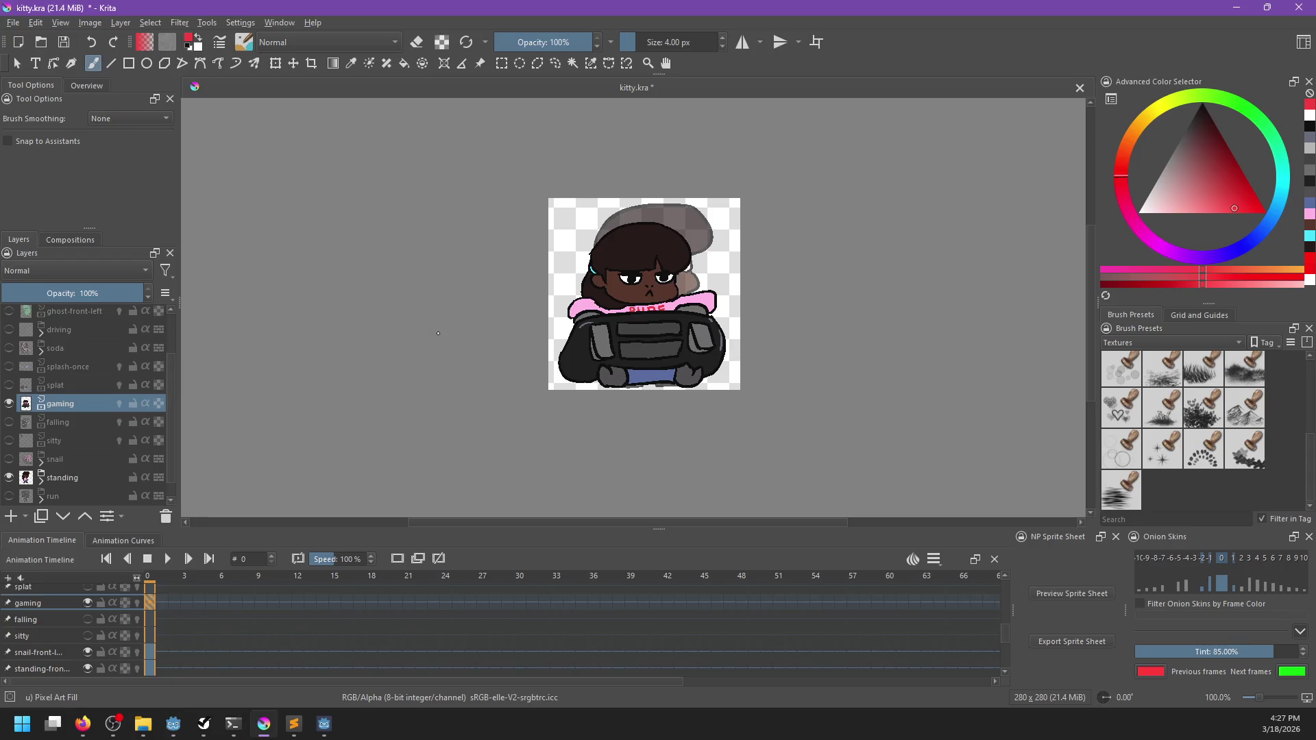
# Step: Start a new document, then dismiss the New Document dialog without creating it
pyautogui.hotkey('ctrl', 'n')
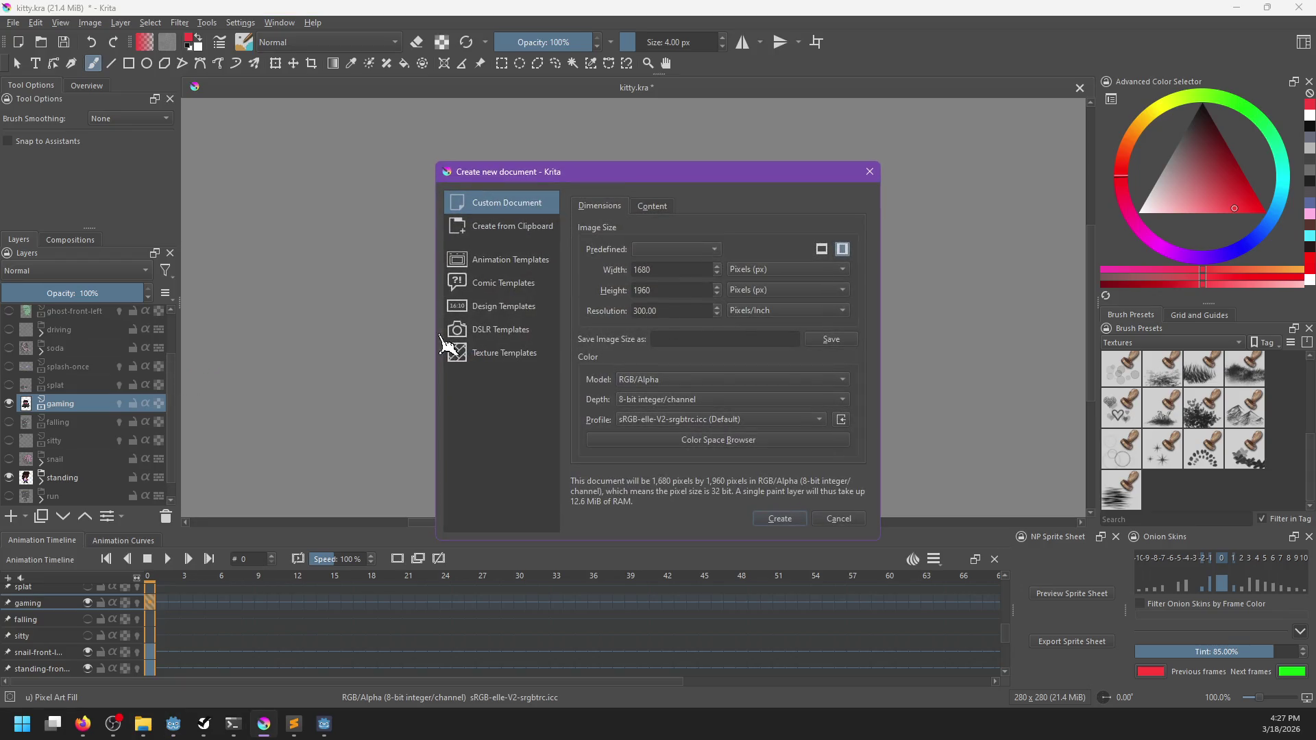
pyautogui.doubleClick(673, 269)
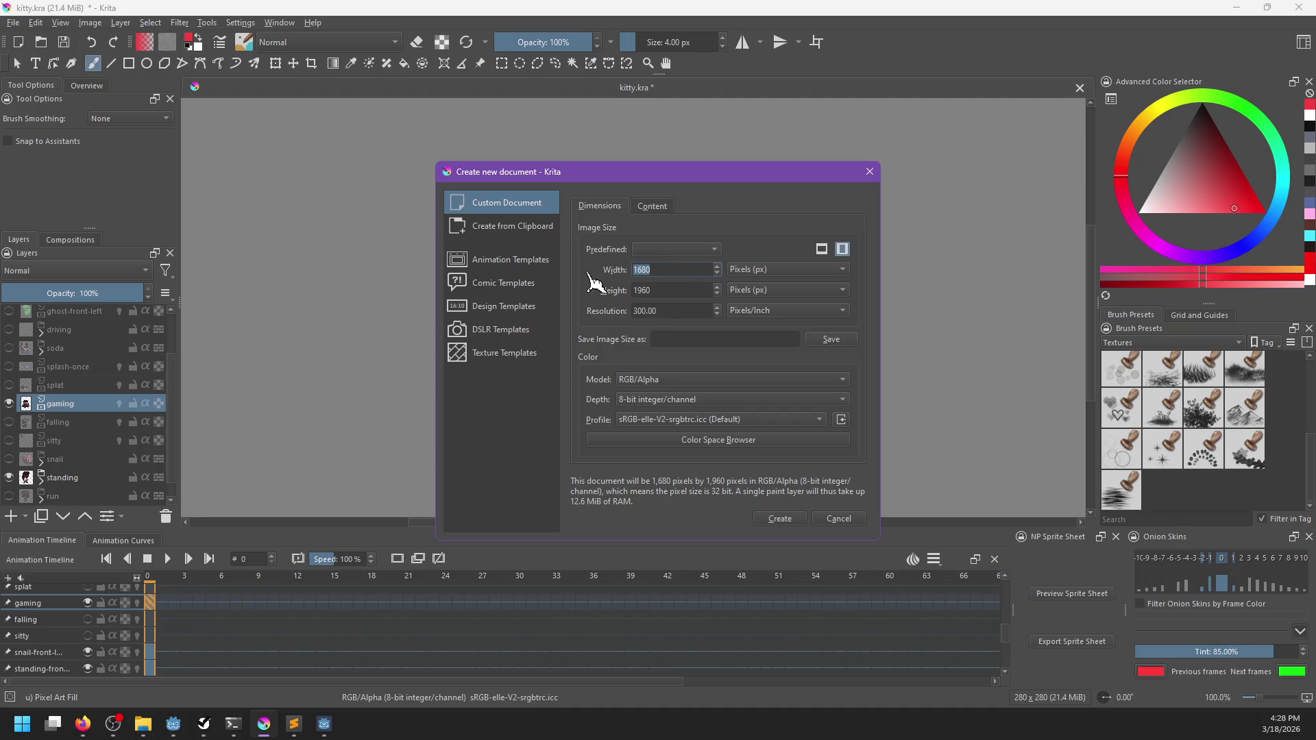
pyautogui.press('Escape')
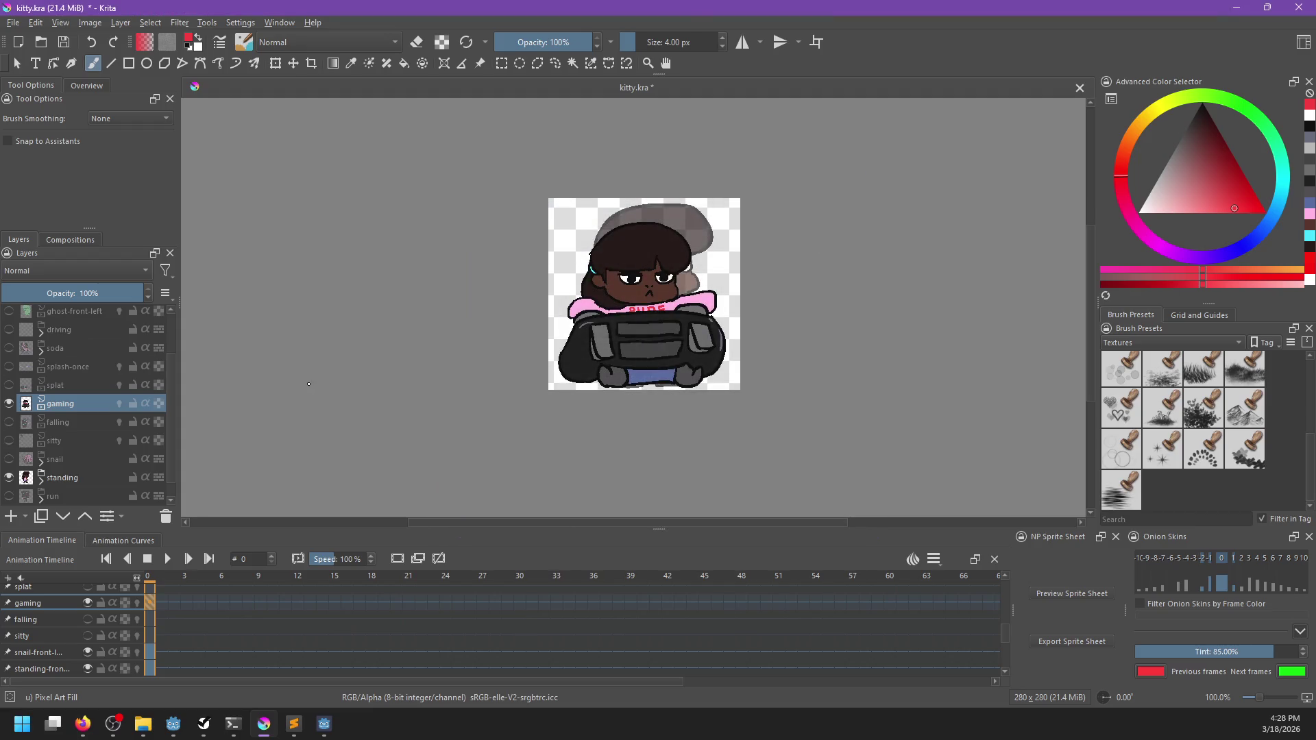
# Step: Hide the standing and gaming layers and select the topmost zipline layer
pyautogui.scroll(1, 96, 422)
pyautogui.scroll(-2, 68, 459)
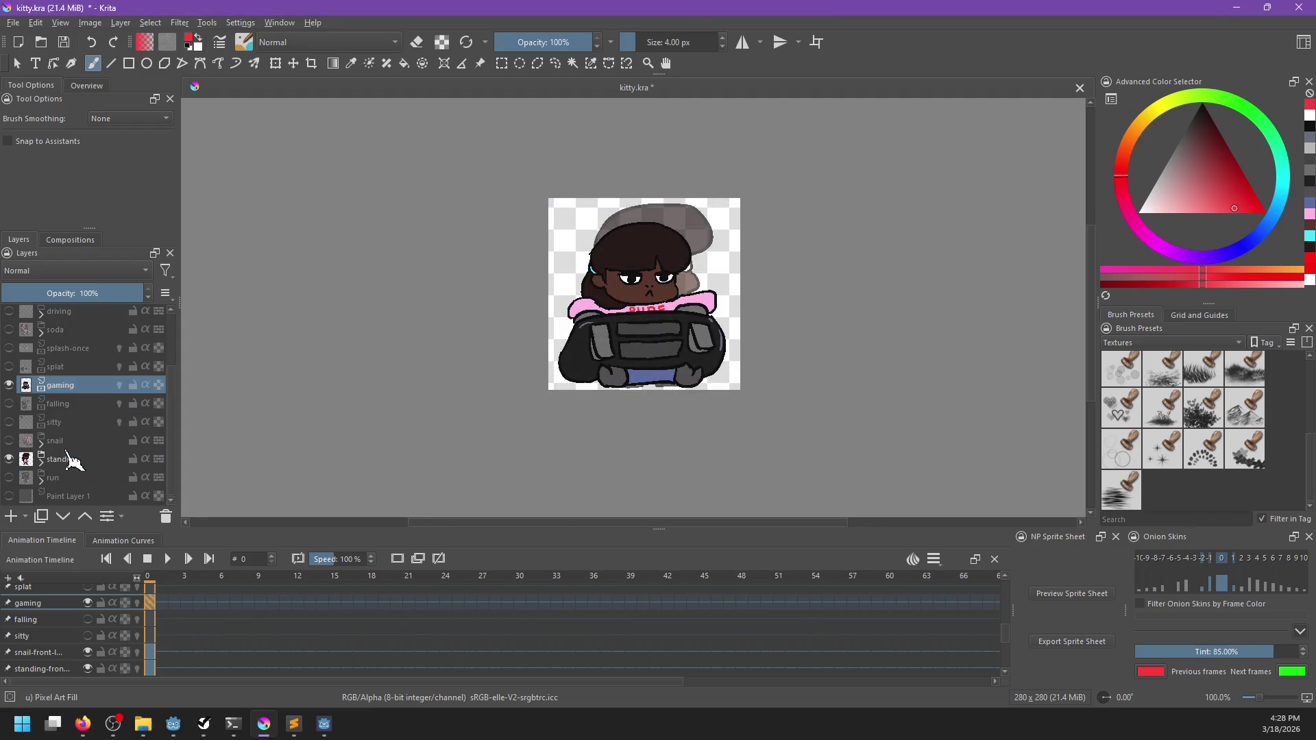
pyautogui.click(9, 459)
pyautogui.click(9, 386)
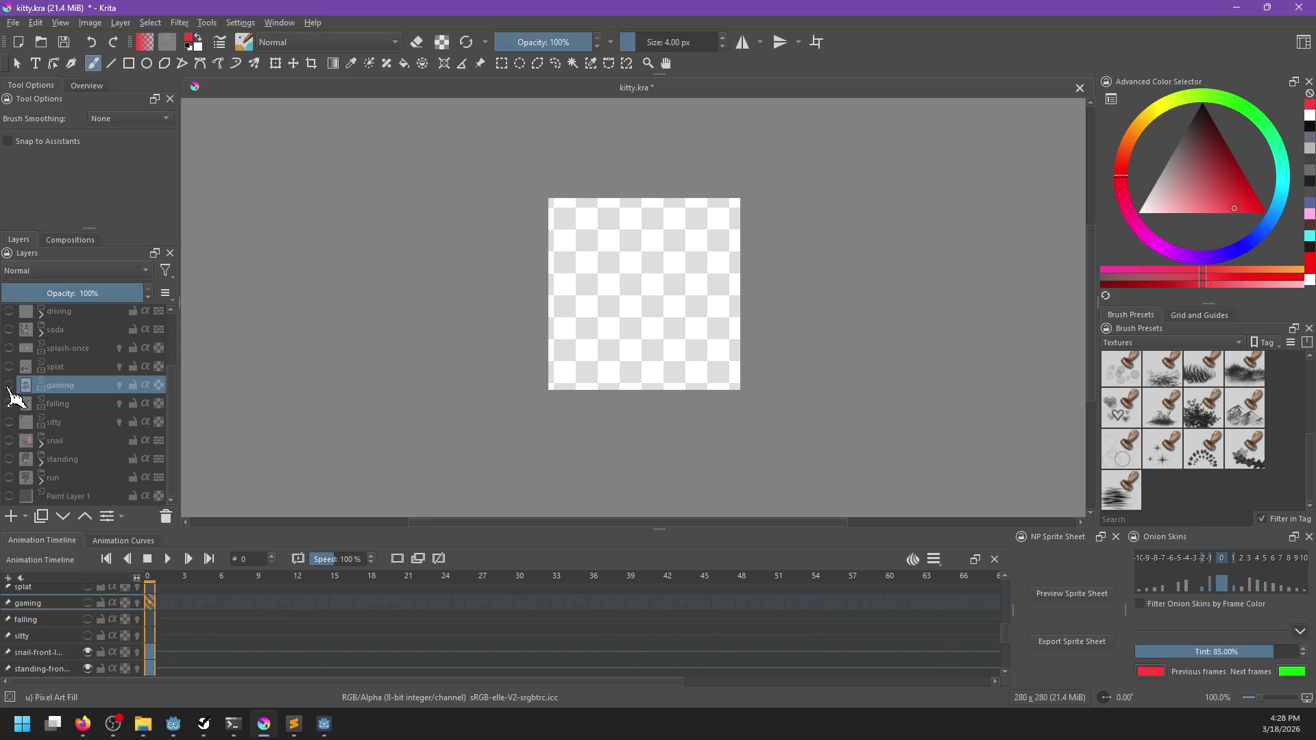
pyautogui.scroll(2, 41, 397)
pyautogui.click(86, 316)
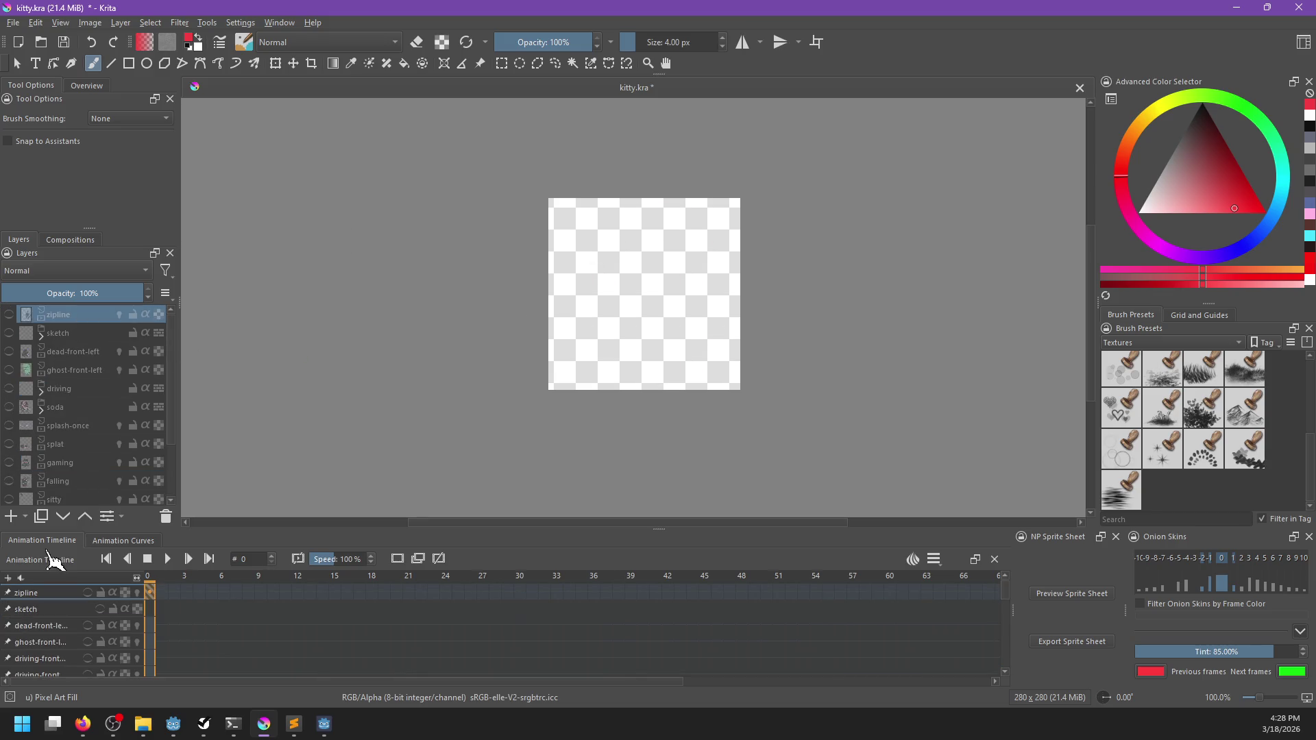
# Step: Add a new paint layer above zipline and name it selfie_normal
pyautogui.click(11, 516)
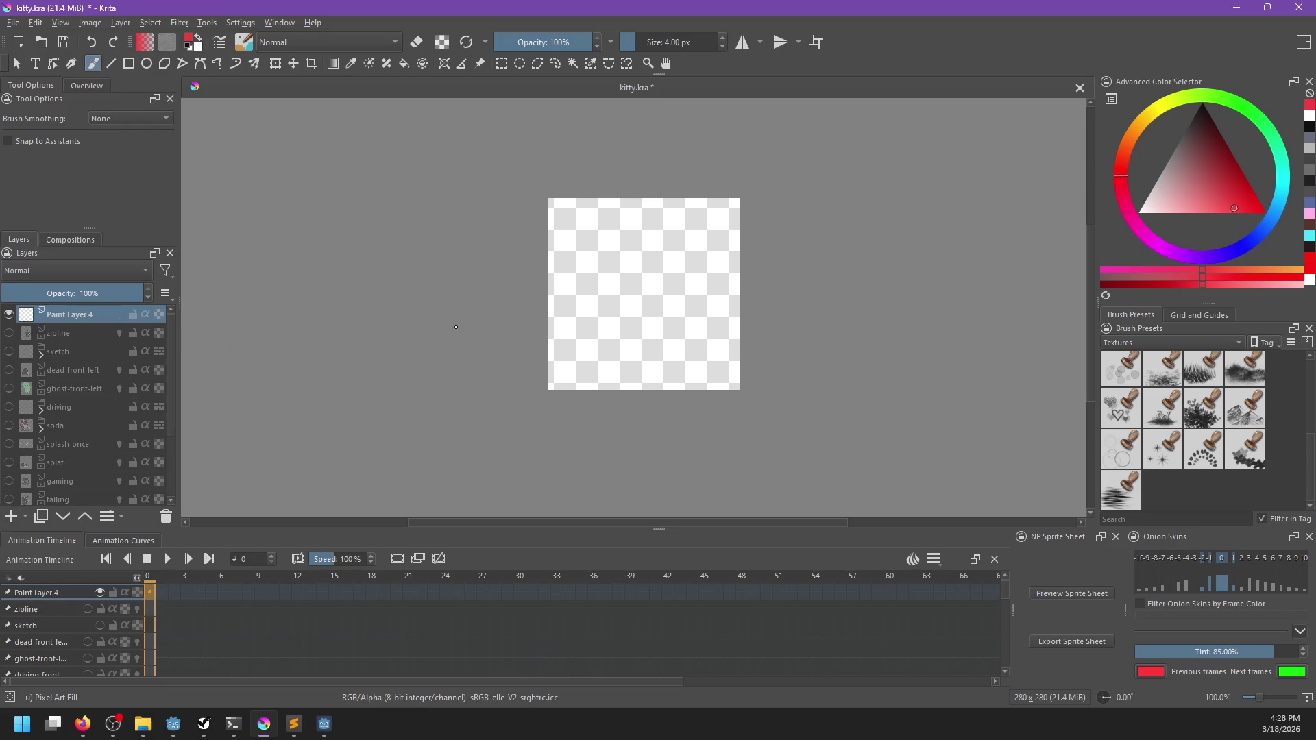
pyautogui.doubleClick(101, 314)
pyautogui.write('selfie')
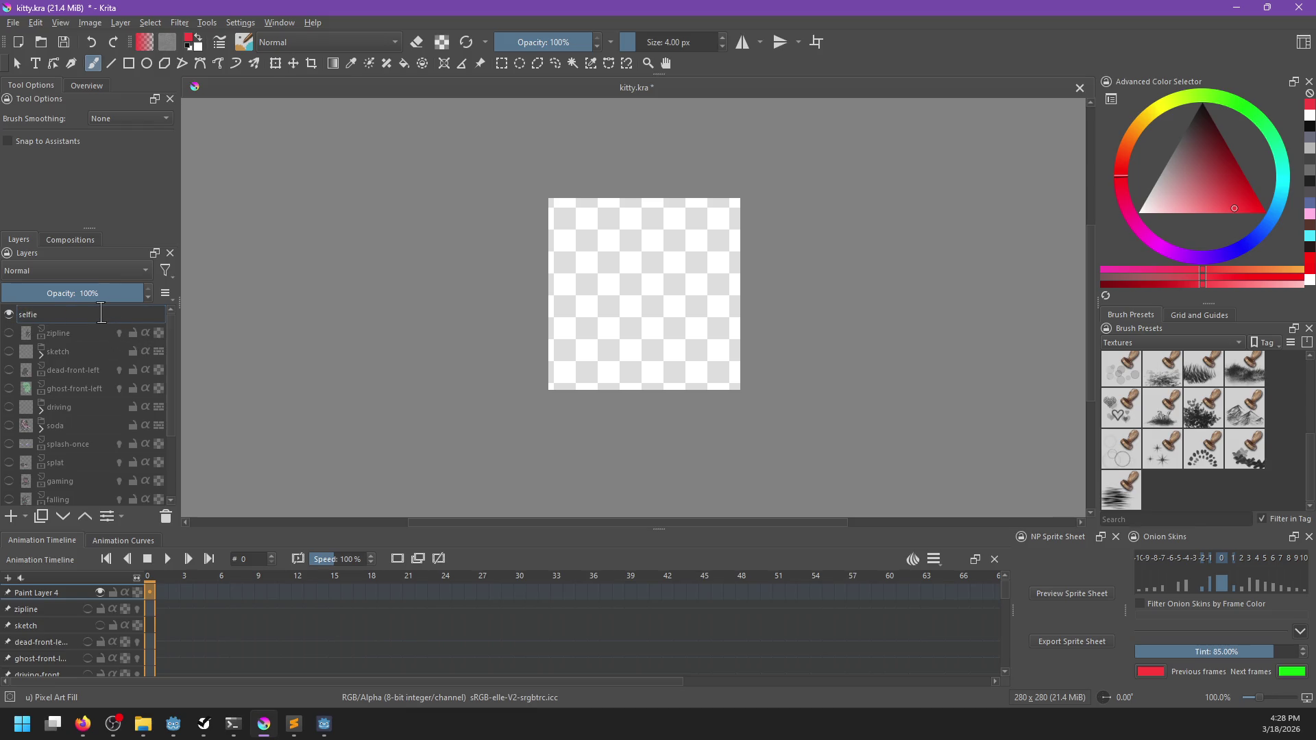
pyautogui.write('_normal')
pyautogui.press('Return')
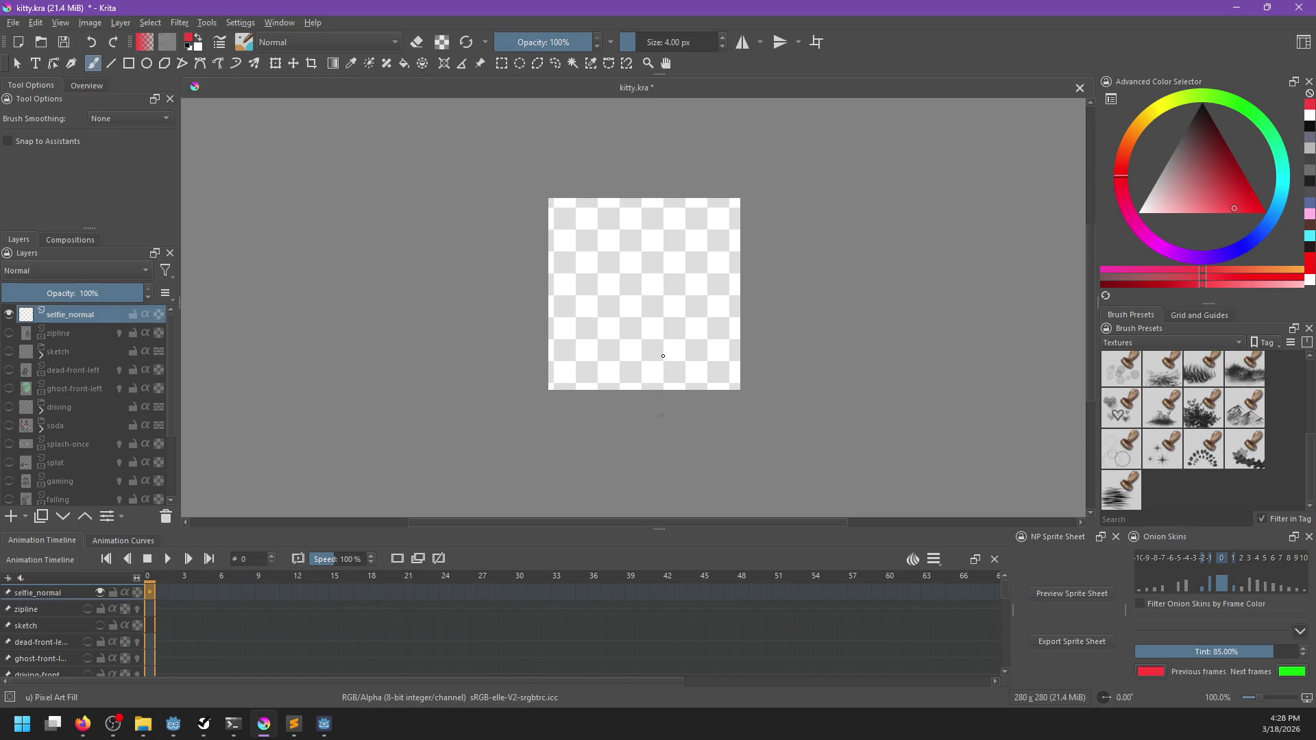
# Step: Try several red arc strokes across the top and left of the empty canvas
pyautogui.scroll(2, 645, 315)
pyautogui.scroll(3, 644, 315)
pyautogui.hscroll(3, 644, 316)
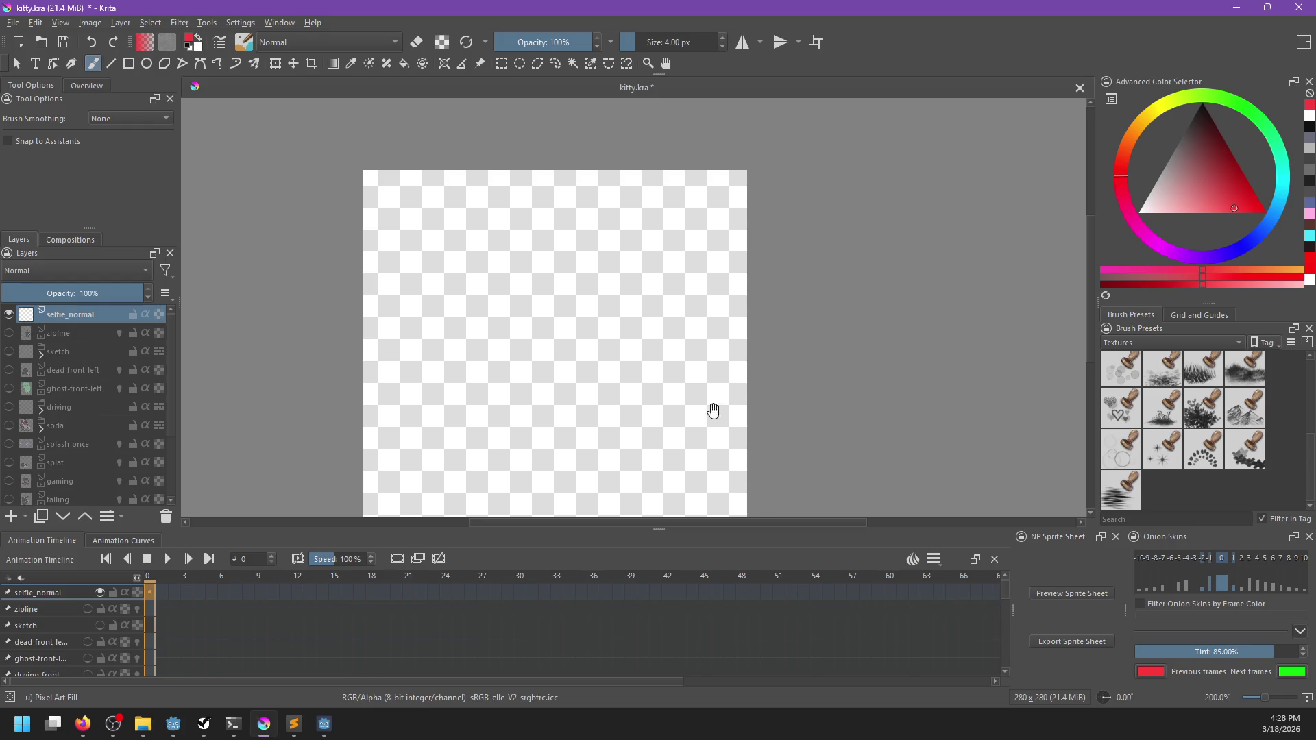
pyautogui.scroll(-3, 722, 394)
pyautogui.hscroll(-2, 723, 393)
pyautogui.moveTo(461, 285); pyautogui.dragTo(669, 212)
pyautogui.hotkey('ctrl', 'z')
pyautogui.moveTo(426, 257); pyautogui.dragTo(665, 205)
pyautogui.moveTo(431, 279); pyautogui.dragTo(461, 398)
pyautogui.hotkey('ctrl', 'z')
pyautogui.moveTo(422, 247); pyautogui.dragTo(453, 356)
pyautogui.hotkey('ctrl', 'z')
pyautogui.moveTo(429, 259); pyautogui.dragTo(443, 329)
# Step: Show the standing layer as reference, return to selfie_normal and undo the trial red strokes
pyautogui.scroll(-2, 177, 394)
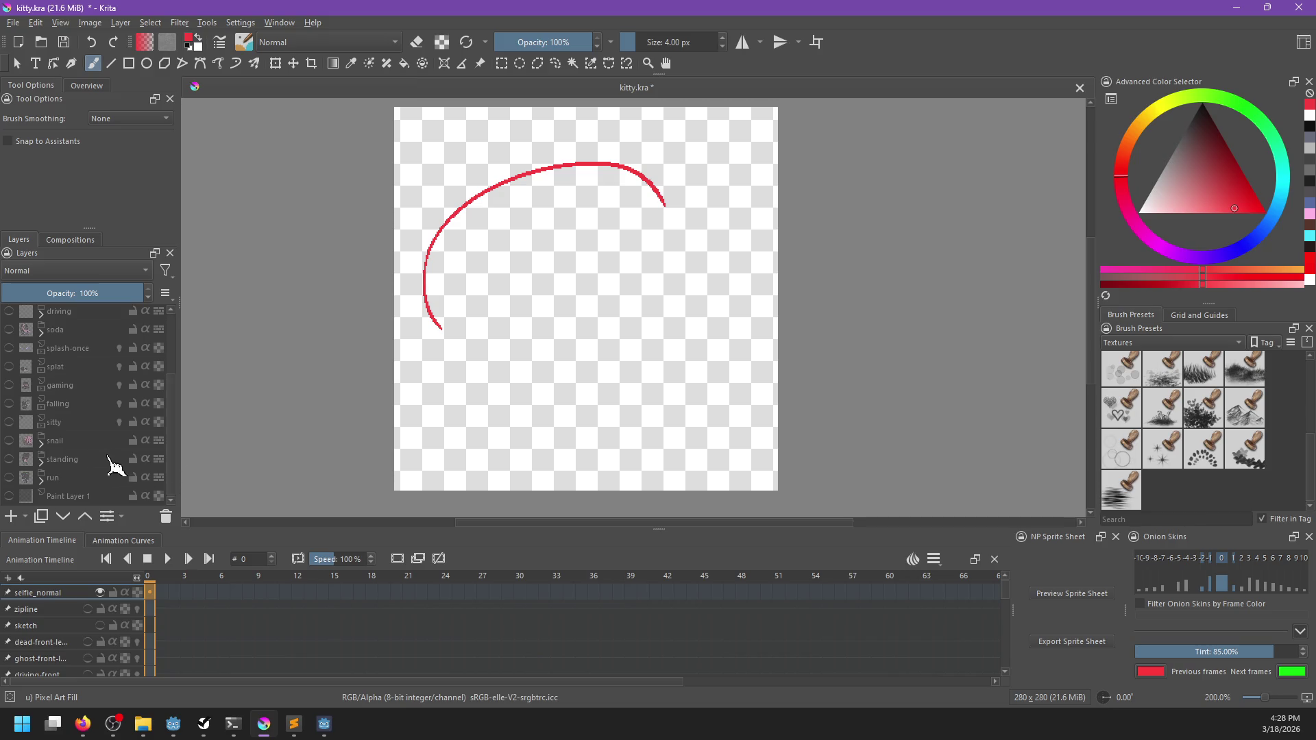
pyautogui.click(8, 459)
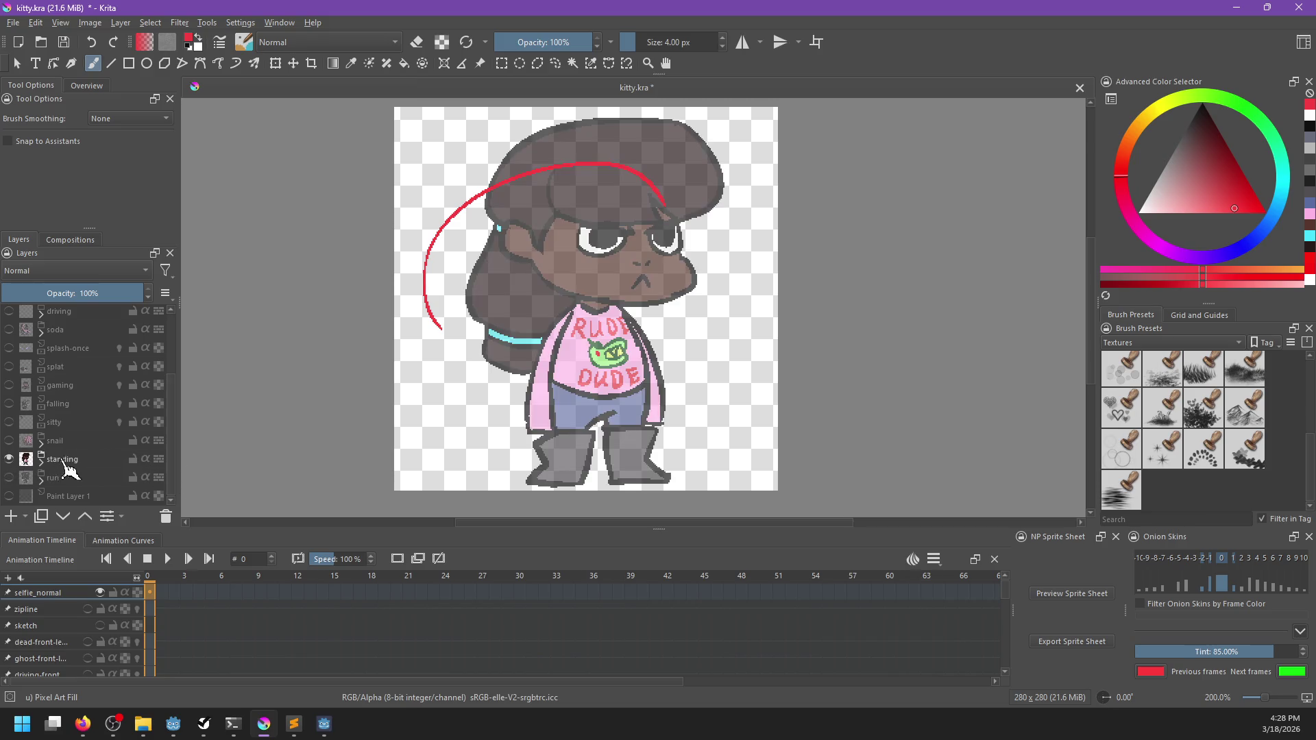
pyautogui.click(69, 459)
pyautogui.scroll(2, 170, 411)
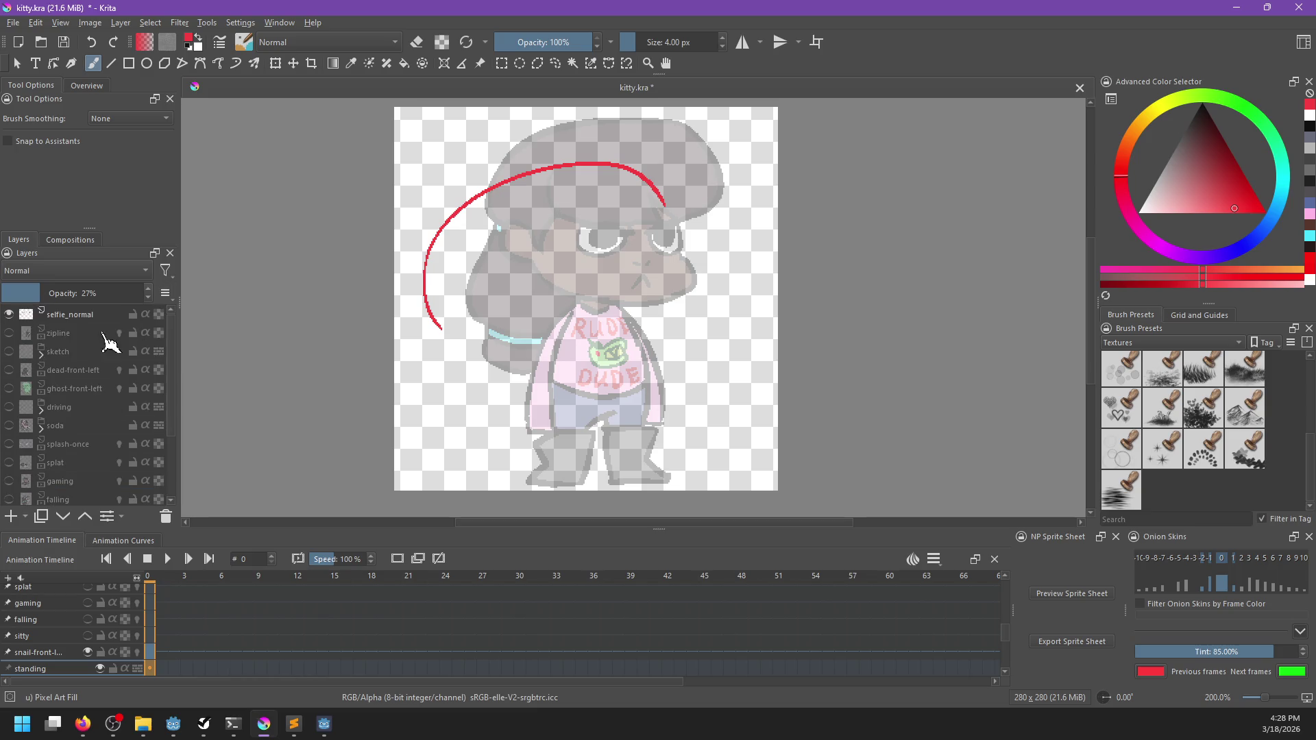
pyautogui.click(96, 317)
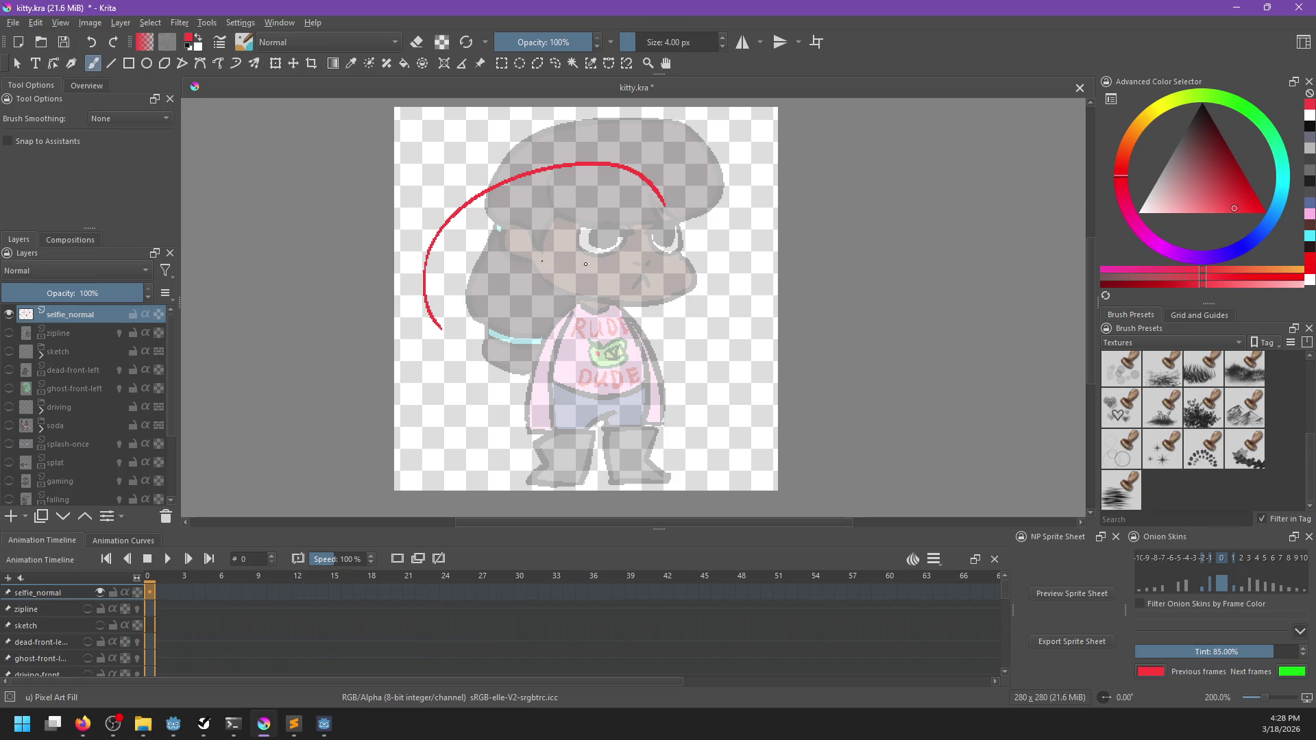
pyautogui.moveTo(569, 245)
pyautogui.mouseDown()
pyautogui.moveTo(622, 259)
pyautogui.moveTo(678, 215)
pyautogui.moveTo(674, 280)
pyautogui.mouseUp()
pyautogui.hotkey('ctrl', 'z')
pyautogui.hotkey('ctrl', 'z')
pyautogui.hotkey('ctrl', 'z')
pyautogui.hotkey('ctrl', 'z')
pyautogui.hotkey('ctrl', 'z')
pyautogui.hotkey('ctrl', 'z')
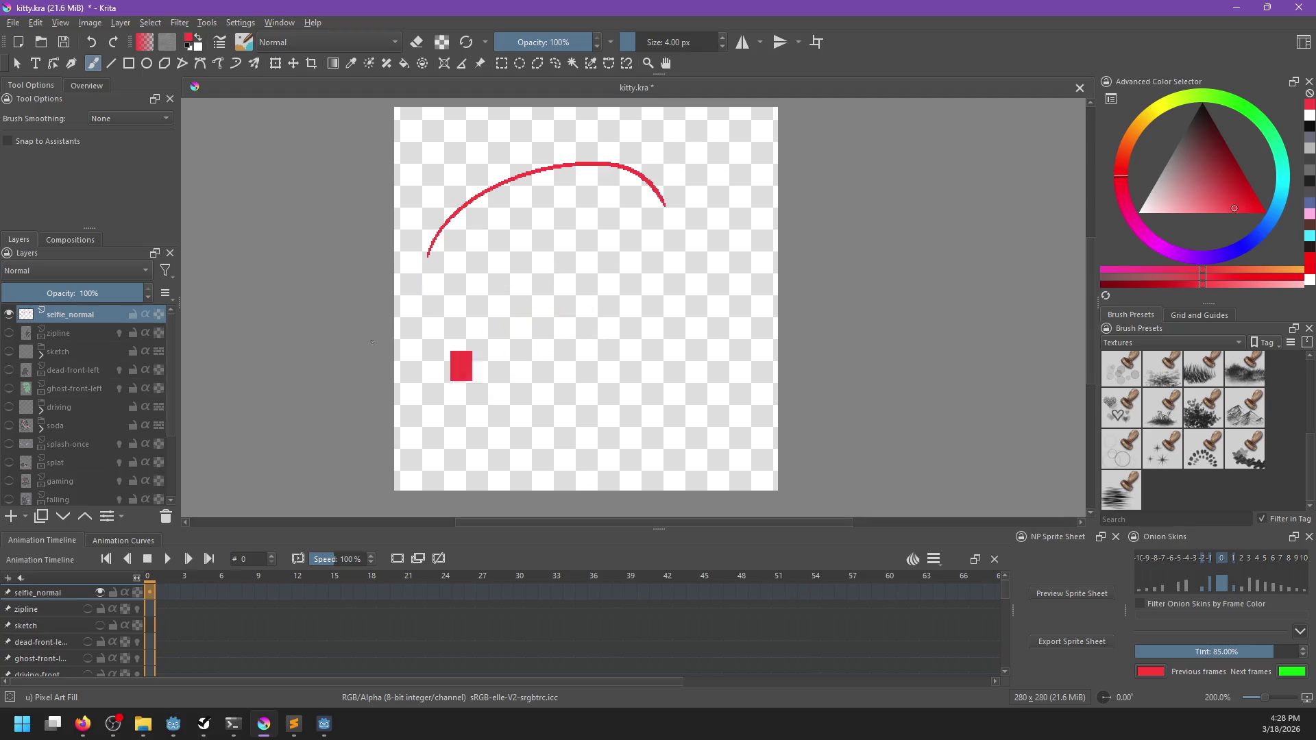
pyautogui.hotkey('ctrl', 'z')
# Step: Fade the standing layer to 43% opacity and reselect selfie_normal
pyautogui.moveTo(171, 395); pyautogui.dragTo(180, 446)
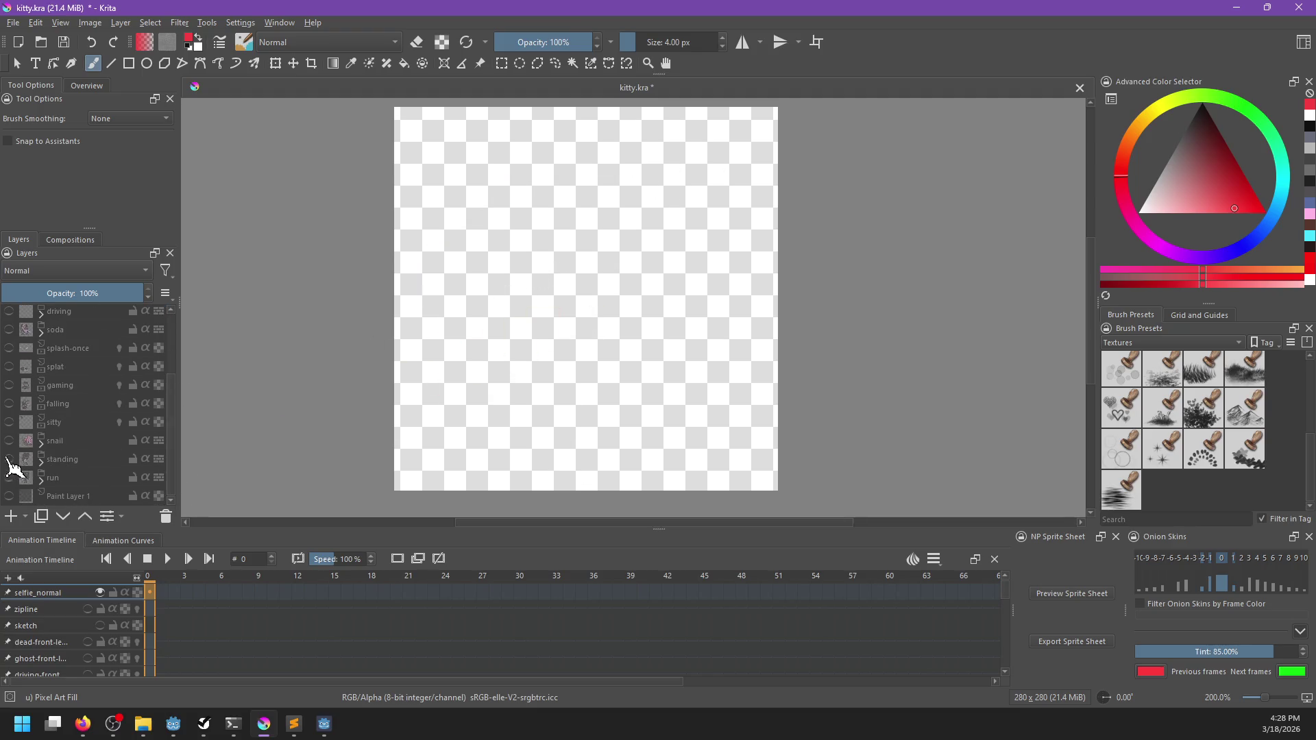
pyautogui.click(8, 459)
pyautogui.moveTo(111, 296); pyautogui.dragTo(63, 294)
pyautogui.click(80, 458)
pyautogui.moveTo(180, 355); pyautogui.dragTo(170, 307)
pyautogui.click(79, 314)
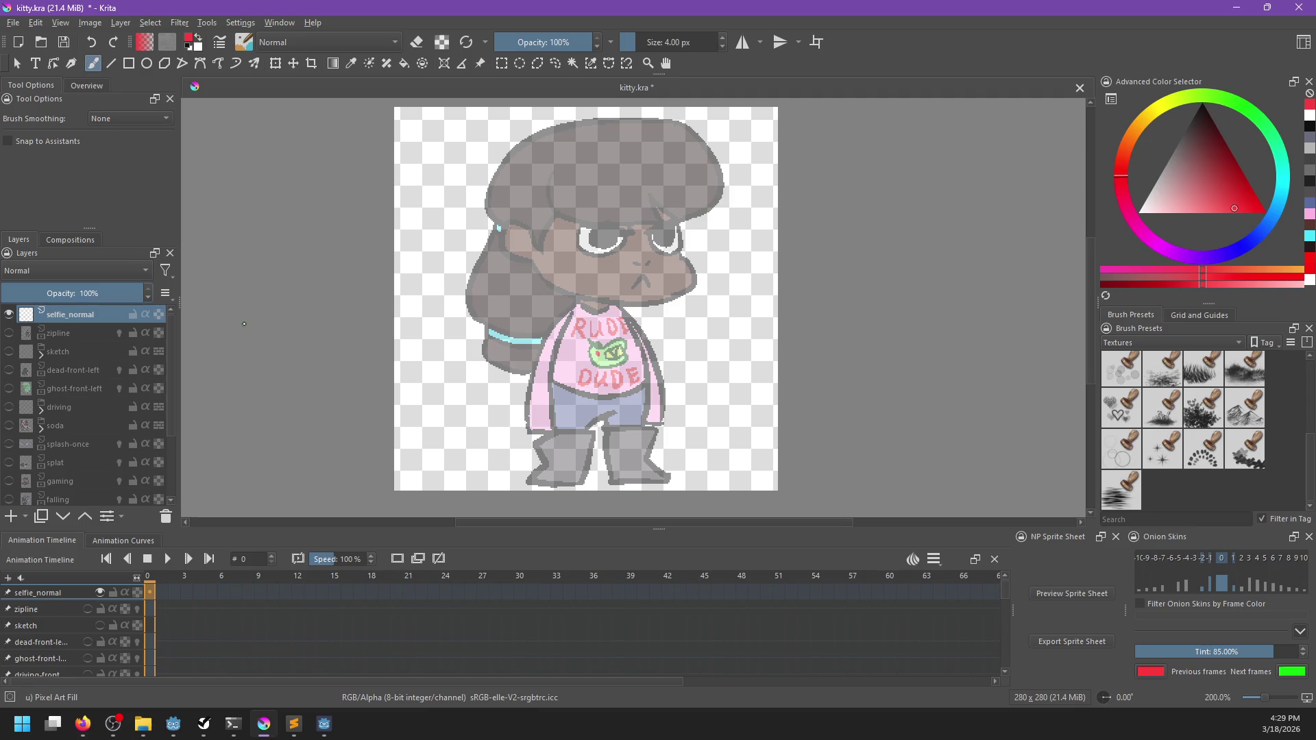
# Step: Sketch the red arc over the hair and the left side of the head outline
pyautogui.moveTo(473, 246); pyautogui.dragTo(625, 201)
pyautogui.hotkey('ctrl', 'z')
pyautogui.moveTo(480, 221); pyautogui.dragTo(653, 194)
pyautogui.press('6')
pyautogui.press('6')
pyautogui.press('6')
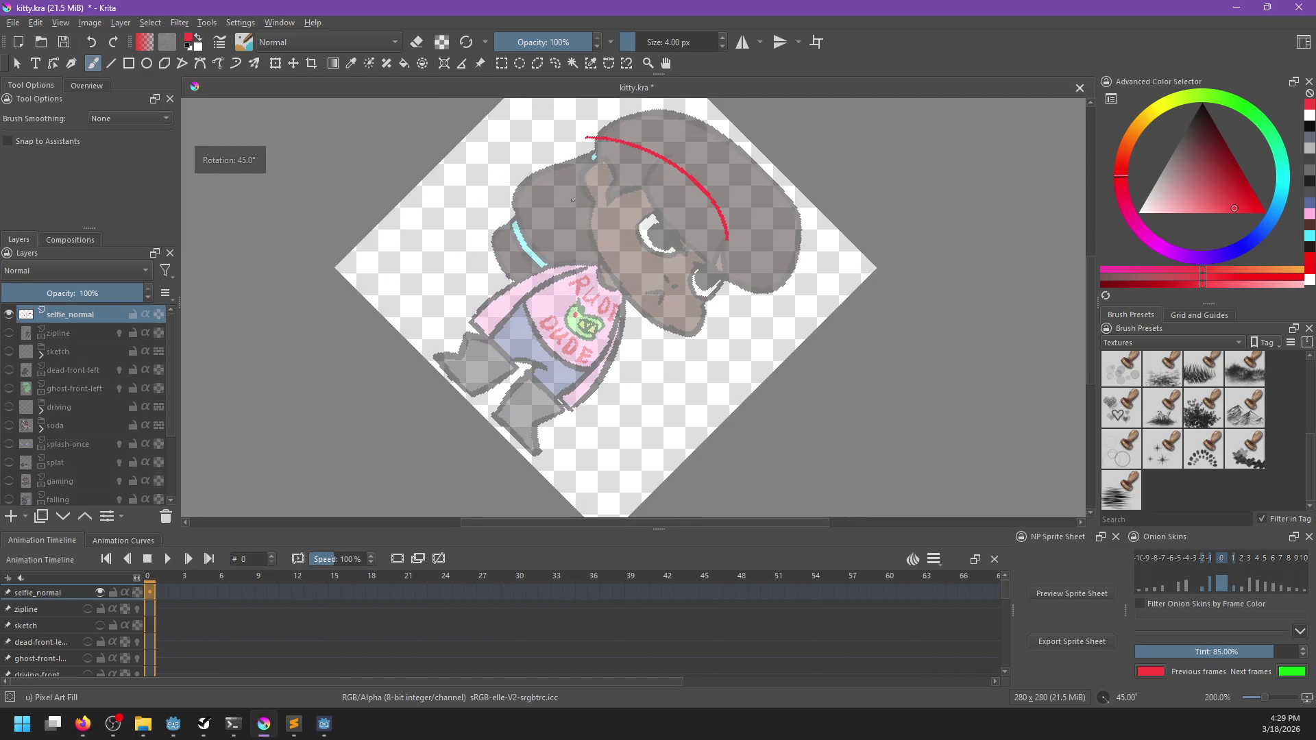
pyautogui.hotkey('ctrl', 'z')
pyautogui.moveTo(552, 210); pyautogui.dragTo(446, 391)
pyautogui.hotkey('ctrl', 'z')
pyautogui.moveTo(552, 189); pyautogui.dragTo(465, 420)
pyautogui.moveTo(542, 445); pyautogui.dragTo(678, 247)
pyautogui.hotkey('ctrl', 'z')
pyautogui.hotkey('ctrl', 'z')
pyautogui.moveTo(513, 197)
pyautogui.mouseDown()
pyautogui.moveTo(661, 219)
pyautogui.moveTo(706, 277)
pyautogui.mouseUp()
pyautogui.moveTo(514, 196); pyautogui.dragTo(460, 277)
pyautogui.hotkey('ctrl', 'z')
pyautogui.moveTo(512, 195); pyautogui.dragTo(458, 290)
pyautogui.hotkey('ctrl', 'z')
pyautogui.moveTo(517, 196); pyautogui.dragTo(473, 276)
pyautogui.hotkey('ctrl', 'z')
pyautogui.moveTo(514, 189)
pyautogui.mouseDown()
pyautogui.moveTo(454, 294)
pyautogui.moveTo(458, 353)
pyautogui.mouseUp()
# Step: Extend the red head outline down the left, along the bottom and up the right side
pyautogui.hotkey('ctrl', 'z')
pyautogui.moveTo(454, 285); pyautogui.dragTo(452, 378)
pyautogui.hotkey('ctrl', 'z')
pyautogui.moveTo(454, 284); pyautogui.dragTo(449, 388)
pyautogui.hotkey('ctrl', 'z')
pyautogui.moveTo(455, 289)
pyautogui.mouseDown()
pyautogui.moveTo(456, 384)
pyautogui.moveTo(617, 412)
pyautogui.moveTo(698, 384)
pyautogui.mouseUp()
pyautogui.hotkey('ctrl', 'z')
pyautogui.hotkey('ctrl', 'z')
pyautogui.moveTo(468, 392); pyautogui.dragTo(497, 406)
pyautogui.moveTo(599, 412); pyautogui.dragTo(640, 413)
pyautogui.hotkey('ctrl', 'z')
pyautogui.moveTo(452, 388)
pyautogui.mouseDown()
pyautogui.moveTo(629, 420)
pyautogui.moveTo(689, 399)
pyautogui.mouseUp()
pyautogui.hotkey('ctrl', 'z')
pyautogui.moveTo(617, 421); pyautogui.dragTo(705, 387)
pyautogui.moveTo(708, 269); pyautogui.dragTo(709, 346)
pyautogui.hotkey('ctrl', 'z')
pyautogui.moveTo(706, 261); pyautogui.dragTo(713, 389)
pyautogui.hotkey('ctrl', 'z')
# Step: Add a small red mouth mark and outline and fill the left squinting eye red
pyautogui.moveTo(557, 358)
pyautogui.mouseDown()
pyautogui.moveTo(581, 363)
pyautogui.moveTo(583, 383)
pyautogui.moveTo(571, 331)
pyautogui.moveTo(584, 355)
pyautogui.mouseUp()
pyautogui.hotkey('ctrl', 'z')
pyautogui.hotkey('ctrl', 'z')
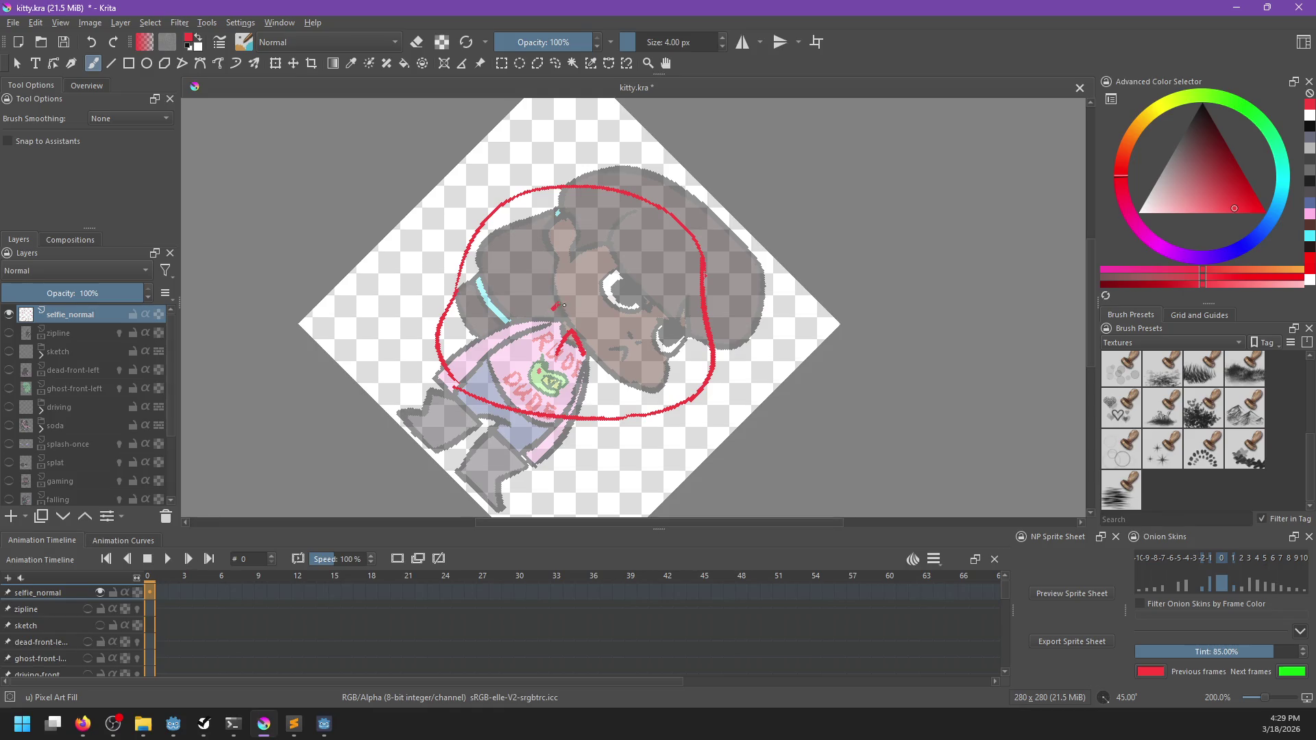
pyautogui.hotkey('ctrl', 'z')
pyautogui.moveTo(469, 269)
pyautogui.mouseDown()
pyautogui.moveTo(506, 291)
pyautogui.moveTo(513, 278)
pyautogui.mouseUp()
pyautogui.hotkey('ctrl', 'z')
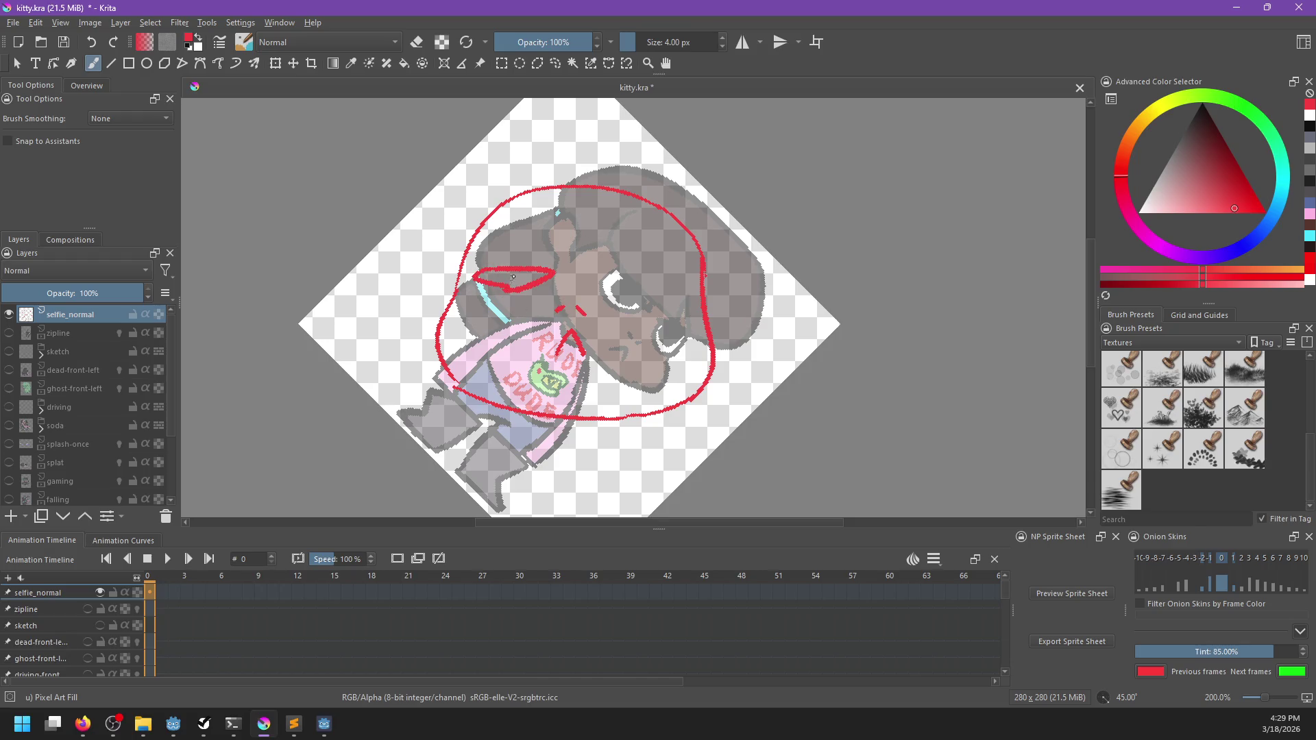
pyautogui.click(497, 273)
pyautogui.click(519, 277)
# Step: Draw red squint lines for the right eye with the view mirrored, briefly toggling the eraser
pyautogui.moveTo(613, 275)
pyautogui.mouseDown()
pyautogui.moveTo(677, 288)
pyautogui.moveTo(689, 314)
pyautogui.moveTo(678, 310)
pyautogui.mouseUp()
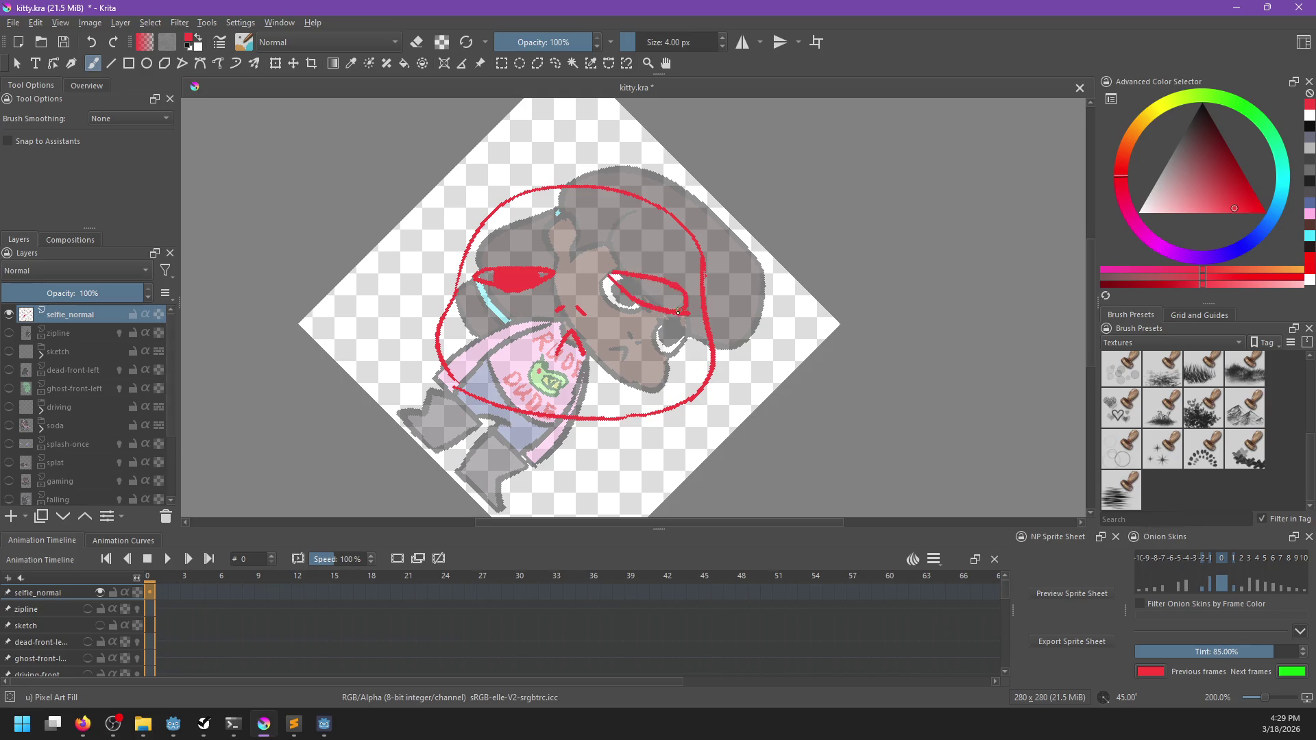
pyautogui.press('m')
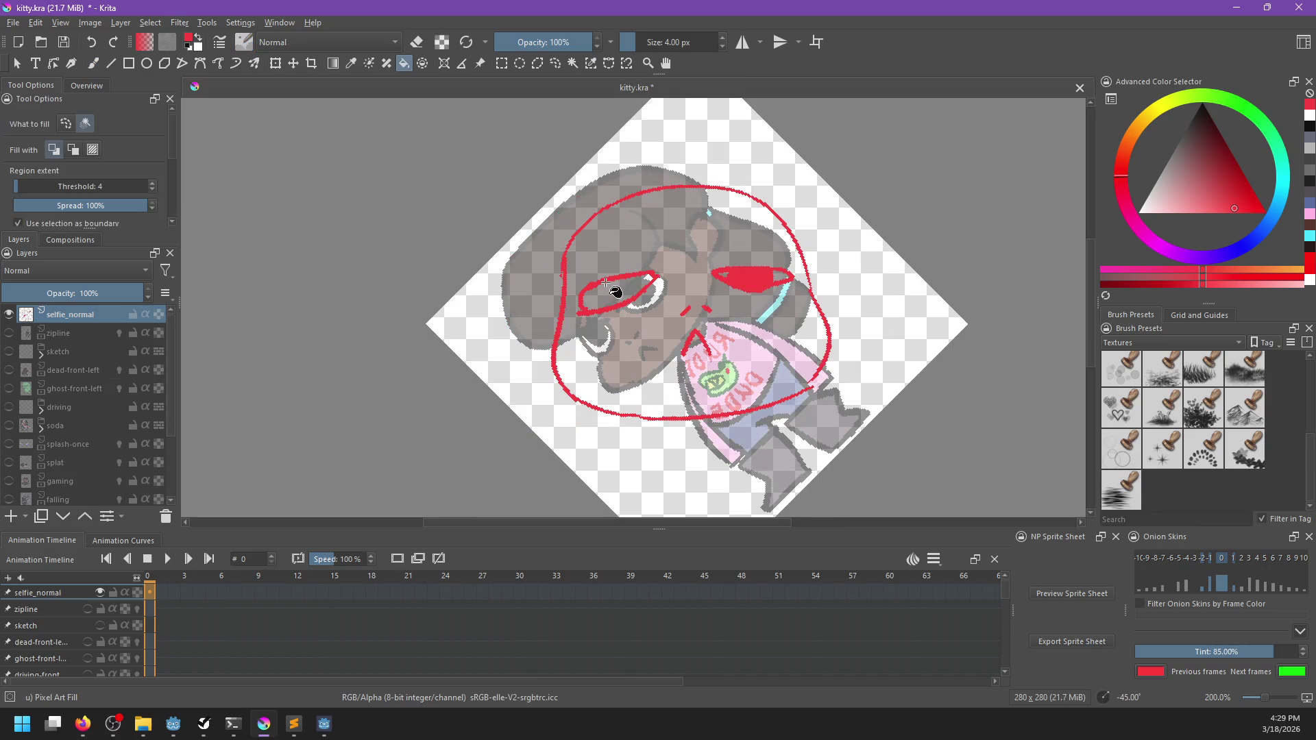
pyautogui.moveTo(605, 277)
pyautogui.mouseDown()
pyautogui.moveTo(608, 303)
pyautogui.moveTo(603, 291)
pyautogui.mouseUp()
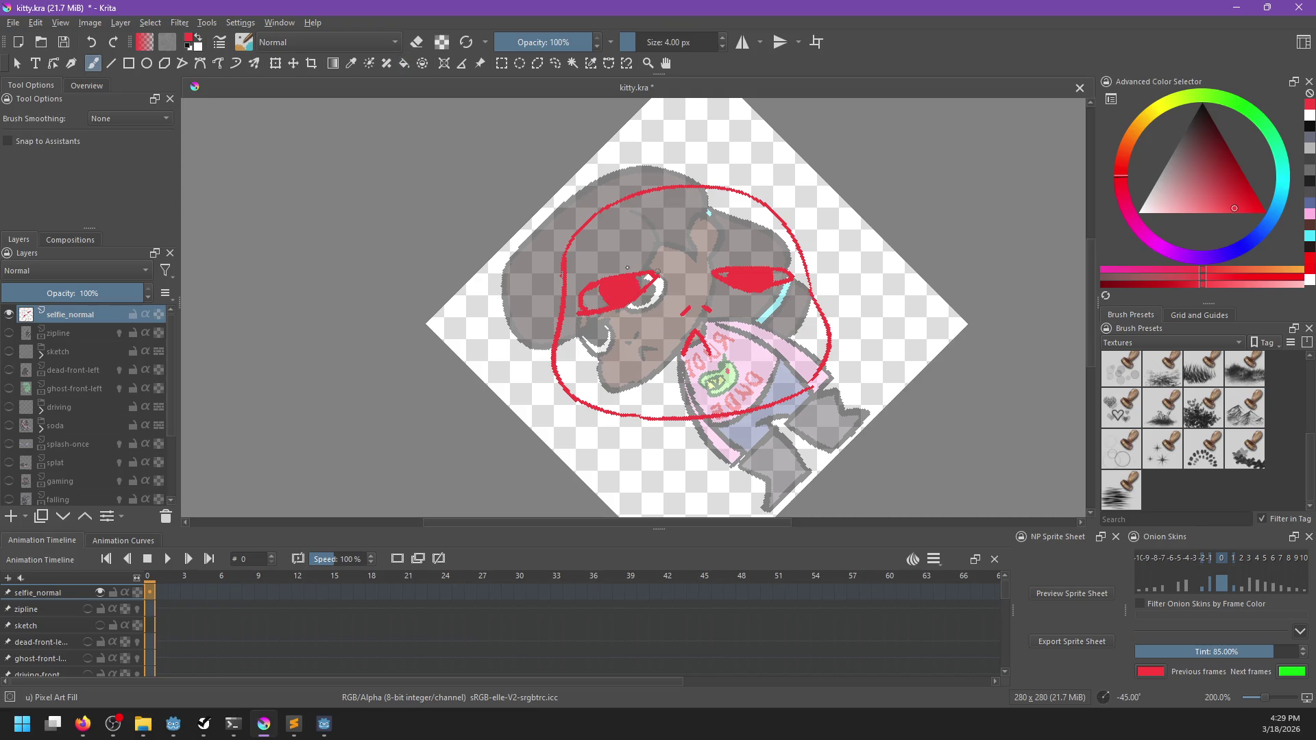
pyautogui.moveTo(584, 277)
pyautogui.mouseDown()
pyautogui.moveTo(650, 275)
pyautogui.moveTo(648, 260)
pyautogui.moveTo(591, 277)
pyautogui.moveTo(647, 287)
pyautogui.moveTo(764, 263)
pyautogui.moveTo(760, 247)
pyautogui.moveTo(769, 264)
pyautogui.moveTo(758, 311)
pyautogui.moveTo(673, 300)
pyautogui.mouseUp()
pyautogui.press('e')
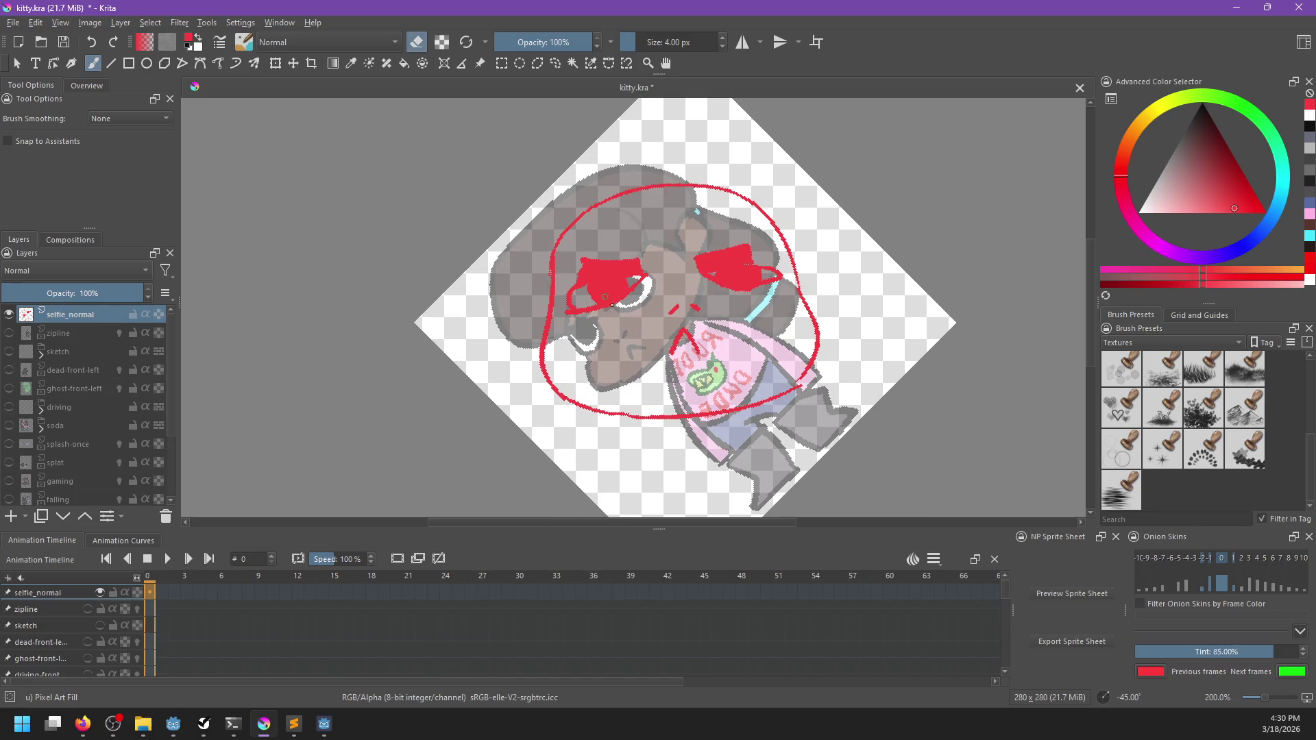
pyautogui.moveTo(660, 344); pyautogui.dragTo(591, 348)
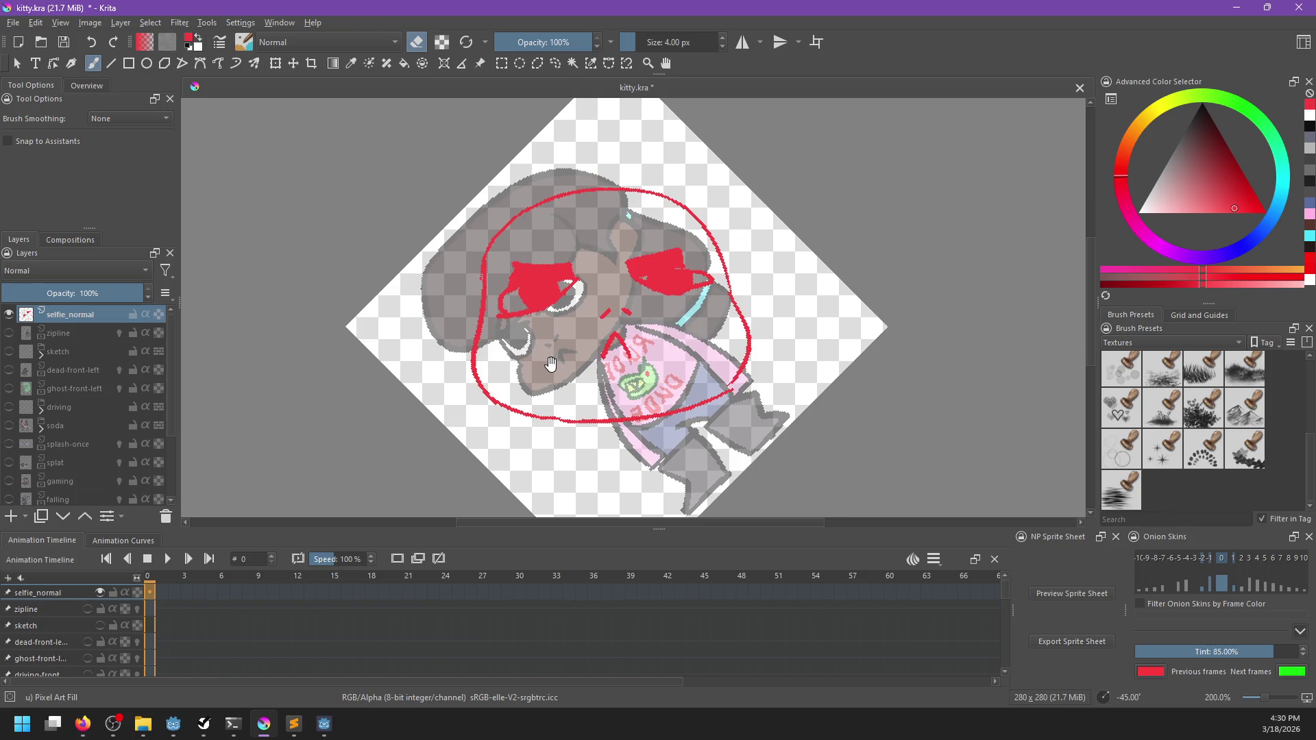
pyautogui.press('e')
pyautogui.press('e')
pyautogui.press('e')
# Step: Fill both eyes, the mouth and side marks, and the head outline black, then reset canvas rotation
pyautogui.press('d')
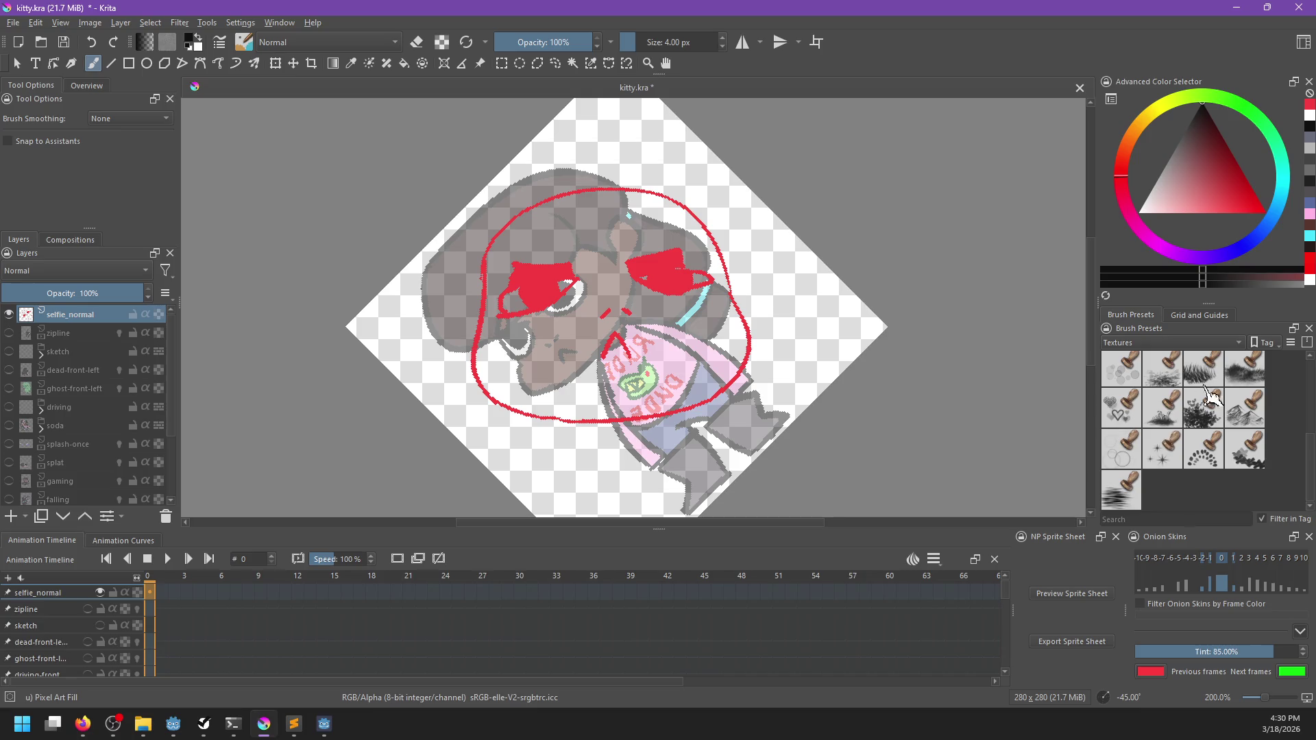
pyautogui.press('f')
pyautogui.click(534, 284)
pyautogui.click(658, 278)
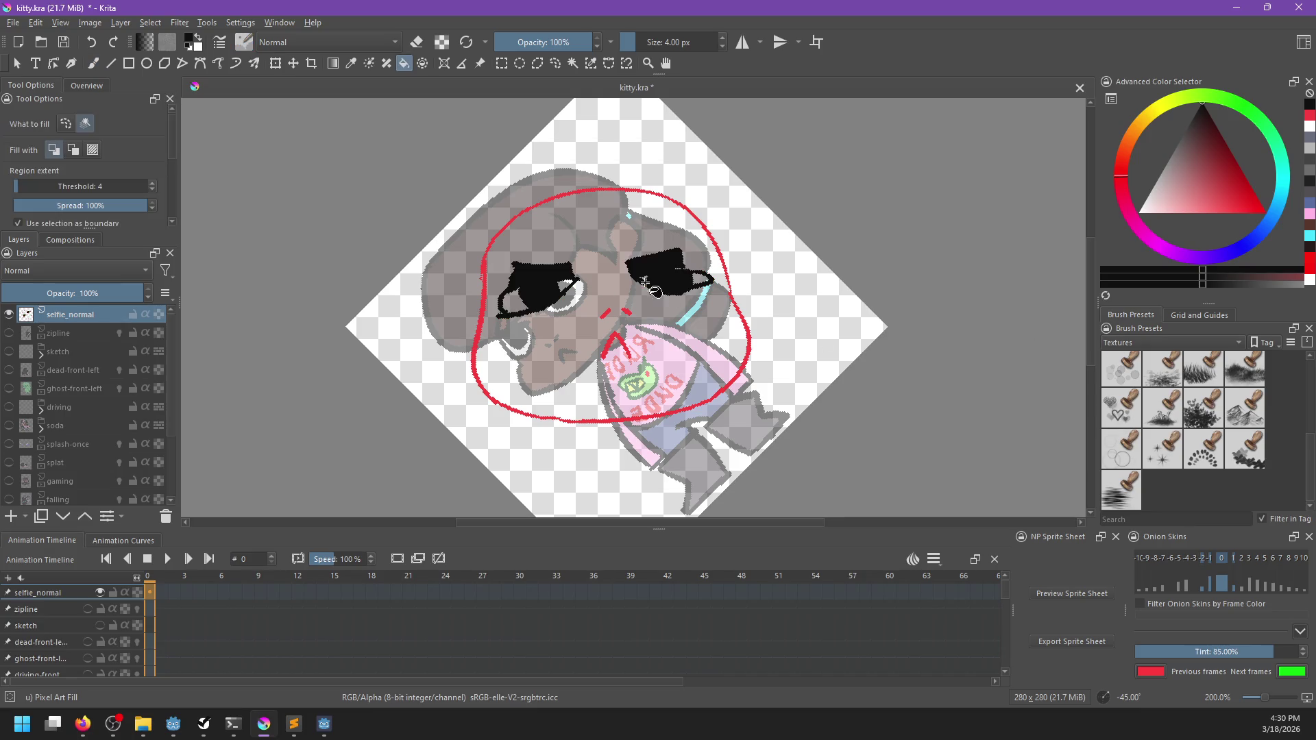
pyautogui.click(605, 314)
pyautogui.click(627, 312)
pyautogui.click(610, 345)
pyautogui.click(750, 358)
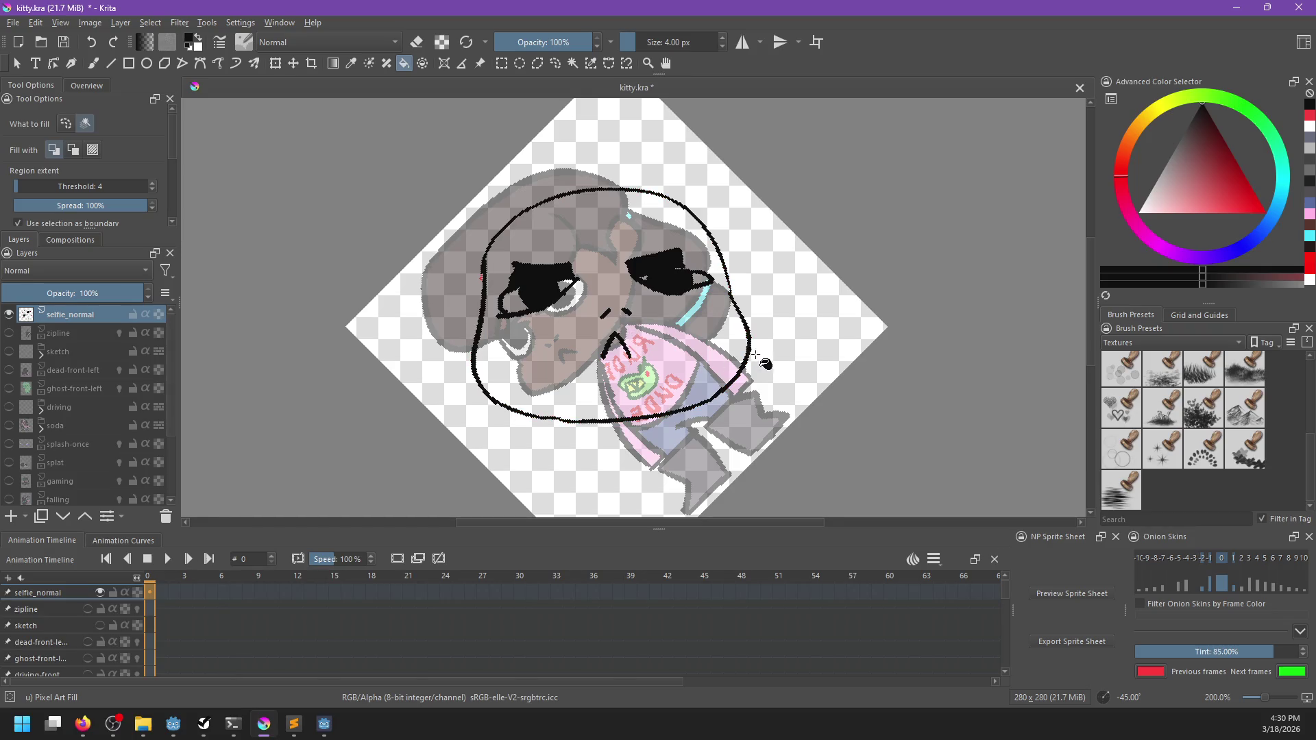
pyautogui.press('b')
pyautogui.scroll(2, 621, 259)
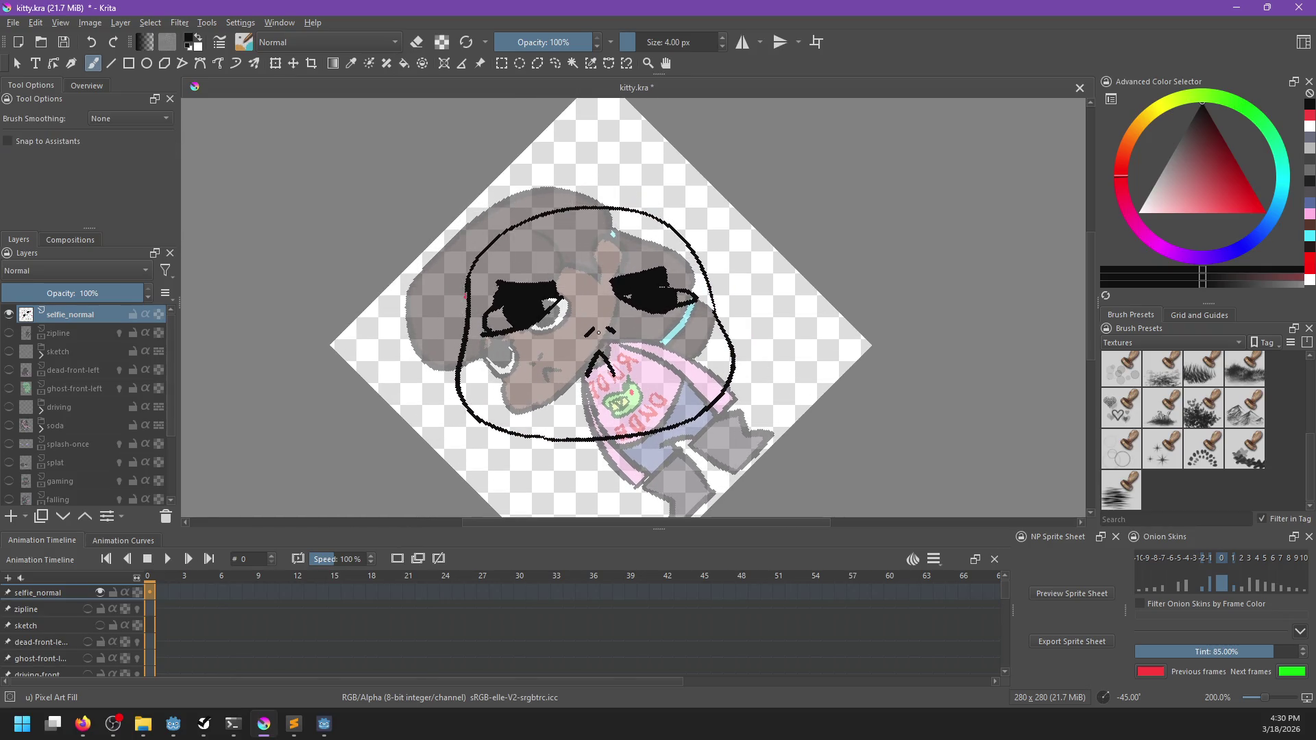
pyautogui.press('5')
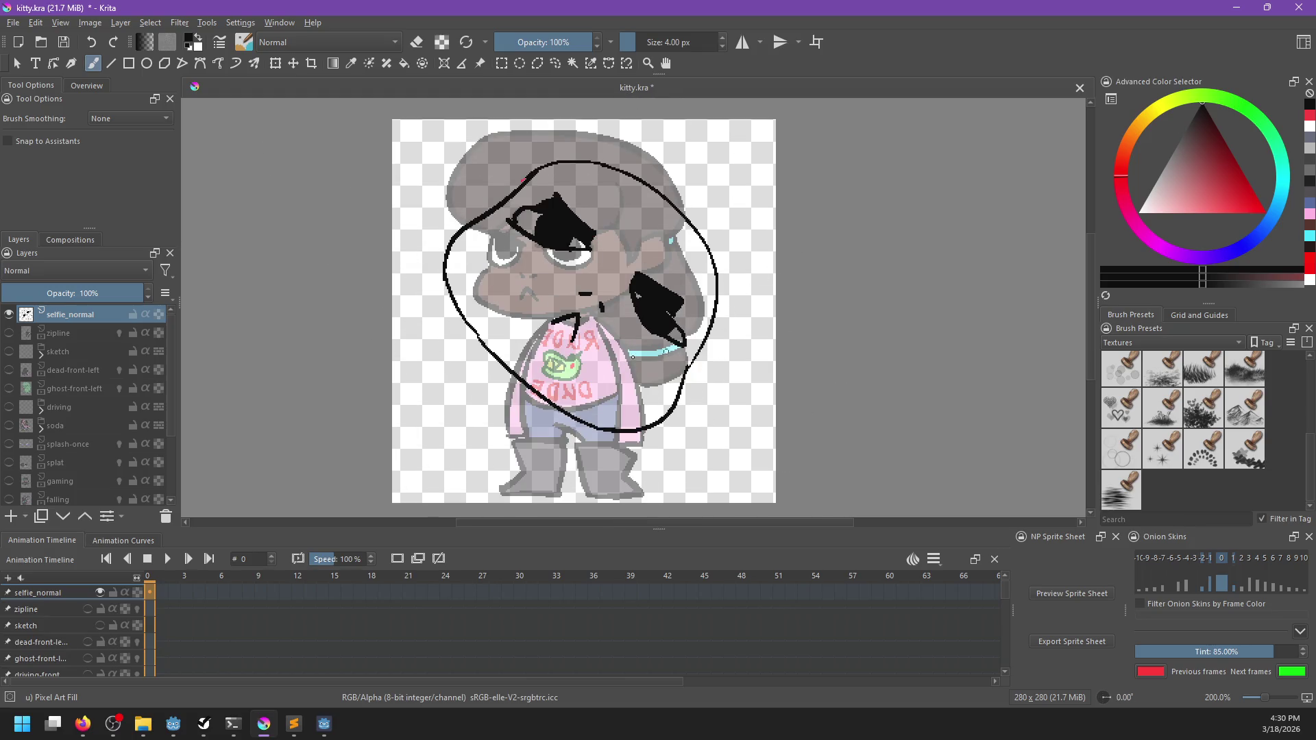
# Step: Unmirror the view, shift the black face sketch down-right, and set the brush to pure red
pyautogui.press('m')
pyautogui.press('t')
pyautogui.moveTo(713, 315); pyautogui.dragTo(724, 356)
pyautogui.press('b')
pyautogui.press('x')
pyautogui.click(1266, 213)
# Step: Sketch a red arc over the head, curves beside the legs, and a line to the right edge
pyautogui.moveTo(588, 140); pyautogui.dragTo(692, 120)
pyautogui.hotkey('ctrl', 'z')
pyautogui.moveTo(564, 183); pyautogui.dragTo(771, 160)
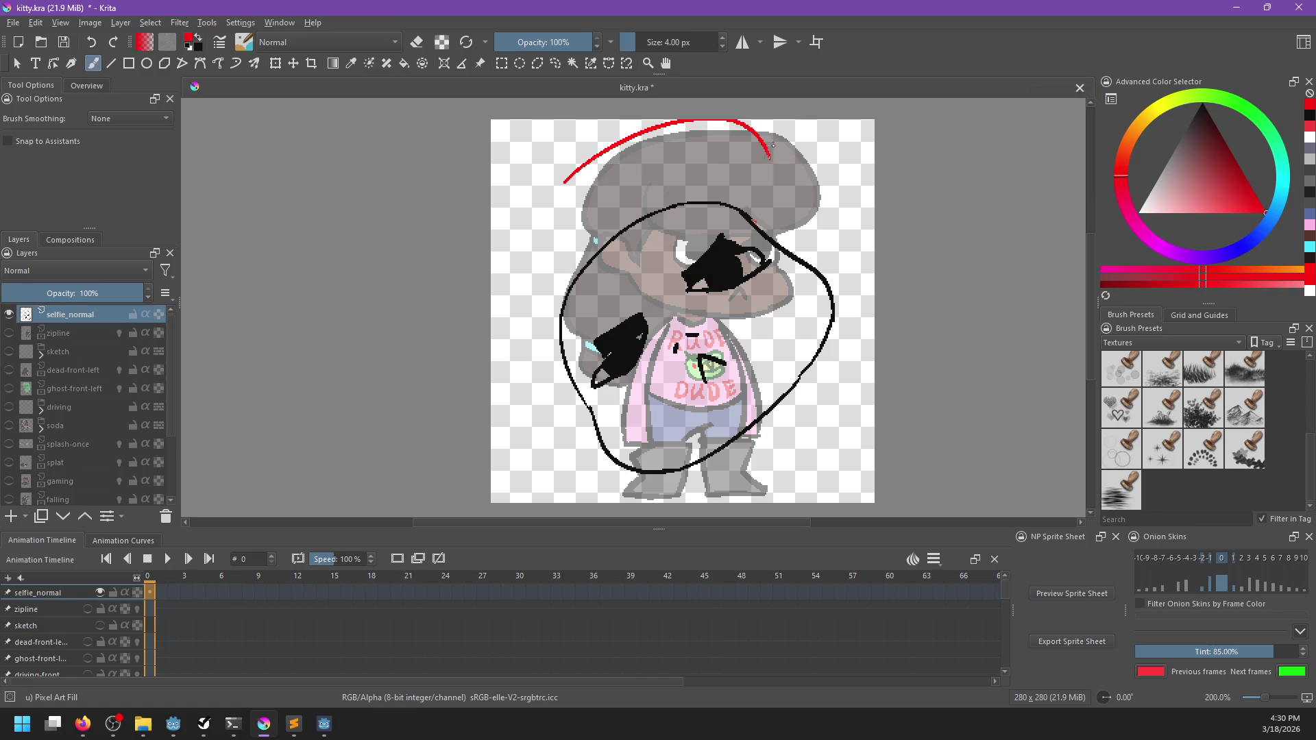
pyautogui.moveTo(769, 238)
pyautogui.mouseDown()
pyautogui.moveTo(828, 271)
pyautogui.moveTo(816, 262)
pyautogui.mouseUp()
pyautogui.hotkey('ctrl', 'z')
pyautogui.hotkey('ctrl', 'z')
pyautogui.hotkey('ctrl', 'z')
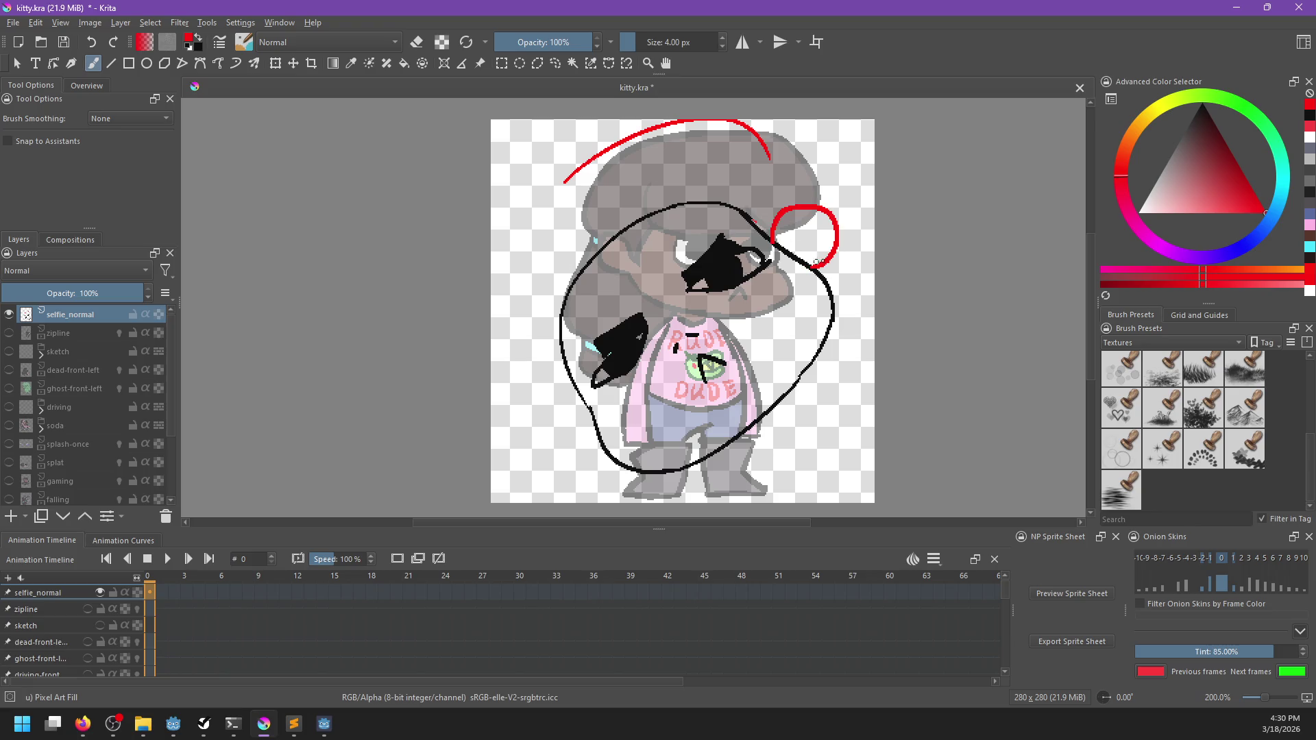
pyautogui.moveTo(575, 391); pyautogui.dragTo(596, 441)
# Step: Redo the right-side line as a curve and add red lines down to the bottom edge
pyautogui.hotkey('ctrl', 'z')
pyautogui.moveTo(574, 390); pyautogui.dragTo(596, 441)
pyautogui.moveTo(743, 432); pyautogui.dragTo(769, 424)
pyautogui.moveTo(748, 430); pyautogui.dragTo(760, 440)
pyautogui.moveTo(810, 369); pyautogui.dragTo(898, 328)
pyautogui.hotkey('ctrl', 'z')
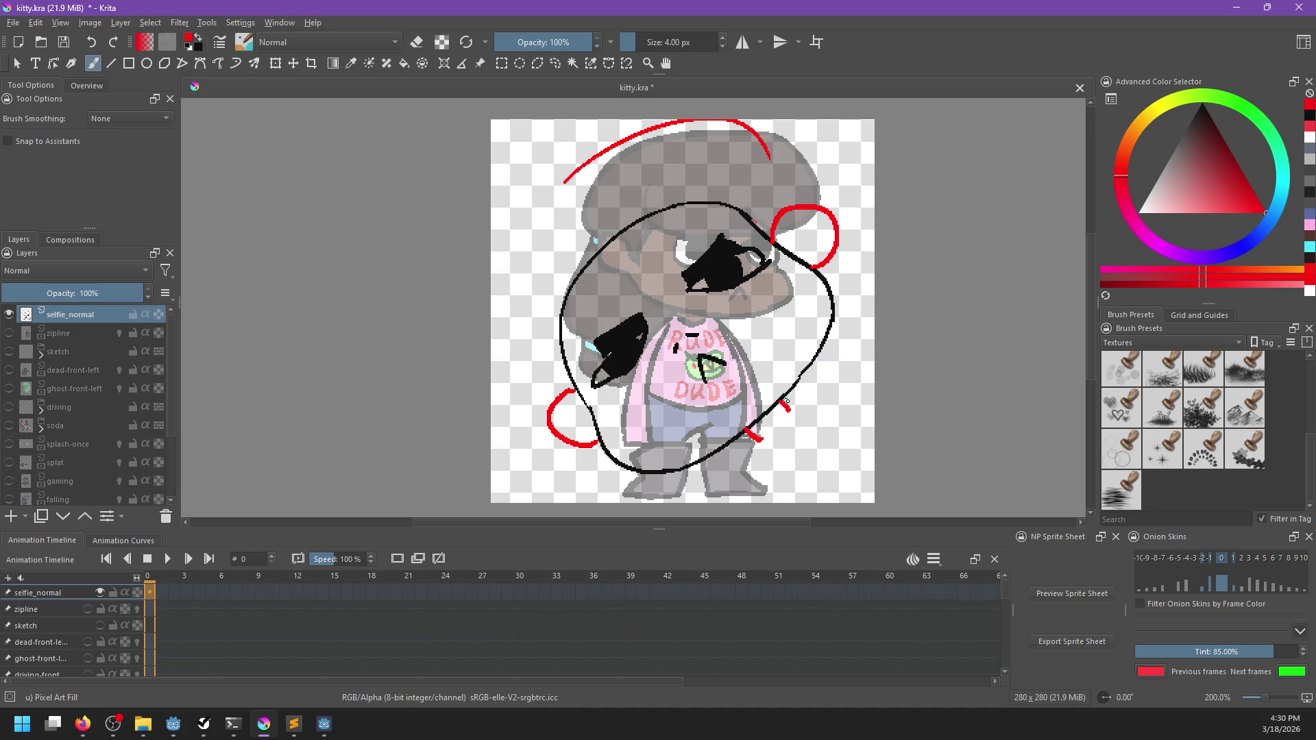
pyautogui.moveTo(783, 401); pyautogui.dragTo(905, 323)
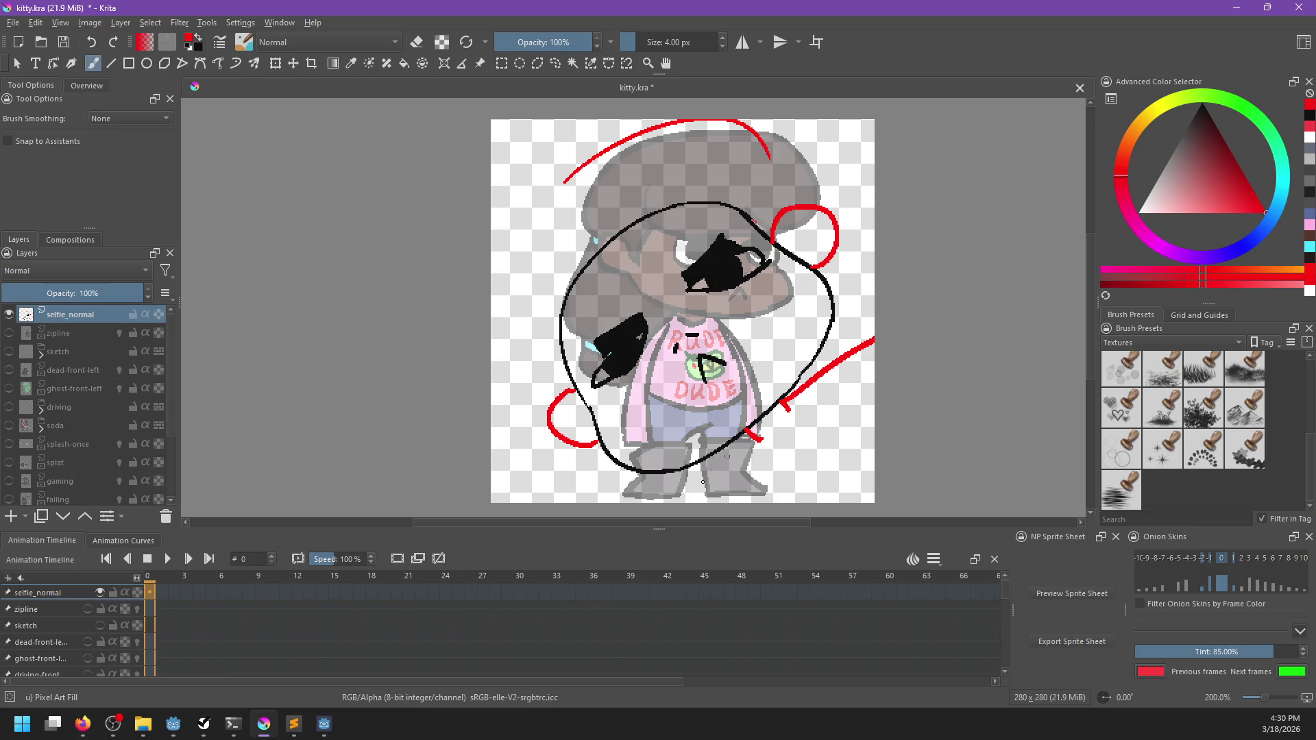
pyautogui.moveTo(748, 439); pyautogui.dragTo(697, 544)
pyautogui.moveTo(759, 441)
pyautogui.mouseDown()
pyautogui.moveTo(792, 415)
pyautogui.moveTo(802, 462)
pyautogui.mouseUp()
pyautogui.hotkey('ctrl', 'z')
# Step: Draw the red guide line down the left side of the figure in two parts
pyautogui.moveTo(615, 191)
pyautogui.mouseDown()
pyautogui.moveTo(563, 259)
pyautogui.moveTo(564, 345)
pyautogui.mouseUp()
pyautogui.hotkey('ctrl', 'z')
pyautogui.moveTo(615, 191); pyautogui.dragTo(567, 350)
pyautogui.hotkey('ctrl', 'z')
pyautogui.moveTo(615, 191); pyautogui.dragTo(565, 370)
pyautogui.hotkey('ctrl', 'z')
pyautogui.moveTo(615, 191); pyautogui.dragTo(567, 251)
pyautogui.moveTo(544, 304); pyautogui.dragTo(565, 375)
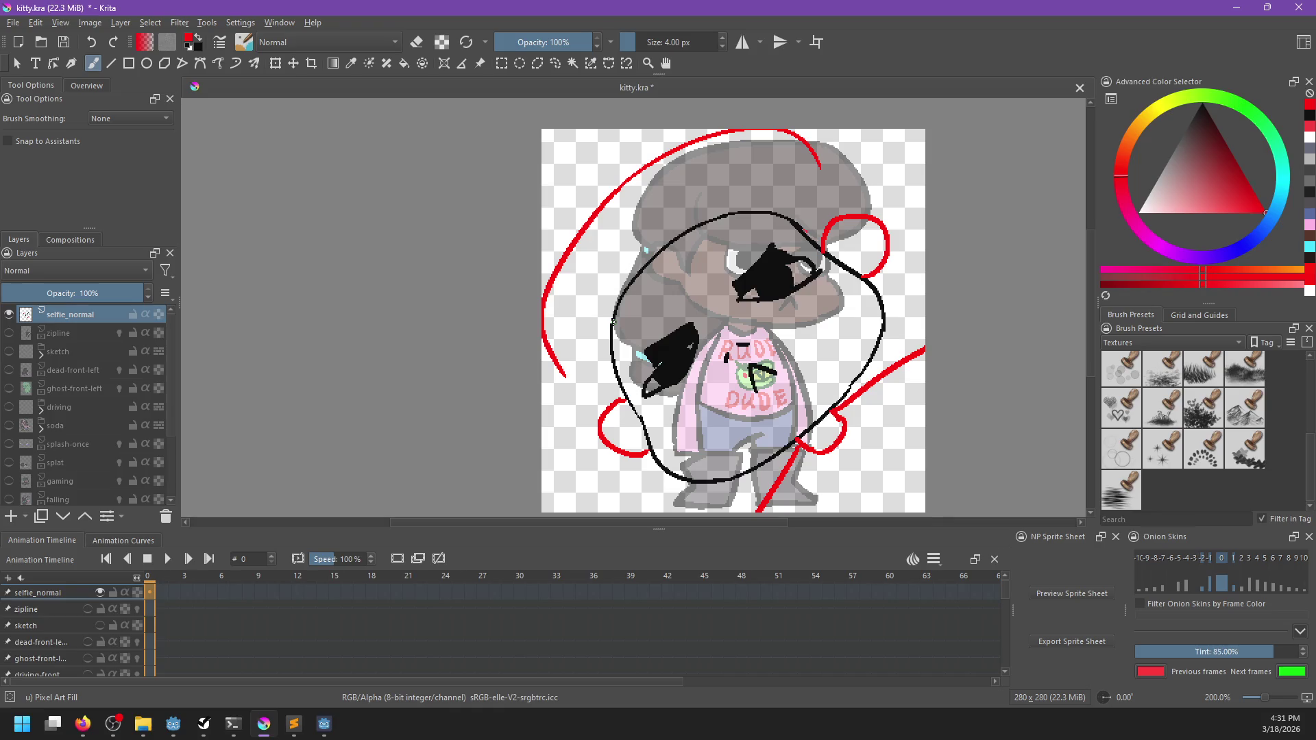
pyautogui.moveTo(778, 329); pyautogui.dragTo(752, 301)
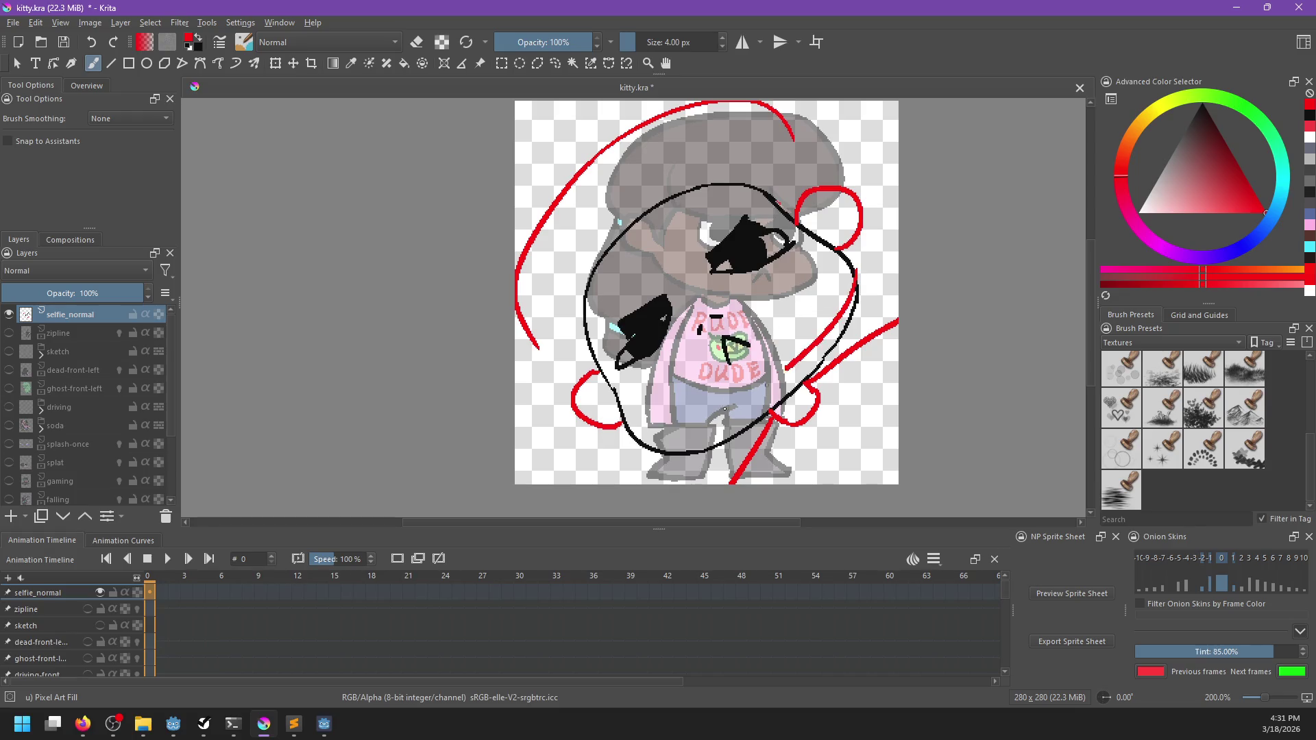
# Step: Add red lines across the forehead and a curved red hair strand
pyautogui.moveTo(849, 266); pyautogui.dragTo(711, 439)
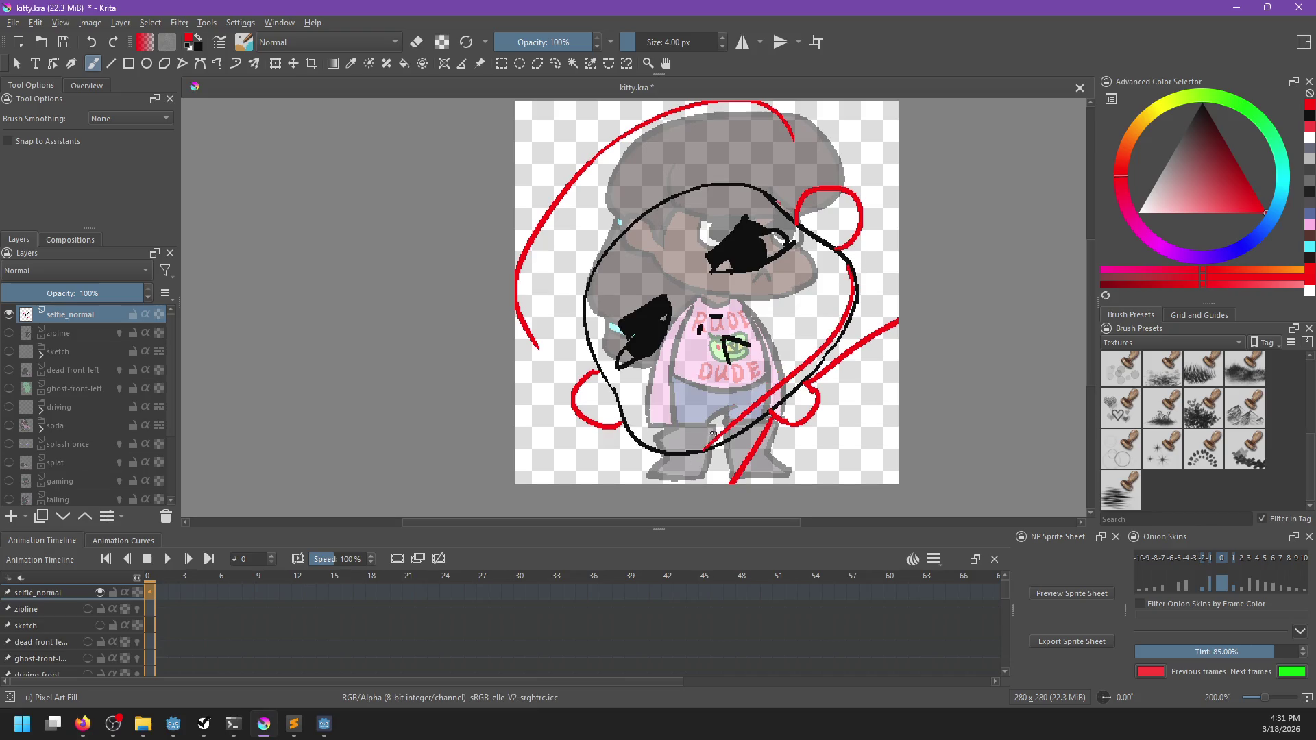
pyautogui.hotkey('ctrl', 'z')
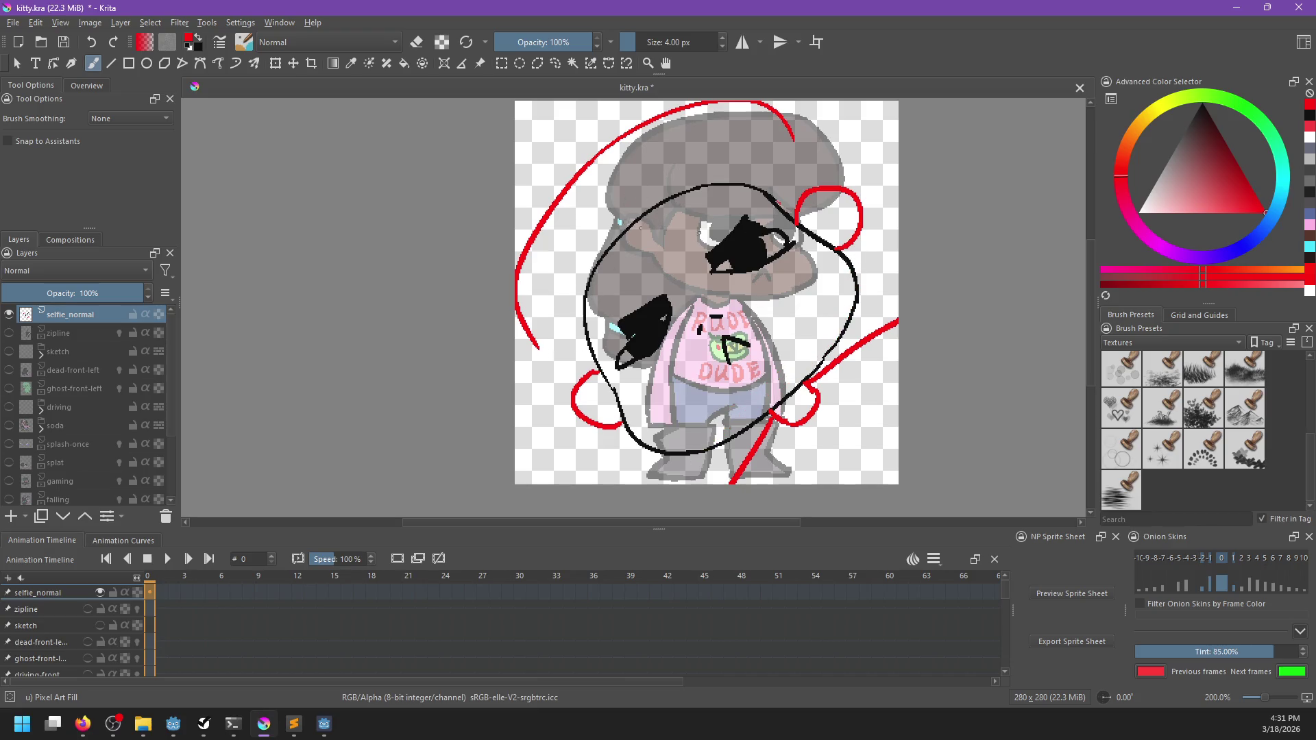
pyautogui.moveTo(667, 203); pyautogui.dragTo(738, 203)
pyautogui.moveTo(659, 204); pyautogui.dragTo(726, 225)
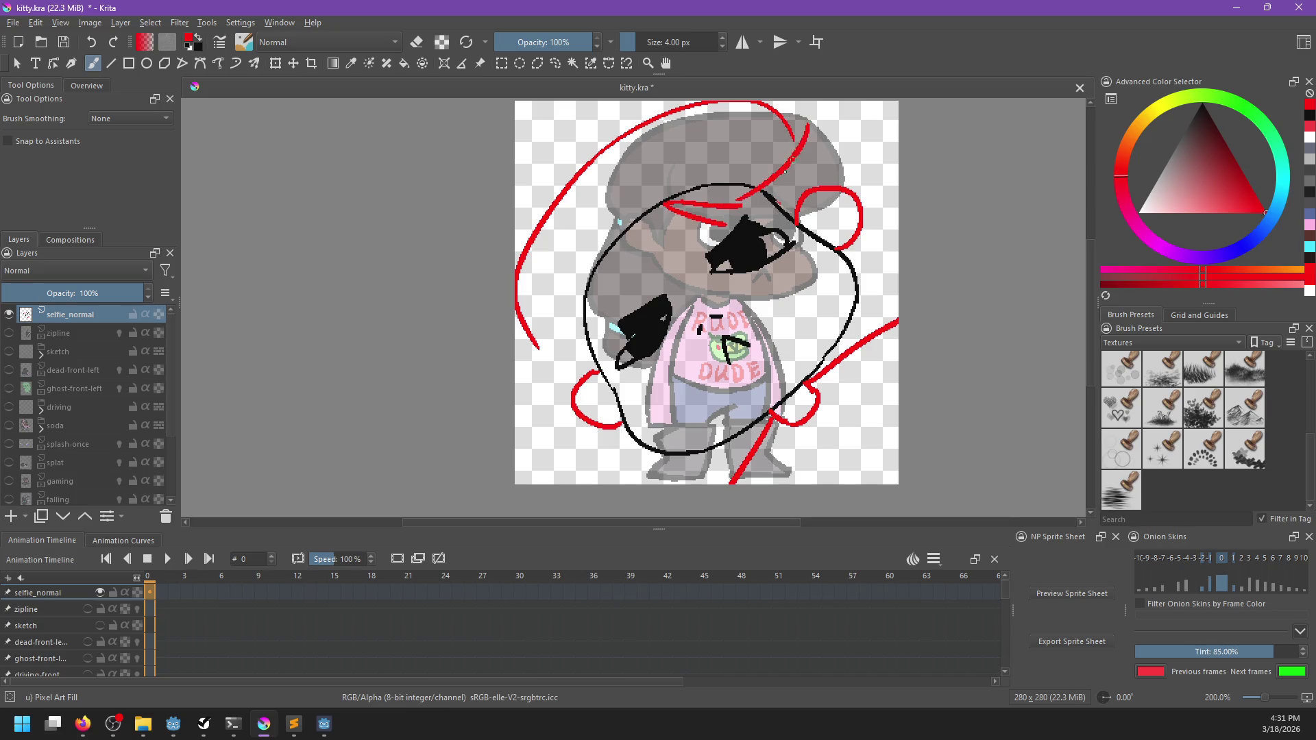
pyautogui.moveTo(799, 135)
pyautogui.mouseDown()
pyautogui.moveTo(746, 204)
pyautogui.moveTo(796, 233)
pyautogui.mouseUp()
pyautogui.hotkey('ctrl', 'z')
pyautogui.moveTo(783, 172); pyautogui.dragTo(816, 231)
# Step: Erase part of the red stroke at the hair top and draw a new red line beside the hair
pyautogui.press('e')
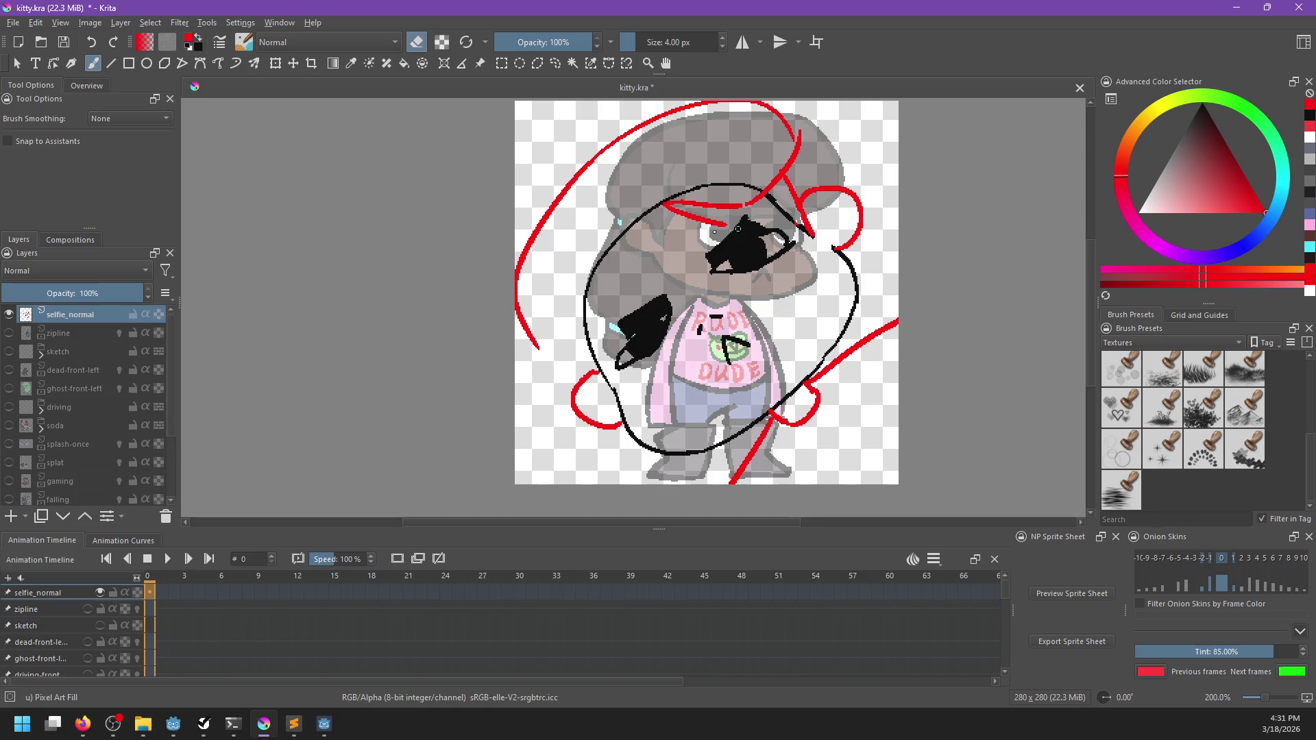
pyautogui.moveTo(779, 148); pyautogui.dragTo(798, 153)
pyautogui.press('e')
pyautogui.moveTo(786, 127); pyautogui.dragTo(797, 212)
pyautogui.hotkey('ctrl', 'z')
pyautogui.moveTo(788, 132); pyautogui.dragTo(807, 199)
pyautogui.hotkey('ctrl', 'z')
pyautogui.moveTo(771, 110); pyautogui.dragTo(806, 226)
pyautogui.hotkey('ctrl', 'z')
pyautogui.moveTo(789, 130); pyautogui.dragTo(817, 235)
# Step: Add a red strand down-left across the hair and try red lines from the left toward the face
pyautogui.moveTo(780, 146); pyautogui.dragTo(744, 178)
pyautogui.hotkey('ctrl', 'z')
pyautogui.moveTo(786, 130); pyautogui.dragTo(769, 203)
pyautogui.hotkey('ctrl', 'z')
pyautogui.moveTo(789, 130); pyautogui.dragTo(765, 197)
pyautogui.moveTo(562, 349); pyautogui.dragTo(707, 256)
pyautogui.hotkey('ctrl', 'z')
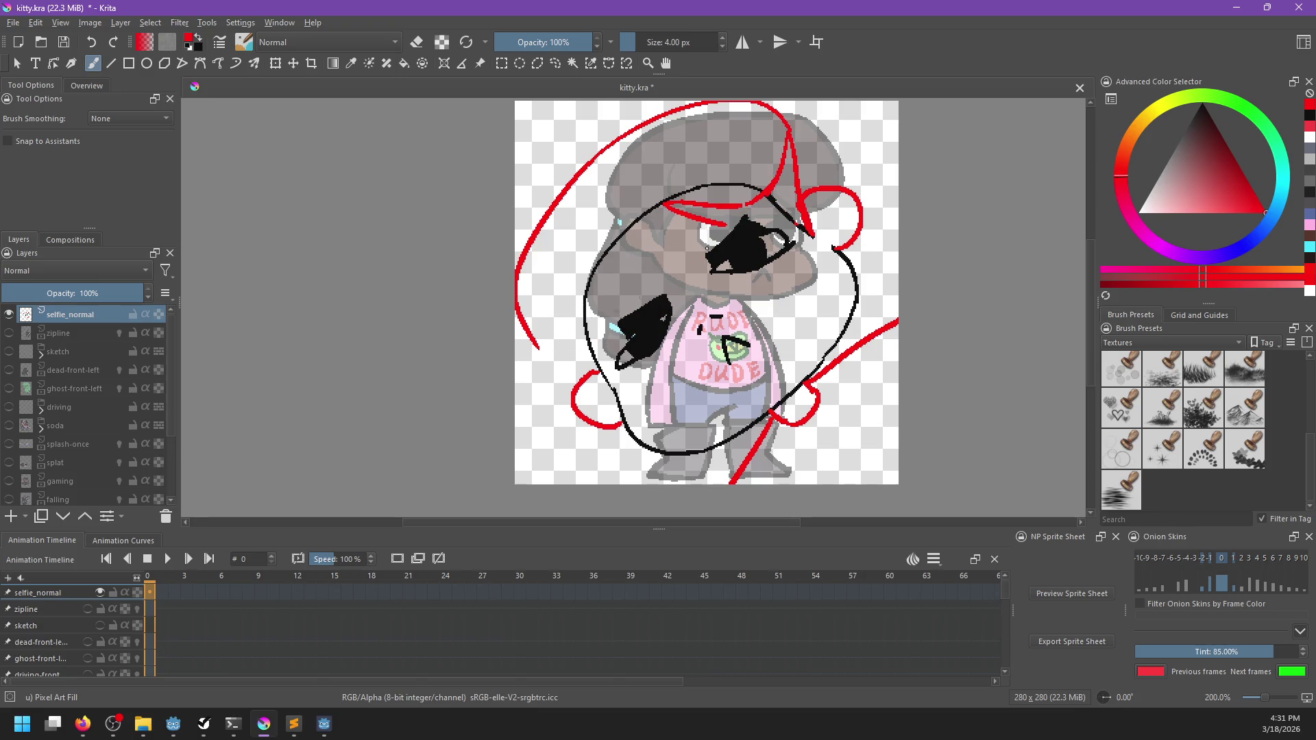
pyautogui.moveTo(555, 323); pyautogui.dragTo(714, 223)
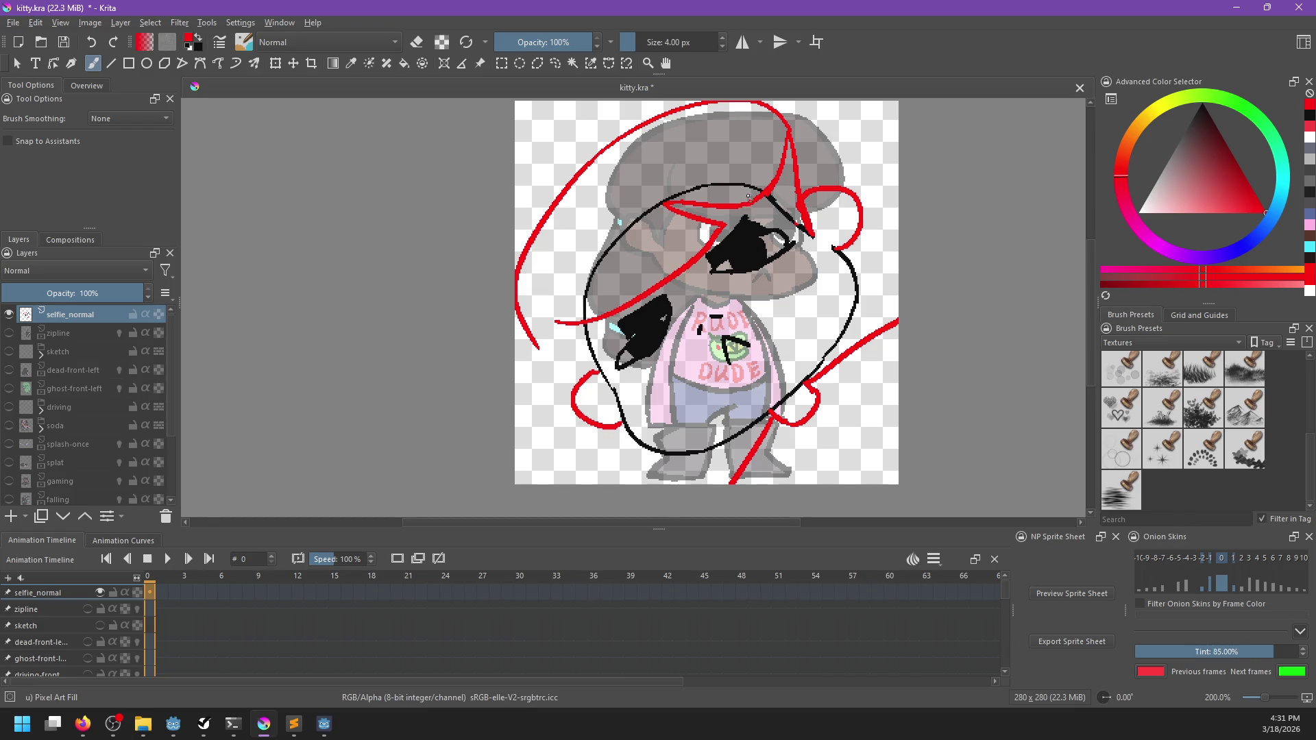
pyautogui.hotkey('ctrl', 'z')
pyautogui.moveTo(539, 347); pyautogui.dragTo(595, 377)
pyautogui.hotkey('ctrl', 'z')
# Step: Draw a curved red line down the left edge and an ear line to the right edge
pyautogui.hotkey('ctrl', 'z')
pyautogui.moveTo(573, 444)
pyautogui.mouseDown()
pyautogui.moveTo(553, 358)
pyautogui.moveTo(563, 484)
pyautogui.mouseUp()
pyautogui.hotkey('ctrl', 'z')
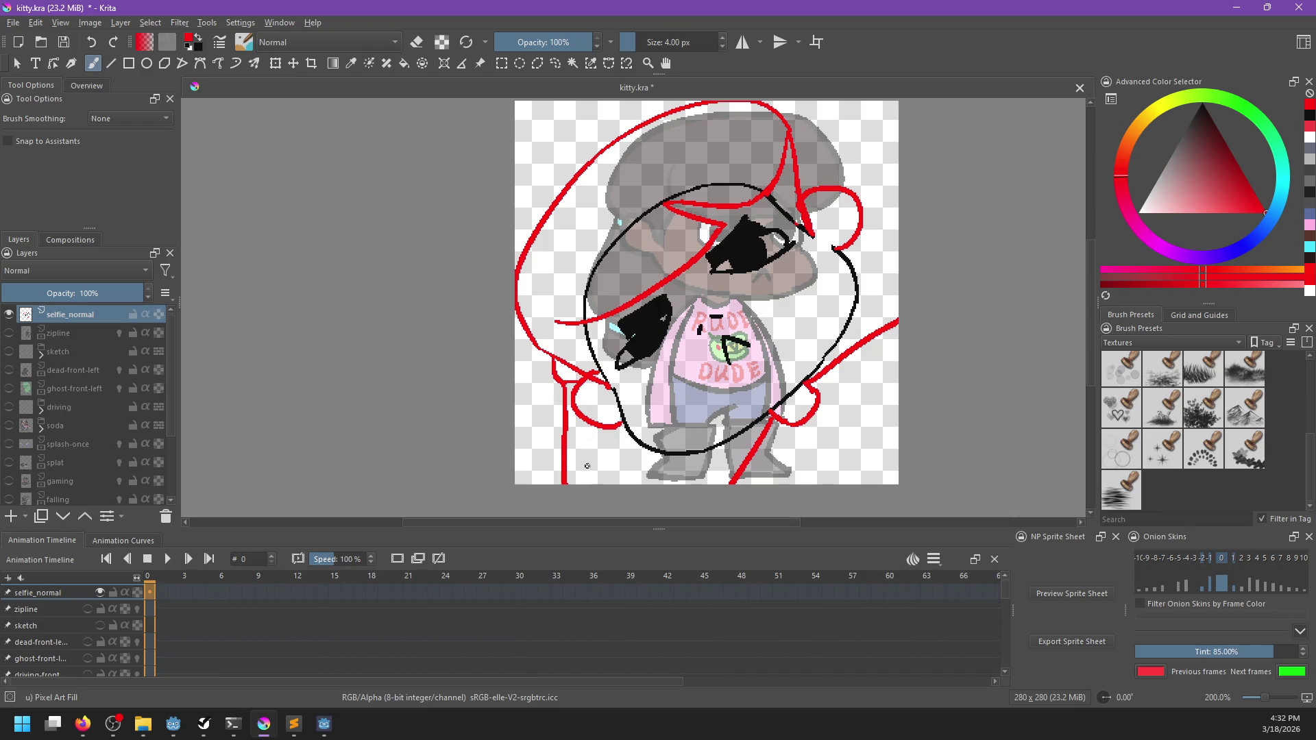
pyautogui.hotkey('ctrl', 'z')
pyautogui.moveTo(553, 384); pyautogui.dragTo(561, 484)
pyautogui.moveTo(796, 142); pyautogui.dragTo(890, 325)
pyautogui.hotkey('ctrl', 'z')
pyautogui.hotkey('ctrl', 'z')
pyautogui.moveTo(862, 233); pyautogui.dragTo(897, 320)
pyautogui.hotkey('ctrl', 'z')
pyautogui.moveTo(865, 240); pyautogui.dragTo(898, 320)
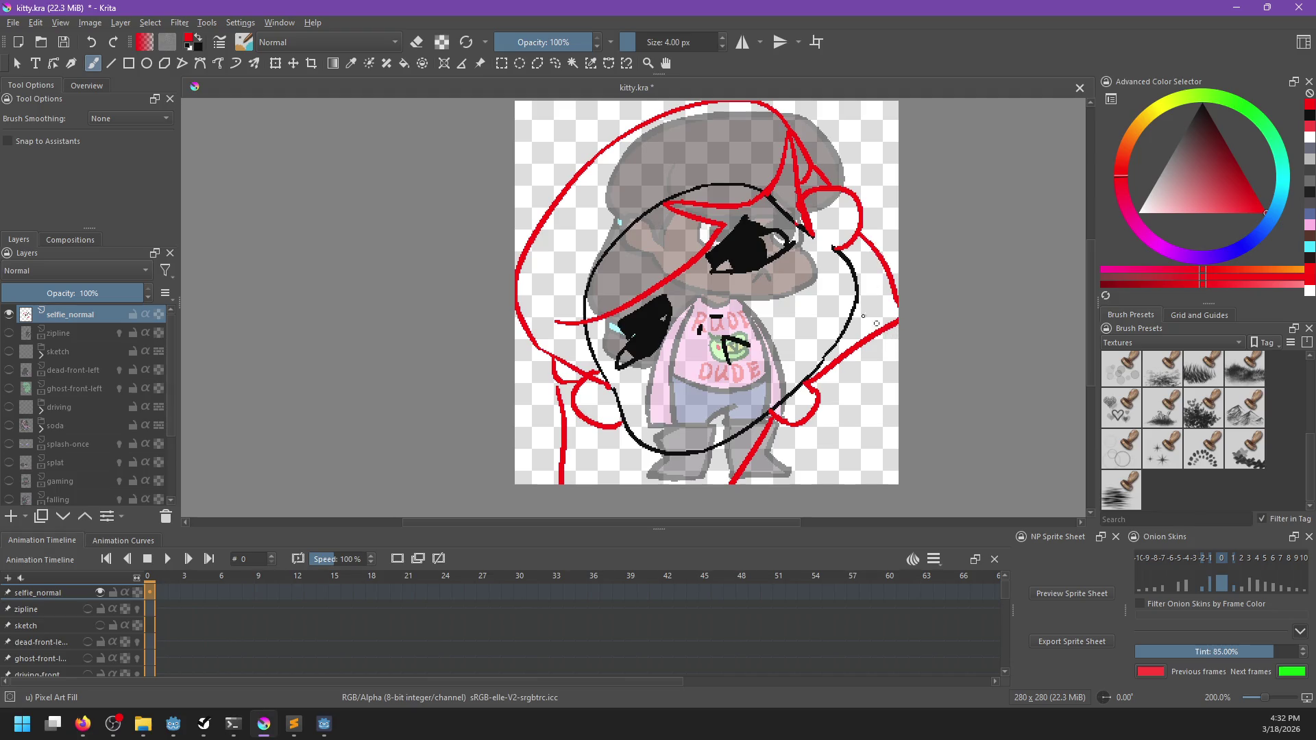
pyautogui.moveTo(829, 408); pyautogui.dragTo(760, 367)
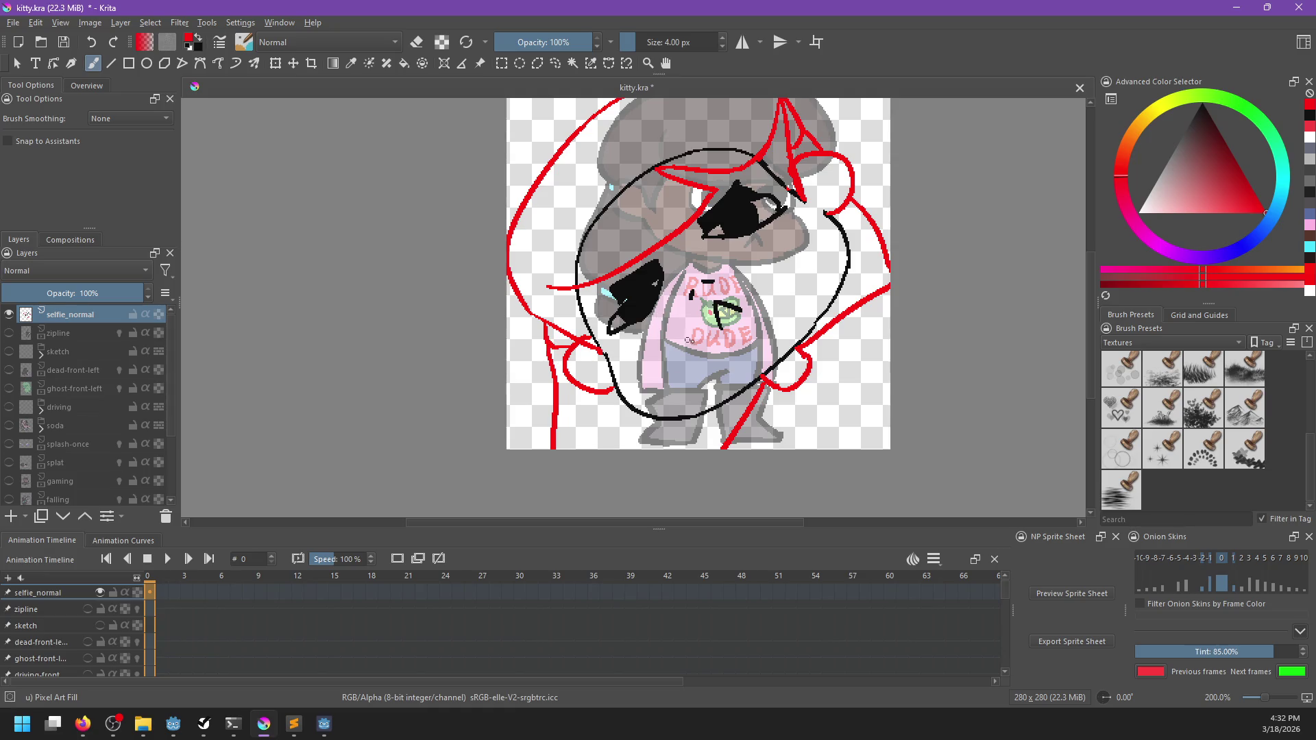
pyautogui.moveTo(689, 341); pyautogui.dragTo(681, 391)
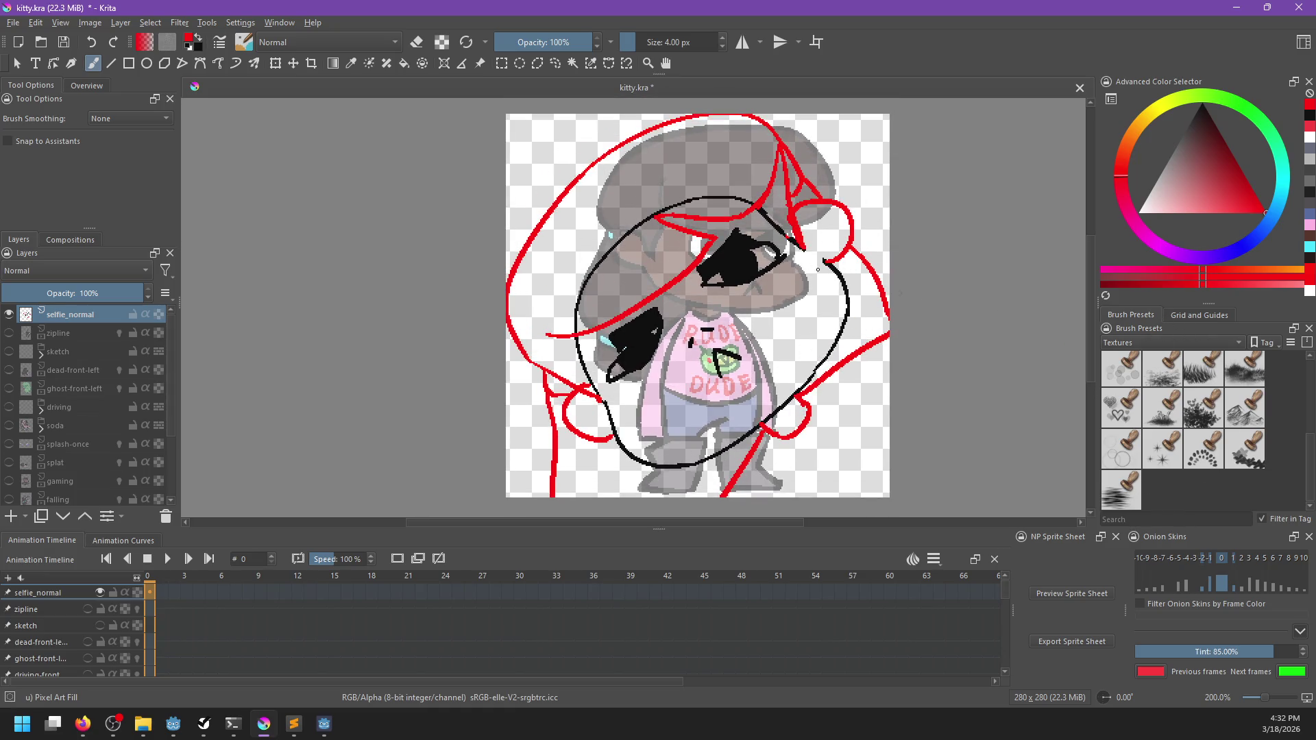
pyautogui.press('e')
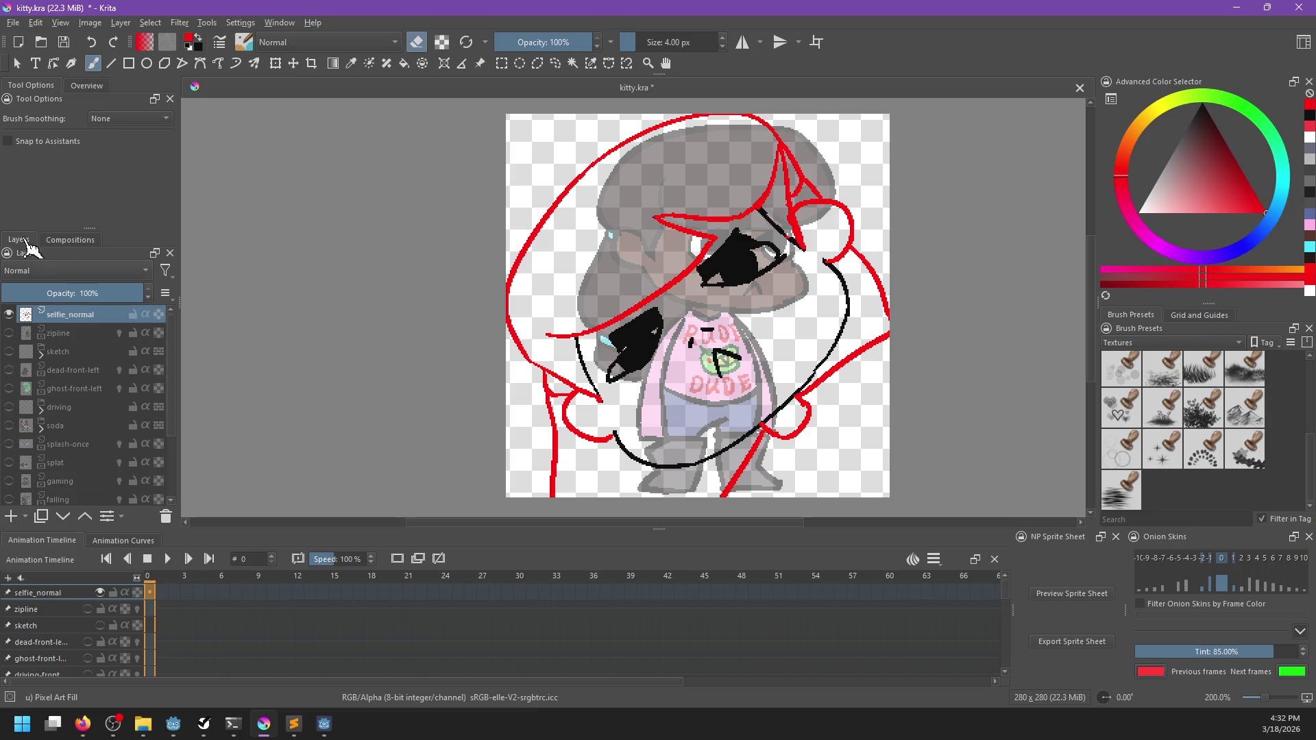
# Step: Lock the layer's alpha and recolour all the red guide lines black
pyautogui.click(158, 315)
pyautogui.press('x')
pyautogui.press('e')
pyautogui.hotkey('shift', 'BackSpace')
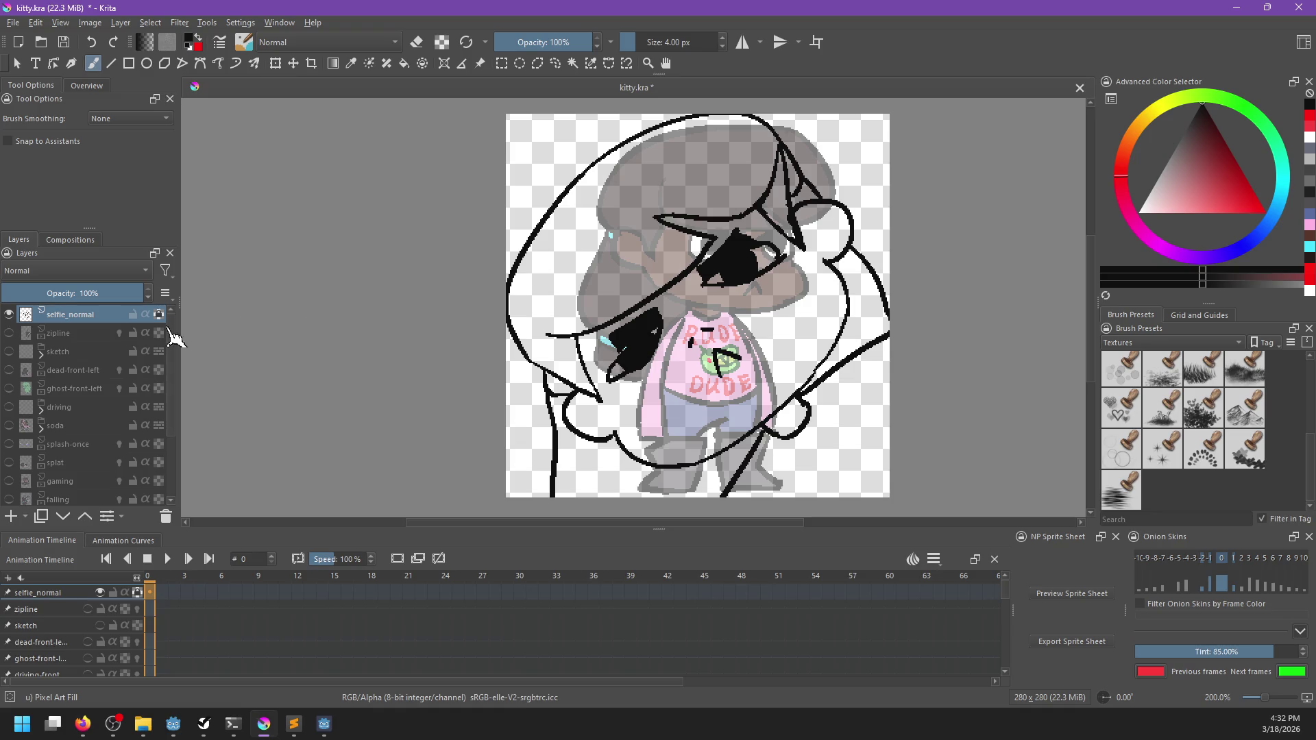
# Step: Fill the face area with the kitty's brown skin colour and the eye highlight white
pyautogui.press('f')
pyautogui.keyDown('ctrl'); pyautogui.click(666, 265); pyautogui.keyUp('ctrl')
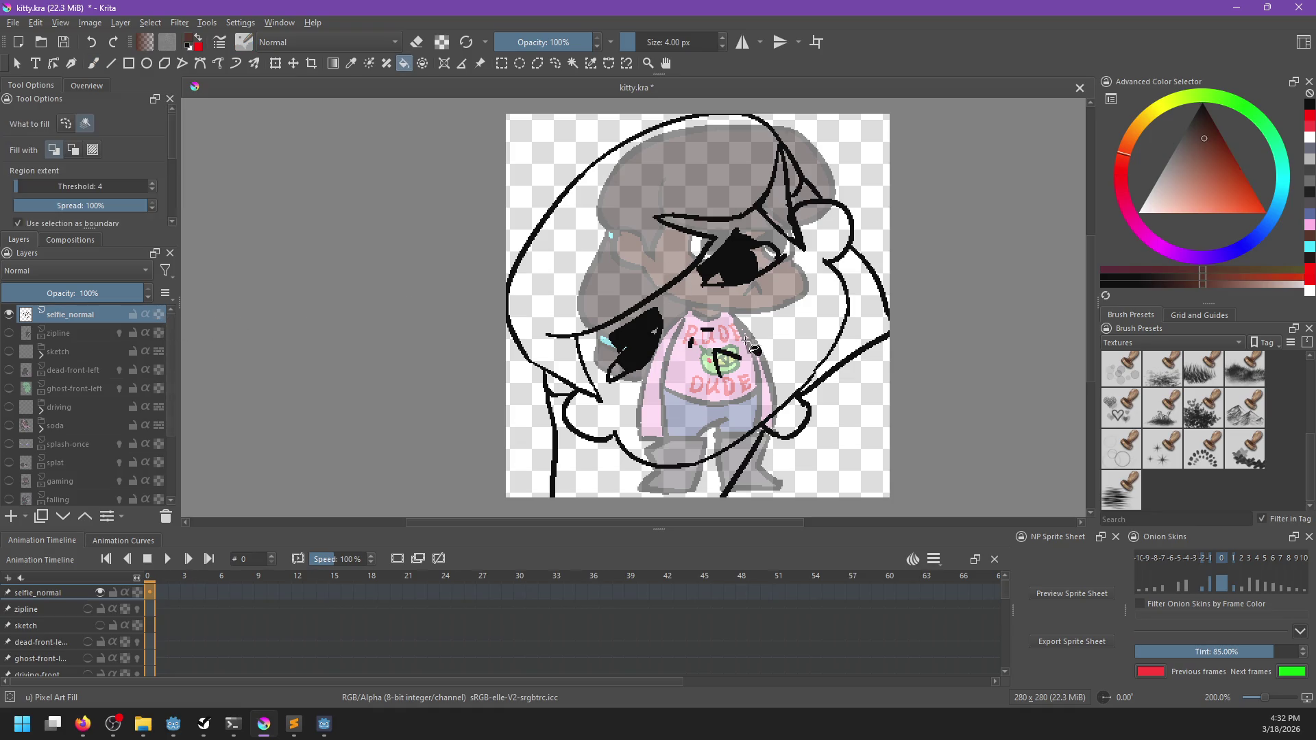
pyautogui.click(776, 343)
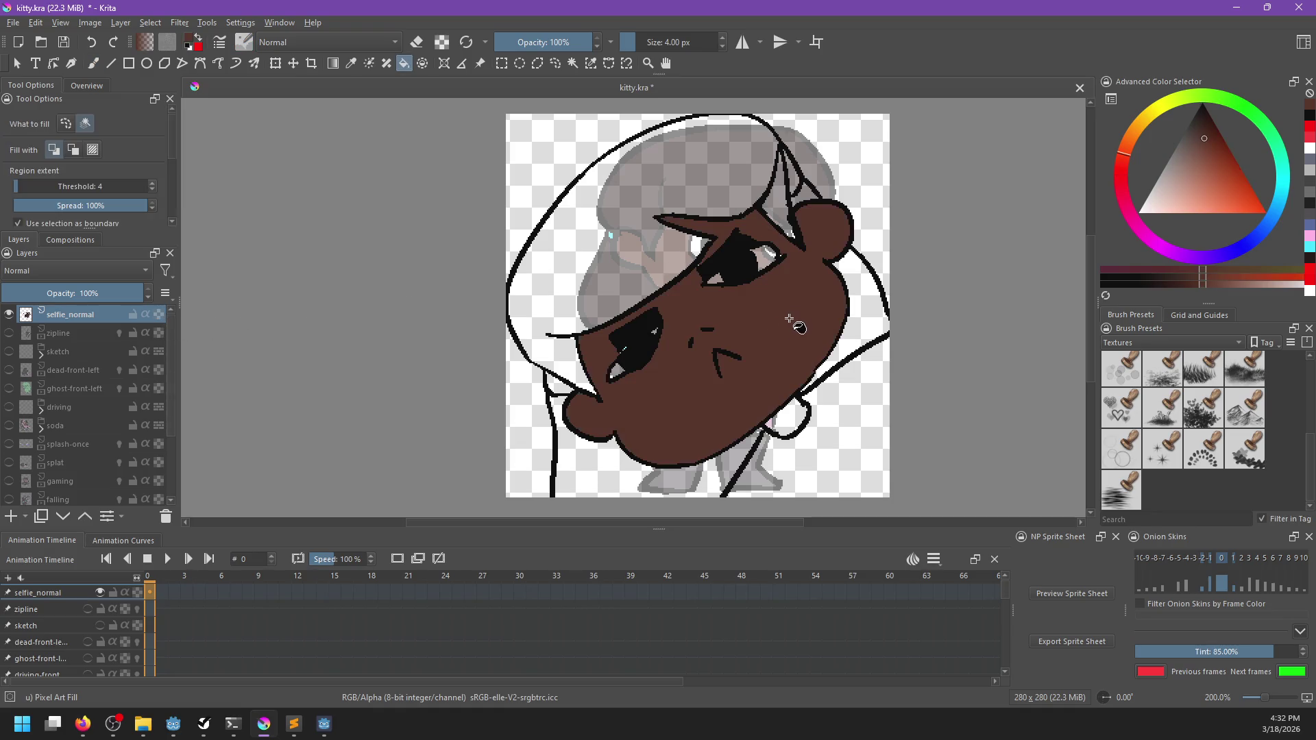
pyautogui.keyDown('ctrl'); pyautogui.click(703, 244); pyautogui.keyUp('ctrl')
pyautogui.click(766, 262)
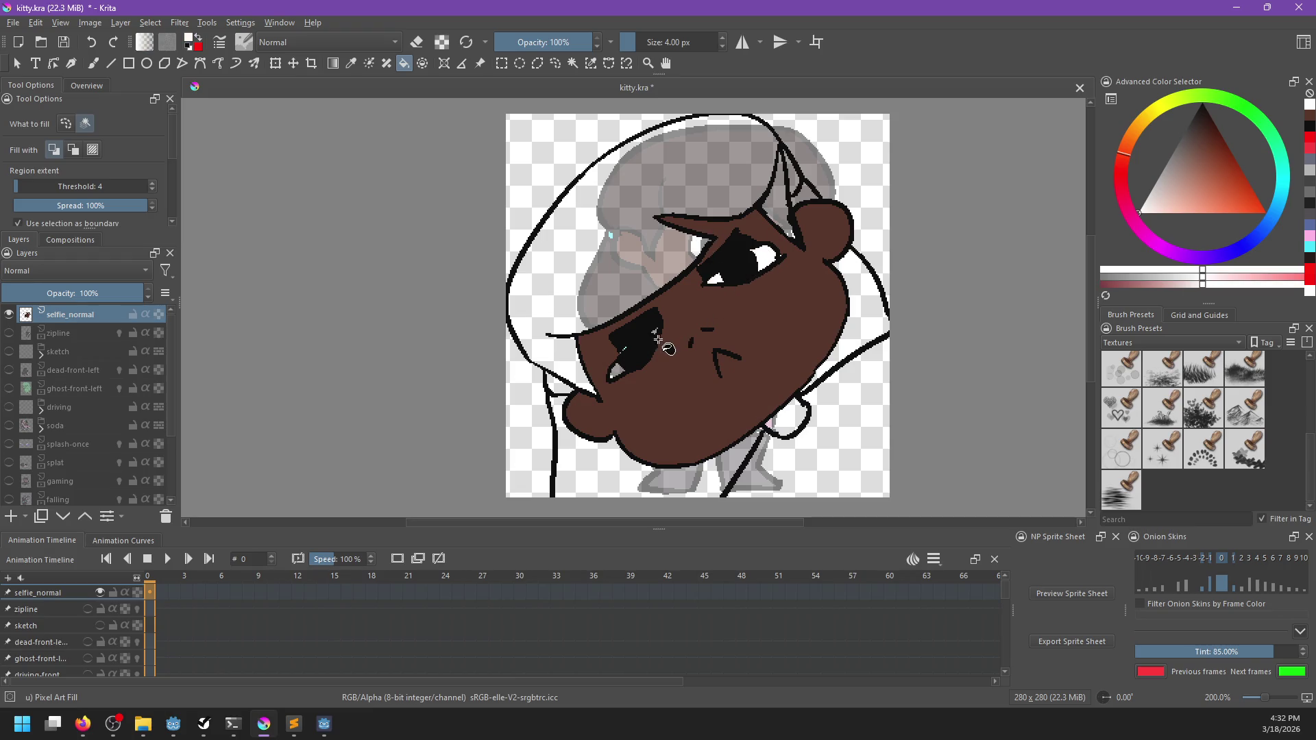
# Step: Zoom in and fill the stray grey and cyan pixels in the eye black
pyautogui.scroll(3, 617, 378)
pyautogui.scroll(1, 617, 379)
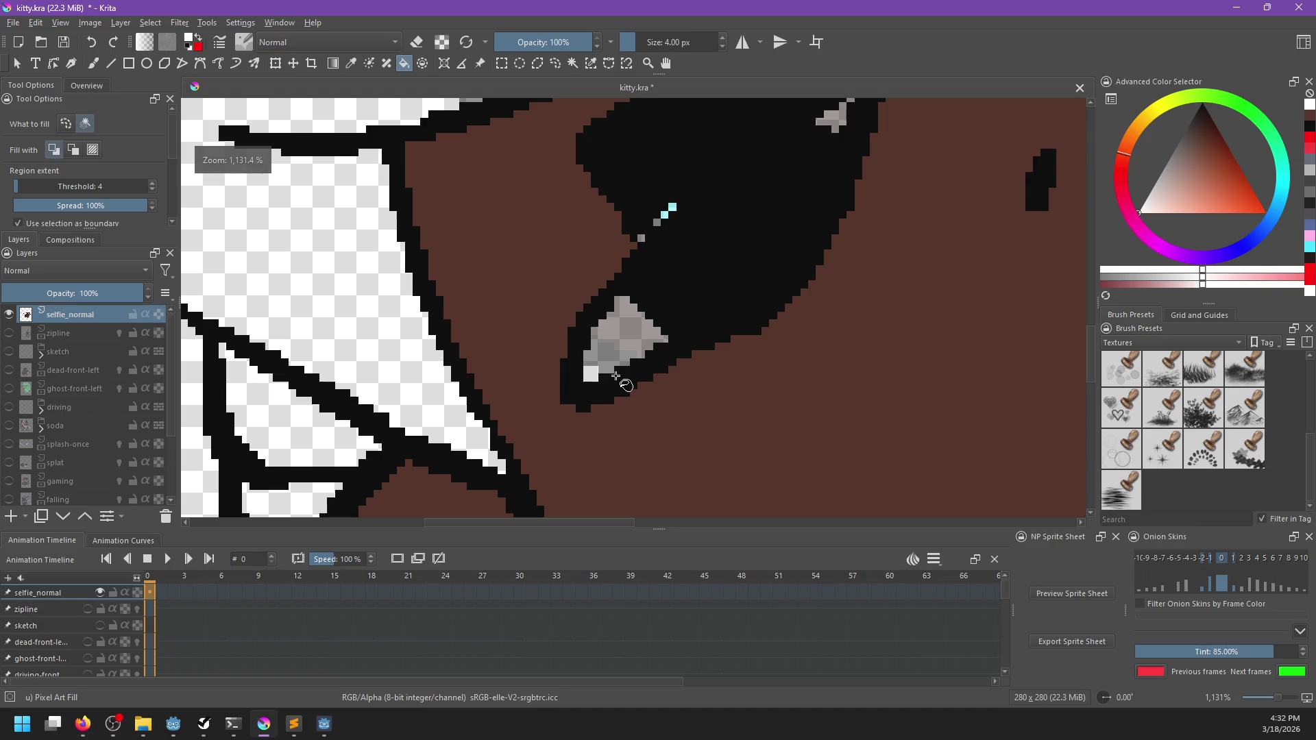
pyautogui.scroll(1, 547, 274)
pyautogui.keyDown('ctrl'); pyautogui.click(599, 290); pyautogui.keyUp('ctrl')
pyautogui.click(599, 289)
pyautogui.click(615, 273)
pyautogui.click(623, 264)
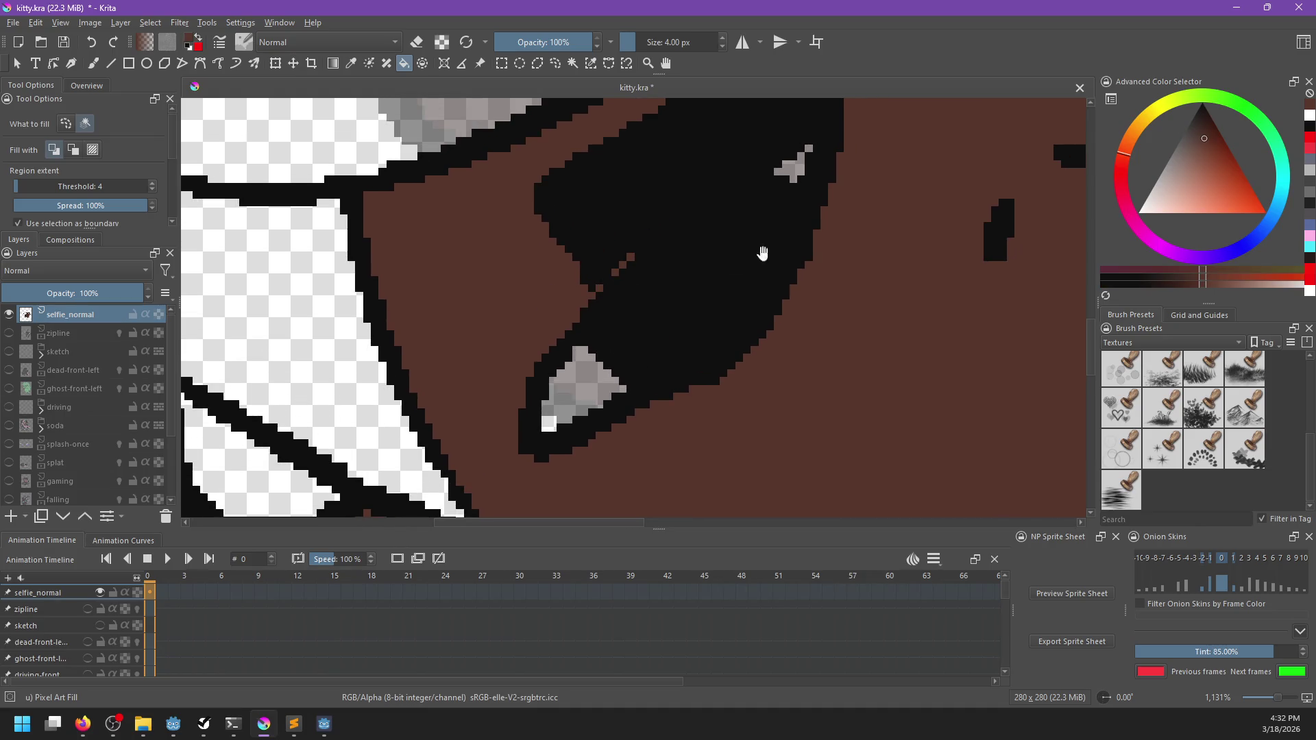
# Step: Fill the remaining eye highlight pixels, including the lower eye's grey highlight, white
pyautogui.moveTo(734, 259); pyautogui.dragTo(374, 516)
pyautogui.moveTo(438, 482); pyautogui.dragTo(714, 196)
pyautogui.click(720, 152)
pyautogui.click(703, 140)
pyautogui.click(724, 119)
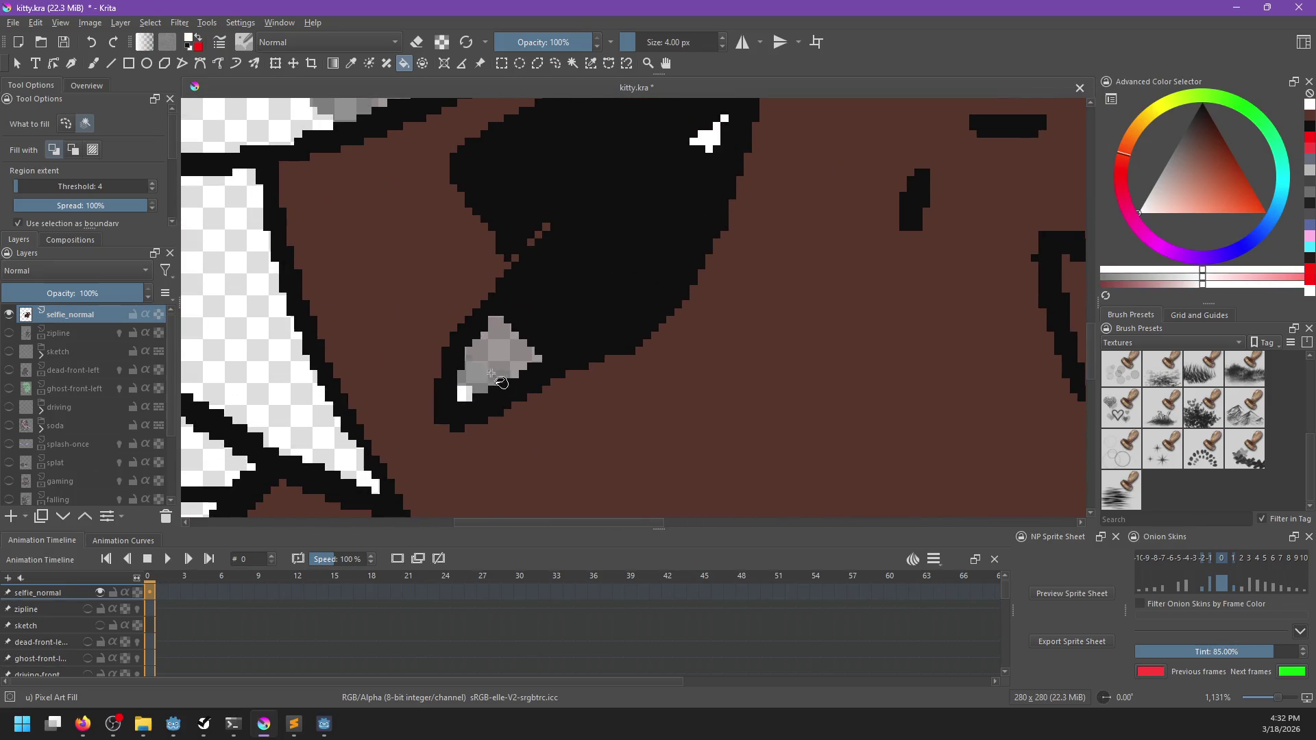
pyautogui.click(493, 380)
pyautogui.scroll(-6, 576, 267)
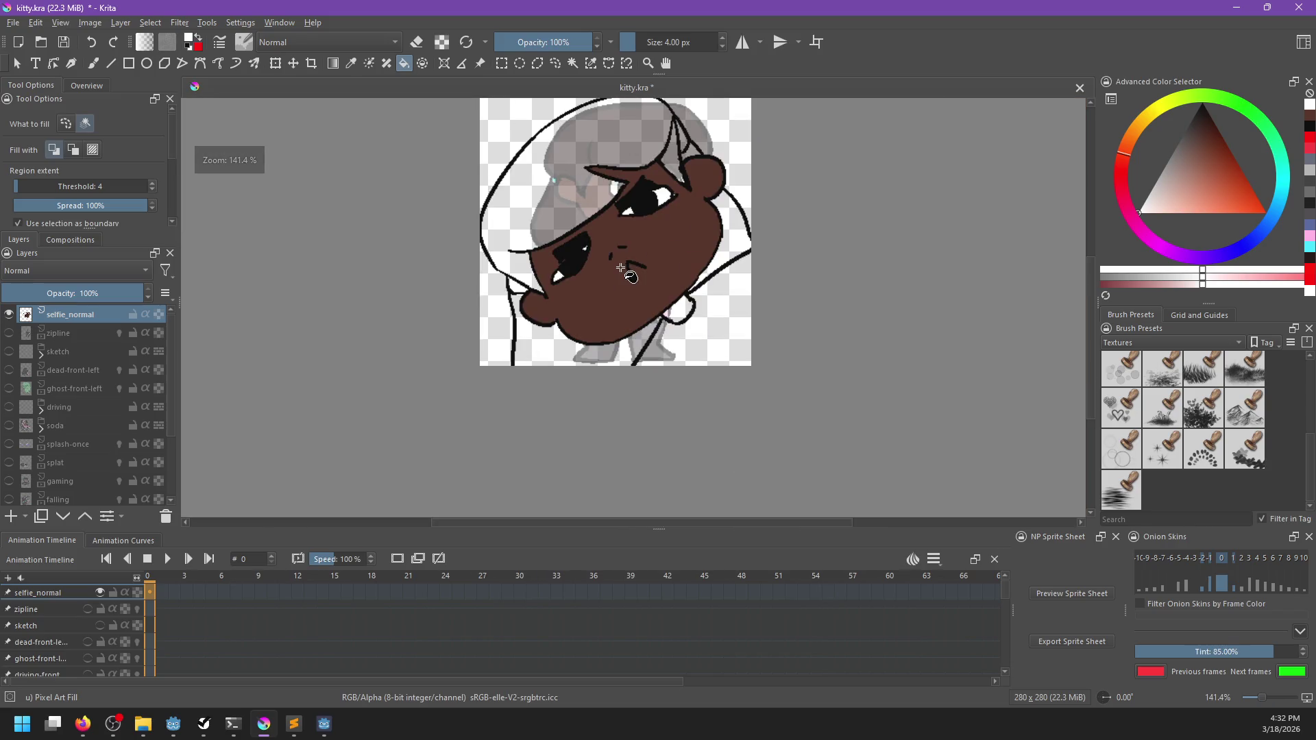
# Step: Fill the hair regions dark brown and the earring hoop interior with the face brown
pyautogui.keyDown('ctrl'); pyautogui.click(613, 116); pyautogui.keyUp('ctrl')
pyautogui.click(597, 217)
pyautogui.click(675, 159)
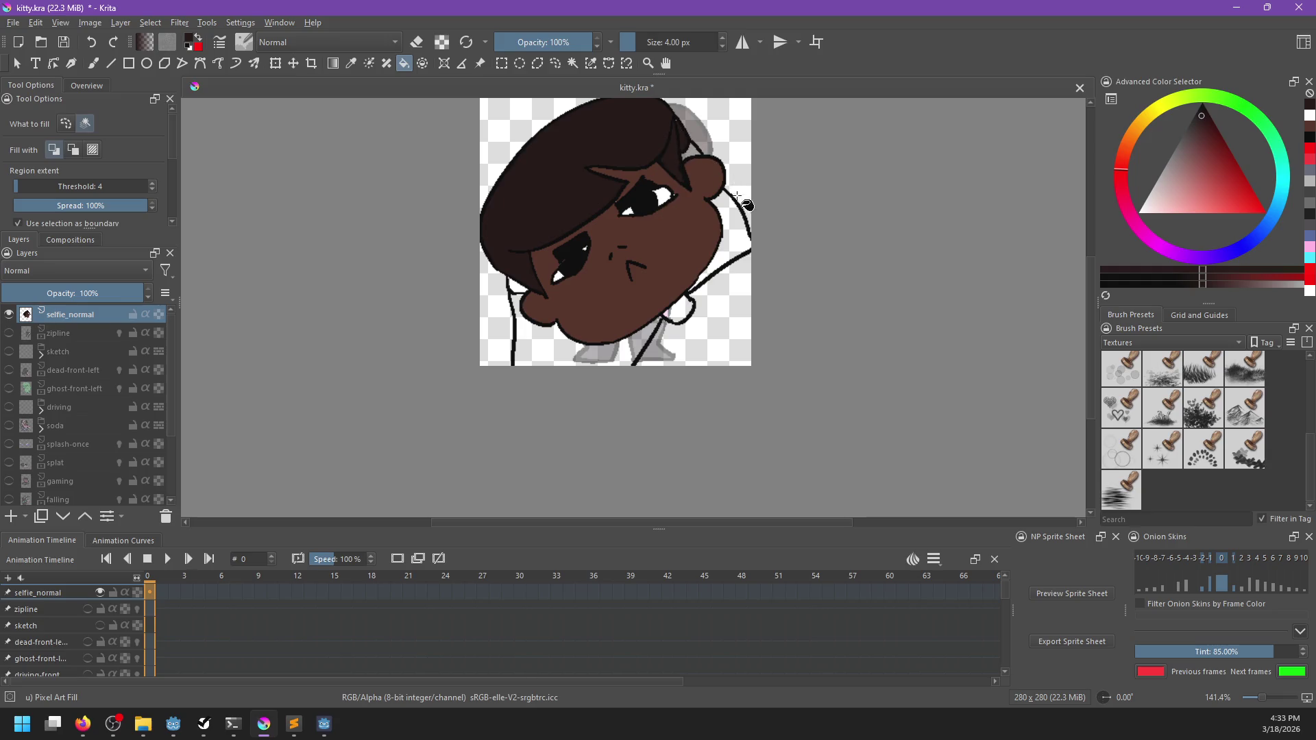
pyautogui.click(738, 231)
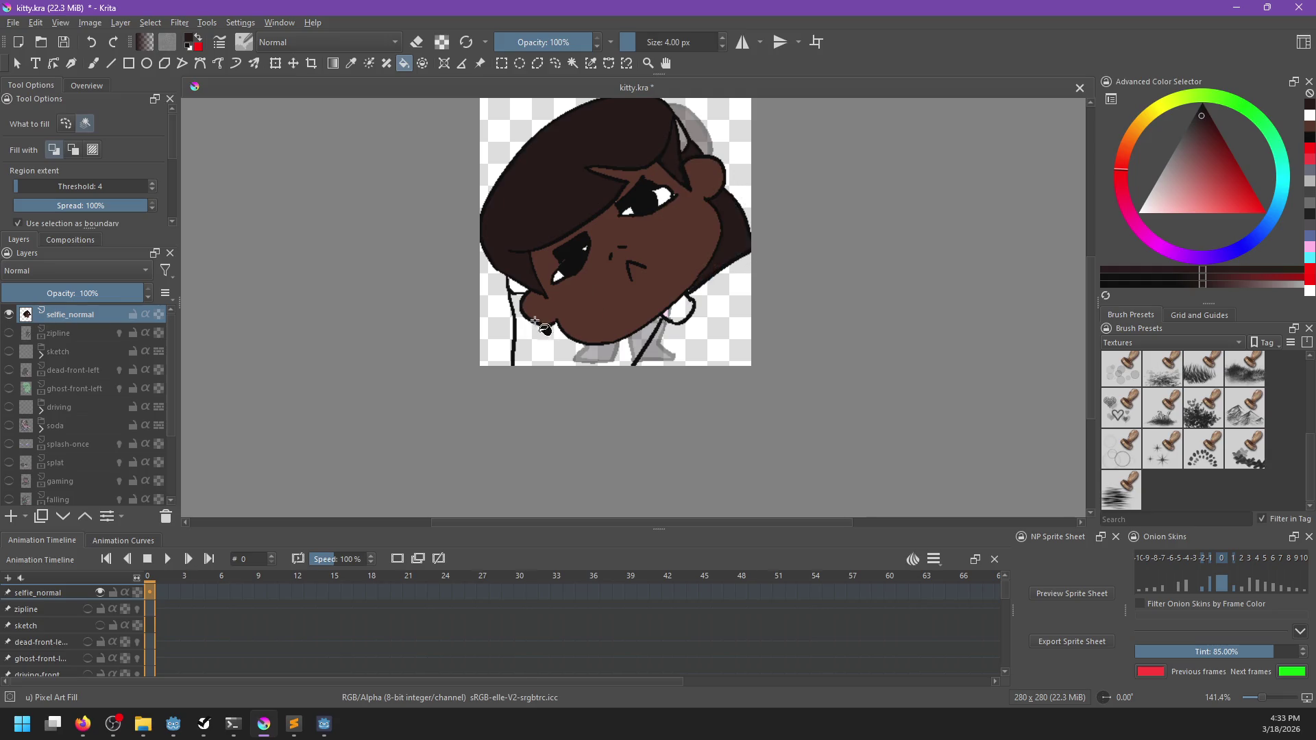
pyautogui.click(542, 353)
pyautogui.keyDown('ctrl'); pyautogui.click(650, 282); pyautogui.keyUp('ctrl')
pyautogui.click(682, 308)
# Step: Zoom around the face and compare it with the reference in the browser
pyautogui.scroll(2, 707, 313)
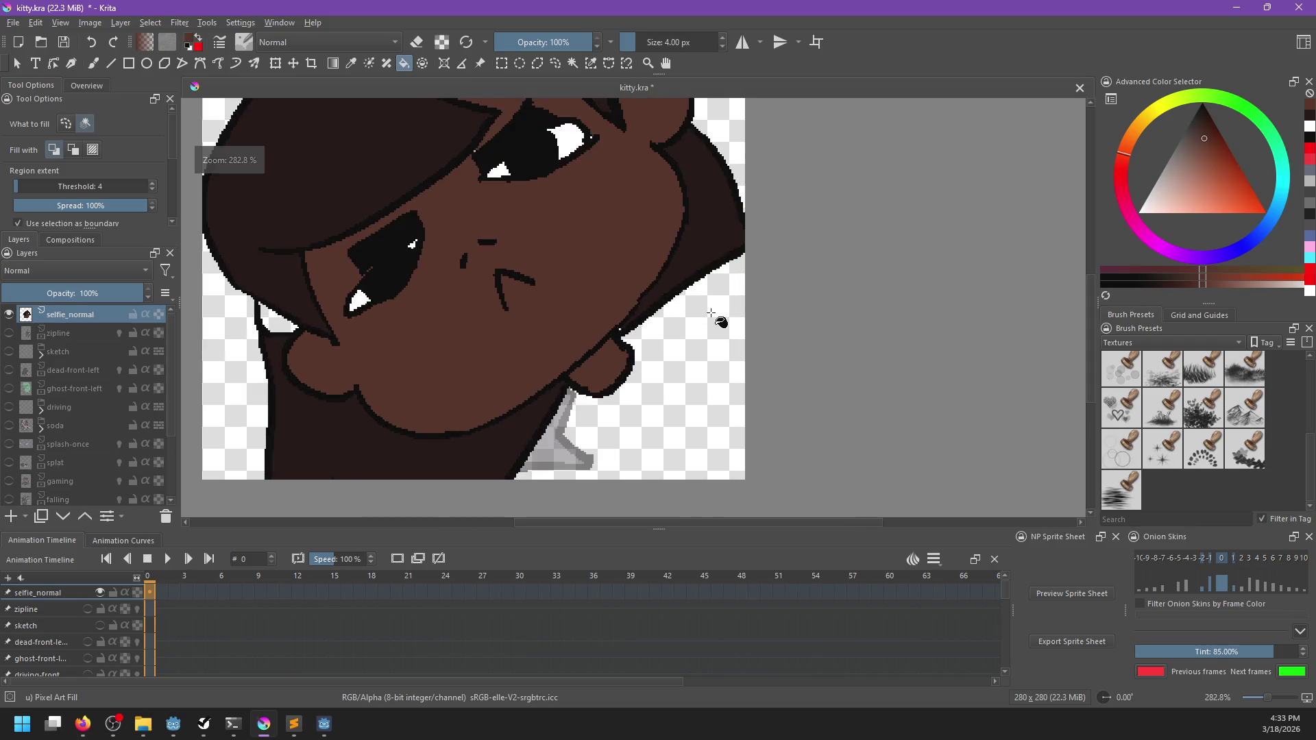
pyautogui.moveTo(720, 318); pyautogui.dragTo(761, 359)
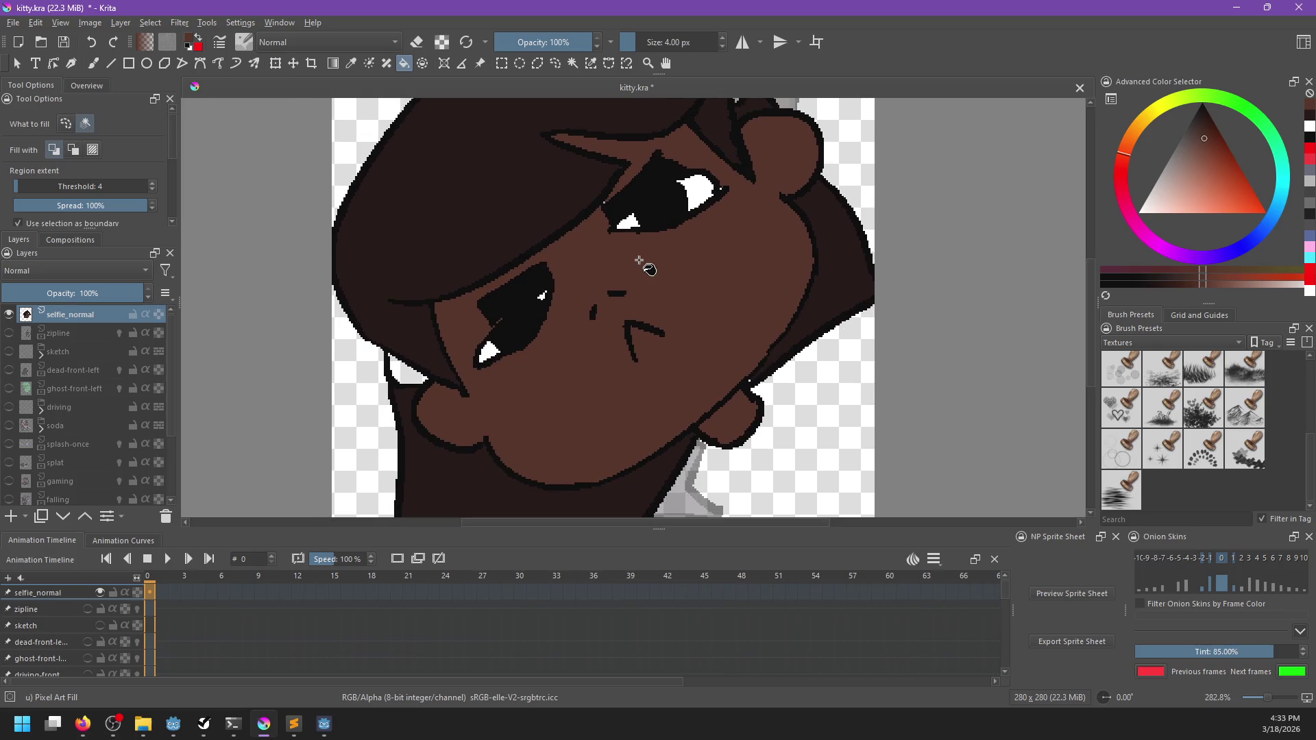
pyautogui.scroll(2, 666, 242)
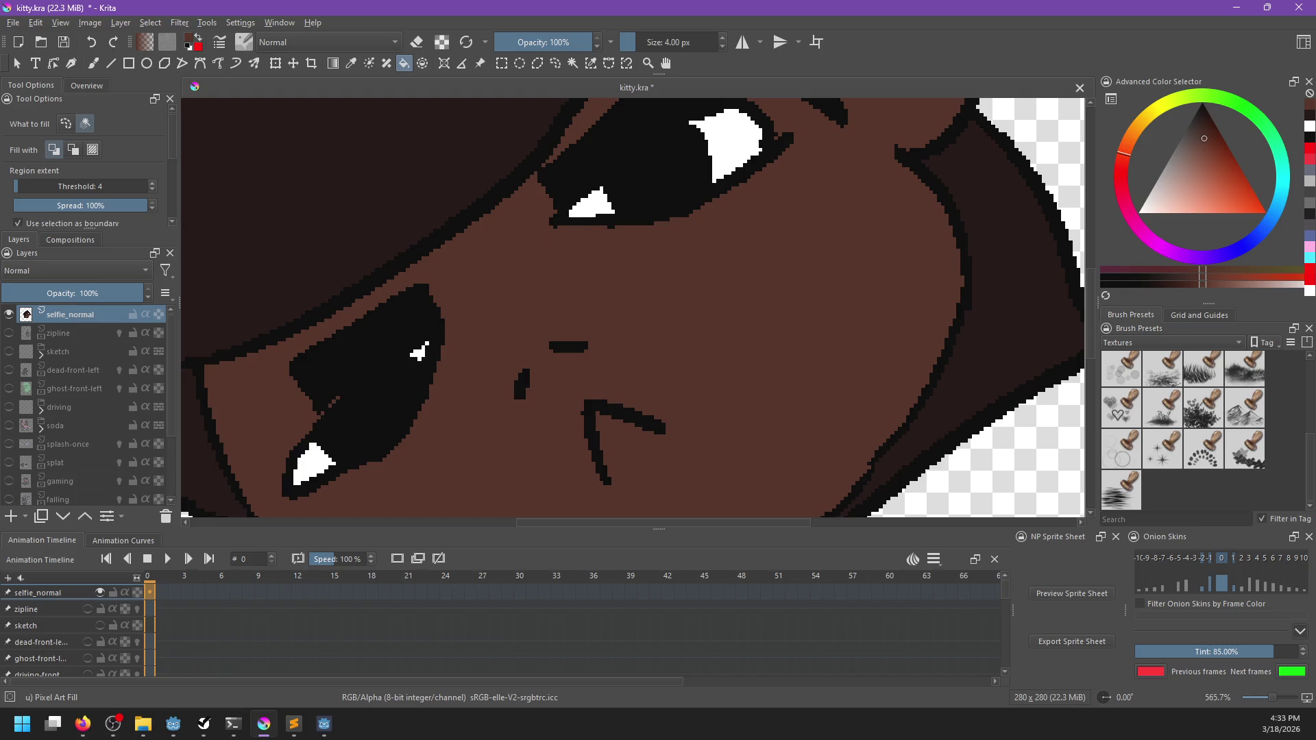
pyautogui.hotkey('alt', 'Tab')
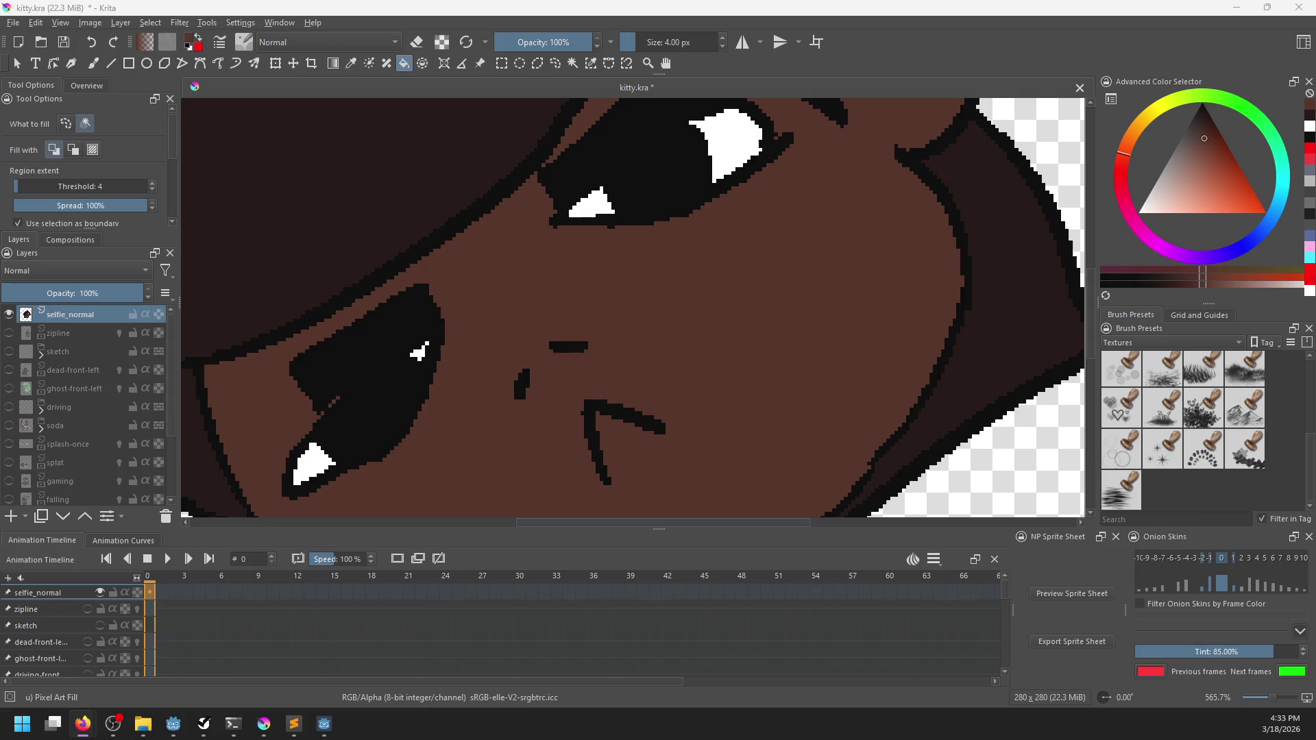
pyautogui.hotkey('alt', 'Tab')
pyautogui.scroll(-3, 563, 356)
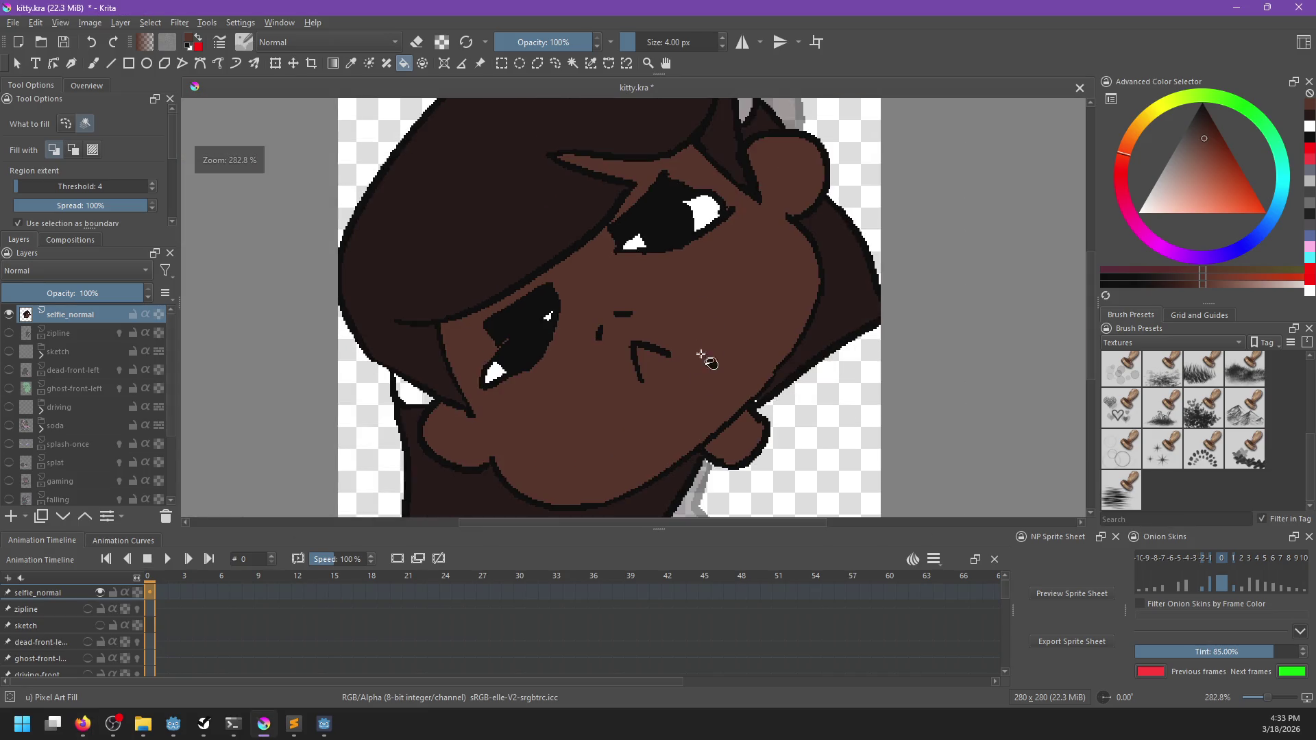
pyautogui.scroll(3, 638, 264)
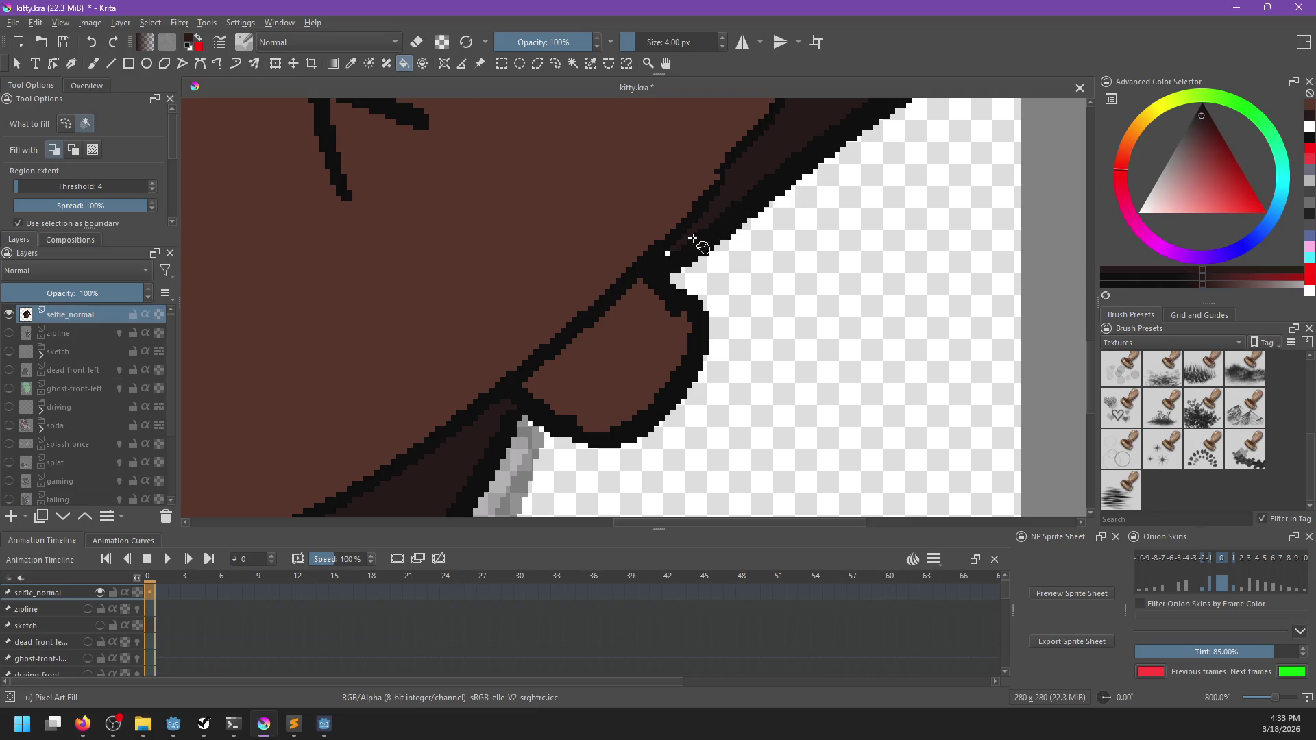
pyautogui.scroll(-4, 811, 288)
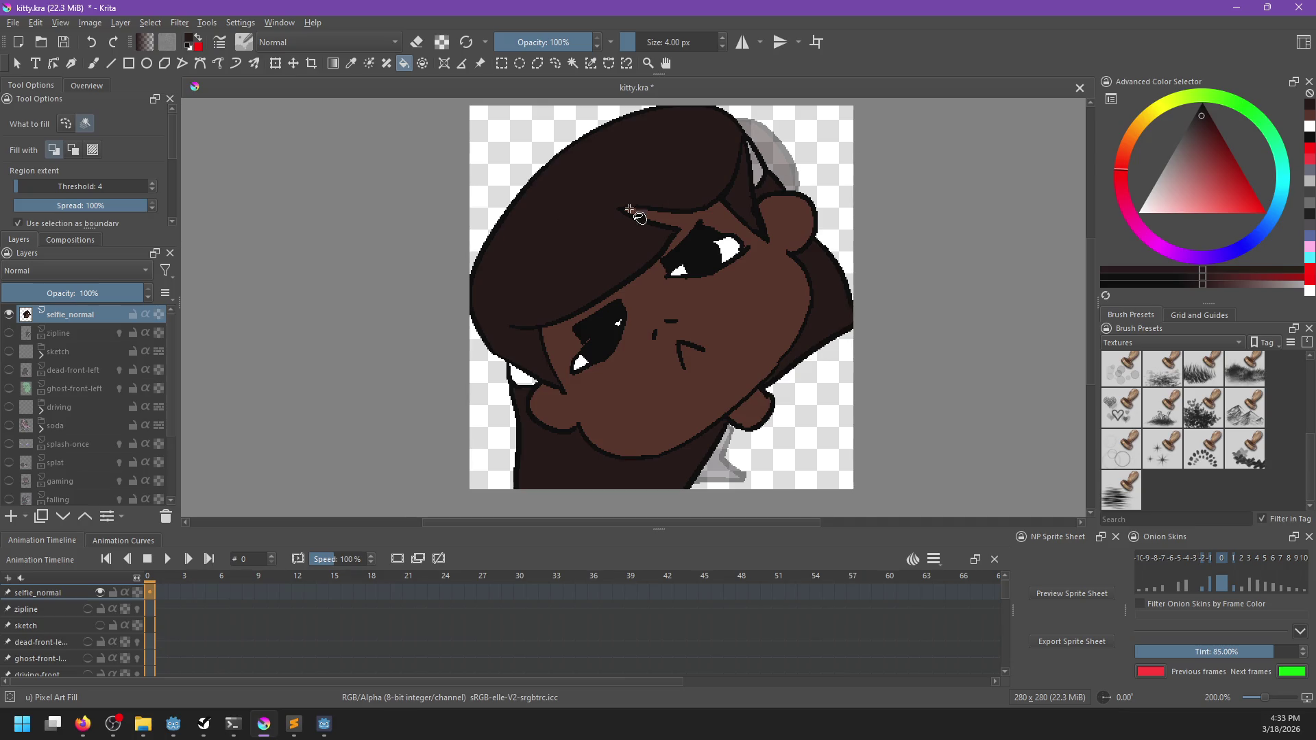
# Step: Sample the shirt pink with selfie_normal hidden, then show the layer again
pyautogui.click(8, 314)
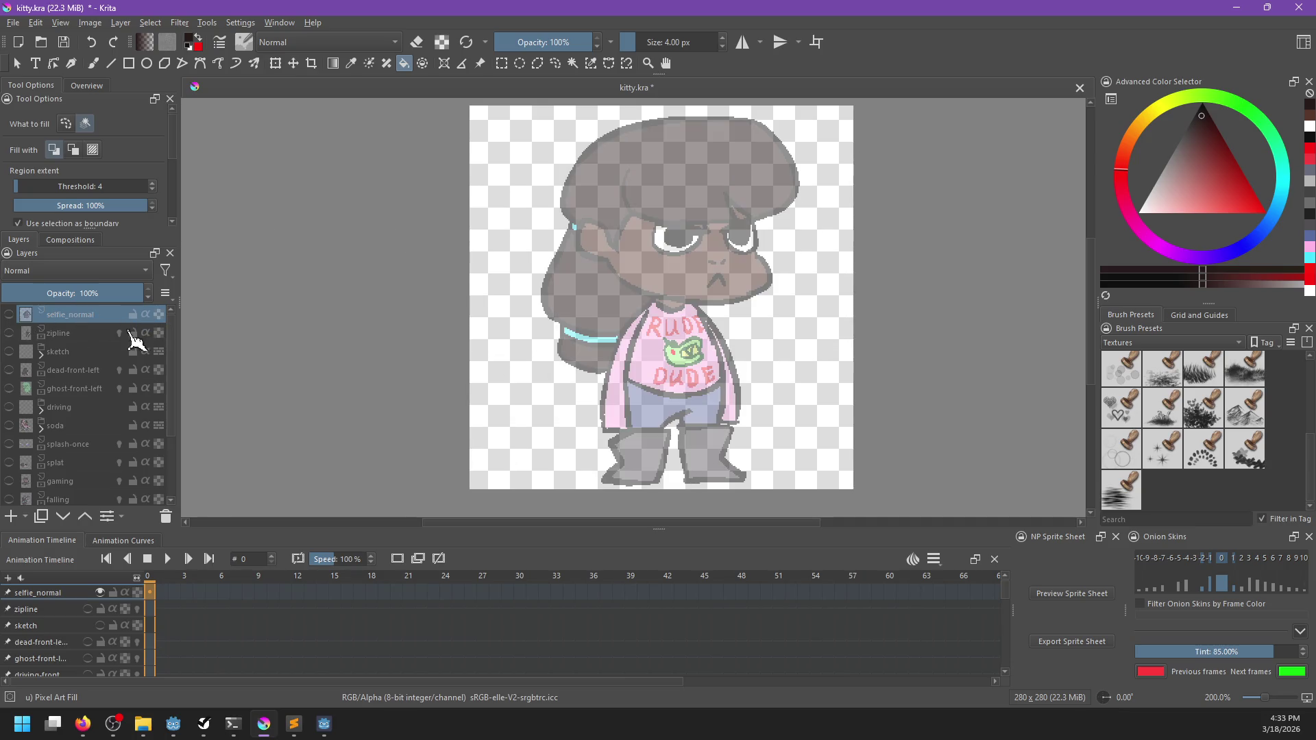
pyautogui.keyDown('ctrl'); pyautogui.click(623, 351); pyautogui.keyUp('ctrl')
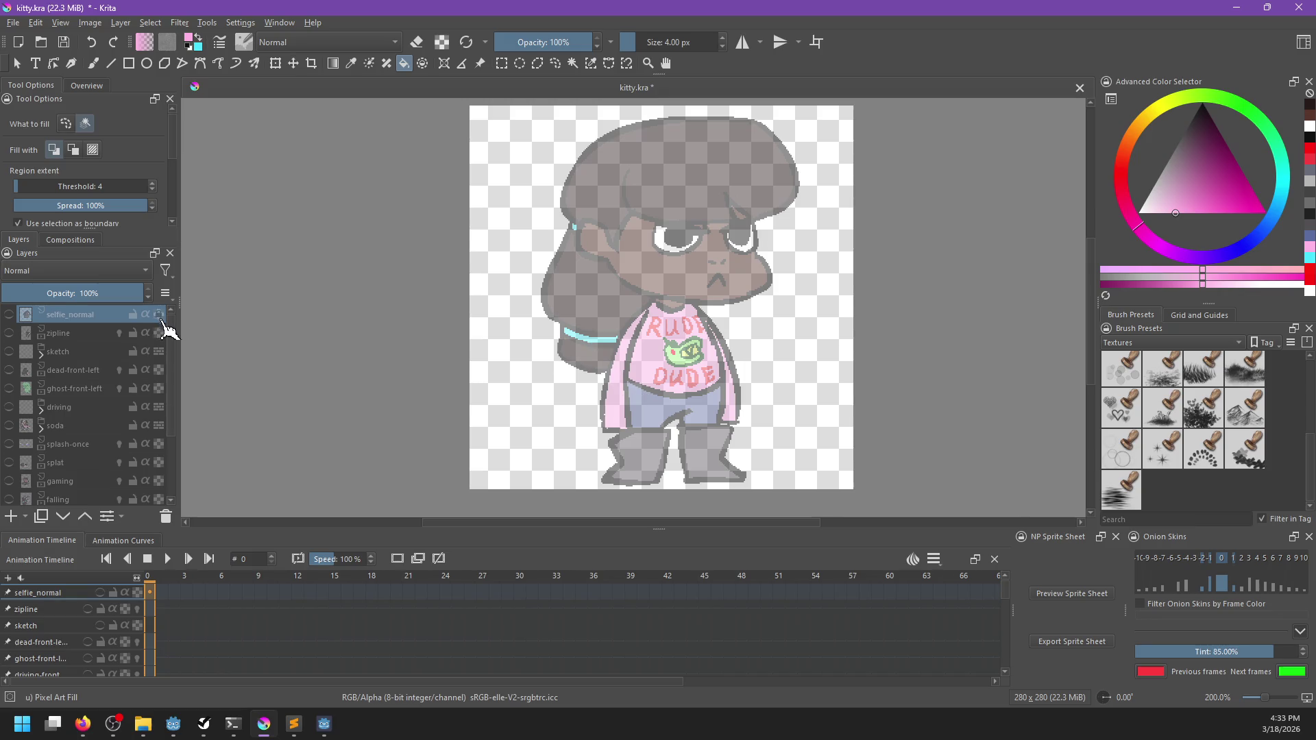
pyautogui.click(8, 314)
# Step: Fill the small cheek patch and the inner ear patch cyan
pyautogui.press('x')
pyautogui.press('x')
pyautogui.click(527, 379)
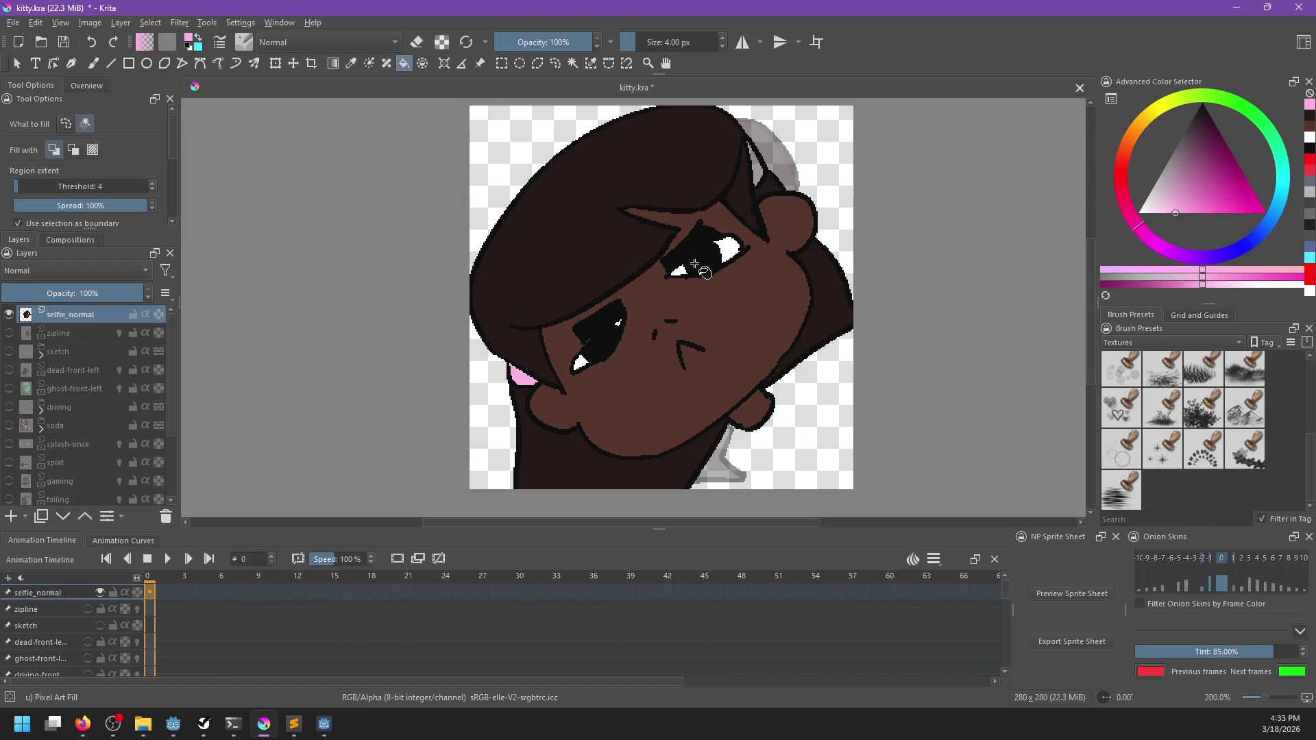
pyautogui.click(758, 167)
pyautogui.hotkey('ctrl', 'z')
pyautogui.hotkey('ctrl', 'z')
pyautogui.press('x')
pyautogui.click(523, 376)
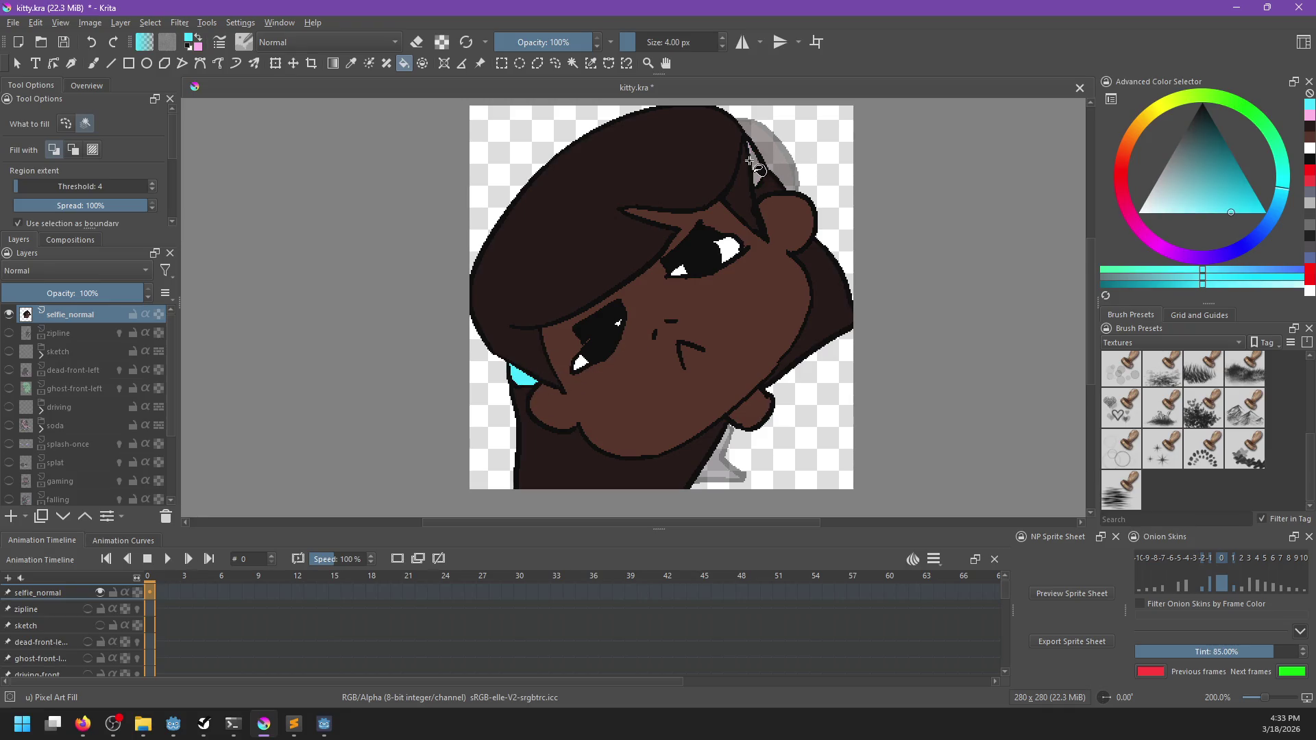
pyautogui.click(758, 167)
pyautogui.scroll(-3, 787, 245)
pyautogui.scroll(3, 788, 246)
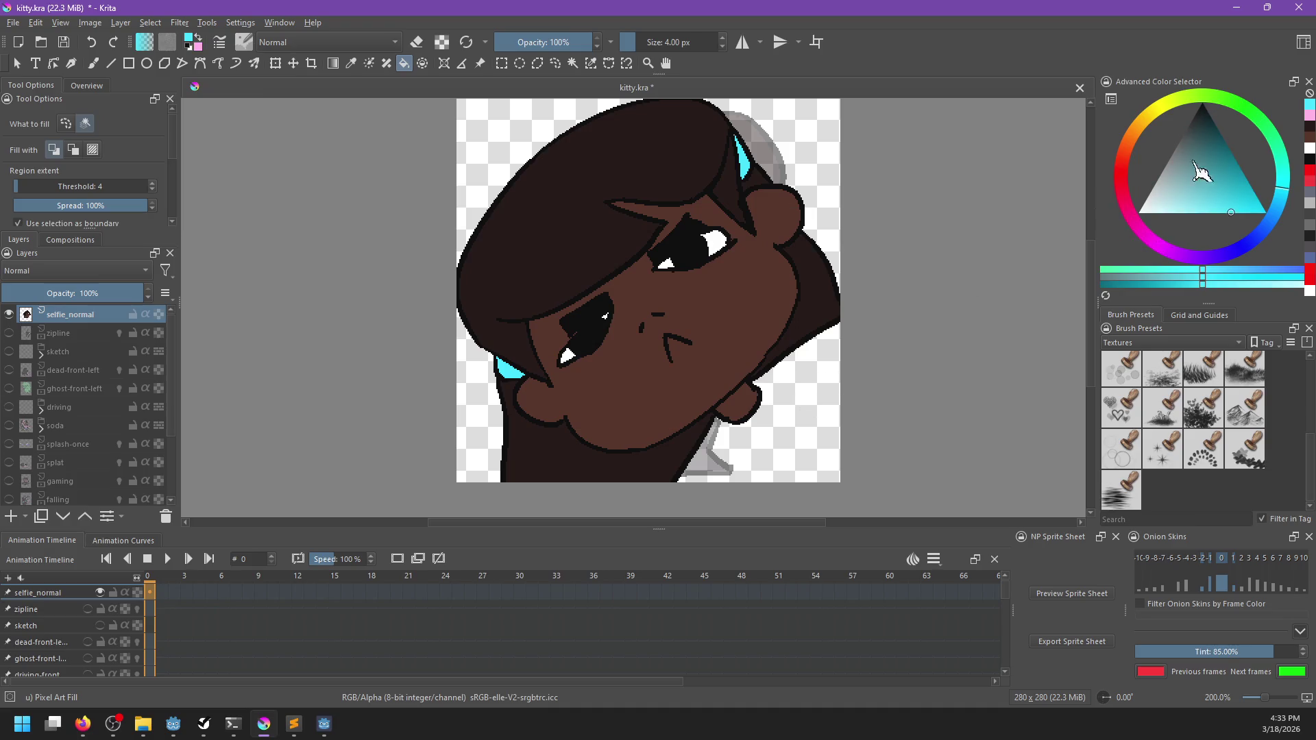
# Step: Fill the white shirt area below the chin pink and rotate the view 45 degrees
pyautogui.keyDown('ctrl'); pyautogui.click(801, 395); pyautogui.keyUp('ctrl')
pyautogui.press('b')
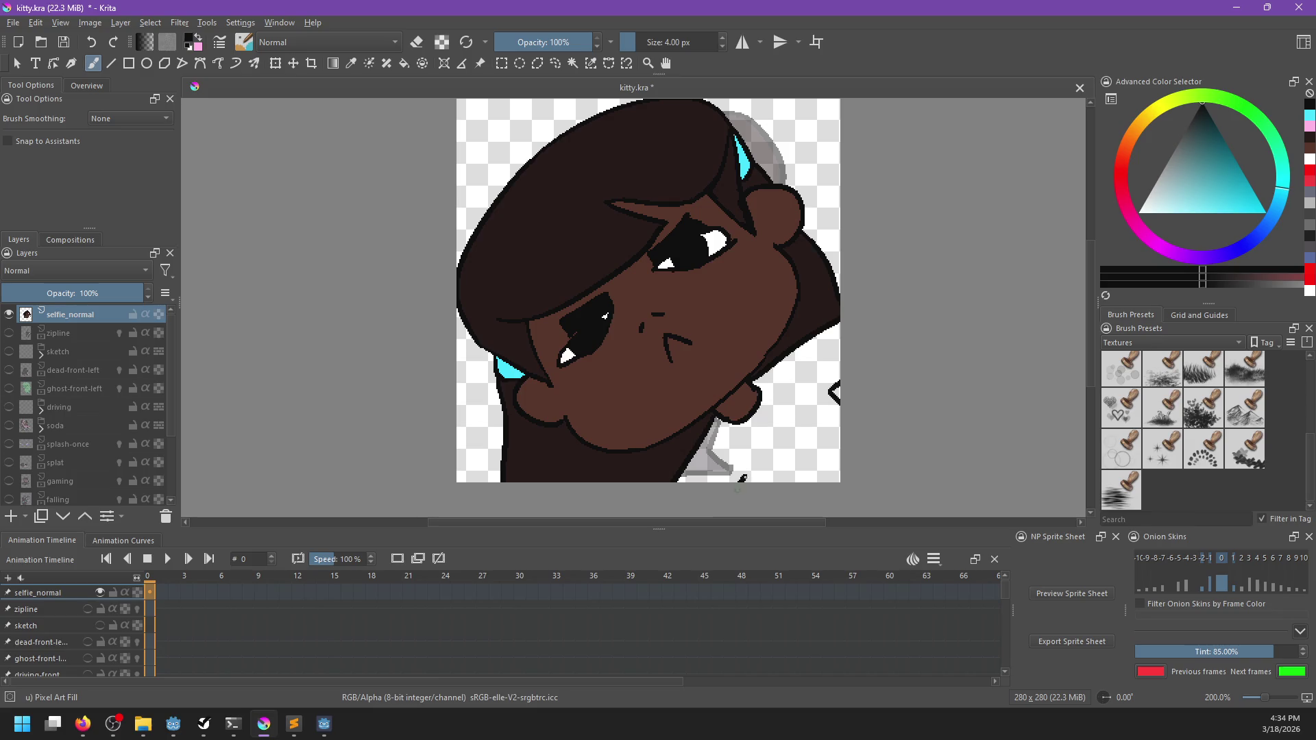
pyautogui.press('f')
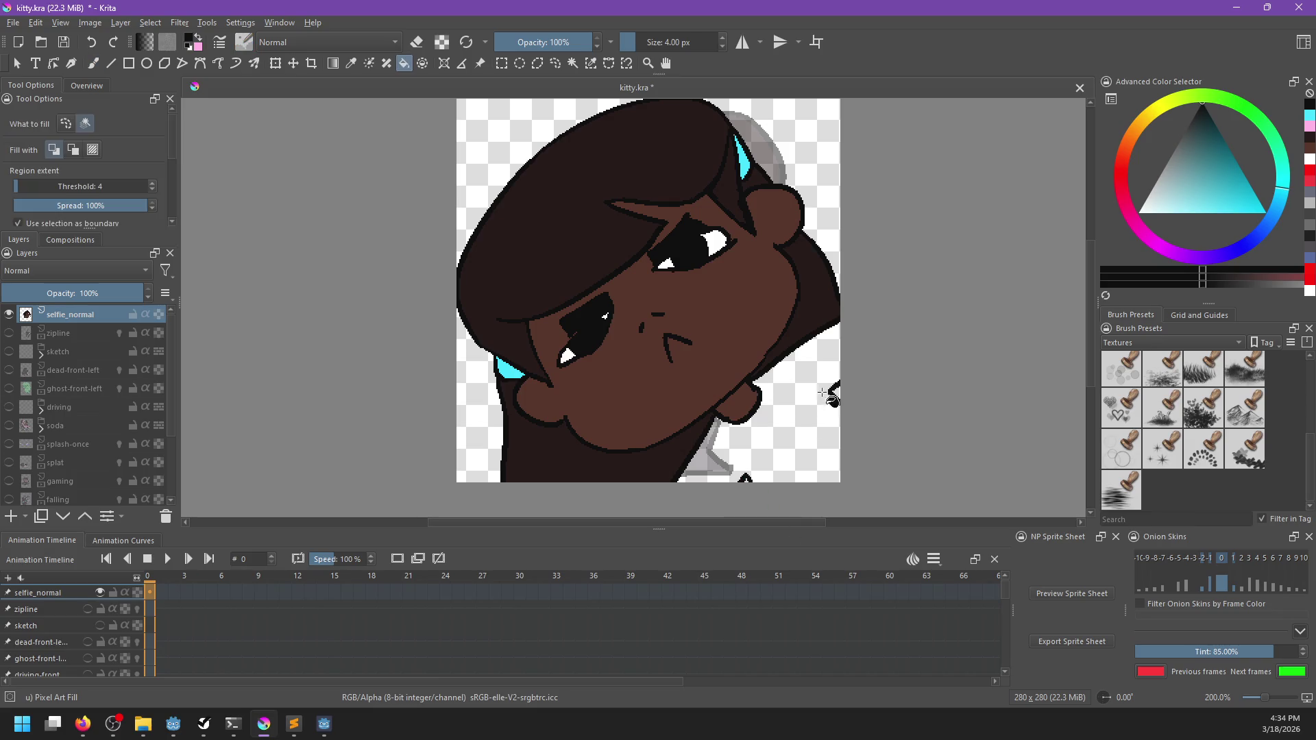
pyautogui.press('x')
pyautogui.click(821, 420)
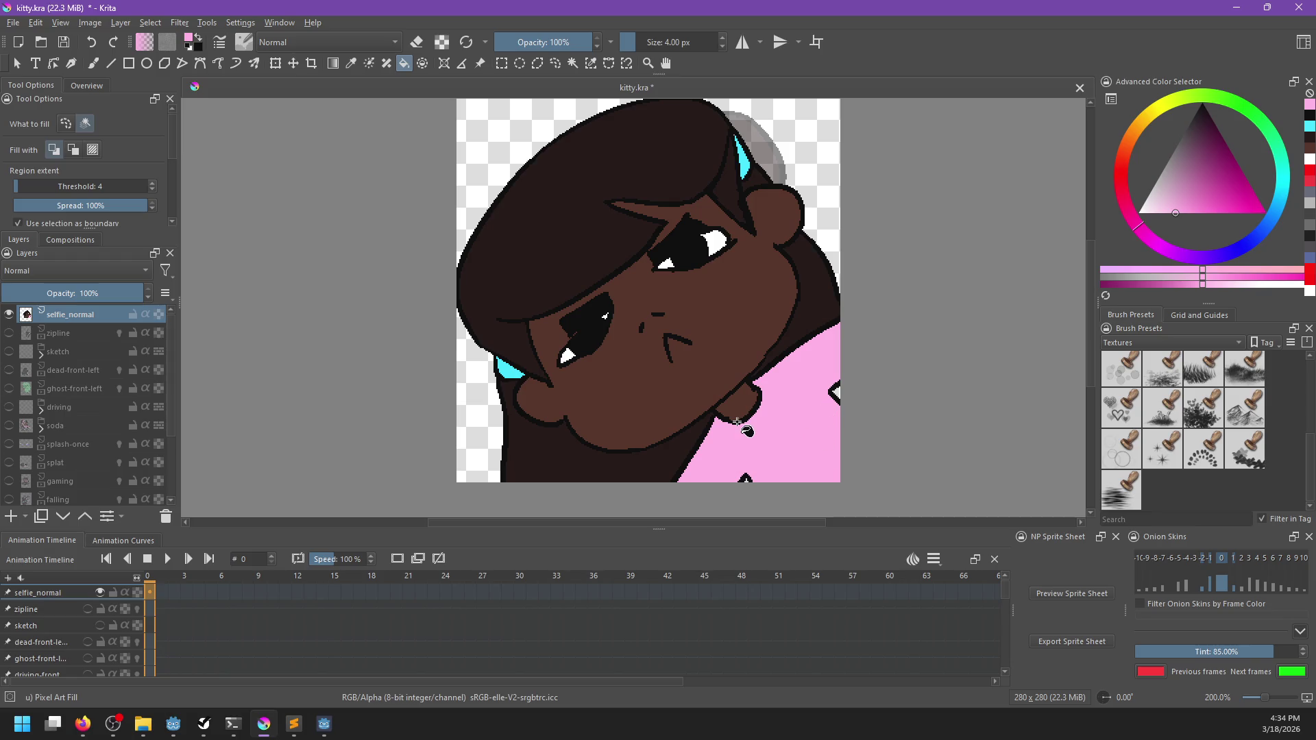
pyautogui.hotkey('ctrl', ']')
pyautogui.hotkey('ctrl', ']')
pyautogui.hotkey('ctrl', ']')
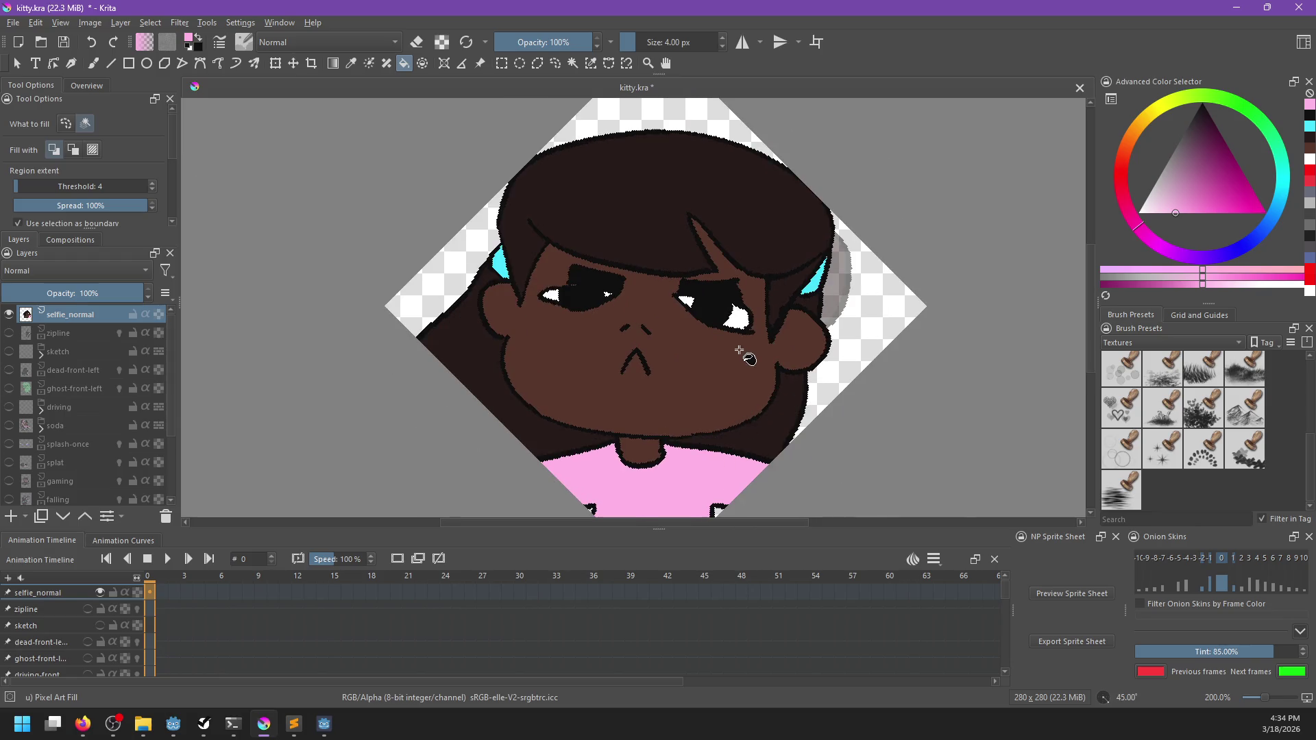
# Step: With the Freehand Brush, sample the original shirt's red lettering and dark green as working colours
pyautogui.keyDown('ctrl'); pyautogui.scroll(2, 697, 376); pyautogui.keyUp('ctrl')
pyautogui.scroll(-3, 694, 205)
pyautogui.press('b')
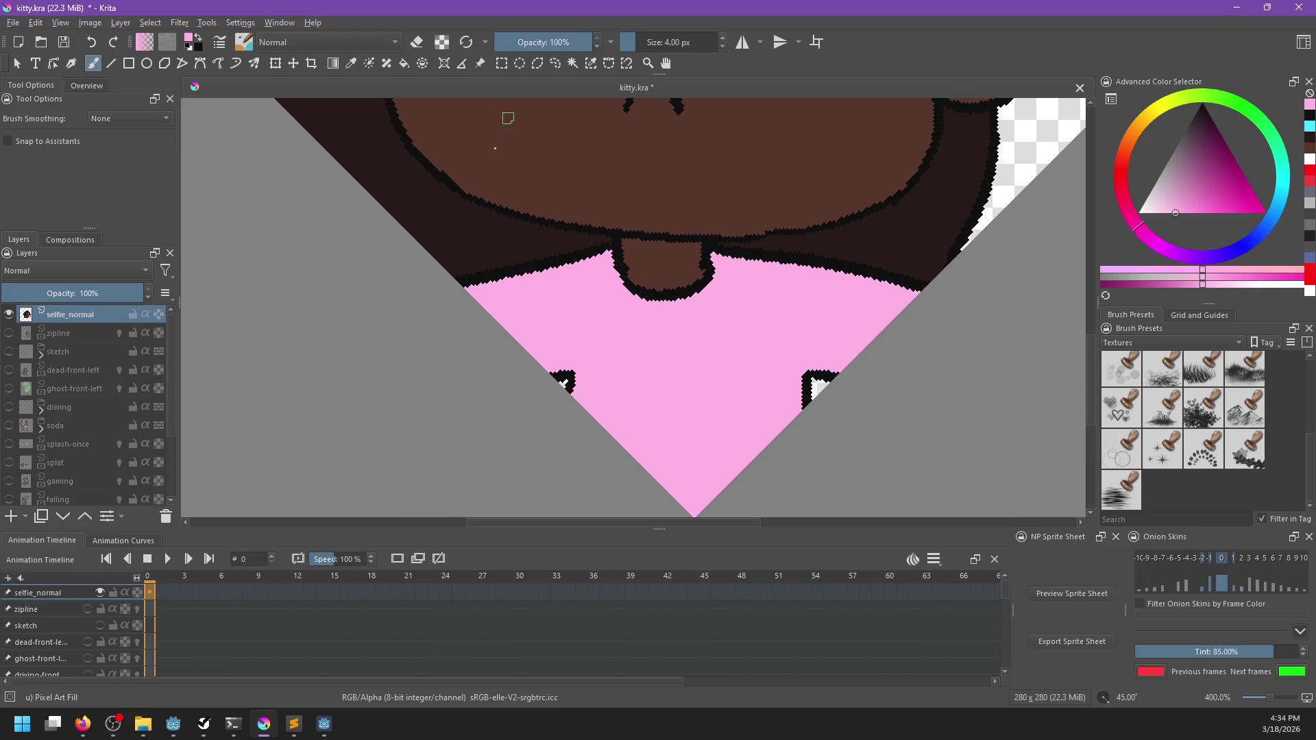
pyautogui.scroll(3, 626, 250)
pyautogui.click(8, 314)
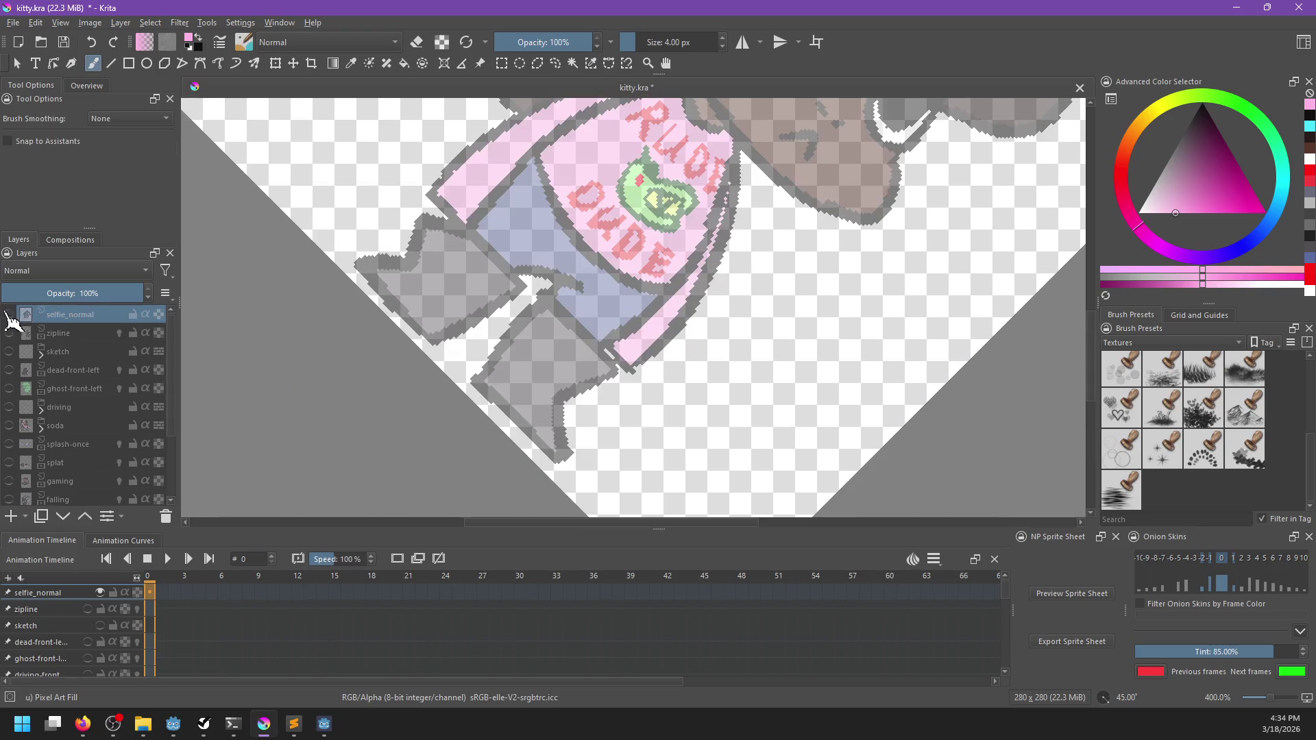
pyautogui.keyDown('ctrl'); pyautogui.click(648, 115); pyautogui.keyUp('ctrl')
pyautogui.keyDown('ctrl'); pyautogui.click(651, 168); pyautogui.keyUp('ctrl')
pyautogui.press('x')
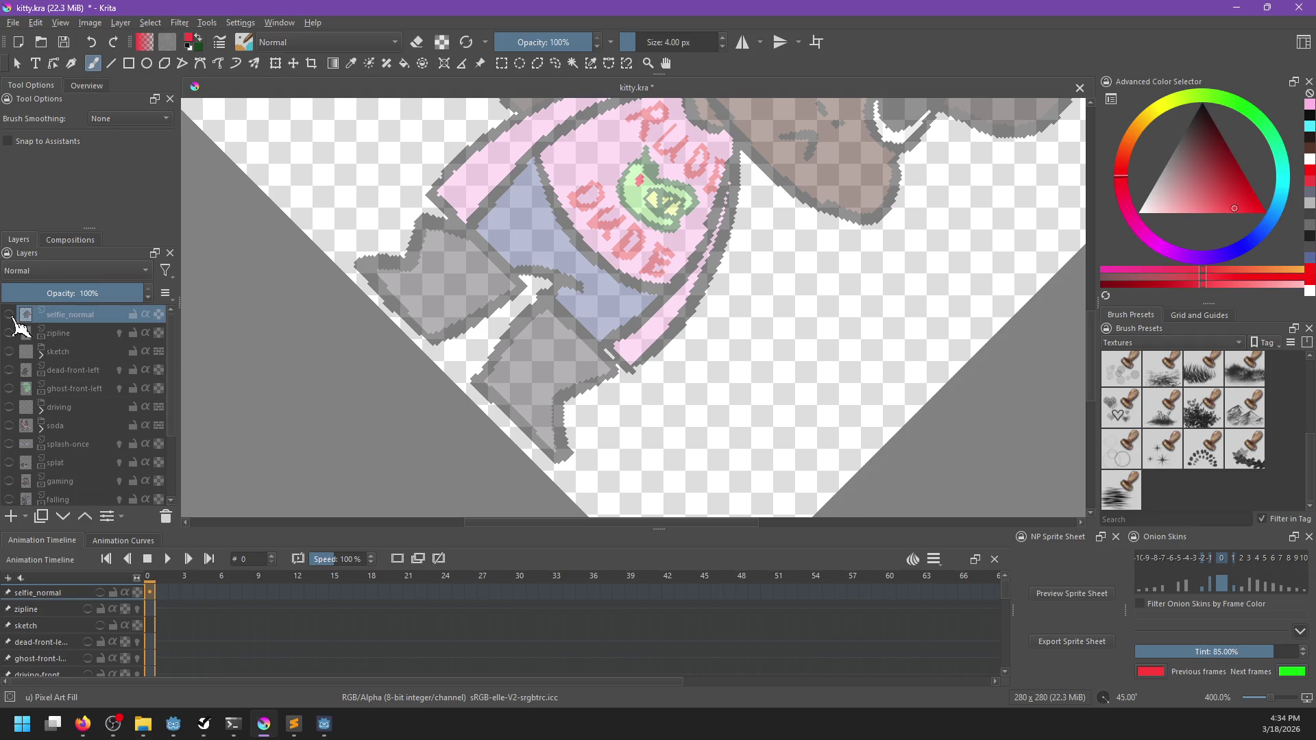
pyautogui.click(8, 314)
# Step: Paint the red letters R-U-D-E across the pink shirt, undoing failed strokes
pyautogui.moveTo(602, 458); pyautogui.dragTo(602, 513)
pyautogui.moveTo(618, 444)
pyautogui.mouseDown()
pyautogui.moveTo(618, 396)
pyautogui.moveTo(597, 385)
pyautogui.moveTo(601, 447)
pyautogui.mouseUp()
pyautogui.moveTo(600, 386)
pyautogui.mouseDown()
pyautogui.moveTo(651, 449)
pyautogui.moveTo(608, 386)
pyautogui.moveTo(634, 420)
pyautogui.moveTo(668, 412)
pyautogui.moveTo(689, 379)
pyautogui.moveTo(679, 384)
pyautogui.moveTo(702, 413)
pyautogui.mouseUp()
pyautogui.hotkey('ctrl', 'z')
pyautogui.hotkey('ctrl', 'z')
pyautogui.hotkey('ctrl', 'z')
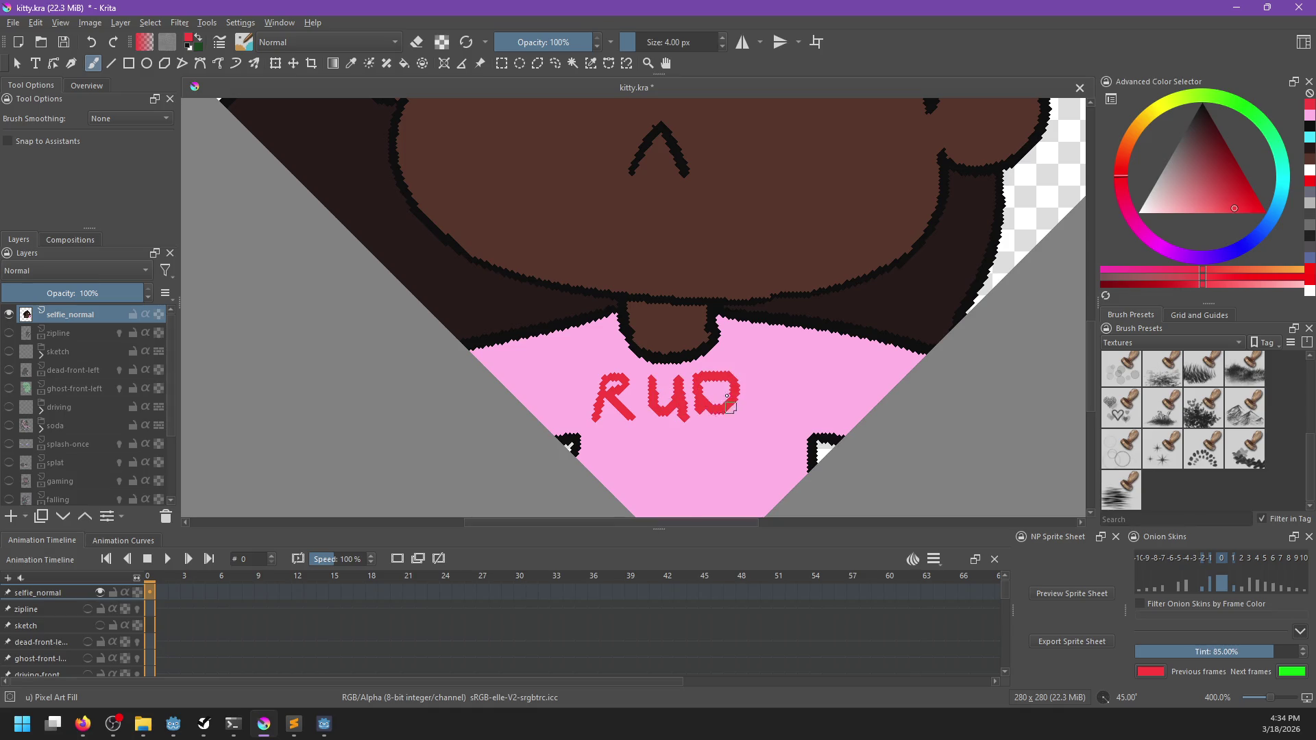
pyautogui.hotkey('ctrl', 'z')
pyautogui.hotkey('ctrl', 'z')
pyautogui.hotkey('ctrl', 'z')
pyautogui.hotkey('ctrl', 'z')
pyautogui.hotkey('ctrl', 'z')
pyautogui.moveTo(602, 375)
pyautogui.mouseDown()
pyautogui.moveTo(589, 425)
pyautogui.moveTo(598, 410)
pyautogui.moveTo(622, 429)
pyautogui.moveTo(737, 429)
pyautogui.moveTo(765, 386)
pyautogui.moveTo(773, 421)
pyautogui.mouseUp()
pyautogui.hotkey('ctrl', 'z')
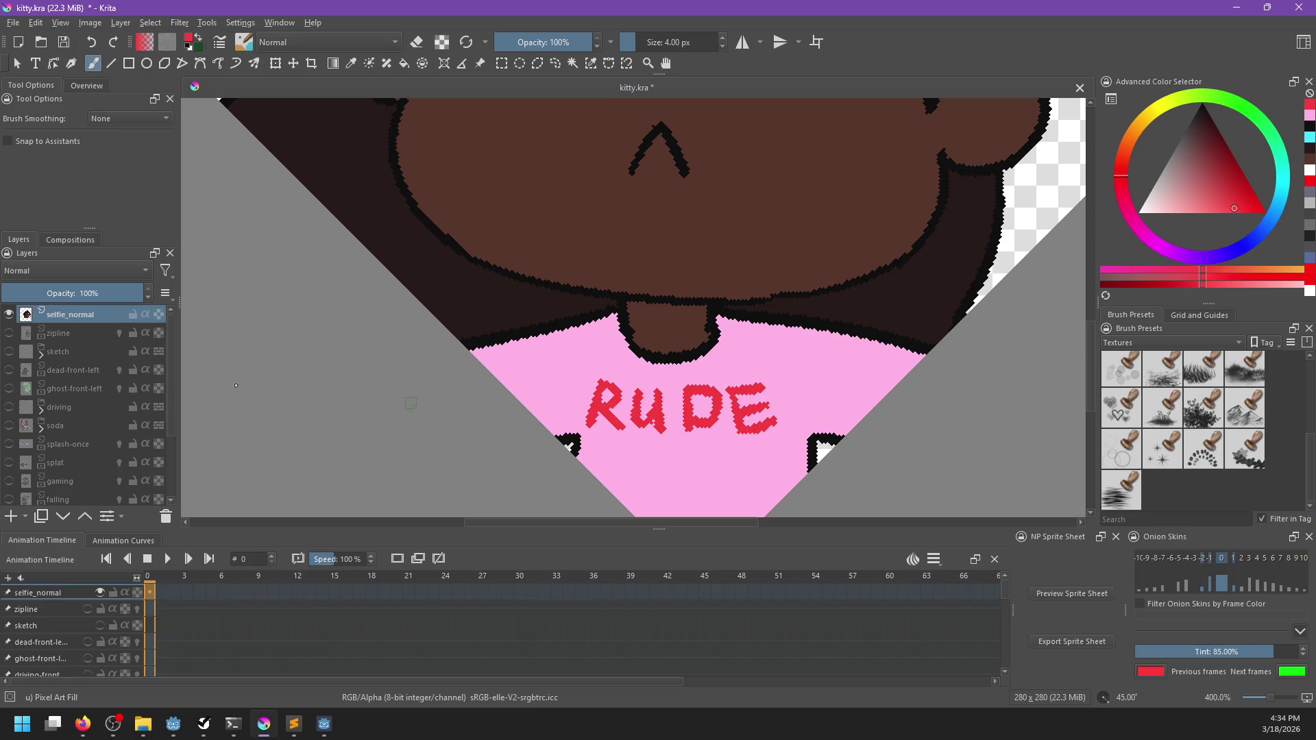
# Step: Compare with the original shirt and start a dark-green zigzag under RUDE
pyautogui.click(9, 314)
pyautogui.moveTo(566, 246)
pyautogui.mouseDown()
pyautogui.moveTo(538, 312)
pyautogui.moveTo(546, 281)
pyautogui.mouseUp()
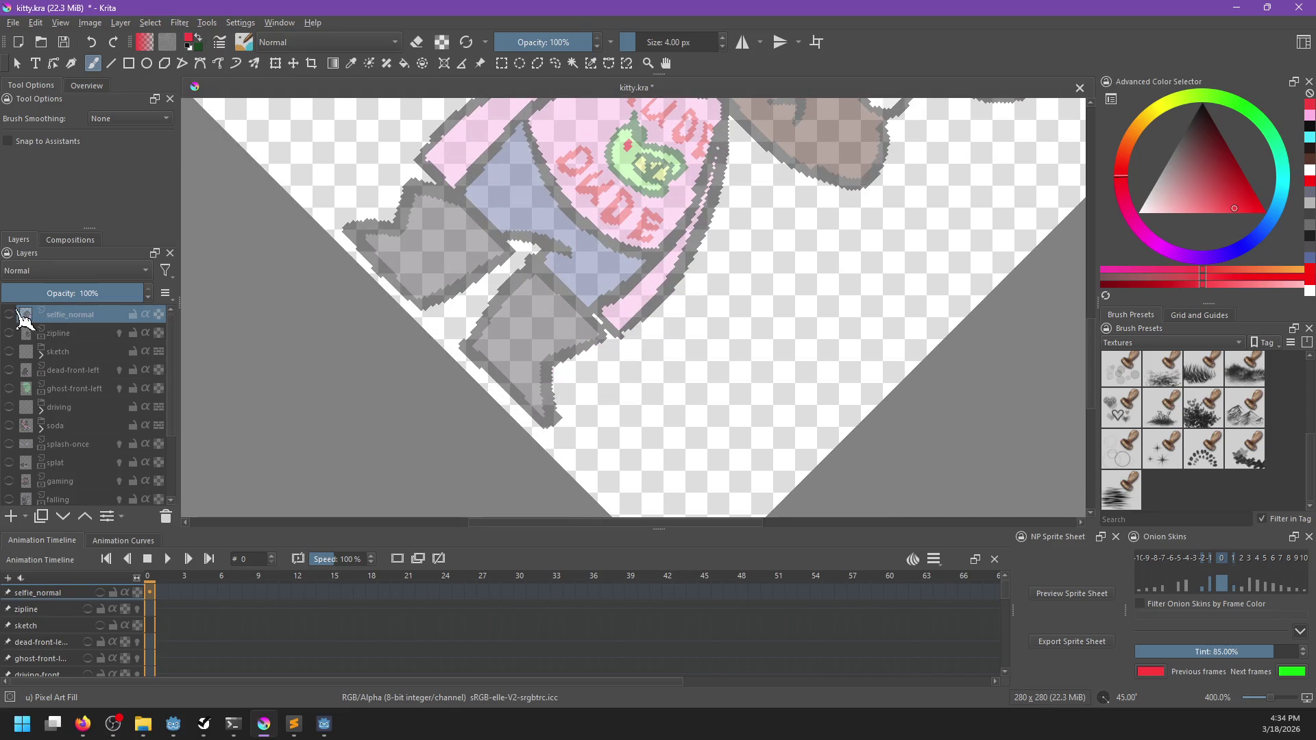
pyautogui.click(9, 314)
pyautogui.scroll(-3, 586, 380)
pyautogui.moveTo(587, 380)
pyautogui.mouseDown()
pyautogui.moveTo(624, 400)
pyautogui.moveTo(715, 388)
pyautogui.mouseUp()
# Step: Redraw the green doodle outline under RUDE, closing its right, bottom and upper-left edges
pyautogui.hotkey('ctrl', 'z')
pyautogui.hotkey('ctrl', 'z')
pyautogui.moveTo(619, 401)
pyautogui.mouseDown()
pyautogui.moveTo(713, 376)
pyautogui.moveTo(717, 409)
pyautogui.moveTo(685, 392)
pyautogui.moveTo(675, 419)
pyautogui.moveTo(701, 398)
pyautogui.moveTo(710, 428)
pyautogui.mouseUp()
pyautogui.hotkey('ctrl', 'z')
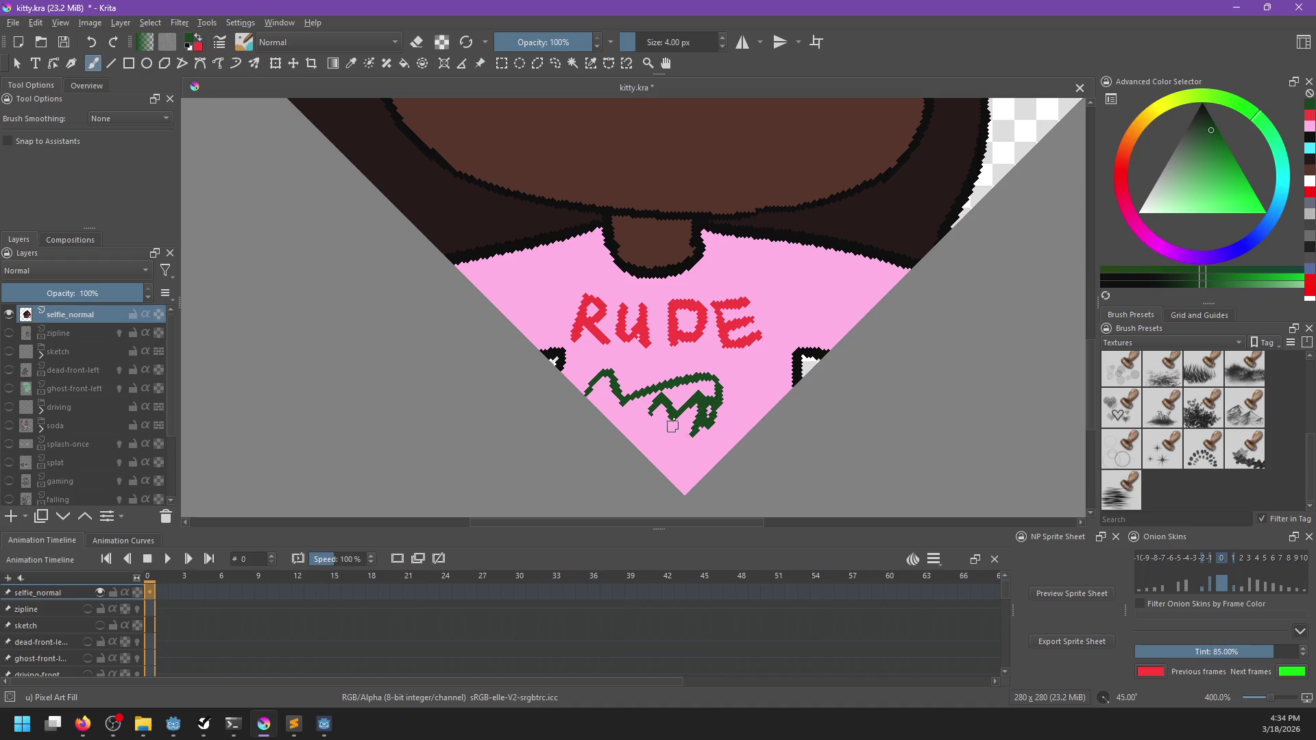
pyautogui.moveTo(654, 428); pyautogui.dragTo(712, 427)
pyautogui.hotkey('ctrl', 'z')
pyautogui.moveTo(637, 445)
pyautogui.mouseDown()
pyautogui.moveTo(706, 458)
pyautogui.moveTo(711, 429)
pyautogui.moveTo(675, 446)
pyautogui.moveTo(706, 425)
pyautogui.mouseUp()
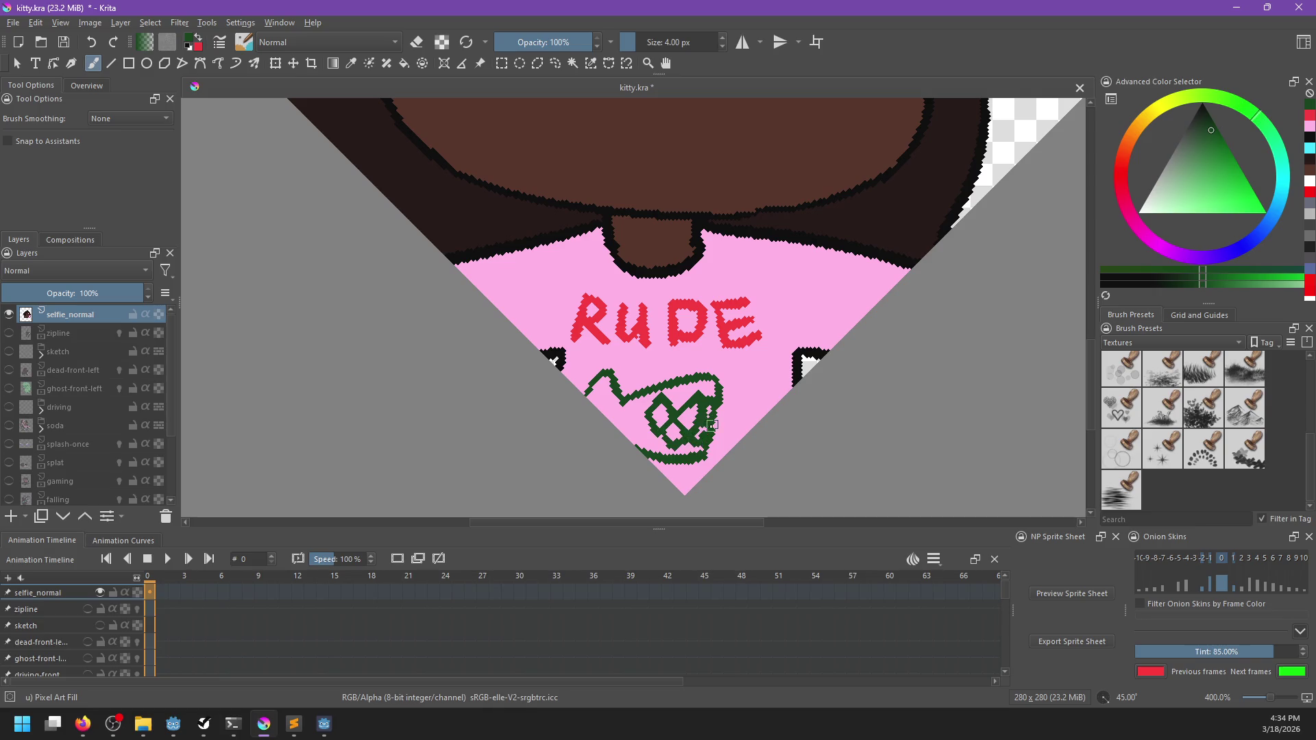
pyautogui.moveTo(603, 403)
pyautogui.mouseDown()
pyautogui.moveTo(600, 384)
pyautogui.moveTo(665, 397)
pyautogui.mouseUp()
# Step: Sample the light green from the original shirt design with selfie_normal hidden
pyautogui.press('x')
pyautogui.click(8, 314)
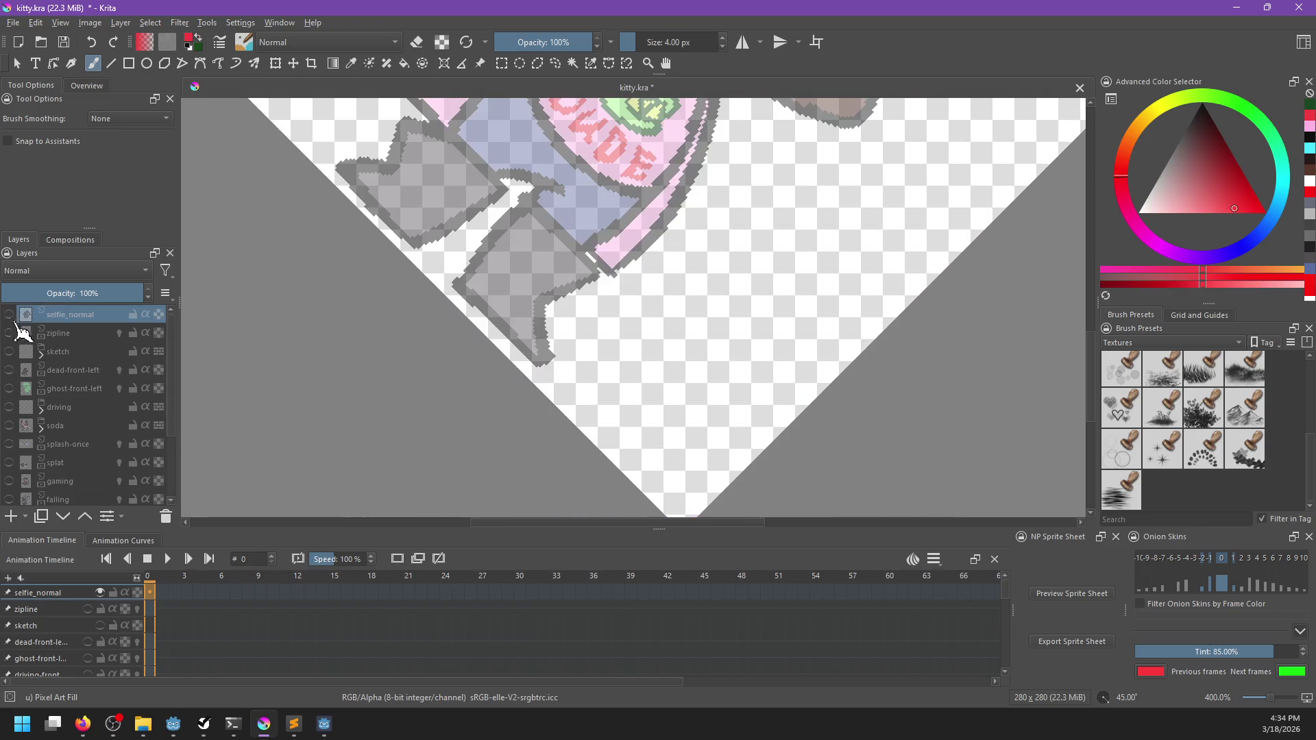
pyautogui.moveTo(638, 205); pyautogui.dragTo(641, 230)
pyautogui.keyDown('ctrl'); pyautogui.click(638, 215); pyautogui.keyUp('ctrl')
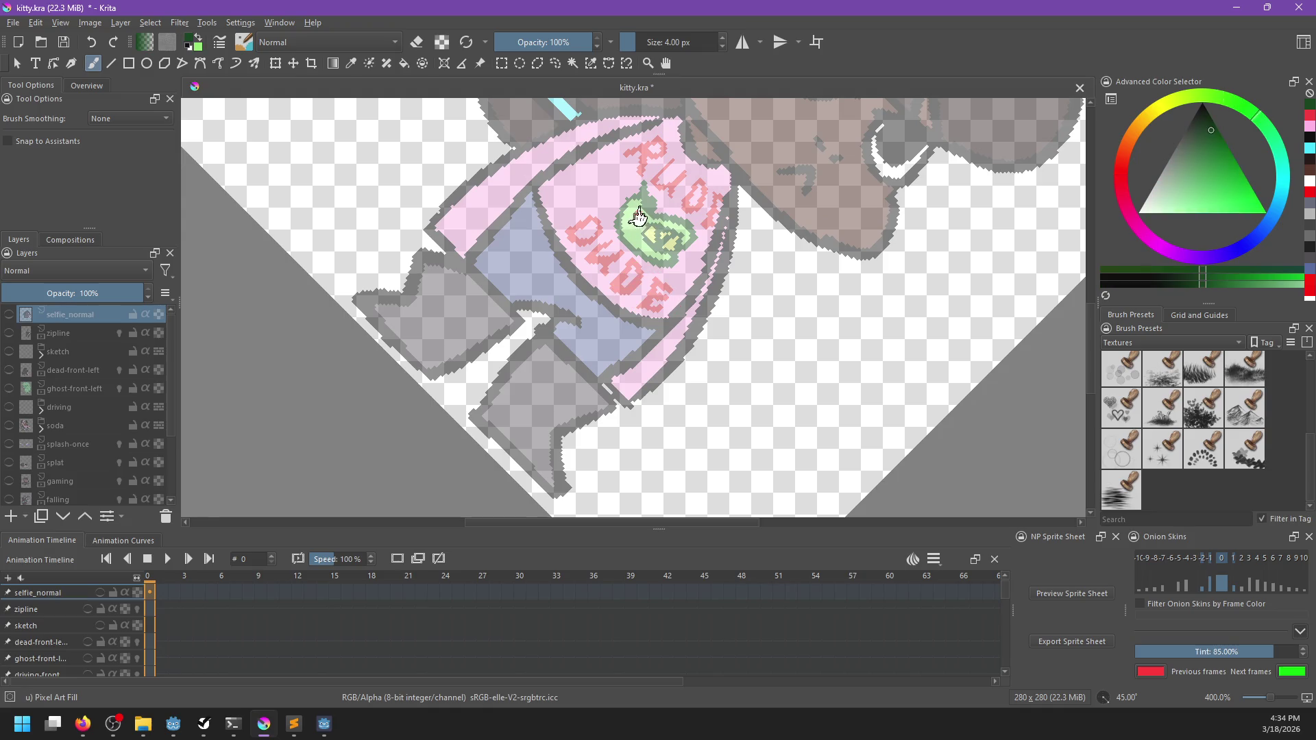
pyautogui.click(9, 314)
# Step: Fill the doodle's left interior with light green, then hide selfie_normal
pyautogui.scroll(-3, 561, 431)
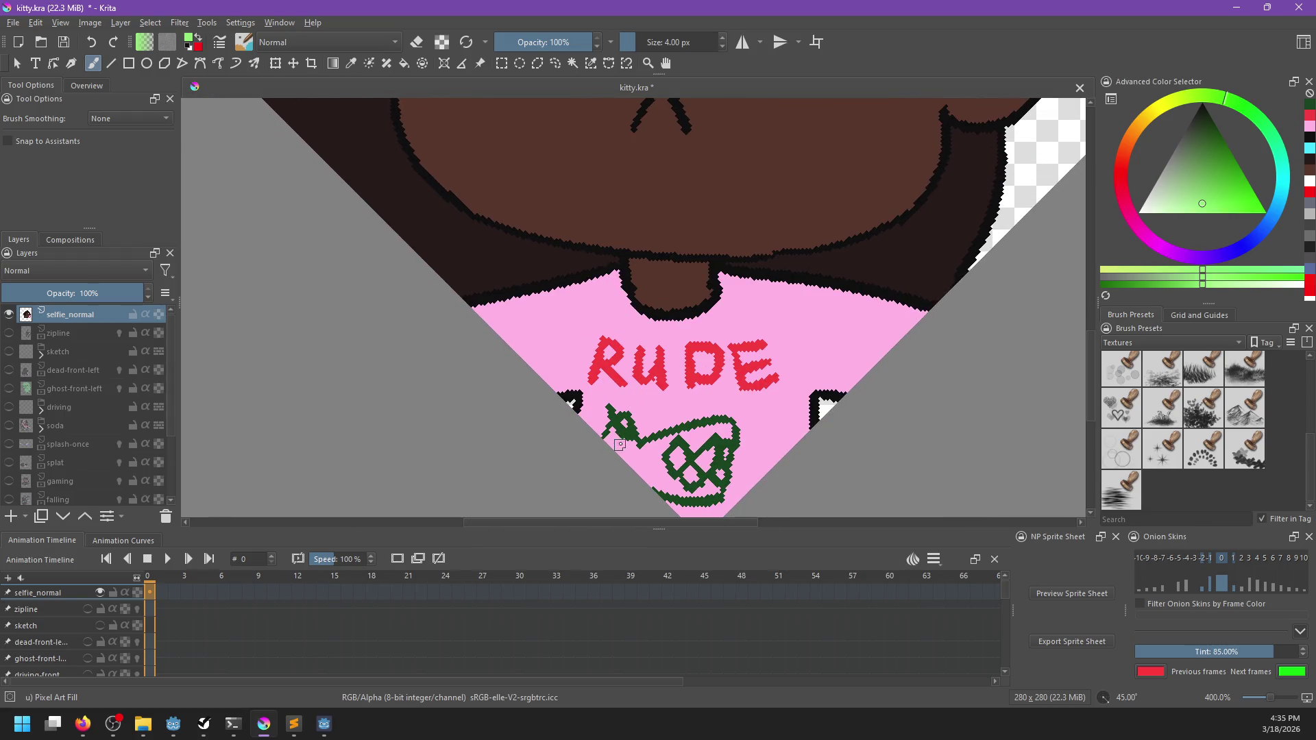
pyautogui.press('x')
pyautogui.press('f')
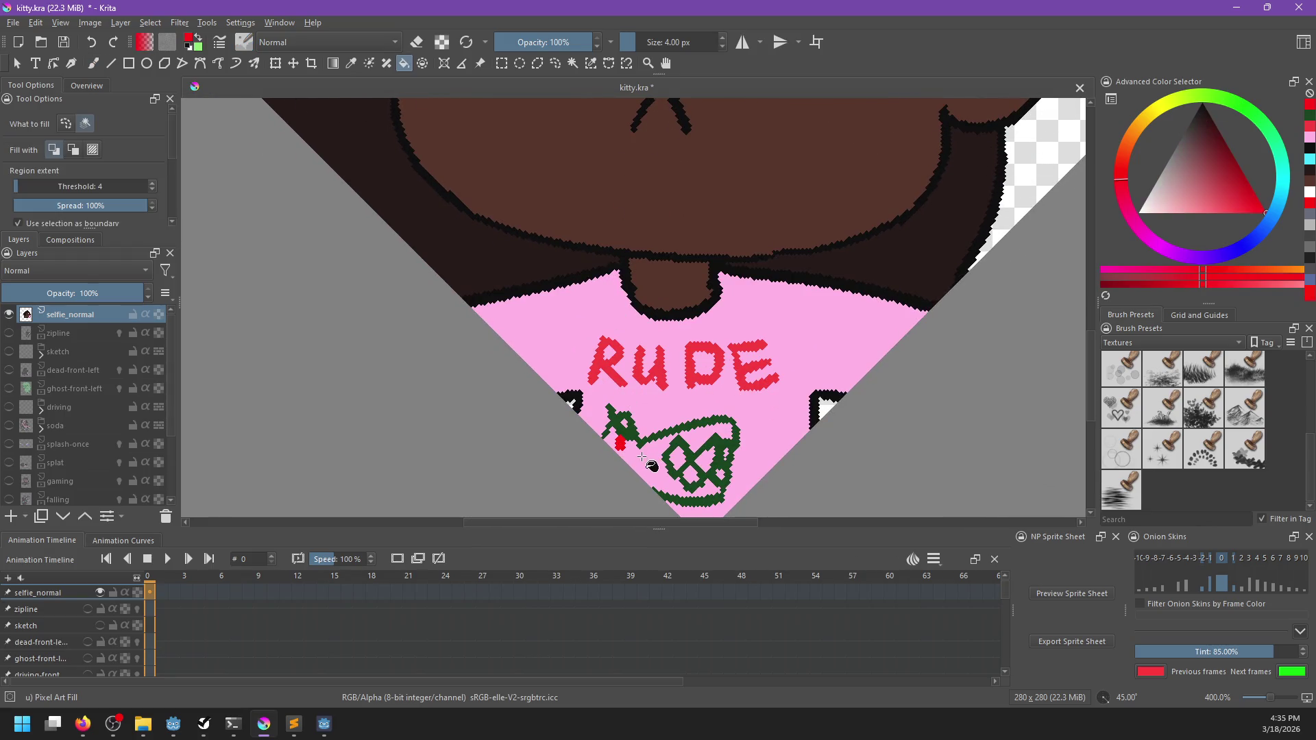
pyautogui.press('x')
pyautogui.click(625, 453)
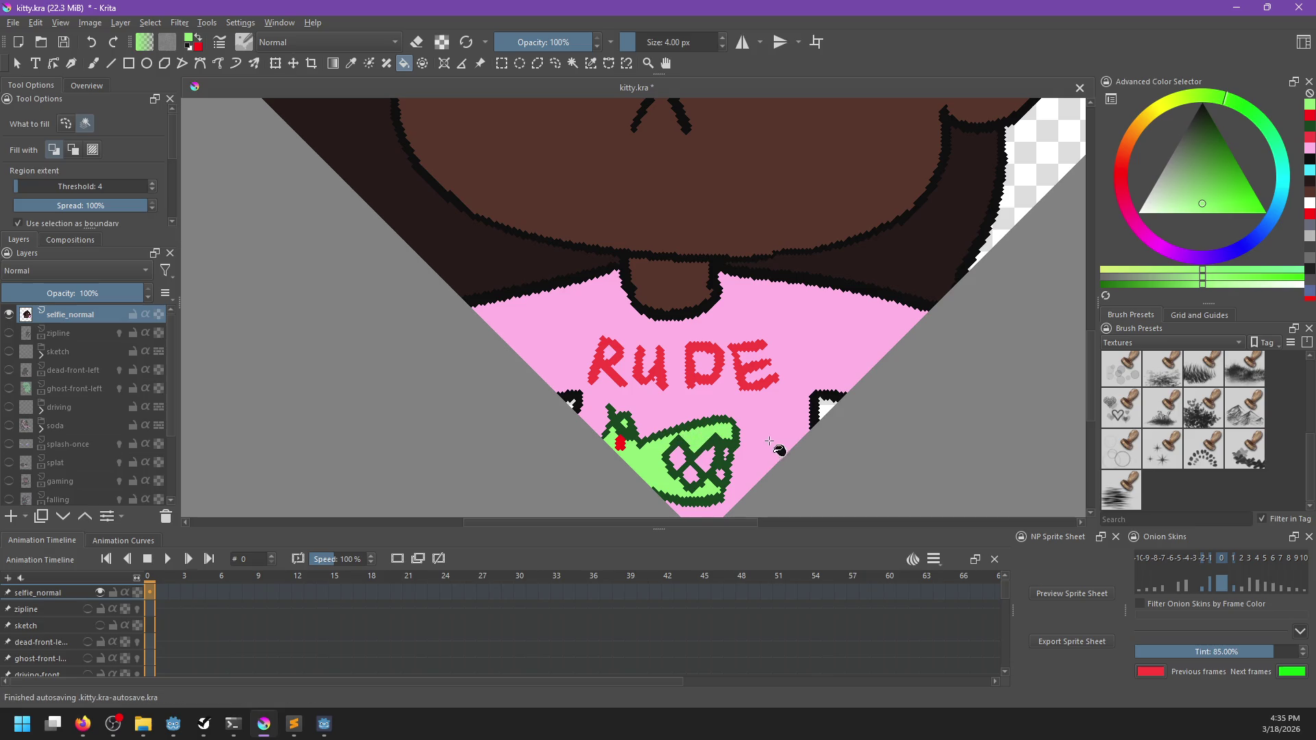
pyautogui.click(9, 314)
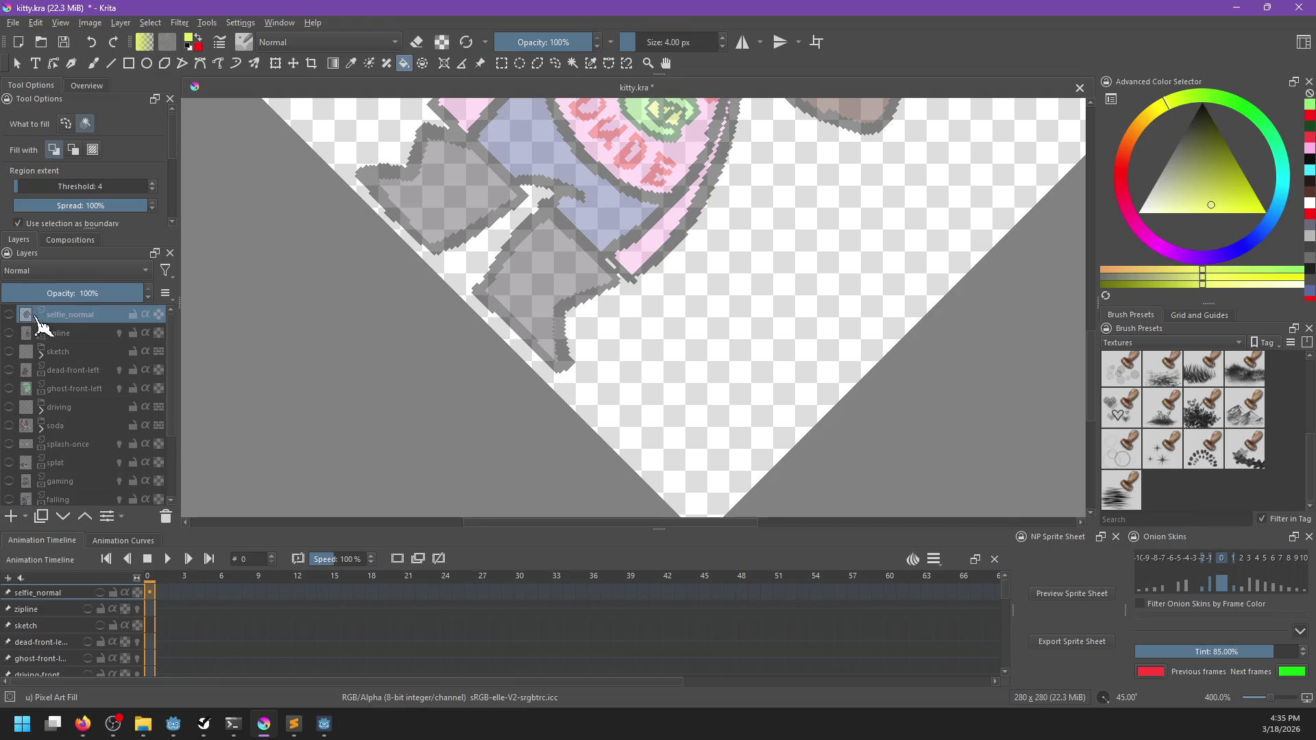
# Step: Fill the doodle's four inner cells with yellow
pyautogui.click(8, 314)
pyautogui.click(680, 461)
pyautogui.click(691, 475)
pyautogui.click(710, 456)
pyautogui.click(723, 471)
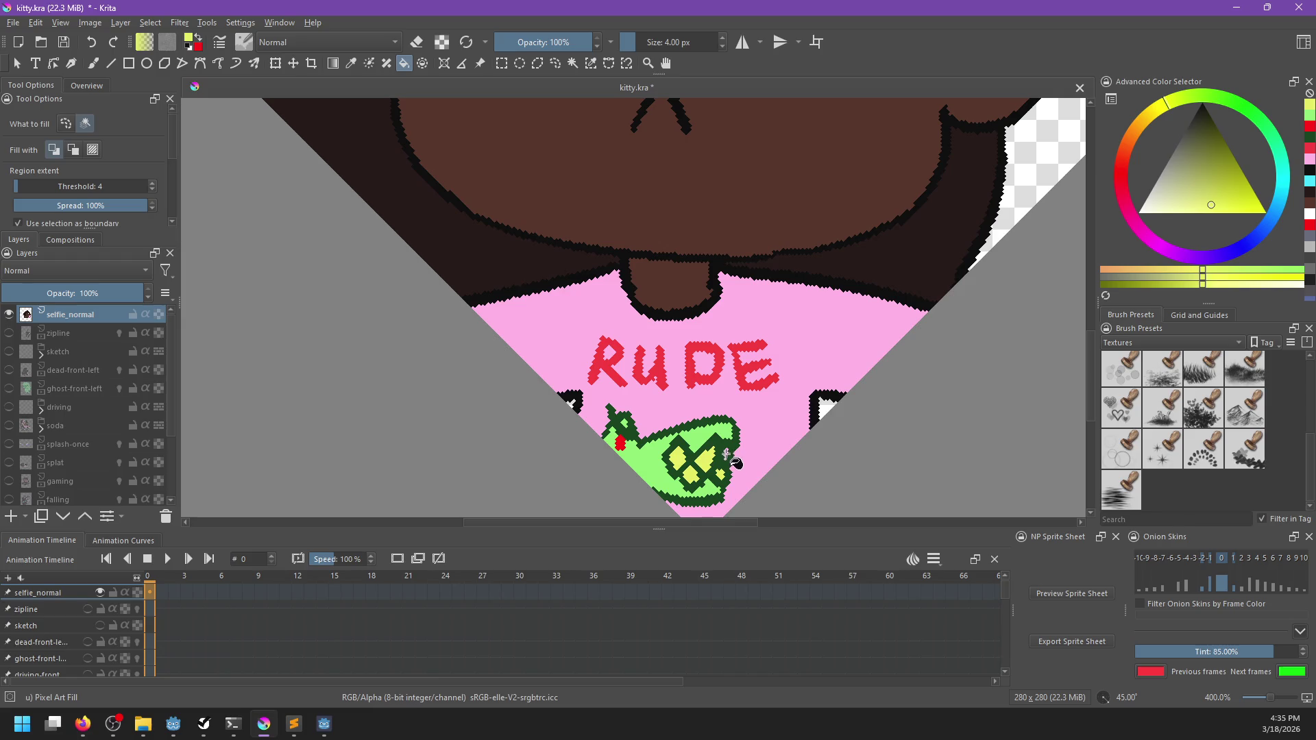
# Step: Zoom out to the whole image and reset the canvas rotation to level
pyautogui.scroll(2, 755, 488)
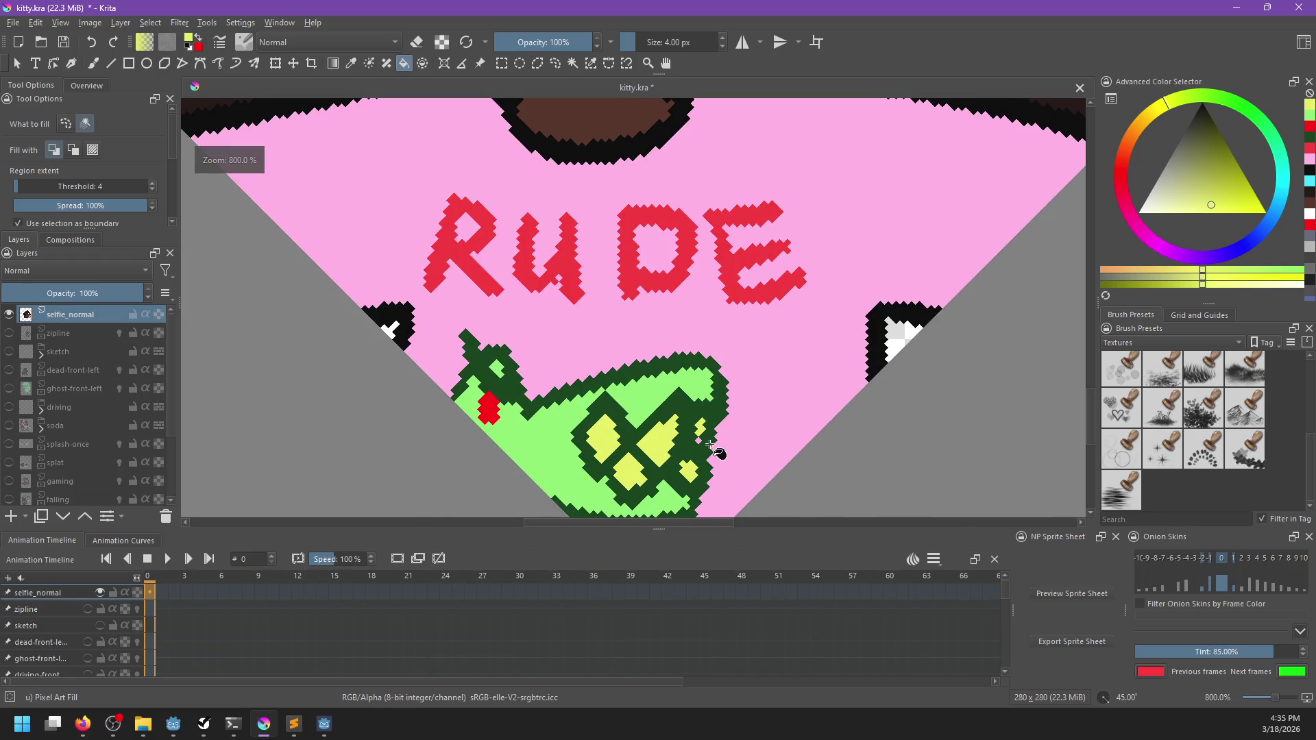
pyautogui.press('1')
pyautogui.press('4')
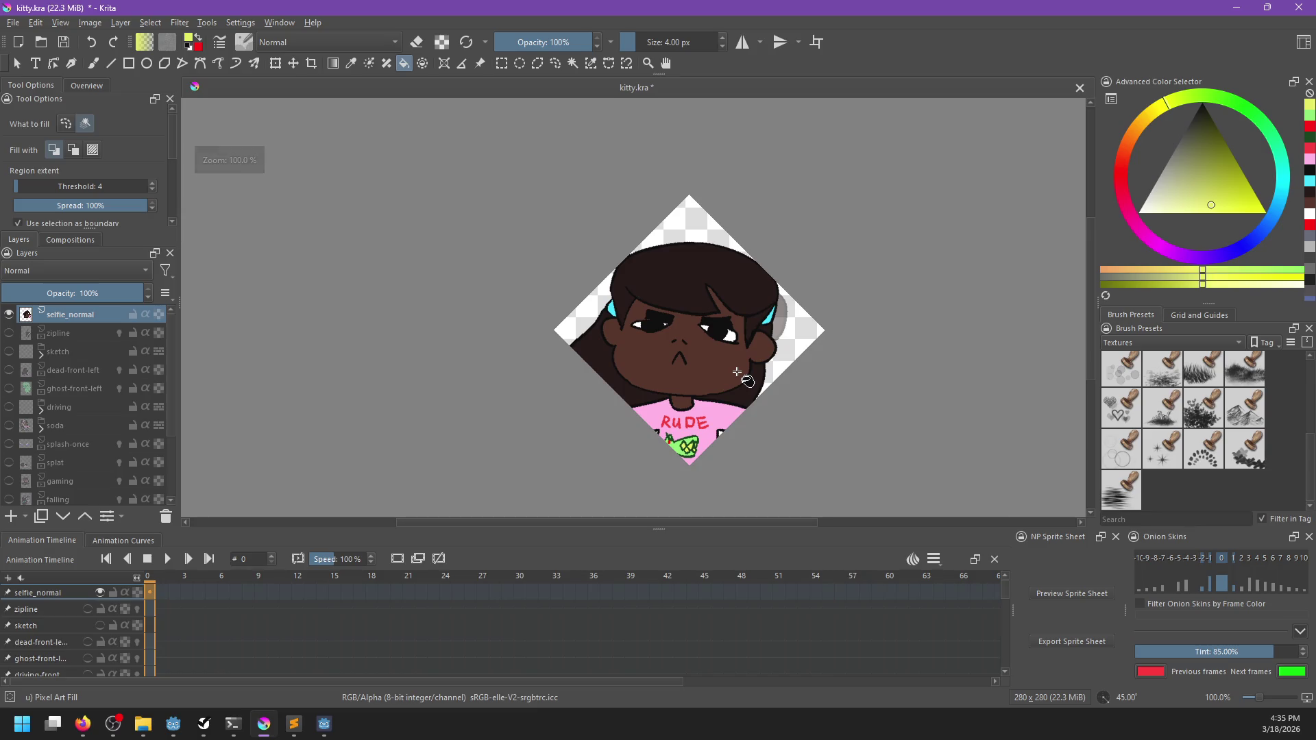
pyautogui.press('4')
pyautogui.press('4')
pyautogui.press('4')
pyautogui.press('5')
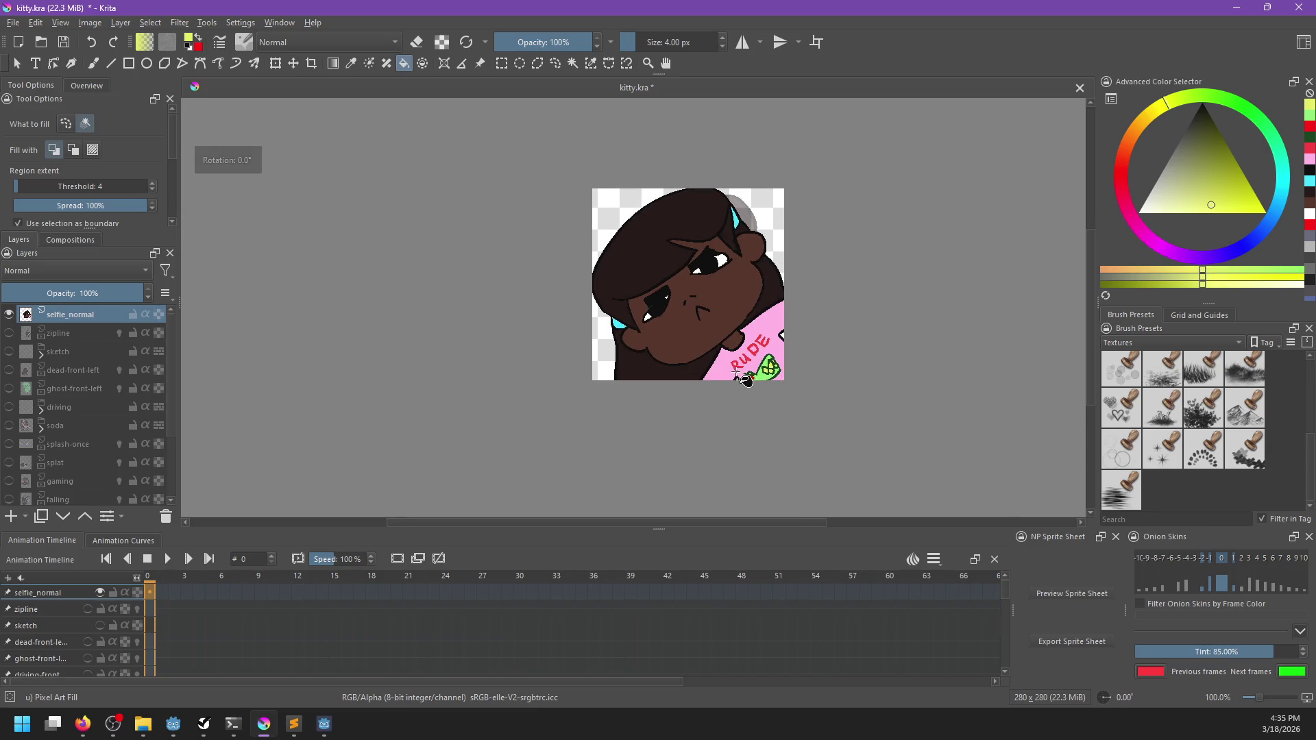
pyautogui.scroll(2, 716, 343)
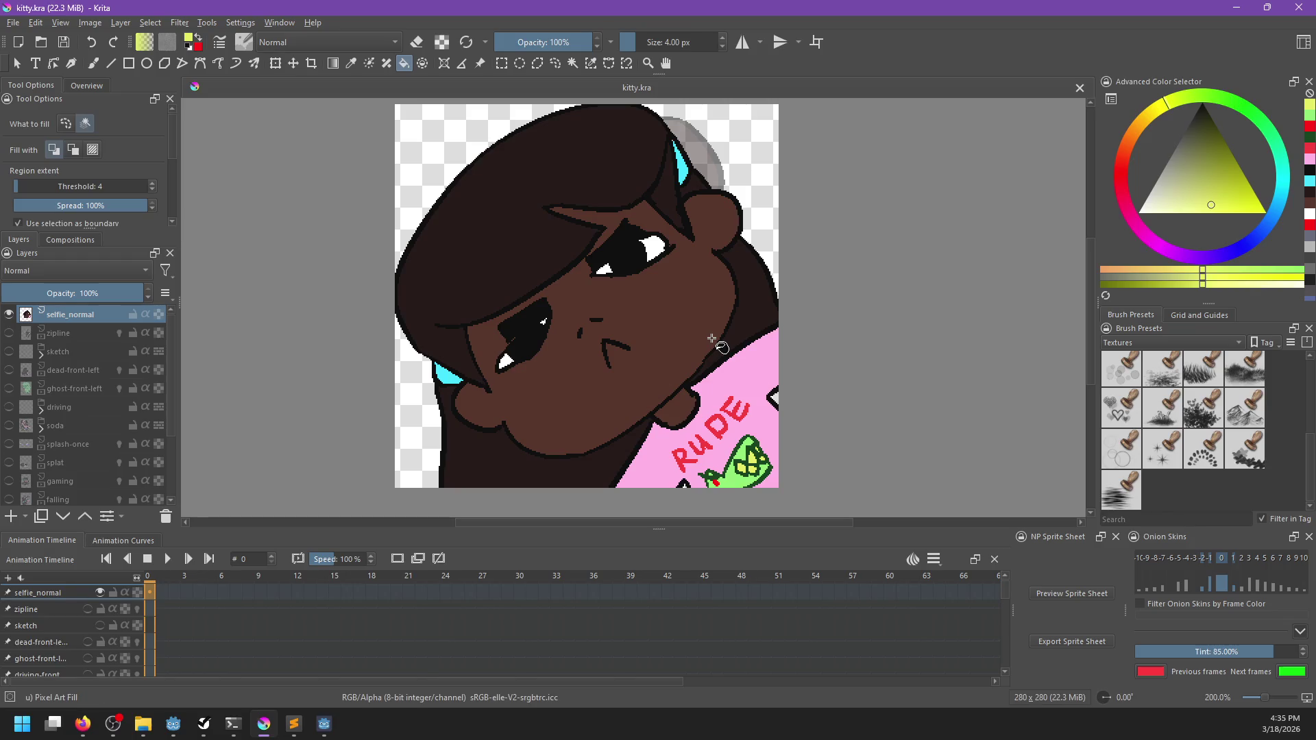
pyautogui.scroll(-2, 713, 338)
pyautogui.scroll(1, 713, 338)
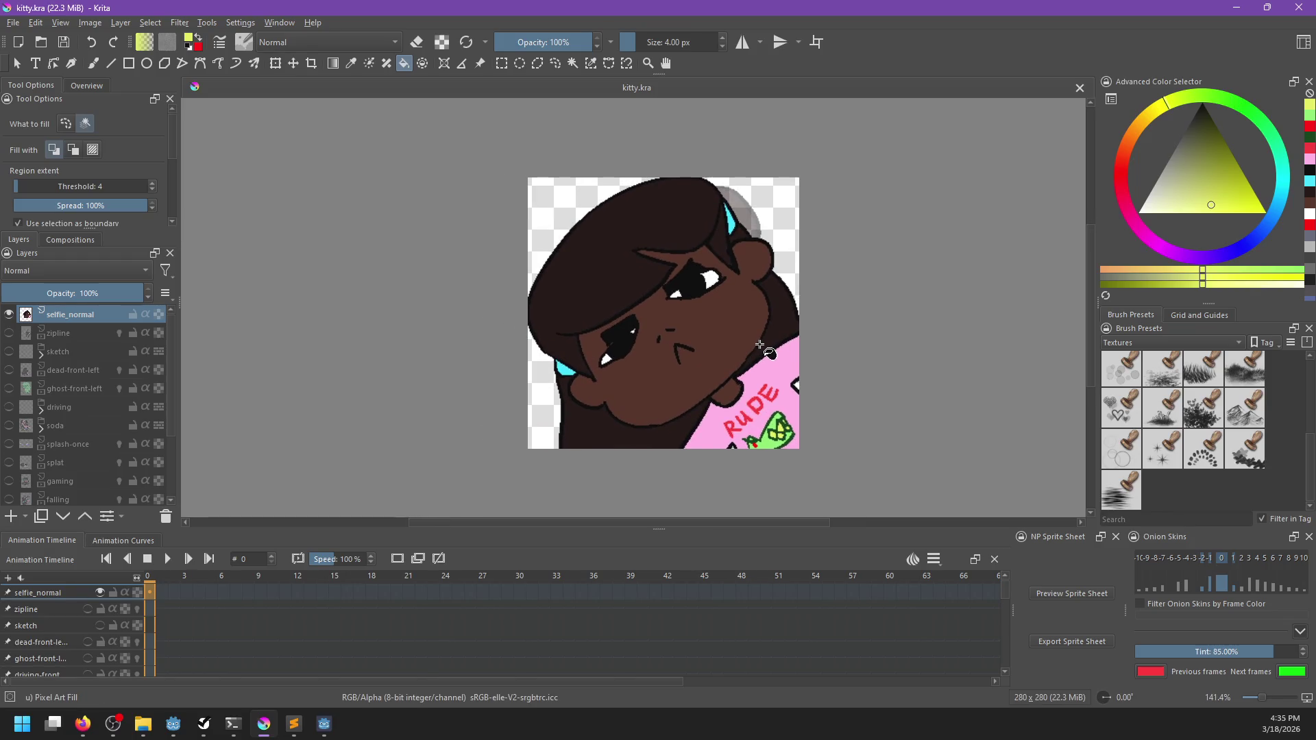
pyautogui.scroll(1, 759, 344)
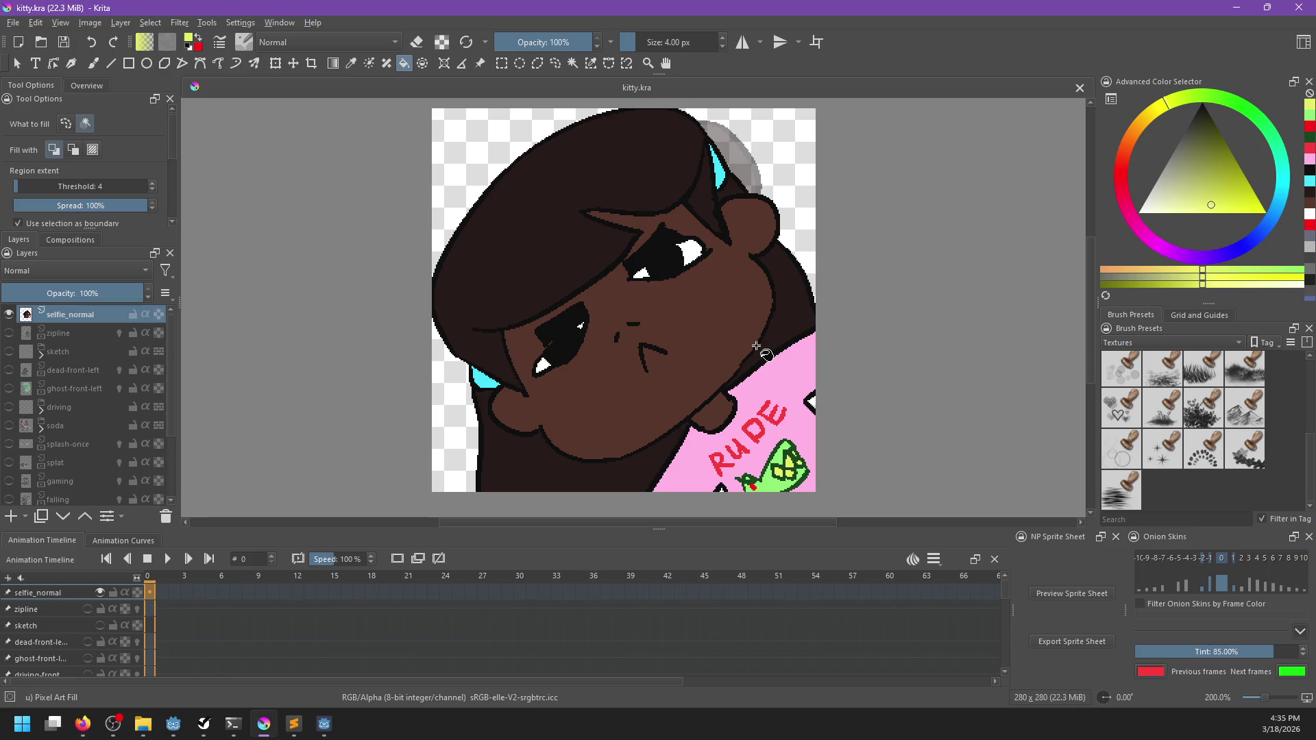
pyautogui.scroll(2, 632, 197)
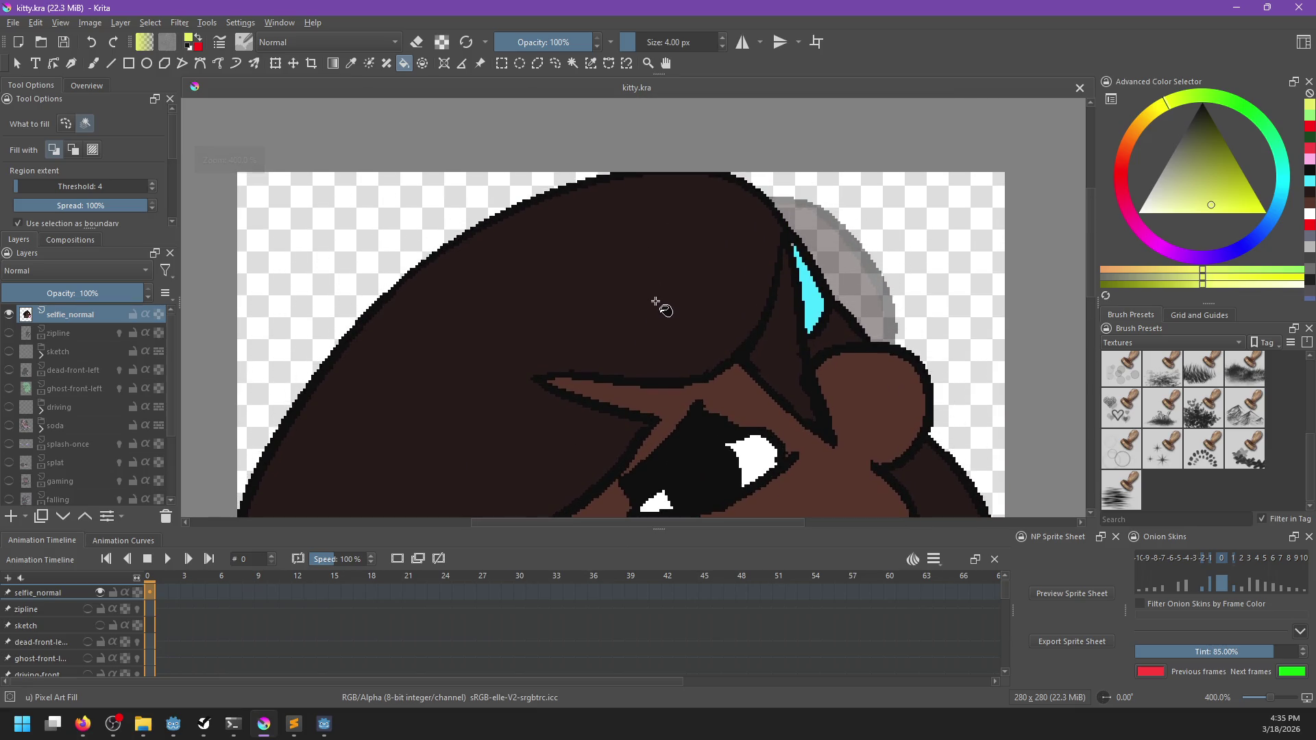
pyautogui.scroll(-2, 658, 309)
pyautogui.scroll(-2, 657, 309)
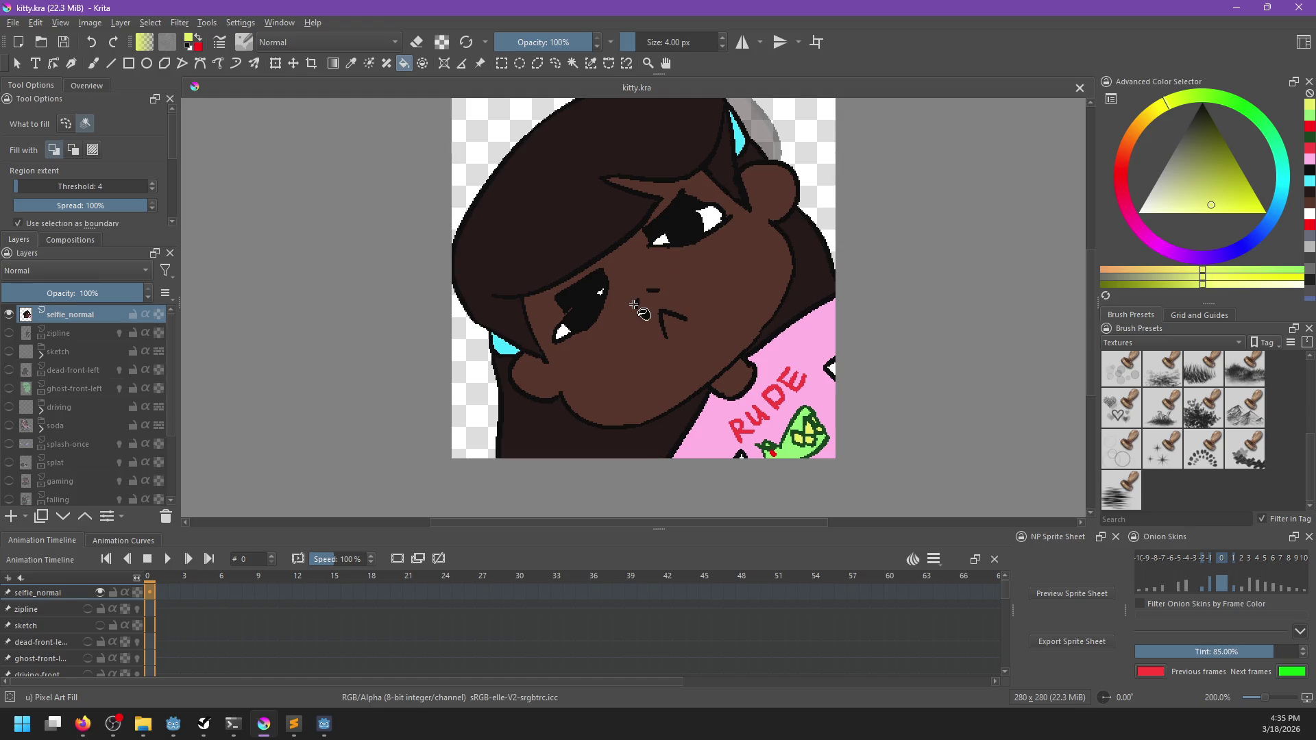
# Step: Nudge the selfie_normal layer a few pixels right with the Move tool
pyautogui.press('t')
pyautogui.moveTo(623, 311); pyautogui.dragTo(630, 344)
pyautogui.scroll(1, 627, 315)
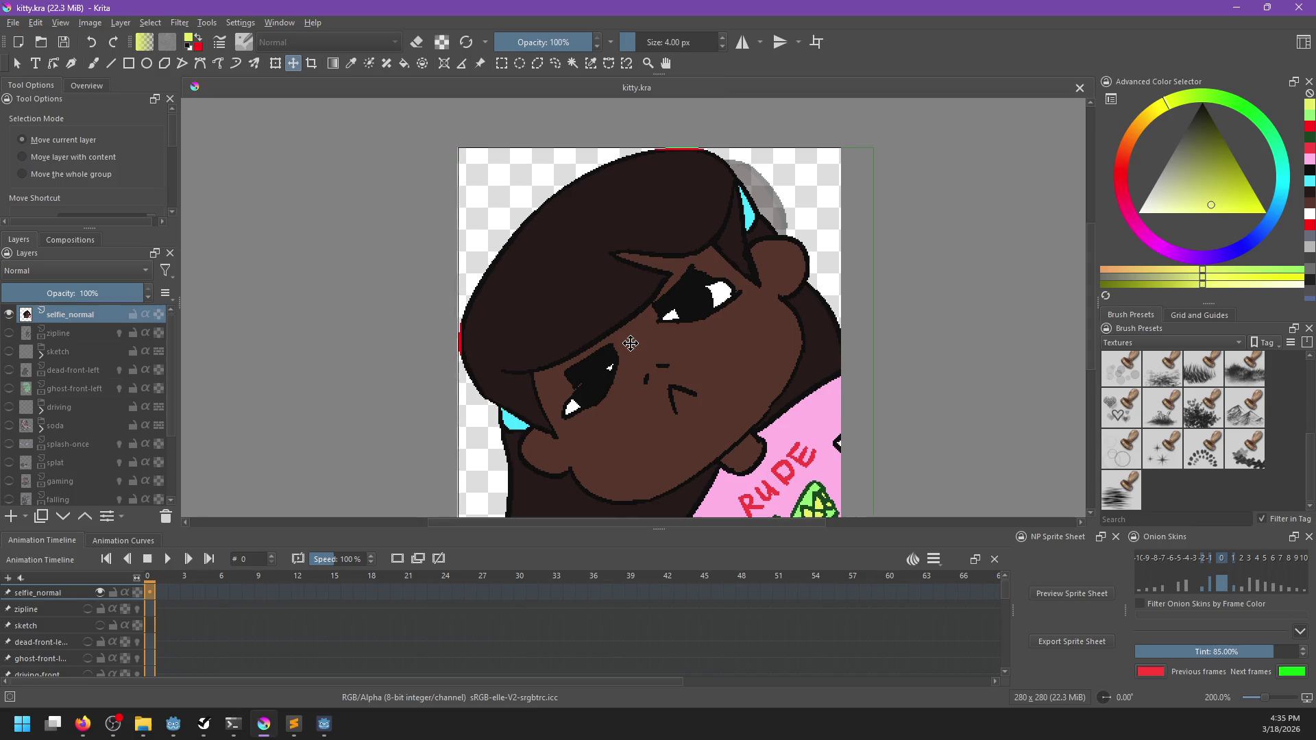
# Step: Fill the red strips on the hair's left and top edges black, then cut out selfie_normal
pyautogui.press('f')
pyautogui.scroll(2, 562, 343)
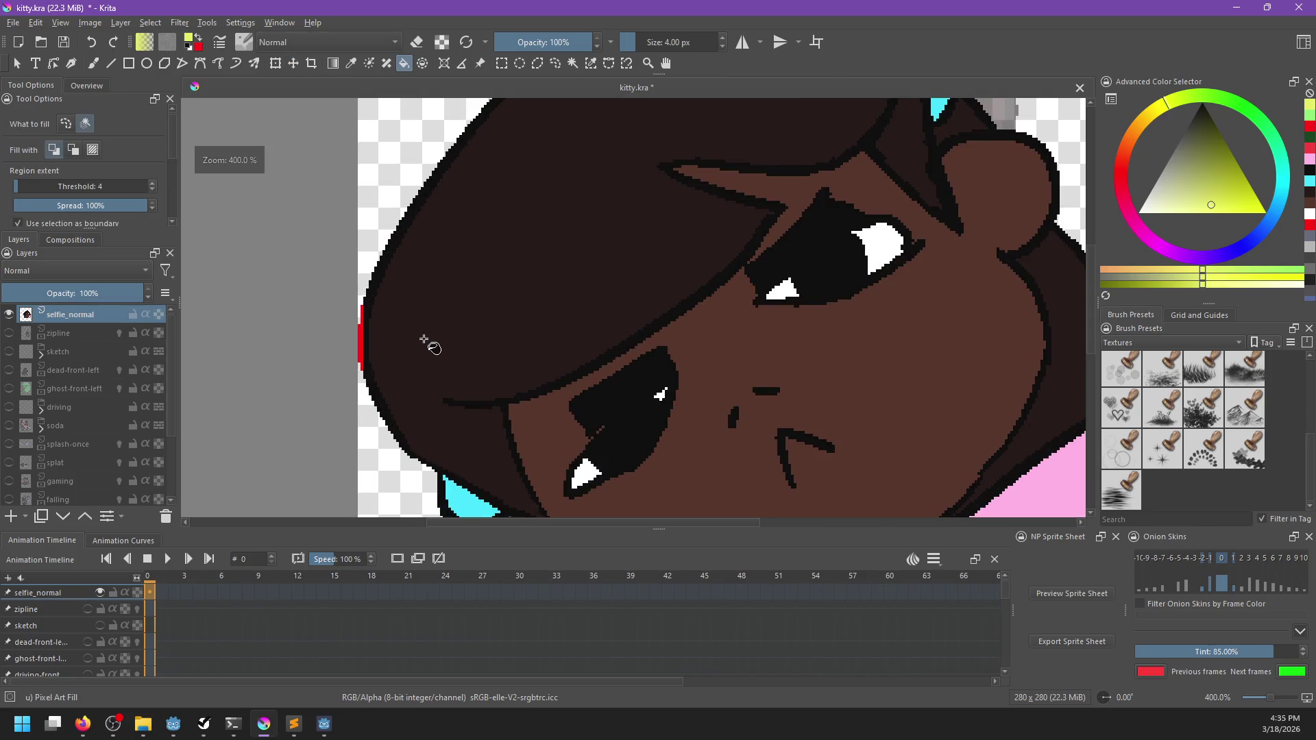
pyautogui.click(186, 48)
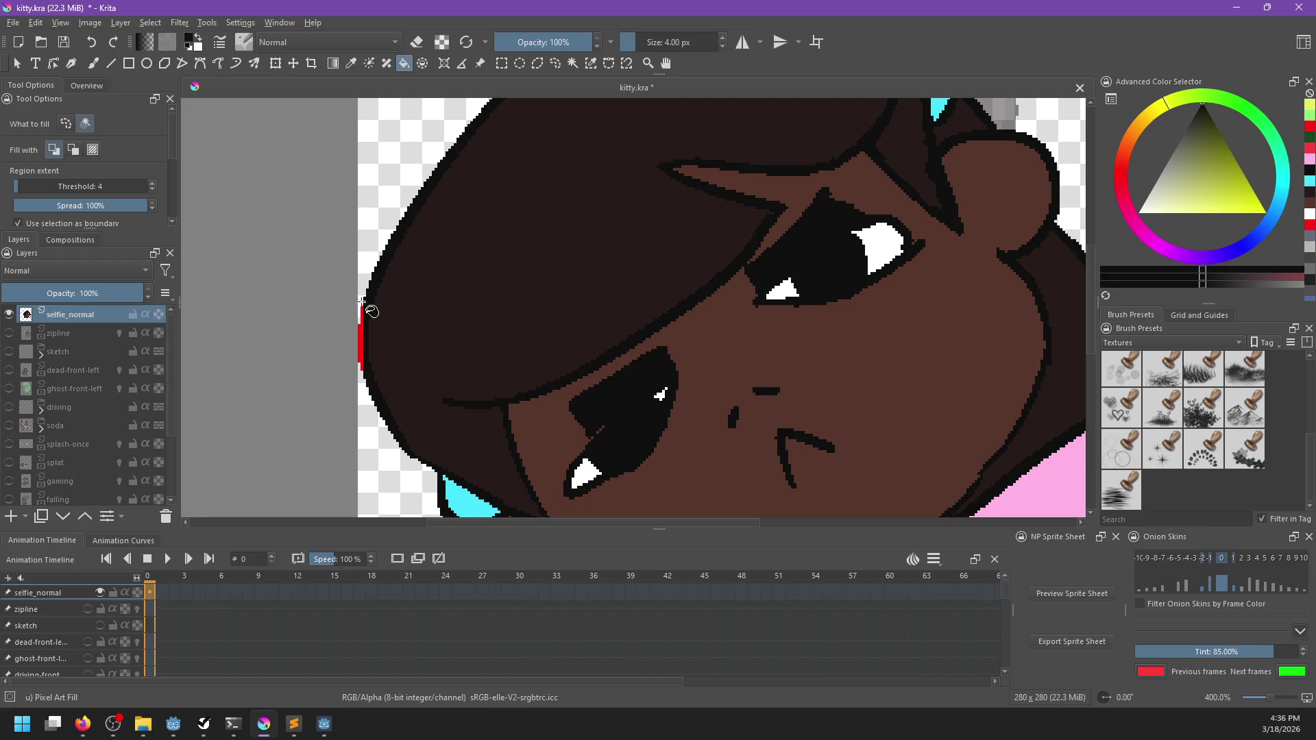
pyautogui.click(360, 333)
pyautogui.scroll(3, 576, 279)
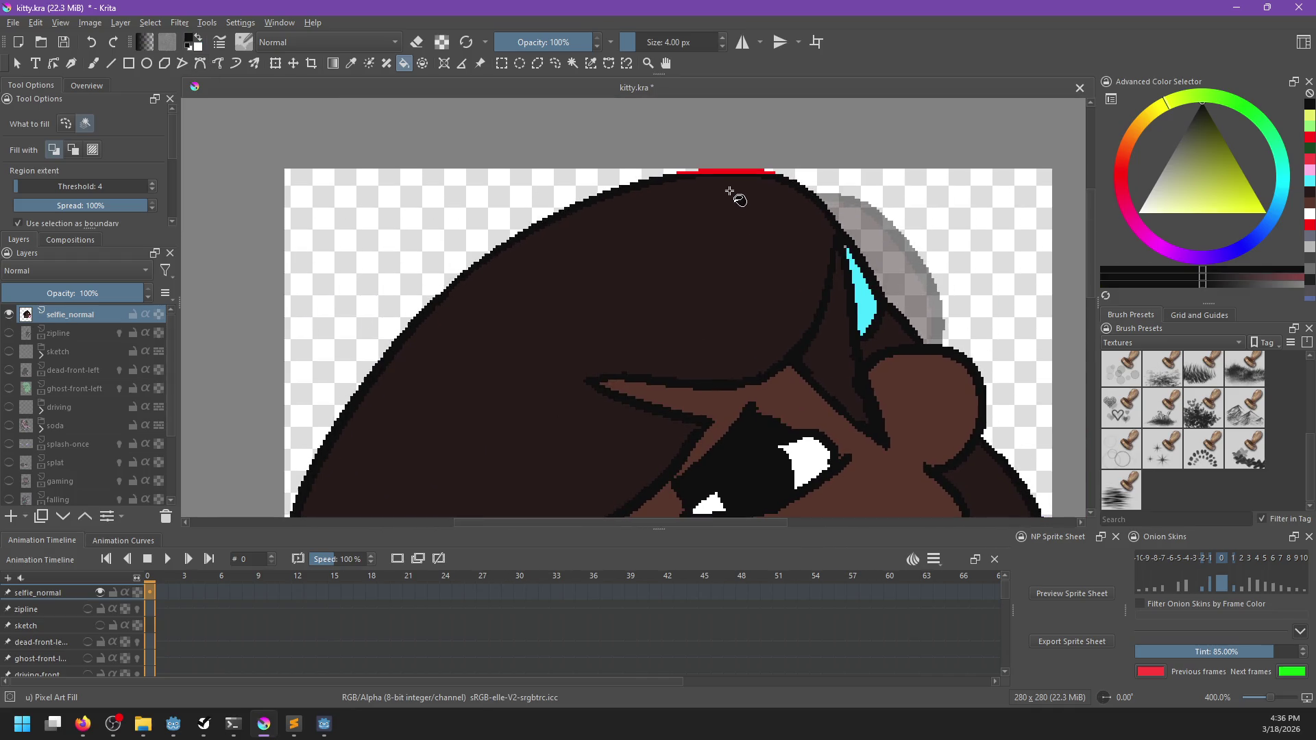
pyautogui.click(733, 172)
pyautogui.scroll(-3, 734, 279)
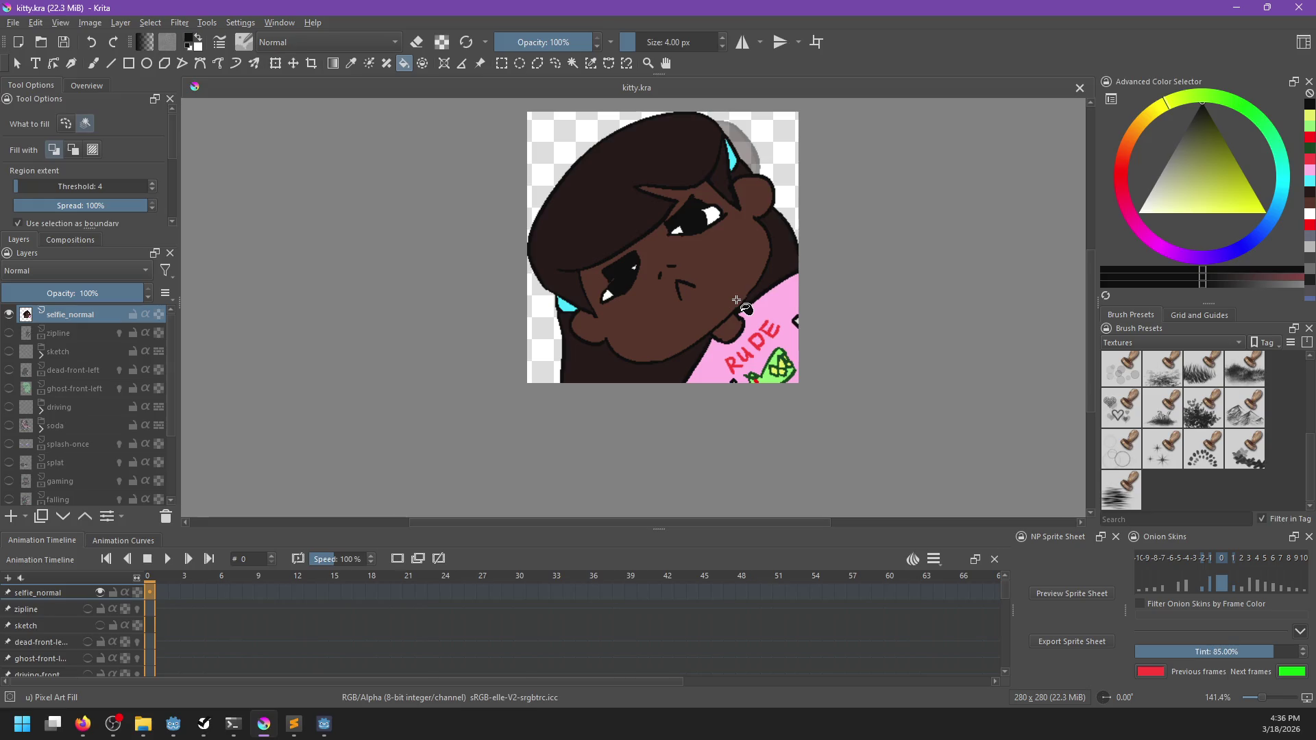
pyautogui.hotkey('shift', 'Delete')
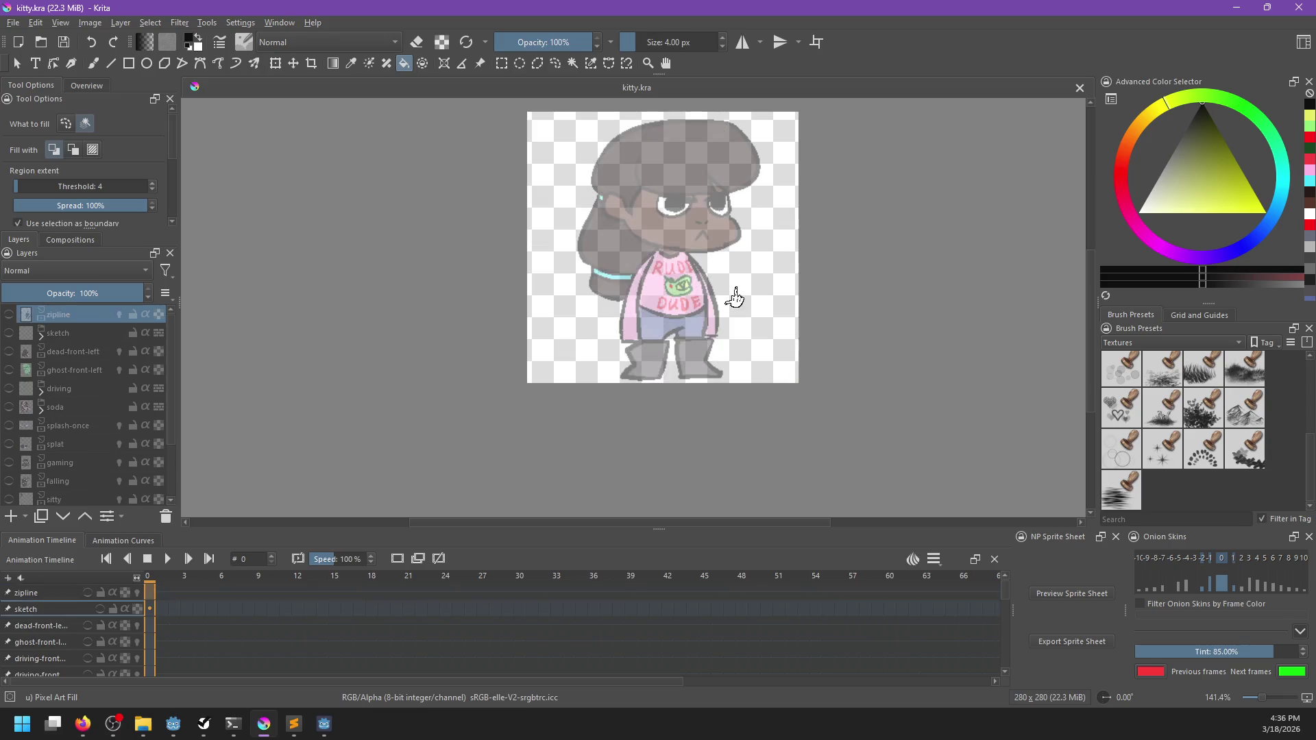
# Step: Paste the cut selfie as a new 303 × 342 image and open Scale To New Size
pyautogui.hotkey('ctrl', 'shift', 'n')
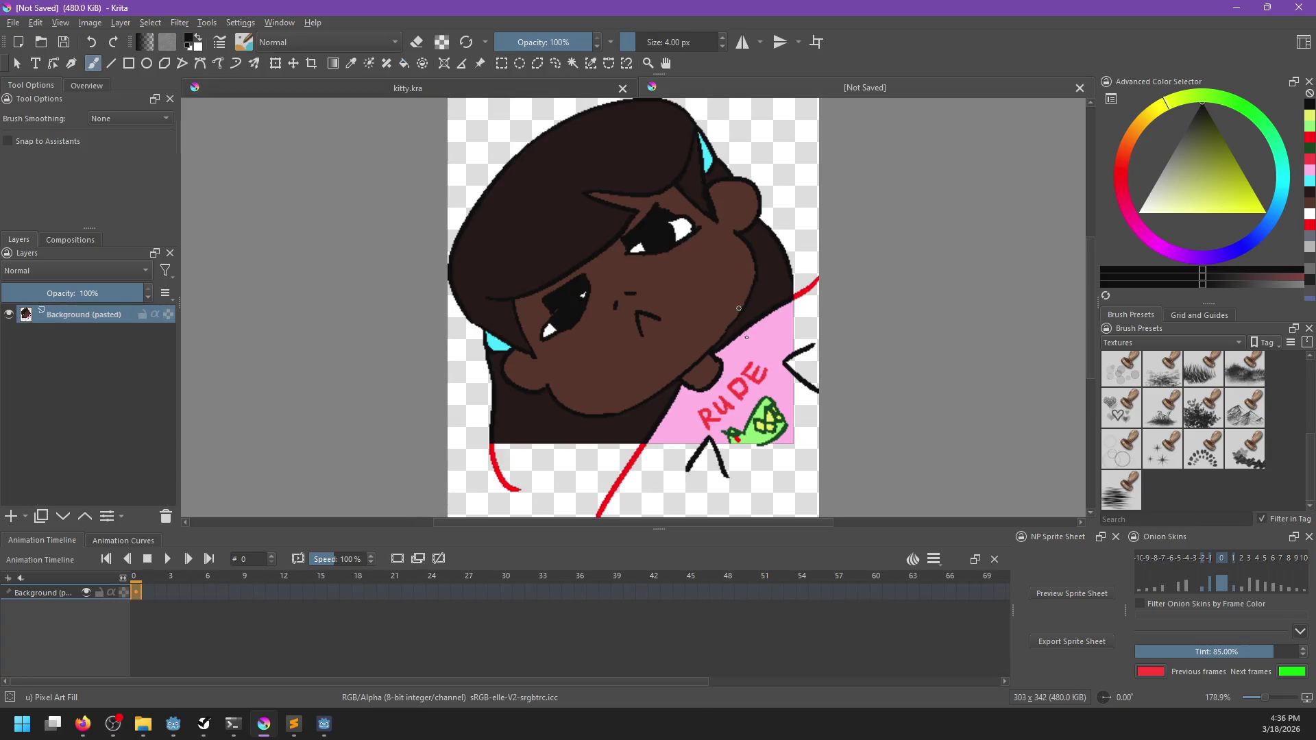
pyautogui.scroll(3, 747, 335)
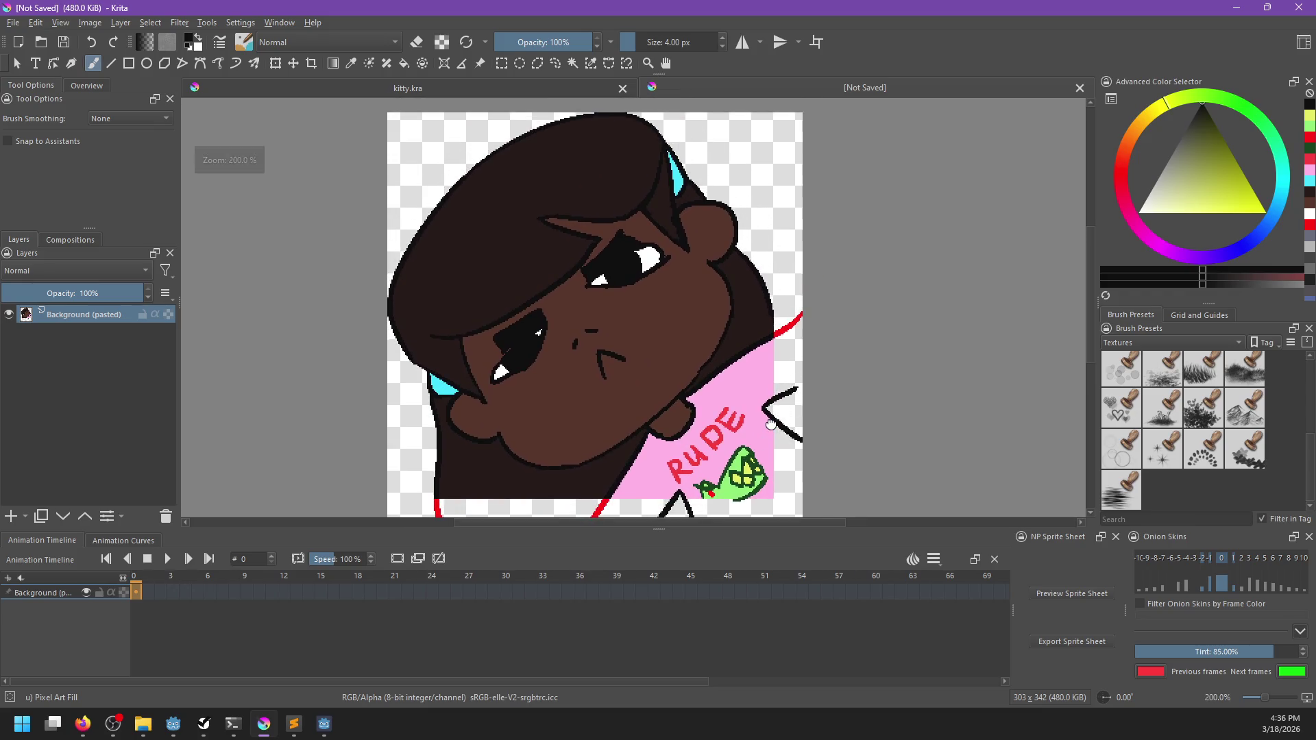
pyautogui.moveTo(827, 342)
pyautogui.mouseDown()
pyautogui.moveTo(818, 388)
pyautogui.moveTo(794, 364)
pyautogui.moveTo(738, 368)
pyautogui.mouseUp()
pyautogui.hotkey('ctrl', 'alt', 'i')
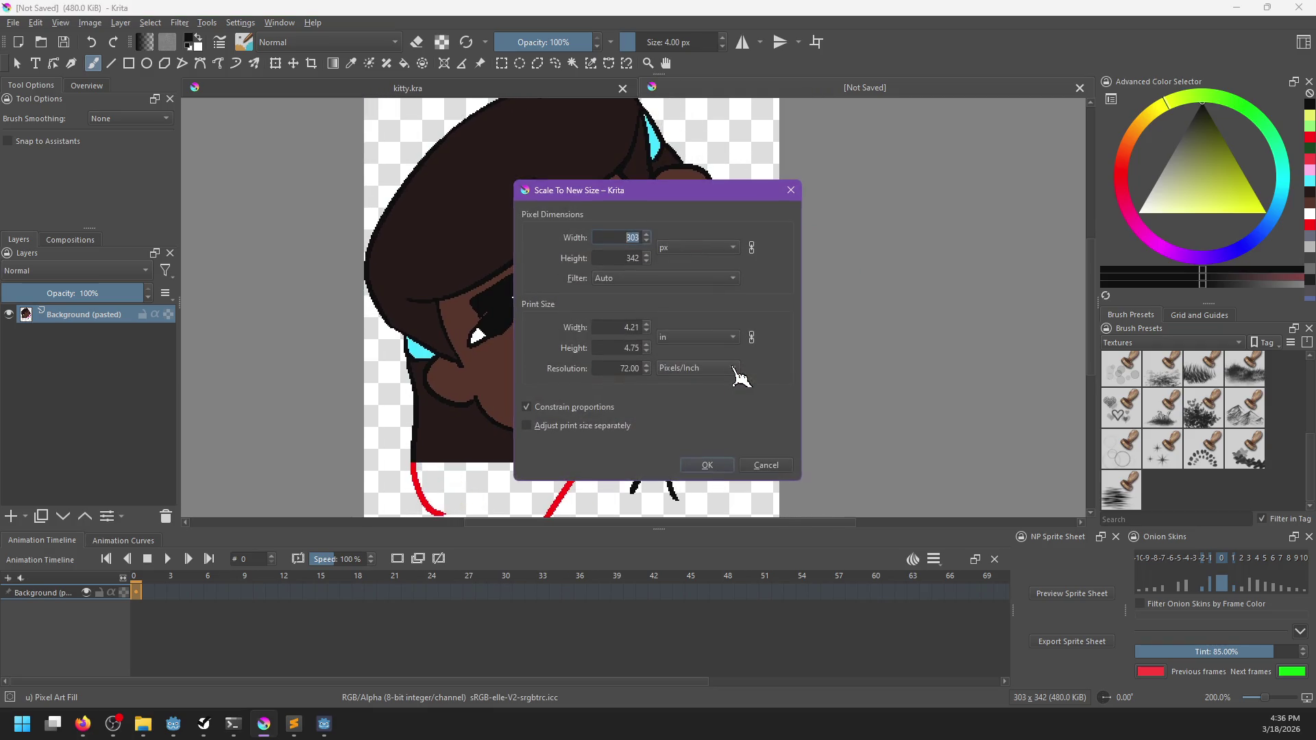
# Step: Undo a mistaken 500 px scale and resize the canvas to 500 × 342 without constrained proportions
pyautogui.write('500')
pyautogui.press('Return')
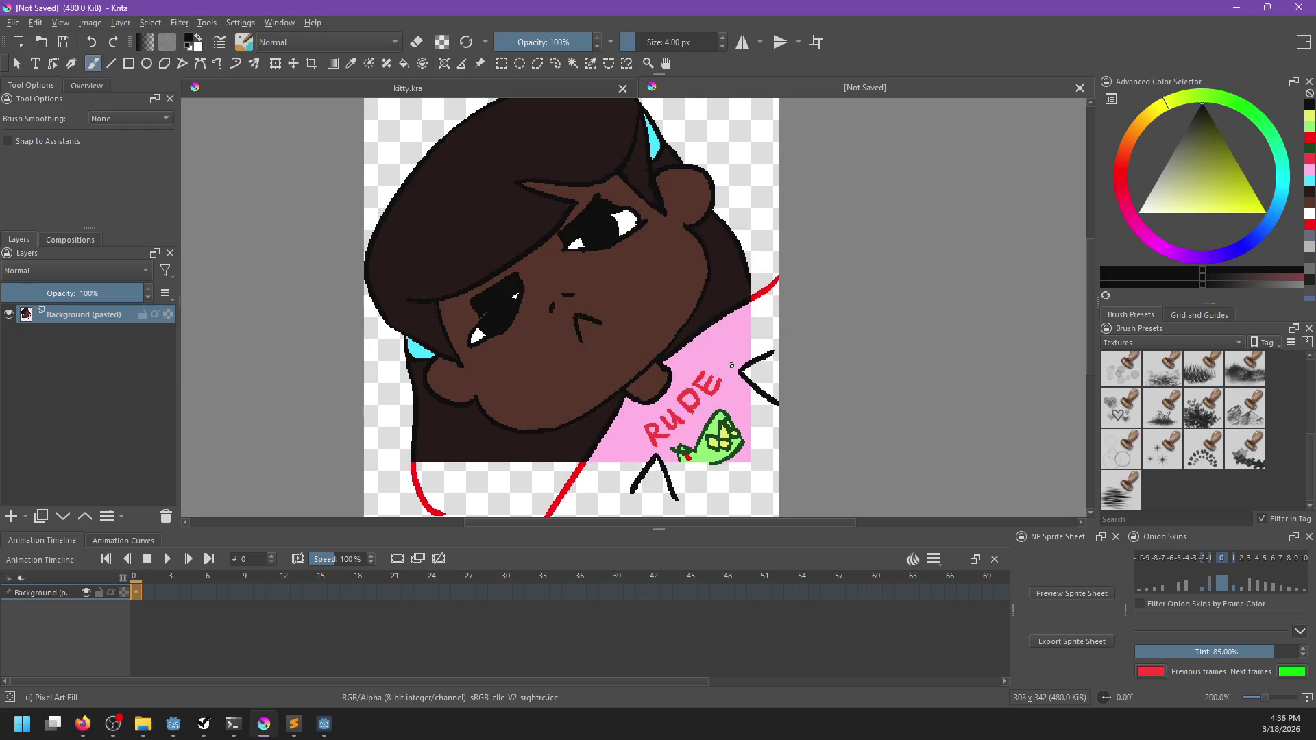
pyautogui.hotkey('ctrl', 'z')
pyautogui.hotkey('ctrl', 'alt', 'c')
pyautogui.write('500')
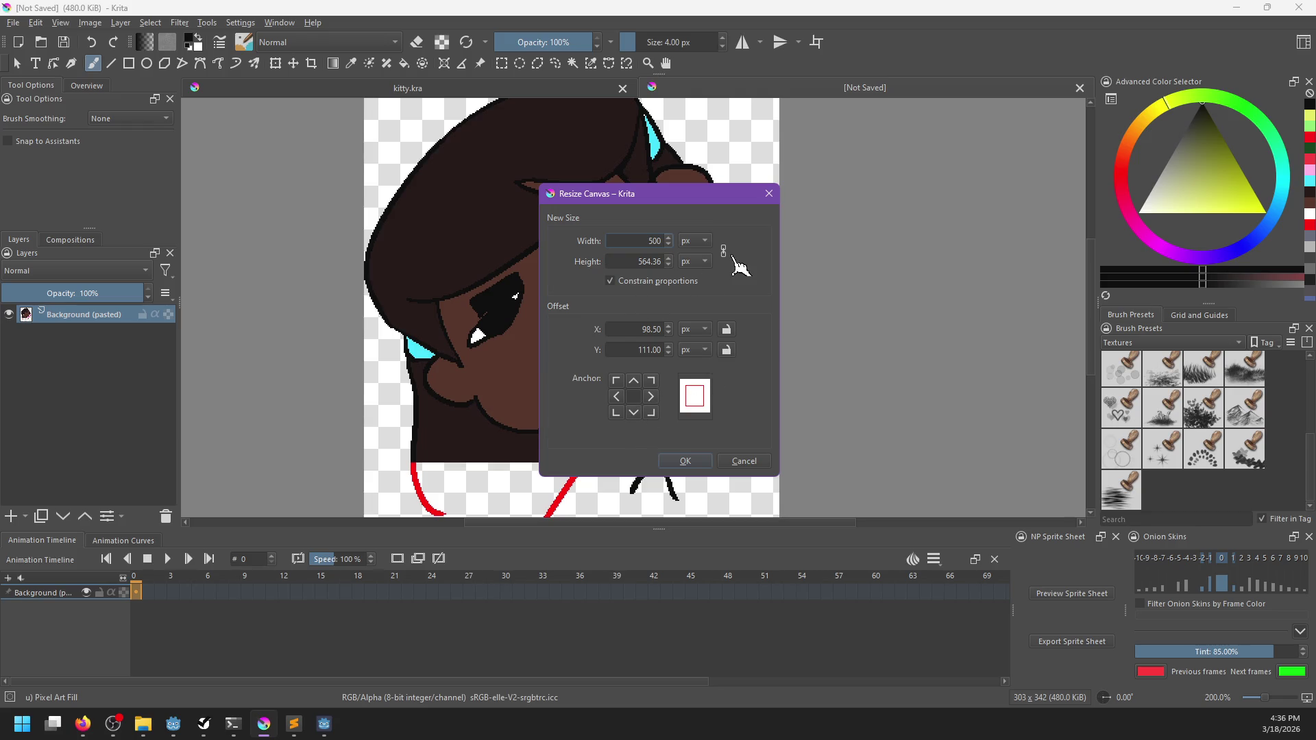
pyautogui.click(718, 281)
pyautogui.press('Escape')
pyautogui.hotkey('ctrl', 'alt', 'c')
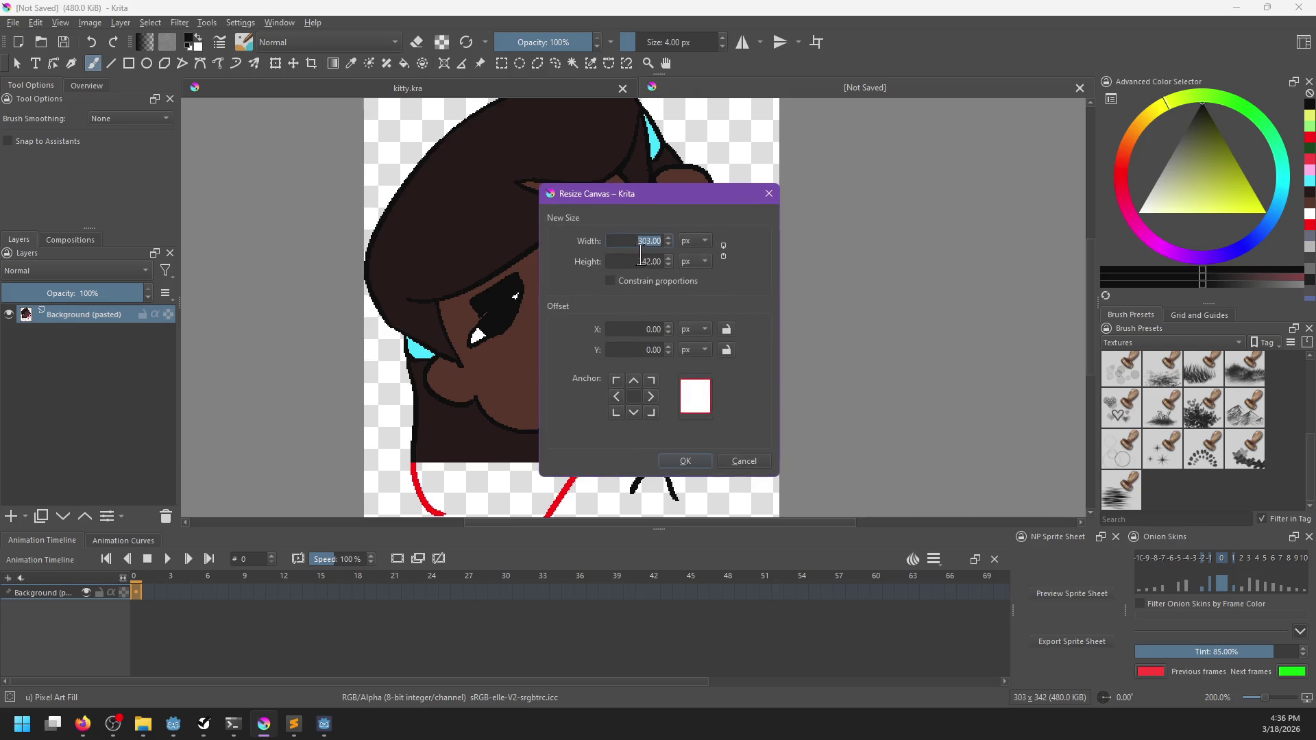
pyautogui.write('500')
pyautogui.press('Return')
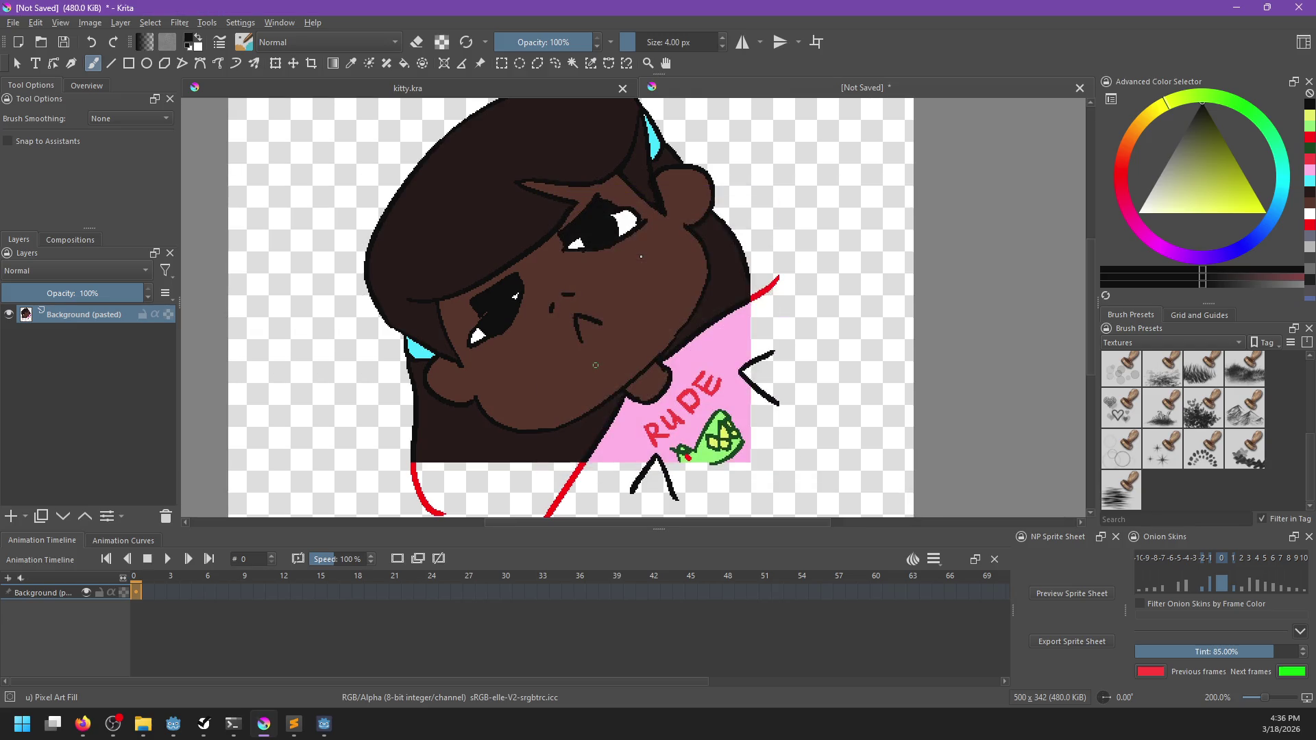
# Step: Move the pasted selfie down and right, leaving empty transparent space on the right
pyautogui.press('1')
pyautogui.press('t')
pyautogui.moveTo(605, 329)
pyautogui.mouseDown()
pyautogui.moveTo(648, 330)
pyautogui.moveTo(597, 356)
pyautogui.moveTo(619, 367)
pyautogui.mouseUp()
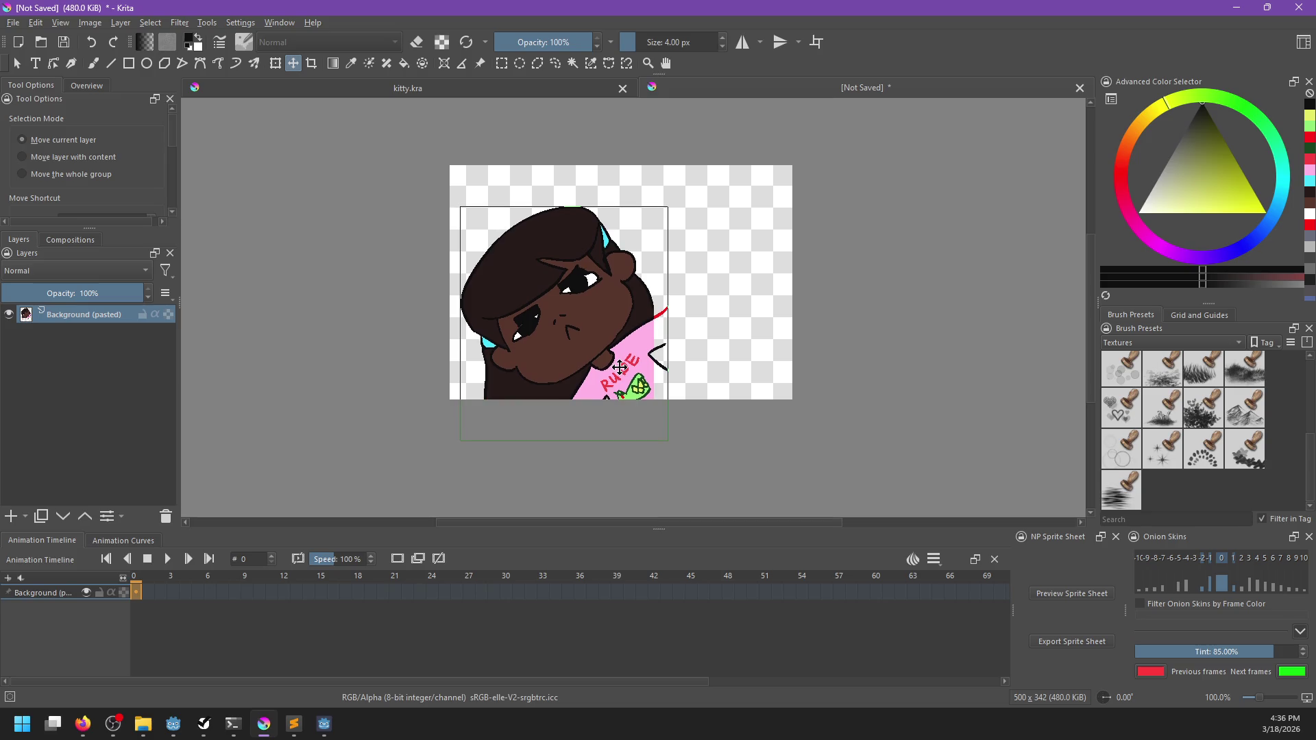
pyautogui.press('Return')
pyautogui.scroll(1, 701, 348)
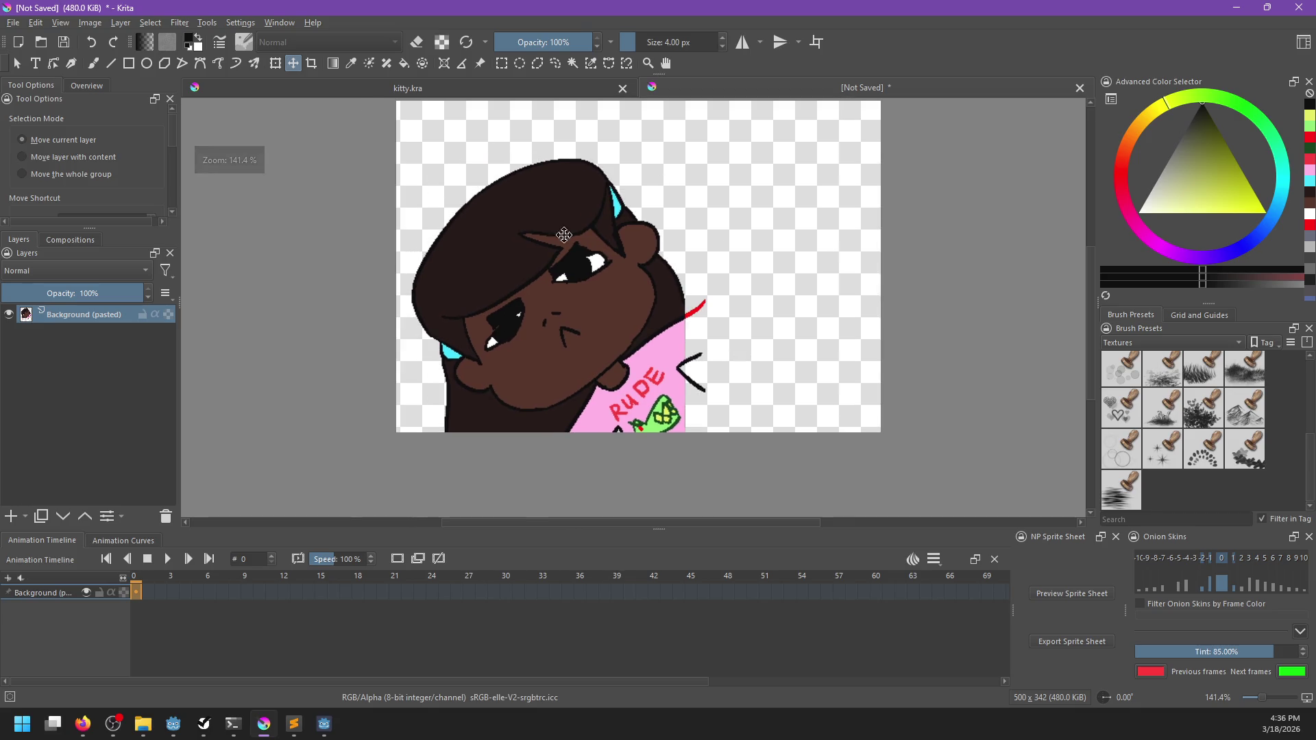
pyautogui.moveTo(655, 381)
pyautogui.mouseDown()
pyautogui.moveTo(699, 376)
pyautogui.moveTo(671, 379)
pyautogui.mouseUp()
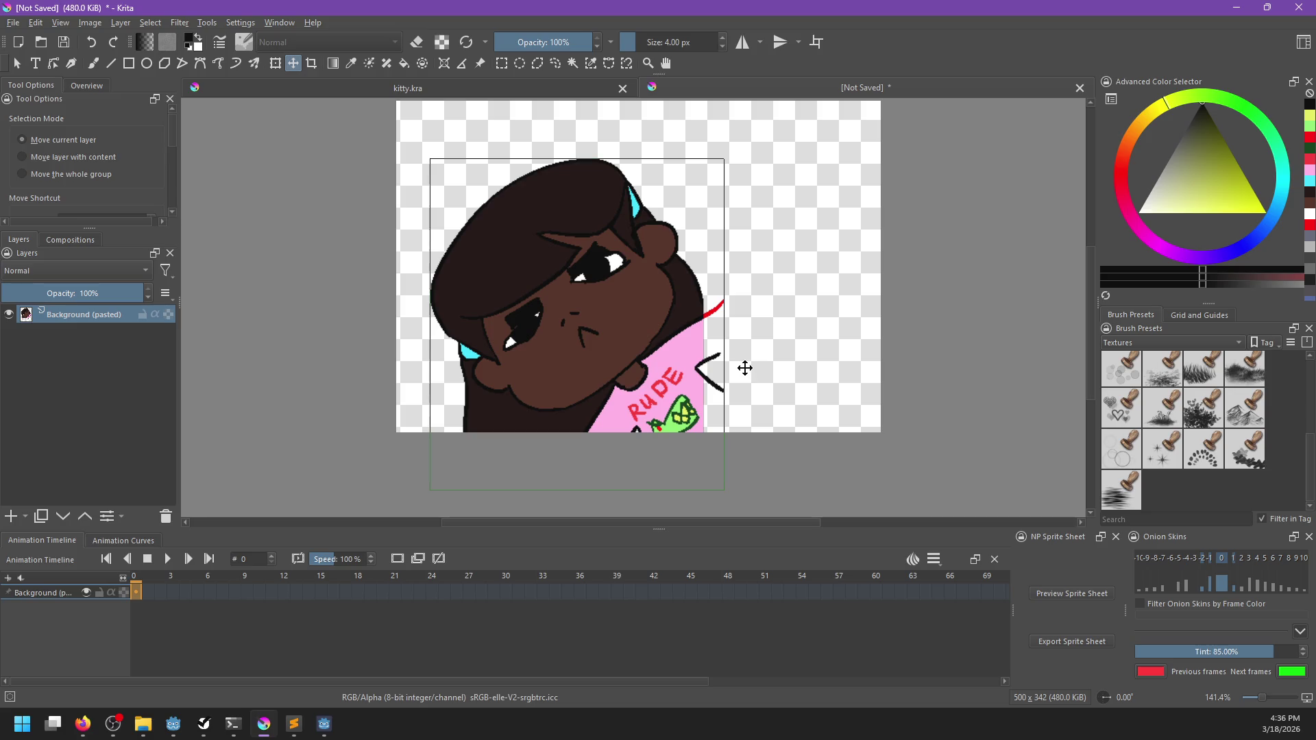
# Step: Draw the raised arm's upper and lower black outlines and its hand end beside the shirt
pyautogui.press('b')
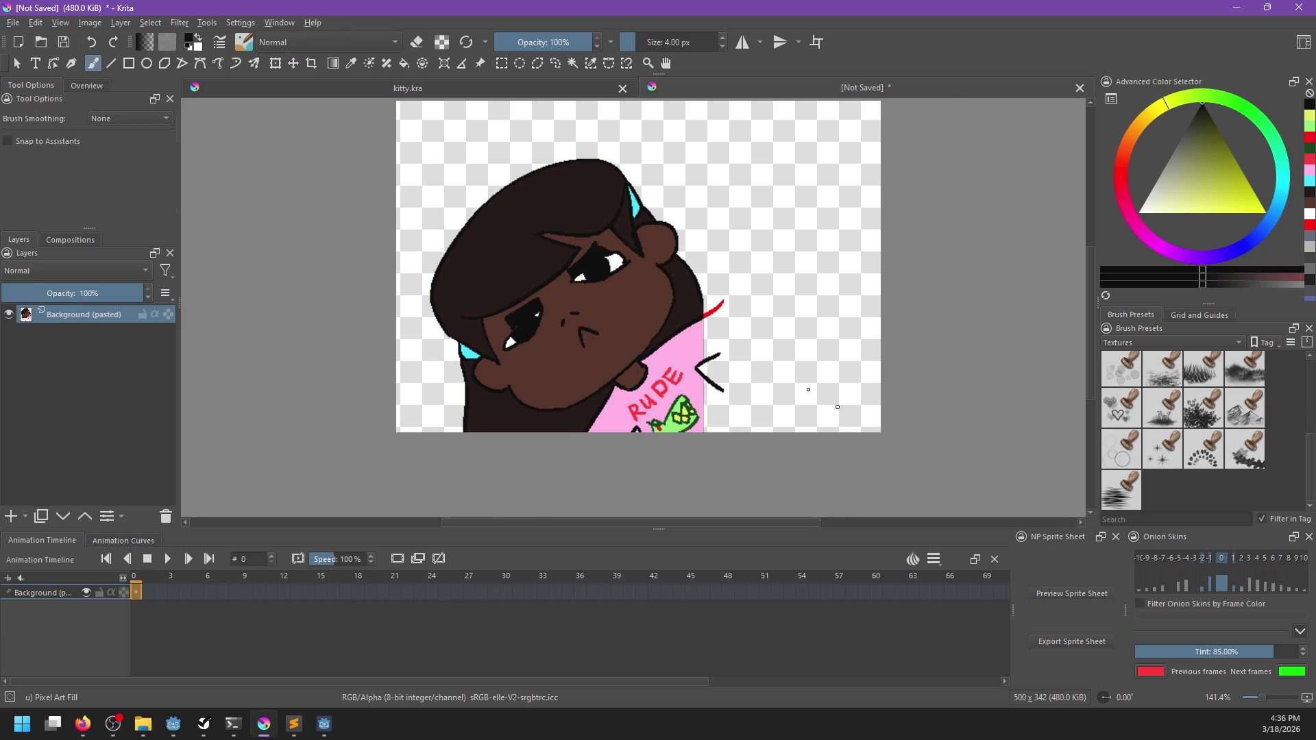
pyautogui.scroll(1, 842, 414)
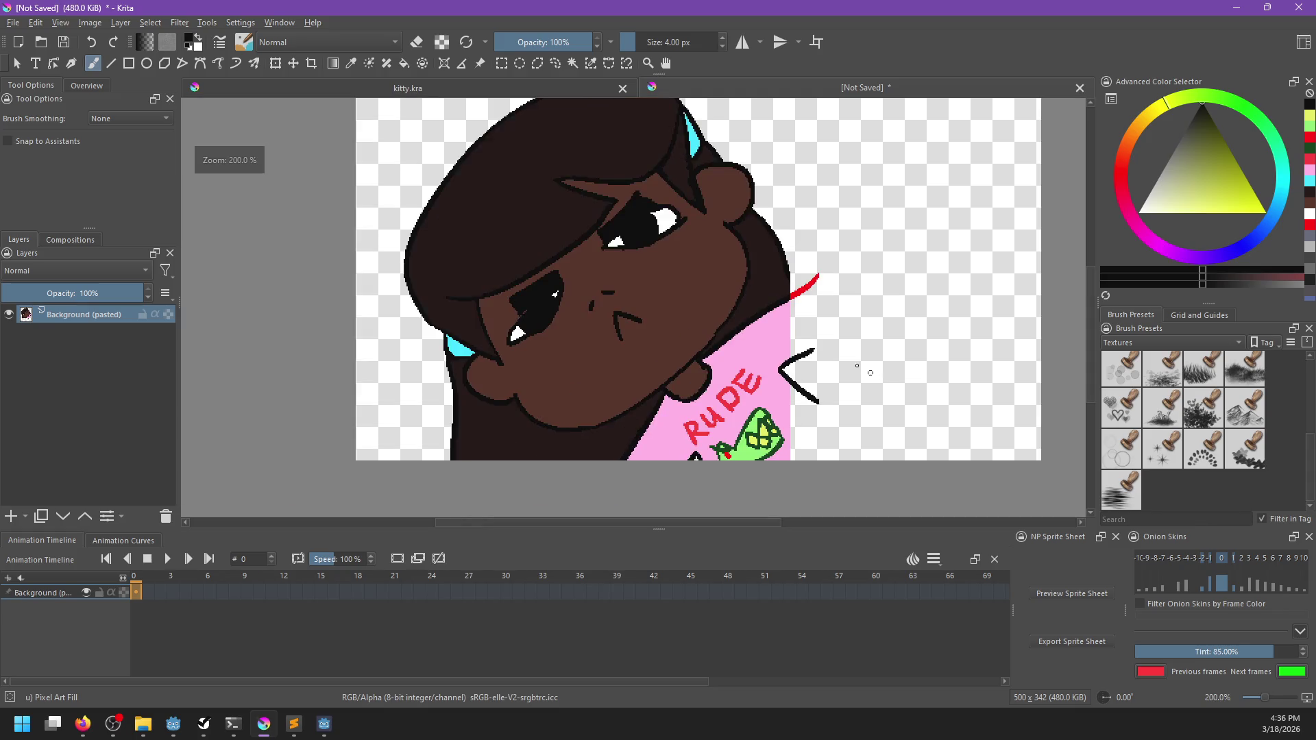
pyautogui.moveTo(866, 371); pyautogui.dragTo(802, 376)
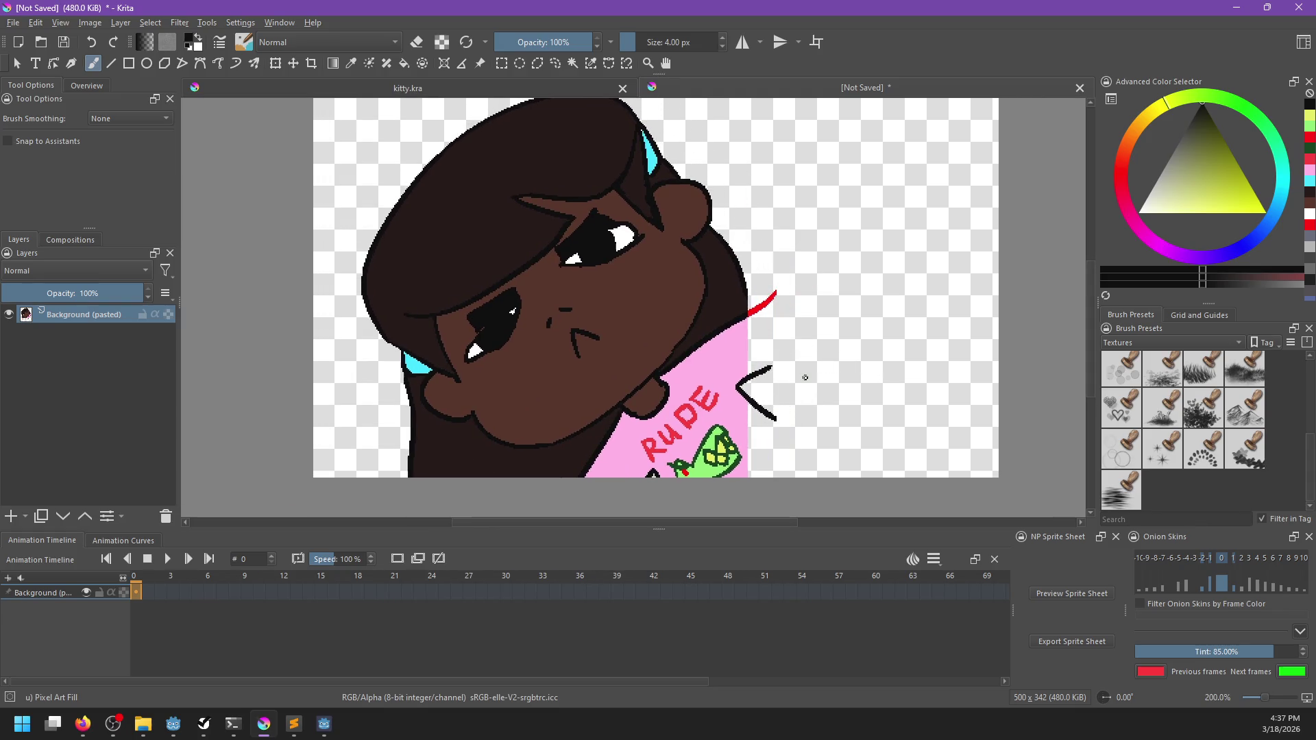
pyautogui.moveTo(950, 310); pyautogui.dragTo(964, 277)
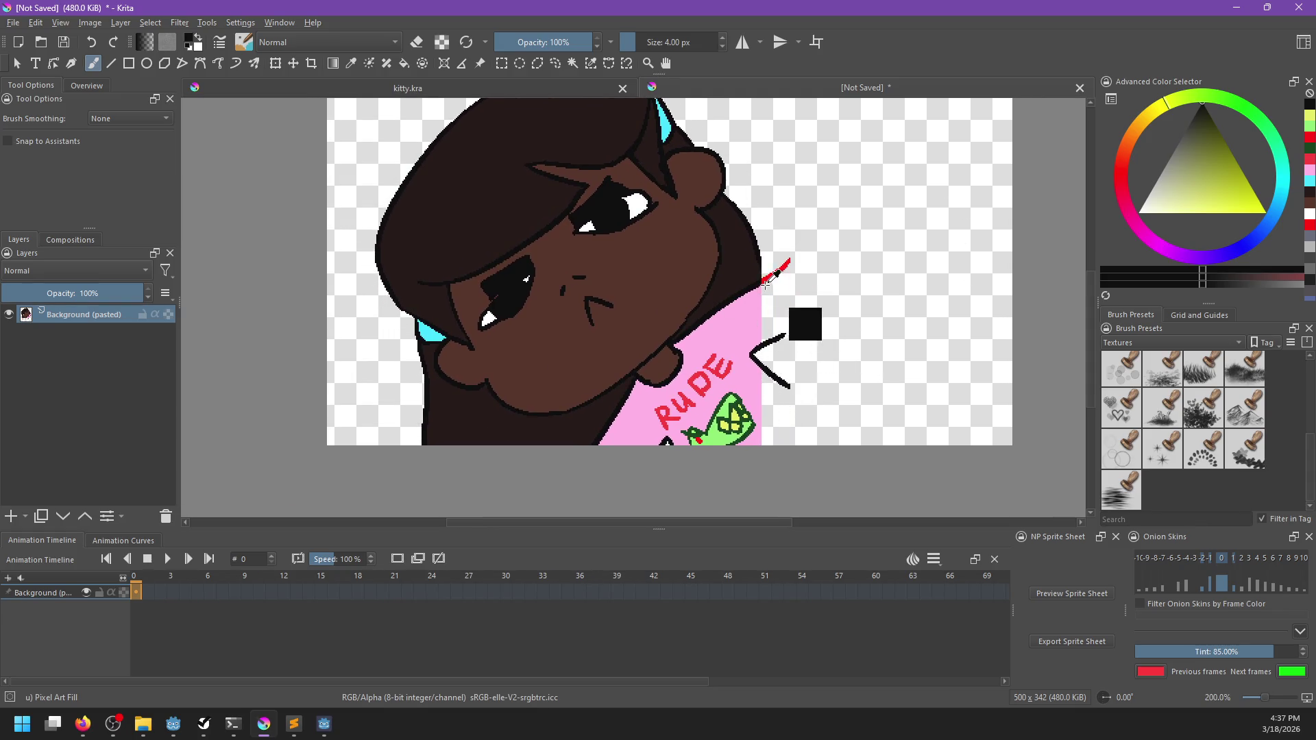
pyautogui.moveTo(762, 281); pyautogui.dragTo(820, 245)
pyautogui.hotkey('ctrl', 'z')
pyautogui.press('f')
pyautogui.click(786, 285)
pyautogui.hotkey('ctrl', 'z')
pyautogui.press('b')
pyautogui.moveTo(762, 281)
pyautogui.mouseDown()
pyautogui.moveTo(838, 233)
pyautogui.moveTo(894, 222)
pyautogui.mouseUp()
pyautogui.hotkey('ctrl', 'z')
pyautogui.hotkey('ctrl', 'z')
pyautogui.moveTo(788, 263)
pyautogui.mouseDown()
pyautogui.moveTo(930, 214)
pyautogui.moveTo(940, 315)
pyautogui.mouseUp()
pyautogui.hotkey('ctrl', 'z')
pyautogui.moveTo(784, 337)
pyautogui.mouseDown()
pyautogui.moveTo(894, 280)
pyautogui.moveTo(914, 252)
pyautogui.mouseUp()
pyautogui.hotkey('ctrl', 'z')
pyautogui.moveTo(780, 340)
pyautogui.mouseDown()
pyautogui.moveTo(913, 267)
pyautogui.moveTo(926, 324)
pyautogui.mouseUp()
pyautogui.hotkey('ctrl', 'z')
pyautogui.moveTo(902, 277); pyautogui.dragTo(922, 320)
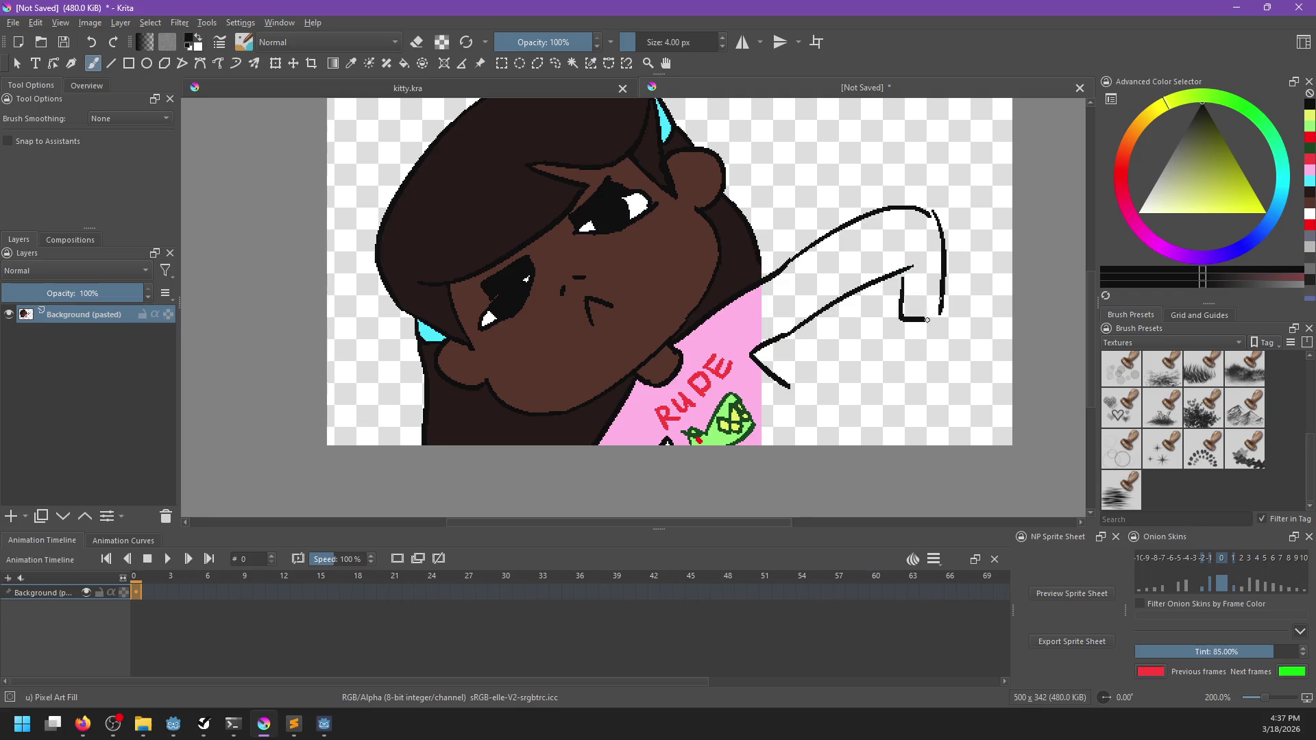
# Step: Extend the lower arm line down toward the body, undoing stray fills and overlong strokes
pyautogui.press('e')
pyautogui.press('e')
pyautogui.click(930, 217)
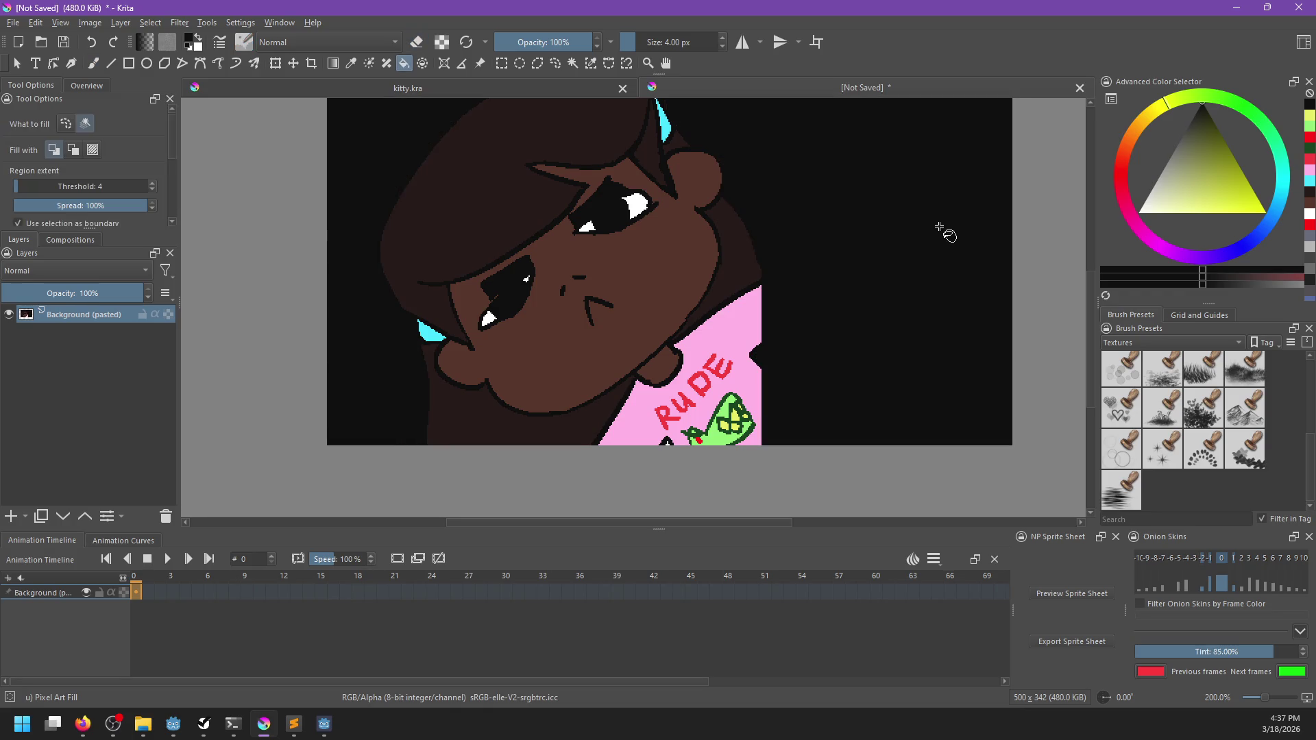
pyautogui.hotkey('ctrl', 'z')
pyautogui.moveTo(788, 391); pyautogui.dragTo(826, 442)
pyautogui.hotkey('ctrl', 'z')
pyautogui.moveTo(789, 390); pyautogui.dragTo(813, 420)
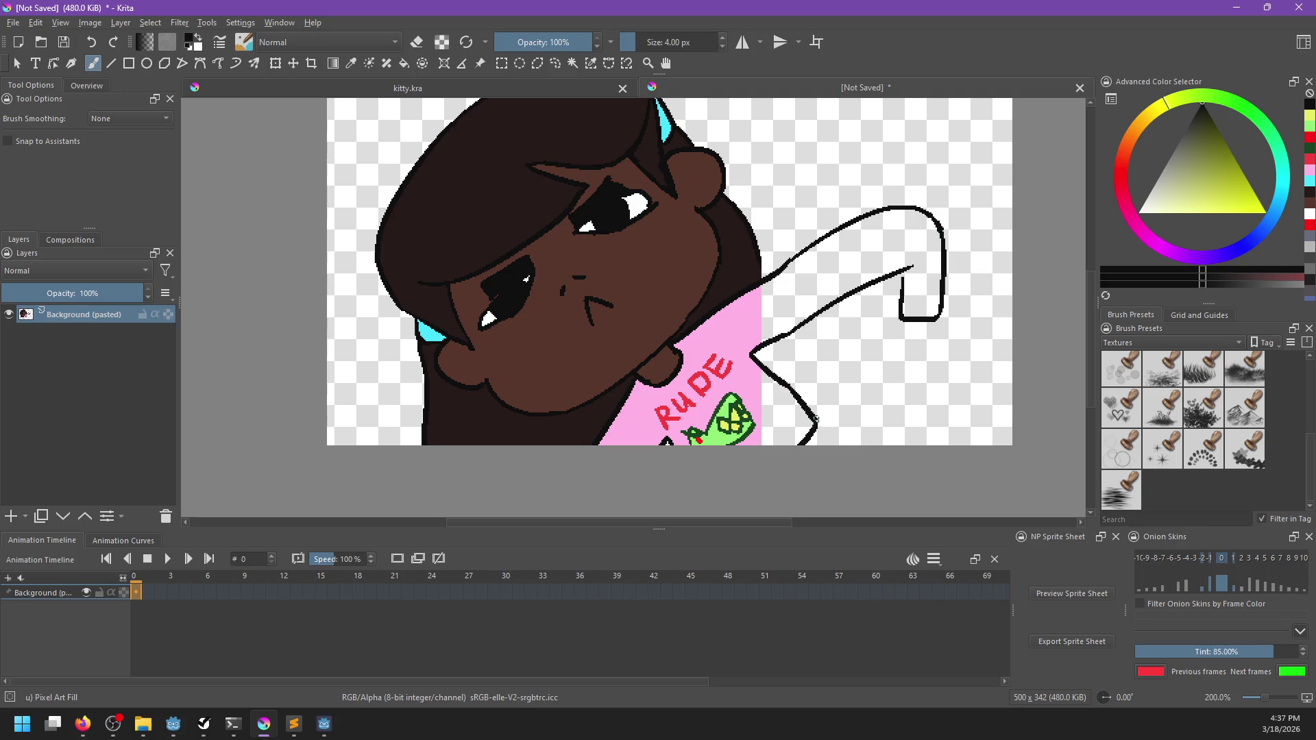
pyautogui.hotkey('ctrl', 'z')
pyautogui.moveTo(831, 393); pyautogui.dragTo(856, 423)
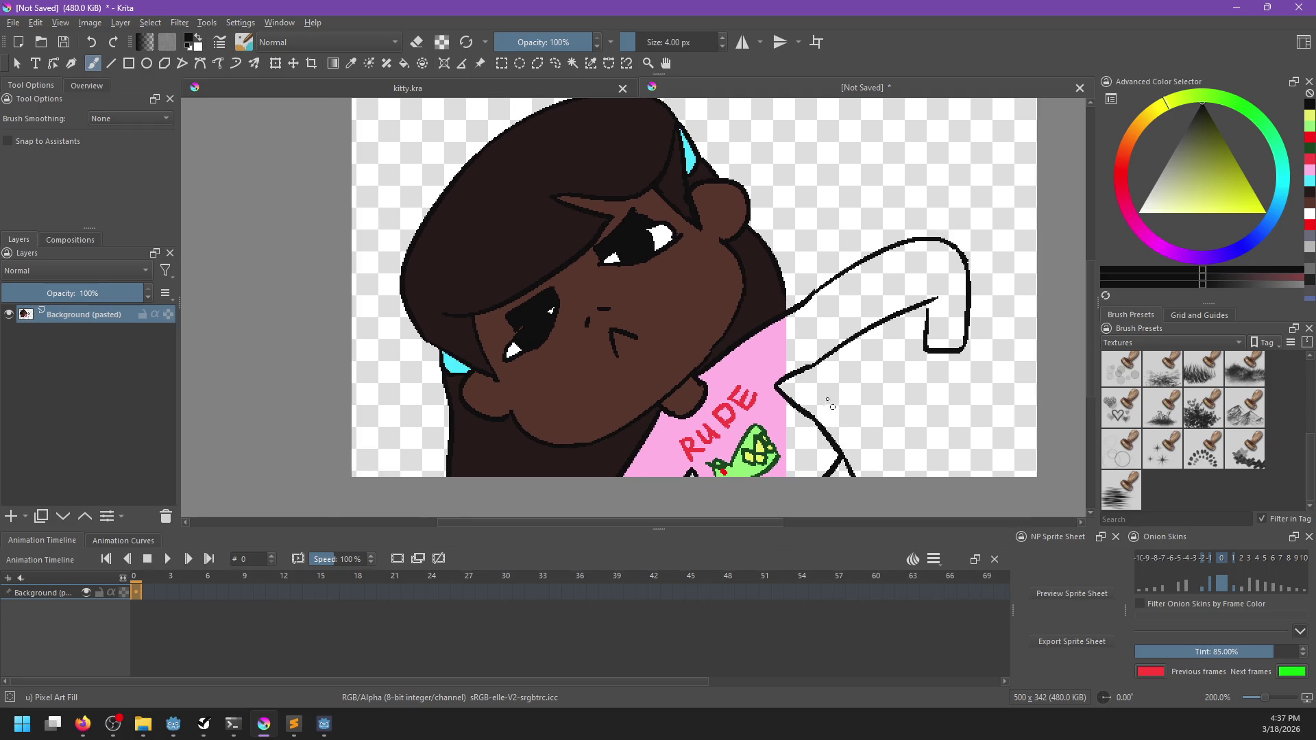
# Step: Fill the arm with the shirt's pink, then return to kitty.kra
pyautogui.press('f')
pyautogui.keyDown('ctrl'); pyautogui.click(782, 373); pyautogui.keyUp('ctrl')
pyautogui.click(804, 350)
pyautogui.hotkey('ctrl', 'z')
pyautogui.press('b')
pyautogui.keyDown('ctrl'); pyautogui.click(929, 304); pyautogui.keyUp('ctrl')
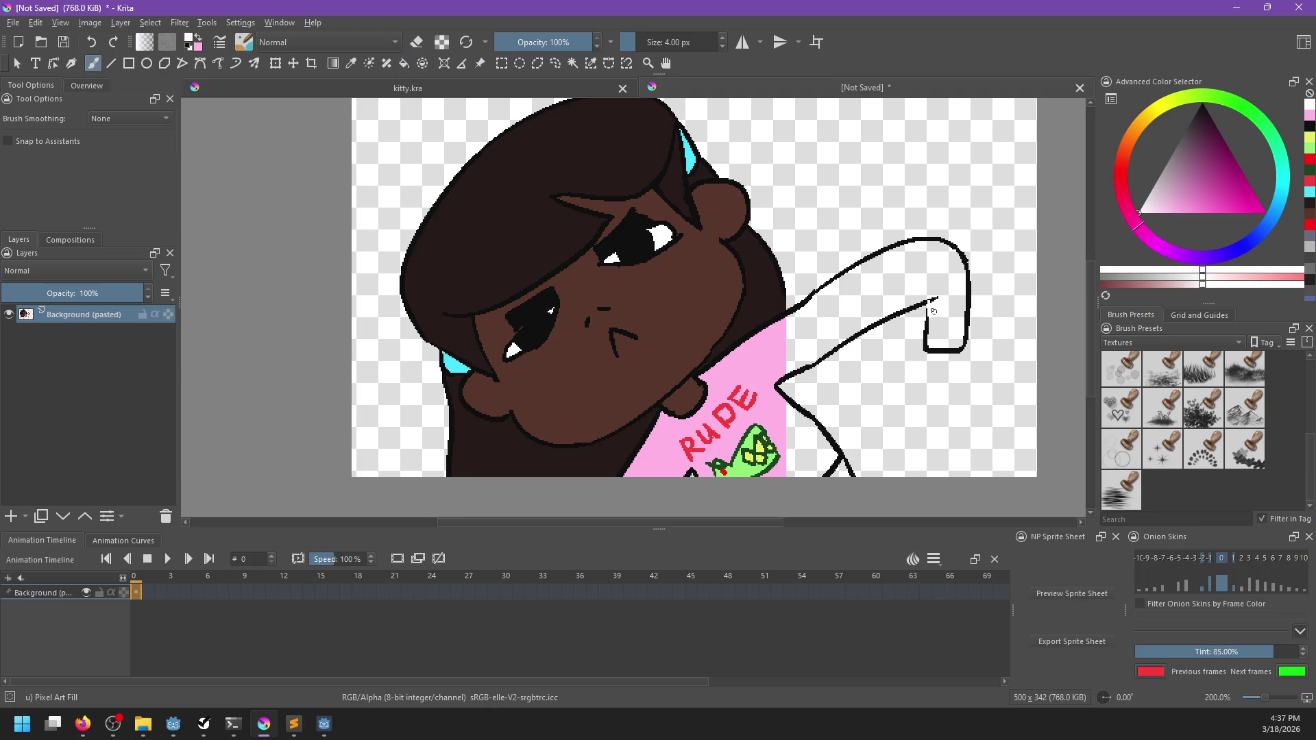
pyautogui.keyDown('ctrl'); pyautogui.click(931, 312); pyautogui.keyUp('ctrl')
pyautogui.click(910, 283)
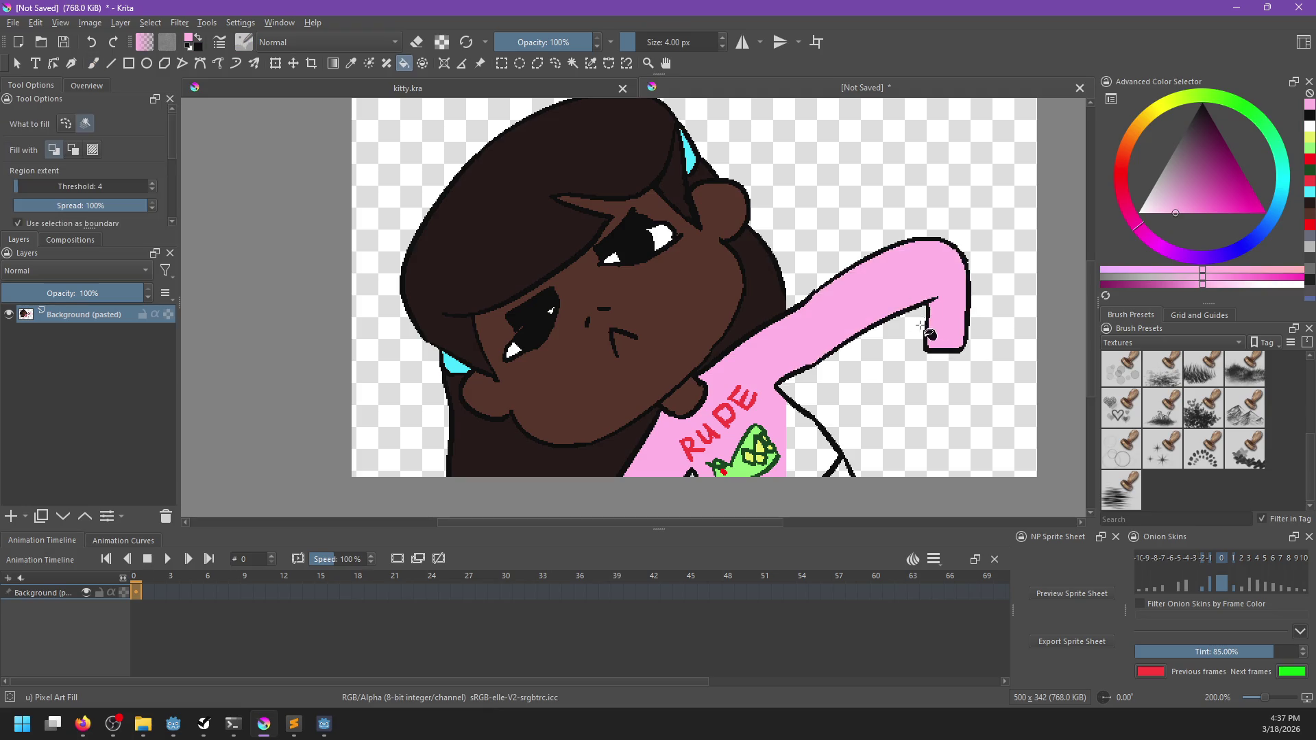
pyautogui.scroll(-2, 844, 436)
pyautogui.press('b')
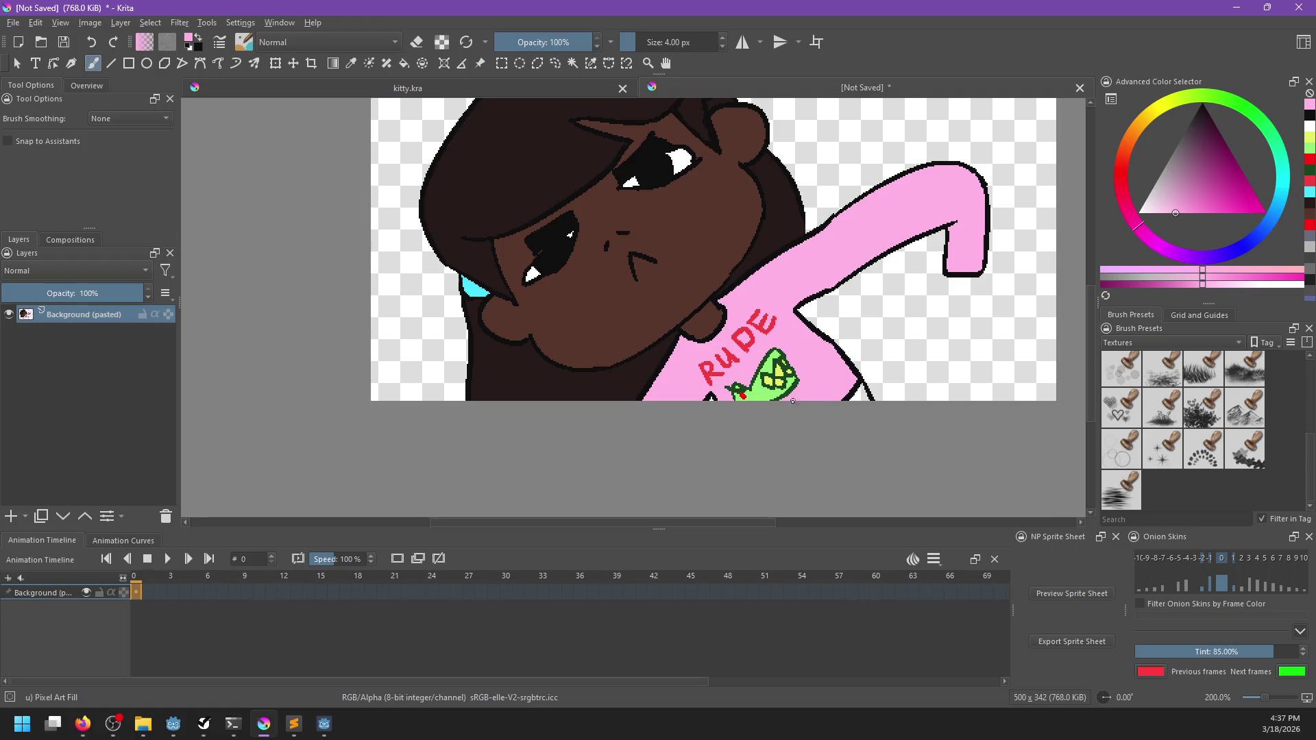
pyautogui.scroll(1, 859, 397)
pyautogui.click(596, 89)
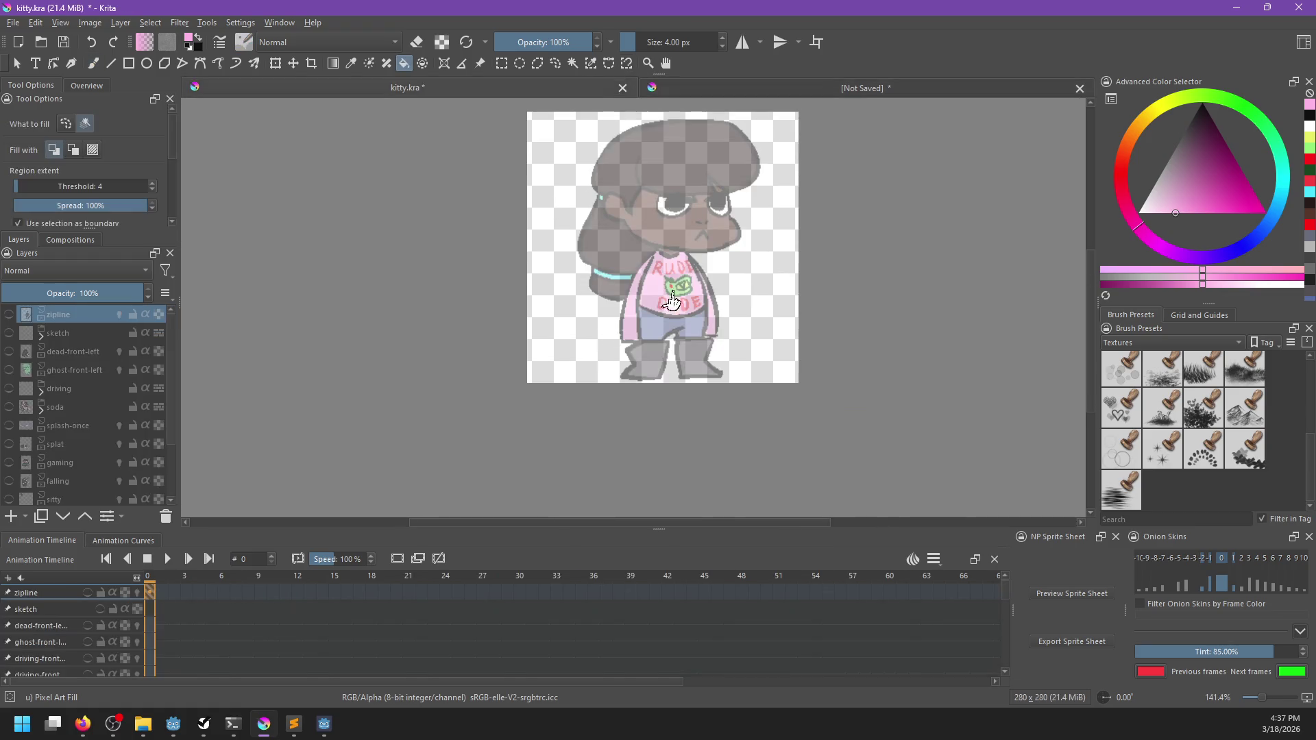
# Step: Rotate the view 45°, paint red lettering ending in 'DE' below the frog, then level the view
pyautogui.click(826, 89)
pyautogui.press('f')
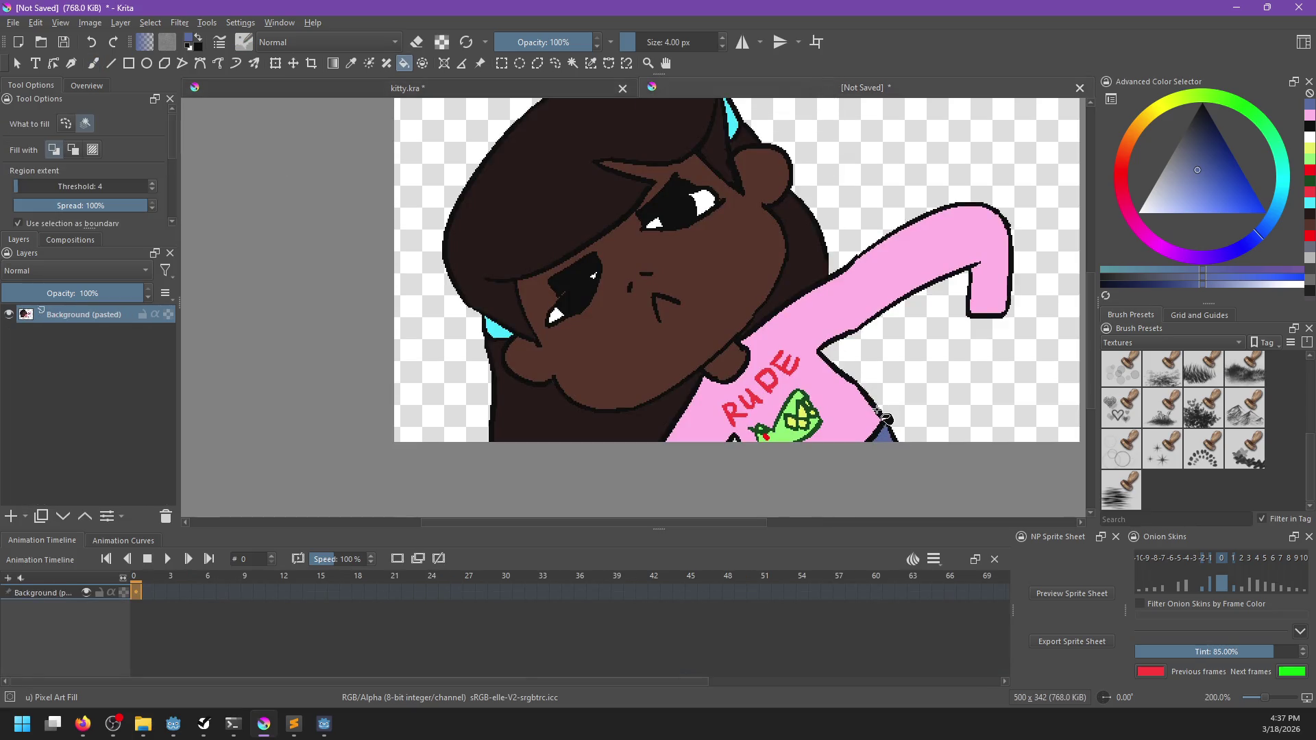
pyautogui.hotkey('ctrl', ']')
pyautogui.hotkey('ctrl', ']')
pyautogui.hotkey('ctrl', ']')
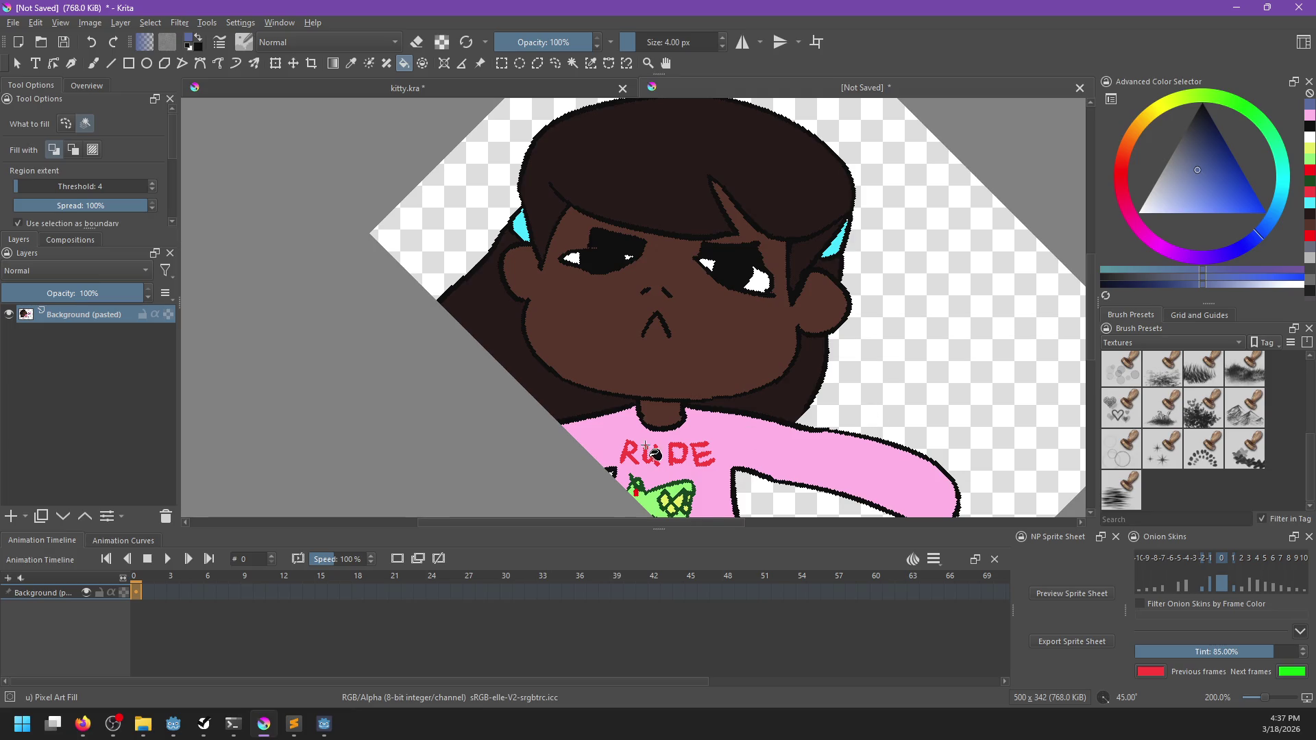
pyautogui.scroll(3, 812, 324)
pyautogui.press('b')
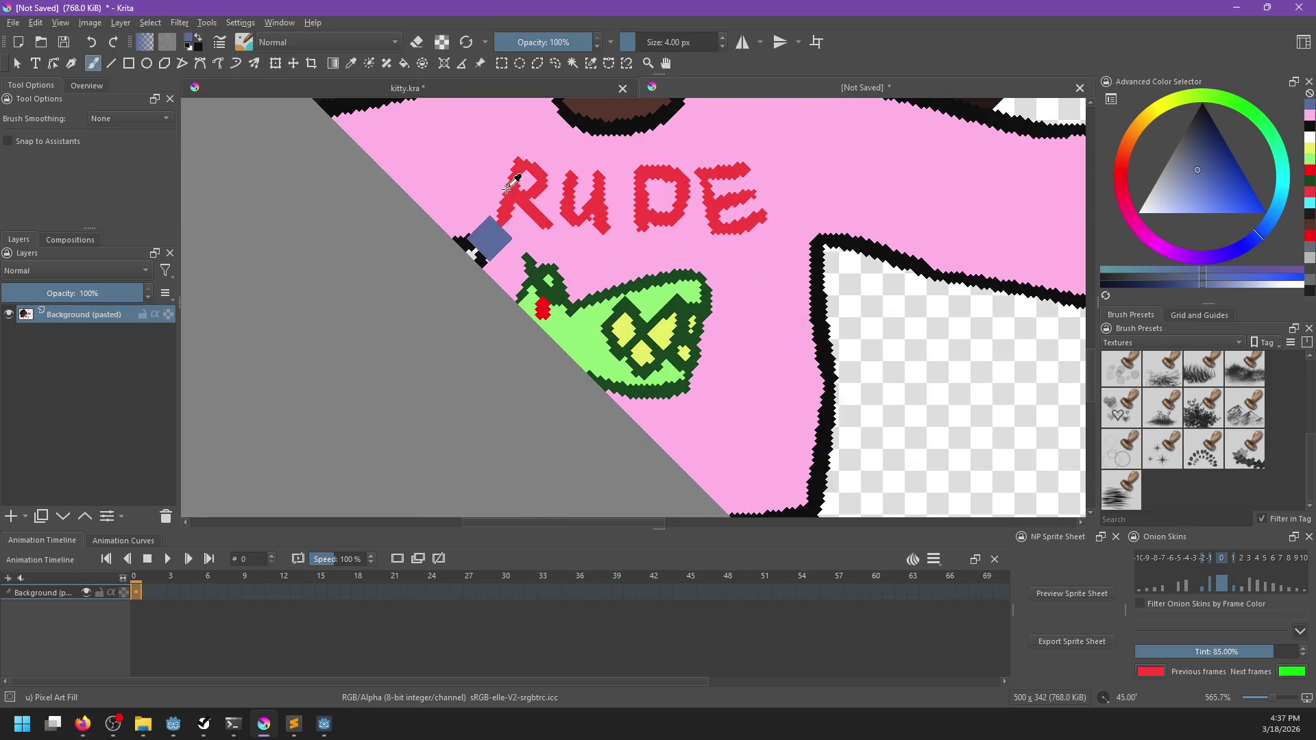
pyautogui.keyDown('ctrl'); pyautogui.click(543, 309); pyautogui.keyUp('ctrl')
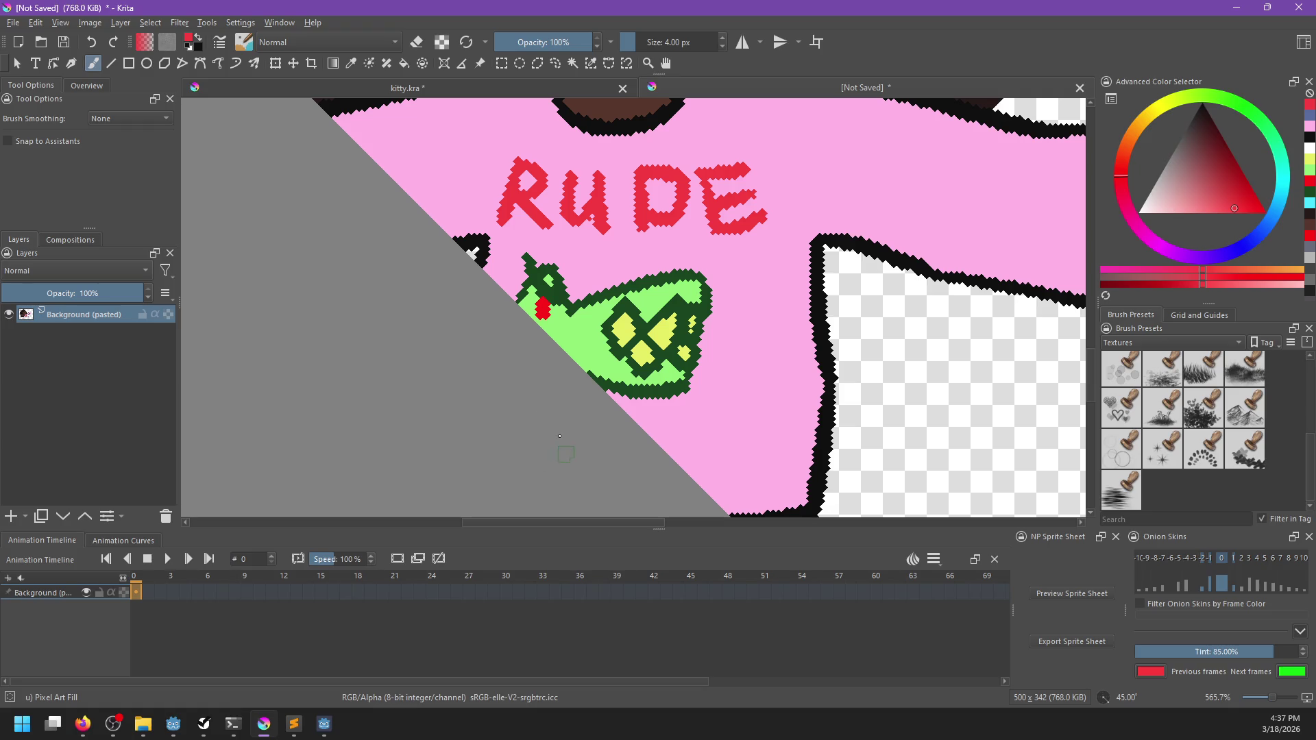
pyautogui.moveTo(652, 438)
pyautogui.mouseDown()
pyautogui.moveTo(699, 458)
pyautogui.moveTo(760, 411)
pyautogui.moveTo(768, 467)
pyautogui.mouseUp()
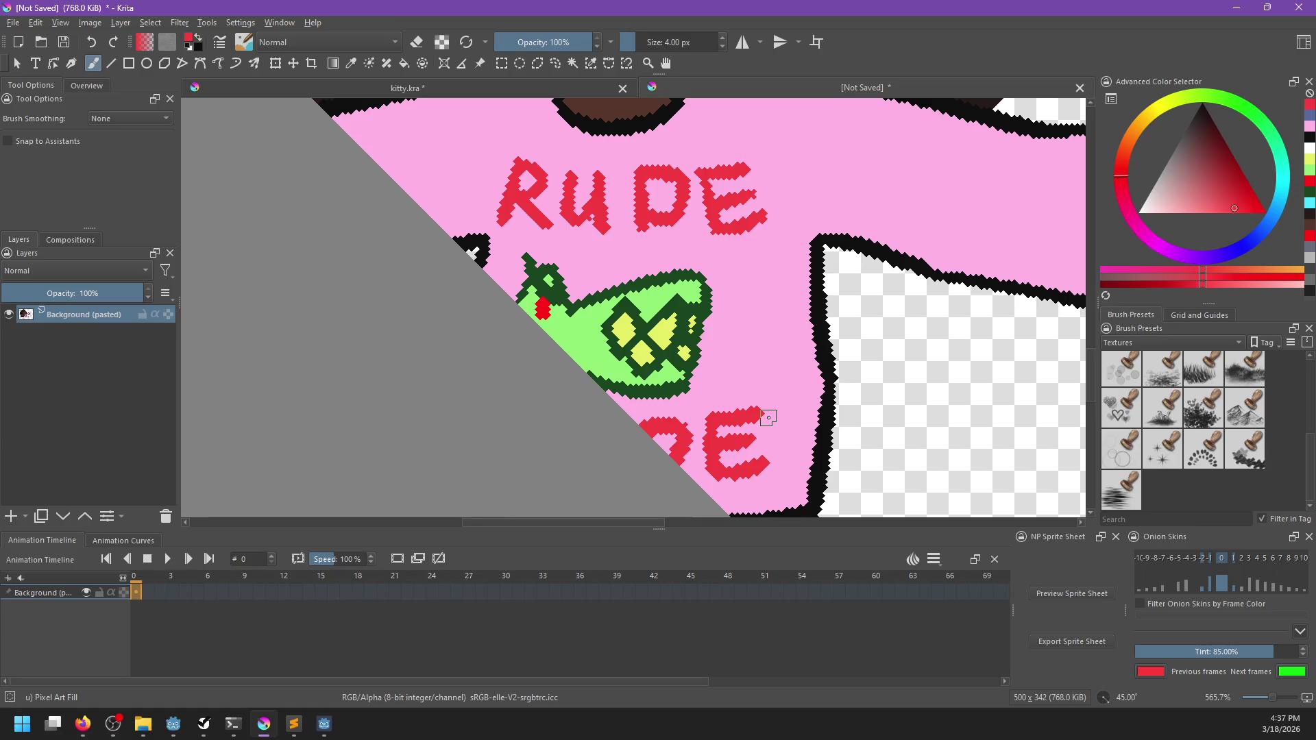
pyautogui.scroll(-4, 768, 417)
pyautogui.press('5')
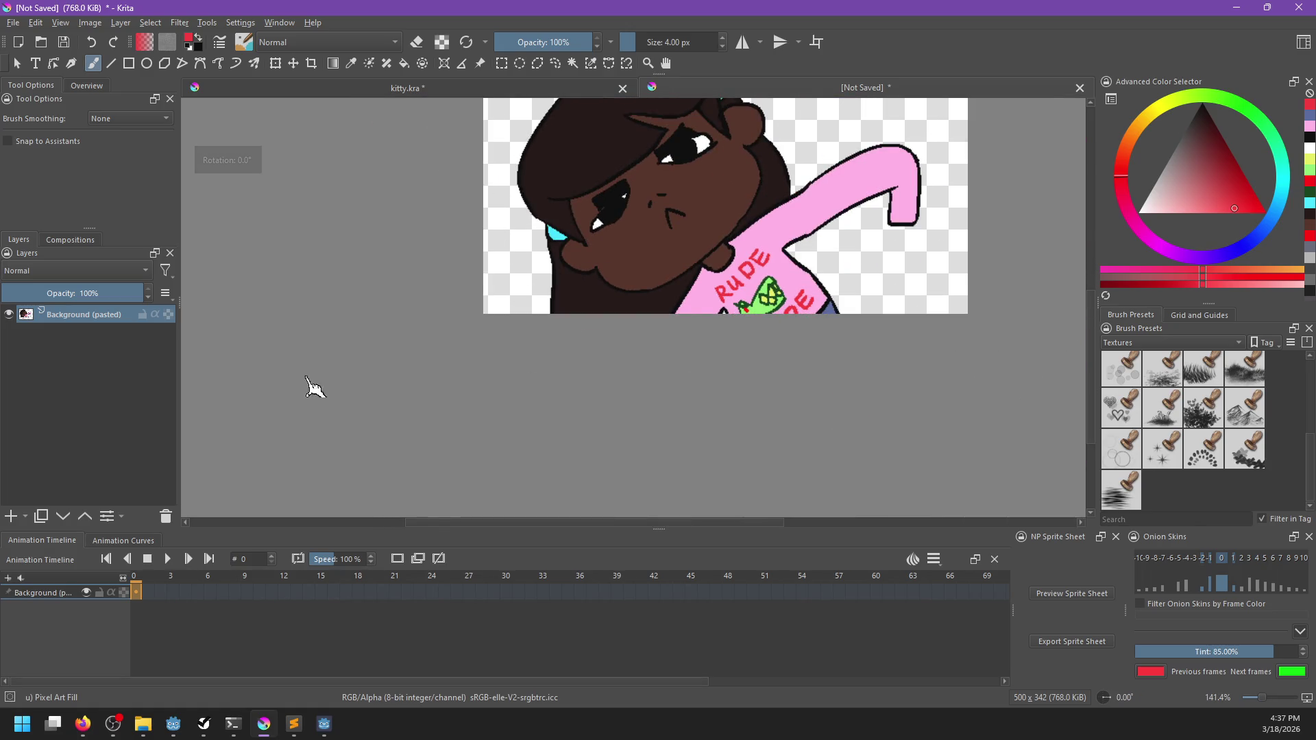
# Step: Save the copy as selfie.kra in D:\11 Kitty\13 Kitty Found a Camera\project\player
pyautogui.hotkey('ctrl', 's')
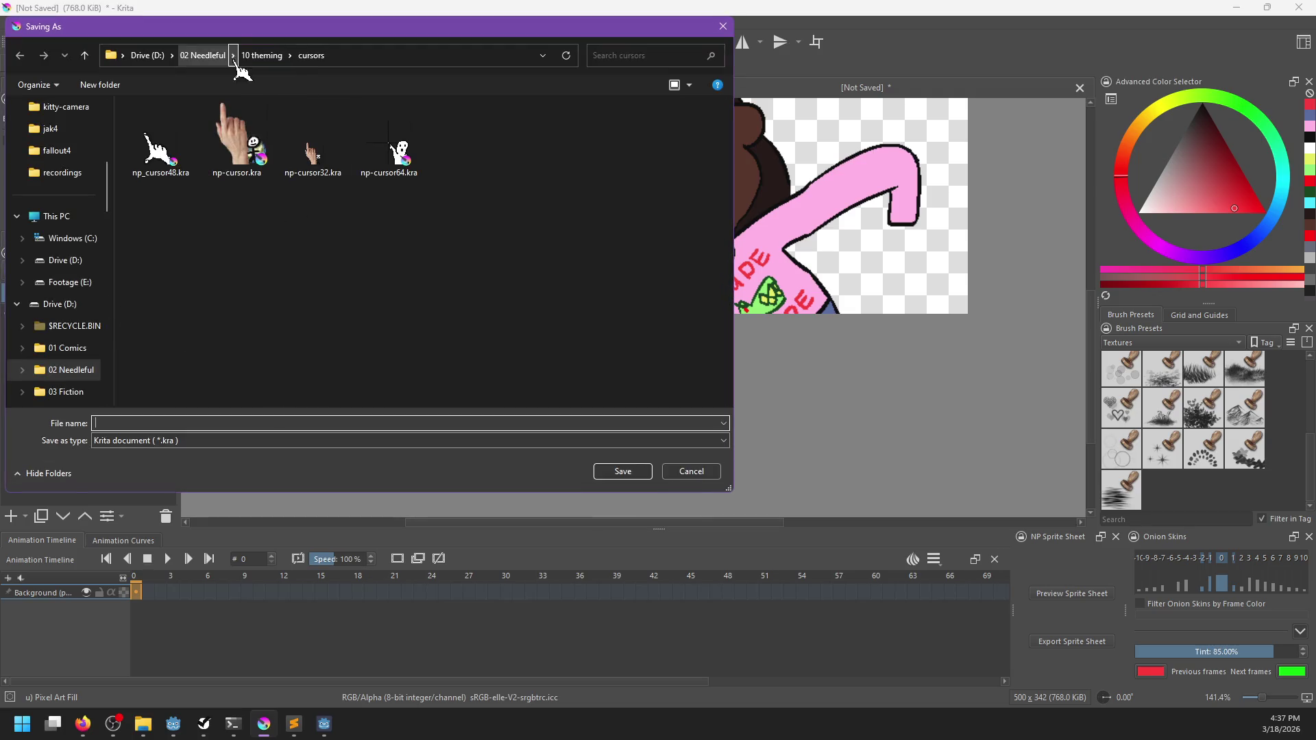
pyautogui.click(164, 59)
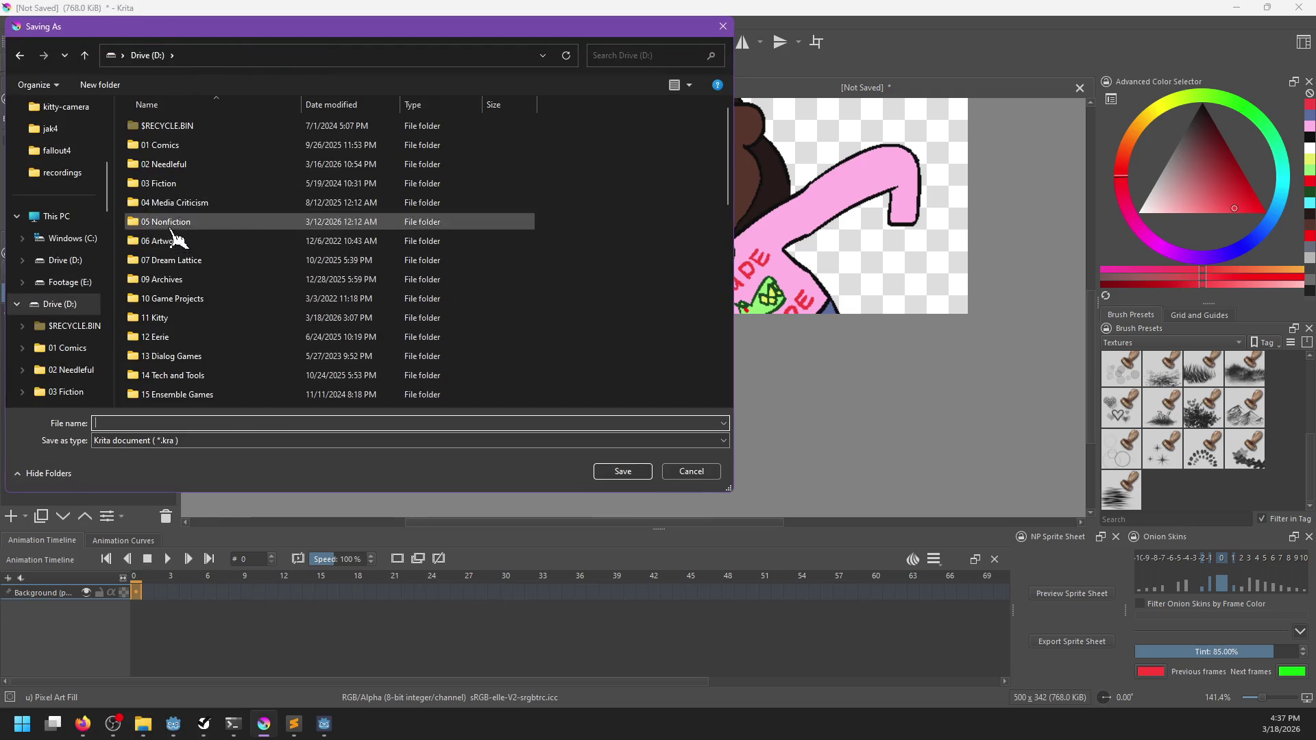
pyautogui.doubleClick(175, 319)
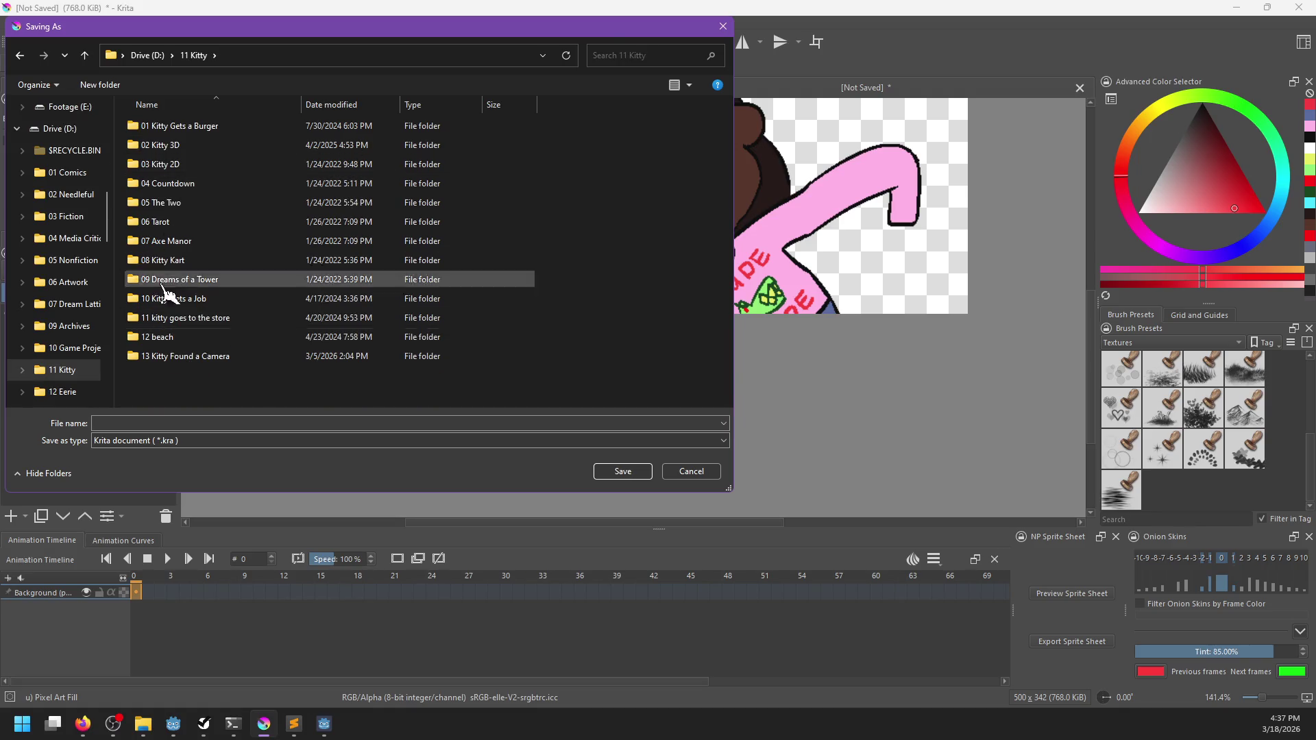
pyautogui.doubleClick(172, 357)
pyautogui.doubleClick(162, 146)
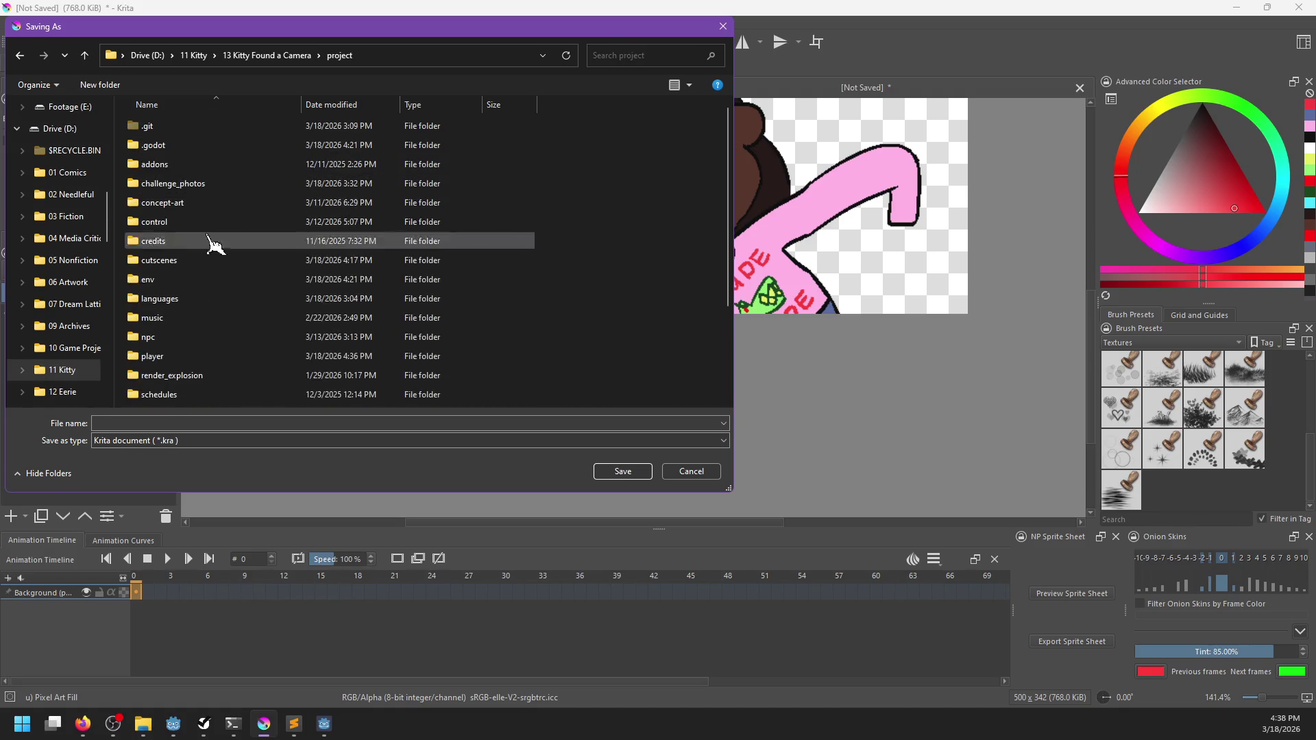
pyautogui.doubleClick(165, 357)
pyautogui.click(170, 423)
pyautogui.write('selfie')
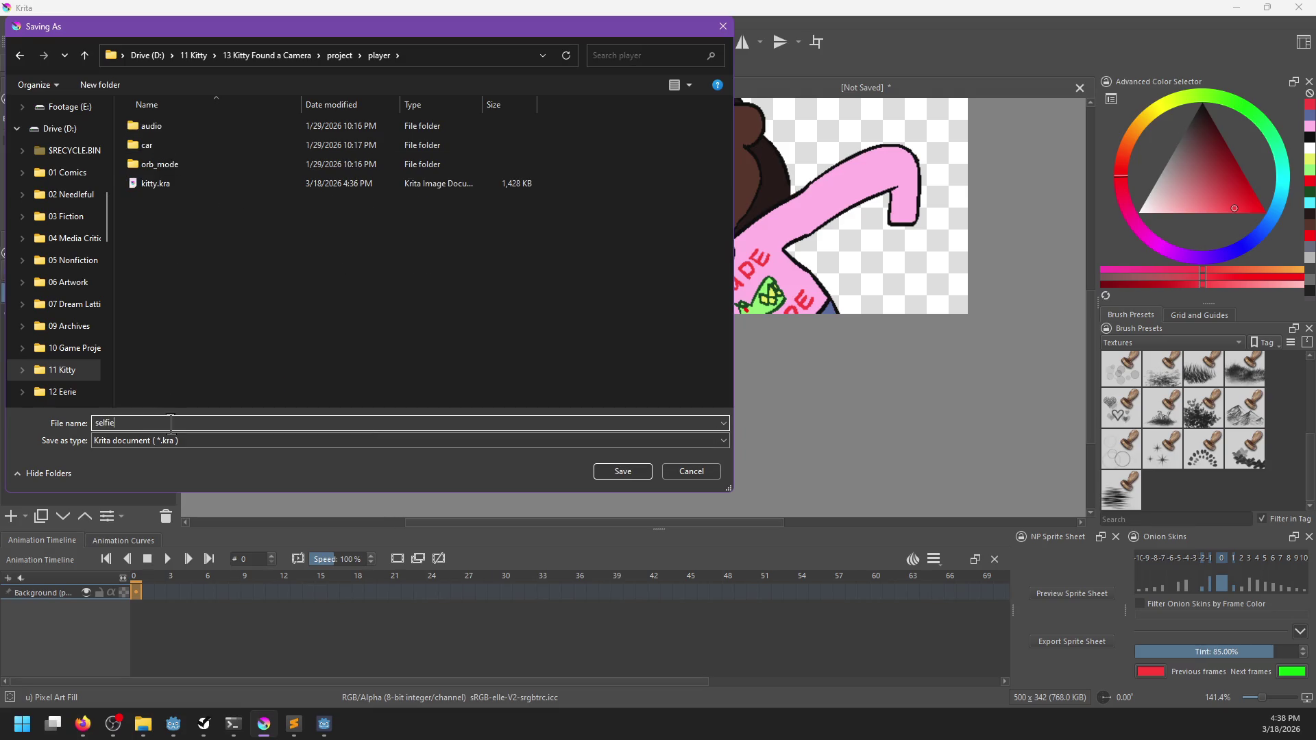
pyautogui.press('Return')
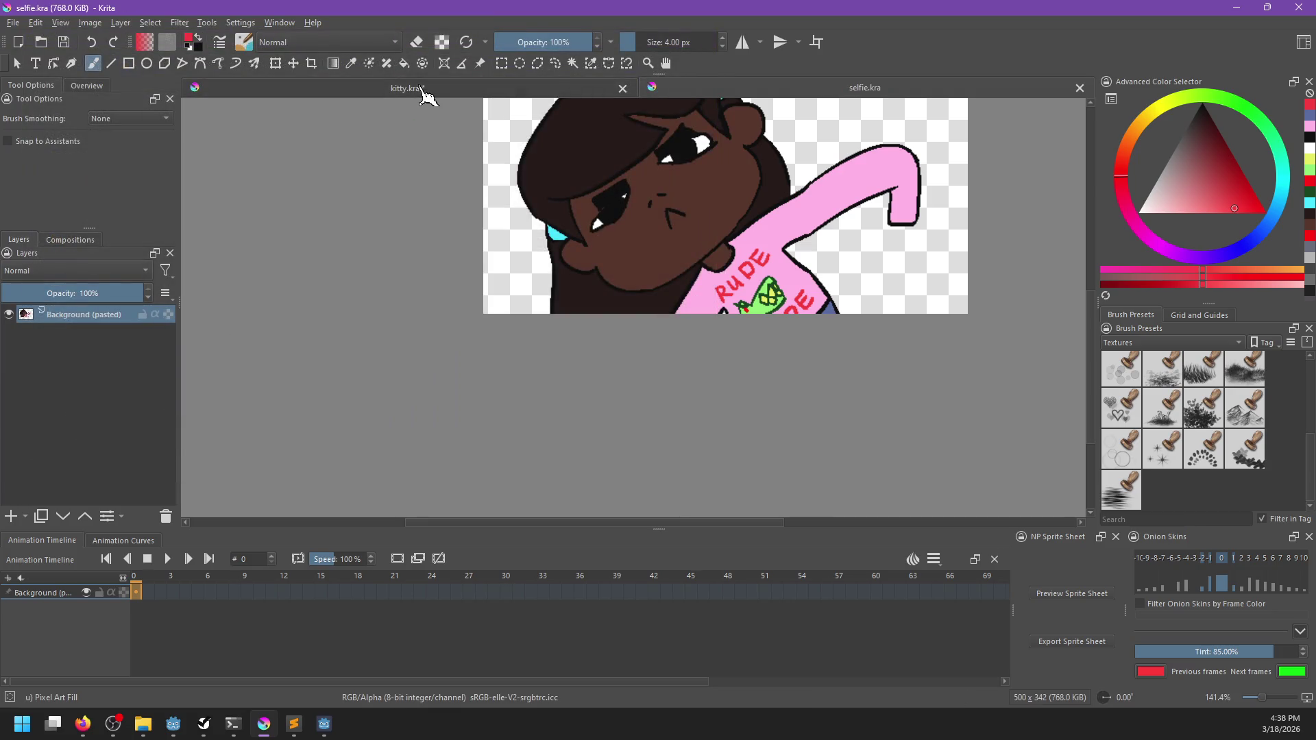
# Step: Switch to kitty.kra, select its standing layer, then close kitty.kra
pyautogui.click(424, 89)
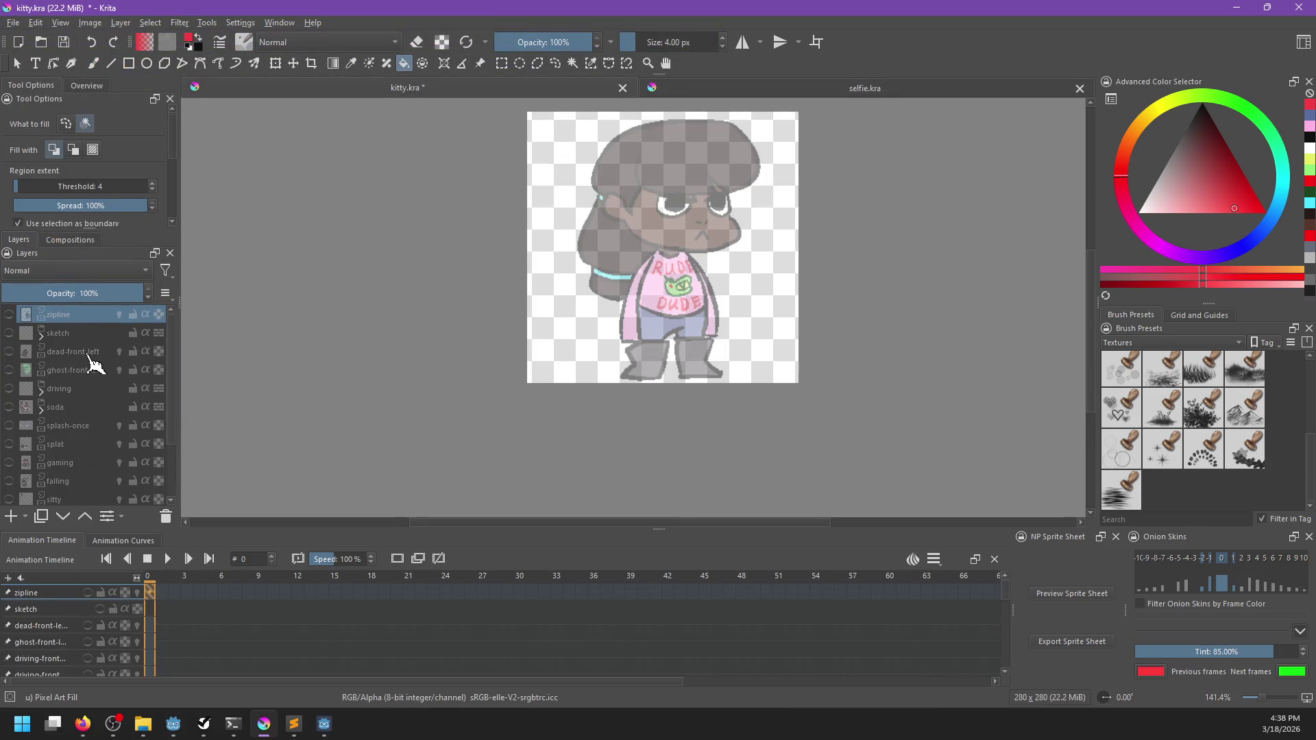
pyautogui.scroll(-2, 103, 384)
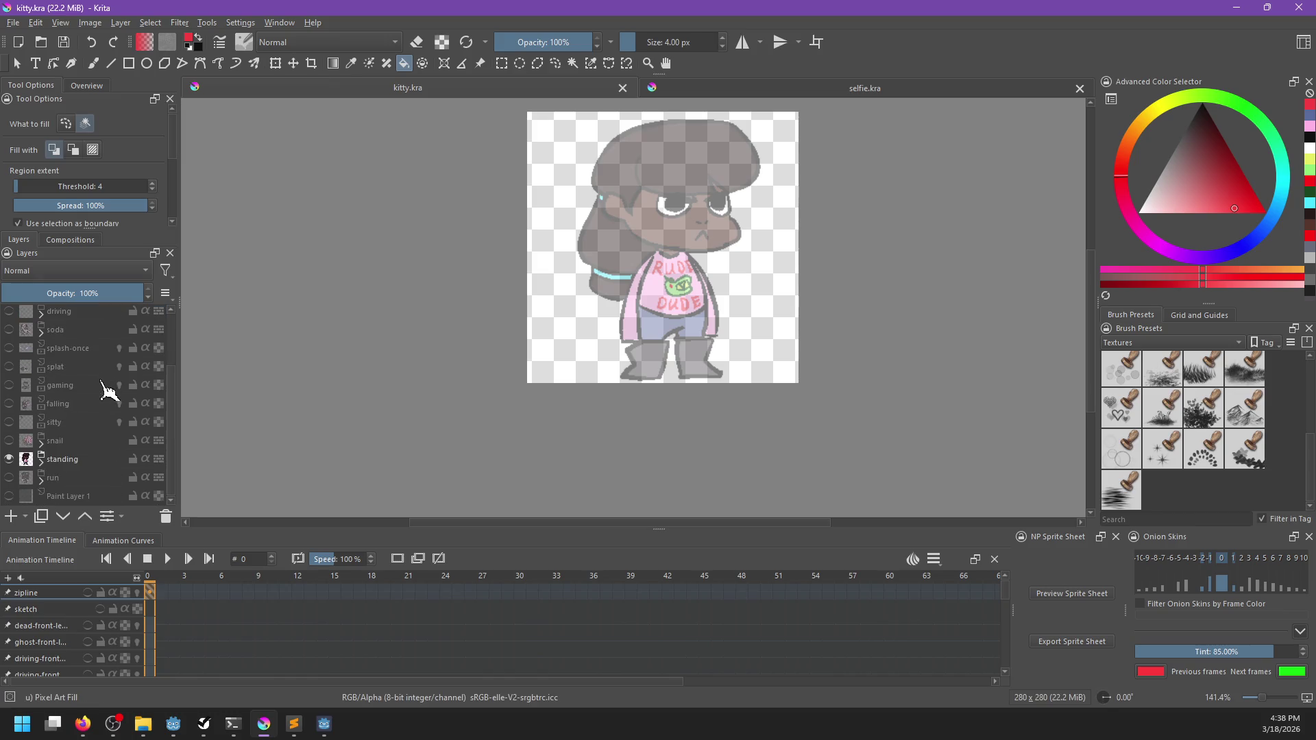
pyautogui.scroll(2, 106, 390)
pyautogui.scroll(-2, 101, 418)
pyautogui.click(76, 460)
pyautogui.scroll(2, 76, 384)
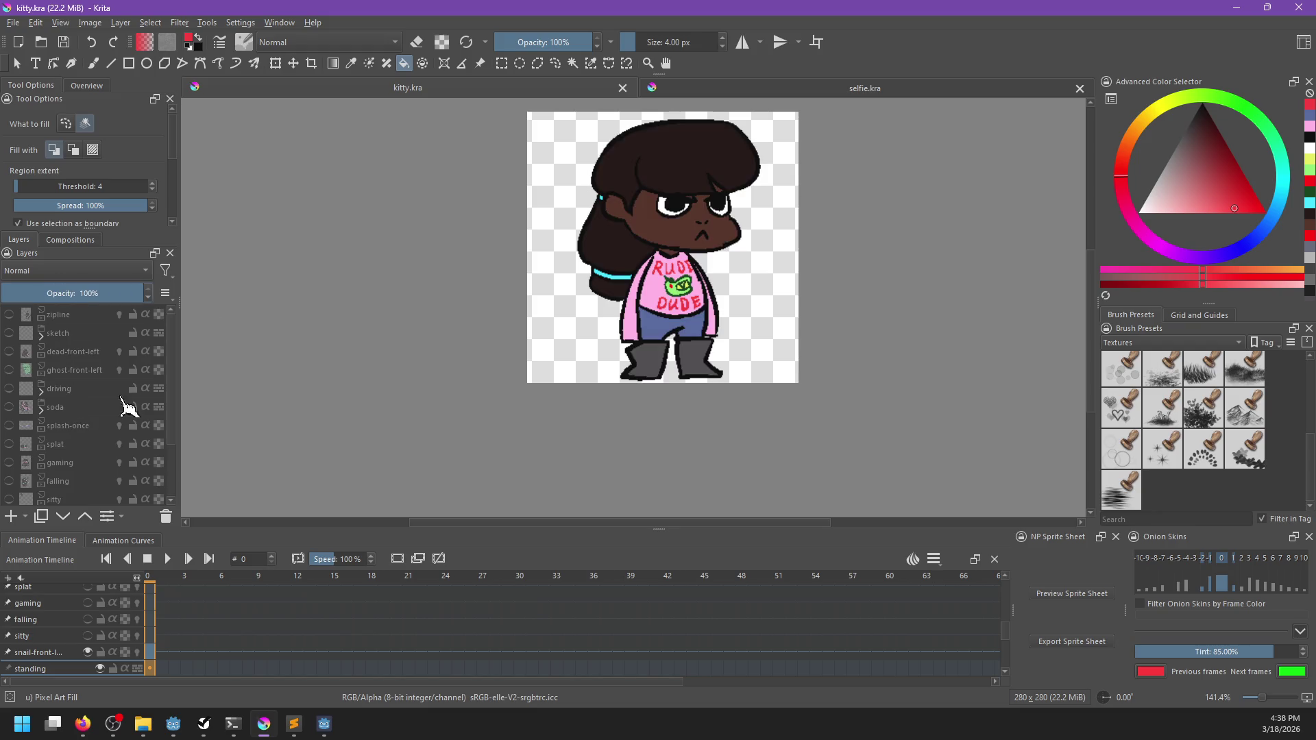
pyautogui.click(623, 88)
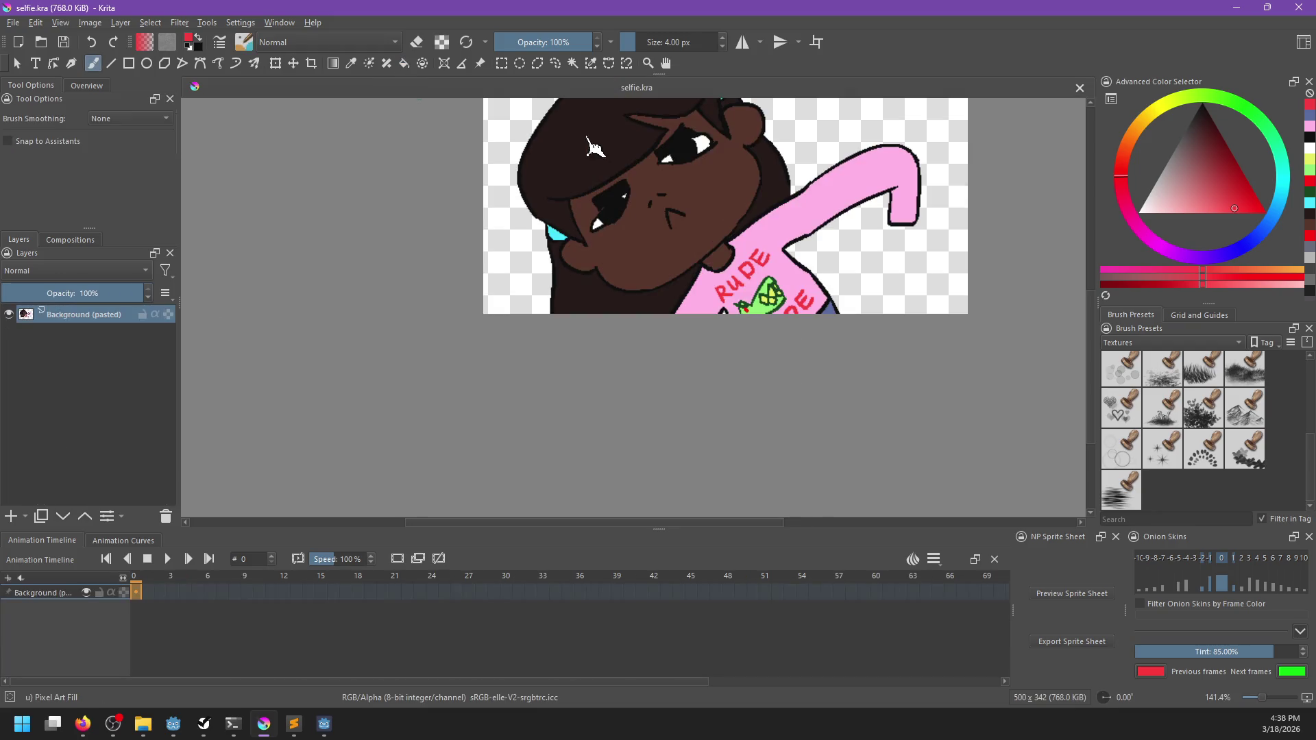
# Step: Fill the gap at the tip of the hair highlight with its cyan and save
pyautogui.scroll(3, 722, 220)
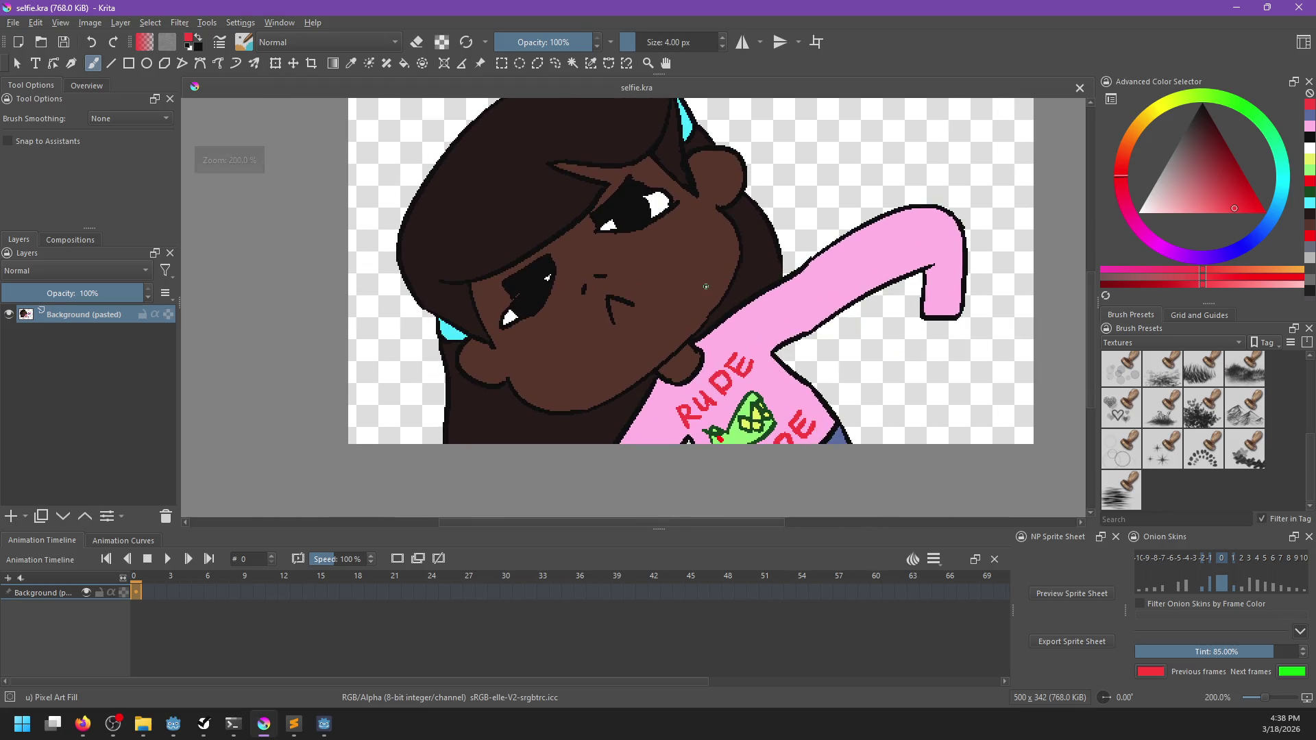
pyautogui.scroll(-2, 685, 303)
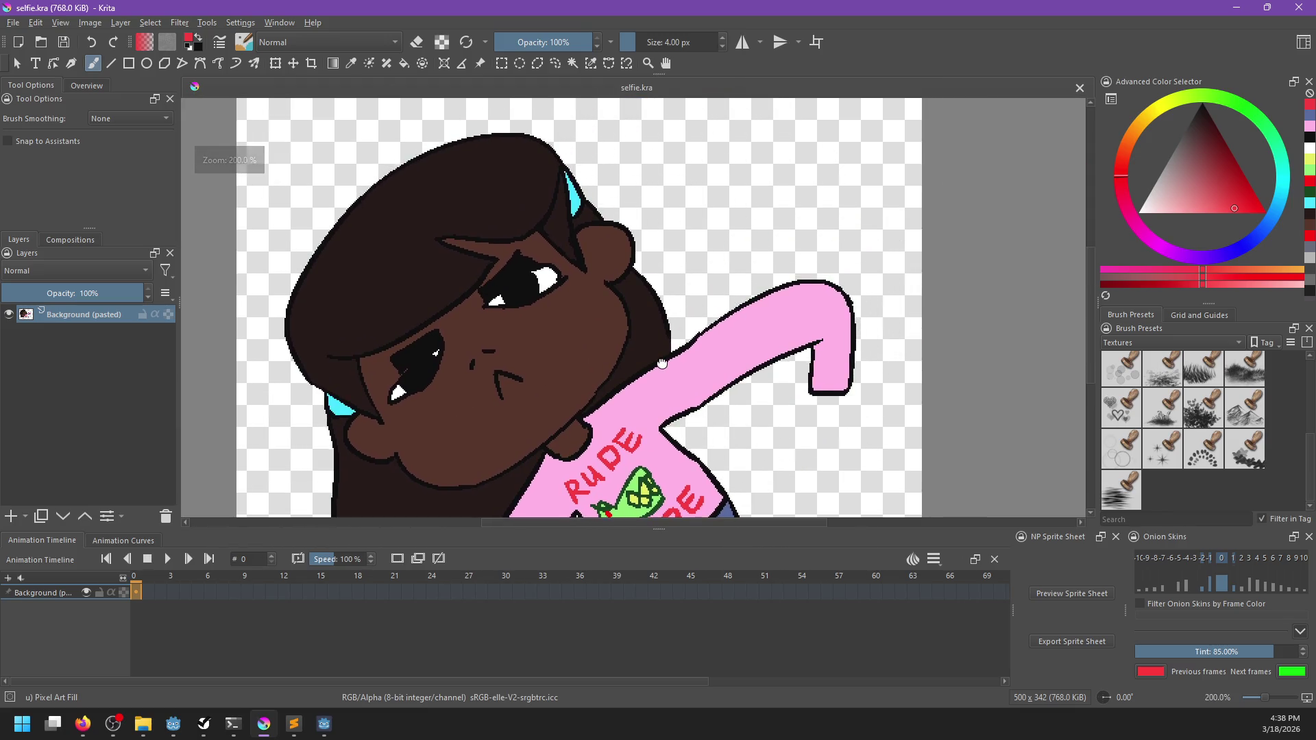
pyautogui.scroll(6, 588, 154)
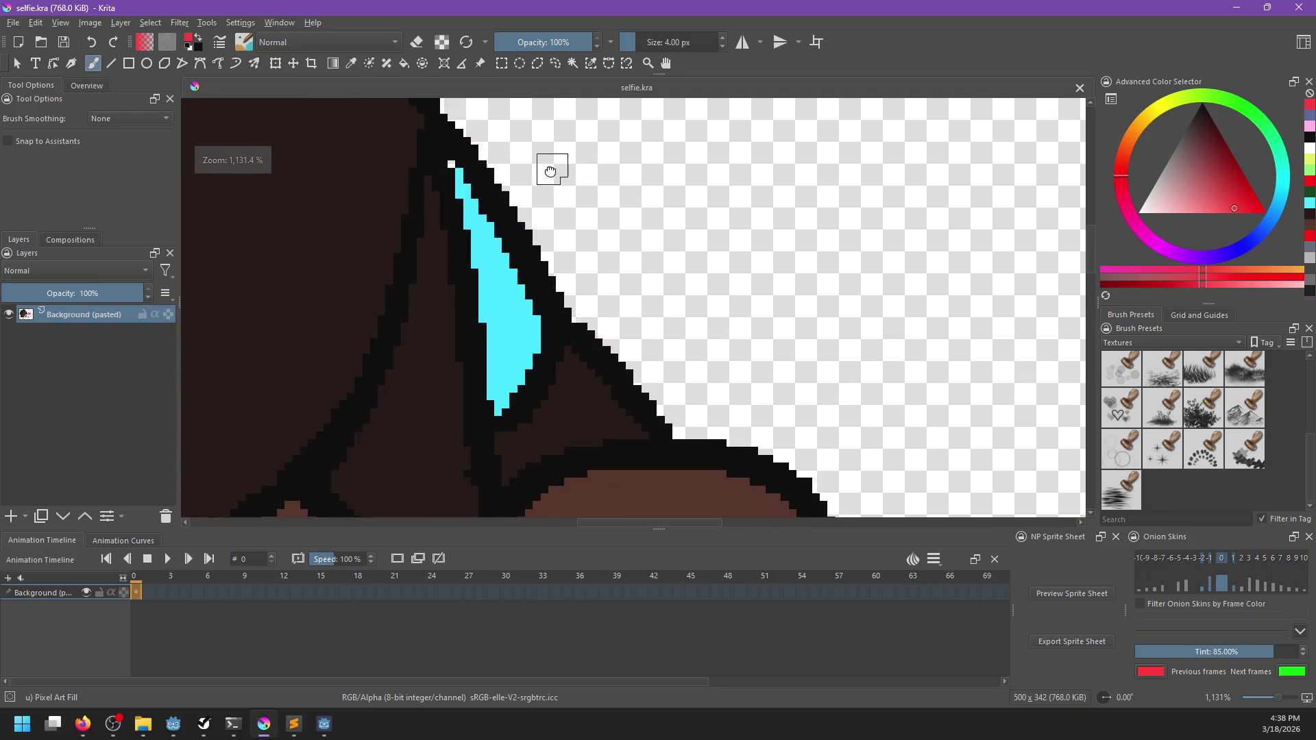
pyautogui.keyDown('ctrl'); pyautogui.click(557, 339); pyautogui.keyUp('ctrl')
pyautogui.press('f')
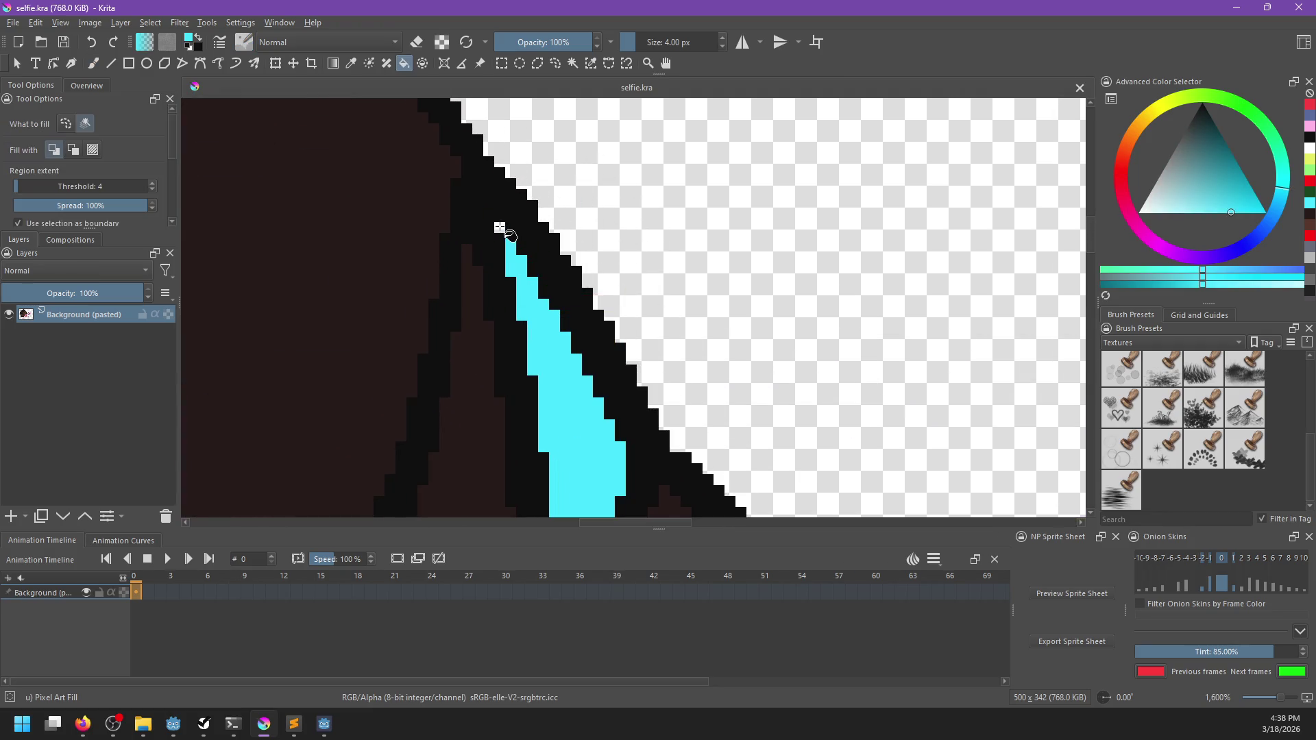
pyautogui.click(500, 227)
pyautogui.scroll(-6, 629, 320)
pyautogui.hotkey('ctrl', 's')
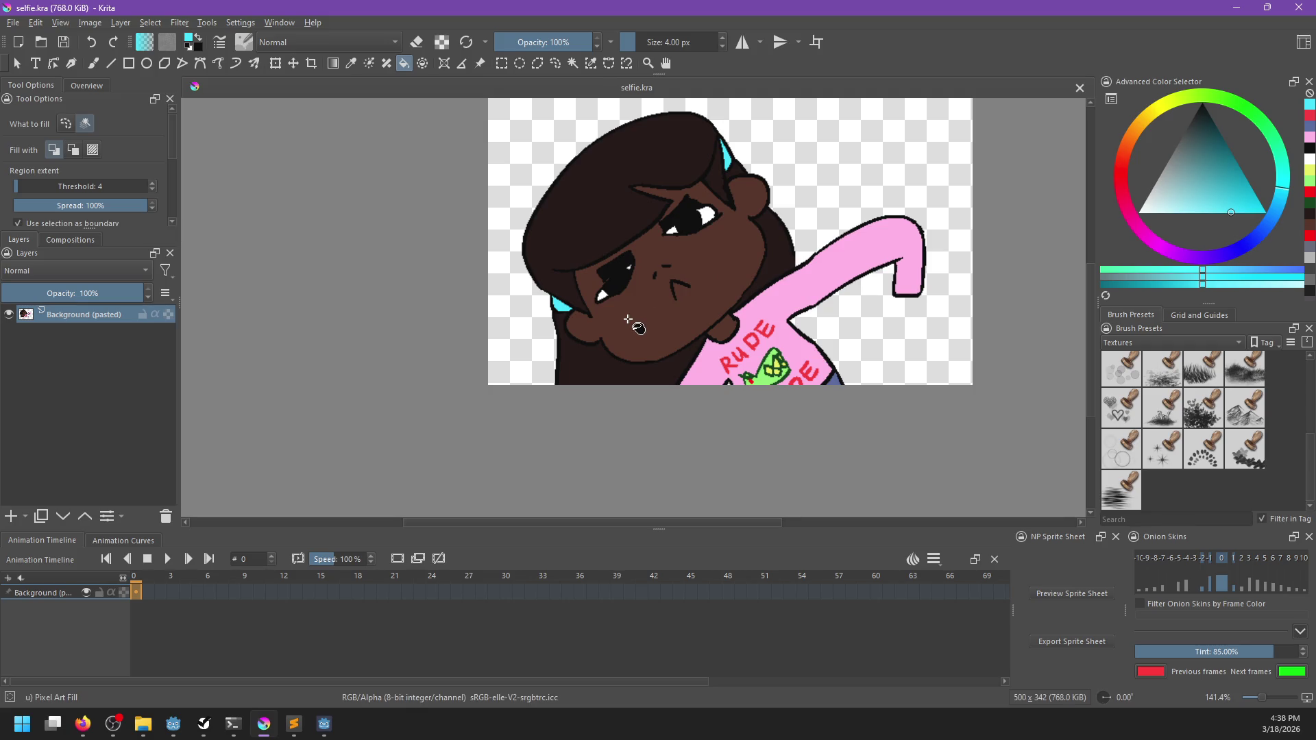
# Step: Brush black over the breaks in the pink arm's outline and save
pyautogui.scroll(3, 628, 320)
pyautogui.scroll(-3, 618, 360)
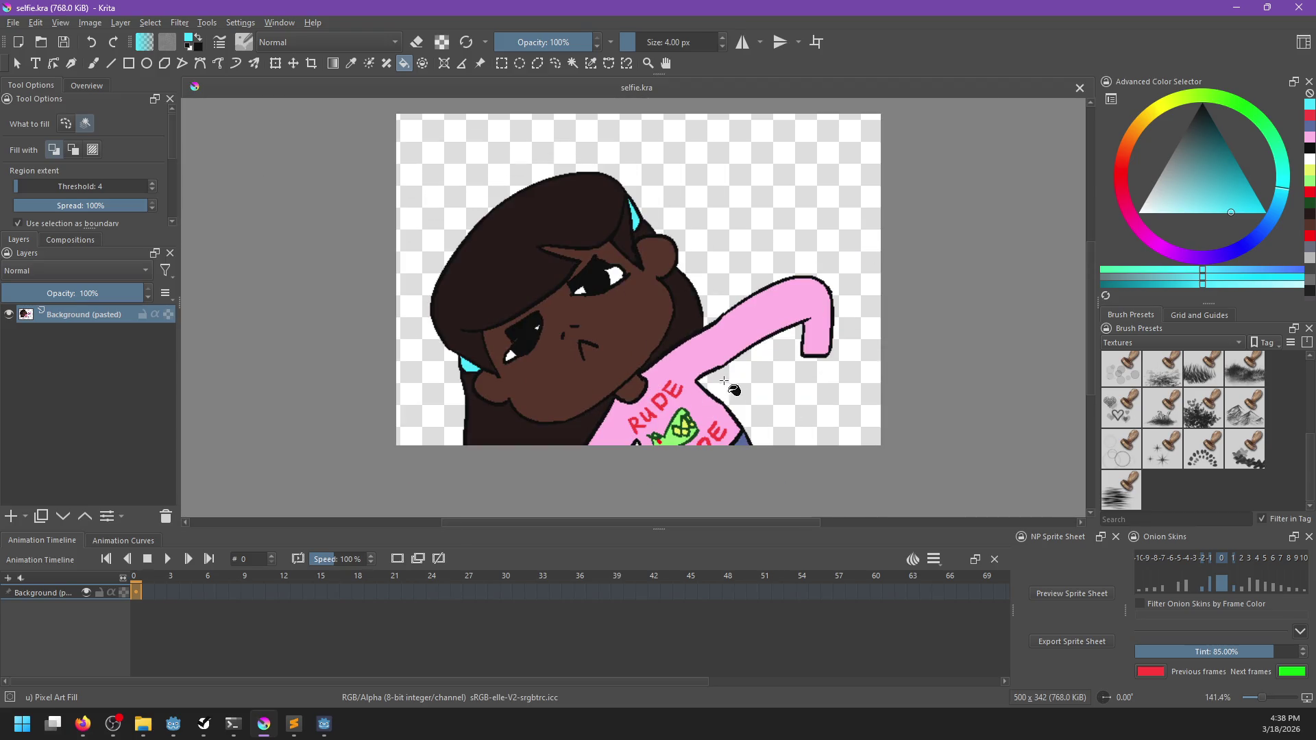
pyautogui.scroll(4, 727, 380)
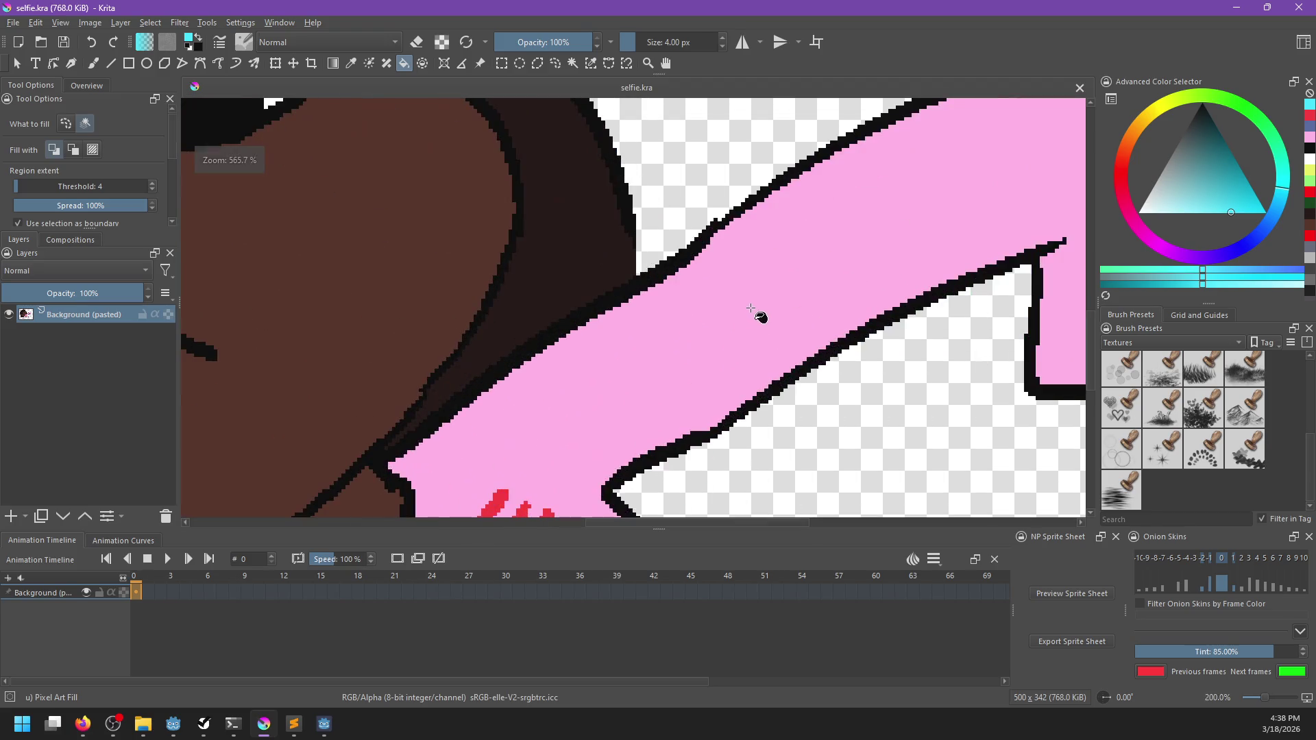
pyautogui.keyDown('ctrl'); pyautogui.click(710, 230); pyautogui.keyUp('ctrl')
pyautogui.press('b')
pyautogui.moveTo(717, 222); pyautogui.dragTo(755, 198)
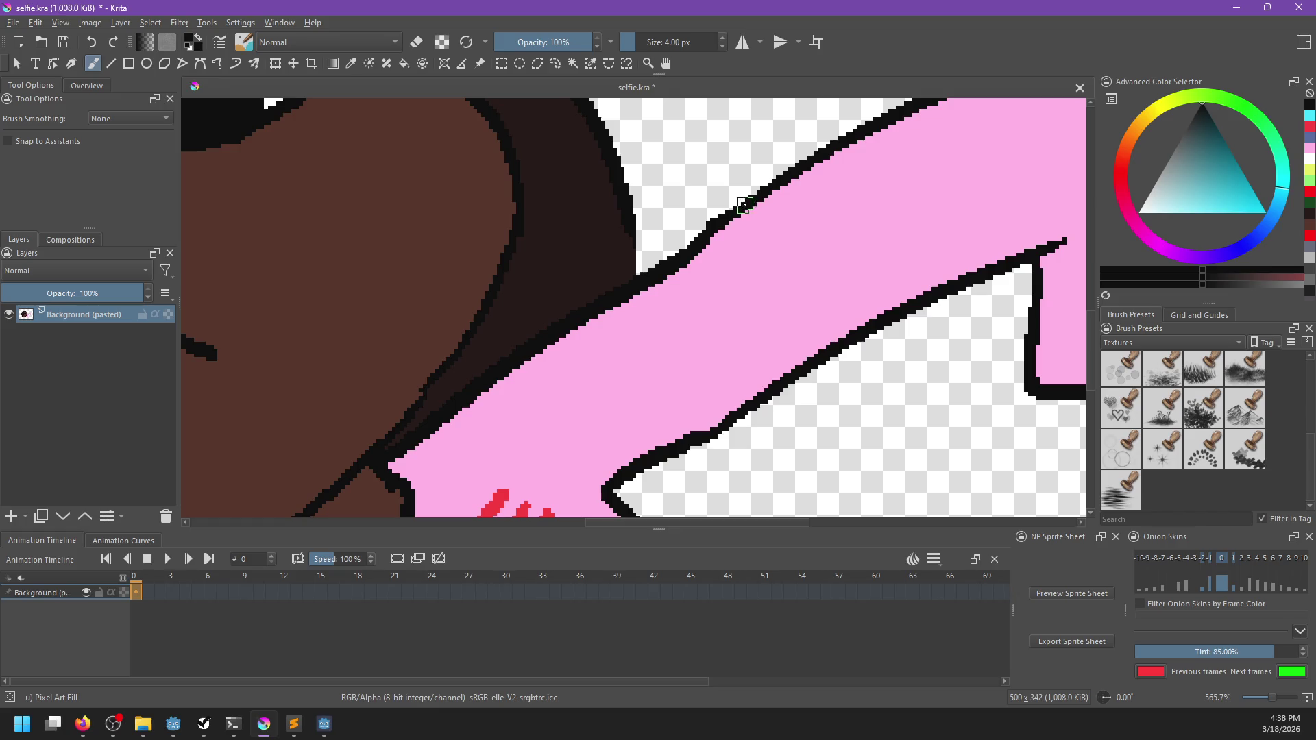
pyautogui.hotkey('ctrl', 's')
pyautogui.scroll(-5, 734, 253)
pyautogui.scroll(2, 703, 338)
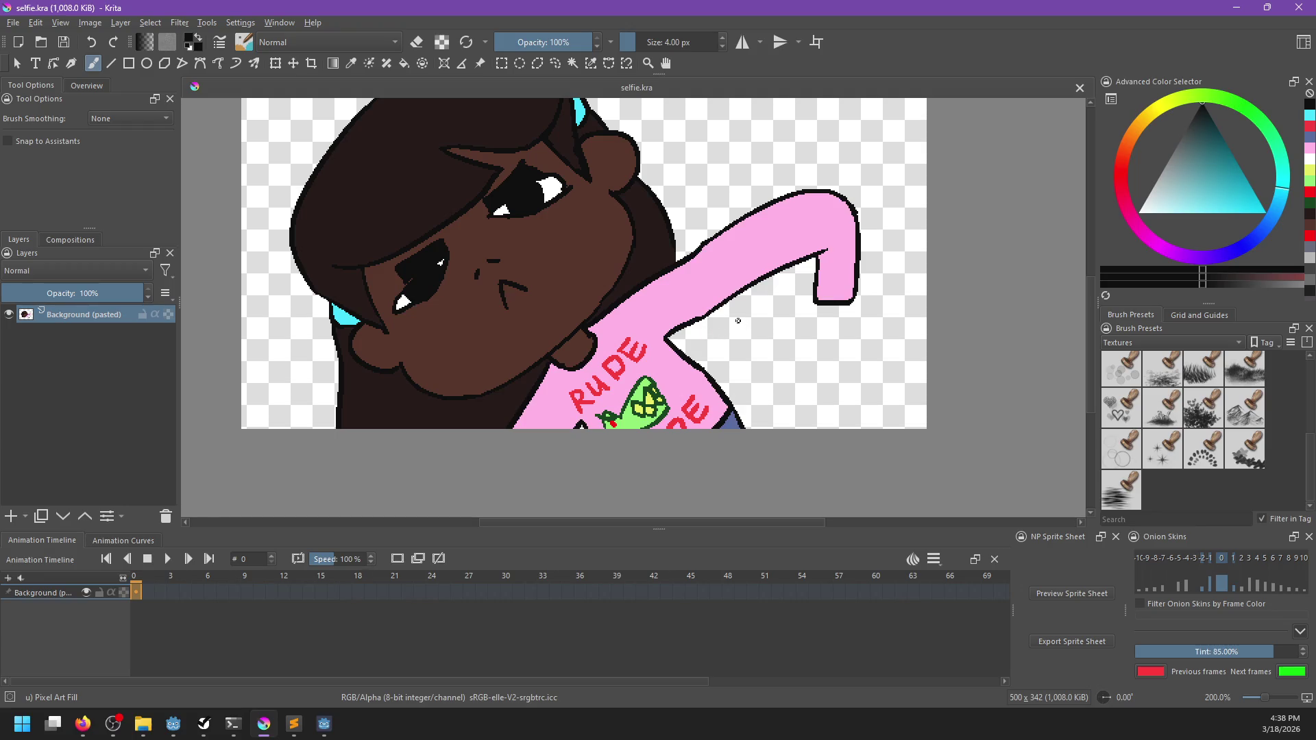
pyautogui.scroll(2, 617, 367)
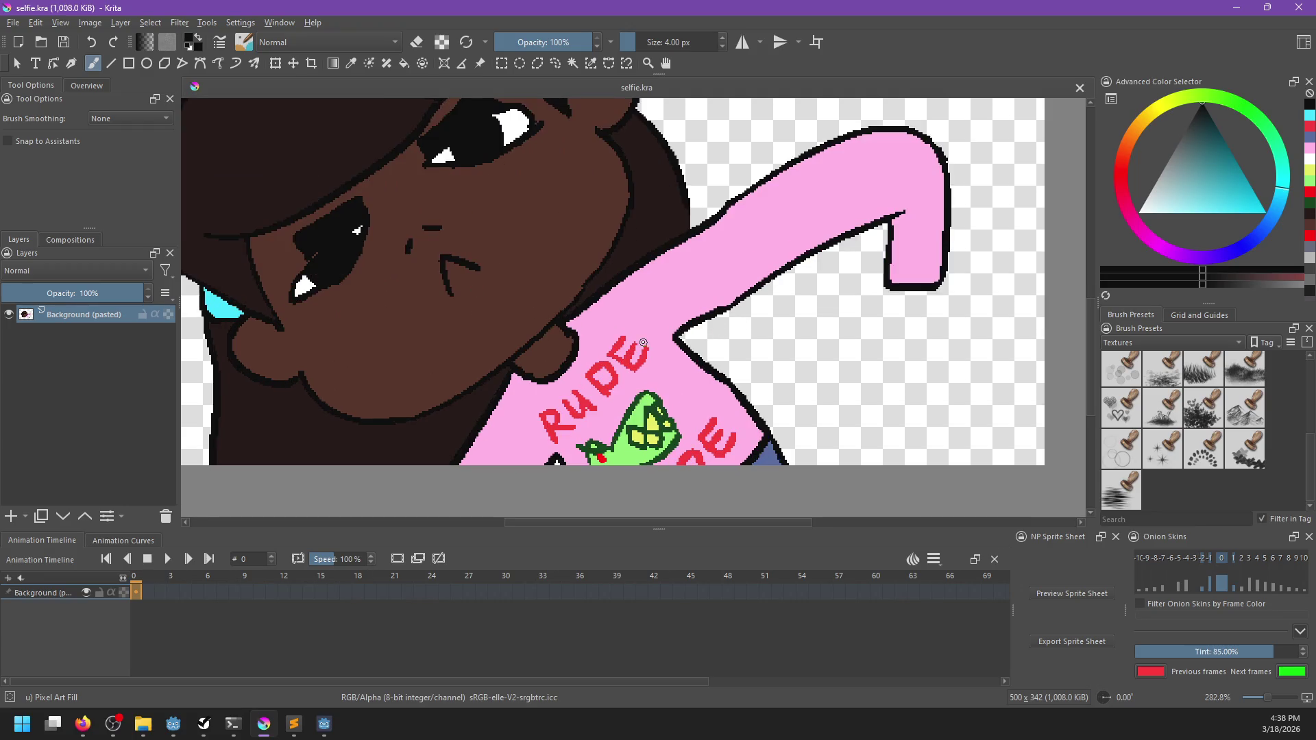
pyautogui.scroll(-2, 718, 439)
pyautogui.scroll(1, 719, 447)
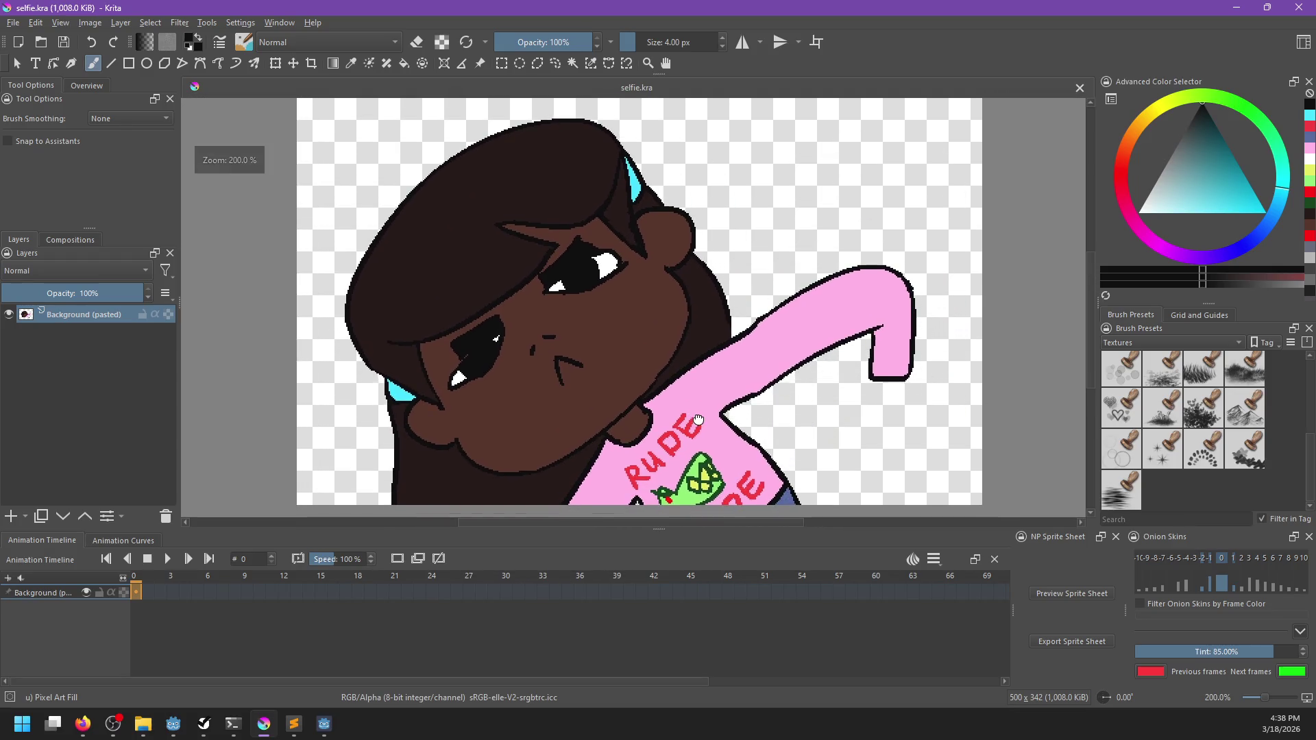
pyautogui.scroll(-1, 647, 504)
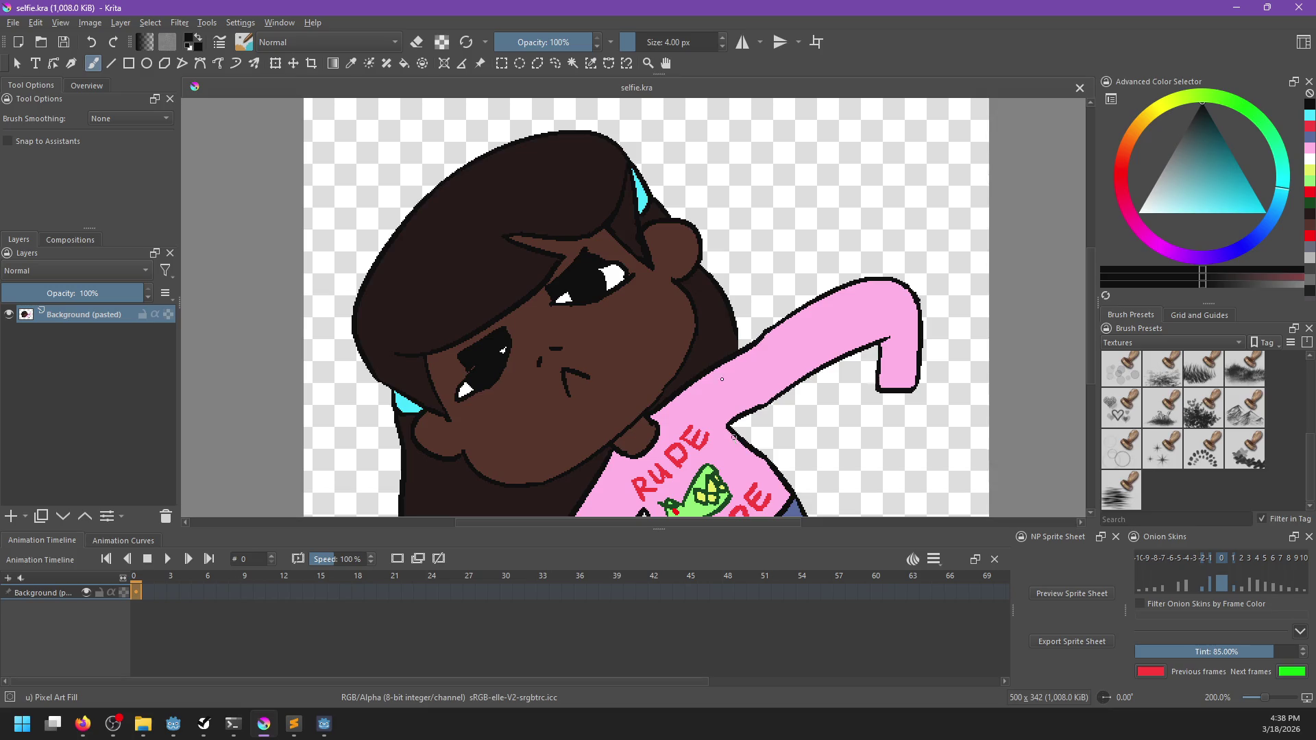
pyautogui.scroll(-2, 722, 387)
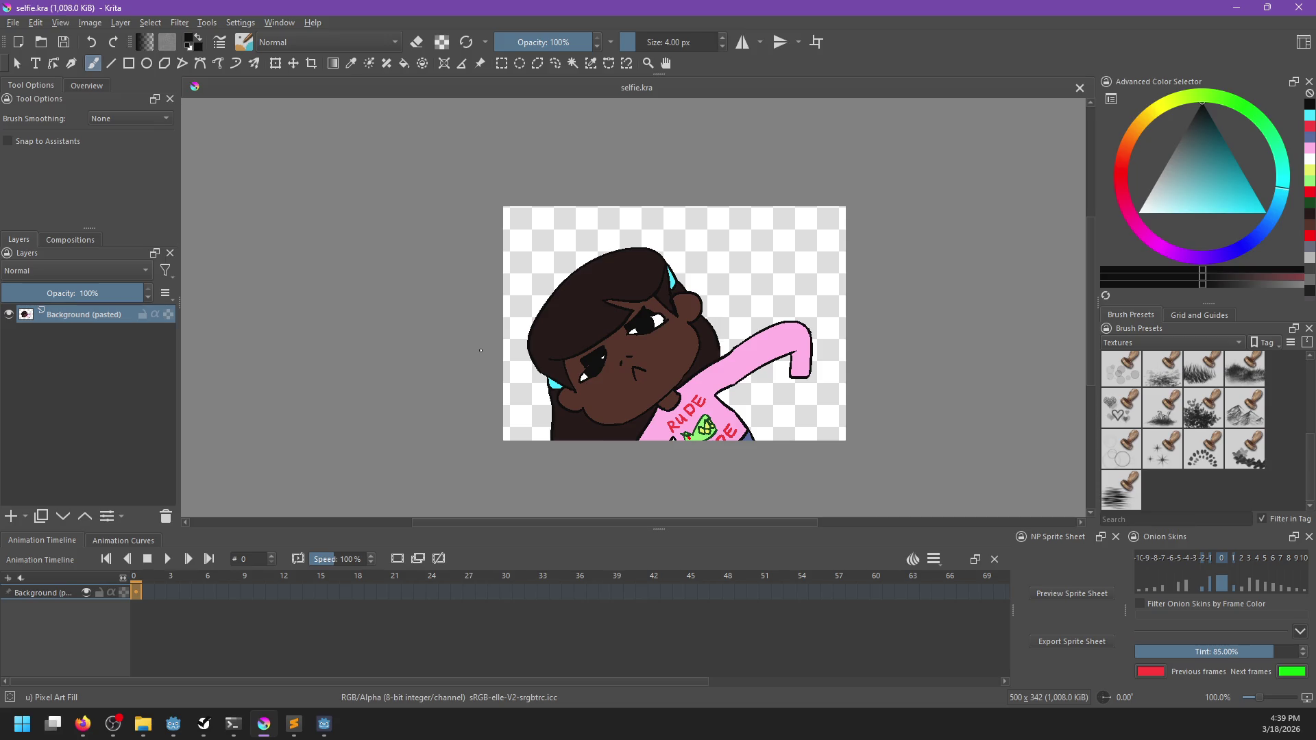
# Step: Move the artwork layer up about 55 px so the bottom edge shows
pyautogui.press('t')
pyautogui.moveTo(636, 399)
pyautogui.mouseDown()
pyautogui.moveTo(632, 360)
pyautogui.moveTo(656, 387)
pyautogui.mouseUp()
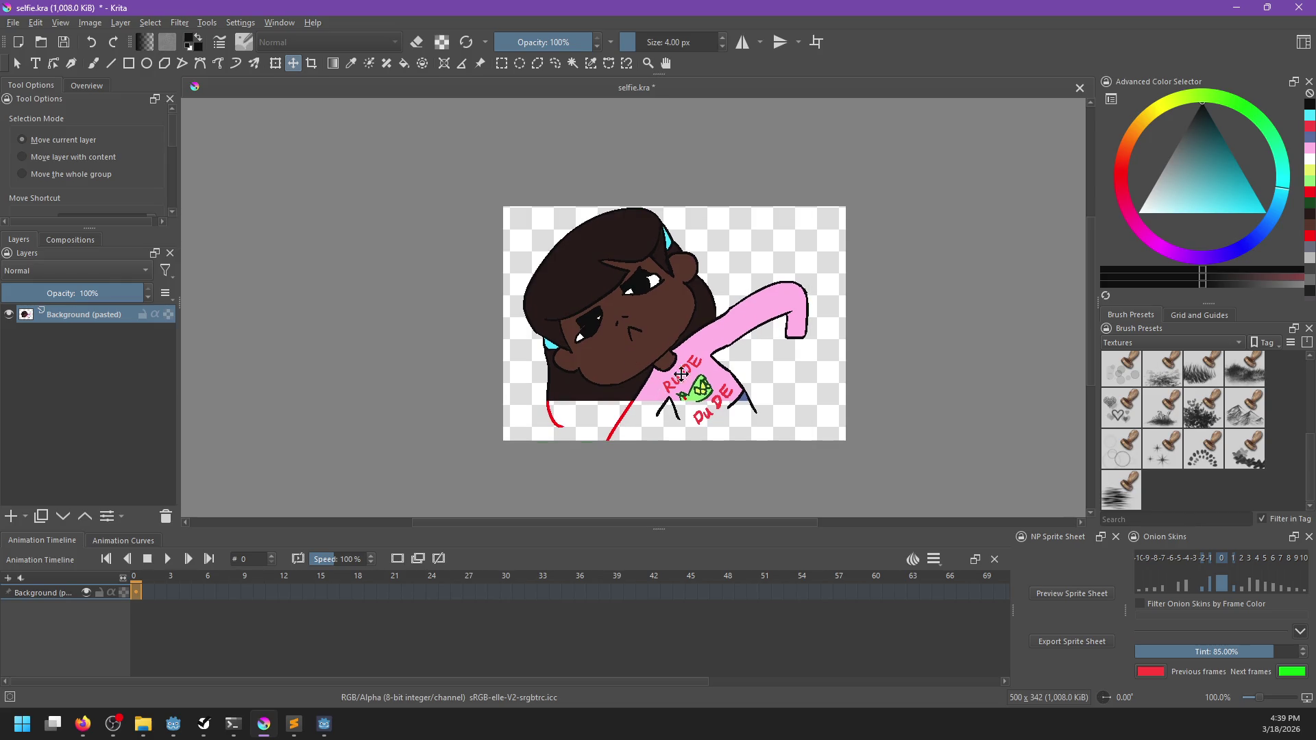
pyautogui.scroll(3, 669, 381)
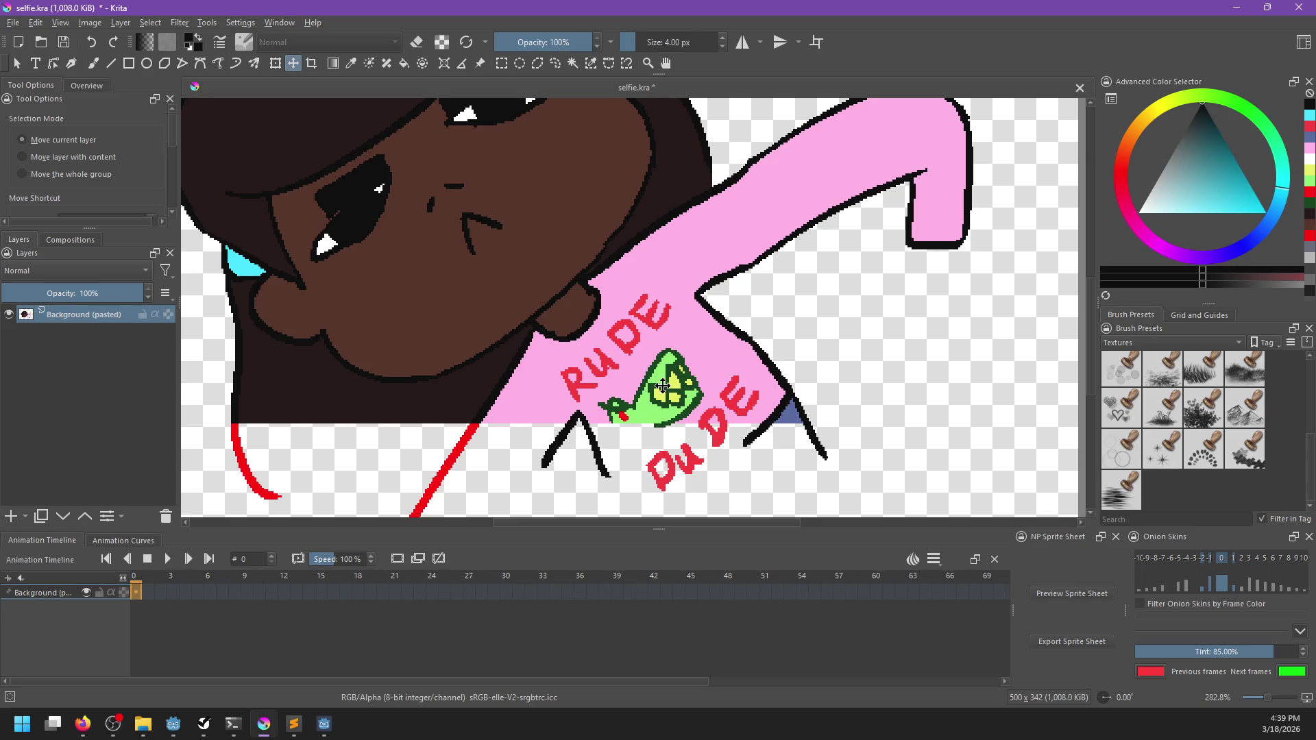
pyautogui.scroll(1, 663, 386)
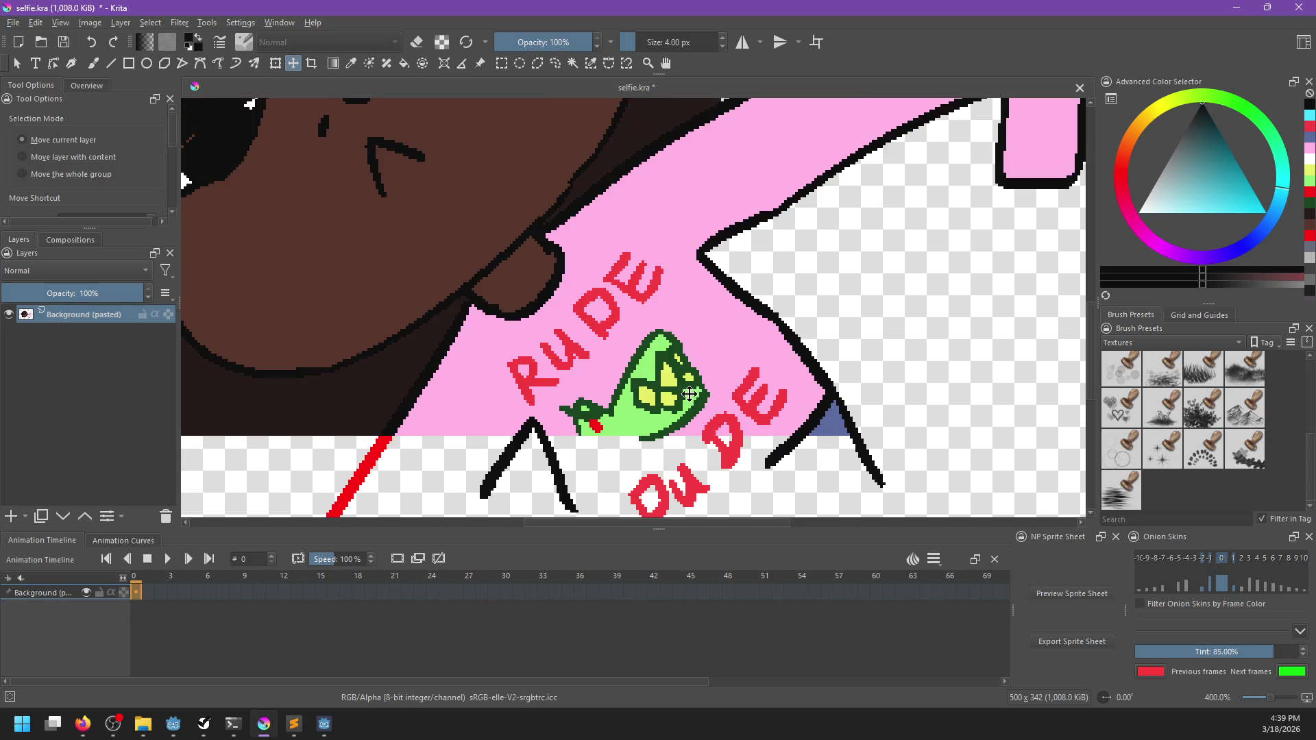
pyautogui.moveTo(730, 410)
pyautogui.mouseDown()
pyautogui.moveTo(880, 279)
pyautogui.moveTo(928, 280)
pyautogui.mouseUp()
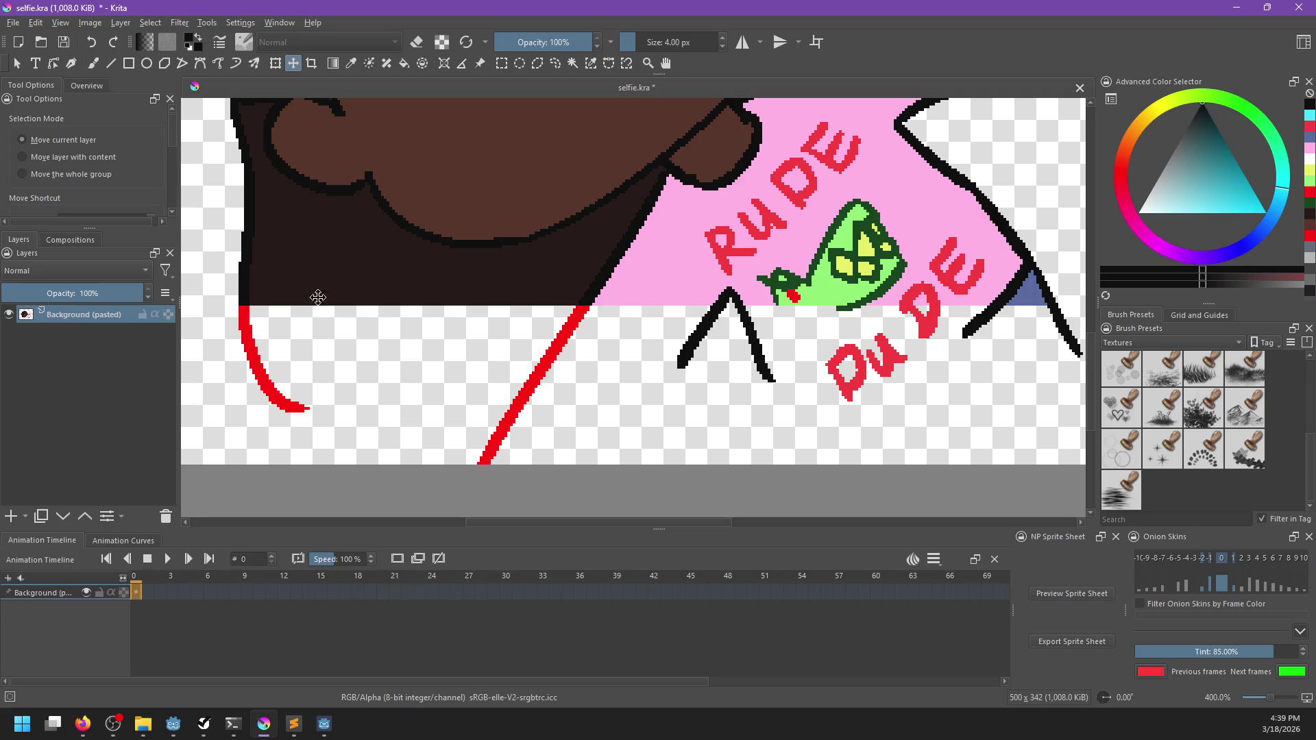
# Step: Erase the lower end of the red diagonal line below the shirt
pyautogui.press('b')
pyautogui.press('e')
pyautogui.moveTo(484, 461)
pyautogui.mouseDown()
pyautogui.moveTo(505, 408)
pyautogui.moveTo(583, 306)
pyautogui.mouseUp()
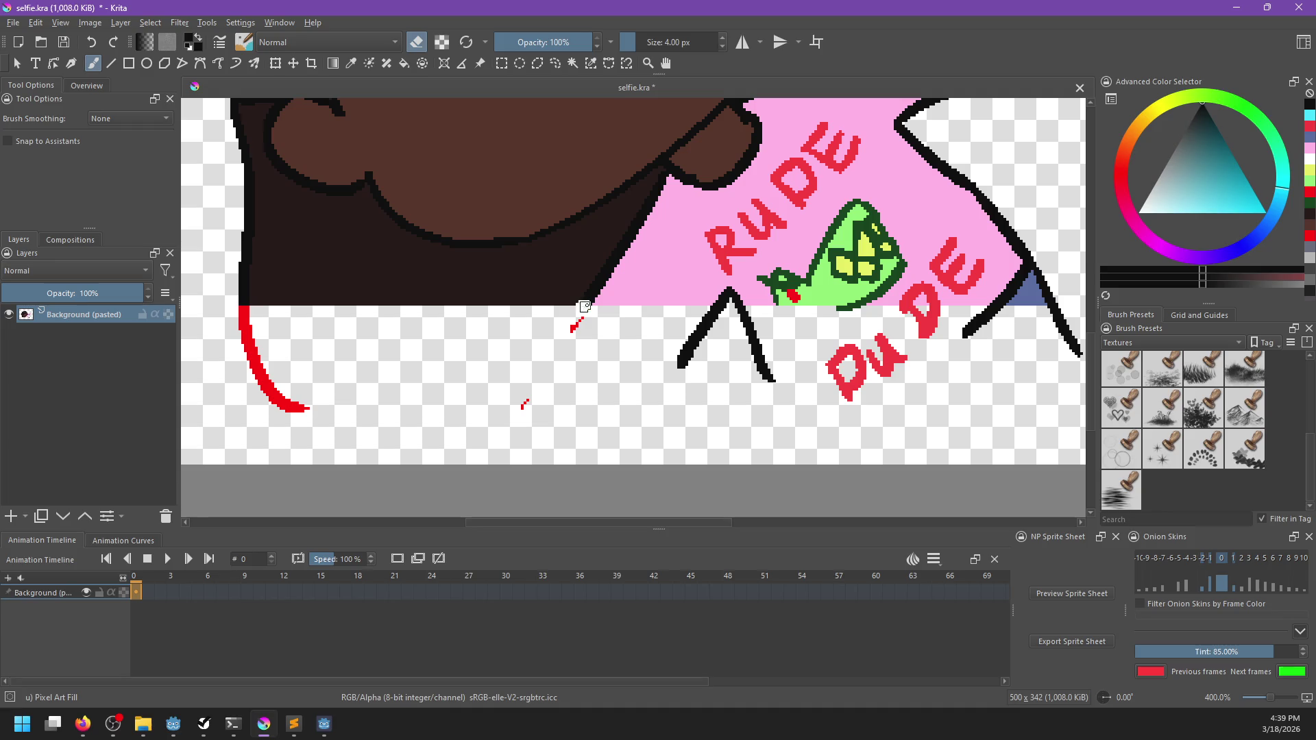
pyautogui.press('e')
pyautogui.hotkey('ctrl', 'z')
pyautogui.hotkey('ctrl', 'shift', 'z')
pyautogui.hotkey('ctrl', 'z')
pyautogui.press('e')
pyautogui.moveTo(714, 328); pyautogui.dragTo(682, 375)
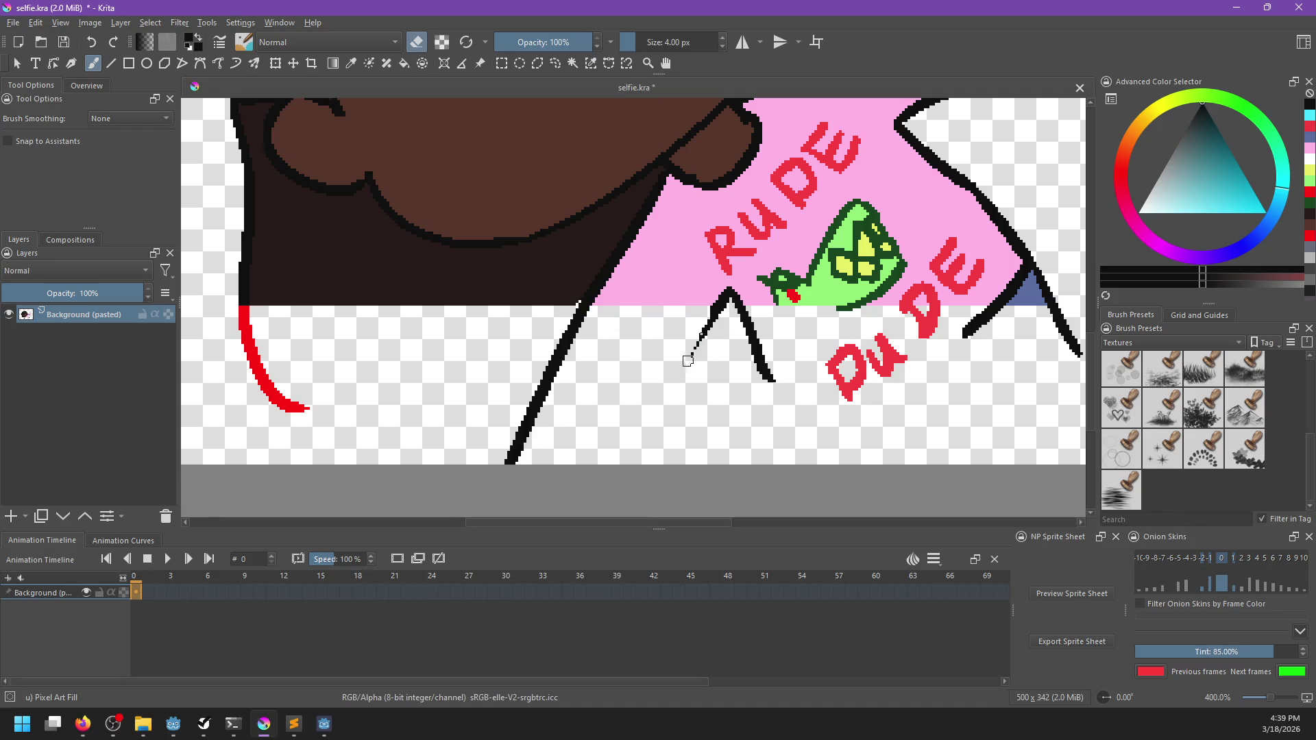
pyautogui.press('e')
pyautogui.hotkey('ctrl', 'z')
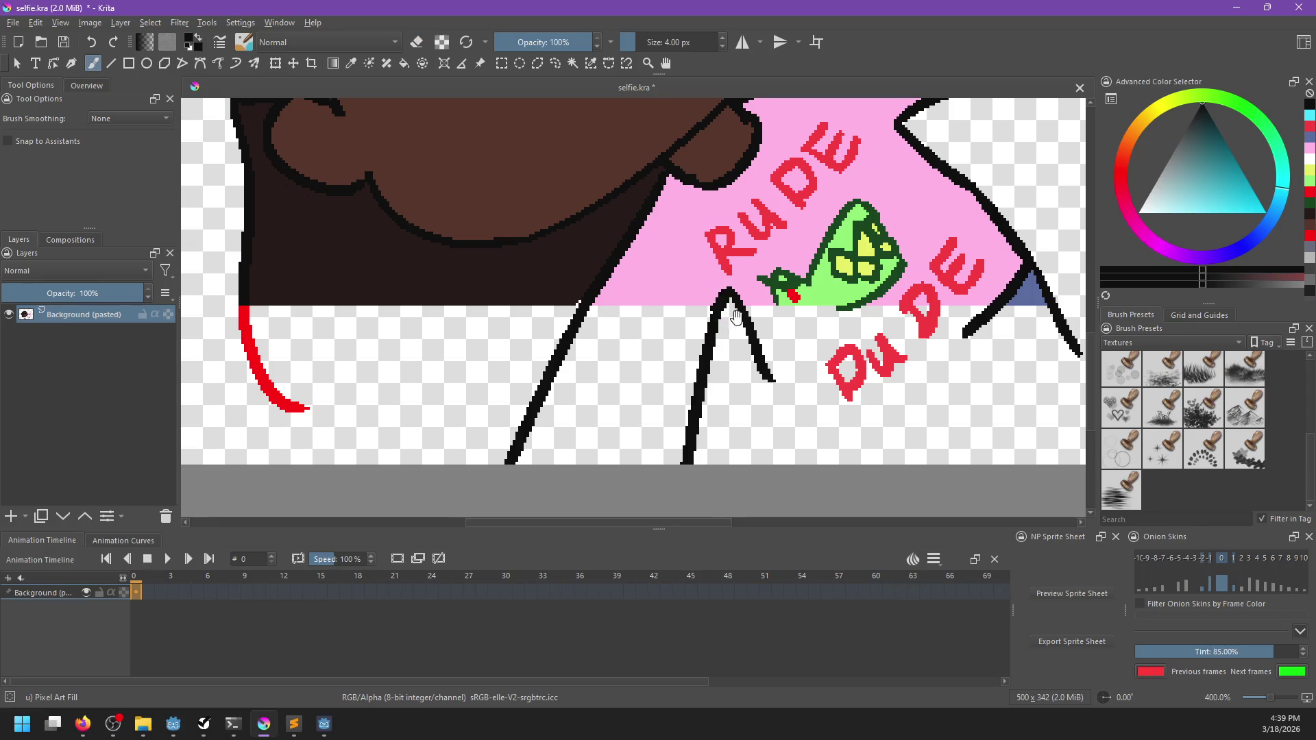
# Step: Draw a black curve and a joining diagonal as the shirt's lower outline
pyautogui.scroll(3, 737, 315)
pyautogui.moveTo(728, 418)
pyautogui.mouseDown()
pyautogui.moveTo(706, 334)
pyautogui.moveTo(789, 408)
pyautogui.mouseUp()
pyautogui.hotkey('ctrl', 'z')
pyautogui.moveTo(726, 358); pyautogui.dragTo(793, 405)
pyautogui.moveTo(921, 318); pyautogui.dragTo(770, 436)
pyautogui.hotkey('ctrl', 'z')
pyautogui.hotkey('ctrl', 'z')
pyautogui.moveTo(922, 314); pyautogui.dragTo(772, 409)
pyautogui.hotkey('ctrl', 'z')
pyautogui.moveTo(938, 305); pyautogui.dragTo(806, 405)
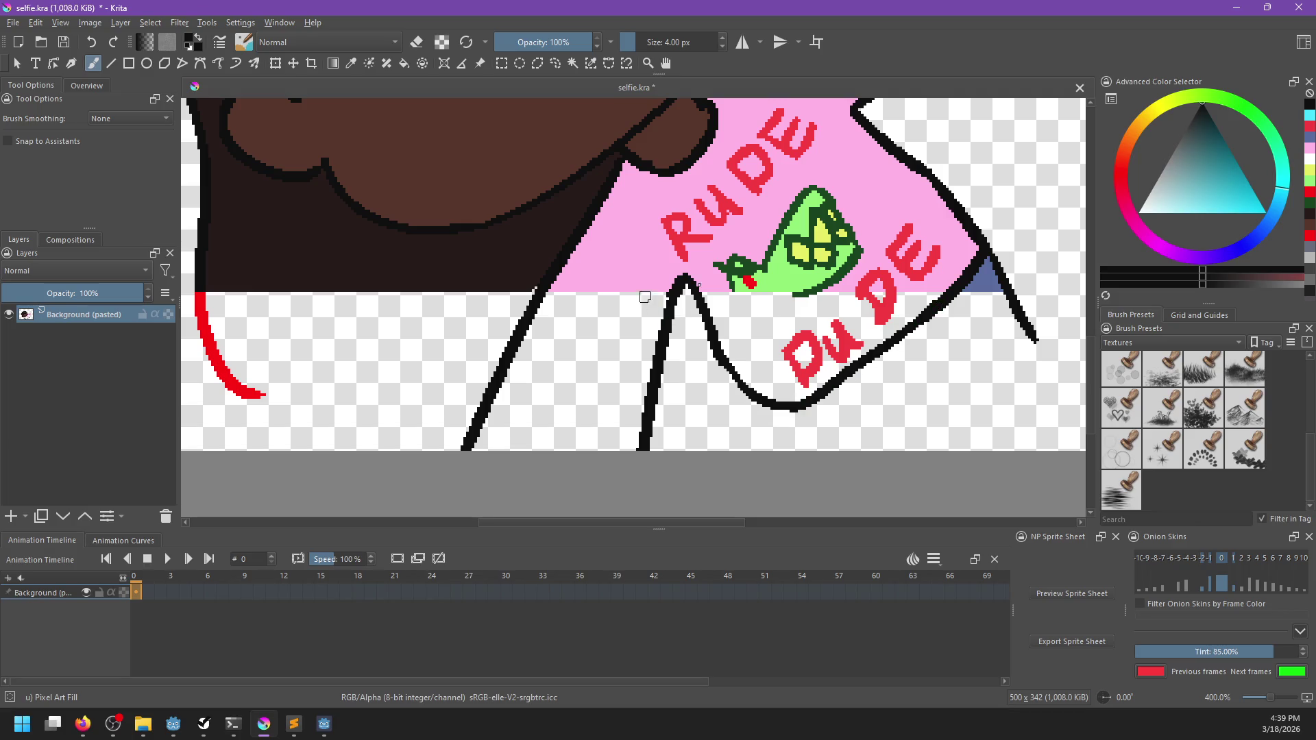
# Step: Fill the bird's underside with its light green
pyautogui.keyDown('ctrl'); pyautogui.click(777, 293); pyautogui.keyUp('ctrl')
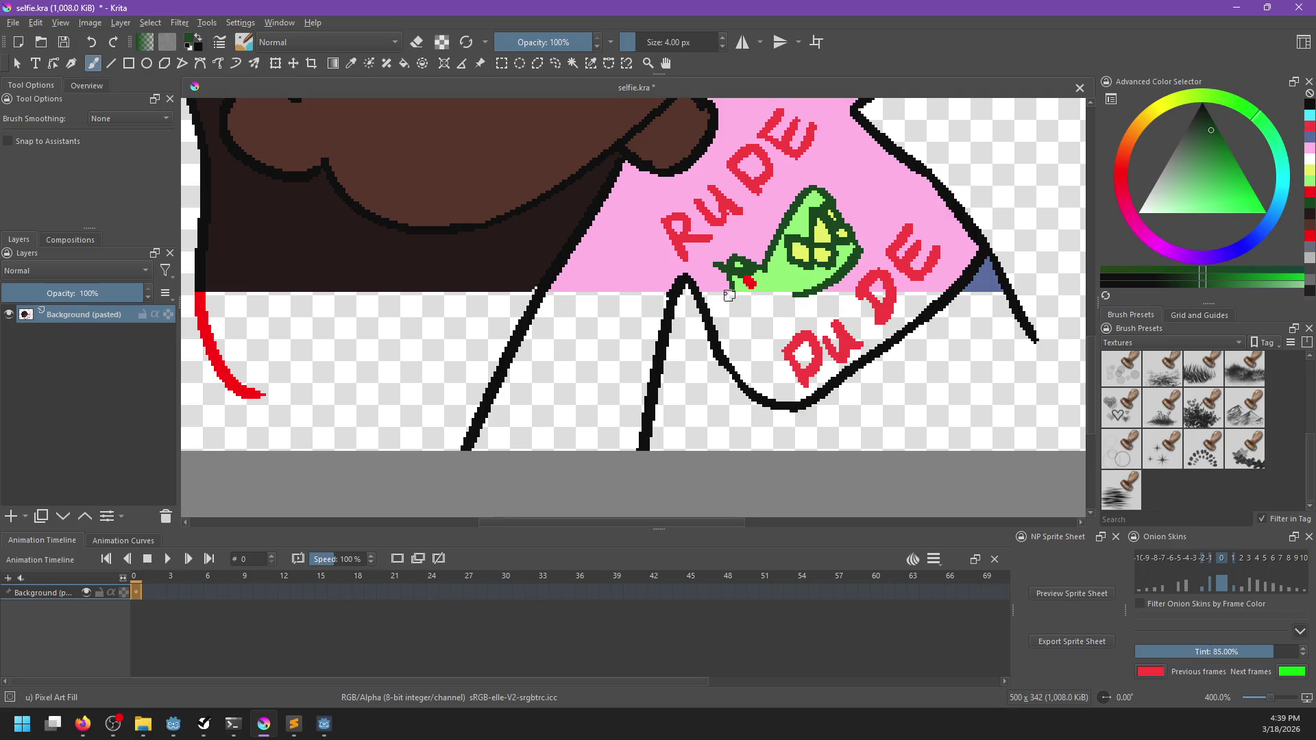
pyautogui.moveTo(728, 291)
pyautogui.mouseDown()
pyautogui.moveTo(752, 313)
pyautogui.moveTo(782, 299)
pyautogui.moveTo(740, 301)
pyautogui.moveTo(799, 299)
pyautogui.mouseUp()
pyautogui.hotkey('ctrl', 'z')
pyautogui.hotkey('ctrl', 'z')
pyautogui.hotkey('ctrl', 'z')
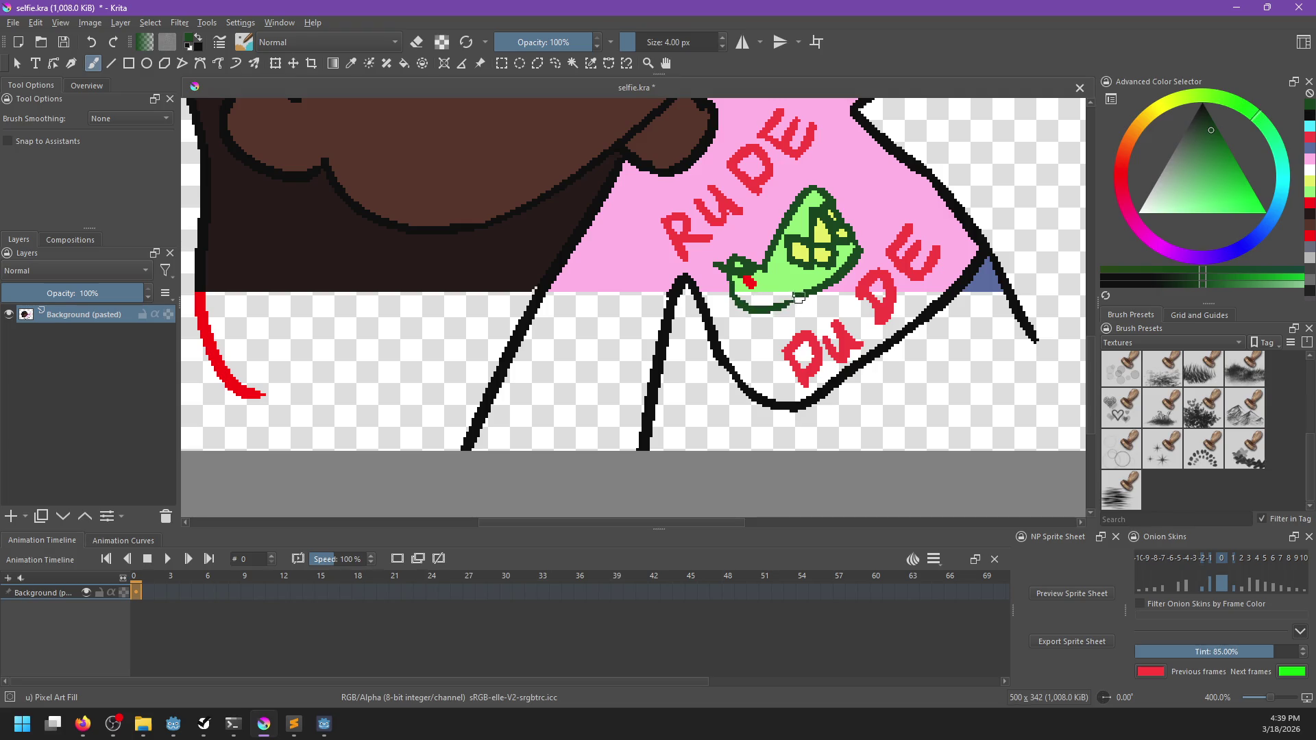
pyautogui.keyDown('ctrl'); pyautogui.click(788, 270); pyautogui.keyUp('ctrl')
pyautogui.press('f')
pyautogui.click(764, 301)
pyautogui.hscroll(-5, 537, 300)
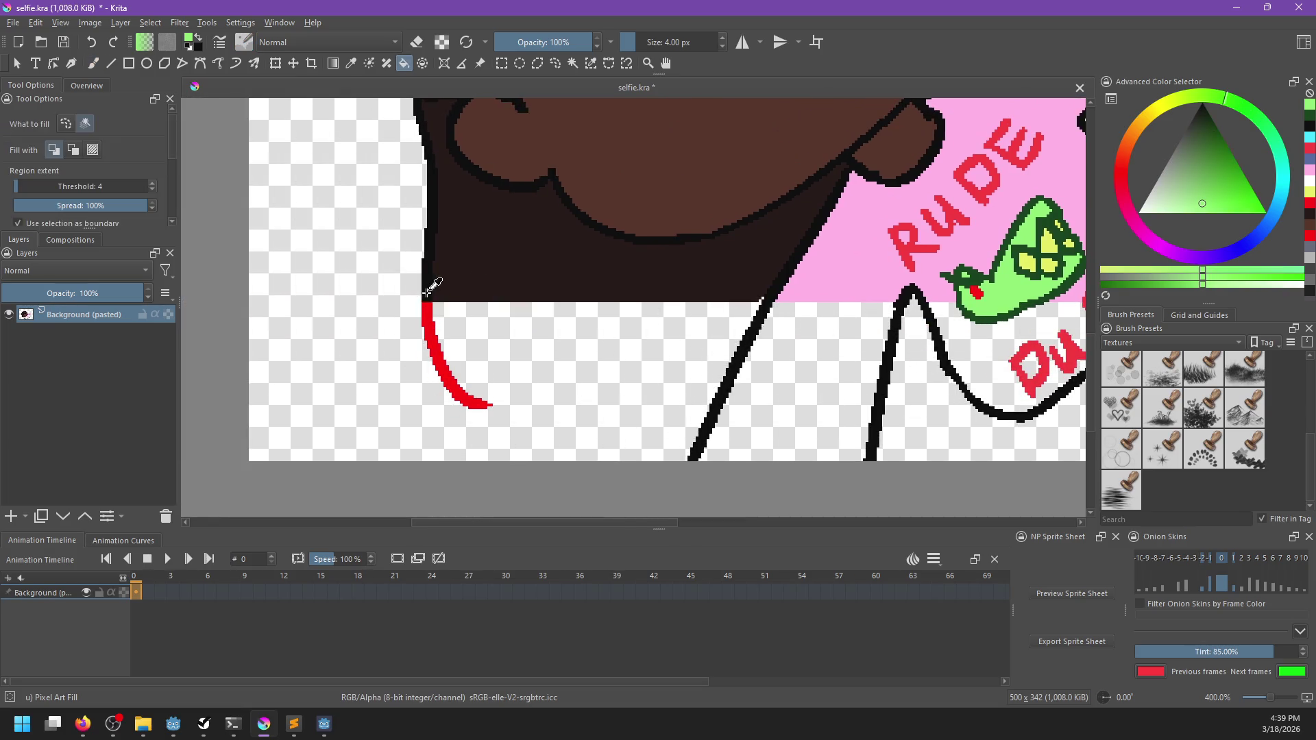
# Step: Fill the red curve at left with black and draw a black line across the lower body
pyautogui.keyDown('ctrl'); pyautogui.click(425, 294); pyautogui.keyUp('ctrl')
pyautogui.click(428, 323)
pyautogui.press('b')
pyautogui.moveTo(484, 404); pyautogui.dragTo(697, 343)
pyautogui.hotkey('ctrl', 'z')
pyautogui.moveTo(480, 406)
pyautogui.mouseDown()
pyautogui.moveTo(720, 348)
pyautogui.moveTo(597, 406)
pyautogui.moveTo(721, 358)
pyautogui.mouseUp()
pyautogui.hotkey('ctrl', 'z')
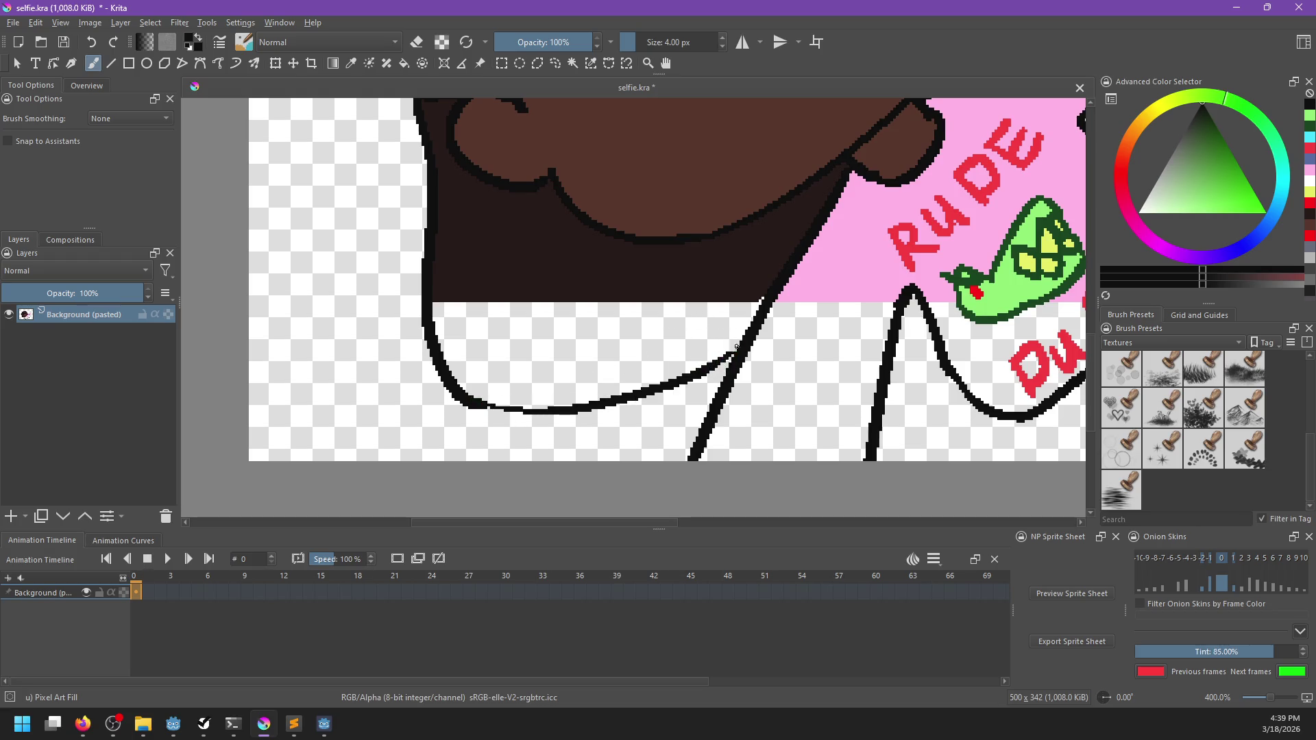
pyautogui.moveTo(476, 408)
pyautogui.mouseDown()
pyautogui.moveTo(484, 449)
pyautogui.moveTo(657, 429)
pyautogui.moveTo(720, 382)
pyautogui.mouseUp()
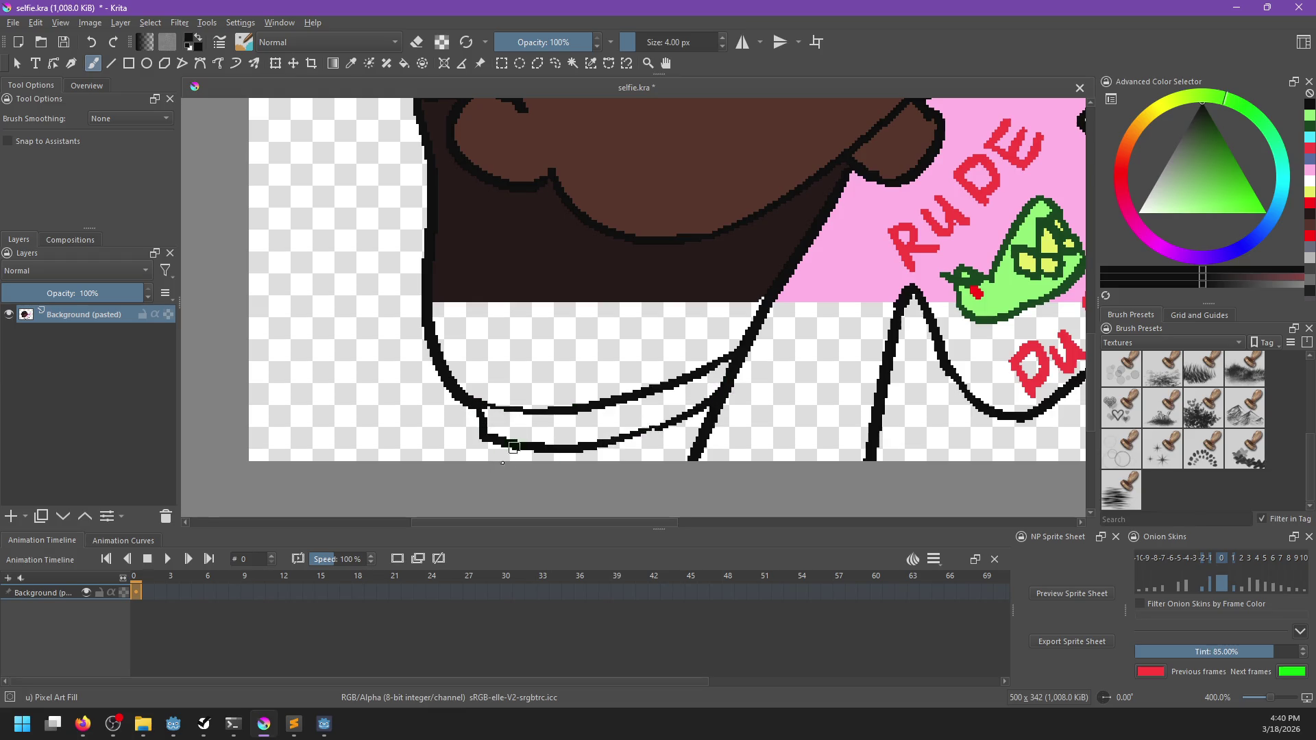
# Step: Fill the empty area with dark brown and the band below the chin with cyan
pyautogui.keyDown('ctrl'); pyautogui.click(569, 300); pyautogui.keyUp('ctrl')
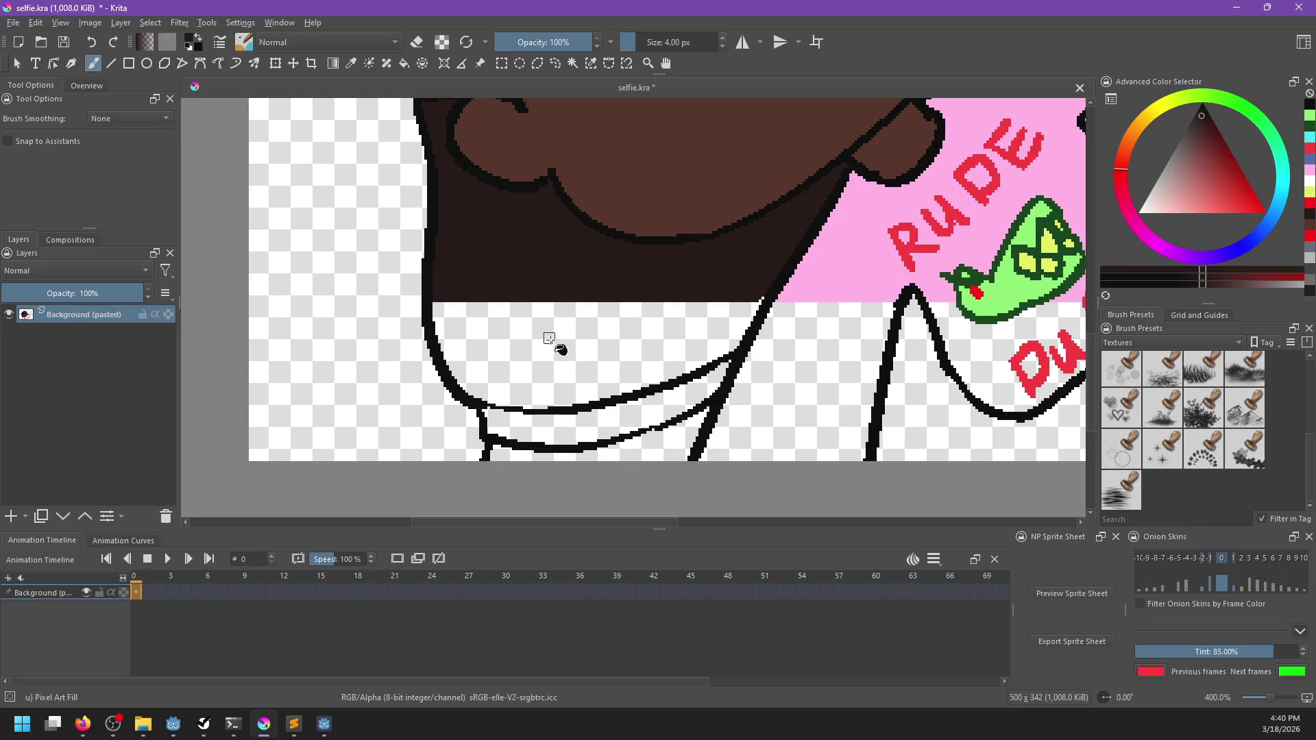
pyautogui.press('f')
pyautogui.click(547, 331)
pyautogui.moveTo(720, 250); pyautogui.dragTo(759, 438)
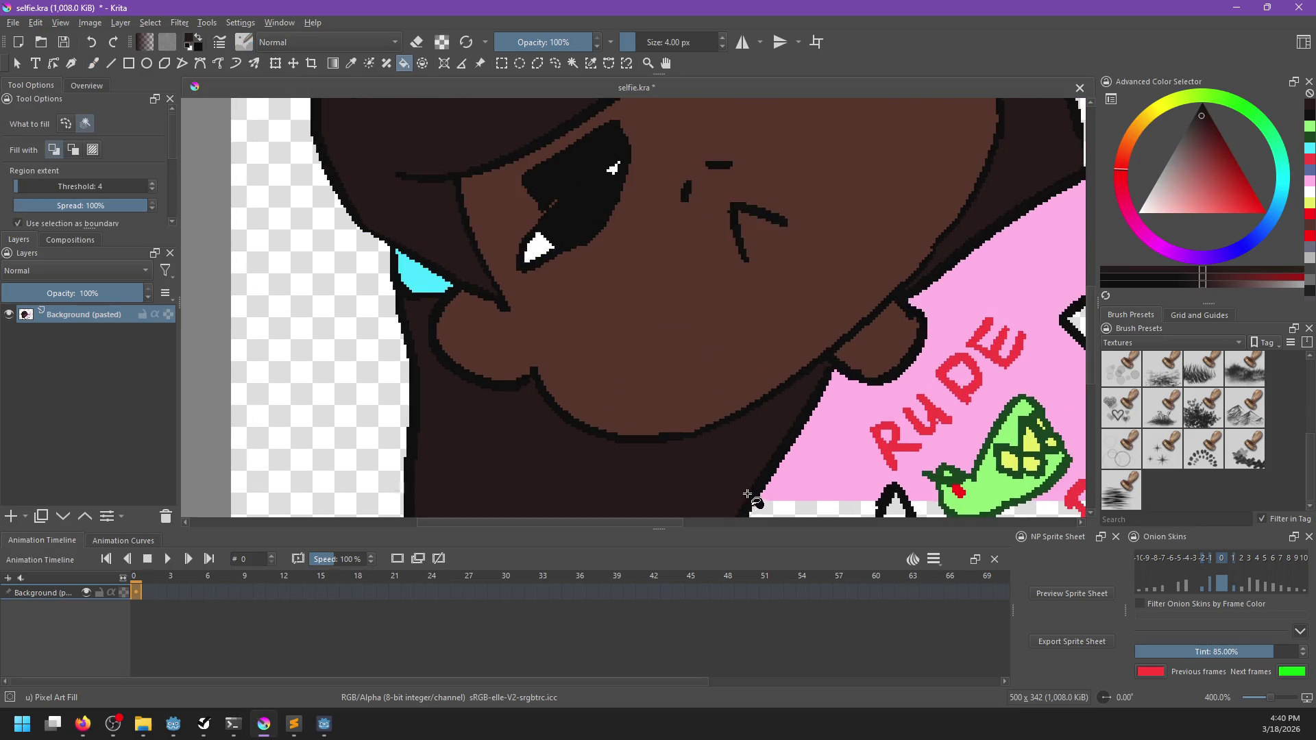
pyautogui.moveTo(612, 182); pyautogui.dragTo(691, 406)
pyautogui.keyDown('ctrl'); pyautogui.click(492, 488); pyautogui.keyUp('ctrl')
pyautogui.moveTo(637, 469); pyautogui.dragTo(669, 146)
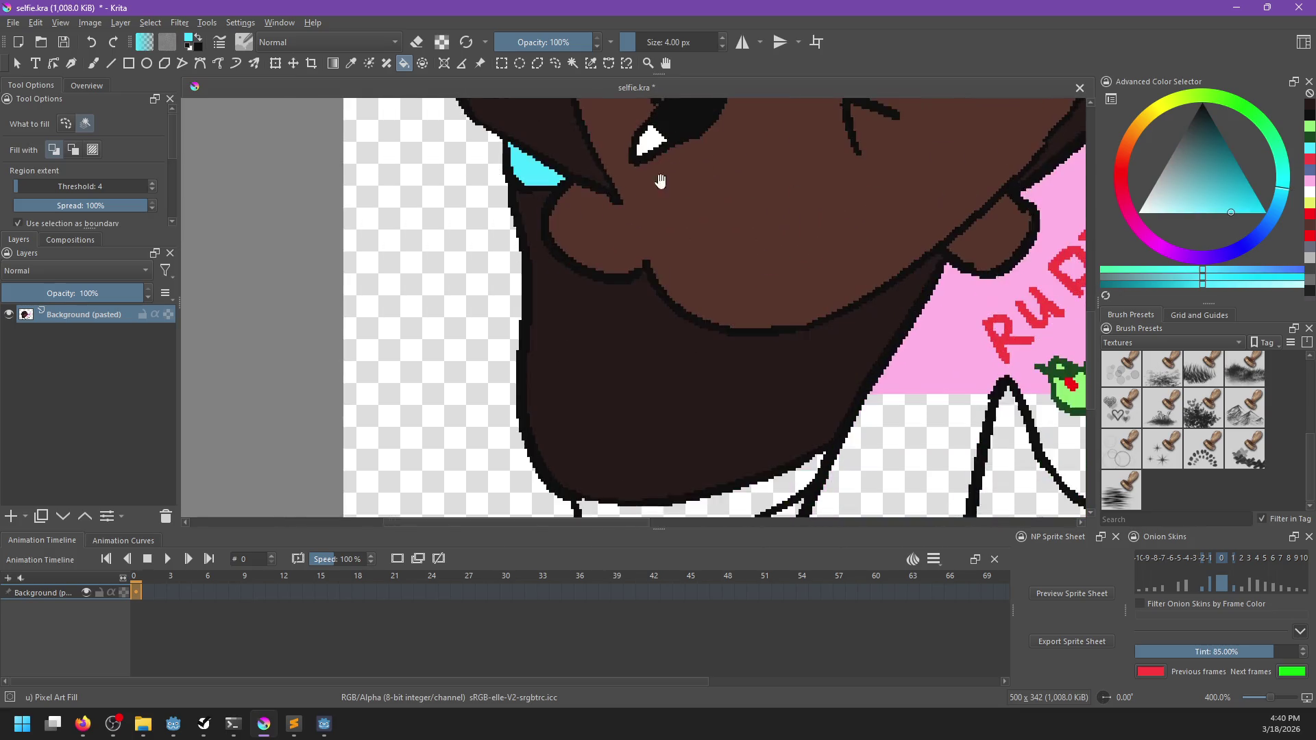
pyautogui.scroll(-3, 711, 406)
pyautogui.click(714, 343)
# Step: Fill the new shirt areas with the shirt's pink
pyautogui.keyDown('ctrl'); pyautogui.click(675, 251); pyautogui.keyUp('ctrl')
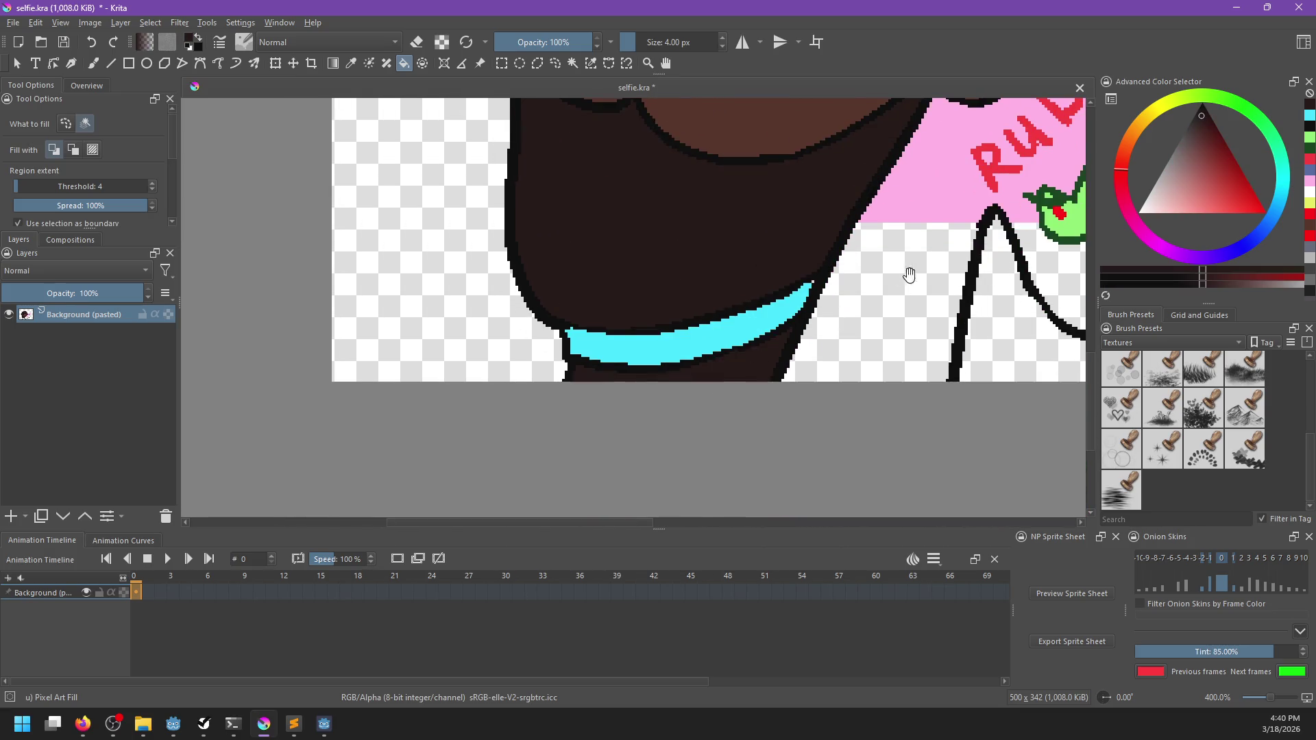
pyautogui.moveTo(907, 275); pyautogui.dragTo(707, 389)
pyautogui.keyDown('ctrl'); pyautogui.click(707, 389); pyautogui.keyUp('ctrl')
pyautogui.click(651, 411)
pyautogui.click(891, 384)
pyautogui.moveTo(961, 381); pyautogui.dragTo(783, 367)
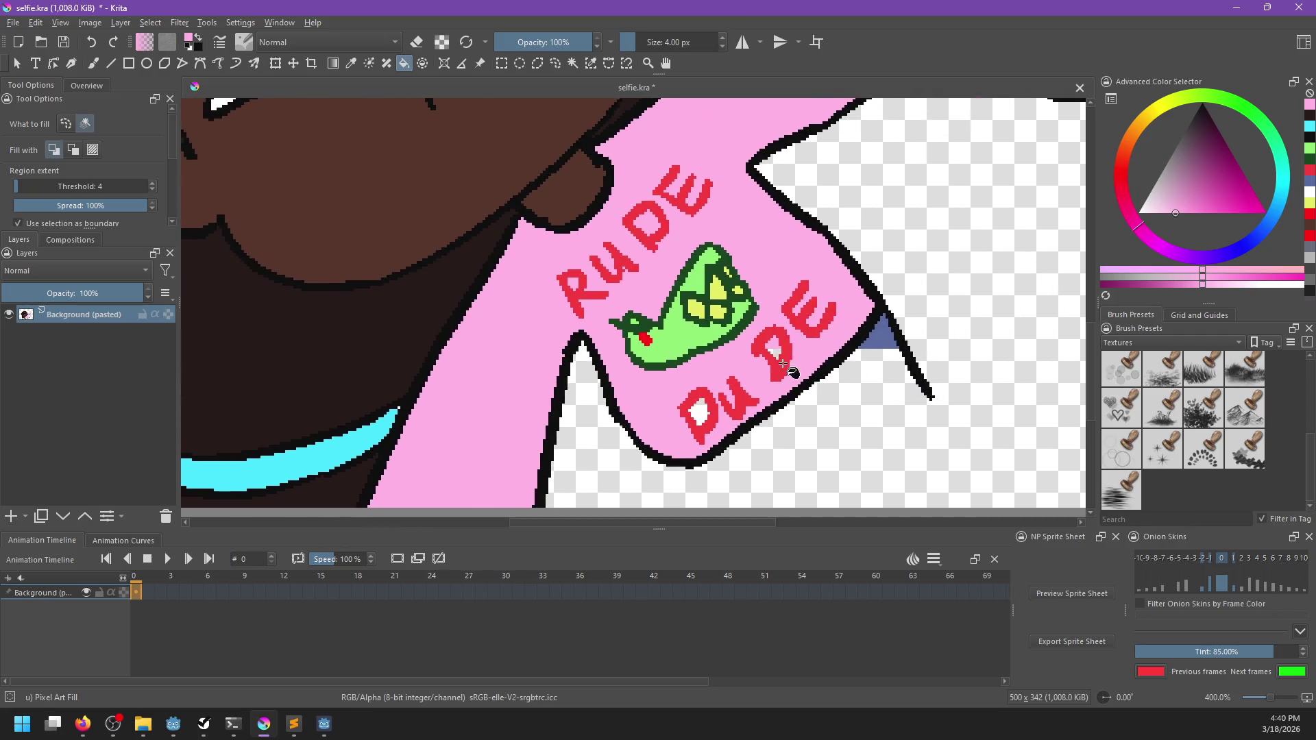
# Step: Extend the shirt's right edge and redraw the curved black outline below the shirt
pyautogui.press('b')
pyautogui.moveTo(669, 455); pyautogui.dragTo(692, 544)
pyautogui.moveTo(693, 478)
pyautogui.mouseDown()
pyautogui.moveTo(702, 400)
pyautogui.moveTo(671, 381)
pyautogui.moveTo(699, 433)
pyautogui.mouseUp()
pyautogui.press('x')
pyautogui.moveTo(930, 320); pyautogui.dragTo(1004, 451)
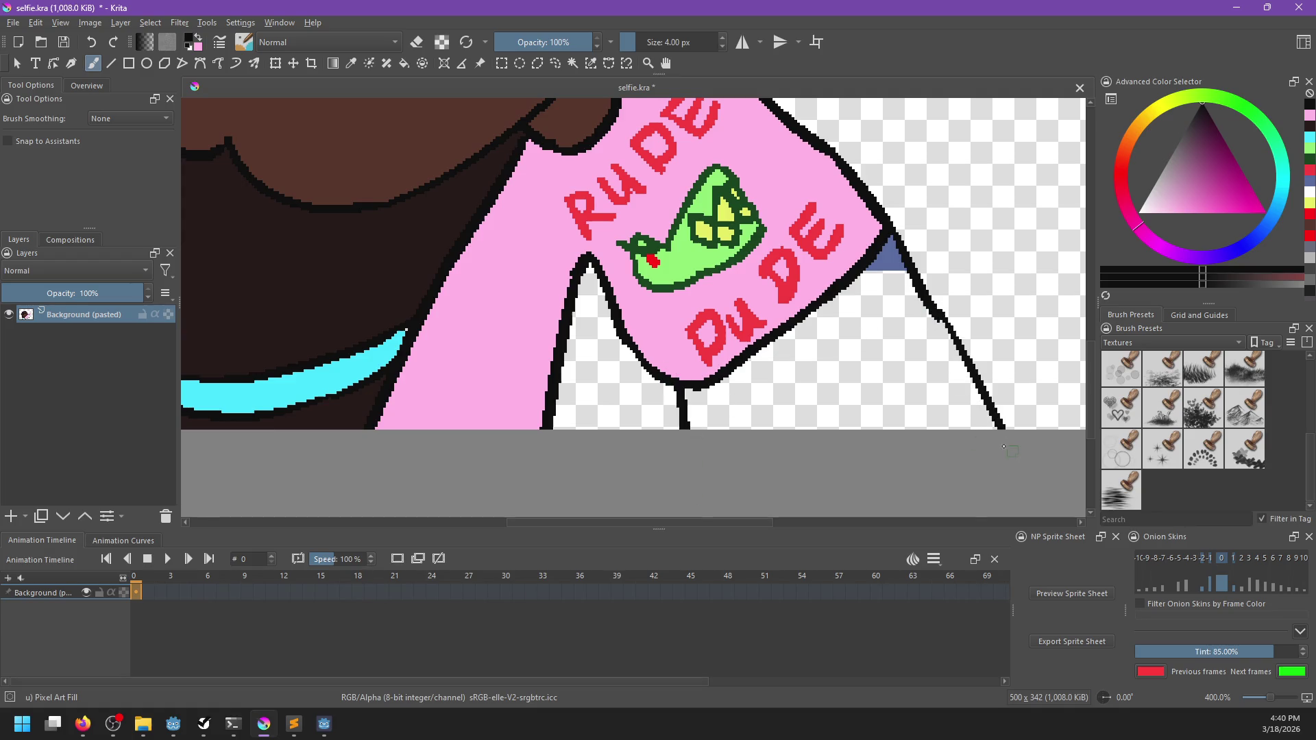
pyautogui.moveTo(801, 405); pyautogui.dragTo(909, 368)
pyautogui.hotkey('ctrl', 'z')
pyautogui.moveTo(793, 418); pyautogui.dragTo(901, 360)
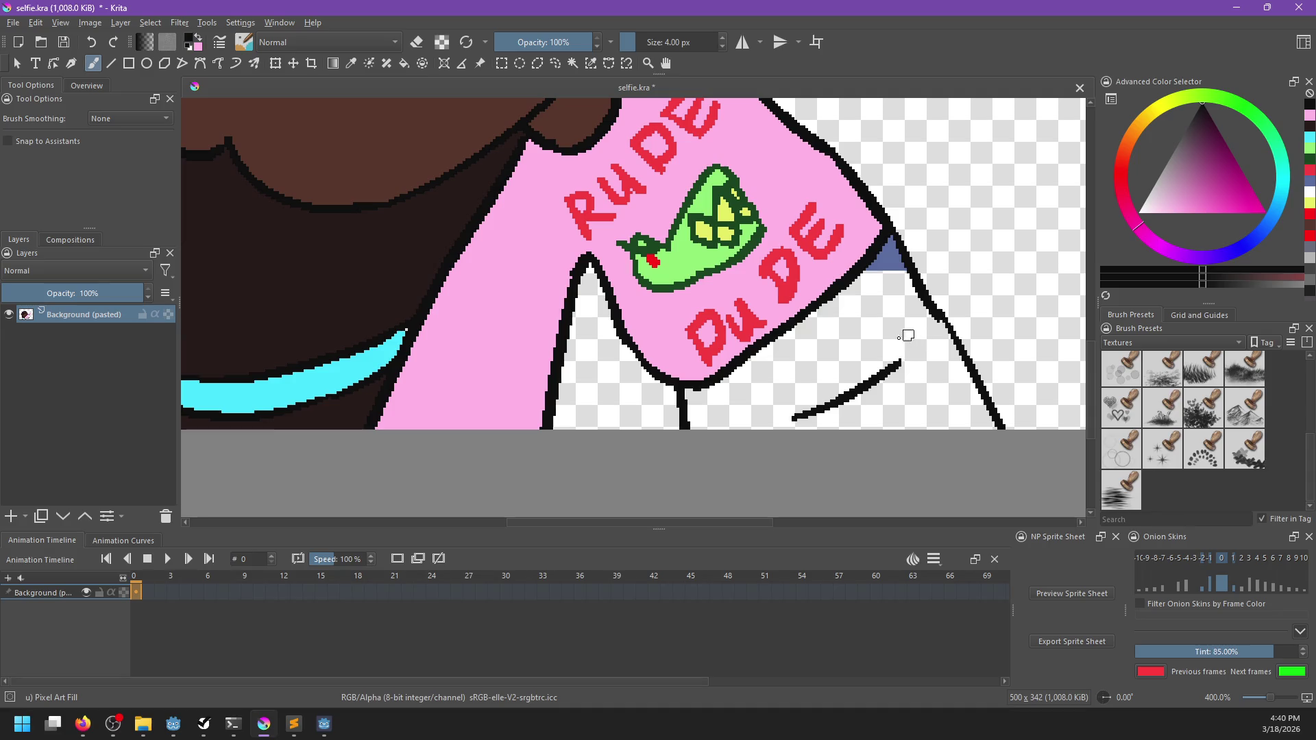
pyautogui.moveTo(831, 403); pyautogui.dragTo(872, 431)
# Step: Fill the gap beside the shirt with the trousers' blue
pyautogui.scroll(1, 912, 384)
pyautogui.keyDown('ctrl'); pyautogui.click(894, 305); pyautogui.keyUp('ctrl')
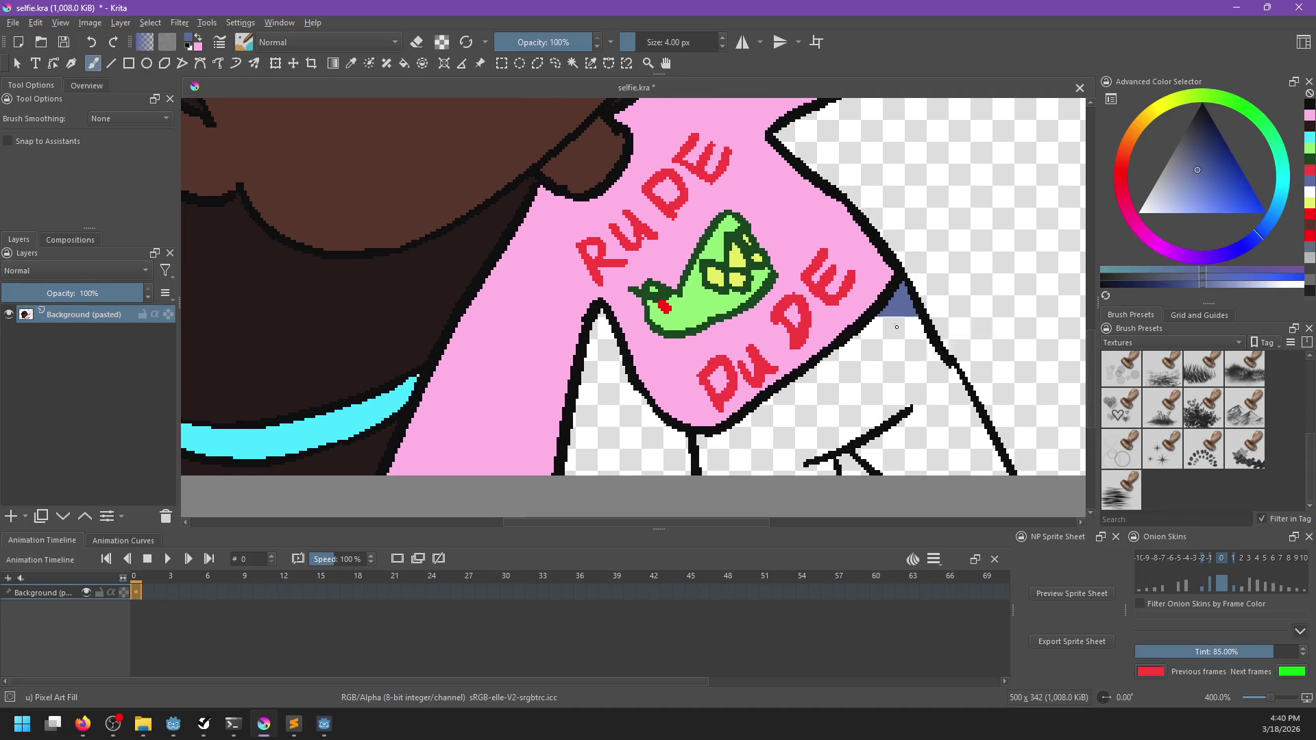
pyautogui.press('f')
pyautogui.click(884, 362)
# Step: Zoom out to the whole image and centre the character in view
pyautogui.press('1')
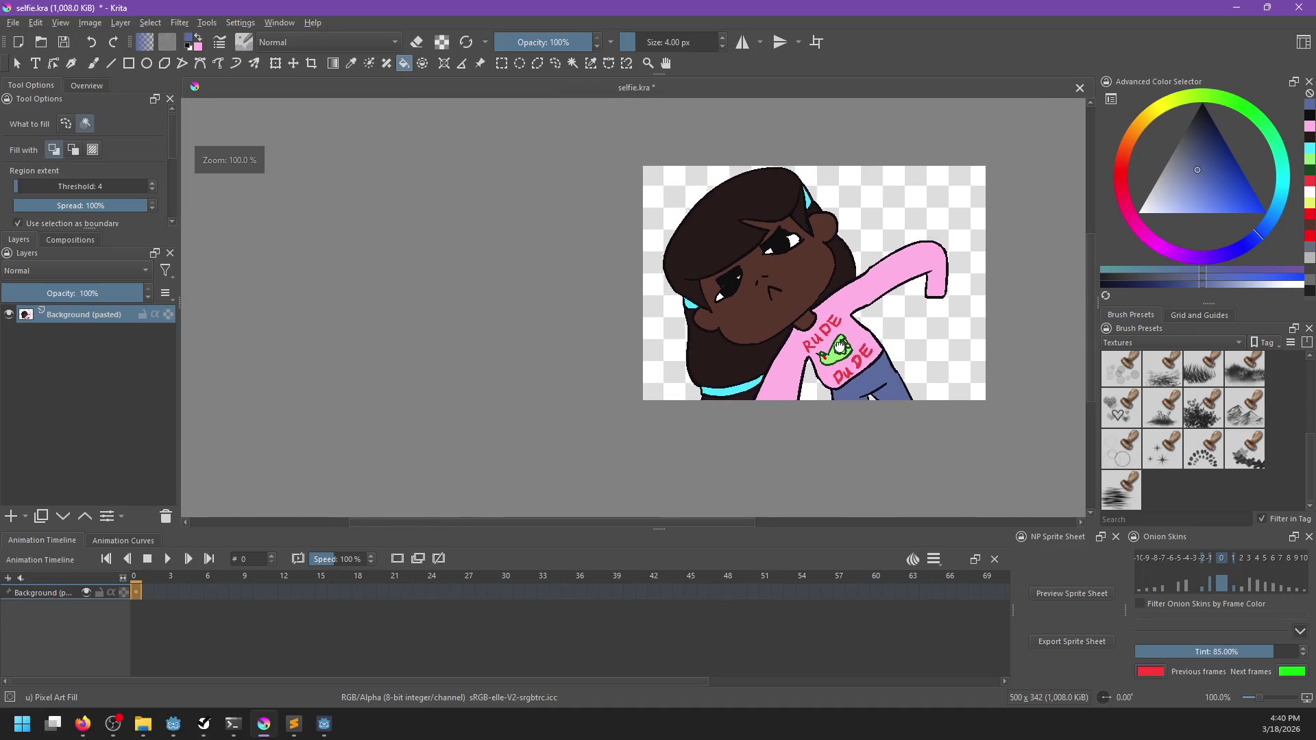
pyautogui.scroll(3, 850, 351)
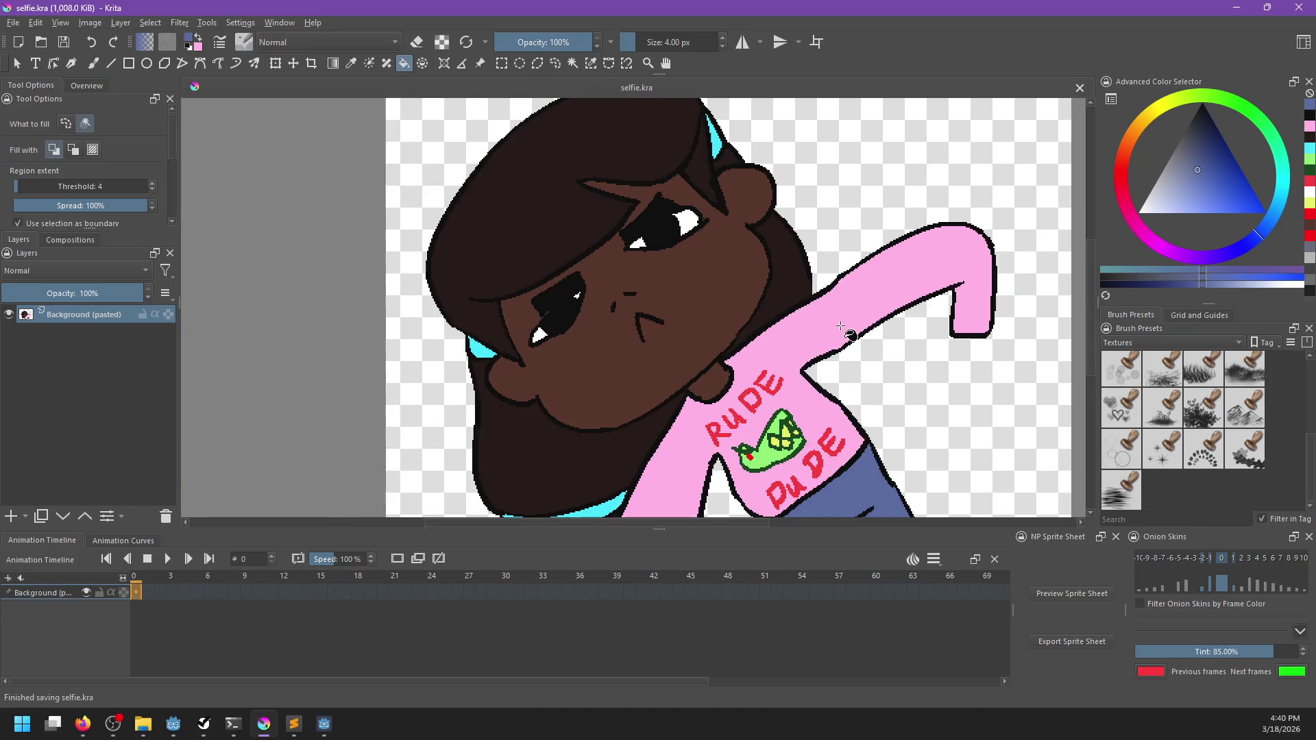
pyautogui.moveTo(682, 353); pyautogui.dragTo(596, 330)
pyautogui.scroll(-2, 631, 279)
pyautogui.moveTo(631, 280)
pyautogui.mouseDown()
pyautogui.moveTo(689, 278)
pyautogui.moveTo(761, 305)
pyautogui.mouseUp()
pyautogui.scroll(2, 757, 309)
pyautogui.moveTo(668, 312)
pyautogui.mouseDown()
pyautogui.moveTo(824, 314)
pyautogui.moveTo(807, 323)
pyautogui.mouseUp()
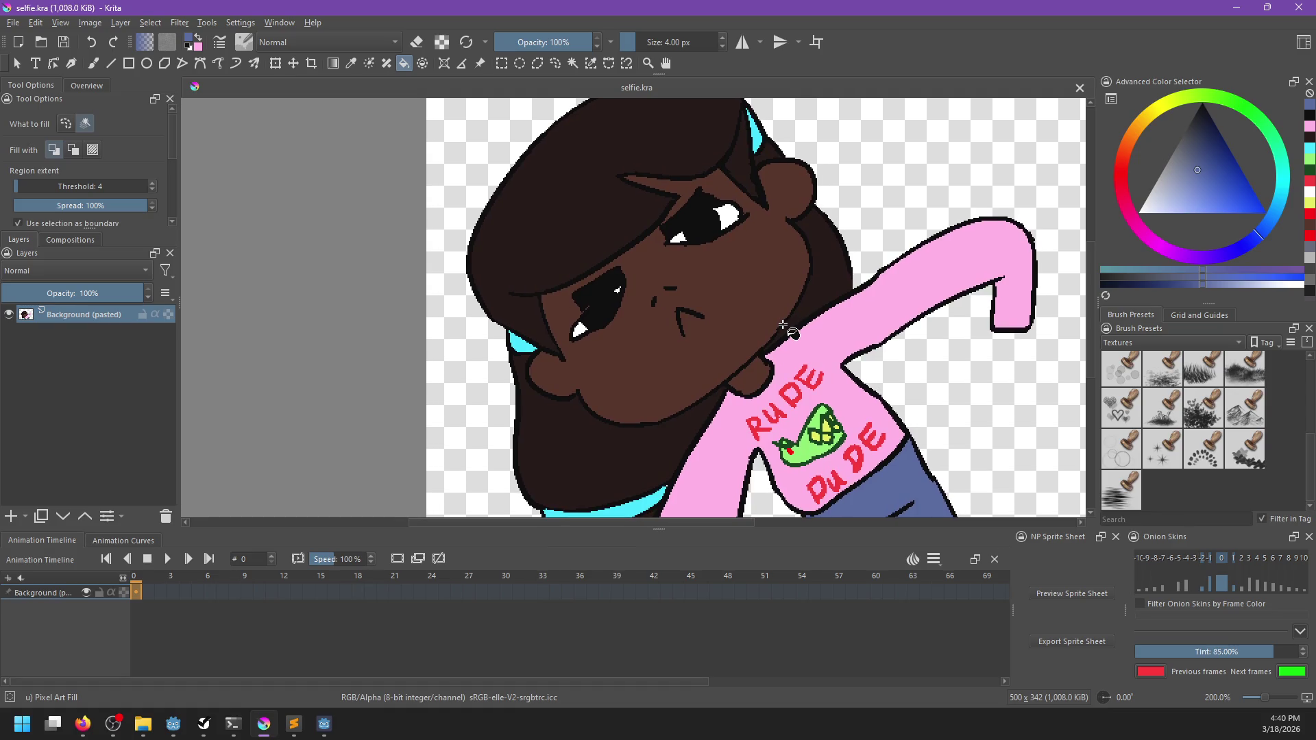
# Step: Rename the Background (pasted) layer to 'normal' and save
pyautogui.doubleClick(98, 315)
pyautogui.write('normal')
pyautogui.press('Return')
pyautogui.hotkey('ctrl', 's')
# Step: Add a new paint layer named 'flashed'
pyautogui.click(11, 516)
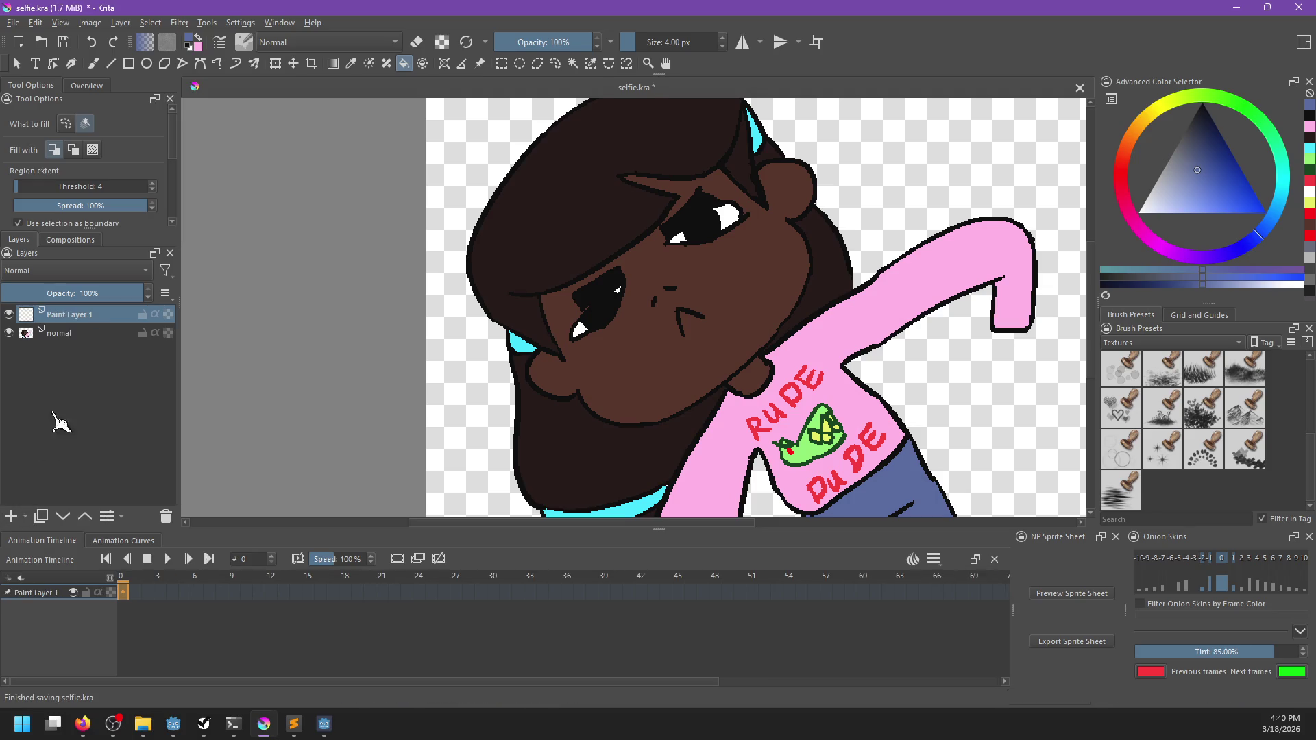
pyautogui.doubleClick(66, 314)
pyautogui.write('flashe')
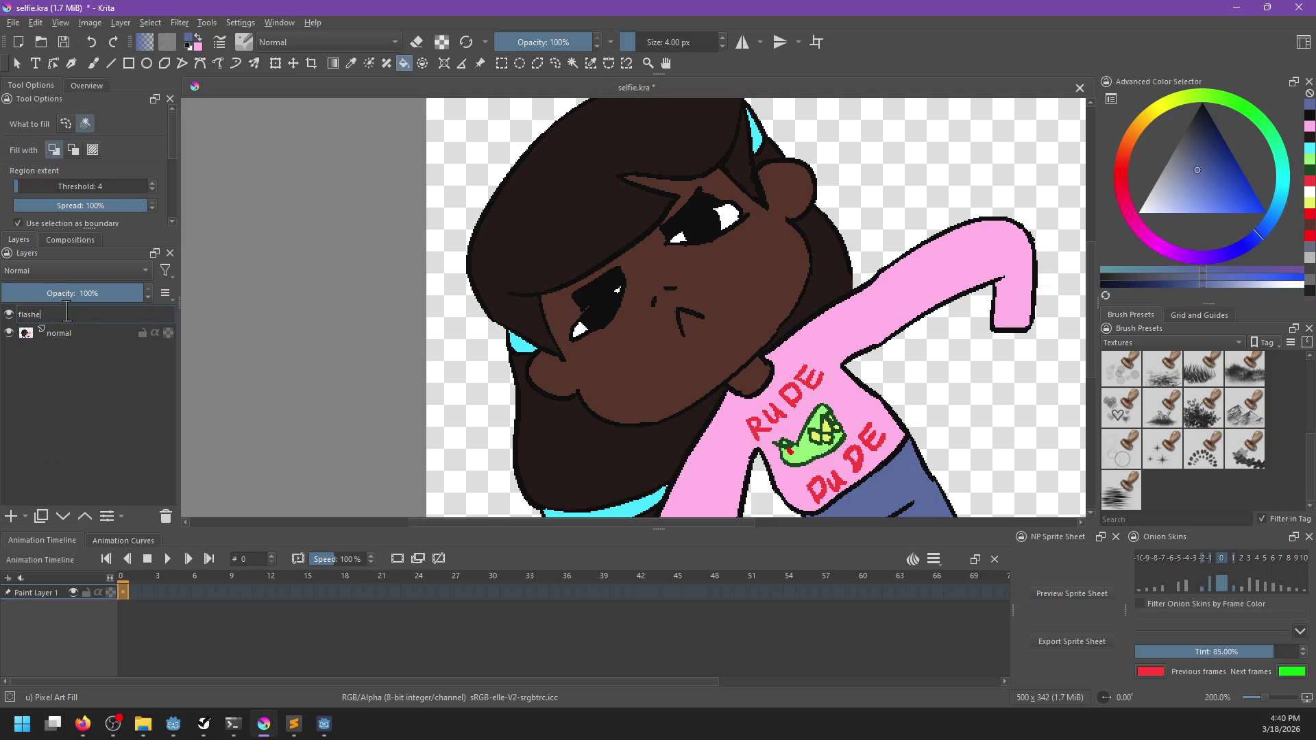
pyautogui.write('d')
pyautogui.press('Return')
# Step: Cover the old eyes and cheek mark with skin brown, and outline a triangular mouth
pyautogui.scroll(1, 750, 242)
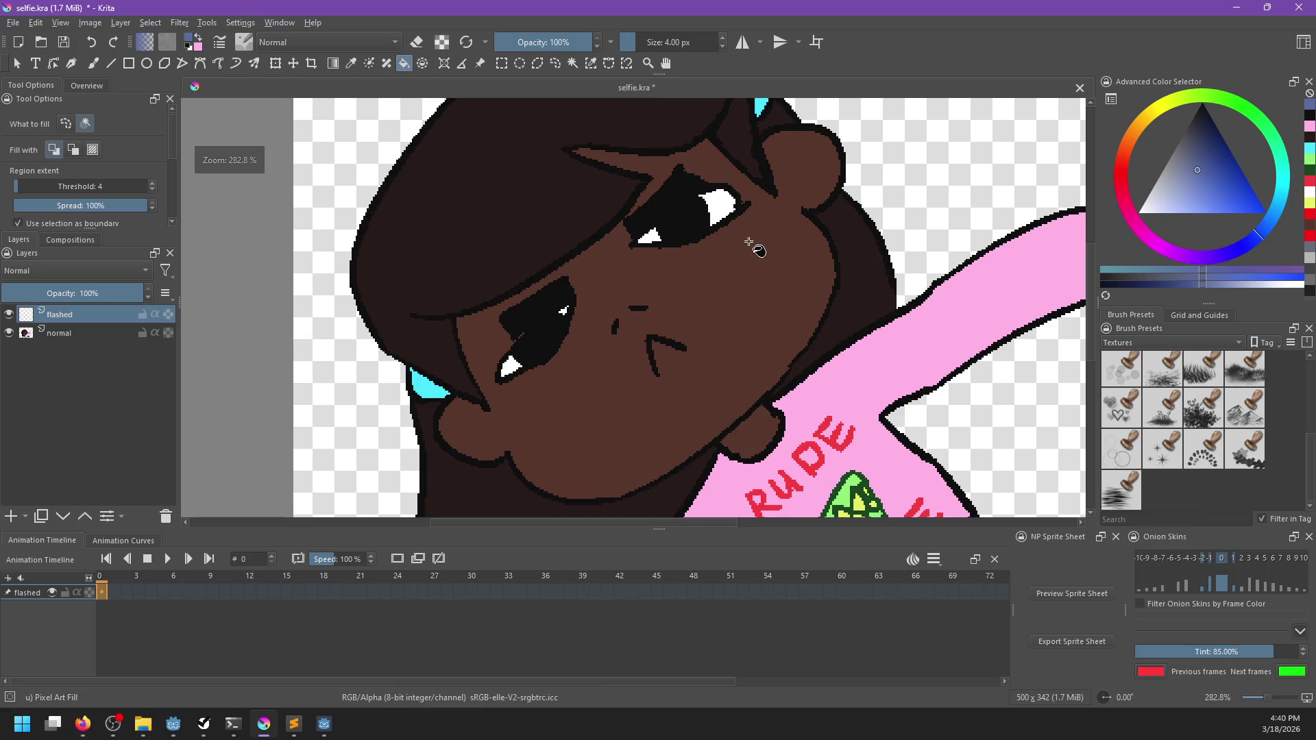
pyautogui.hscroll(-2, 771, 374)
pyautogui.press('b')
pyautogui.keyDown('ctrl'); pyautogui.click(628, 343); pyautogui.keyUp('ctrl')
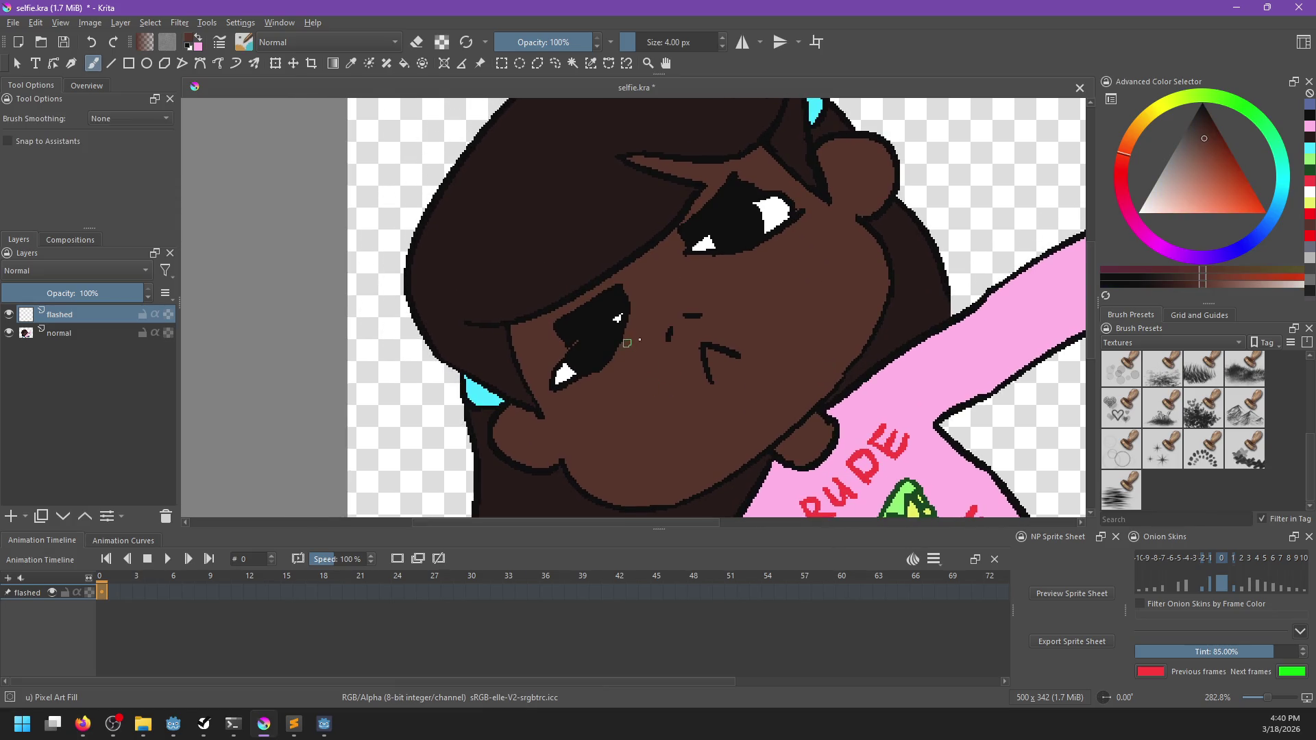
pyautogui.rightClick(638, 368)
pyautogui.moveTo(578, 374)
pyautogui.mouseDown()
pyautogui.moveTo(607, 362)
pyautogui.moveTo(590, 374)
pyautogui.mouseUp()
pyautogui.click(564, 336)
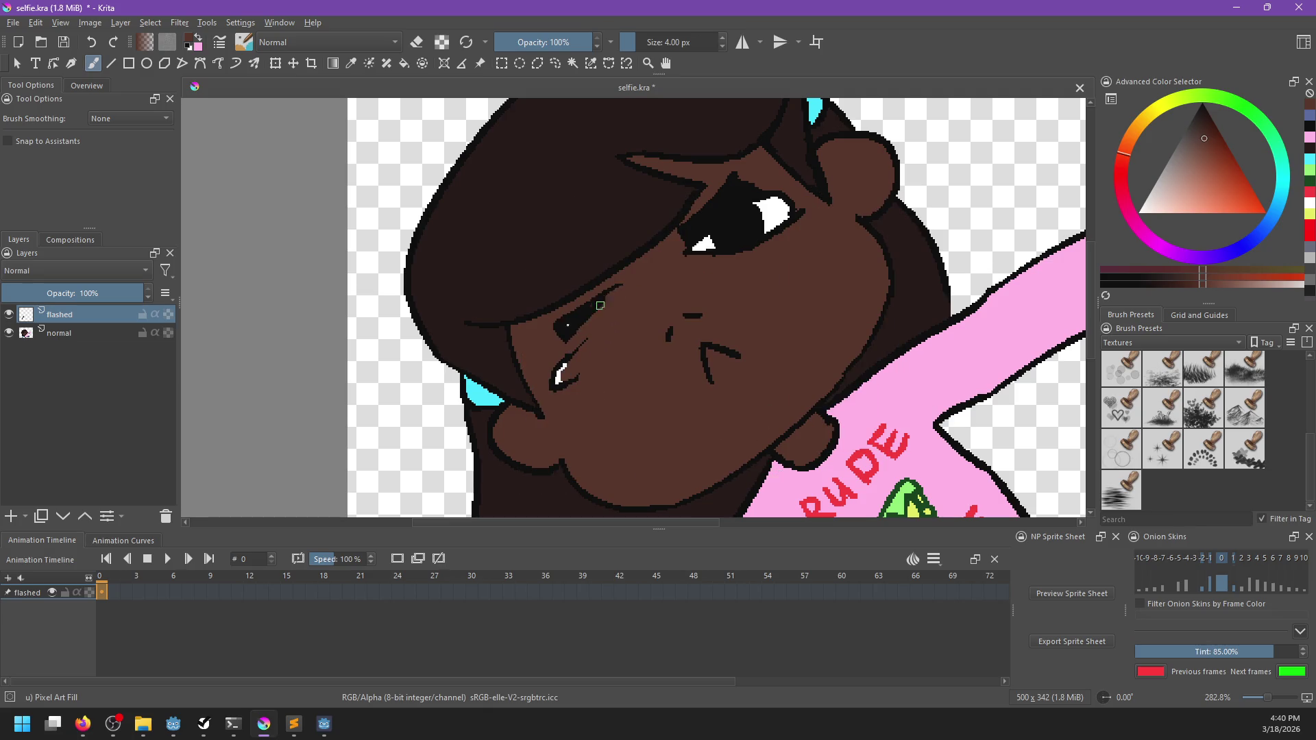
pyautogui.click(567, 334)
pyautogui.click(561, 376)
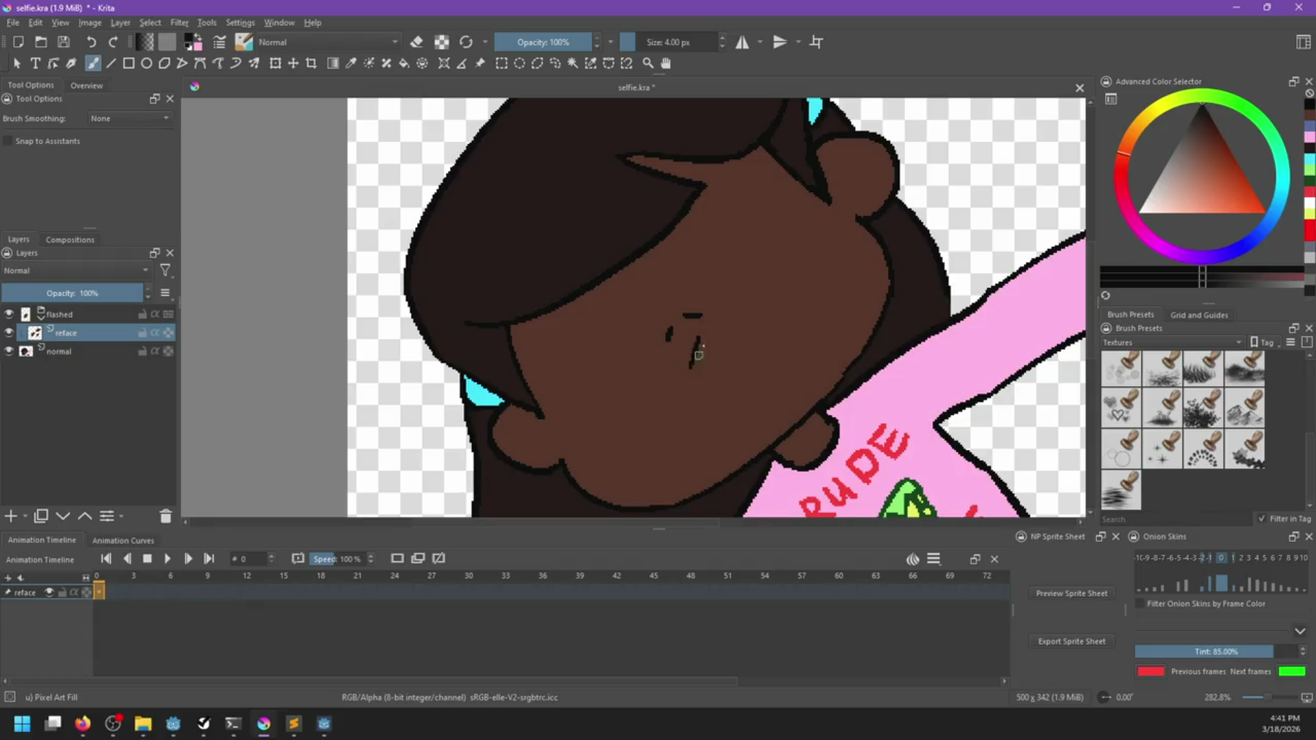
pyautogui.moveTo(700, 336)
pyautogui.mouseDown()
pyautogui.moveTo(732, 344)
pyautogui.moveTo(692, 368)
pyautogui.mouseUp()
# Step: Fill the triangular mouth with a dark purple picked in the color selector
pyautogui.click(1193, 260)
pyautogui.moveTo(1205, 213); pyautogui.dragTo(1213, 186)
pyautogui.press('f')
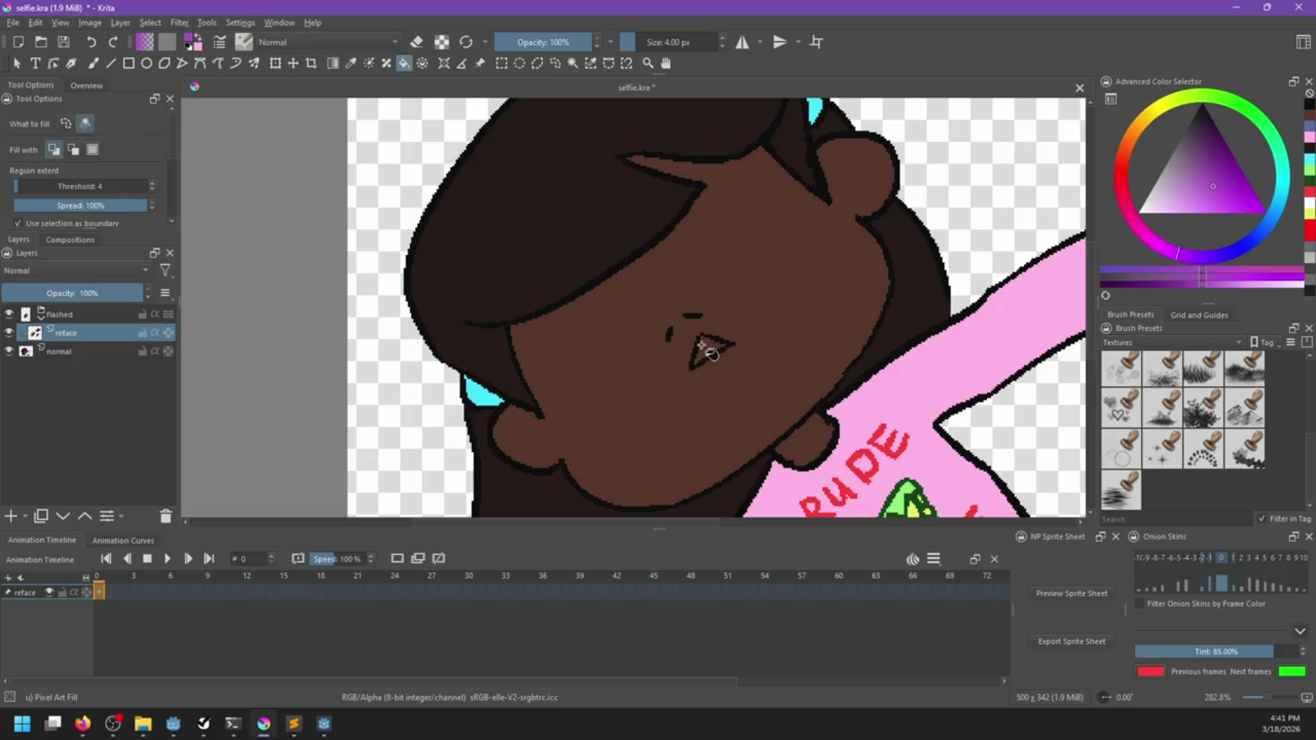
pyautogui.click(709, 349)
pyautogui.click(1202, 152)
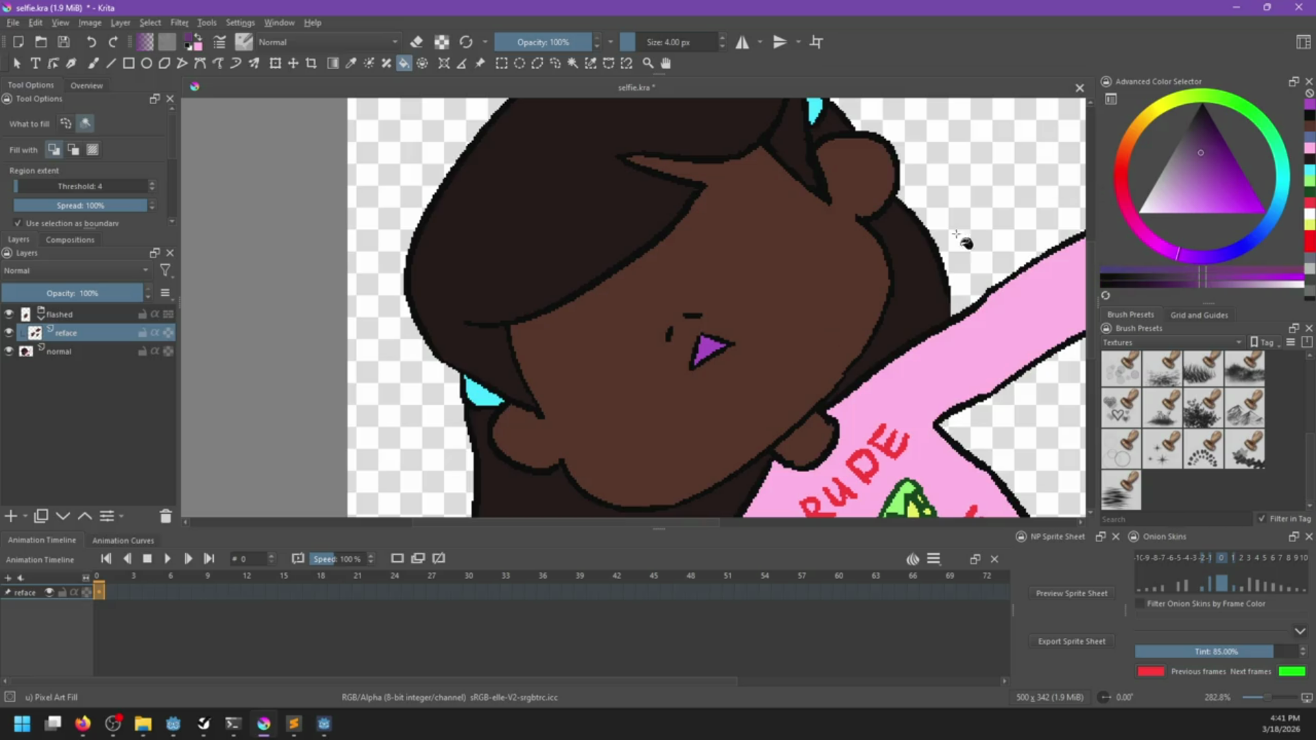
pyautogui.click(713, 358)
# Step: Switch to a black brush and try a first eyelid line over the lower eye
pyautogui.moveTo(785, 316); pyautogui.dragTo(800, 346)
pyautogui.press('b')
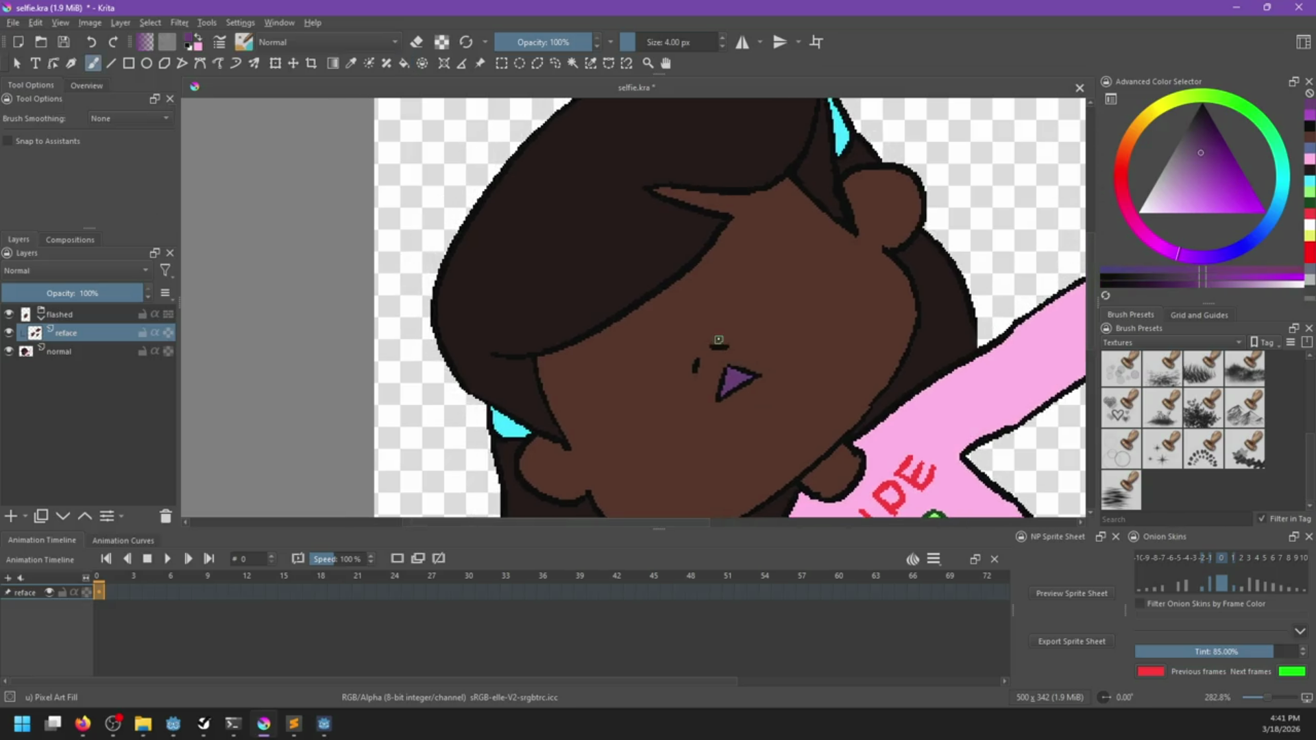
pyautogui.moveTo(680, 347)
pyautogui.mouseDown()
pyautogui.moveTo(747, 273)
pyautogui.moveTo(644, 339)
pyautogui.mouseUp()
pyautogui.hotkey('ctrl', 'z')
pyautogui.press('d')
pyautogui.hotkey('ctrl', 'z')
pyautogui.moveTo(732, 283)
pyautogui.mouseDown()
pyautogui.moveTo(648, 338)
pyautogui.moveTo(682, 321)
pyautogui.mouseUp()
pyautogui.hotkey('ctrl', 'z')
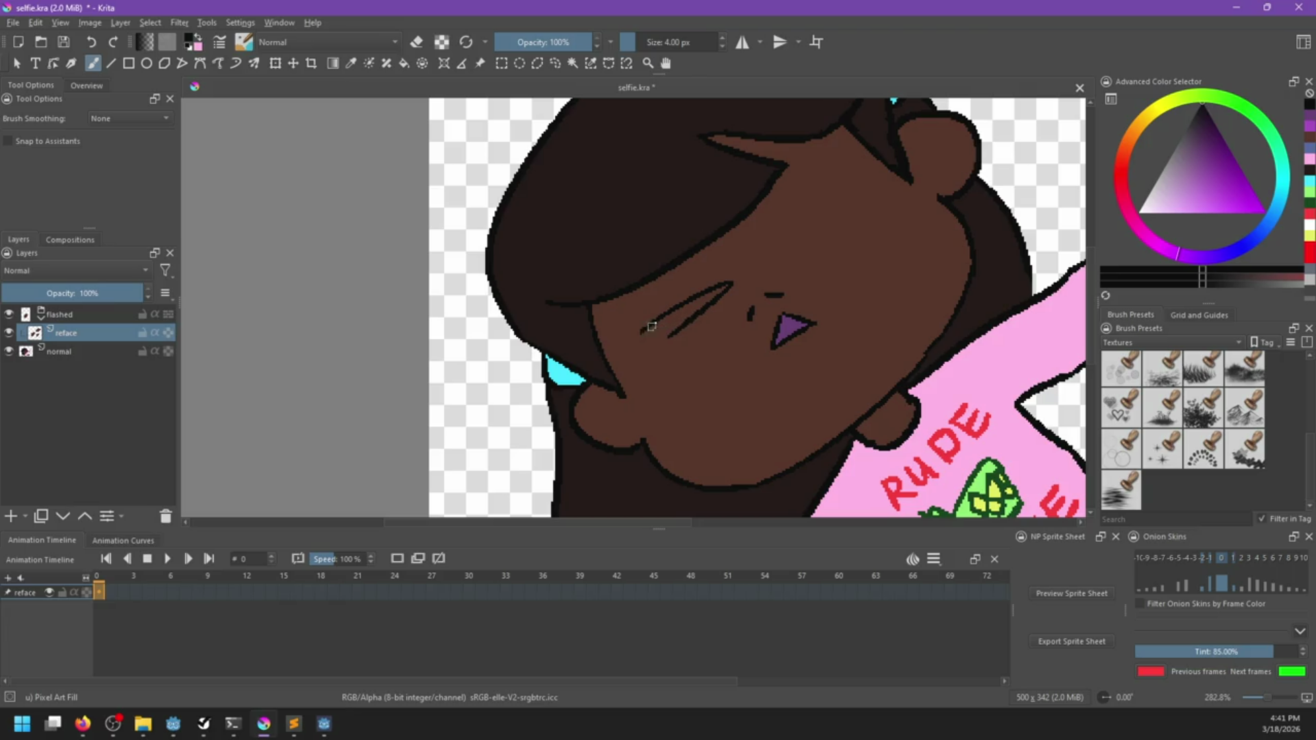
pyautogui.hotkey('ctrl', 'z')
# Step: Redraw the lower eyelid as a dark wedge with lash marks at the outer corner
pyautogui.moveTo(732, 277); pyautogui.dragTo(647, 341)
pyautogui.hotkey('ctrl', 'z')
pyautogui.moveTo(735, 274); pyautogui.dragTo(623, 352)
pyautogui.hotkey('ctrl', 'z')
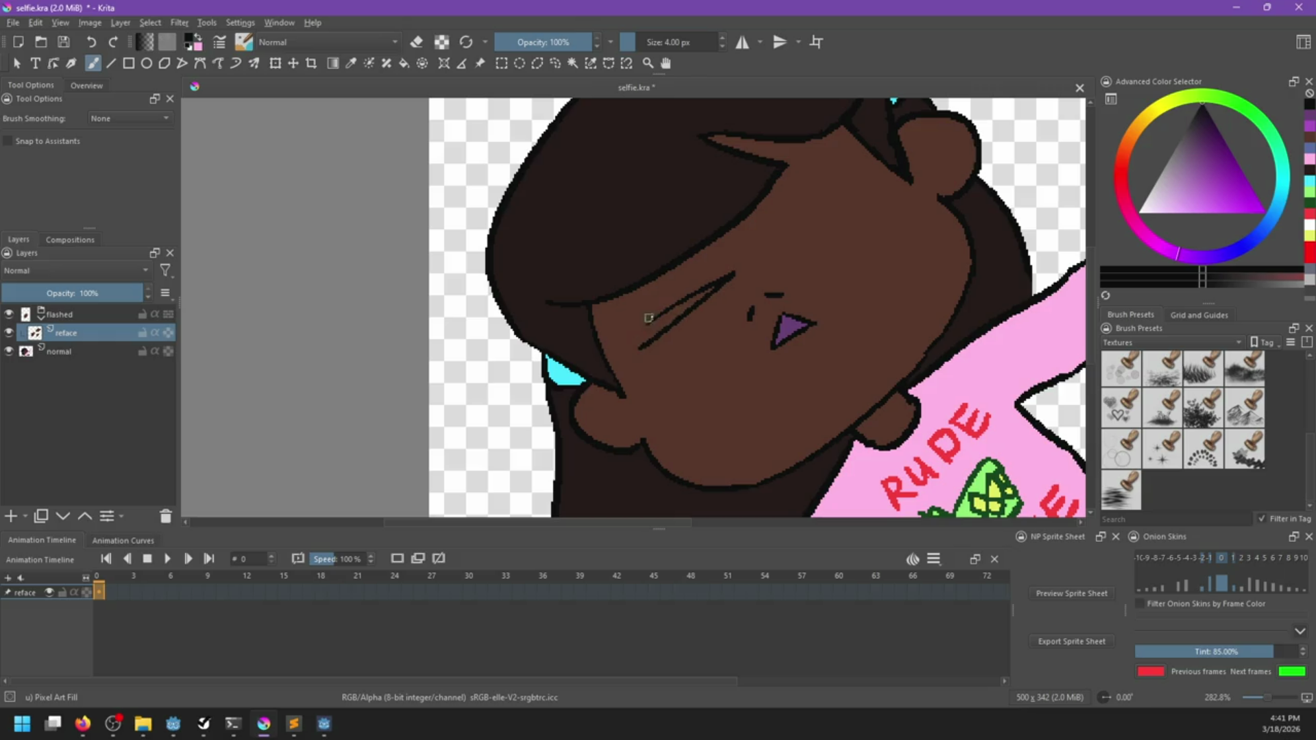
pyautogui.moveTo(634, 302)
pyautogui.mouseDown()
pyautogui.moveTo(728, 262)
pyautogui.moveTo(624, 301)
pyautogui.moveTo(727, 271)
pyautogui.moveTo(648, 288)
pyautogui.mouseUp()
pyautogui.hotkey('ctrl', 'z')
pyautogui.hotkey('ctrl', 'z')
pyautogui.hotkey('ctrl', 'z')
pyautogui.moveTo(735, 262); pyautogui.dragTo(671, 276)
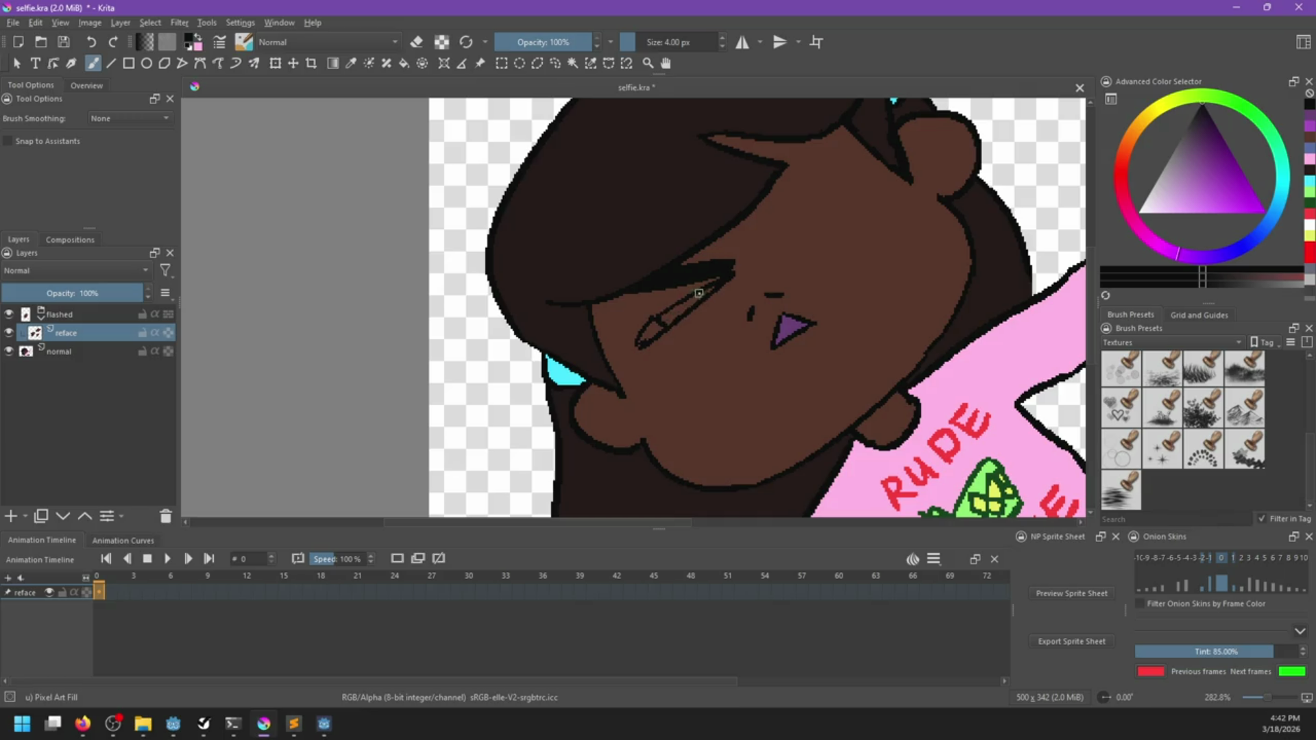
pyautogui.moveTo(684, 307); pyautogui.dragTo(670, 331)
pyautogui.moveTo(727, 274)
pyautogui.mouseDown()
pyautogui.moveTo(713, 314)
pyautogui.moveTo(645, 311)
pyautogui.moveTo(669, 289)
pyautogui.mouseUp()
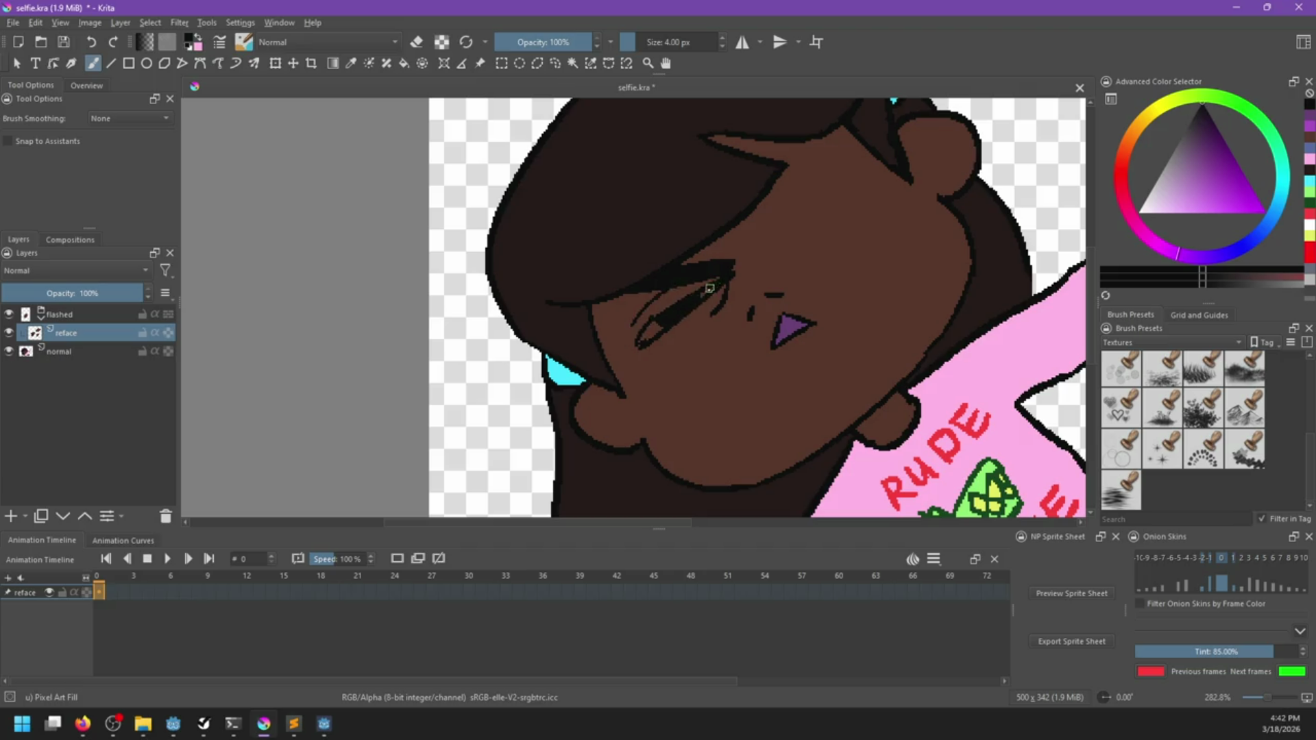
# Step: Erase and repaint the lower eye as thin black squinting lash strokes
pyautogui.press('e')
pyautogui.moveTo(660, 323)
pyautogui.mouseDown()
pyautogui.moveTo(701, 289)
pyautogui.moveTo(640, 342)
pyautogui.mouseUp()
pyautogui.keyDown('ctrl'); pyautogui.click(708, 338); pyautogui.keyUp('ctrl')
pyautogui.press('e')
pyautogui.keyDown('ctrl'); pyautogui.click(679, 310); pyautogui.keyUp('ctrl')
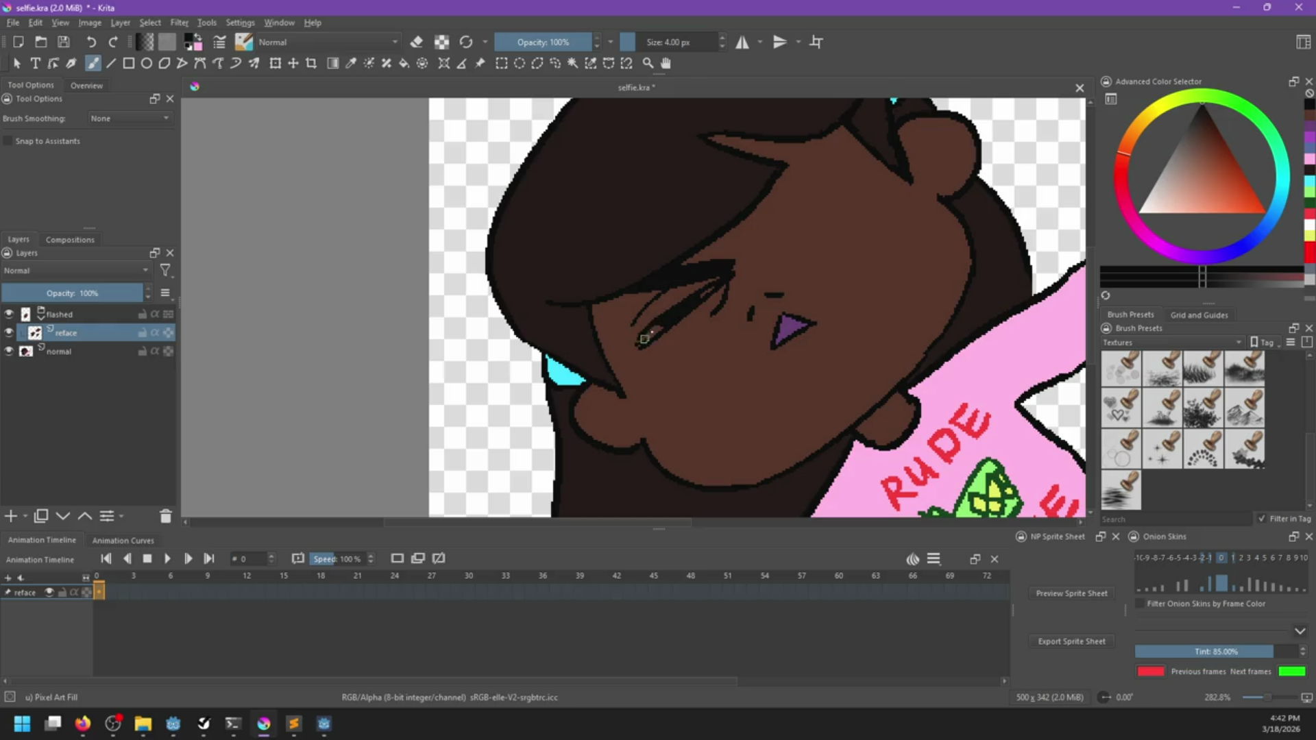
pyautogui.moveTo(701, 291); pyautogui.dragTo(648, 335)
pyautogui.moveTo(710, 289)
pyautogui.mouseDown()
pyautogui.moveTo(639, 343)
pyautogui.moveTo(719, 289)
pyautogui.mouseUp()
pyautogui.hotkey('ctrl', 'z')
pyautogui.moveTo(648, 353); pyautogui.dragTo(715, 299)
# Step: Draw the upper eye's squinting lash line with a line beneath it
pyautogui.moveTo(860, 170); pyautogui.dragTo(778, 243)
pyautogui.hotkey('ctrl', 'z')
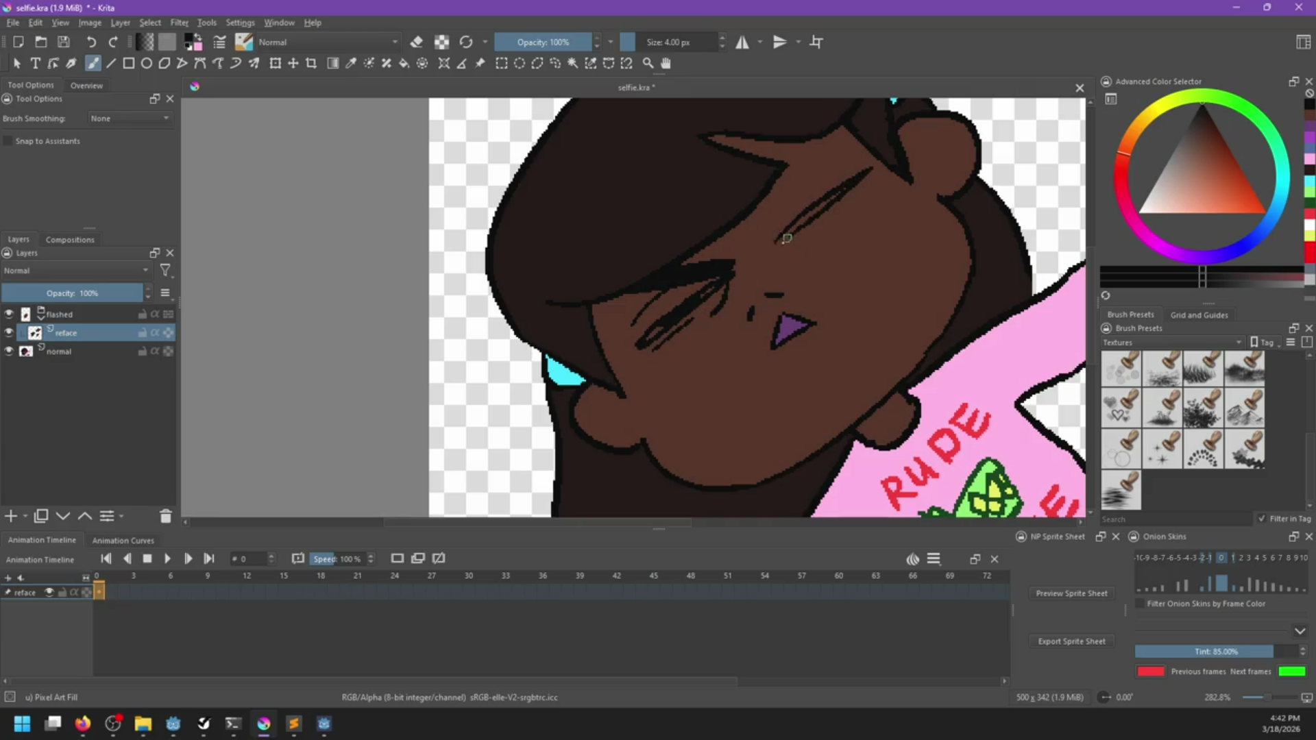
pyautogui.moveTo(801, 199); pyautogui.dragTo(764, 254)
pyautogui.hotkey('ctrl', 'z')
pyautogui.moveTo(813, 158); pyautogui.dragTo(764, 259)
pyautogui.hotkey('ctrl', 'z')
pyautogui.moveTo(824, 155)
pyautogui.mouseDown()
pyautogui.moveTo(765, 240)
pyautogui.moveTo(808, 239)
pyautogui.mouseUp()
pyautogui.hotkey('ctrl', 'z')
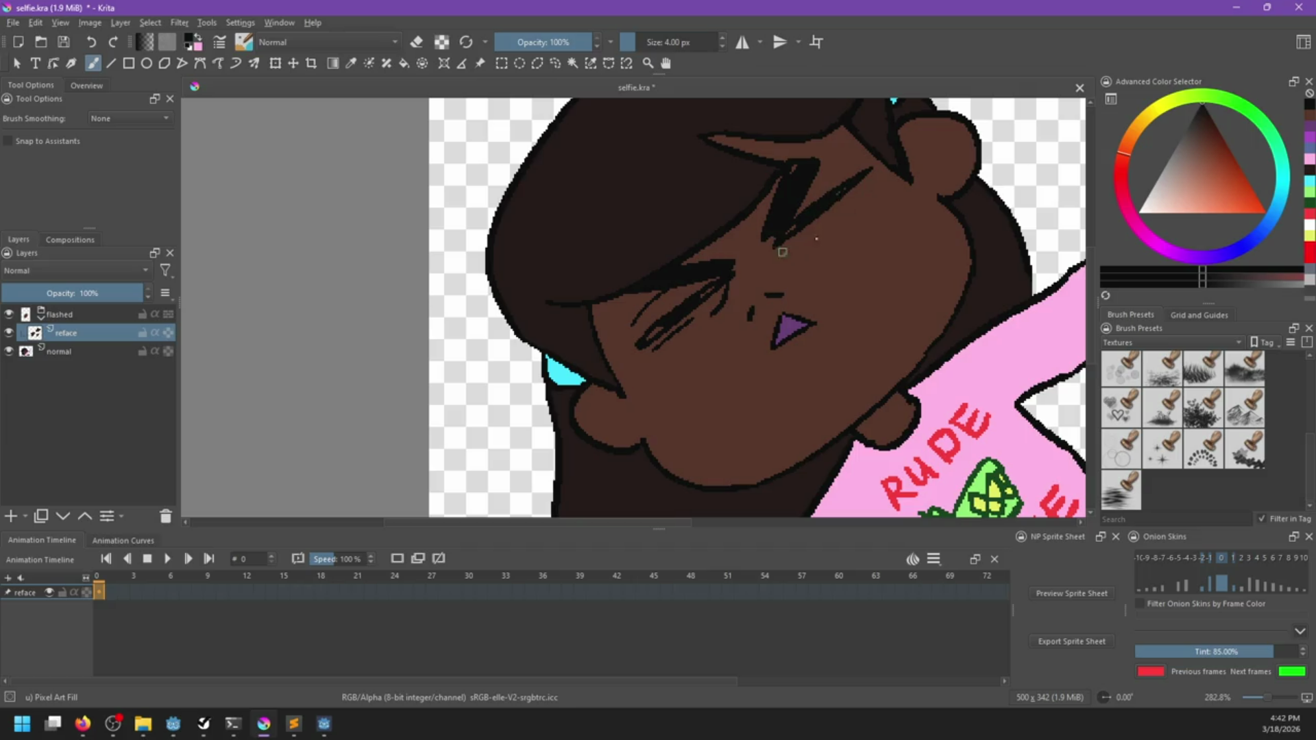
pyautogui.moveTo(786, 252); pyautogui.dragTo(856, 174)
pyautogui.moveTo(840, 276); pyautogui.dragTo(768, 298)
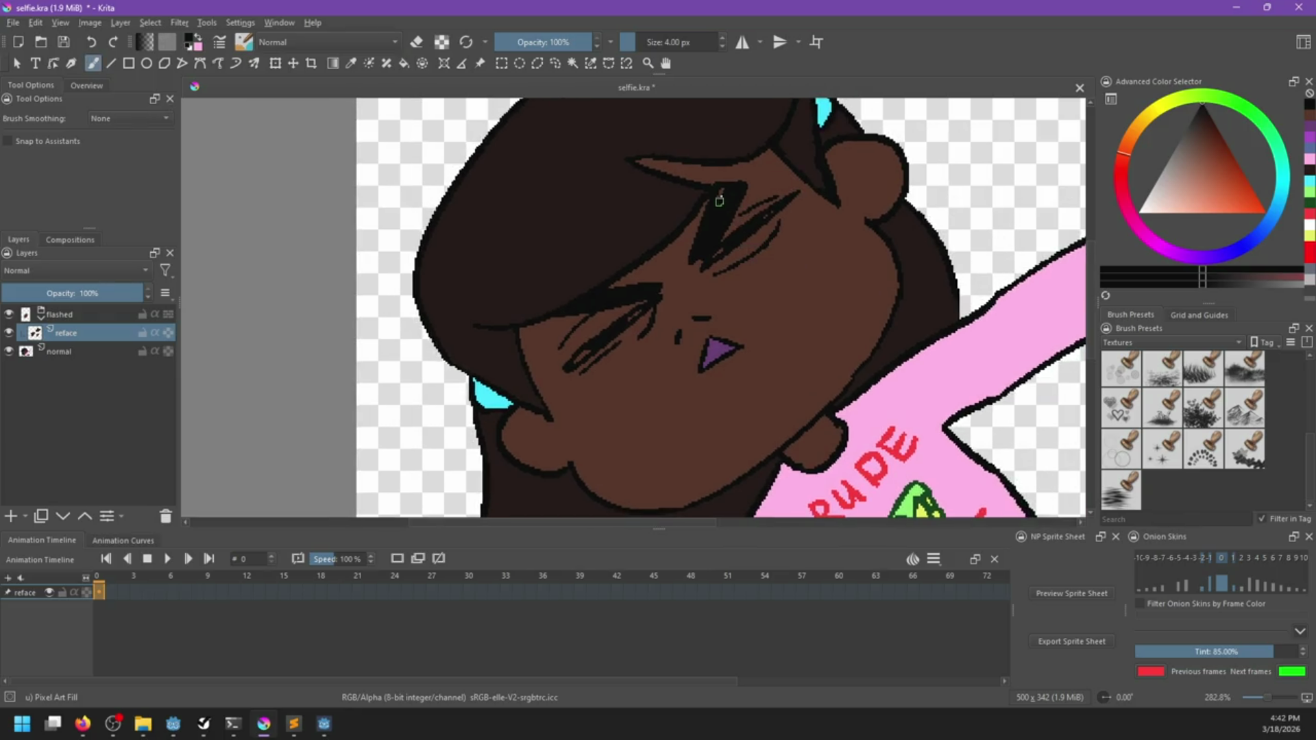
# Step: Zoom in and fill a small white highlight into the lower eye
pyautogui.scroll(-2, 724, 258)
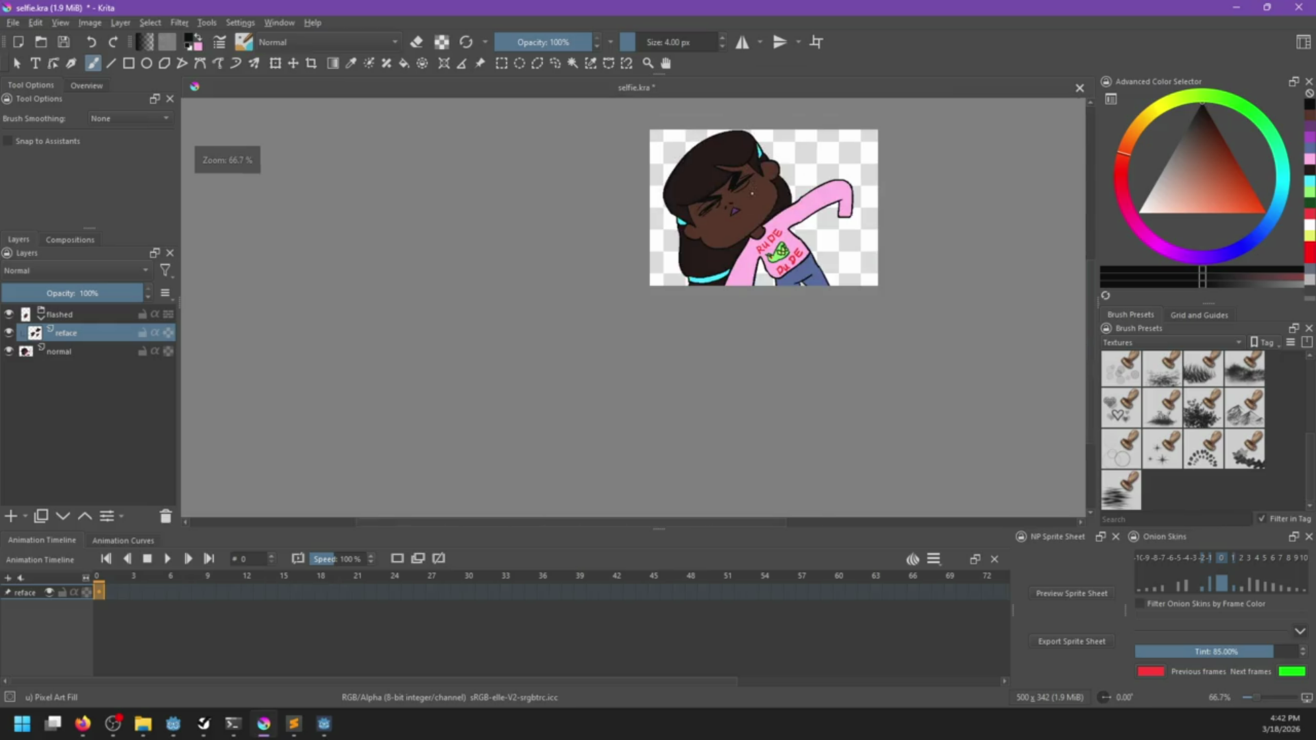
pyautogui.scroll(4, 702, 190)
pyautogui.scroll(1, 702, 190)
pyautogui.moveTo(744, 229); pyautogui.dragTo(841, 162)
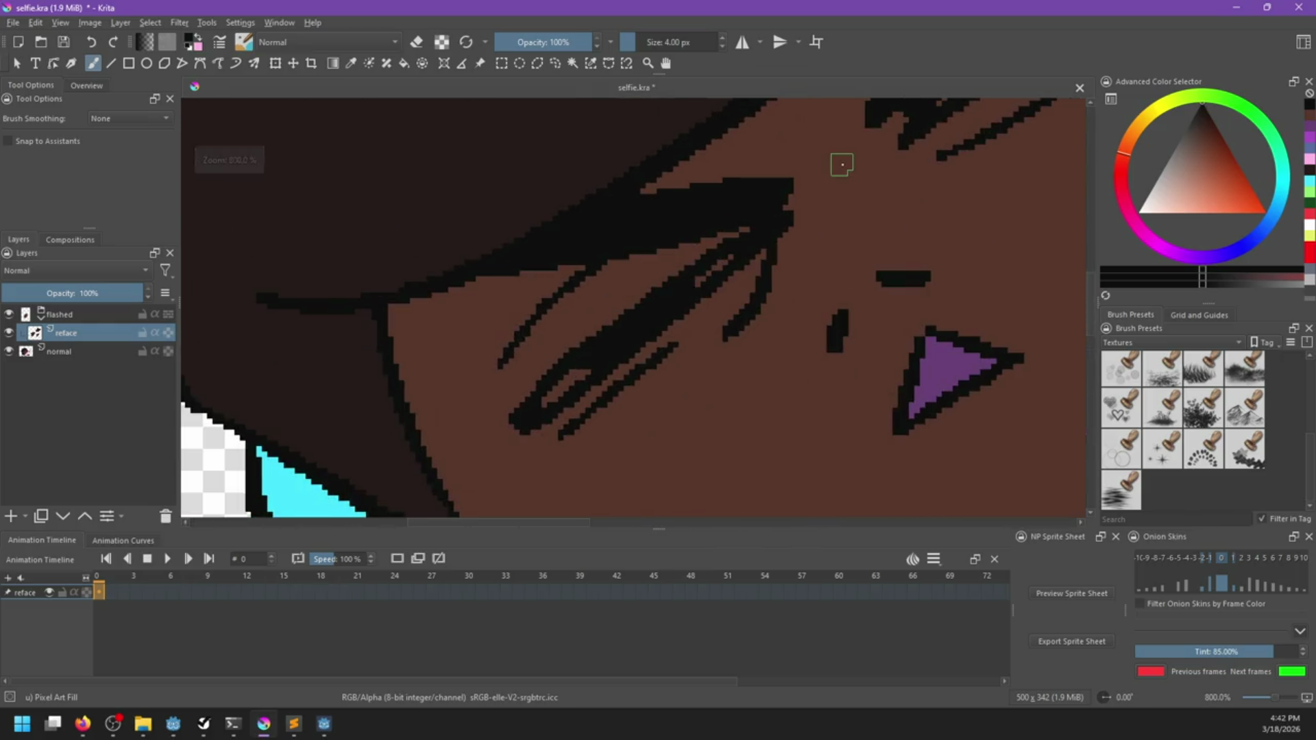
pyautogui.moveTo(743, 403); pyautogui.dragTo(819, 368)
pyautogui.click(1166, 210)
pyautogui.press('f')
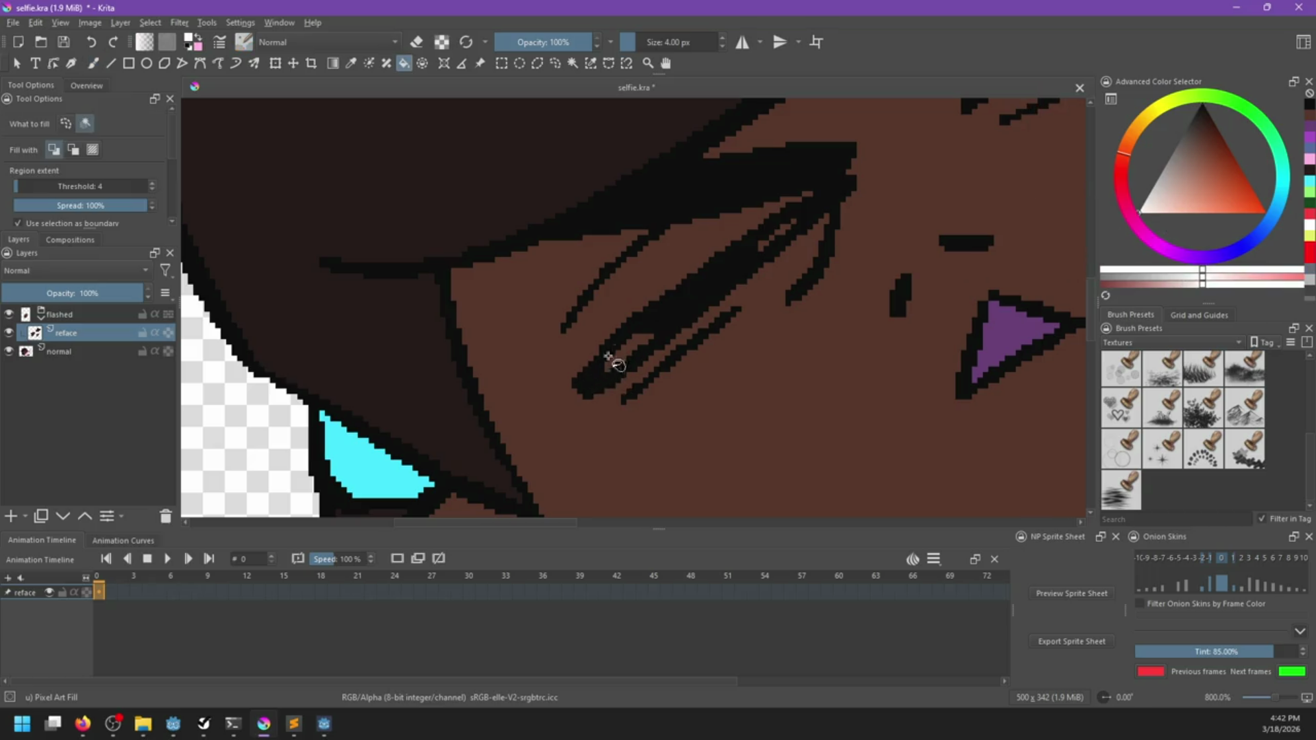
pyautogui.click(617, 356)
pyautogui.click(767, 244)
pyautogui.hotkey('ctrl', 'z')
pyautogui.click(763, 246)
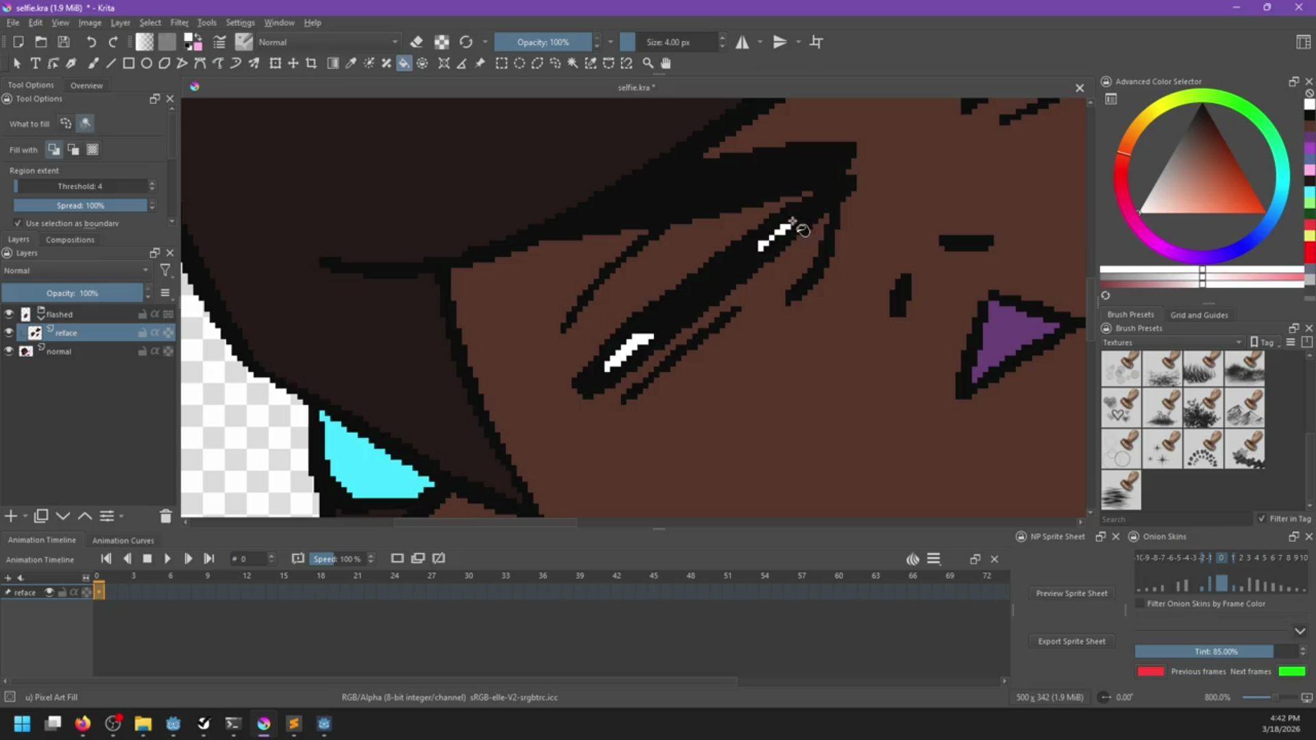
# Step: Add several small white highlight spots to the other eye
pyautogui.moveTo(964, 185); pyautogui.dragTo(811, 289)
pyautogui.click(645, 321)
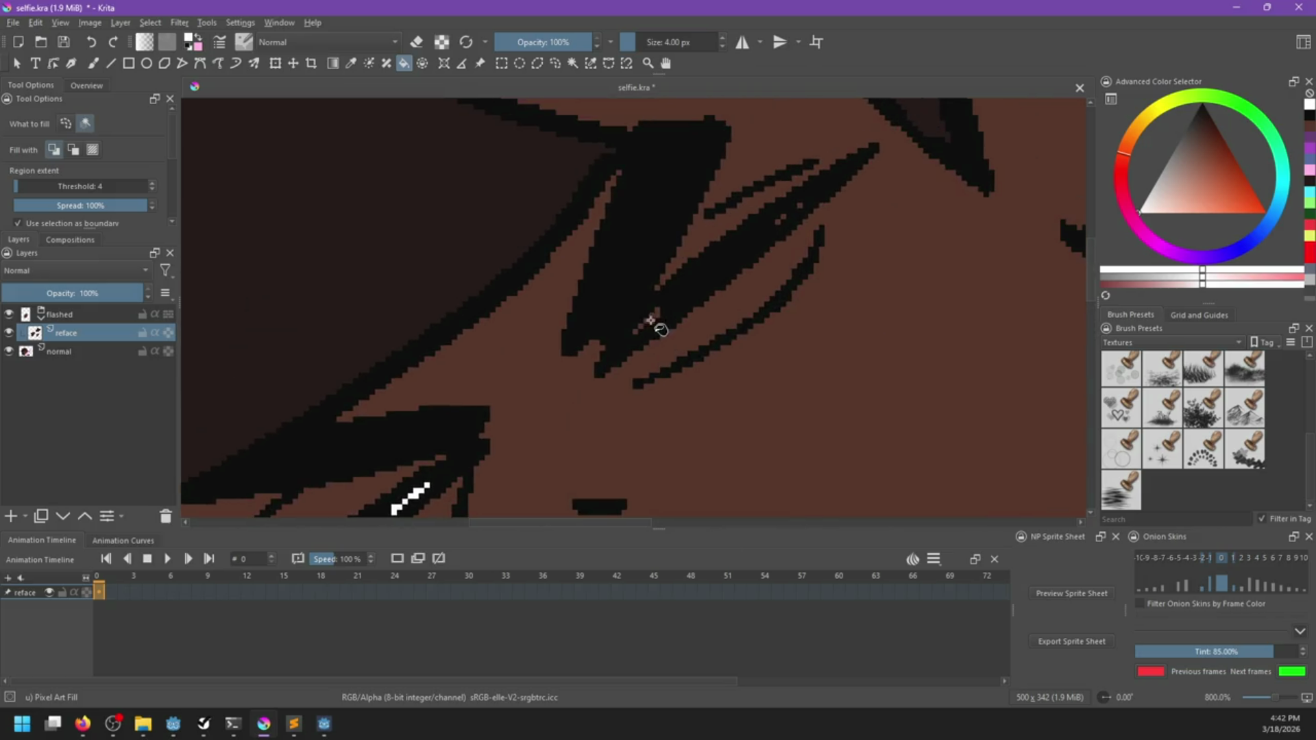
pyautogui.click(782, 219)
pyautogui.click(800, 206)
pyautogui.scroll(-6, 841, 271)
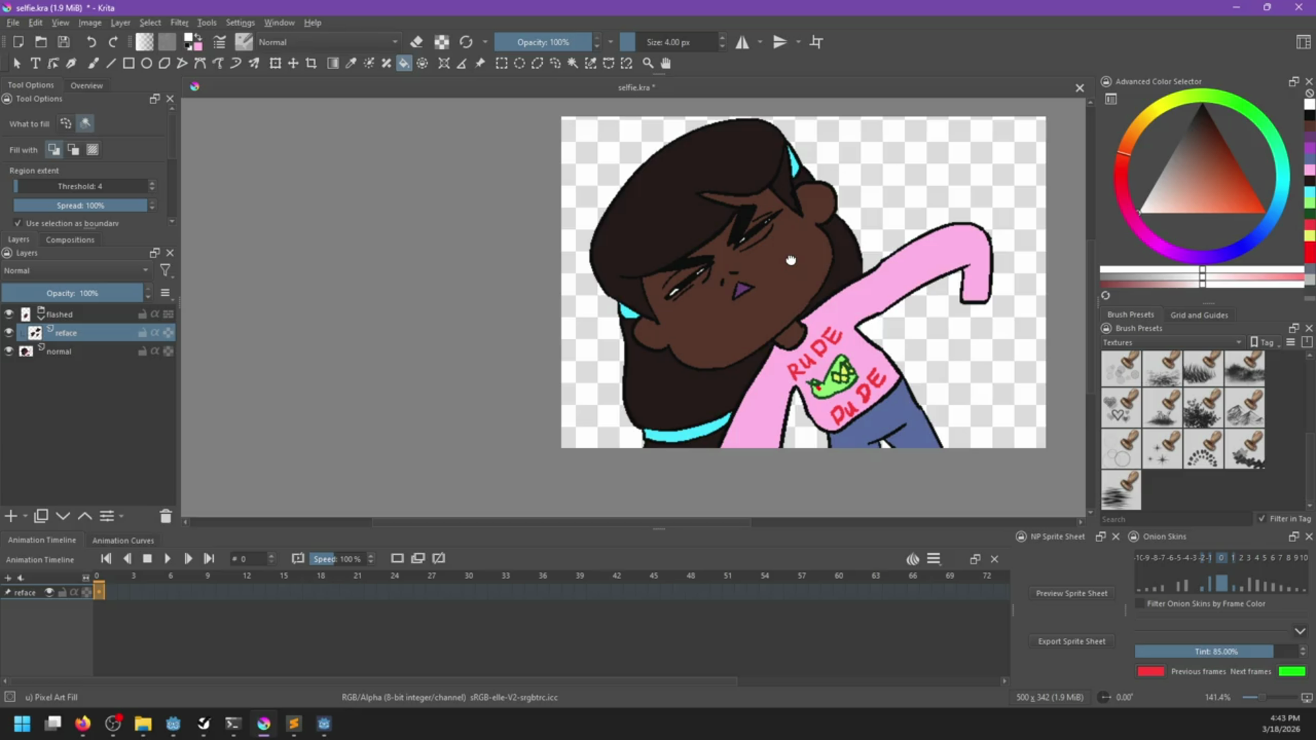
pyautogui.scroll(1, 795, 264)
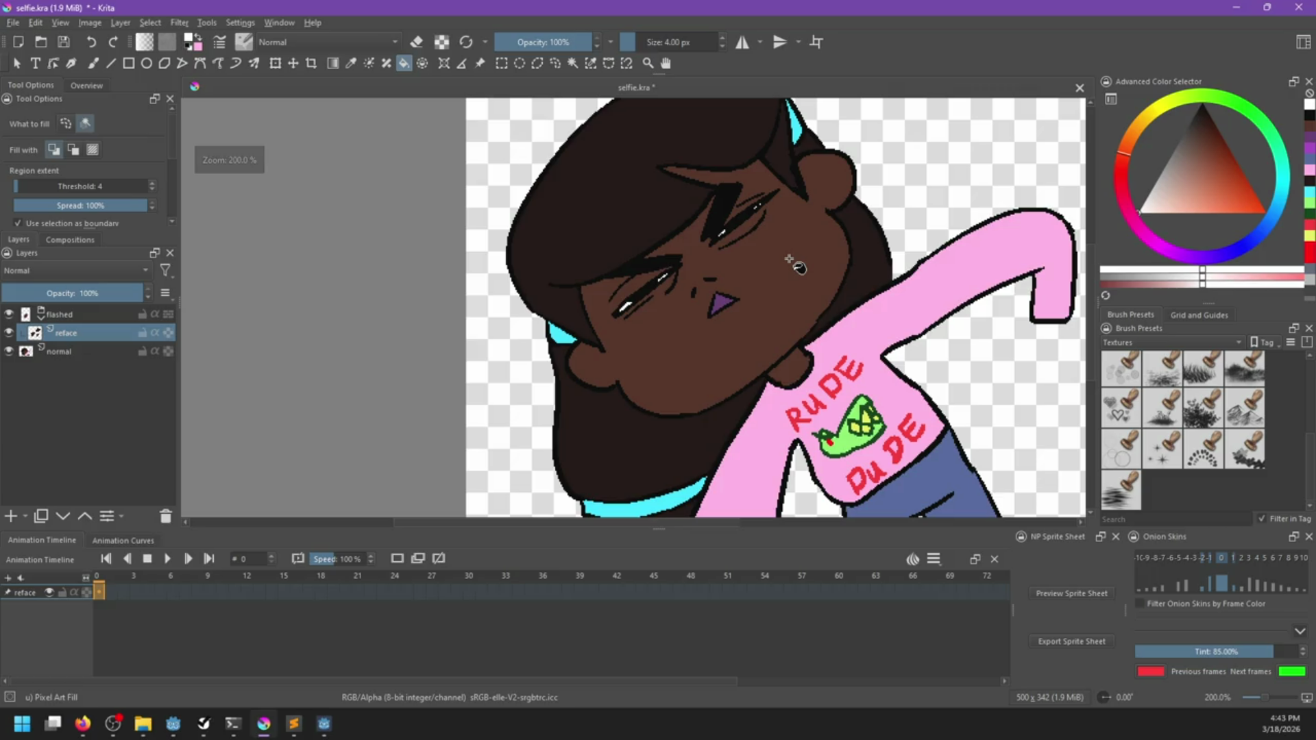
# Step: Open the image file browser with Ctrl+O and go up to the top of Drive D
pyautogui.hotkey('ctrl', 'o')
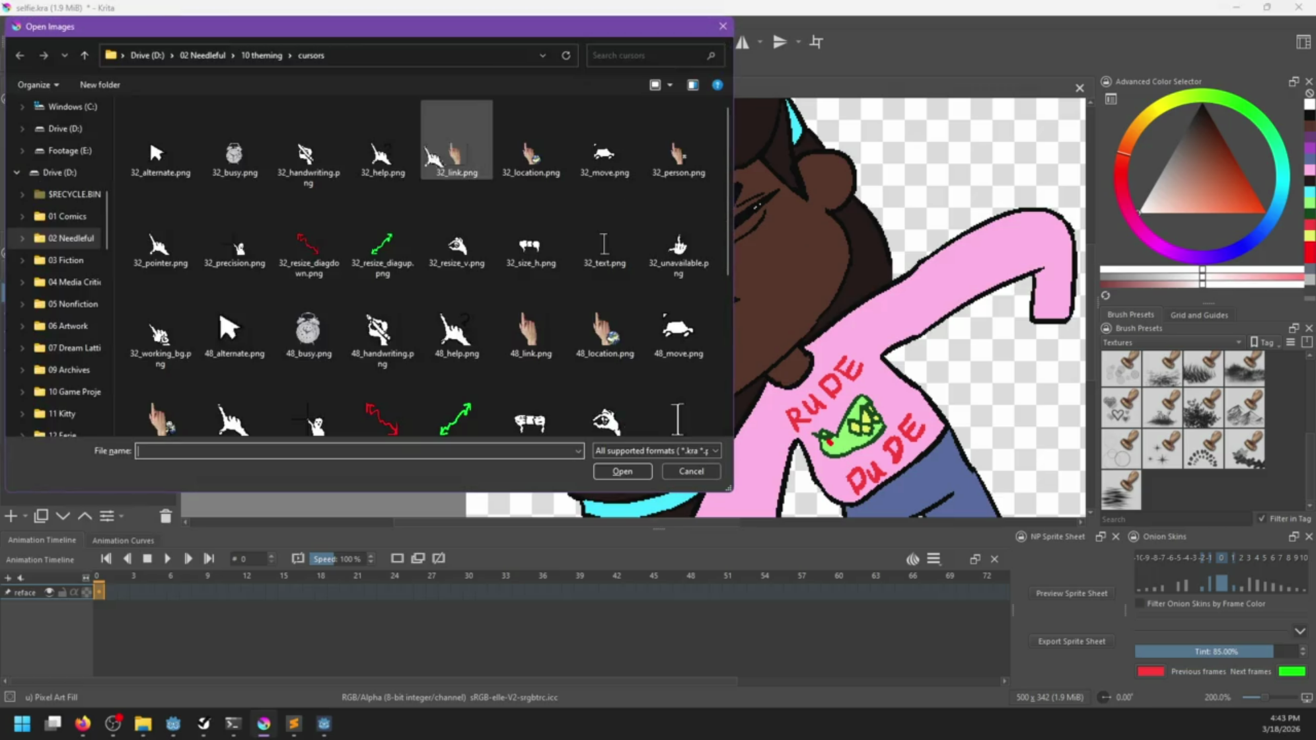
pyautogui.click(205, 56)
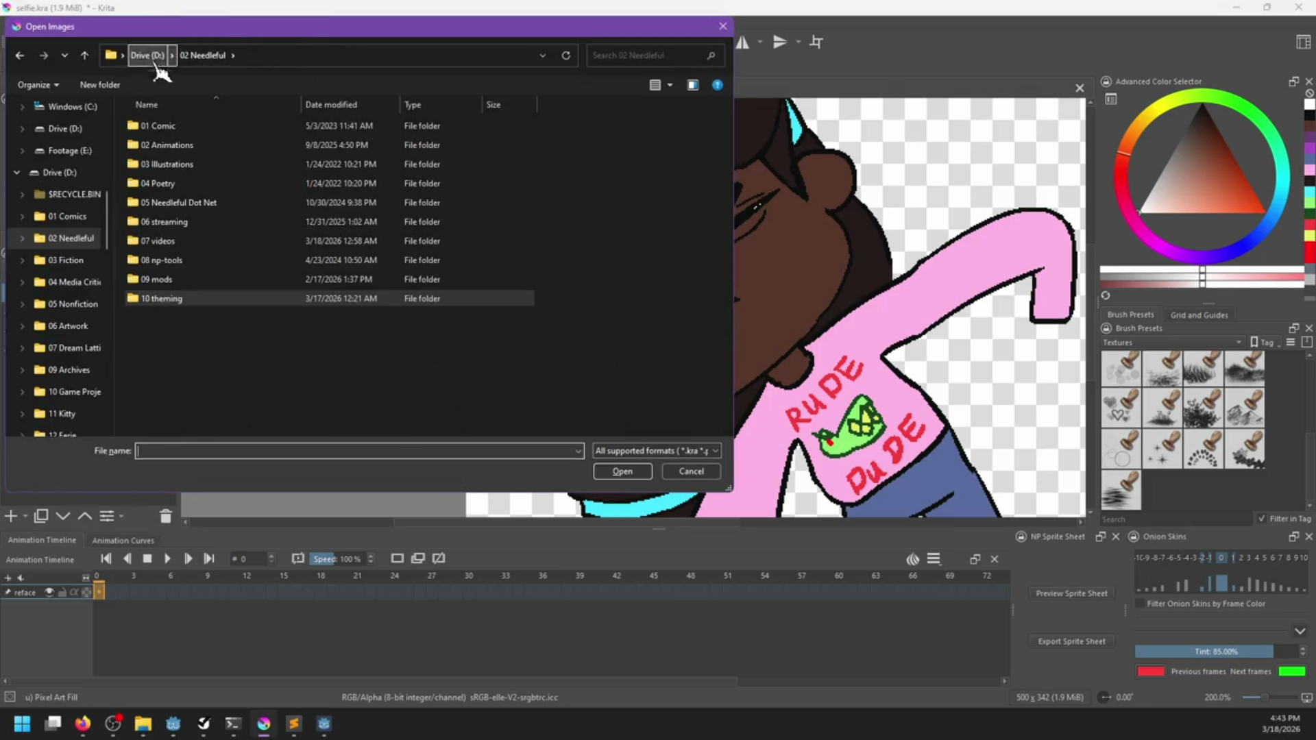
pyautogui.click(145, 56)
pyautogui.scroll(-1, 182, 367)
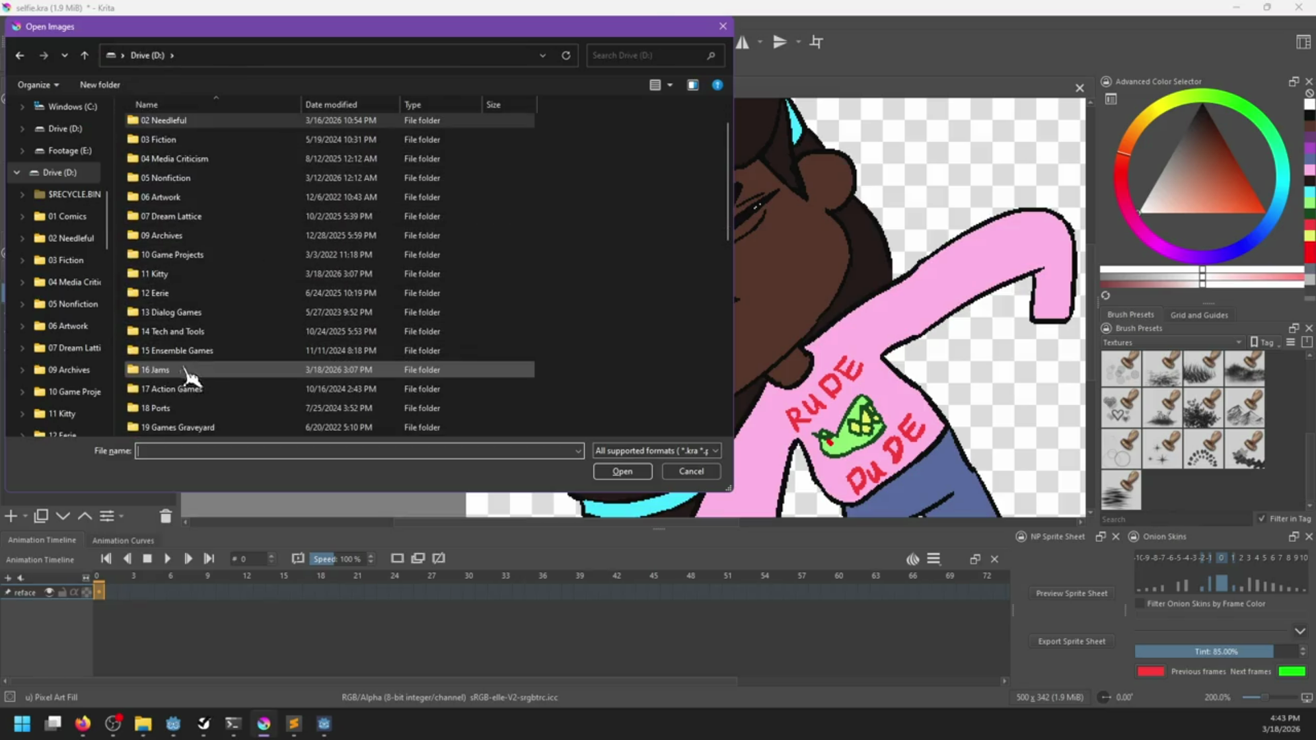
pyautogui.doubleClick(168, 377)
pyautogui.scroll(-6, 220, 244)
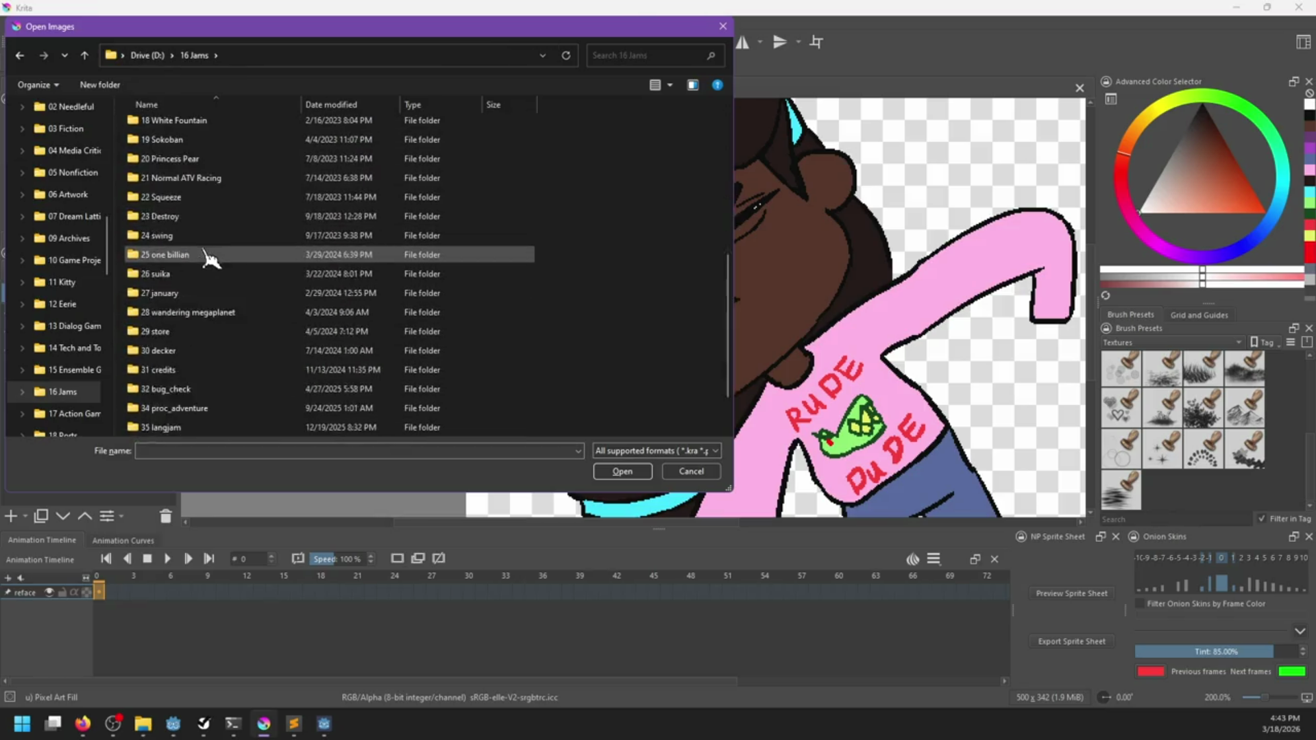
pyautogui.click(145, 56)
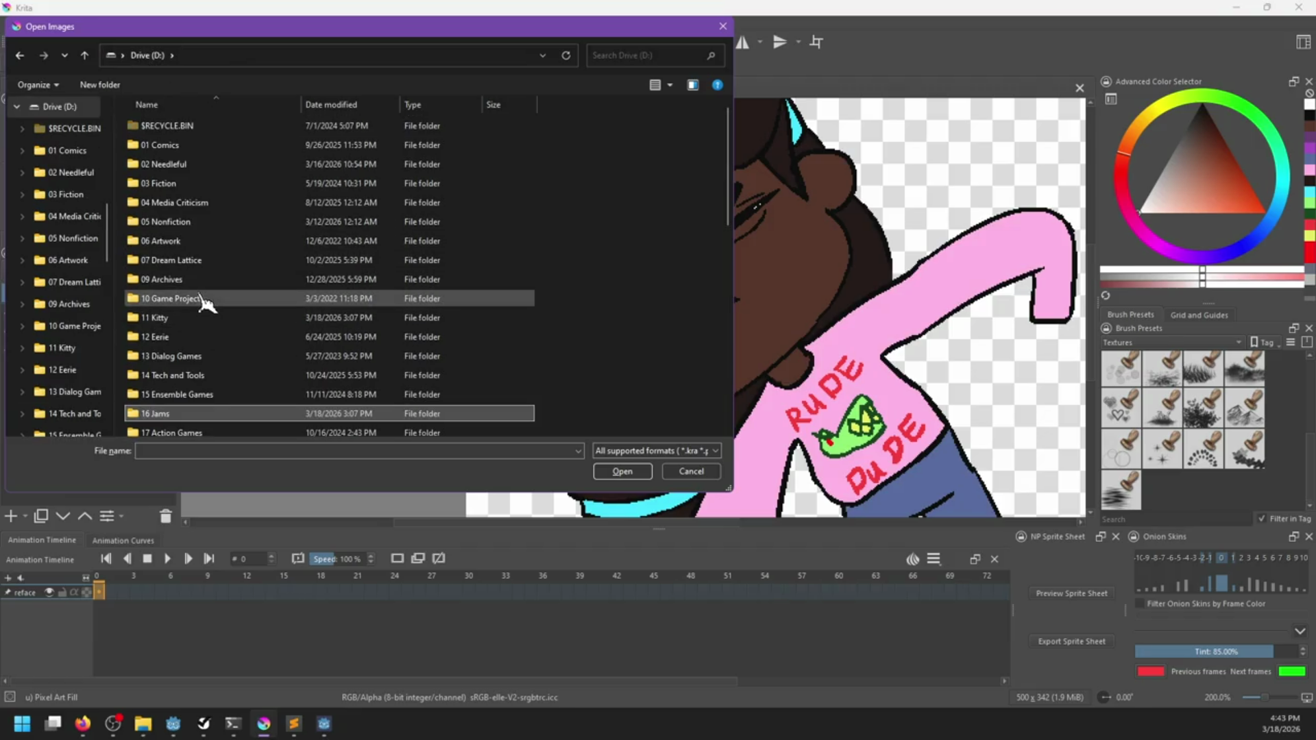
# Step: Navigate 11 Kitty > 13 Kitty Found a Camera > project > player > orb_mode and open orb_kitty.png
pyautogui.doubleClick(160, 322)
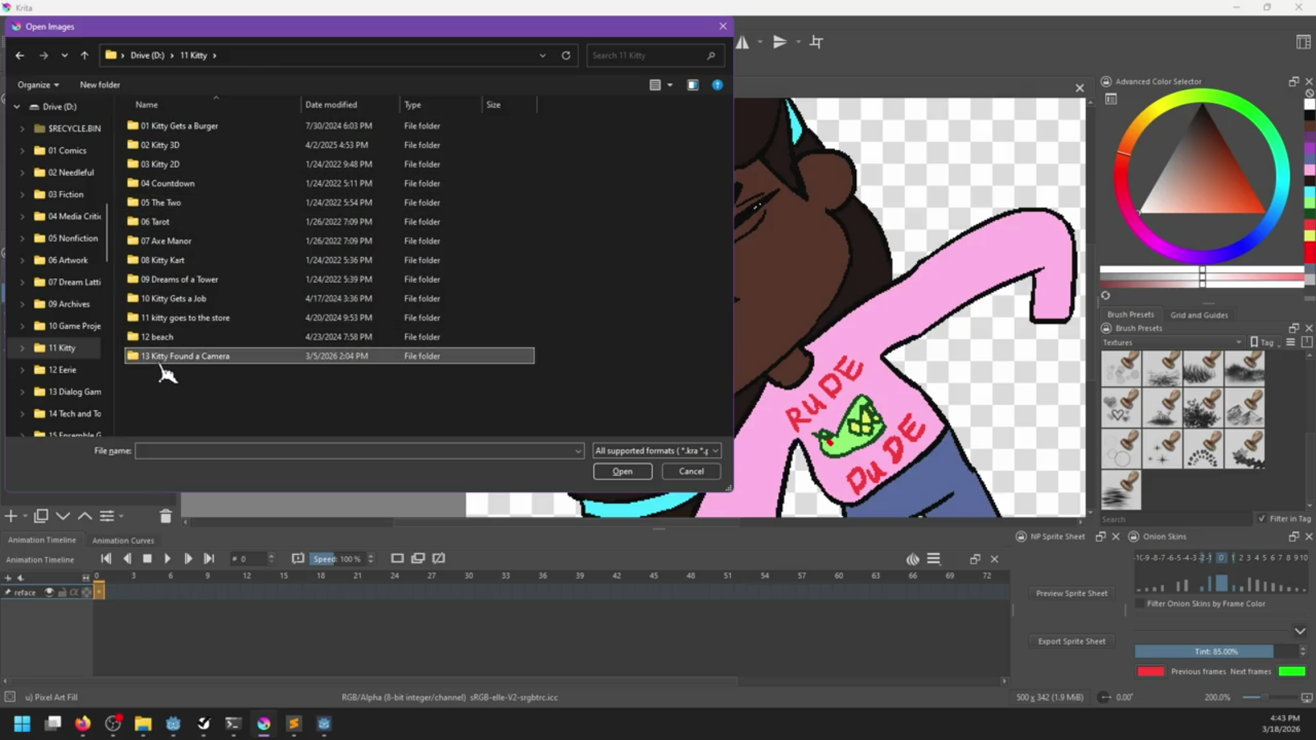
pyautogui.doubleClick(172, 356)
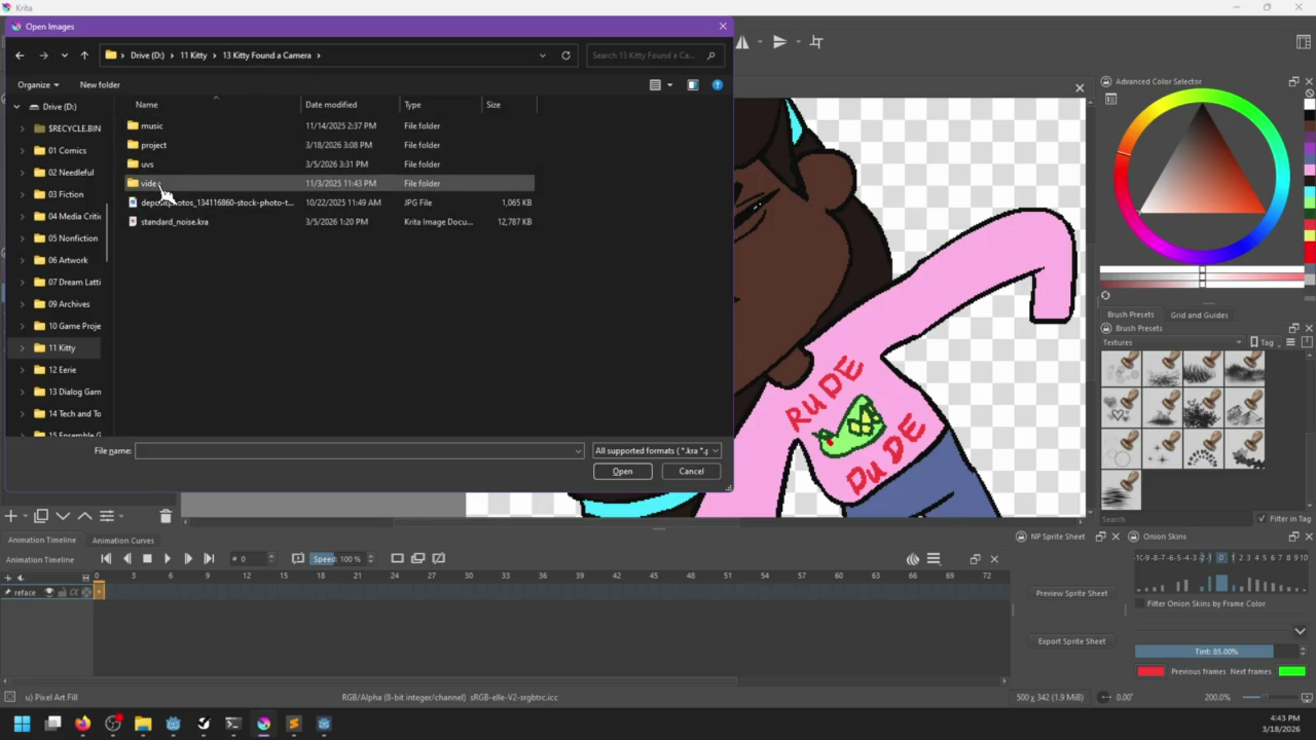
pyautogui.doubleClick(157, 145)
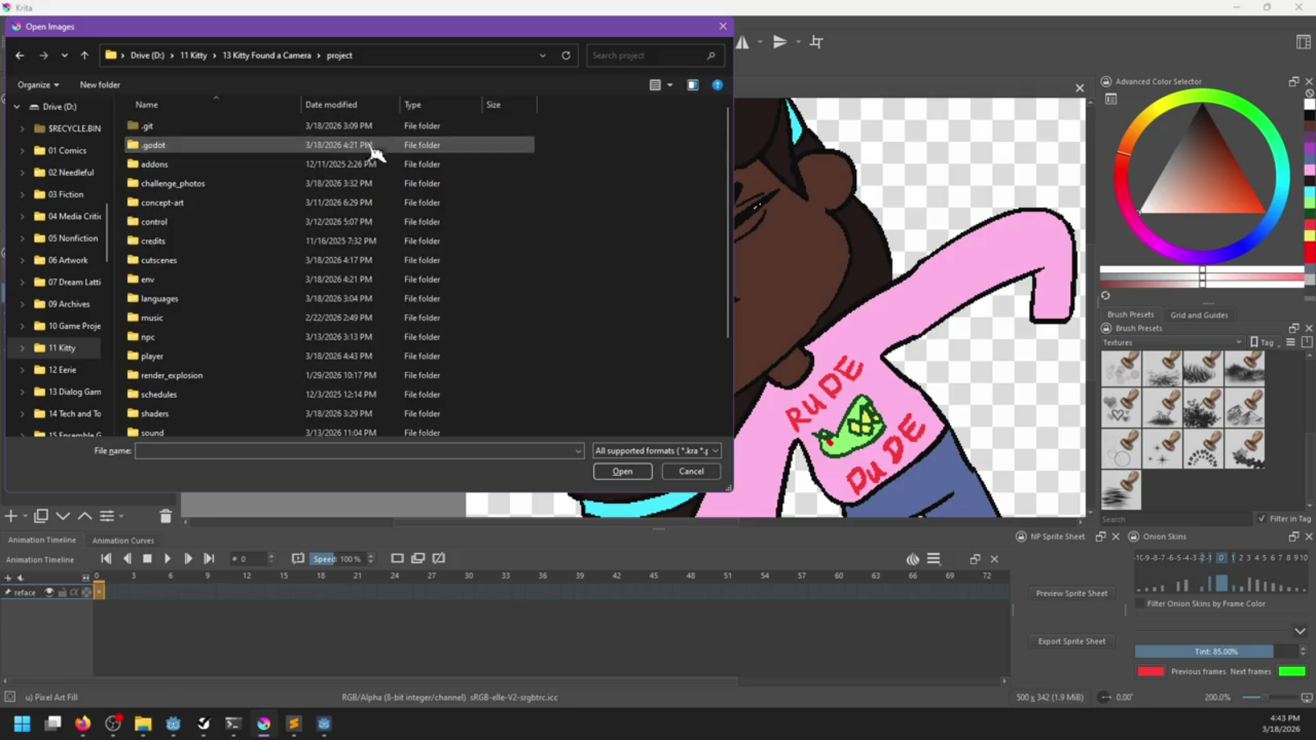
pyautogui.doubleClick(152, 356)
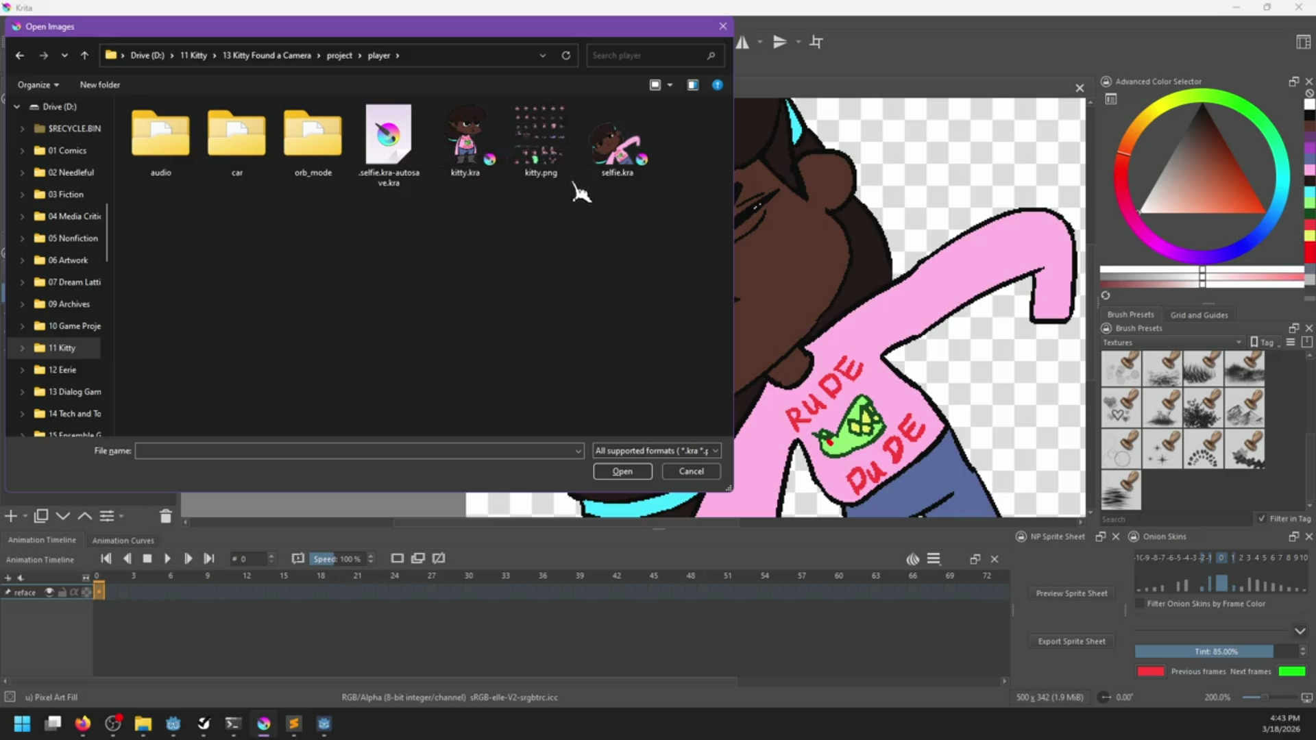
pyautogui.doubleClick(294, 161)
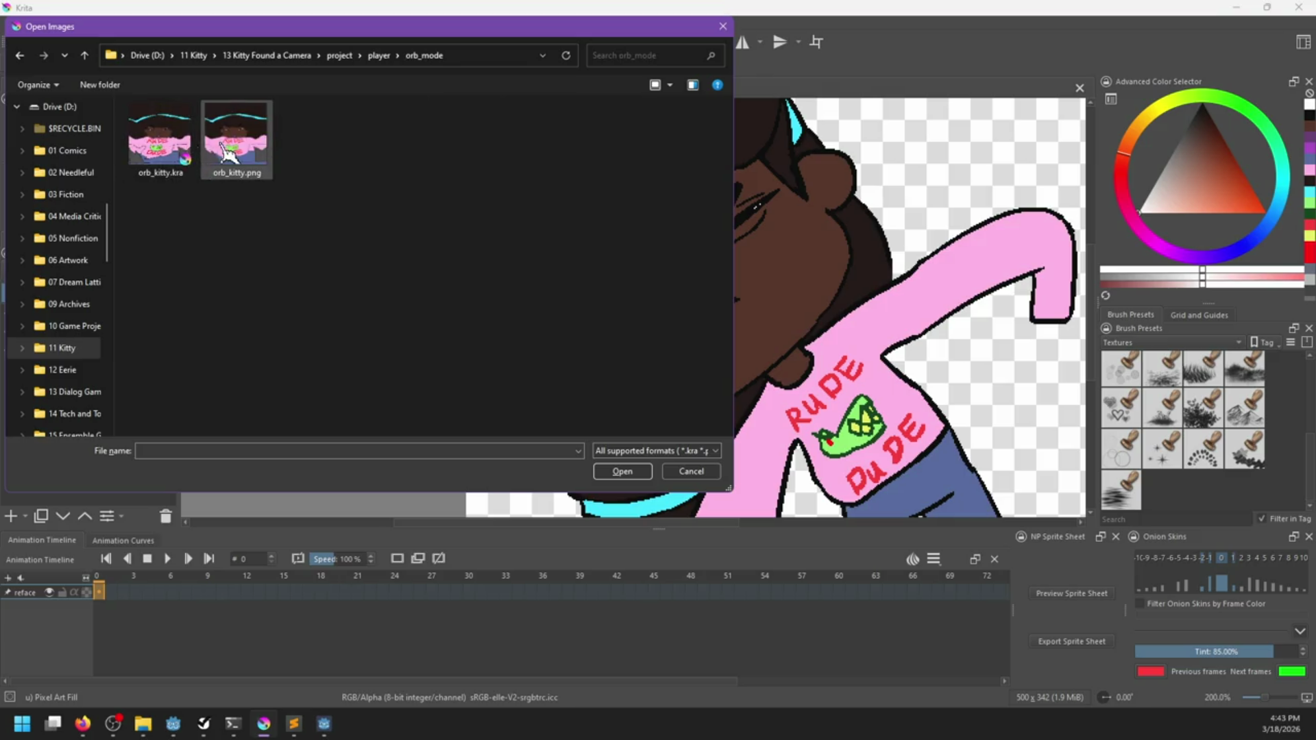
pyautogui.doubleClick(237, 137)
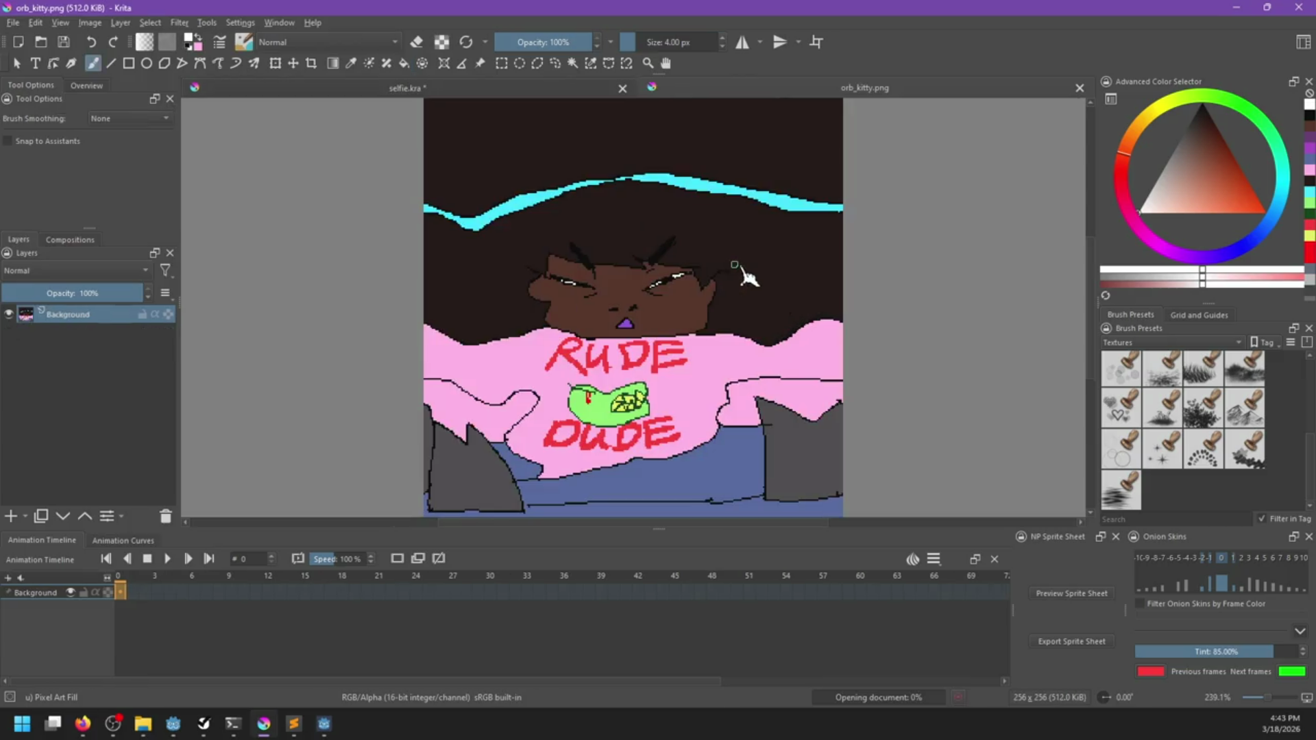
# Step: Paint over the old eye lines in selfie.kra with skin brown sampled from the face
pyautogui.scroll(3, 679, 292)
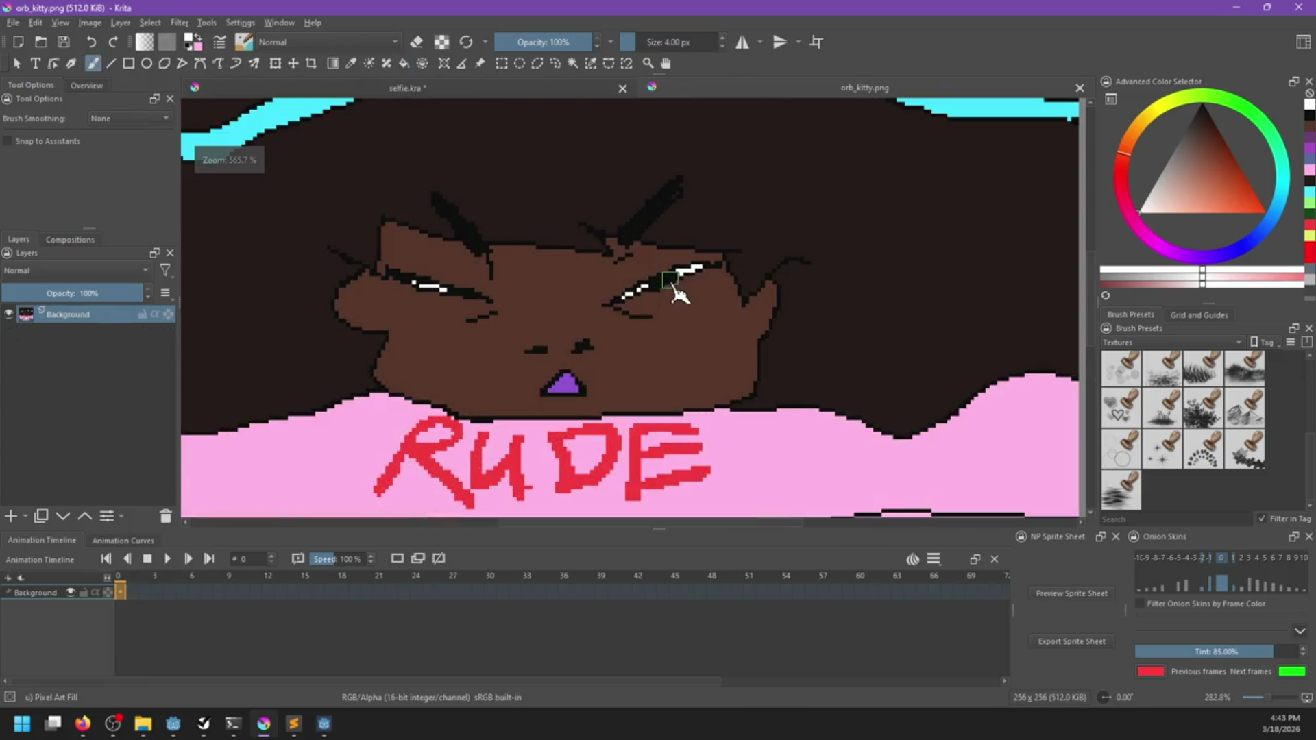
pyautogui.click(558, 89)
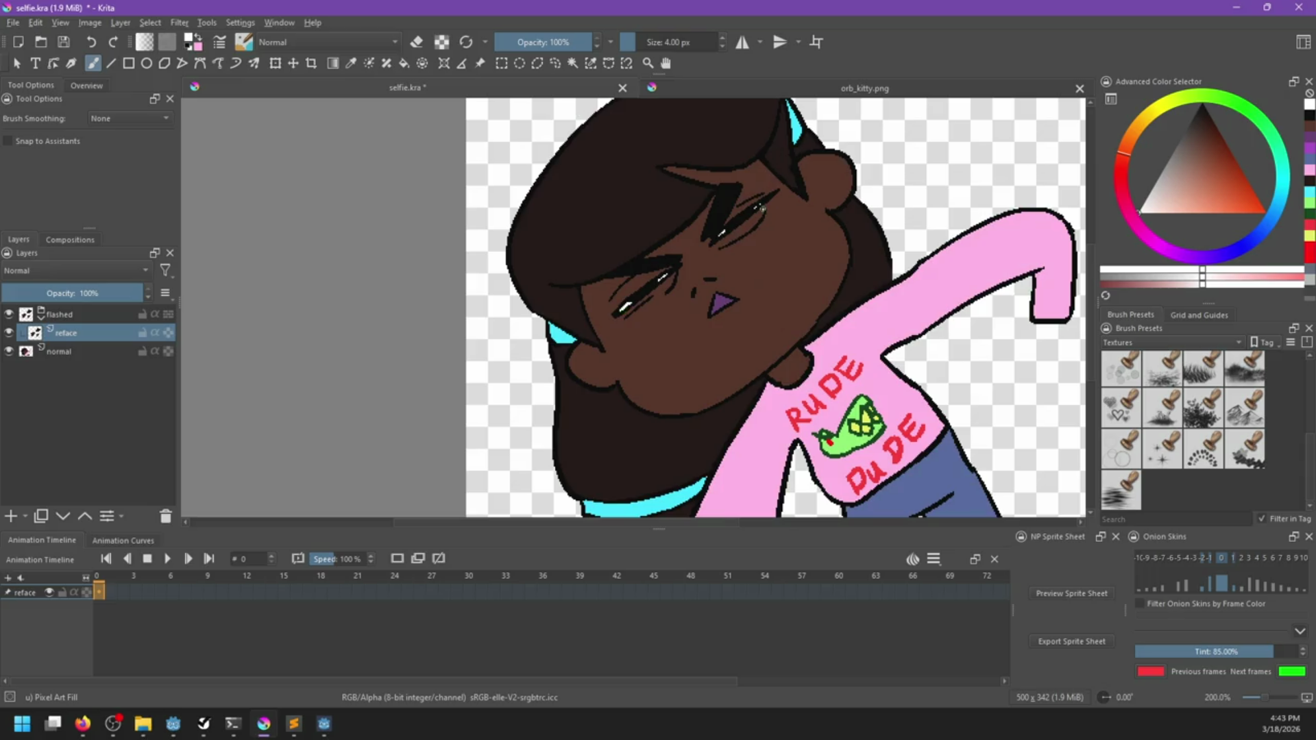
pyautogui.press('f')
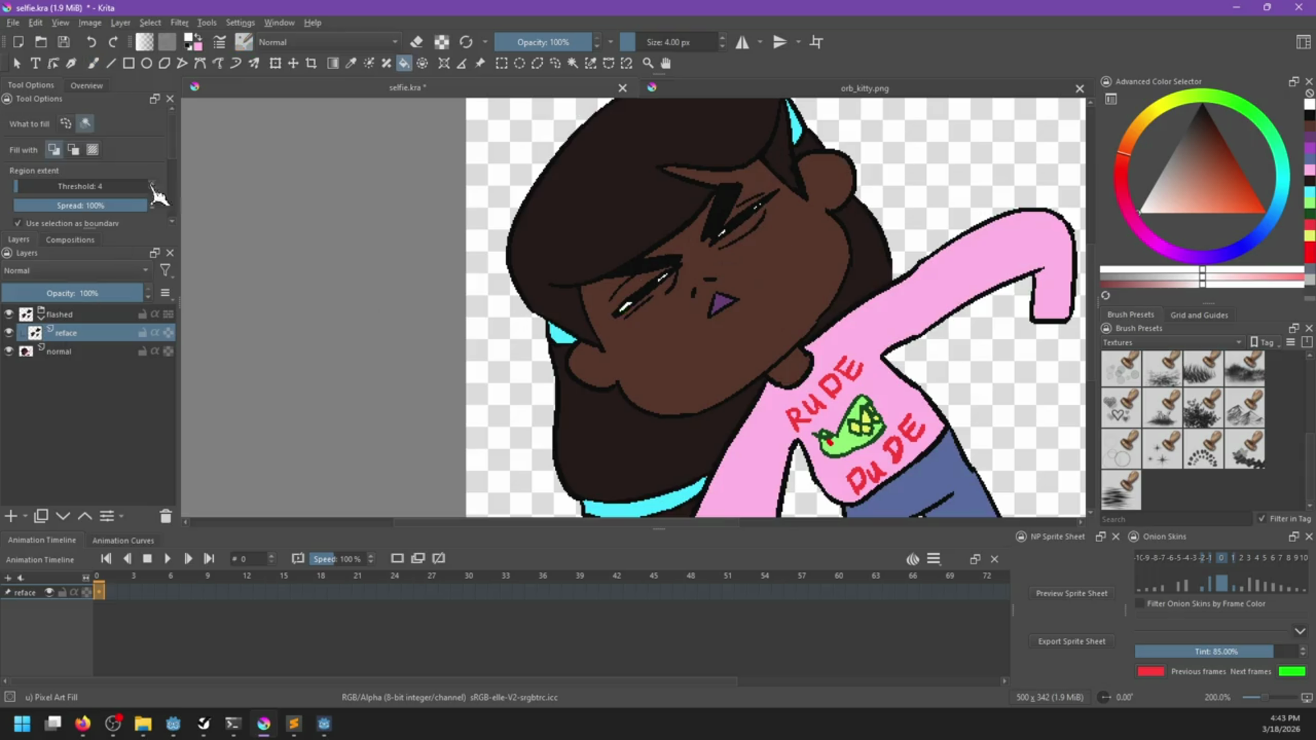
pyautogui.press('b')
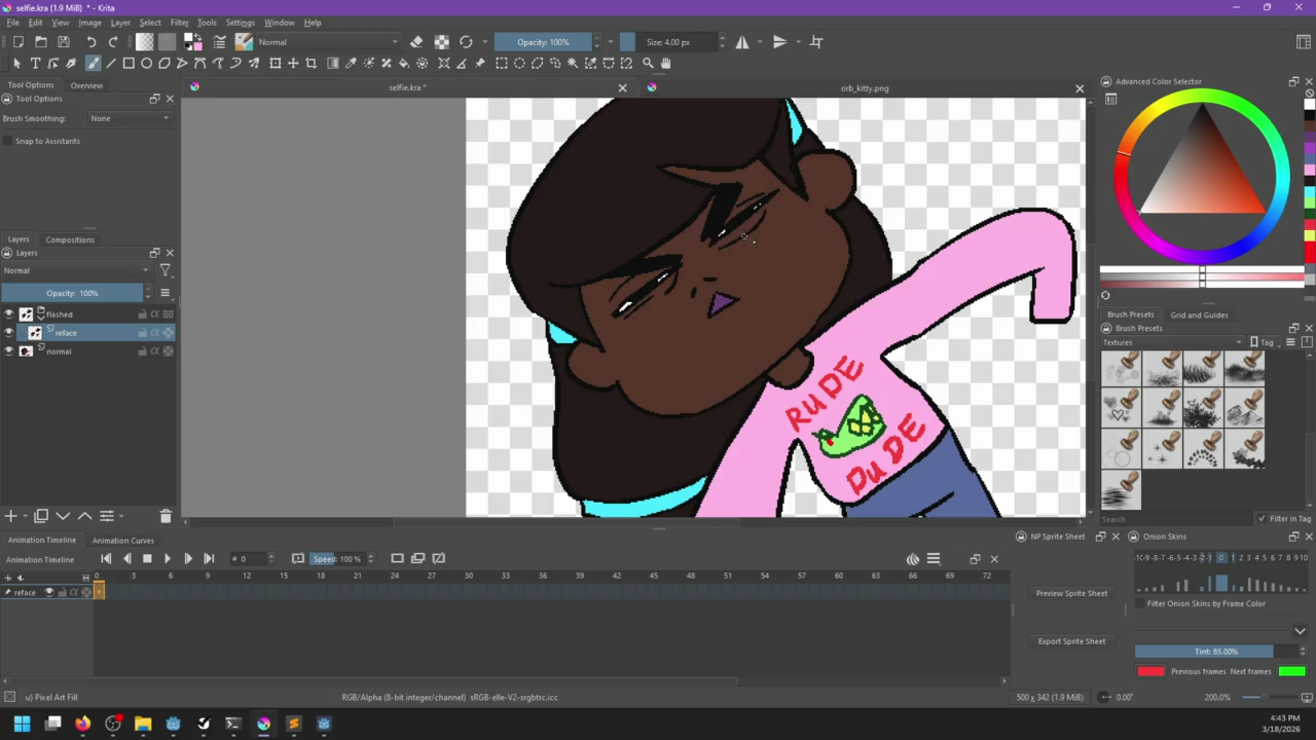
pyautogui.keyDown('ctrl'); pyautogui.click(765, 233); pyautogui.keyUp('ctrl')
pyautogui.moveTo(778, 190)
pyautogui.mouseDown()
pyautogui.moveTo(737, 237)
pyautogui.moveTo(742, 199)
pyautogui.mouseUp()
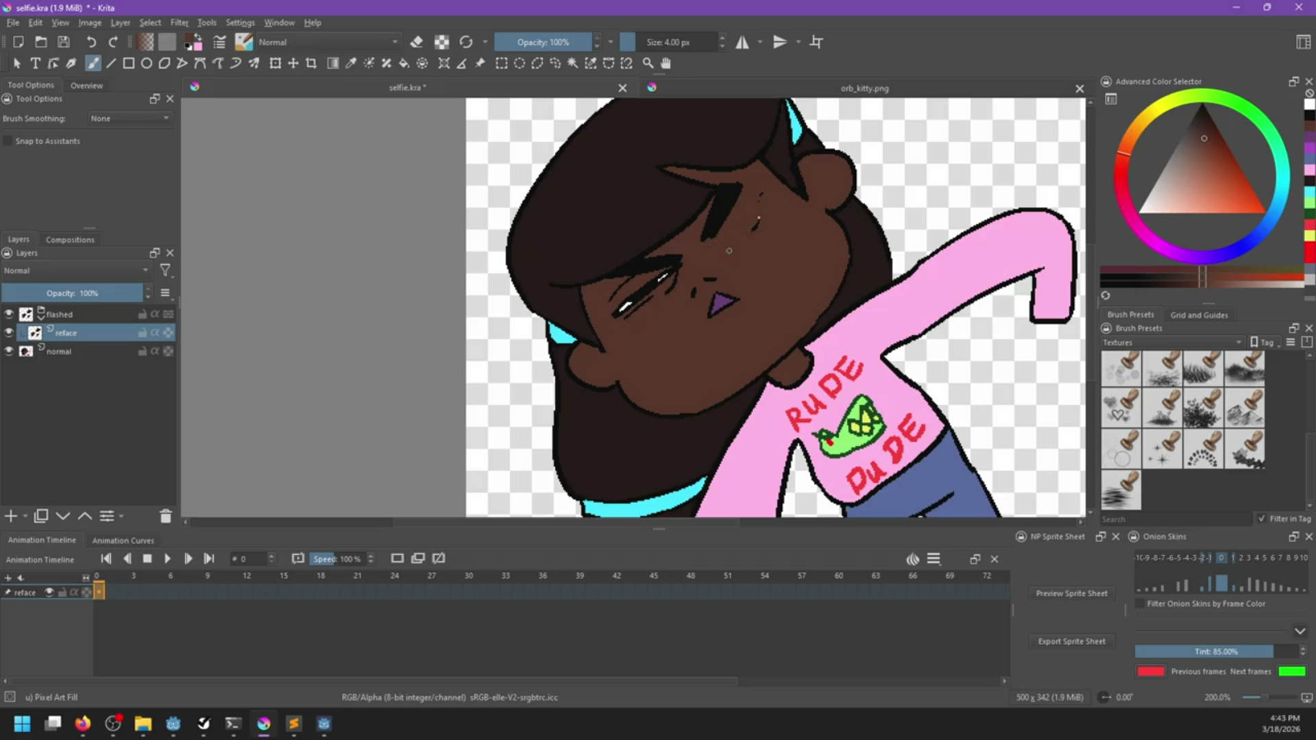
pyautogui.click(813, 91)
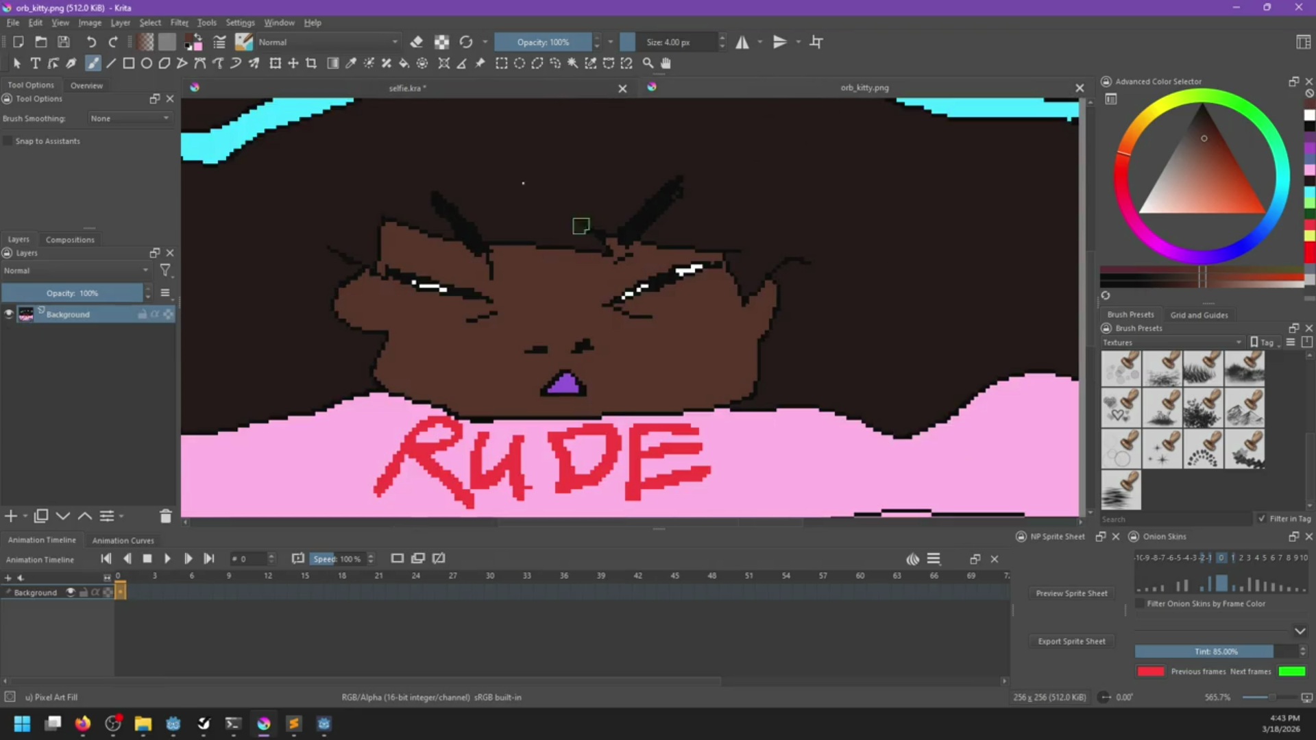
pyautogui.click(408, 89)
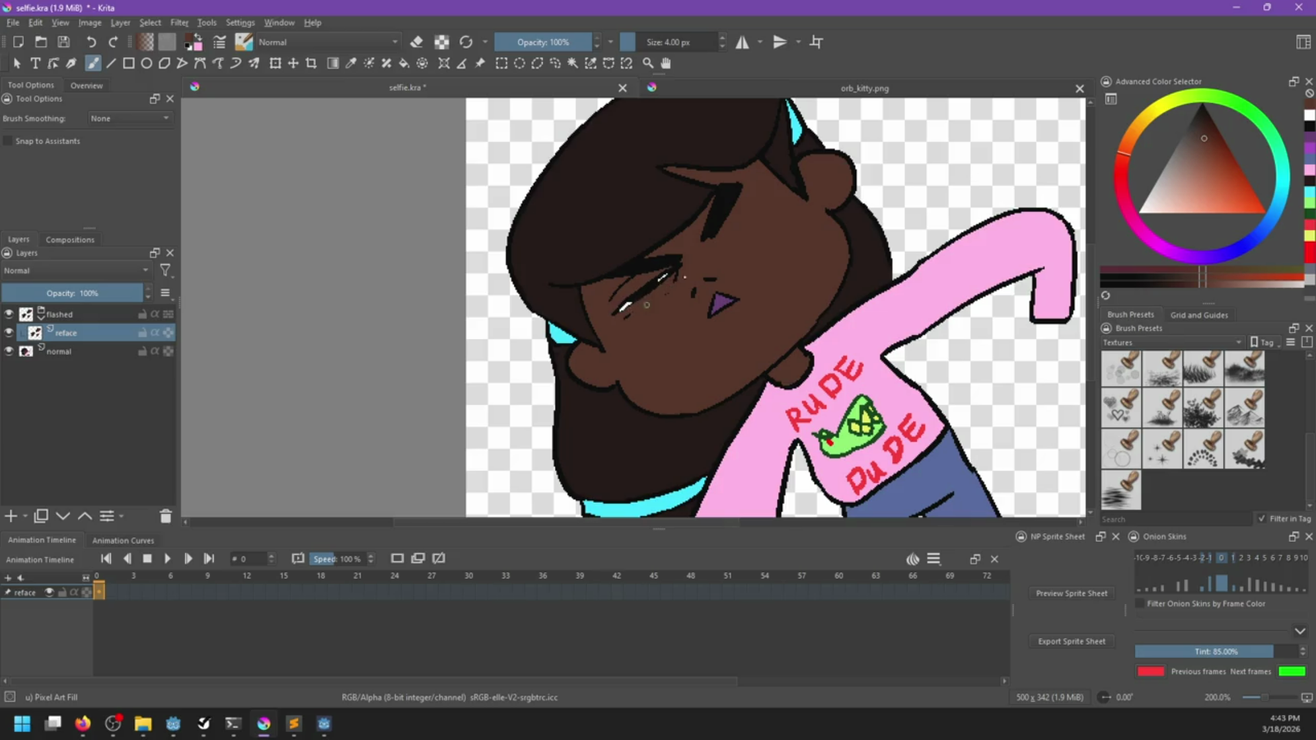
pyautogui.moveTo(681, 273); pyautogui.dragTo(669, 272)
pyautogui.hotkey('ctrl', 'z')
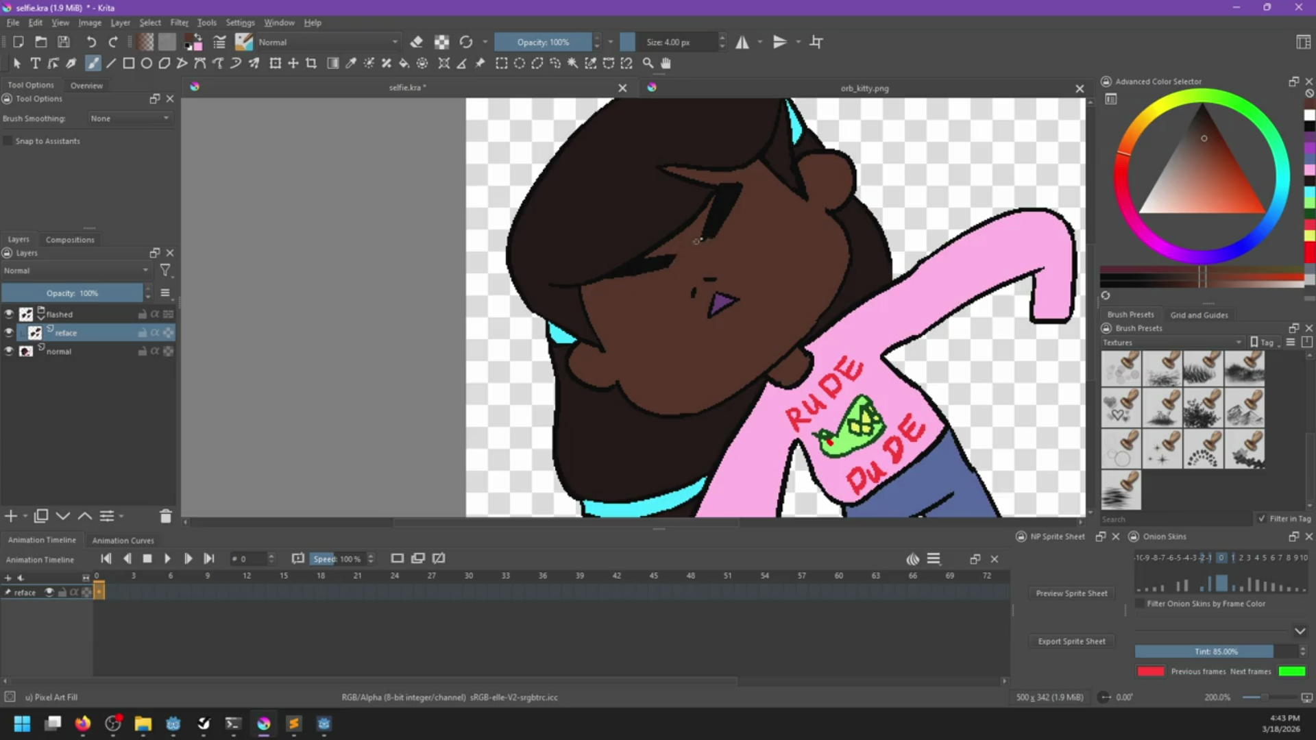
# Step: Pick black and draw thin squint lines beside the eye, checking orb_kitty.png
pyautogui.keyDown('ctrl'); pyautogui.click(735, 221); pyautogui.keyUp('ctrl')
pyautogui.moveTo(727, 253); pyautogui.dragTo(767, 186)
pyautogui.moveTo(734, 249)
pyautogui.mouseDown()
pyautogui.moveTo(768, 189)
pyautogui.moveTo(741, 240)
pyautogui.mouseUp()
pyautogui.hotkey('ctrl', 'z')
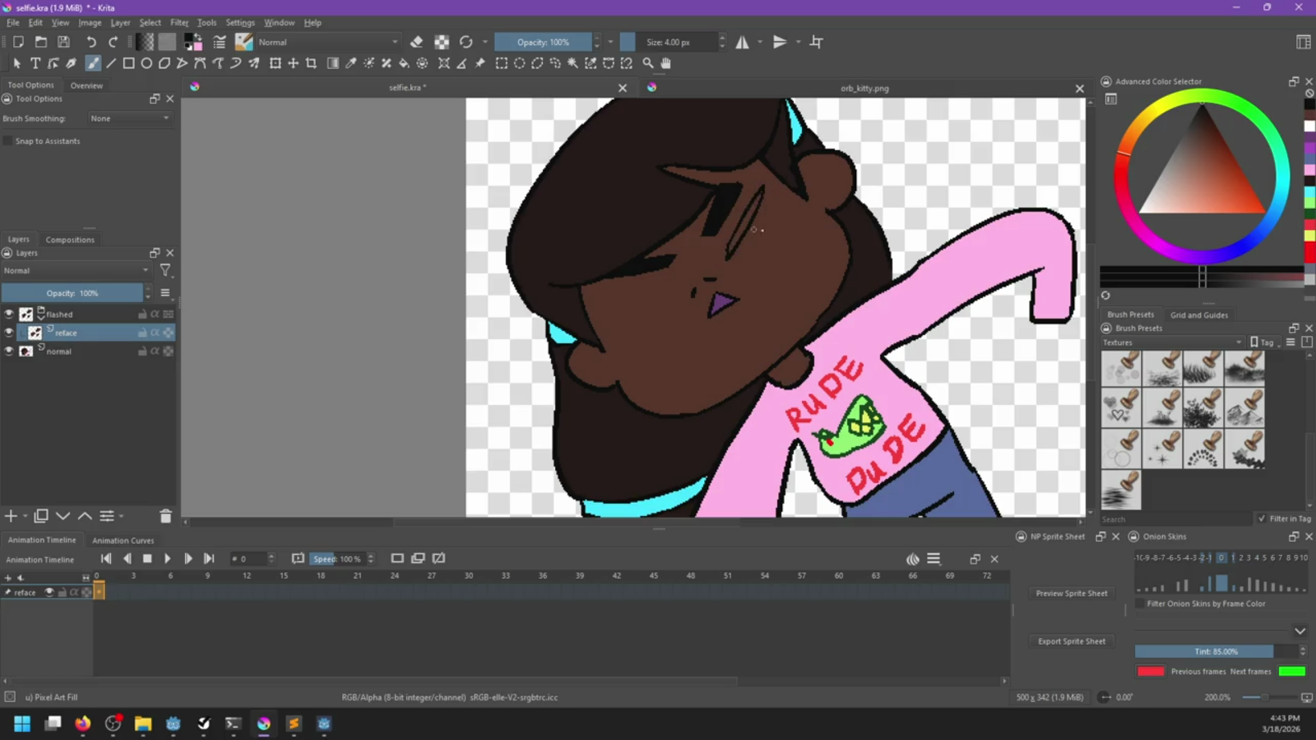
pyautogui.click(863, 90)
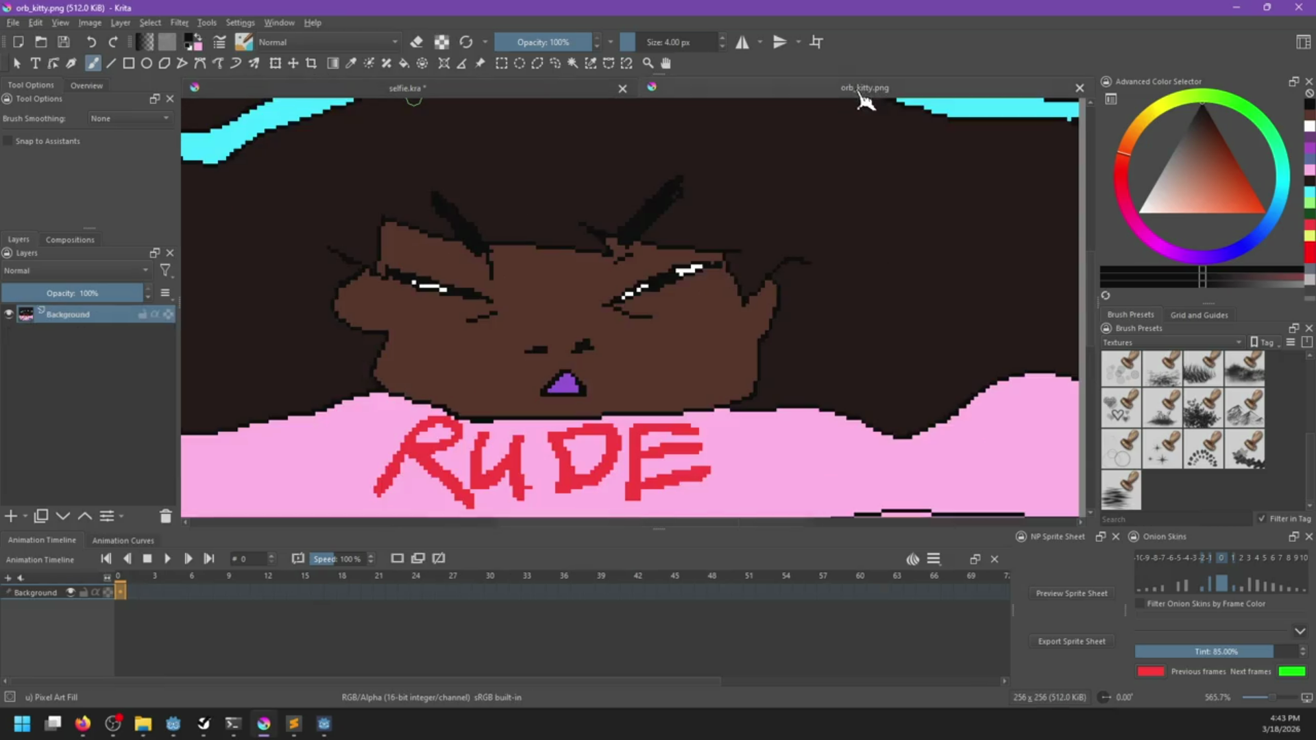
pyautogui.click(559, 91)
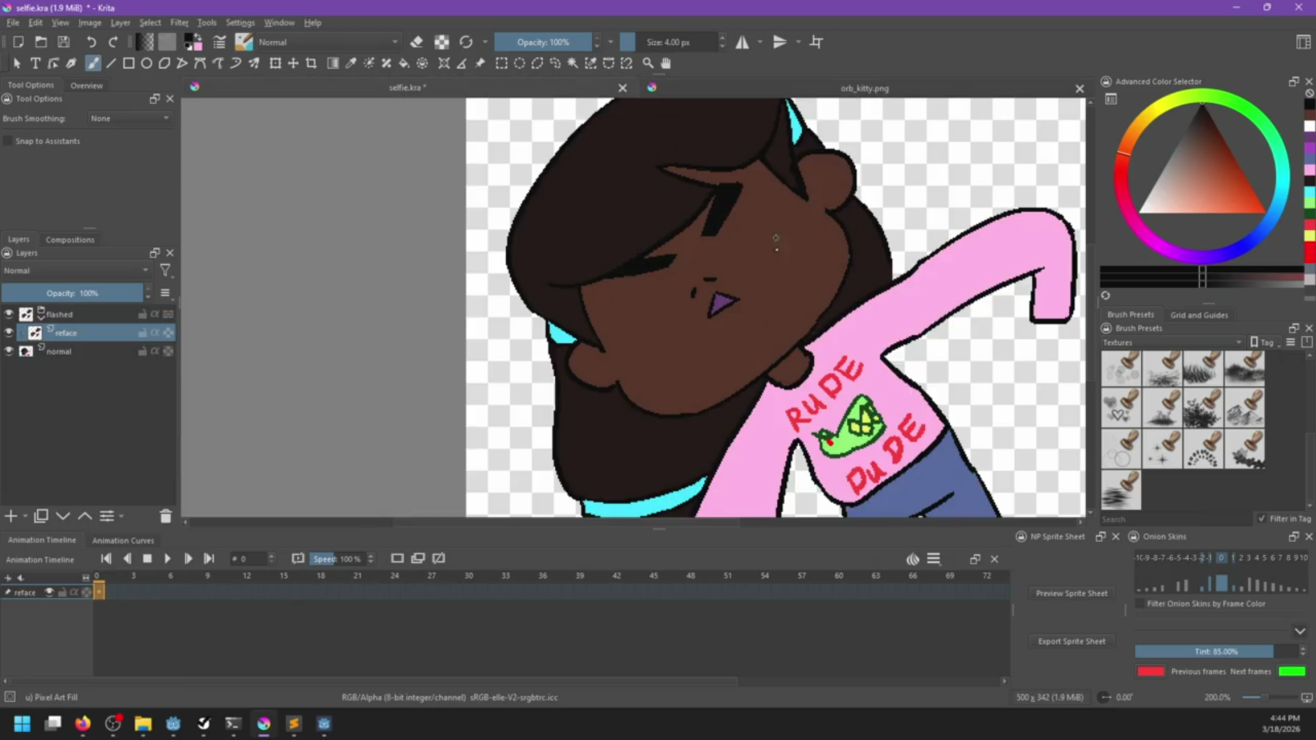
# Step: Redraw the dark squint strokes of one eye and draw the closed other eye
pyautogui.moveTo(771, 181); pyautogui.dragTo(733, 250)
pyautogui.hotkey('ctrl', 'z')
pyautogui.moveTo(776, 207); pyautogui.dragTo(733, 258)
pyautogui.hotkey('ctrl', 'z')
pyautogui.moveTo(764, 217); pyautogui.dragTo(729, 263)
pyautogui.moveTo(754, 191); pyautogui.dragTo(723, 249)
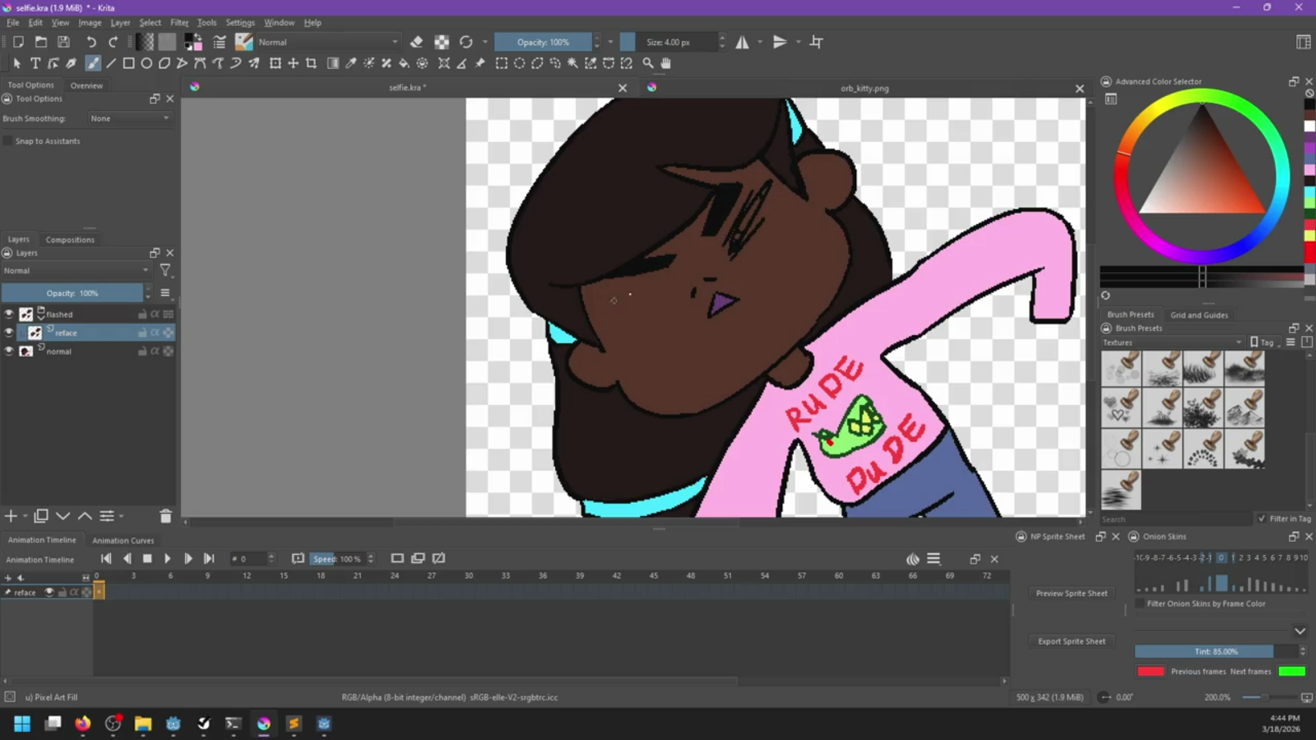
pyautogui.moveTo(686, 274); pyautogui.dragTo(621, 299)
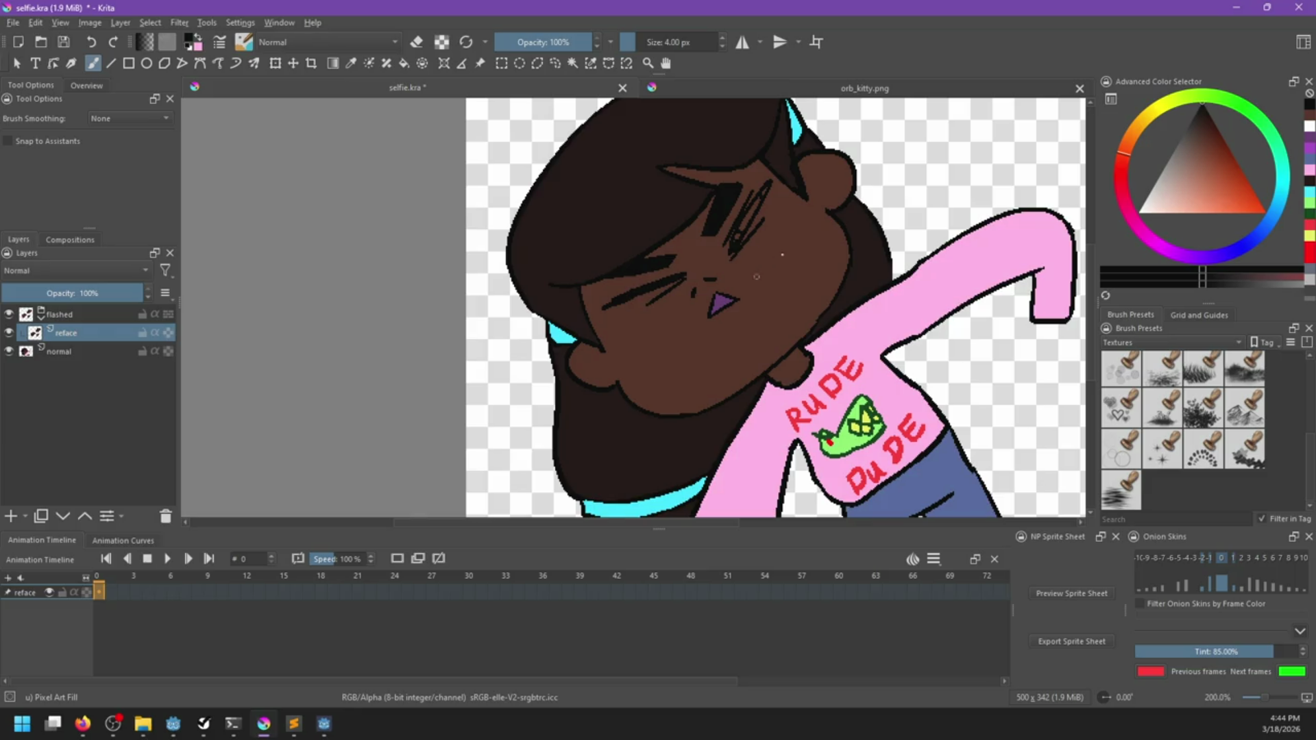
# Step: Fill the character's eye highlights with white on the reface layer
pyautogui.moveTo(757, 277); pyautogui.dragTo(728, 306)
pyautogui.press('f')
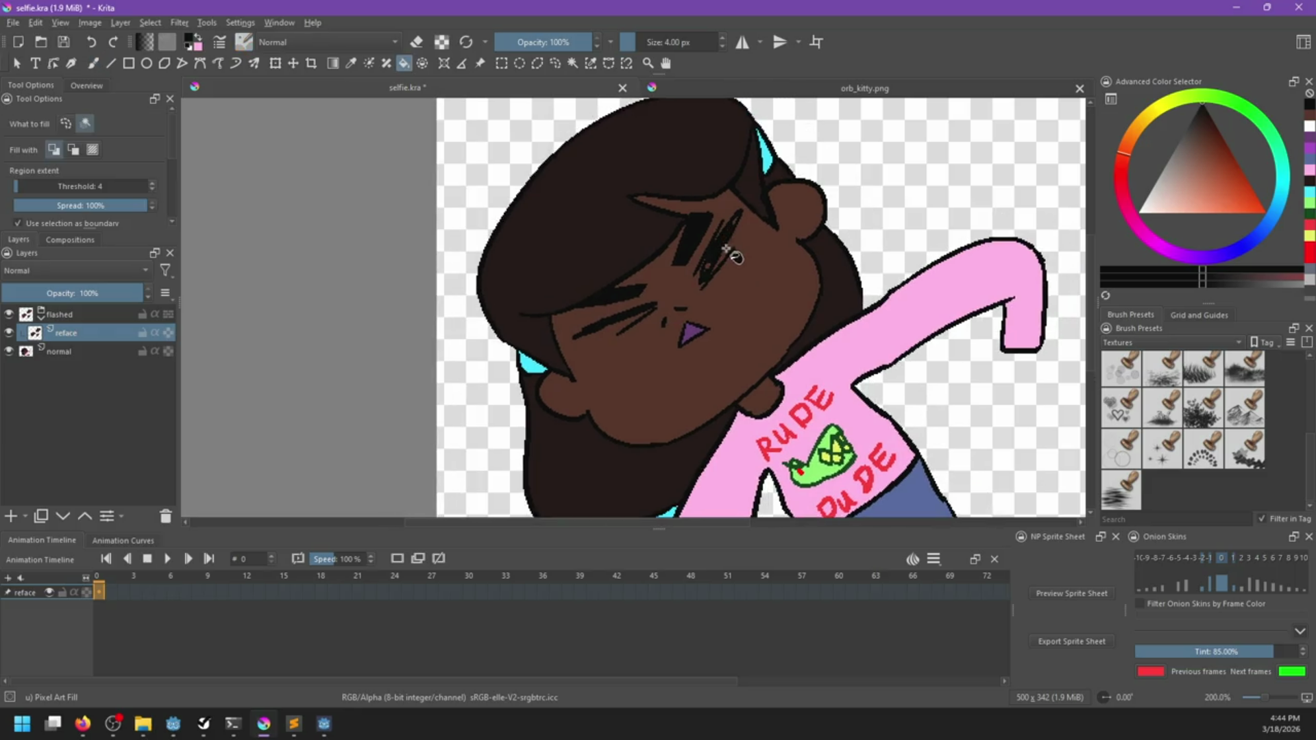
pyautogui.scroll(3, 728, 253)
pyautogui.keyDown('ctrl'); pyautogui.click(950, 223); pyautogui.keyUp('ctrl')
pyautogui.click(754, 233)
pyautogui.click(675, 358)
pyautogui.click(669, 371)
pyautogui.click(759, 221)
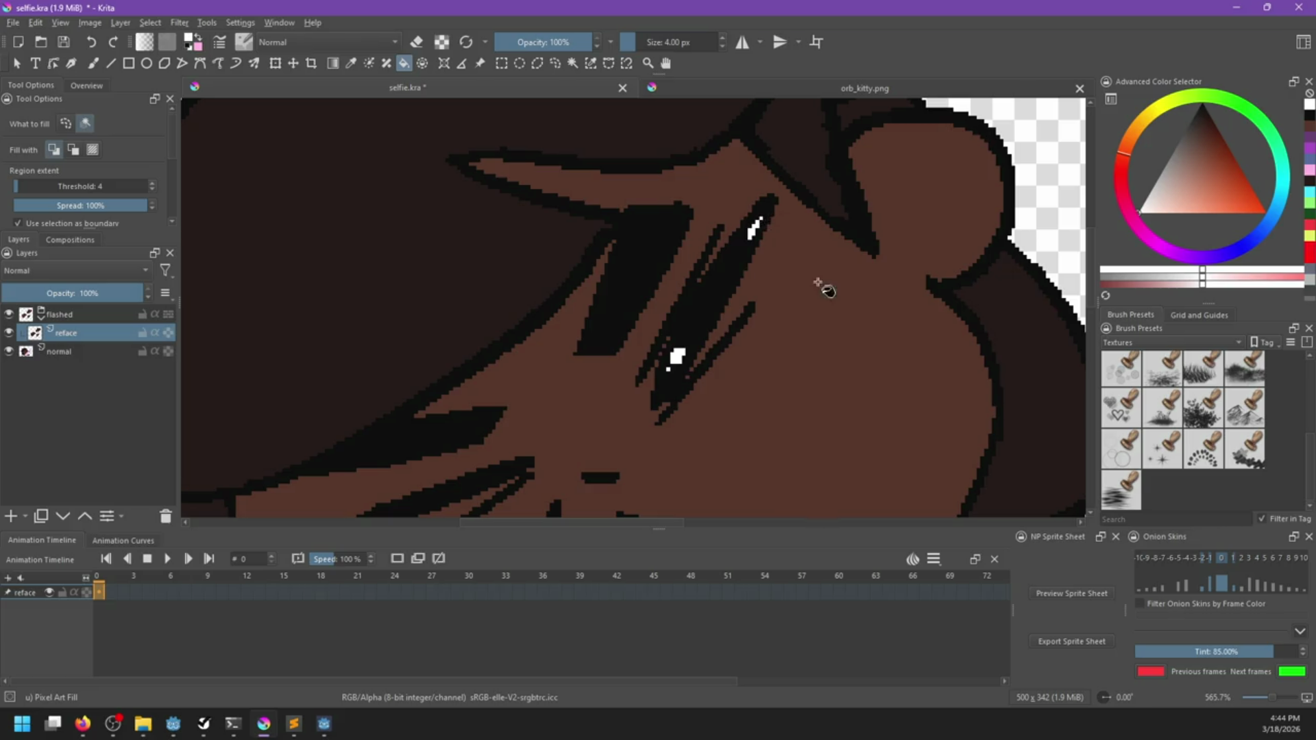
# Step: Save selfie.kra with Ctrl+S and add a new paint layer
pyautogui.scroll(-3, 823, 292)
pyautogui.hotkey('ctrl', 's')
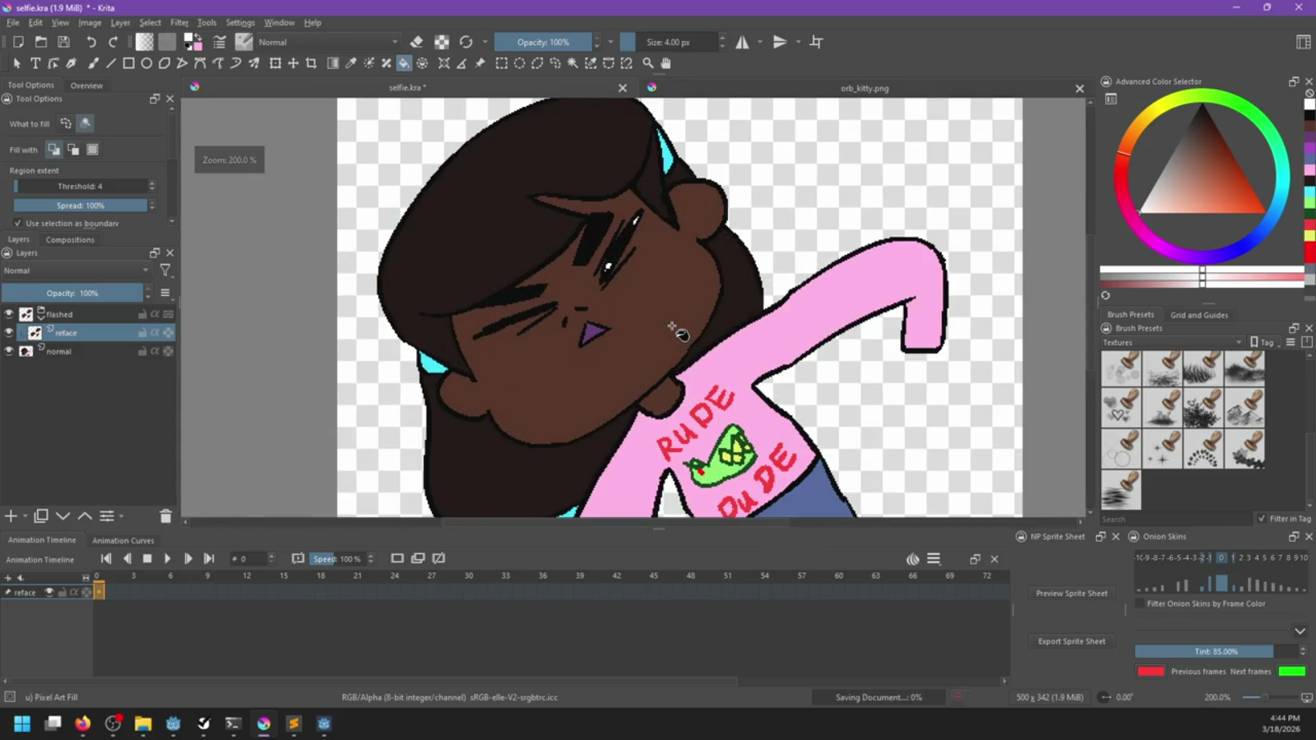
pyautogui.scroll(-3, 680, 335)
pyautogui.scroll(3, 681, 334)
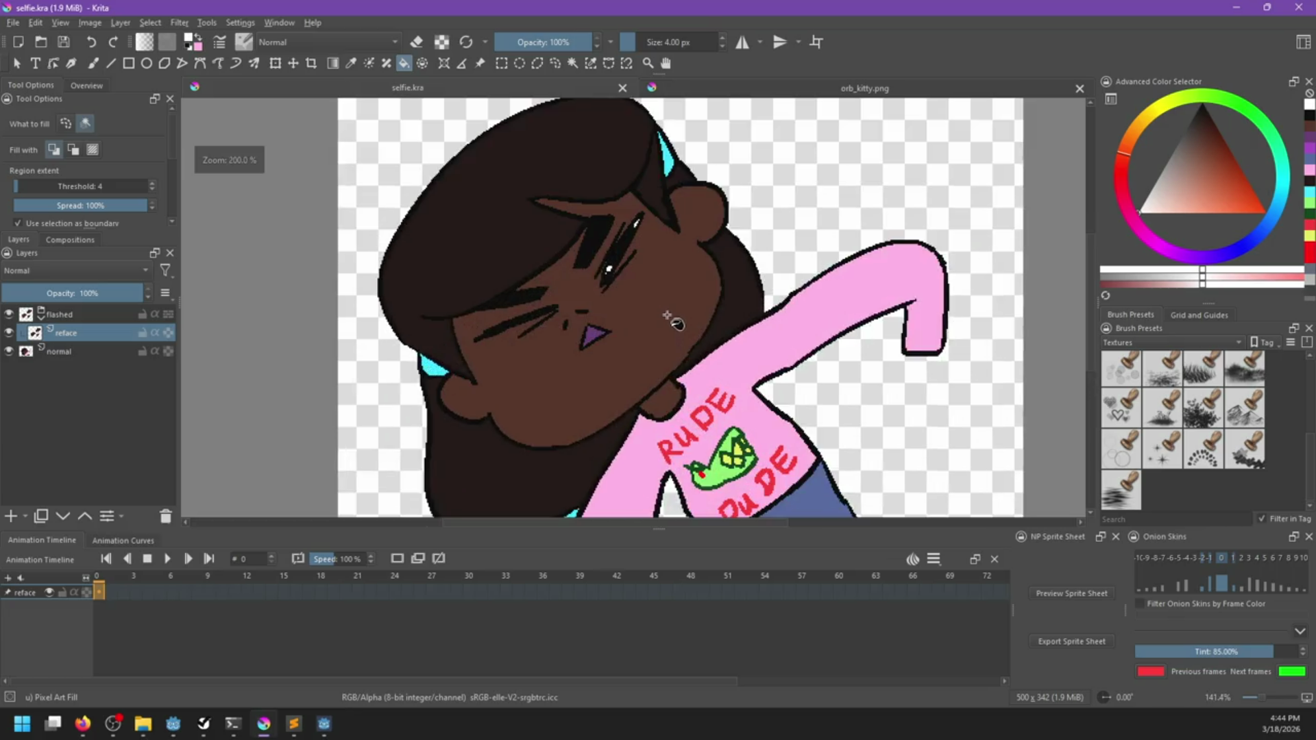
pyautogui.moveTo(681, 335); pyautogui.dragTo(728, 314)
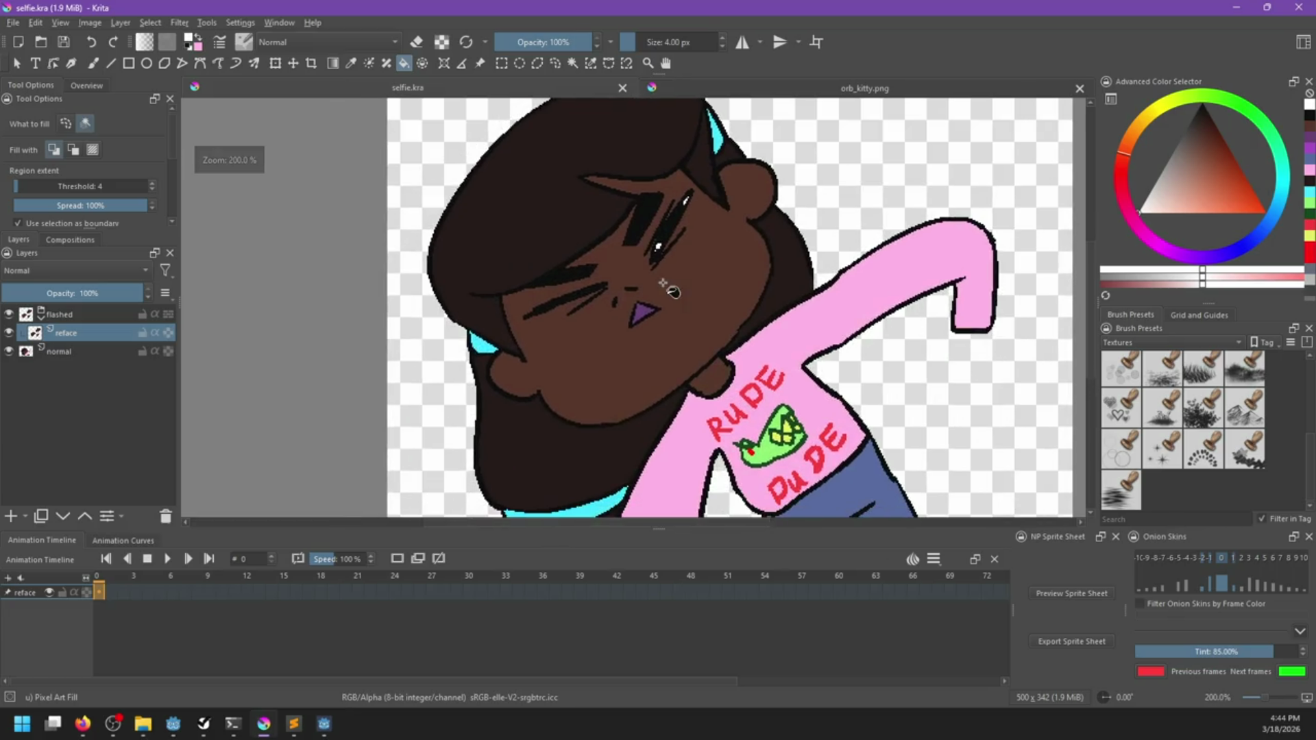
pyautogui.click(11, 516)
# Step: Rename the new layer 'flash' and set its blend mode to Hard Light
pyautogui.doubleClick(82, 332)
pyautogui.write('flash')
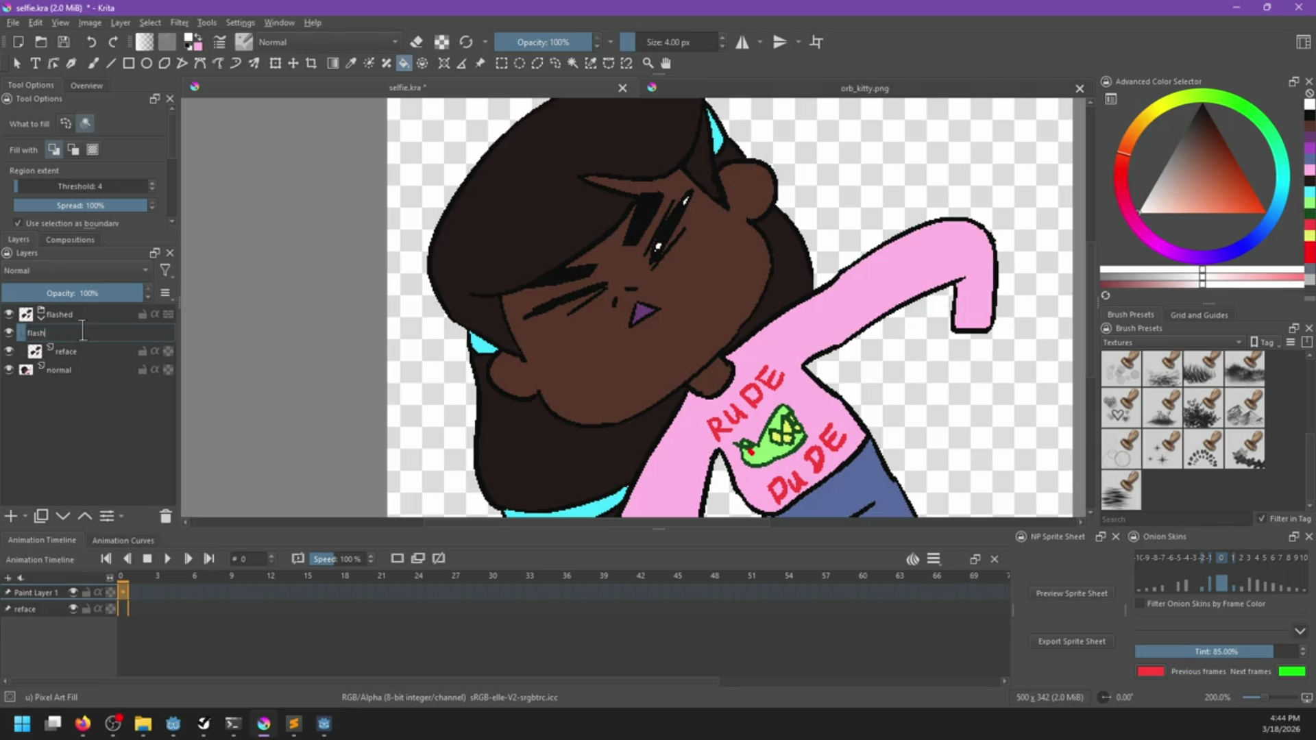
pyautogui.press('Return')
pyautogui.click(88, 270)
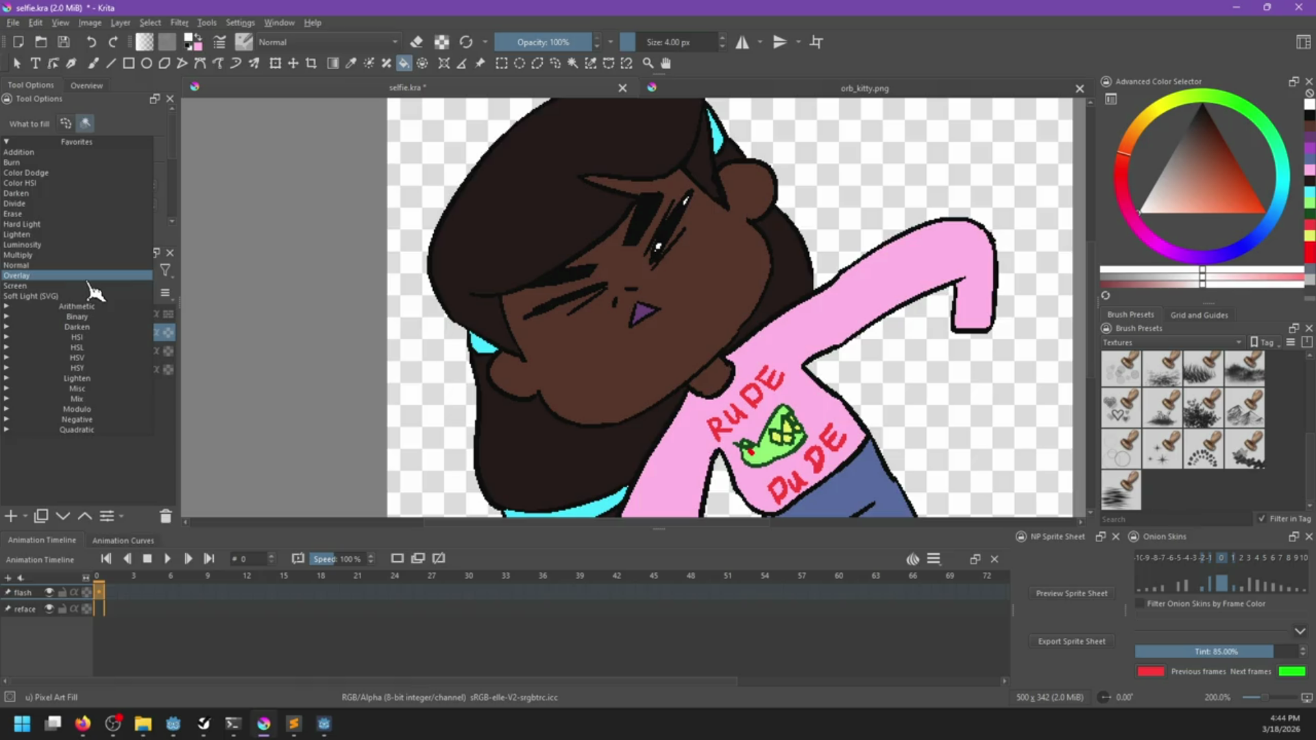
pyautogui.click(49, 214)
pyautogui.click(62, 271)
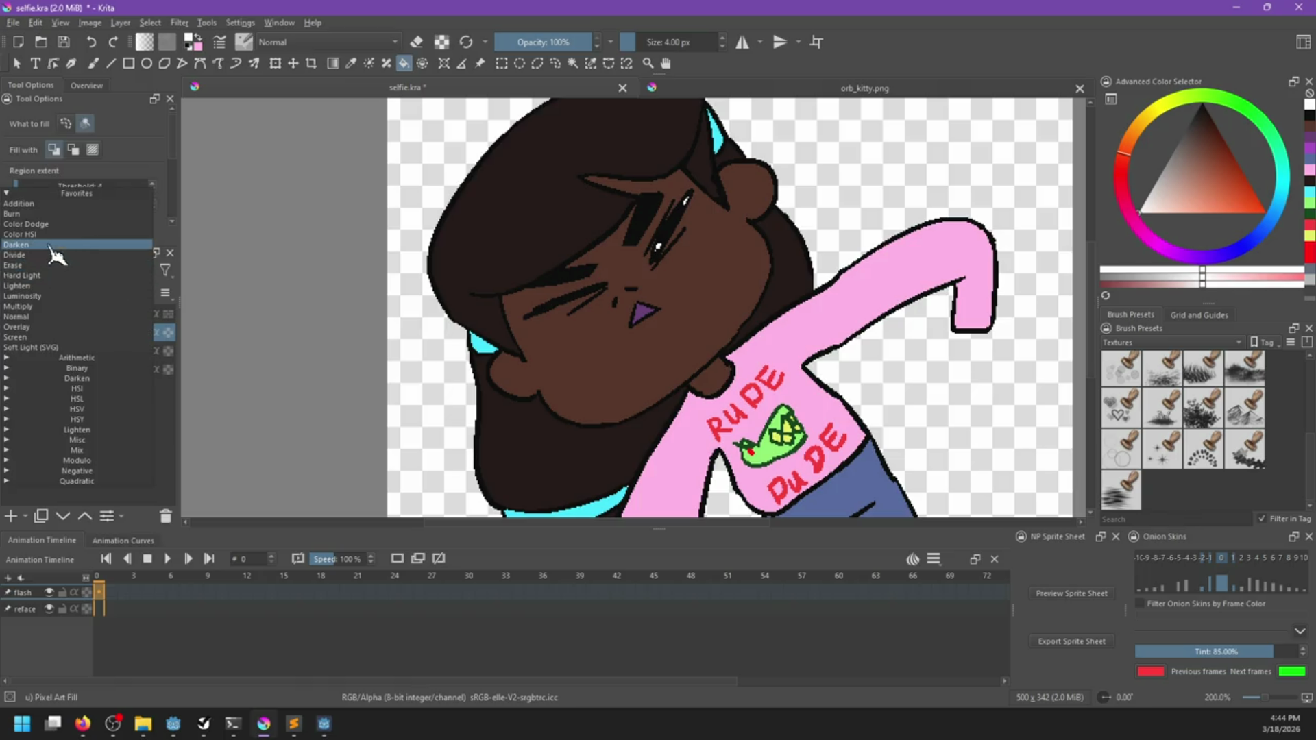
pyautogui.click(55, 273)
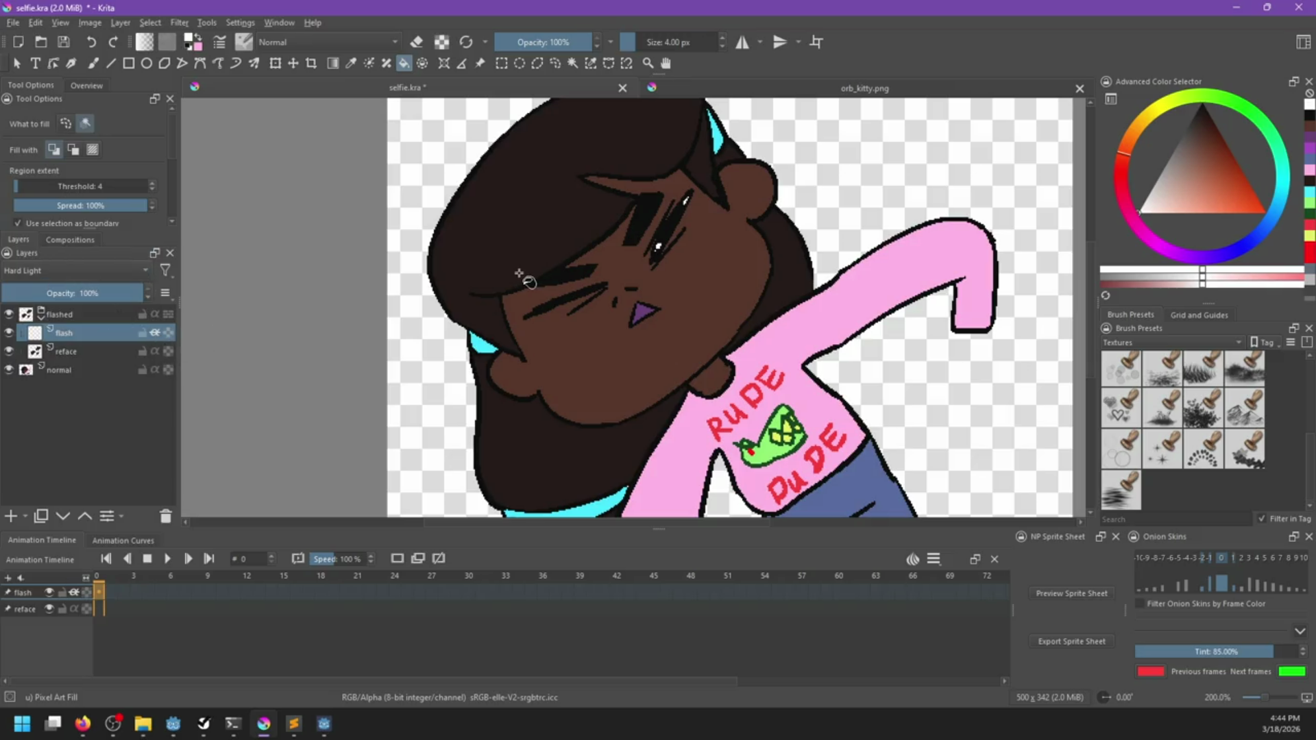
# Step: Pick a brush and test white scribbles over the eyes and mouth, then delete them
pyautogui.press('b')
pyautogui.rightClick(750, 334)
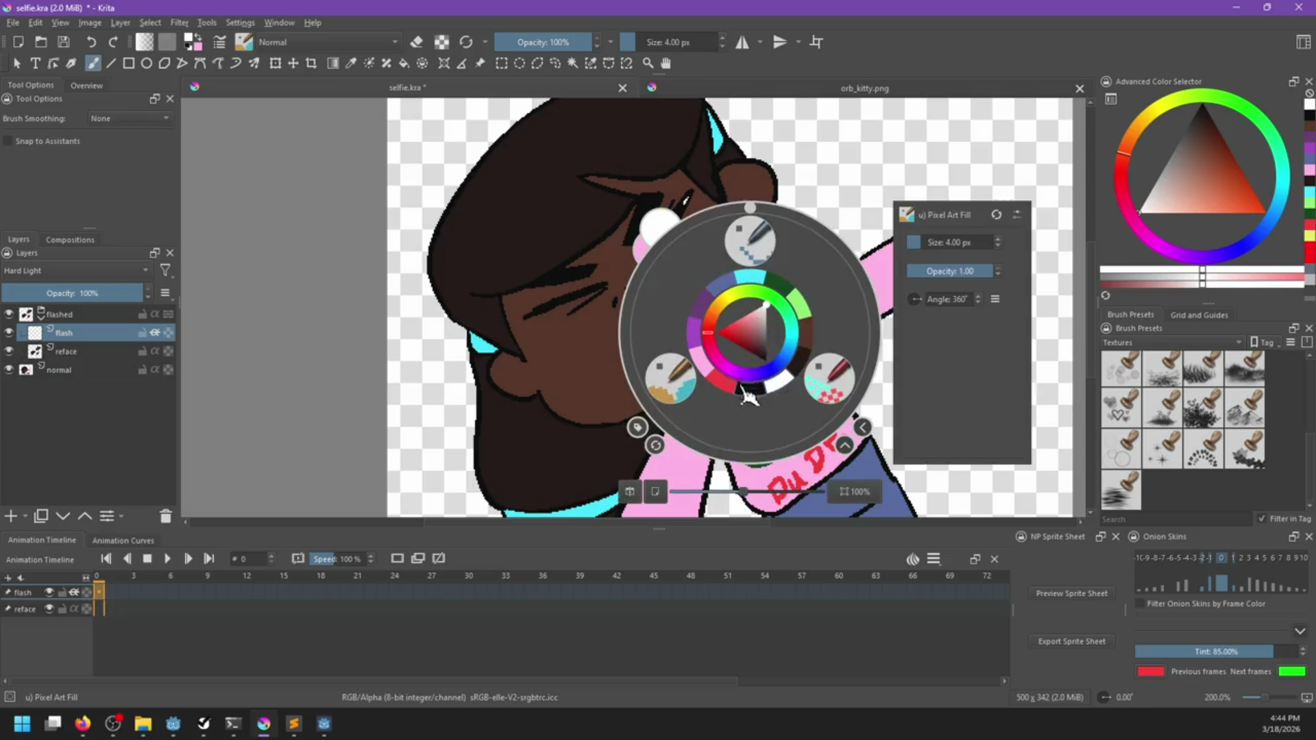
pyautogui.click(668, 394)
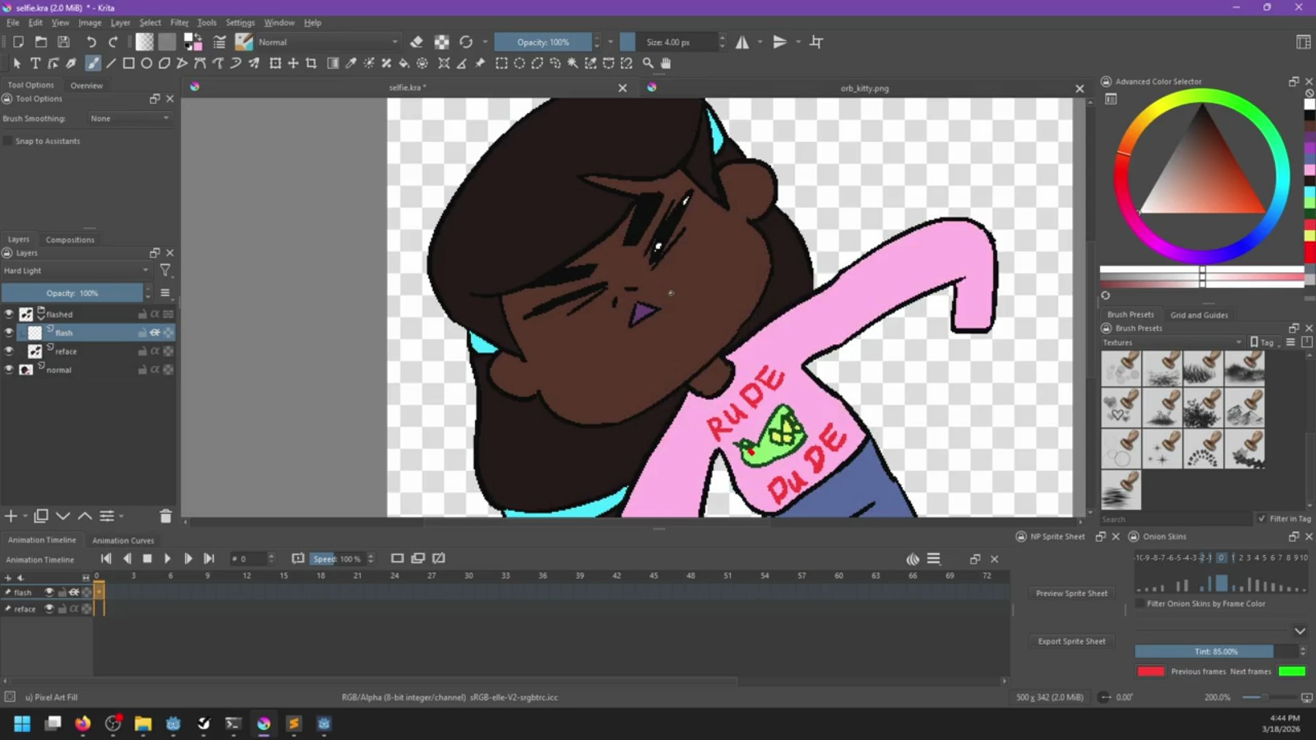
pyautogui.moveTo(622, 259); pyautogui.dragTo(654, 240)
pyautogui.moveTo(589, 293); pyautogui.dragTo(607, 273)
pyautogui.moveTo(626, 327); pyautogui.dragTo(650, 298)
pyautogui.moveTo(630, 357); pyautogui.dragTo(682, 300)
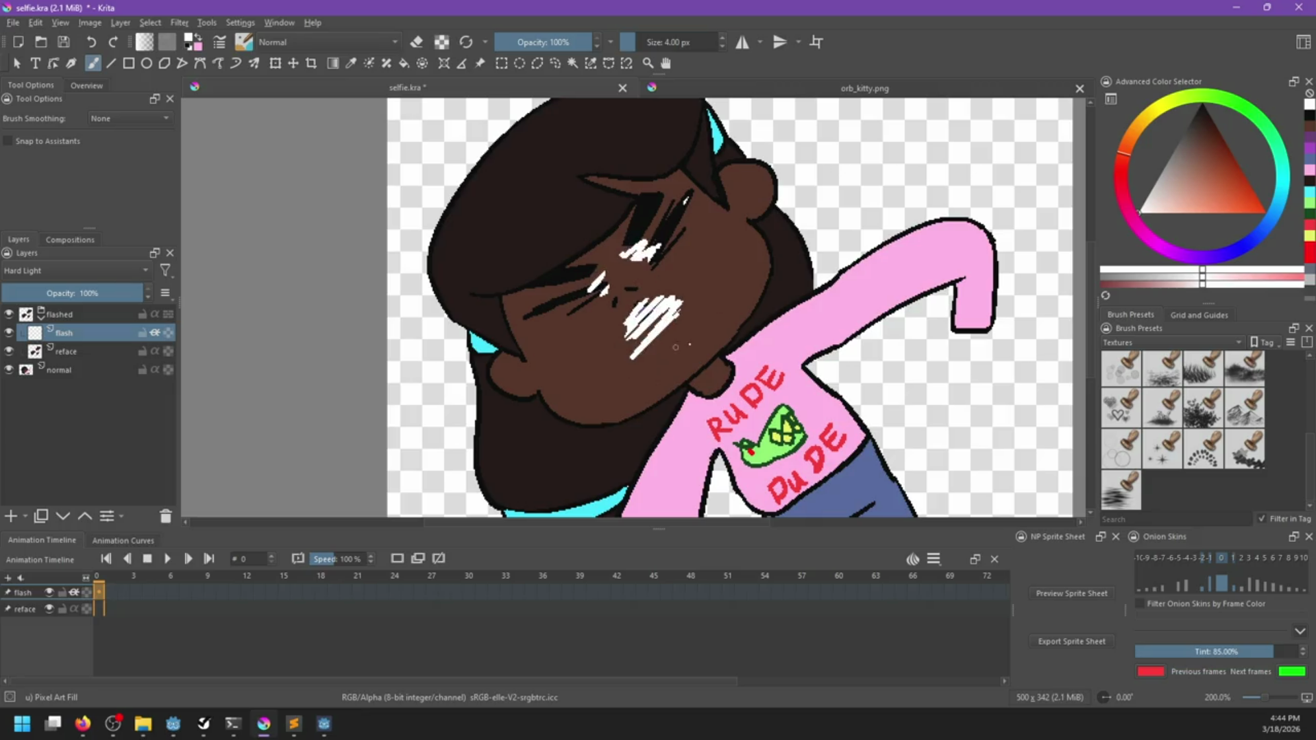
pyautogui.press('Delete')
# Step: Move the flash layer to the top of the layer stack and clear another test scribble
pyautogui.moveTo(56, 334)
pyautogui.mouseDown()
pyautogui.moveTo(47, 310)
pyautogui.moveTo(85, 318)
pyautogui.mouseUp()
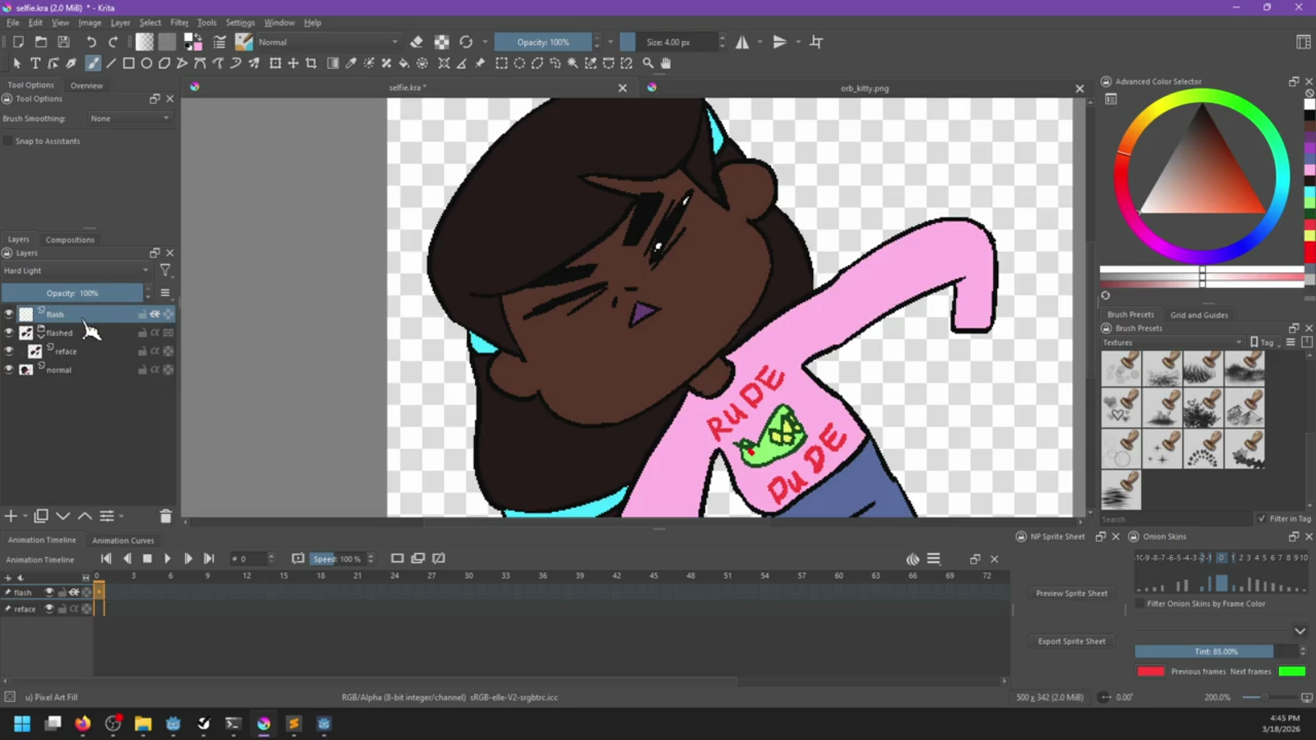
pyautogui.moveTo(603, 329)
pyautogui.mouseDown()
pyautogui.moveTo(658, 247)
pyautogui.moveTo(679, 322)
pyautogui.moveTo(617, 411)
pyautogui.mouseUp()
pyautogui.press('Delete')
# Step: Enlarge the brush to 22 px and test a near-white yellow on the nose
pyautogui.press(']')
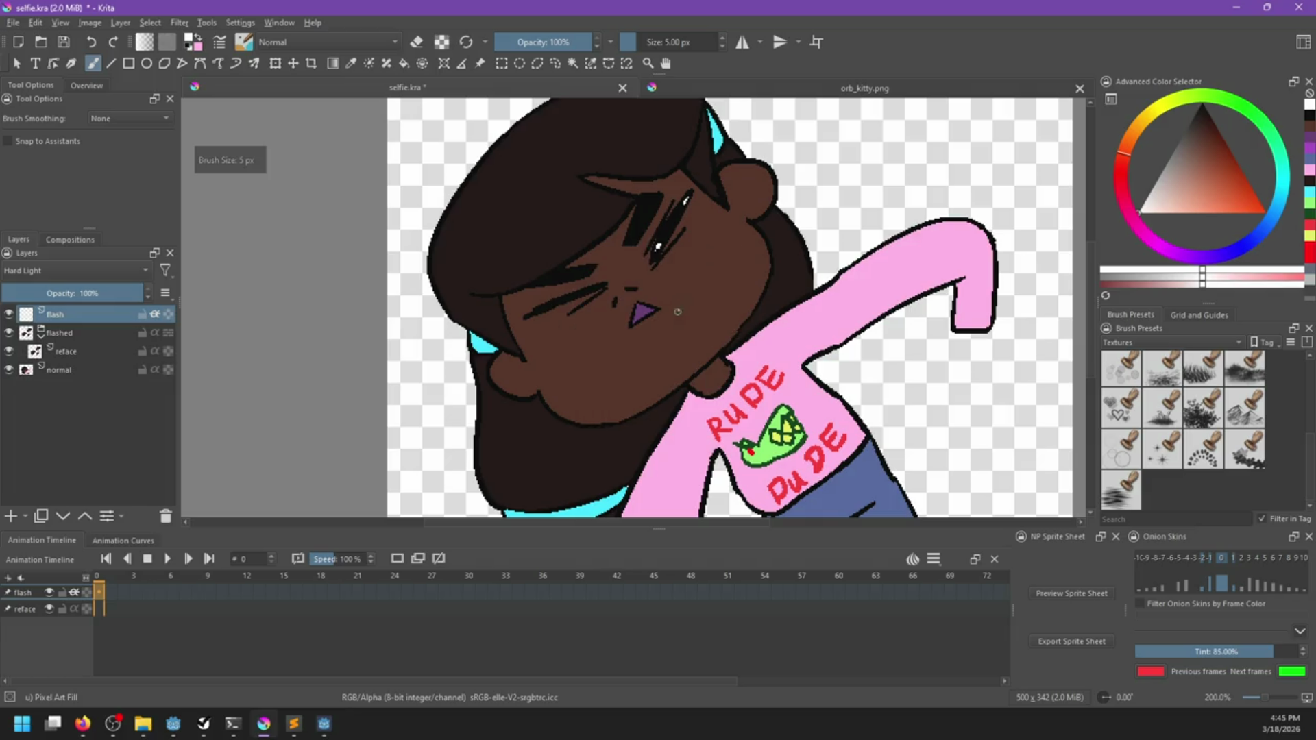
pyautogui.press(']')
pyautogui.press(']')
pyautogui.press(']')
pyautogui.click(1177, 99)
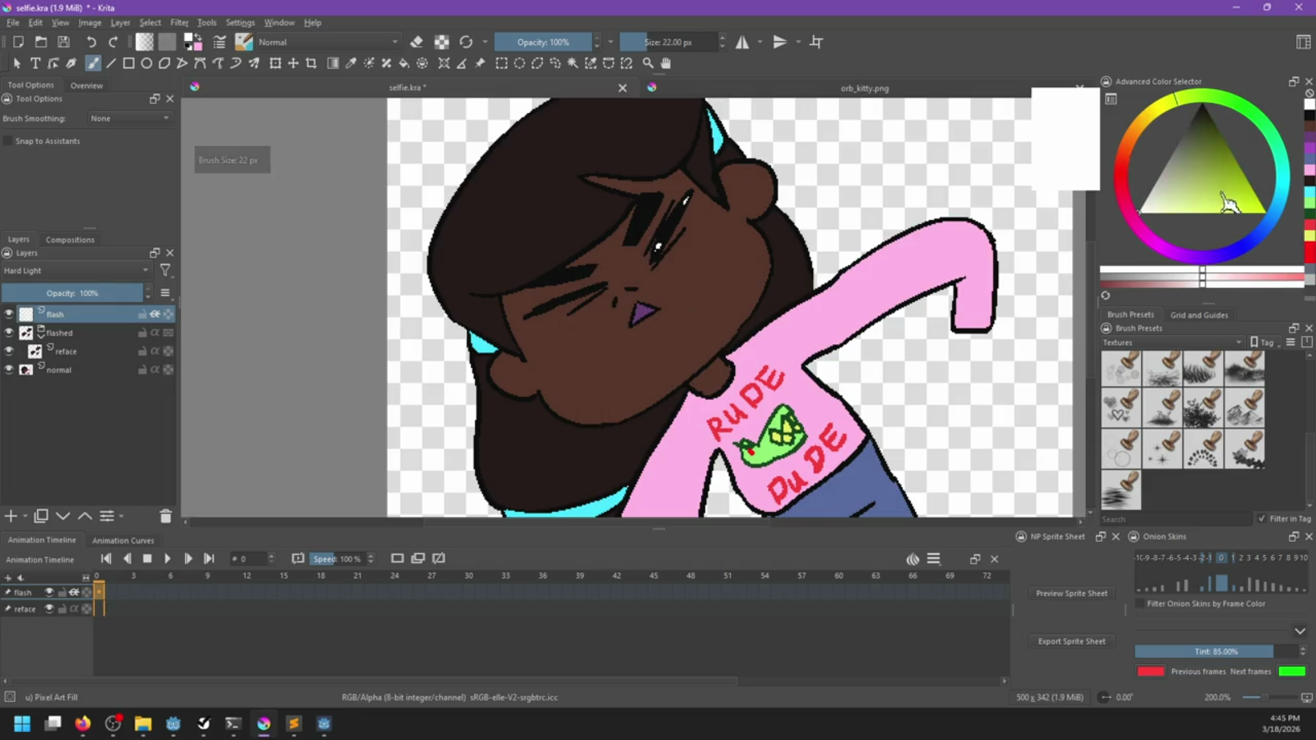
pyautogui.click(1217, 209)
pyautogui.click(1162, 104)
pyautogui.click(1174, 213)
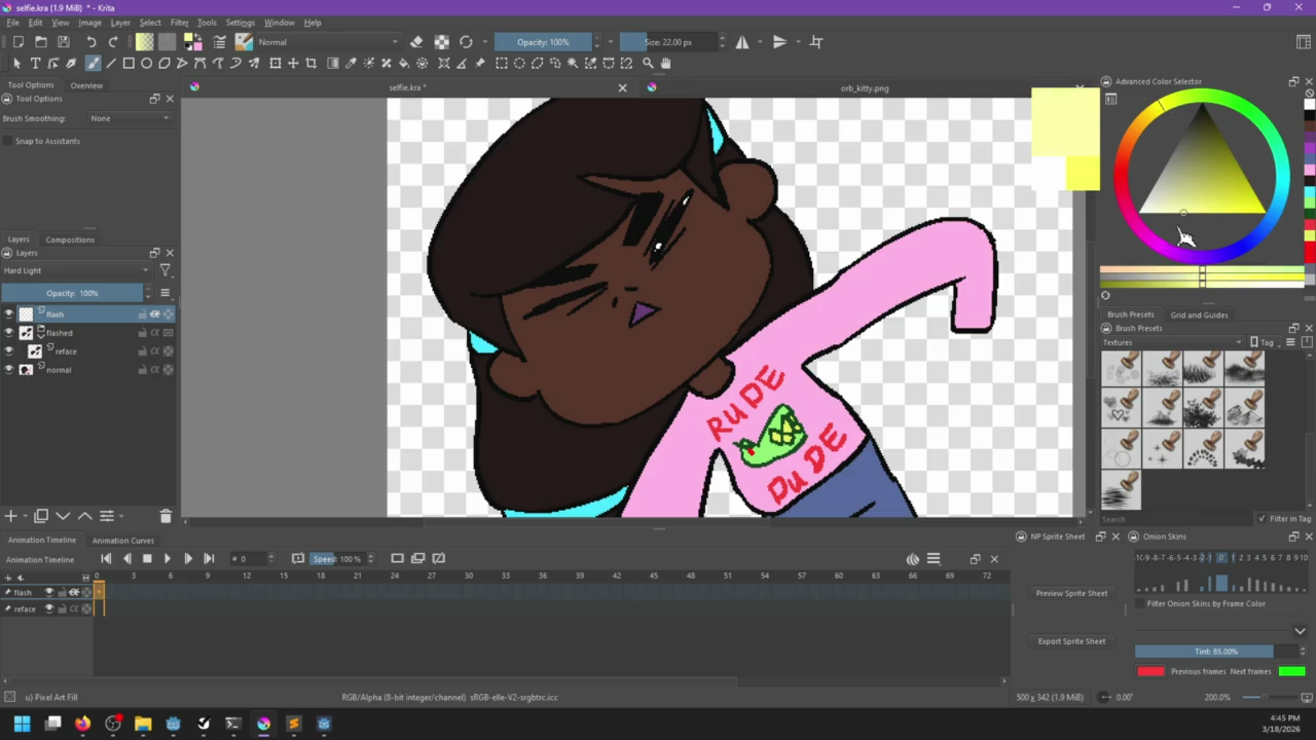
pyautogui.click(616, 283)
pyautogui.hotkey('ctrl', 'z')
pyautogui.click(616, 283)
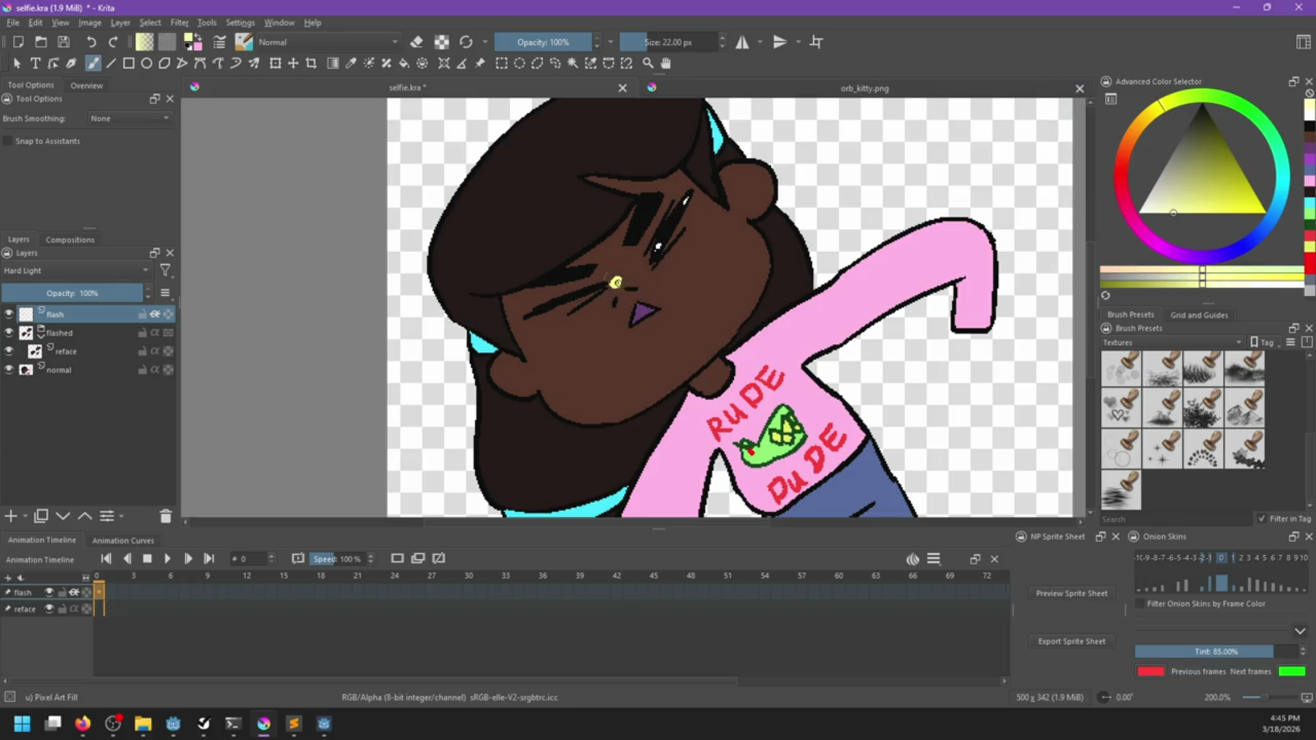
pyautogui.hotkey('ctrl', 'z')
# Step: Lower brush opacity to 35% and try lighter yellow strokes on the hair and cheek
pyautogui.moveTo(581, 35)
pyautogui.mouseDown()
pyautogui.moveTo(549, 41)
pyautogui.moveTo(594, 43)
pyautogui.mouseUp()
pyautogui.click(1180, 167)
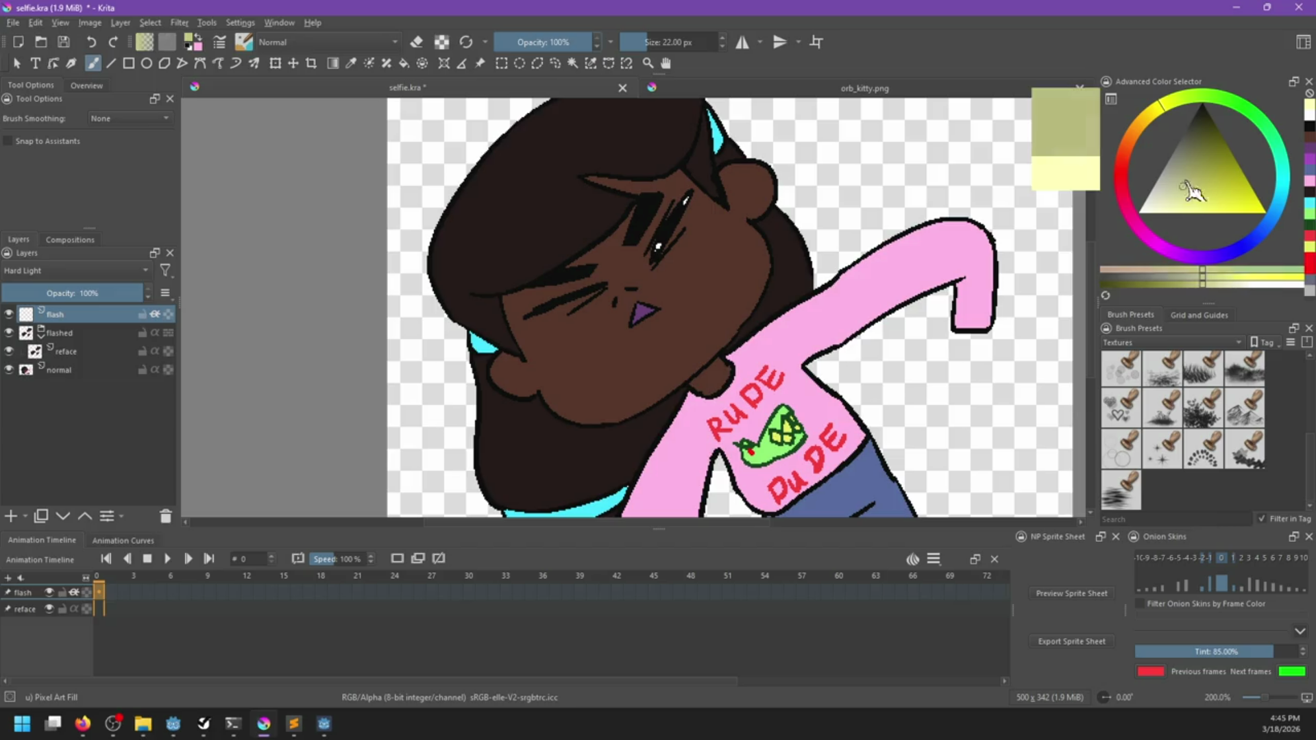
pyautogui.click(620, 288)
pyautogui.hotkey('ctrl', 'z')
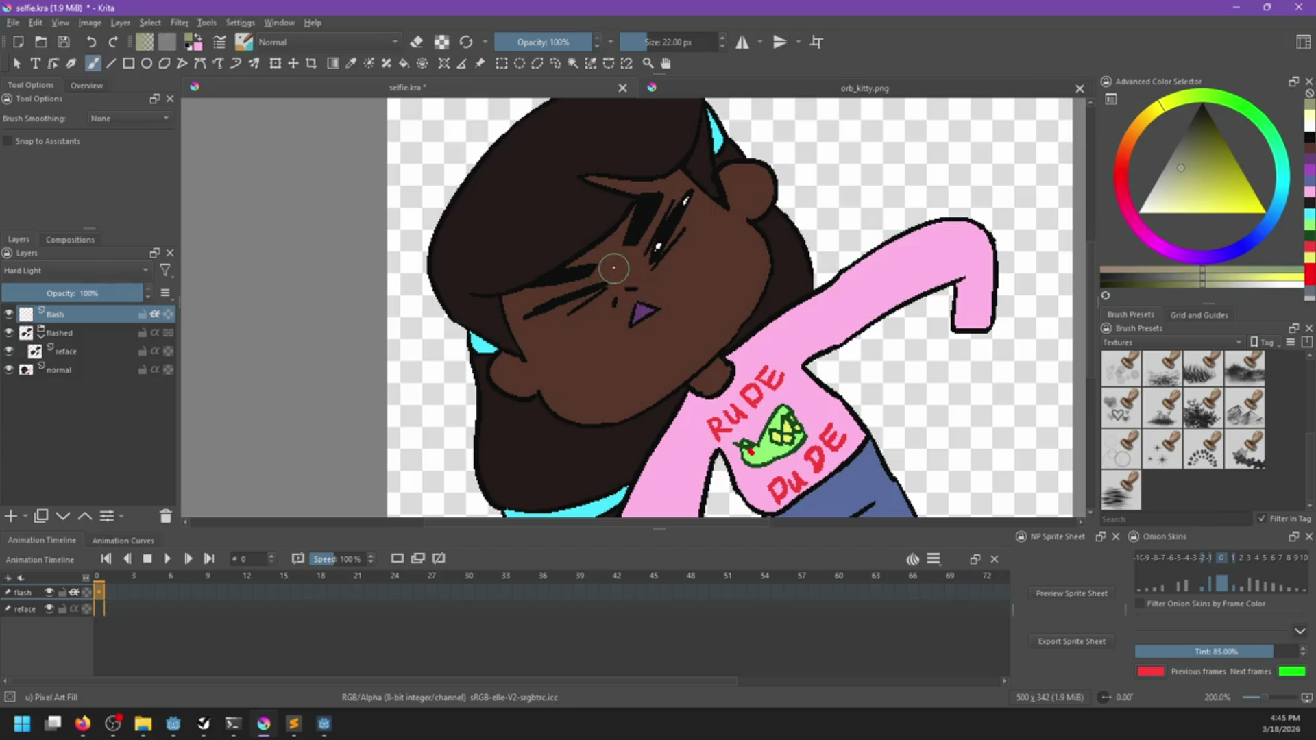
pyautogui.scroll(1, 578, 214)
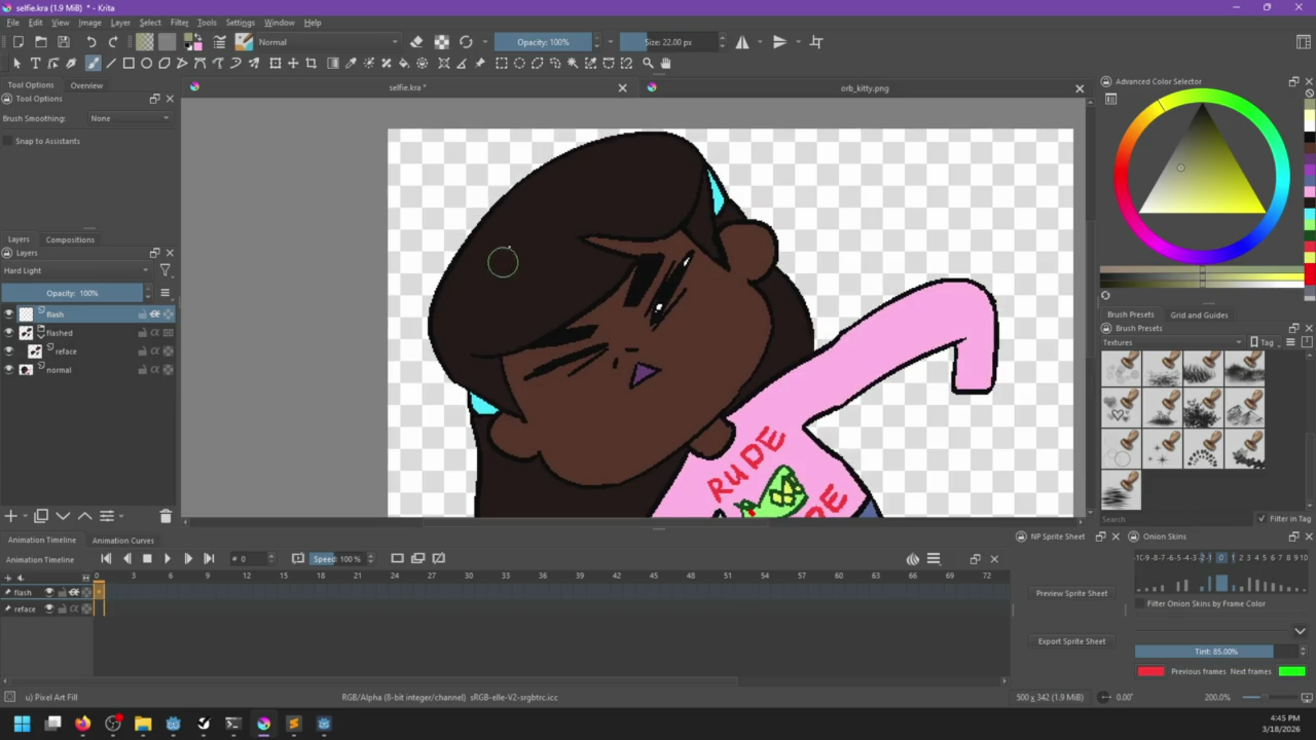
pyautogui.moveTo(509, 249); pyautogui.dragTo(488, 324)
pyautogui.hotkey('ctrl', 'z')
pyautogui.moveTo(627, 167); pyautogui.dragTo(676, 177)
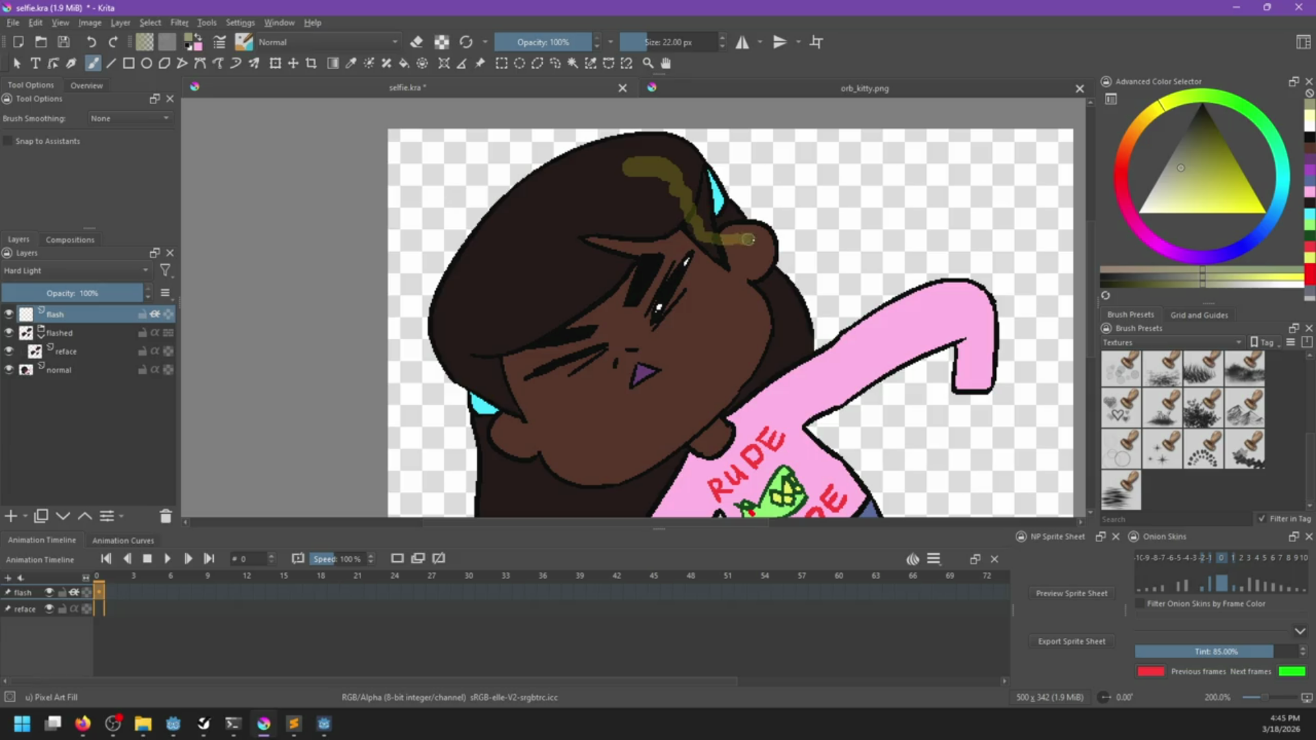
pyautogui.moveTo(734, 261)
pyautogui.mouseDown()
pyautogui.moveTo(744, 308)
pyautogui.moveTo(730, 363)
pyautogui.moveTo(616, 447)
pyautogui.mouseUp()
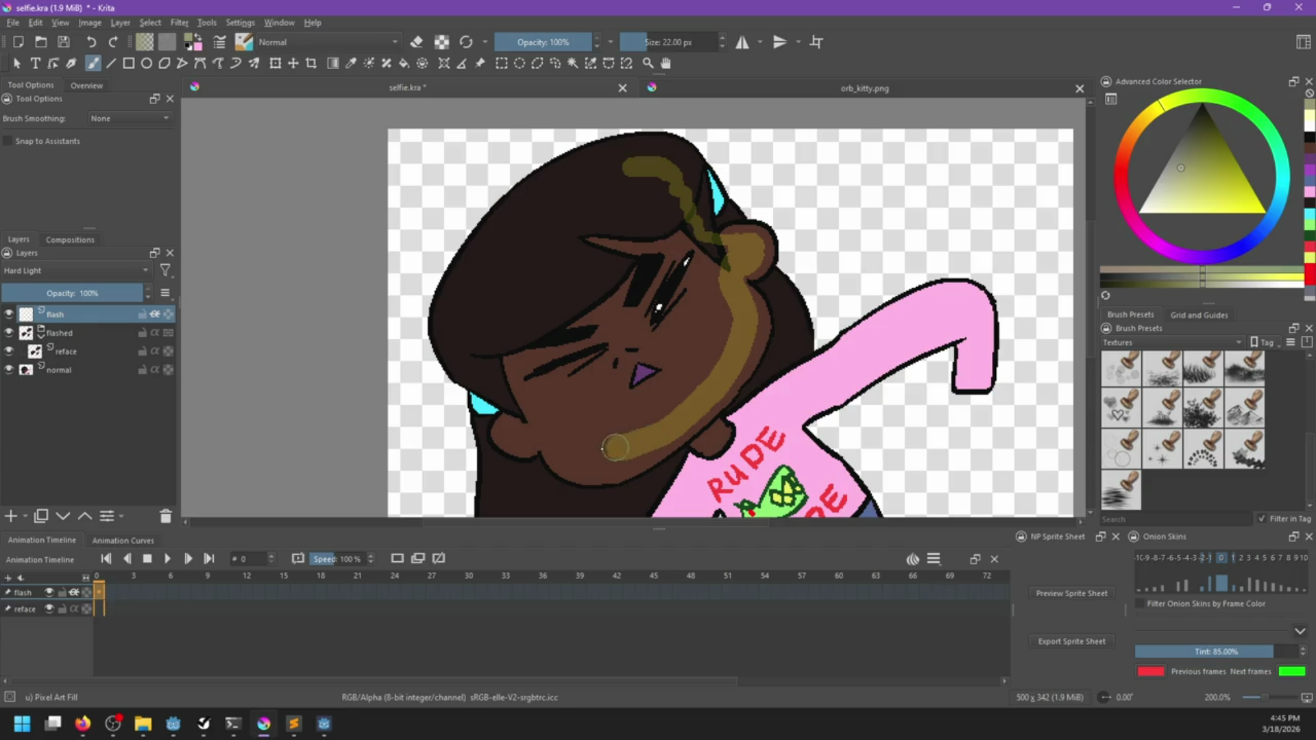
pyautogui.hotkey('ctrl', 'z')
# Step: Settle on a greyish-brown shade and paint a long highlight down the hair's left side
pyautogui.click(1165, 166)
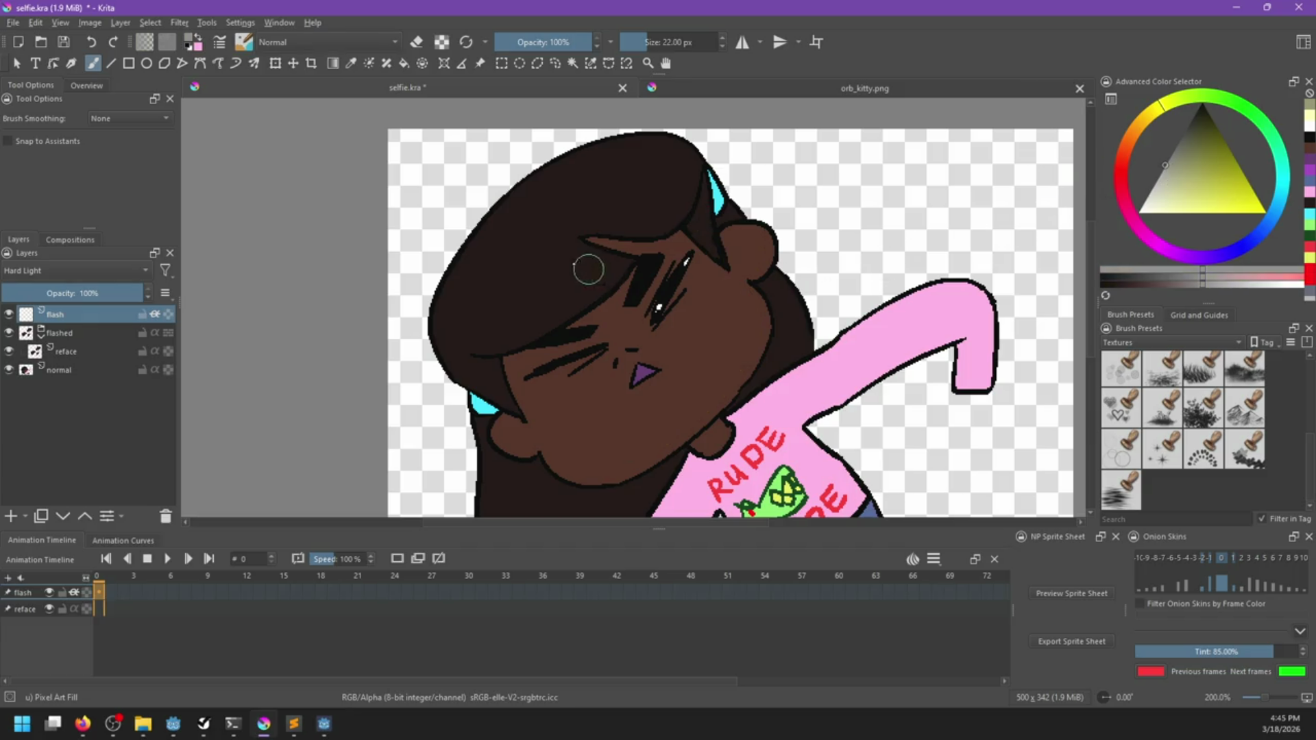
pyautogui.moveTo(473, 312); pyautogui.dragTo(603, 196)
pyautogui.hotkey('ctrl', 'z')
pyautogui.moveTo(479, 302); pyautogui.dragTo(620, 202)
pyautogui.hotkey('ctrl', 'z')
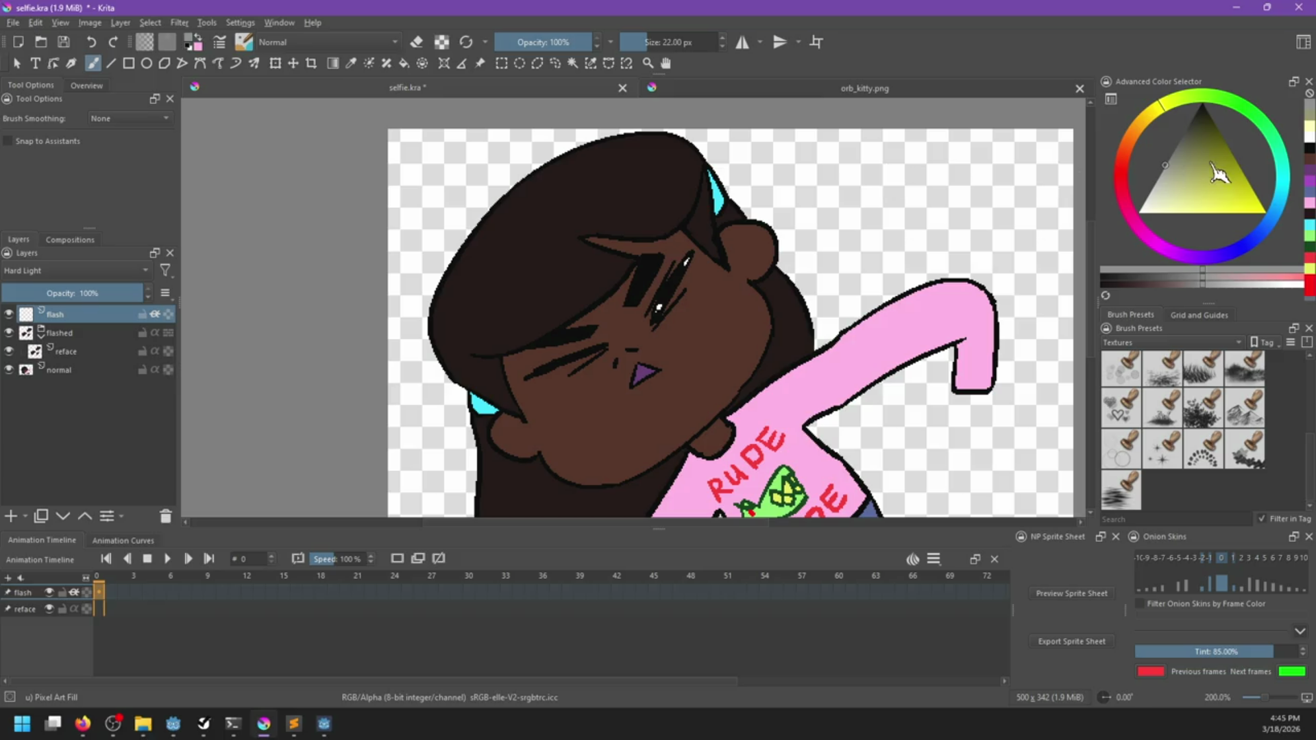
pyautogui.click(1170, 176)
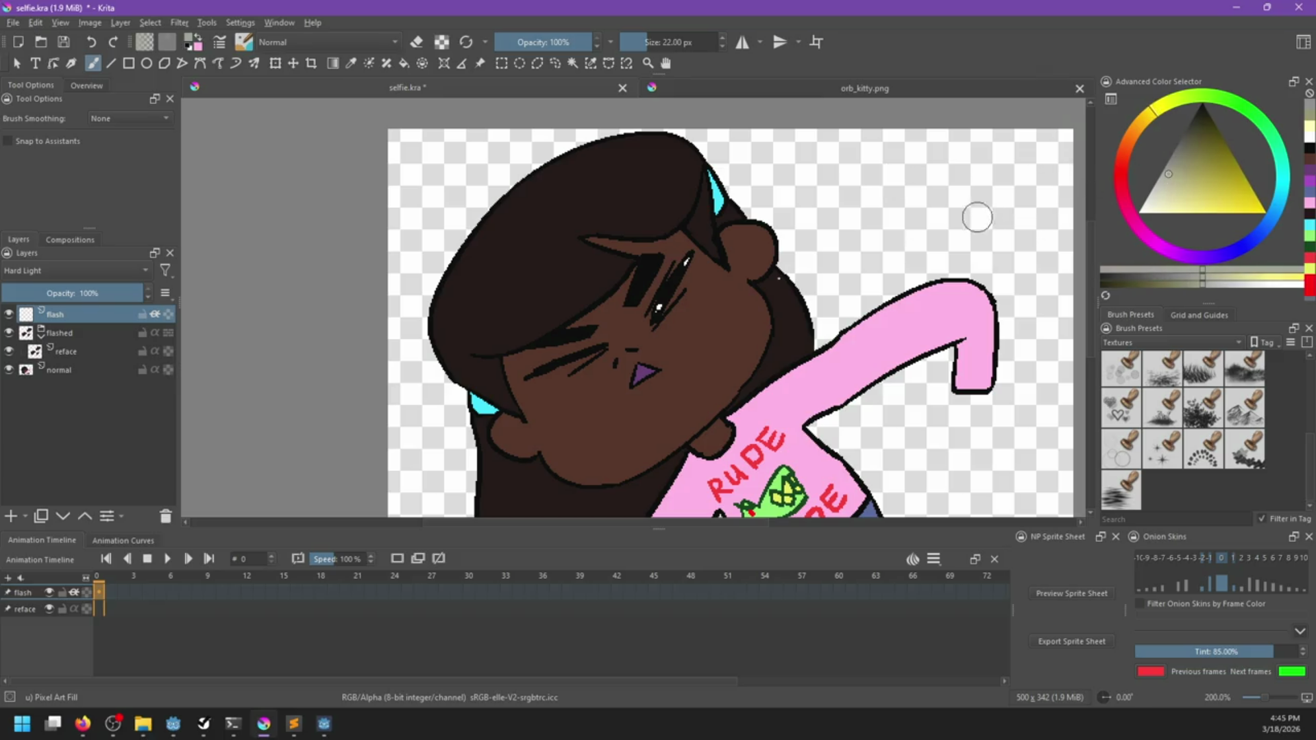
pyautogui.moveTo(454, 304); pyautogui.dragTo(559, 193)
pyautogui.hotkey('ctrl', 'z')
pyautogui.click(1165, 172)
pyautogui.moveTo(464, 297)
pyautogui.mouseDown()
pyautogui.moveTo(583, 168)
pyautogui.moveTo(468, 347)
pyautogui.mouseUp()
pyautogui.hotkey('ctrl', 'z')
pyautogui.hotkey('ctrl', 'z')
pyautogui.moveTo(529, 207)
pyautogui.mouseDown()
pyautogui.moveTo(468, 321)
pyautogui.moveTo(487, 367)
pyautogui.moveTo(539, 410)
pyautogui.moveTo(514, 433)
pyautogui.mouseUp()
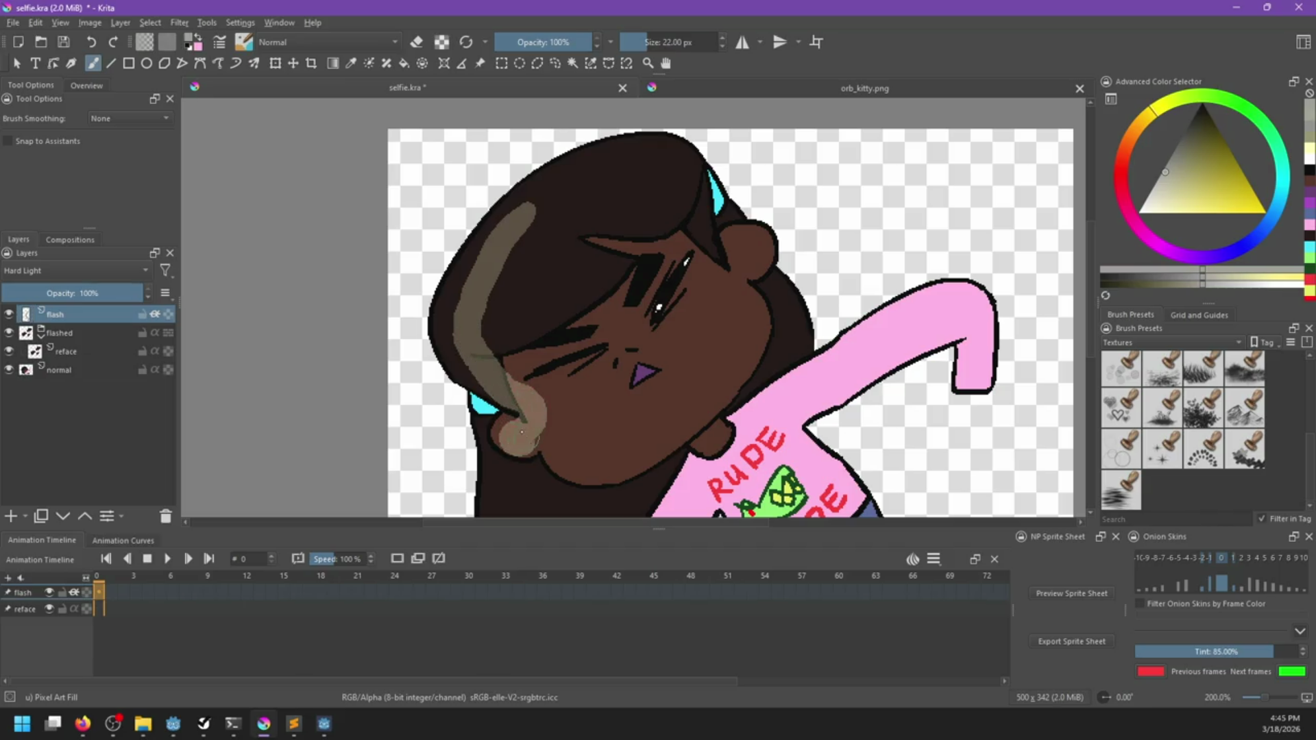
# Step: Brush greyish-brown shading over the chin, down to the collar and across the shoulder
pyautogui.moveTo(549, 437); pyautogui.dragTo(603, 453)
pyautogui.scroll(-4, 521, 384)
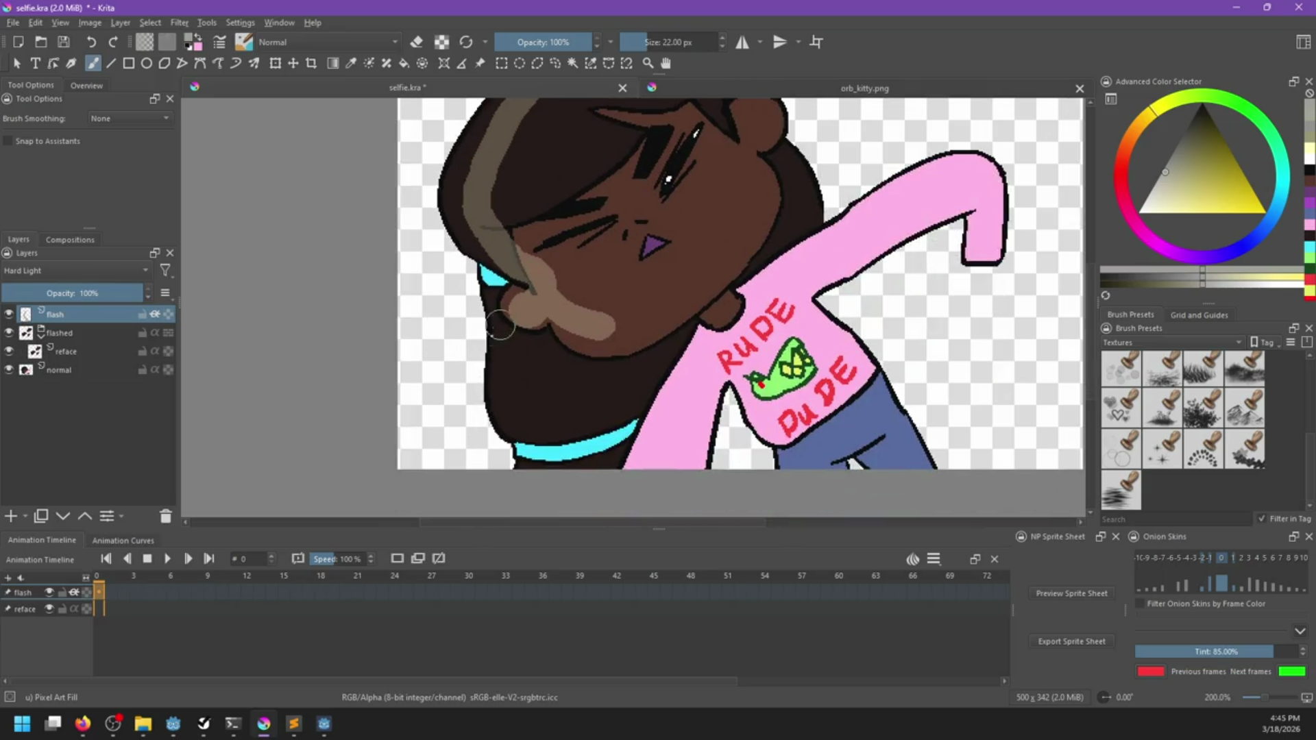
pyautogui.moveTo(492, 354)
pyautogui.mouseDown()
pyautogui.moveTo(536, 372)
pyautogui.moveTo(478, 331)
pyautogui.moveTo(588, 385)
pyautogui.moveTo(689, 347)
pyautogui.moveTo(538, 442)
pyautogui.moveTo(528, 411)
pyautogui.moveTo(494, 388)
pyautogui.moveTo(473, 396)
pyautogui.mouseUp()
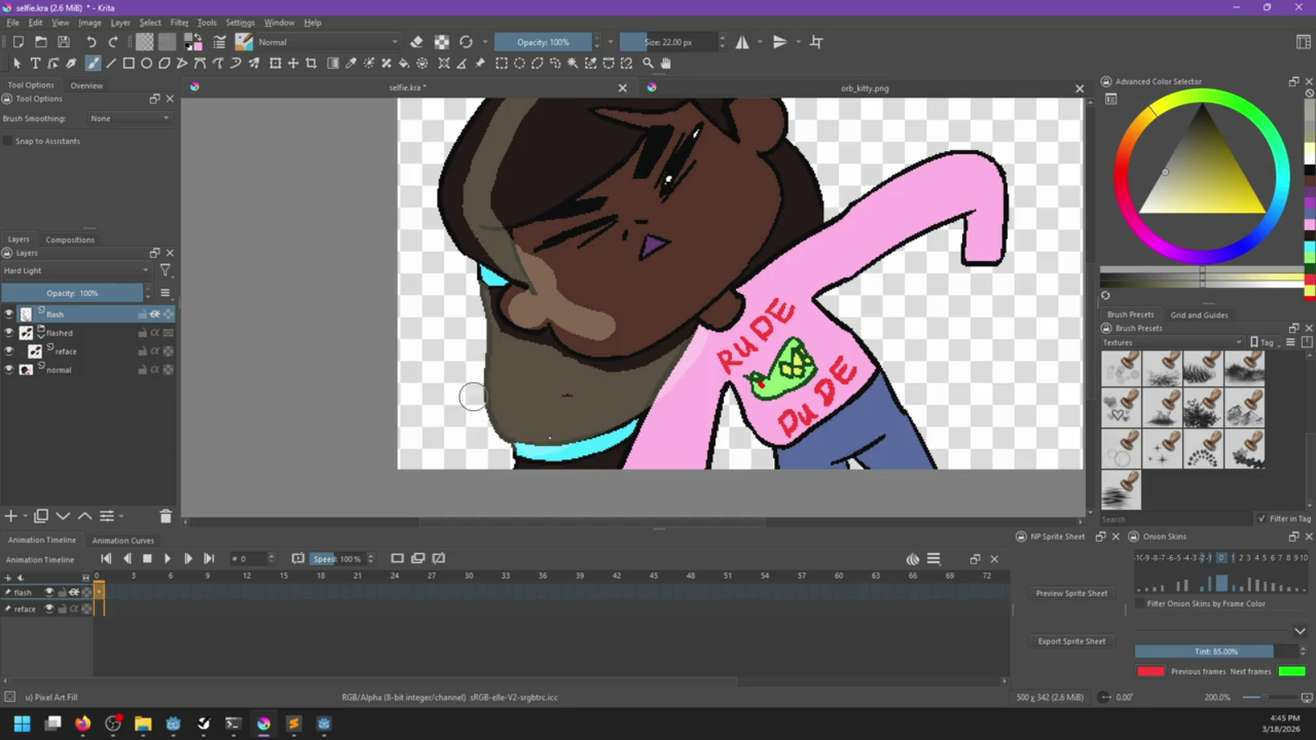
pyautogui.moveTo(544, 425)
pyautogui.mouseDown()
pyautogui.moveTo(554, 441)
pyautogui.moveTo(596, 445)
pyautogui.moveTo(634, 391)
pyautogui.moveTo(634, 451)
pyautogui.mouseUp()
pyautogui.moveTo(698, 345)
pyautogui.mouseDown()
pyautogui.moveTo(706, 384)
pyautogui.moveTo(689, 410)
pyautogui.moveTo(694, 359)
pyautogui.moveTo(637, 438)
pyautogui.mouseUp()
# Step: Repaint the neck and shoulder patch and wash translucent shading across the face
pyautogui.press('e')
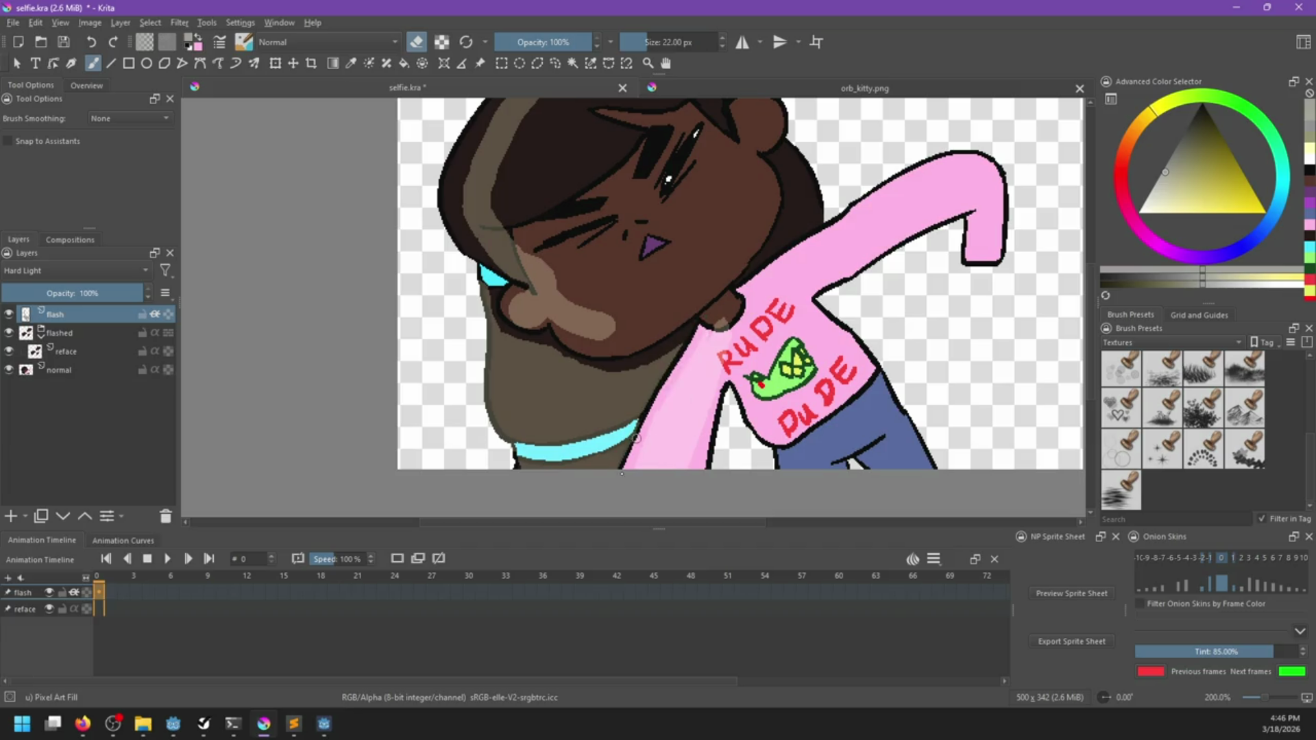
pyautogui.press('e')
pyautogui.moveTo(737, 310)
pyautogui.mouseDown()
pyautogui.moveTo(720, 332)
pyautogui.moveTo(754, 301)
pyautogui.moveTo(727, 356)
pyautogui.moveTo(768, 342)
pyautogui.moveTo(795, 418)
pyautogui.moveTo(847, 369)
pyautogui.moveTo(828, 434)
pyautogui.mouseUp()
pyautogui.moveTo(675, 236)
pyautogui.mouseDown()
pyautogui.moveTo(571, 351)
pyautogui.moveTo(679, 274)
pyautogui.moveTo(686, 322)
pyautogui.moveTo(614, 388)
pyautogui.moveTo(641, 395)
pyautogui.moveTo(713, 302)
pyautogui.moveTo(720, 240)
pyautogui.moveTo(700, 267)
pyautogui.moveTo(644, 246)
pyautogui.moveTo(677, 193)
pyautogui.moveTo(521, 309)
pyautogui.moveTo(559, 411)
pyautogui.mouseUp()
pyautogui.hotkey('ctrl', 'z')
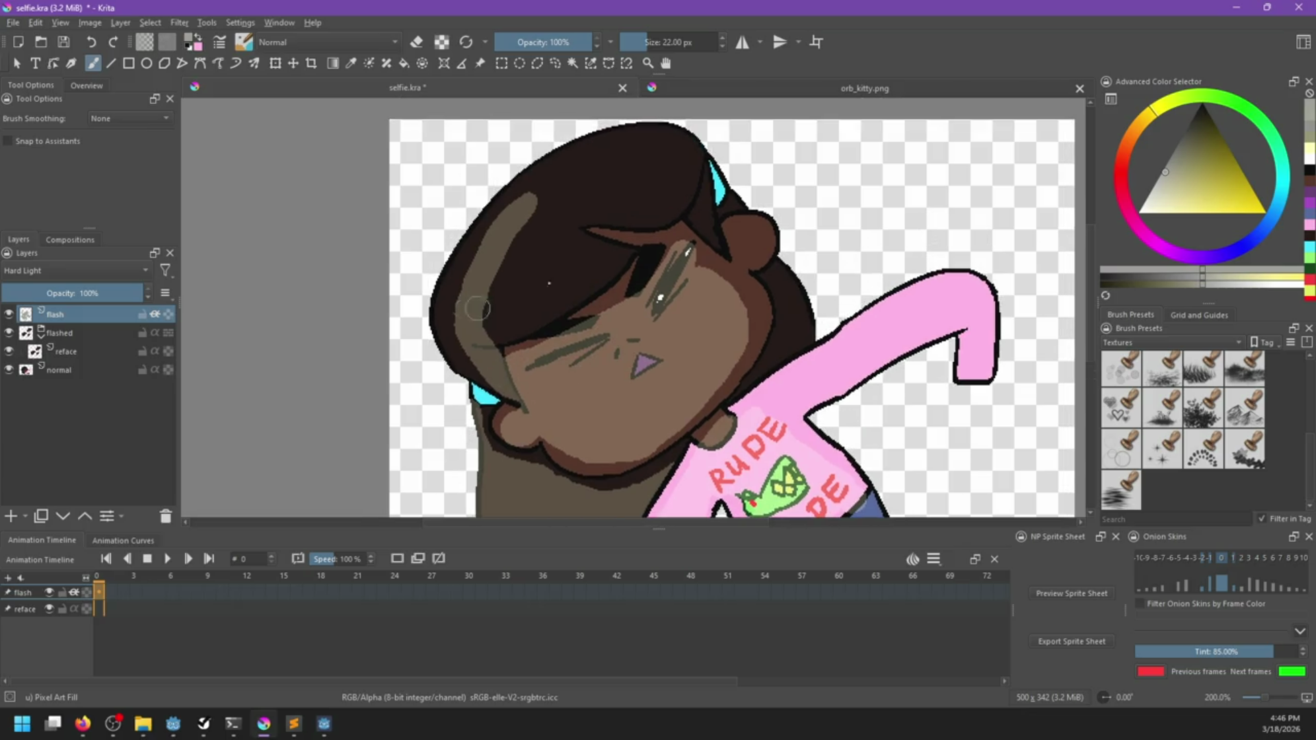
# Step: Paint grey shading across the hair, extending it up into the dark strands
pyautogui.moveTo(487, 292); pyautogui.dragTo(568, 278)
pyautogui.moveTo(473, 322); pyautogui.dragTo(601, 264)
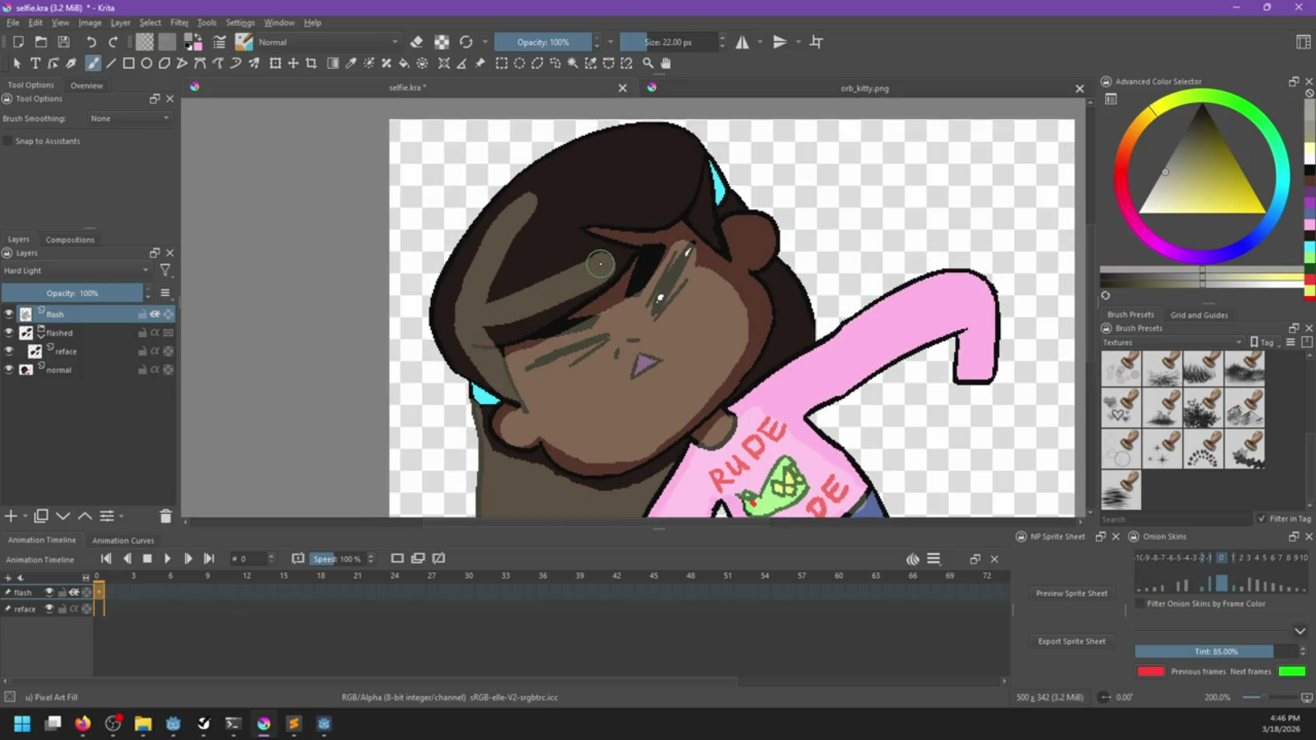
pyautogui.hotkey('ctrl', 'z')
pyautogui.moveTo(480, 318); pyautogui.dragTo(603, 264)
pyautogui.moveTo(484, 295); pyautogui.dragTo(607, 259)
pyautogui.moveTo(514, 247)
pyautogui.mouseDown()
pyautogui.moveTo(581, 256)
pyautogui.moveTo(524, 259)
pyautogui.moveTo(609, 175)
pyautogui.mouseUp()
pyautogui.moveTo(548, 233); pyautogui.dragTo(620, 165)
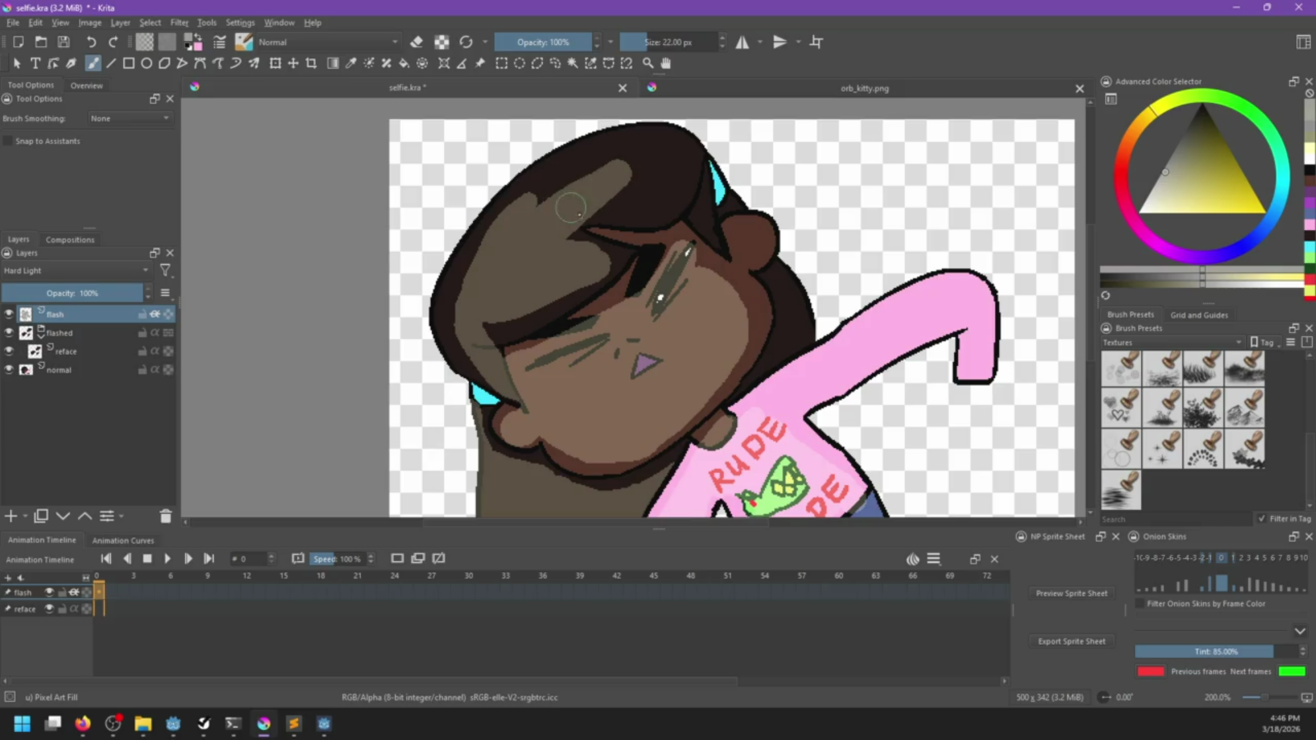
pyautogui.moveTo(579, 205); pyautogui.dragTo(676, 199)
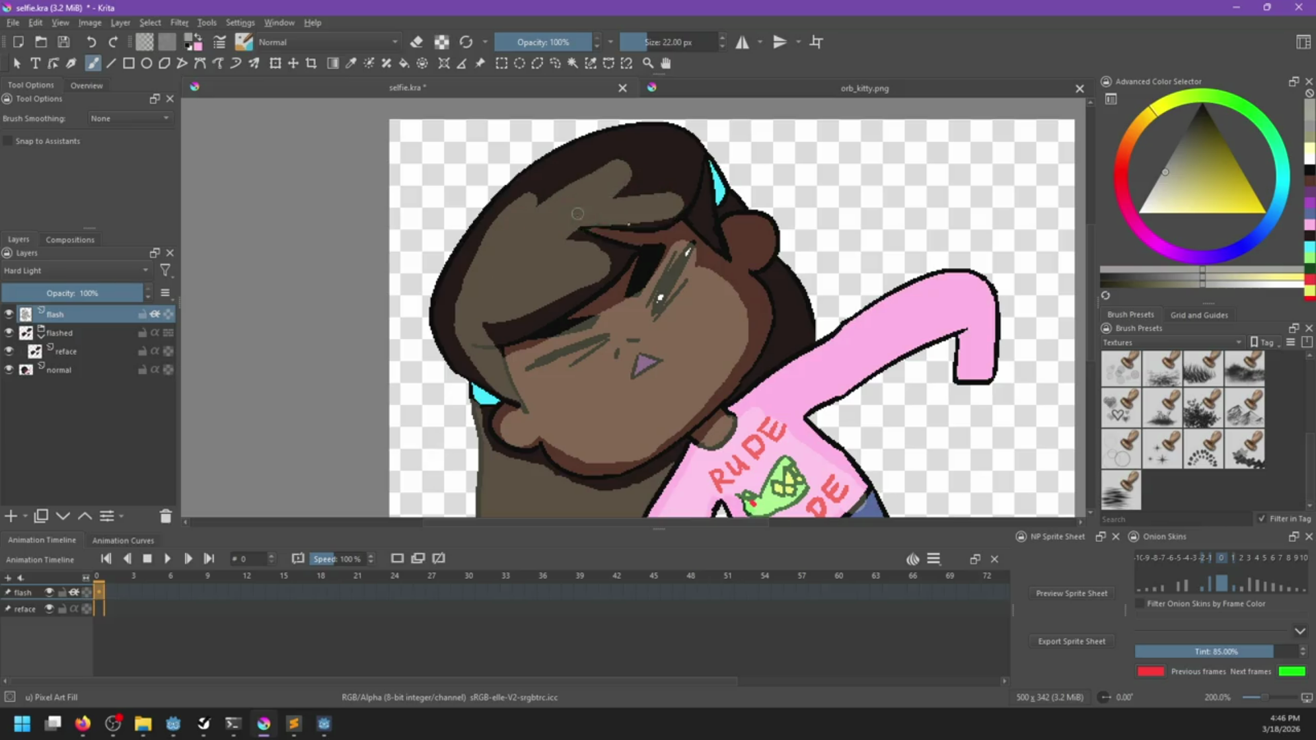
pyautogui.moveTo(593, 229); pyautogui.dragTo(673, 187)
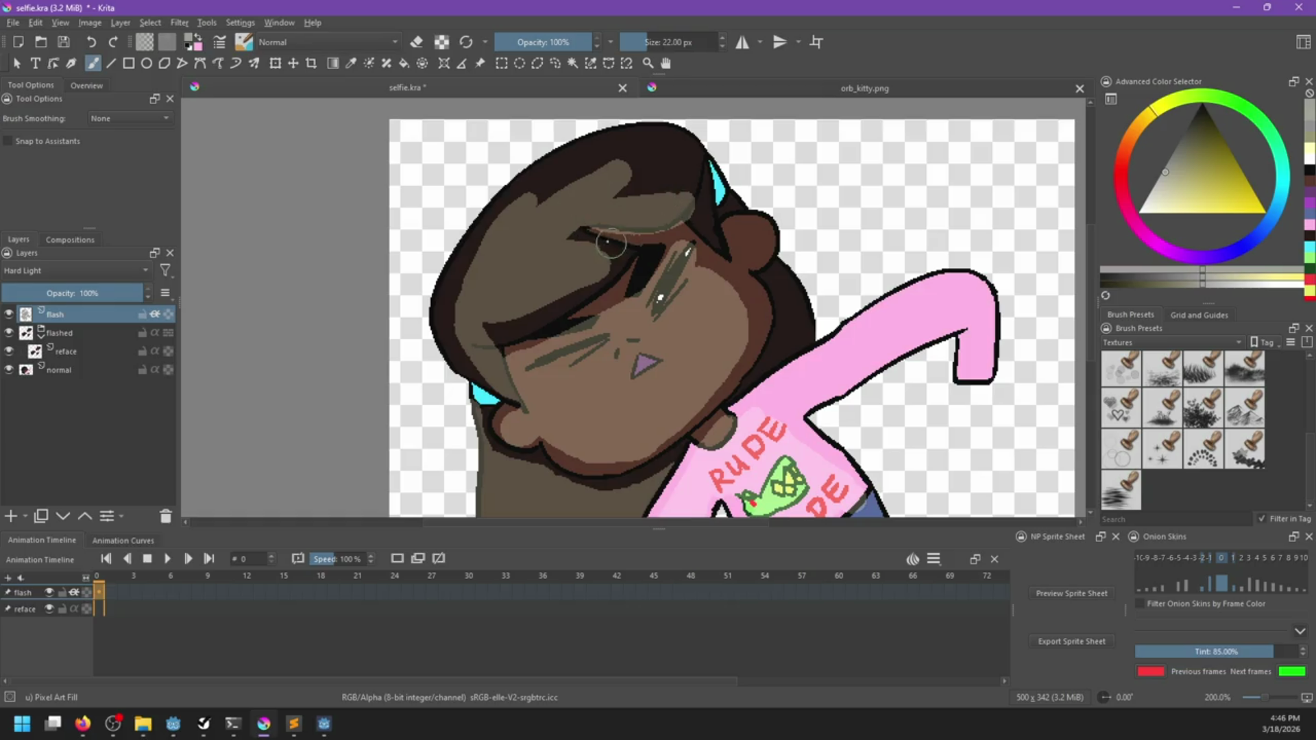
pyautogui.moveTo(617, 219); pyautogui.dragTo(673, 187)
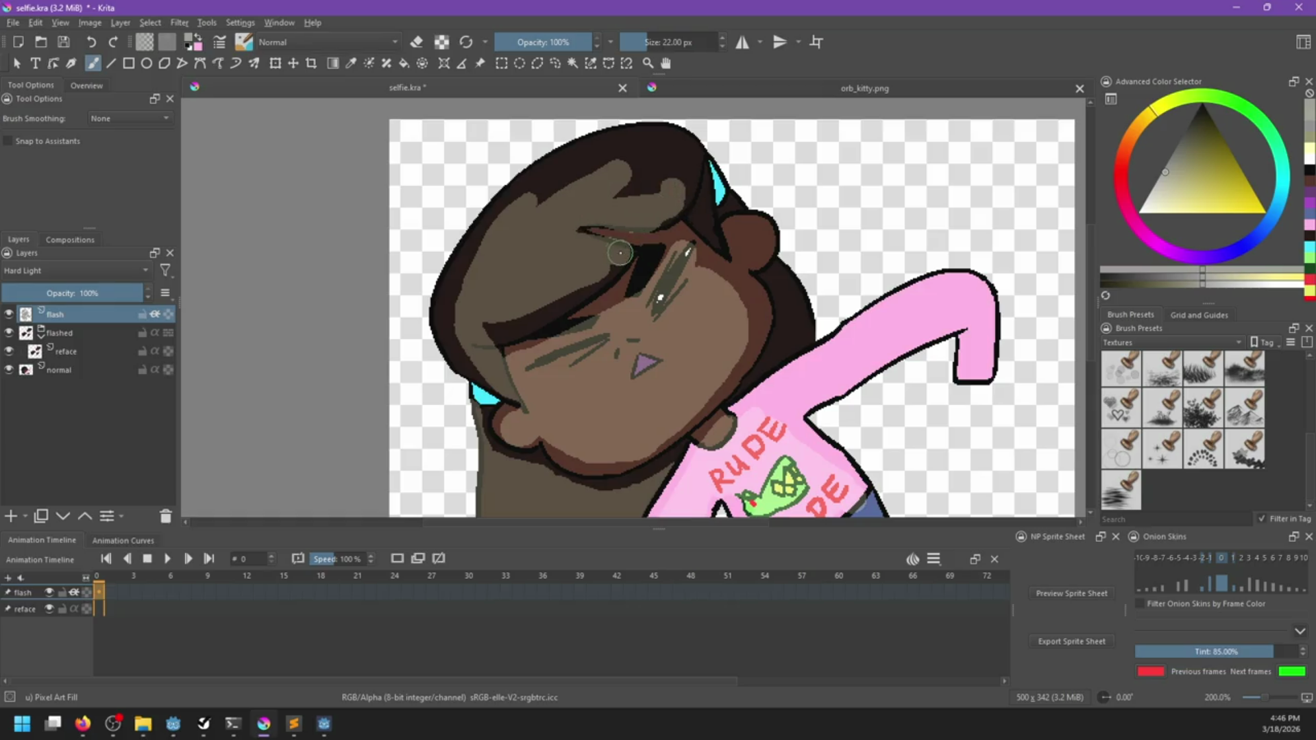
# Step: Cover the dark eyelid and hair strip above the eye with grey, erasing the brow line
pyautogui.moveTo(621, 253); pyautogui.dragTo(626, 248)
pyautogui.moveTo(566, 293)
pyautogui.mouseDown()
pyautogui.moveTo(554, 287)
pyautogui.moveTo(594, 281)
pyautogui.moveTo(521, 185)
pyautogui.moveTo(637, 151)
pyautogui.moveTo(648, 188)
pyautogui.moveTo(713, 192)
pyautogui.moveTo(661, 195)
pyautogui.moveTo(704, 221)
pyautogui.mouseUp()
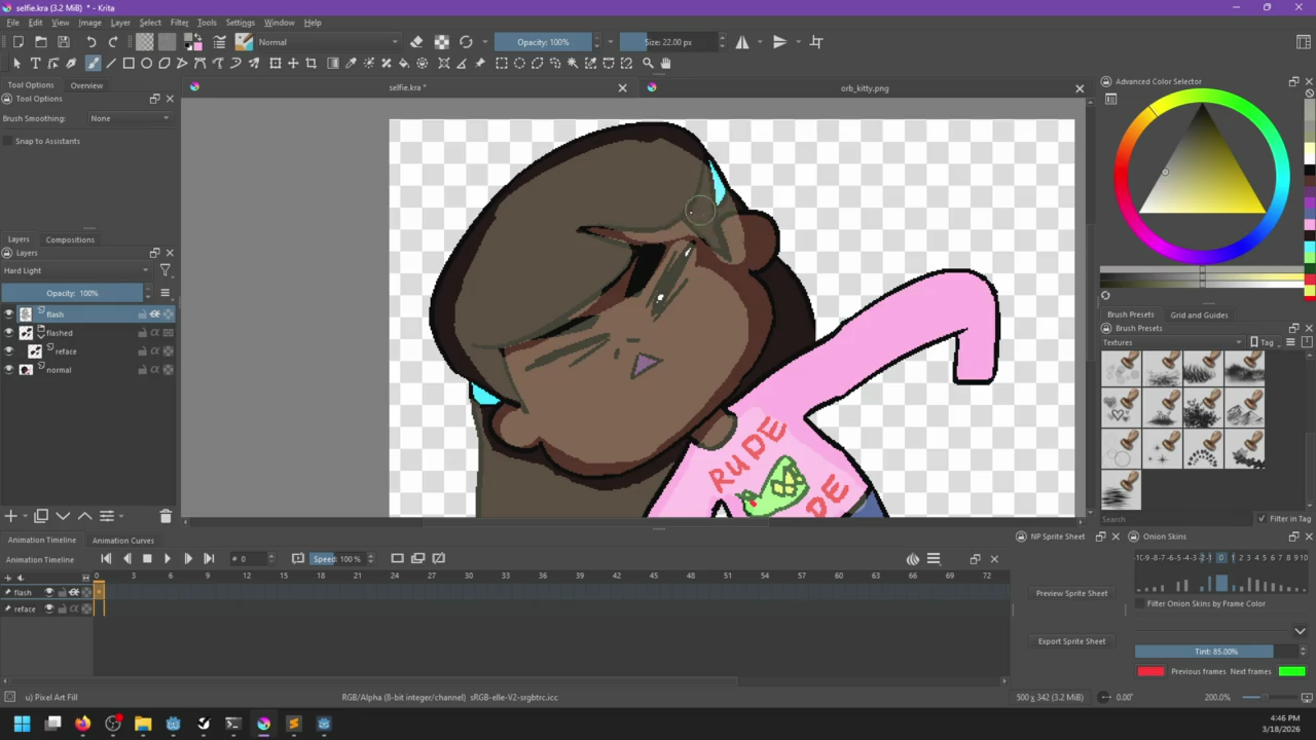
pyautogui.moveTo(616, 224); pyautogui.dragTo(701, 209)
pyautogui.press('e')
pyautogui.moveTo(629, 240); pyautogui.dragTo(595, 234)
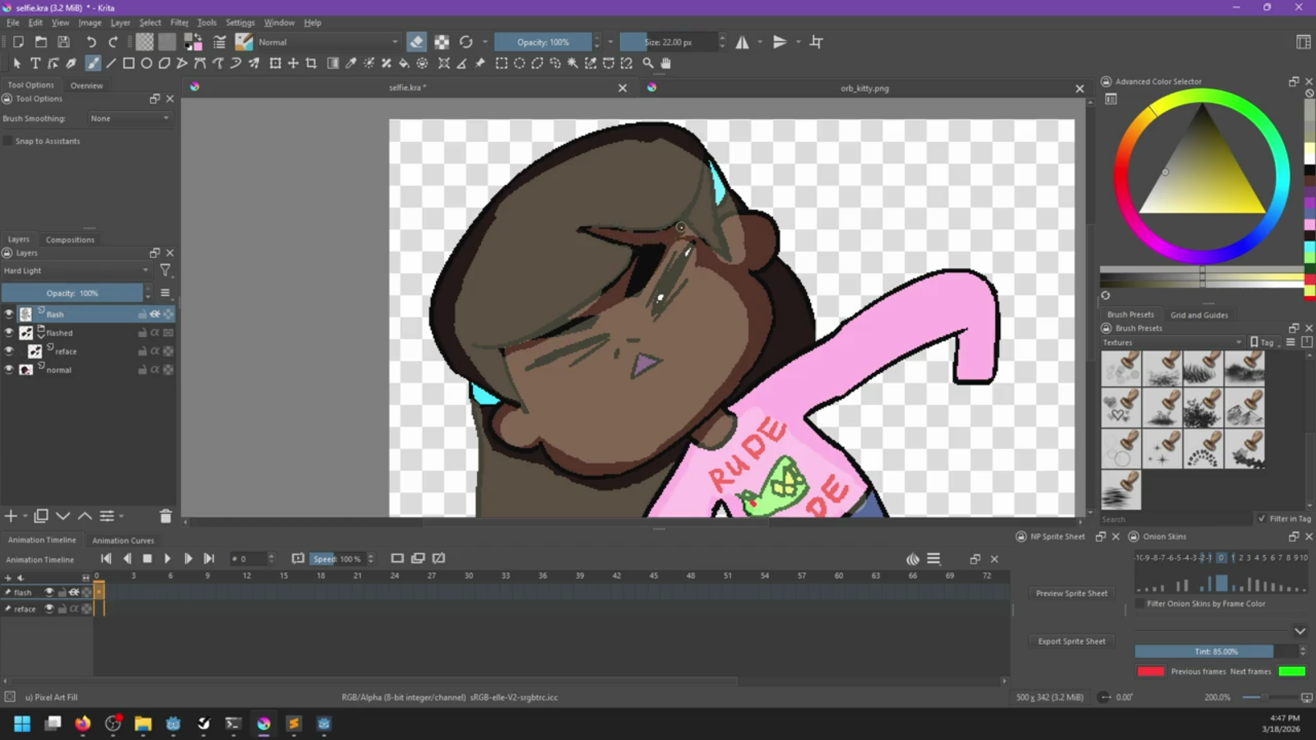
pyautogui.press('e')
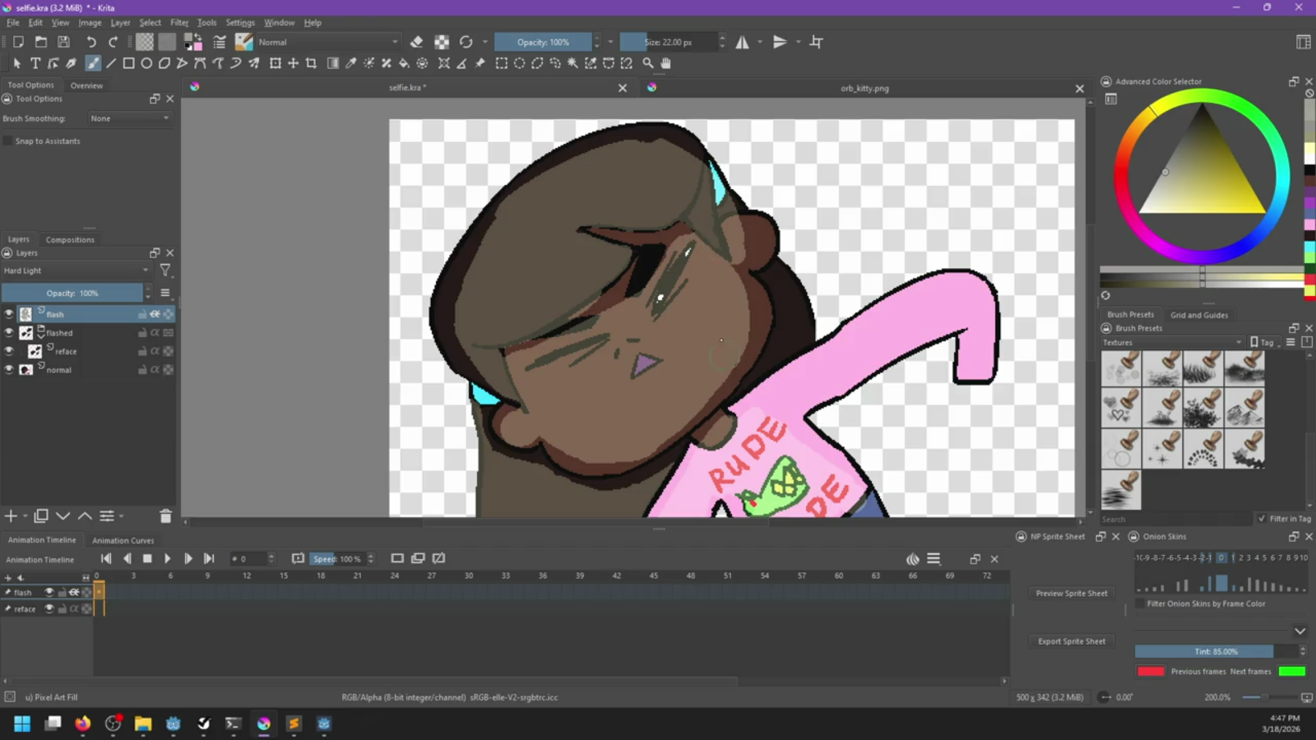
# Step: Add lighter brown strokes beside the ear and a pink highlight along the arm
pyautogui.moveTo(760, 246)
pyautogui.mouseDown()
pyautogui.moveTo(734, 233)
pyautogui.moveTo(753, 248)
pyautogui.moveTo(749, 237)
pyautogui.moveTo(738, 258)
pyautogui.mouseUp()
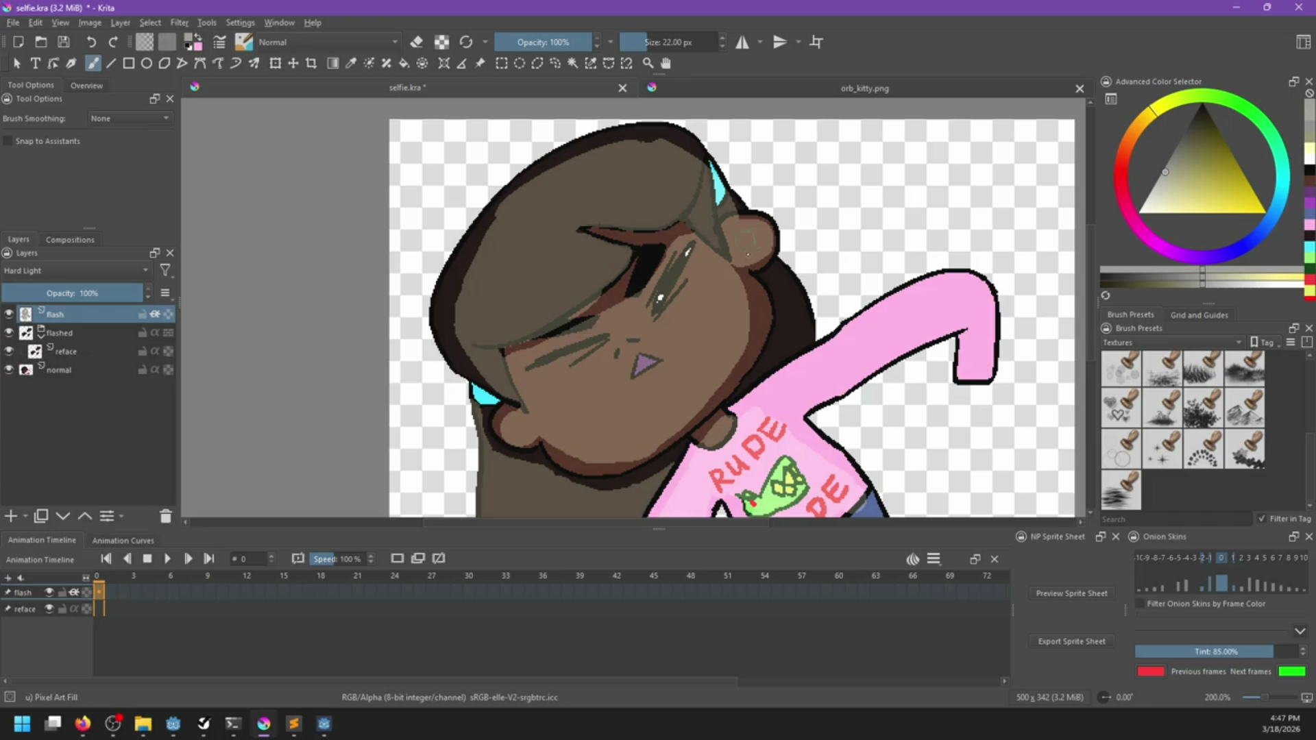
pyautogui.press('e')
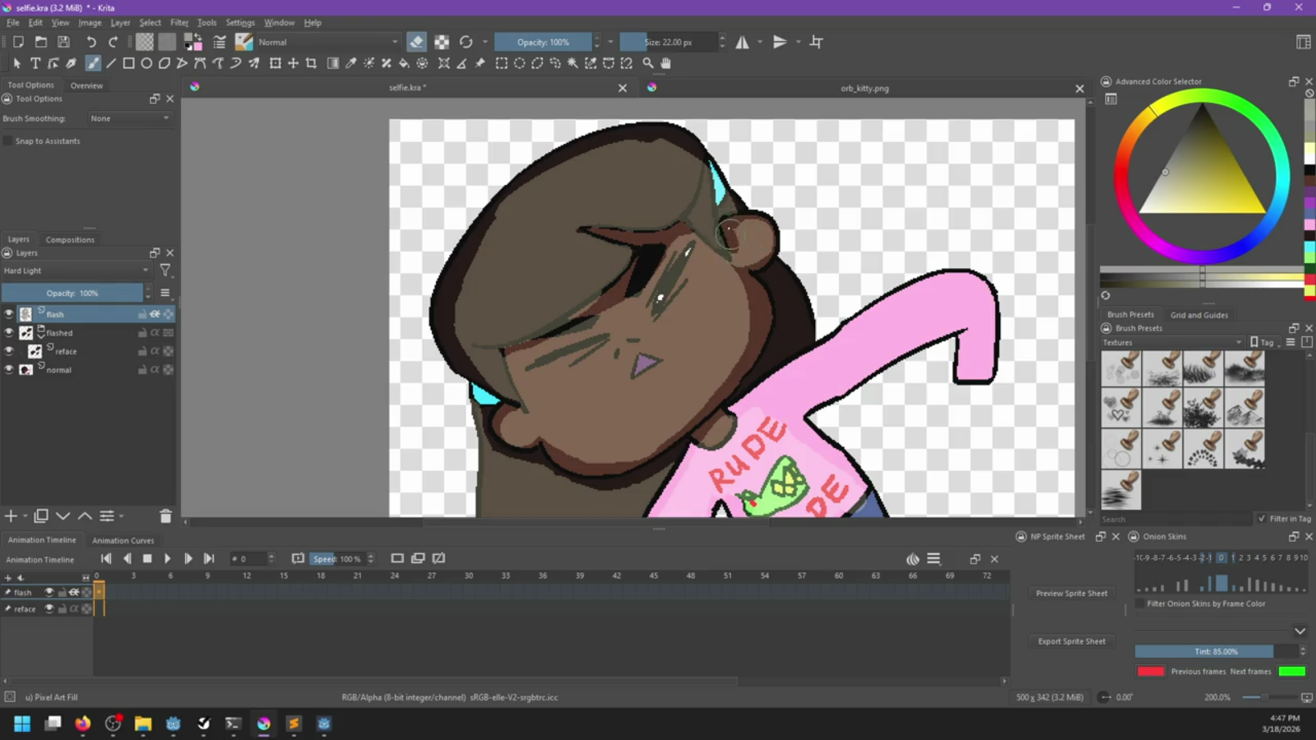
pyautogui.press('e')
pyautogui.press('e')
pyautogui.press('e')
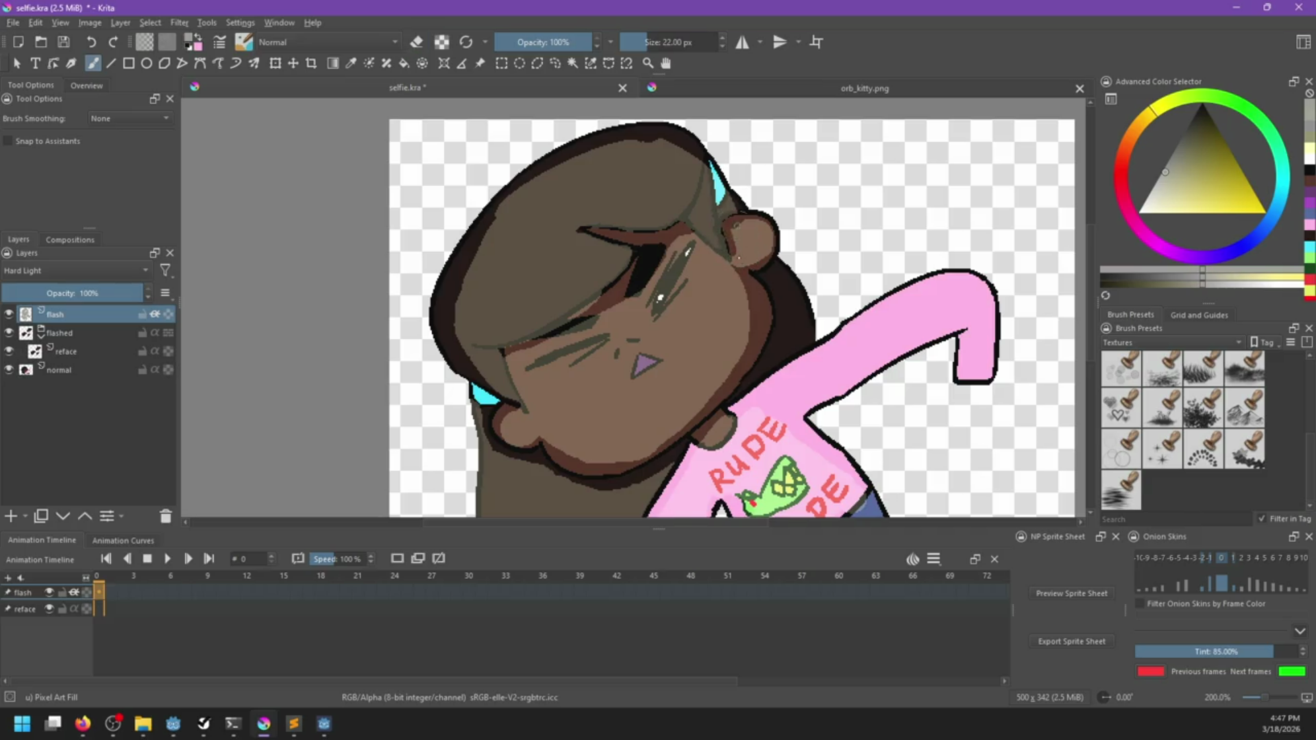
pyautogui.press('e')
pyautogui.press('e')
pyautogui.moveTo(768, 274); pyautogui.dragTo(787, 318)
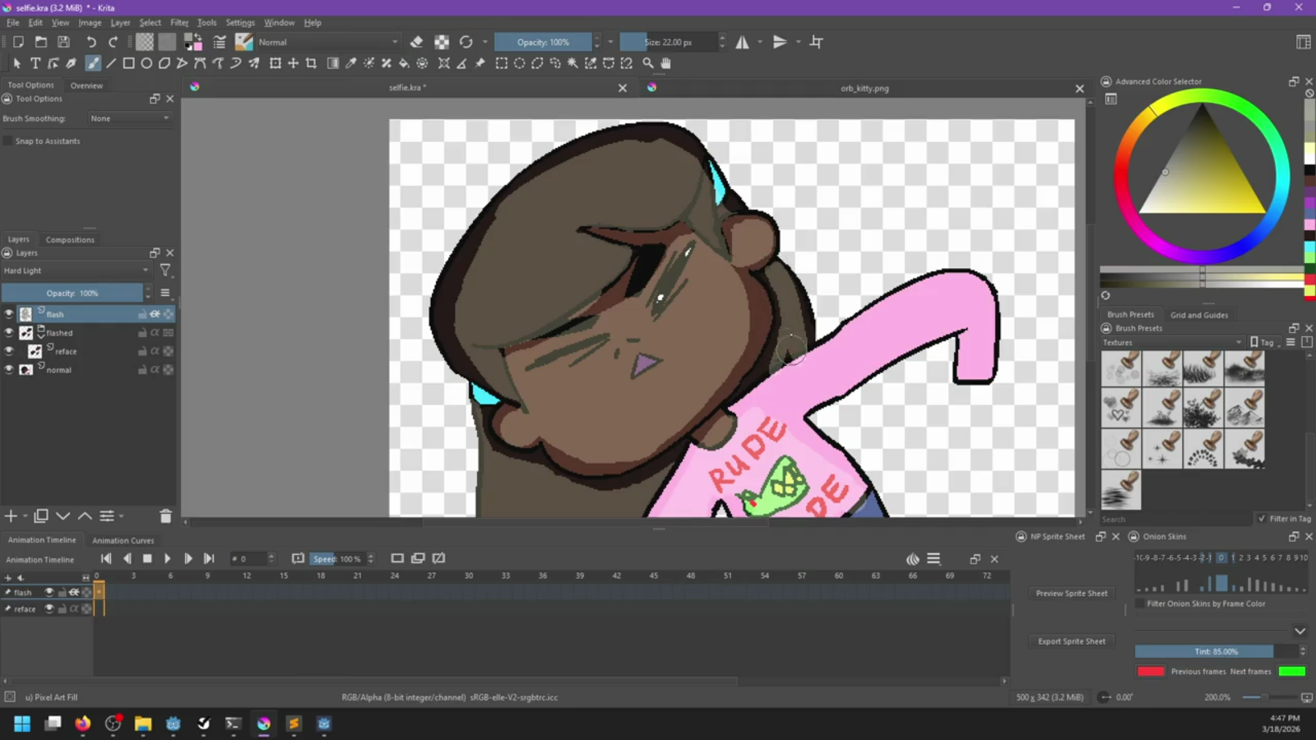
pyautogui.moveTo(762, 403)
pyautogui.mouseDown()
pyautogui.moveTo(843, 336)
pyautogui.moveTo(922, 302)
pyautogui.moveTo(823, 373)
pyautogui.moveTo(953, 293)
pyautogui.moveTo(855, 361)
pyautogui.mouseUp()
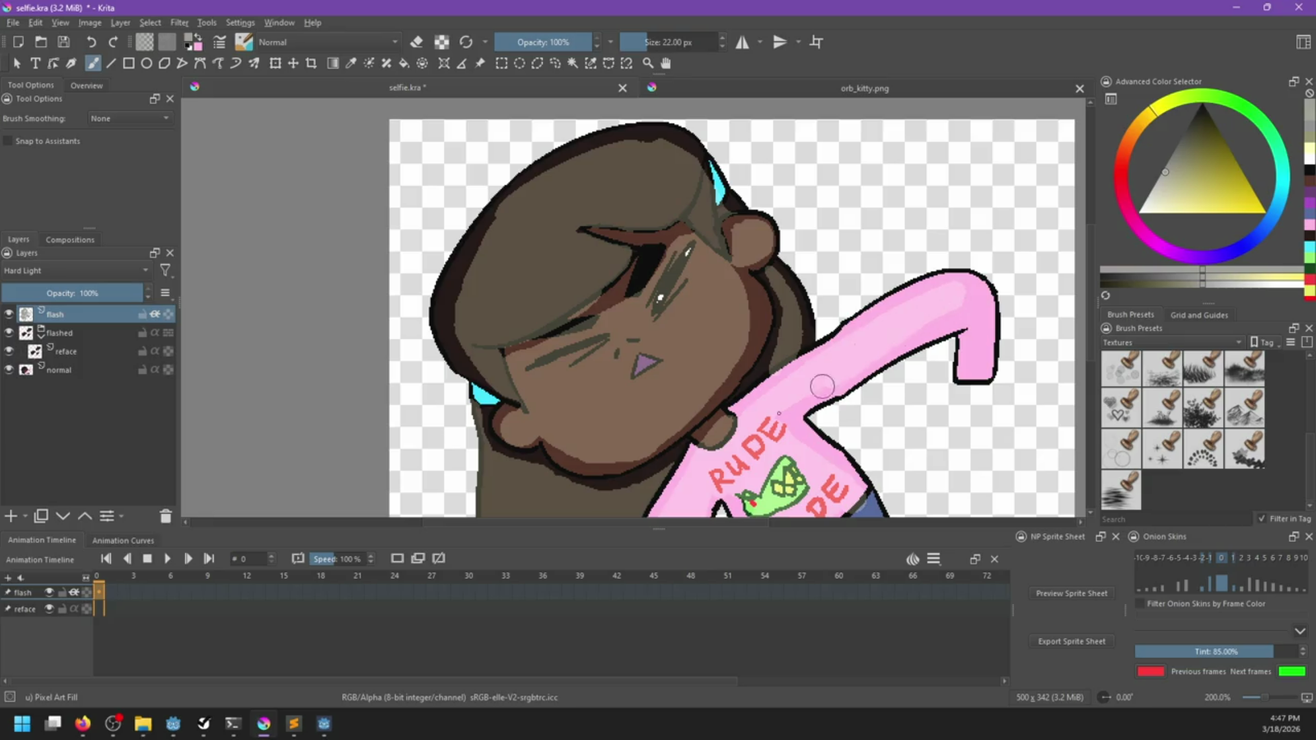
# Step: Close the orb_kitty.png image, leaving only selfie.kra open
pyautogui.moveTo(665, 350)
pyautogui.mouseDown()
pyautogui.moveTo(726, 279)
pyautogui.moveTo(723, 300)
pyautogui.mouseUp()
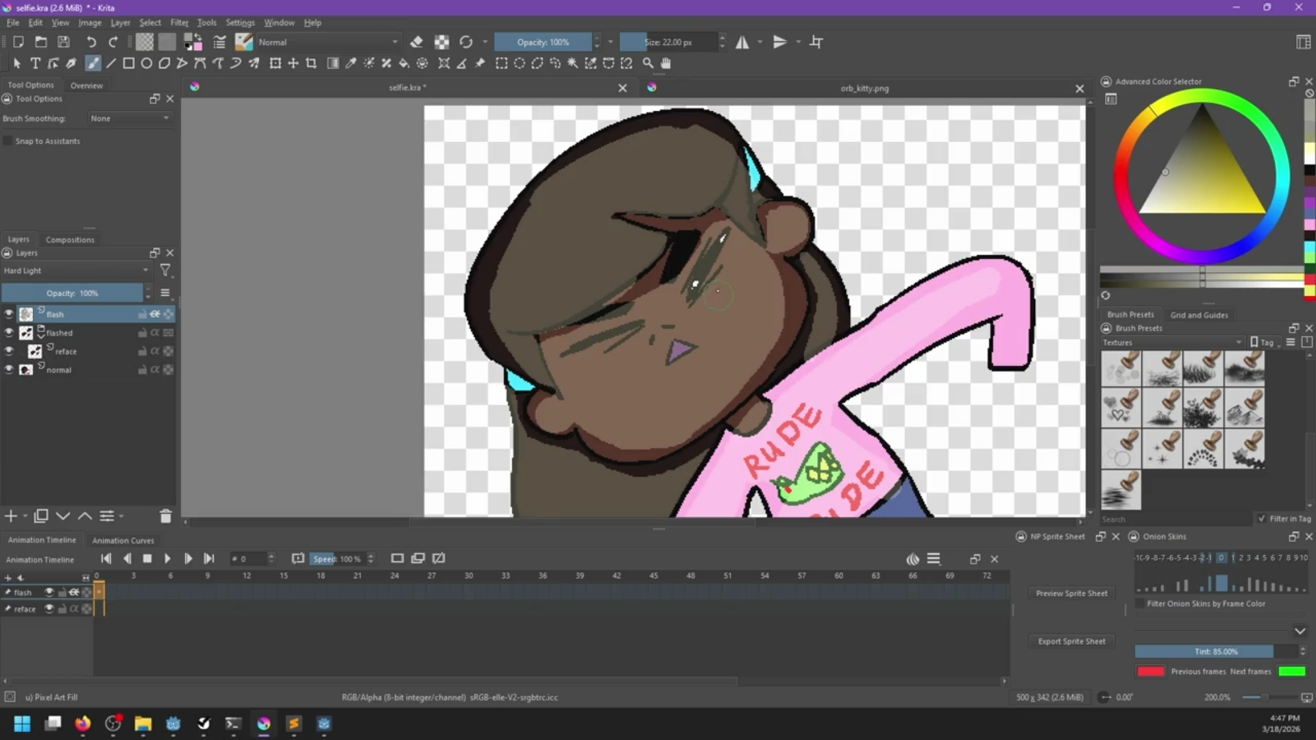
pyautogui.hotkey('ctrl', 'Tab')
pyautogui.click(541, 86)
pyautogui.click(1079, 88)
pyautogui.scroll(-4, 689, 298)
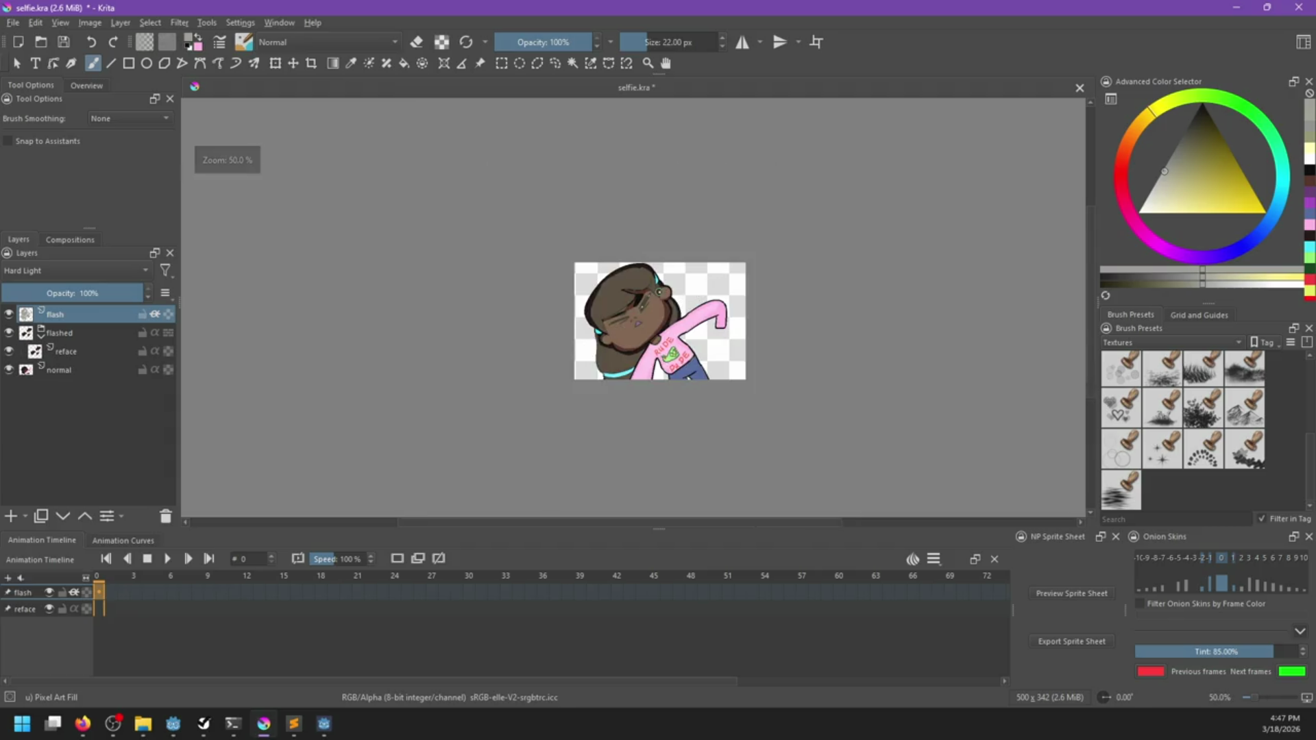
pyautogui.scroll(4, 654, 298)
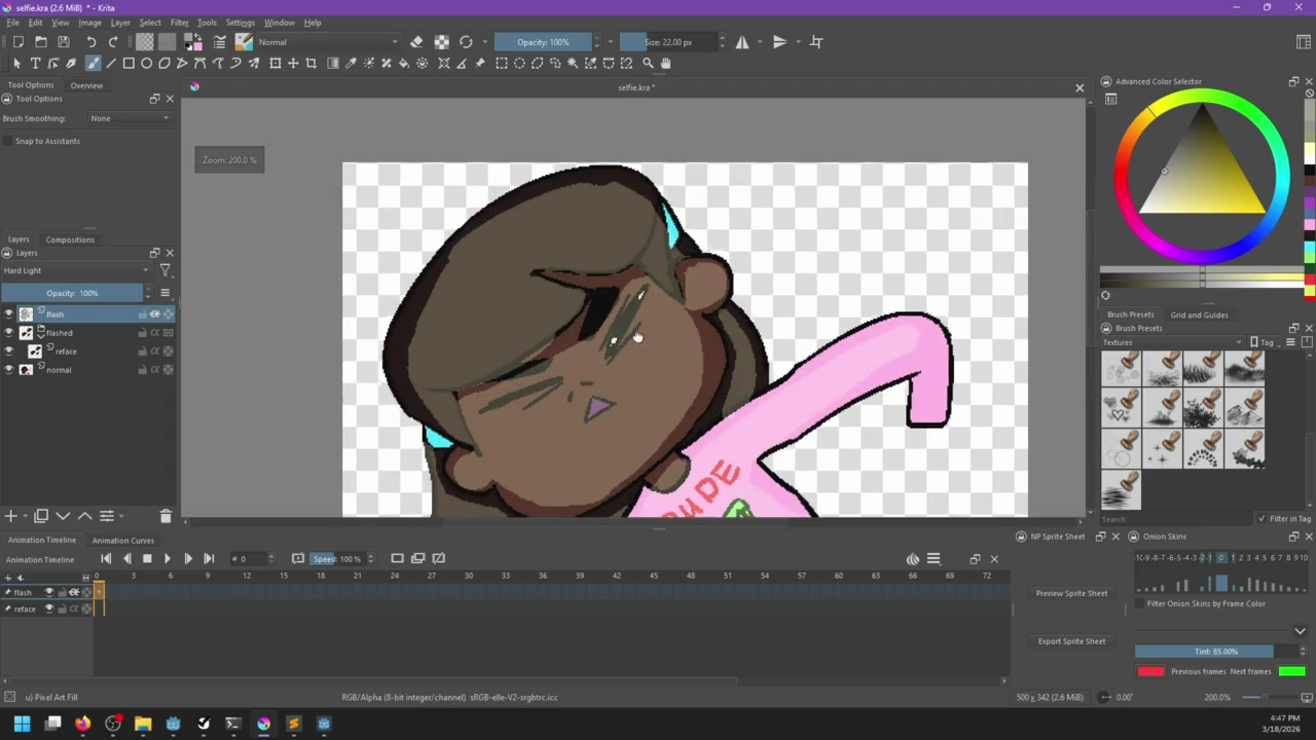
pyautogui.scroll(1, 662, 309)
pyautogui.press('e')
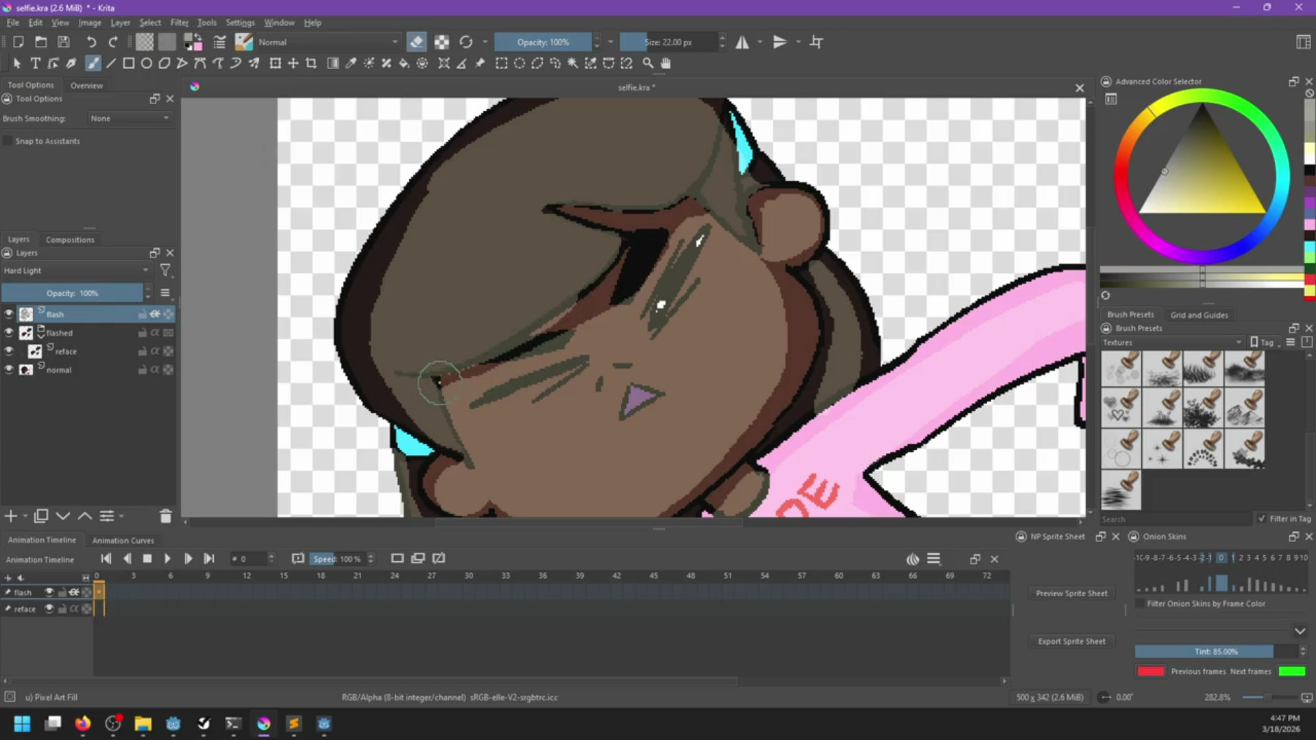
# Step: Erase stray shading along the lower eye line and under the eyebrow
pyautogui.moveTo(463, 375); pyautogui.dragTo(536, 338)
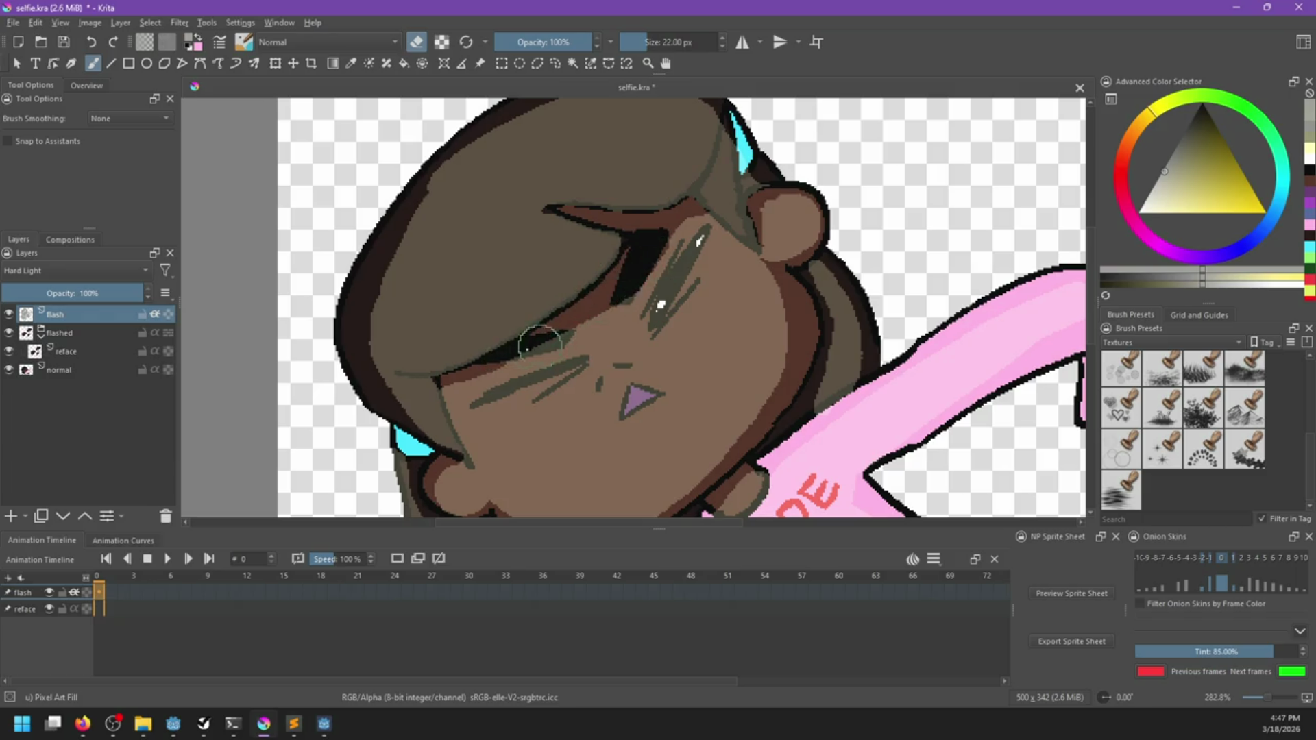
pyautogui.moveTo(653, 236); pyautogui.dragTo(710, 218)
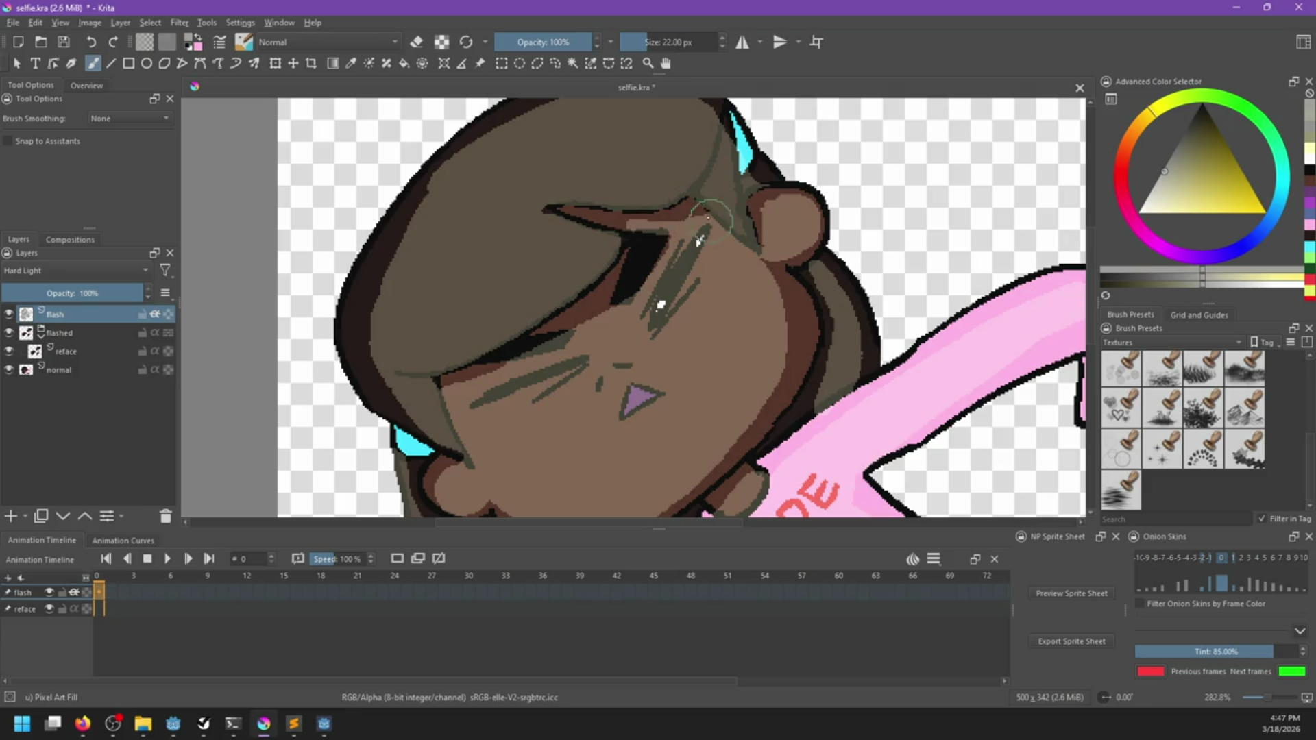
pyautogui.press('e')
pyautogui.moveTo(619, 224)
pyautogui.mouseDown()
pyautogui.moveTo(641, 209)
pyautogui.moveTo(687, 217)
pyautogui.mouseUp()
pyautogui.scroll(-3, 685, 217)
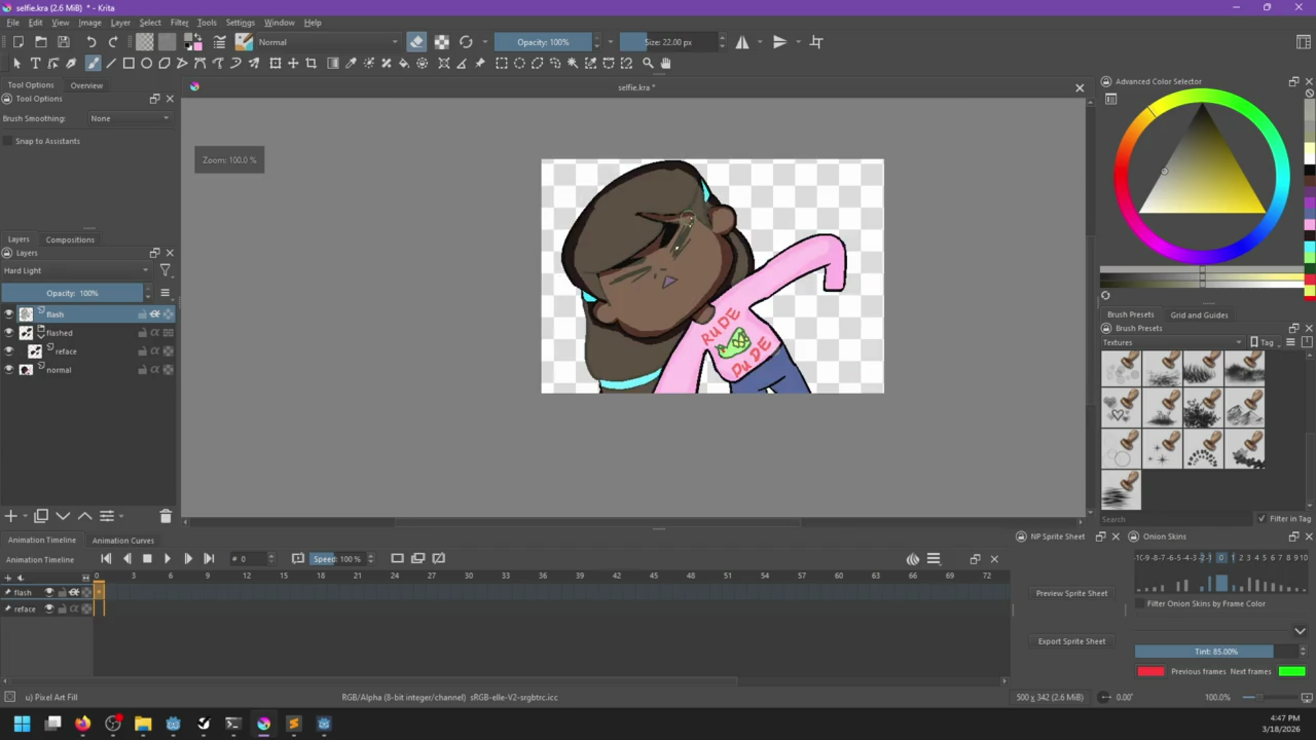
pyautogui.scroll(3, 661, 341)
pyautogui.moveTo(662, 341); pyautogui.dragTo(674, 384)
# Step: Thicken the dark shadow under the chin
pyautogui.press('e')
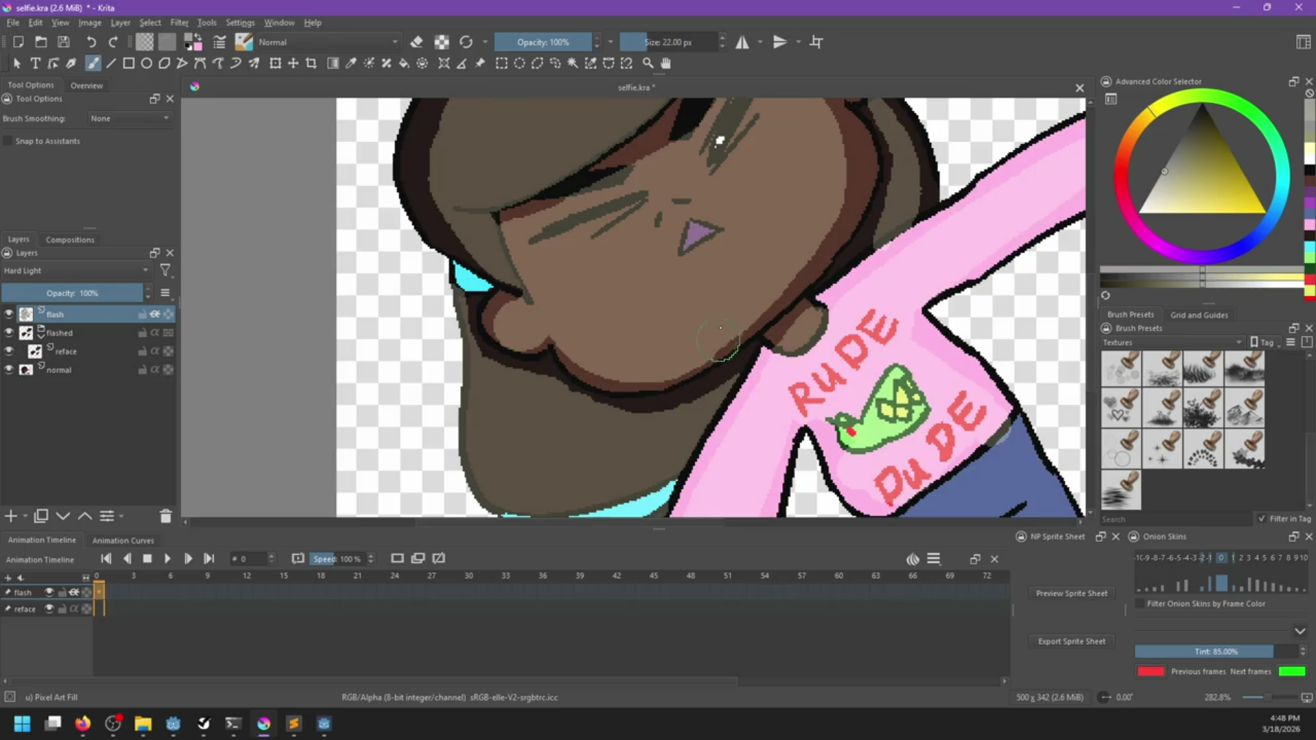
pyautogui.press('e')
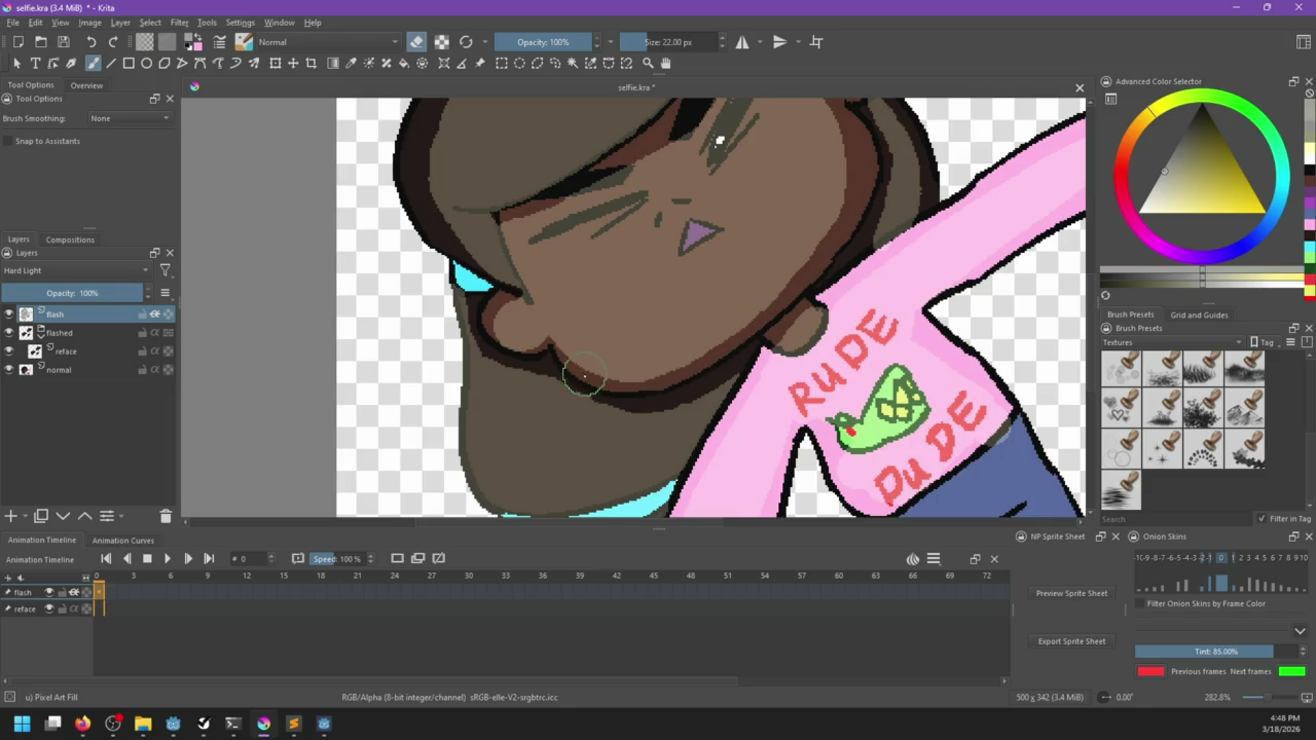
pyautogui.moveTo(599, 390)
pyautogui.mouseDown()
pyautogui.moveTo(542, 384)
pyautogui.moveTo(627, 411)
pyautogui.mouseUp()
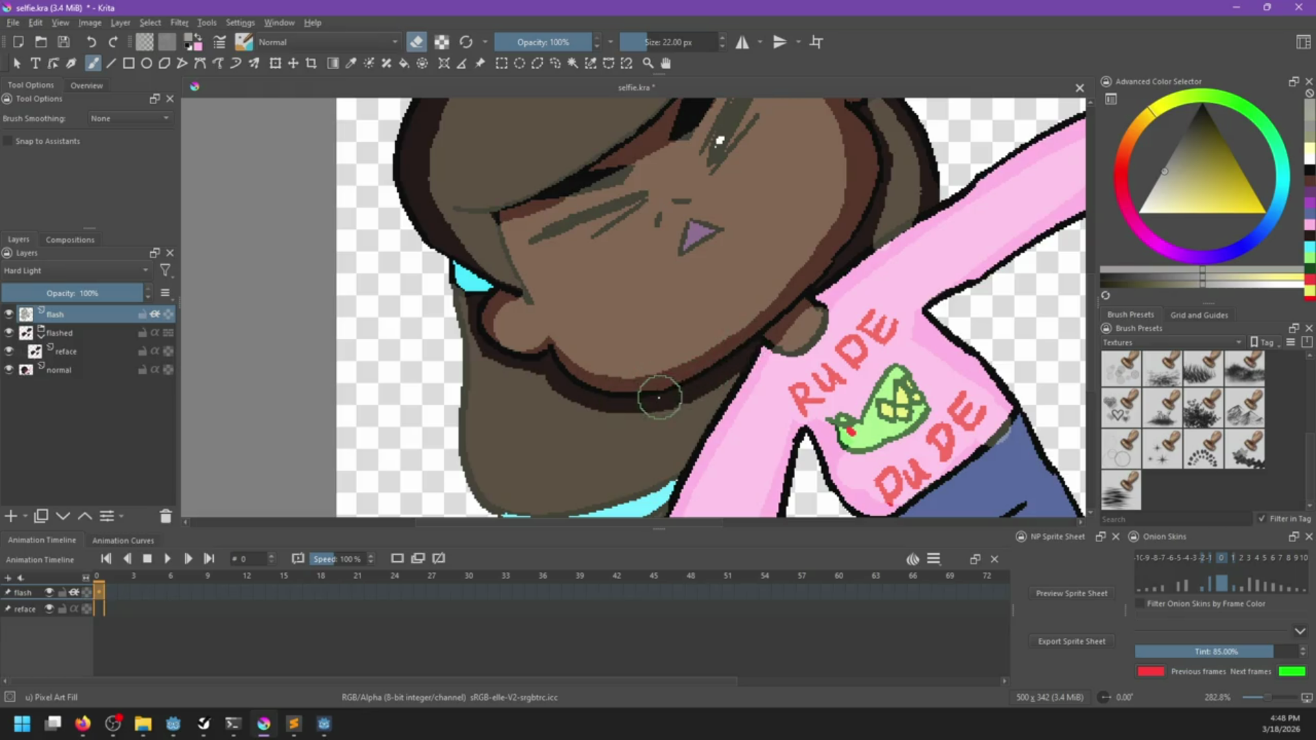
# Step: Erase the stray edge beside the cyan ear and down the neck
pyautogui.scroll(1, 597, 397)
pyautogui.hscroll(-2, 597, 397)
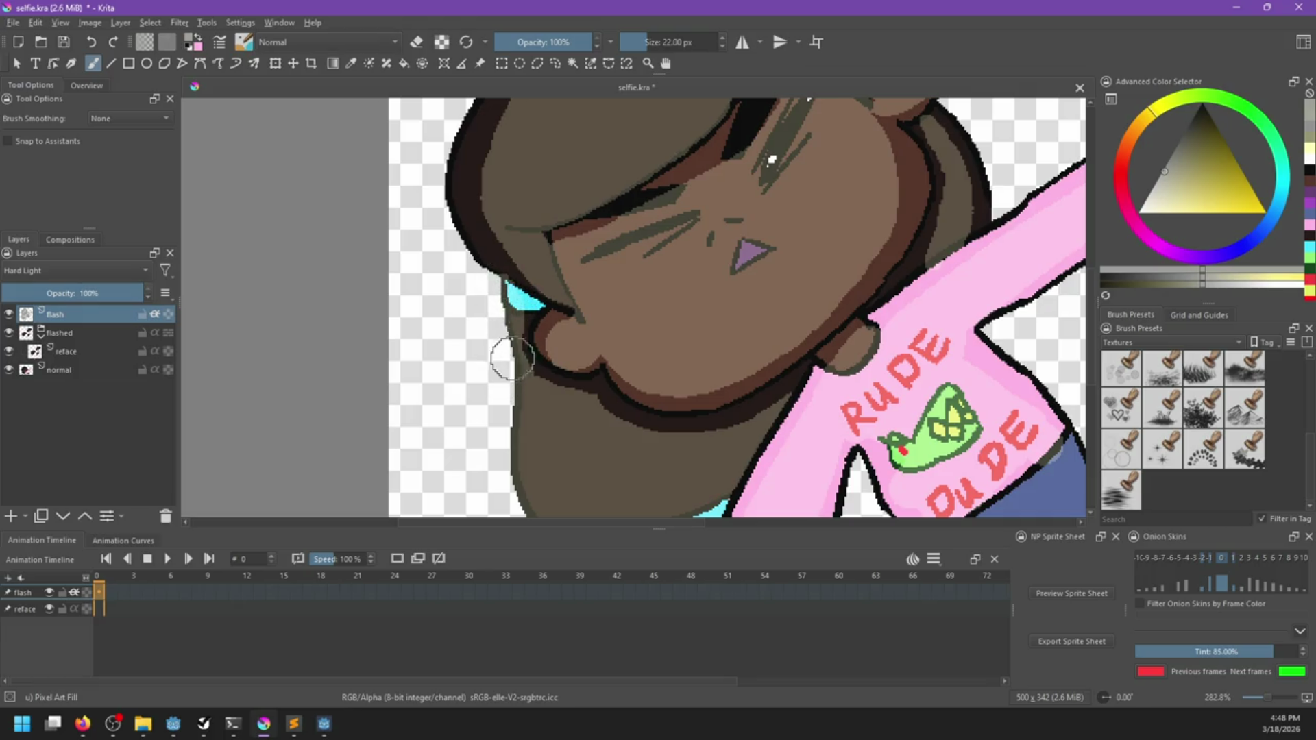
pyautogui.press('e')
pyautogui.moveTo(509, 281); pyautogui.dragTo(521, 415)
pyautogui.moveTo(519, 323)
pyautogui.mouseDown()
pyautogui.moveTo(525, 473)
pyautogui.moveTo(542, 489)
pyautogui.mouseUp()
pyautogui.scroll(-2, 517, 358)
pyautogui.moveTo(510, 268); pyautogui.dragTo(540, 483)
pyautogui.scroll(-4, 540, 484)
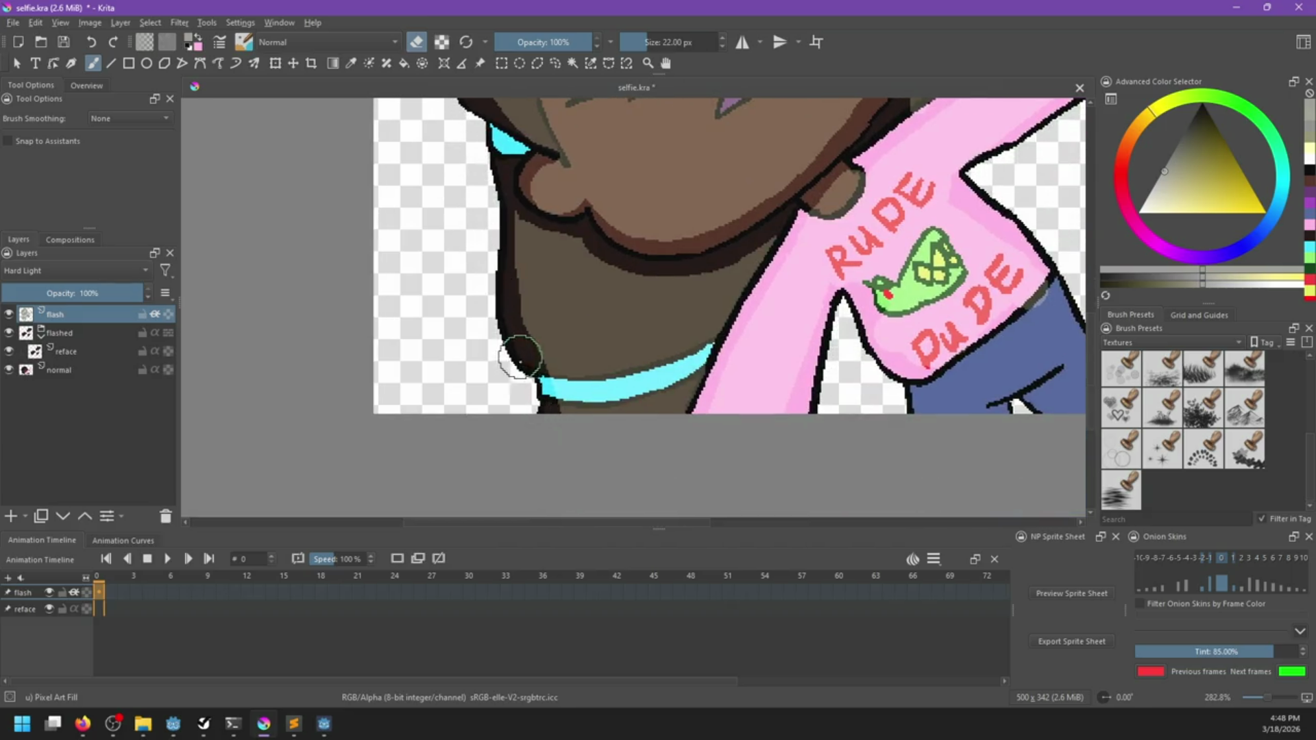
# Step: Repaint the edge between neck and shirt above the cyan collar, then select the normal layer
pyautogui.moveTo(596, 403); pyautogui.dragTo(542, 516)
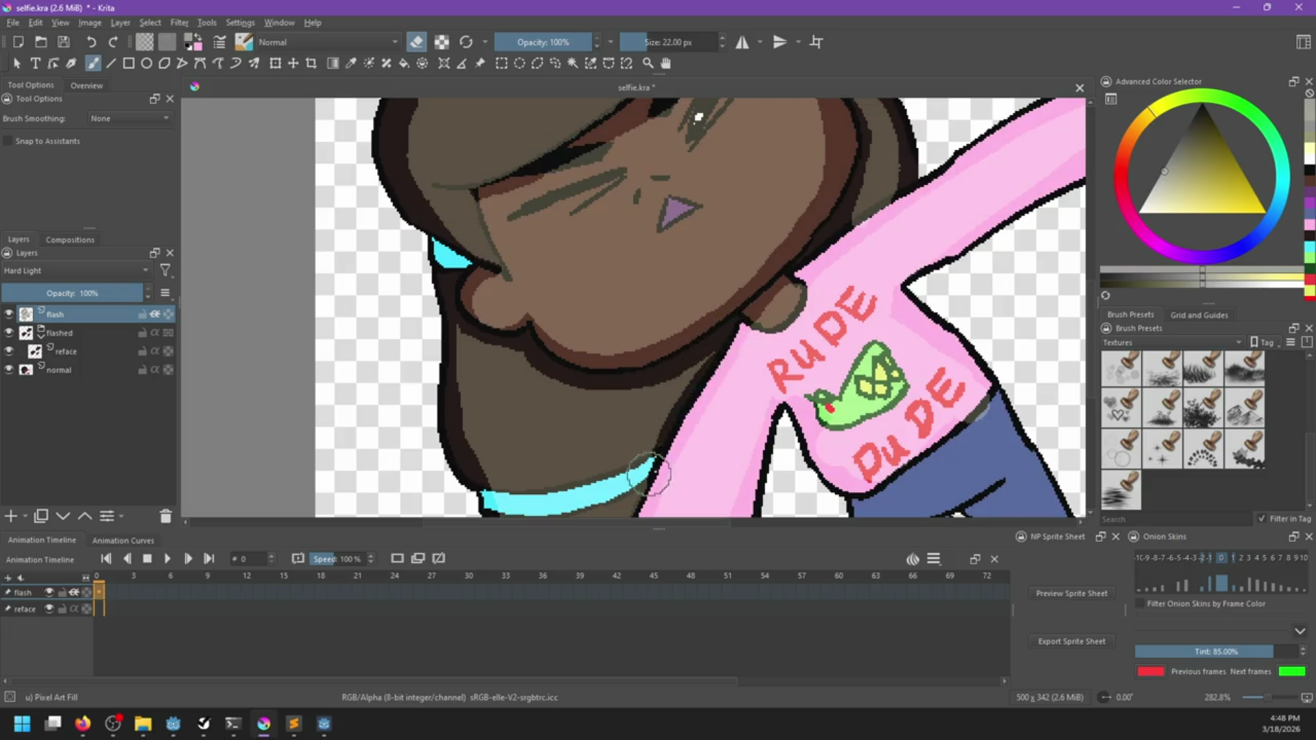
pyautogui.moveTo(719, 330); pyautogui.dragTo(660, 449)
pyautogui.moveTo(632, 504)
pyautogui.mouseDown()
pyautogui.moveTo(668, 411)
pyautogui.moveTo(628, 506)
pyautogui.mouseUp()
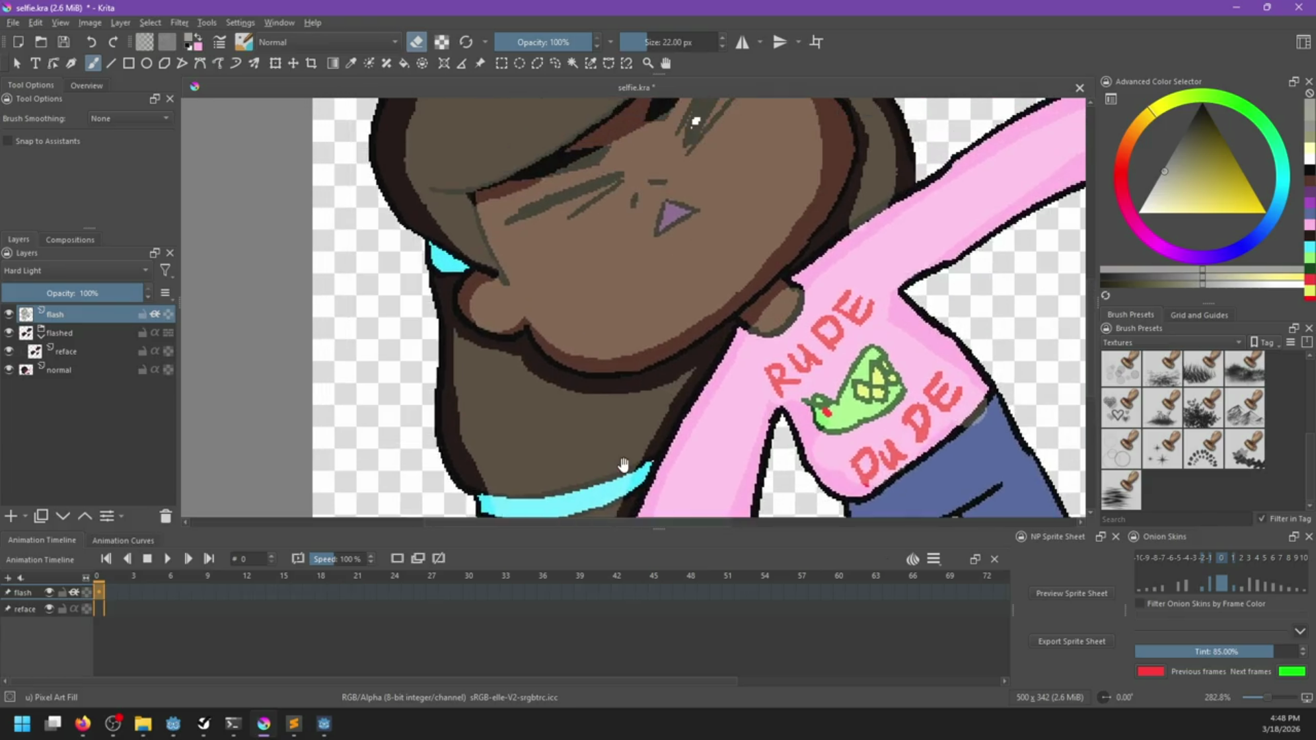
pyautogui.scroll(2, 663, 480)
pyautogui.scroll(-2, 740, 303)
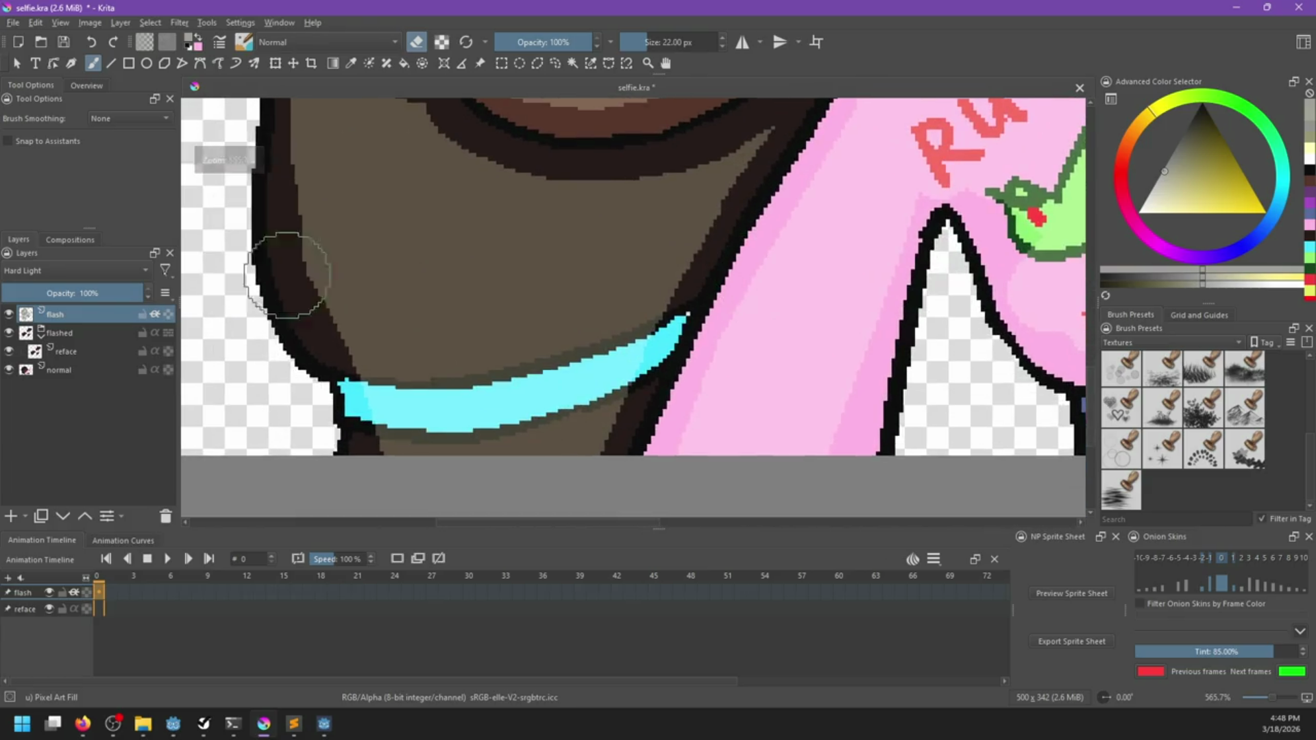
pyautogui.click(60, 370)
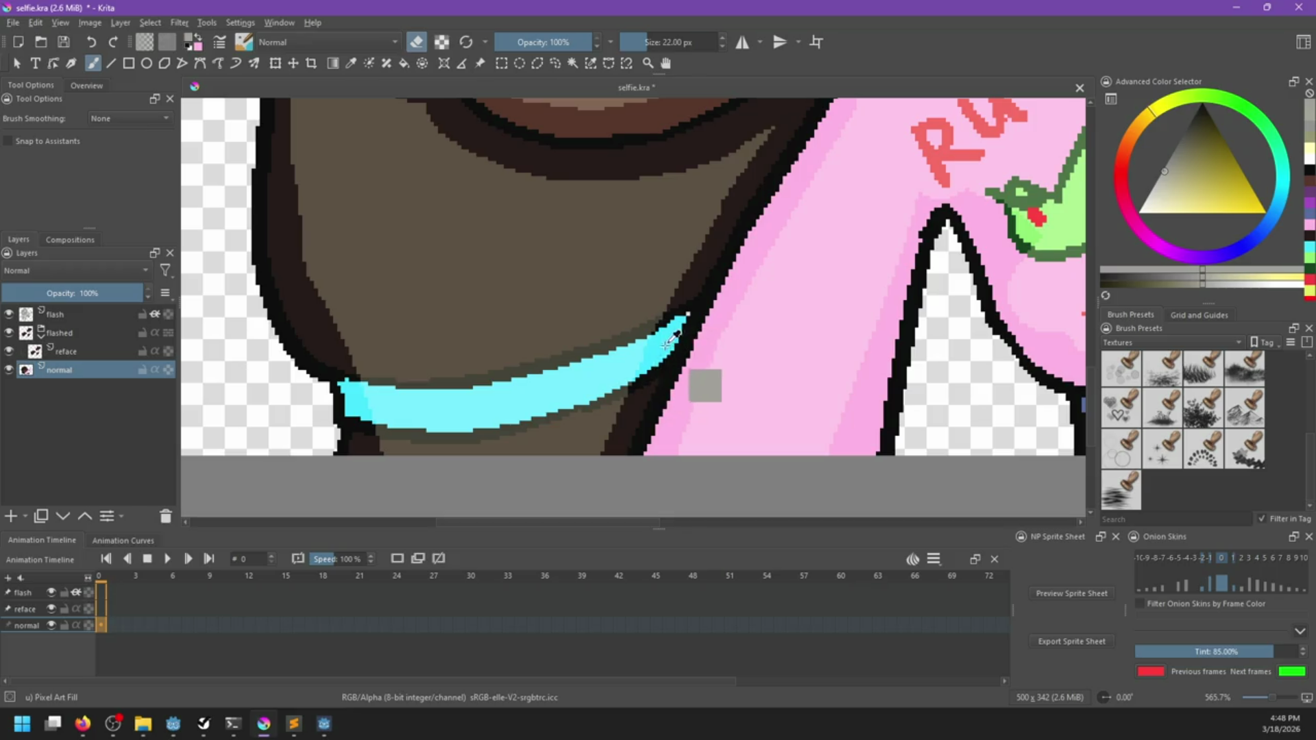
# Step: On the flash layer, paint the brown skin colour over the waistband between shirt and pants
pyautogui.keyDown('ctrl'); pyautogui.click(688, 320); pyautogui.keyUp('ctrl')
pyautogui.press('f')
pyautogui.scroll(-2, 751, 334)
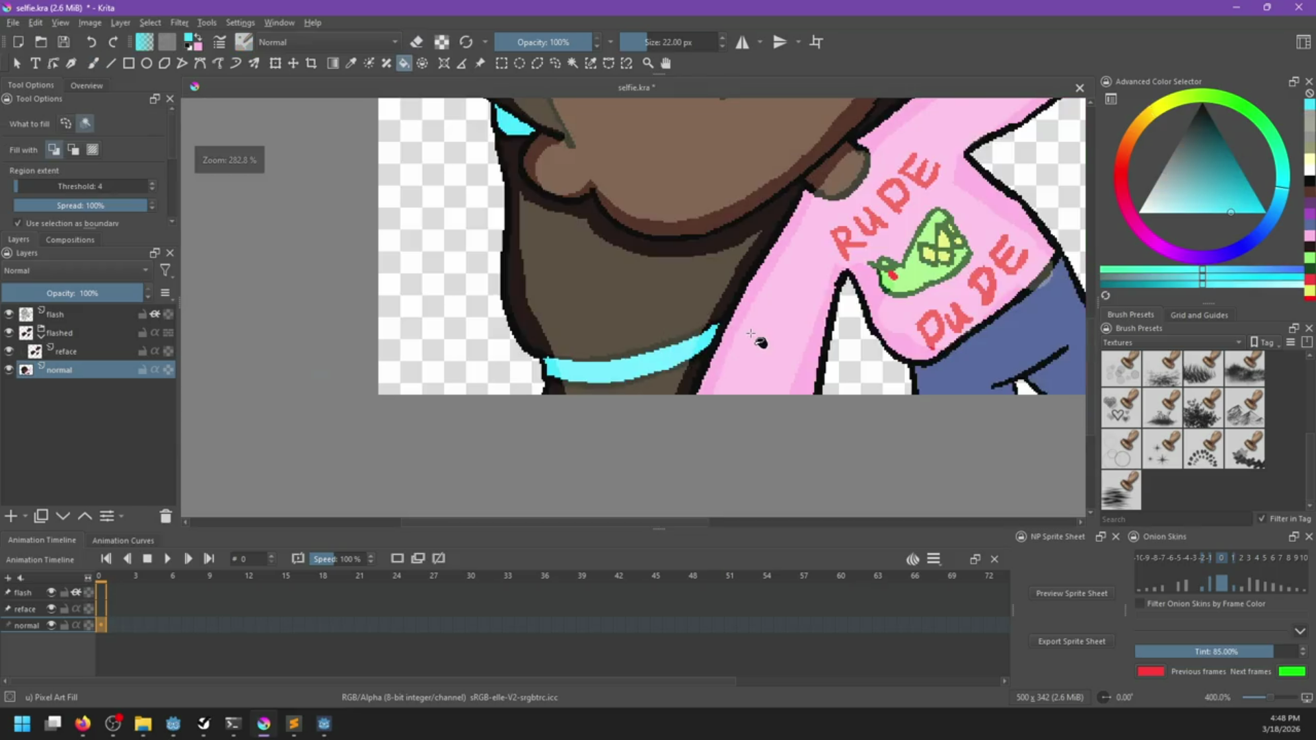
pyautogui.click(75, 315)
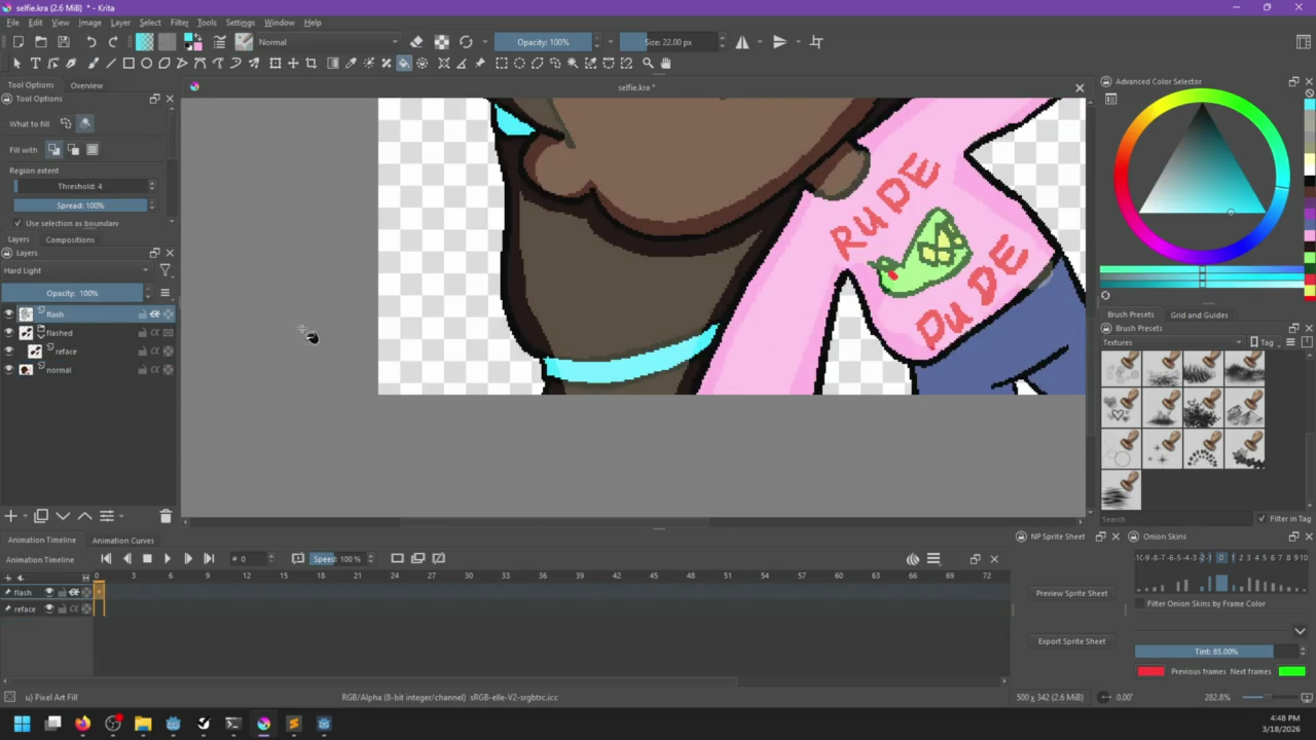
pyautogui.keyDown('ctrl'); pyautogui.click(590, 267); pyautogui.keyUp('ctrl')
pyautogui.press('b')
pyautogui.scroll(-1, 716, 266)
pyautogui.moveTo(717, 266)
pyautogui.mouseDown()
pyautogui.moveTo(639, 355)
pyautogui.moveTo(648, 451)
pyautogui.moveTo(640, 297)
pyautogui.moveTo(654, 221)
pyautogui.mouseUp()
pyautogui.moveTo(775, 373); pyautogui.dragTo(718, 416)
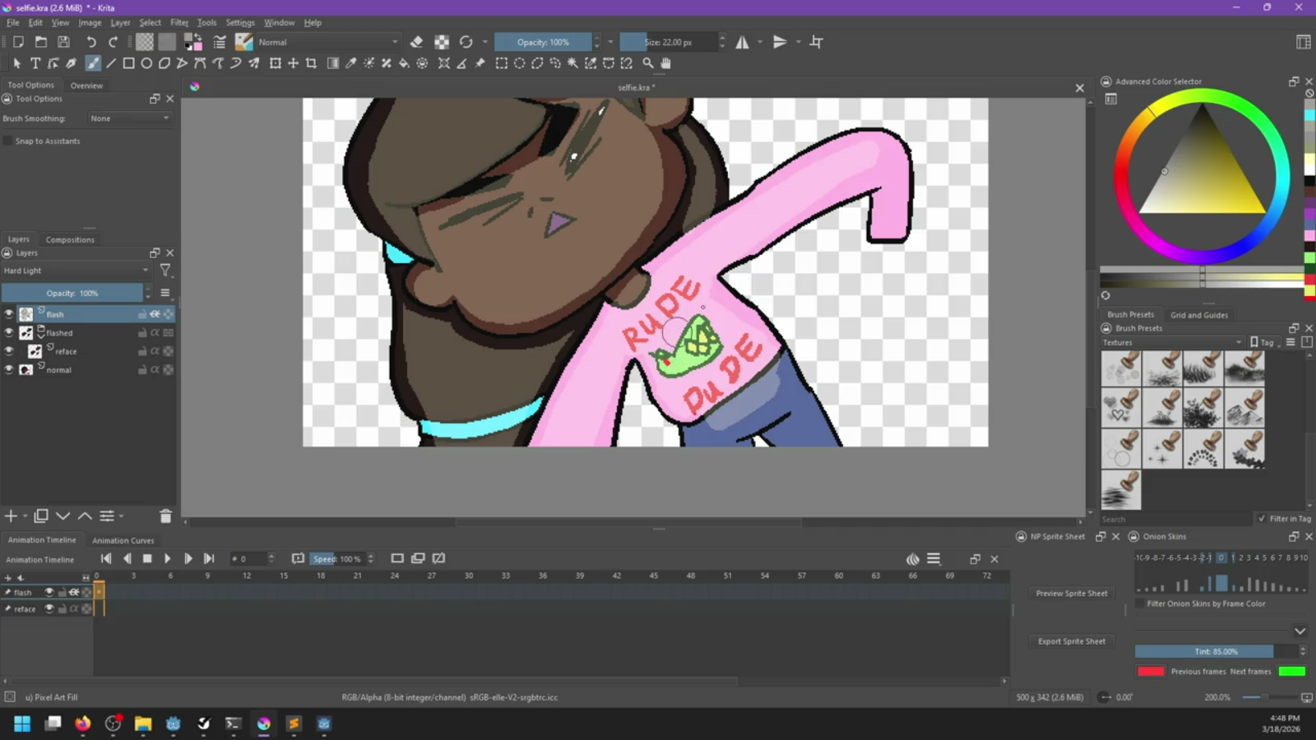
# Step: Paint a soft light-pink glow on the shirt beside the RUDE lettering
pyautogui.press('e')
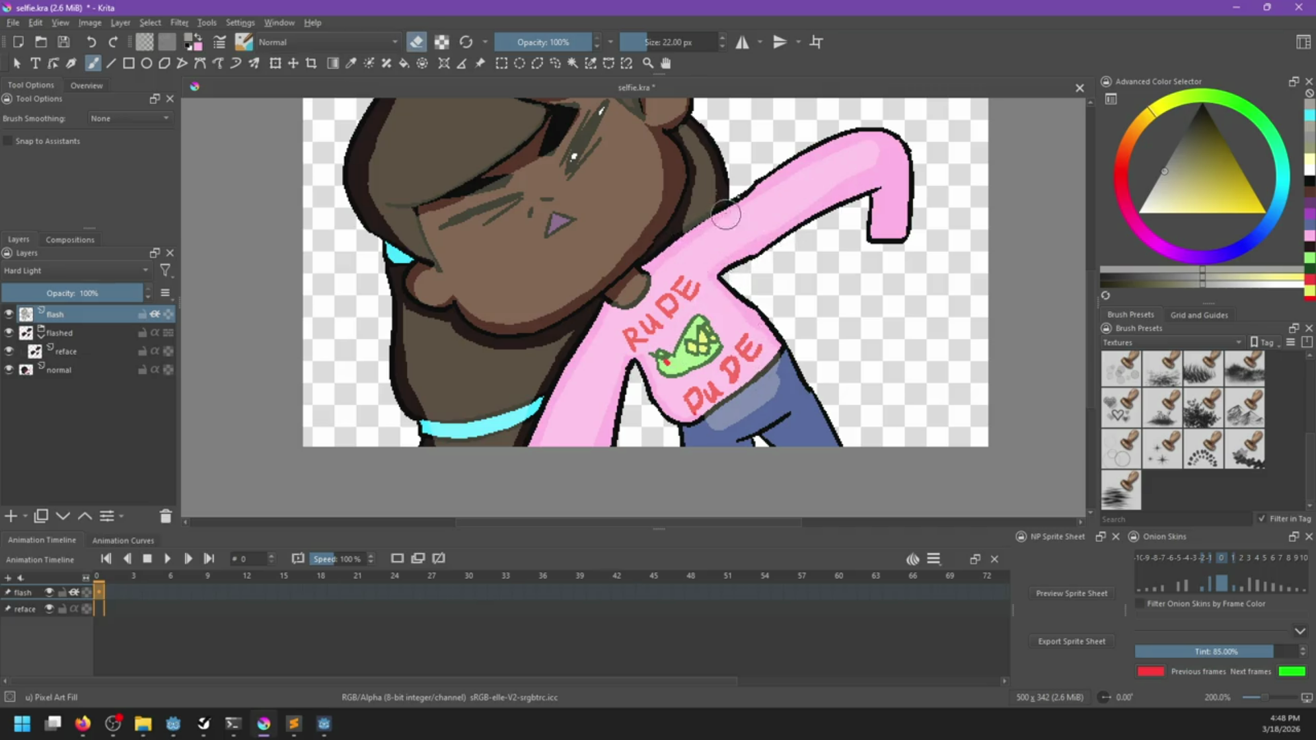
pyautogui.moveTo(711, 331); pyautogui.dragTo(733, 353)
pyautogui.scroll(-4, 725, 356)
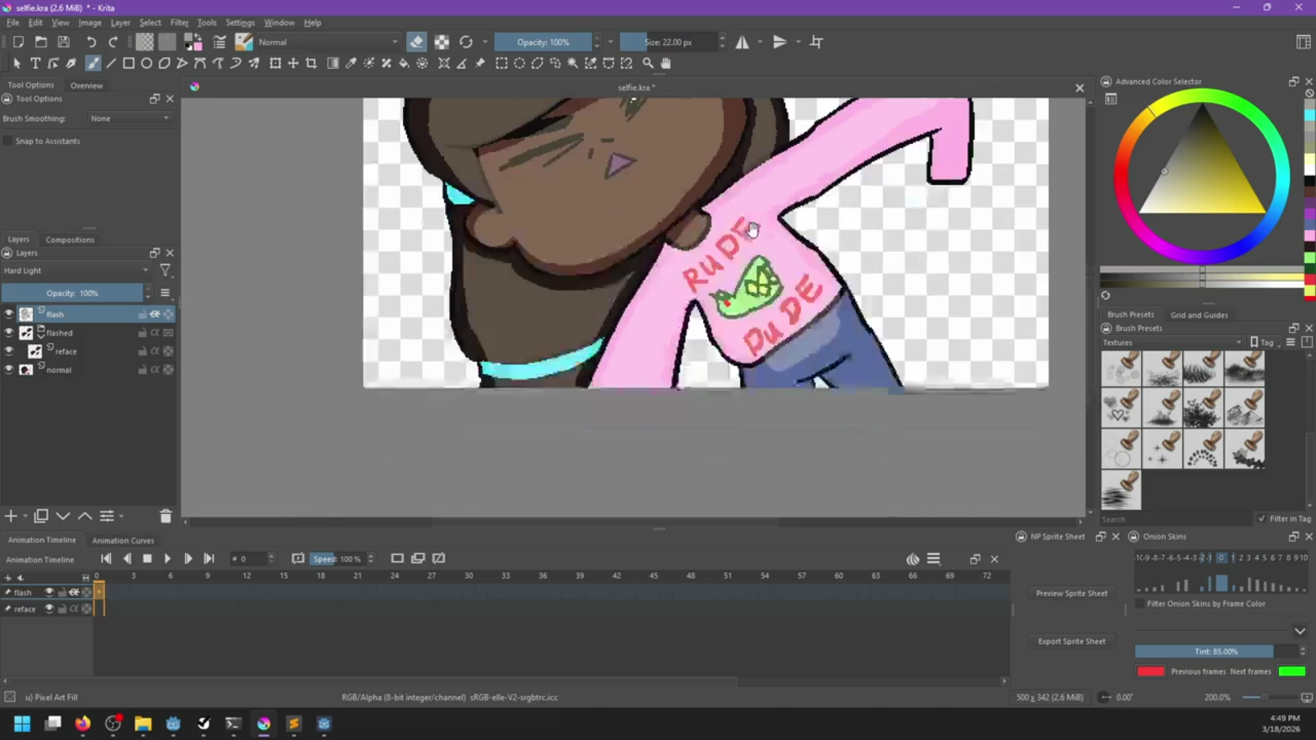
pyautogui.press('e')
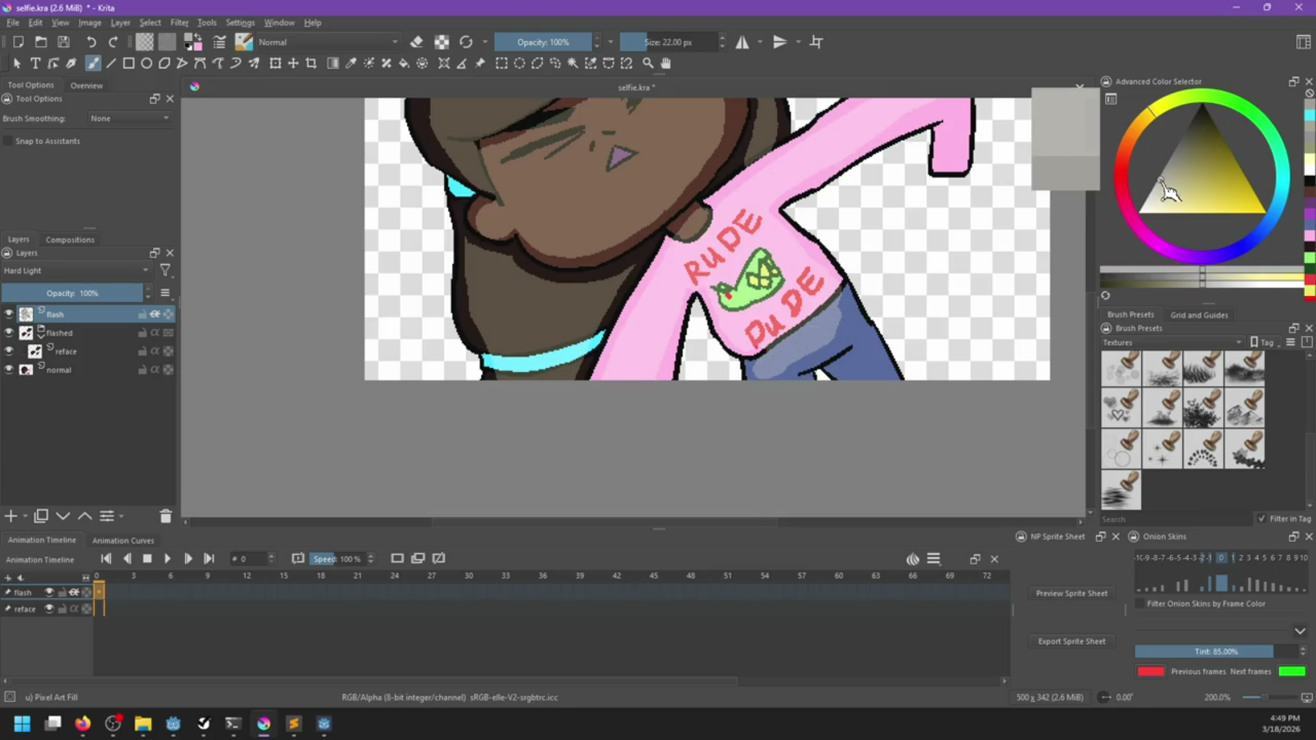
pyautogui.click(1156, 186)
pyautogui.moveTo(720, 263)
pyautogui.mouseDown()
pyautogui.moveTo(753, 240)
pyautogui.moveTo(746, 264)
pyautogui.moveTo(775, 302)
pyautogui.moveTo(779, 266)
pyautogui.mouseUp()
pyautogui.hotkey('ctrl', 'z')
pyautogui.scroll(2, 779, 267)
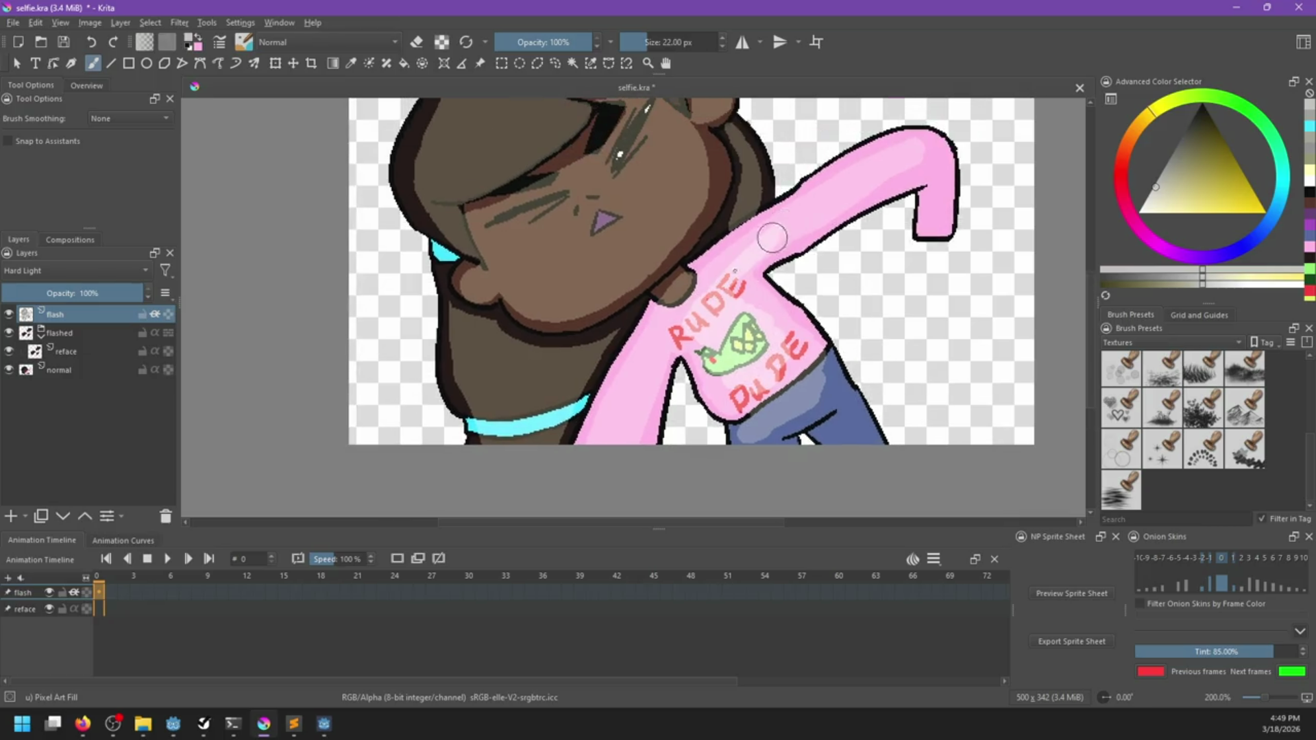
pyautogui.moveTo(667, 338)
pyautogui.mouseDown()
pyautogui.moveTo(638, 377)
pyautogui.moveTo(686, 319)
pyautogui.moveTo(650, 347)
pyautogui.moveTo(662, 323)
pyautogui.moveTo(627, 428)
pyautogui.moveTo(669, 316)
pyautogui.moveTo(675, 370)
pyautogui.mouseUp()
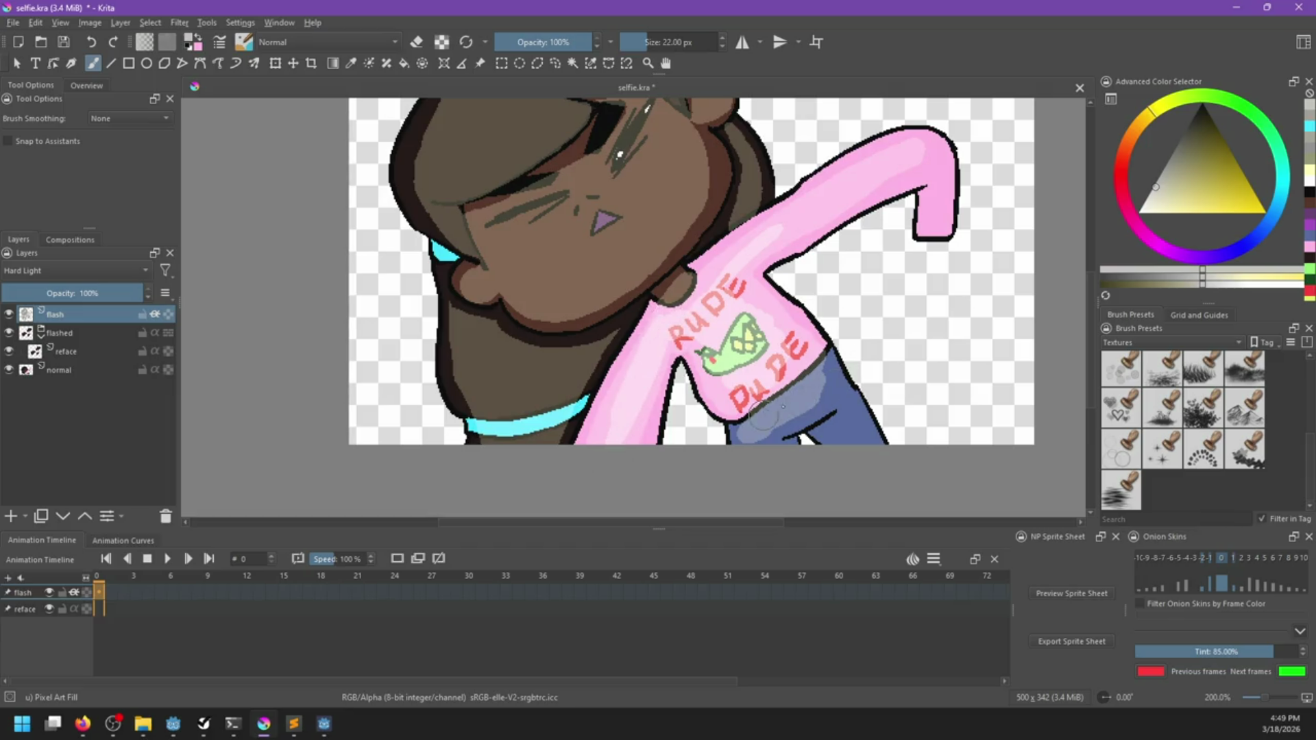
# Step: Add a light highlight stroke near the nose, then save and exit the running game
pyautogui.scroll(2, 678, 322)
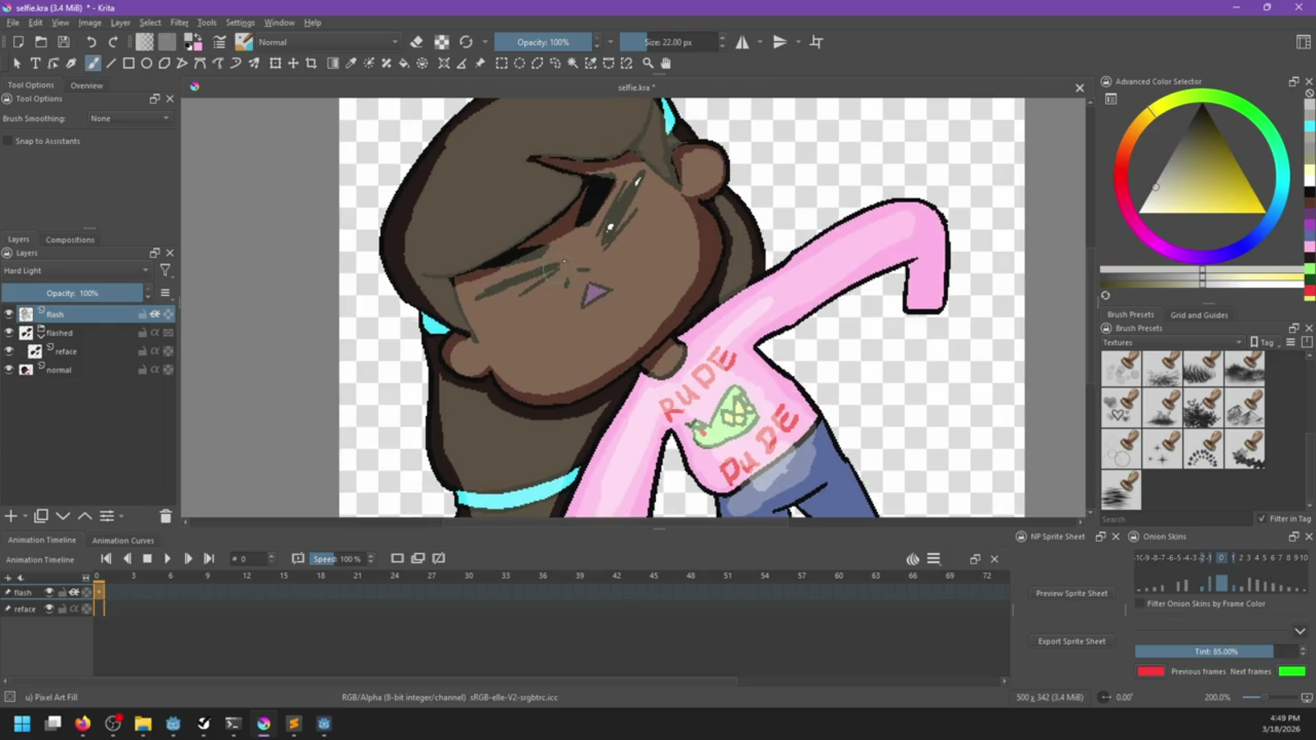
pyautogui.moveTo(519, 281); pyautogui.dragTo(552, 255)
pyautogui.moveTo(485, 283); pyautogui.dragTo(543, 258)
pyautogui.hotkey('ctrl', 'z')
pyautogui.hotkey('ctrl', 'z')
pyautogui.hotkey('ctrl', 'z')
pyautogui.moveTo(489, 283); pyautogui.dragTo(526, 266)
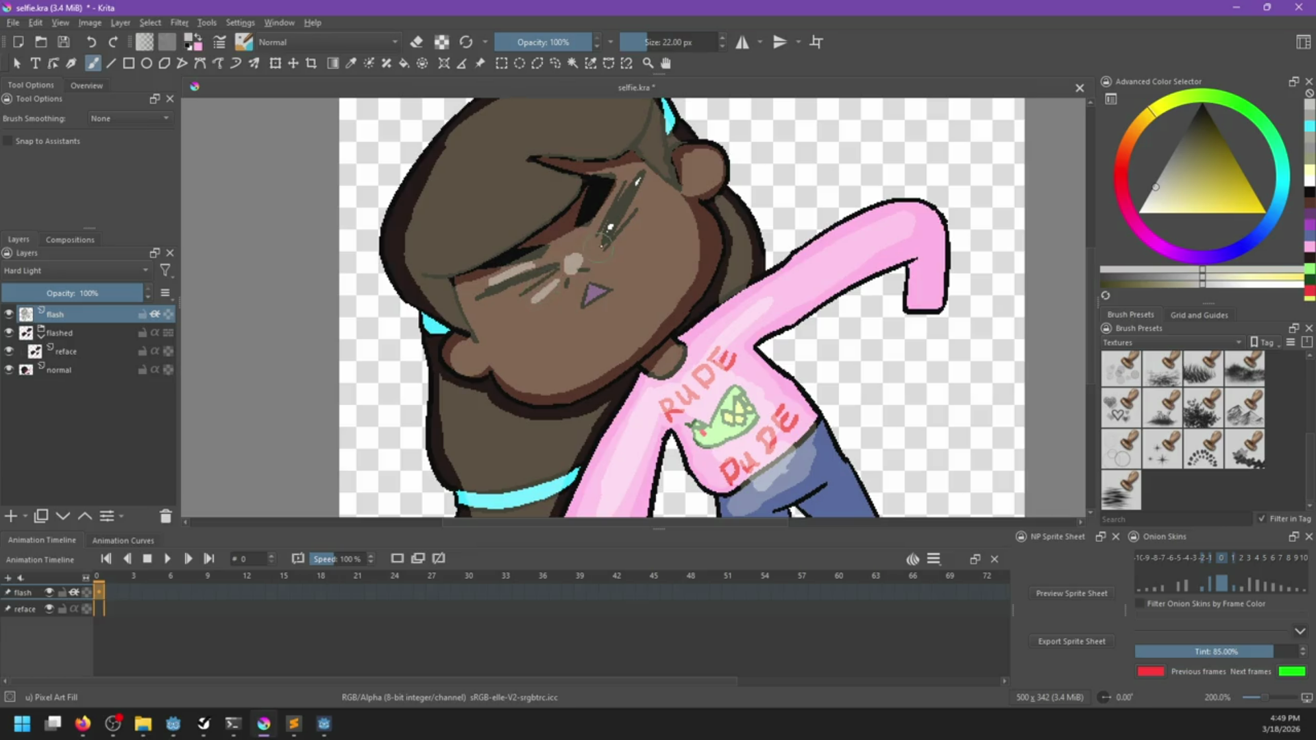
pyautogui.click(323, 723)
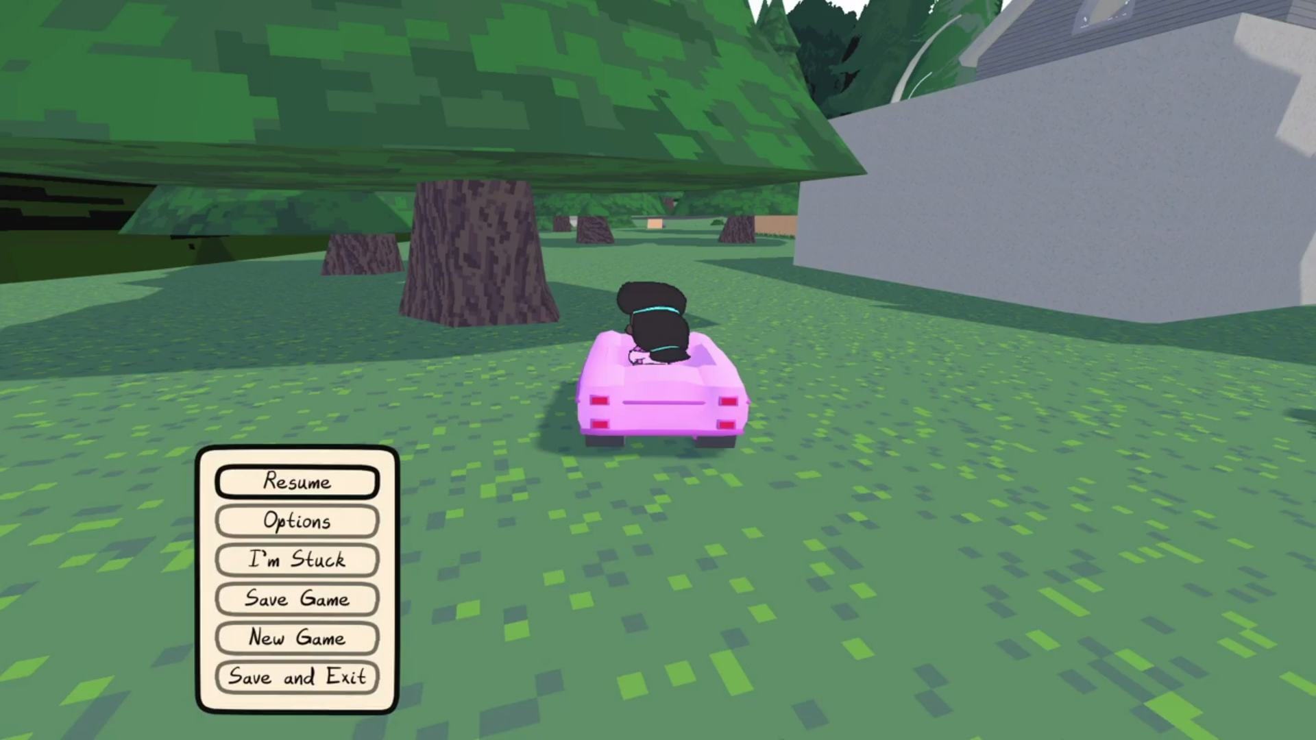
pyautogui.click(226, 685)
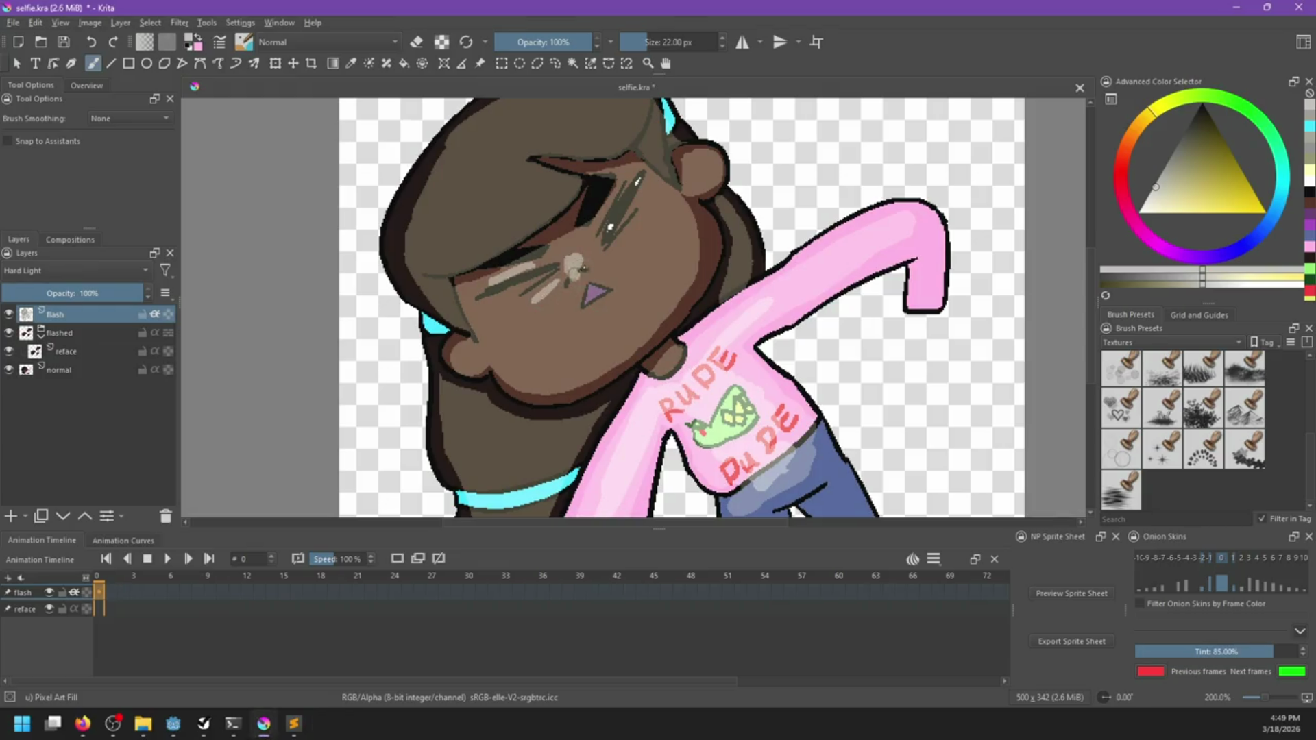
# Step: Sample a light beige shade from the character's face for the brush
pyautogui.press('e')
pyautogui.press('p')
pyautogui.click(594, 293)
pyautogui.click(582, 275)
pyautogui.press('b')
pyautogui.keyDown('ctrl'); pyautogui.click(571, 259); pyautogui.keyUp('ctrl')
# Step: On the reface layer, paint a red stroke inside the character's eye
pyautogui.keyDown('ctrl'); pyautogui.scroll(3, 618, 177); pyautogui.keyUp('ctrl')
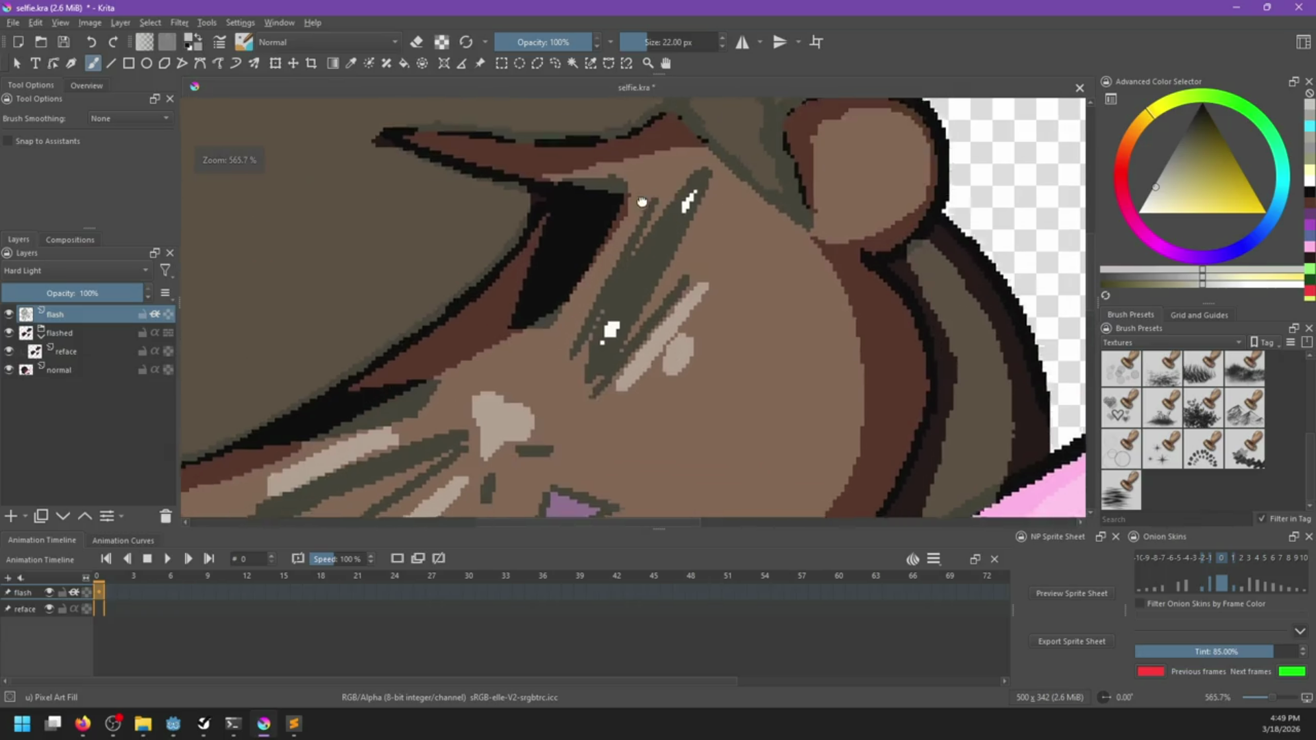
pyautogui.click(1122, 168)
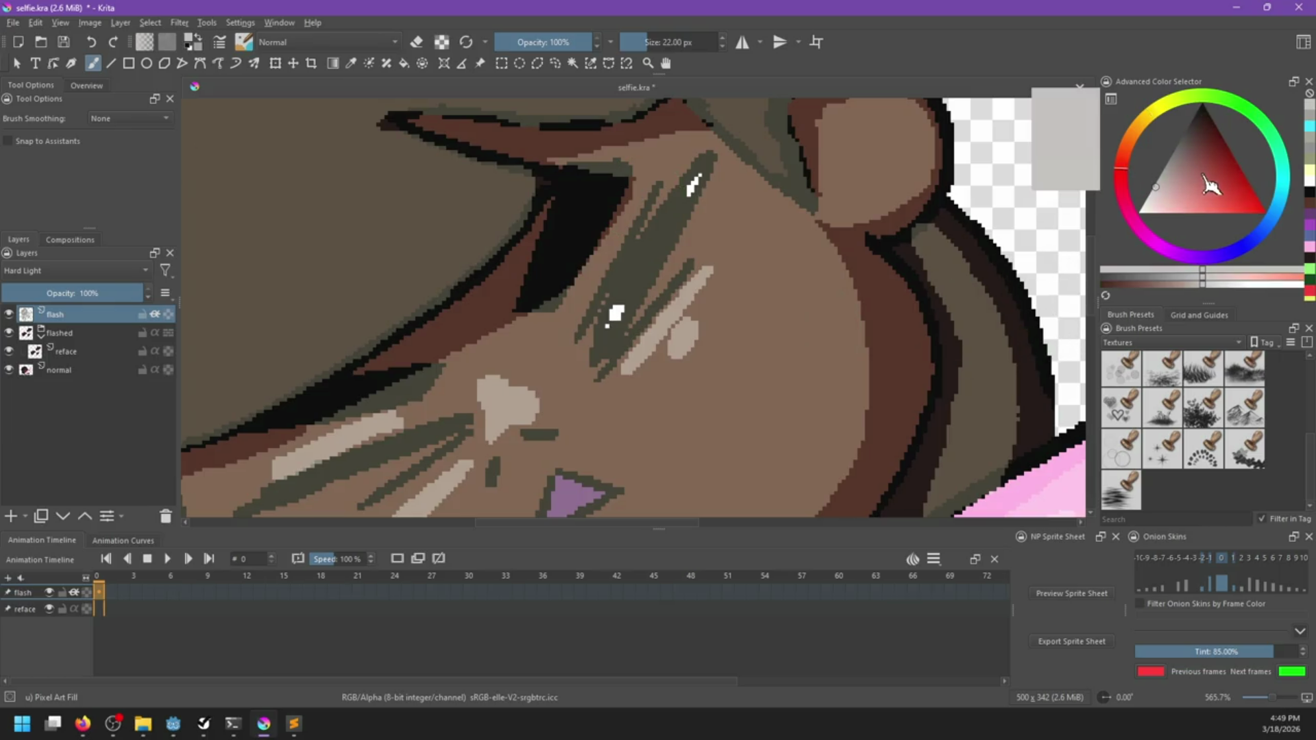
pyautogui.click(1225, 174)
pyautogui.click(79, 353)
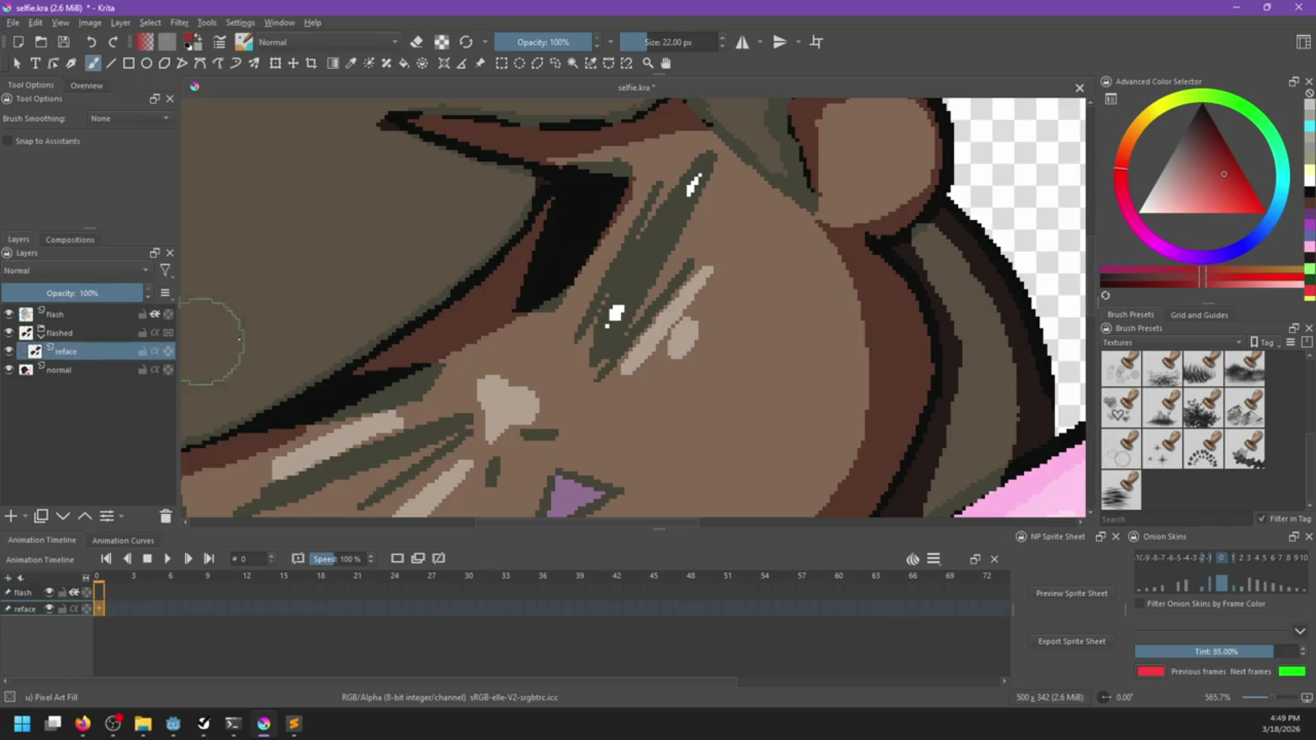
pyautogui.moveTo(675, 213); pyautogui.dragTo(632, 281)
pyautogui.hotkey('ctrl', 'z')
pyautogui.moveTo(676, 212)
pyautogui.mouseDown()
pyautogui.moveTo(638, 270)
pyautogui.moveTo(650, 256)
pyautogui.mouseUp()
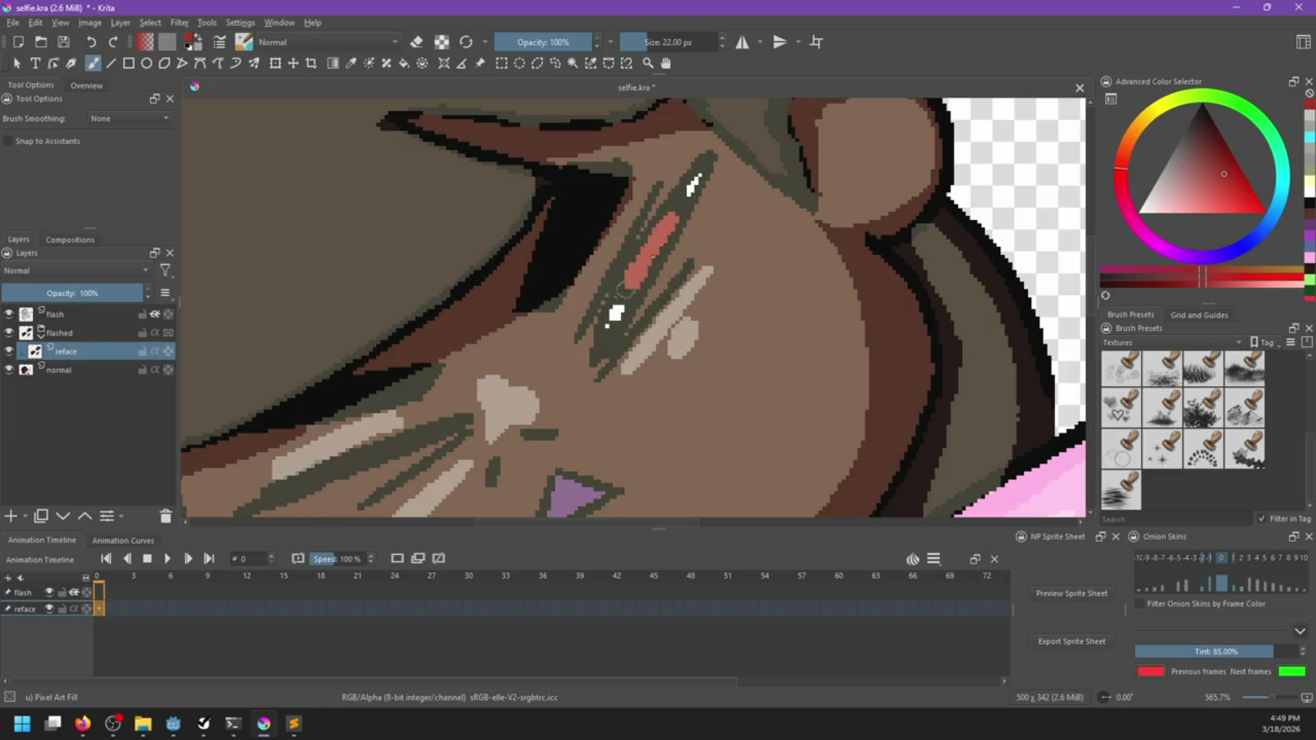
pyautogui.hotkey('ctrl', 'z')
pyautogui.moveTo(627, 289); pyautogui.dragTo(641, 265)
pyautogui.hotkey('ctrl', 'z')
# Step: Bucket-fill the red eye streak with a dark reddish-brown
pyautogui.scroll(-5, 665, 216)
pyautogui.scroll(4, 658, 226)
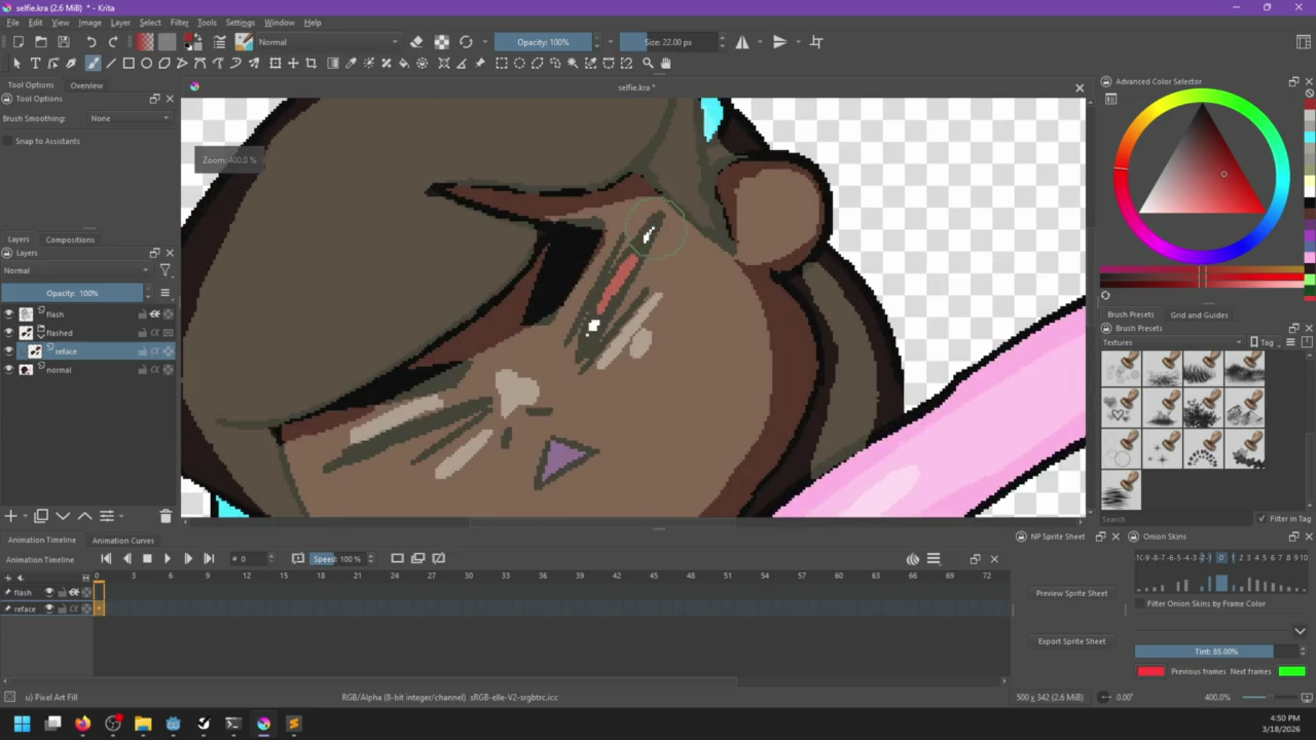
pyautogui.scroll(-3, 657, 226)
pyautogui.scroll(1, 759, 217)
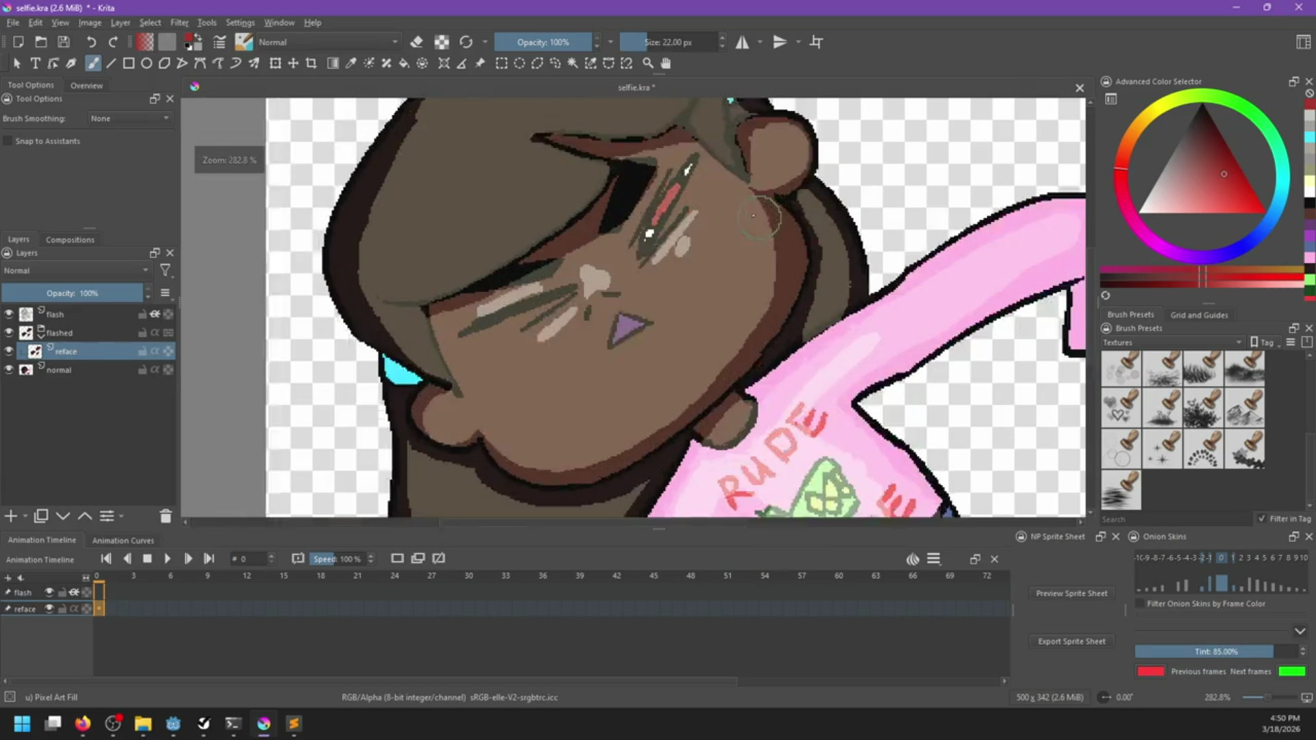
pyautogui.scroll(3, 754, 216)
pyautogui.press('f')
pyautogui.moveTo(1215, 172); pyautogui.dragTo(1204, 130)
pyautogui.click(633, 211)
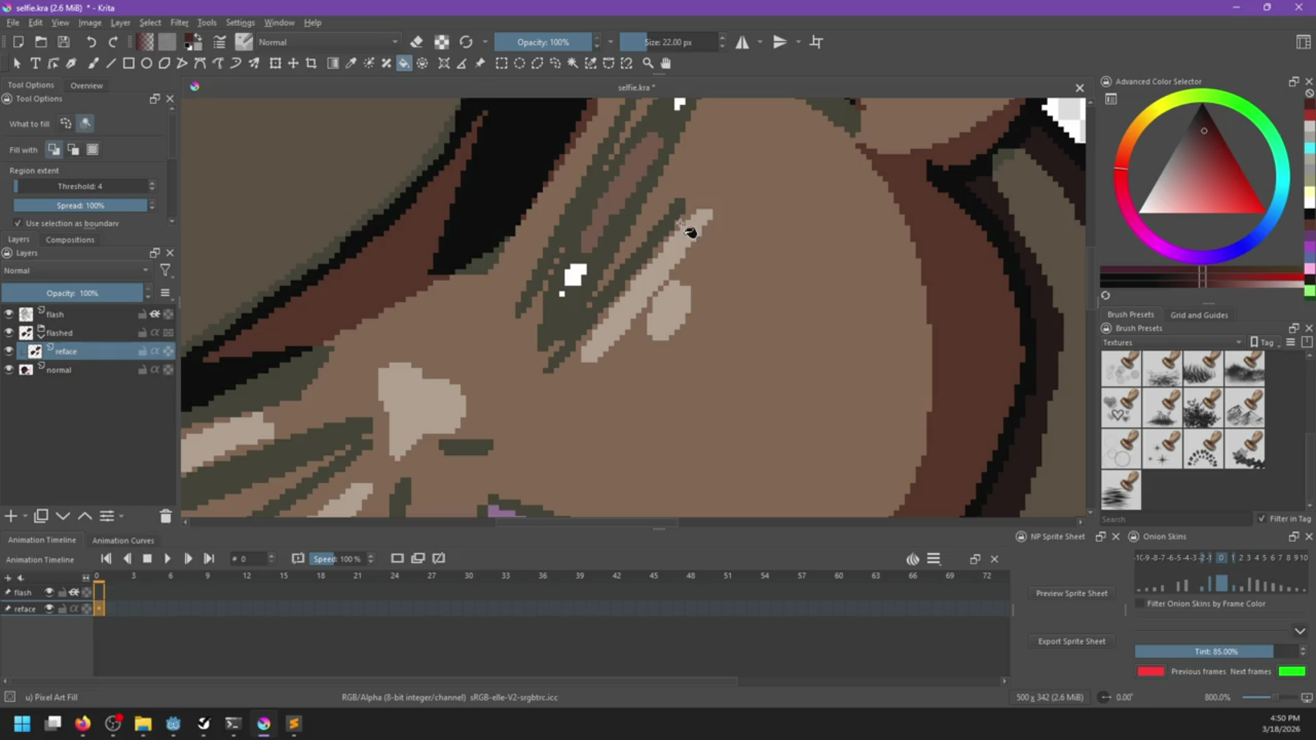
pyautogui.moveTo(1212, 136)
pyautogui.mouseDown()
pyautogui.moveTo(1230, 138)
pyautogui.moveTo(1221, 132)
pyautogui.mouseUp()
pyautogui.click(622, 199)
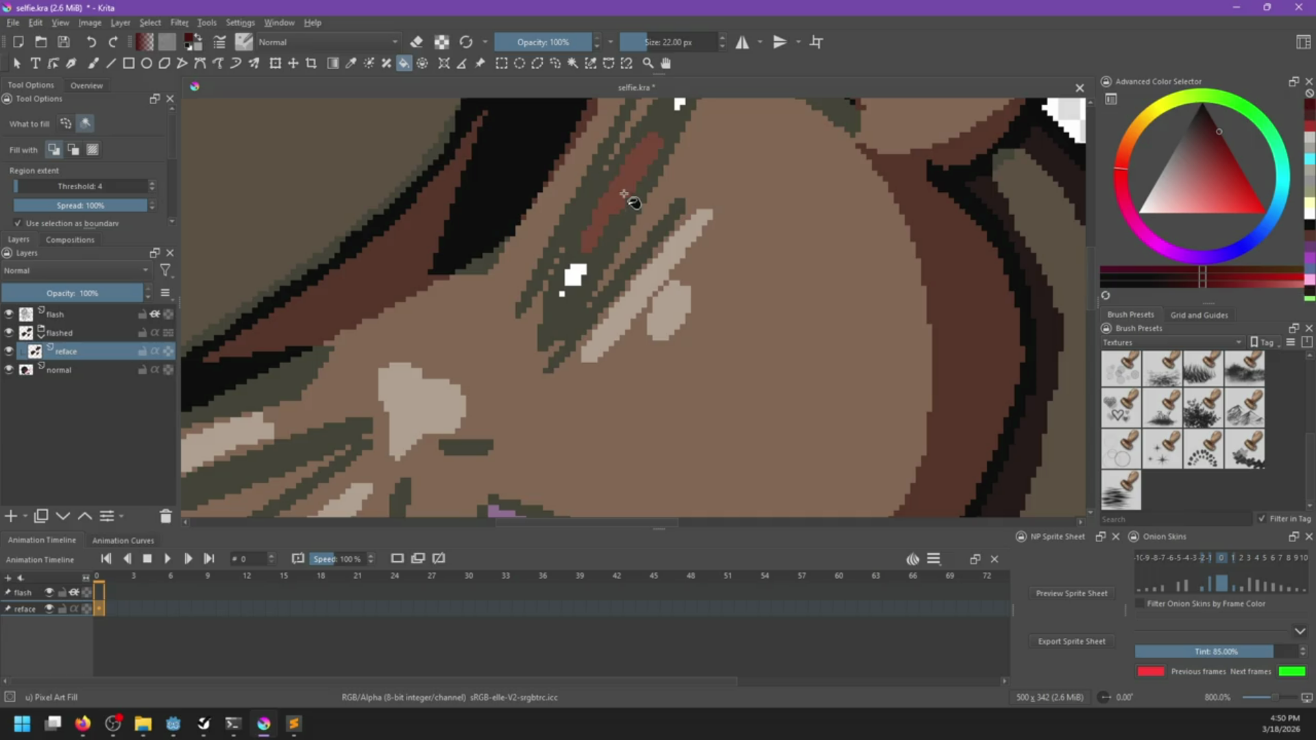
# Step: Zoom out, set the brush colour to white, and select the flash layer
pyautogui.press('1')
pyautogui.scroll(1, 663, 224)
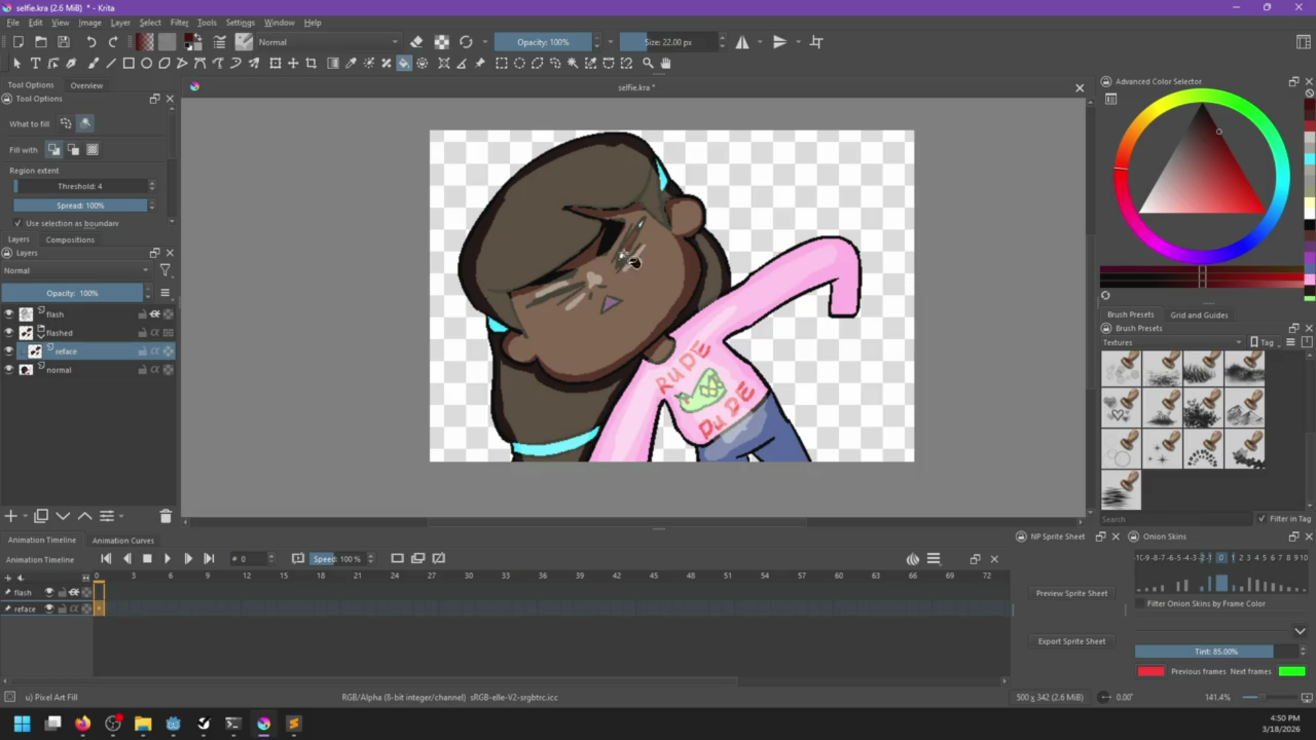
pyautogui.scroll(5, 636, 264)
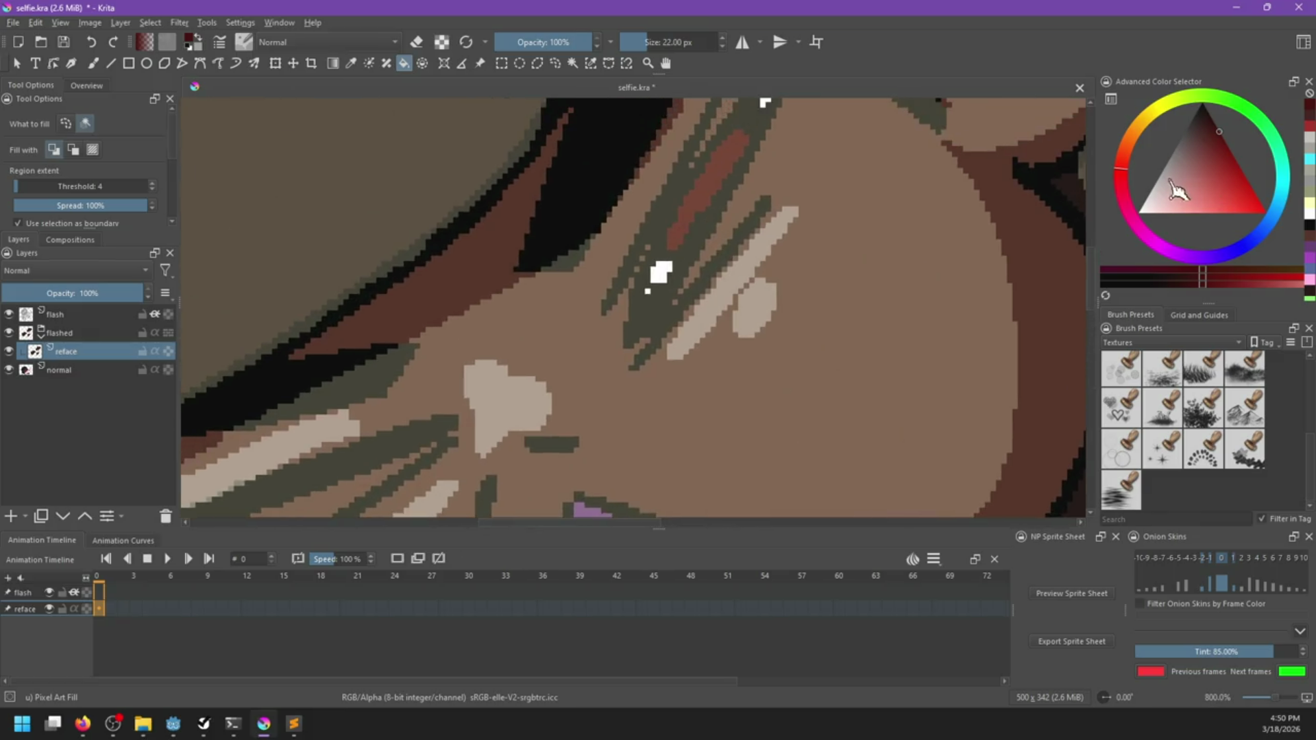
pyautogui.moveTo(1177, 190); pyautogui.dragTo(1140, 212)
pyautogui.press('b')
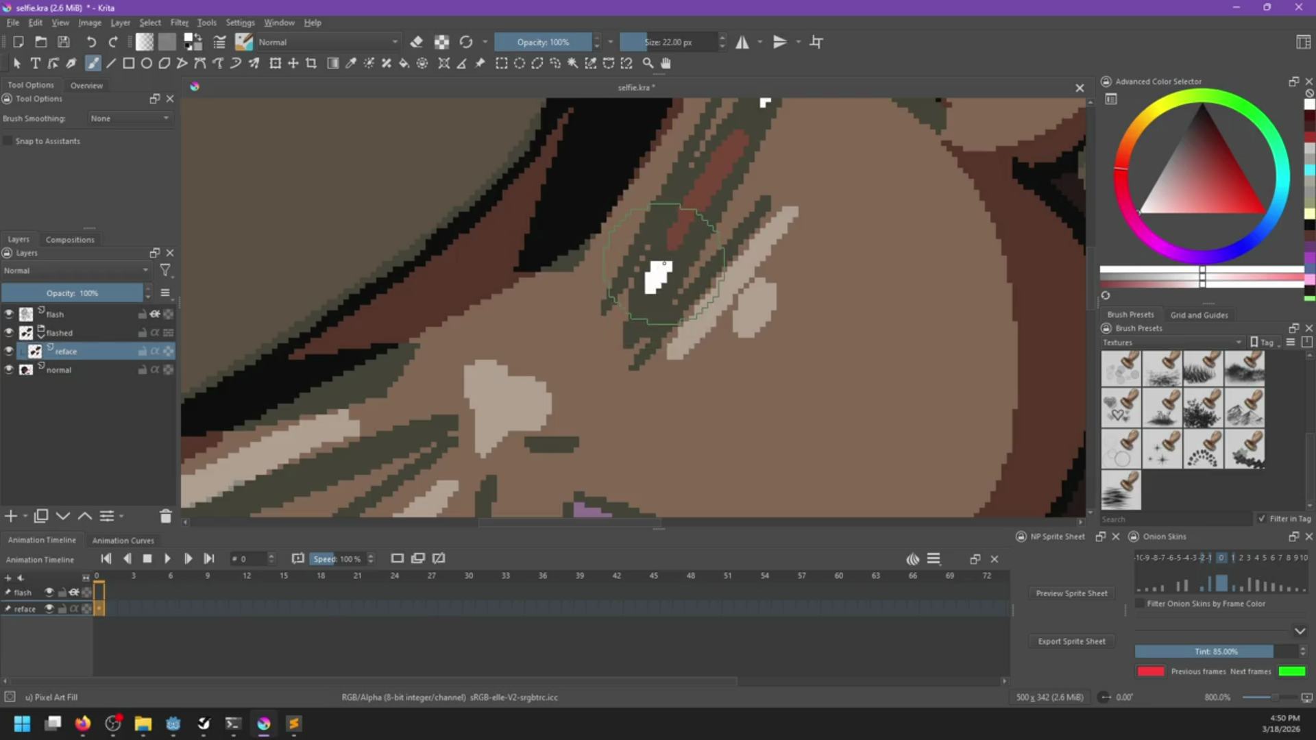
pyautogui.press('1')
pyautogui.scroll(2, 704, 255)
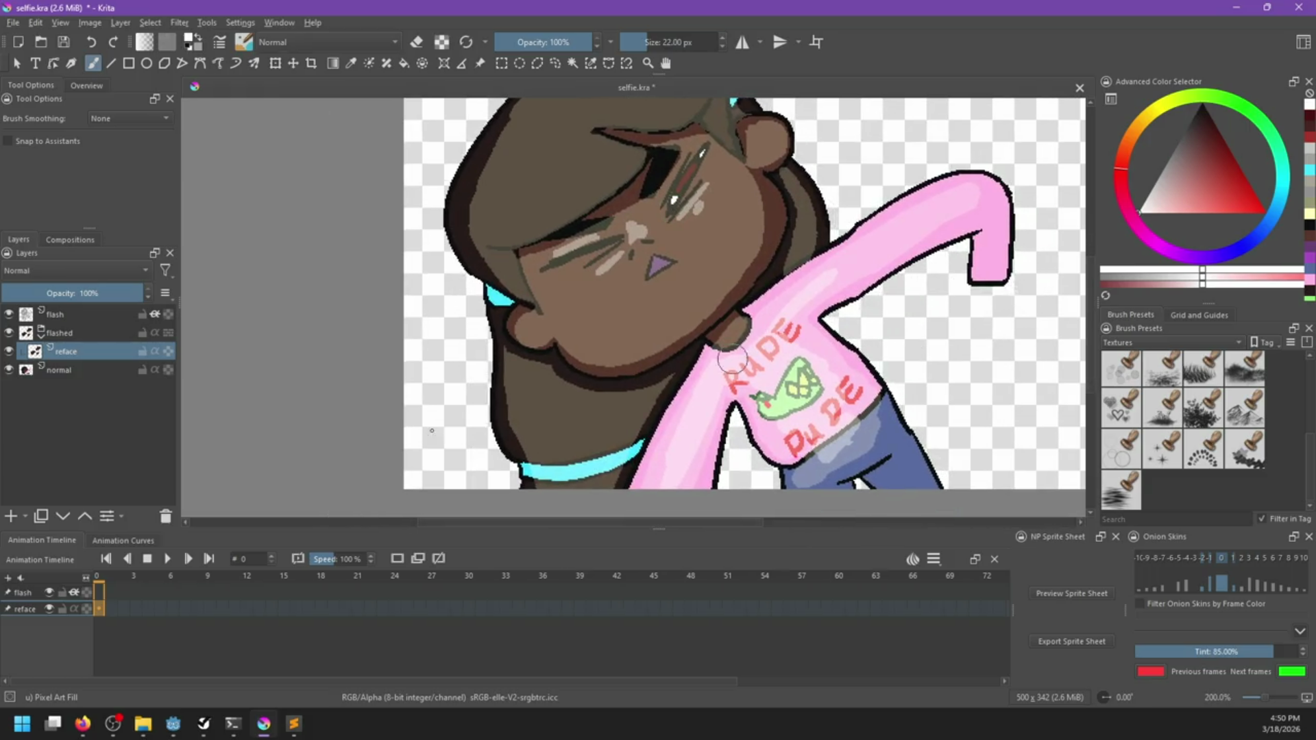
pyautogui.click(68, 317)
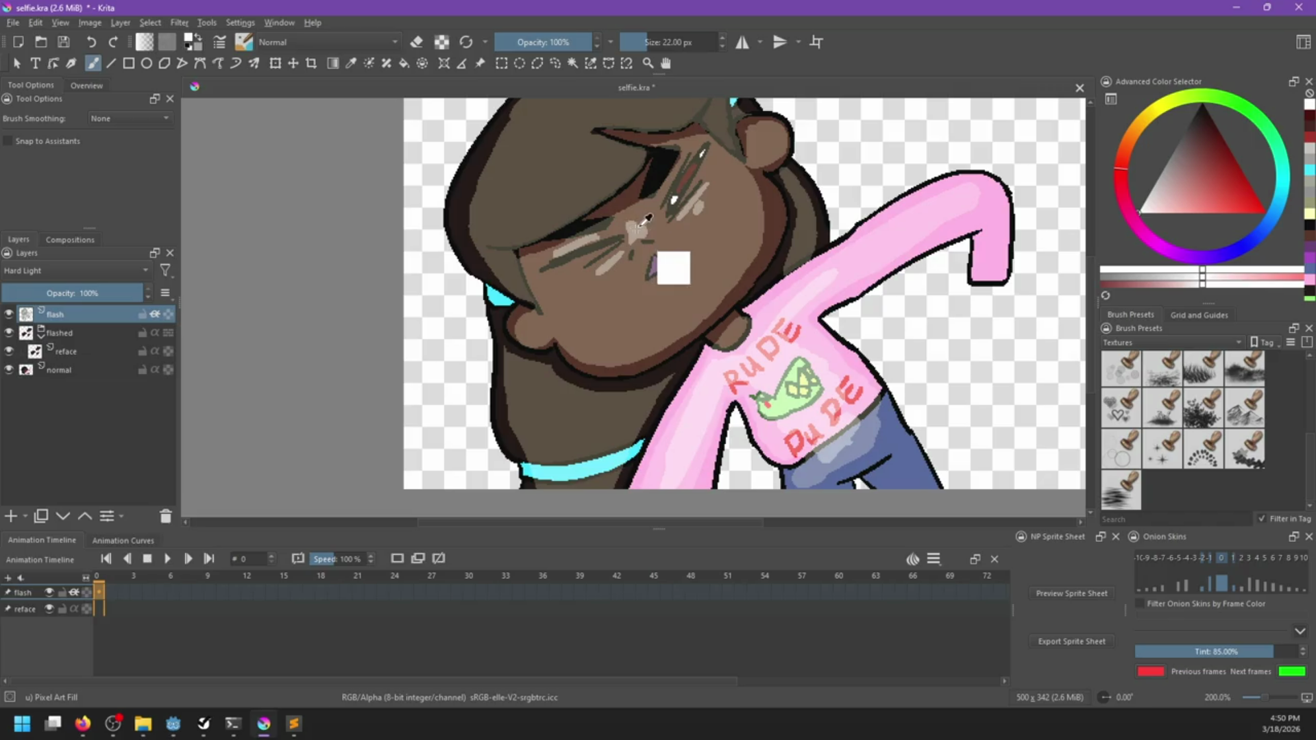
# Step: Sample the pale face colour and paint beige highlights on the cheek
pyautogui.press('p')
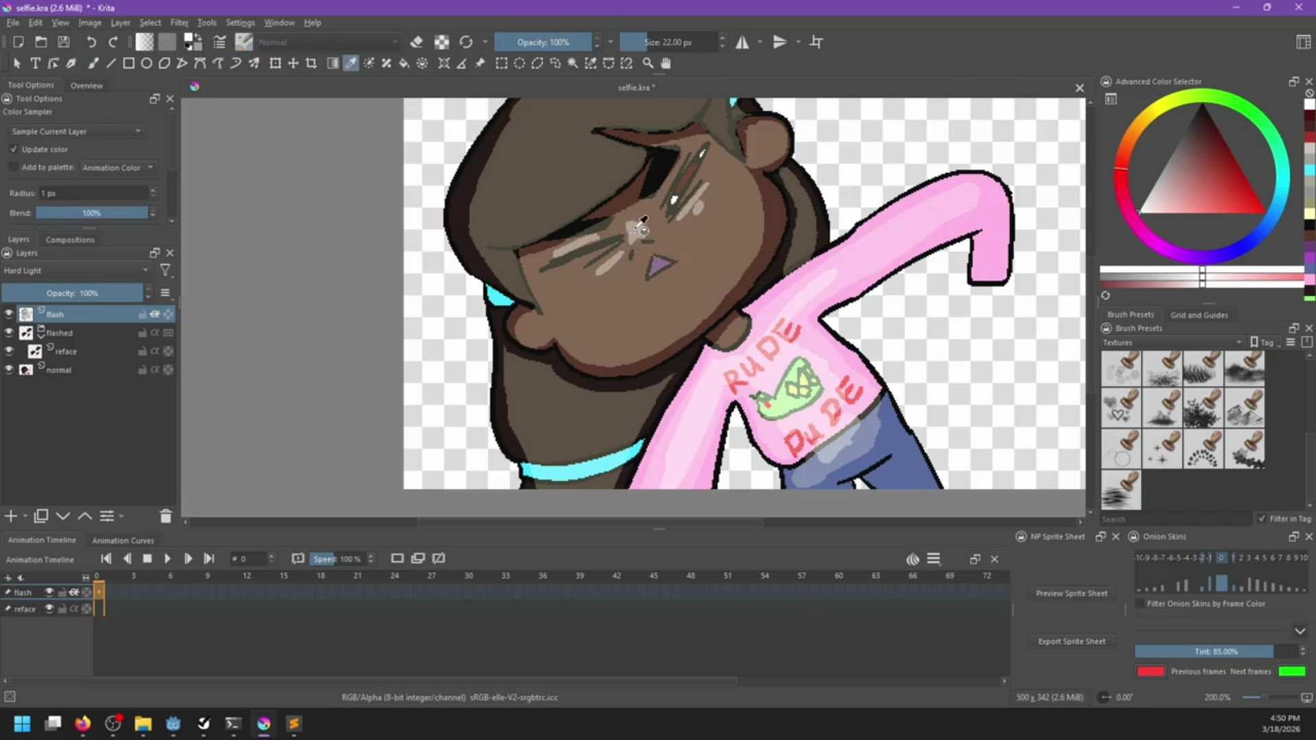
pyautogui.click(641, 232)
pyautogui.press('b')
pyautogui.moveTo(702, 205)
pyautogui.mouseDown()
pyautogui.moveTo(689, 225)
pyautogui.moveTo(707, 190)
pyautogui.mouseUp()
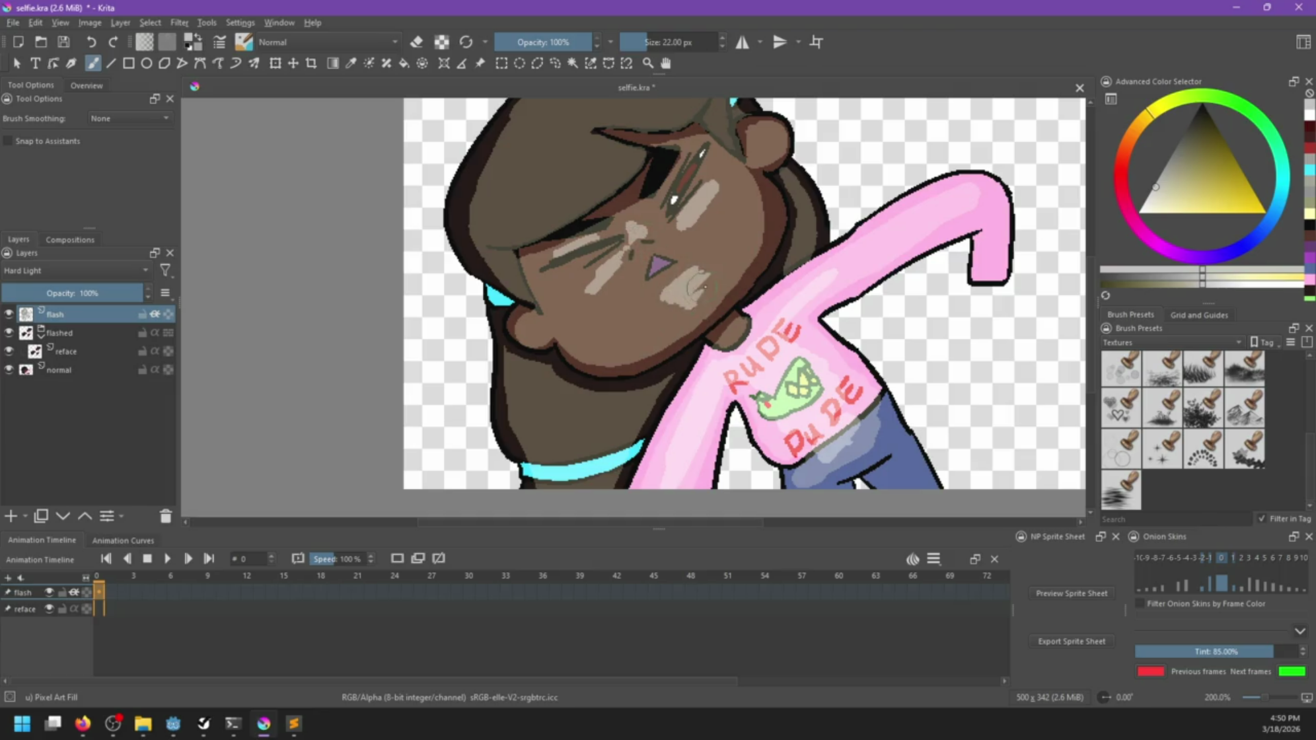
# Step: Paint pale highlight streaks across the character's dark hair
pyautogui.moveTo(717, 252); pyautogui.dragTo(714, 313)
pyautogui.moveTo(545, 219)
pyautogui.mouseDown()
pyautogui.moveTo(620, 221)
pyautogui.moveTo(589, 242)
pyautogui.moveTo(548, 228)
pyautogui.moveTo(505, 281)
pyautogui.mouseUp()
pyautogui.hotkey('ctrl', 'z')
pyautogui.moveTo(678, 154)
pyautogui.mouseDown()
pyautogui.moveTo(612, 166)
pyautogui.moveTo(669, 146)
pyautogui.mouseUp()
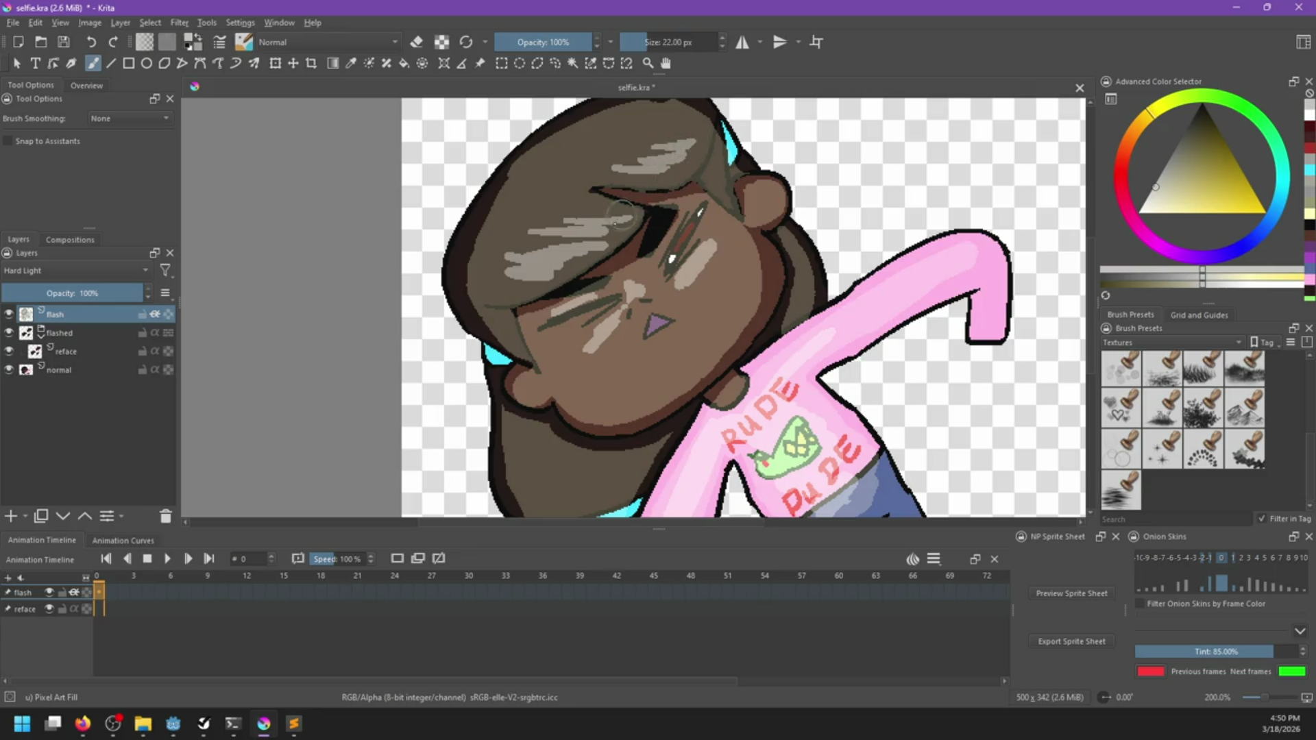
pyautogui.press('e')
pyautogui.moveTo(552, 277)
pyautogui.mouseDown()
pyautogui.moveTo(494, 266)
pyautogui.moveTo(553, 261)
pyautogui.mouseUp()
pyautogui.press('e')
pyautogui.keyDown('ctrl'); pyautogui.click(504, 271); pyautogui.keyUp('ctrl')
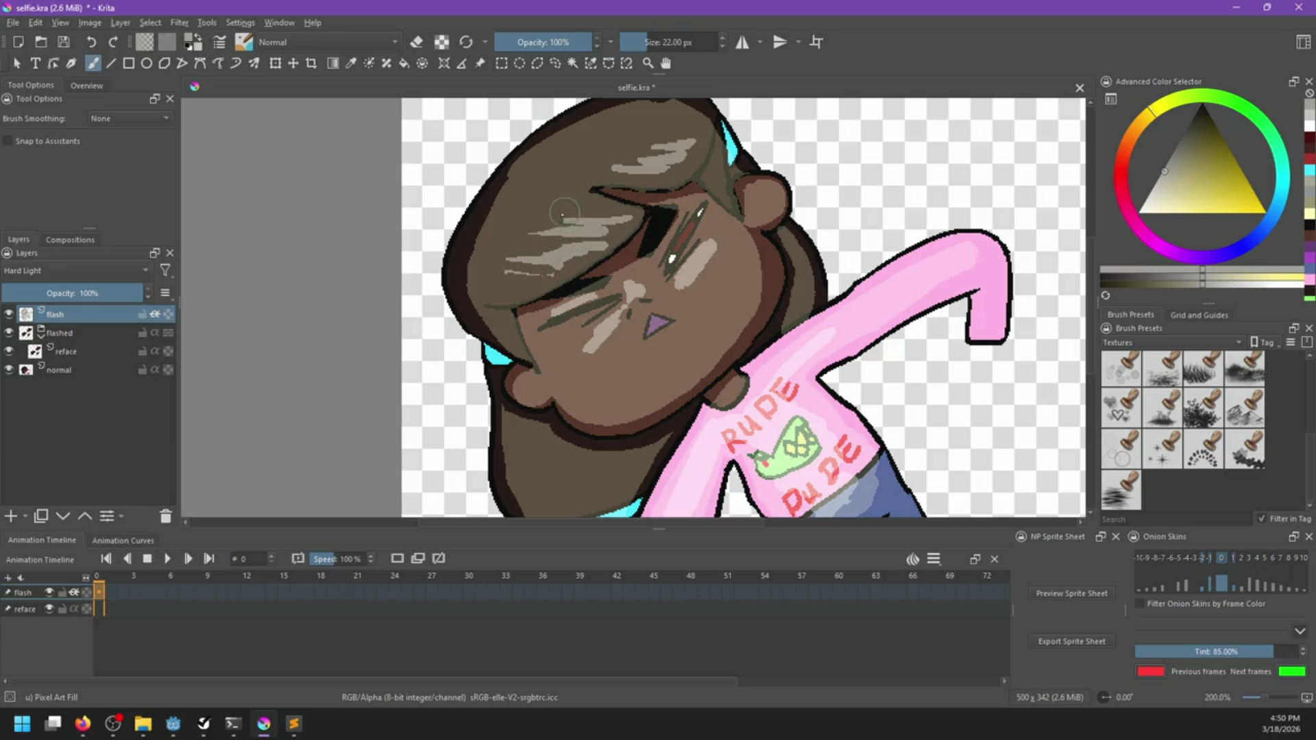
pyautogui.keyDown('ctrl'); pyautogui.click(526, 261); pyautogui.keyUp('ctrl')
pyautogui.moveTo(549, 263); pyautogui.dragTo(586, 244)
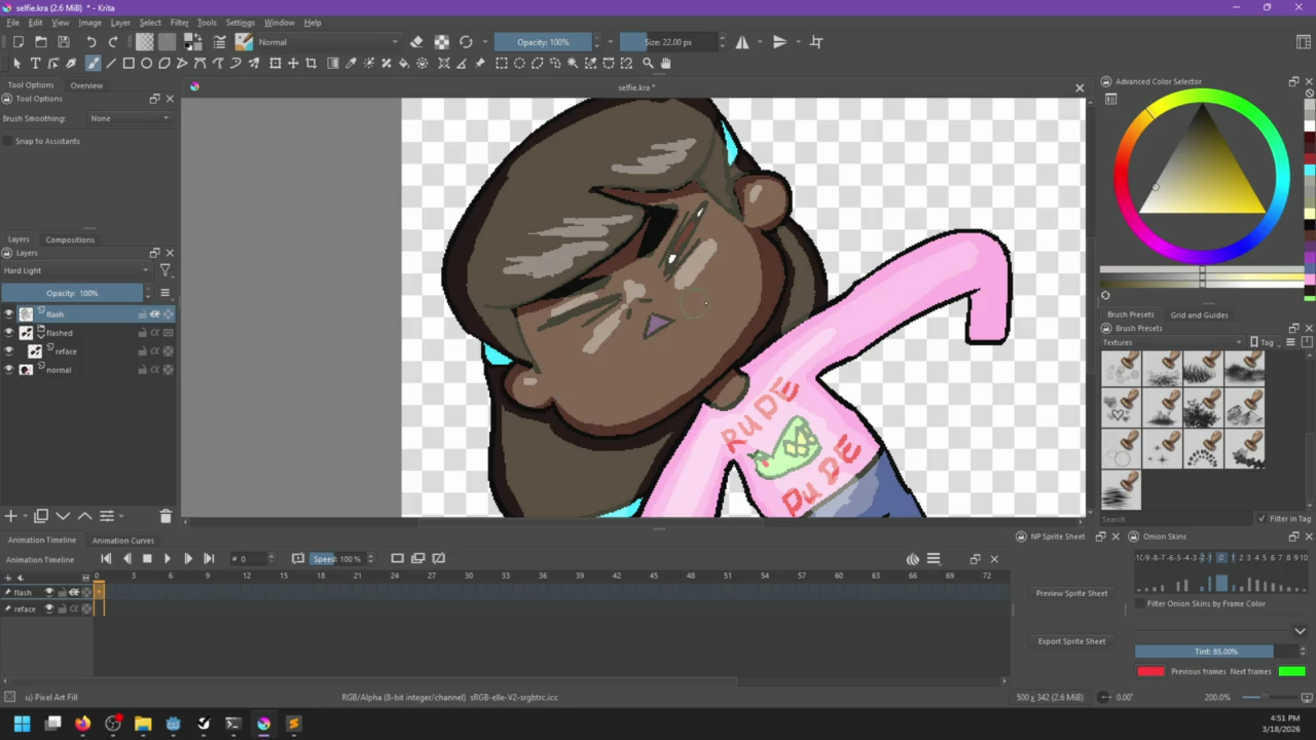
pyautogui.scroll(-3, 694, 301)
pyautogui.scroll(5, 700, 275)
pyautogui.scroll(2, 701, 277)
pyautogui.scroll(2, 726, 261)
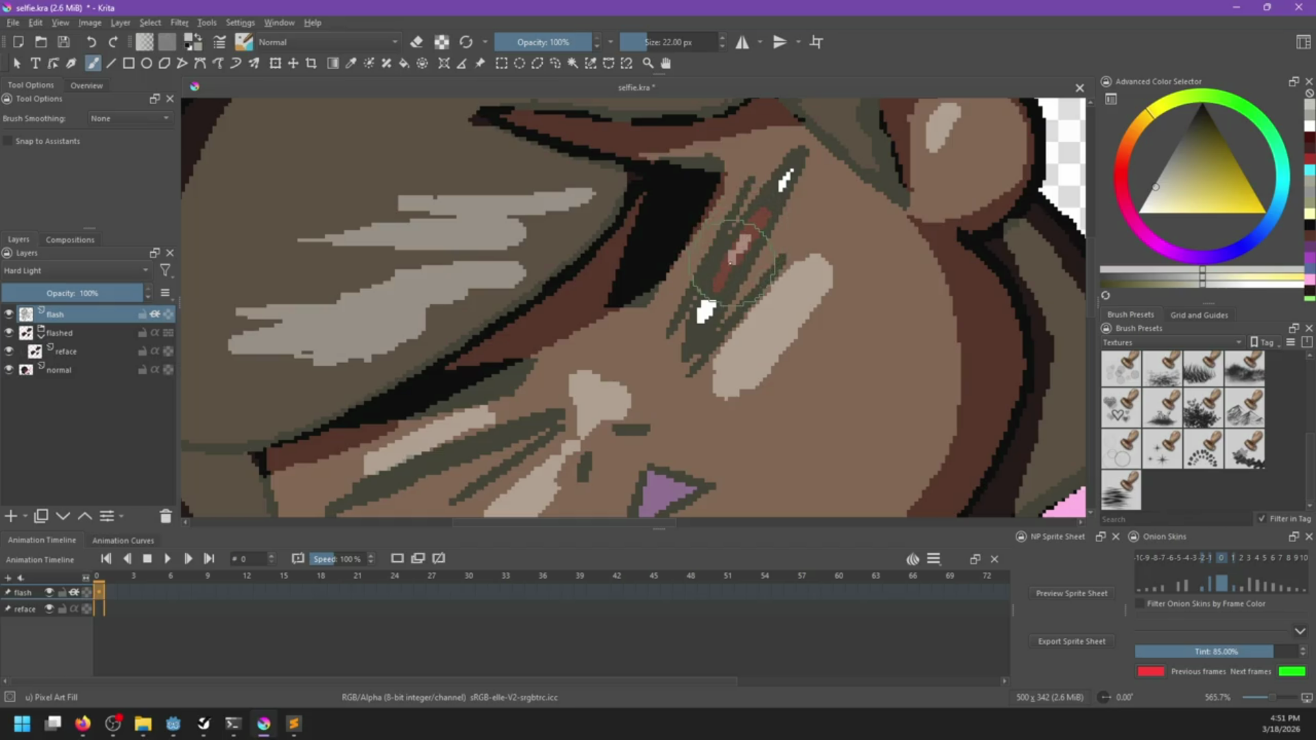
# Step: Add two near-white highlight dots inside the eye
pyautogui.keyDown('ctrl'); pyautogui.click(1059, 198); pyautogui.keyUp('ctrl')
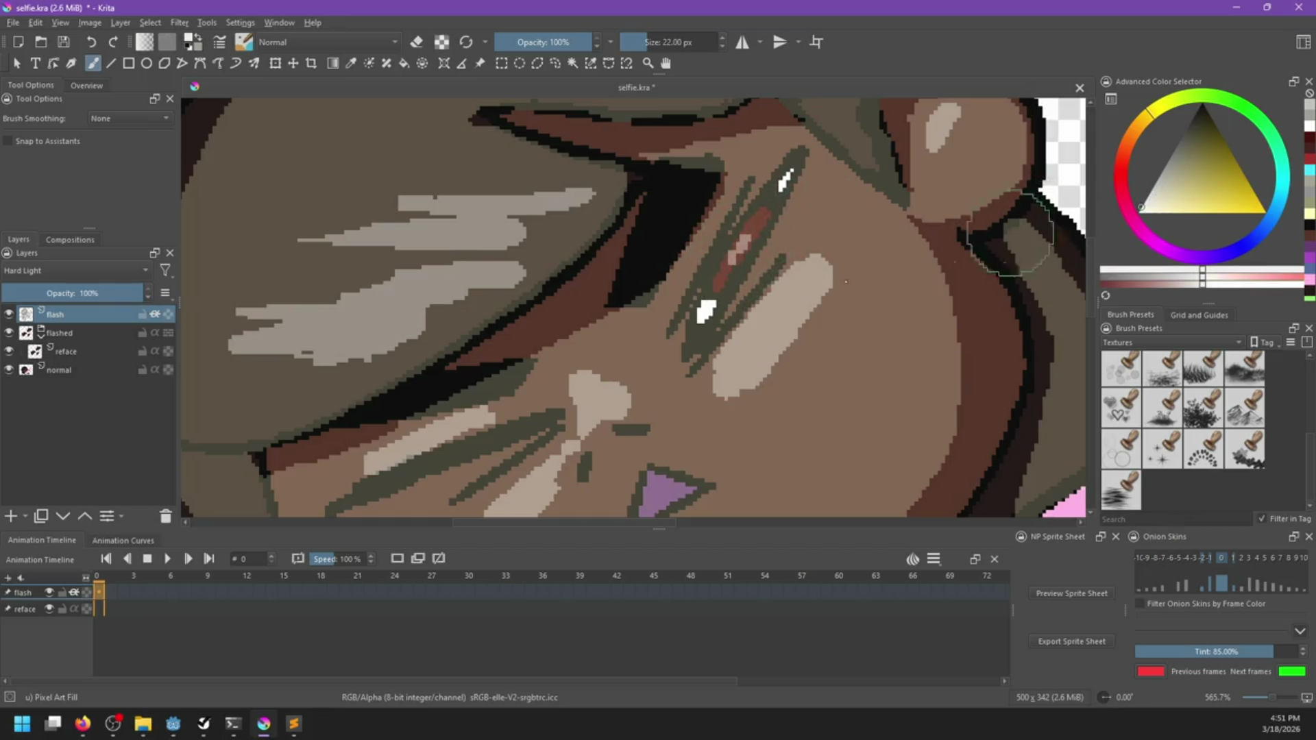
pyautogui.click(741, 248)
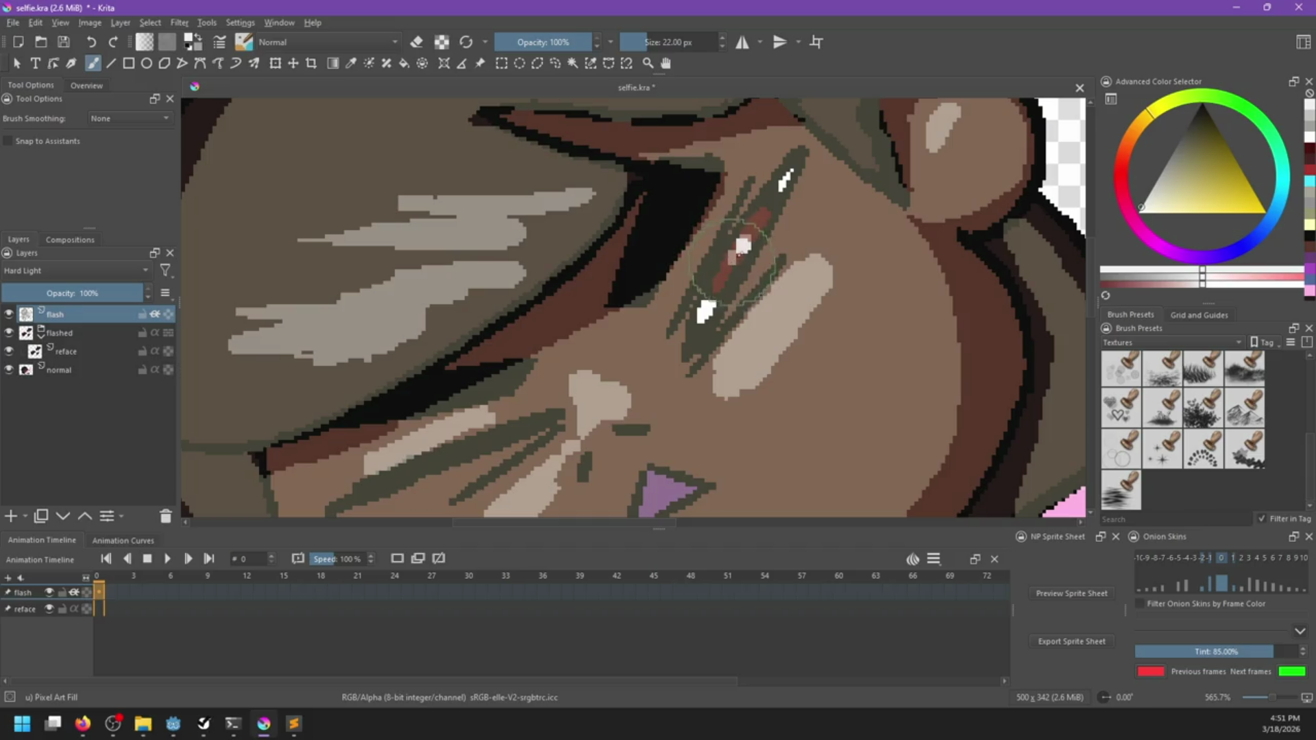
pyautogui.click(726, 267)
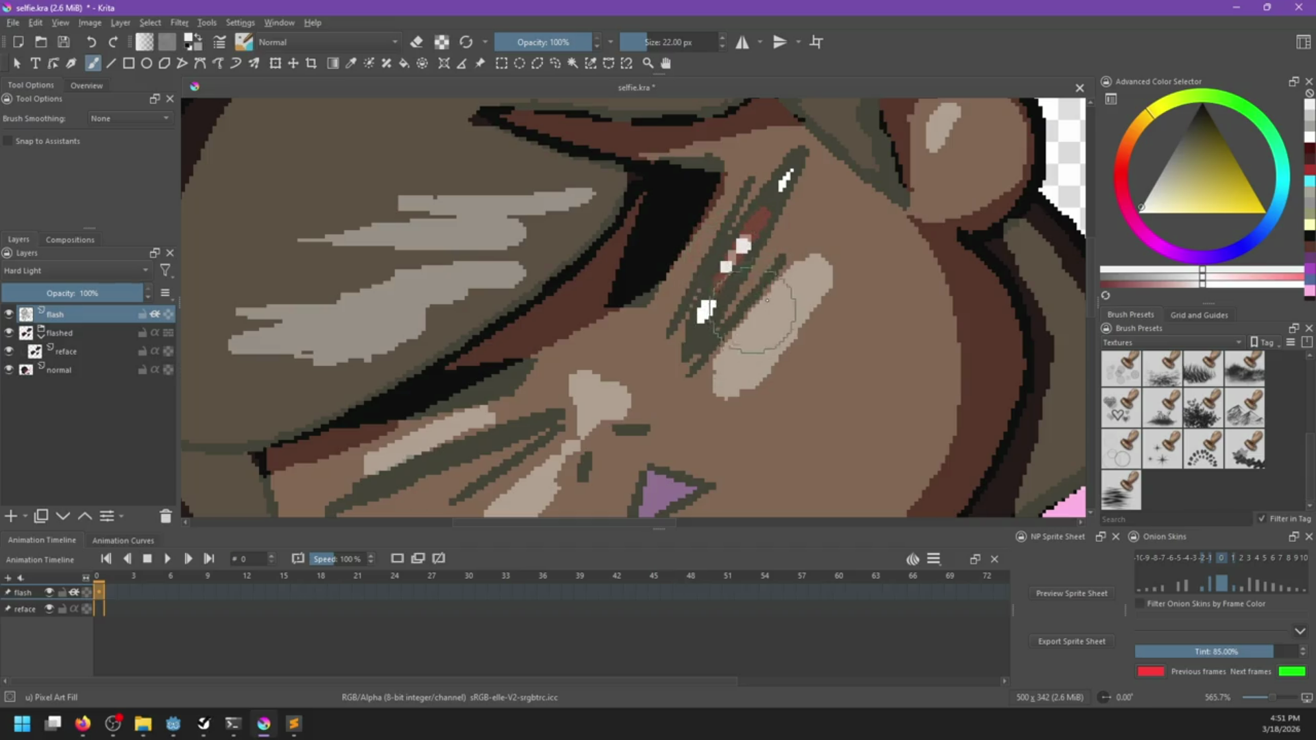
pyautogui.scroll(-1, 765, 300)
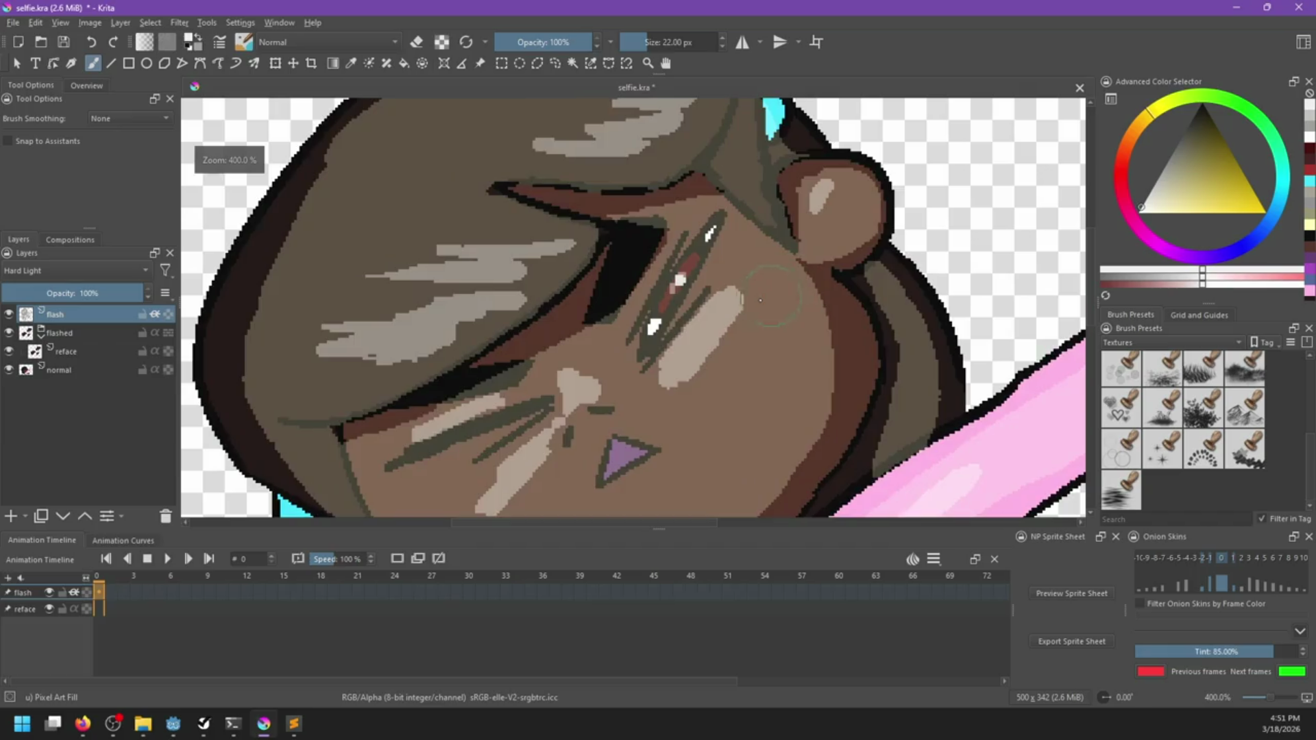
pyautogui.scroll(-4, 761, 299)
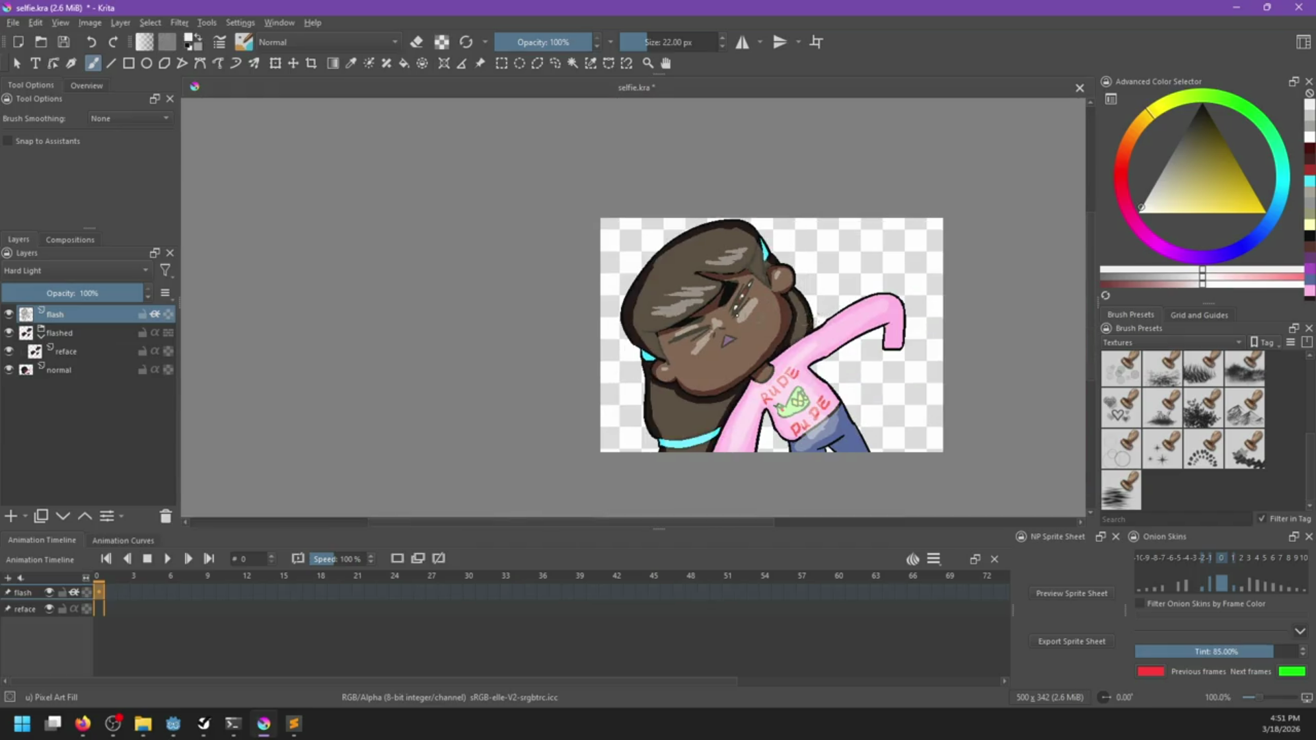
pyautogui.scroll(5, 790, 316)
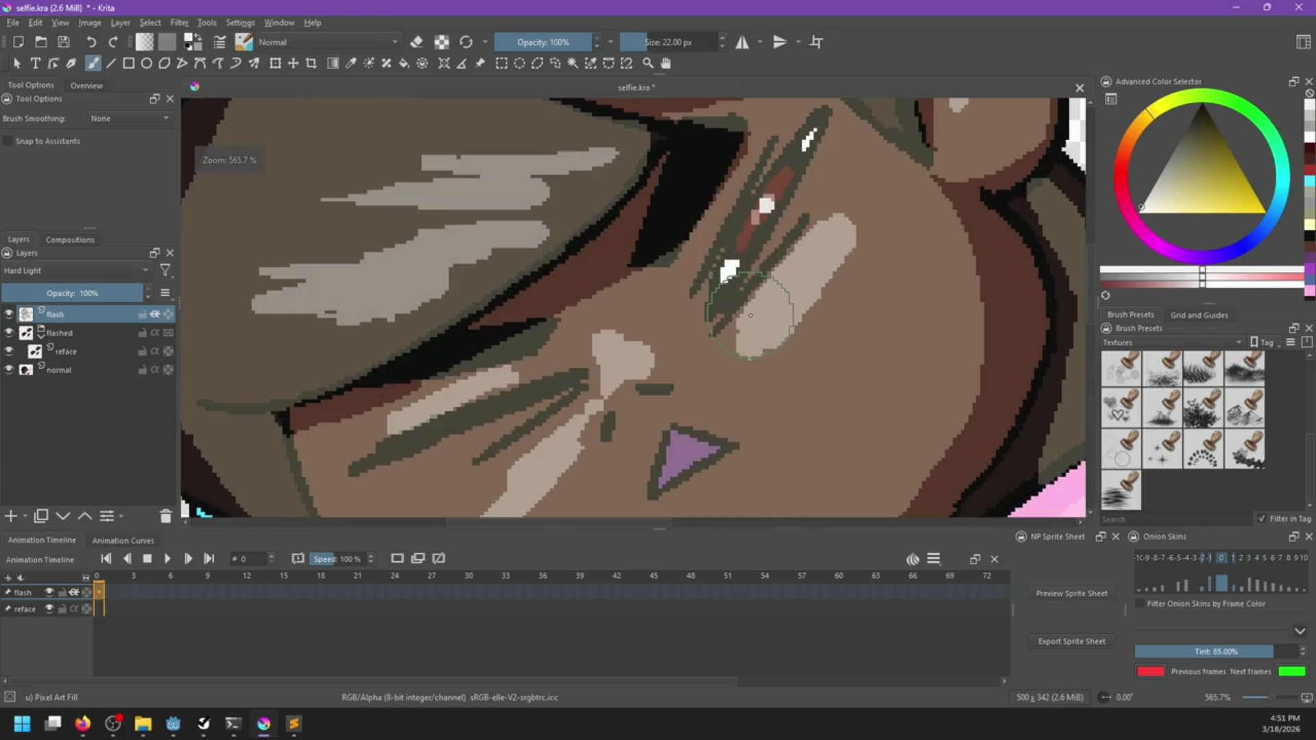
# Step: Fill the eye's inner strip with dark red on the reface layer
pyautogui.click(58, 371)
pyautogui.press('f')
pyautogui.click(1124, 161)
pyautogui.click(1231, 150)
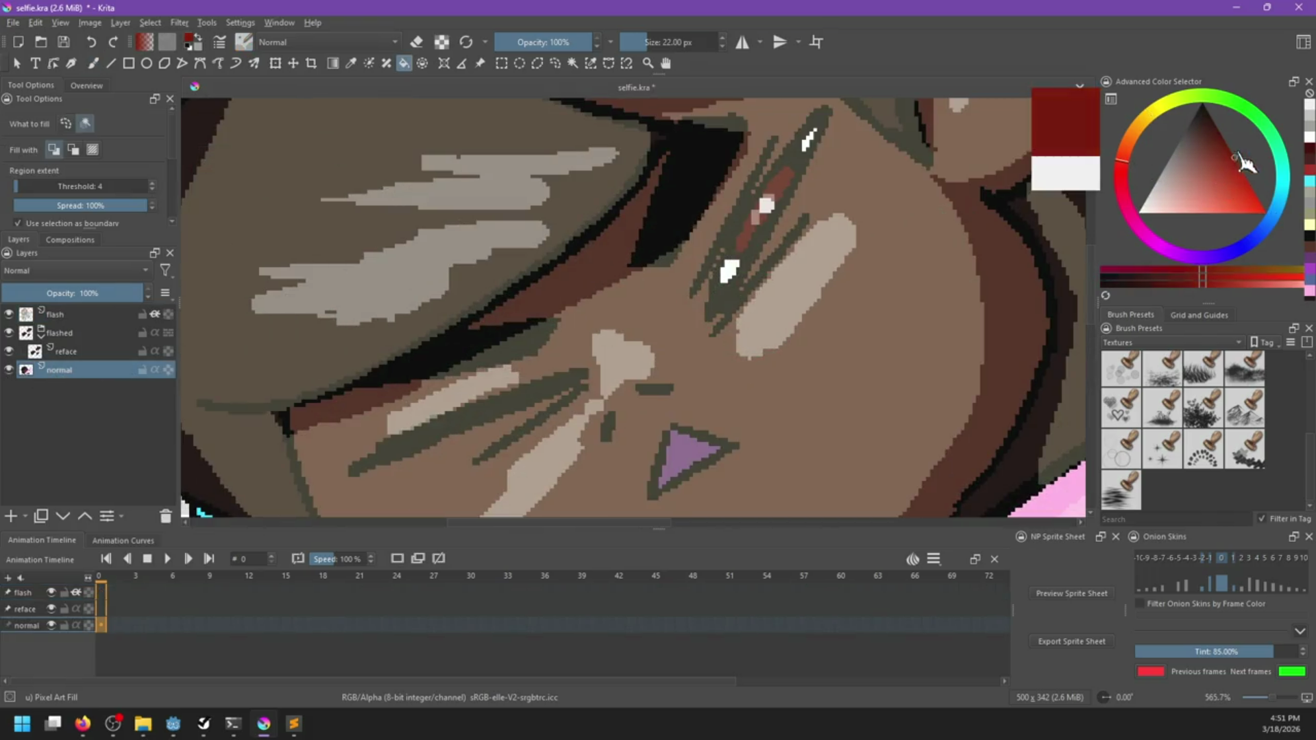
pyautogui.click(795, 192)
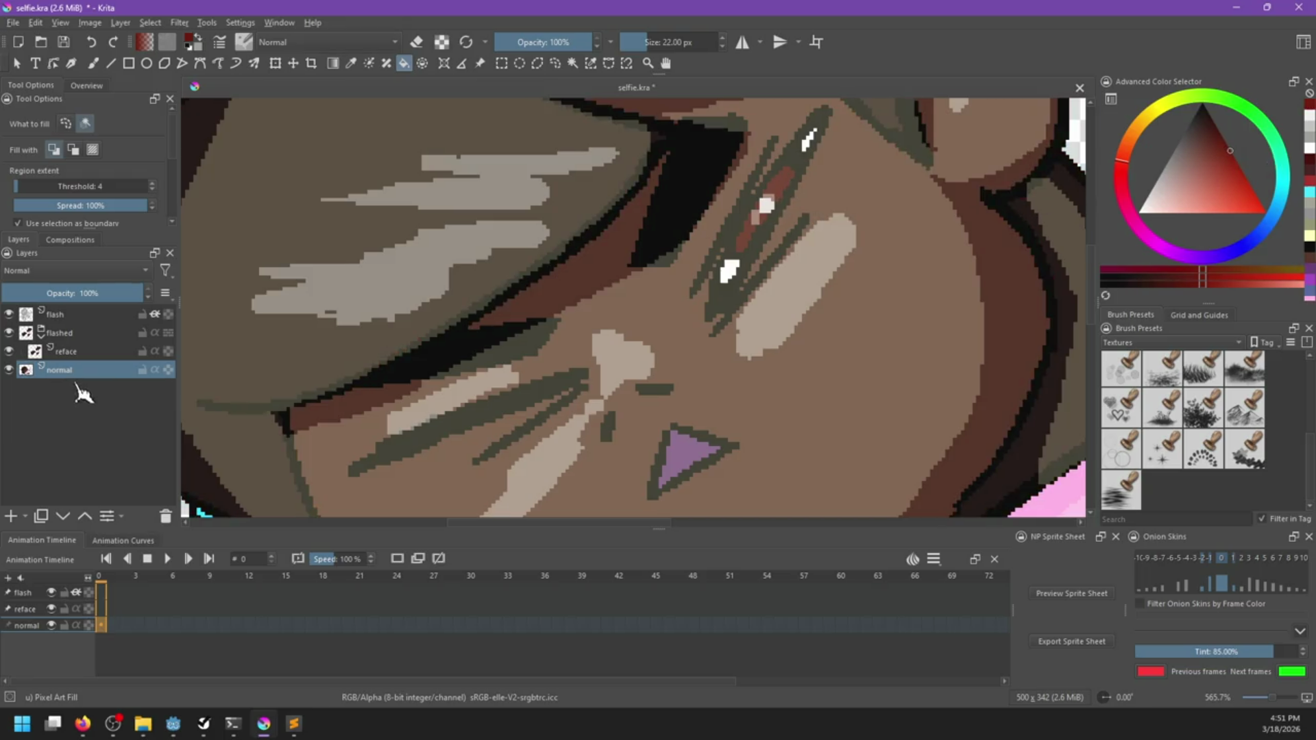
pyautogui.click(71, 353)
pyautogui.click(785, 176)
# Step: Refill the eye strip, settling on a deeper red, and fit the image in view
pyautogui.moveTo(869, 264); pyautogui.dragTo(877, 293)
pyautogui.click(1234, 204)
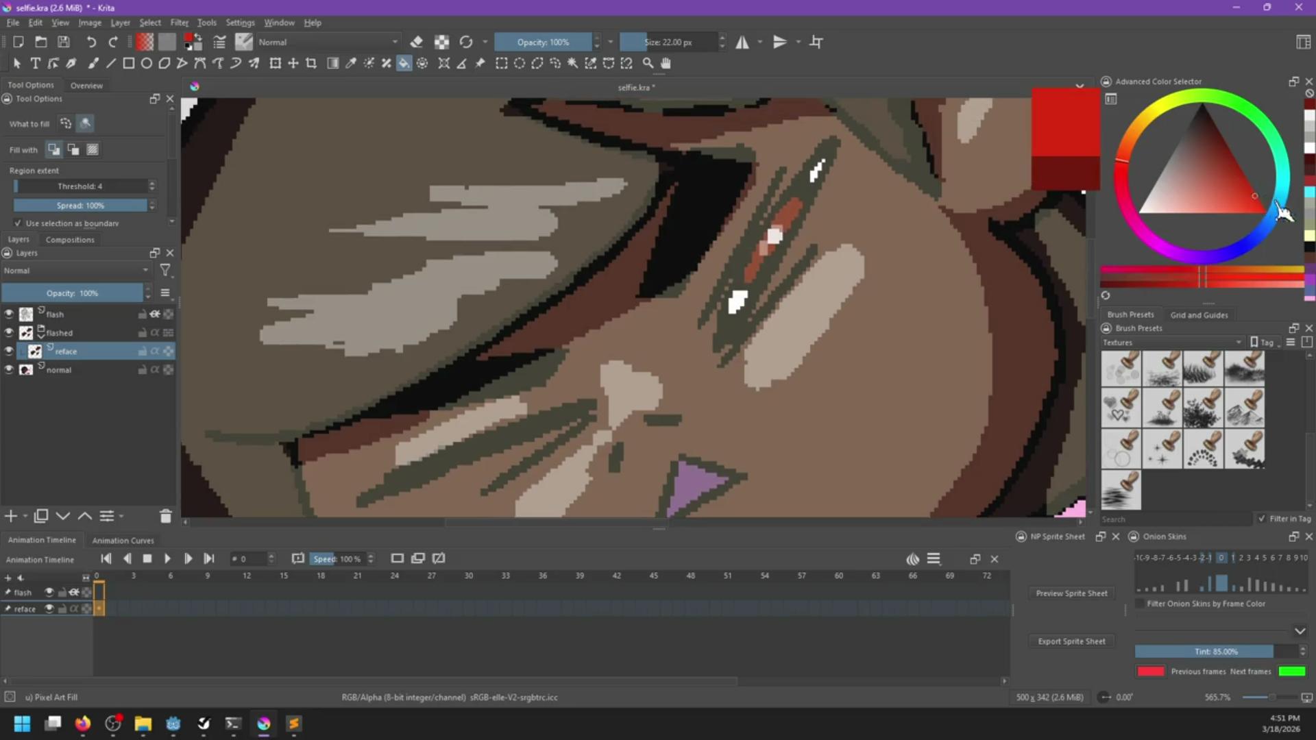
pyautogui.click(787, 219)
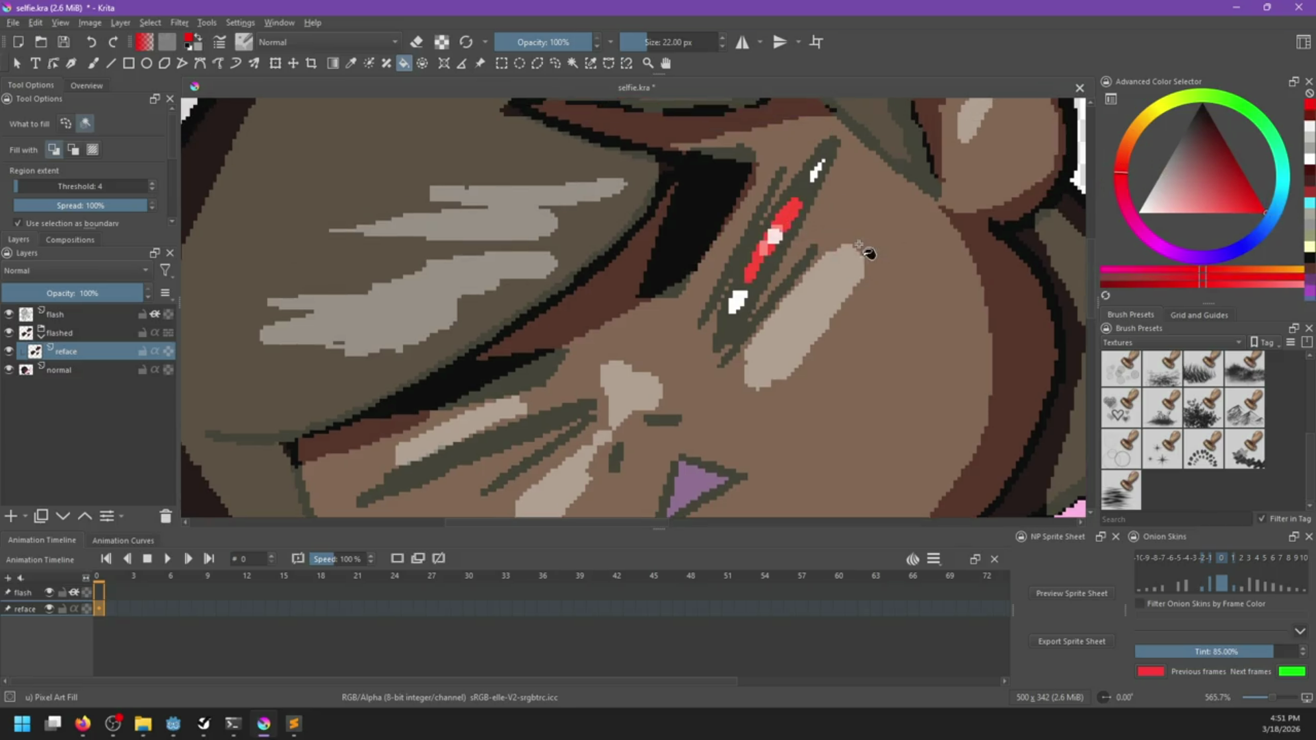
pyautogui.click(1241, 170)
pyautogui.click(787, 227)
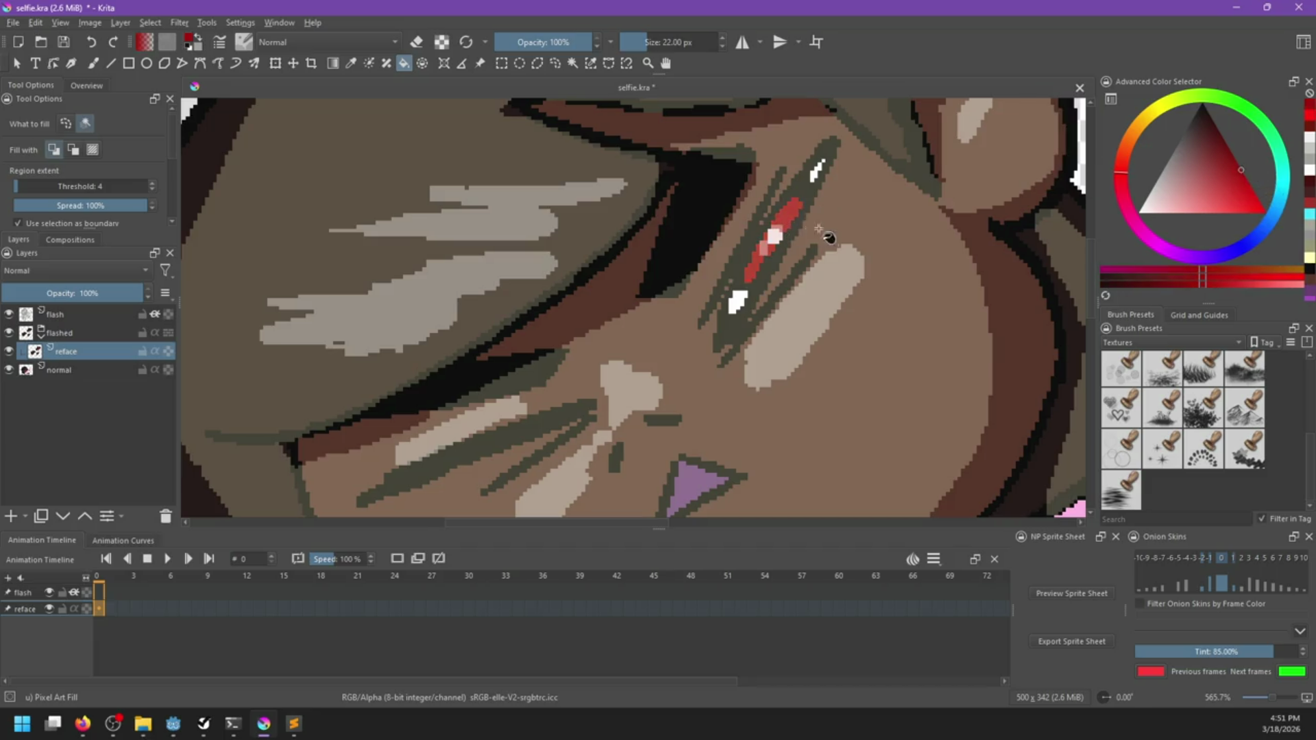
pyautogui.press('1')
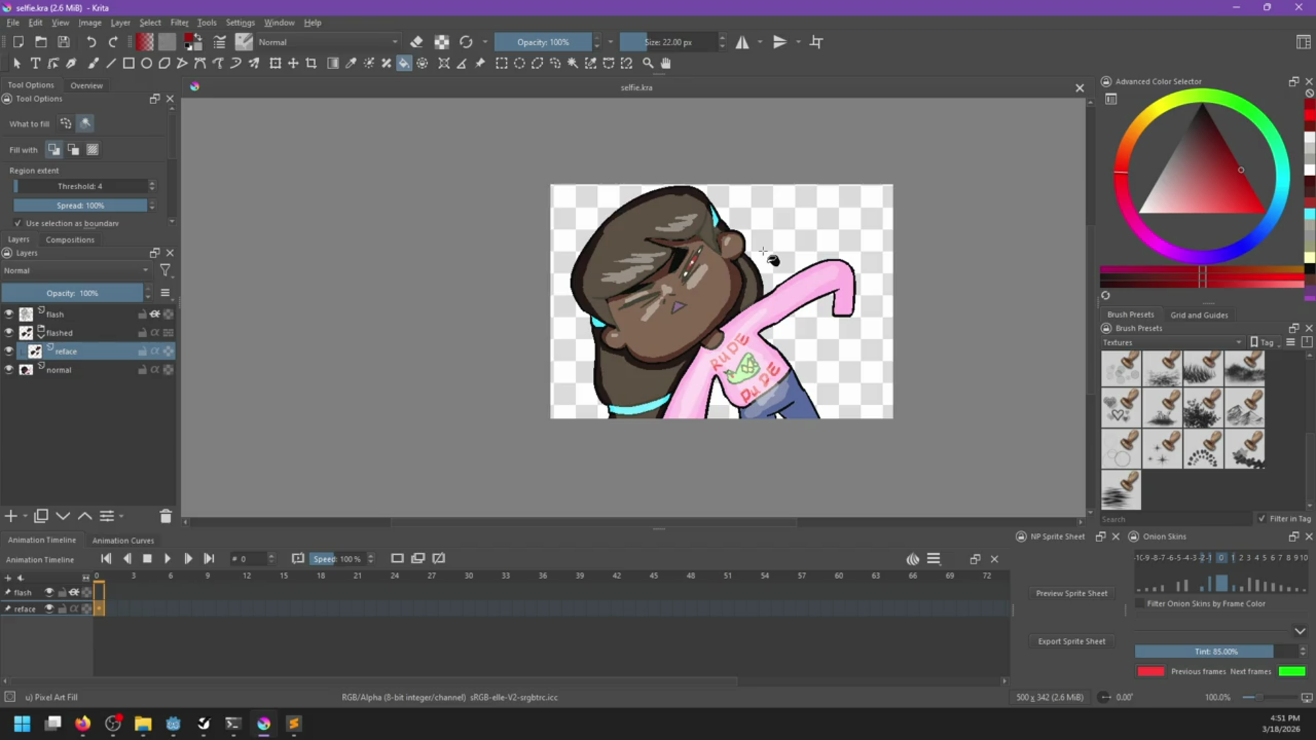
pyautogui.click(9, 333)
# Step: Move the flash layer into the flashed group above reface
pyautogui.click(9, 334)
pyautogui.click(41, 338)
pyautogui.click(80, 317)
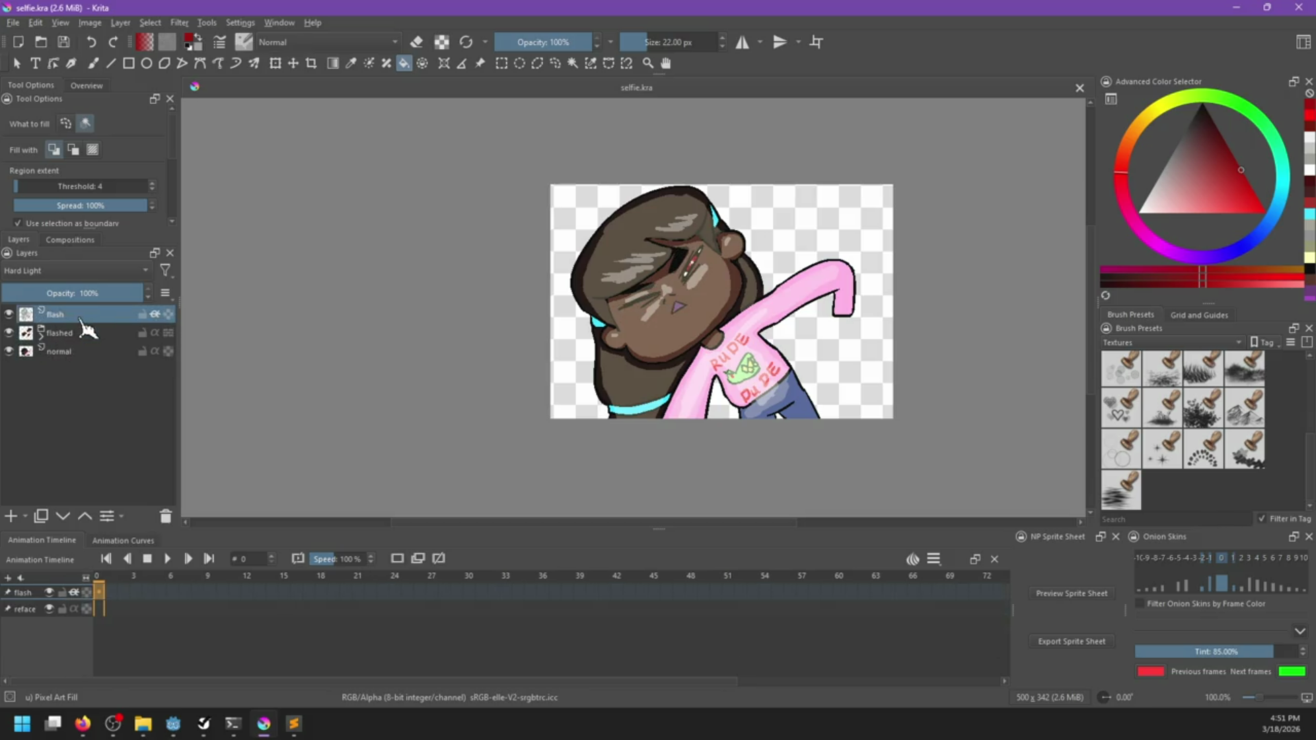
pyautogui.click(41, 333)
pyautogui.moveTo(68, 314)
pyautogui.mouseDown()
pyautogui.moveTo(103, 346)
pyautogui.moveTo(173, 363)
pyautogui.mouseUp()
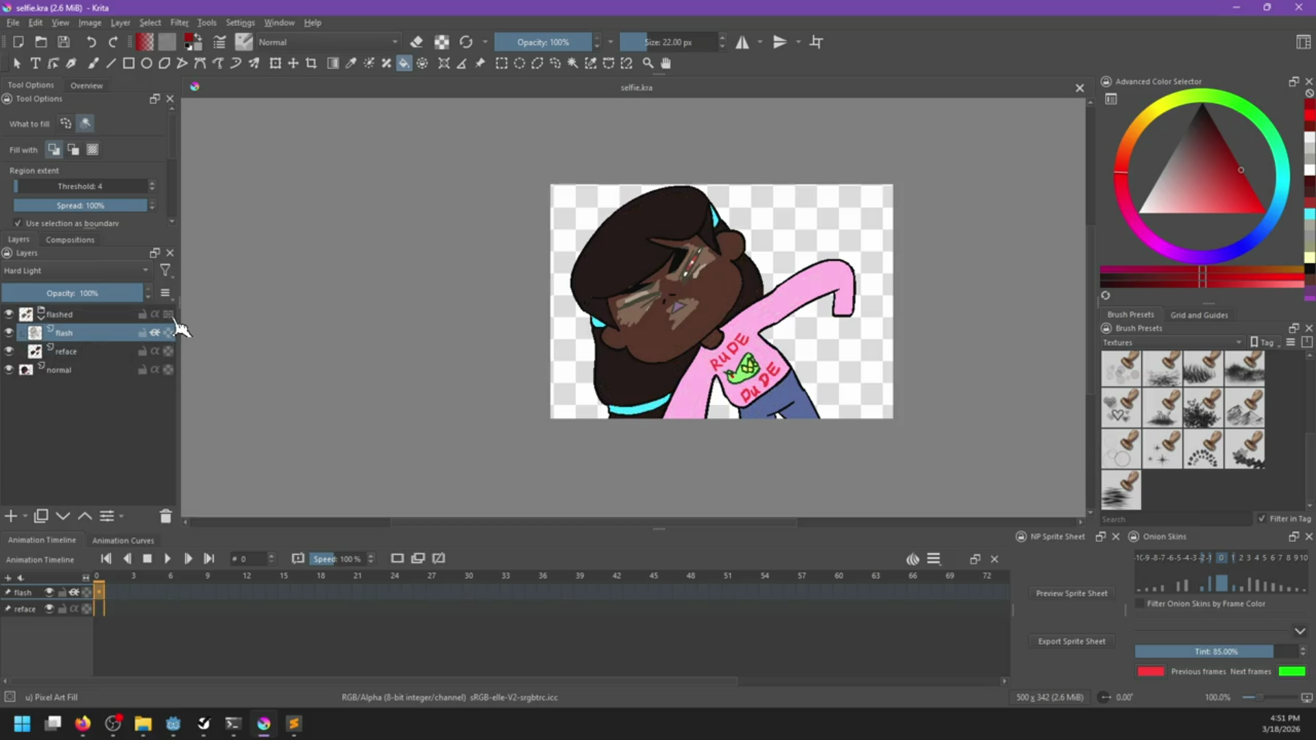
pyautogui.click(168, 315)
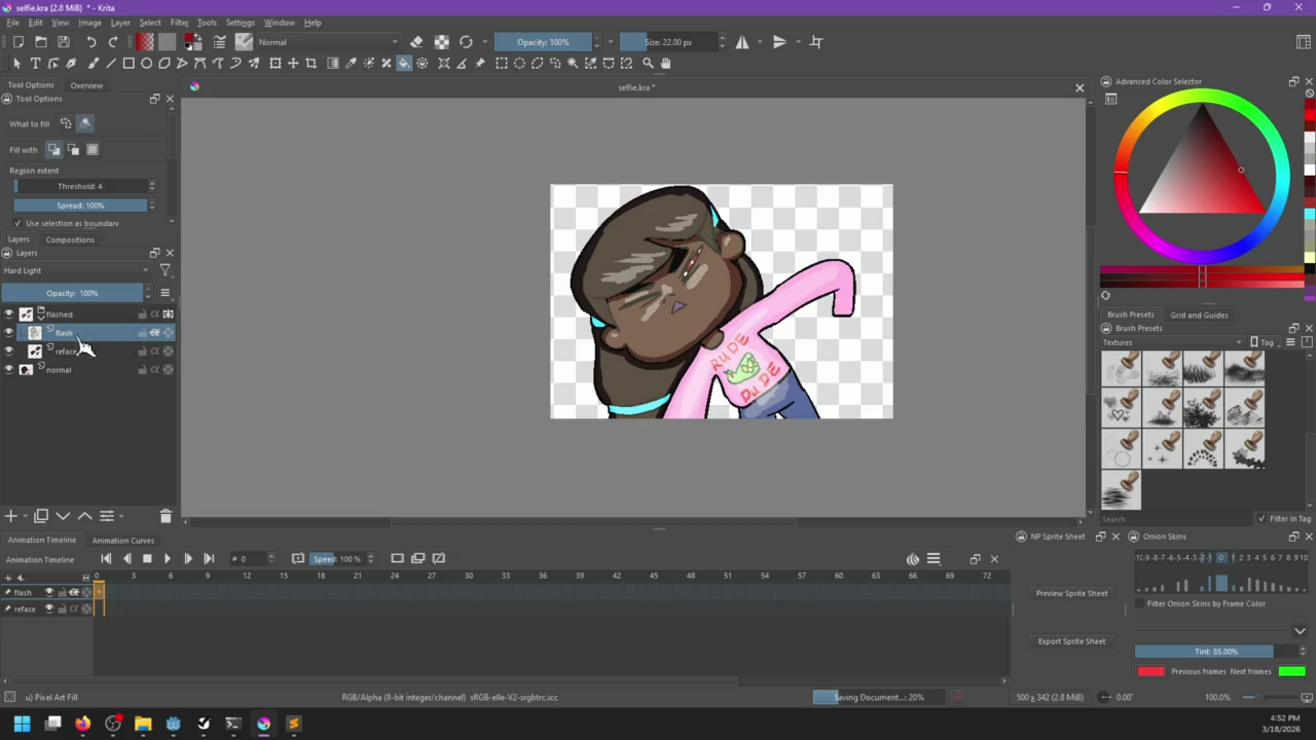
pyautogui.click(21, 318)
# Step: Compare the drawing with and without the flashed group, leaving it hidden, and cancel the export
pyautogui.click(9, 315)
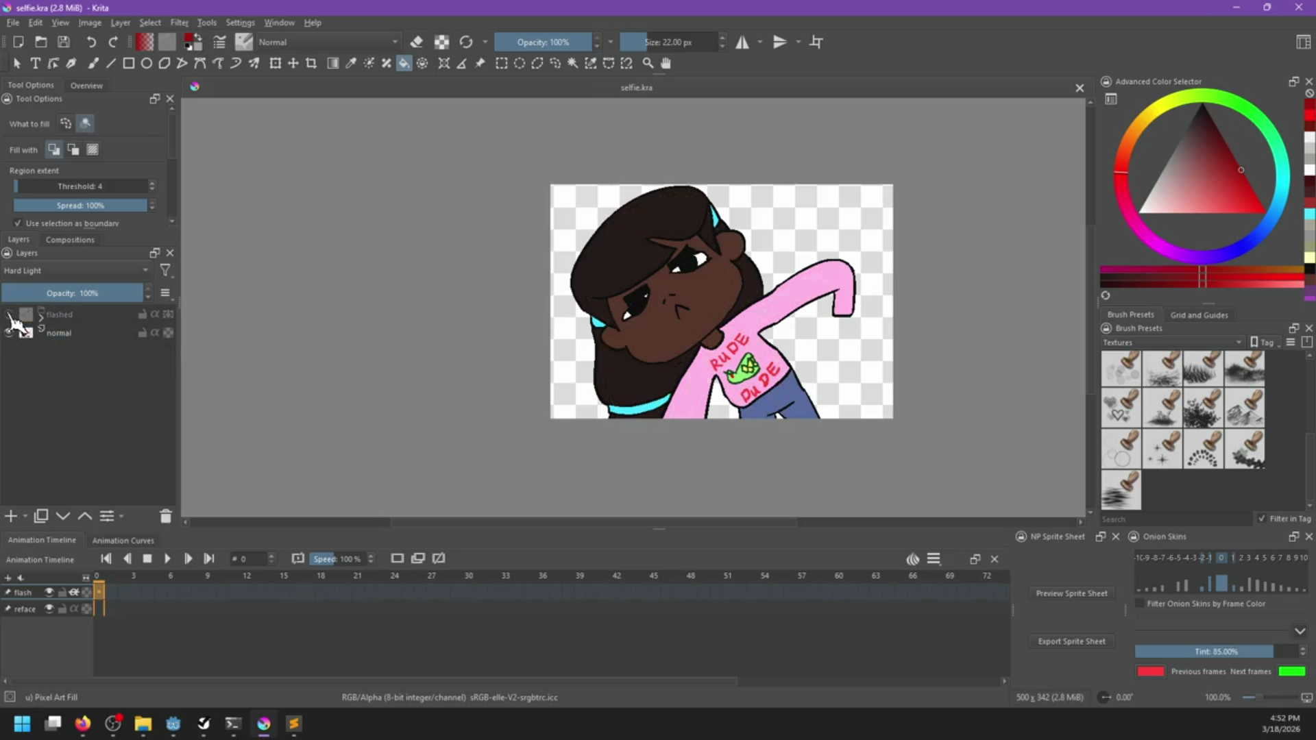
pyautogui.click(9, 315)
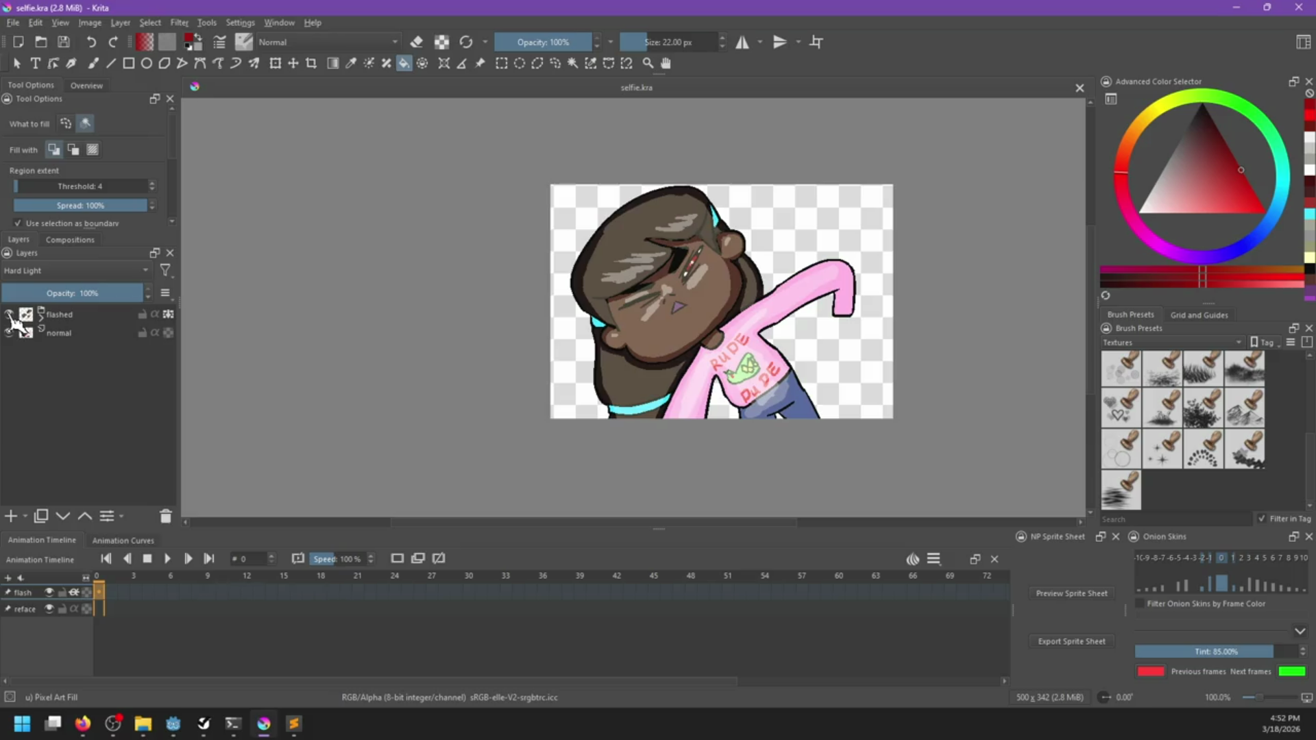
pyautogui.click(9, 315)
pyautogui.click(10, 315)
pyautogui.click(10, 315)
pyautogui.click(72, 333)
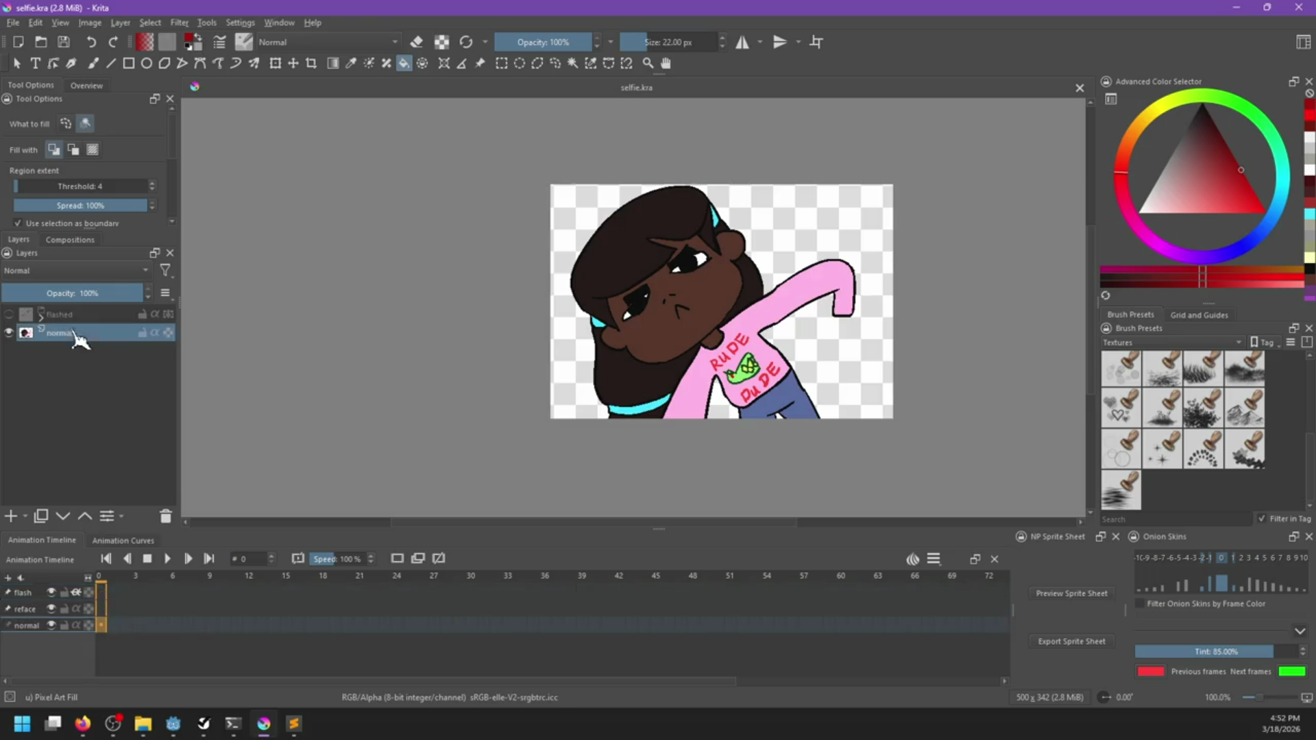
pyautogui.hotkey('ctrl', 'shift', 'e')
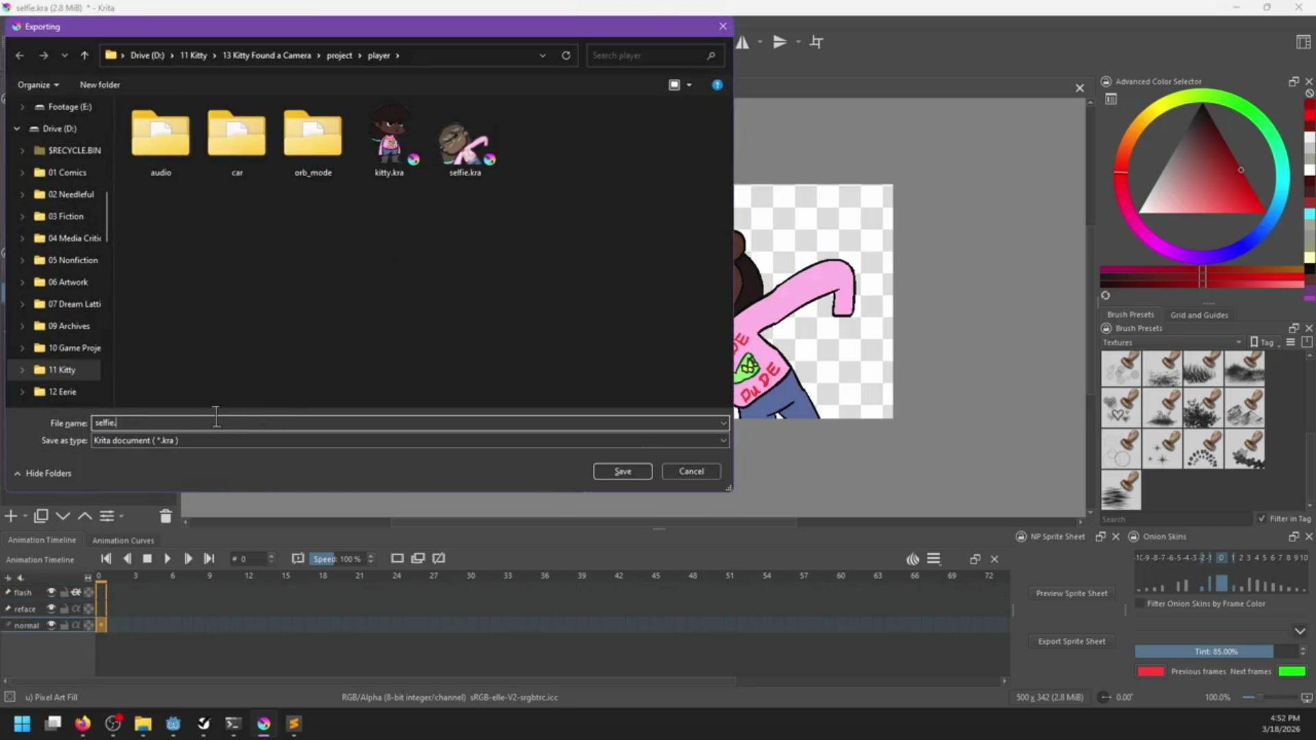
pyautogui.press('Escape')
pyautogui.scroll(5, 357, 254)
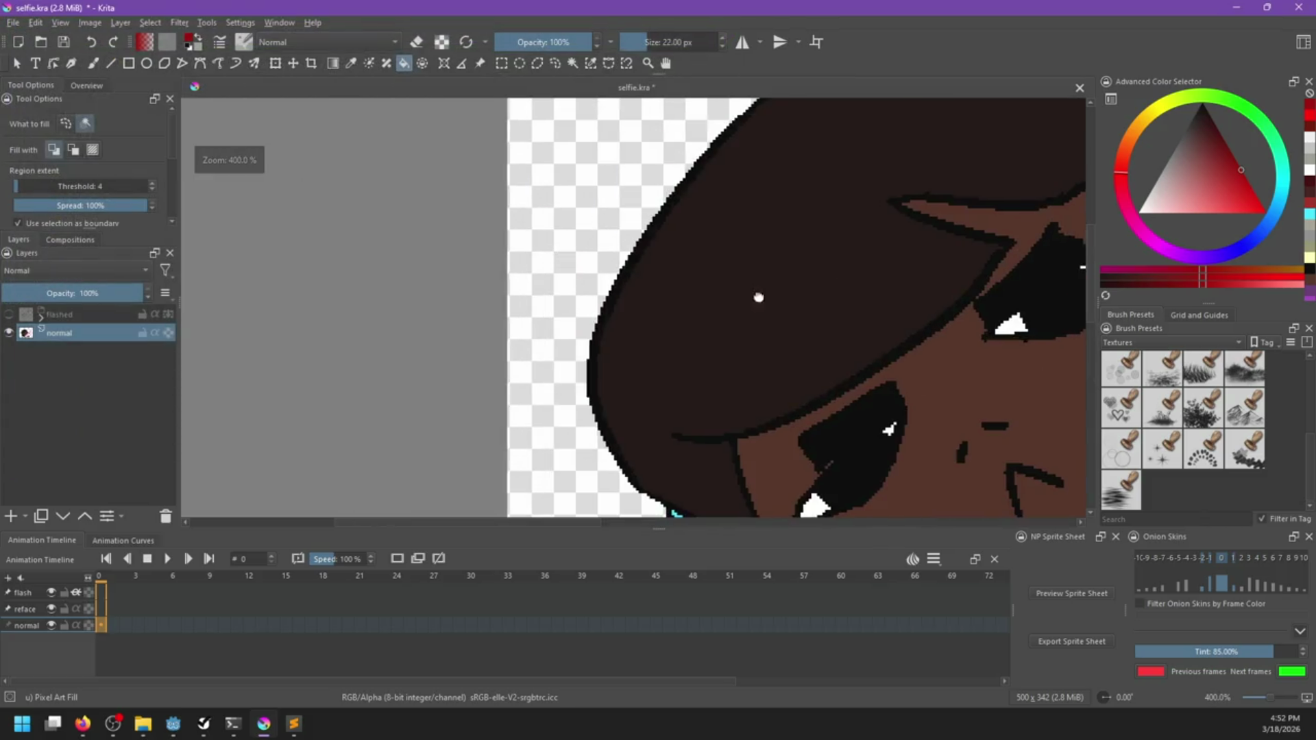
# Step: Paint over the upper eye in skin colour and straighten the right eyebrow's lower edge with a 20 px brush
pyautogui.press('b')
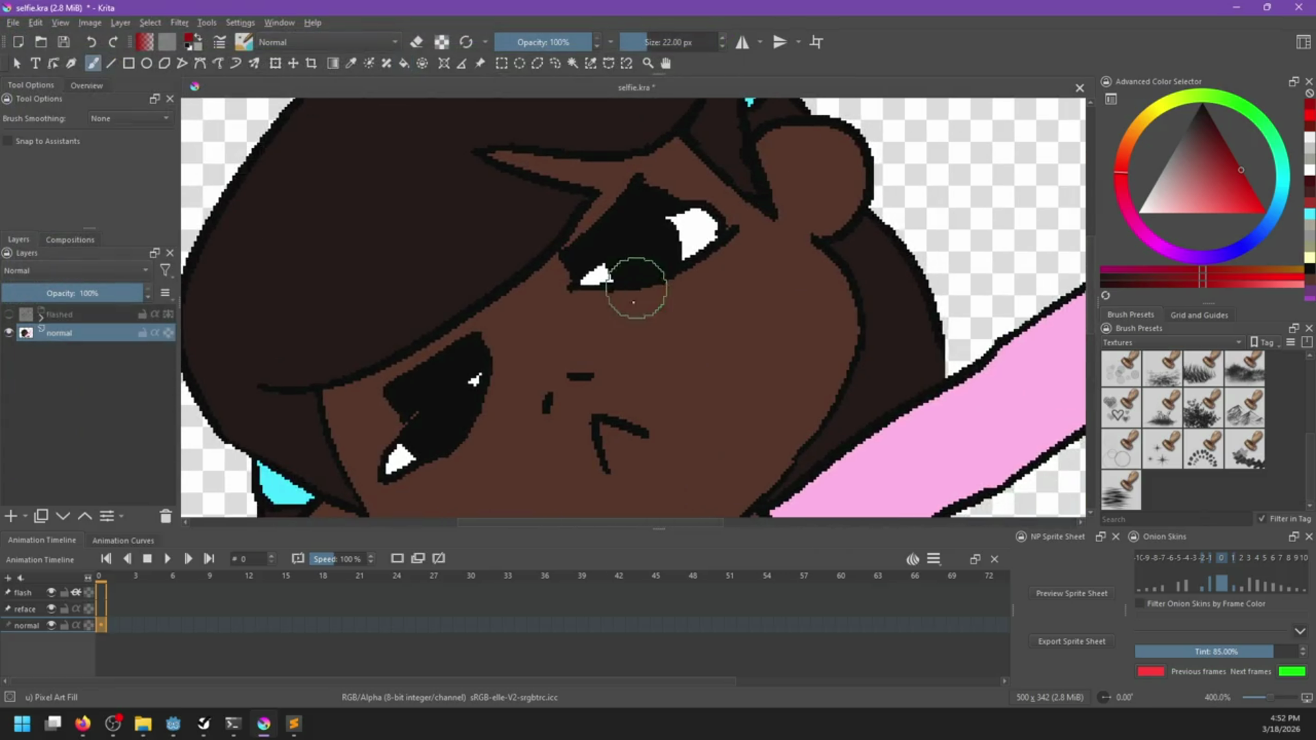
pyautogui.keyDown('ctrl'); pyautogui.click(655, 267); pyautogui.keyUp('ctrl')
pyautogui.moveTo(689, 228)
pyautogui.mouseDown()
pyautogui.moveTo(699, 261)
pyautogui.moveTo(569, 344)
pyautogui.moveTo(602, 285)
pyautogui.mouseUp()
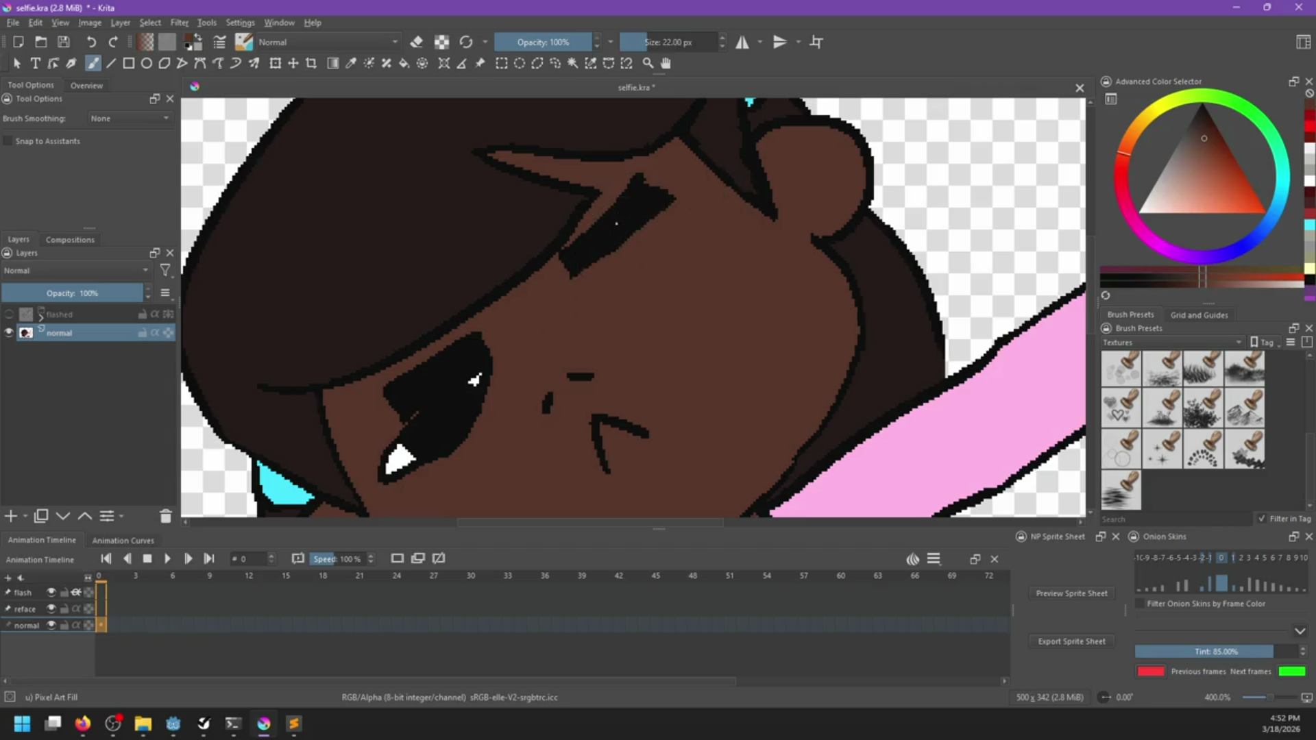
pyautogui.keyDown('ctrl'); pyautogui.click(641, 177); pyautogui.keyUp('ctrl')
pyautogui.moveTo(645, 167)
pyautogui.mouseDown()
pyautogui.moveTo(569, 274)
pyautogui.moveTo(617, 205)
pyautogui.mouseUp()
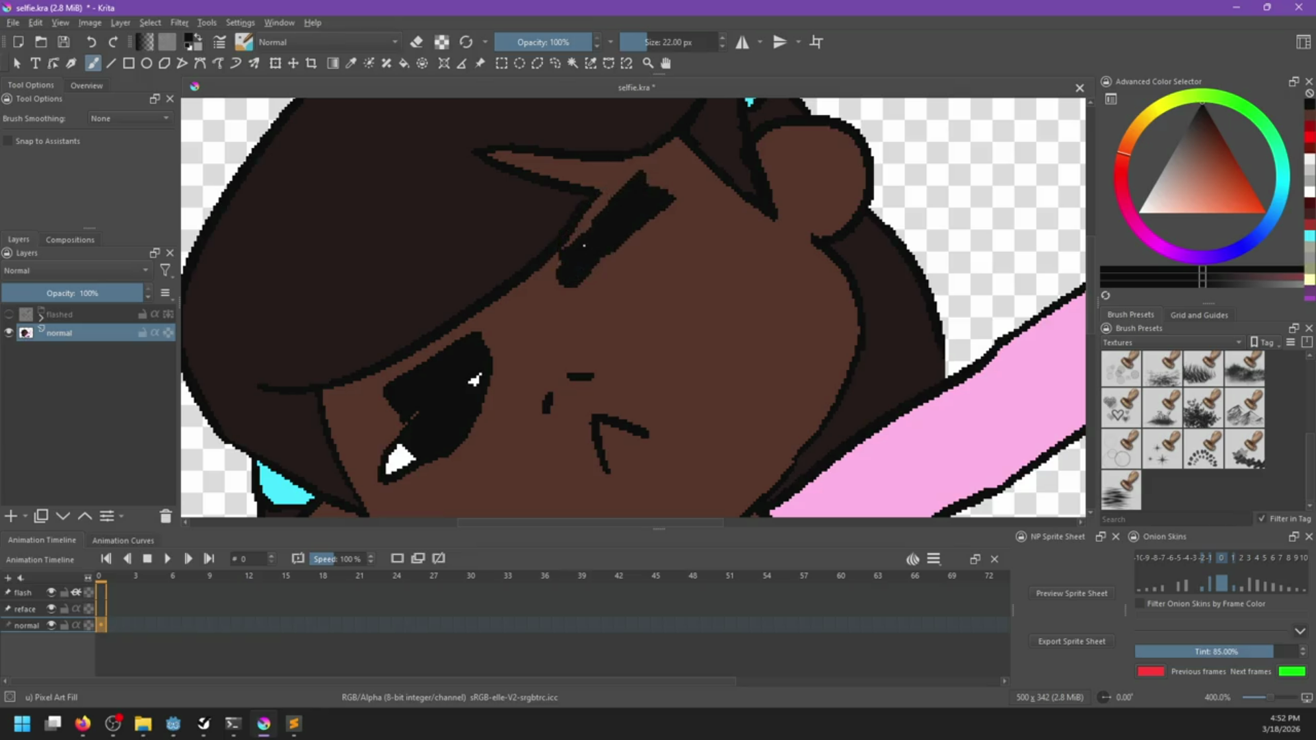
pyautogui.hotkey('ctrl', ']')
pyautogui.hotkey('ctrl', ']')
pyautogui.hotkey('ctrl', ']')
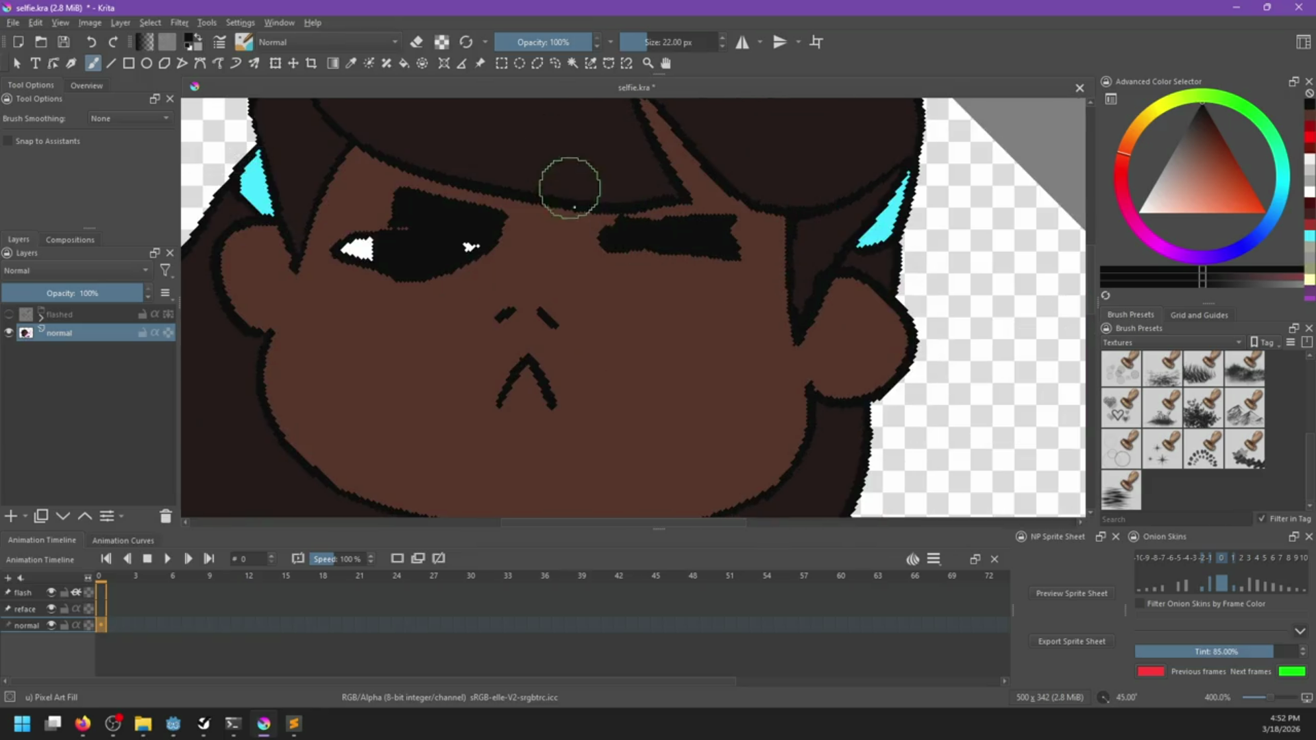
pyautogui.click(426, 330)
pyautogui.hotkey('ctrl', 'z')
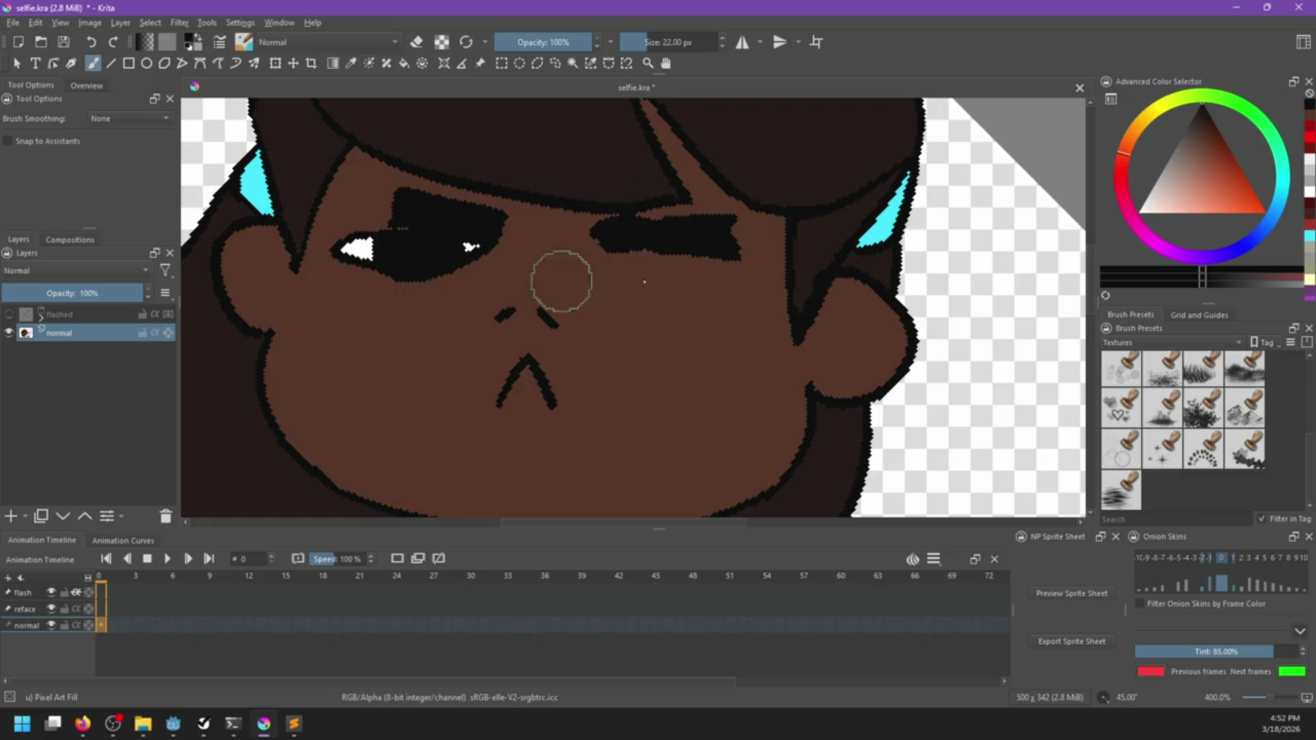
pyautogui.press('[')
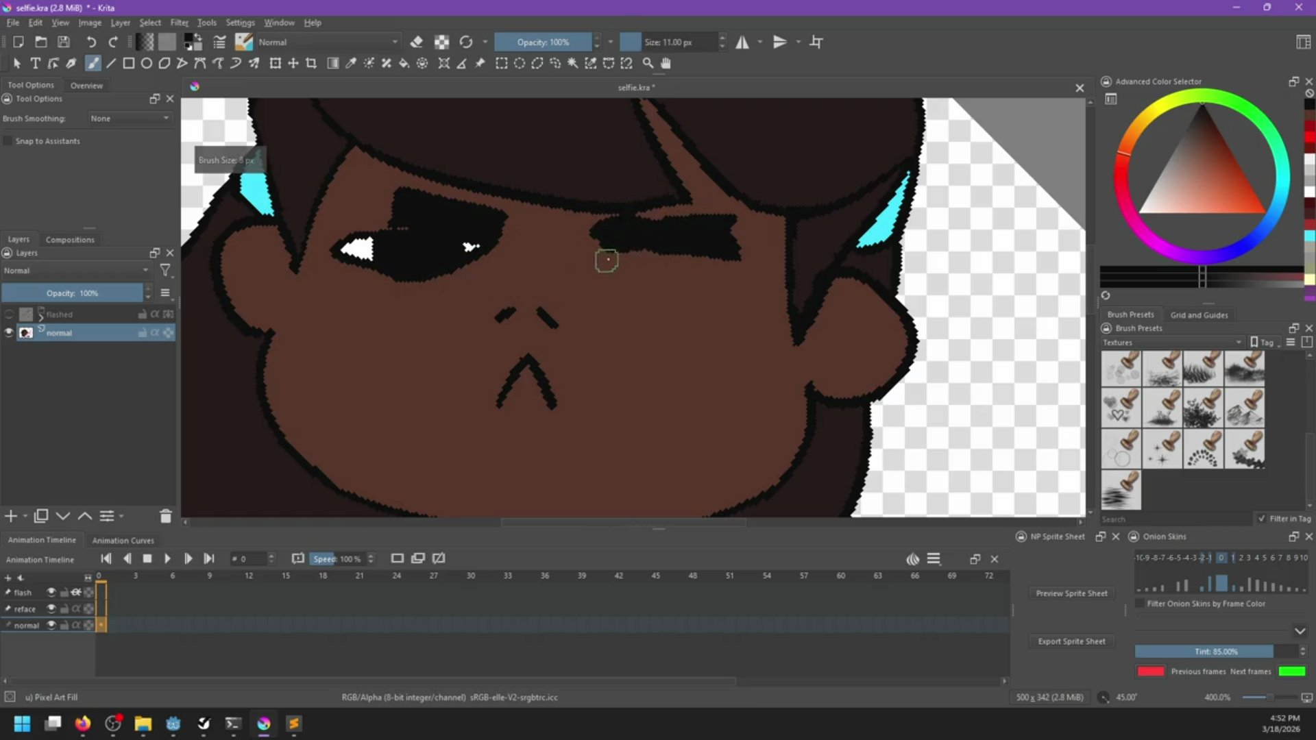
pyautogui.keyDown('ctrl'); pyautogui.click(635, 258); pyautogui.keyUp('ctrl')
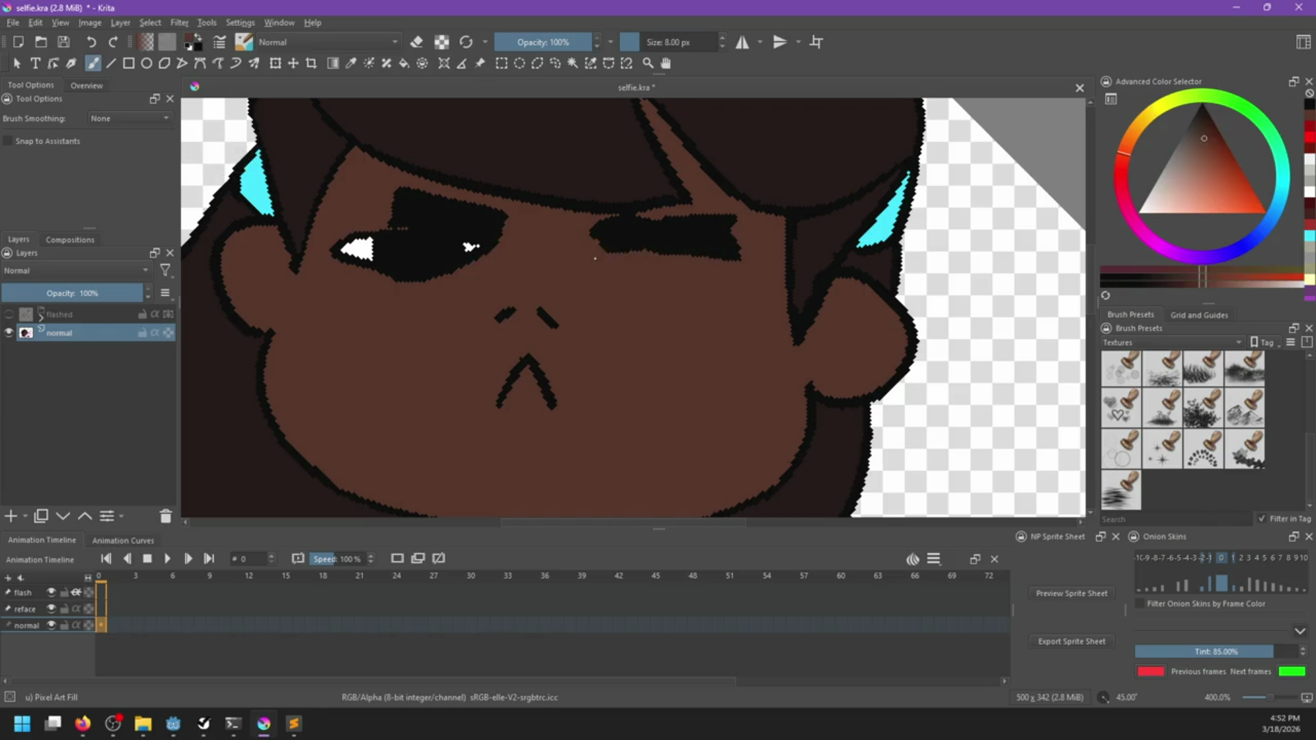
pyautogui.moveTo(649, 261)
pyautogui.mouseDown()
pyautogui.moveTo(769, 245)
pyautogui.moveTo(626, 262)
pyautogui.moveTo(669, 301)
pyautogui.moveTo(743, 256)
pyautogui.mouseUp()
# Step: Redraw the right eye with a black outline and dark pupil, and fill its inner area white
pyautogui.press('d')
pyautogui.hotkey('ctrl', 'z')
pyautogui.moveTo(644, 296); pyautogui.dragTo(733, 240)
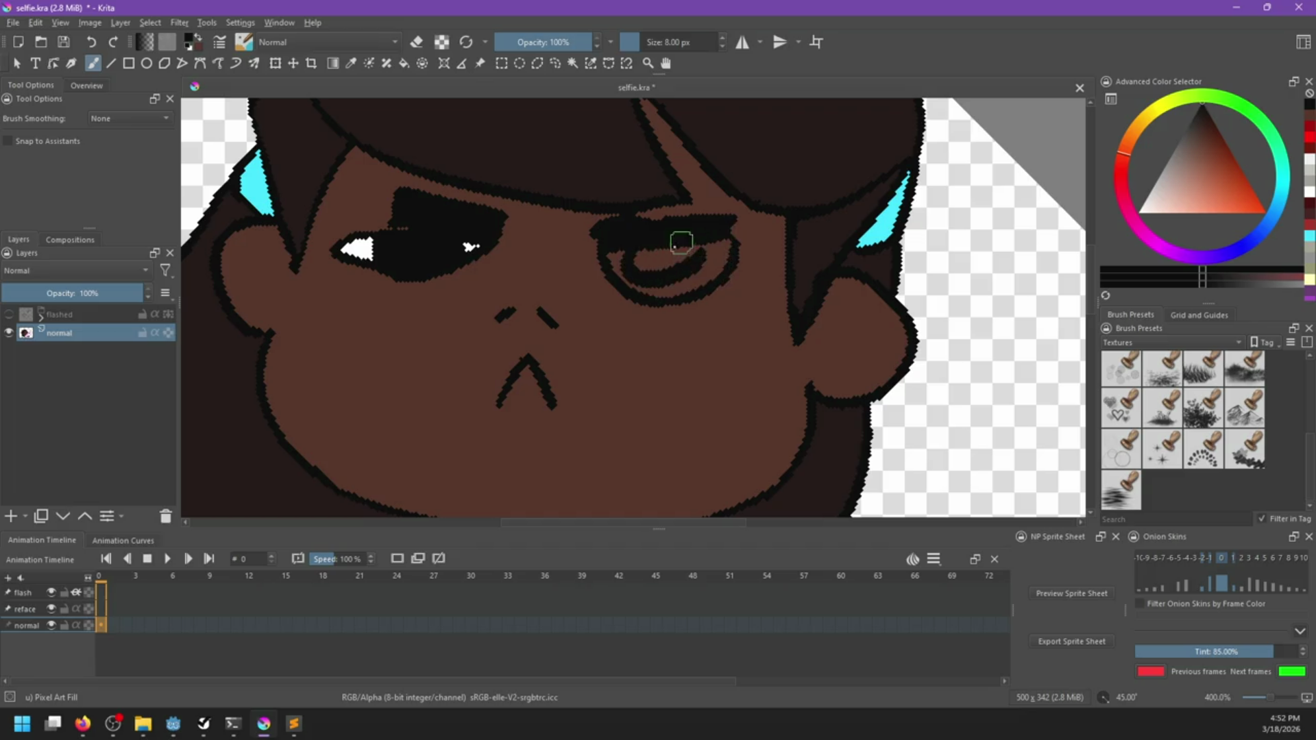
pyautogui.keyDown('ctrl'); pyautogui.click(603, 302); pyautogui.keyUp('ctrl')
pyautogui.moveTo(617, 292)
pyautogui.mouseDown()
pyautogui.moveTo(699, 291)
pyautogui.moveTo(696, 273)
pyautogui.moveTo(626, 258)
pyautogui.moveTo(688, 269)
pyautogui.moveTo(685, 250)
pyautogui.moveTo(641, 268)
pyautogui.moveTo(672, 248)
pyautogui.mouseUp()
pyautogui.keyDown('ctrl'); pyautogui.click(602, 247); pyautogui.keyUp('ctrl')
pyautogui.keyDown('ctrl'); pyautogui.click(638, 248); pyautogui.keyUp('ctrl')
pyautogui.keyDown('ctrl'); pyautogui.click(653, 253); pyautogui.keyUp('ctrl')
pyautogui.keyDown('ctrl'); pyautogui.click(700, 270); pyautogui.keyUp('ctrl')
pyautogui.keyDown('ctrl'); pyautogui.click(685, 236); pyautogui.keyUp('ctrl')
pyautogui.press('f')
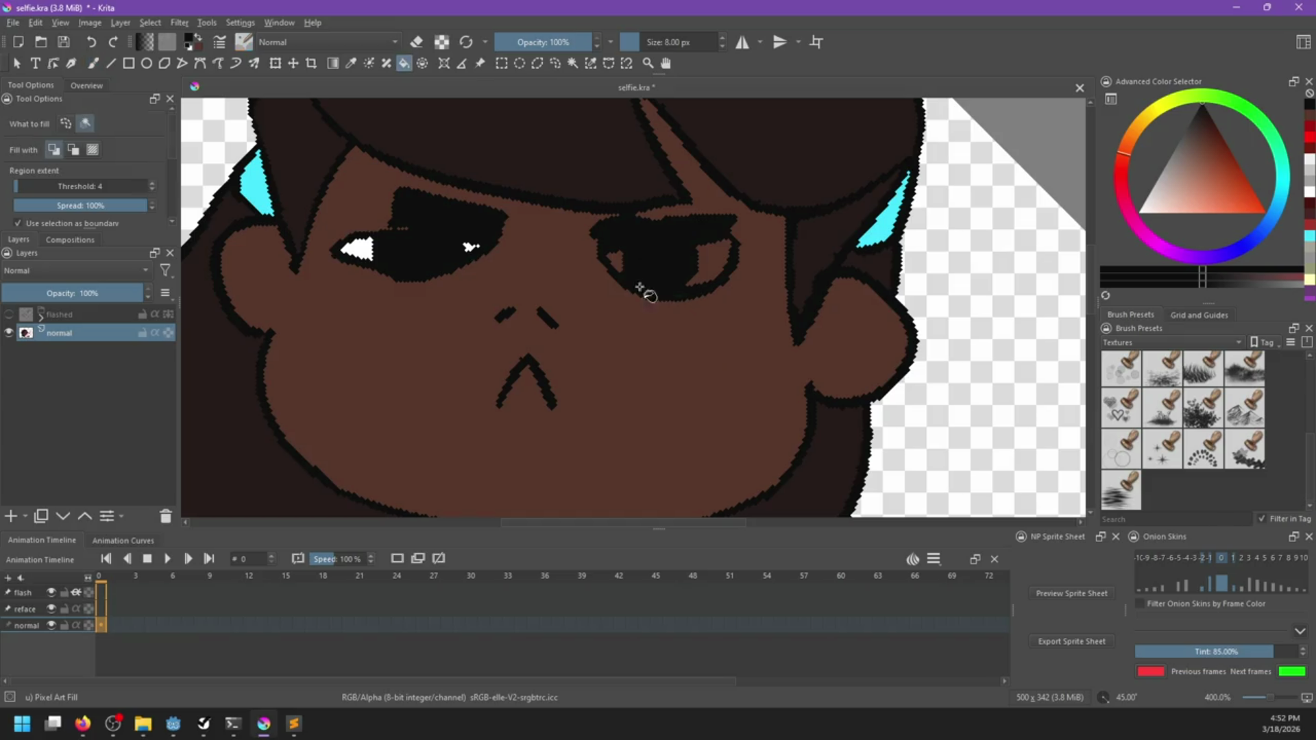
pyautogui.press('x')
pyautogui.click(707, 265)
pyautogui.scroll(-4, 775, 293)
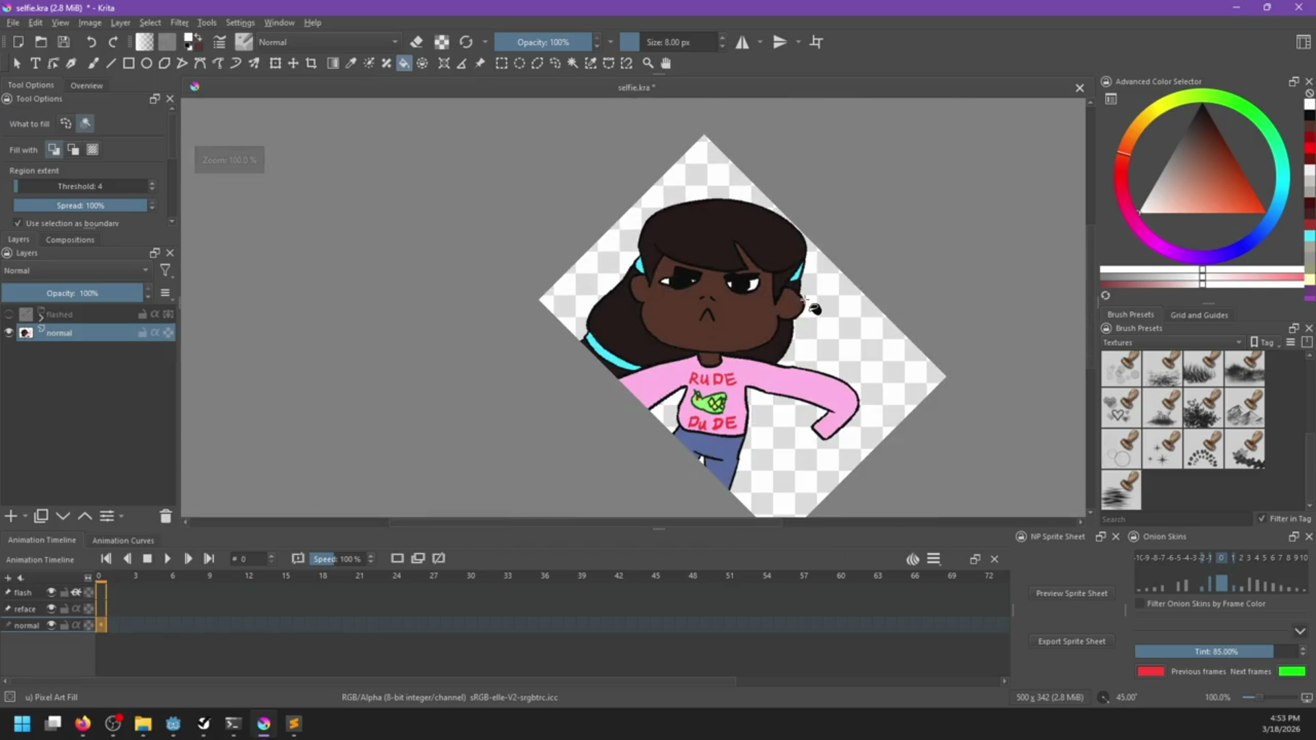
pyautogui.press('5')
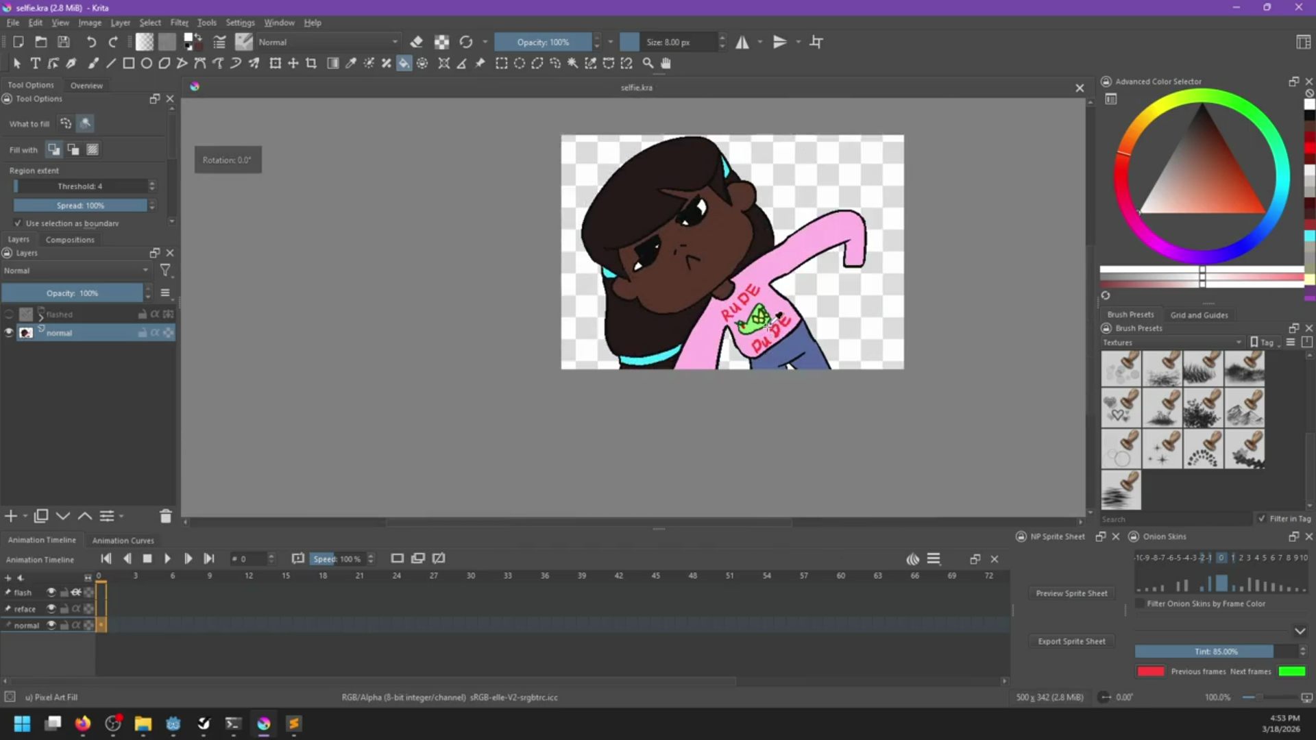
# Step: Export the plain face as selfie_normal.png
pyautogui.hotkey('ctrl', 'shift', 'e')
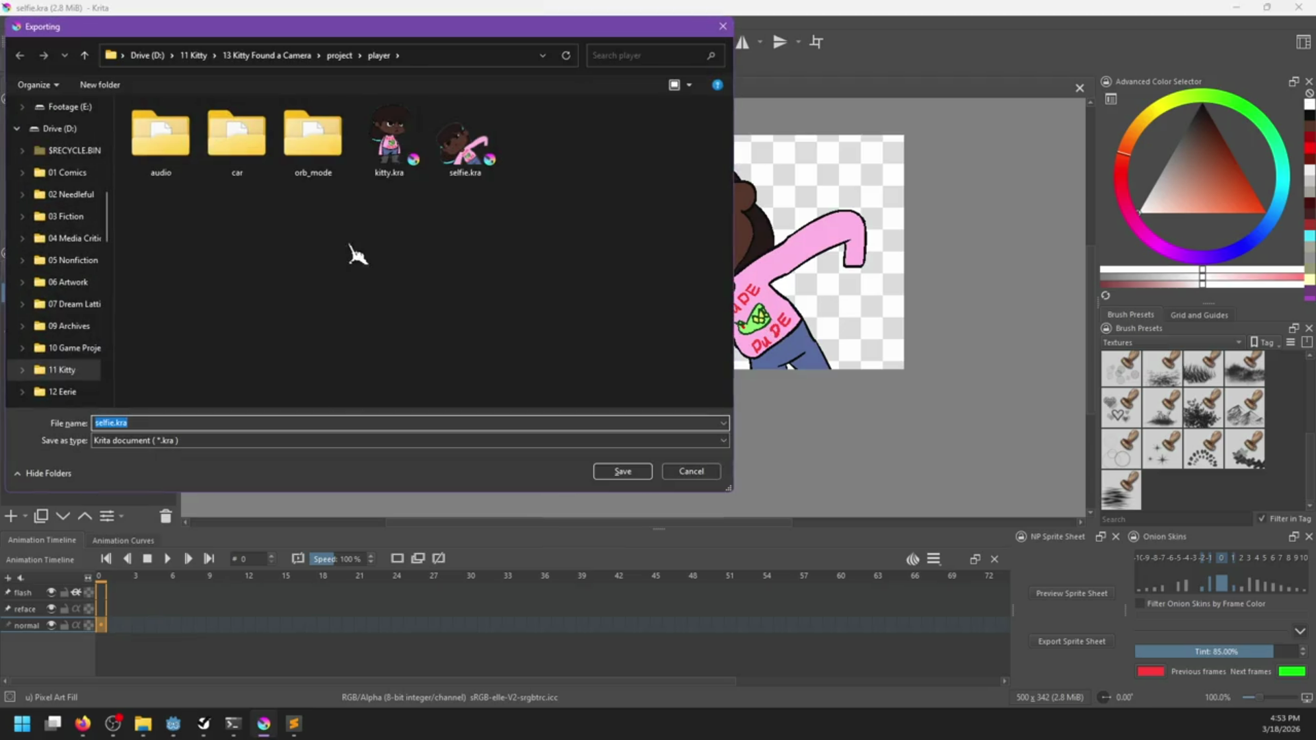
pyautogui.write('selfie')
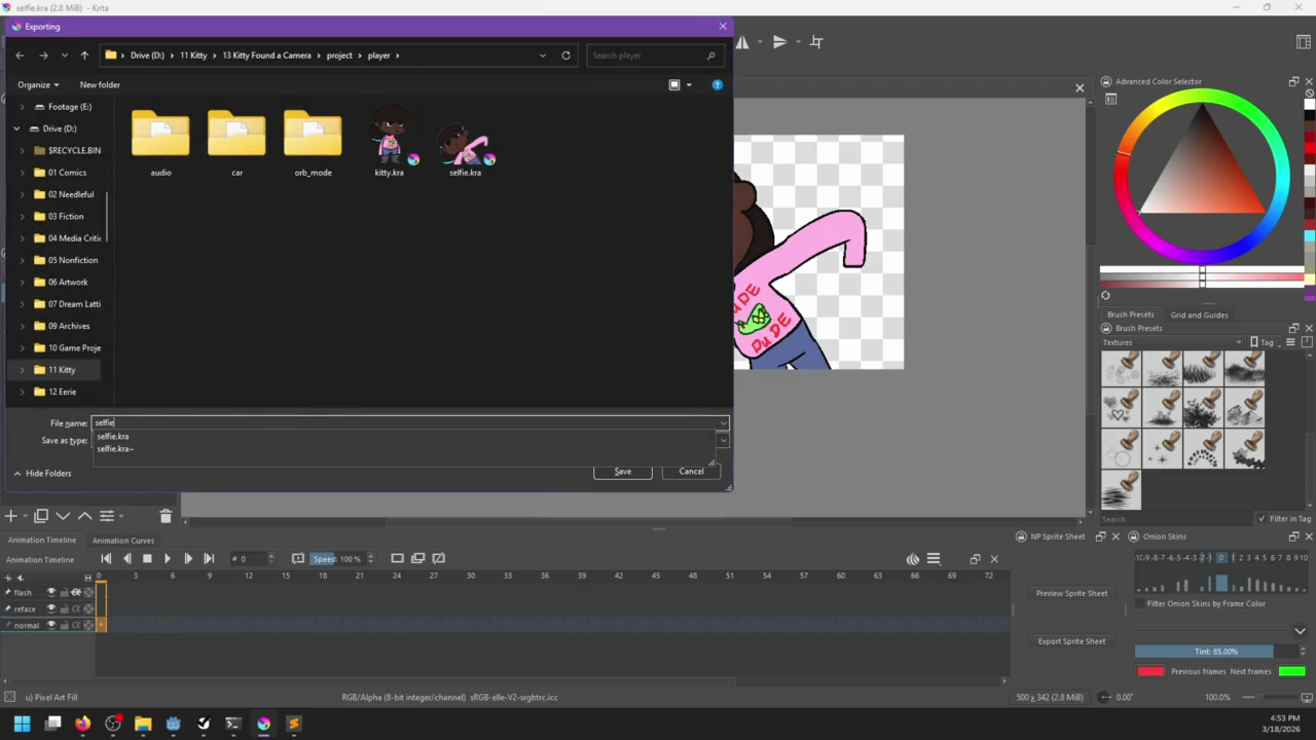
pyautogui.write('_normal.png')
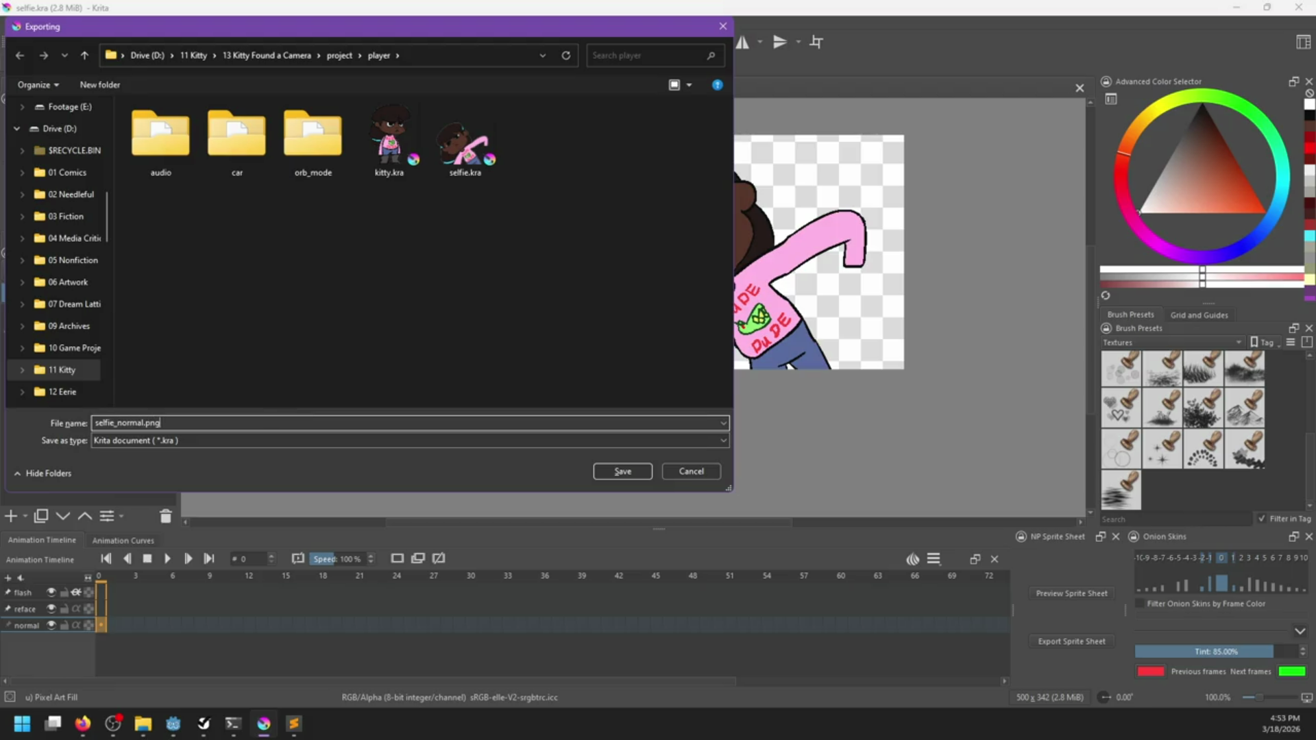
pyautogui.press('Return')
pyautogui.press('Return')
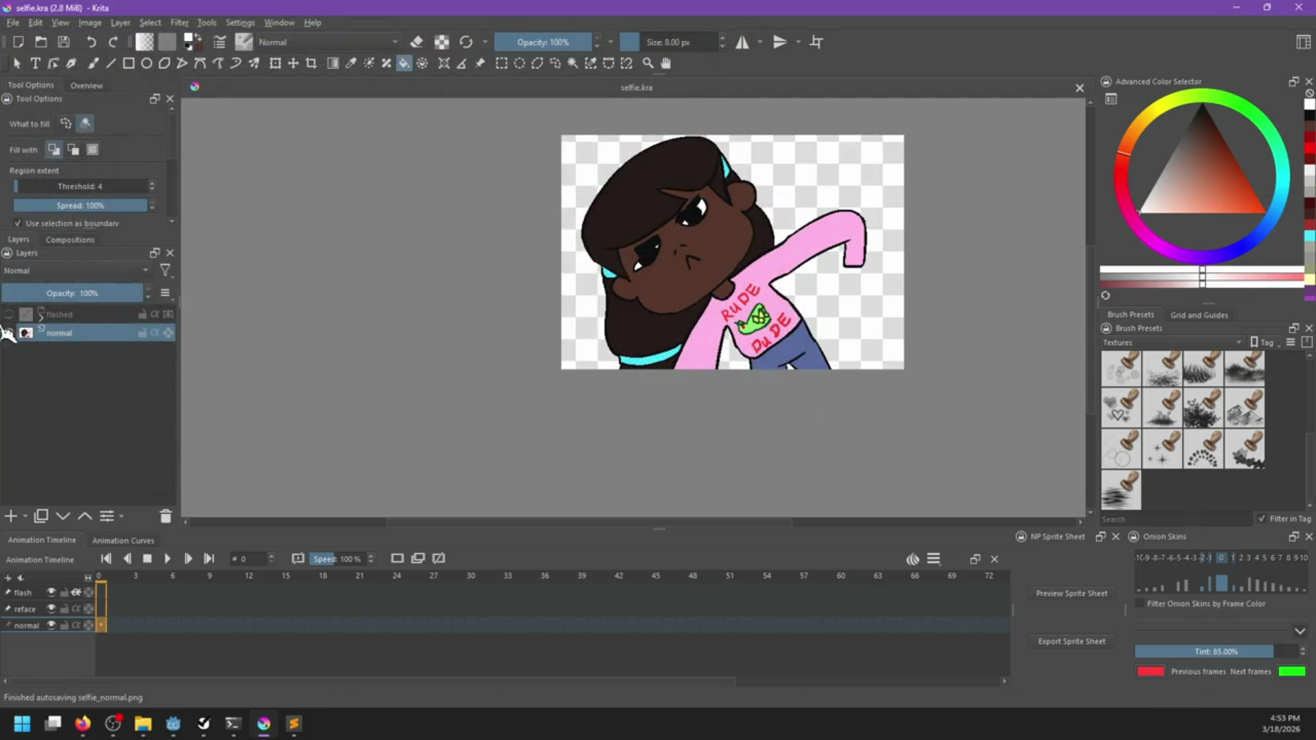
# Step: Make the flashed layer visible and export the drawing as selfie_flash.png with default PNG options
pyautogui.click(9, 315)
pyautogui.hotkey('ctrl', 'shift', 'e')
pyautogui.write('selfie_flas')
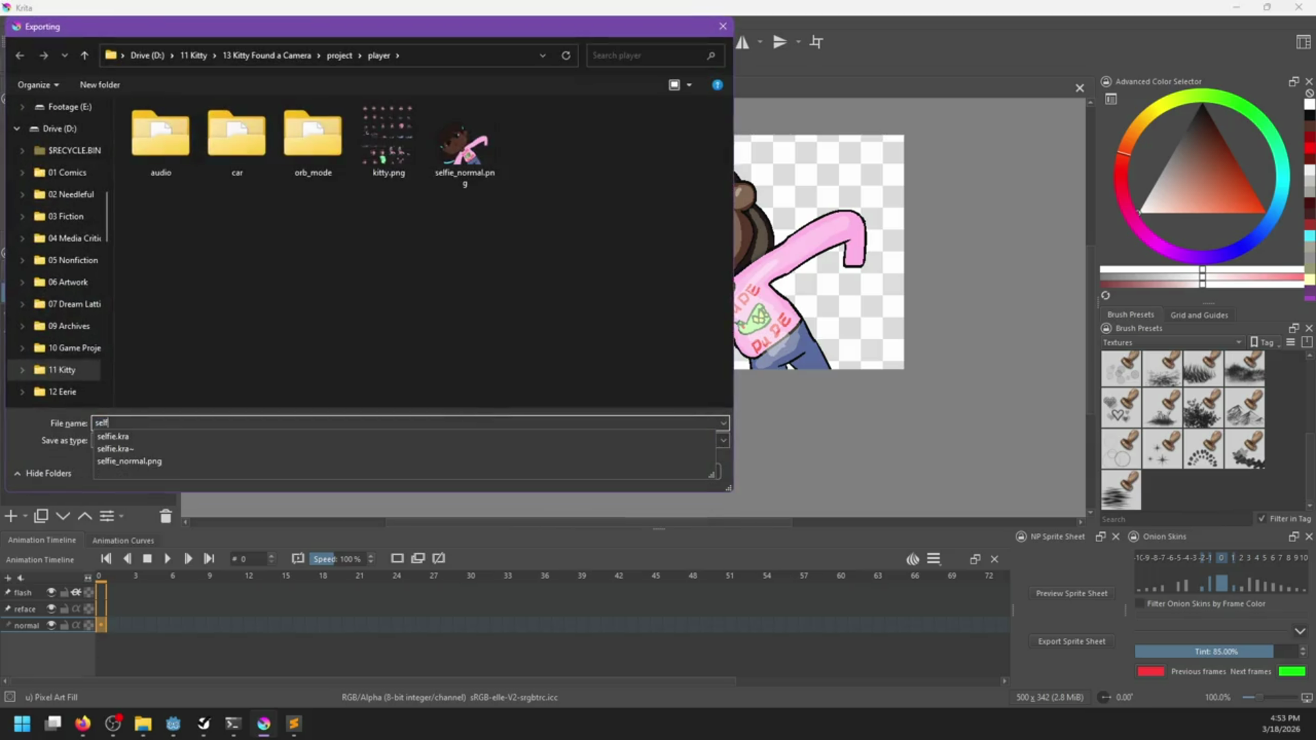
pyautogui.press('Return')
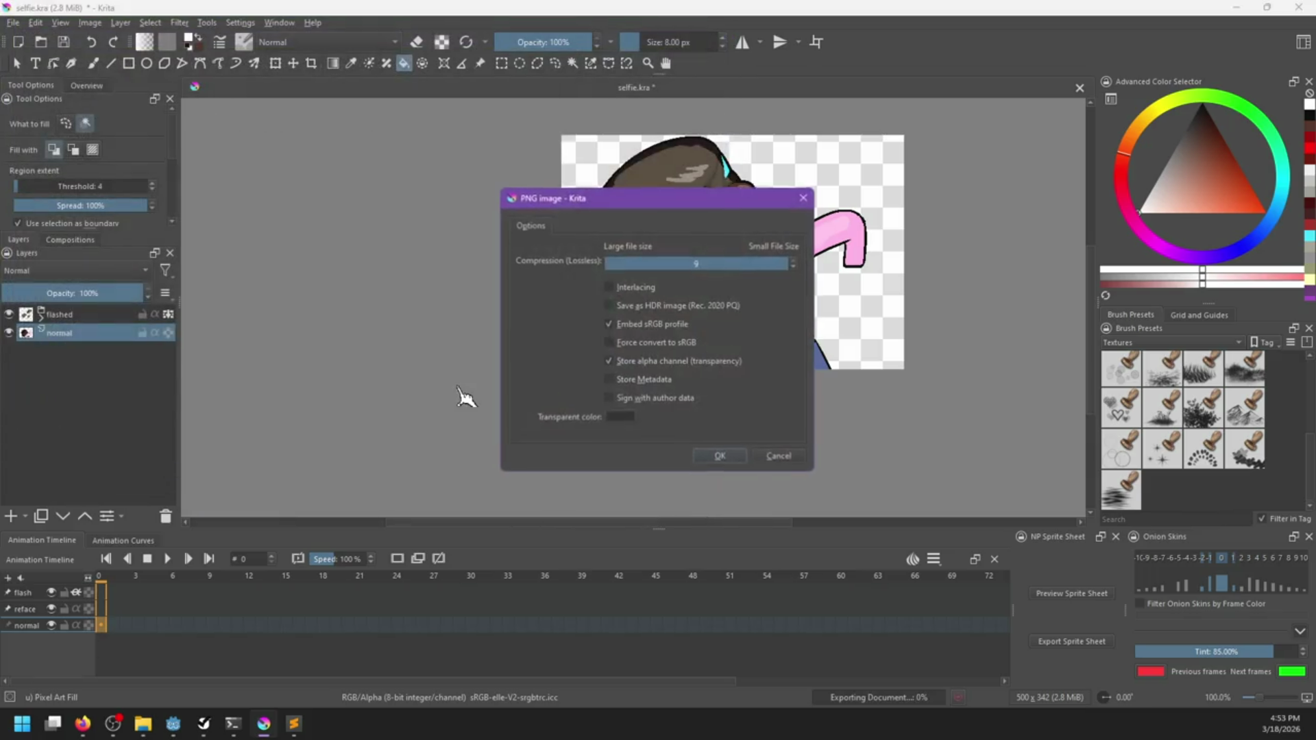
pyautogui.press('Return')
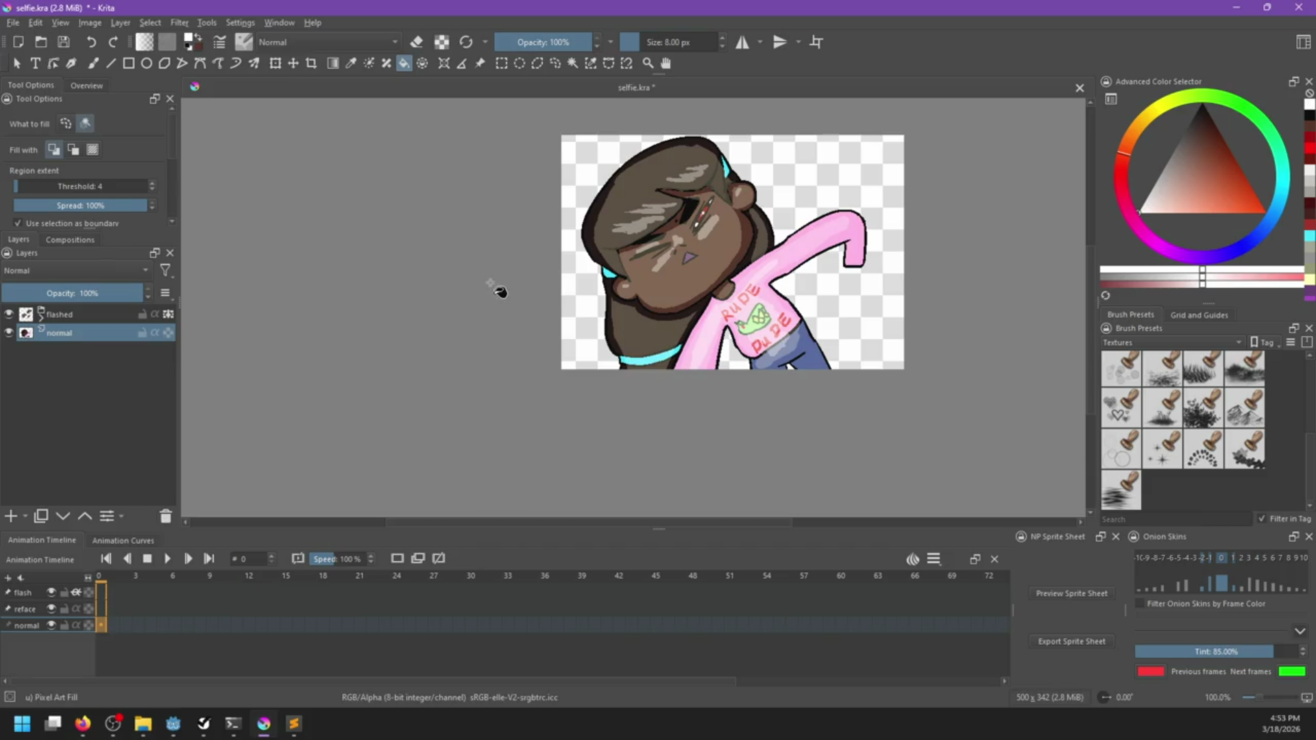
# Step: Paint dark reddish brown over the eye corner on the reface layer inside the flashed group
pyautogui.scroll(3, 696, 255)
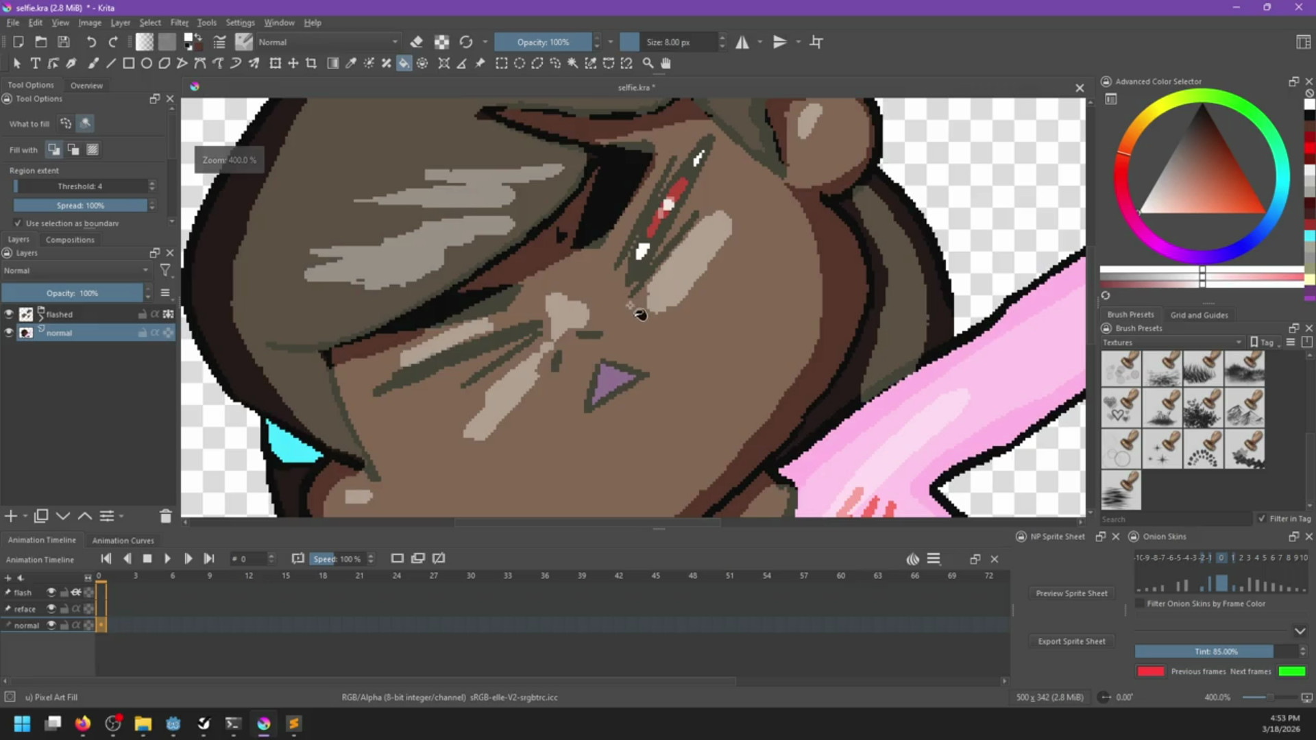
pyautogui.moveTo(641, 315); pyautogui.dragTo(665, 321)
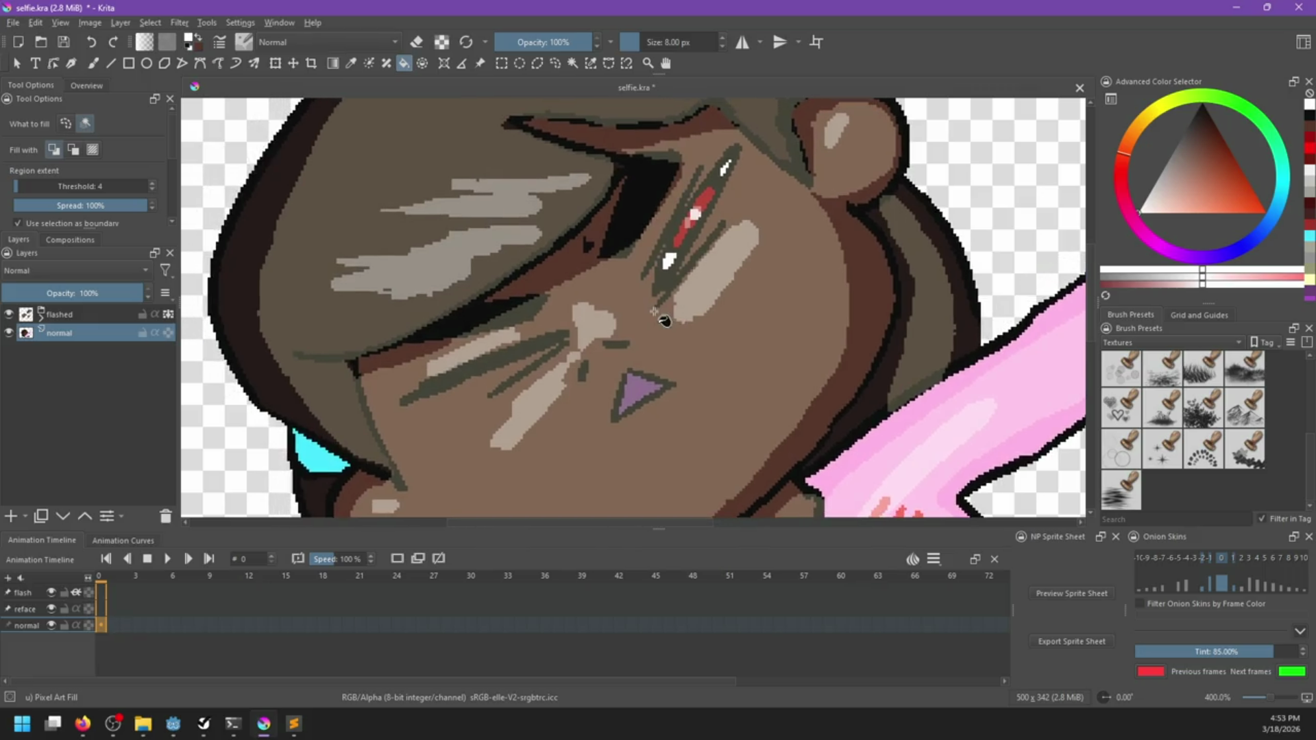
pyautogui.click(41, 314)
pyautogui.click(82, 351)
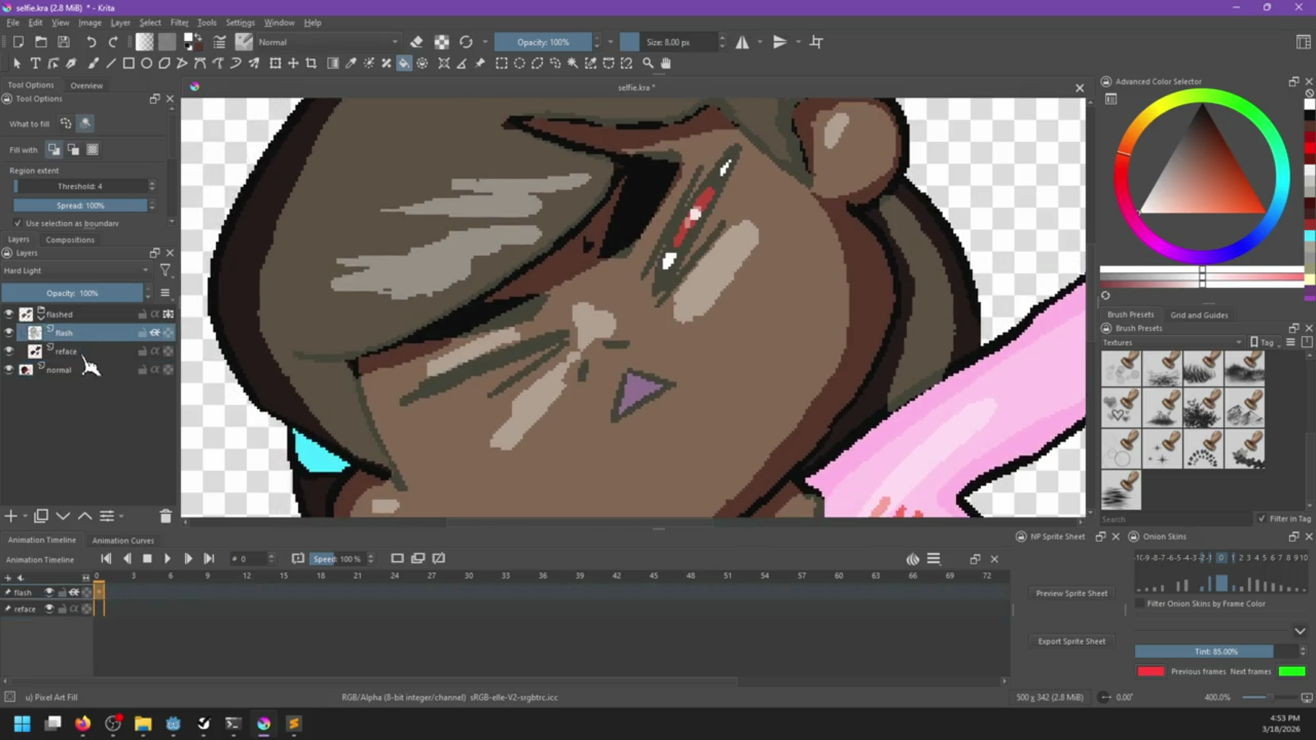
pyautogui.keyDown('ctrl'); pyautogui.click(564, 277); pyautogui.keyUp('ctrl')
pyautogui.press('b')
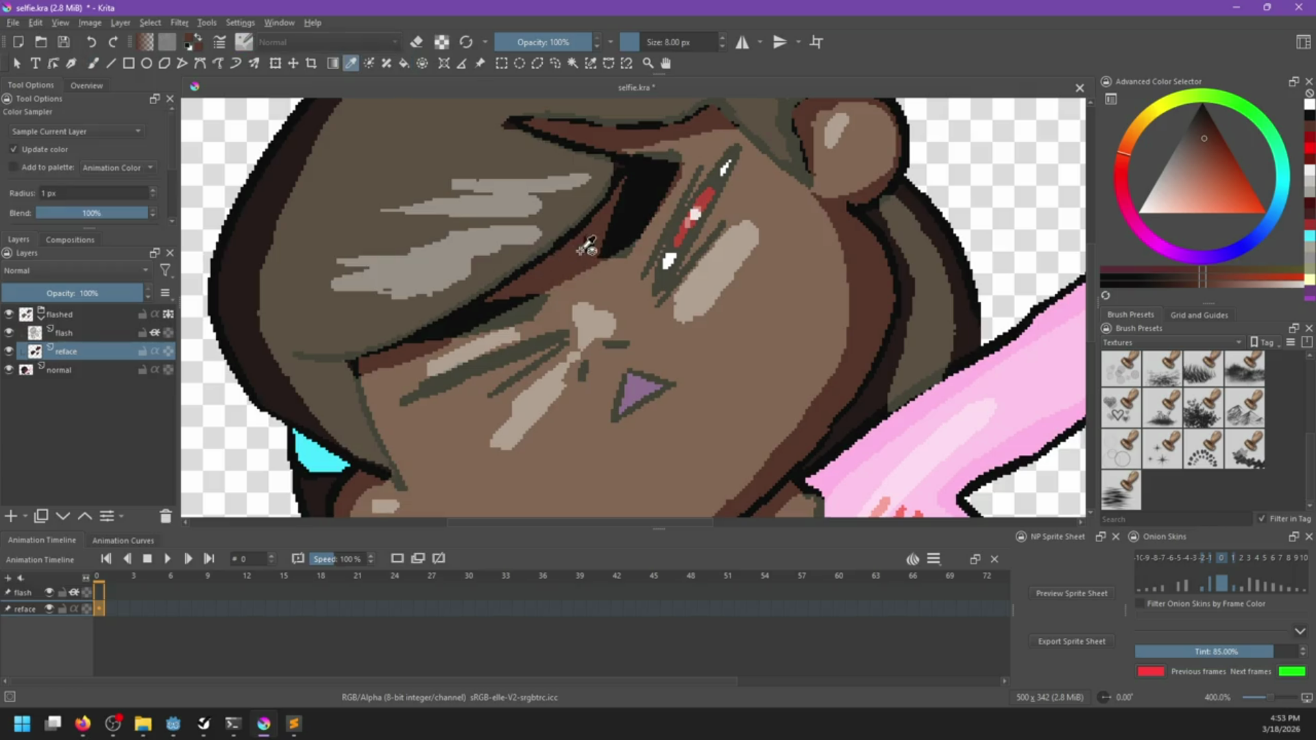
pyautogui.moveTo(569, 258); pyautogui.dragTo(586, 274)
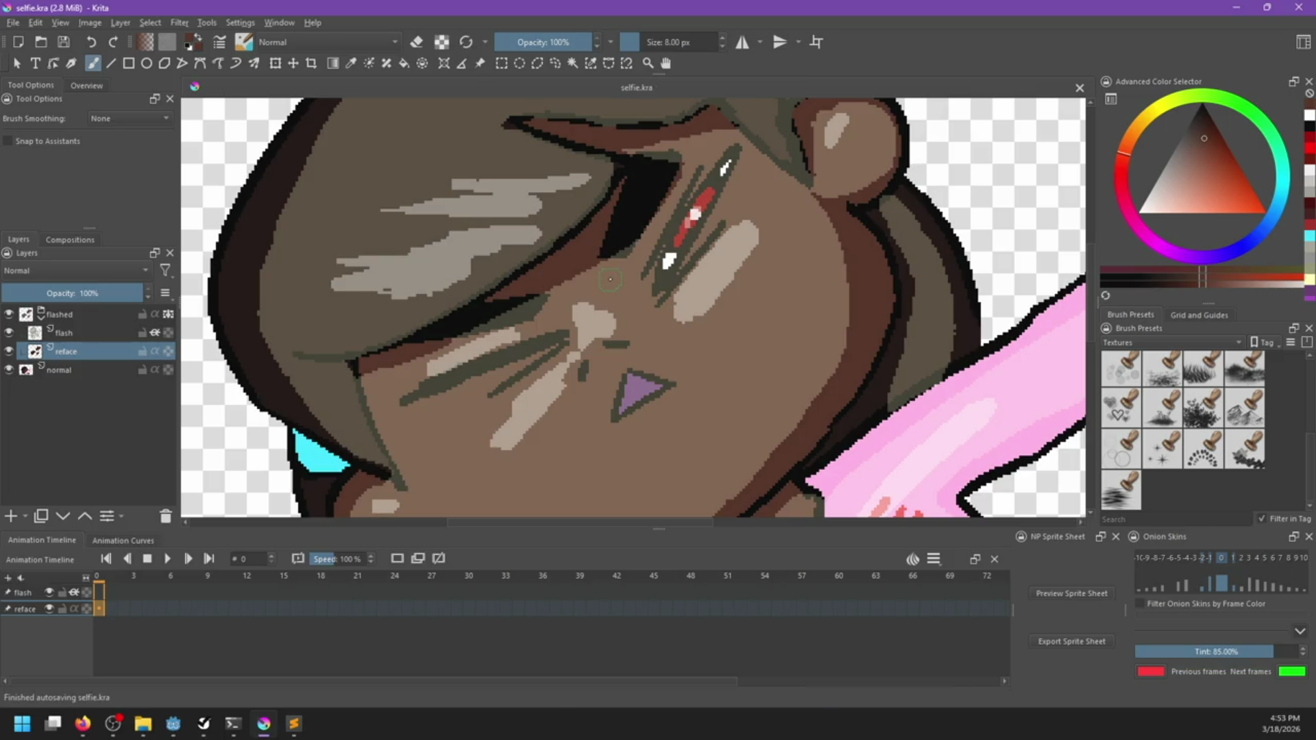
pyautogui.scroll(-5, 610, 279)
# Step: Re-export the drawing over selfie_flash.png, replacing the existing file
pyautogui.hotkey('ctrl', 'shift', 'e')
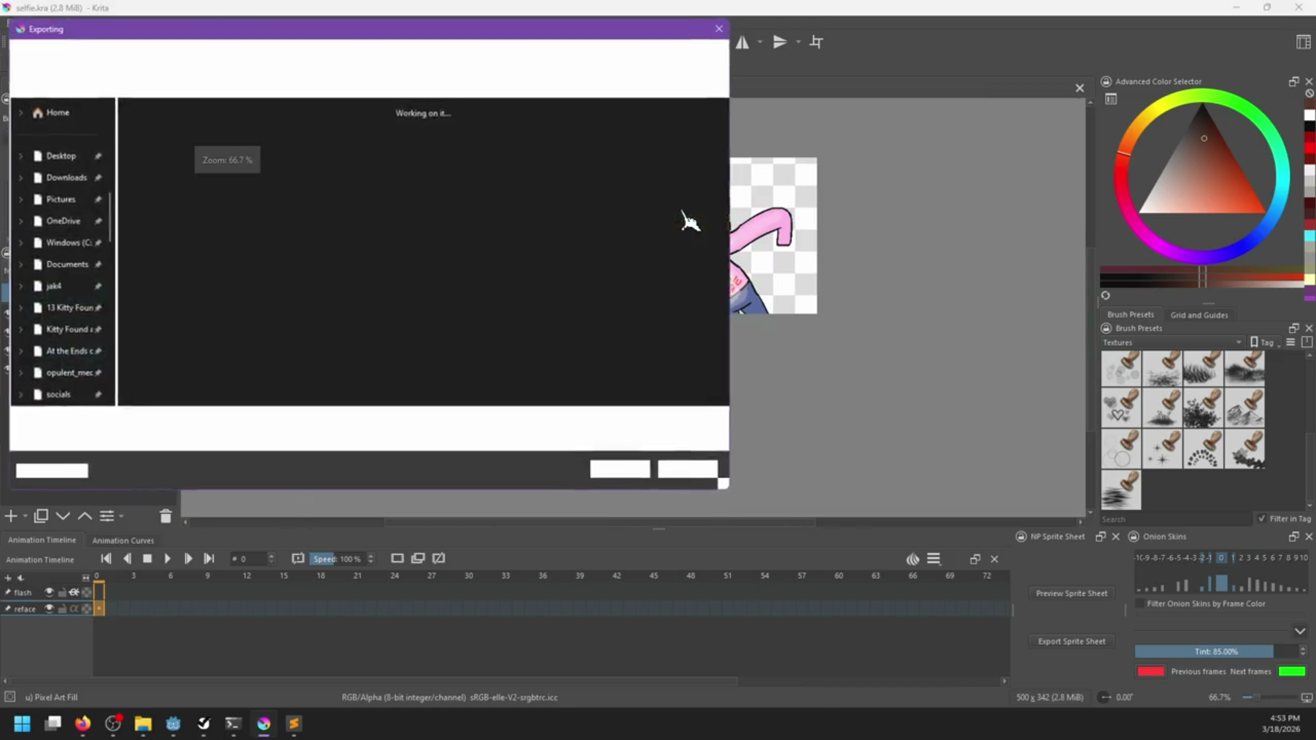
pyautogui.doubleClick(465, 141)
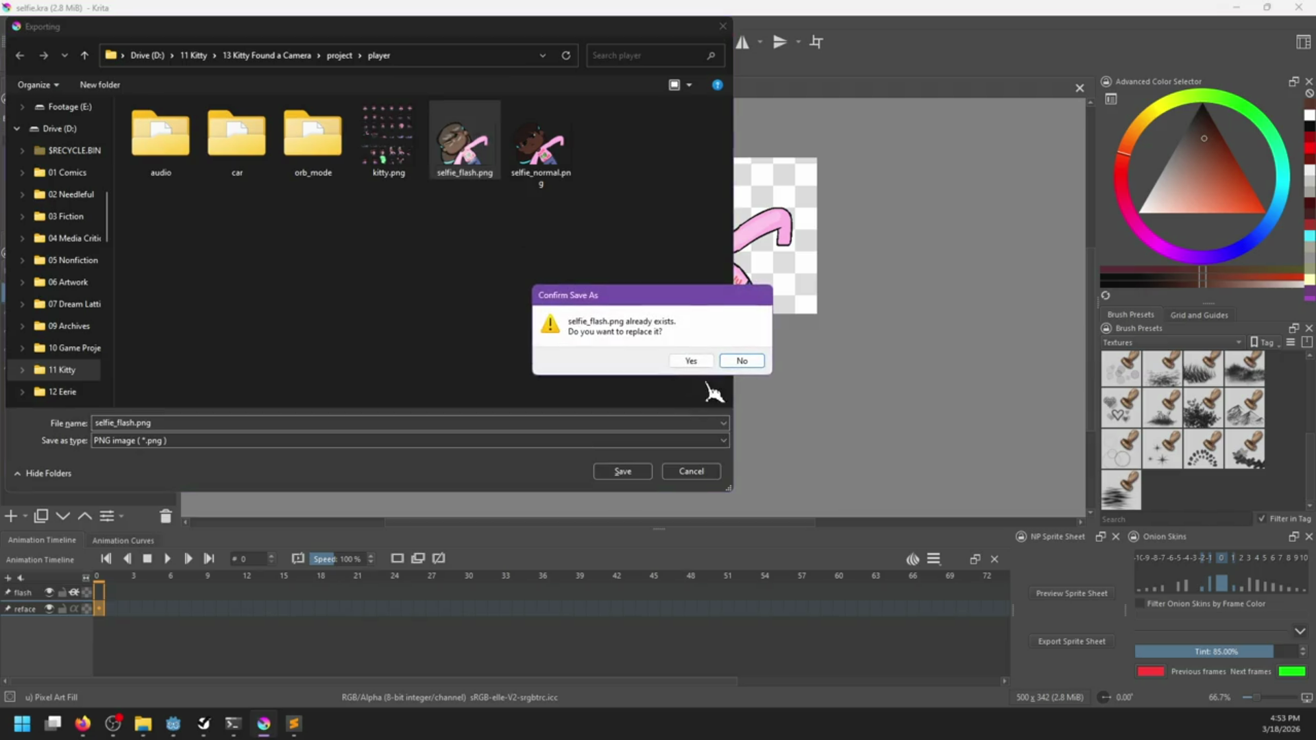
pyautogui.click(691, 361)
pyautogui.click(717, 452)
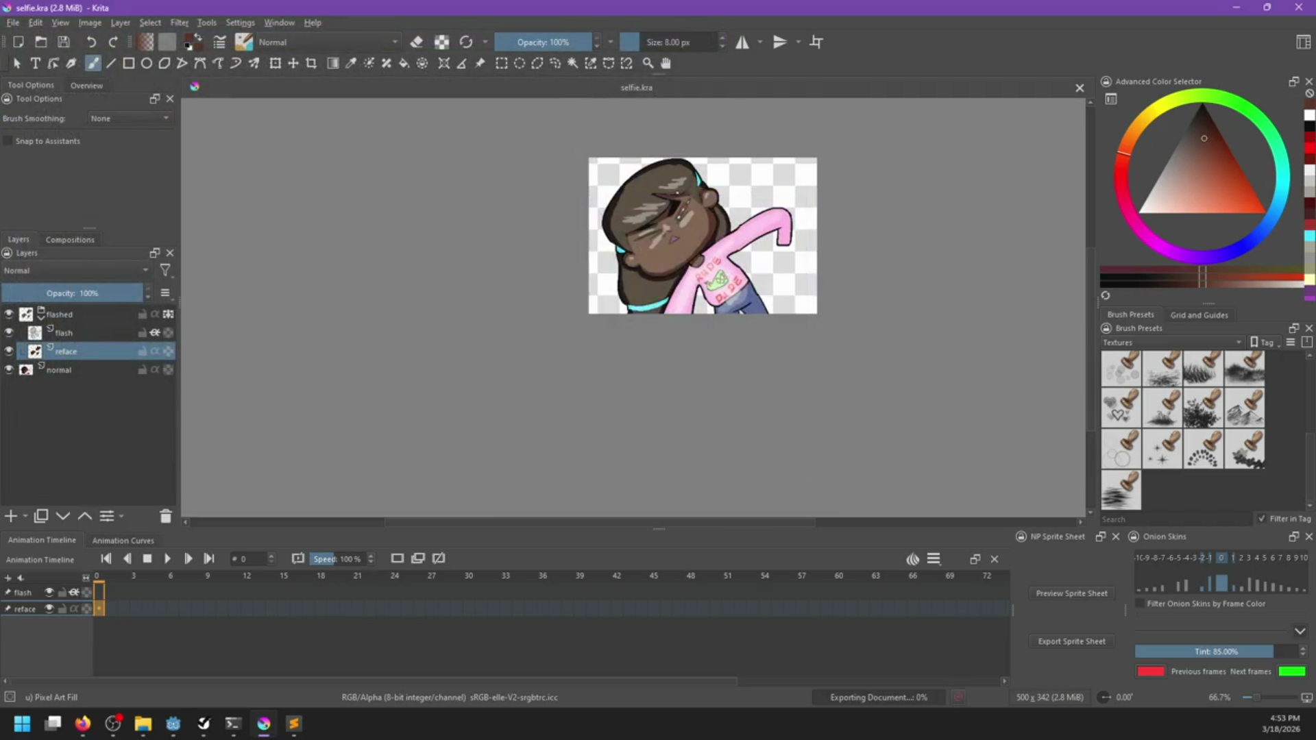
pyautogui.scroll(3, 679, 211)
pyautogui.scroll(3, 686, 329)
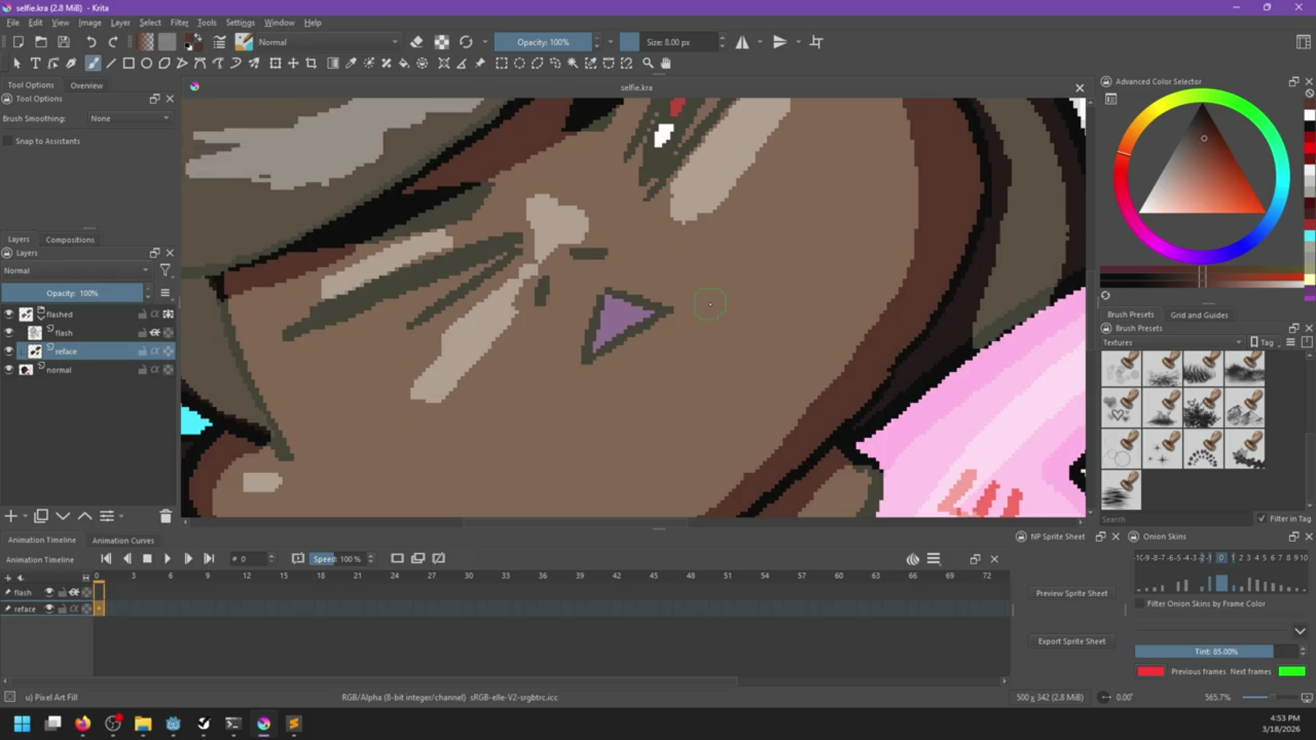
# Step: Erase the shading marks from the purple nose on the flash layer
pyautogui.click(109, 333)
pyautogui.press('e')
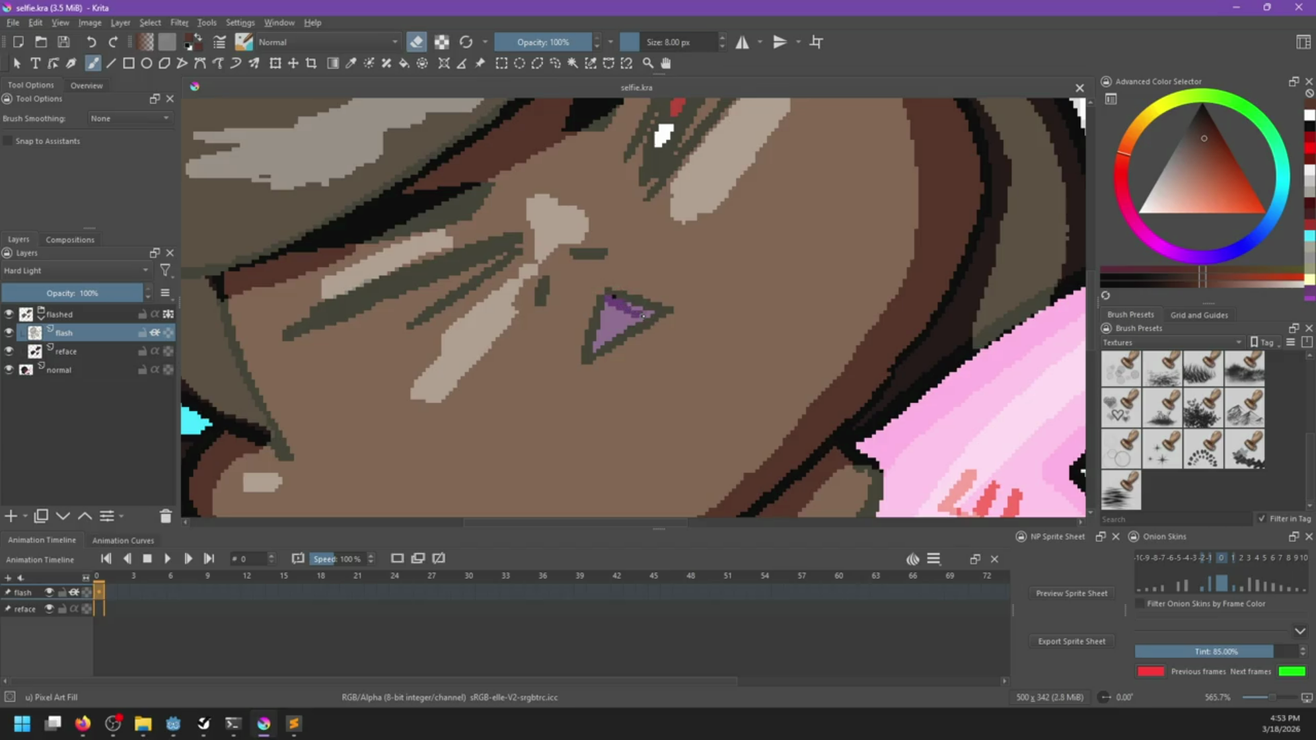
pyautogui.moveTo(612, 308); pyautogui.dragTo(532, 364)
# Step: Magic-wand the nose outline on the reface layer and fill it black on the flash layer
pyautogui.click(81, 354)
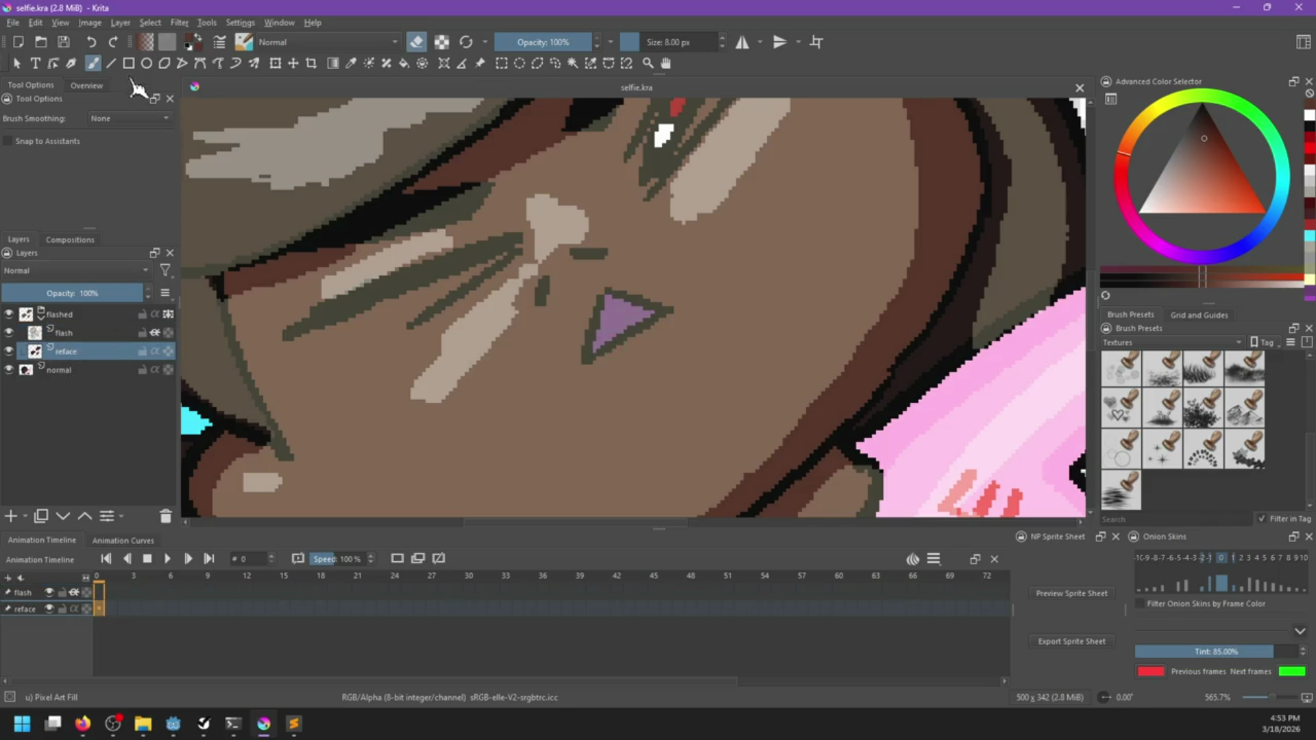
pyautogui.click(351, 63)
pyautogui.click(658, 317)
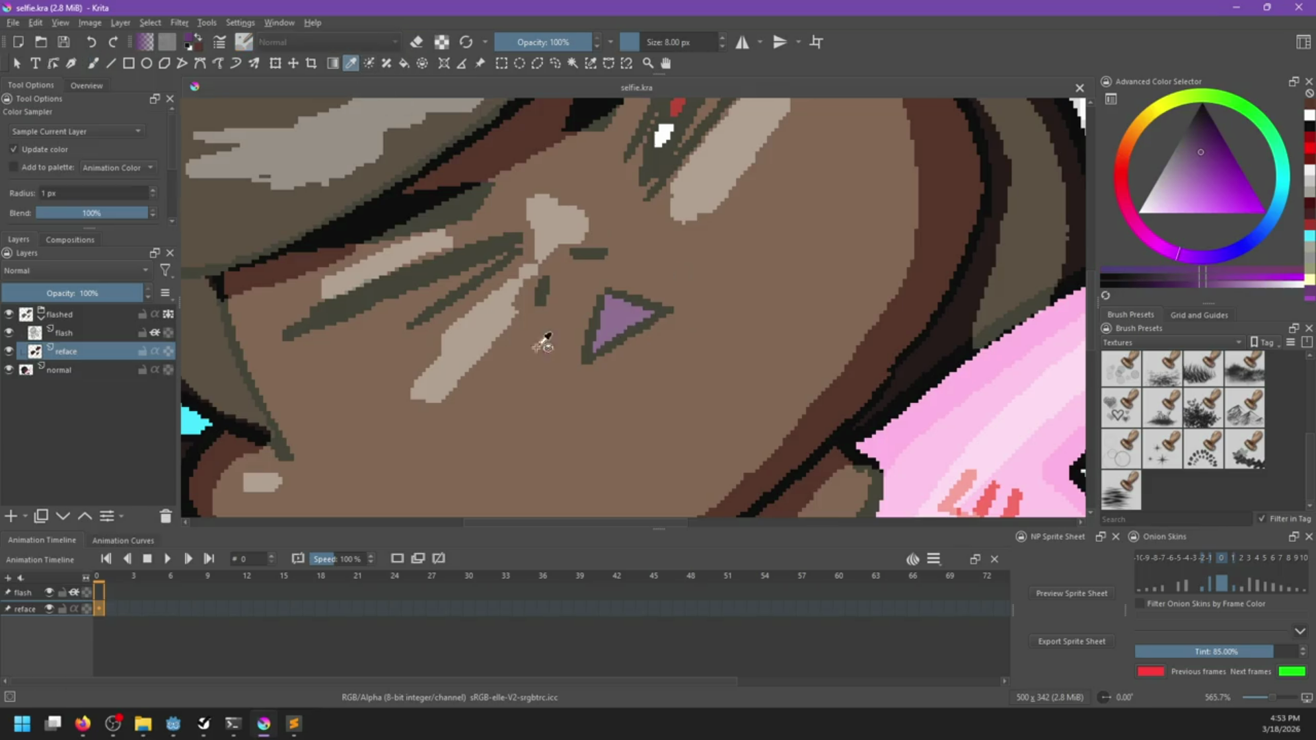
pyautogui.click(573, 64)
pyautogui.click(99, 334)
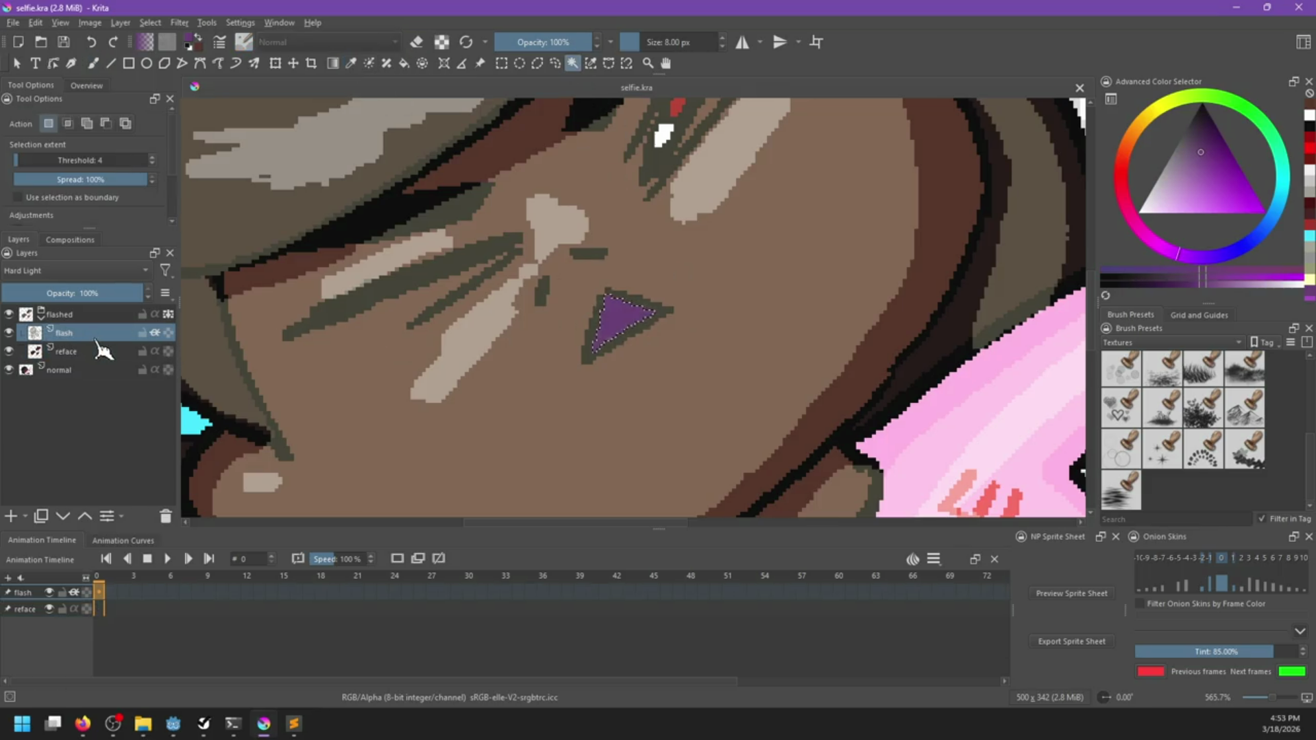
pyautogui.scroll(-5, 478, 276)
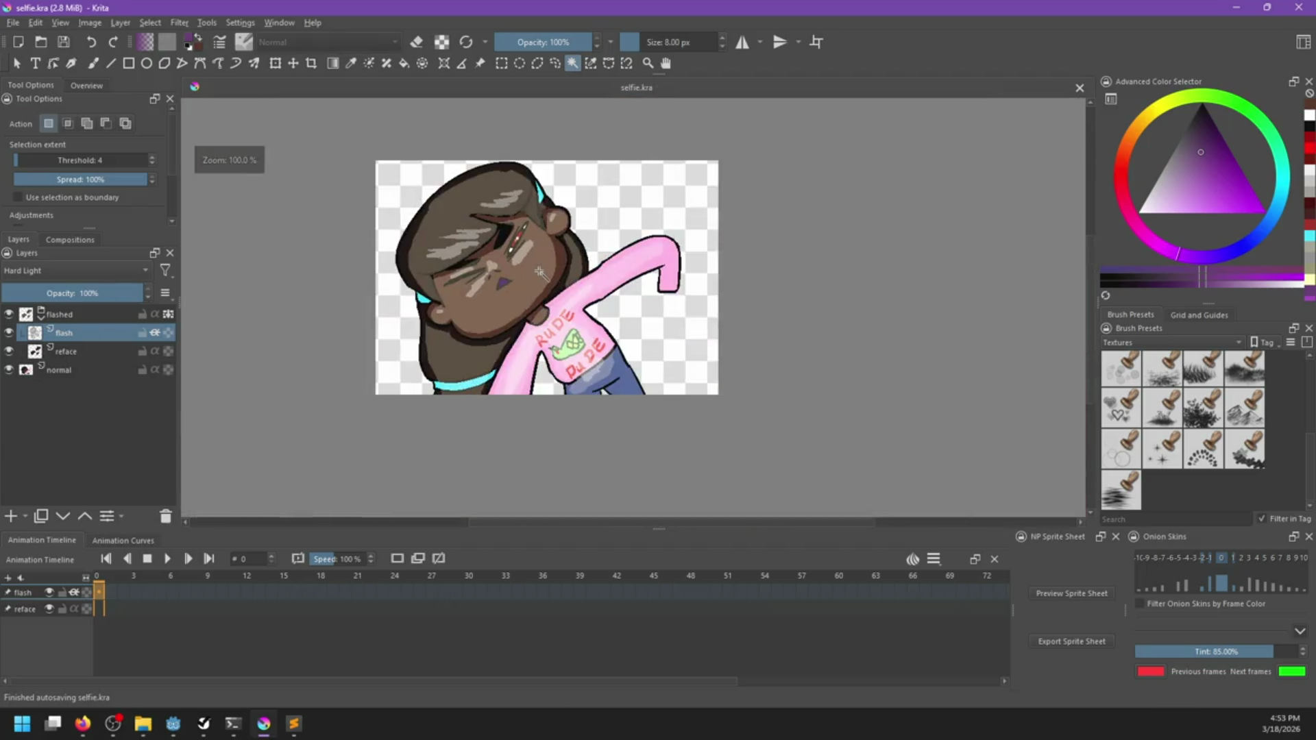
pyautogui.scroll(5, 466, 312)
pyautogui.scroll(3, 467, 312)
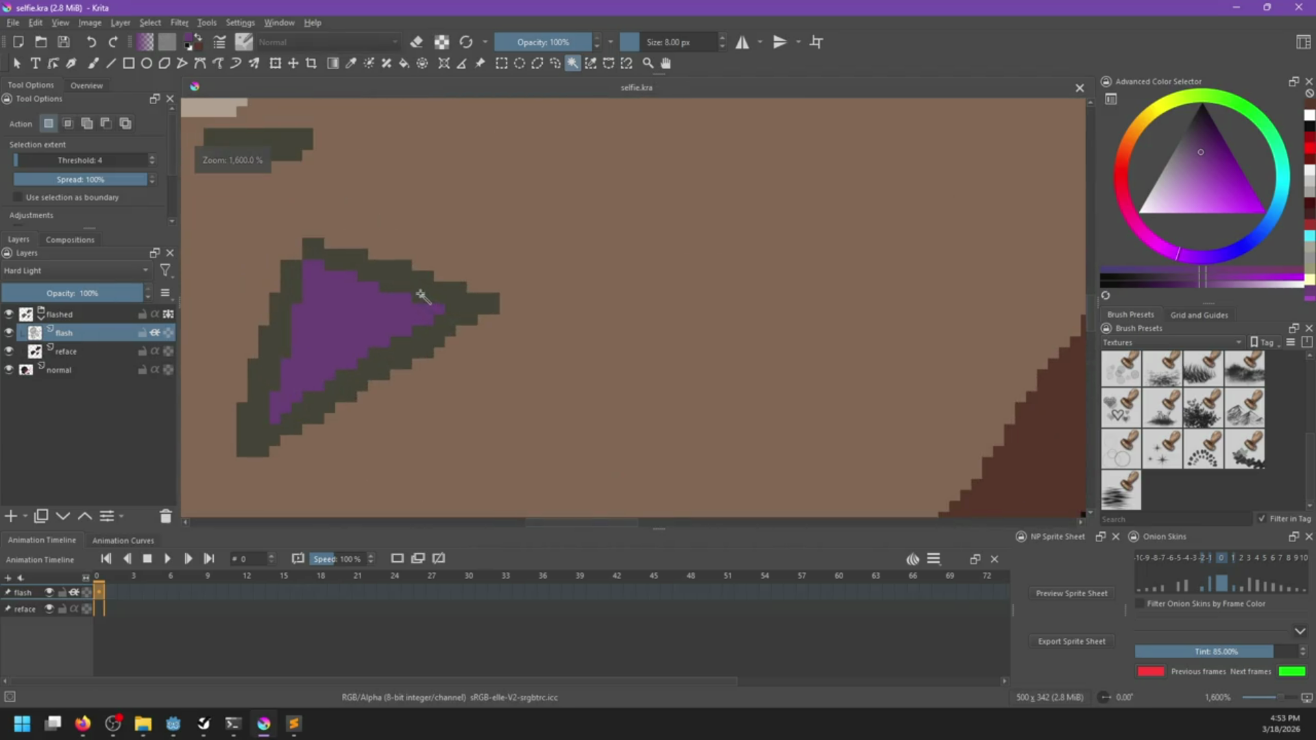
pyautogui.click(95, 351)
pyautogui.click(397, 274)
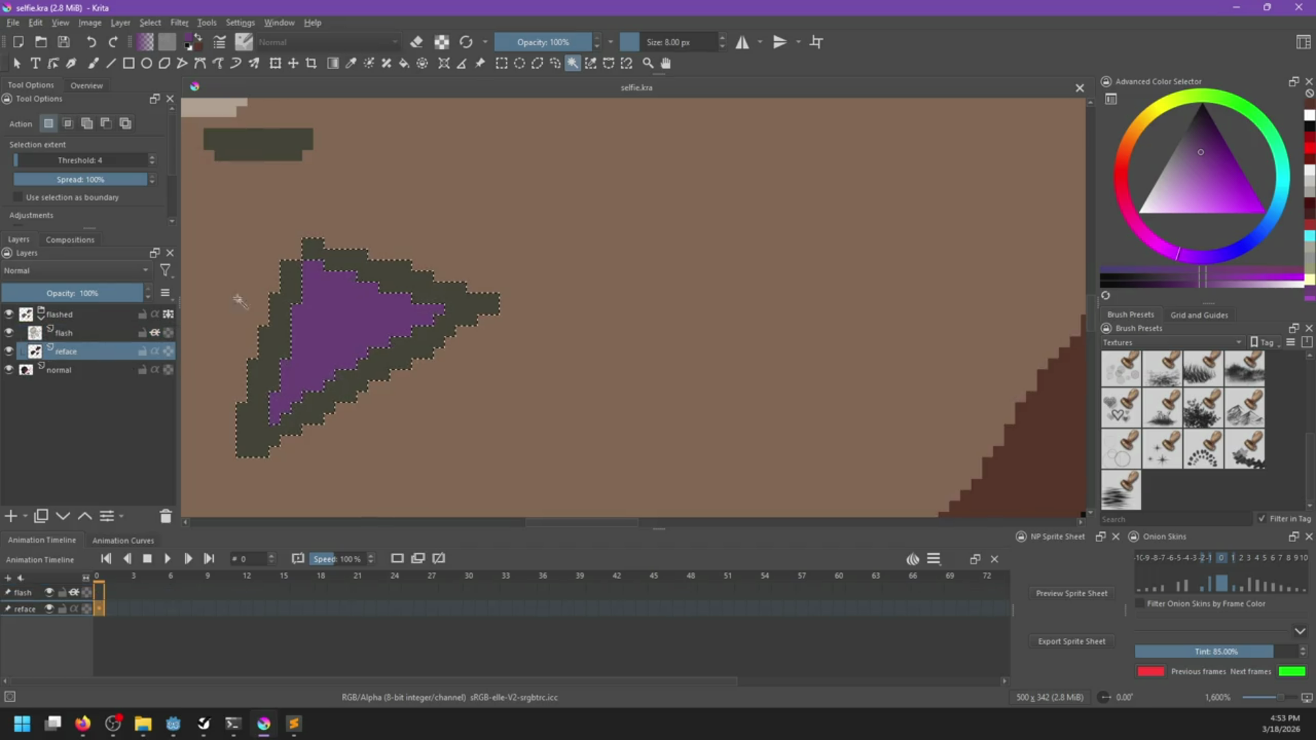
pyautogui.click(96, 333)
pyautogui.hotkey('shift', 'BackSpace')
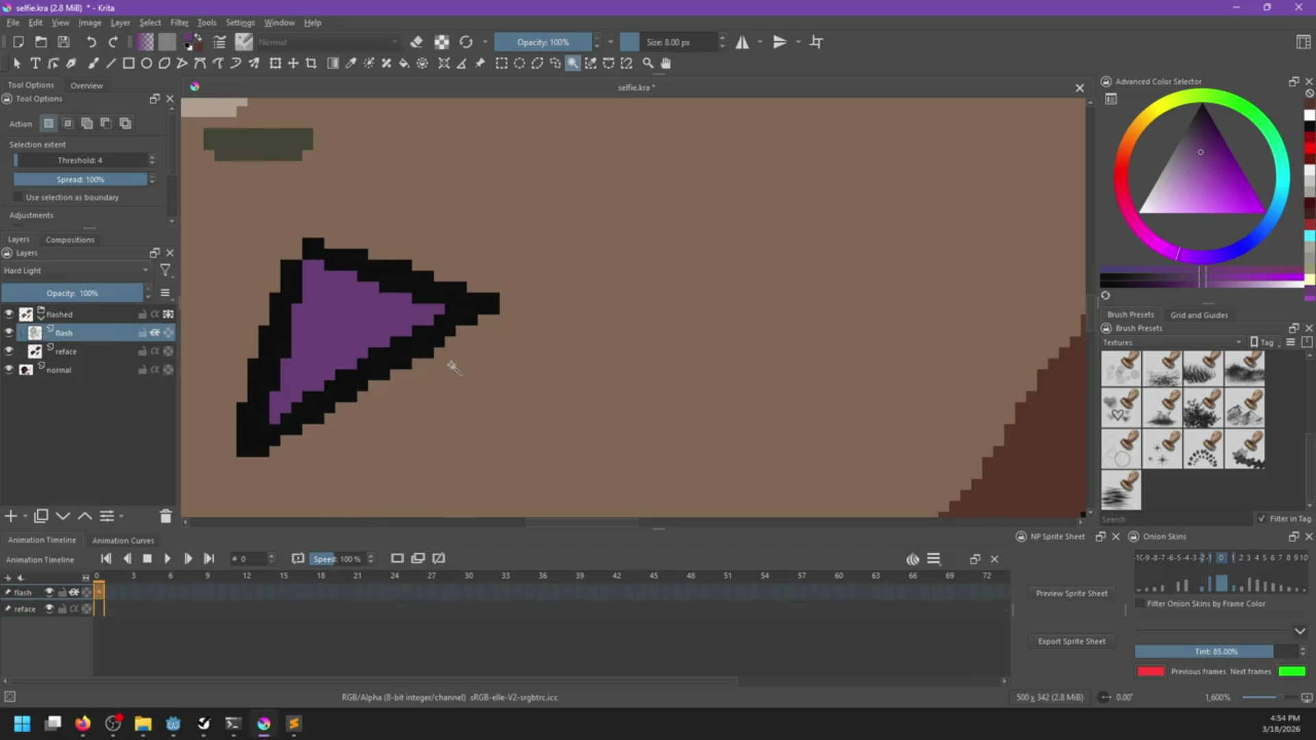
pyautogui.press('1')
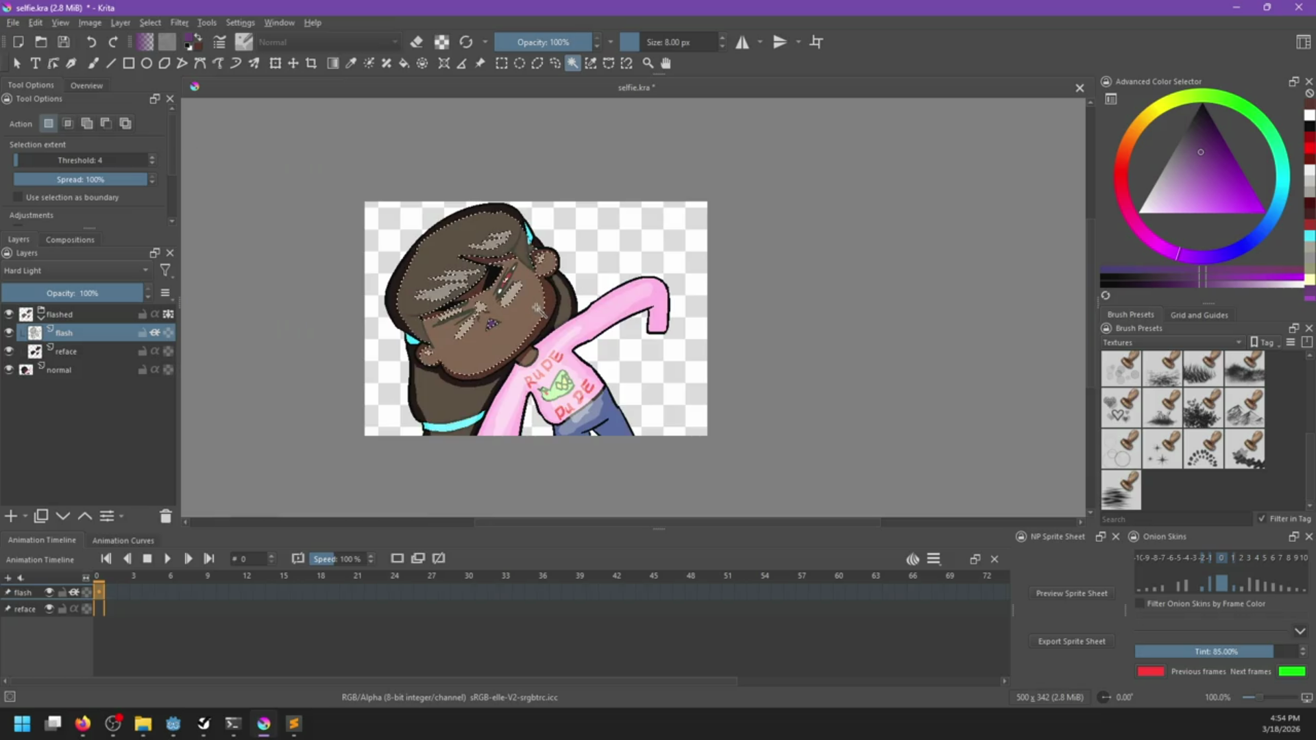
pyautogui.hotkey('ctrl', 'shift', 'a')
# Step: Select the nose triangle and fill it with a darker purple on the flash and reface layers
pyautogui.scroll(6, 519, 322)
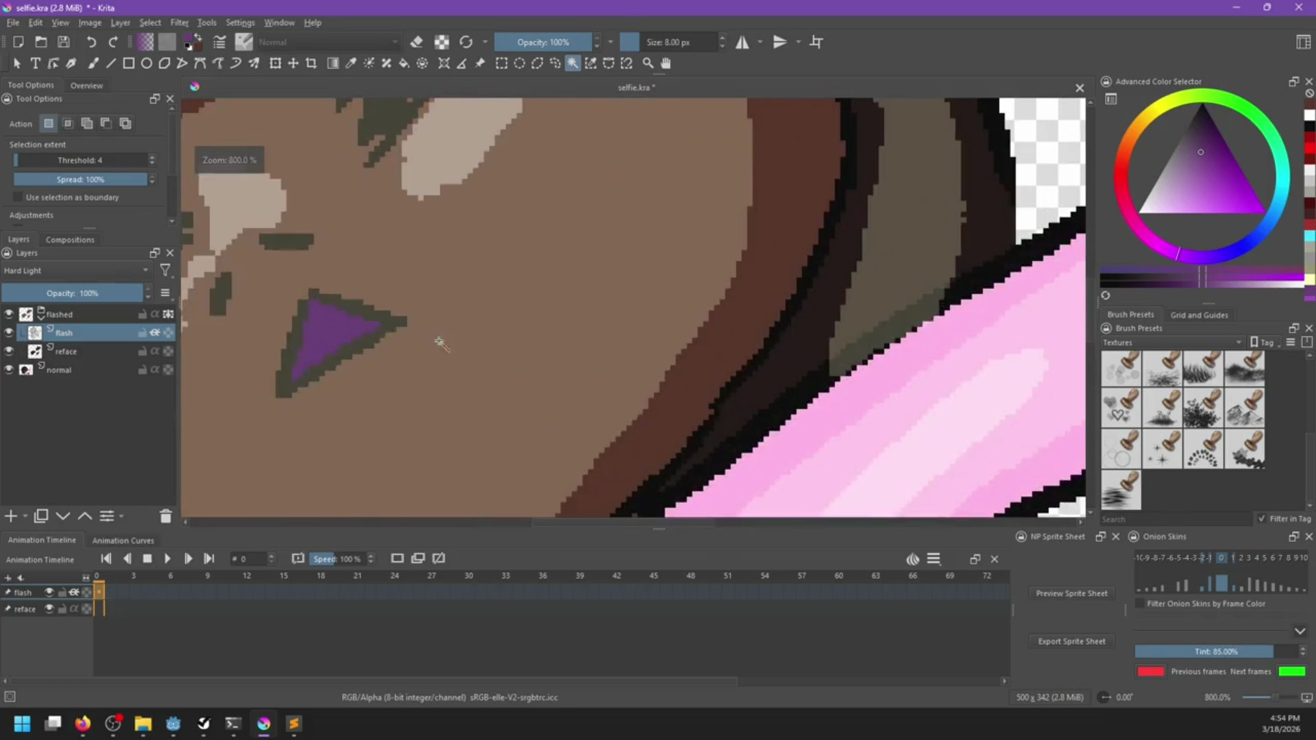
pyautogui.moveTo(435, 343); pyautogui.dragTo(631, 306)
pyautogui.click(531, 315)
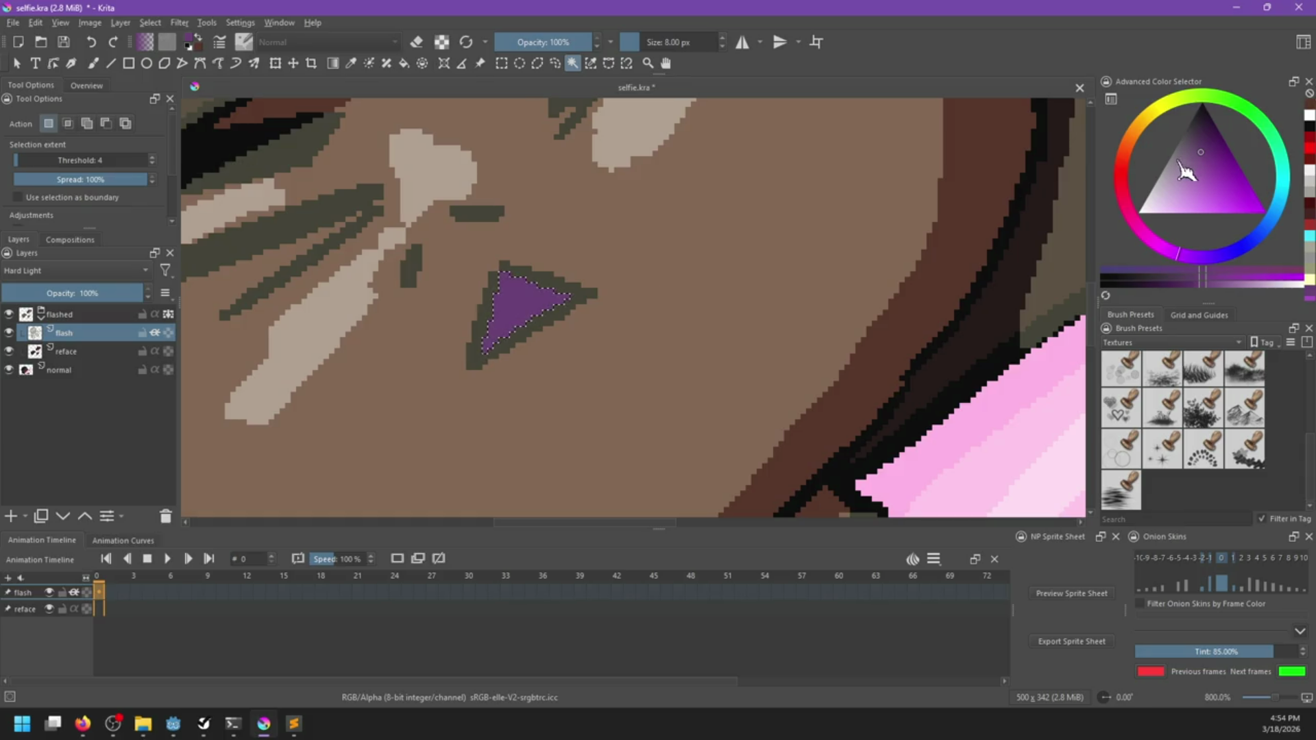
pyautogui.moveTo(1187, 171); pyautogui.dragTo(1200, 130)
pyautogui.hotkey('shift', 'BackSpace')
pyautogui.click(103, 352)
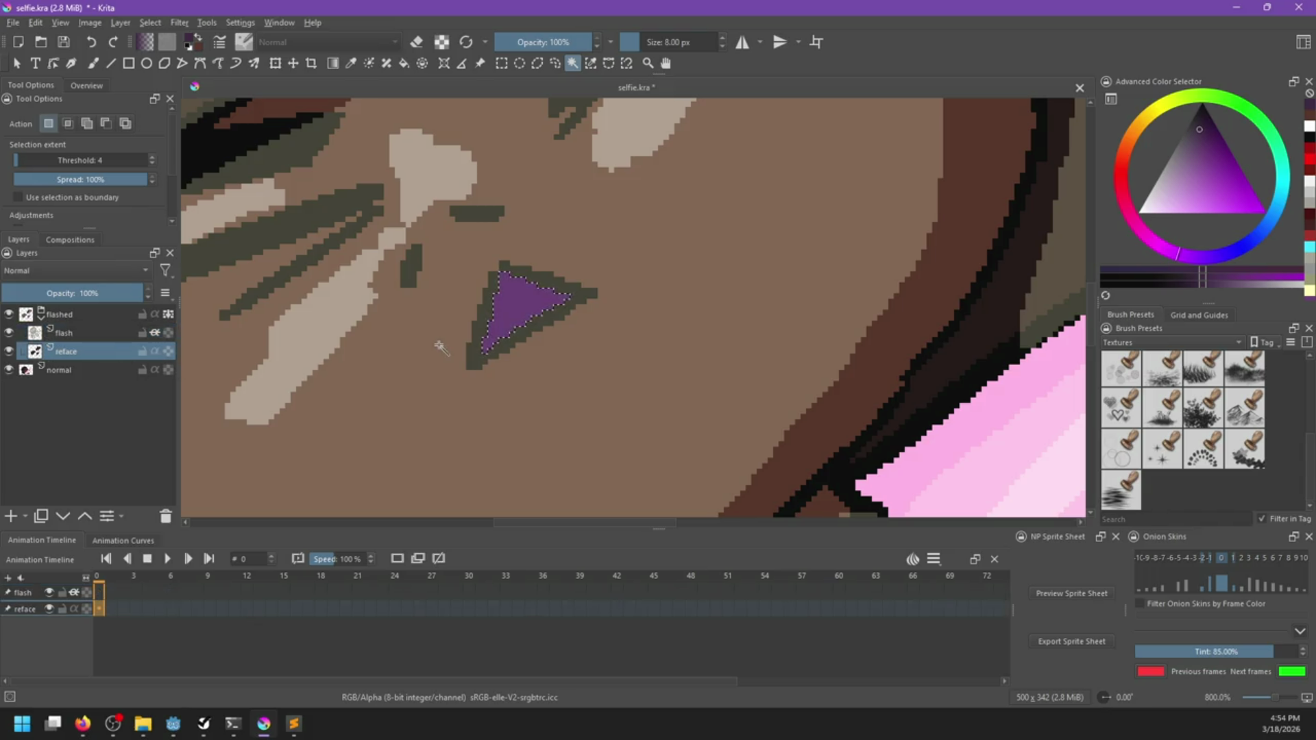
pyautogui.hotkey('shift', 'BackSpace')
pyautogui.hotkey('ctrl', 'shift', 'a')
pyautogui.press('1')
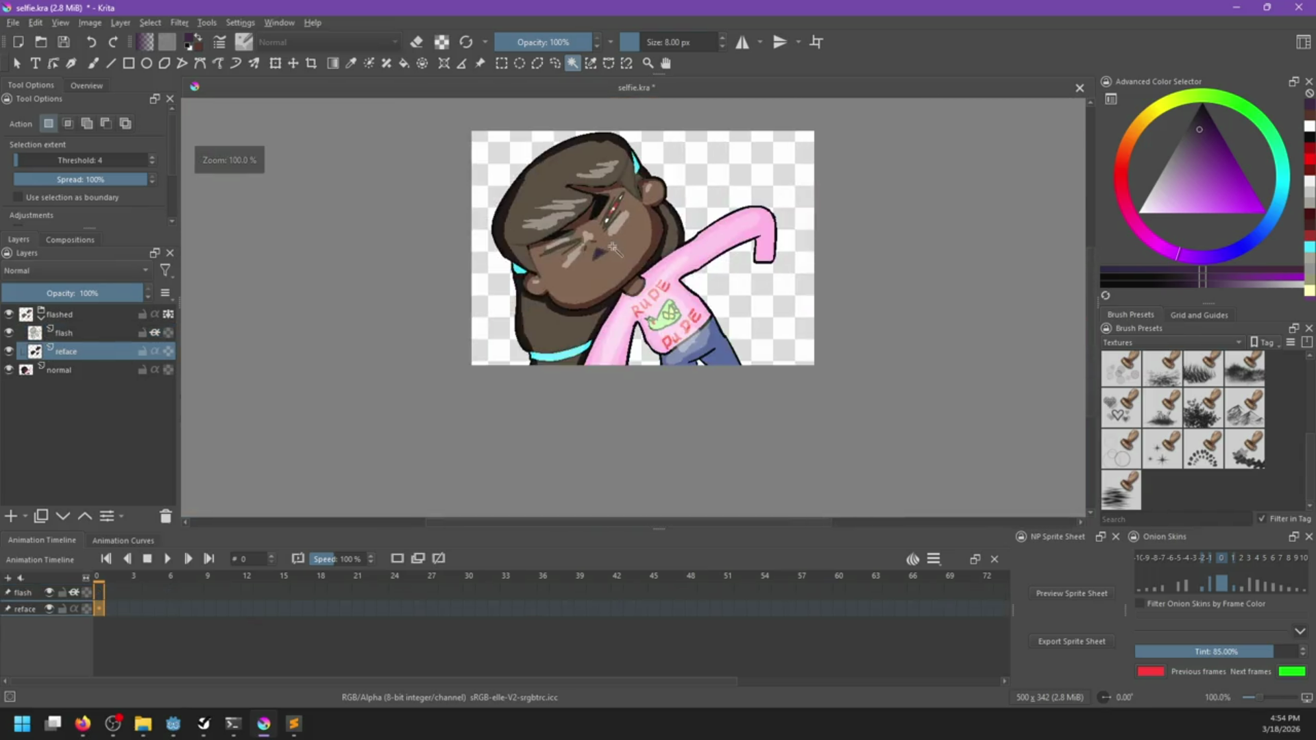
pyautogui.press('2')
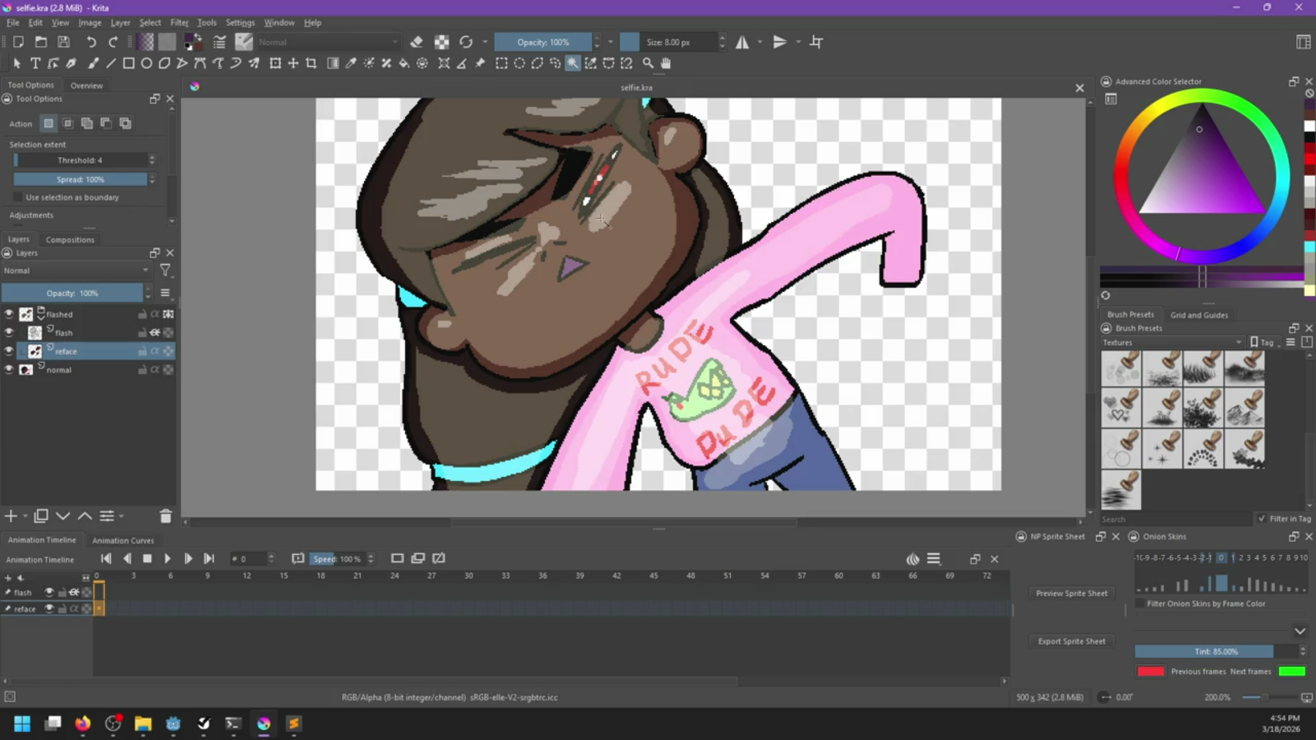
pyautogui.scroll(4, 575, 266)
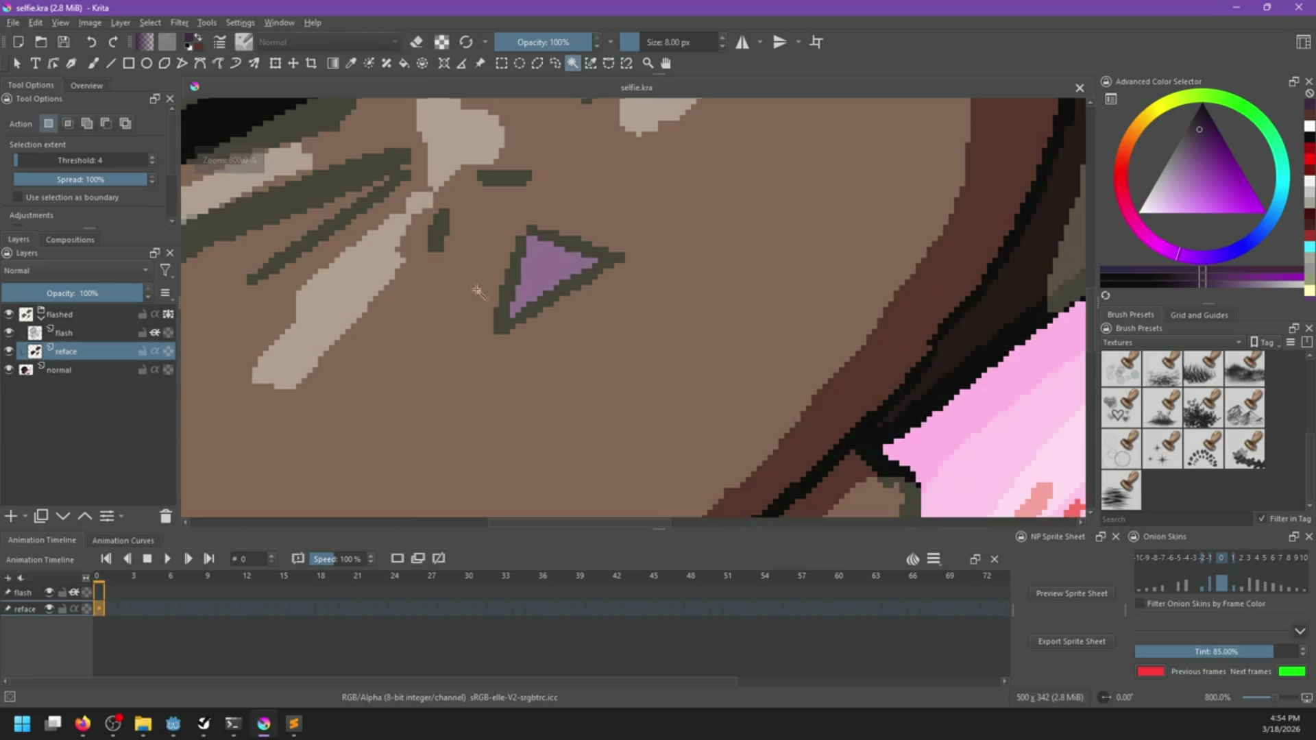
# Step: Export again over selfie_flash.png and return to the Godot editor
pyautogui.hotkey('ctrl', 'shift', 'e')
pyautogui.doubleClick(464, 141)
pyautogui.click(687, 362)
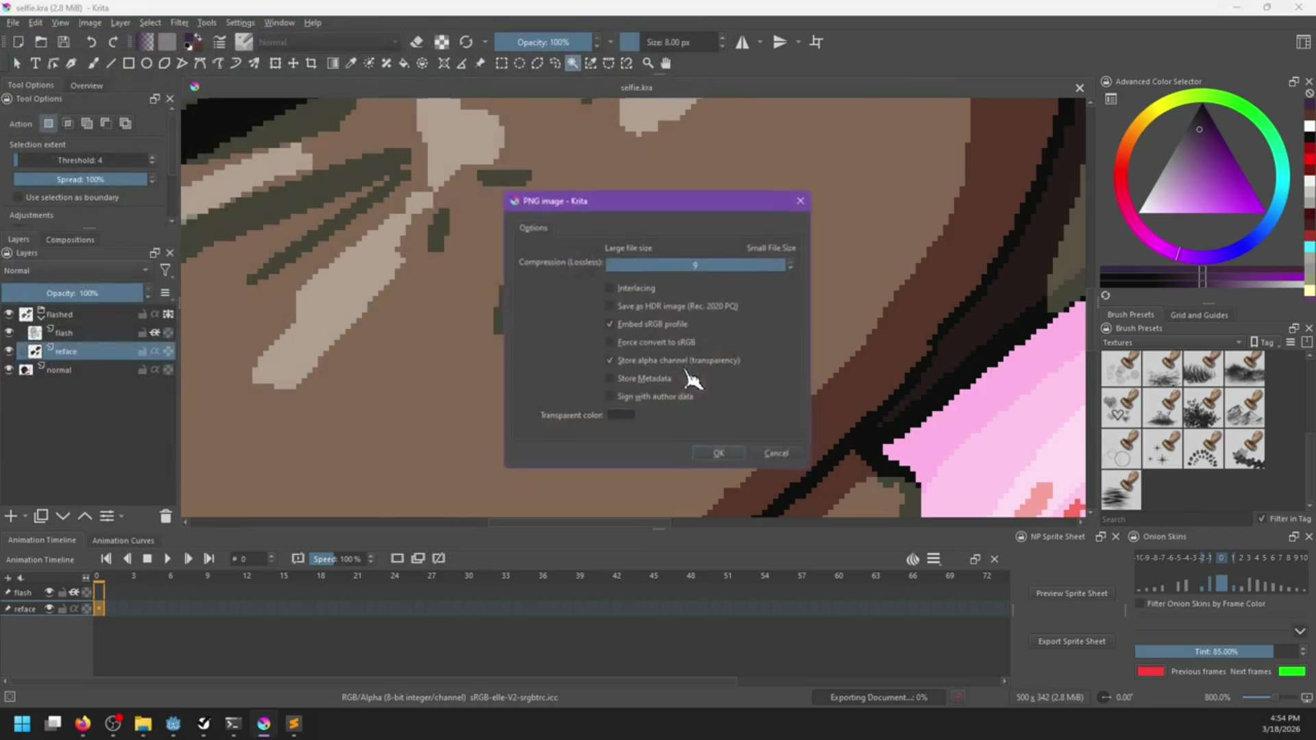
pyautogui.click(720, 457)
pyautogui.scroll(-5, 772, 412)
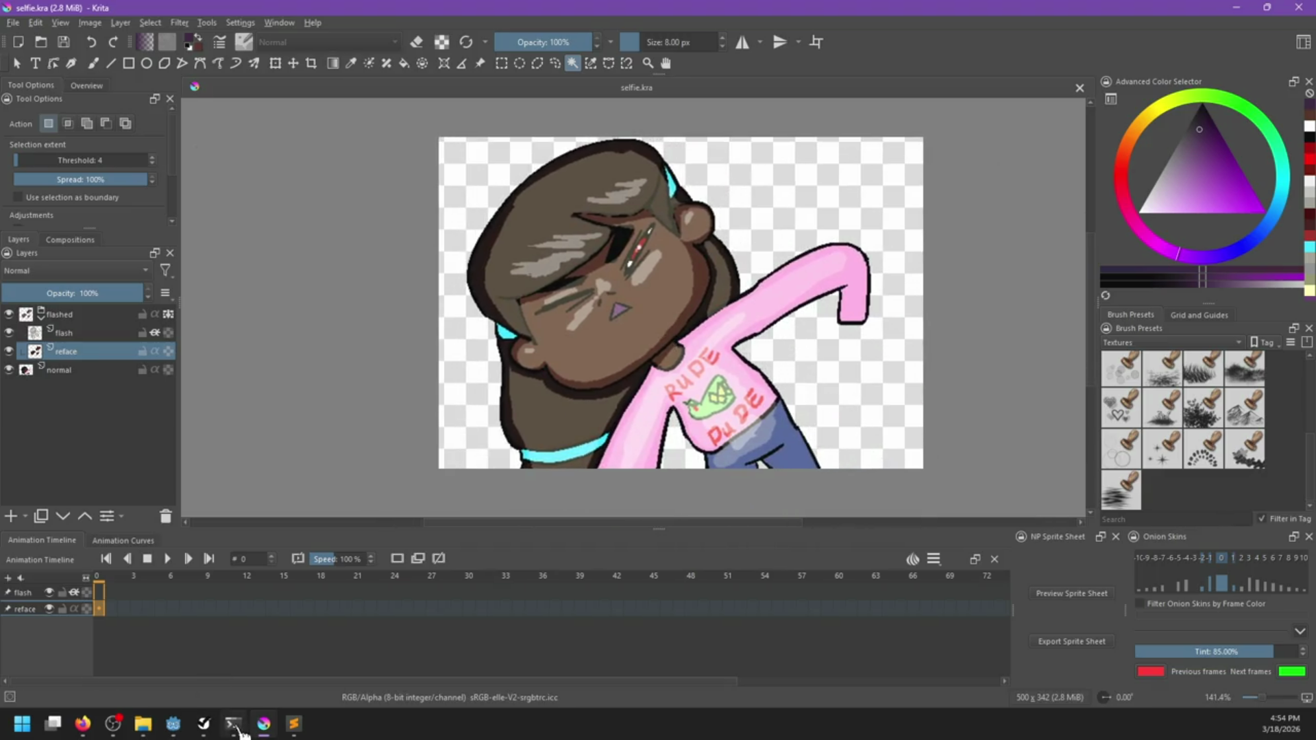
pyautogui.click(173, 723)
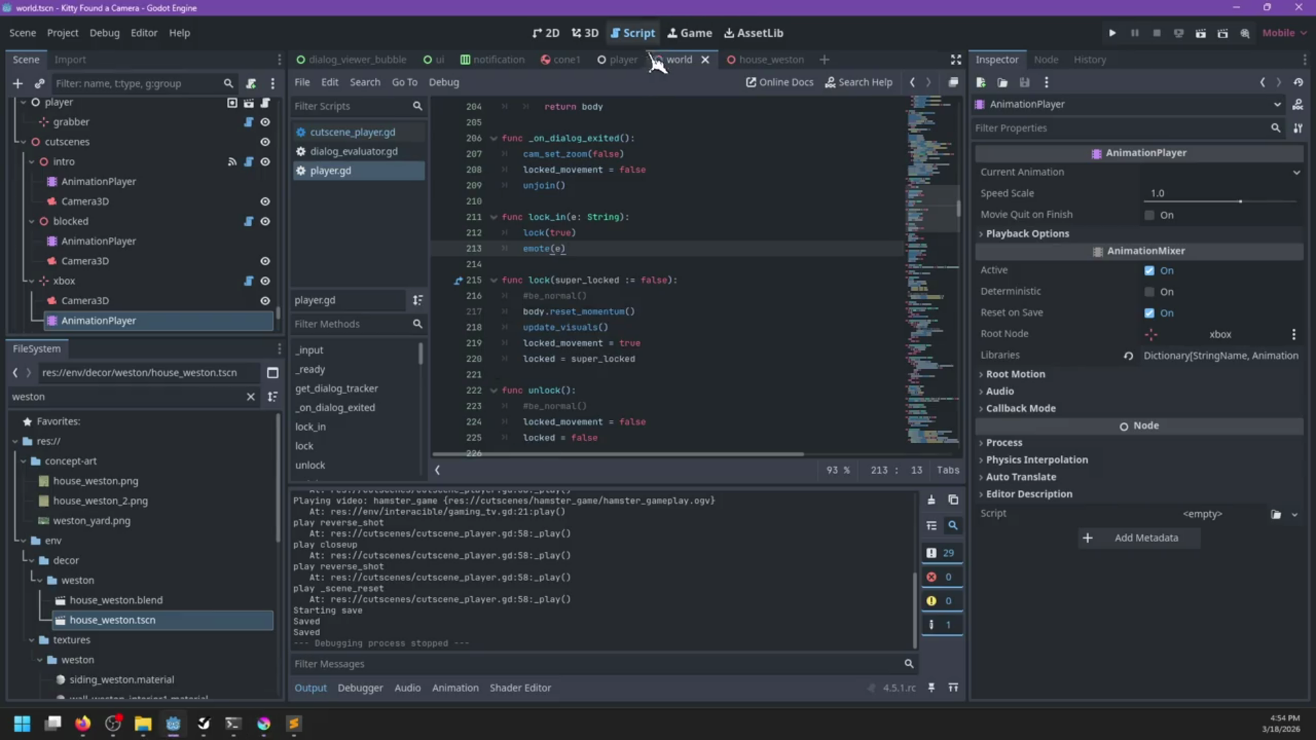
# Step: Open the player scene in the 3D view and select the mirror viewport's Camera3D under rig
pyautogui.click(619, 59)
pyautogui.click(601, 35)
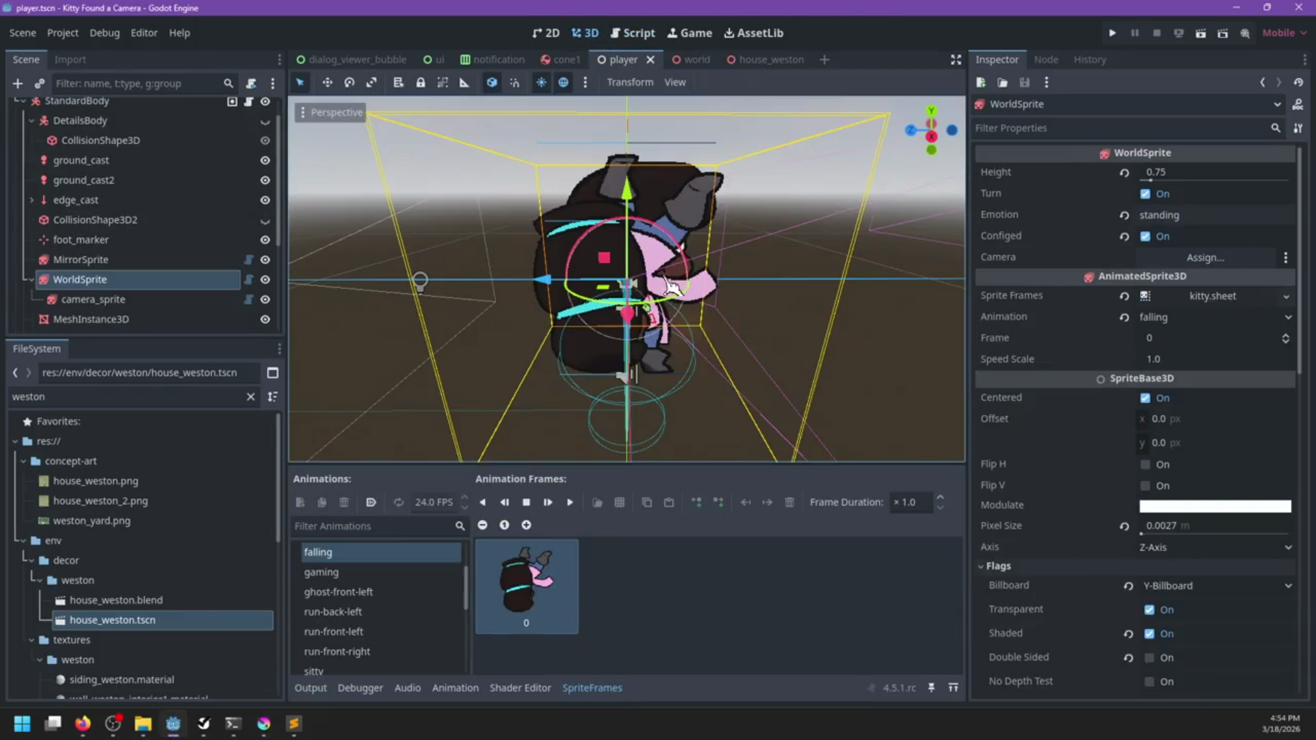
pyautogui.scroll(-5, 141, 201)
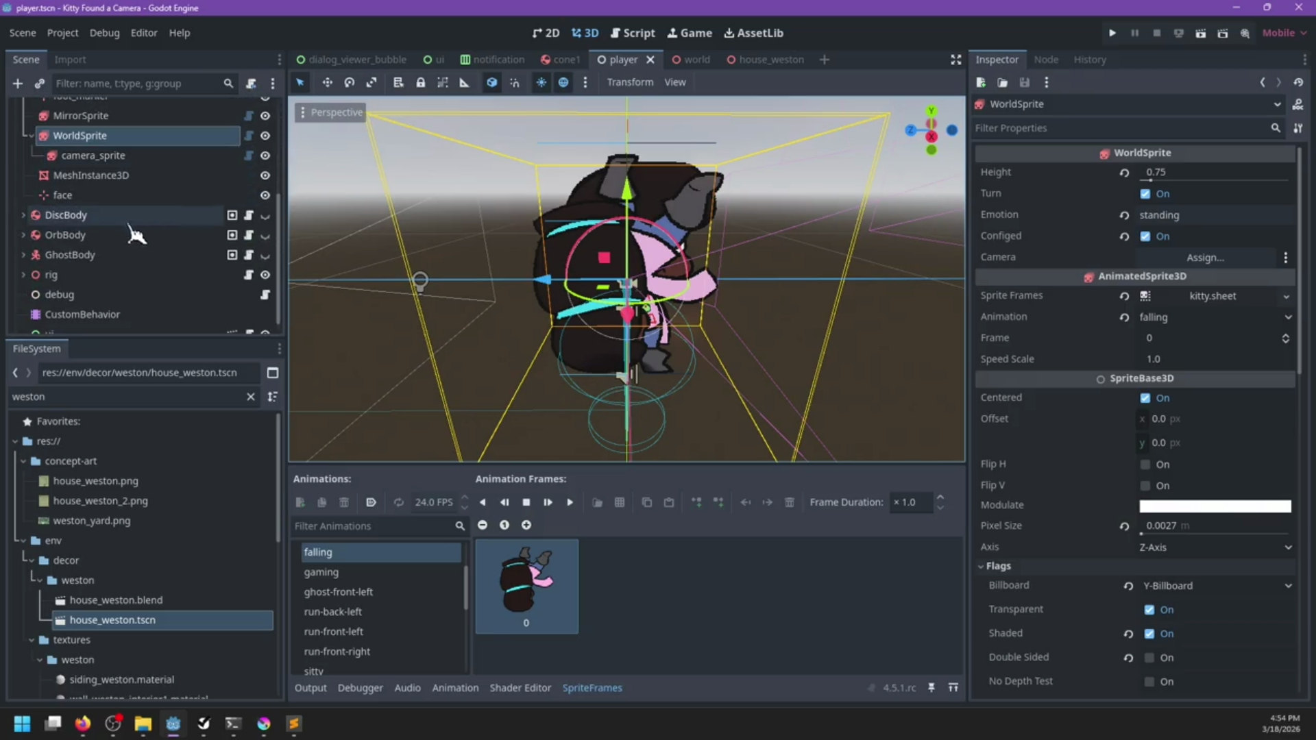
pyautogui.scroll(-1, 82, 250)
pyautogui.click(24, 261)
pyautogui.scroll(-3, 172, 264)
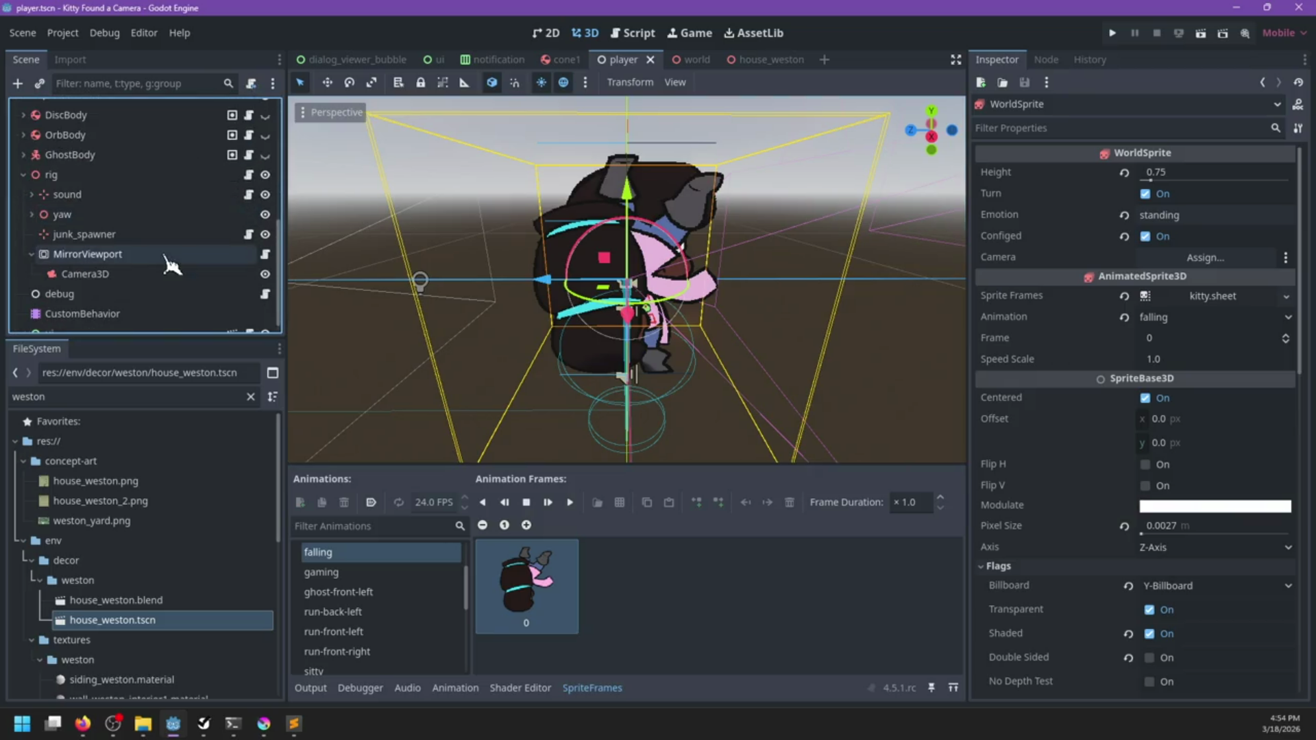
pyautogui.click(92, 274)
pyautogui.scroll(-3, 558, 270)
pyautogui.moveTo(558, 270)
pyautogui.mouseDown()
pyautogui.moveTo(379, 311)
pyautogui.moveTo(645, 367)
pyautogui.mouseUp()
# Step: Add a Sprite3D as a child of that Camera3D
pyautogui.hotkey('ctrl', 'a')
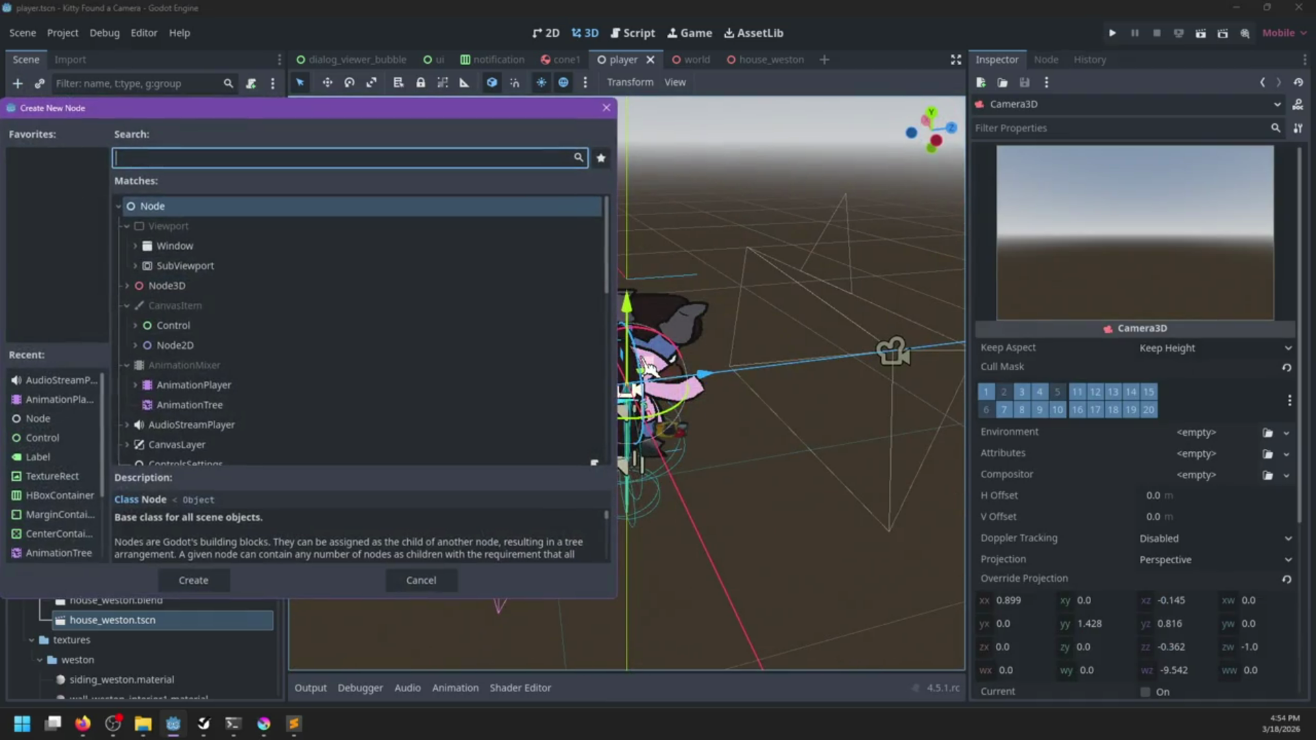
pyautogui.write('sprit')
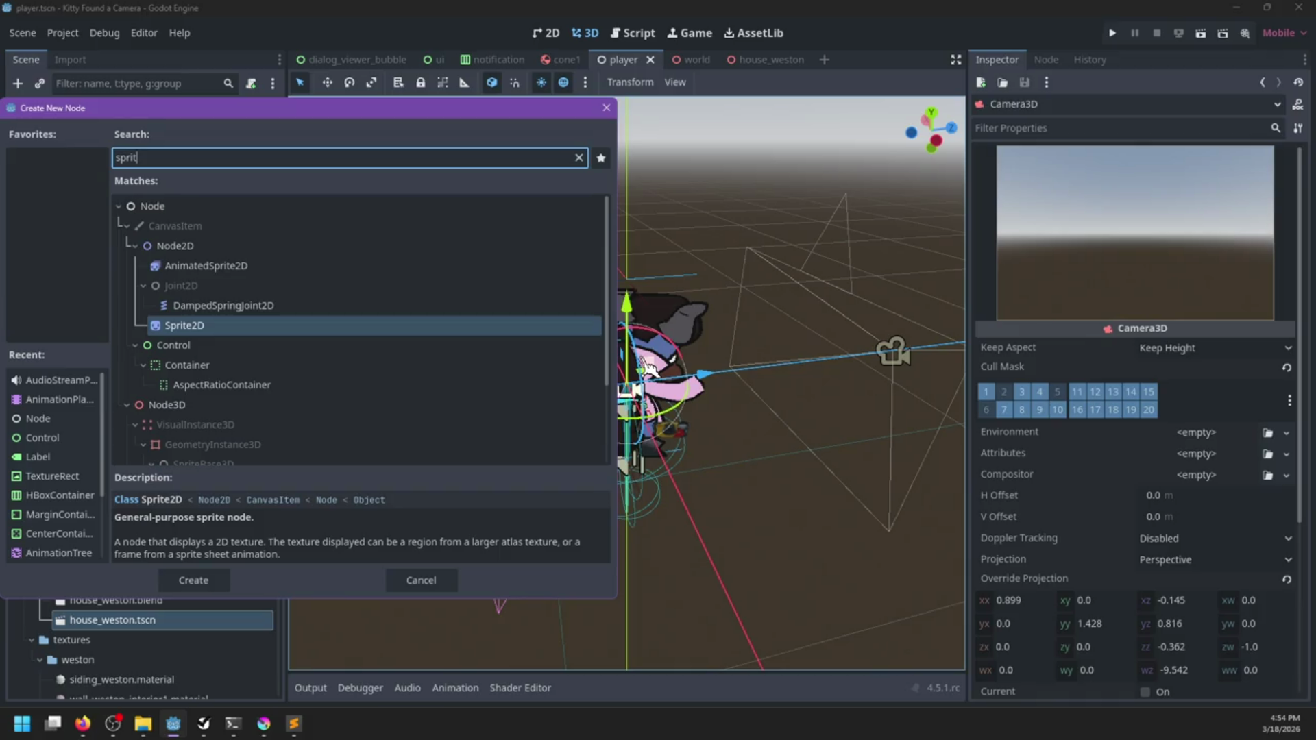
pyautogui.write('e3')
pyautogui.press('Return')
pyautogui.moveTo(648, 370)
pyautogui.mouseDown()
pyautogui.moveTo(679, 402)
pyautogui.moveTo(679, 428)
pyautogui.moveTo(658, 439)
pyautogui.mouseUp()
# Step: Filter the FileSystem for 'selfie' and drag selfie_normal.png into the sprite's Texture
pyautogui.click(1045, 192)
pyautogui.click(1045, 192)
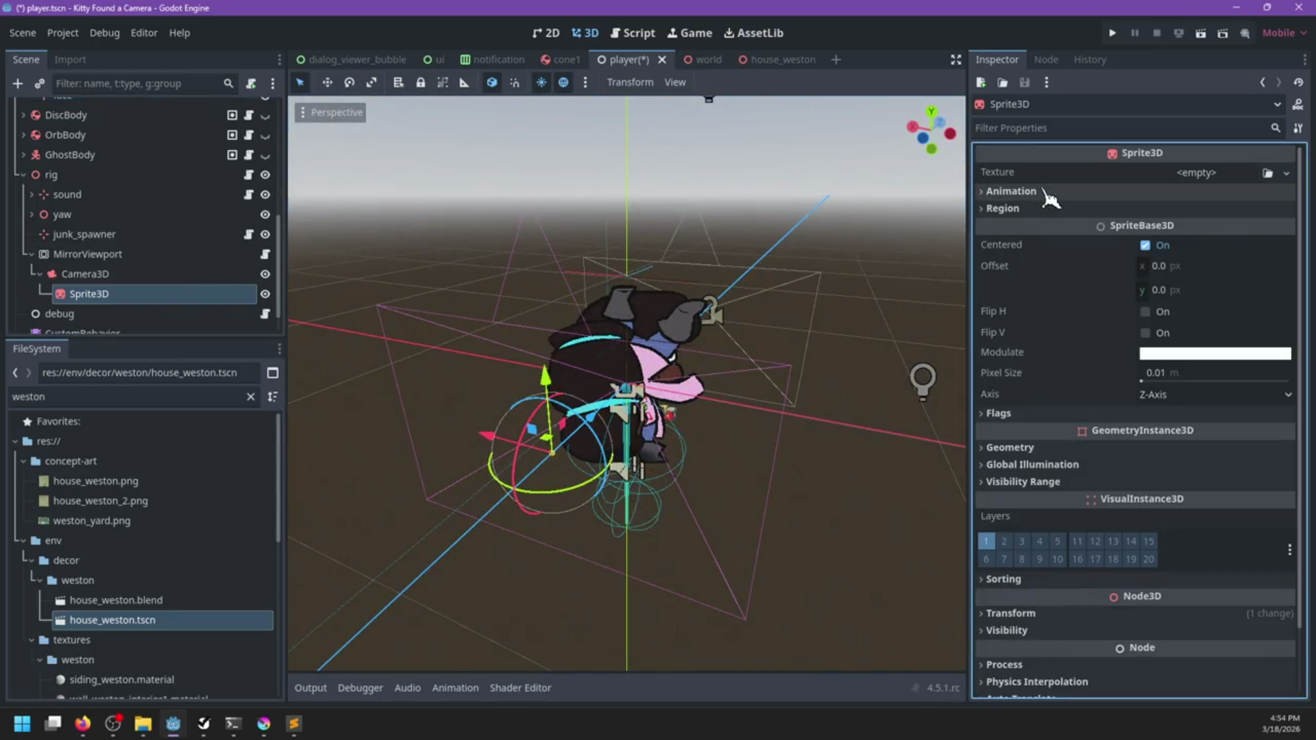
pyautogui.doubleClick(97, 398)
pyautogui.write('sprite')
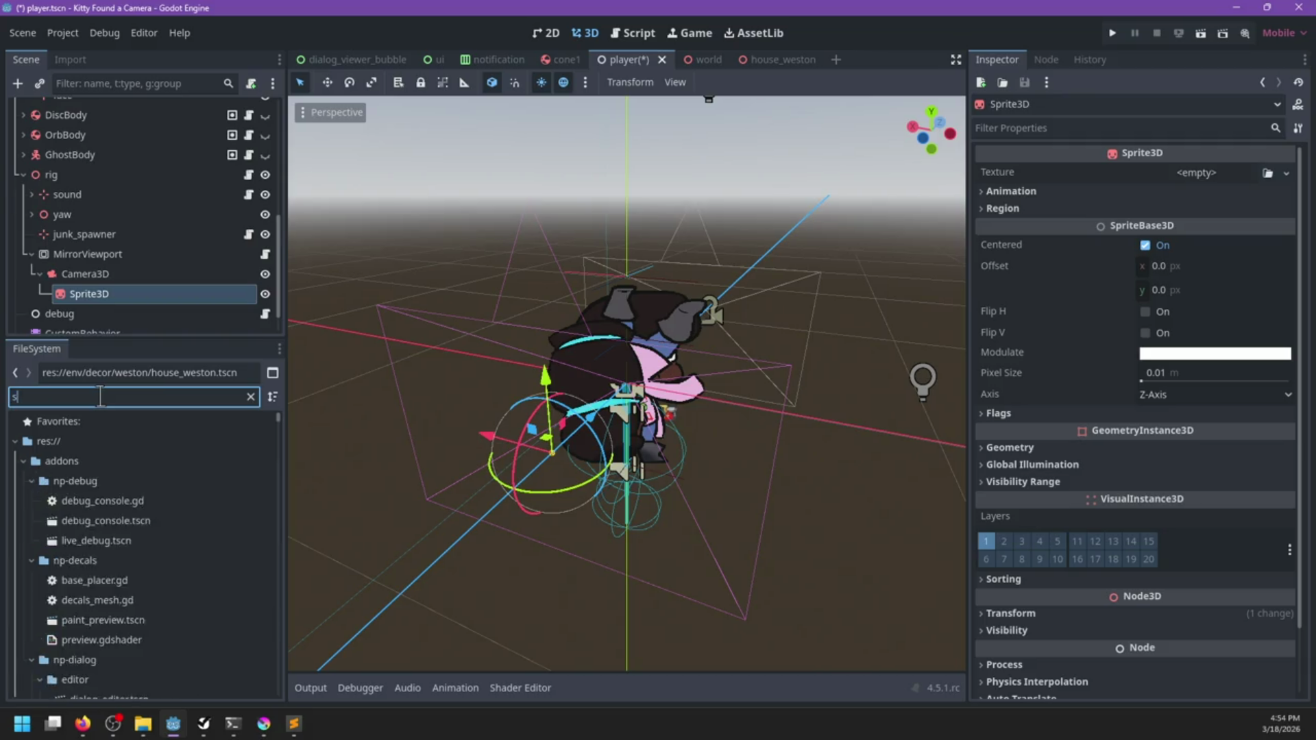
pyautogui.hotkey('ctrl', 'BackSpace')
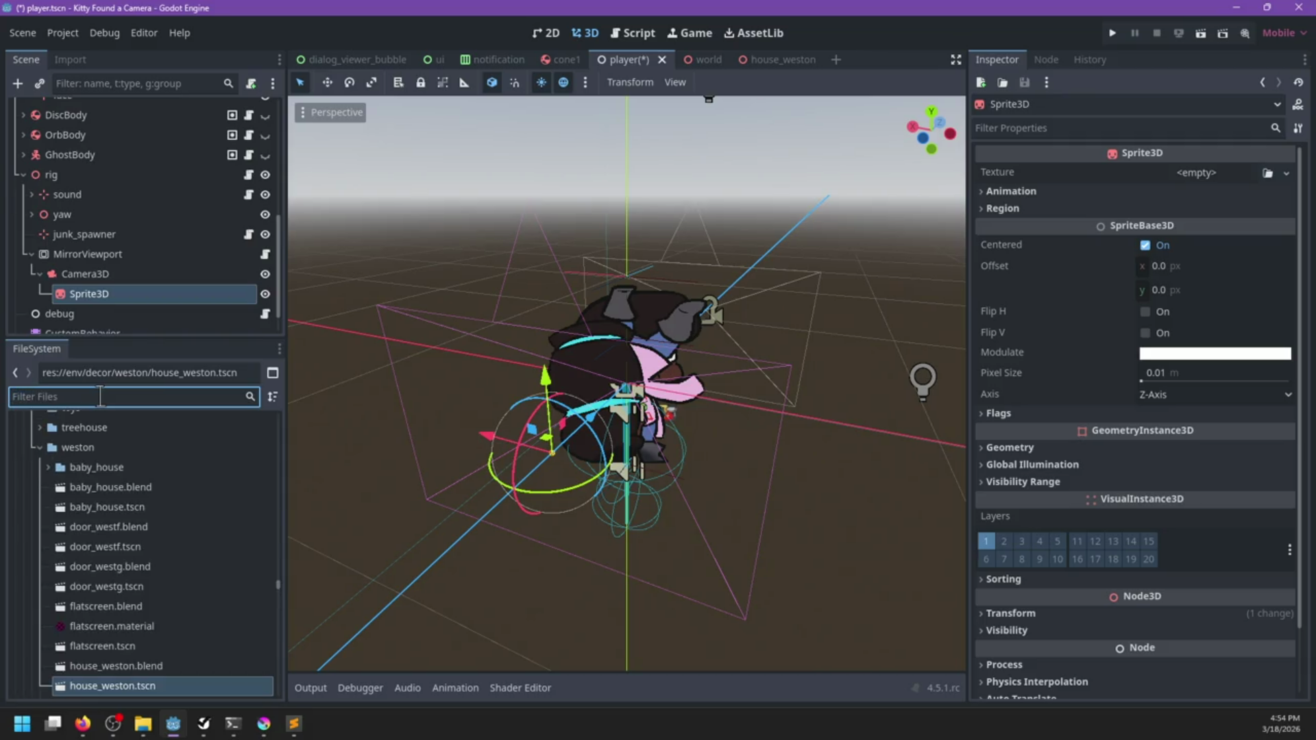
pyautogui.write('selfie')
pyautogui.moveTo(147, 499)
pyautogui.mouseDown()
pyautogui.moveTo(171, 502)
pyautogui.moveTo(1155, 153)
pyautogui.moveTo(1196, 173)
pyautogui.mouseUp()
# Step: Drop sprite_billboard_local.gdshader onto the sprite's Material Override and expand its Shader Parameters
pyautogui.scroll(-8, 675, 315)
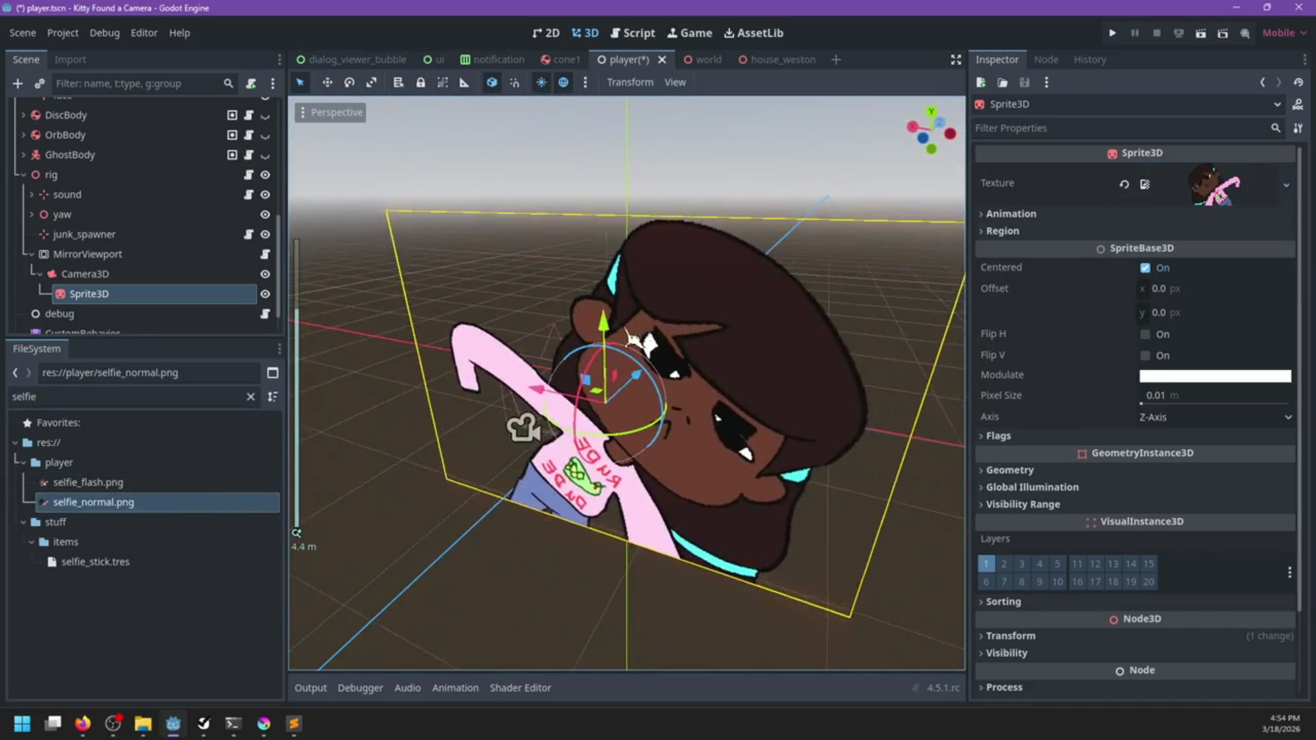
pyautogui.click(1039, 471)
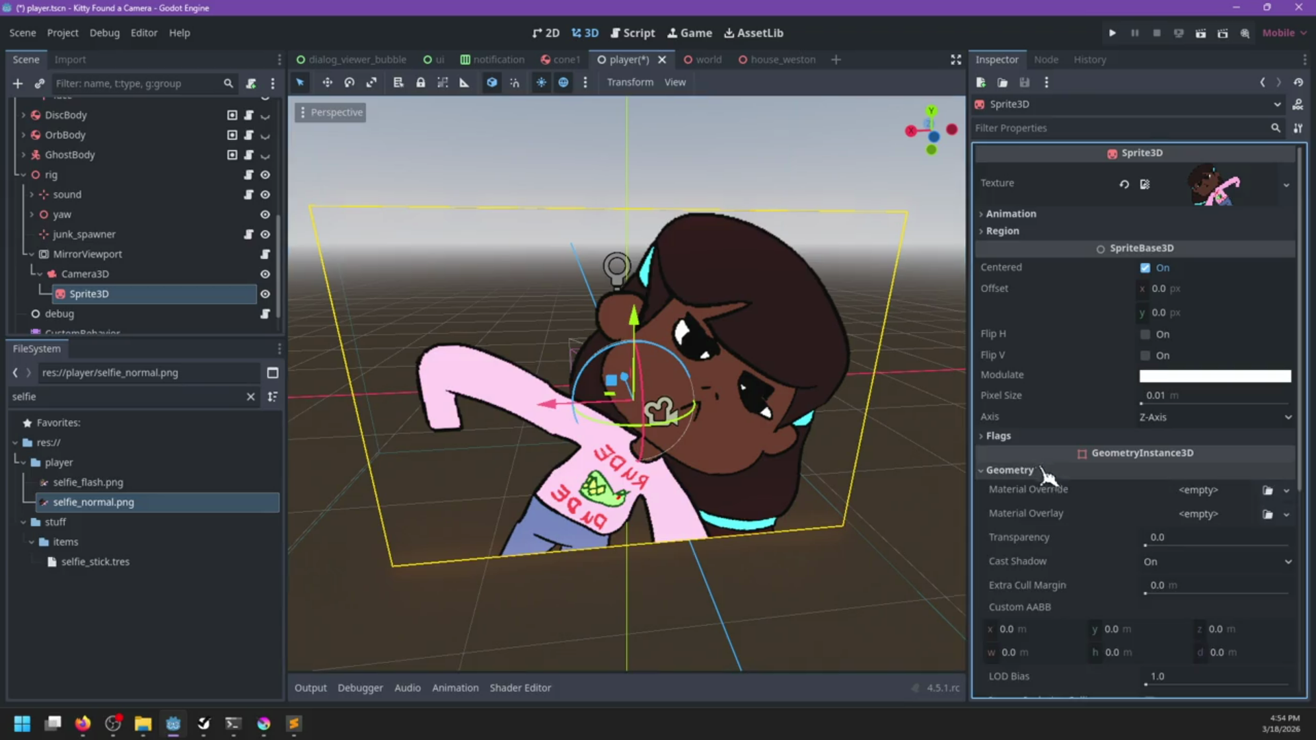
pyautogui.scroll(-2, 1039, 471)
pyautogui.doubleClick(244, 398)
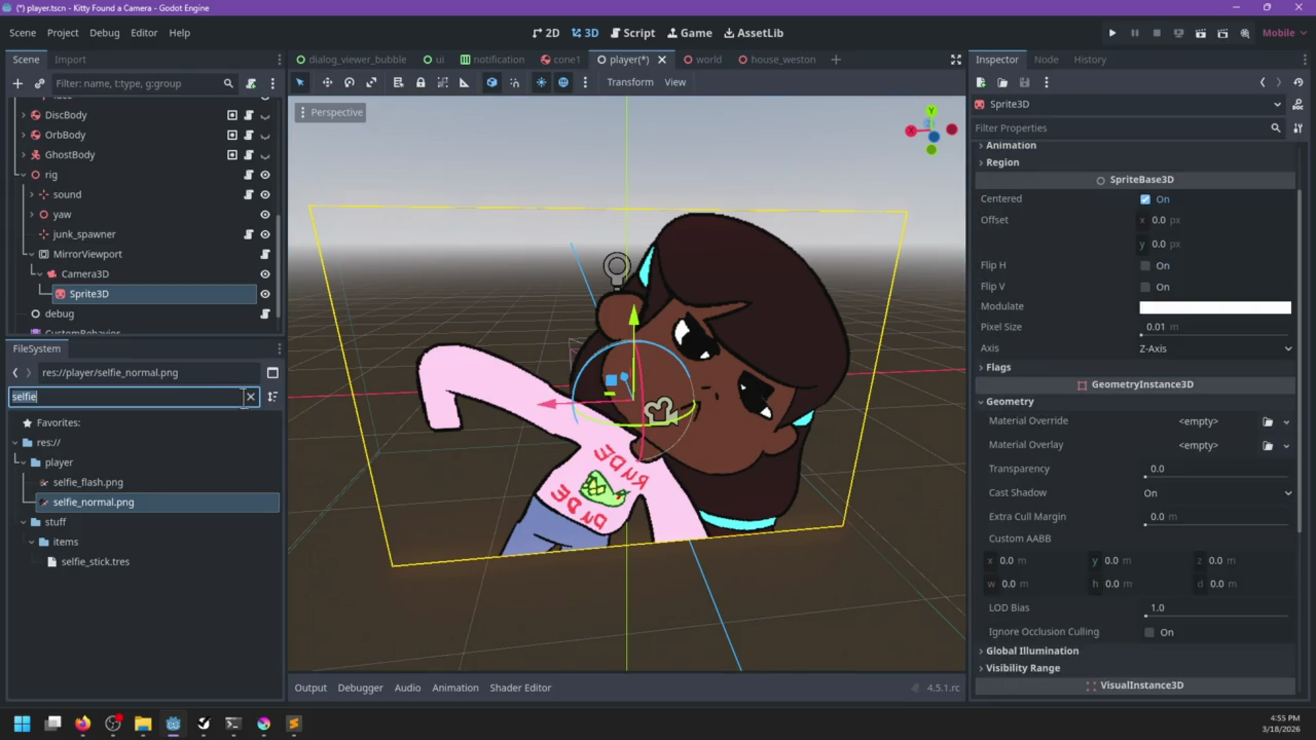
pyautogui.write('sprite')
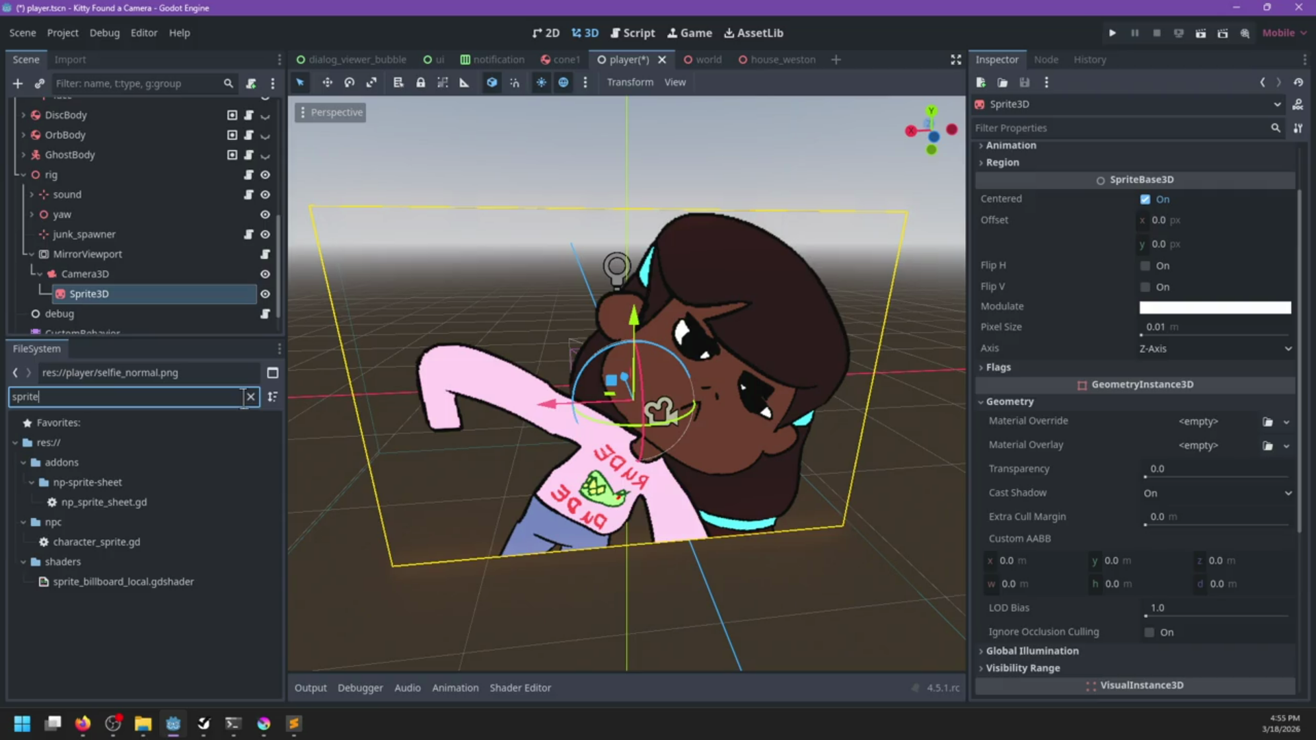
pyautogui.moveTo(124, 581)
pyautogui.mouseDown()
pyautogui.moveTo(628, 569)
pyautogui.moveTo(1262, 429)
pyautogui.moveTo(1224, 439)
pyautogui.mouseUp()
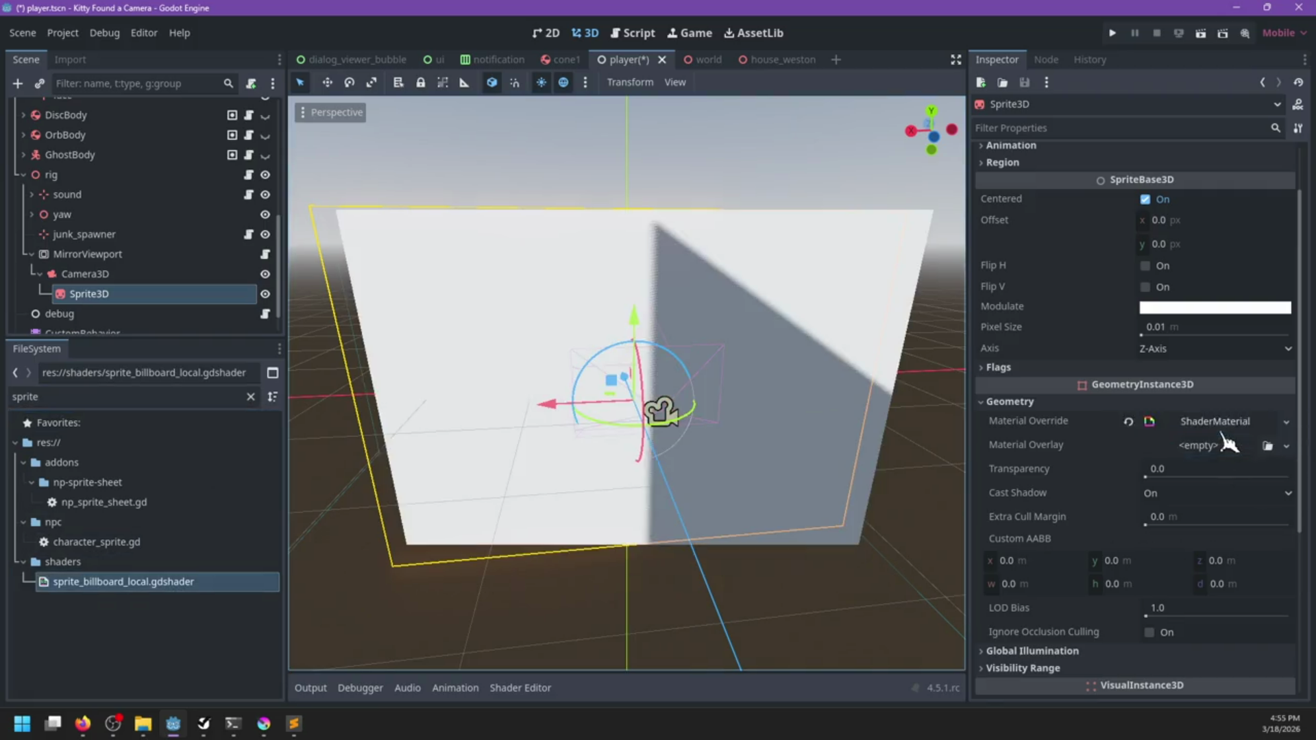
pyautogui.click(1219, 440)
pyautogui.click(1068, 631)
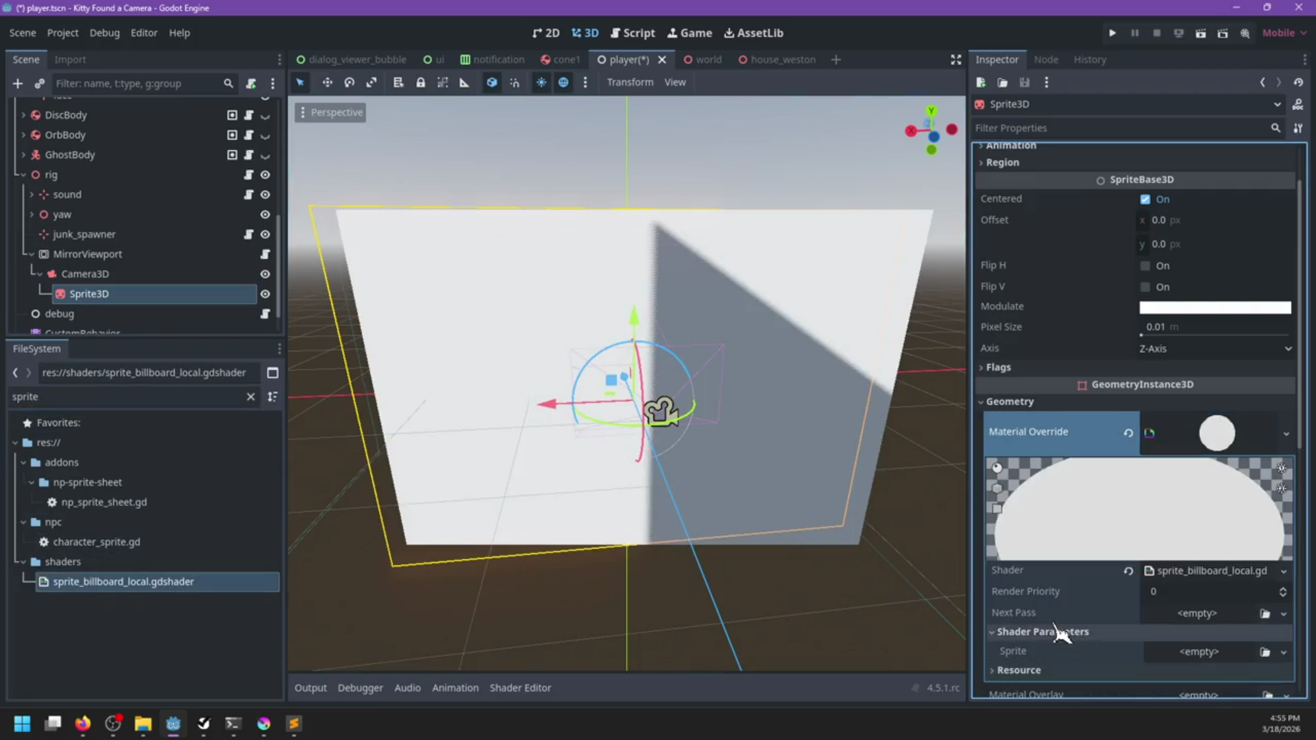
# Step: Assign selfie_normal.png to the shader's Sprite parameter
pyautogui.doubleClick(96, 395)
pyautogui.write('self')
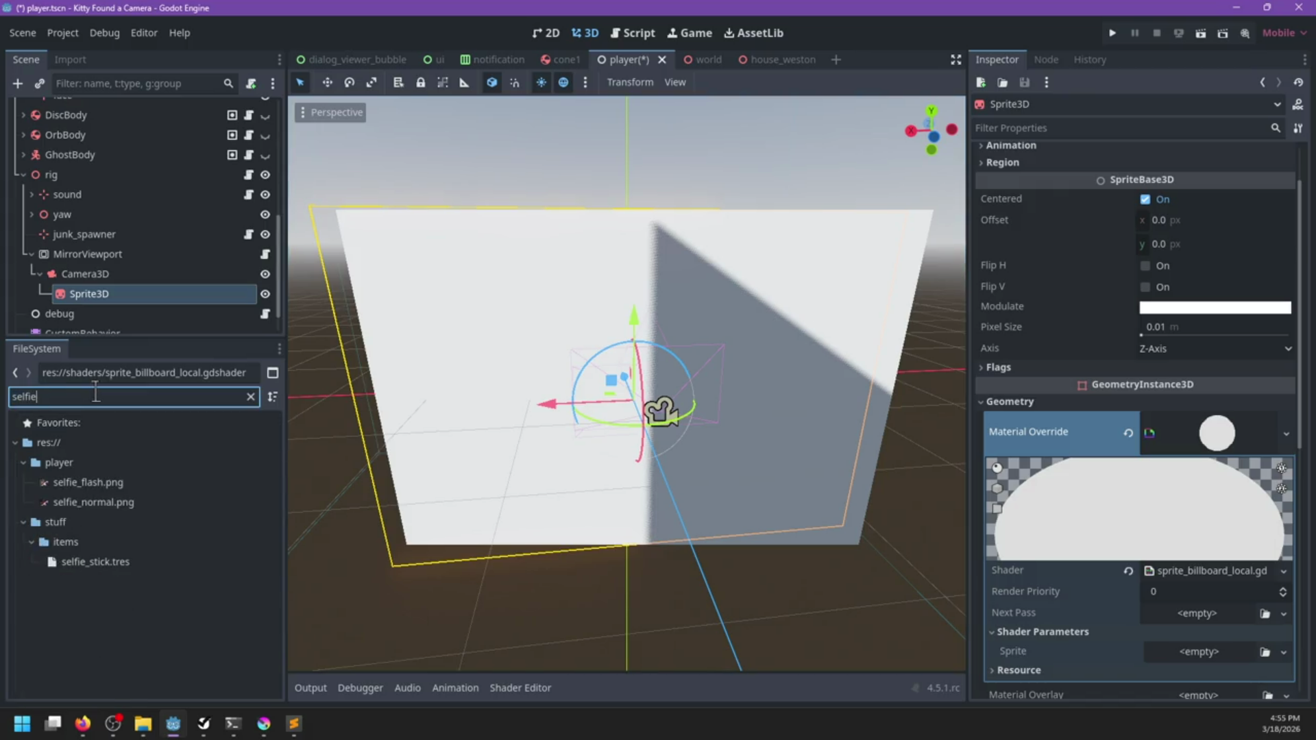
pyautogui.moveTo(91, 507); pyautogui.dragTo(1216, 671)
pyautogui.scroll(3, 713, 446)
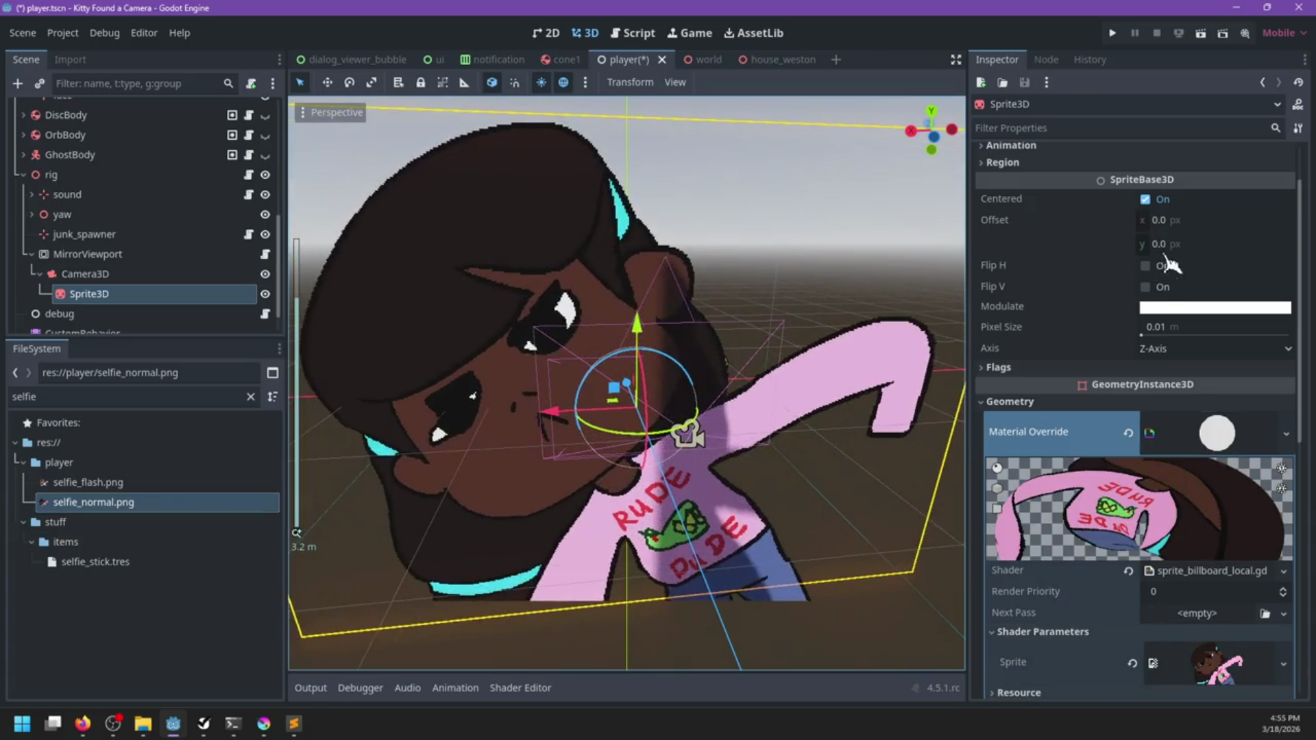
pyautogui.scroll(1, 1154, 396)
pyautogui.scroll(-3, 1154, 397)
pyautogui.moveTo(1218, 380); pyautogui.dragTo(1217, 185)
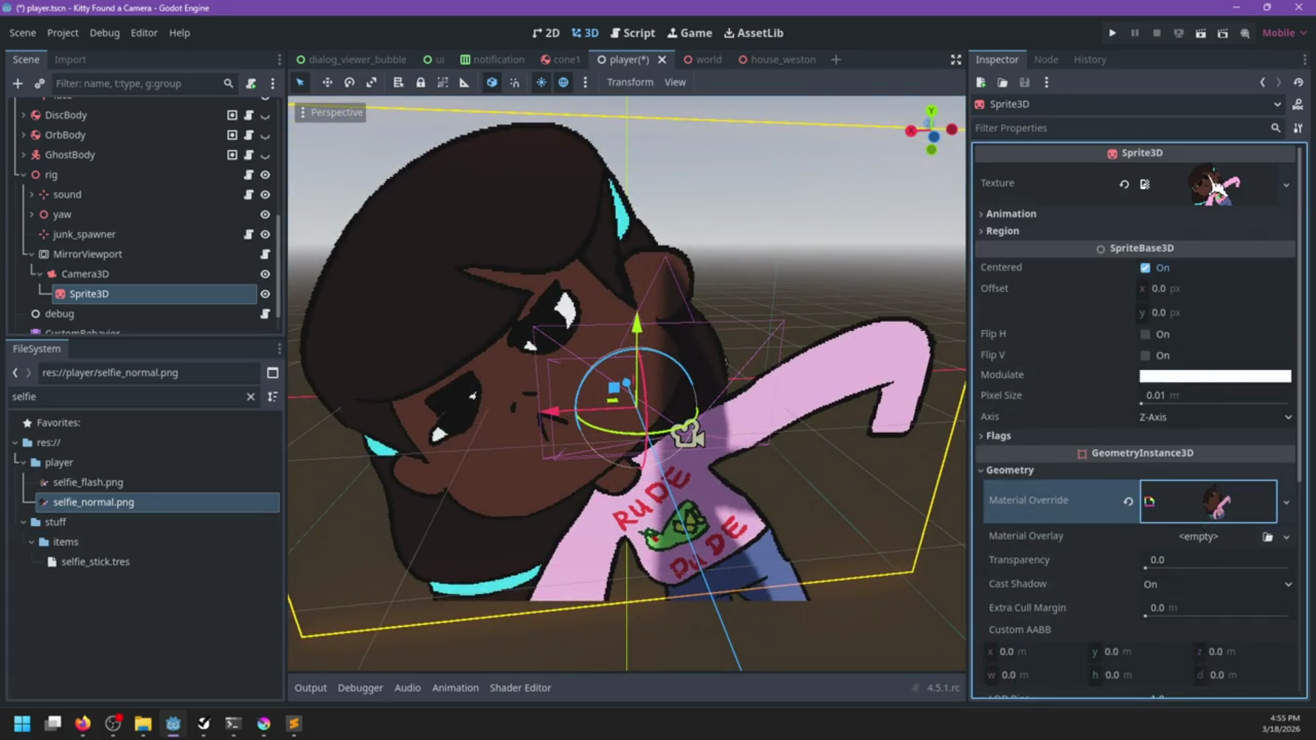
pyautogui.moveTo(1159, 218)
pyautogui.mouseDown()
pyautogui.moveTo(1047, 235)
pyautogui.moveTo(1070, 260)
pyautogui.mouseUp()
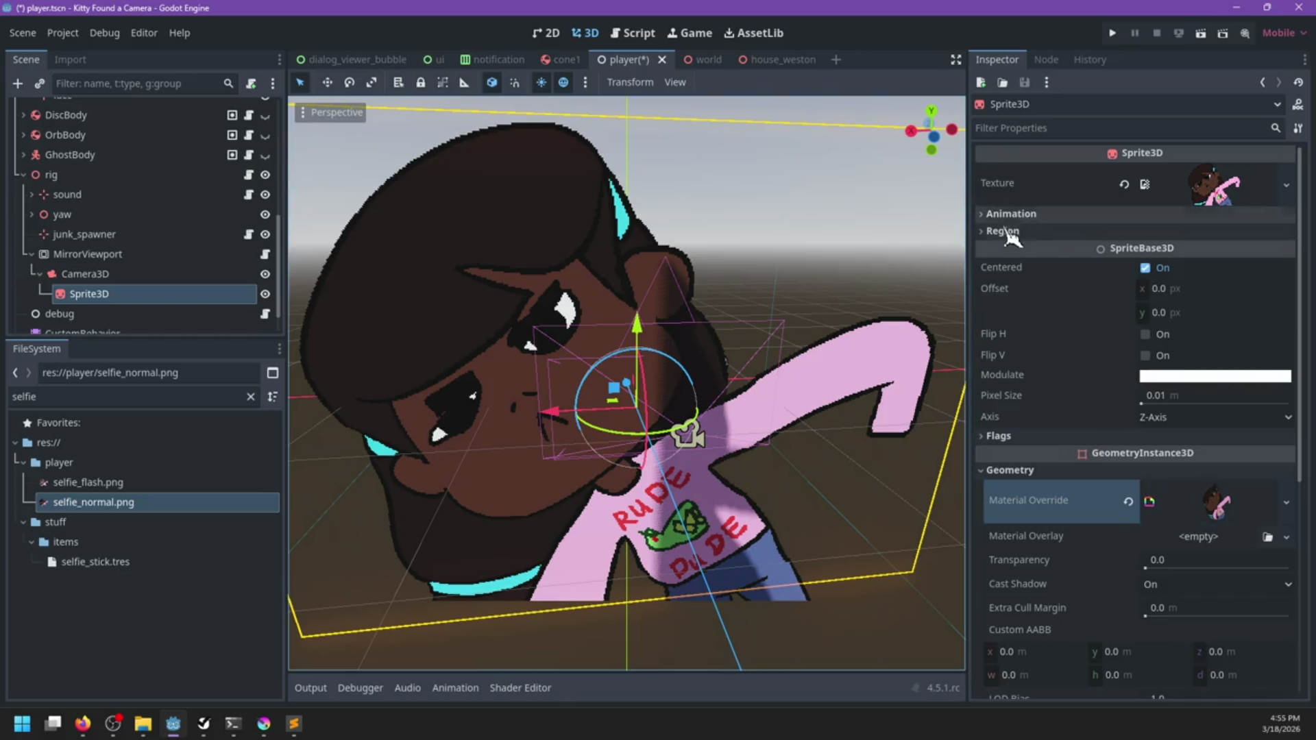
# Step: Set the Sprite3D's Pixel Size, trying 0.1 and 0.005 before settling on 0.002
pyautogui.click(1160, 396)
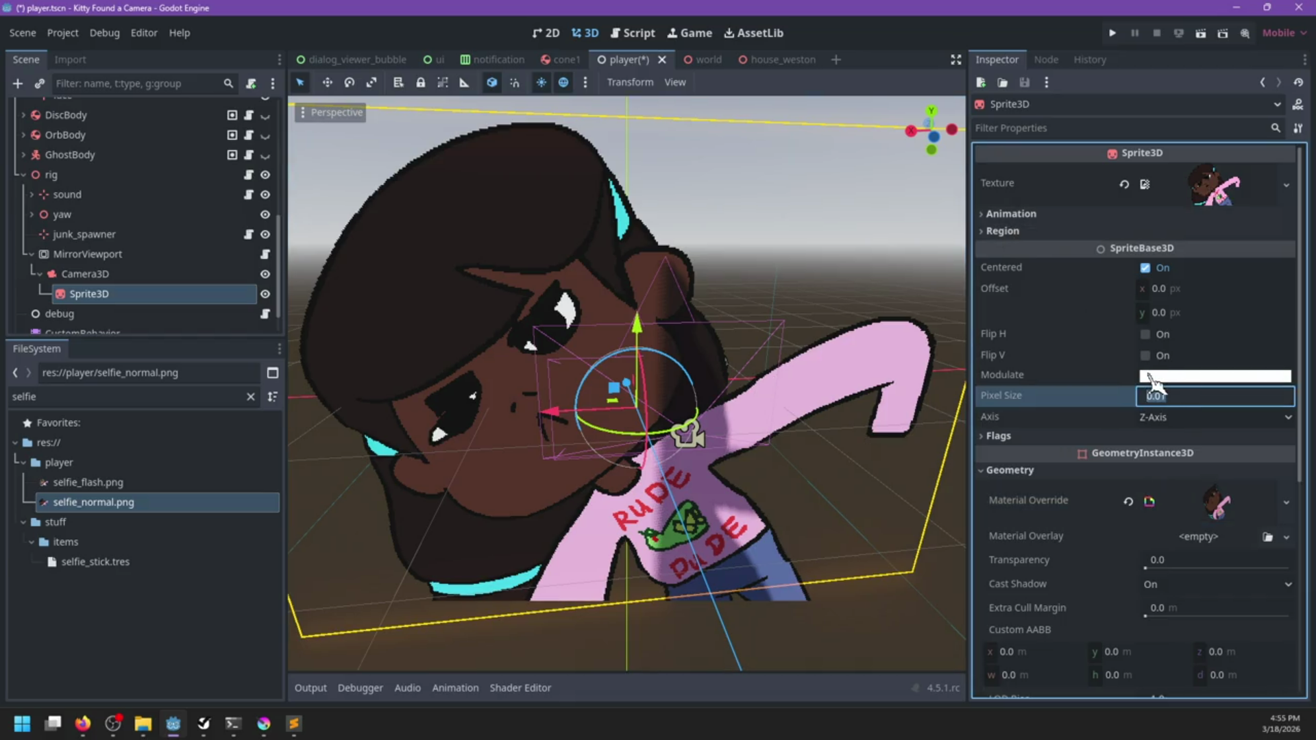
pyautogui.write('0.1')
pyautogui.press('Return')
pyautogui.click(1157, 395)
pyautogui.press('Return')
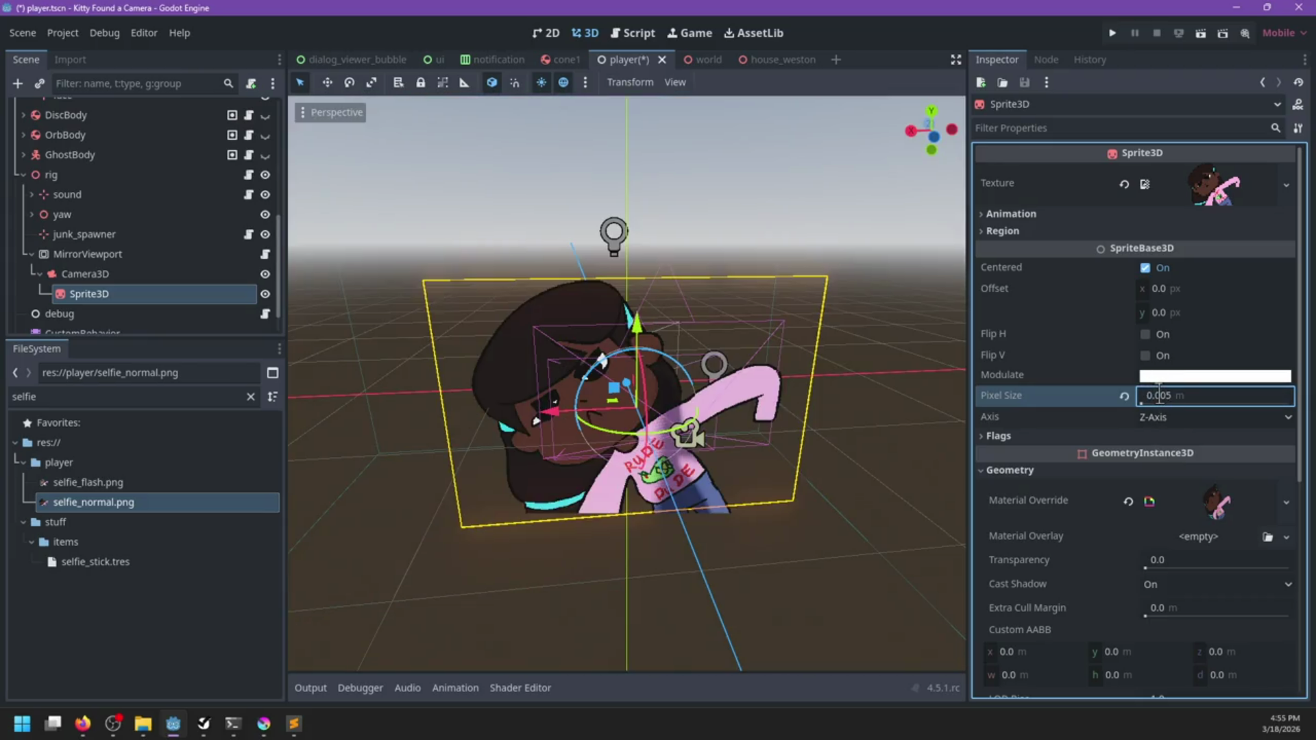
pyautogui.scroll(3, 809, 422)
pyautogui.moveTo(809, 421); pyautogui.dragTo(671, 404)
pyautogui.click(1187, 395)
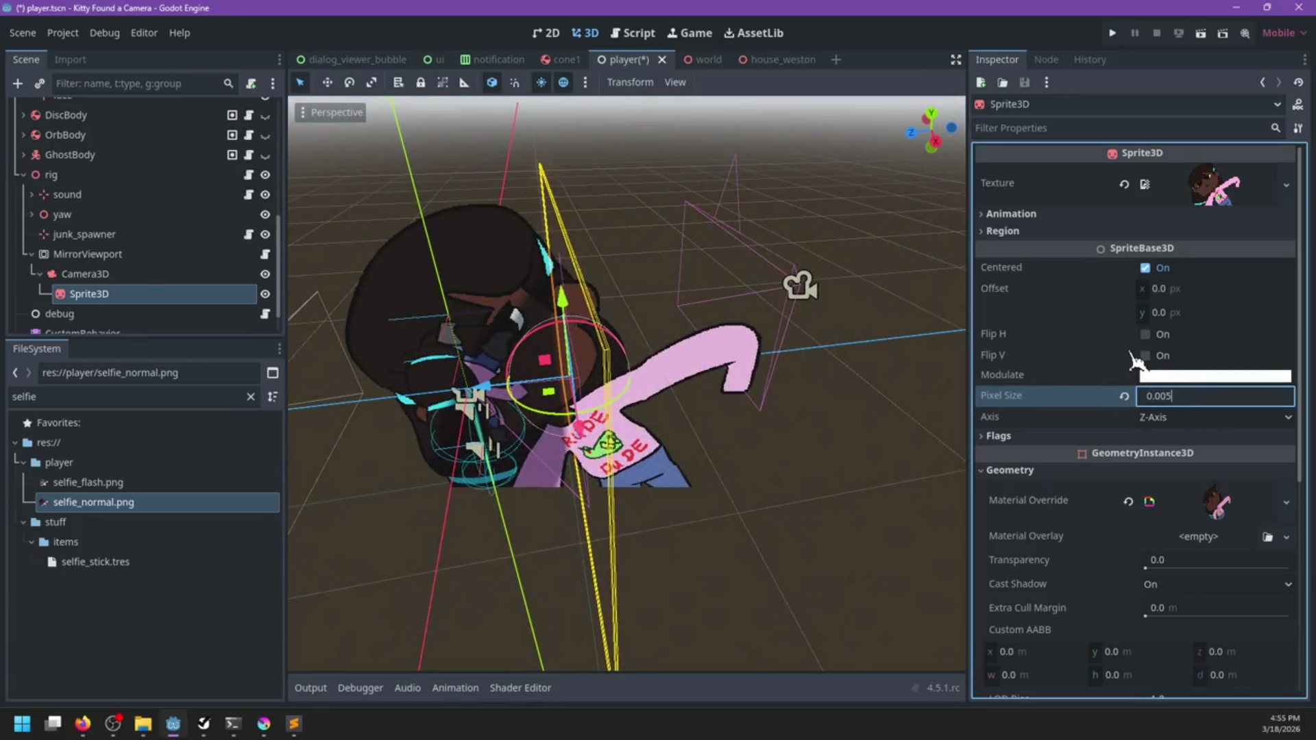
pyautogui.write('0.002')
pyautogui.press('Return')
pyautogui.moveTo(789, 285)
pyautogui.mouseDown()
pyautogui.moveTo(652, 285)
pyautogui.moveTo(720, 285)
pyautogui.moveTo(677, 326)
pyautogui.mouseUp()
# Step: Nudge the selfie sprite slightly right along X and reselect the mirror viewport's Camera3D
pyautogui.scroll(6, 677, 326)
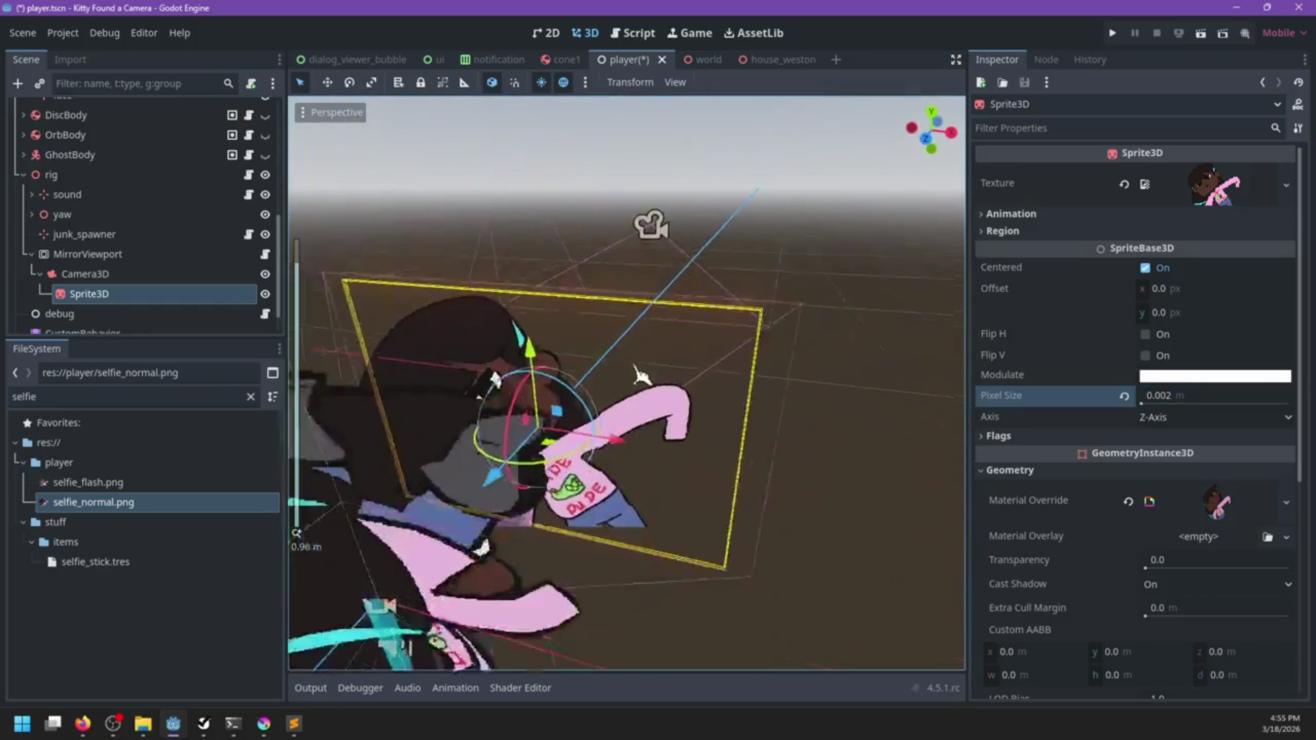
pyautogui.scroll(-5, 655, 410)
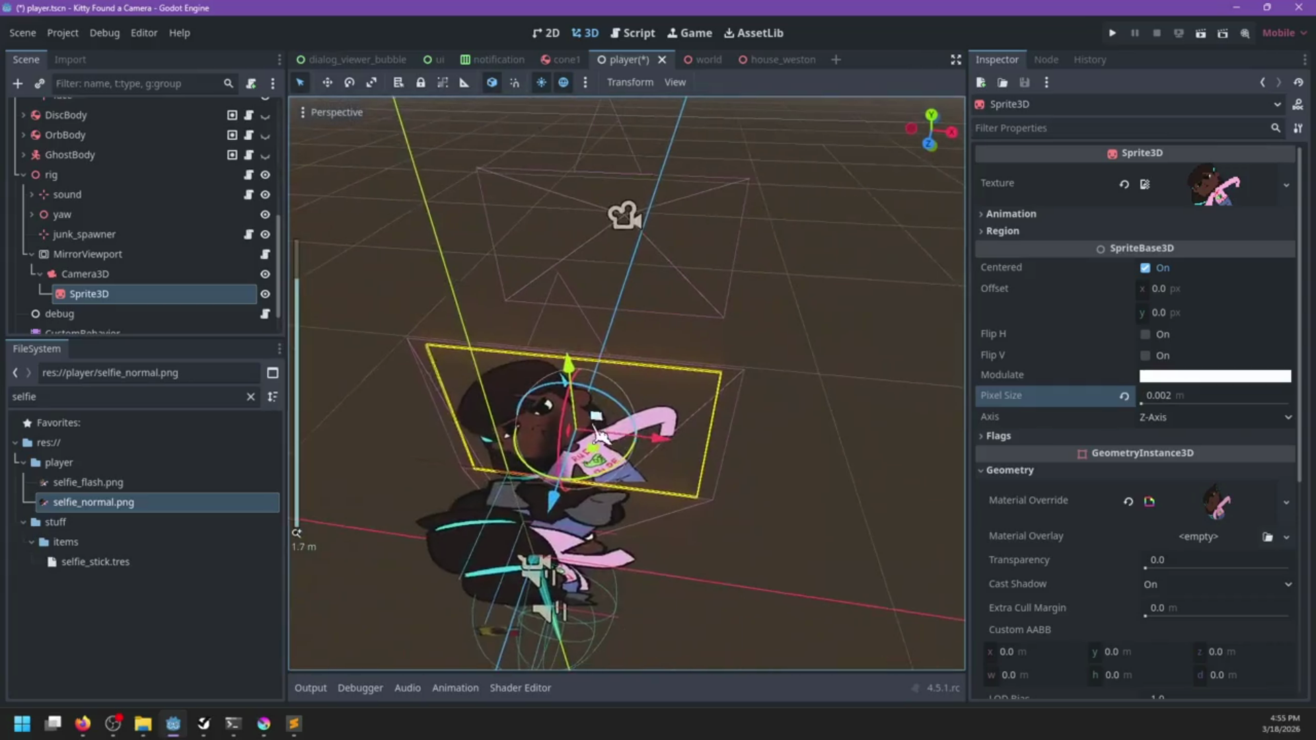
pyautogui.moveTo(615, 455); pyautogui.dragTo(720, 484)
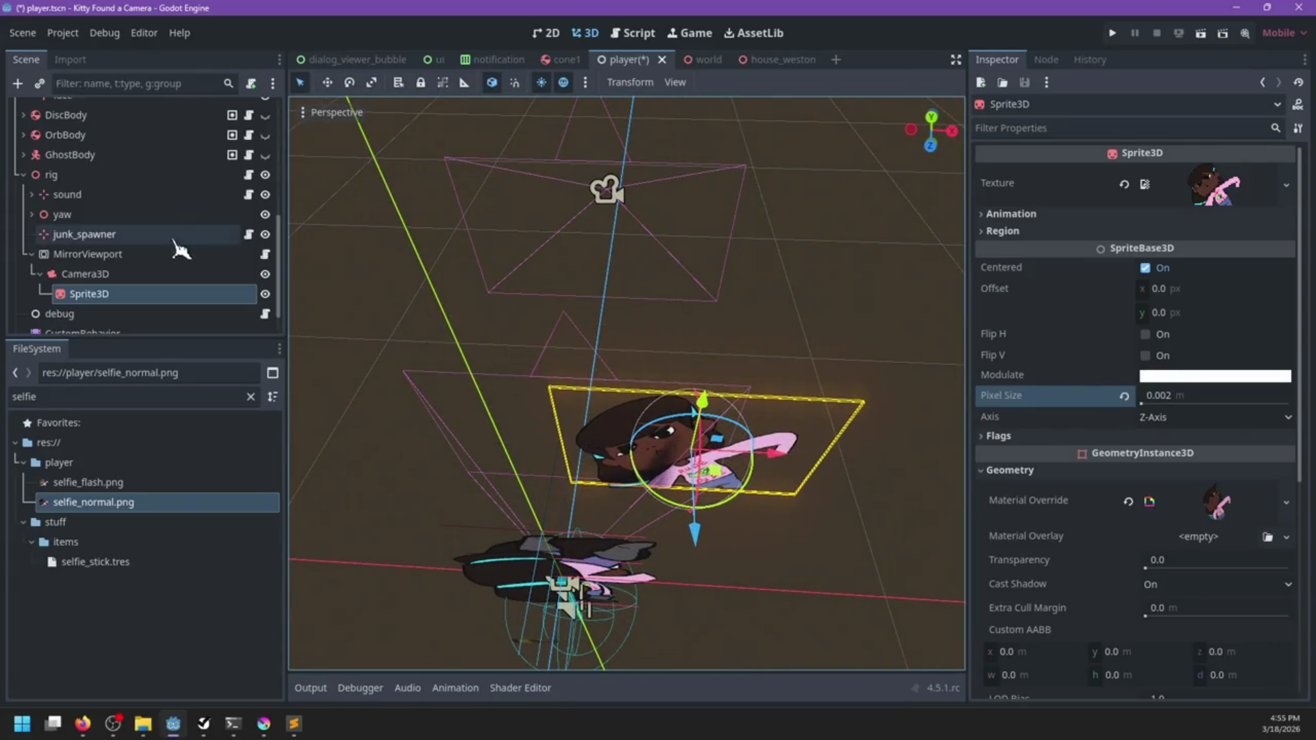
pyautogui.click(85, 274)
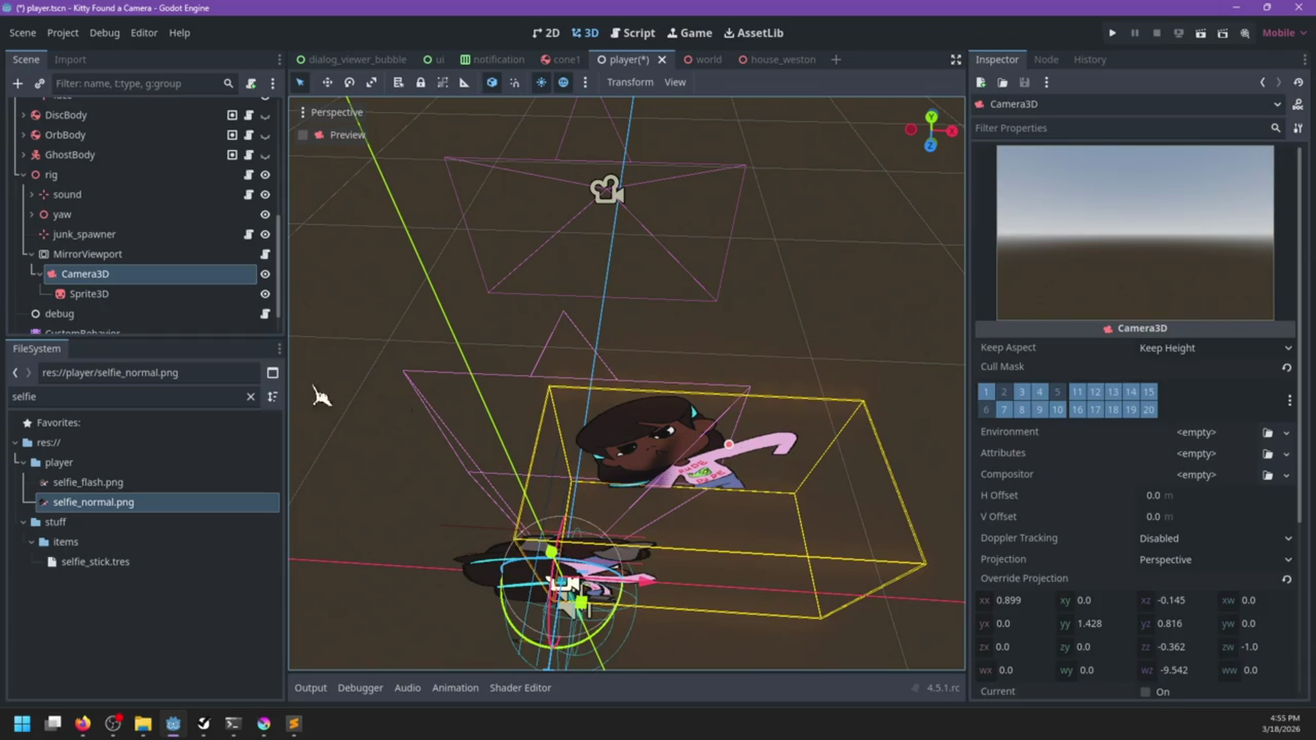
# Step: Shift the selfie Sprite3D to a slightly different spot beneath the player camera, checking the camera preview
pyautogui.moveTo(90, 294)
pyautogui.mouseDown()
pyautogui.moveTo(109, 220)
pyautogui.moveTo(167, 267)
pyautogui.moveTo(88, 235)
pyautogui.moveTo(96, 275)
pyautogui.mouseUp()
pyautogui.click(93, 242)
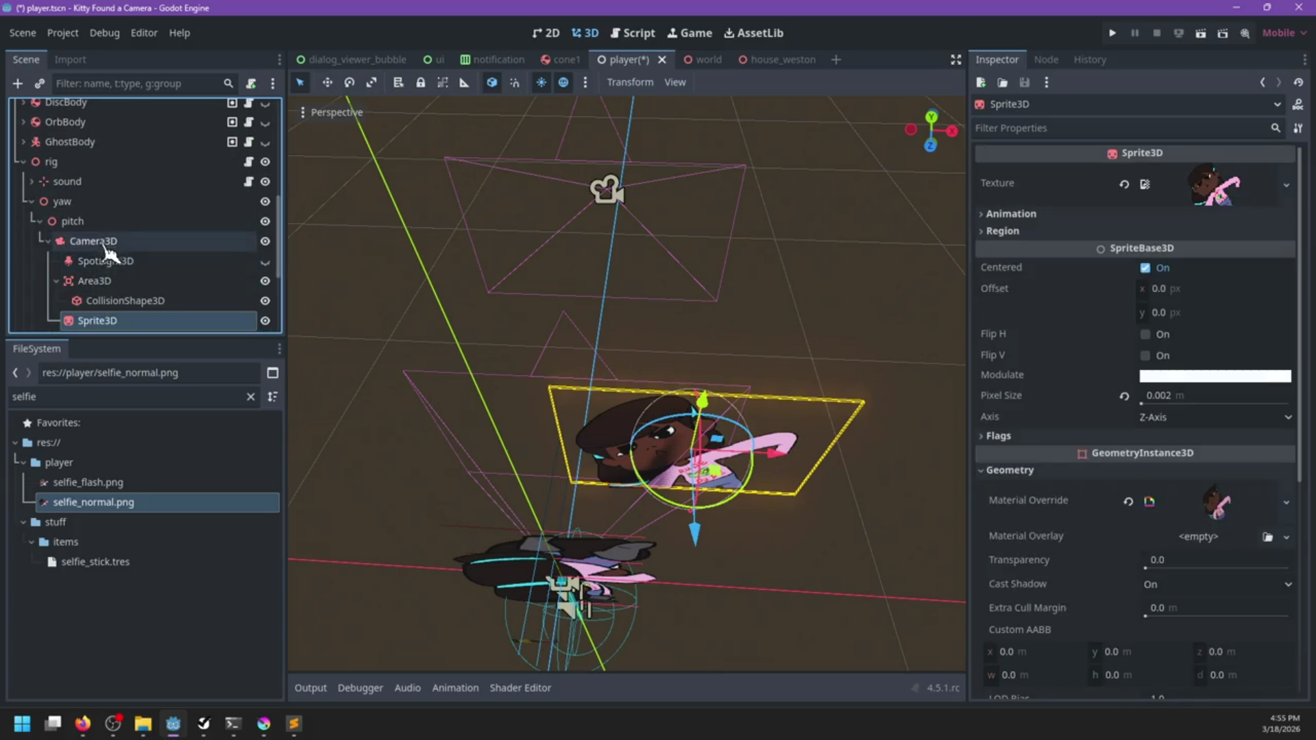
pyautogui.moveTo(686, 314)
pyautogui.mouseDown()
pyautogui.moveTo(626, 302)
pyautogui.moveTo(435, 314)
pyautogui.mouseUp()
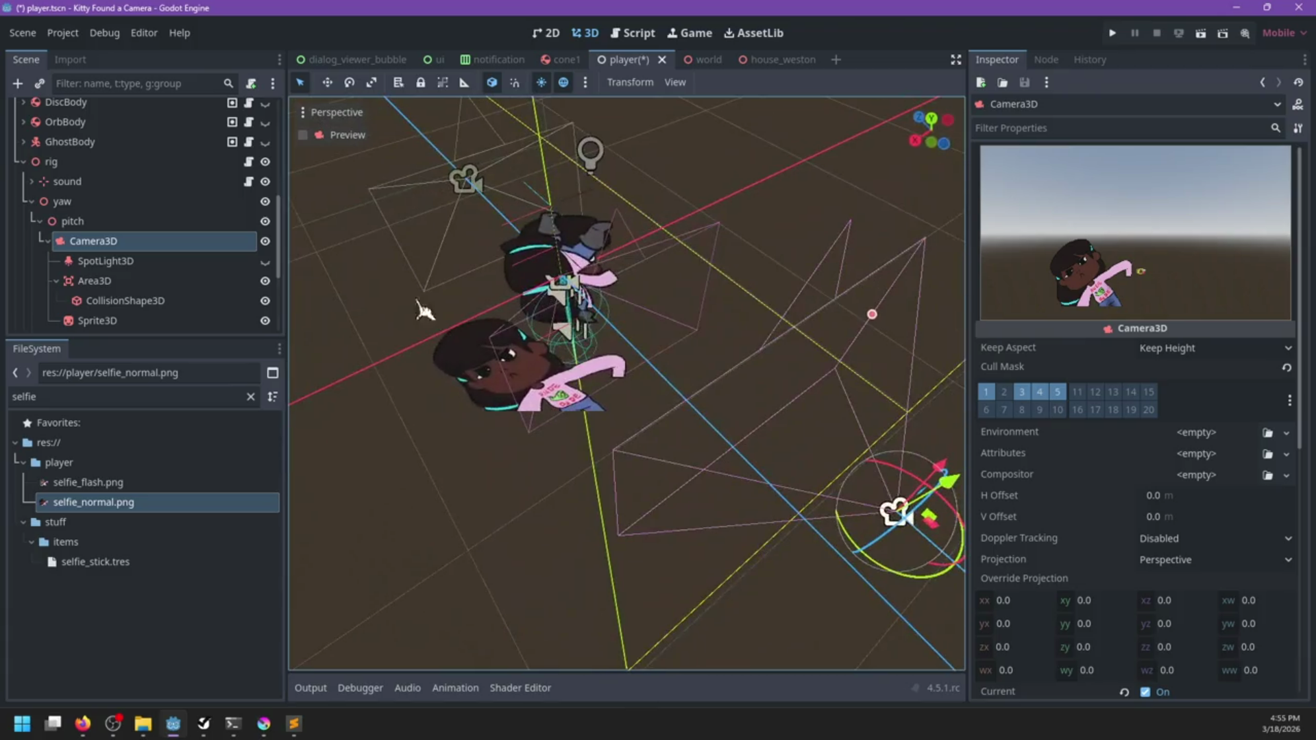
pyautogui.click(99, 320)
pyautogui.scroll(3, 533, 381)
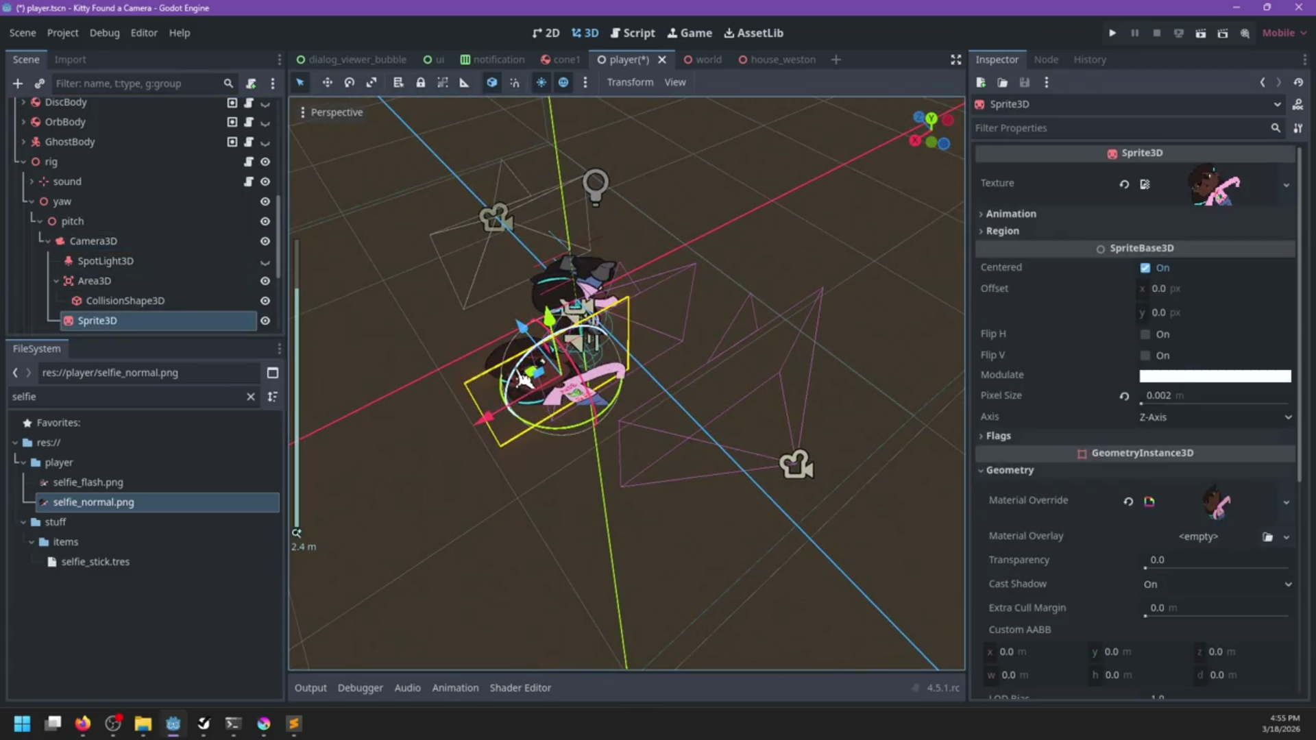
pyautogui.moveTo(533, 380)
pyautogui.mouseDown()
pyautogui.moveTo(713, 425)
pyautogui.moveTo(696, 391)
pyautogui.mouseUp()
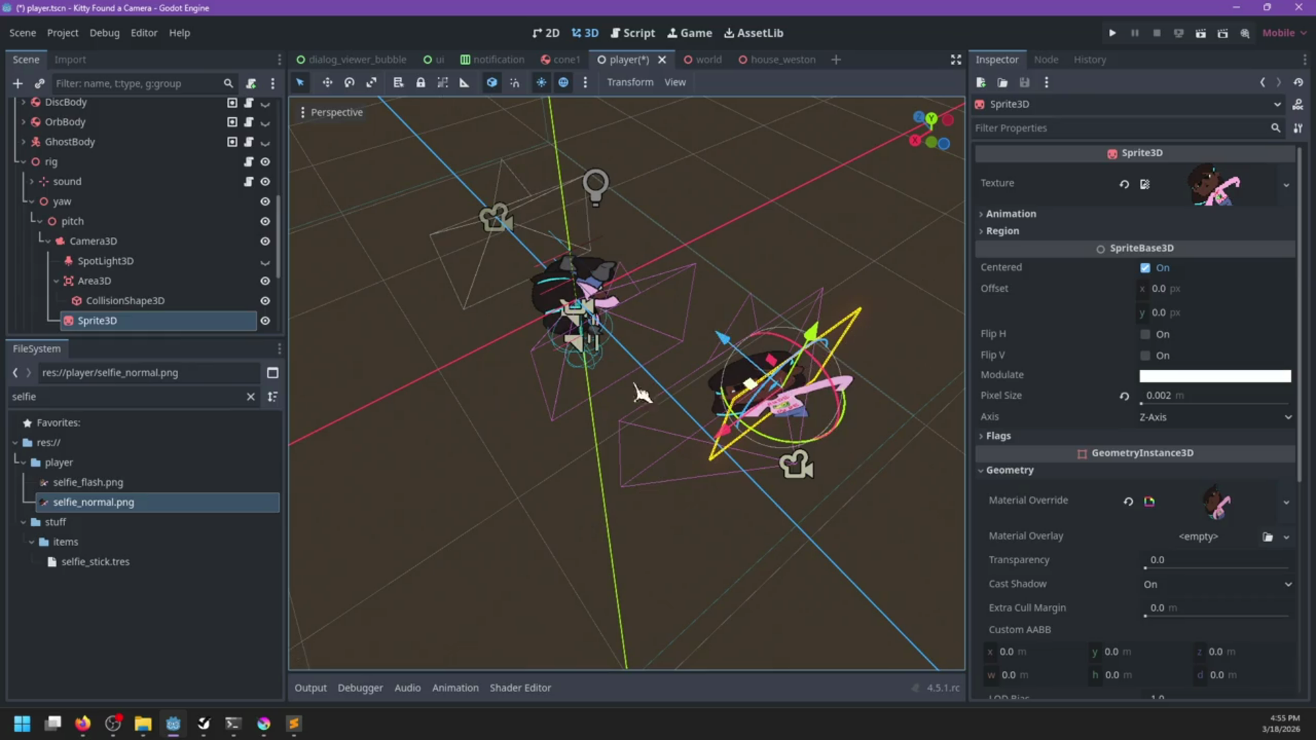
pyautogui.scroll(-1, 181, 287)
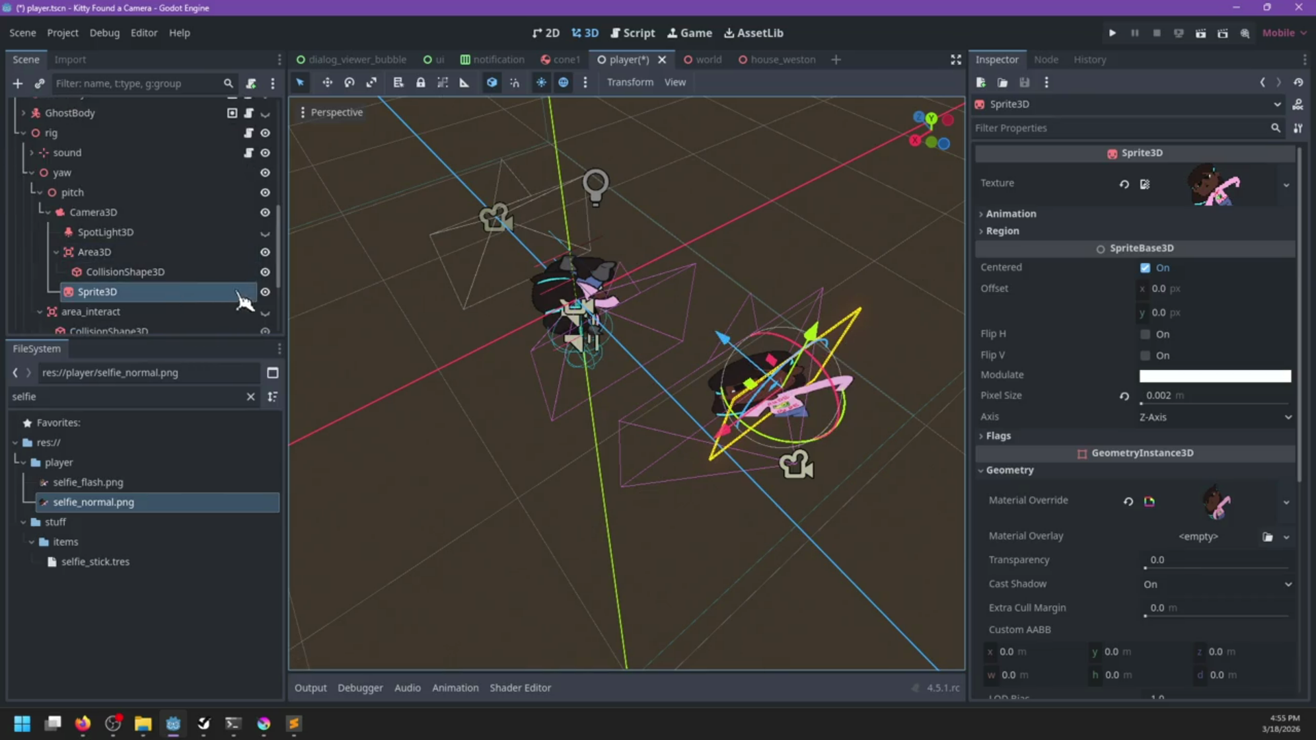
pyautogui.click(168, 213)
pyautogui.moveTo(592, 308)
pyautogui.mouseDown()
pyautogui.moveTo(567, 285)
pyautogui.moveTo(597, 274)
pyautogui.mouseUp()
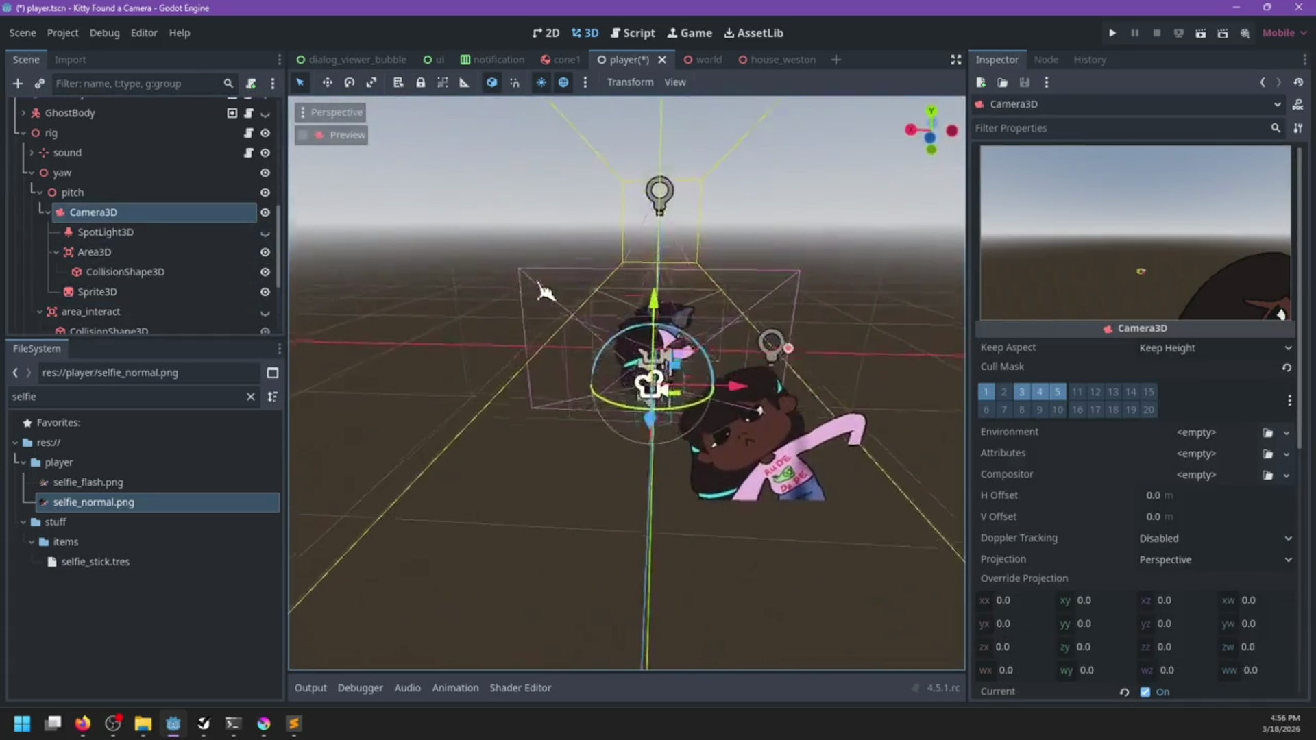
pyautogui.click(147, 291)
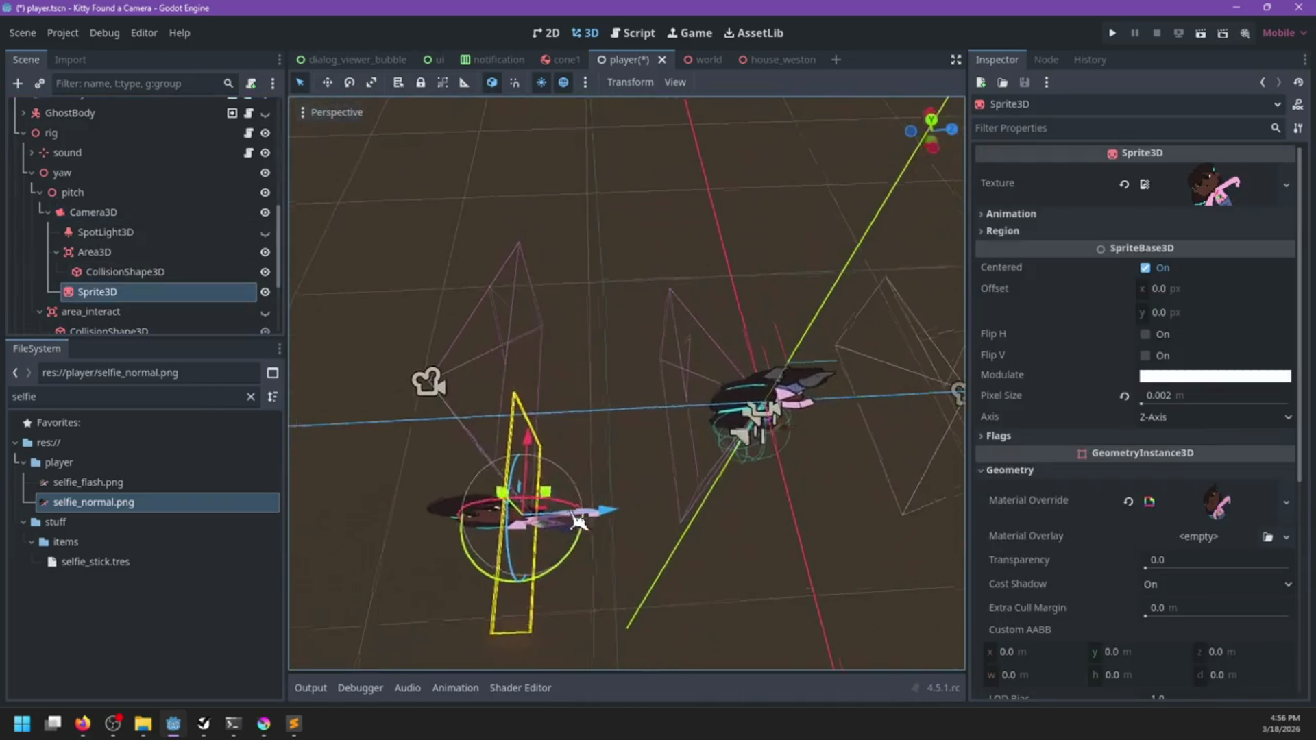
pyautogui.moveTo(555, 505)
pyautogui.mouseDown()
pyautogui.moveTo(567, 480)
pyautogui.moveTo(522, 441)
pyautogui.mouseUp()
# Step: Set the Sprite3D pixel size to 0.0005
pyautogui.click(1194, 396)
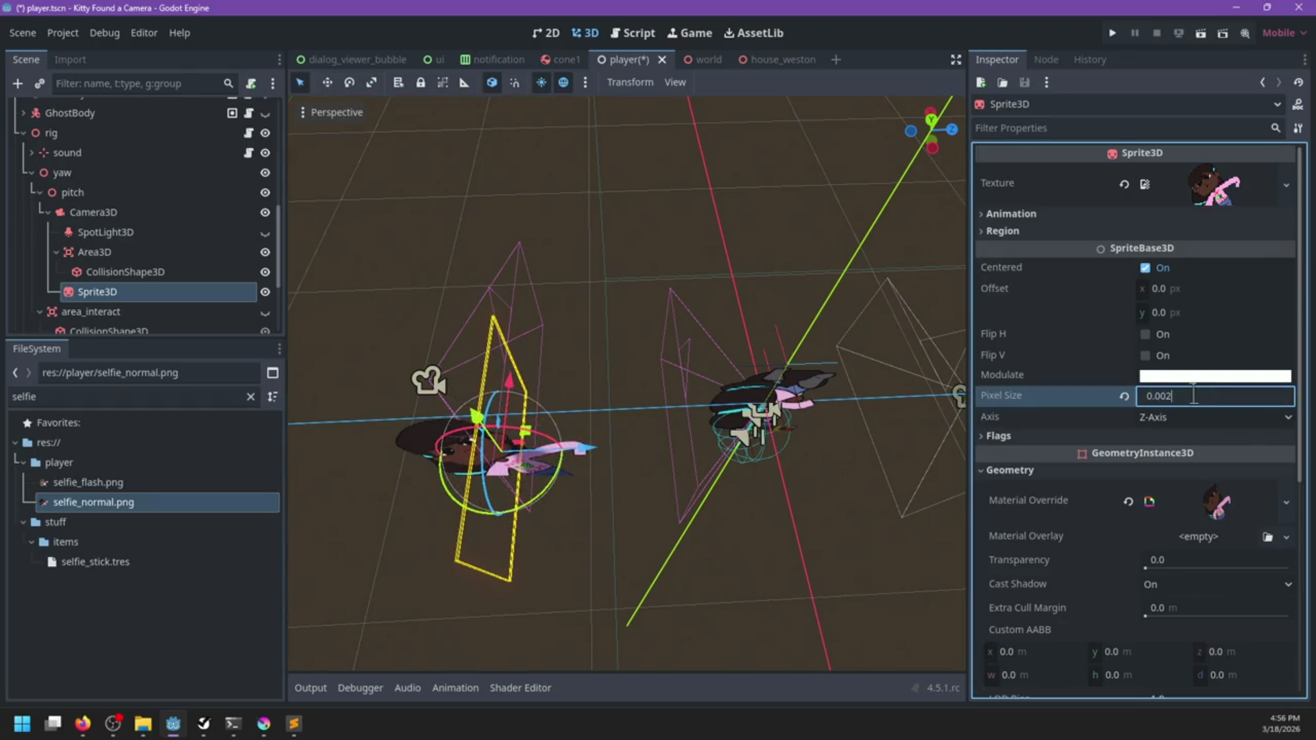
pyautogui.write('0.0005')
pyautogui.press('Return')
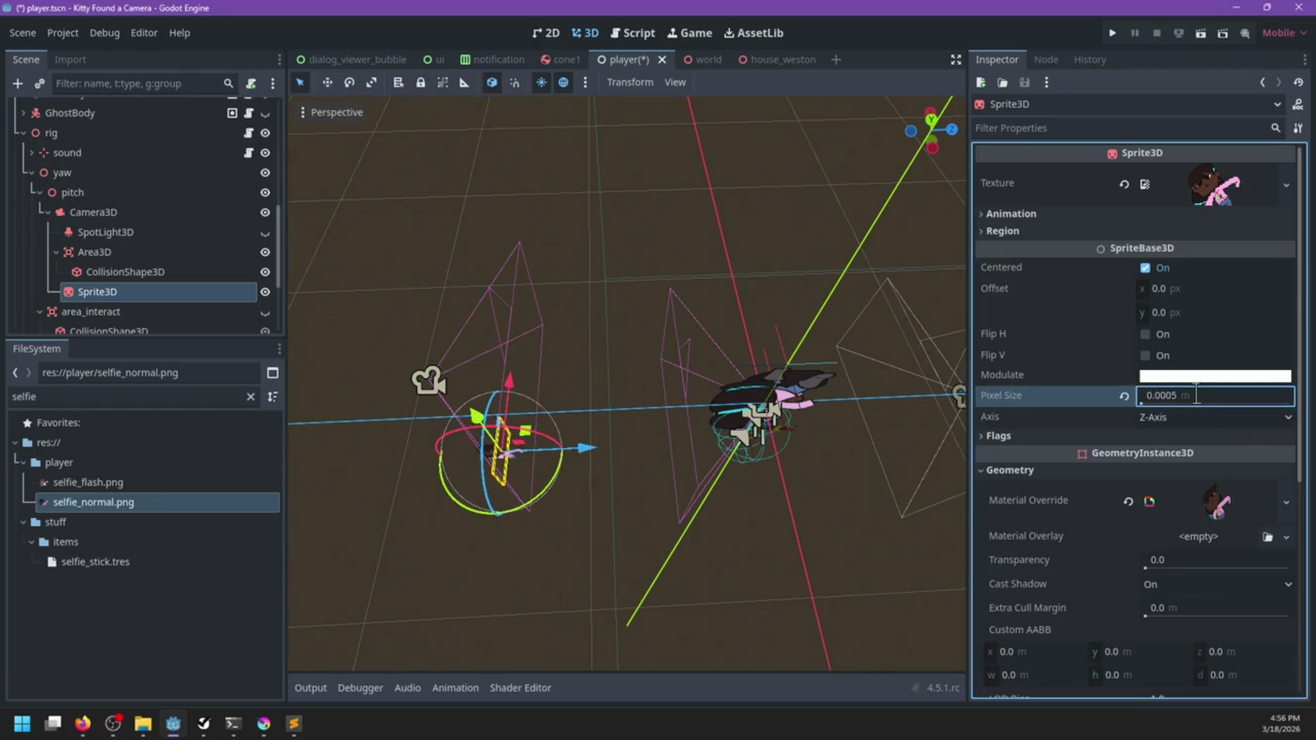
pyautogui.press('f')
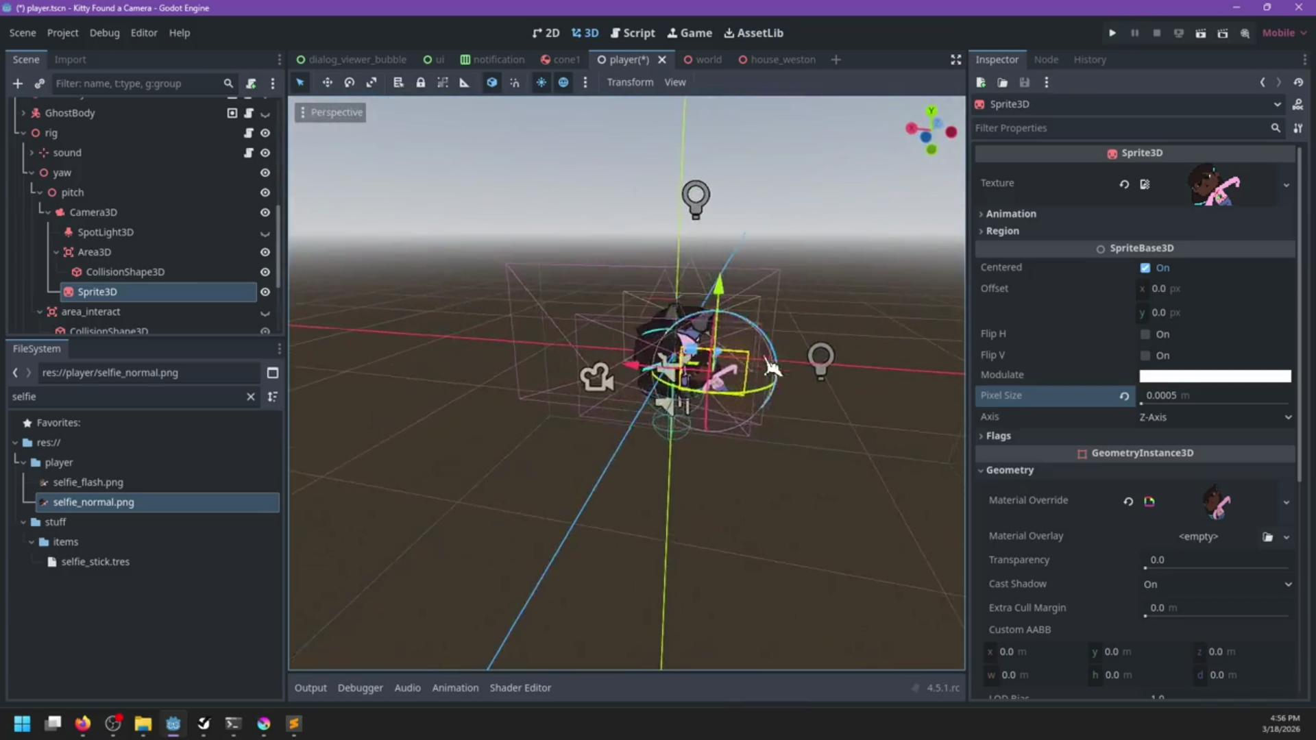
# Step: Frame the Camera3D and move the sprite to a new position in front of it
pyautogui.click(83, 215)
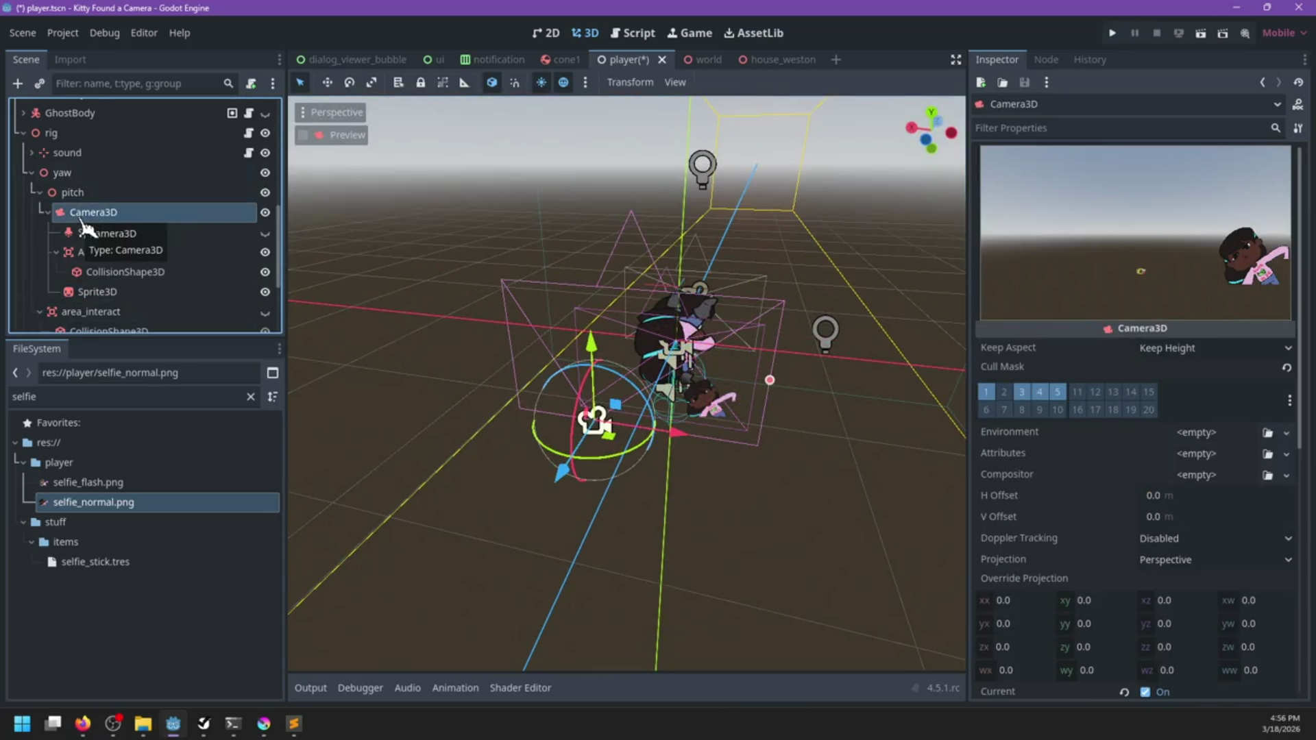
pyautogui.press('f')
pyautogui.click(142, 294)
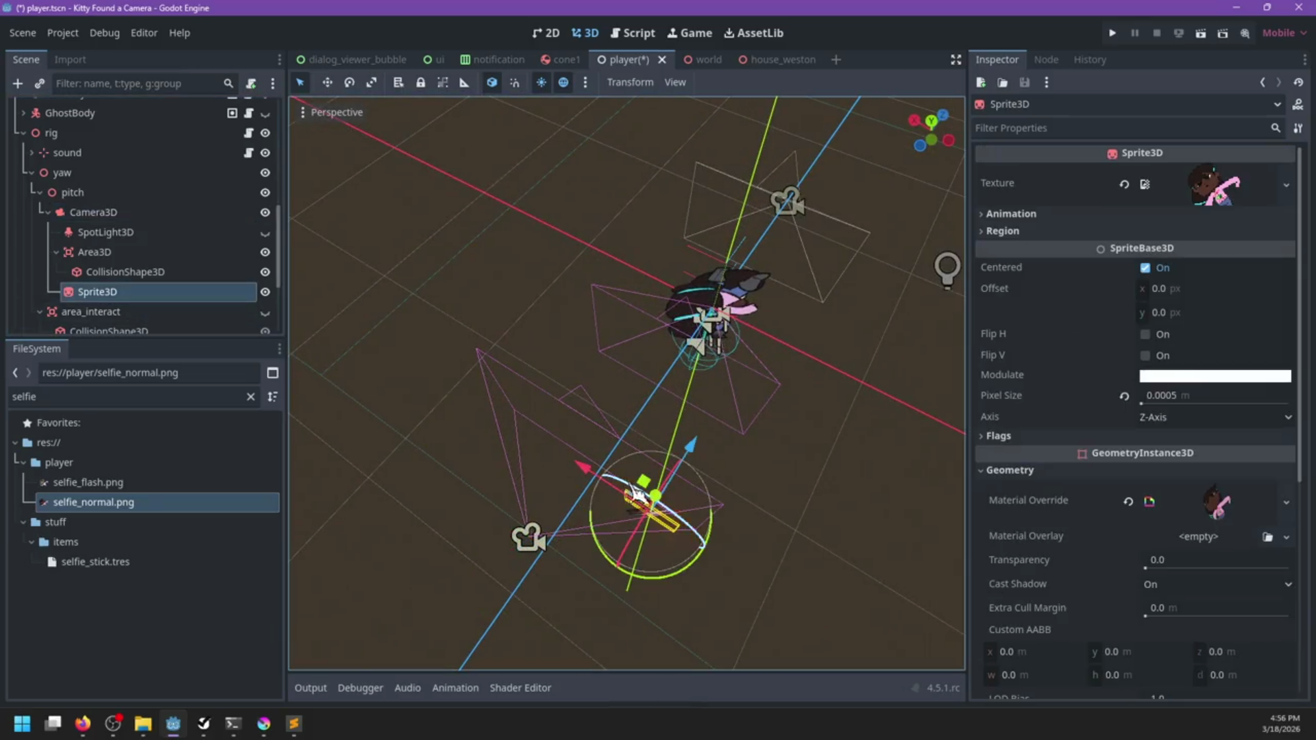
pyautogui.moveTo(675, 506)
pyautogui.mouseDown()
pyautogui.moveTo(446, 384)
pyautogui.moveTo(199, 296)
pyautogui.mouseUp()
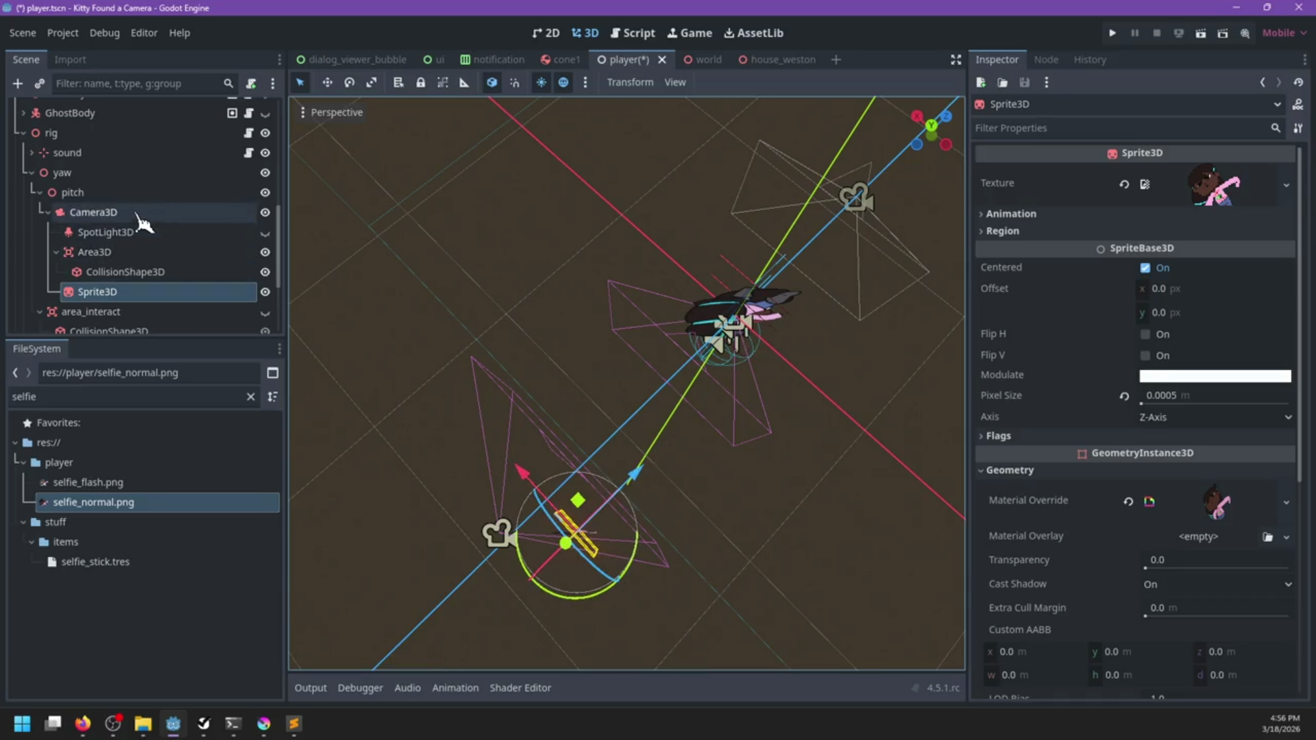
pyautogui.click(142, 214)
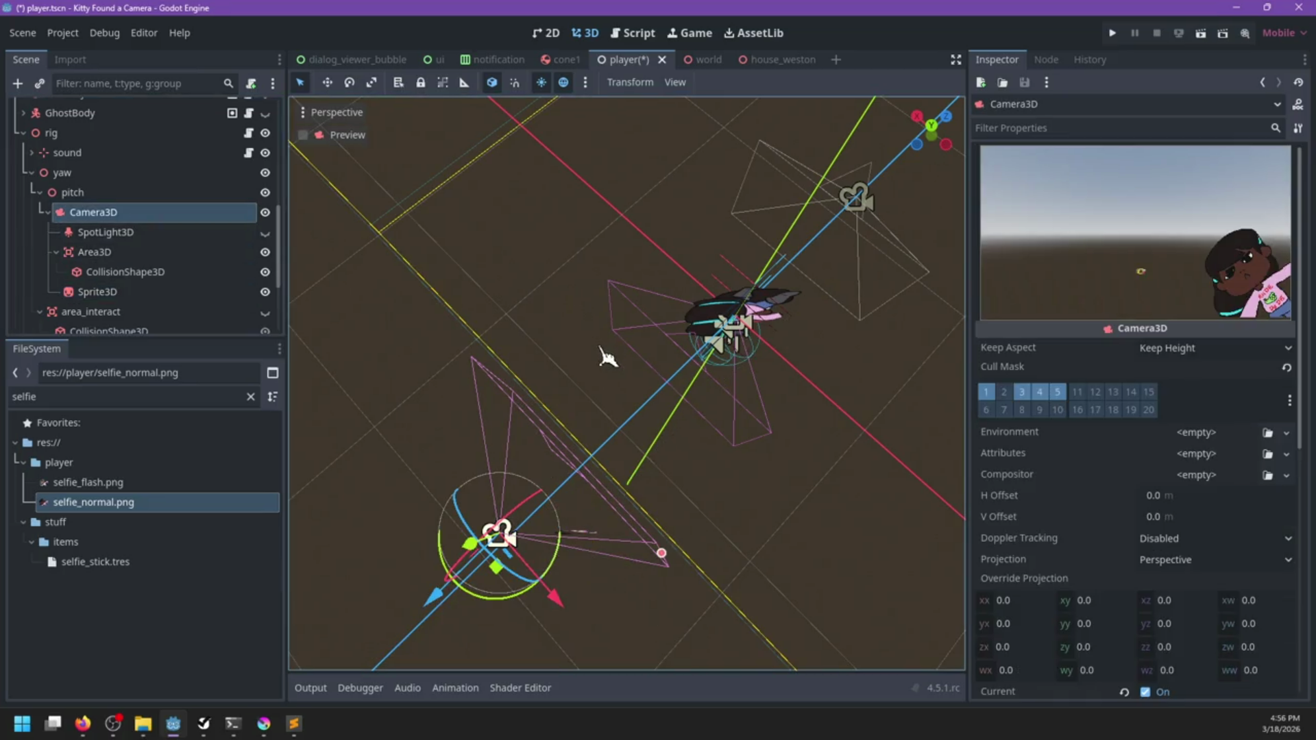
pyautogui.click(164, 294)
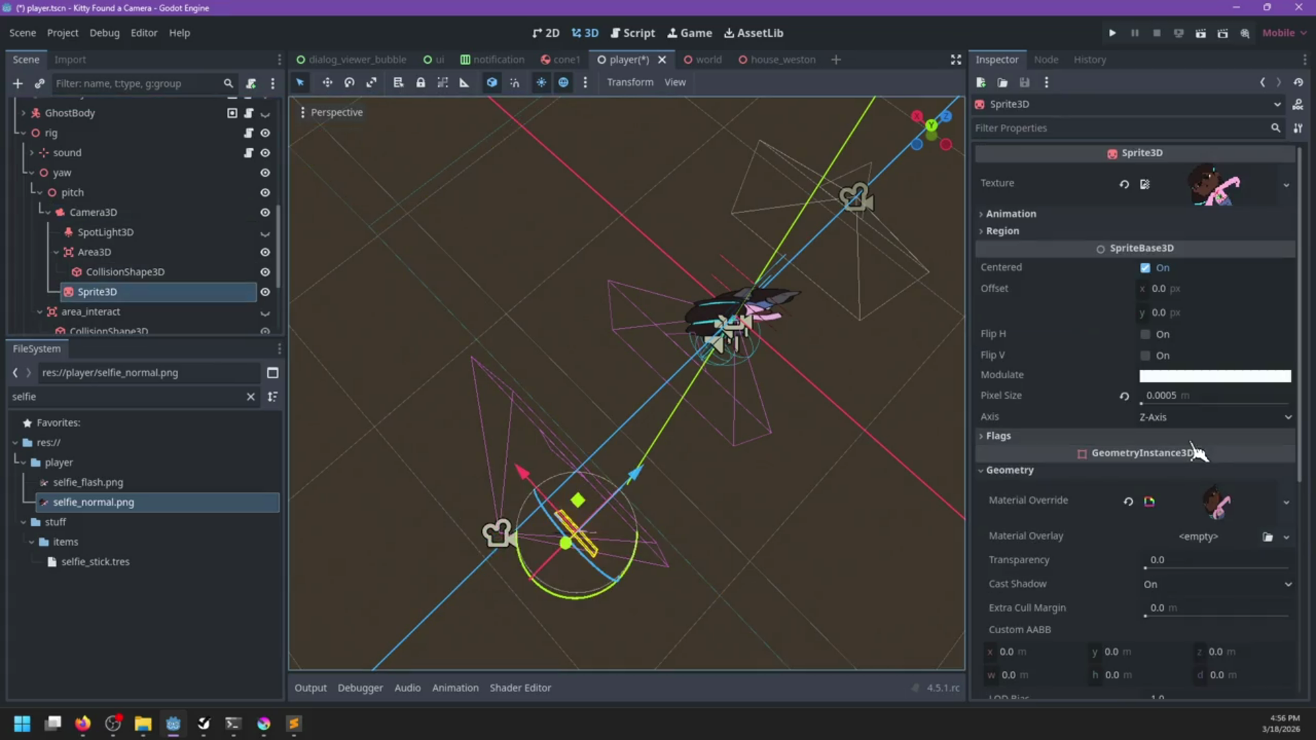
# Step: Change the sprite's pixel size to 0.001 and nudge it into place, checking the camera preview
pyautogui.click(1206, 396)
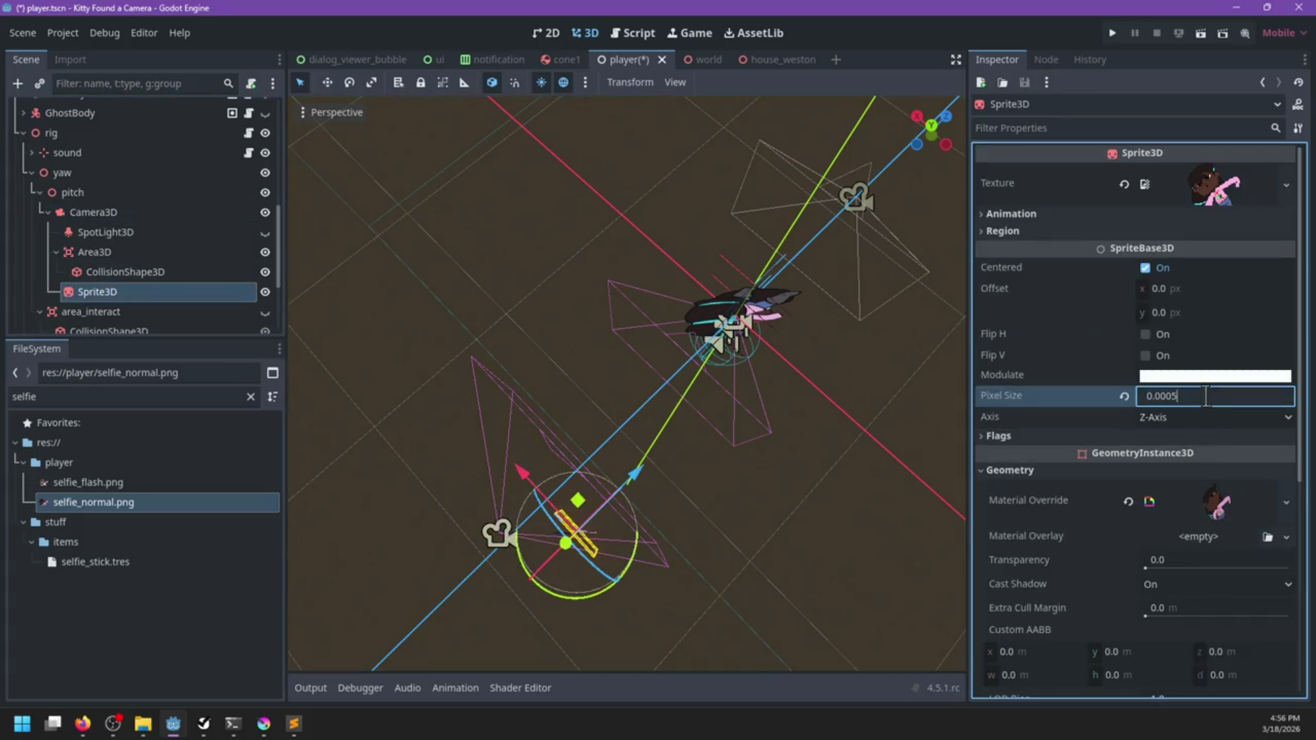
pyautogui.write('1')
pyautogui.moveTo(758, 412)
pyautogui.mouseDown()
pyautogui.moveTo(686, 426)
pyautogui.moveTo(720, 432)
pyautogui.moveTo(676, 519)
pyautogui.moveTo(637, 498)
pyautogui.mouseUp()
pyautogui.click(93, 212)
pyautogui.click(155, 293)
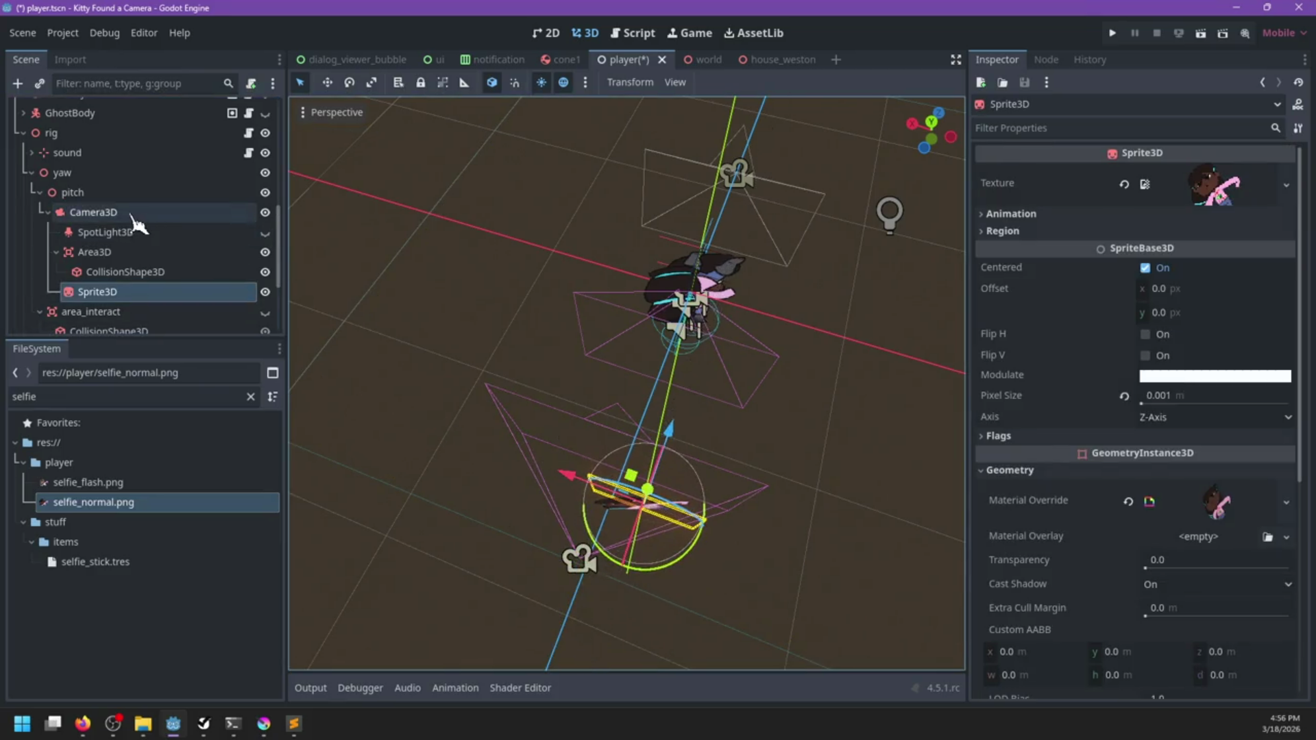
pyautogui.click(135, 215)
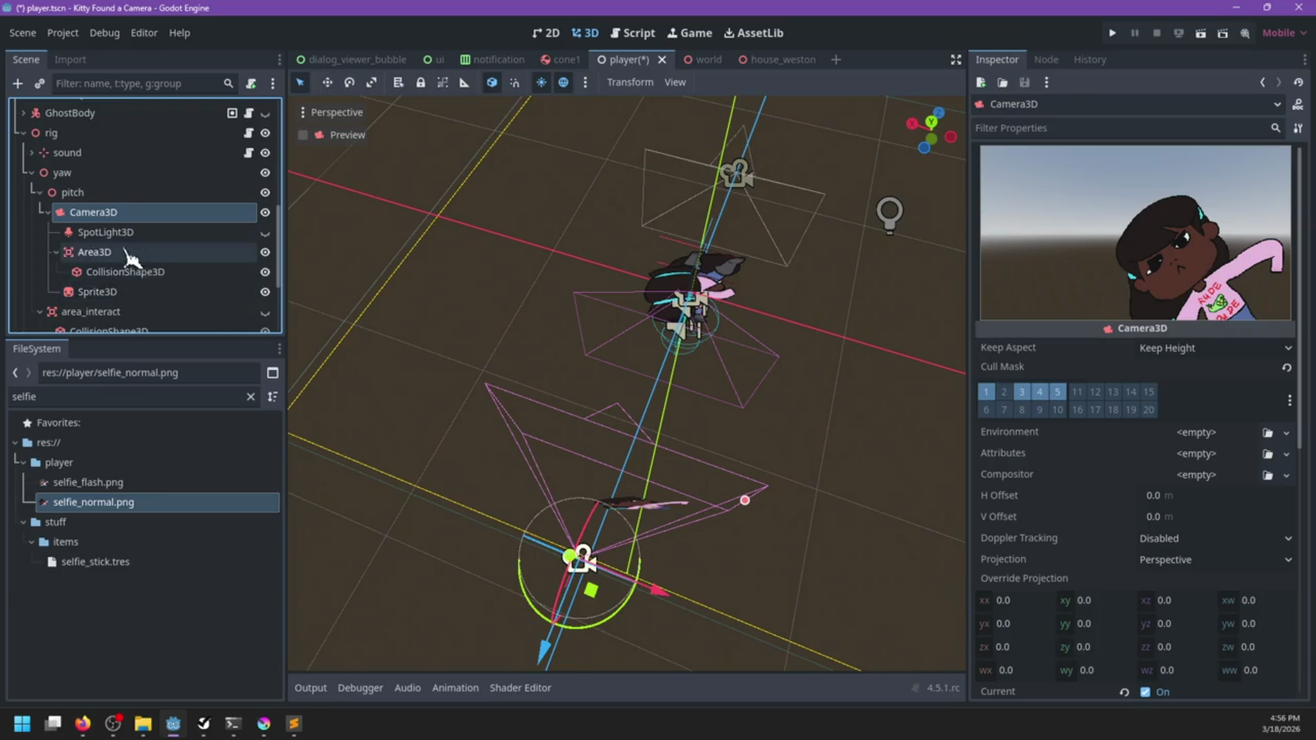
pyautogui.click(137, 293)
pyautogui.moveTo(574, 494); pyautogui.dragTo(579, 497)
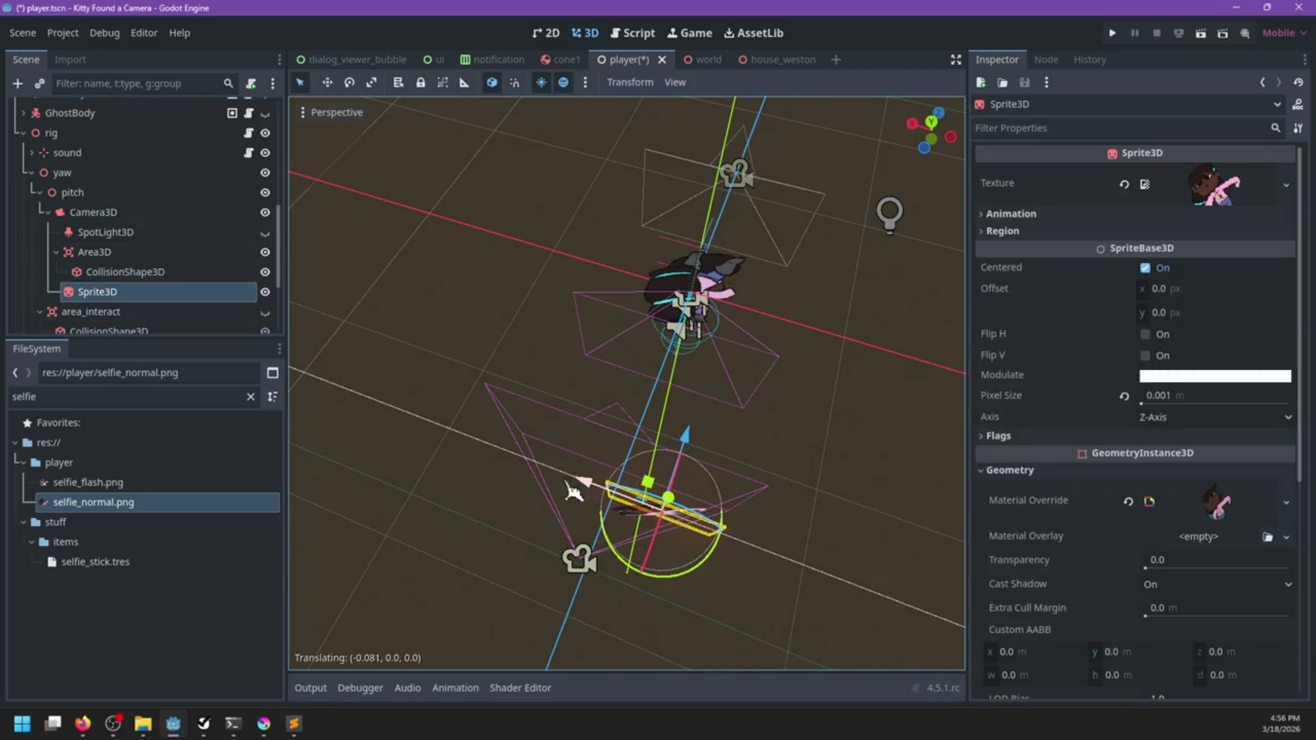
pyautogui.click(130, 214)
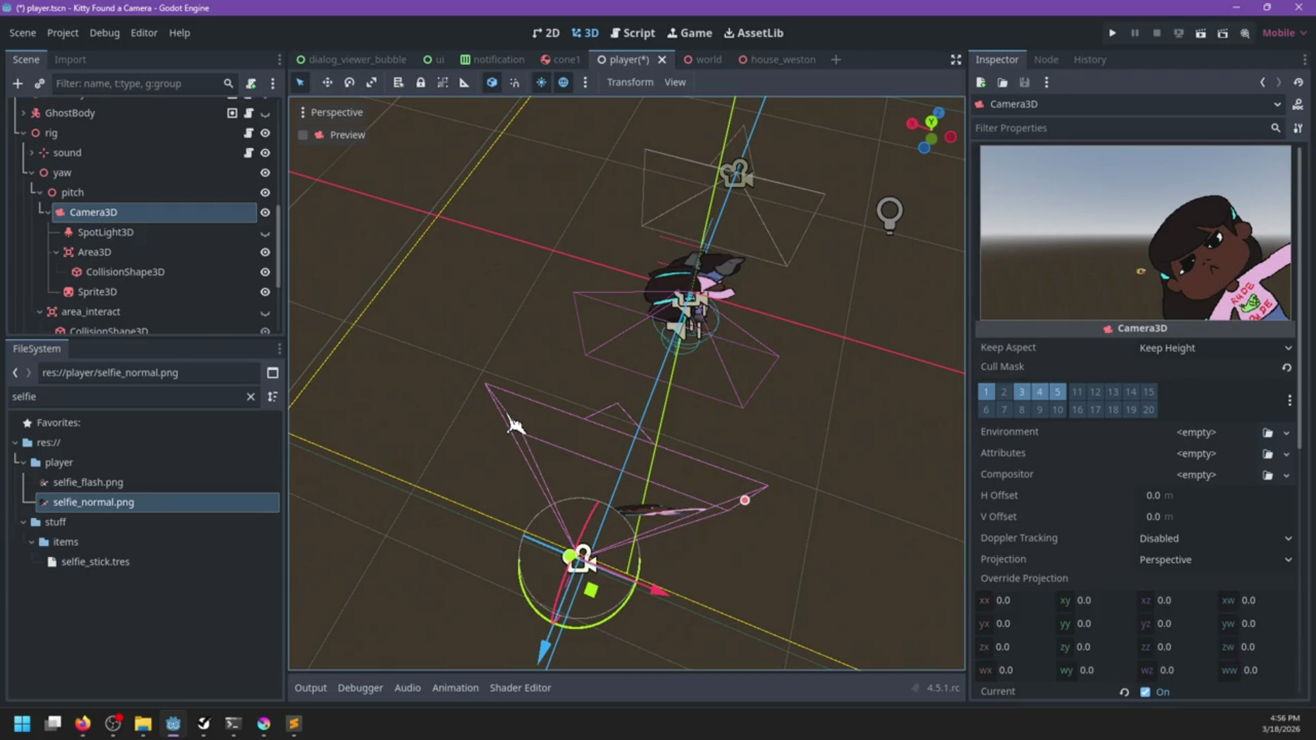
pyautogui.press('f')
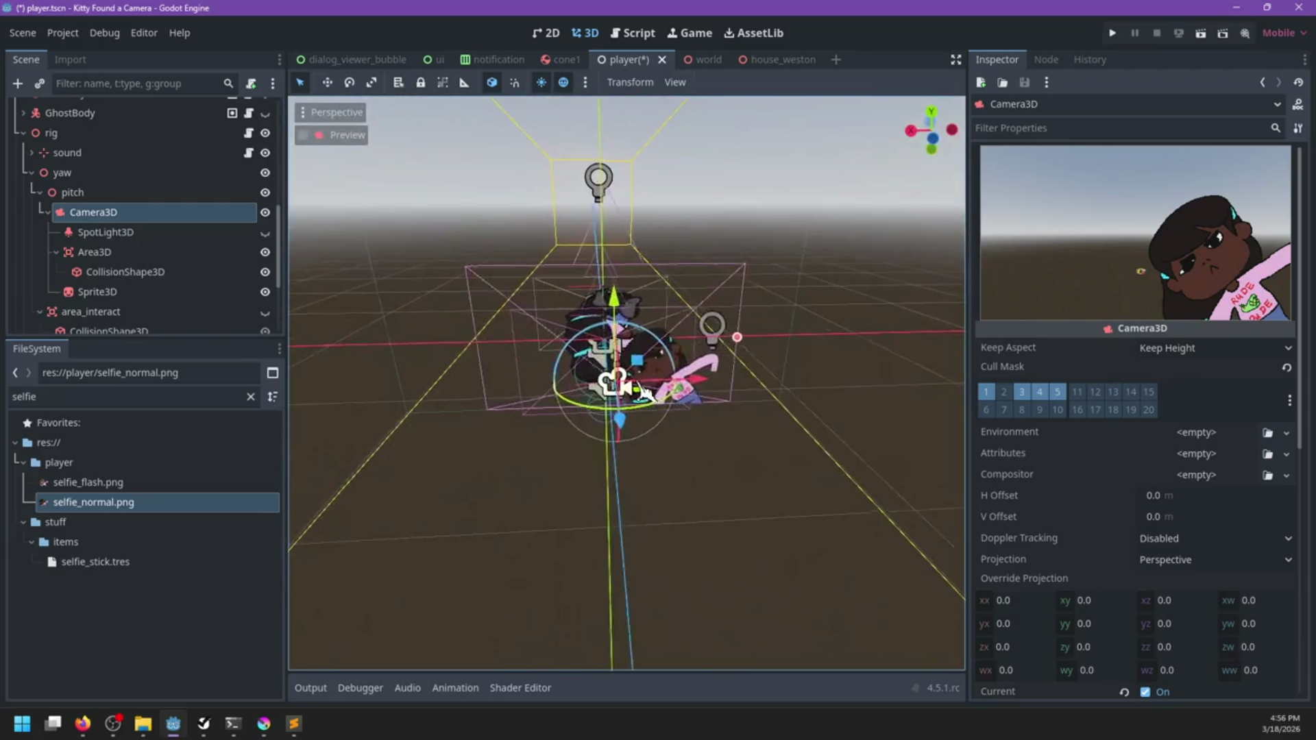
# Step: Save the player scene
pyautogui.hotkey('ctrl', 's')
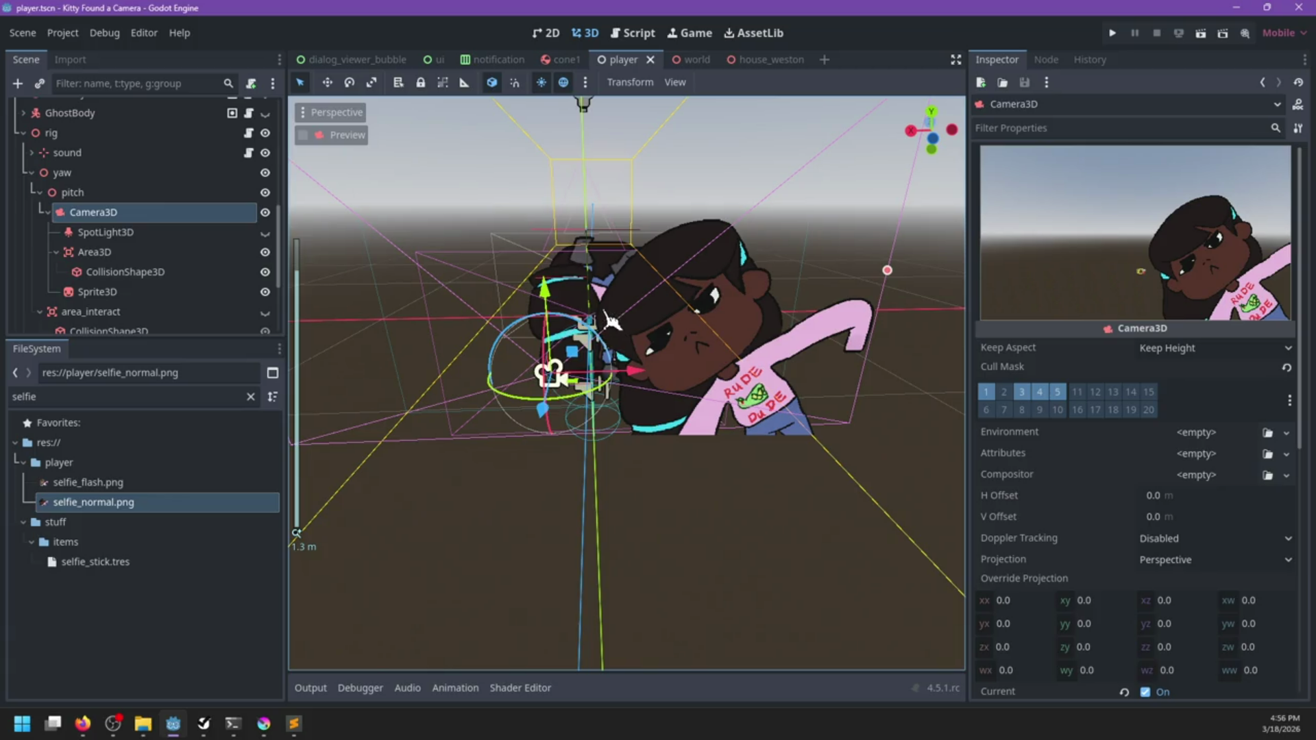
pyautogui.scroll(-5, 179, 257)
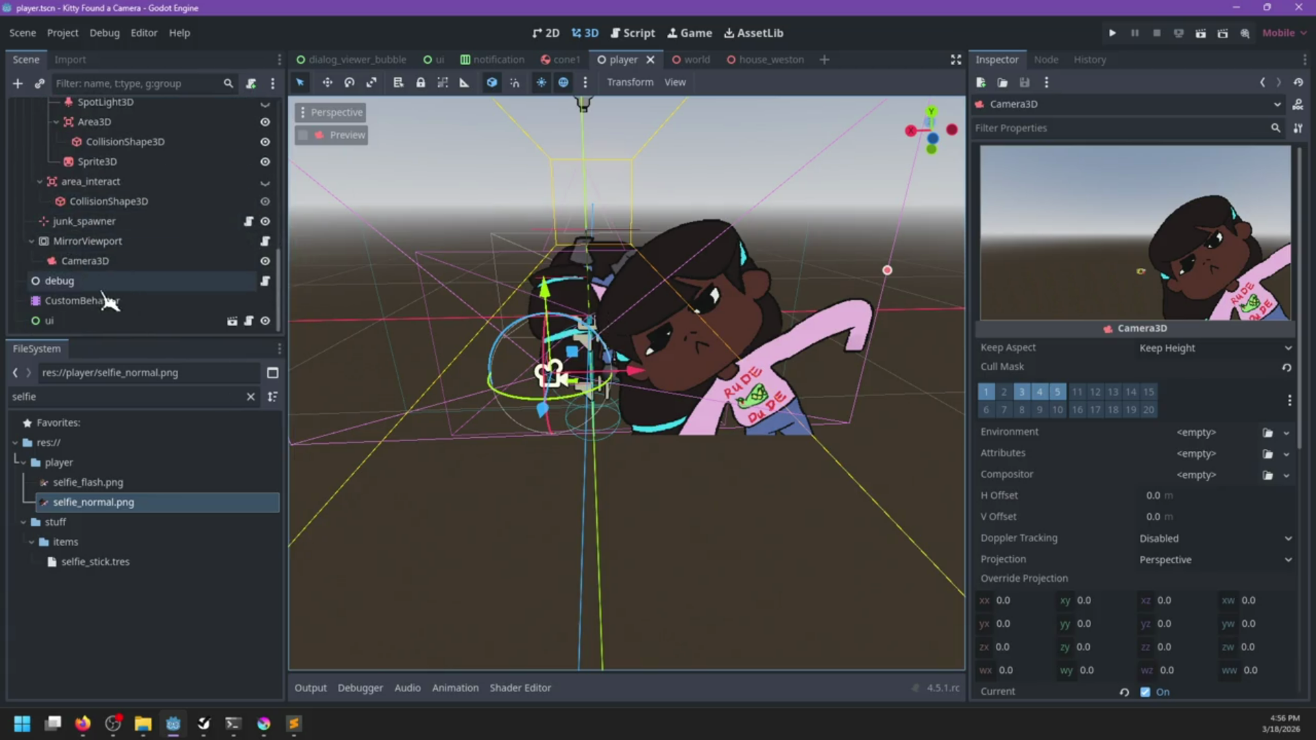
pyautogui.scroll(6, 108, 285)
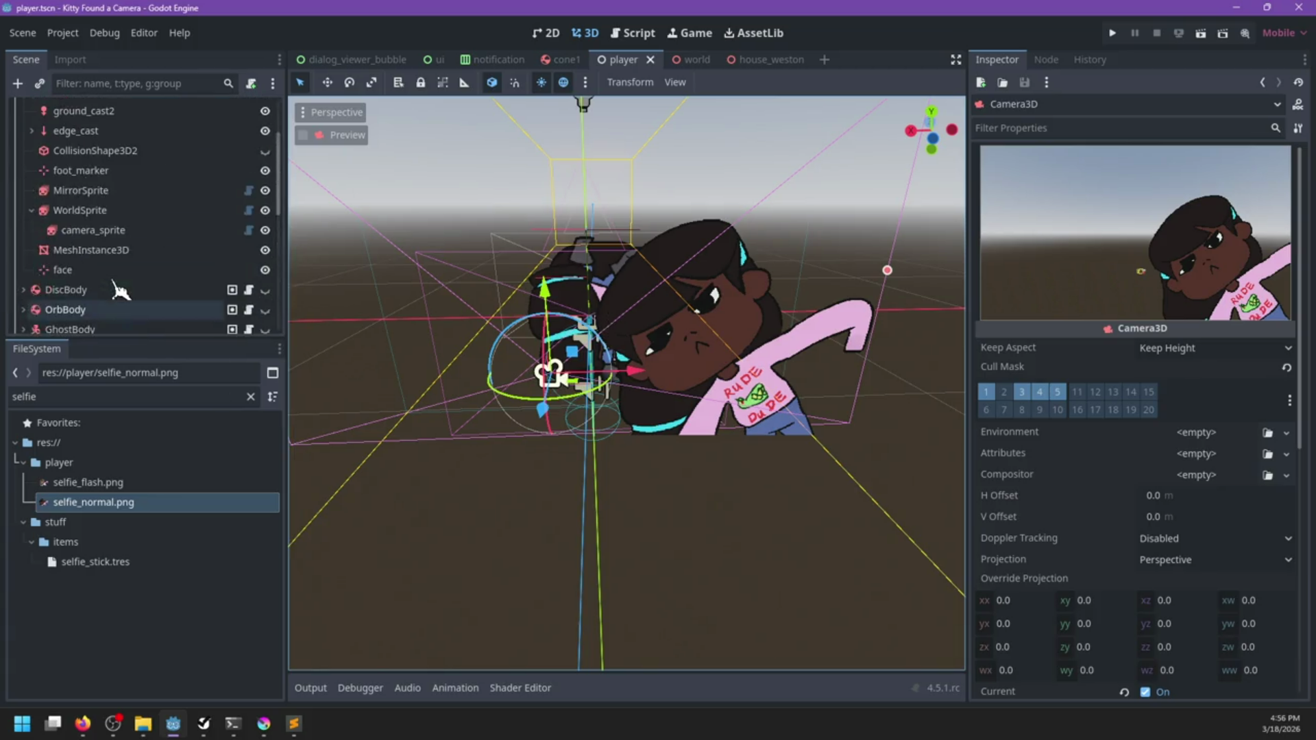
pyautogui.scroll(-5, 111, 284)
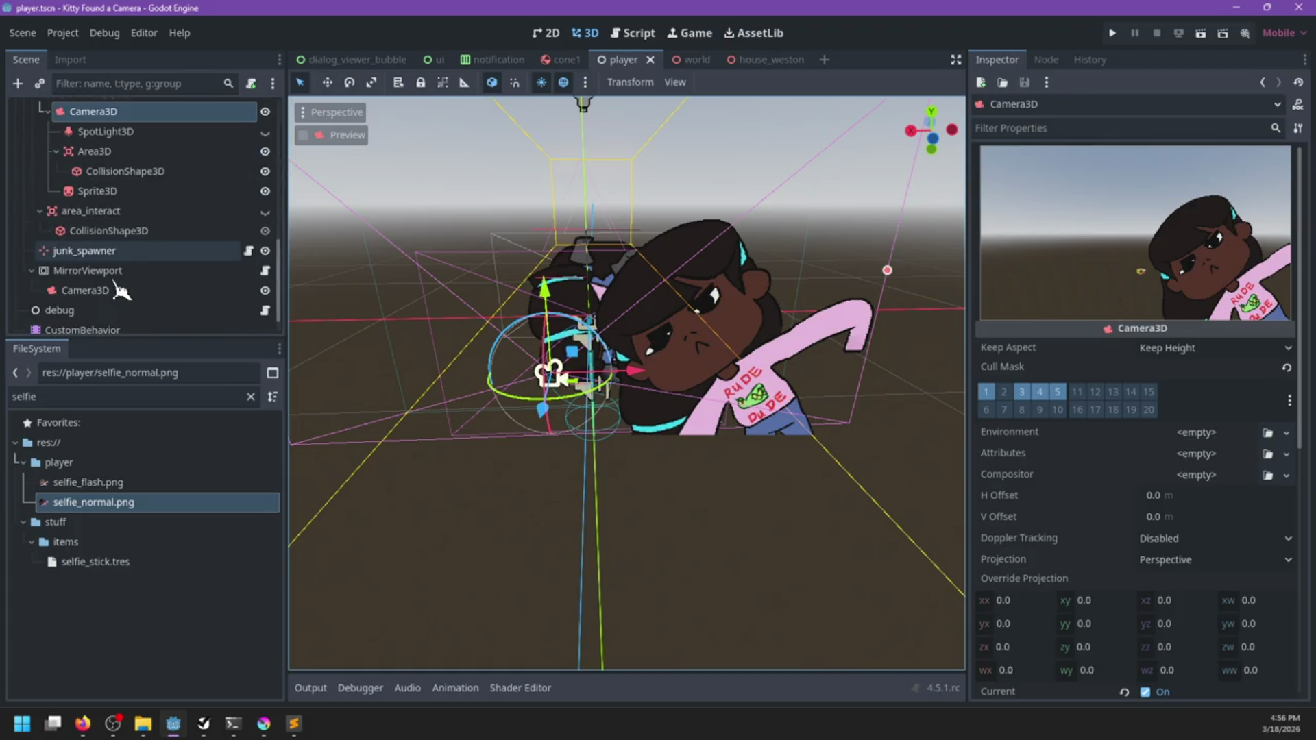
pyautogui.scroll(-2, 113, 294)
pyautogui.scroll(10, 111, 298)
pyautogui.scroll(-8, 109, 274)
pyautogui.scroll(8, 144, 218)
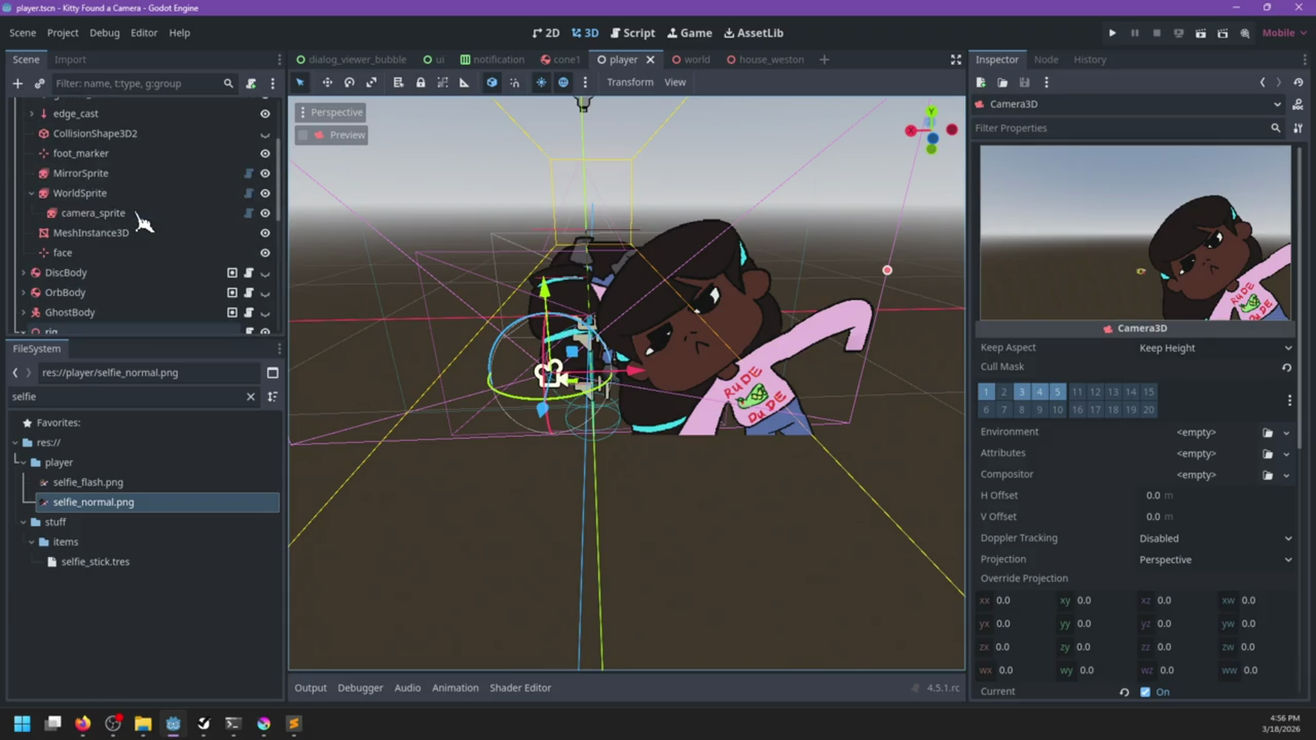
# Step: Open the player node's player.gd script and start a search in it
pyautogui.click(265, 110)
pyautogui.click(708, 285)
pyautogui.hotkey('ctrl', 'f')
# Step: Search for 'take' to reach the take_photo function in player.gd
pyautogui.write('take_op')
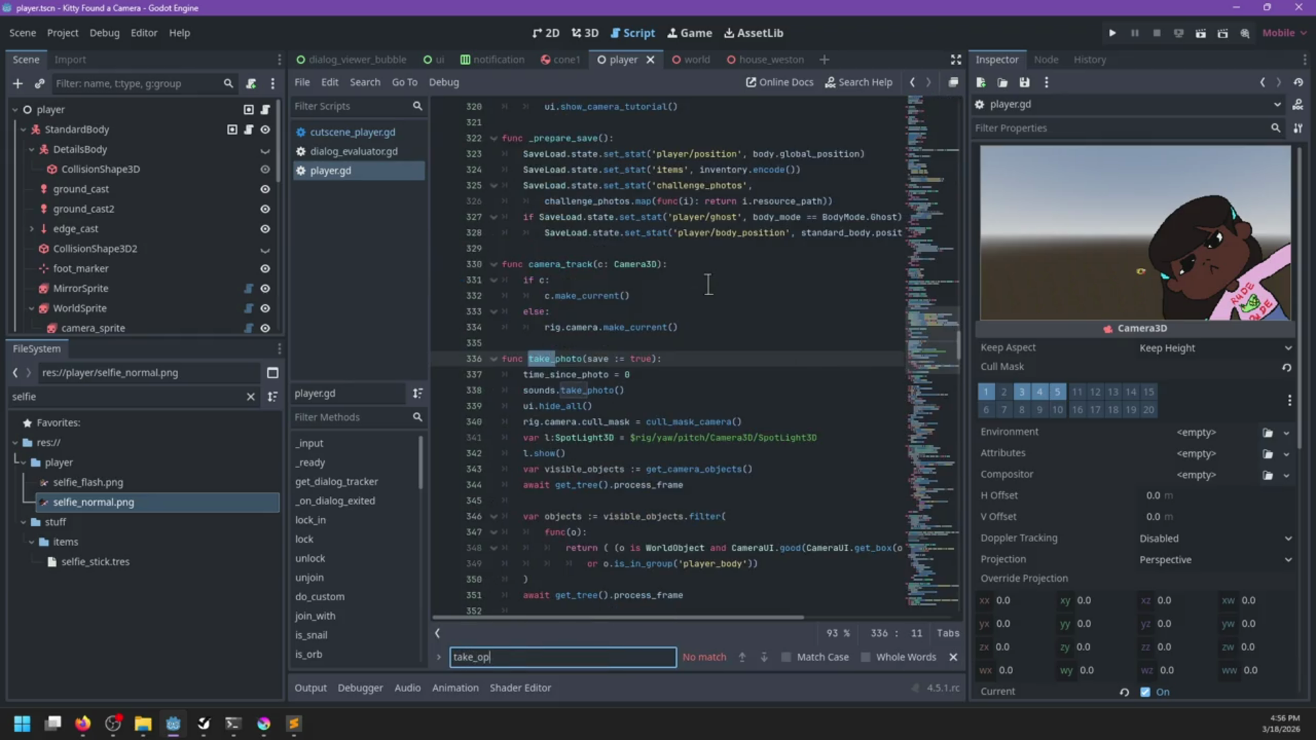
pyautogui.press('Escape')
pyautogui.scroll(-5, 698, 286)
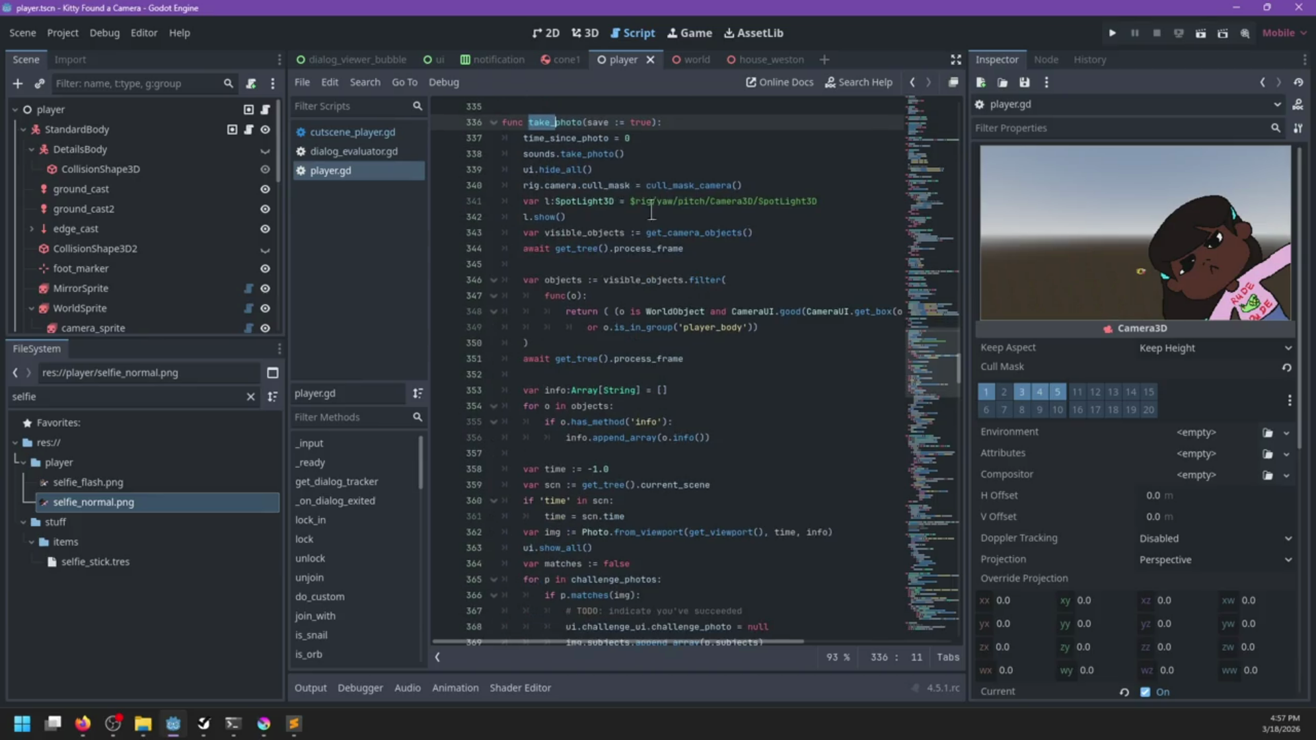
pyautogui.scroll(-2, 687, 269)
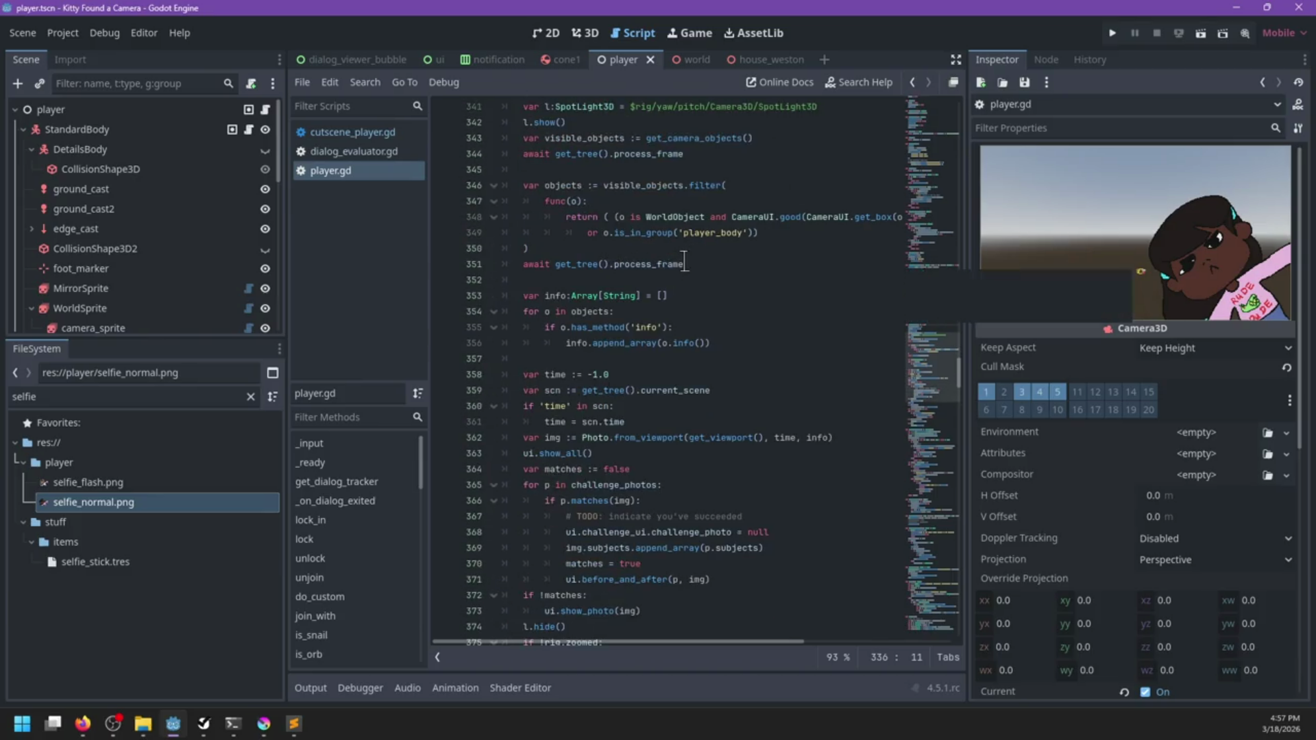
pyautogui.scroll(2, 685, 262)
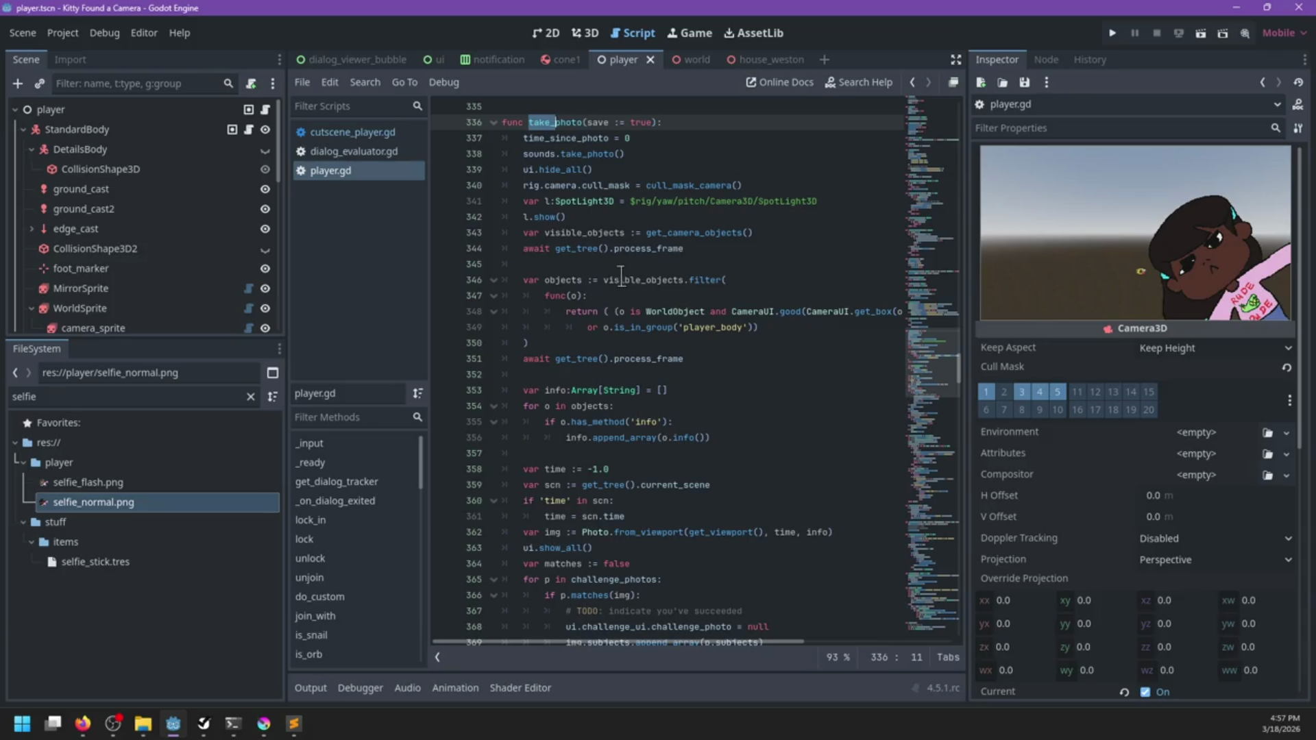
pyautogui.click(621, 277)
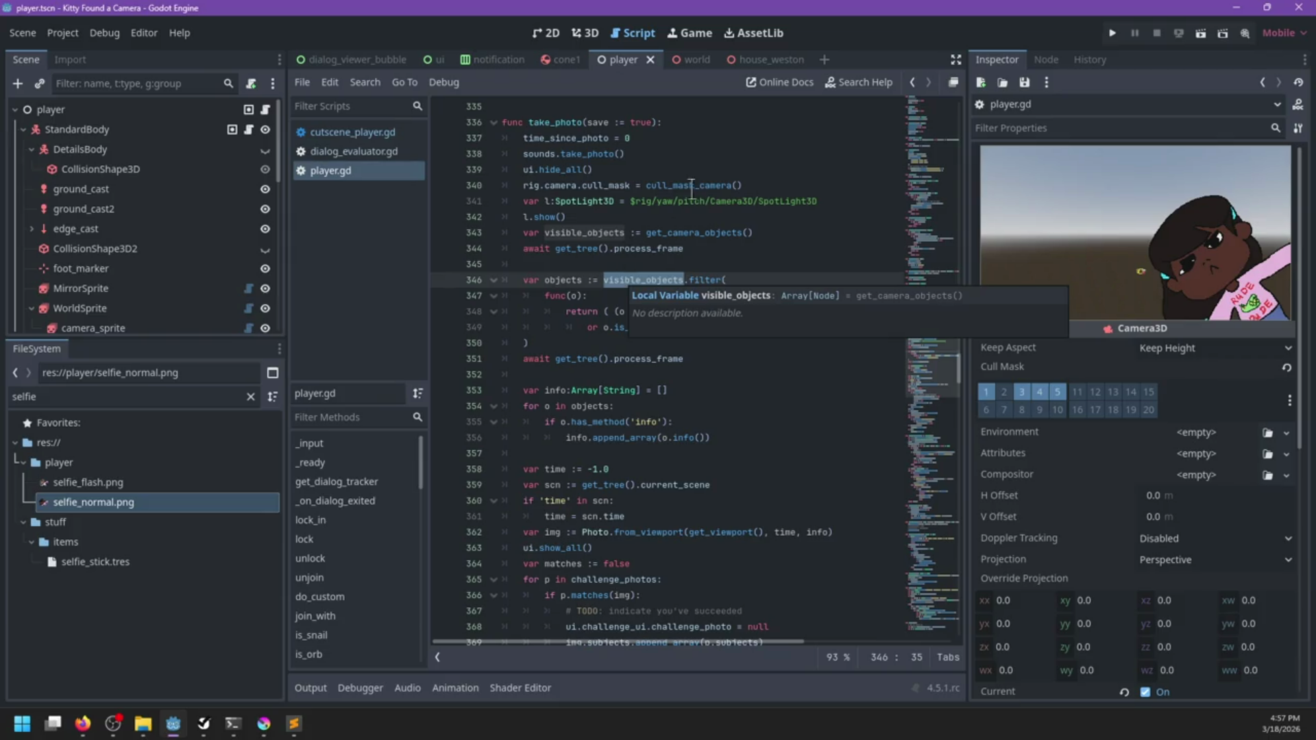
# Step: Review the SpotLight3D and cull mask lines in take_photo
pyautogui.click(840, 201)
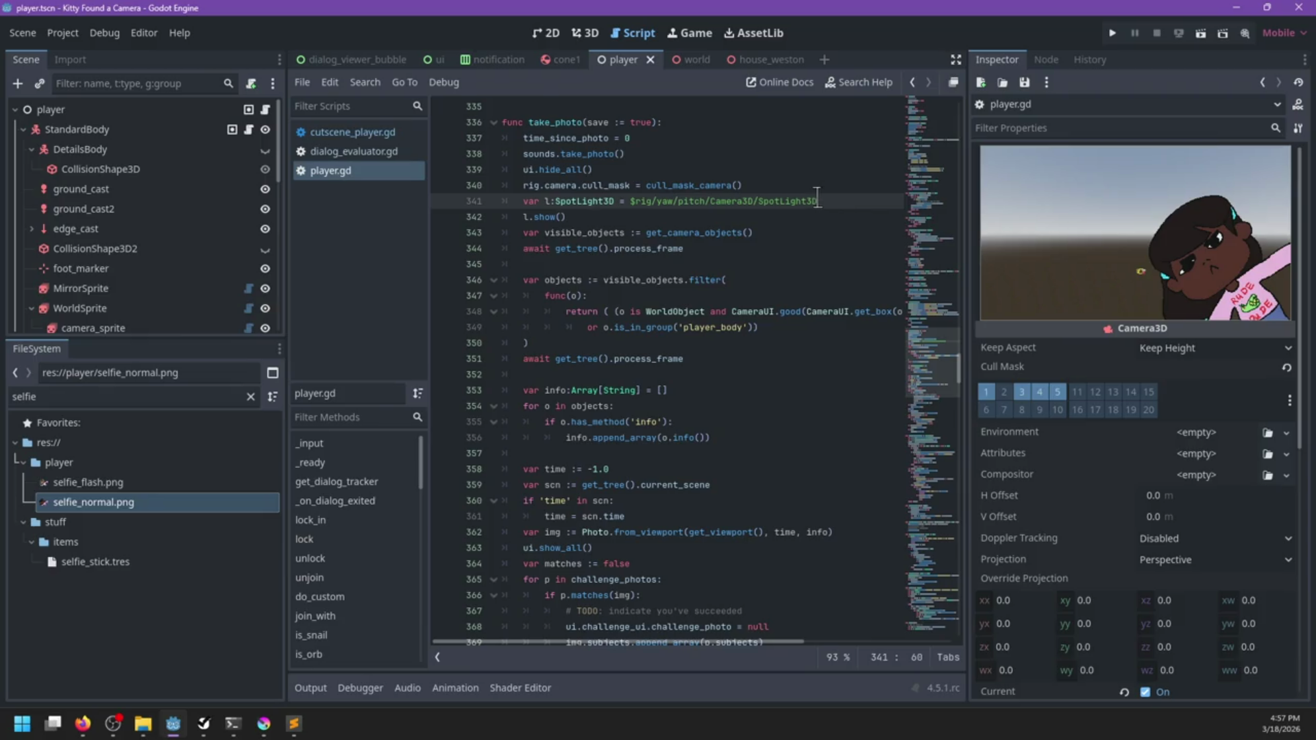
pyautogui.scroll(1, 817, 195)
pyautogui.click(805, 229)
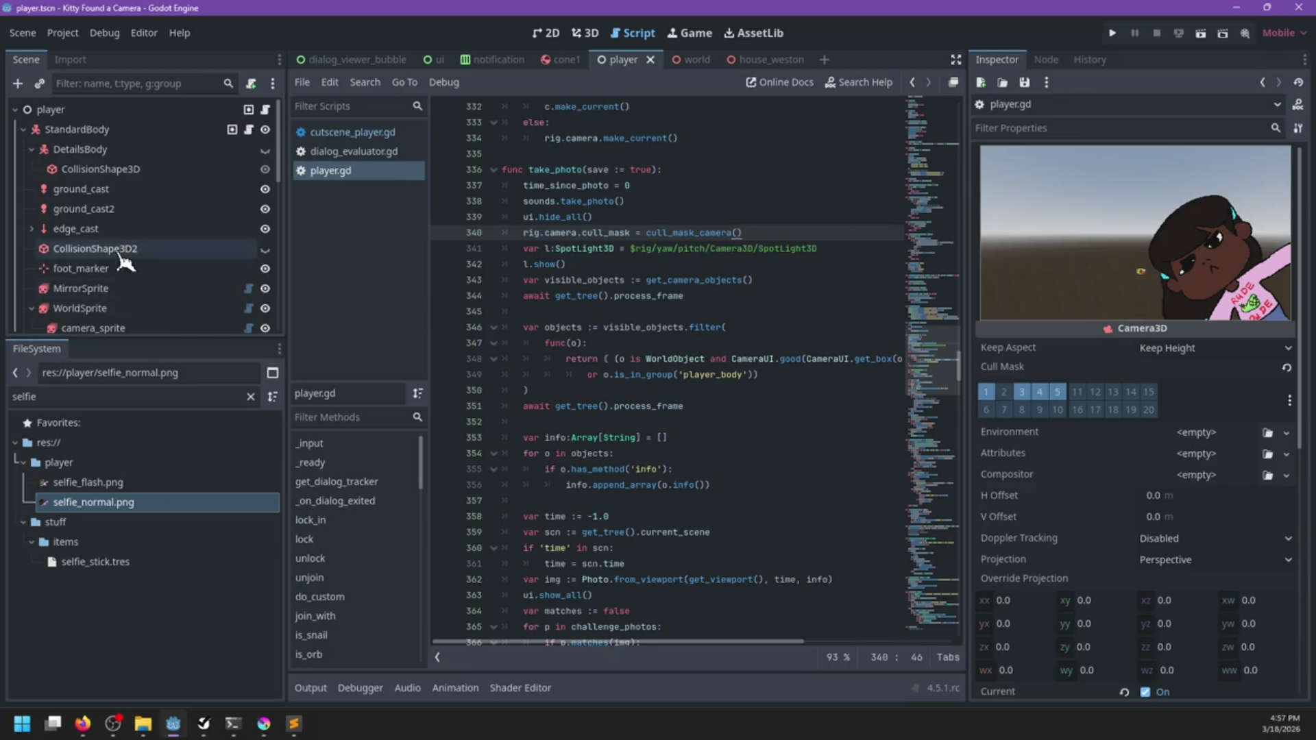
pyautogui.scroll(-4, 126, 263)
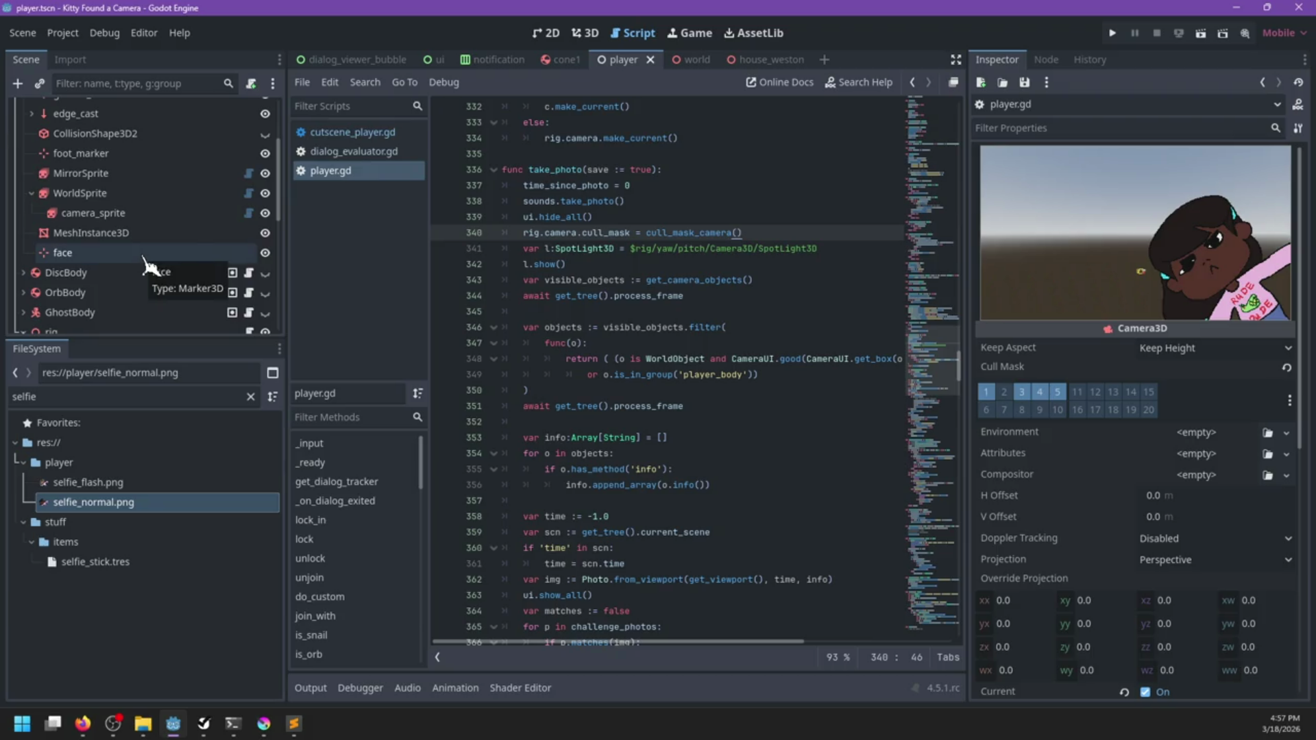
pyautogui.scroll(-4, 144, 264)
pyautogui.scroll(-2, 147, 266)
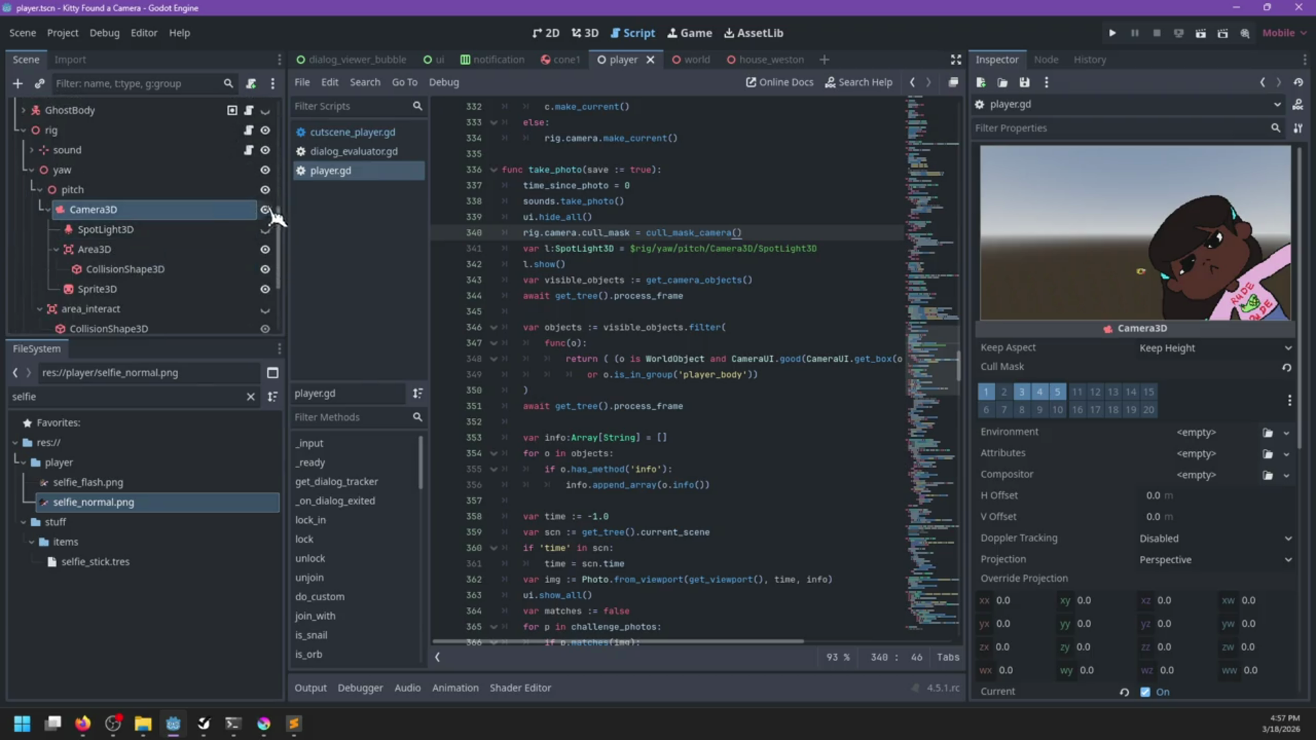
# Step: Look over the rig node's camera_rig.gd script
pyautogui.click(249, 130)
pyautogui.scroll(10, 658, 278)
pyautogui.scroll(4, 658, 277)
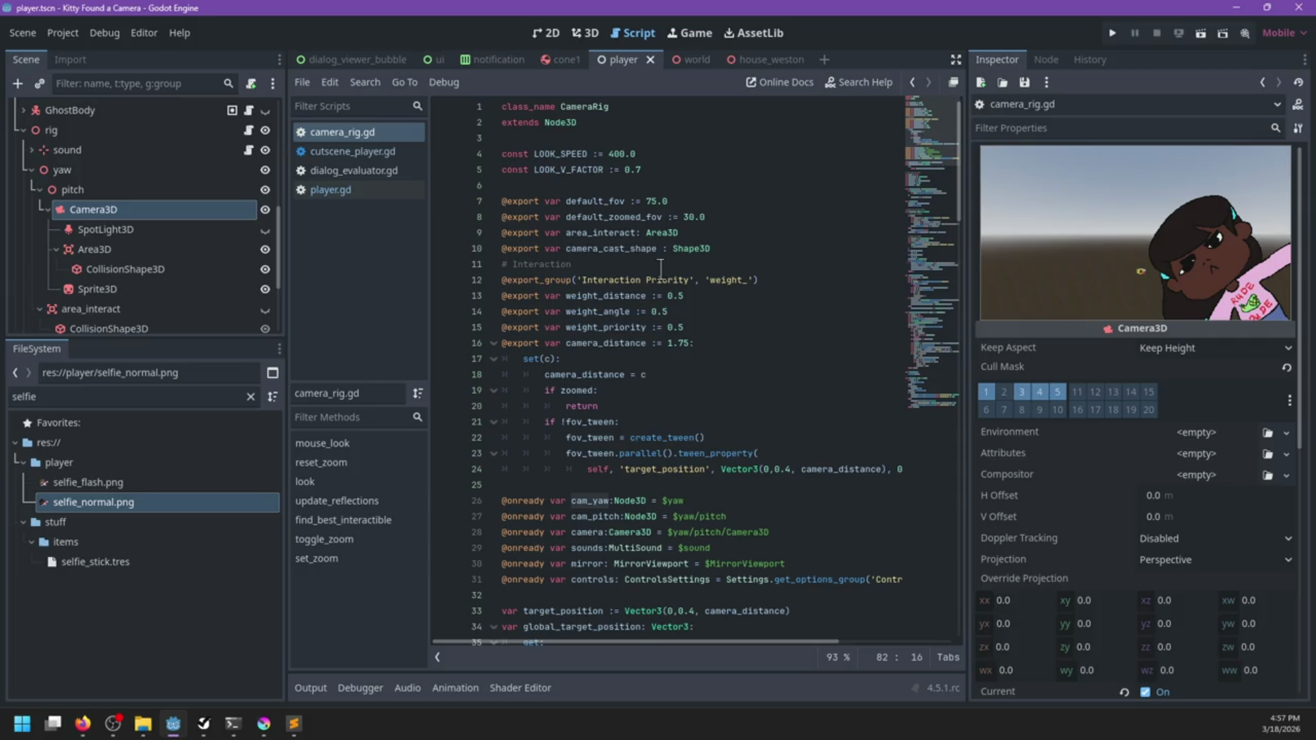
pyautogui.scroll(-8, 658, 274)
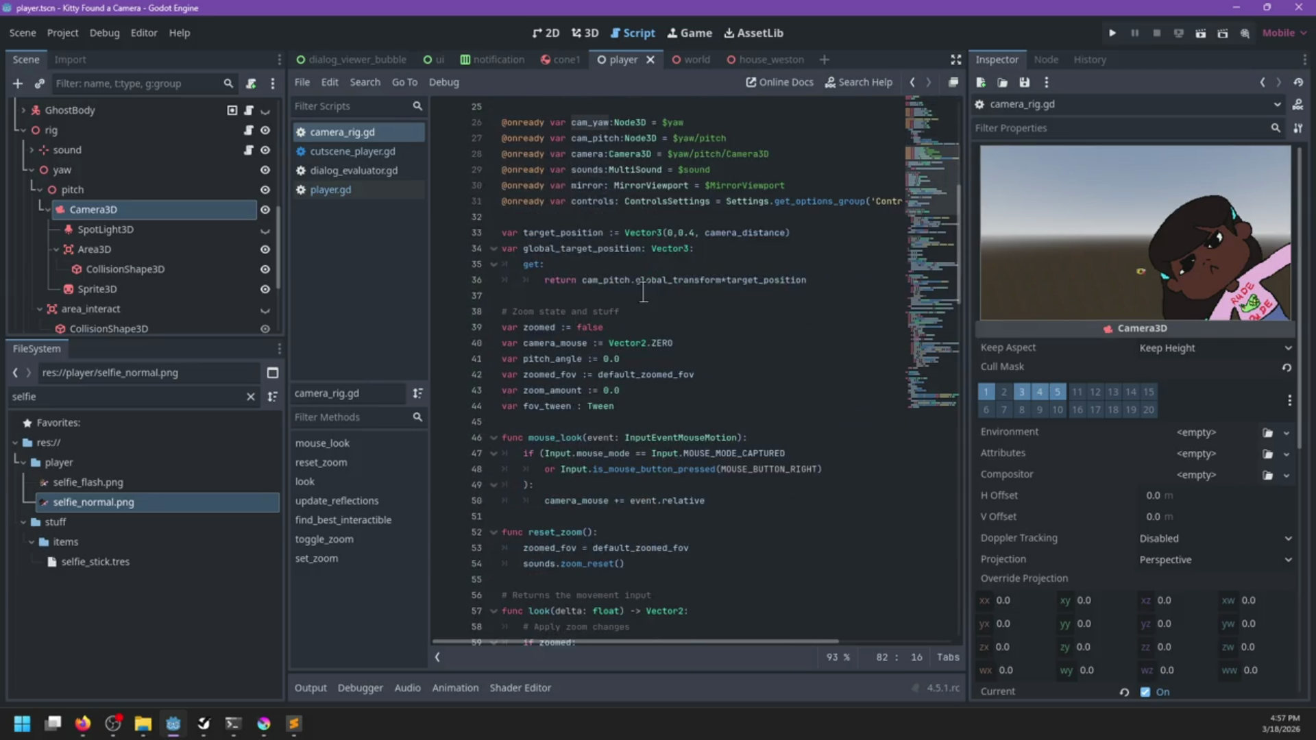
pyautogui.scroll(-5, 634, 296)
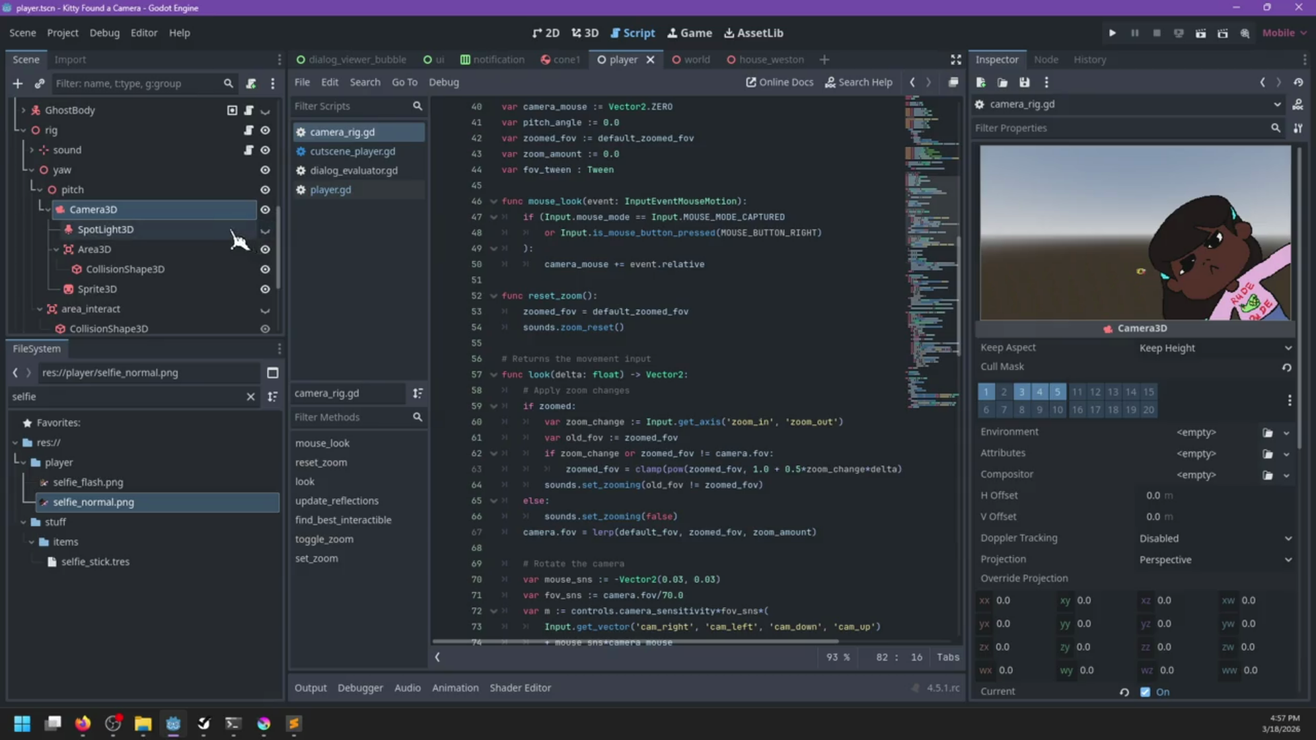
pyautogui.scroll(3, 233, 206)
pyautogui.scroll(3, 232, 181)
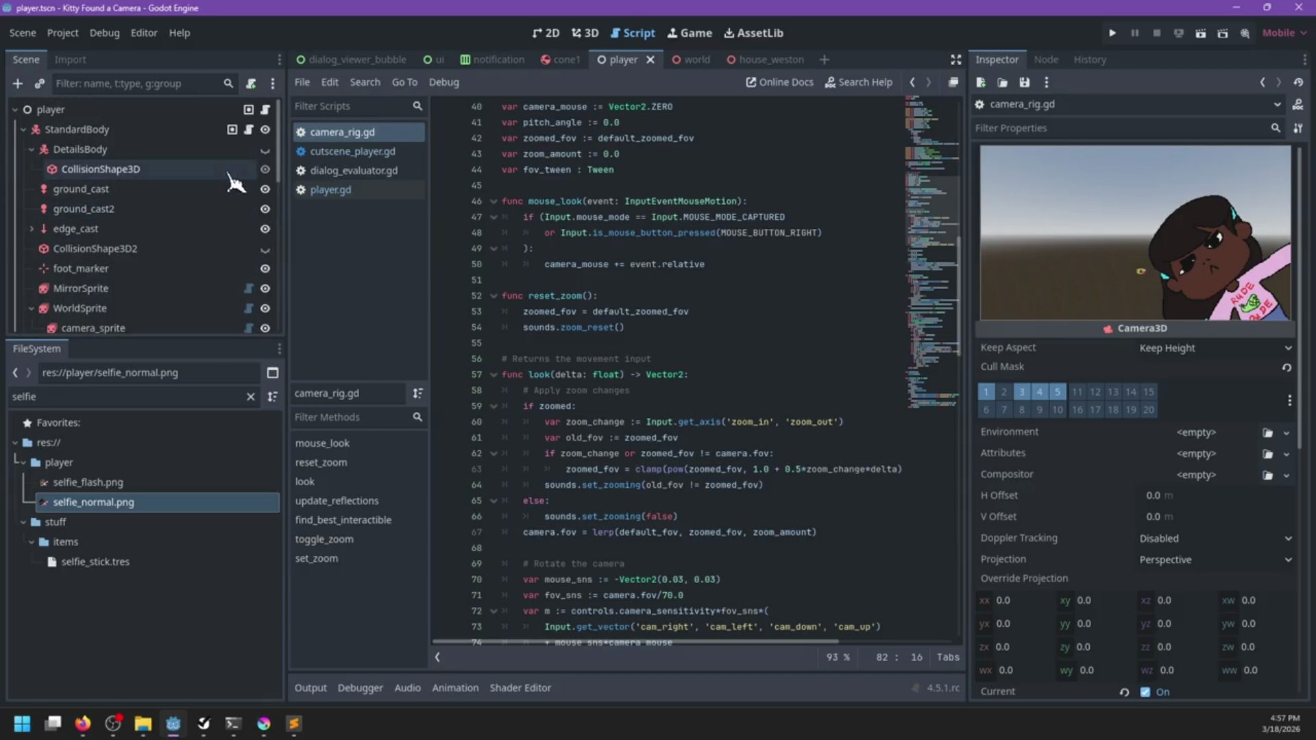
# Step: Return to player.gd and examine the Camera3D spotlight path in take_photo
pyautogui.click(266, 110)
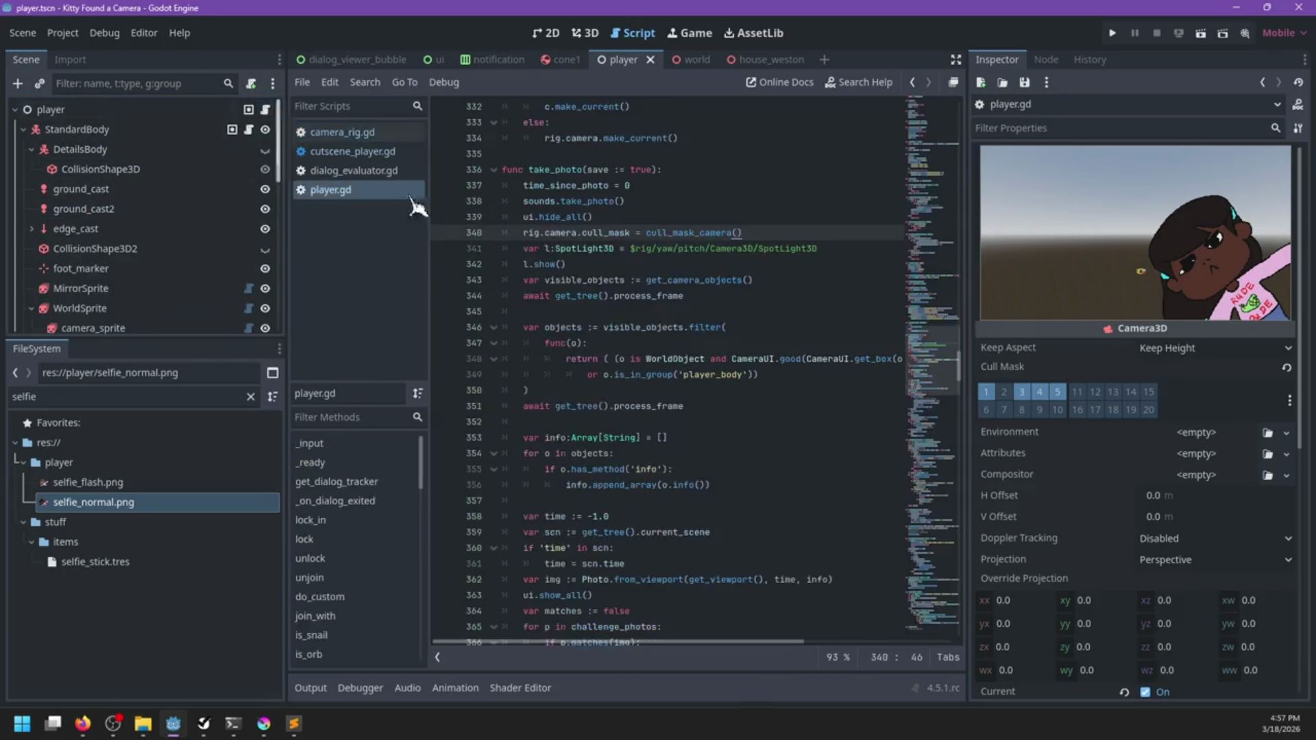
pyautogui.doubleClick(733, 248)
pyautogui.scroll(-10, 671, 464)
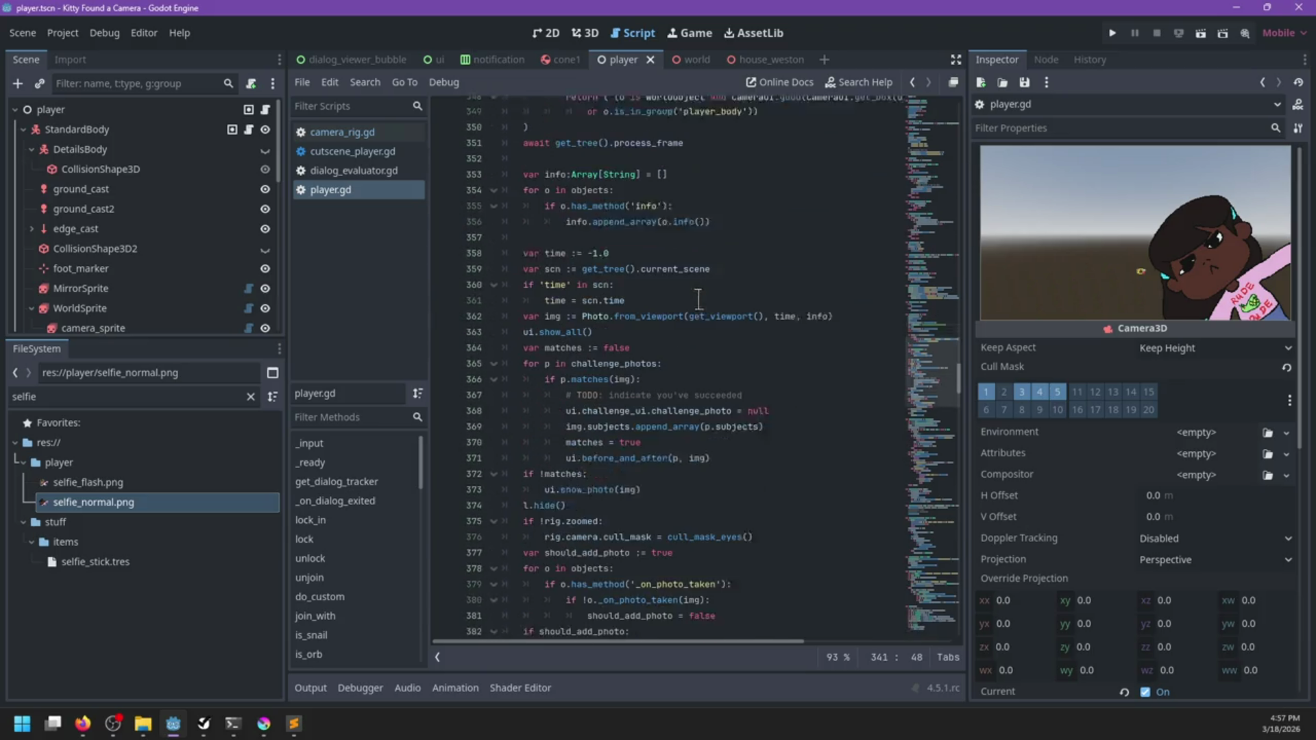
pyautogui.moveTo(671, 469)
pyautogui.mouseDown()
pyautogui.moveTo(669, 426)
pyautogui.moveTo(523, 282)
pyautogui.mouseUp()
pyautogui.scroll(12, 669, 459)
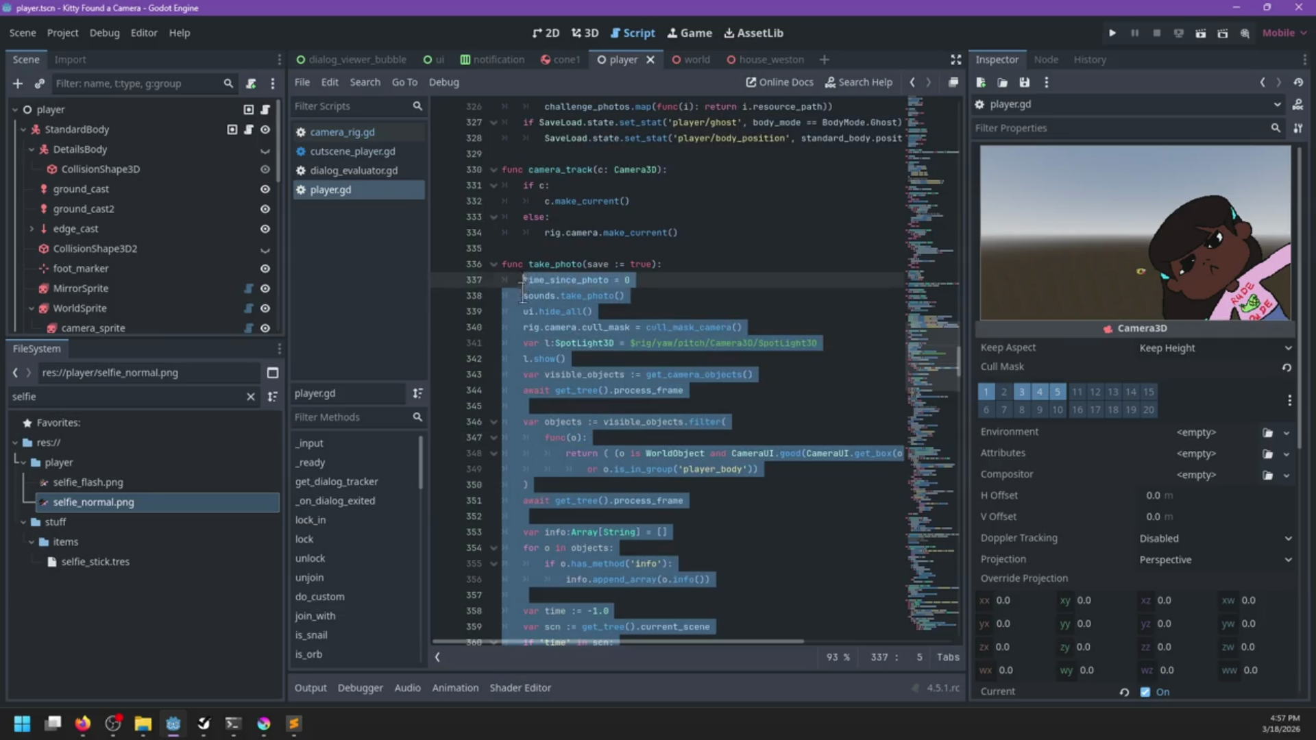
pyautogui.moveTo(523, 282); pyautogui.dragTo(527, 343)
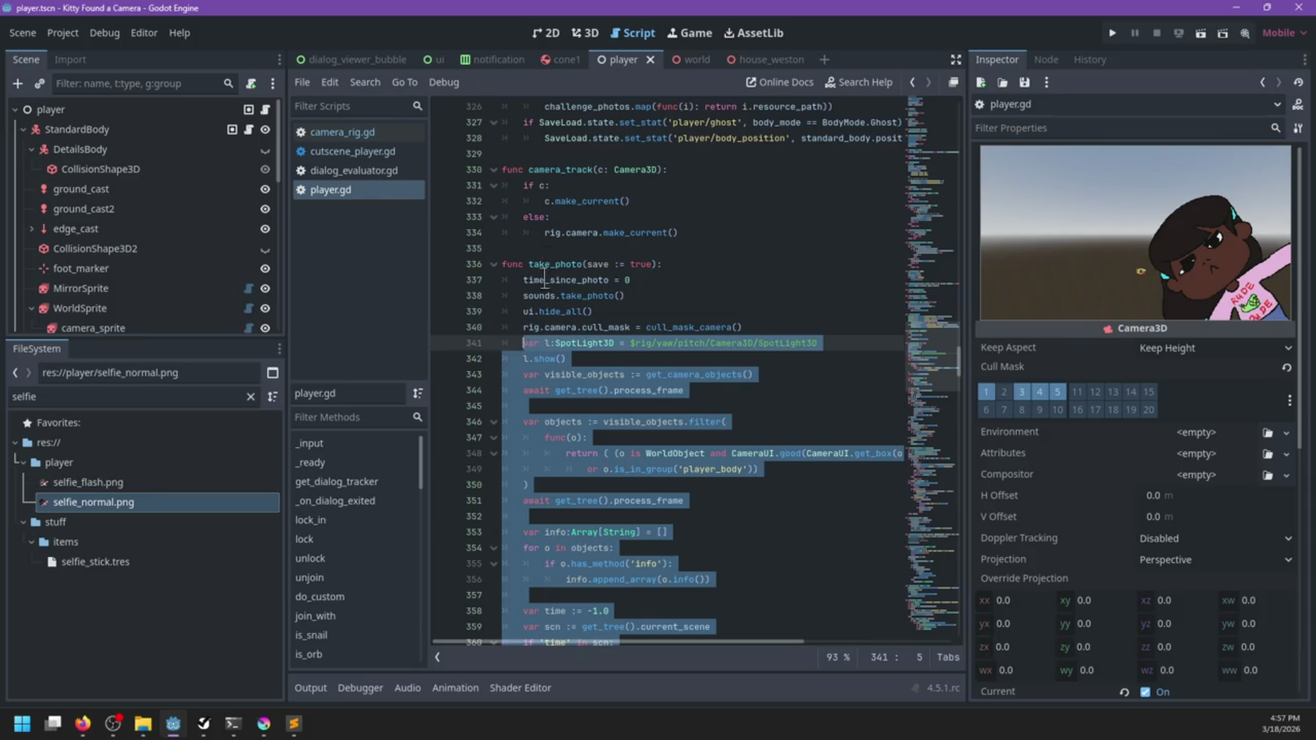
# Step: Delete the two spotlight lines from take_photo
pyautogui.scroll(-1, 536, 349)
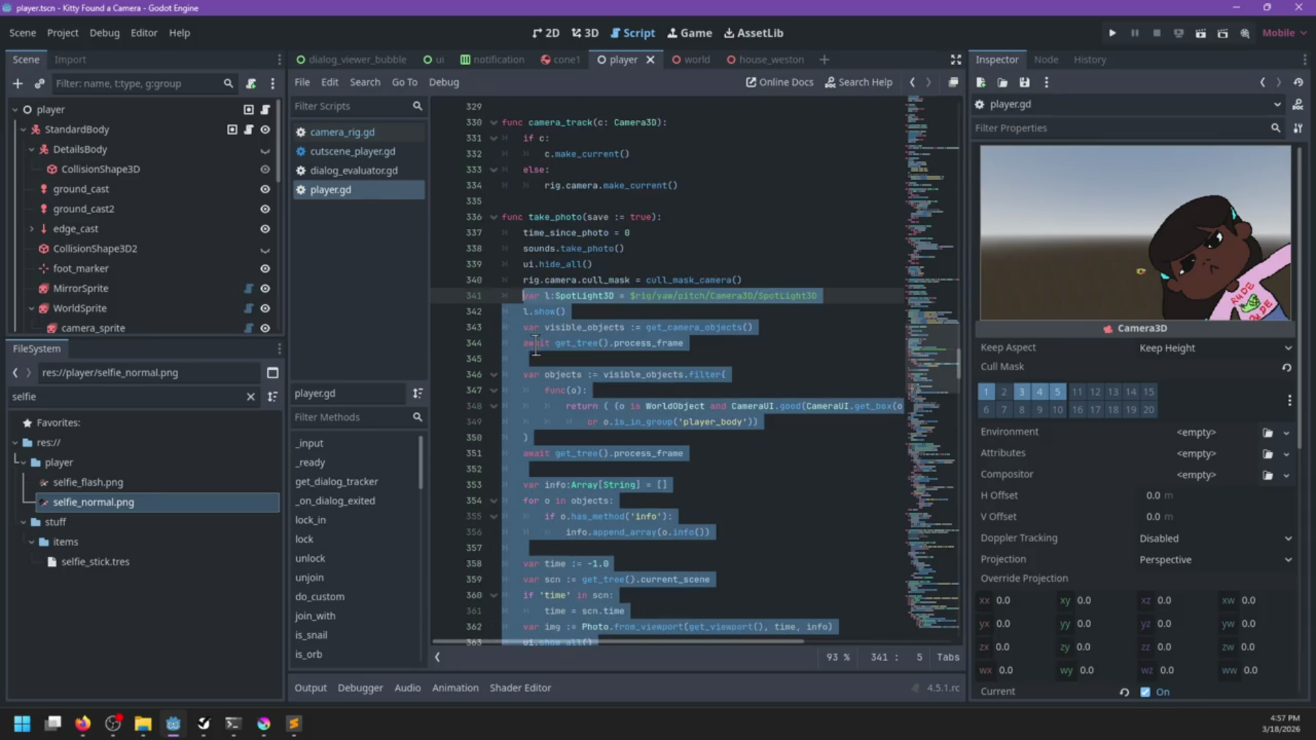
pyautogui.click(695, 327)
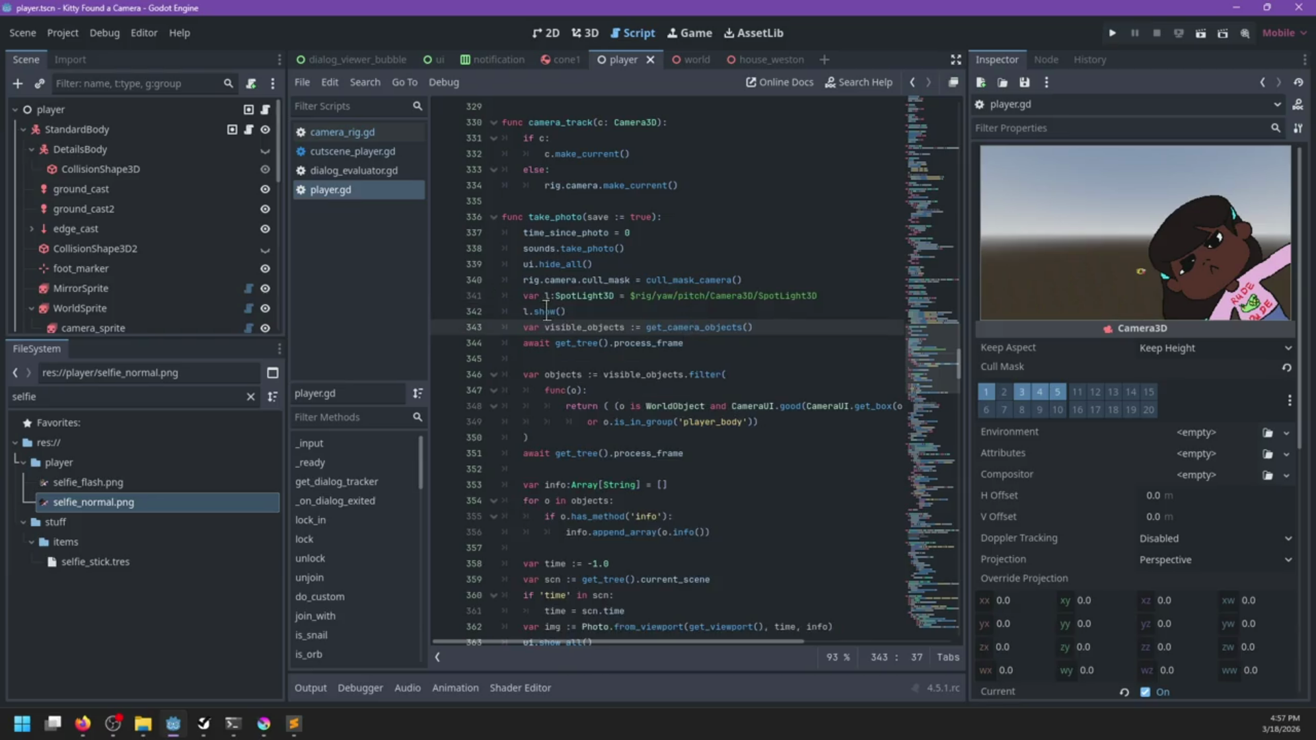
pyautogui.scroll(-3, 547, 310)
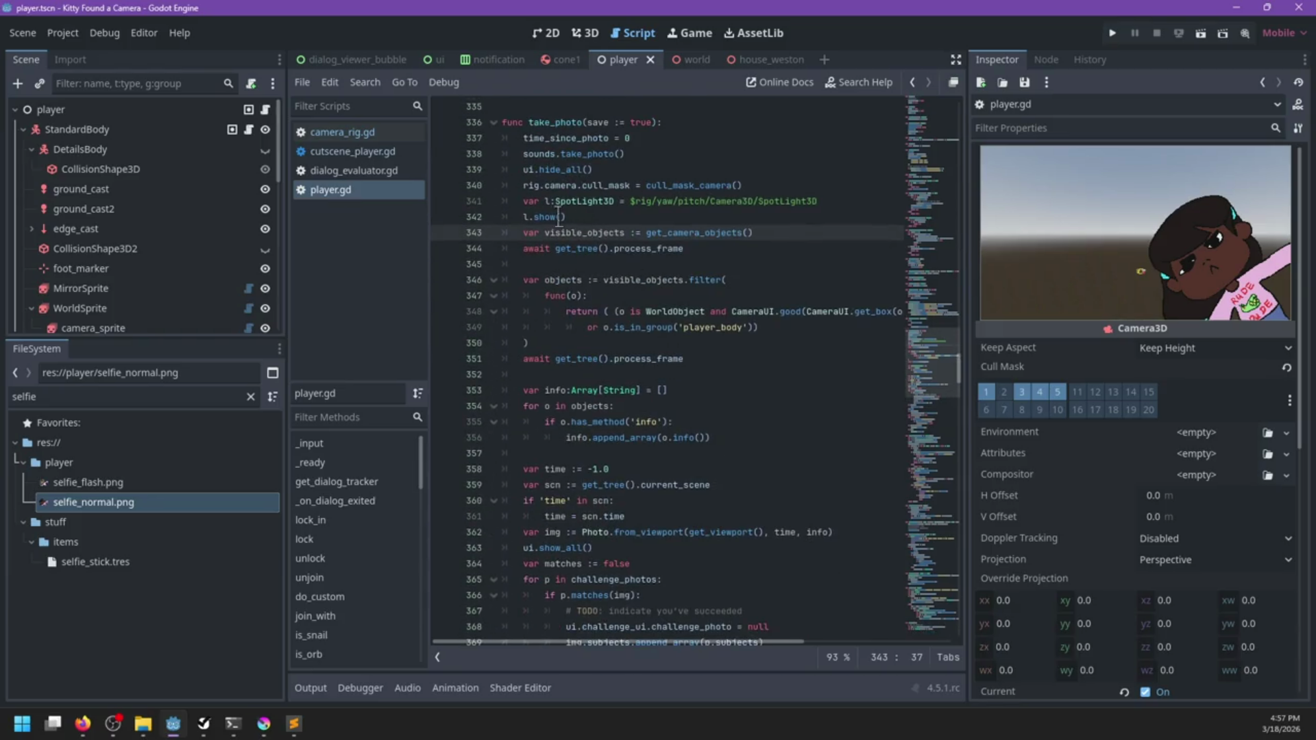
pyautogui.moveTo(523, 201)
pyautogui.mouseDown()
pyautogui.moveTo(590, 226)
pyautogui.moveTo(629, 217)
pyautogui.mouseUp()
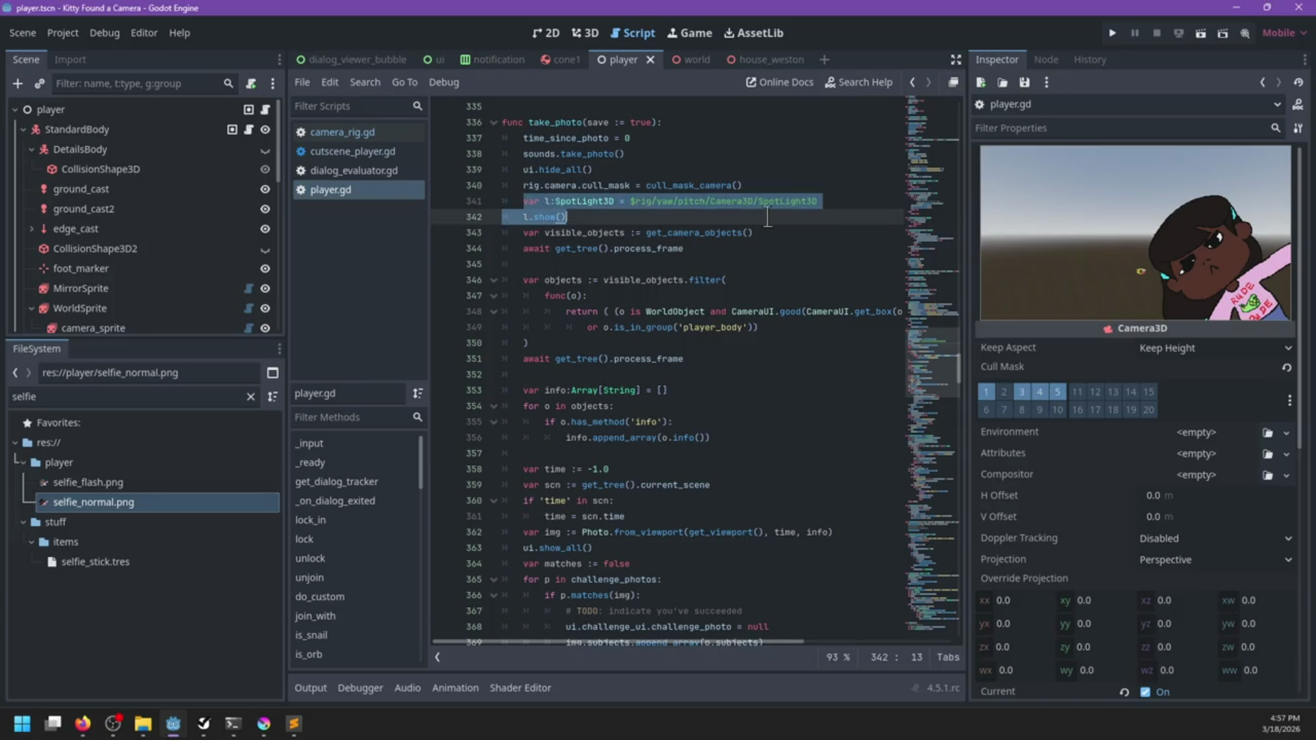
pyautogui.press('BackSpace')
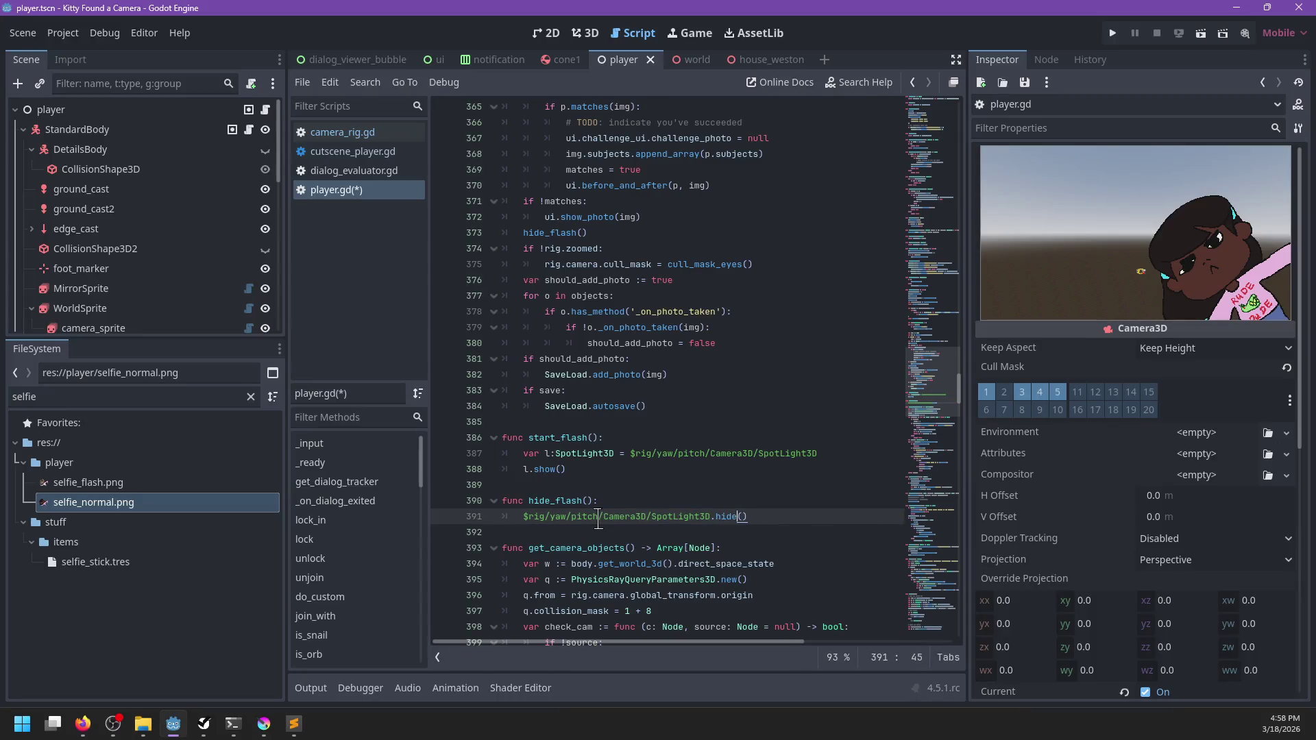
# Step: Check the spotlight and show lines in start_flash, then begin renaming the camera's Sprite3D
pyautogui.click(837, 455)
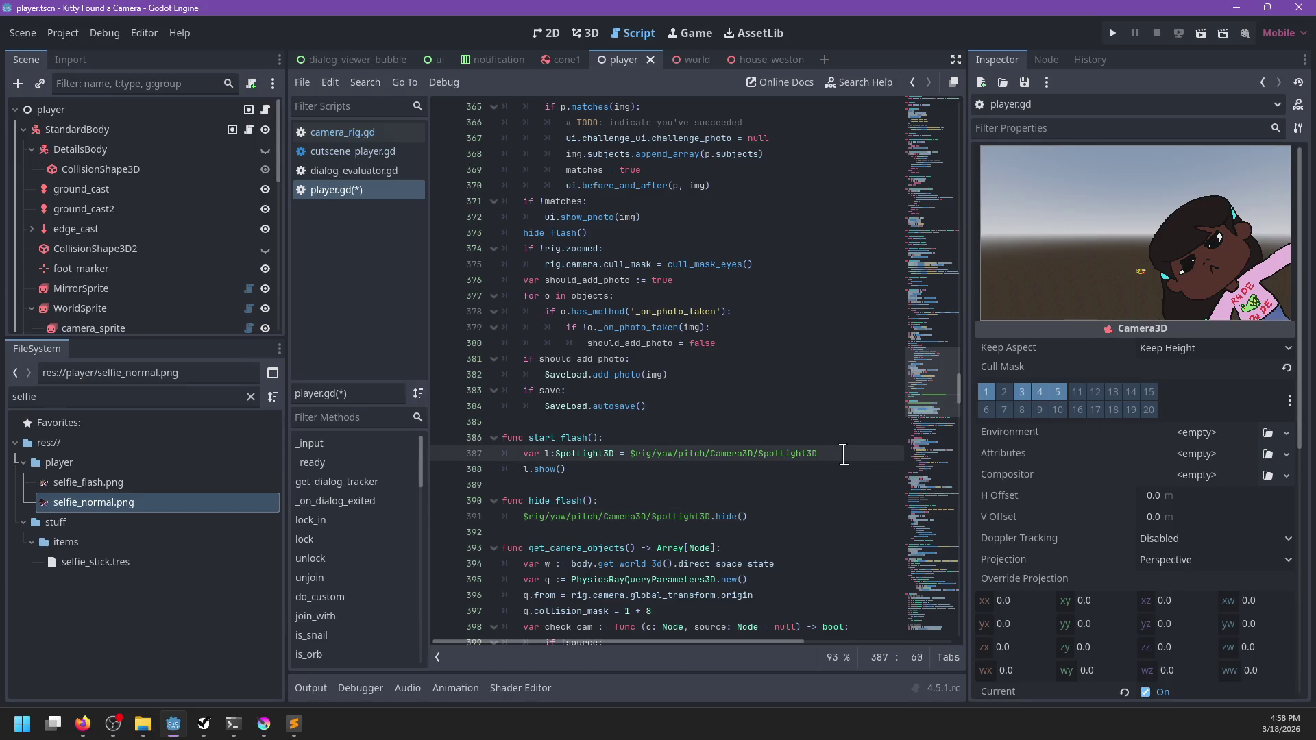
pyautogui.scroll(-6, 127, 270)
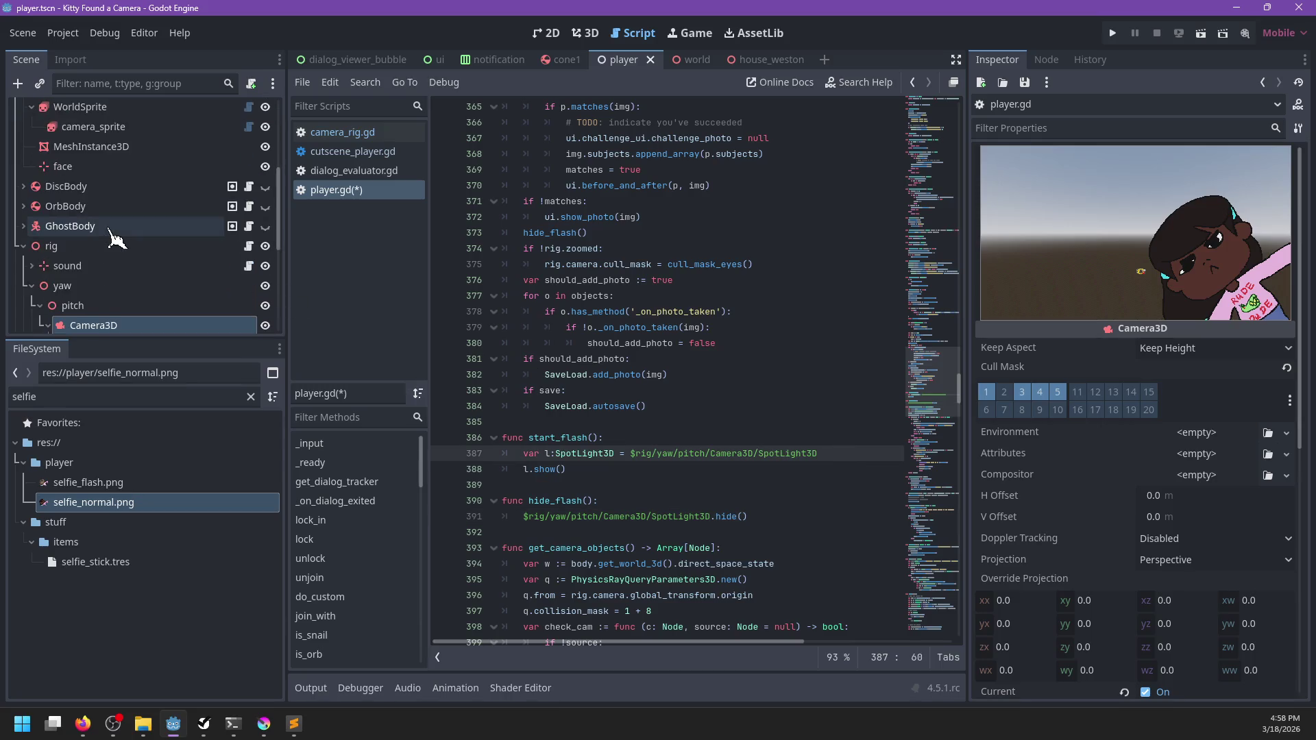
pyautogui.scroll(-1, 127, 271)
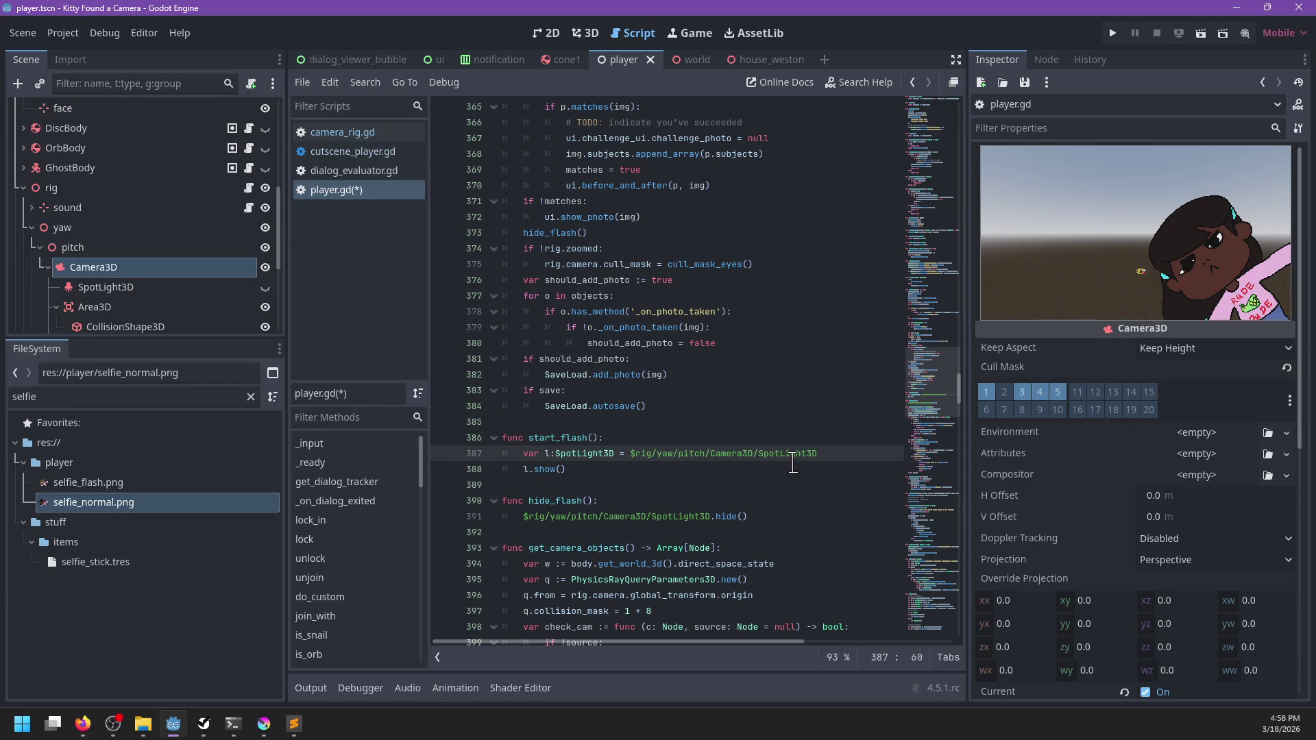
pyautogui.click(835, 468)
pyautogui.moveTo(93, 502)
pyautogui.mouseDown()
pyautogui.moveTo(164, 293)
pyautogui.moveTo(165, 312)
pyautogui.mouseUp()
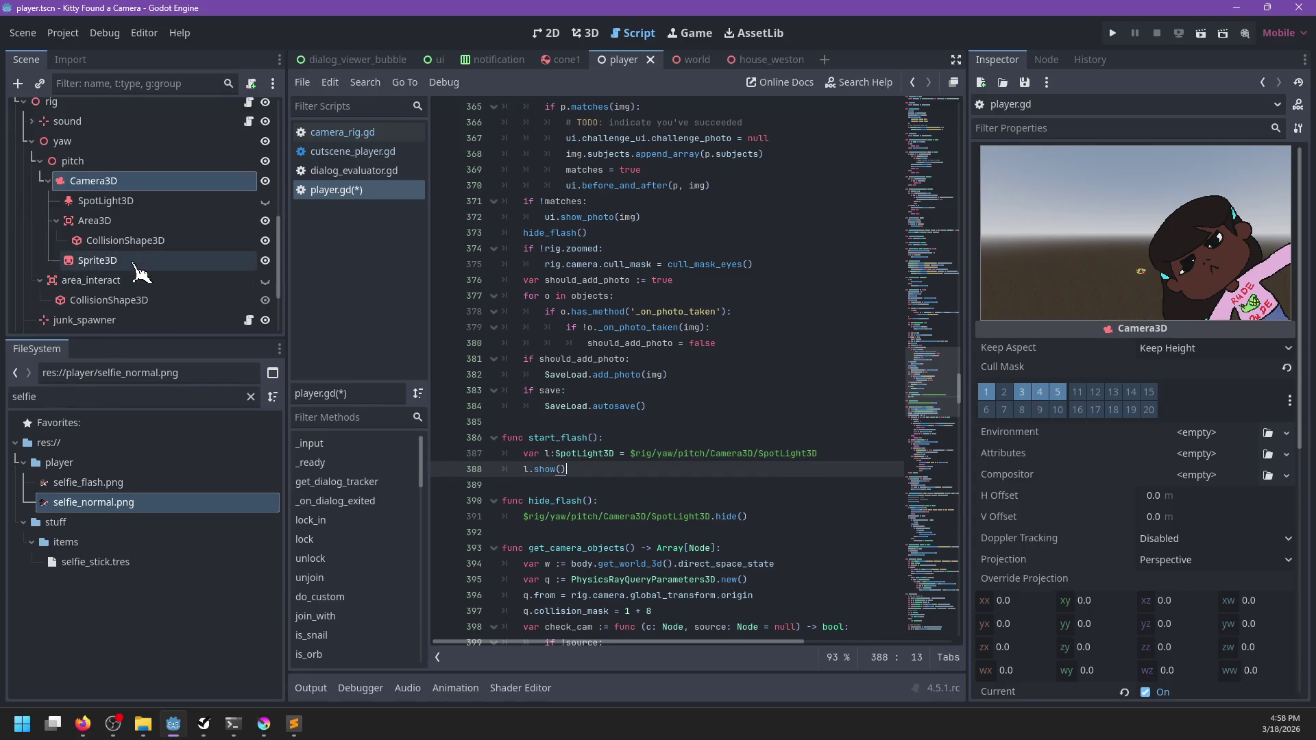
# Step: Rename the Sprite3D under Camera3D to 'selfie' and save
pyautogui.write('selfie')
pyautogui.press('Return')
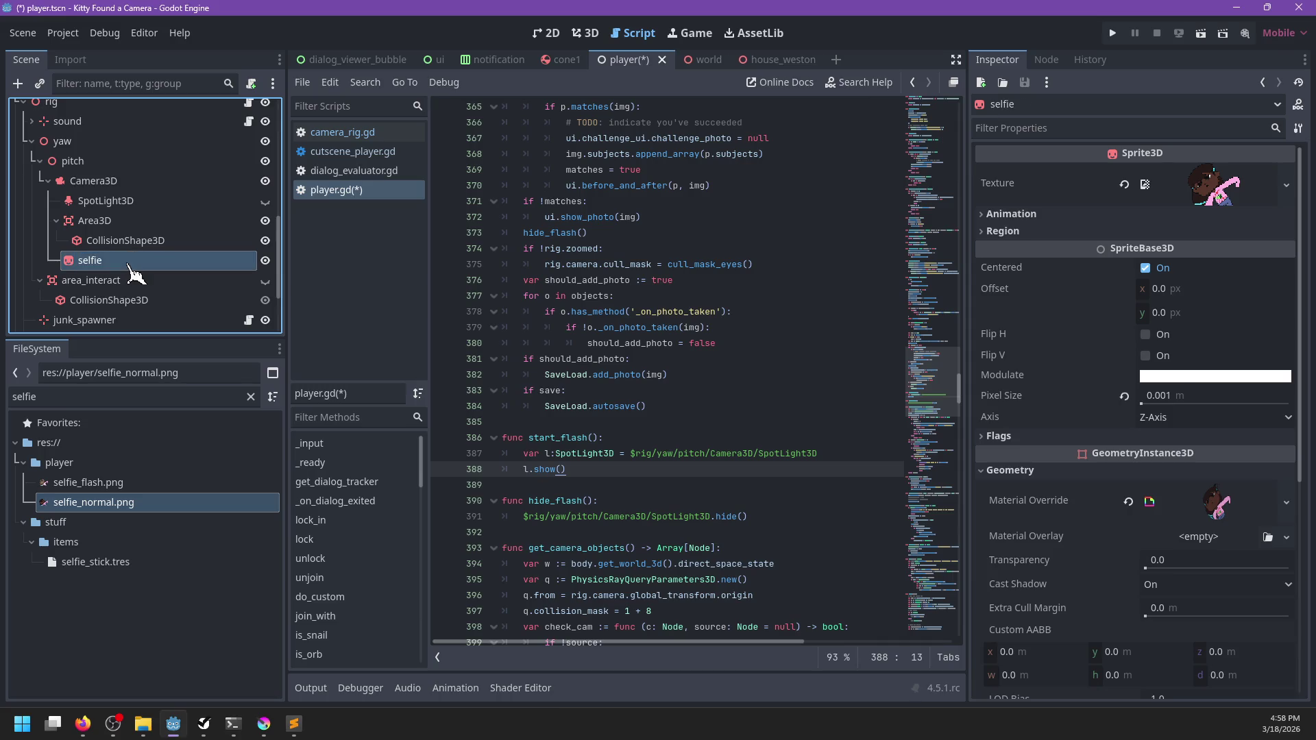
pyautogui.hotkey('ctrl', 's')
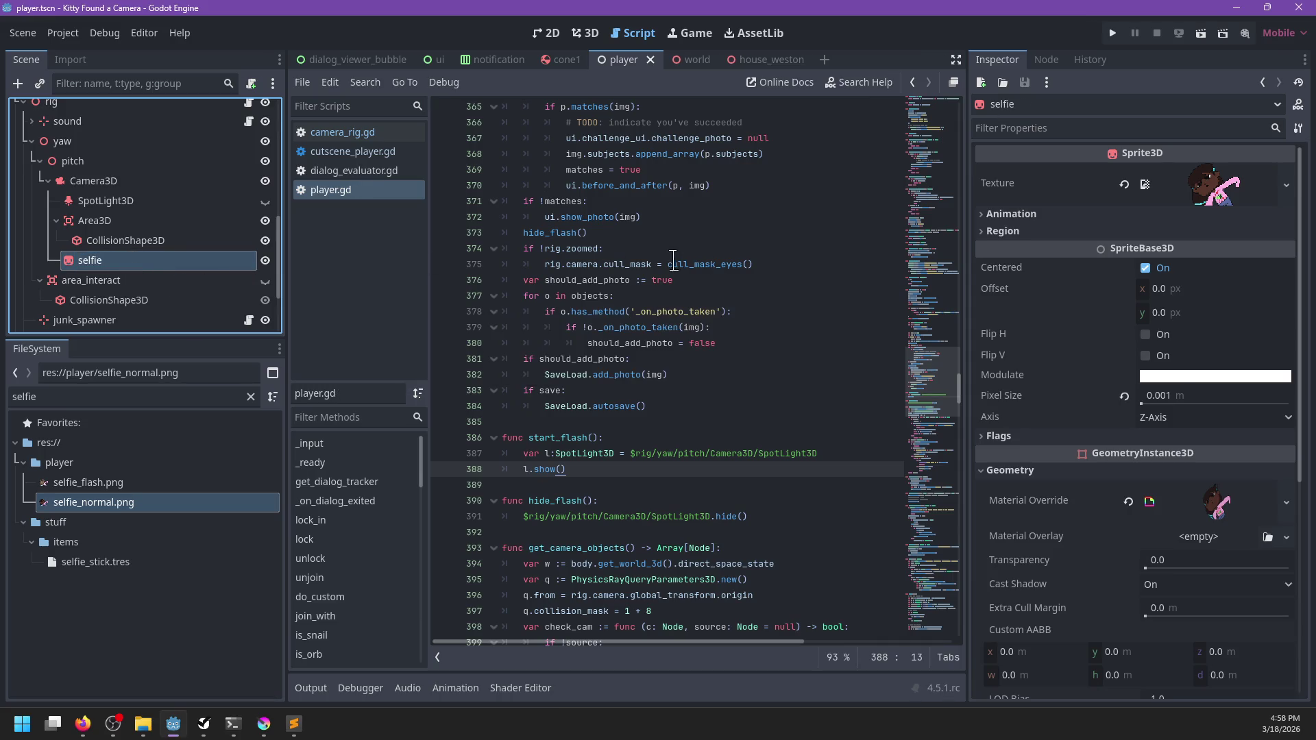
pyautogui.moveTo(932, 381); pyautogui.dragTo(932, 103)
pyautogui.scroll(-5, 727, 314)
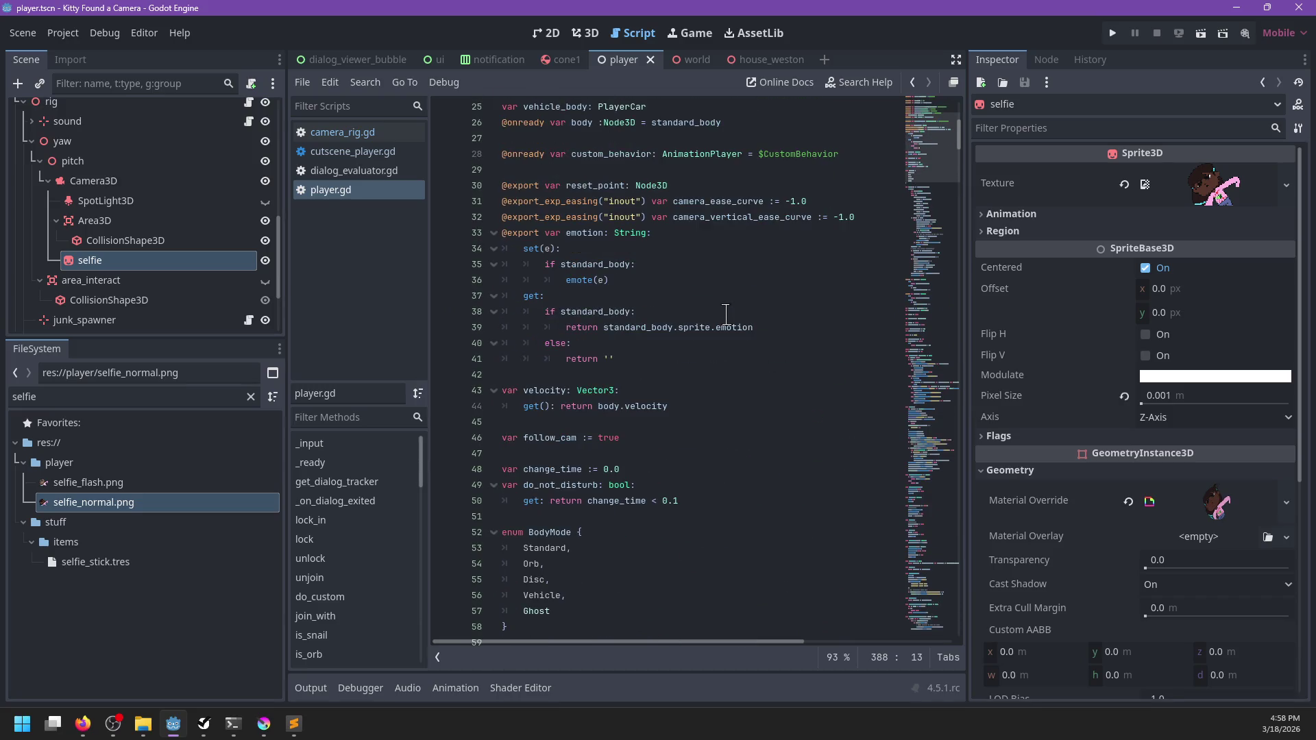
pyautogui.click(643, 359)
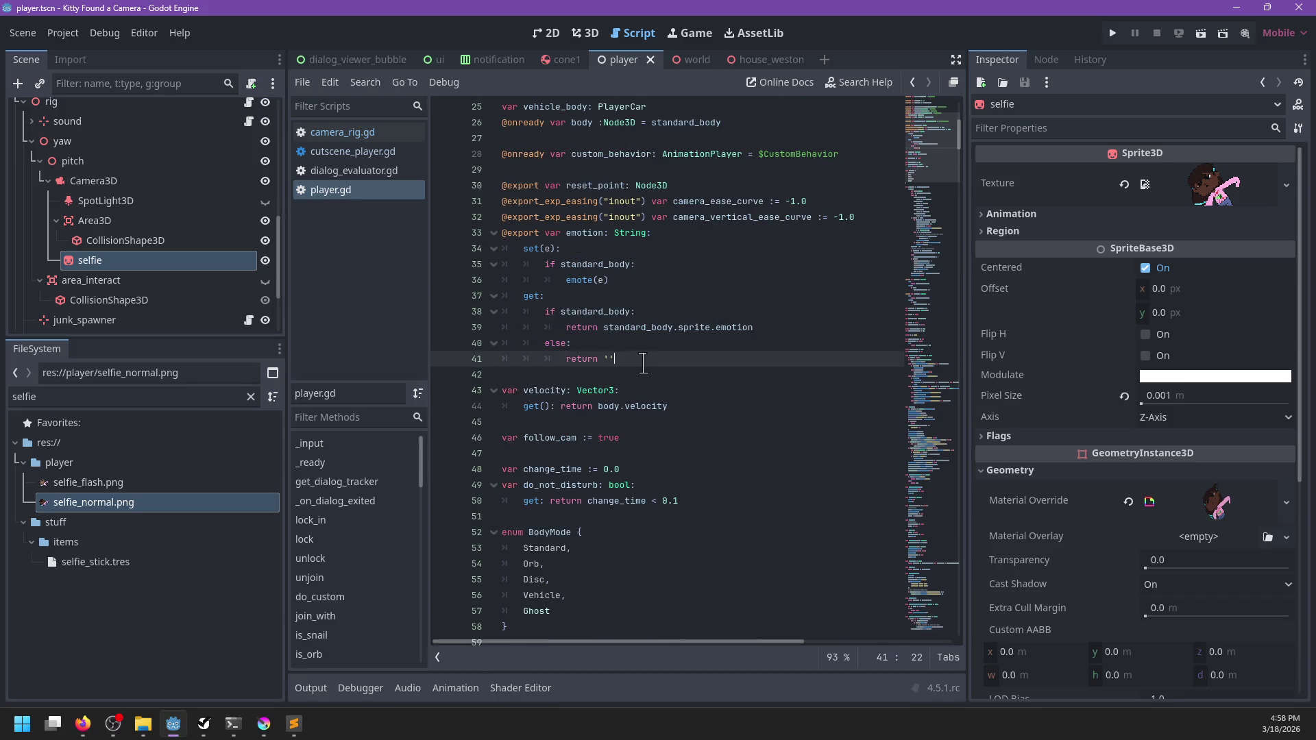
pyautogui.click(848, 153)
pyautogui.press('Return')
pyautogui.write('onreadyt')
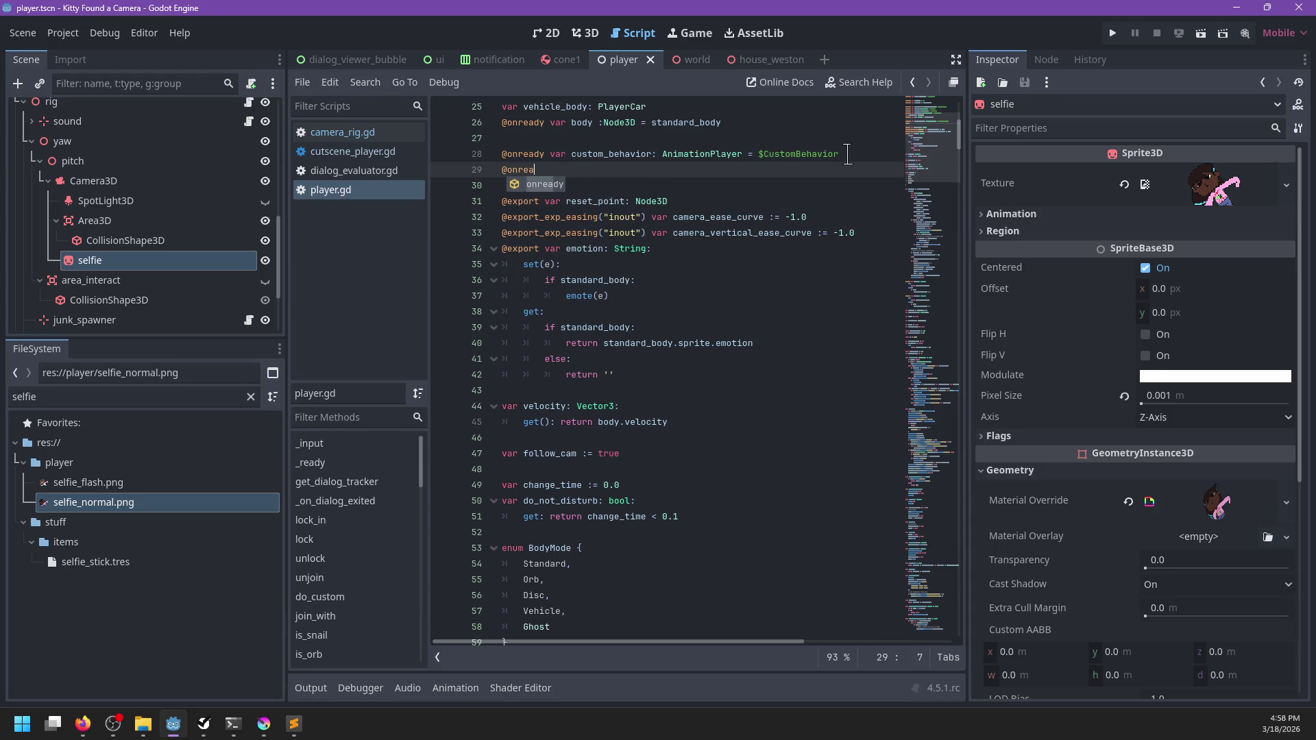
pyautogui.press('BackSpace')
pyautogui.press('BackSpace')
pyautogui.press('BackSpace')
pyautogui.write('var selfie_spri')
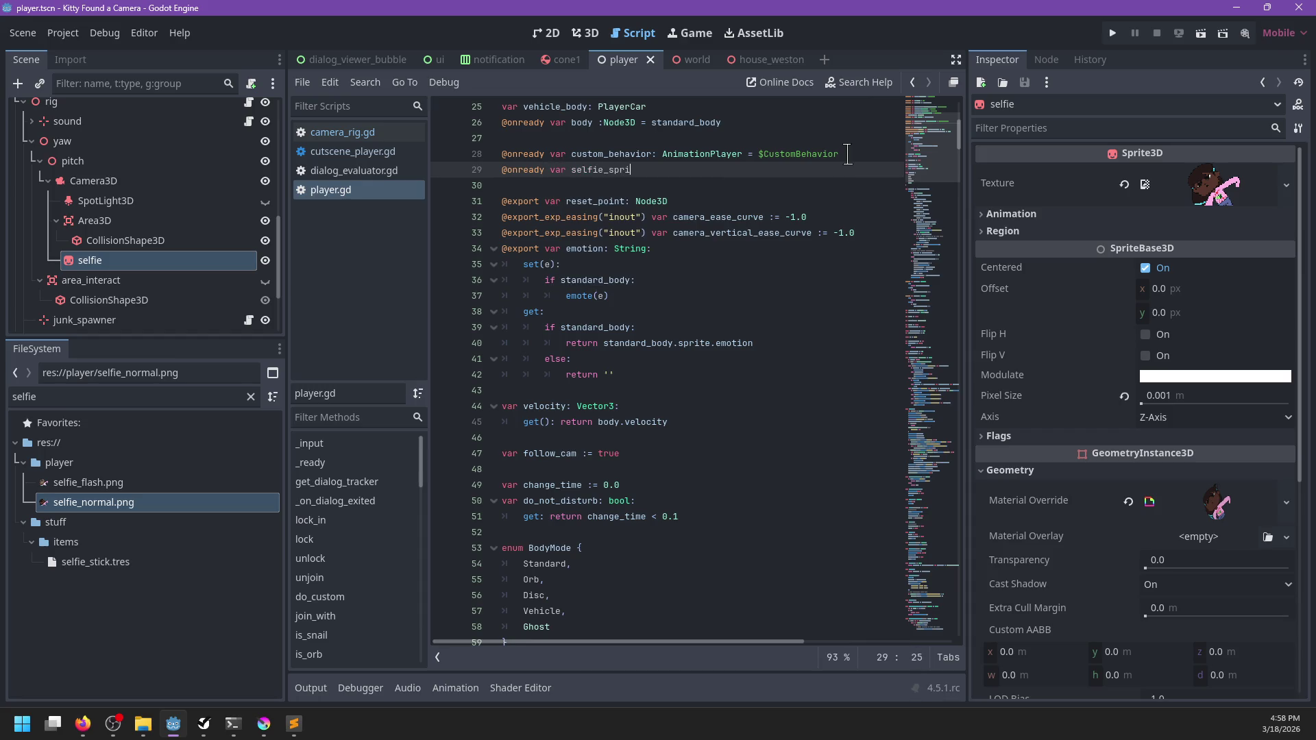
pyautogui.write('e3')
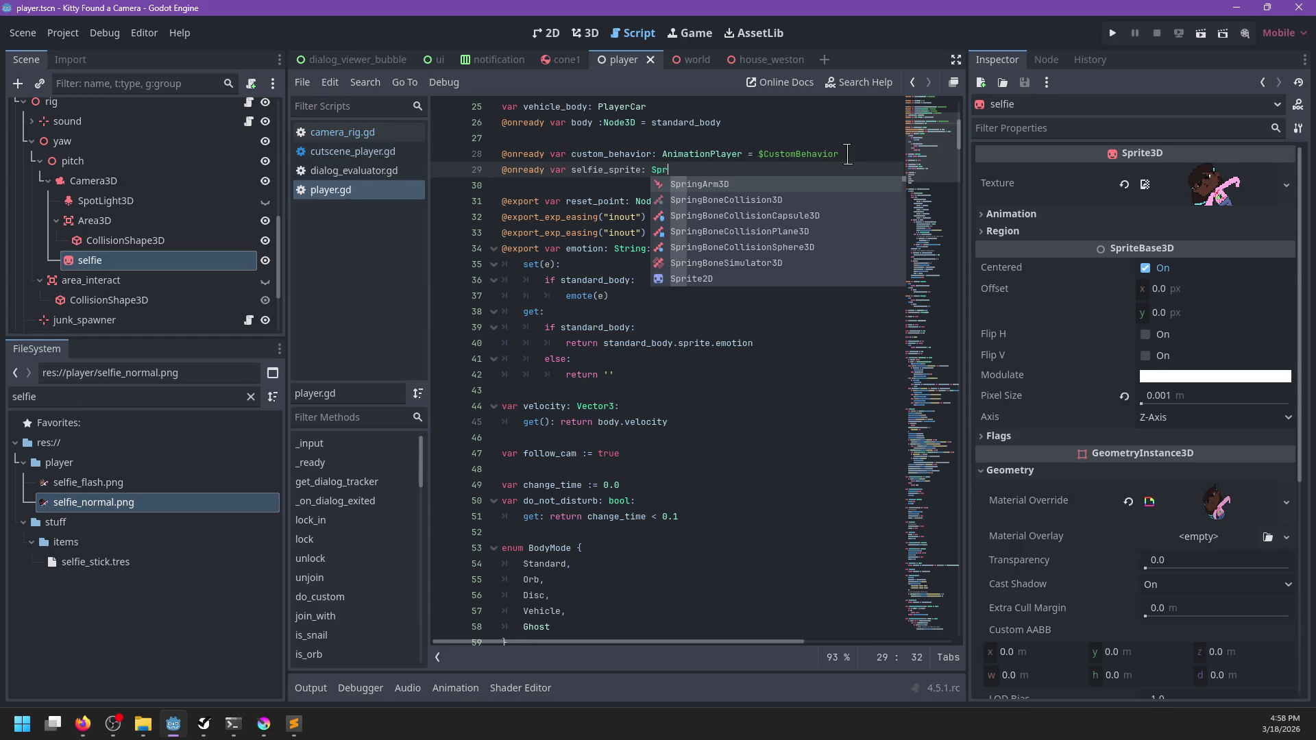
pyautogui.write('D = s')
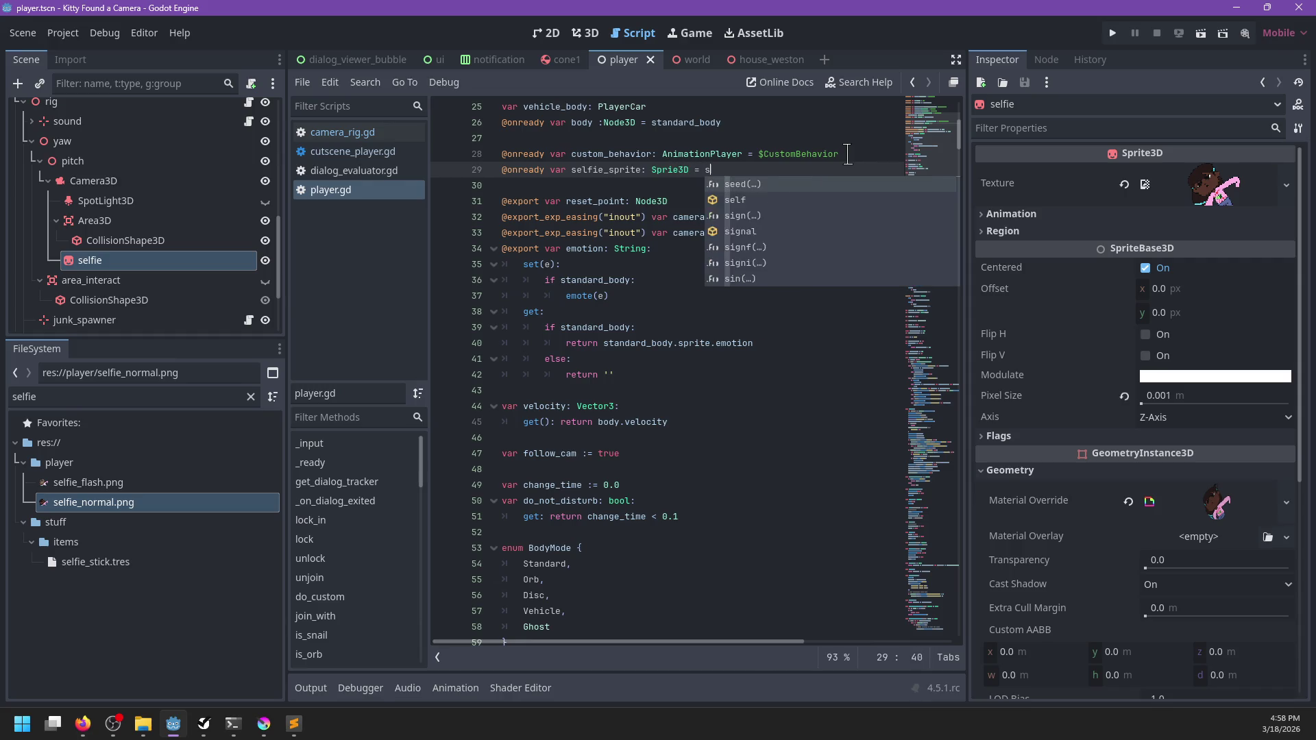
pyautogui.write('$selfie')
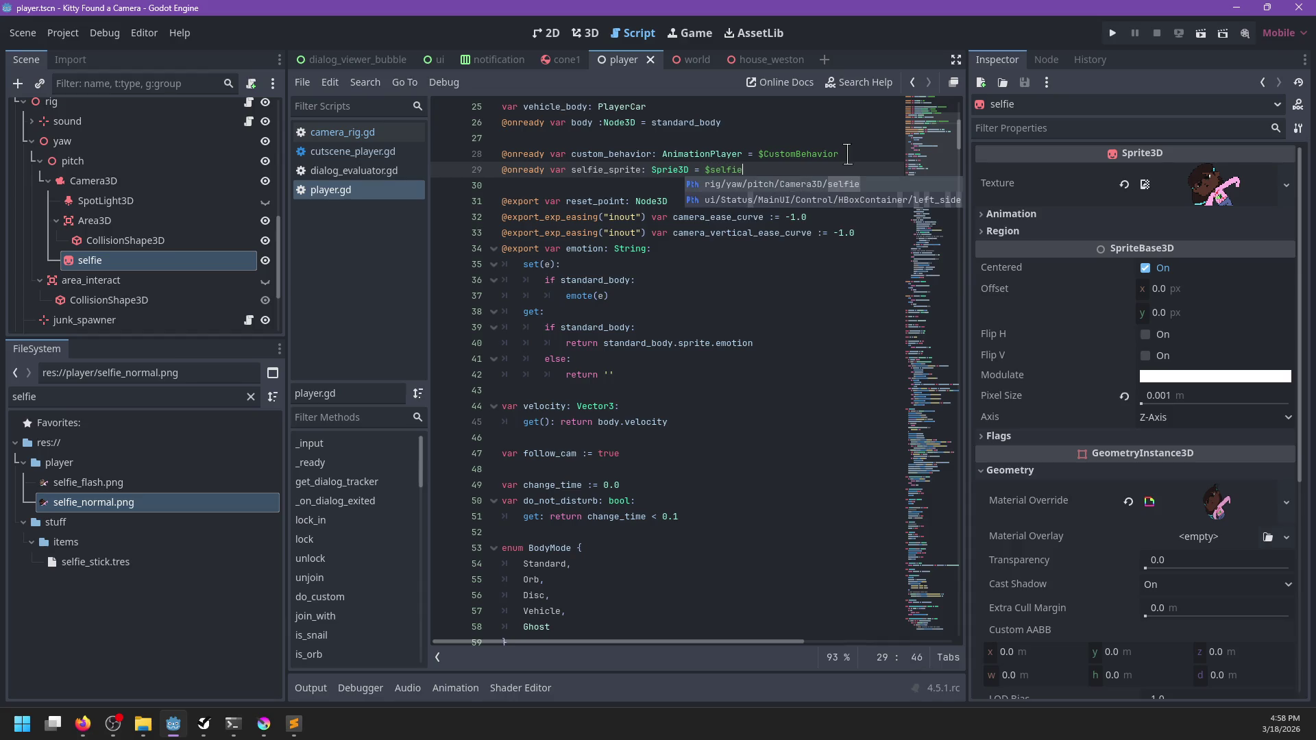
pyautogui.press('Return')
pyautogui.scroll(1, 579, 264)
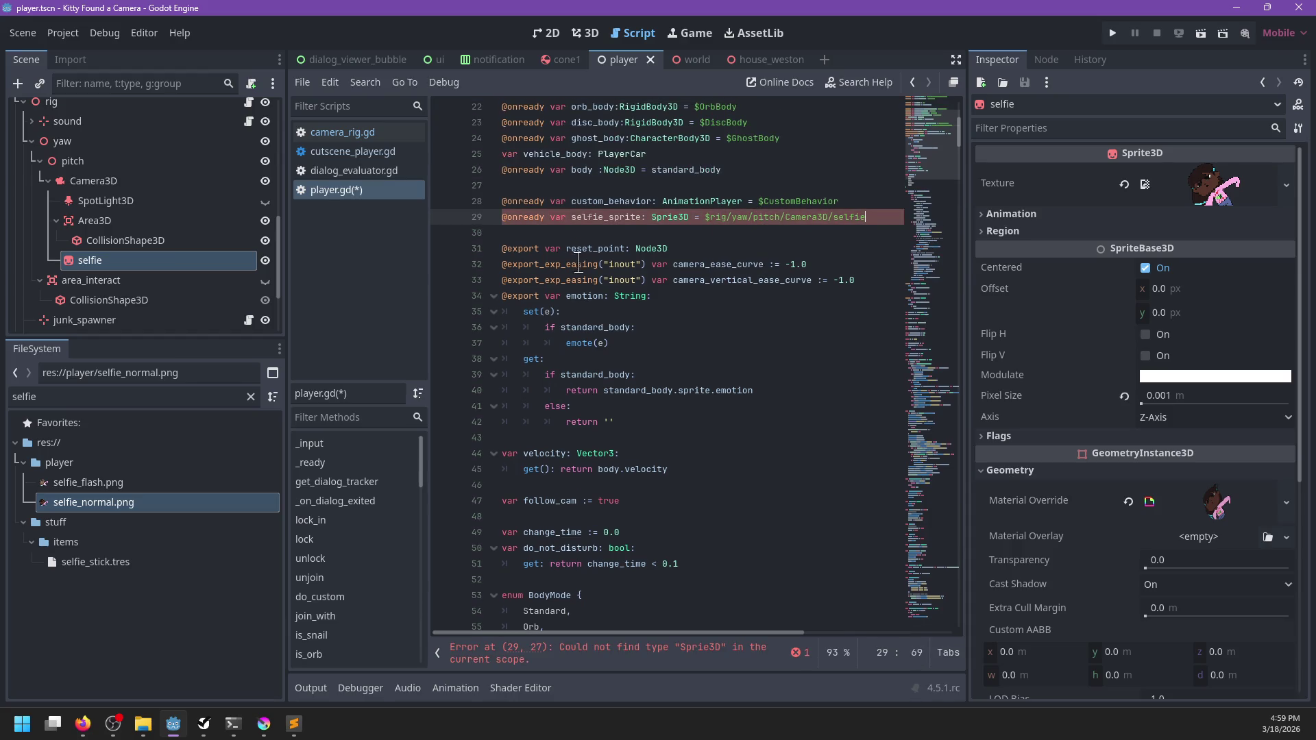
pyautogui.scroll(5, 621, 248)
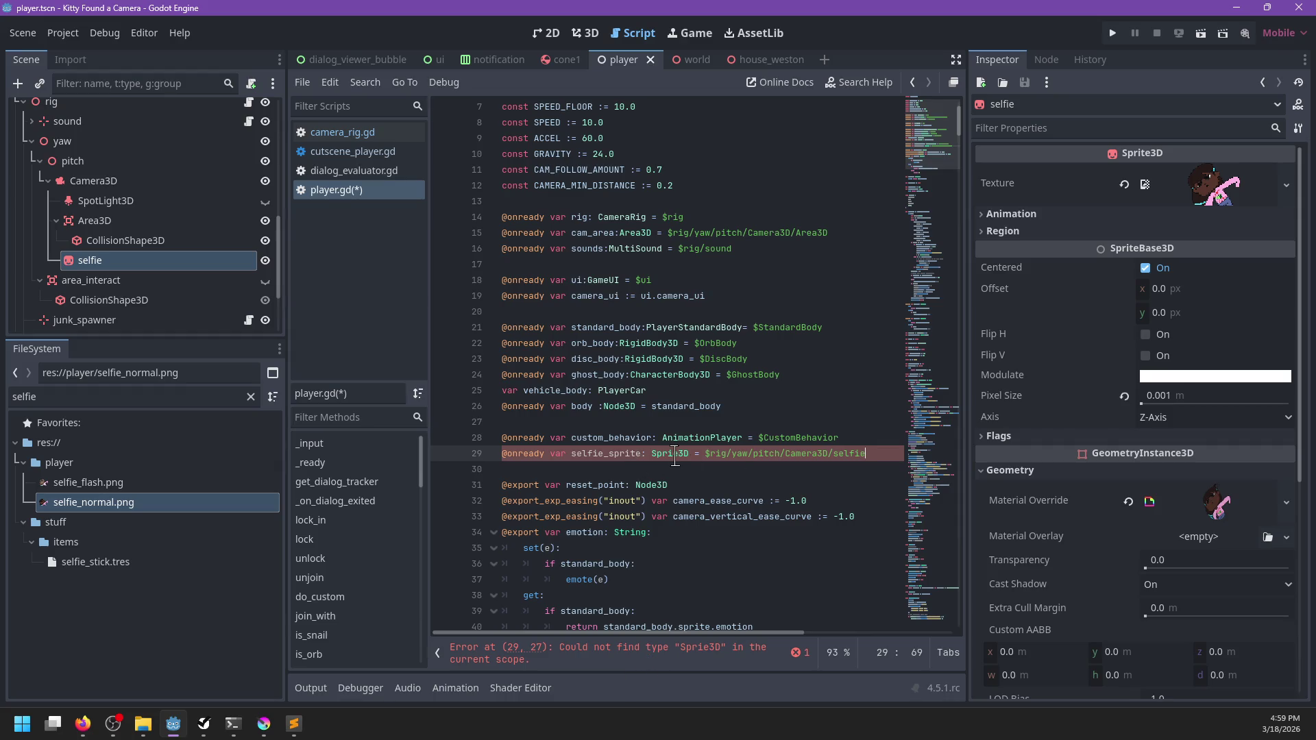
# Step: Correct the selfie_sprite type from 'Sprie3D' to 'Sprite3D' and save the script
pyautogui.write('t')
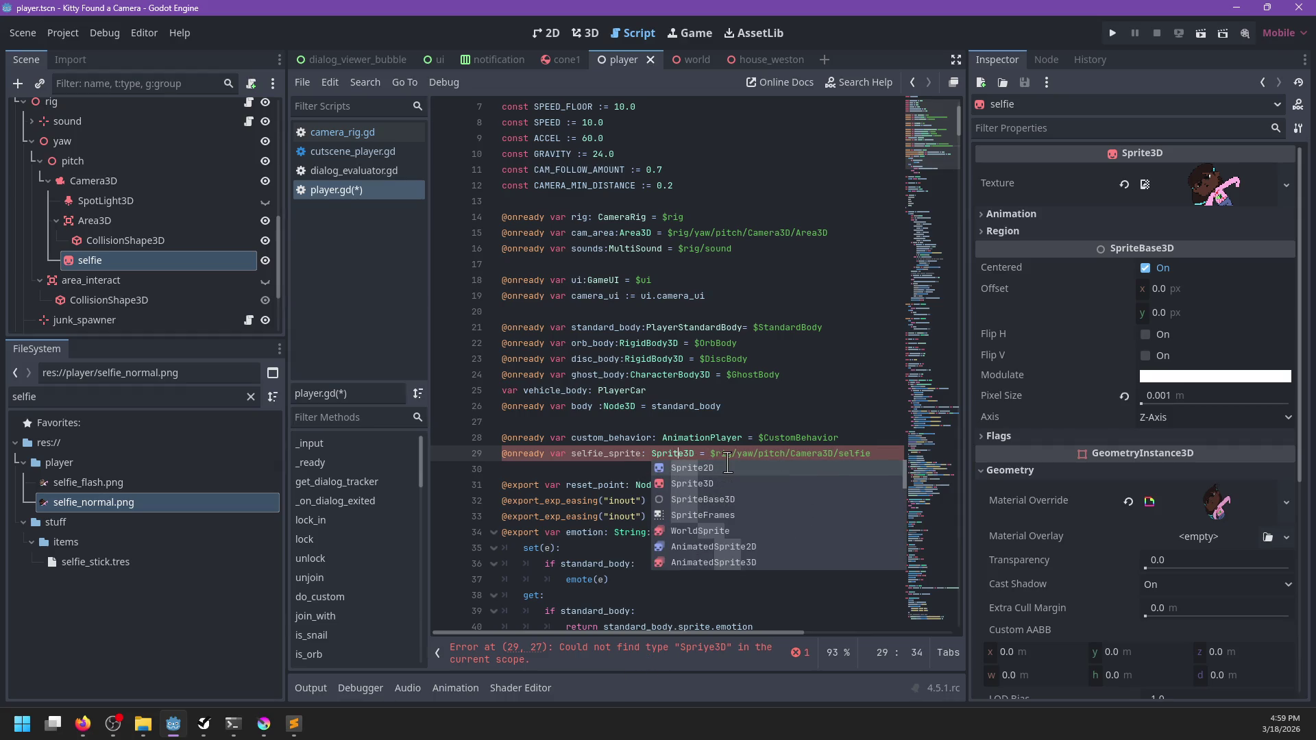
pyautogui.press('Escape')
pyautogui.scroll(-5, 646, 472)
pyautogui.hotkey('ctrl', 's')
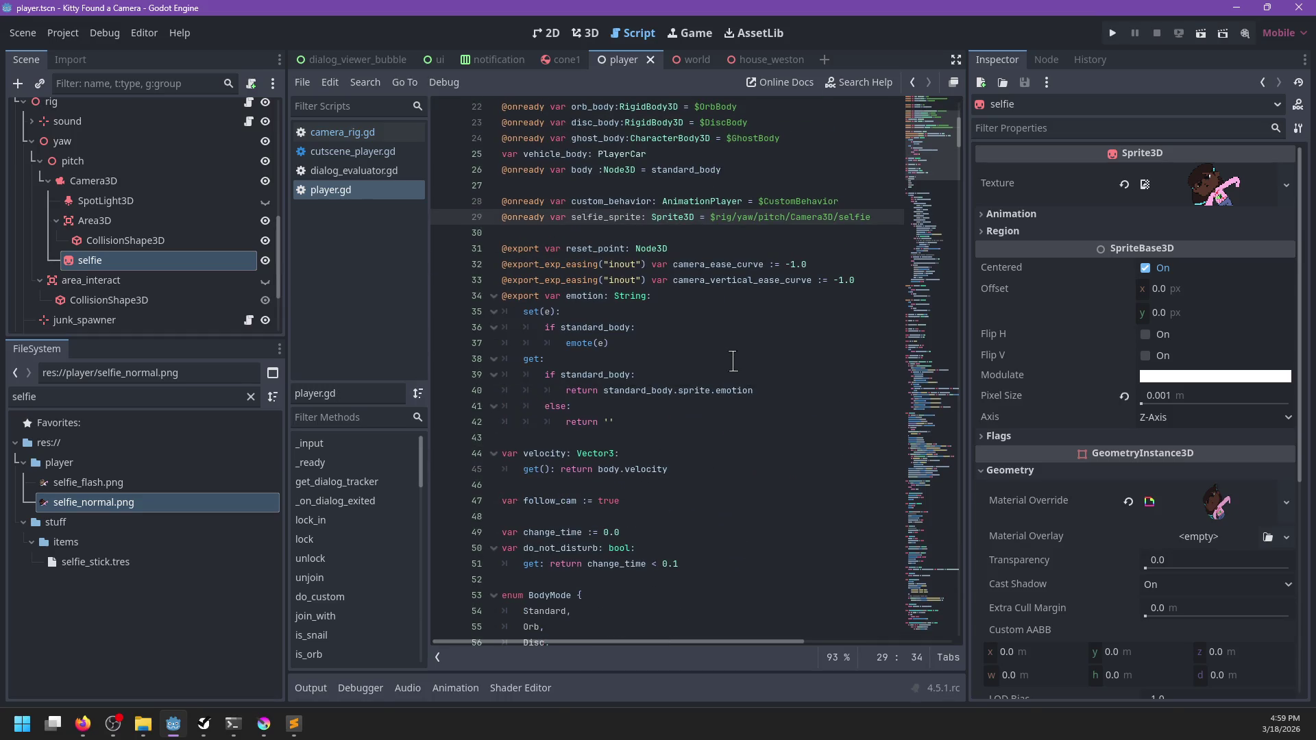
pyautogui.scroll(-20, 733, 361)
# Step: Search player.gd for 'flash' and jump to the start_flash function definition
pyautogui.click(732, 359)
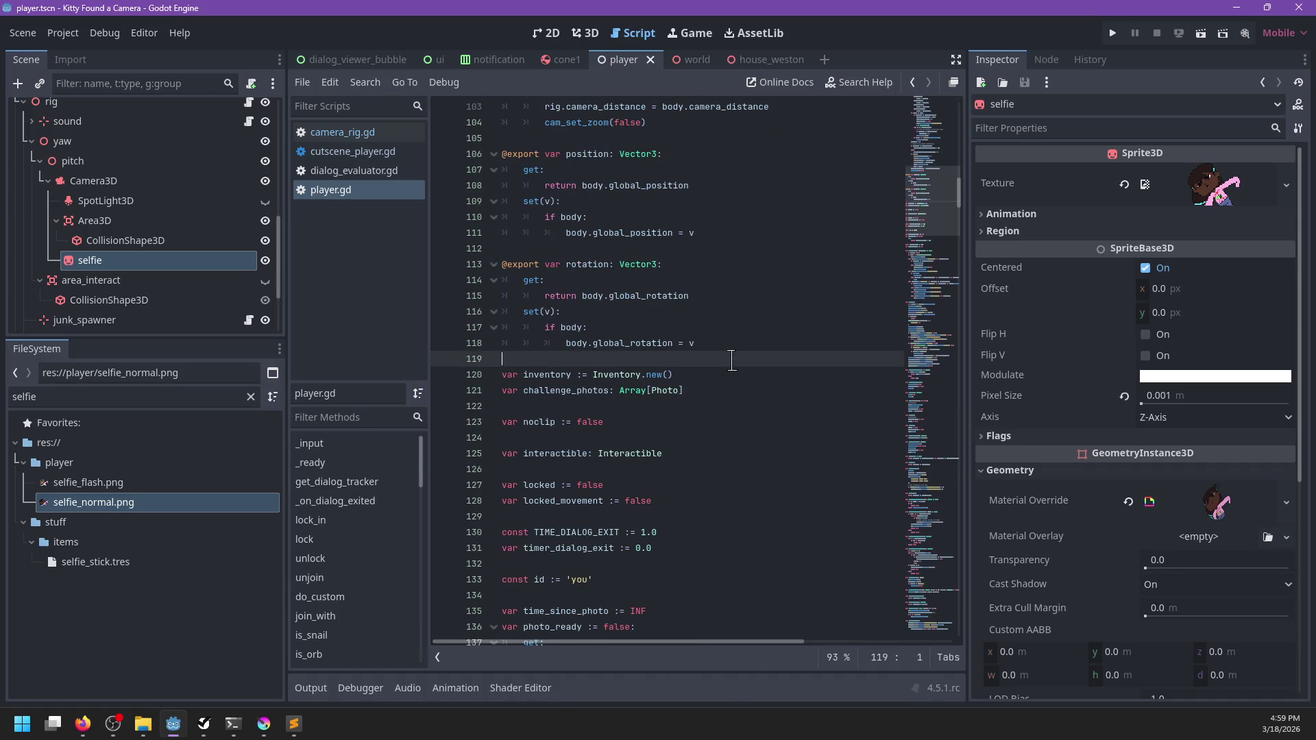
pyautogui.hotkey('ctrl', 'f')
pyautogui.write('show_self')
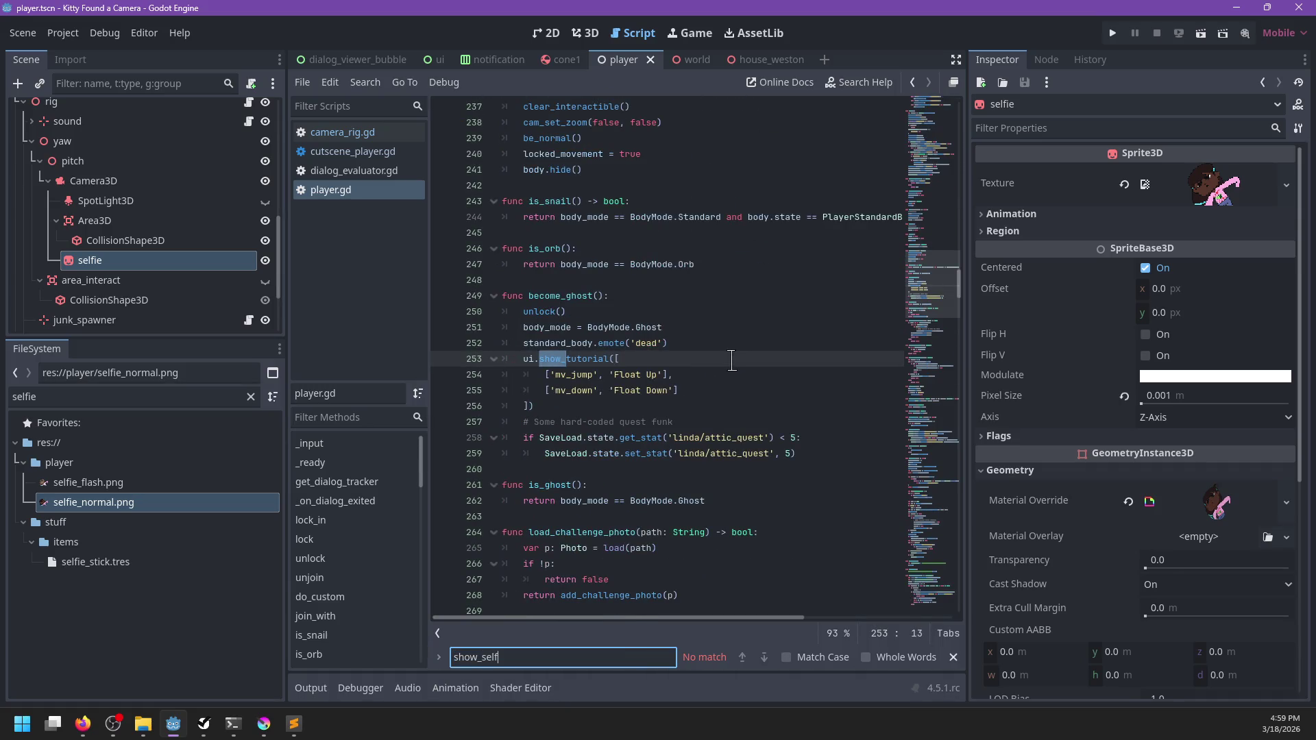
pyautogui.hotkey('ctrl', 'BackSpace')
pyautogui.write('show_')
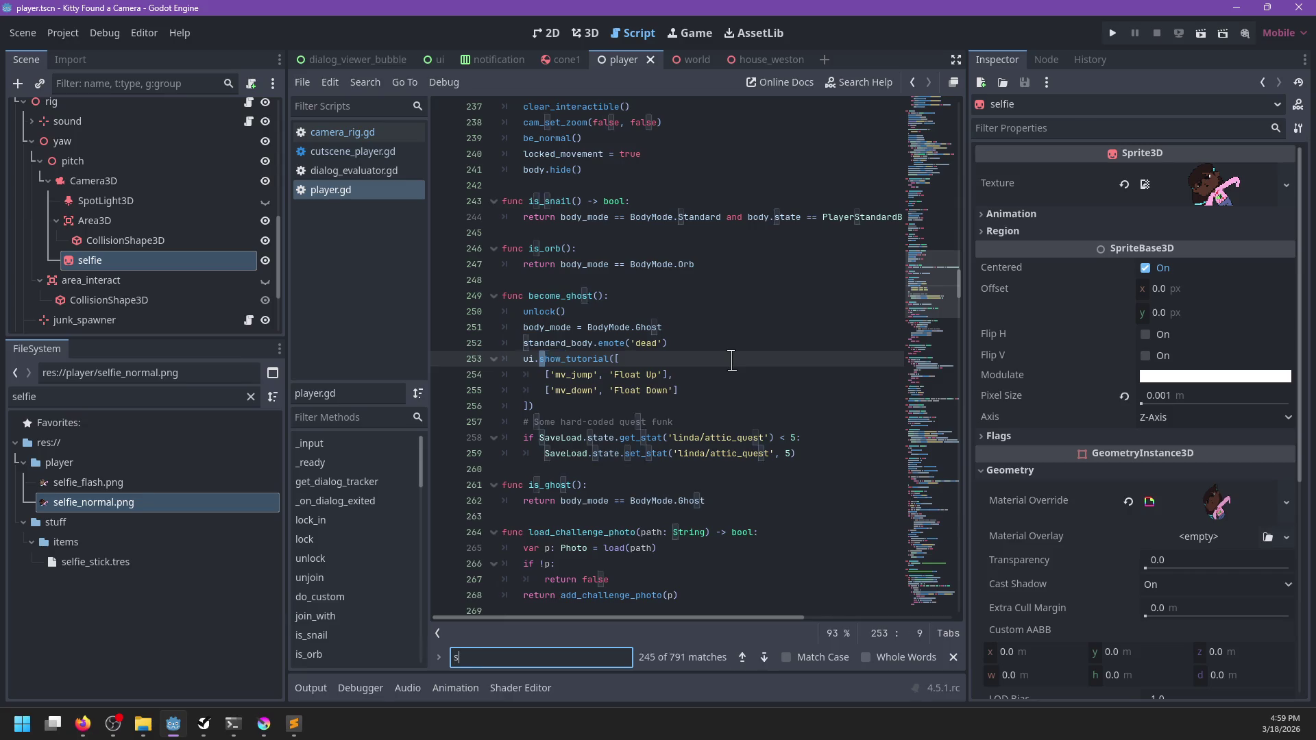
pyautogui.hotkey('ctrl', 'BackSpace')
pyautogui.write('flash')
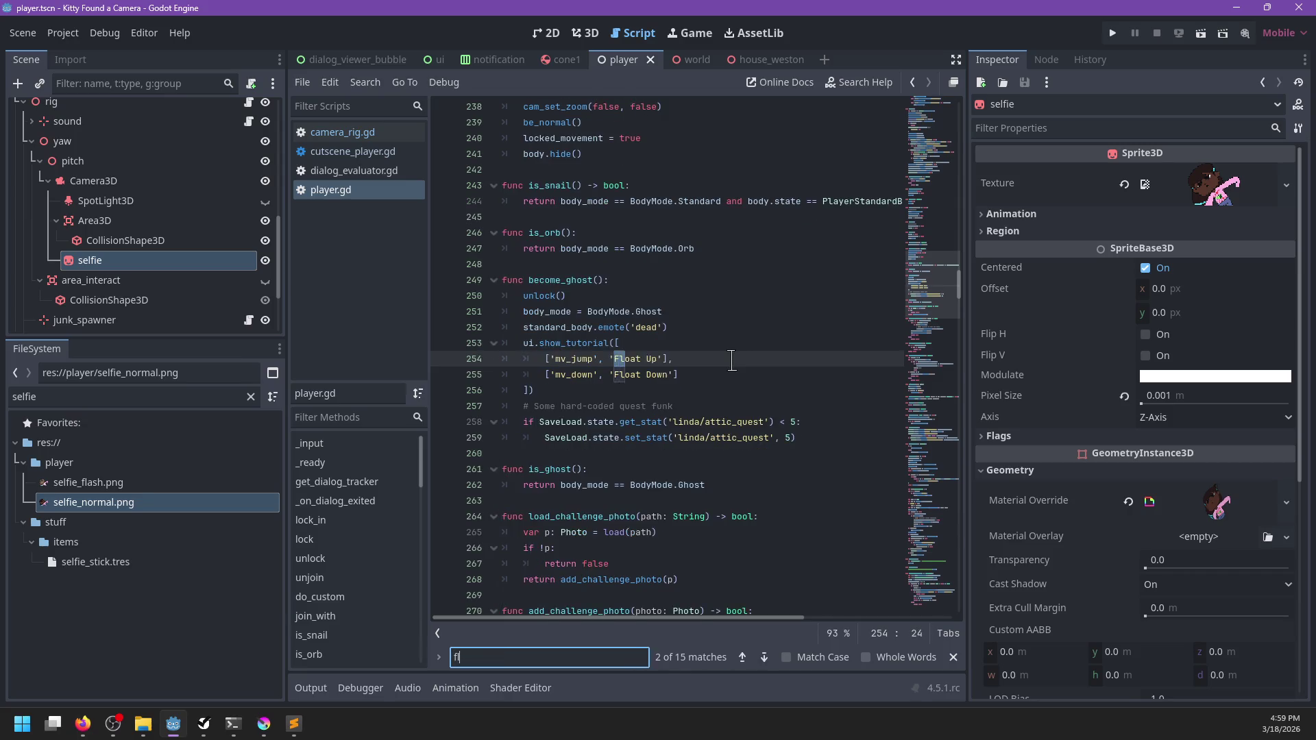
pyautogui.press('Escape')
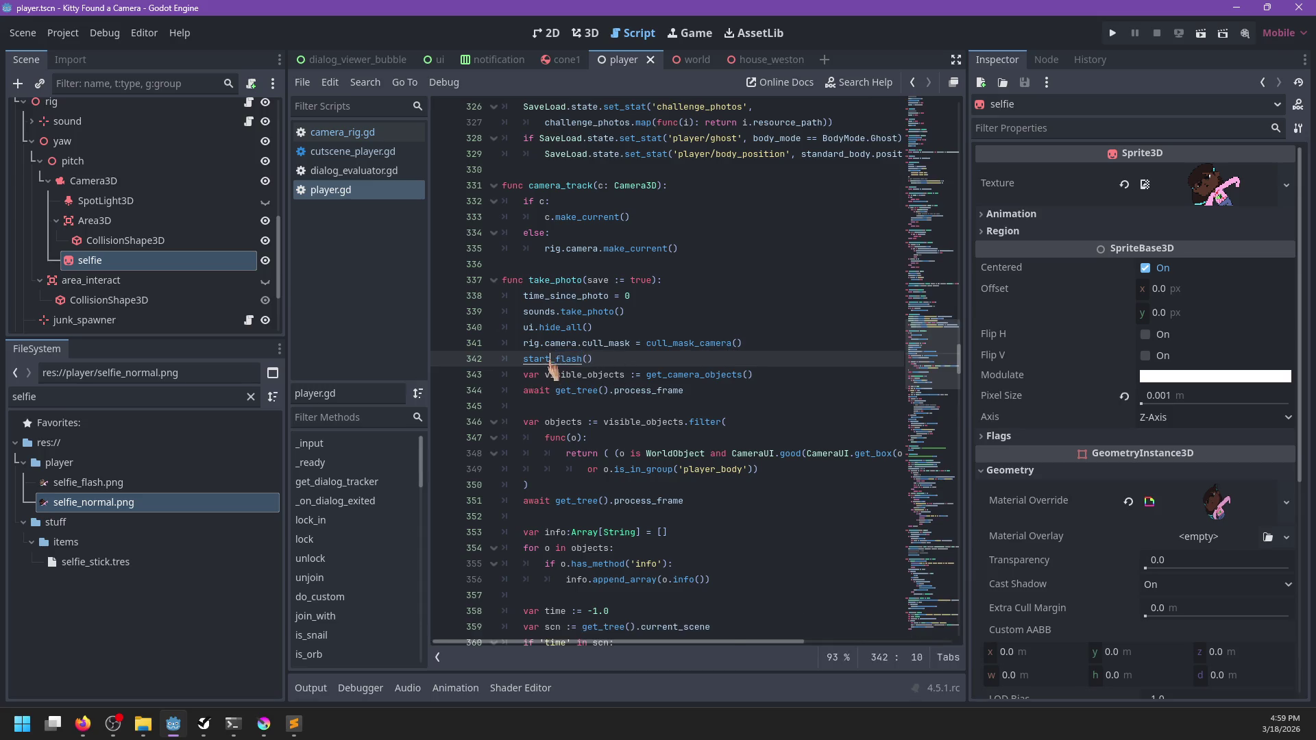
pyautogui.keyDown('ctrl'); pyautogui.click(572, 359); pyautogui.keyUp('ctrl')
pyautogui.scroll(4, 123, 261)
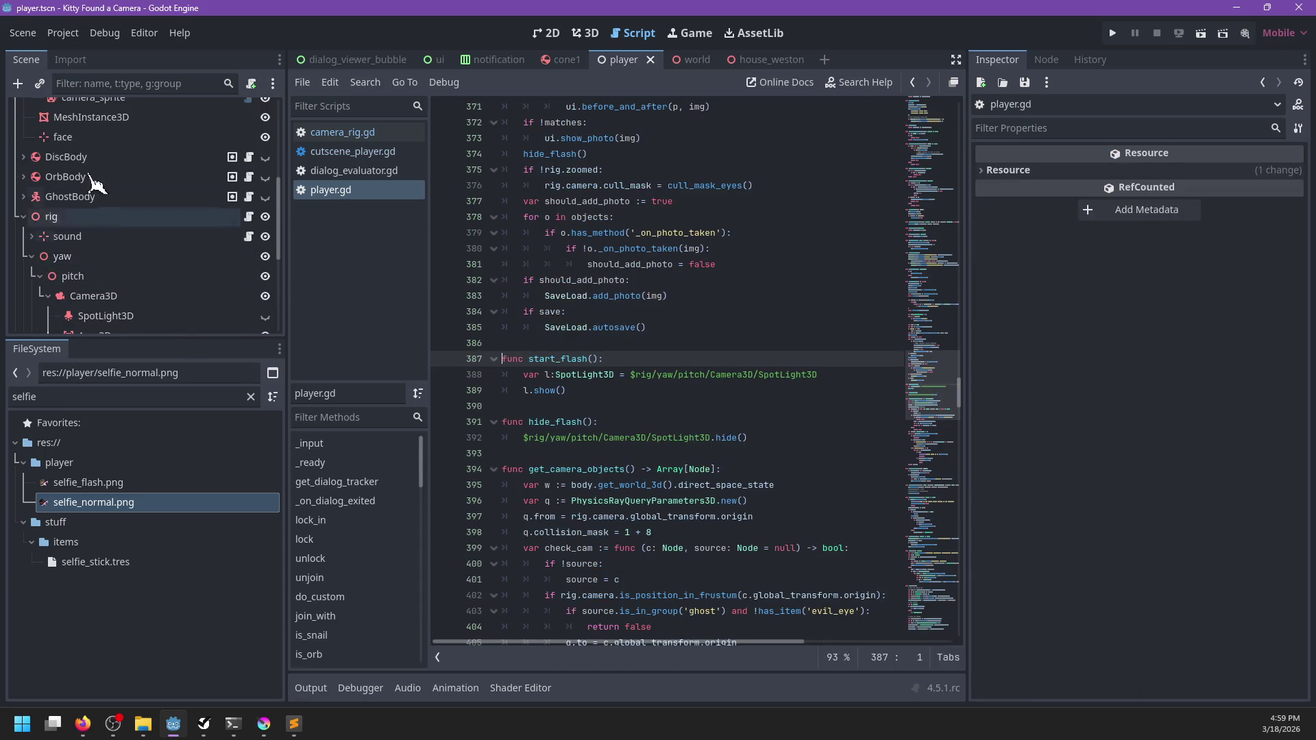
# Step: Add an AnimationPlayer as a child of rig and rename it anim_flash
pyautogui.click(58, 218)
pyautogui.hotkey('ctrl', 'a')
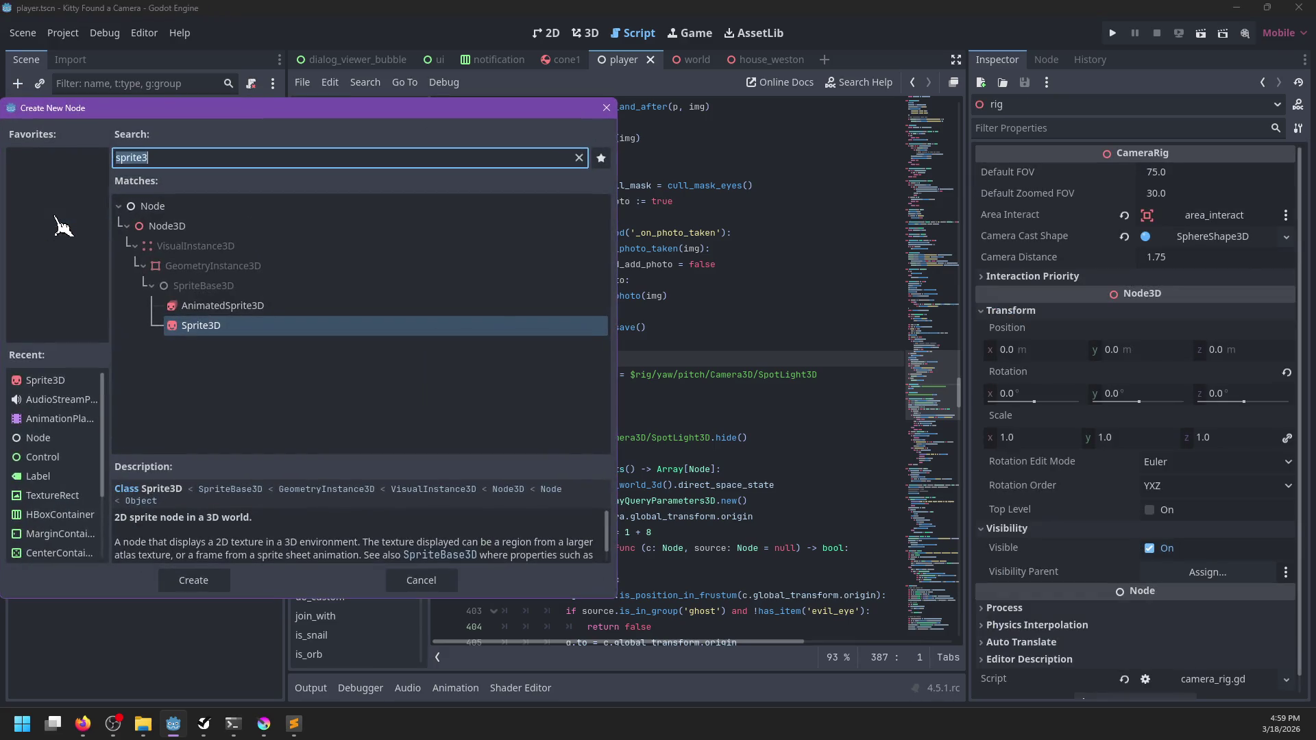
pyautogui.write('Animatio')
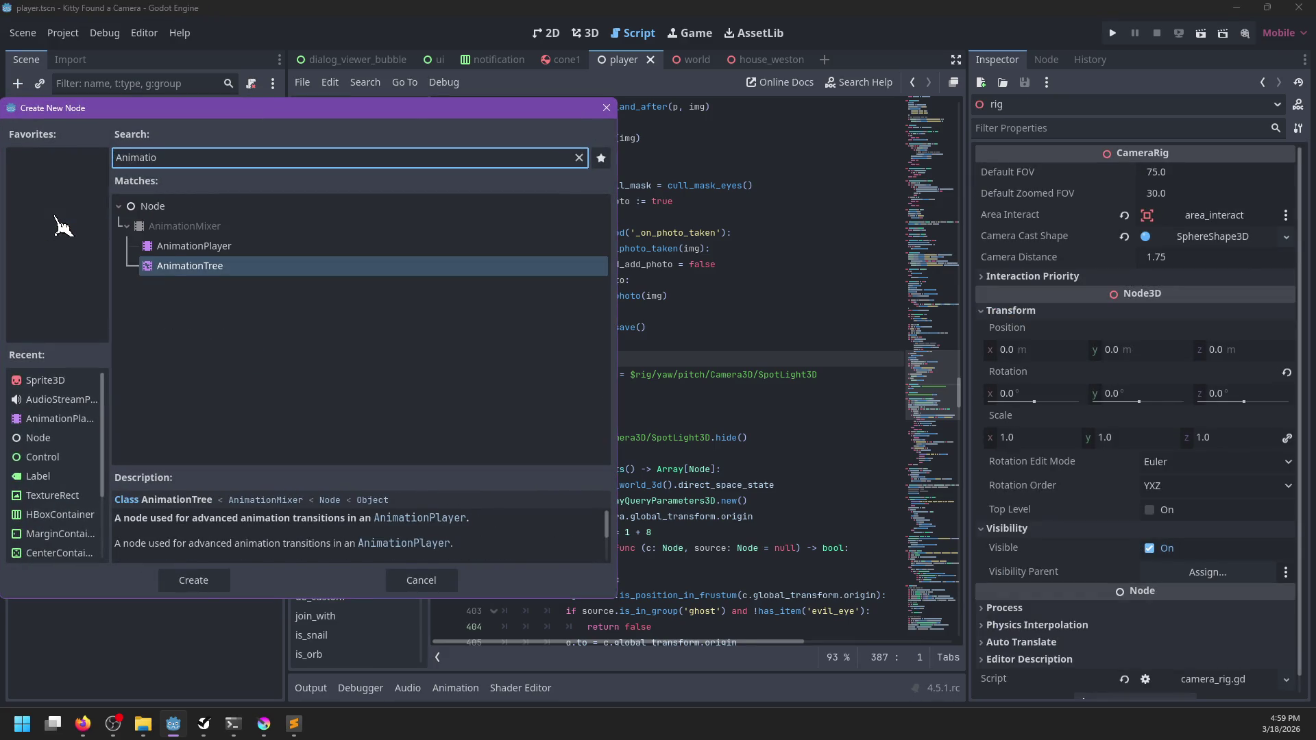
pyautogui.press('Up')
pyautogui.press('Return')
pyautogui.moveTo(124, 317)
pyautogui.mouseDown()
pyautogui.moveTo(141, 218)
pyautogui.moveTo(119, 248)
pyautogui.moveTo(82, 176)
pyautogui.mouseUp()
pyautogui.click(97, 178)
pyautogui.write('ani')
pyautogui.press('Return')
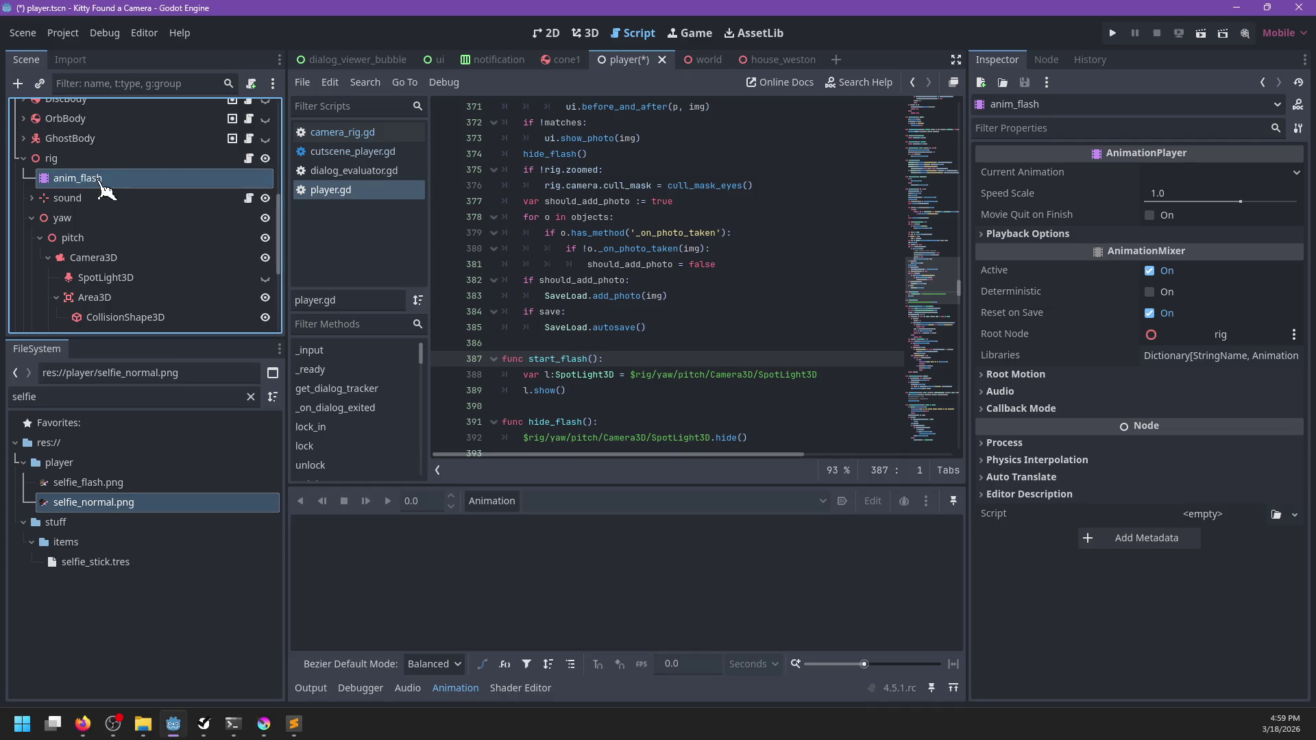
# Step: Create a new animation named Flash on anim_flash
pyautogui.click(504, 501)
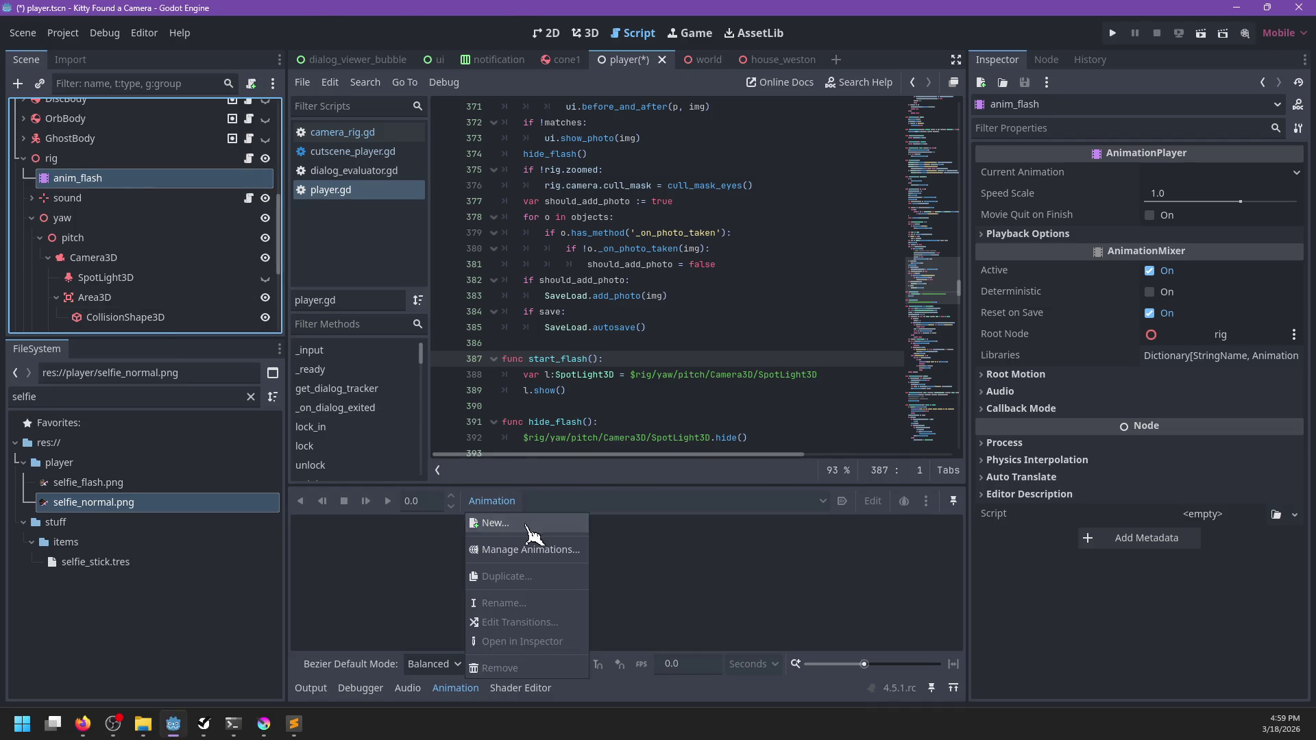
pyautogui.click(514, 523)
pyautogui.write('Flash')
pyautogui.press('Return')
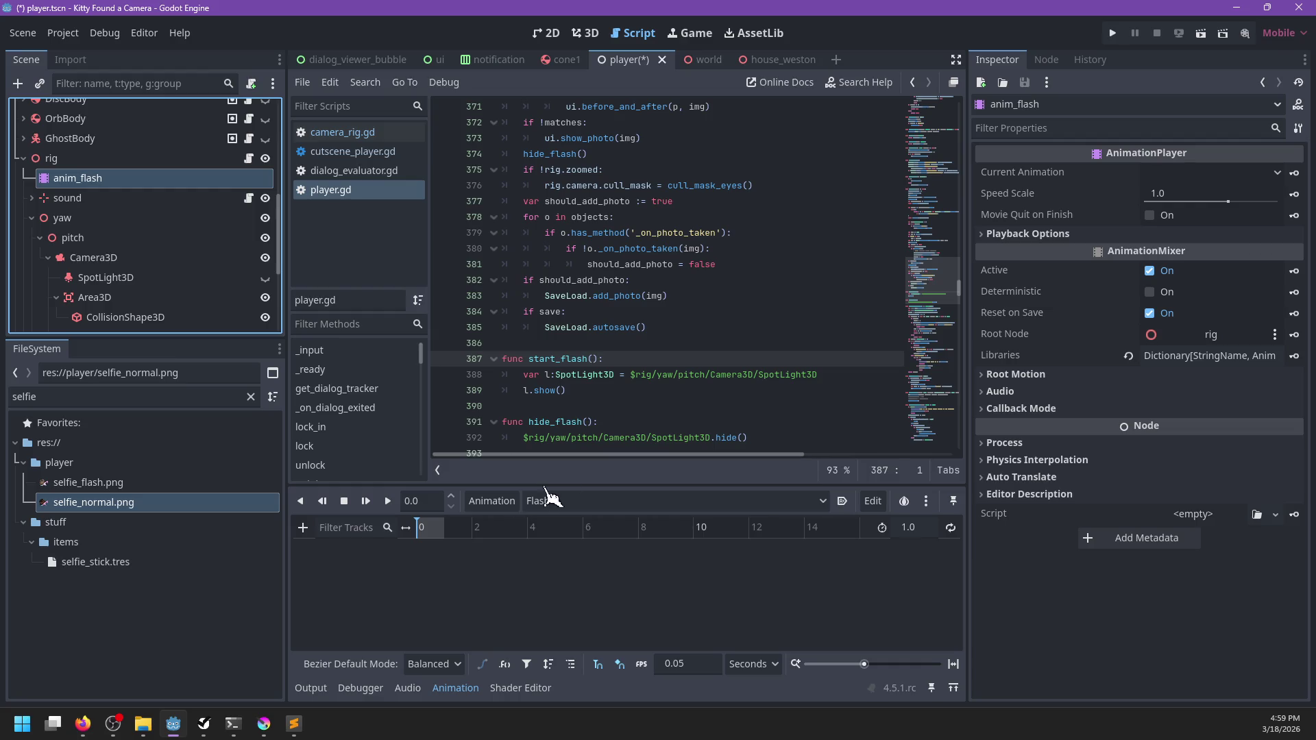
pyautogui.scroll(-1, 663, 322)
# Step: Replace start_flash's body with $rig/anim_flash.play('Flash')
pyautogui.moveTo(596, 343); pyautogui.dragTo(530, 327)
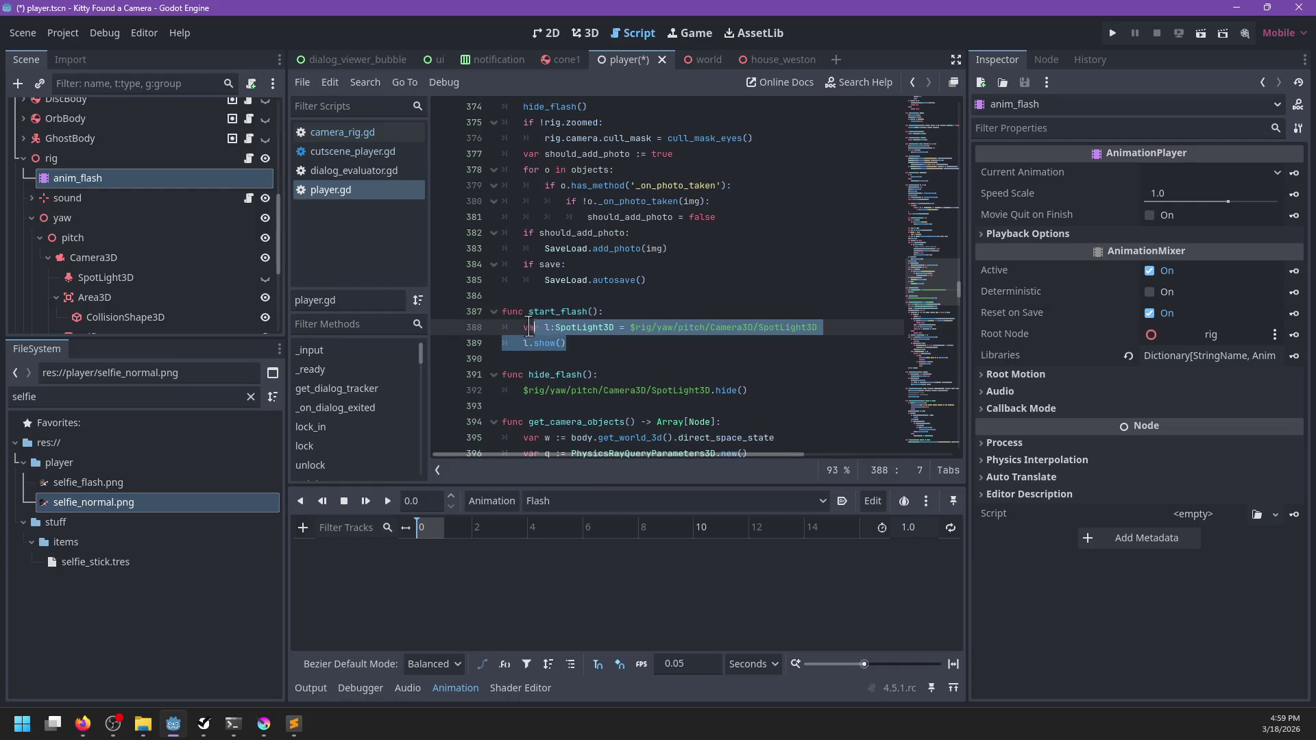
pyautogui.write('anim')
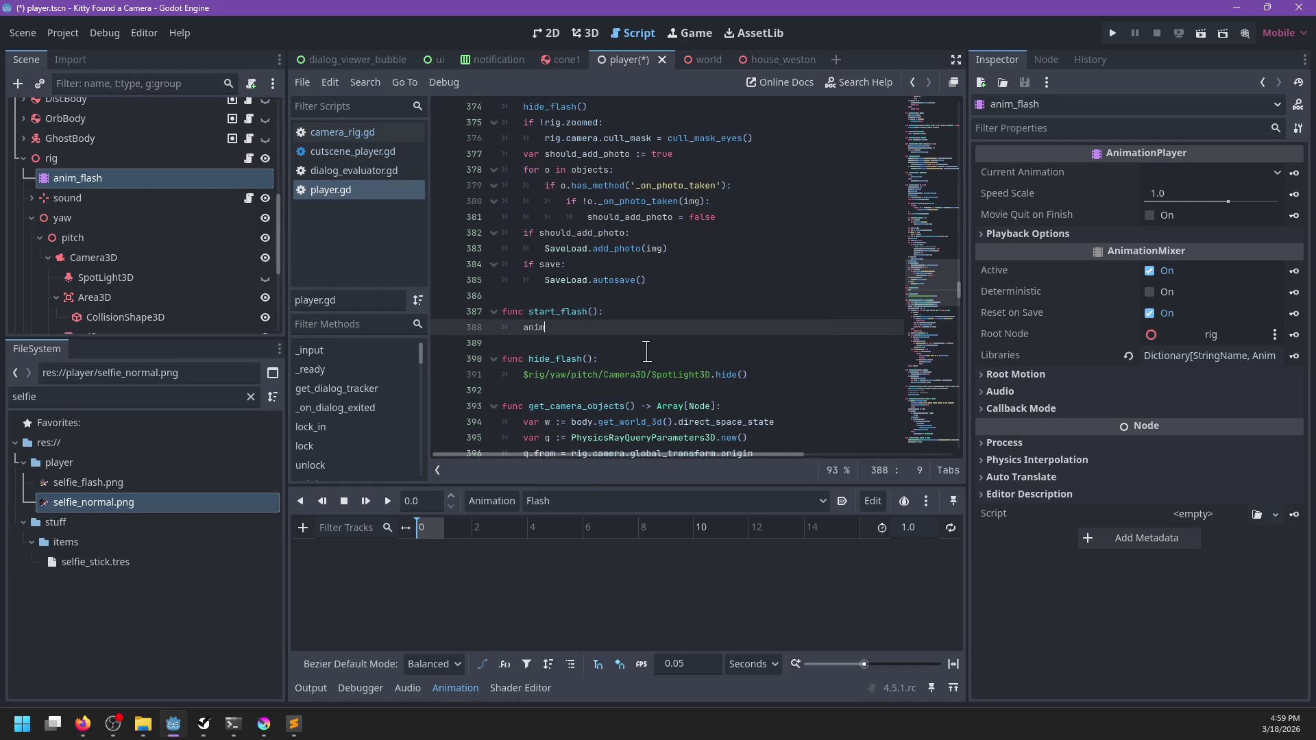
pyautogui.press('BackSpace')
pyautogui.press('BackSpace')
pyautogui.press('BackSpace')
pyautogui.write('$rig/a')
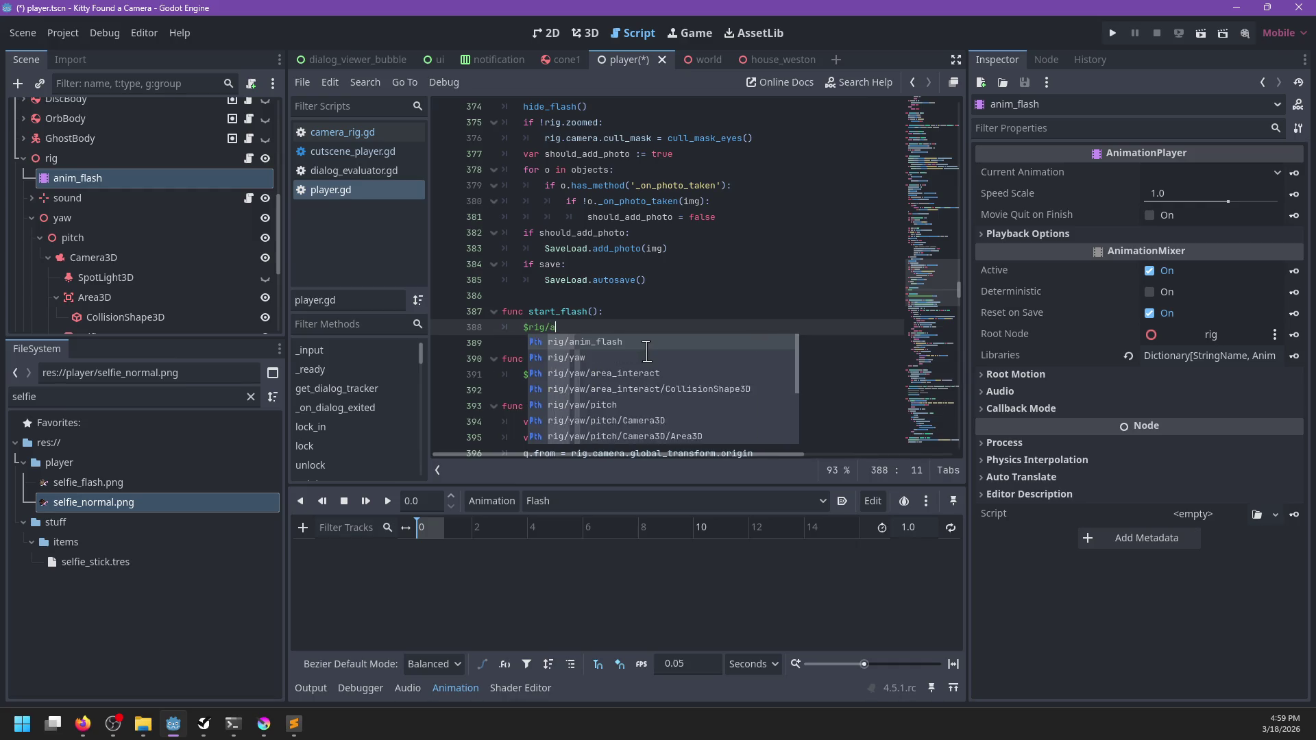
pyautogui.press('Return')
pyautogui.write('.pla')
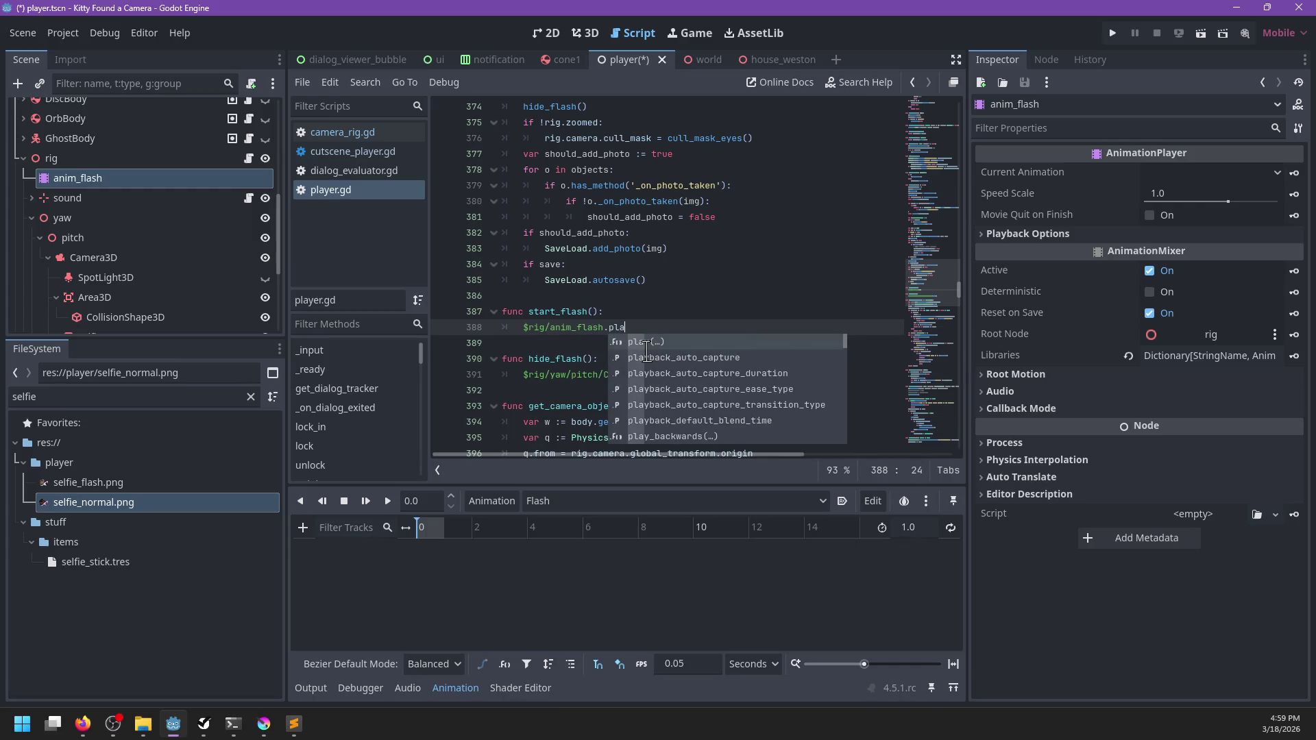
pyautogui.press('Return')
pyautogui.write("'")
pyautogui.write("')")
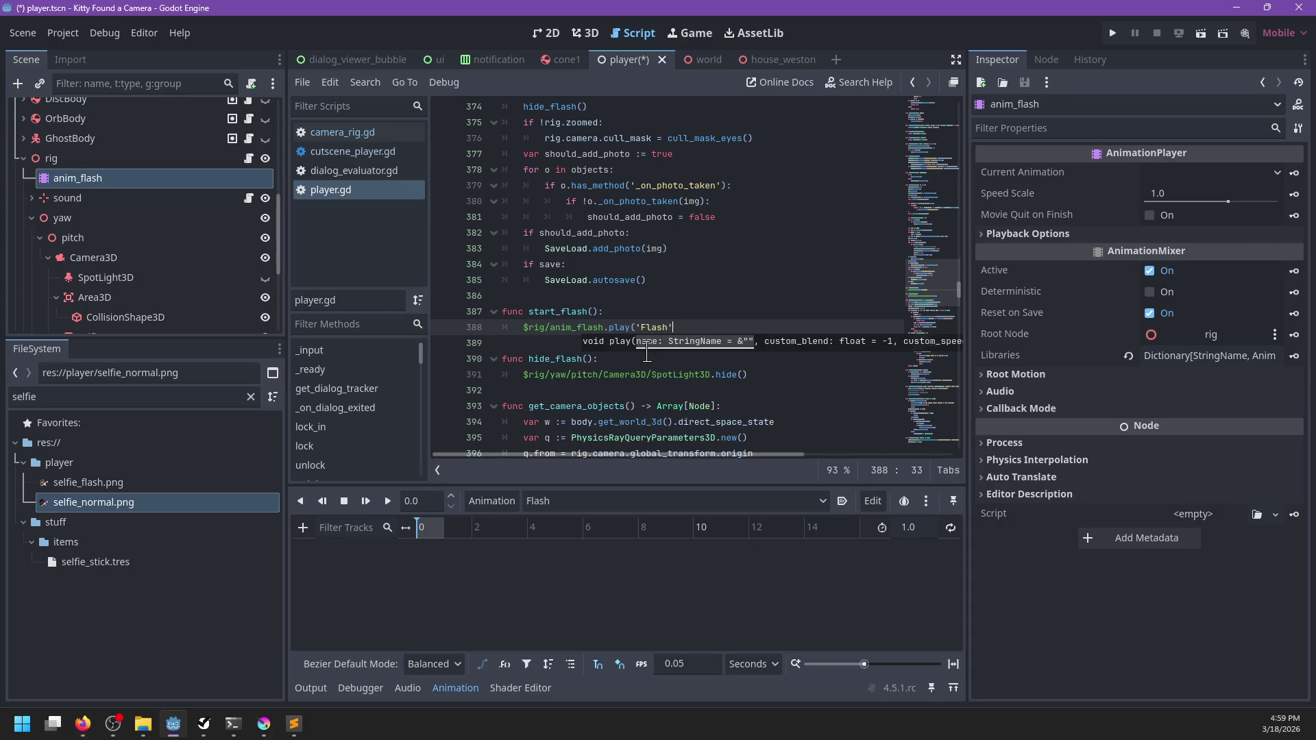
# Step: Create a Finish animation, make hide_flash play $rig/anim_flash.play('Finish'), and save
pyautogui.click(492, 501)
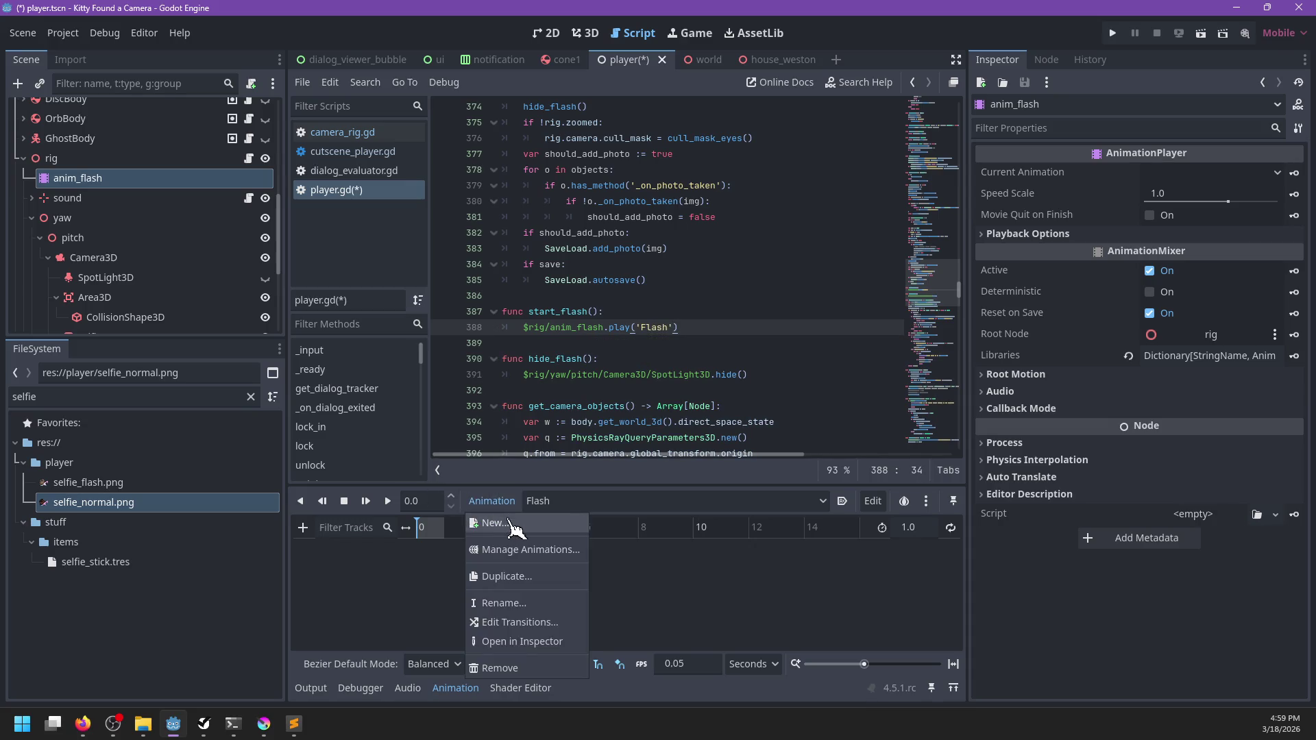
pyautogui.click(511, 519)
pyautogui.write('F')
pyautogui.press('Return')
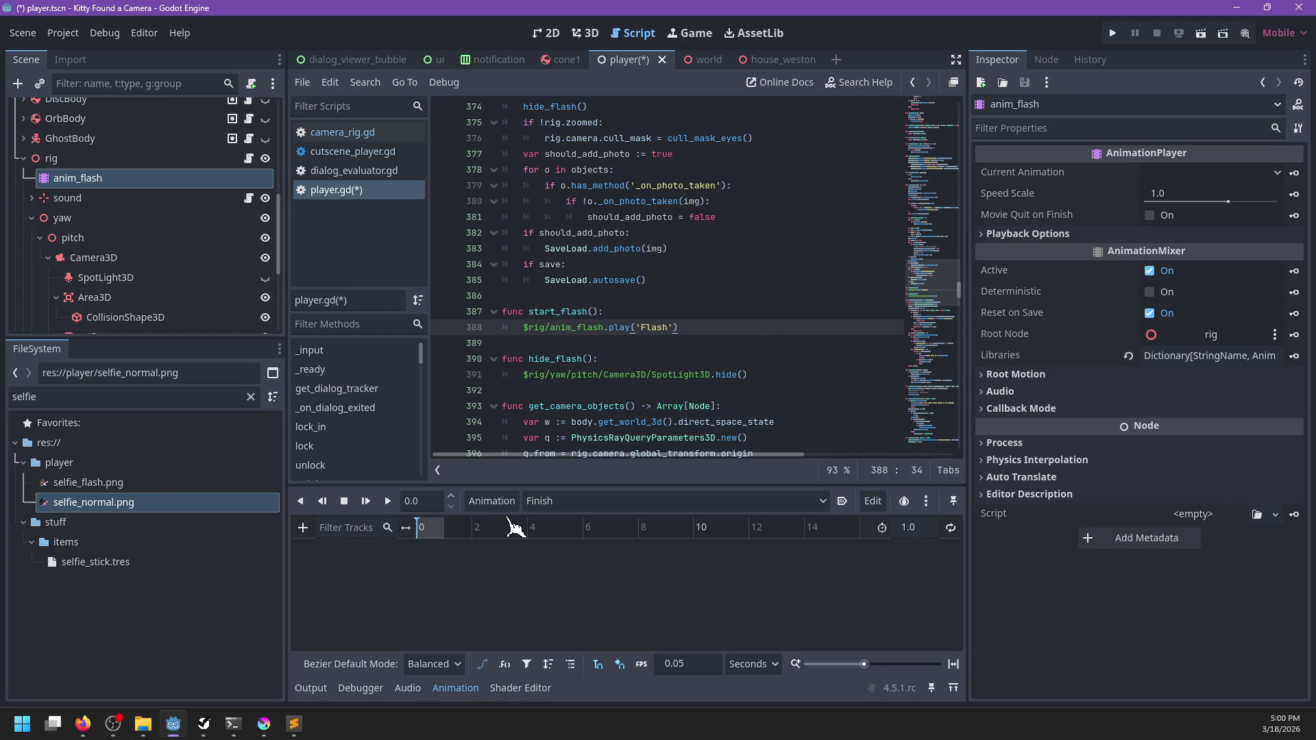
pyautogui.moveTo(749, 374); pyautogui.dragTo(505, 376)
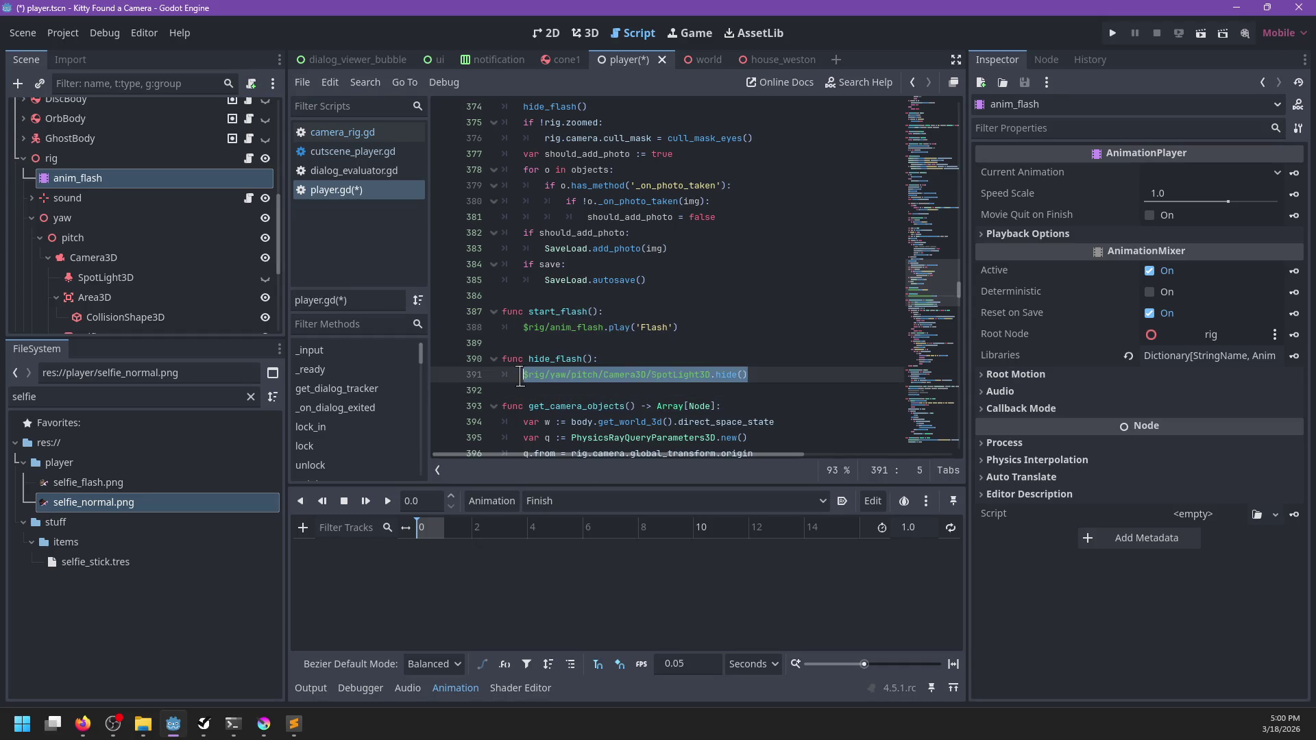
pyautogui.write('$rig/anim_flash.play')
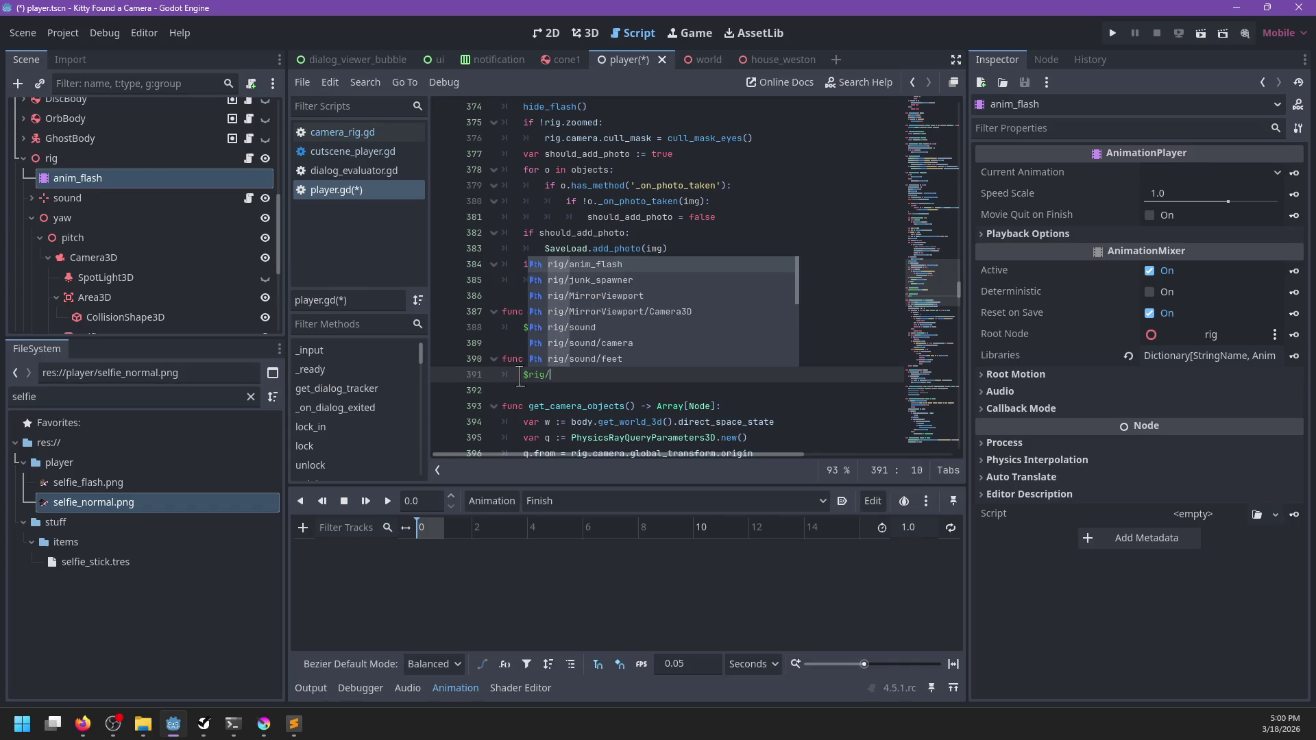
pyautogui.write("('")
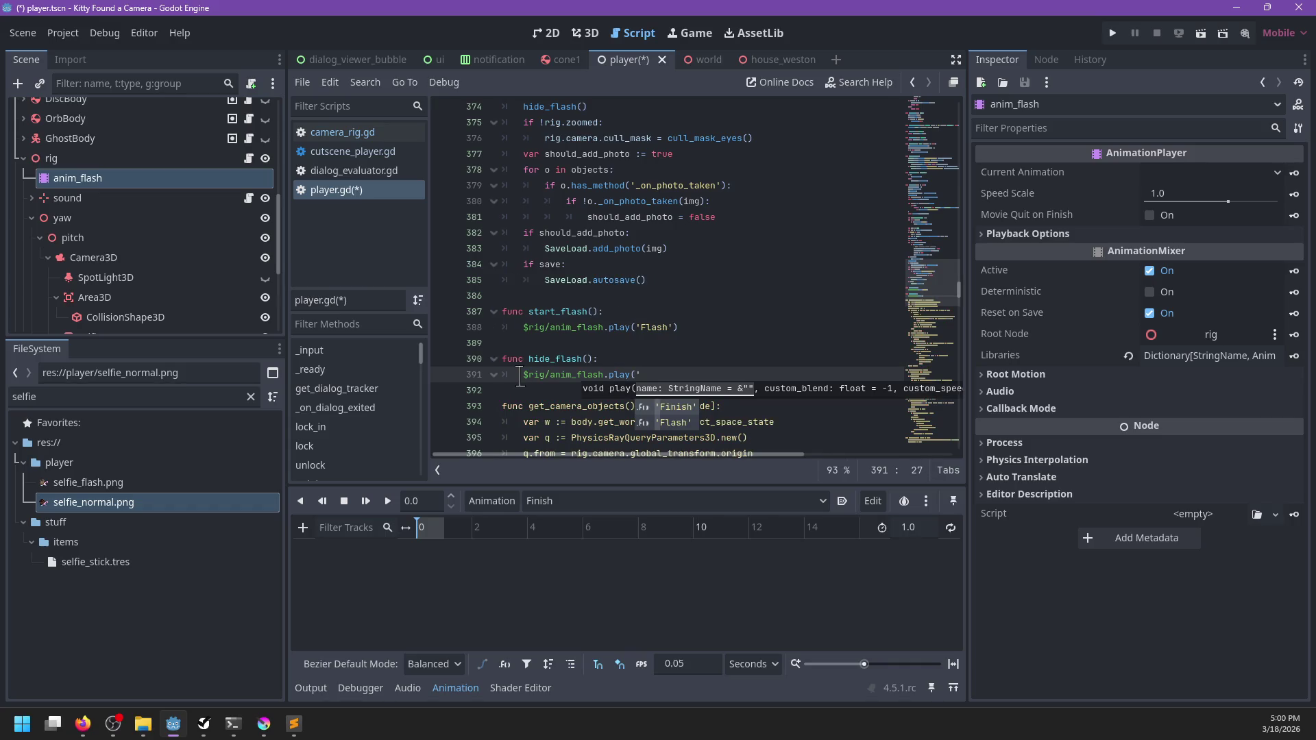
pyautogui.write('Fi')
pyautogui.write("')")
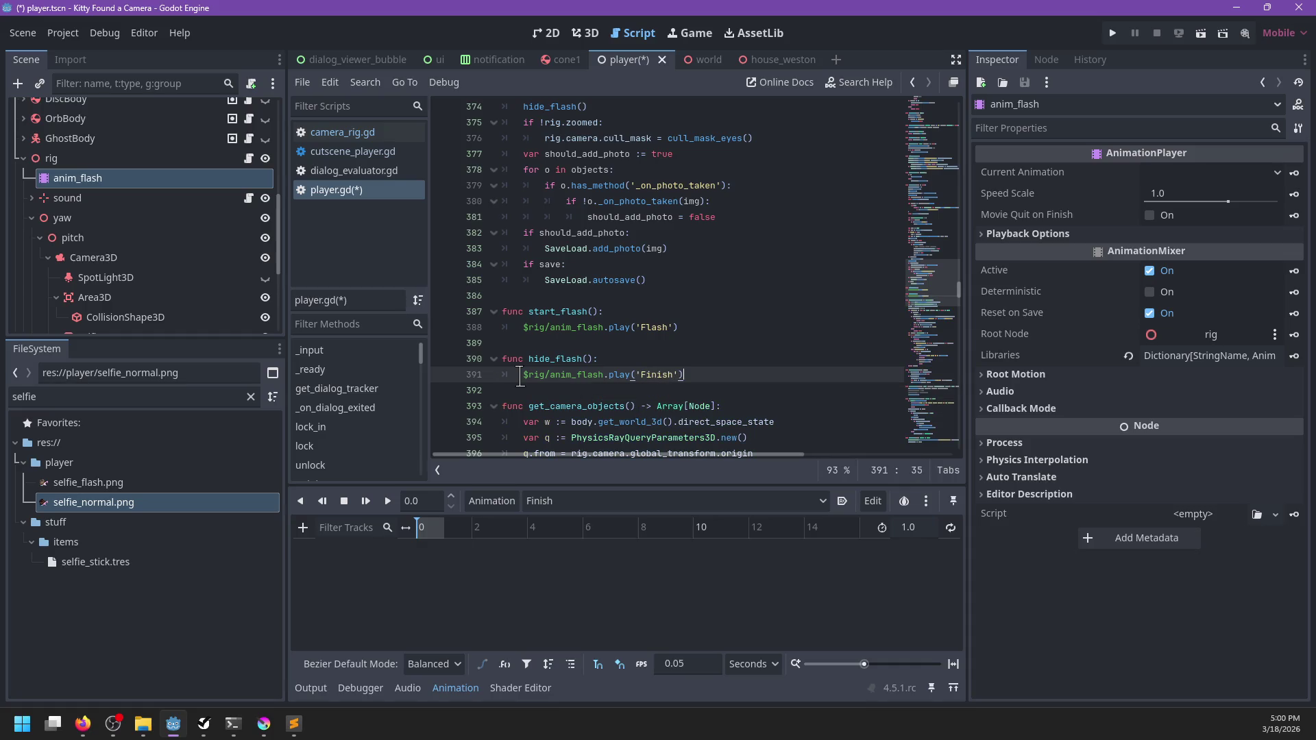
pyautogui.hotkey('ctrl', 's')
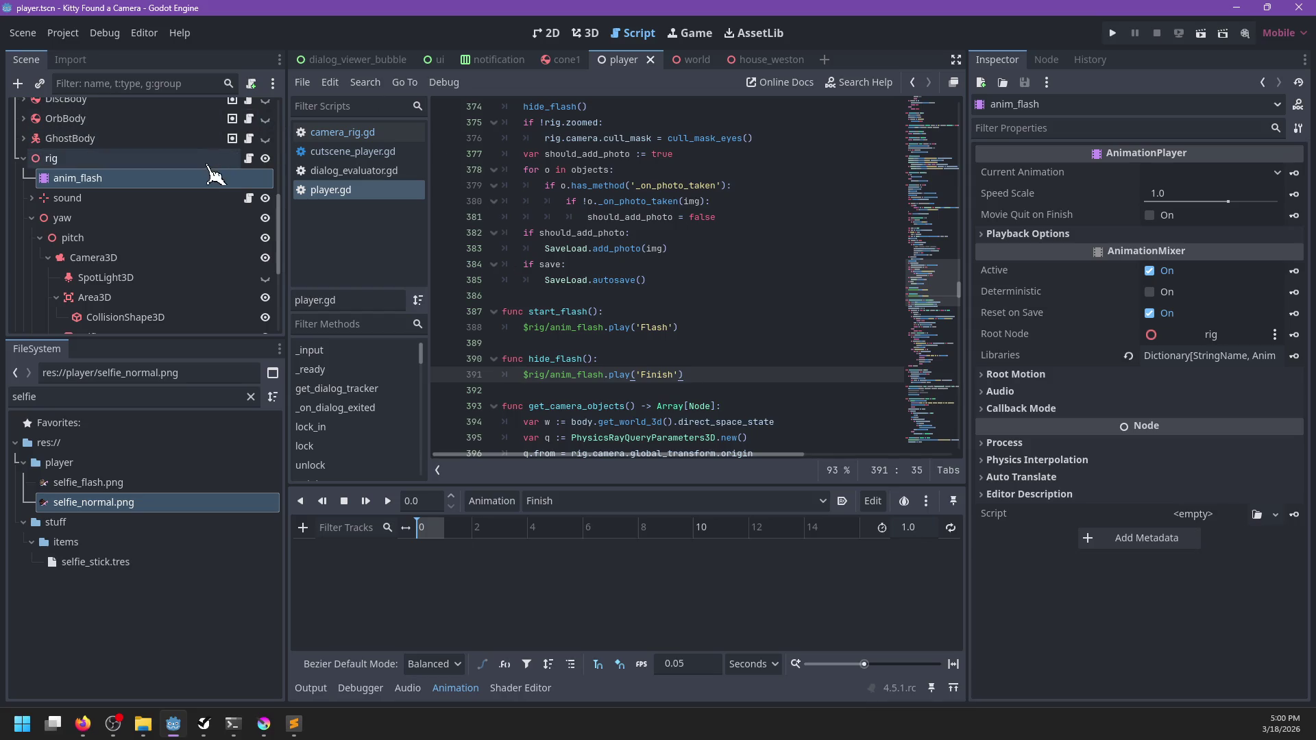
pyautogui.click(219, 181)
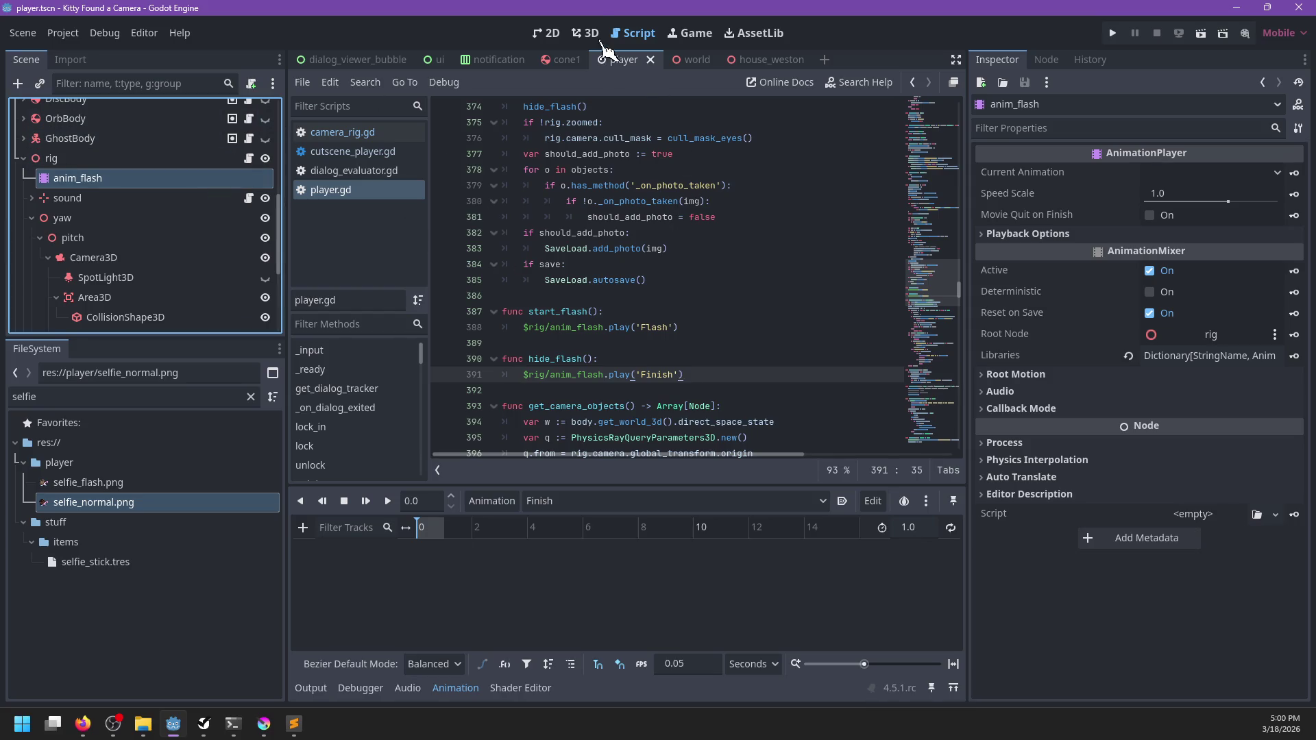
# Step: Key the SpotLight3D visibility and the selfie sprite shader parameter in the current animation
pyautogui.click(588, 33)
pyautogui.moveTo(704, 339); pyautogui.dragTo(617, 439)
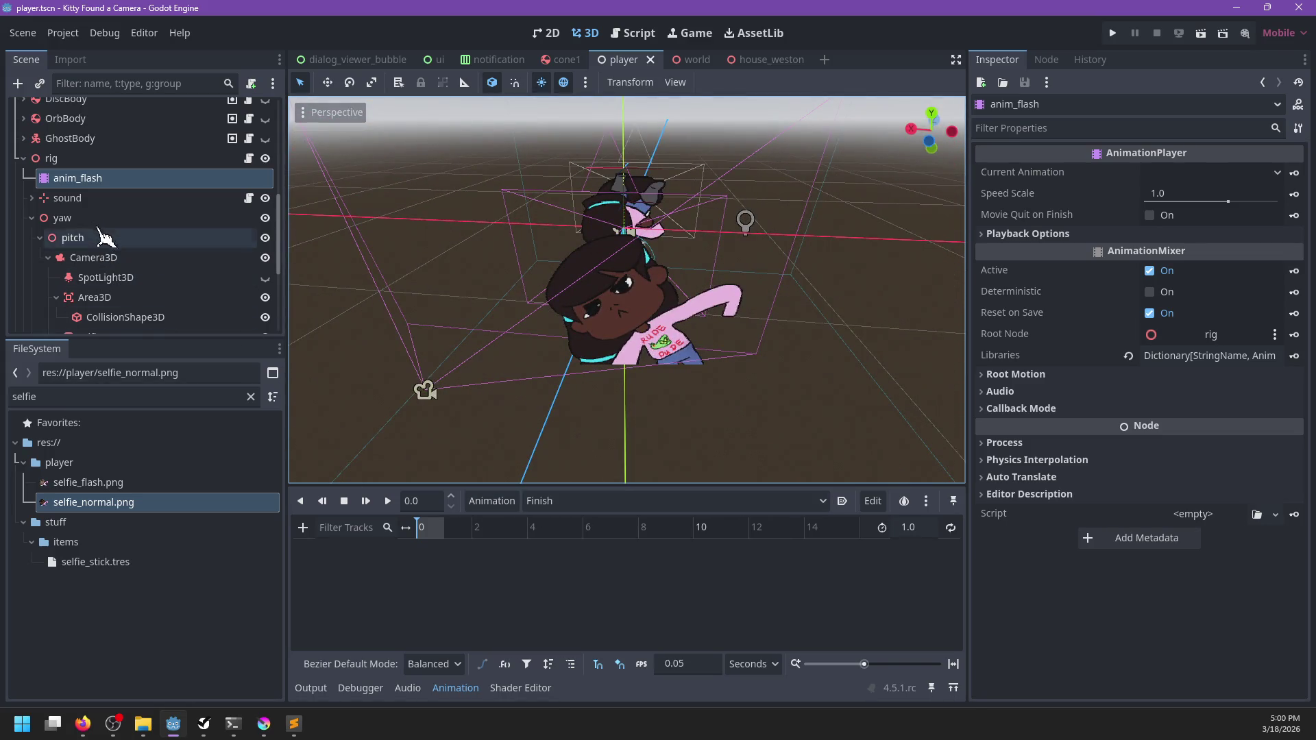
pyautogui.click(96, 277)
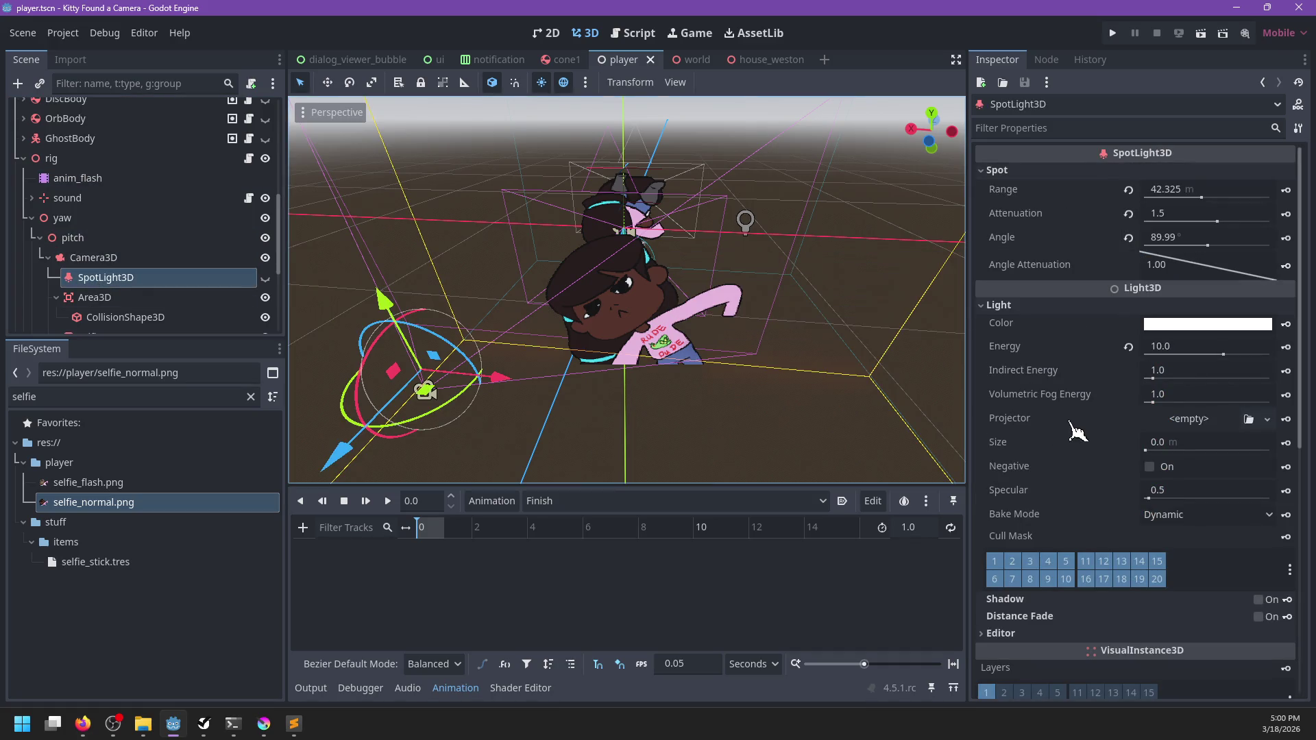
pyautogui.scroll(-5, 1056, 446)
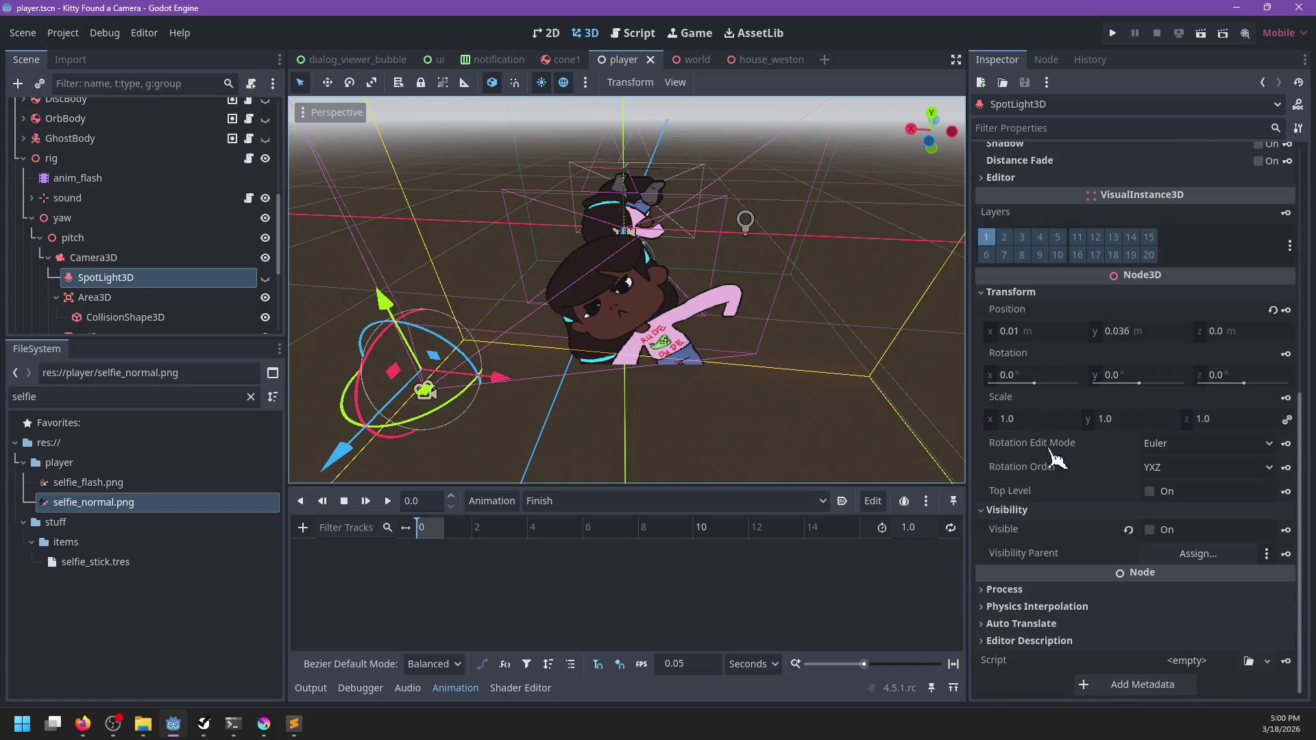
pyautogui.click(1287, 531)
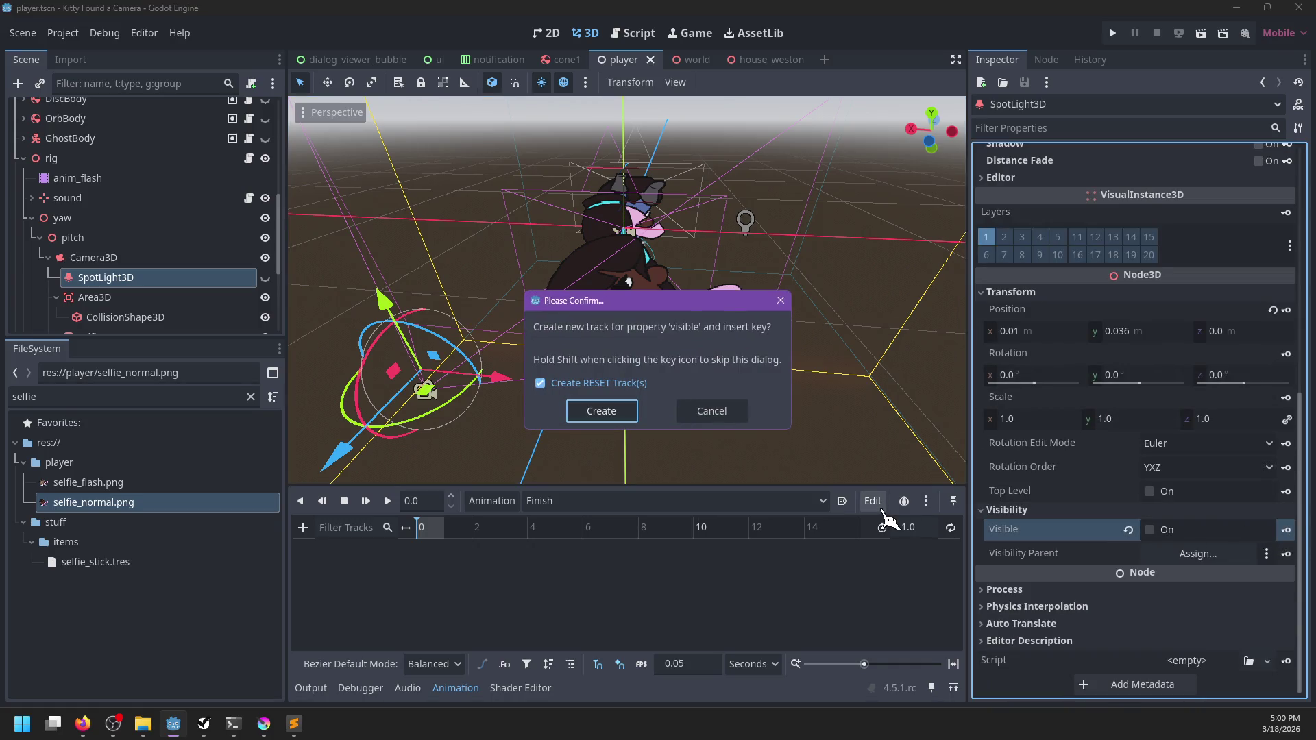
pyautogui.press('Return')
pyautogui.scroll(-5, 130, 270)
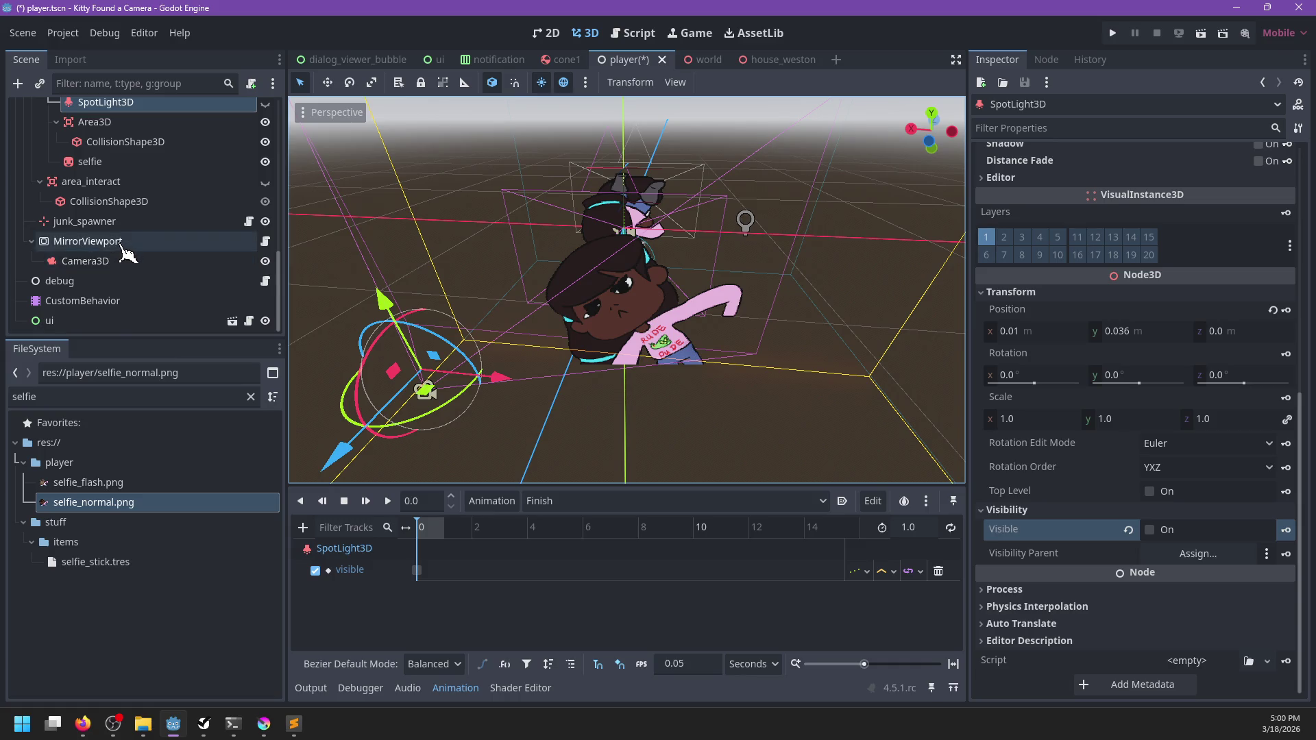
pyautogui.click(97, 197)
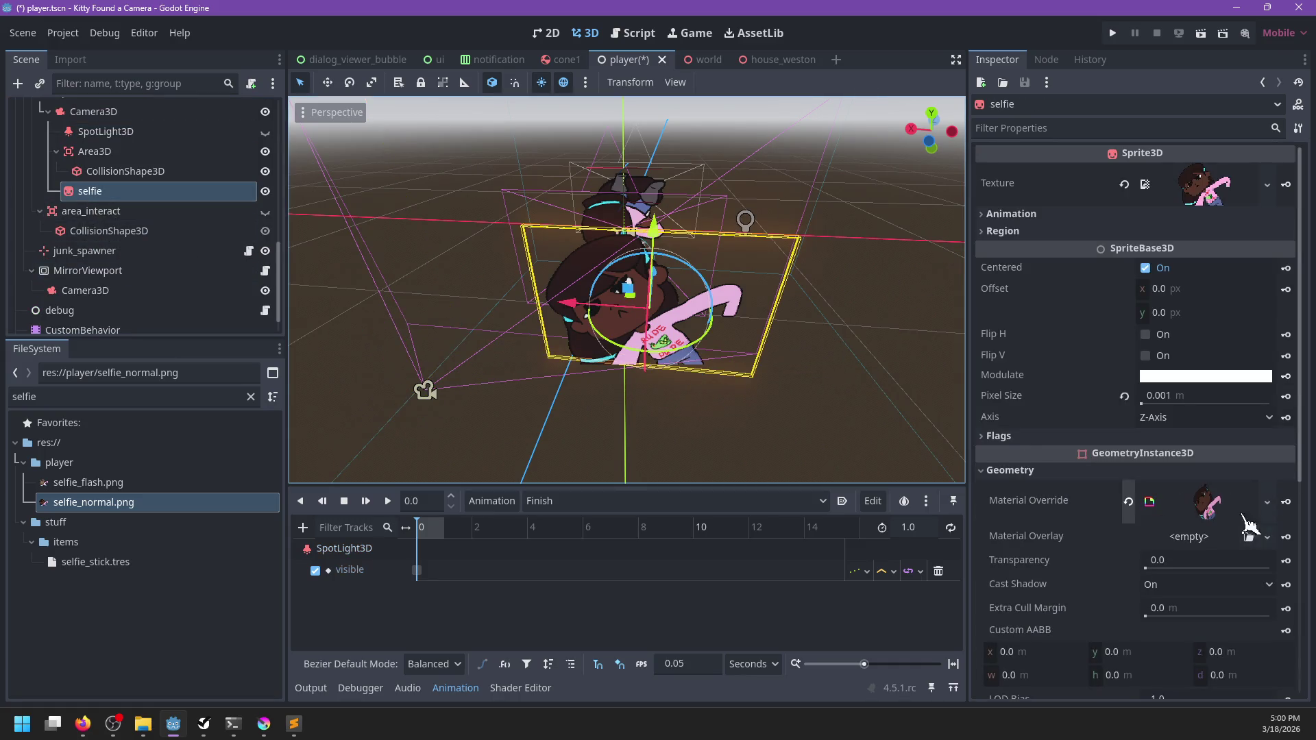
pyautogui.click(1207, 511)
pyautogui.click(1283, 457)
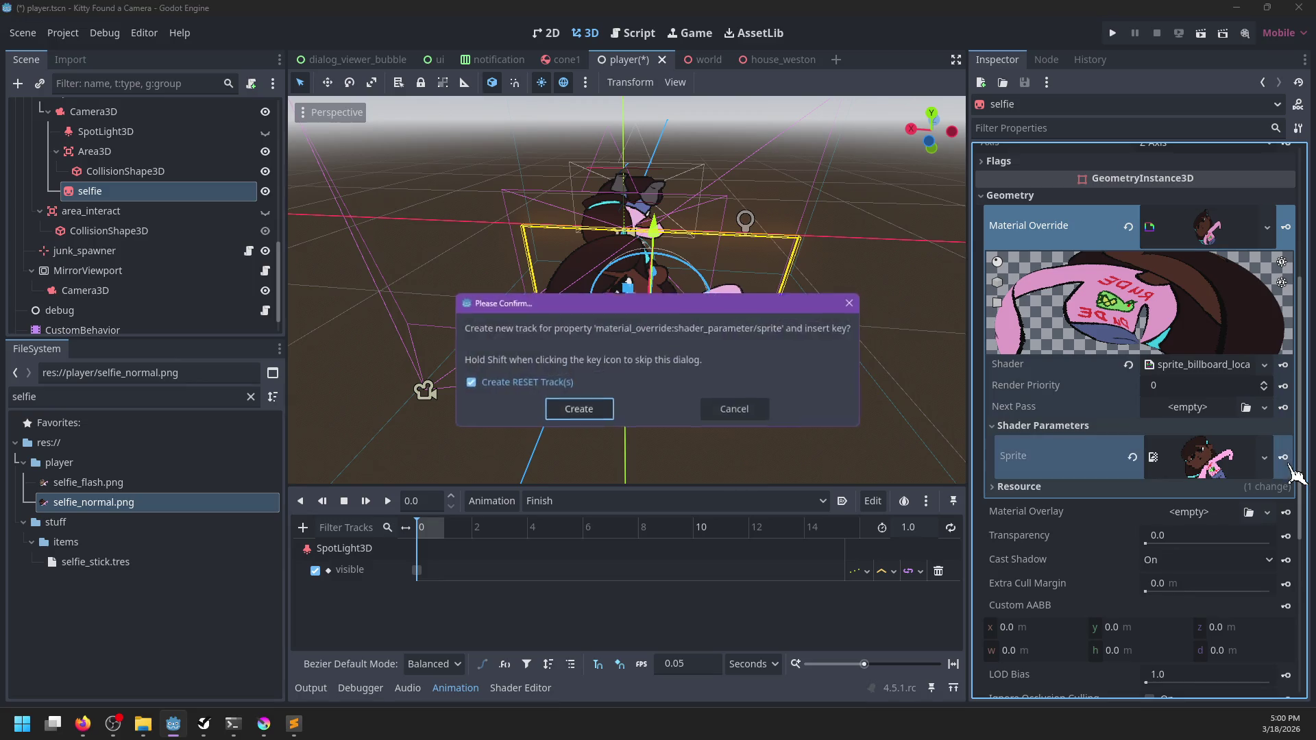
pyautogui.press('Return')
# Step: Switch to the Flash animation and key the SpotLight3D Visible property there
pyautogui.click(624, 501)
pyautogui.click(609, 541)
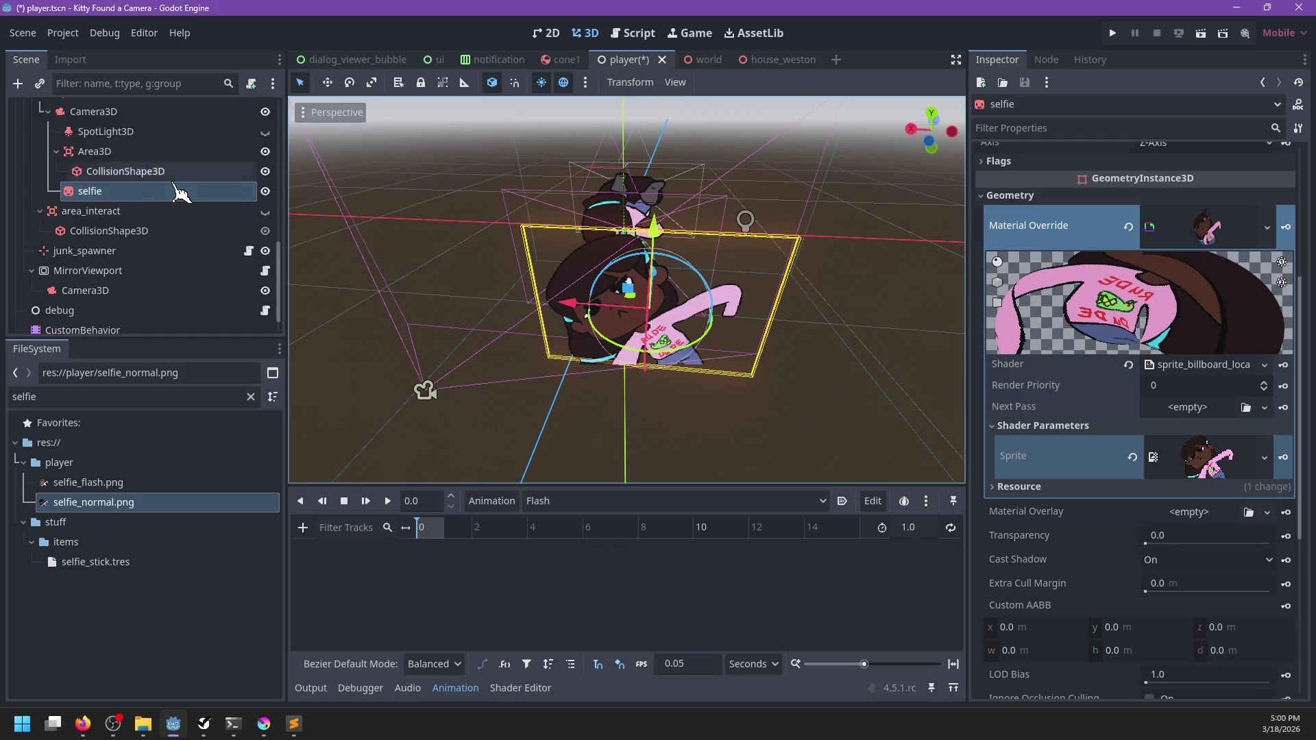
pyautogui.scroll(5, 176, 206)
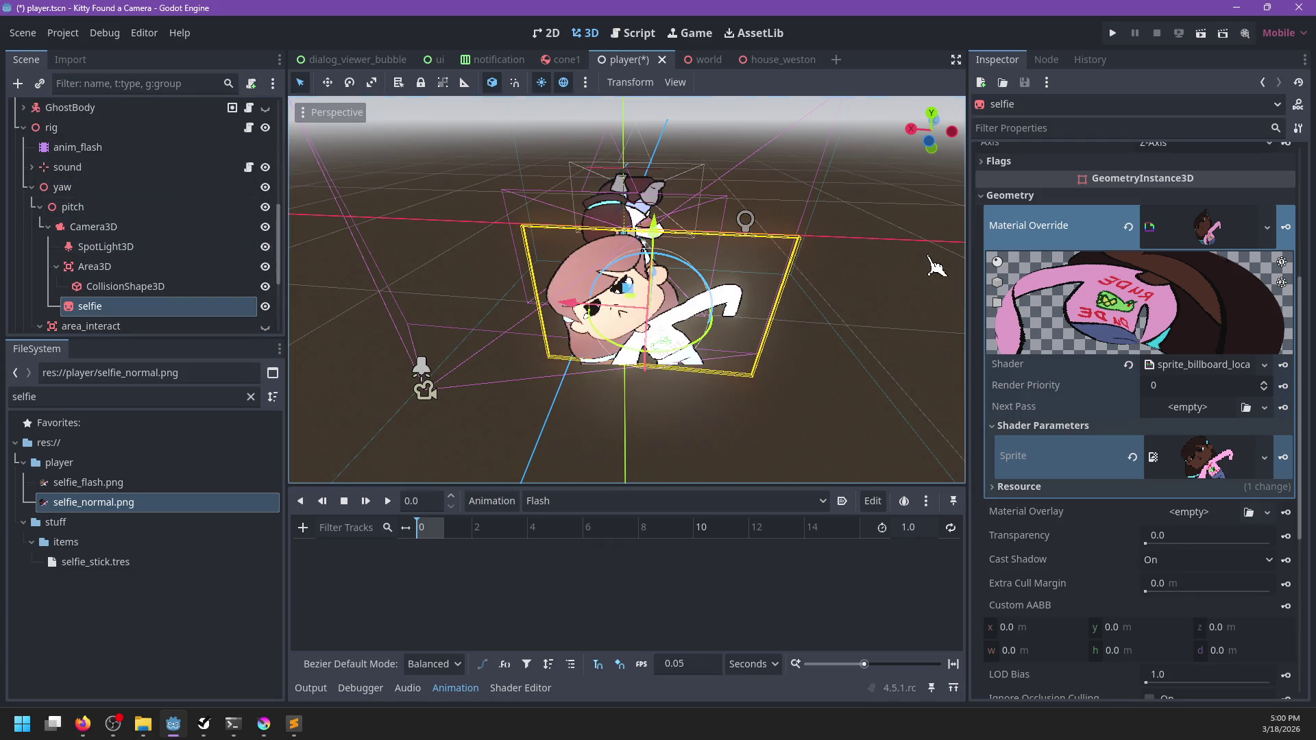
pyautogui.scroll(5, 1073, 252)
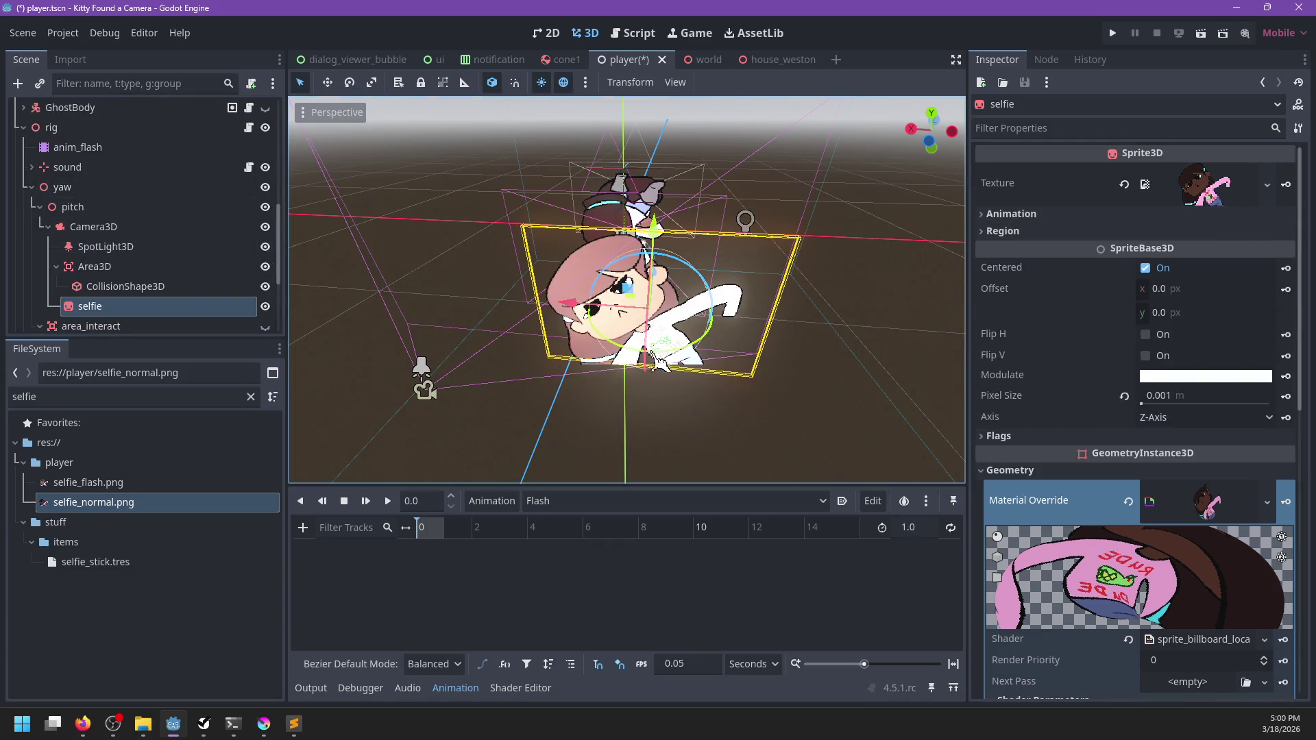
pyautogui.click(103, 247)
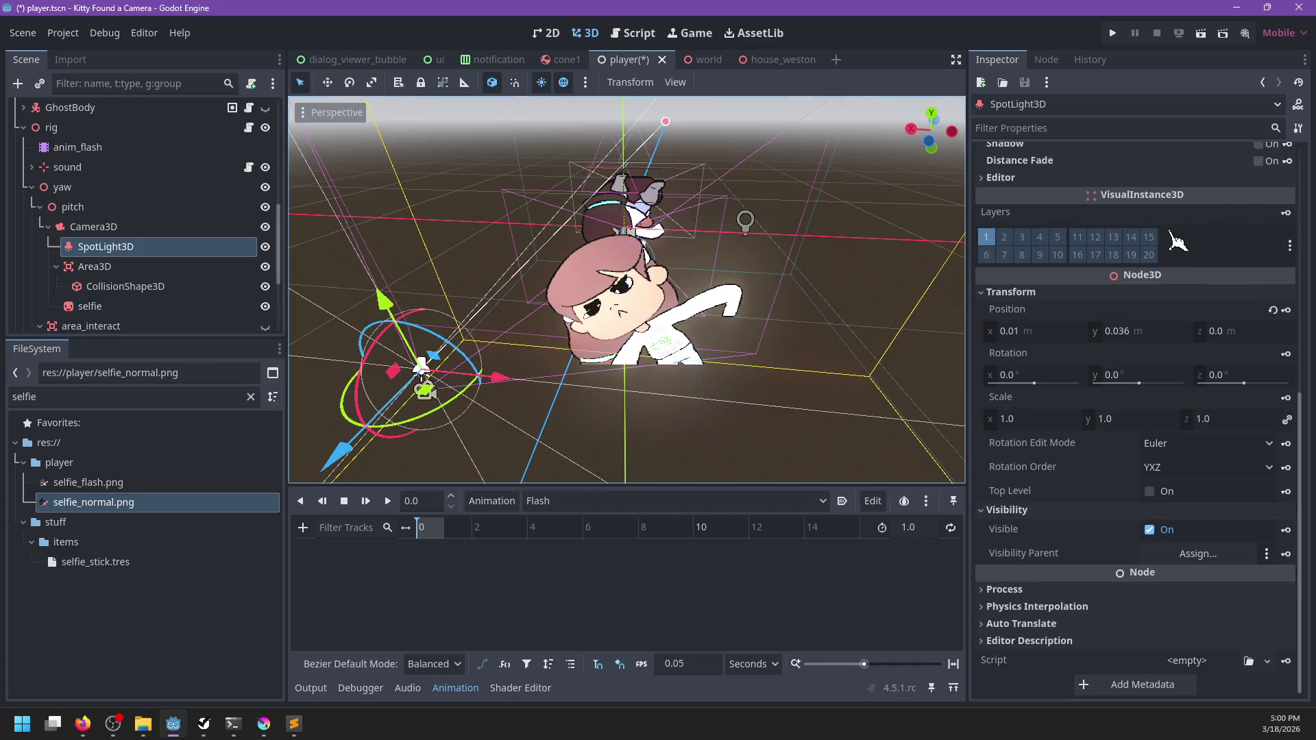
pyautogui.scroll(8, 1178, 239)
pyautogui.scroll(-7, 1096, 370)
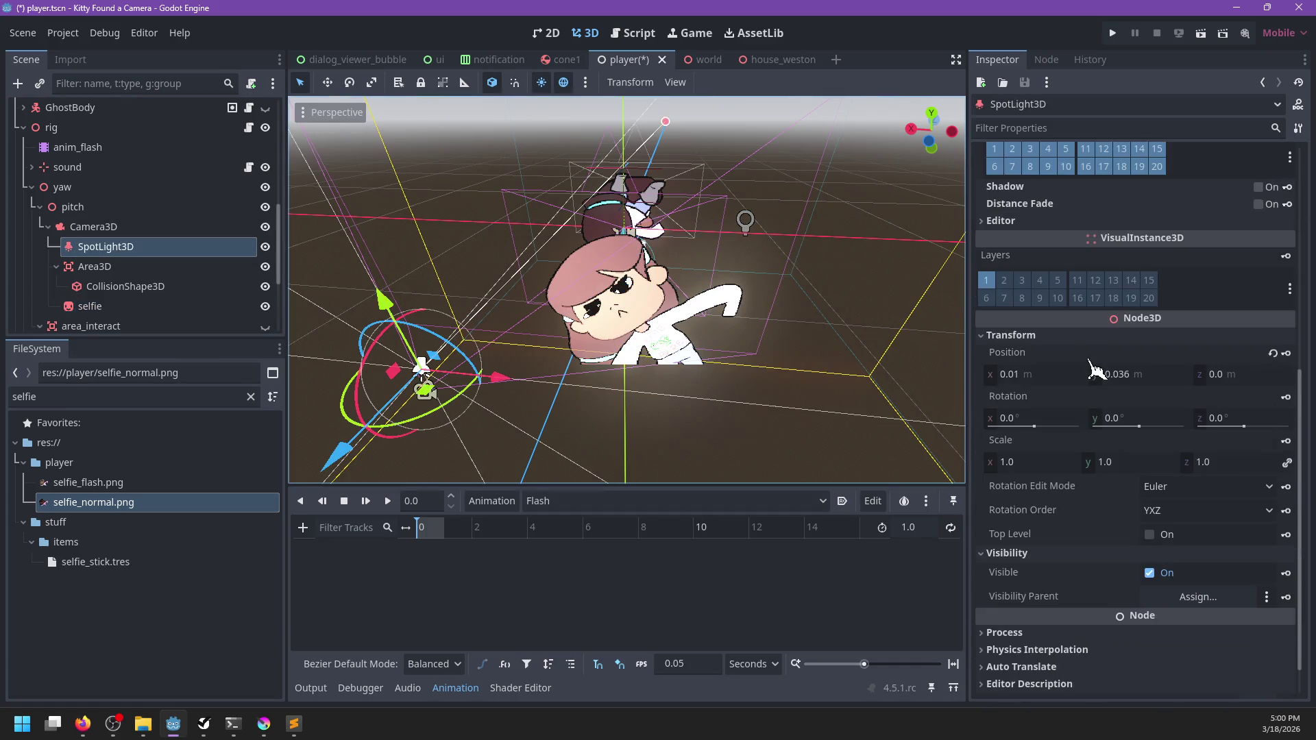
pyautogui.click(1286, 573)
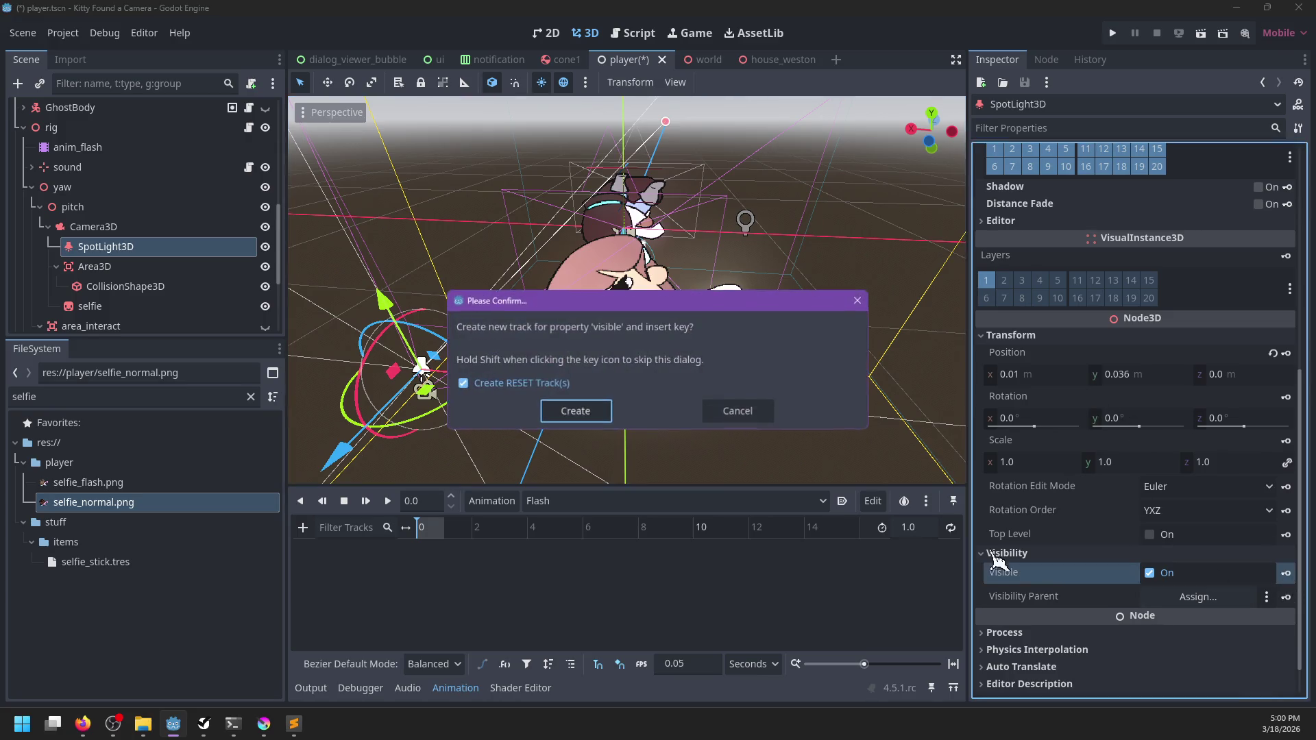
pyautogui.click(575, 412)
pyautogui.scroll(-3, 146, 259)
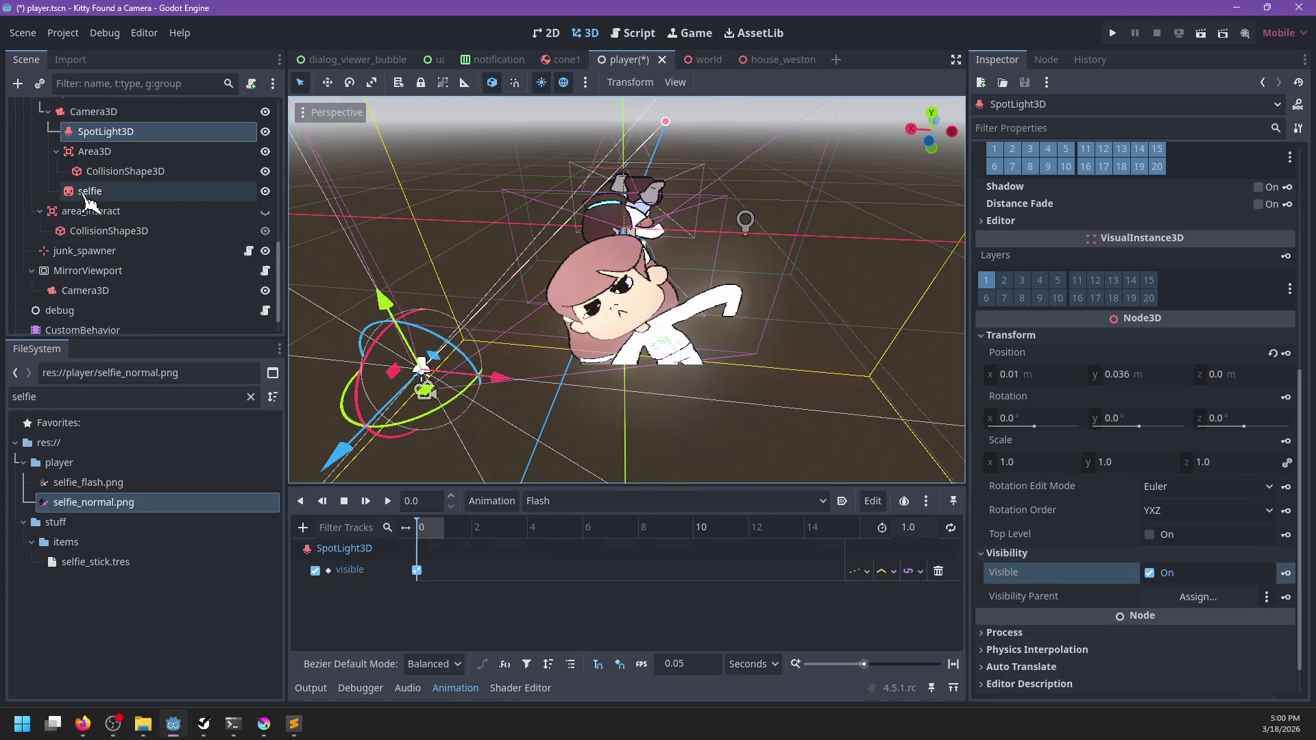
# Step: Set the selfie sprite's shader texture to selfie_flash.png and key it in Flash
pyautogui.click(90, 191)
pyautogui.scroll(-5, 1141, 394)
pyautogui.click(203, 398)
pyautogui.moveTo(110, 482)
pyautogui.mouseDown()
pyautogui.moveTo(118, 495)
pyautogui.moveTo(1284, 553)
pyautogui.moveTo(1234, 471)
pyautogui.moveTo(1156, 458)
pyautogui.mouseUp()
pyautogui.scroll(5, 794, 401)
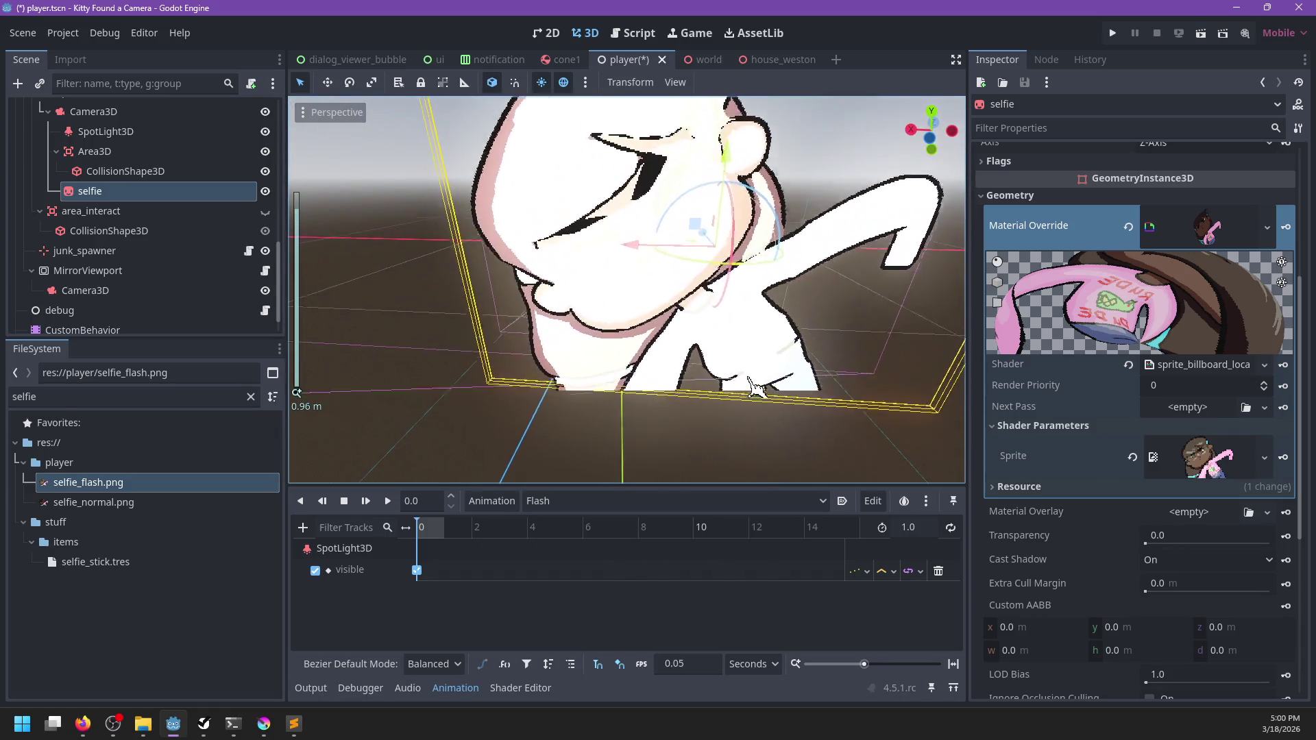
pyautogui.scroll(-2, 793, 401)
pyautogui.click(1283, 457)
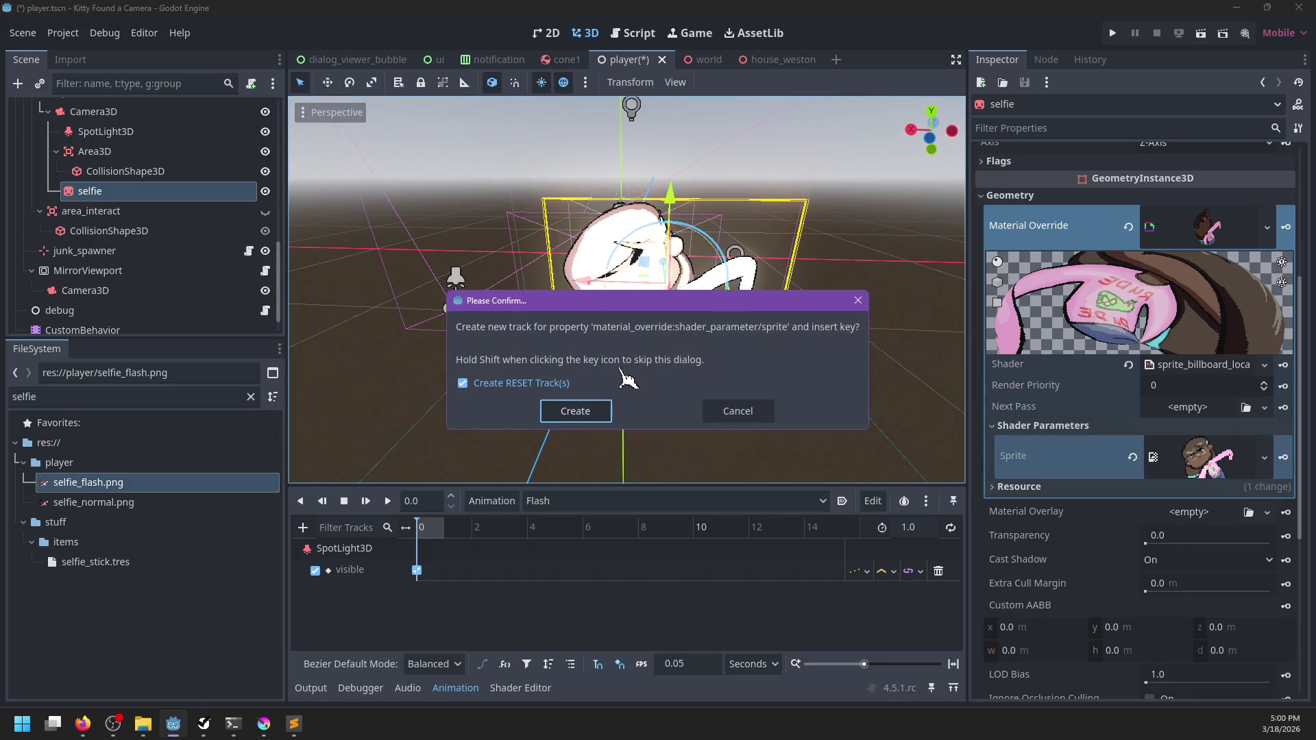
pyautogui.click(576, 411)
pyautogui.hotkey('alt', 'Tab')
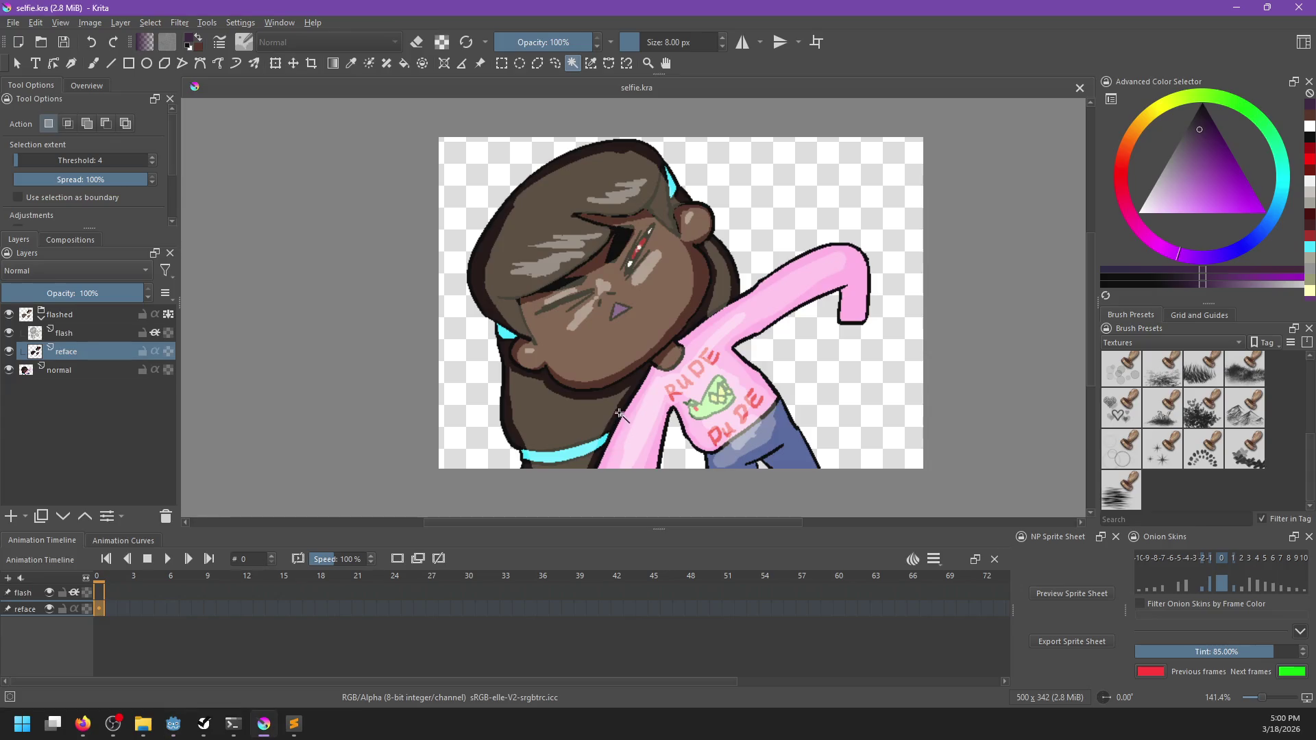
# Step: Add a paint layer named darken, fill it dark purple, set Multiply and inherit alpha
pyautogui.scroll(1, 555, 377)
pyautogui.click(11, 516)
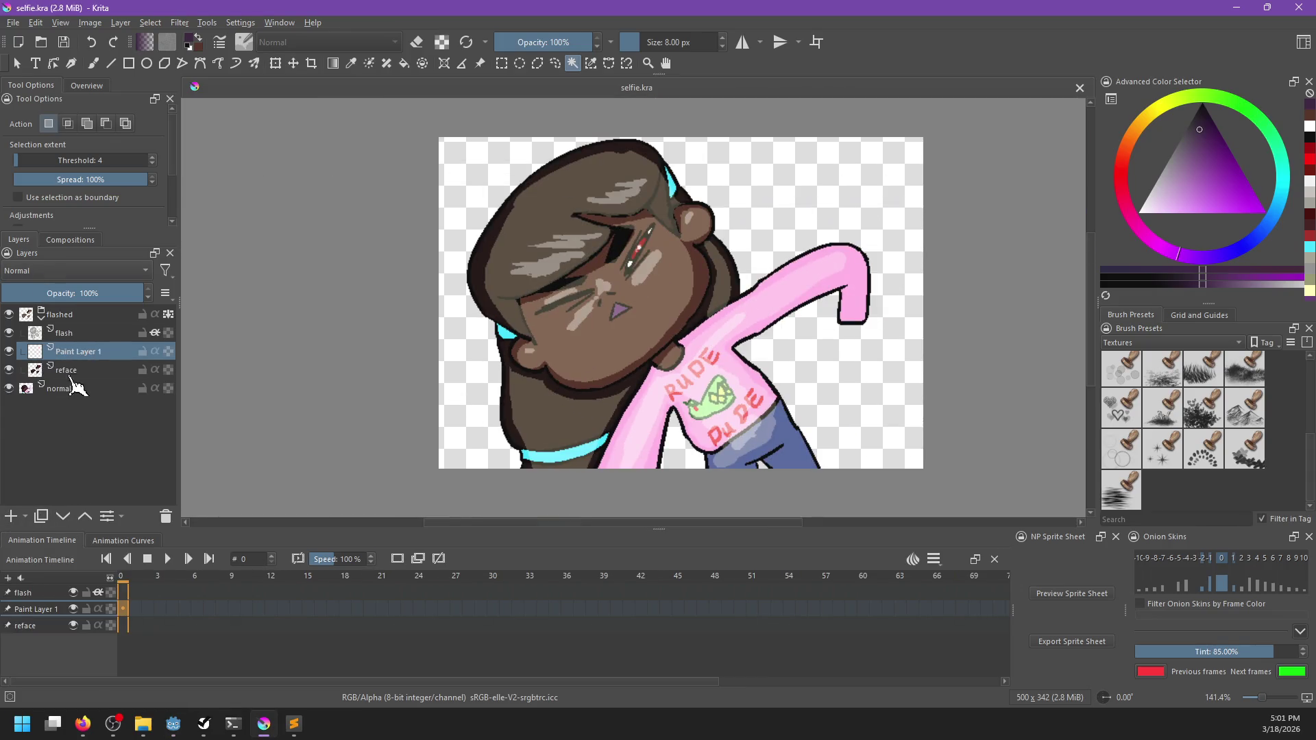
pyautogui.doubleClick(67, 352)
pyautogui.write('dark')
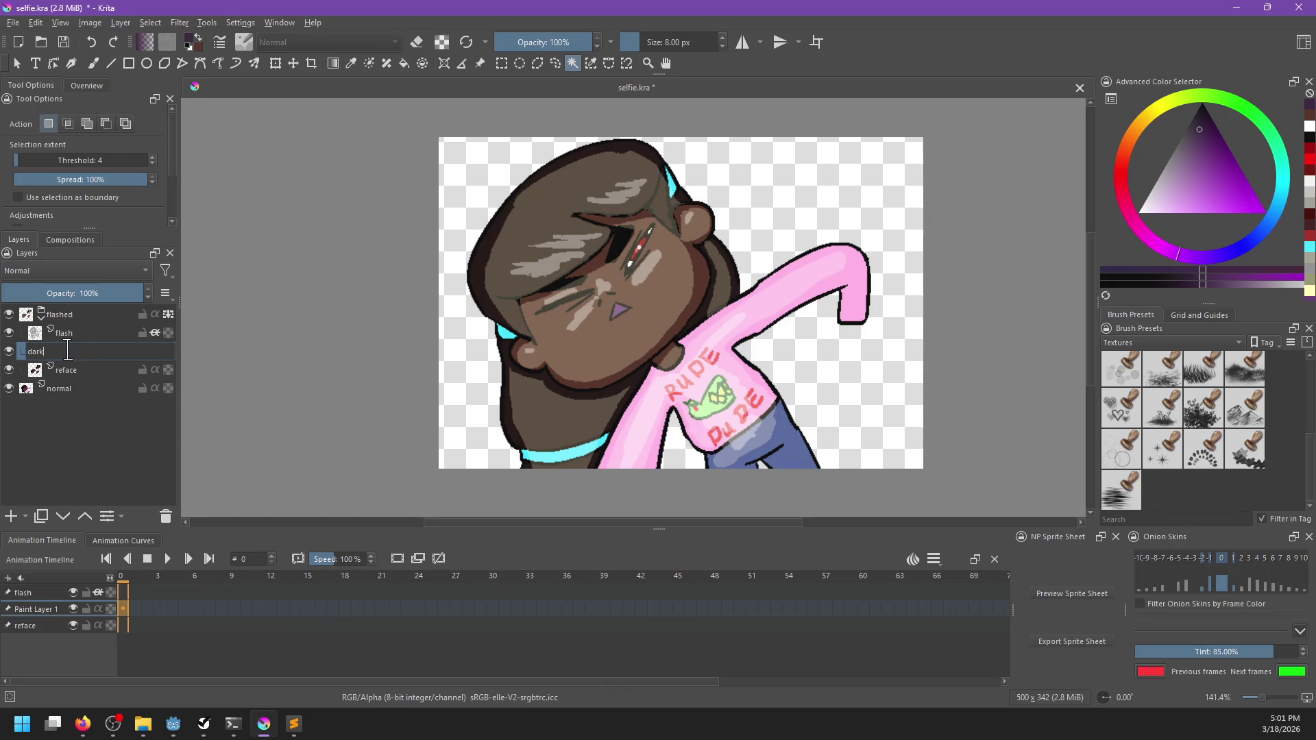
pyautogui.write('en')
pyautogui.press('Return')
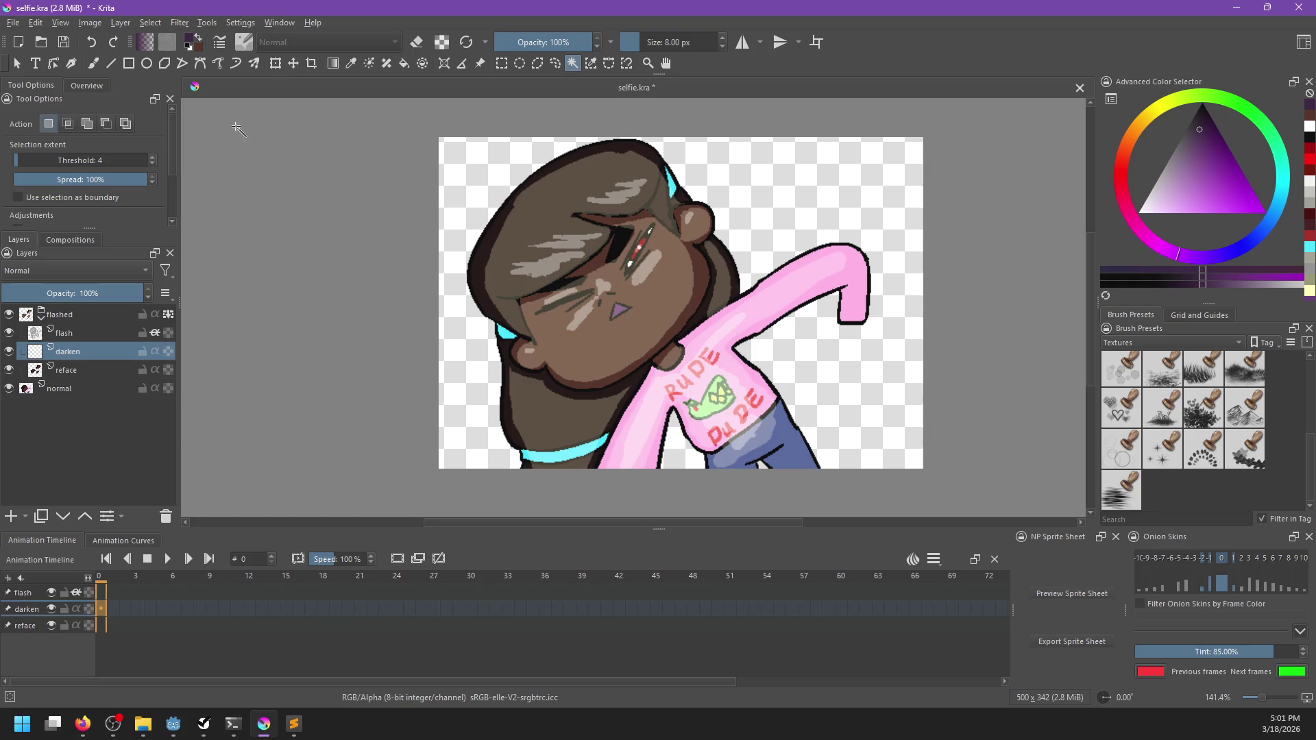
pyautogui.press('BackSpace')
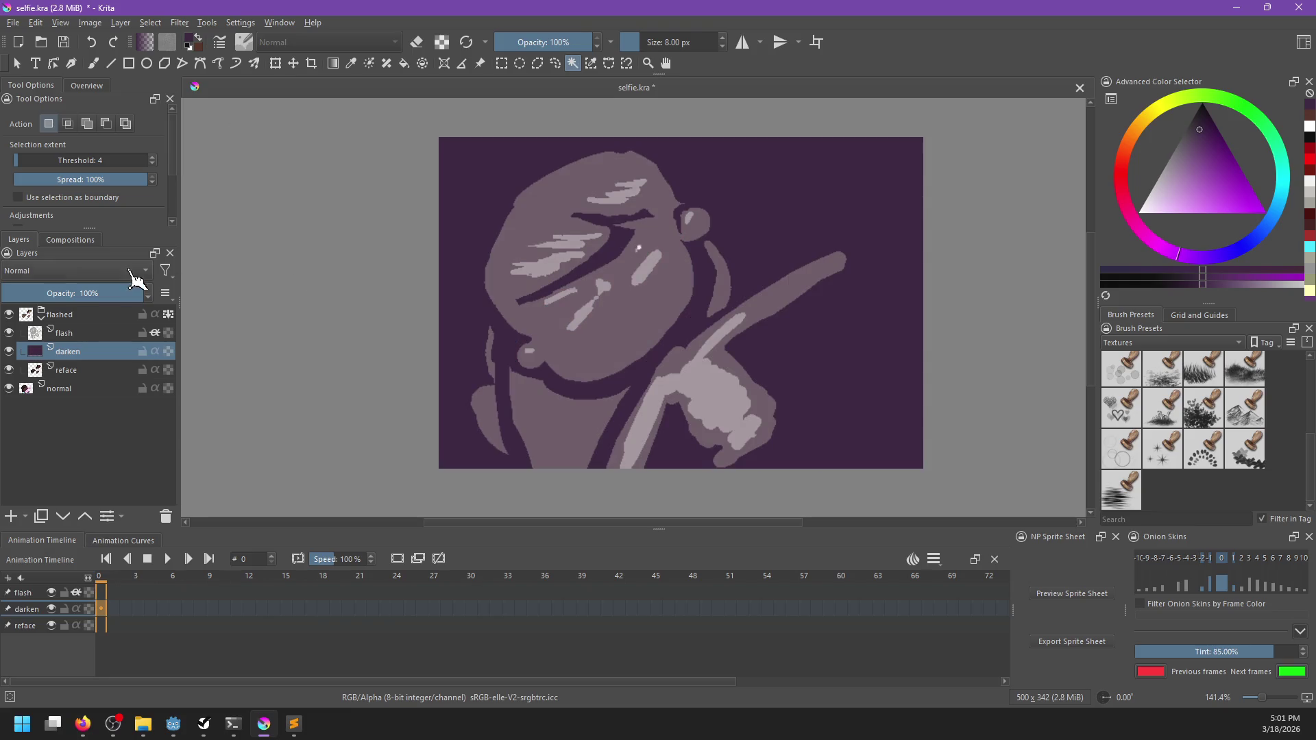
pyautogui.click(135, 272)
pyautogui.click(81, 268)
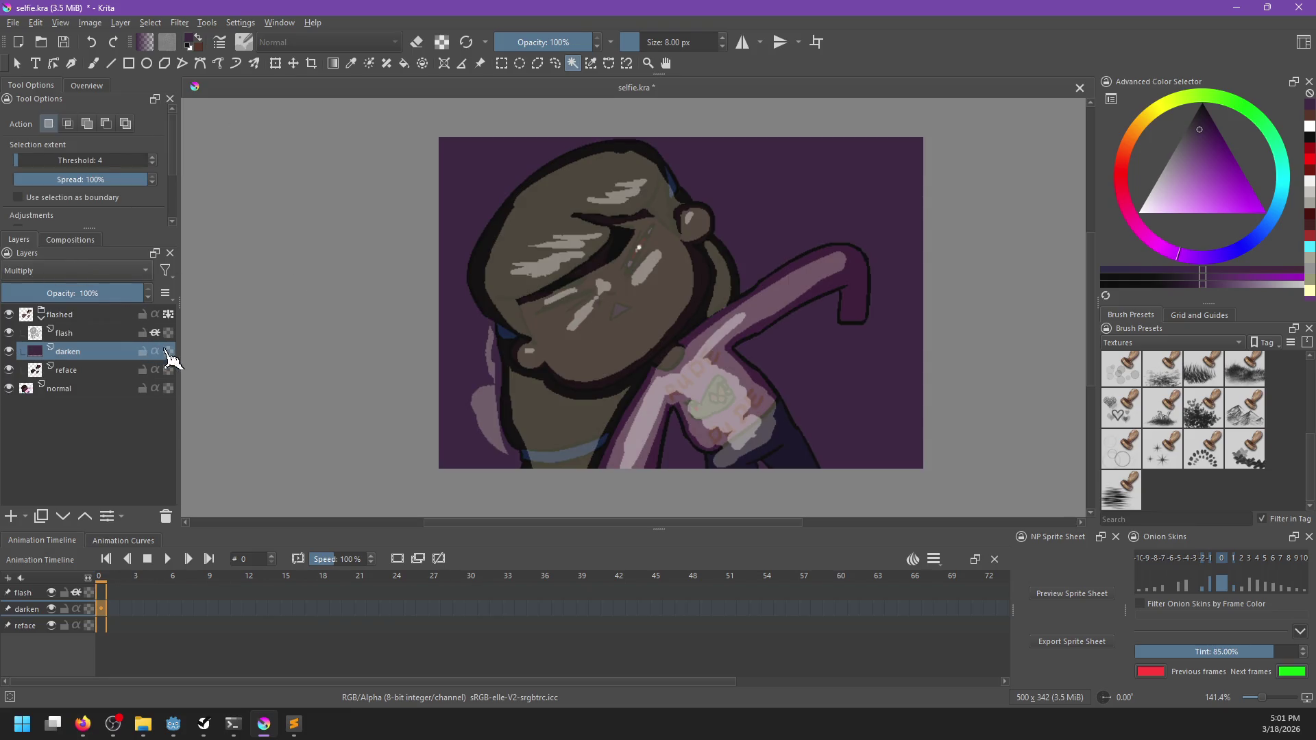
pyautogui.click(155, 352)
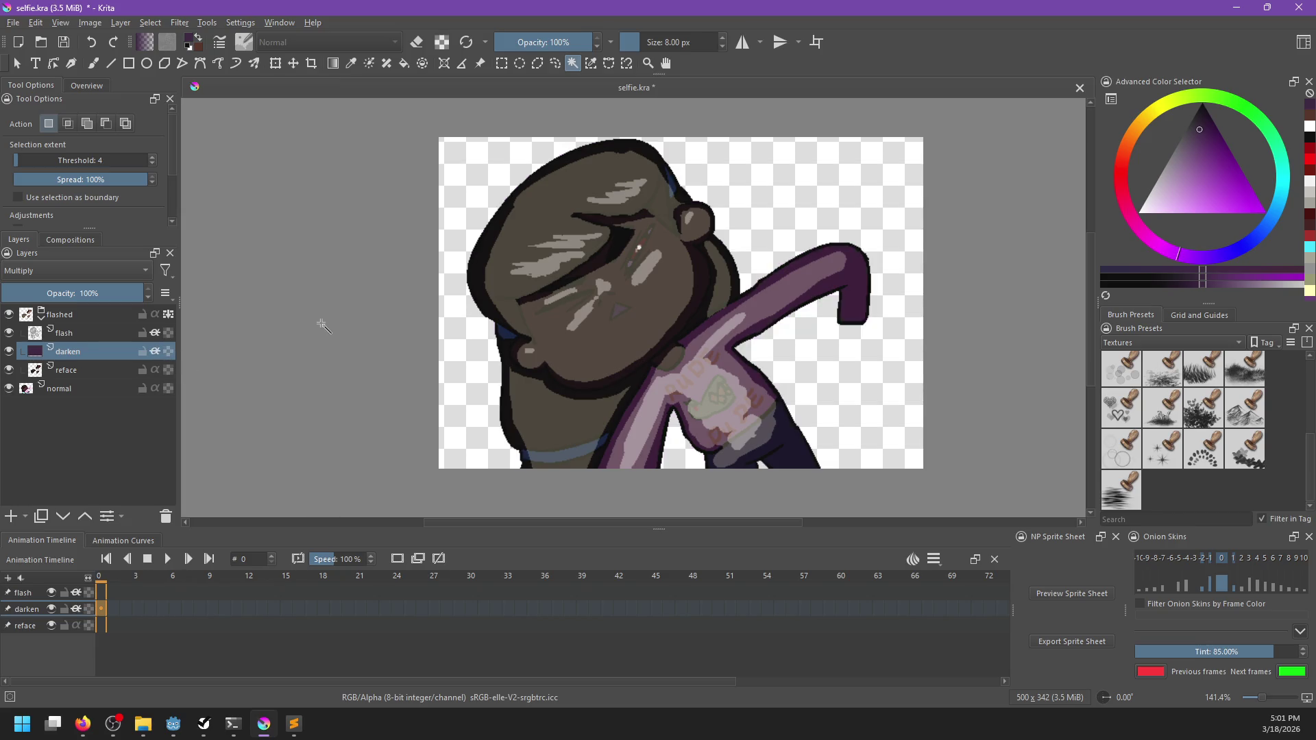
# Step: Refill the darken layer with purple while sparing the reddish eye highlight
pyautogui.hotkey('alt', 'Tab')
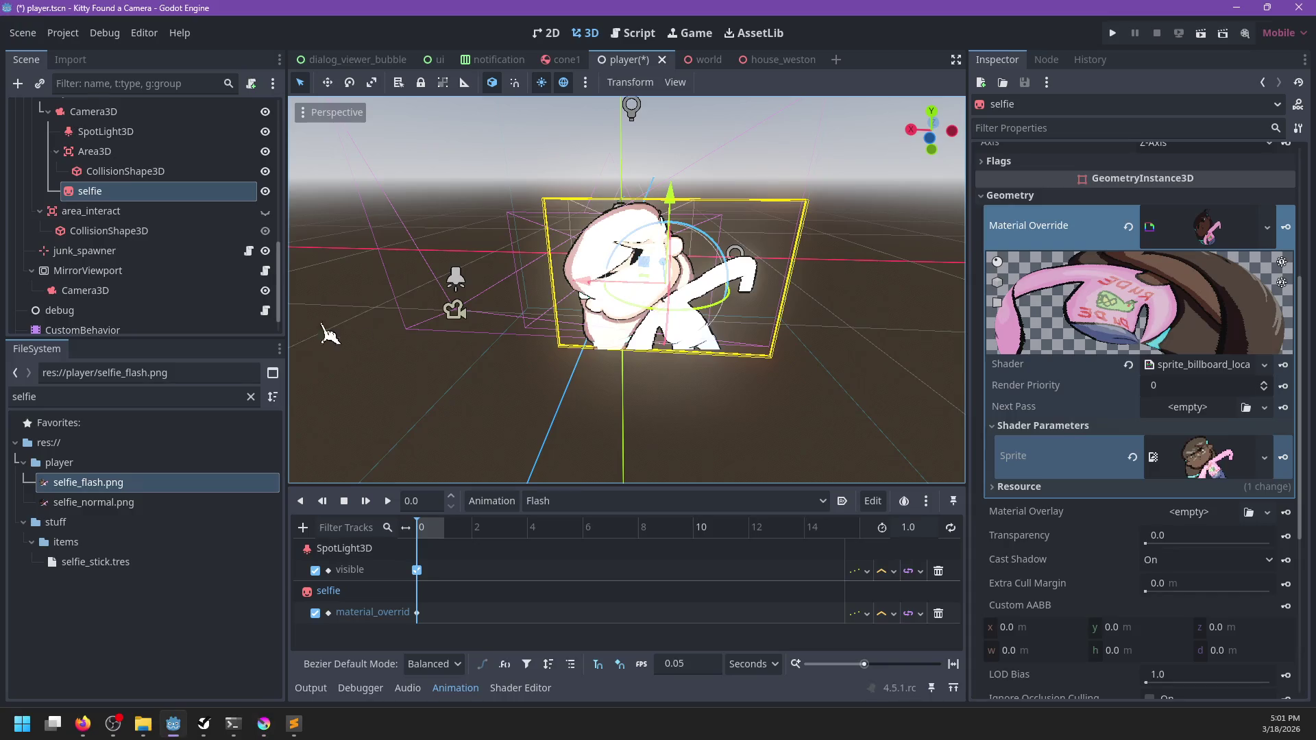
pyautogui.hotkey('alt', 'Tab')
pyautogui.scroll(3, 638, 261)
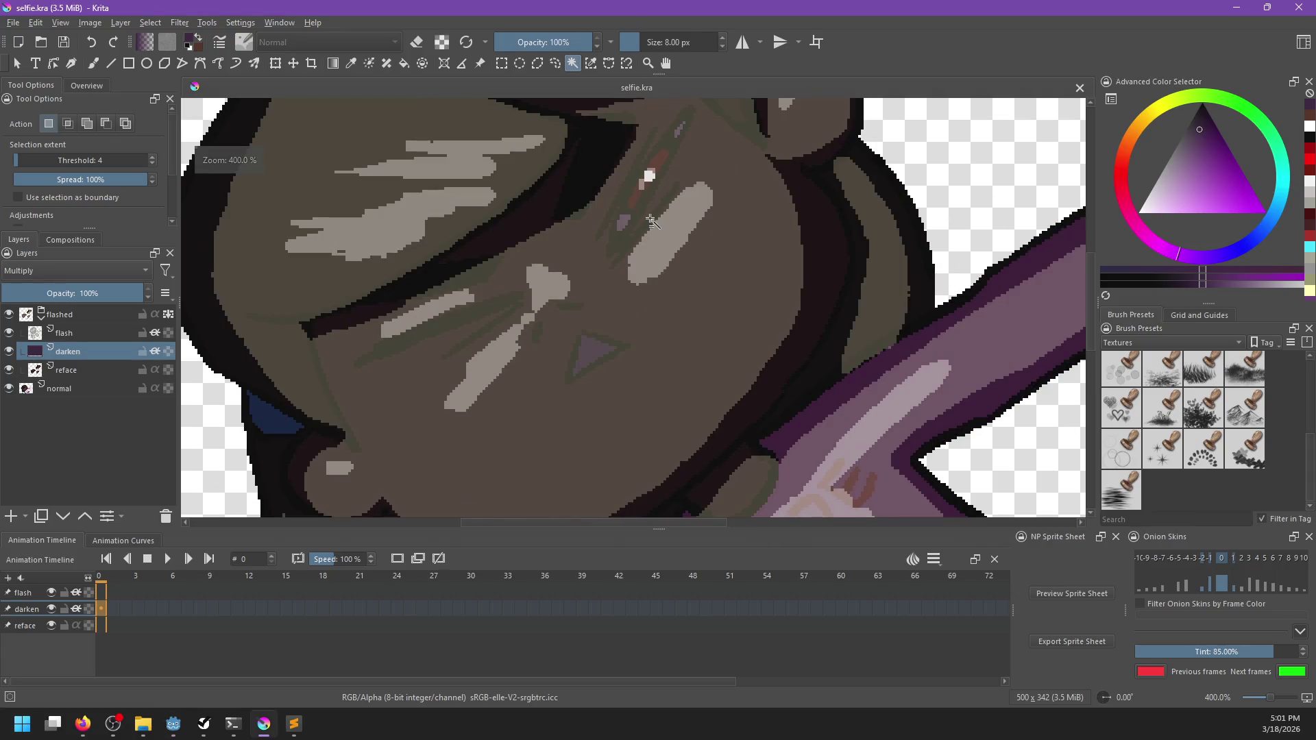
pyautogui.click(93, 391)
pyautogui.click(96, 373)
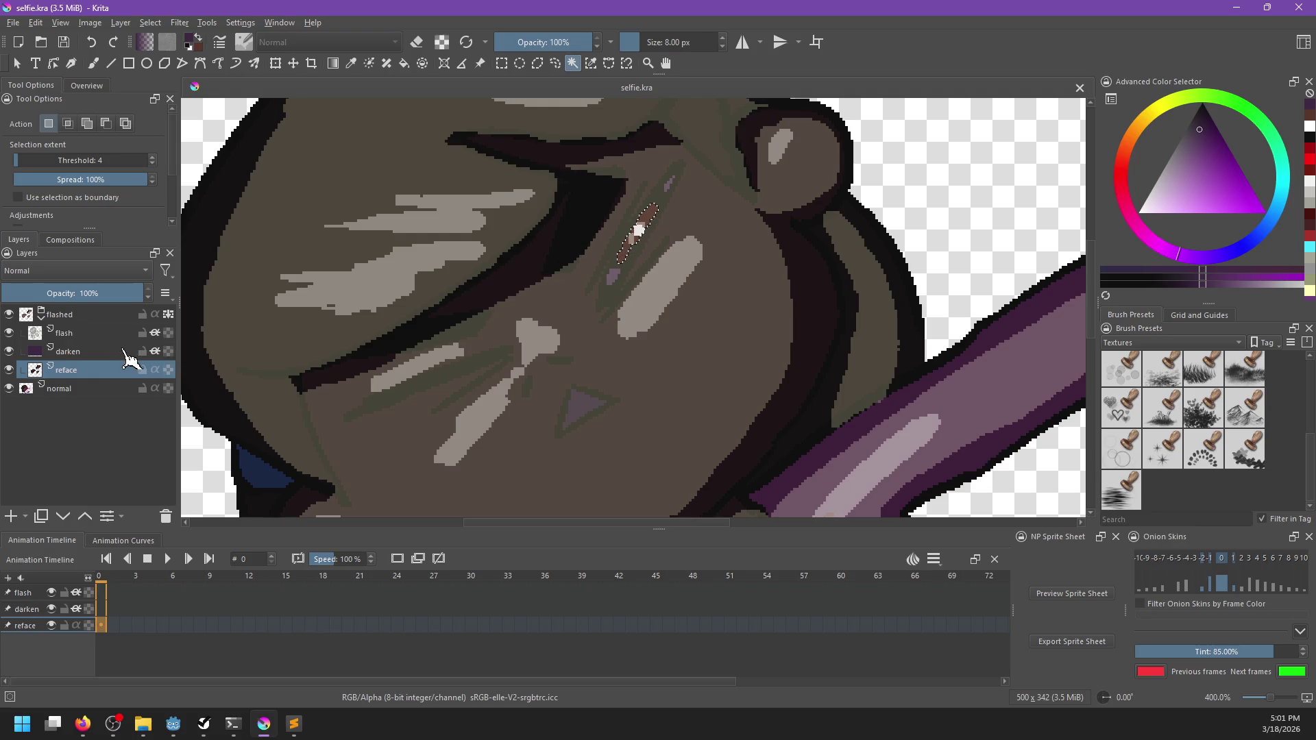
pyautogui.click(113, 353)
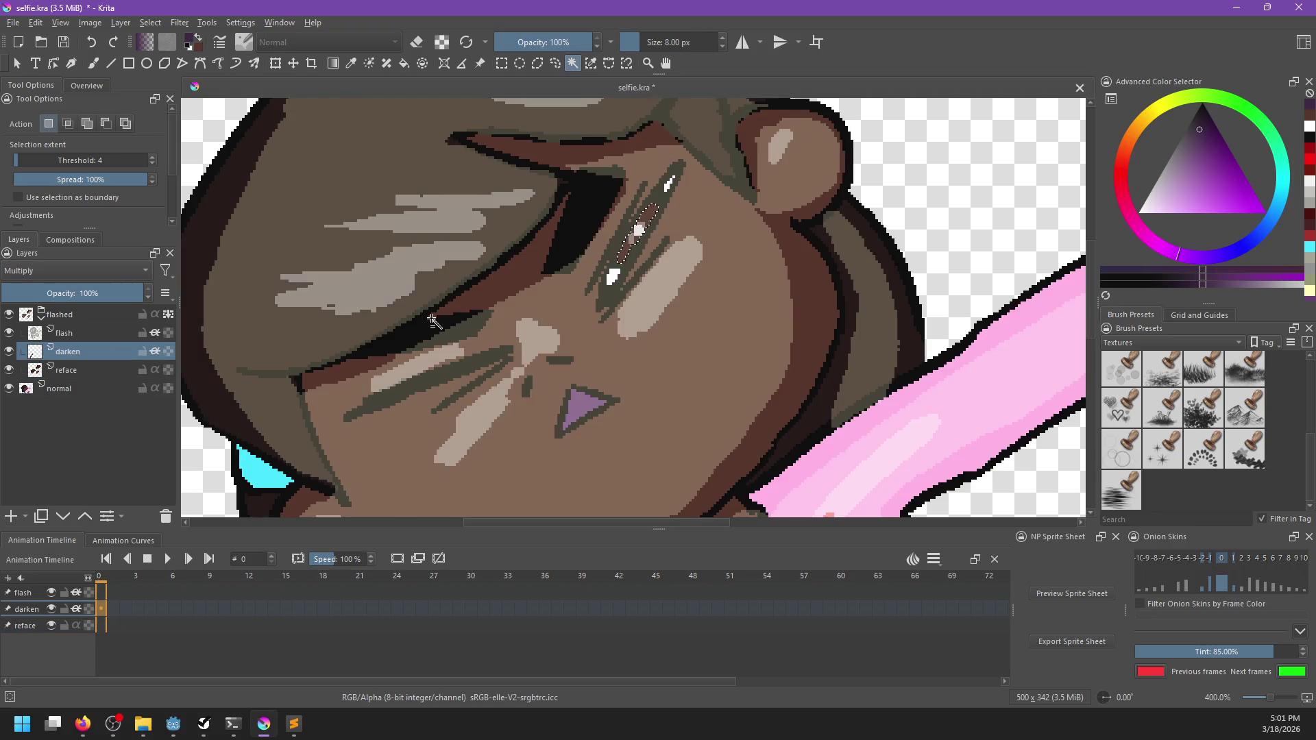
pyautogui.hotkey('shift', 'BackSpace')
pyautogui.click(76, 370)
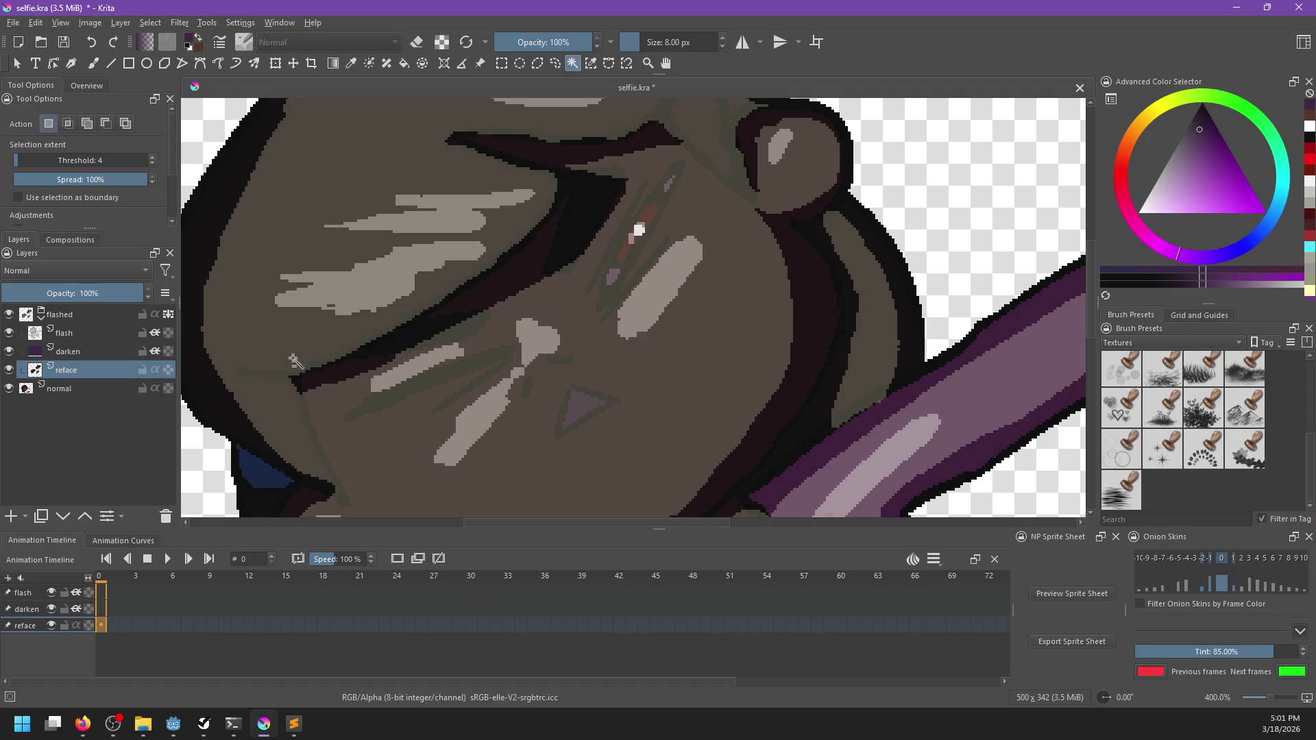
pyautogui.click(627, 255)
pyautogui.click(82, 352)
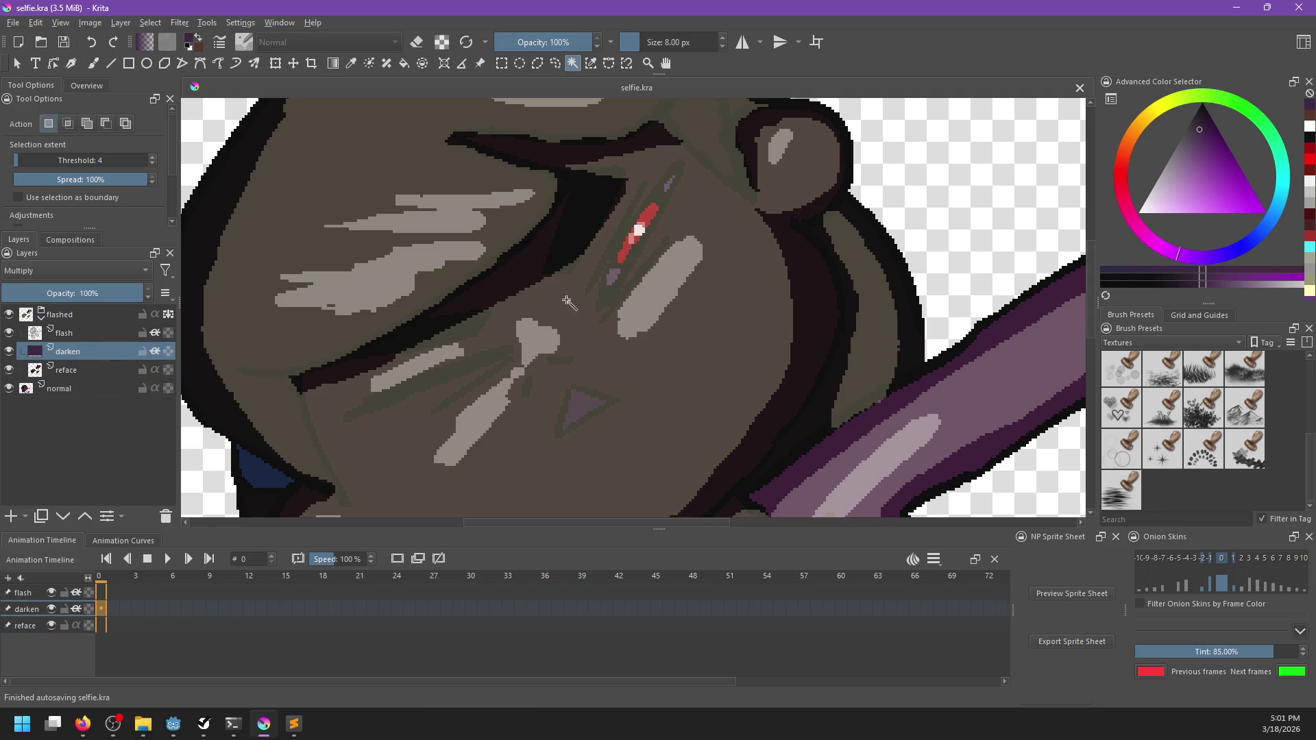
pyautogui.scroll(-3, 482, 295)
# Step: Export the image over selfie_flash.png, replacing the existing file
pyautogui.hotkey('alt', 'Tab')
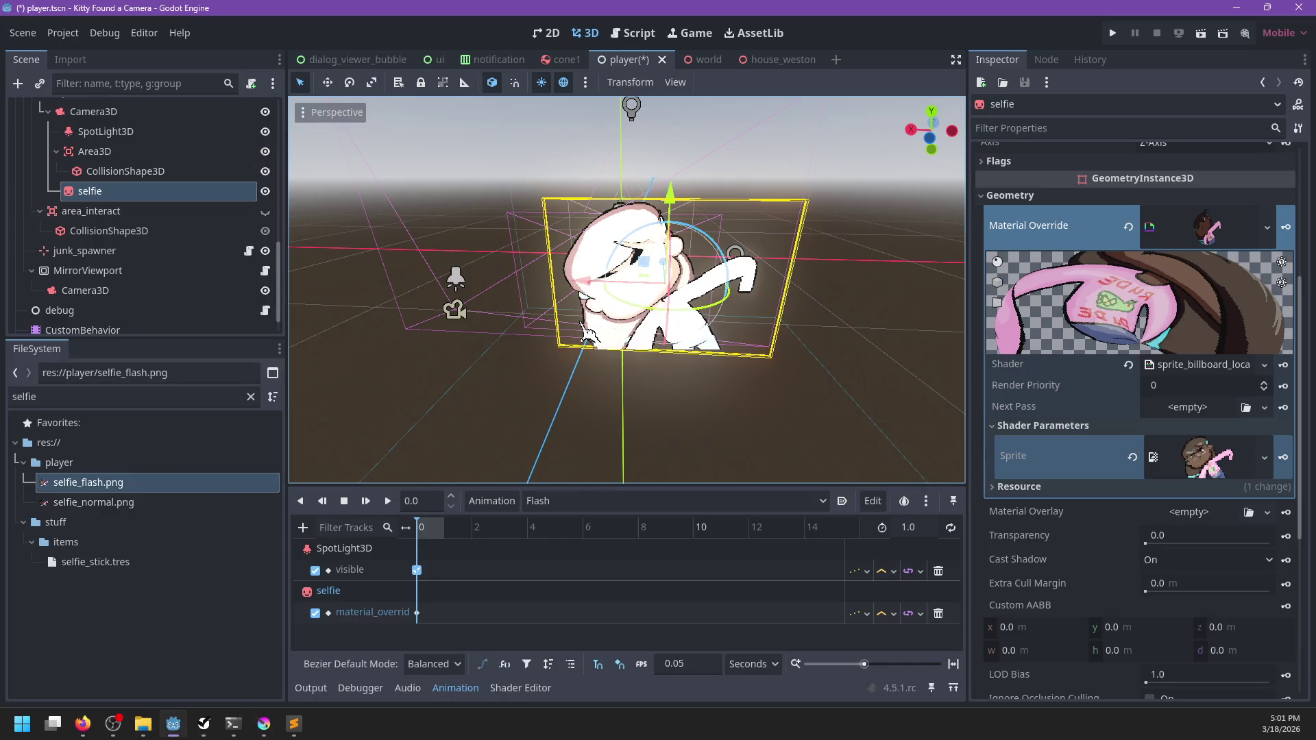
pyautogui.hotkey('alt', 'Tab')
pyautogui.hotkey('ctrl', 'shift', 'e')
pyautogui.press('Return')
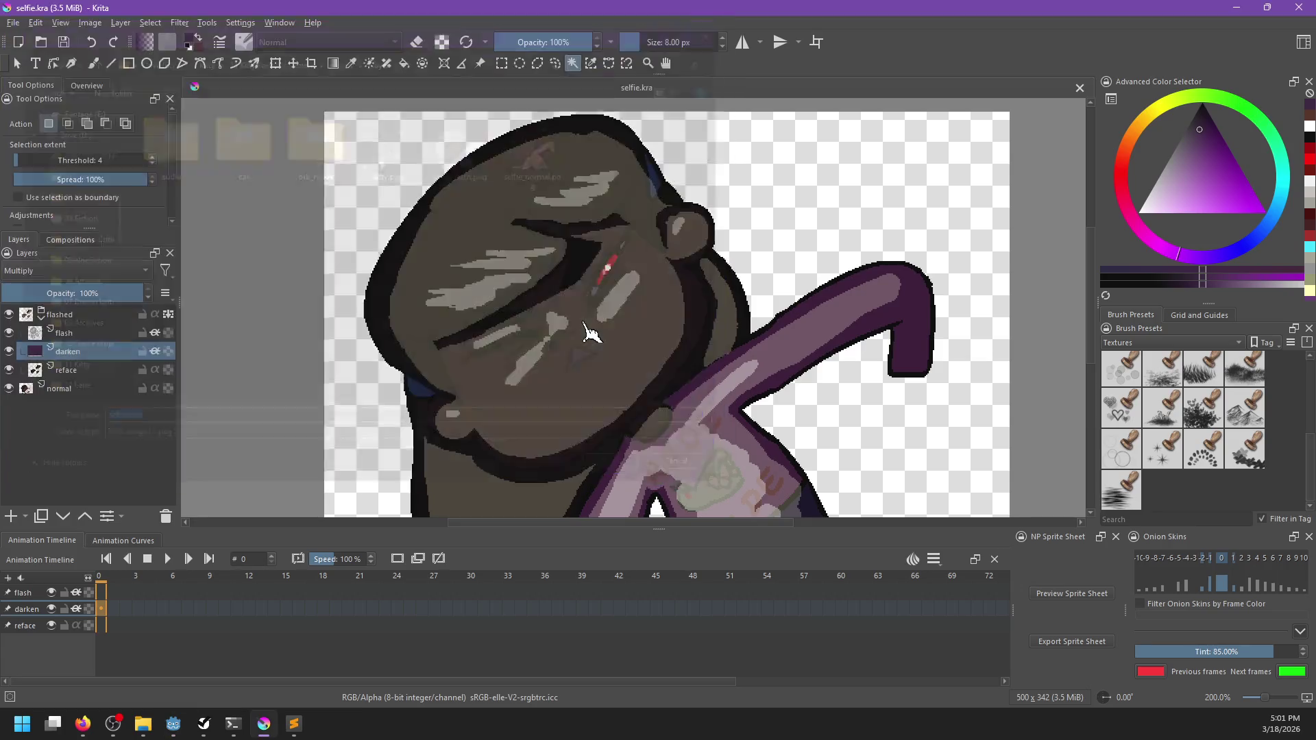
pyautogui.press('Escape')
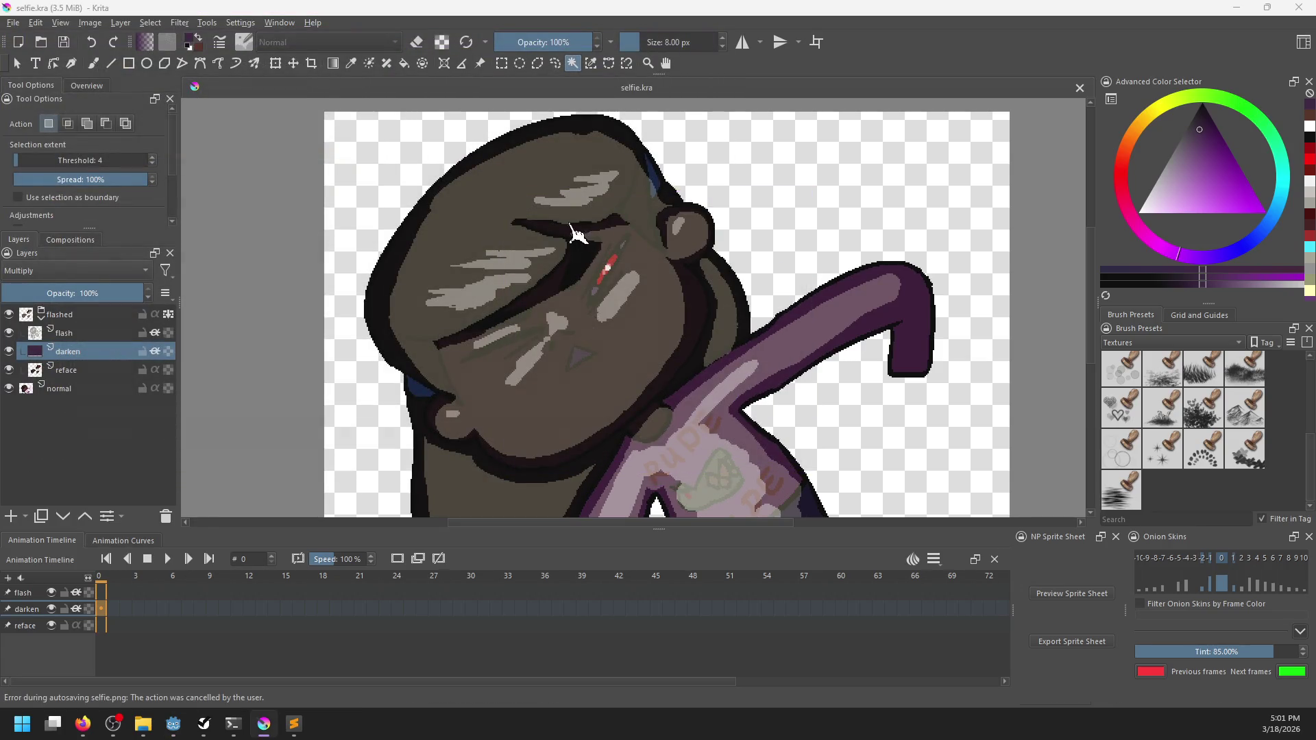
pyautogui.hotkey('ctrl', 'shift', 'e')
pyautogui.doubleClick(470, 161)
pyautogui.press('Left')
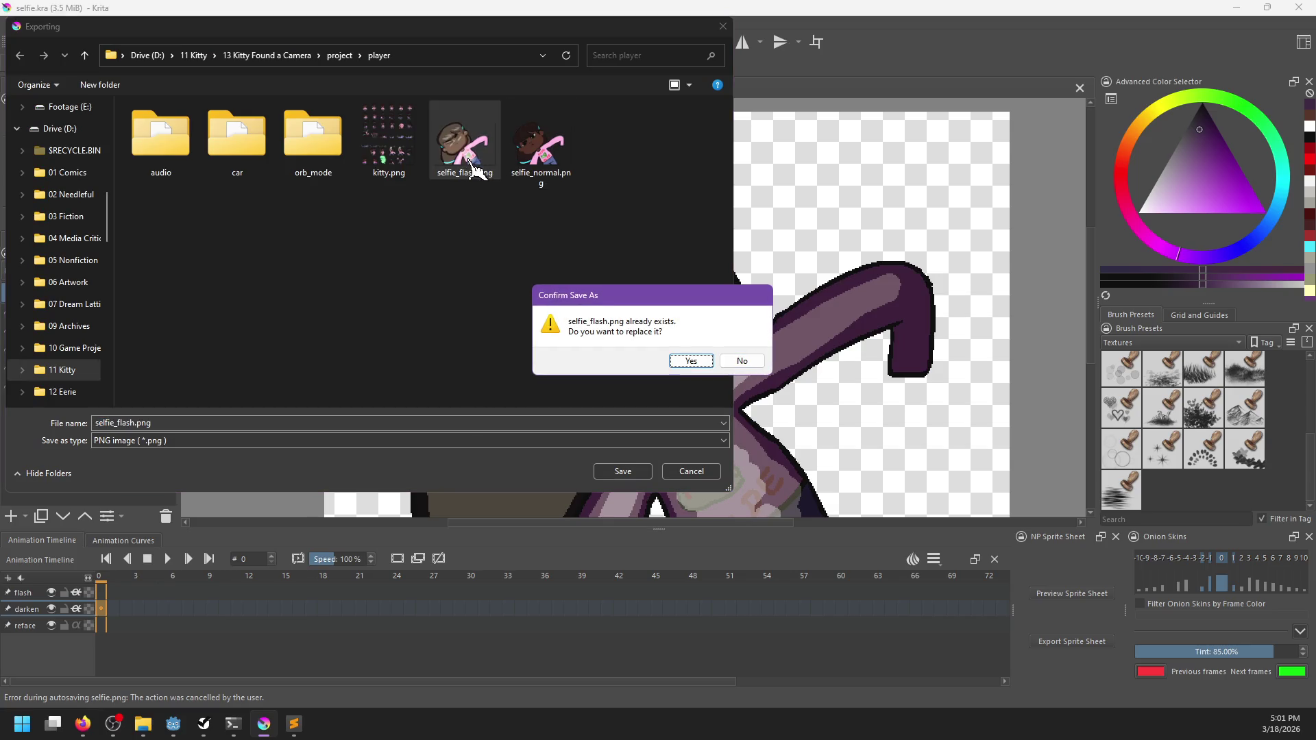
pyautogui.press('Return')
pyautogui.press('Return')
pyautogui.hotkey('alt', 'Tab')
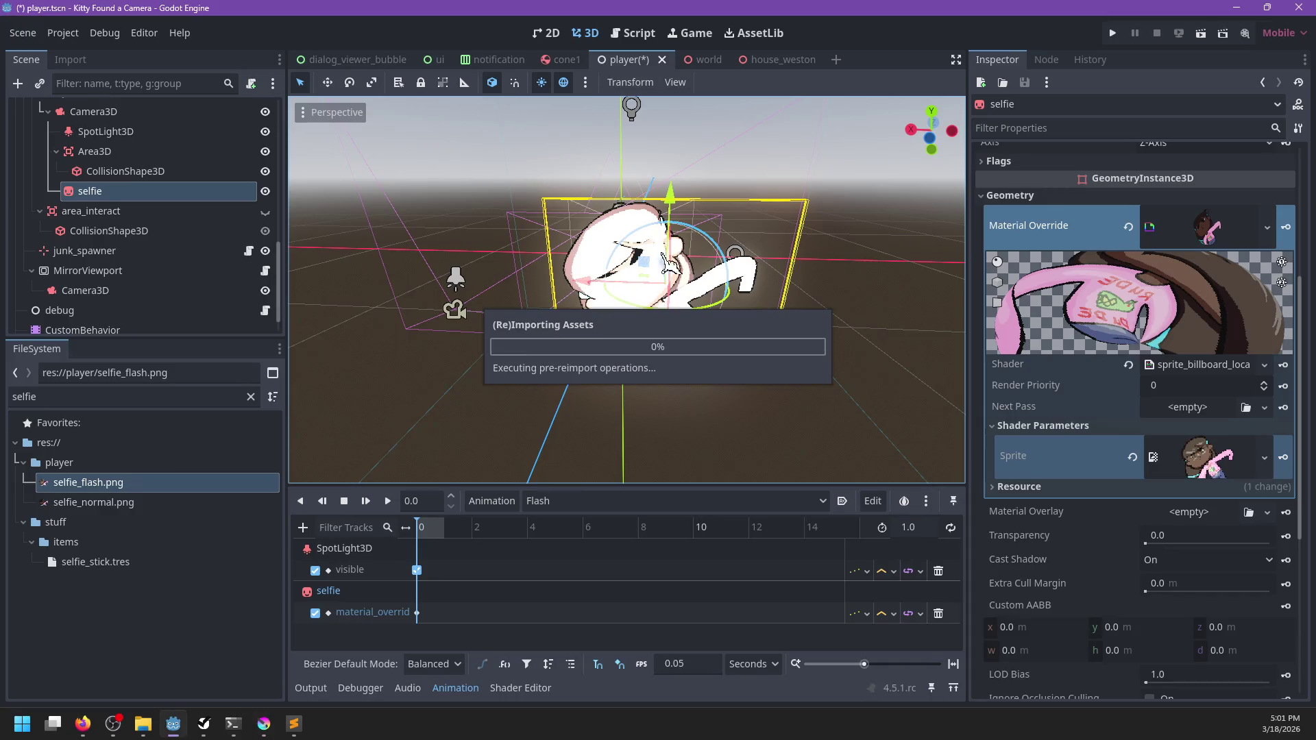
# Step: Exclude render layer 6 from the SpotLight3D's cull mask
pyautogui.scroll(5, 729, 312)
pyautogui.scroll(-4, 735, 285)
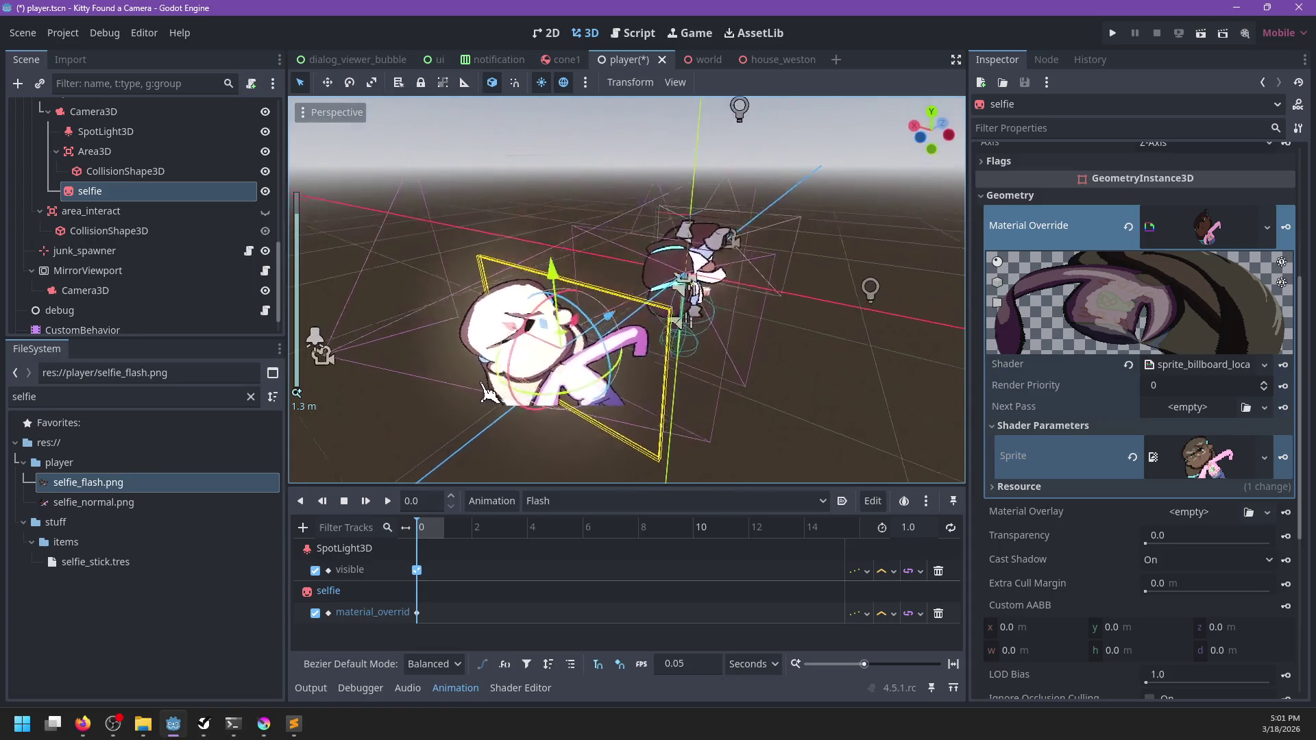
pyautogui.click(416, 338)
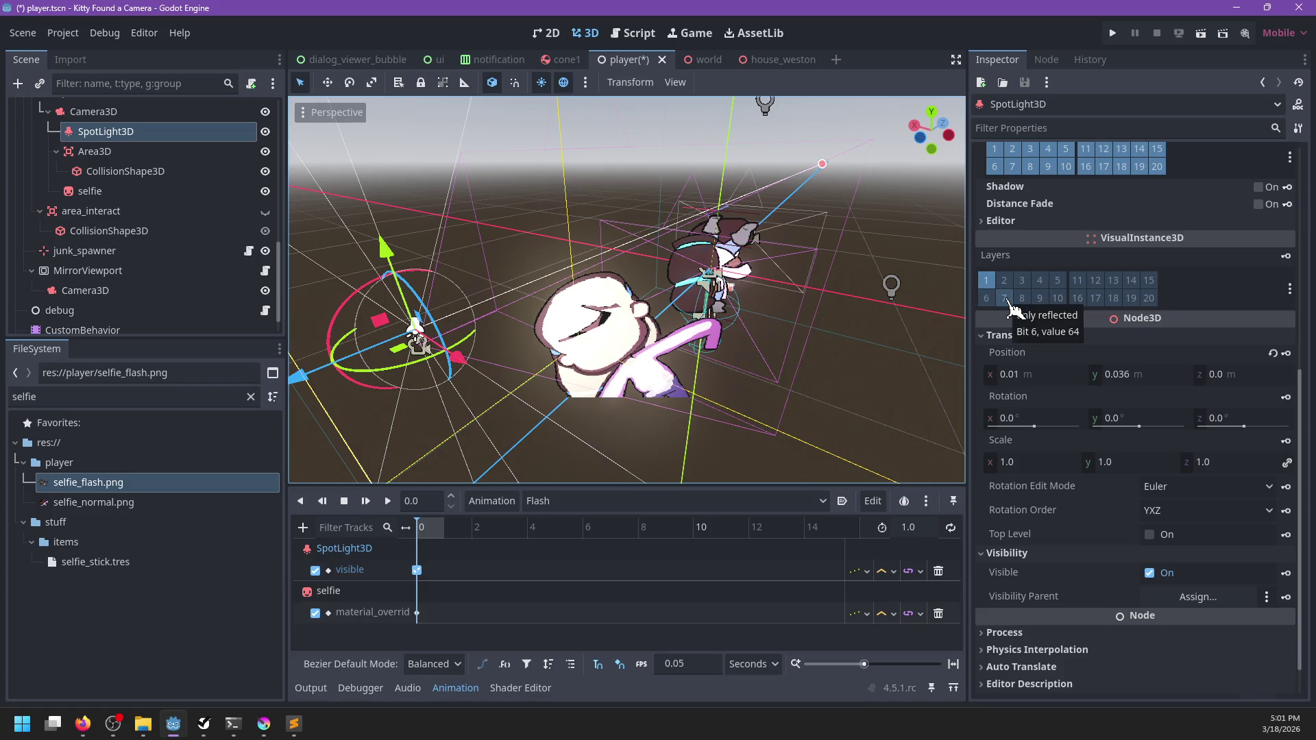
pyautogui.scroll(3, 1049, 305)
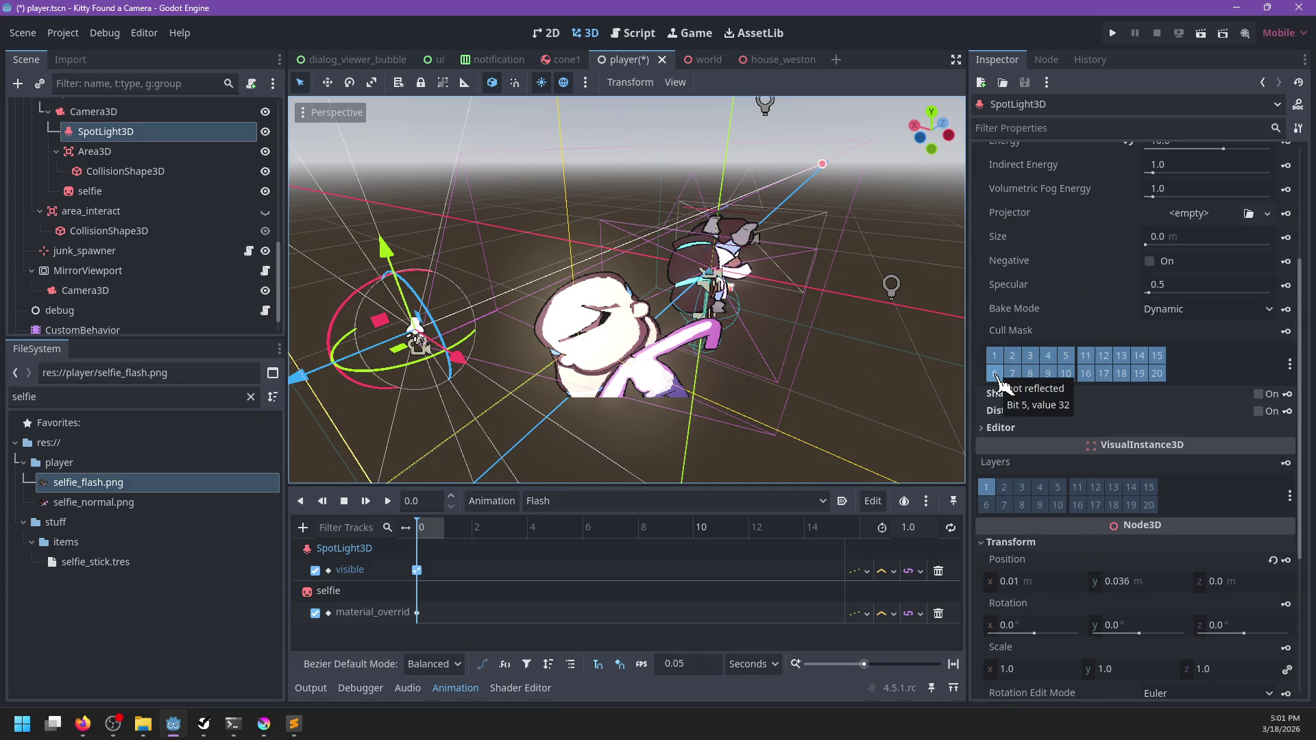
pyautogui.click(995, 374)
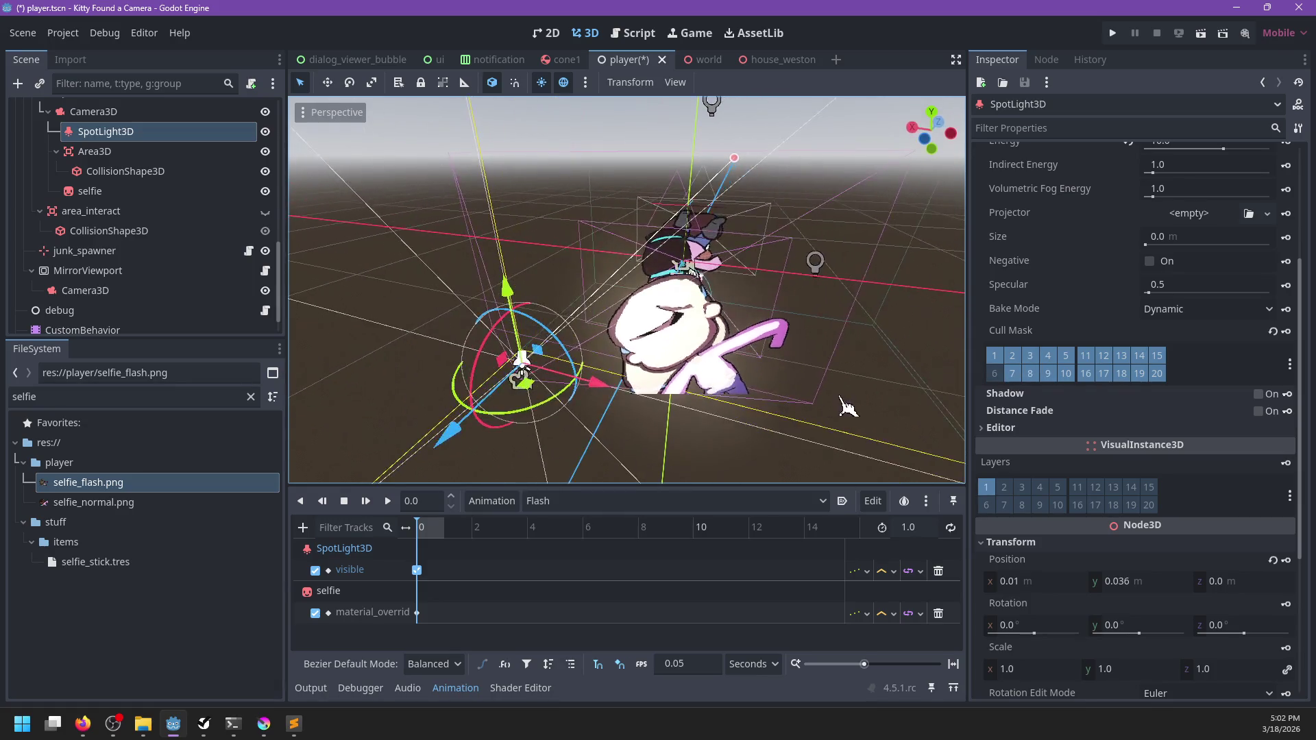
# Step: Turn off layer 7 and turn on layer 6 in the selfie sprite's VisualInstance3D layers
pyautogui.click(157, 191)
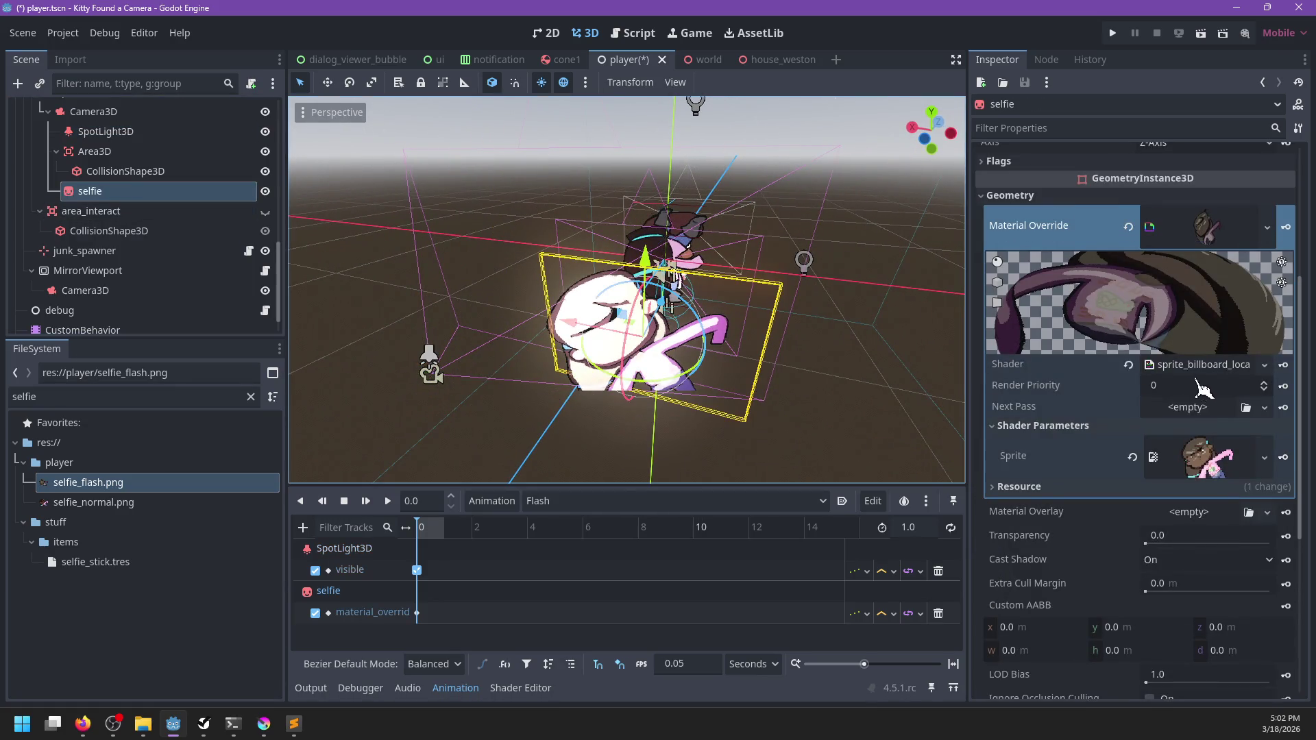
pyautogui.scroll(-5, 1198, 389)
pyautogui.click(1005, 539)
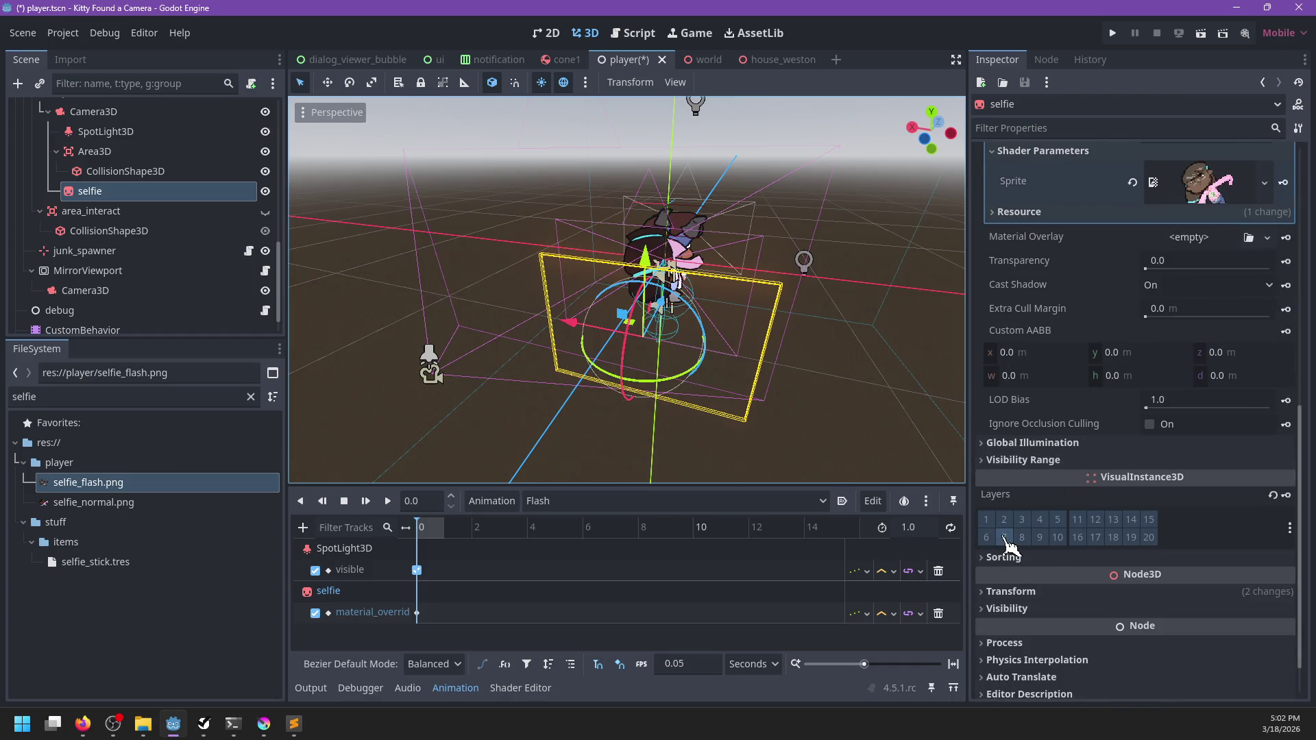
pyautogui.click(1005, 538)
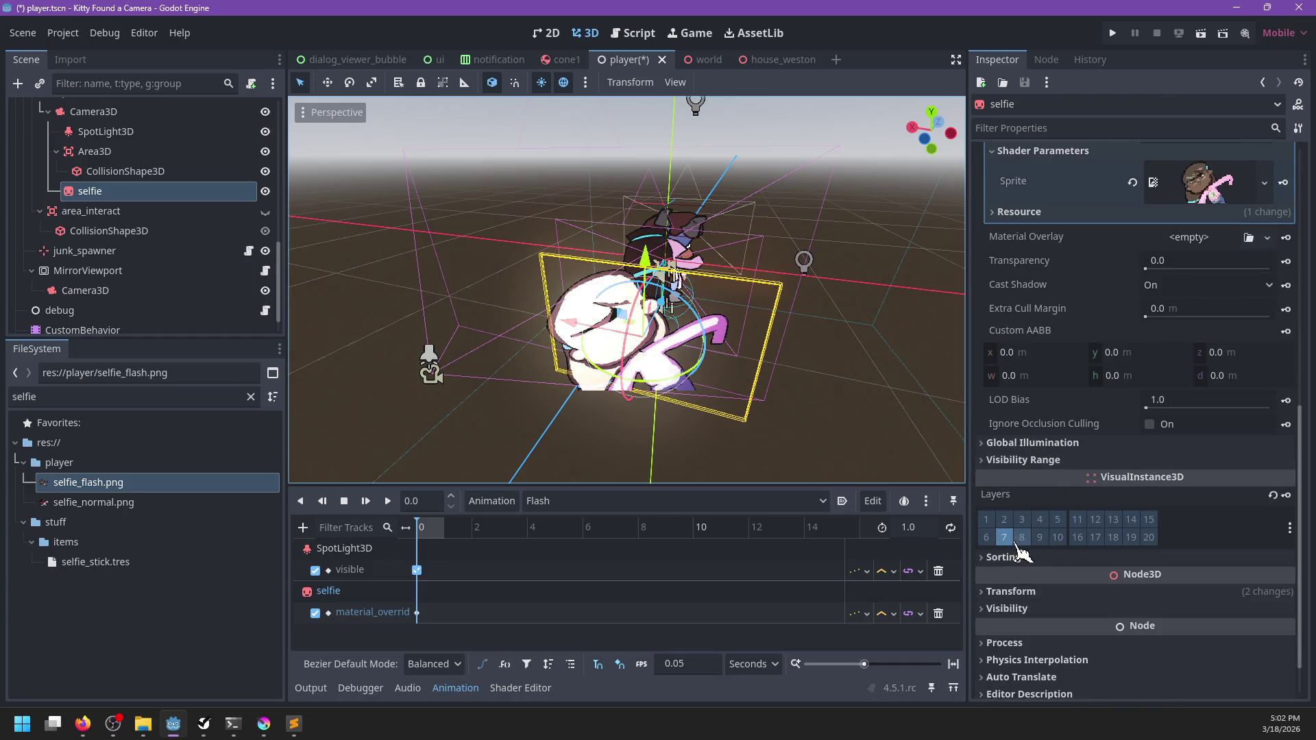
pyautogui.click(1005, 537)
pyautogui.click(986, 537)
pyautogui.scroll(5, 734, 373)
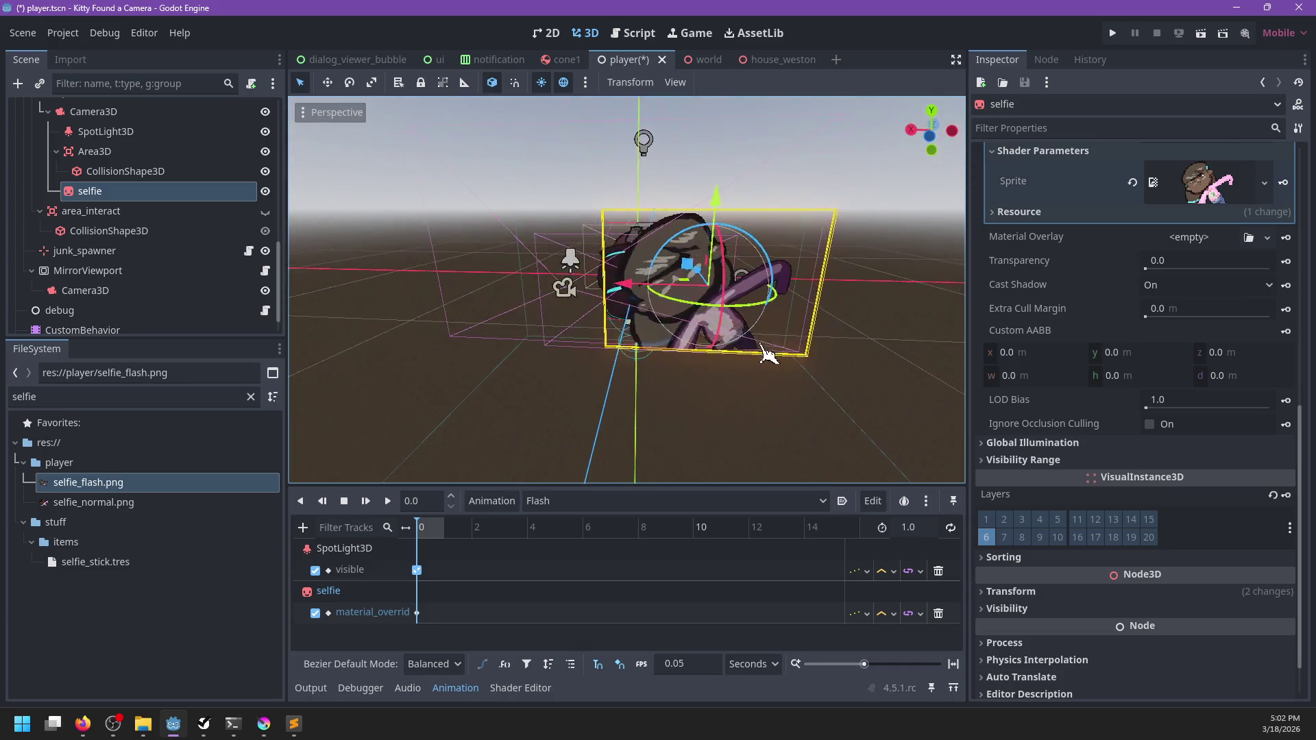
pyautogui.hotkey('alt', 'Tab')
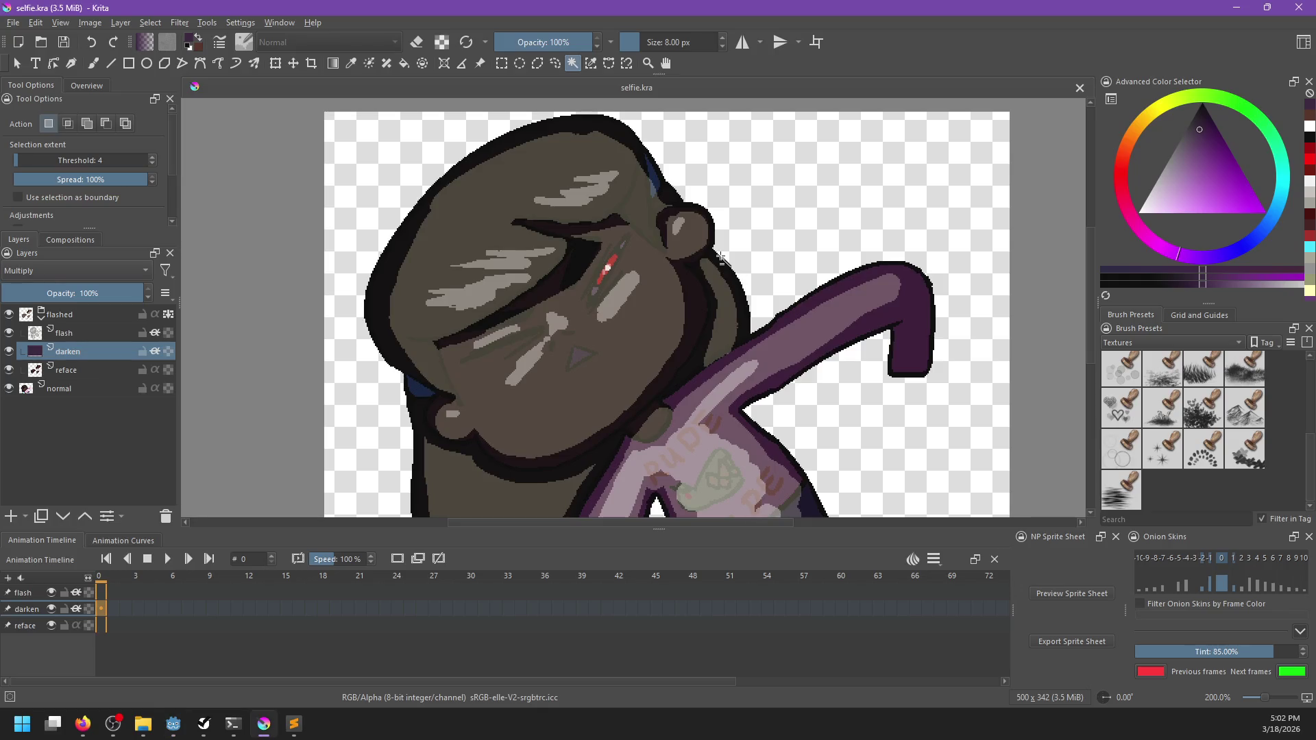
# Step: Hide the darken layer and export over selfie_flash.png, accepting the replace and PNG options
pyautogui.click(9, 352)
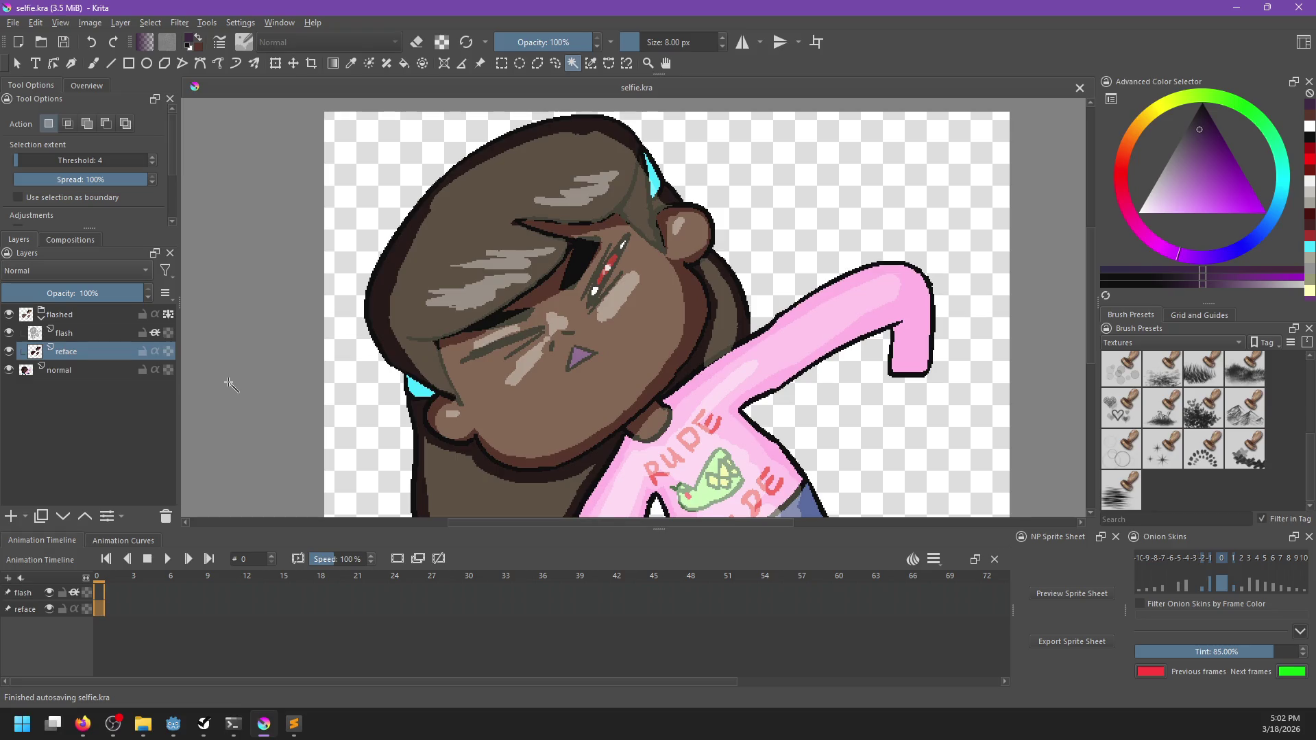
pyautogui.hotkey('ctrl', 'shift', 'e')
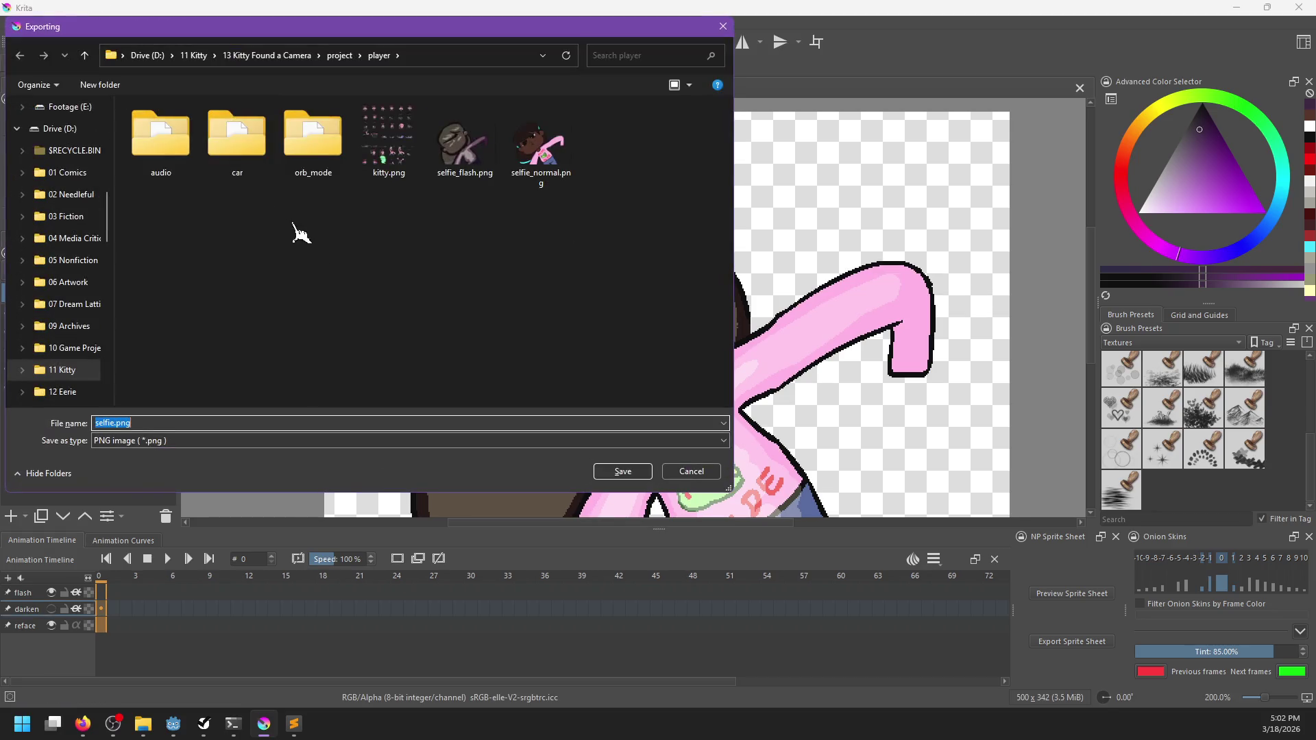
pyautogui.doubleClick(454, 151)
pyautogui.click(688, 358)
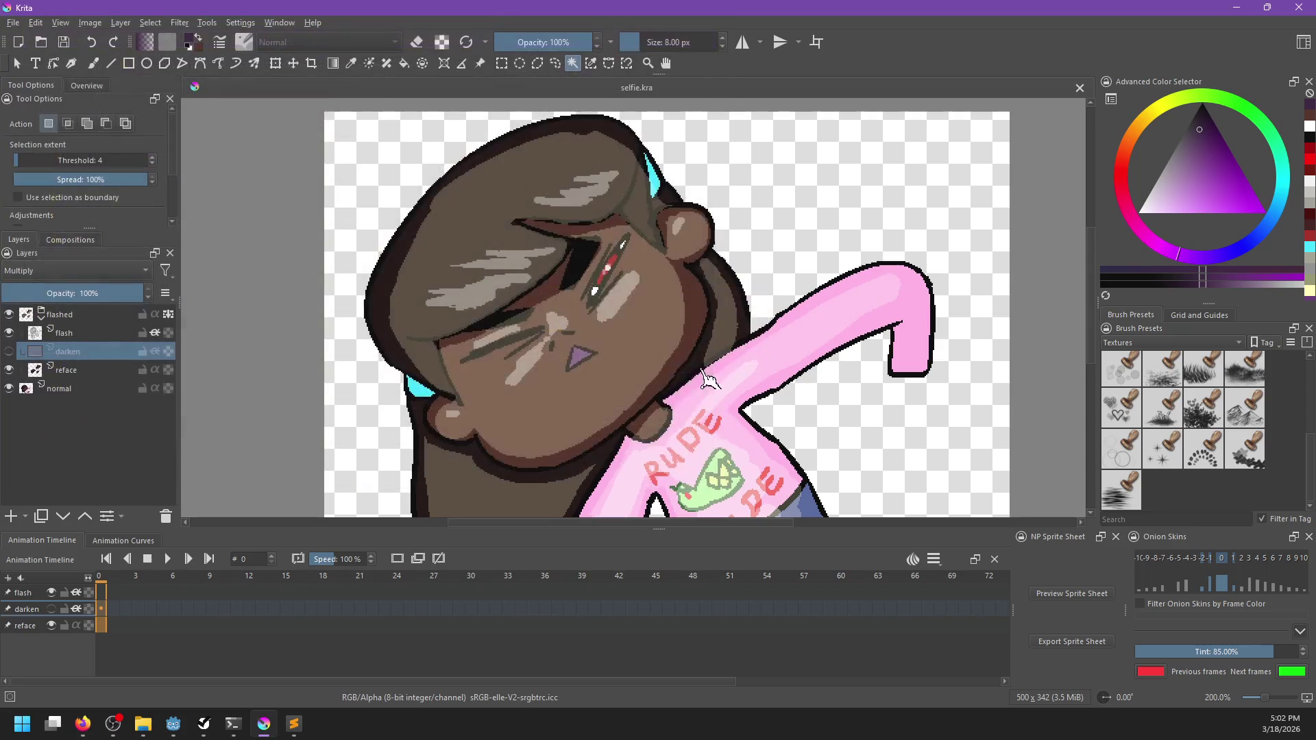
pyautogui.click(734, 460)
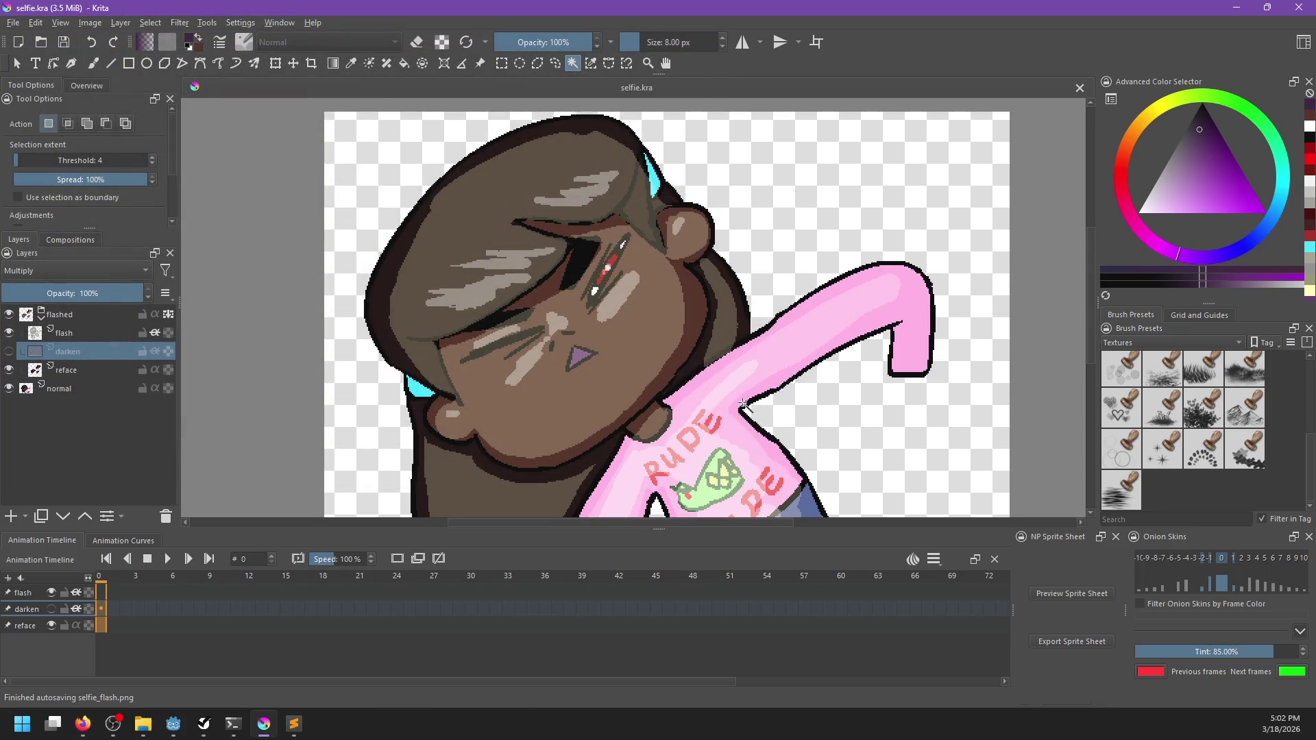
pyautogui.hotkey('alt', 'Tab')
pyautogui.scroll(-5, 752, 410)
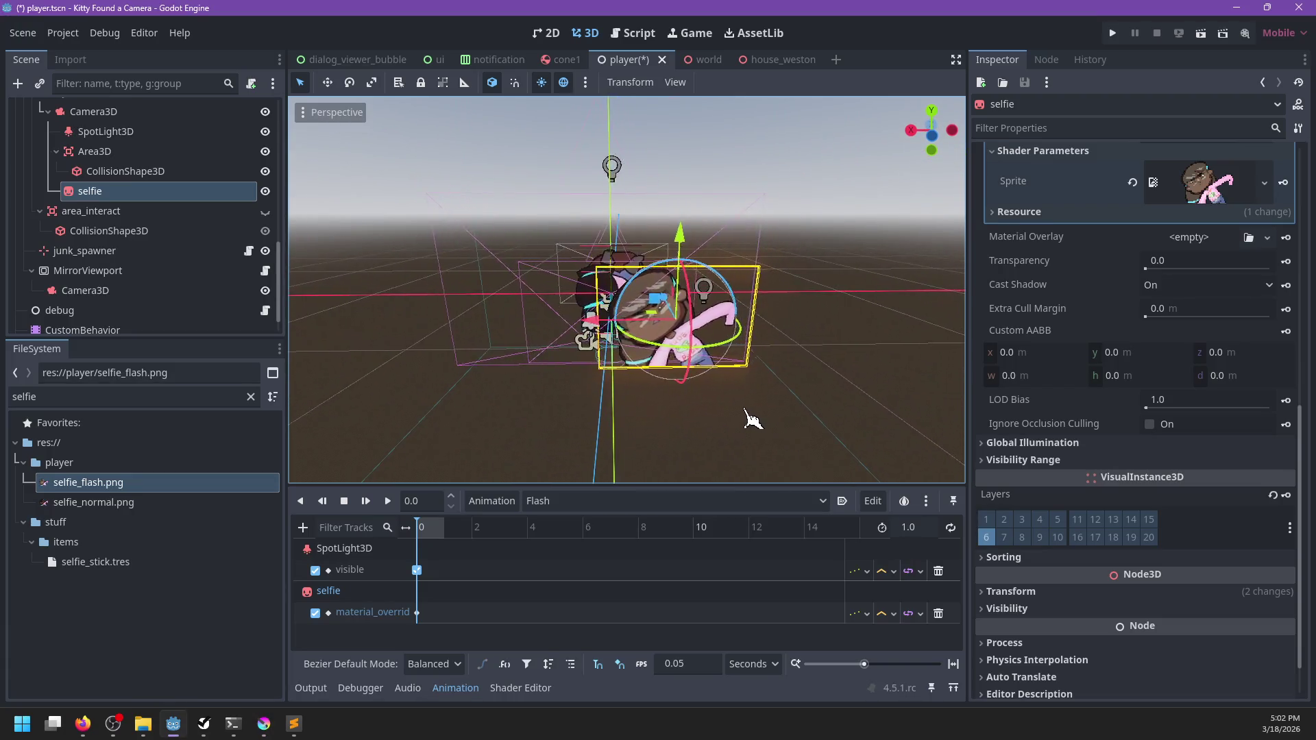
pyautogui.scroll(5, 752, 418)
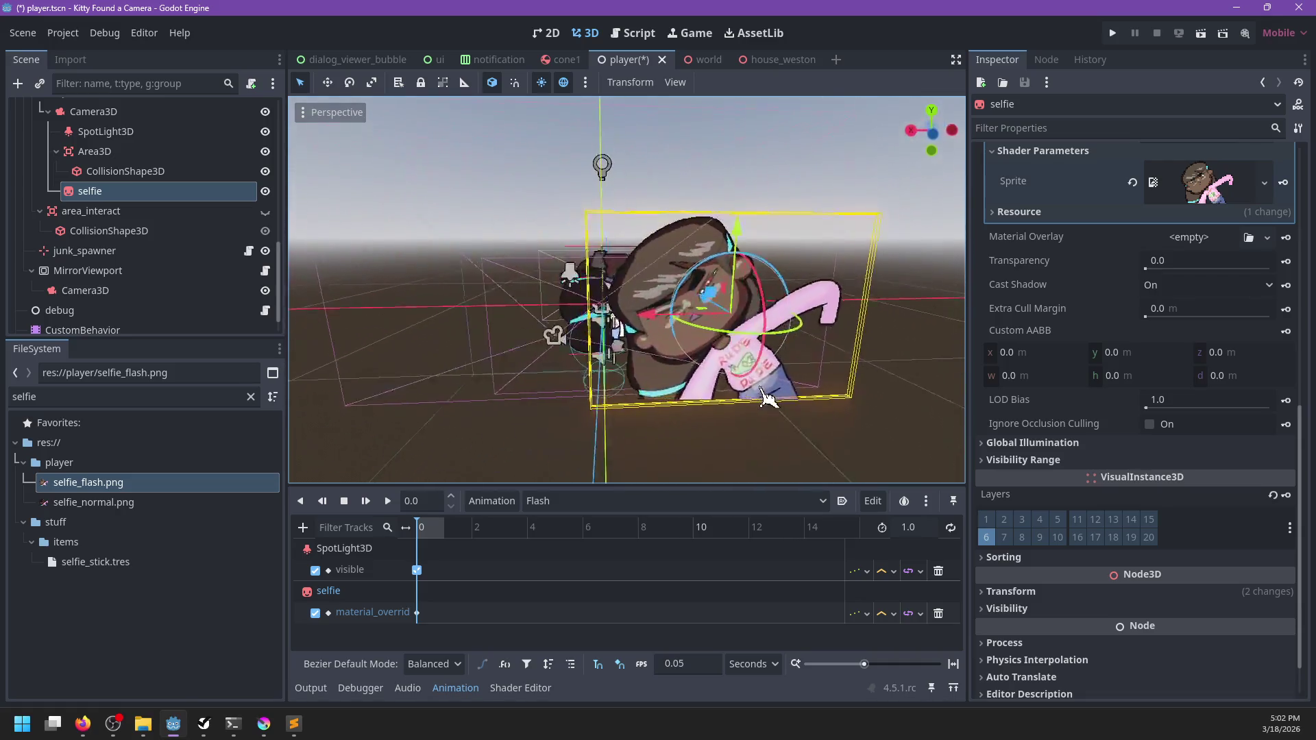
pyautogui.scroll(-3, 761, 399)
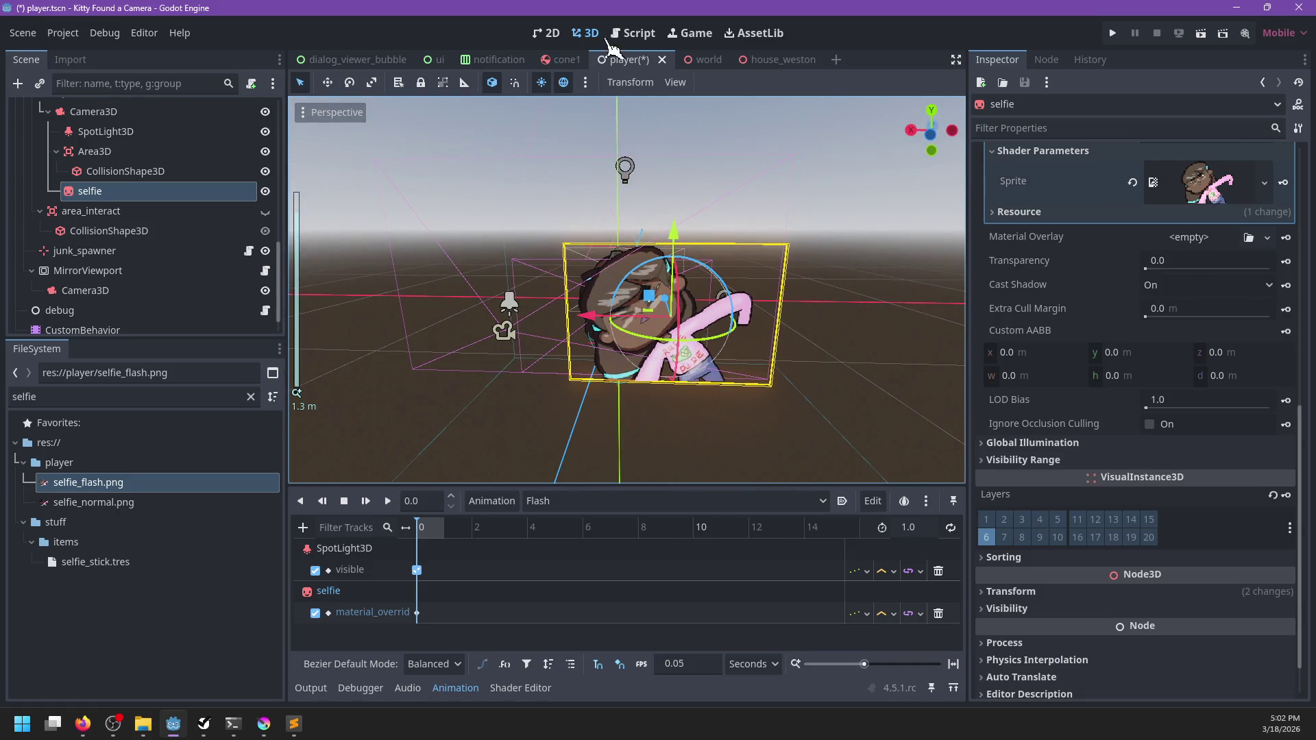
# Step: Save the scene, run the game, try the Z selfie camera twice, and stop the run
pyautogui.hotkey('ctrl', 's')
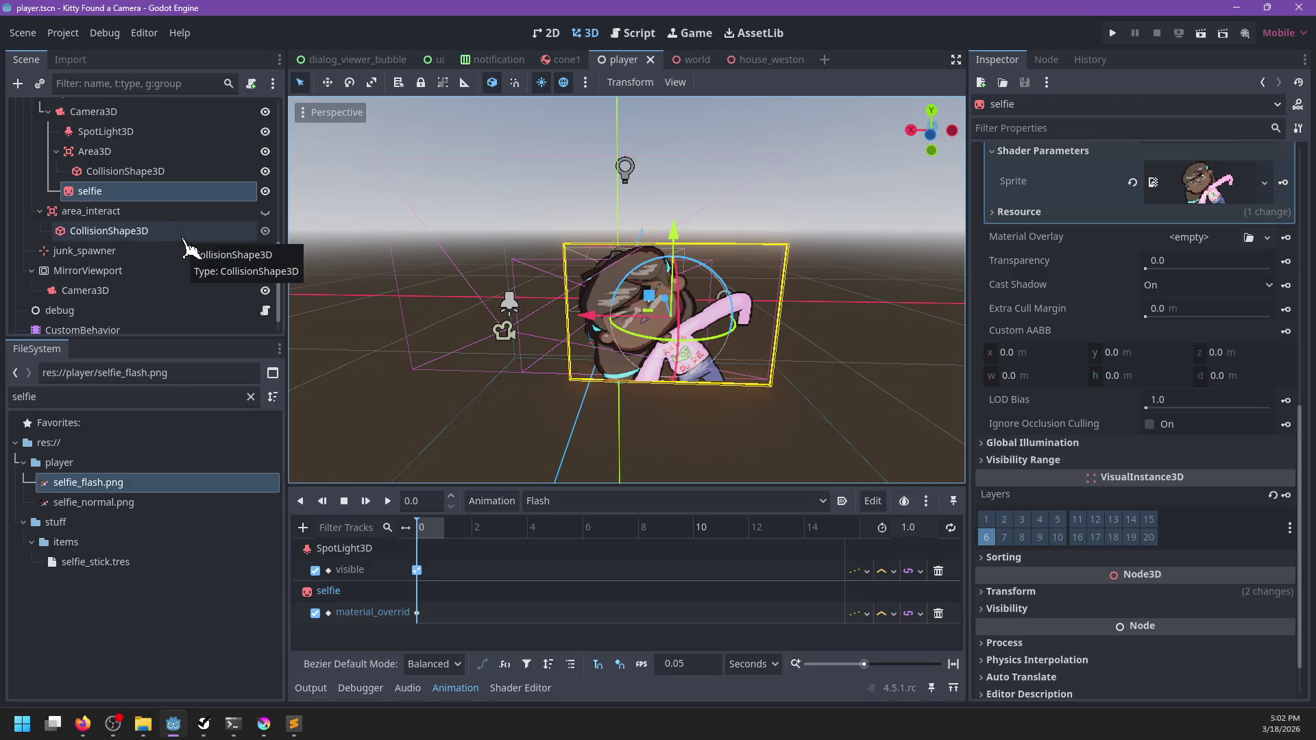
pyautogui.scroll(3, 185, 251)
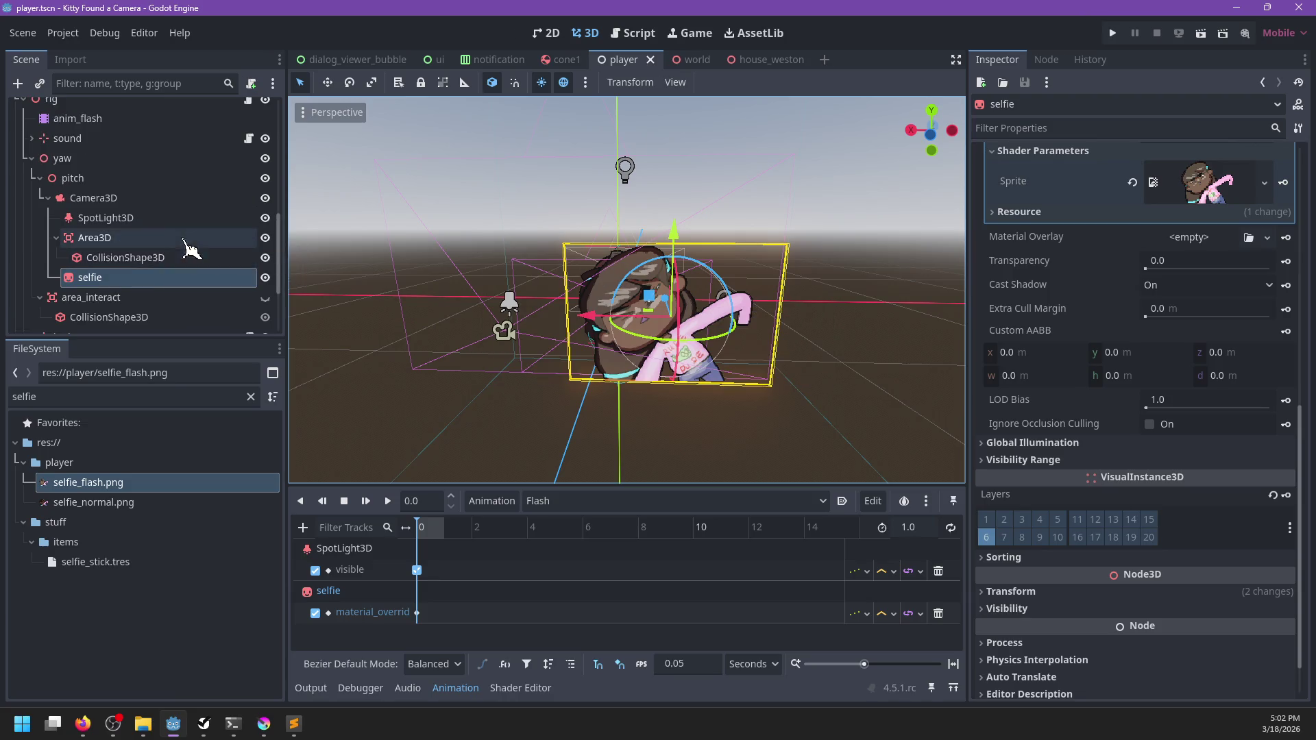
pyautogui.press('F5')
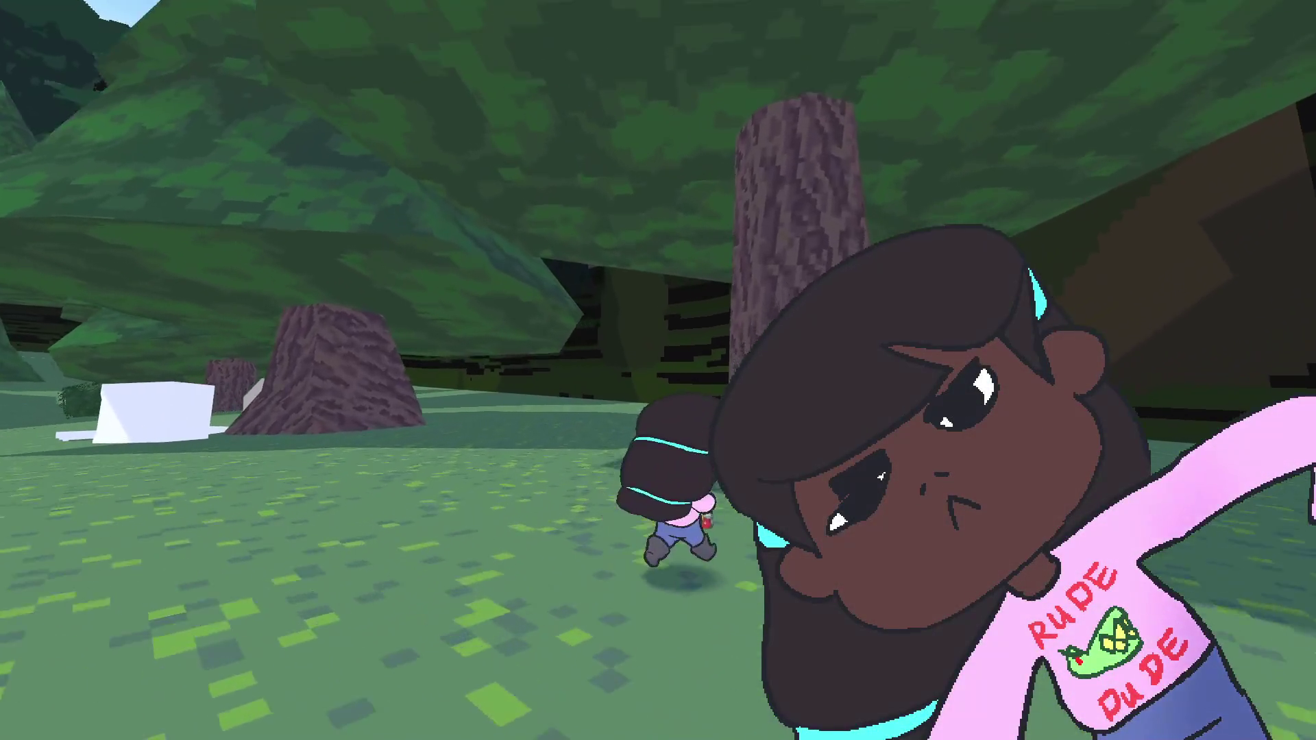
pyautogui.press('z')
pyautogui.press('z')
pyautogui.press('z')
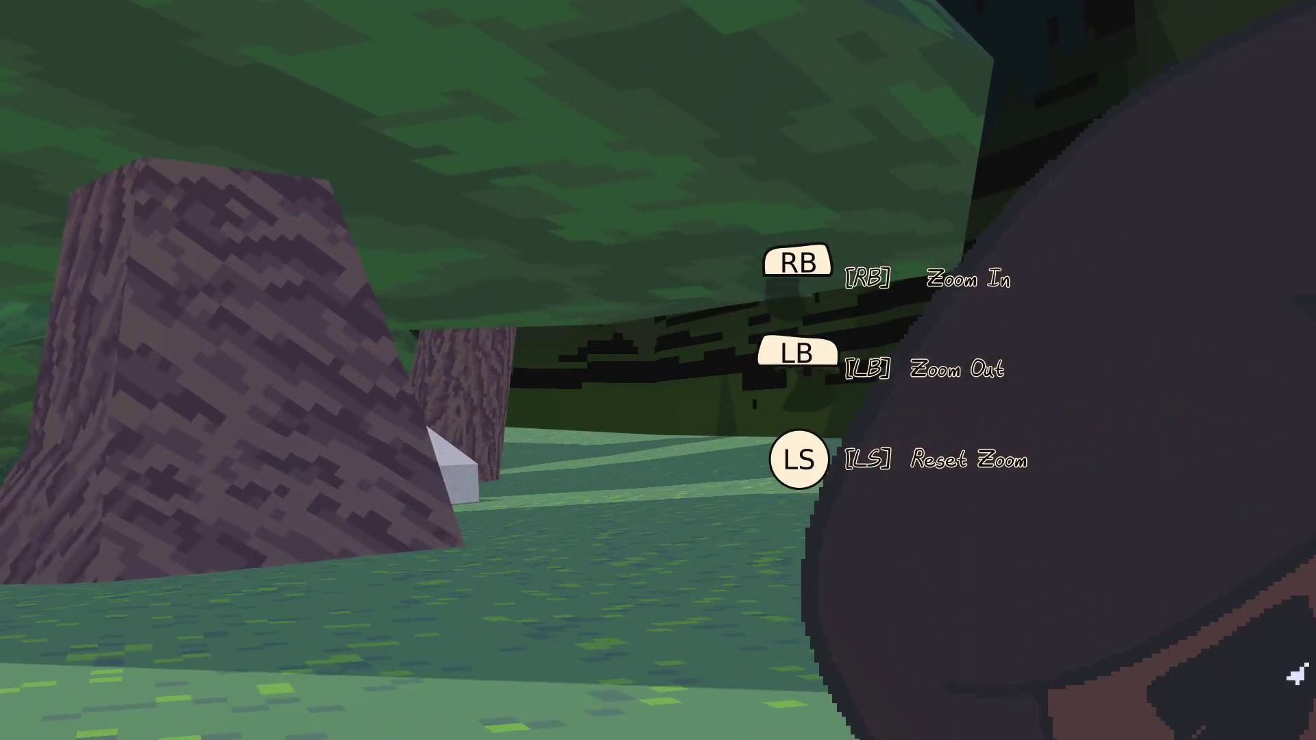
pyautogui.press('z')
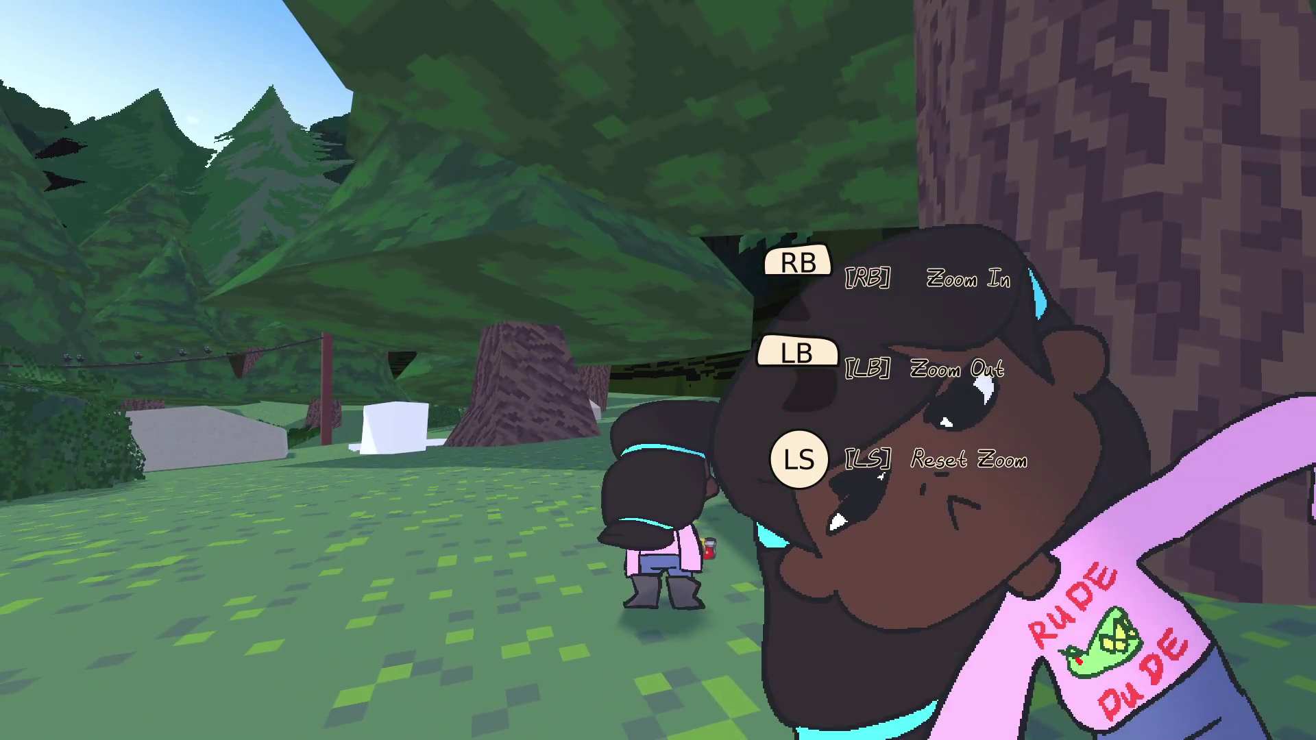
pyautogui.press('F8')
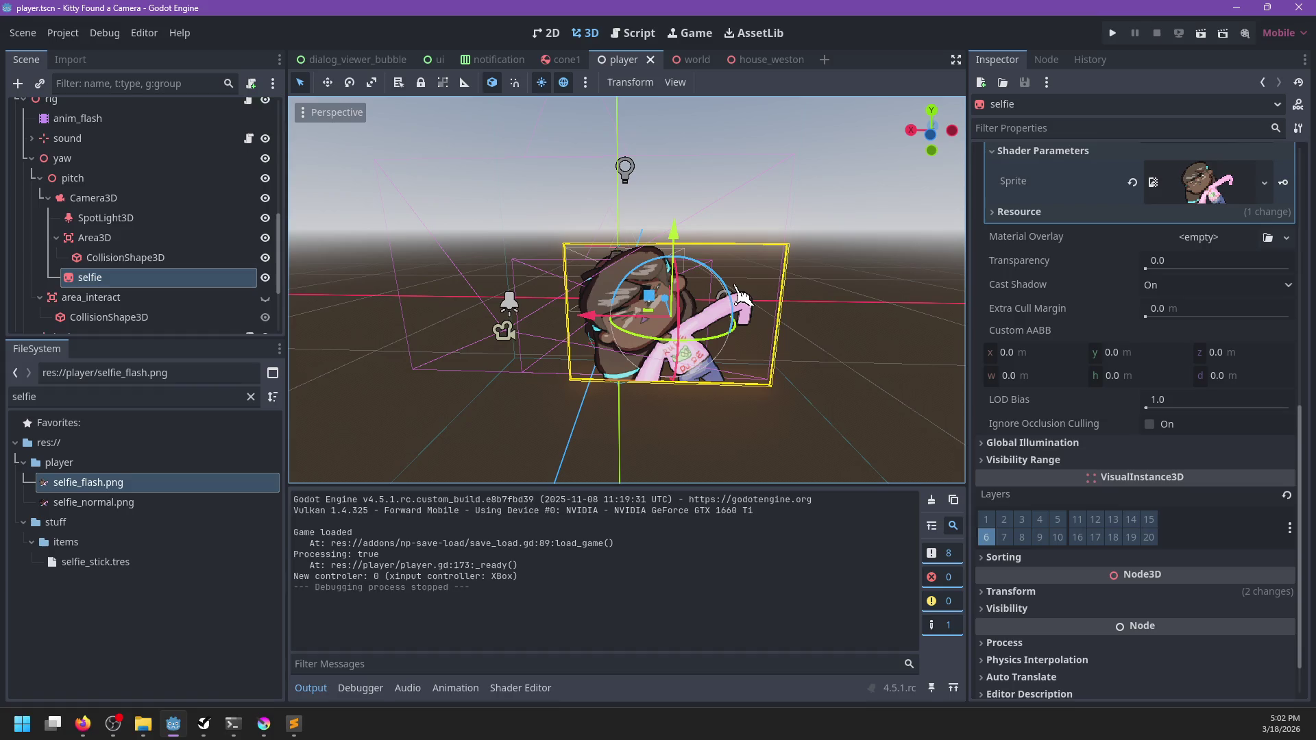
# Step: Nudge the selfie sprite slightly and enable render layer 6 in the player camera's cull mask
pyautogui.moveTo(696, 435); pyautogui.dragTo(638, 412)
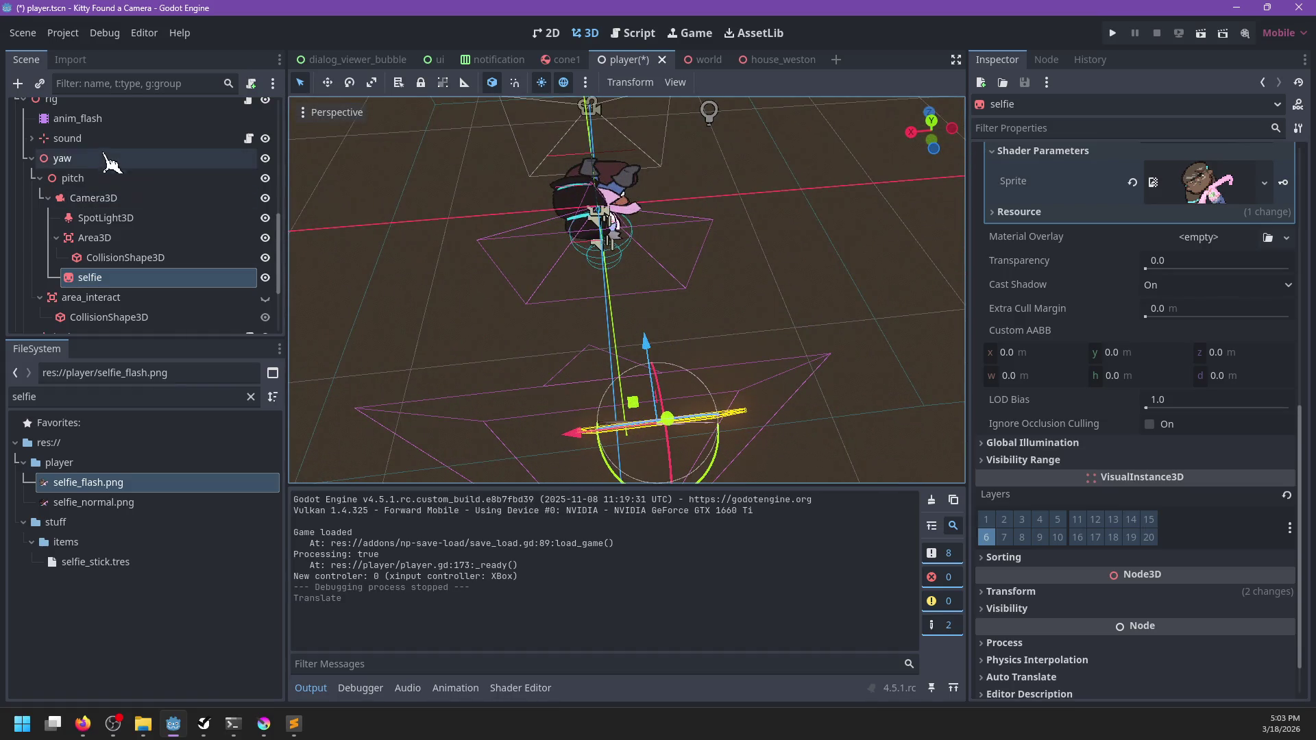
pyautogui.click(102, 199)
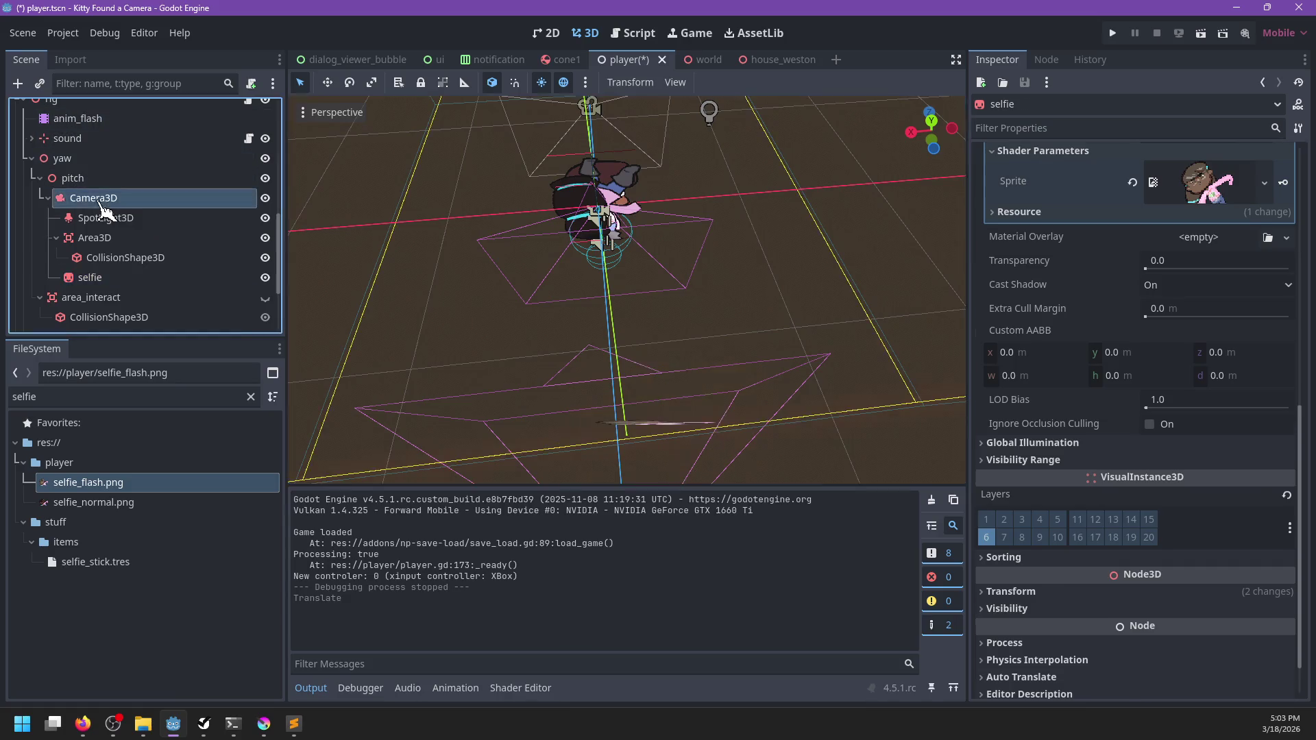
pyautogui.scroll(-3, 1099, 583)
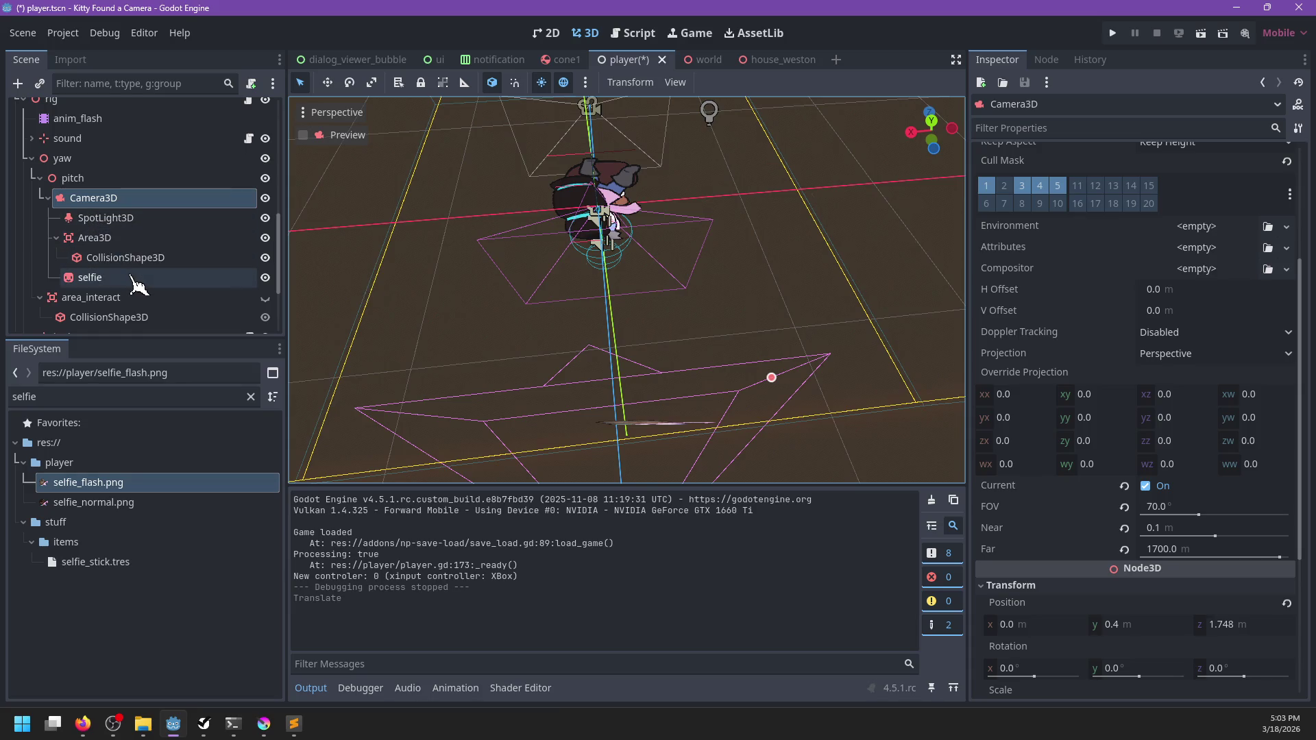
pyautogui.click(198, 276)
pyautogui.scroll(5, 1158, 310)
pyautogui.click(96, 199)
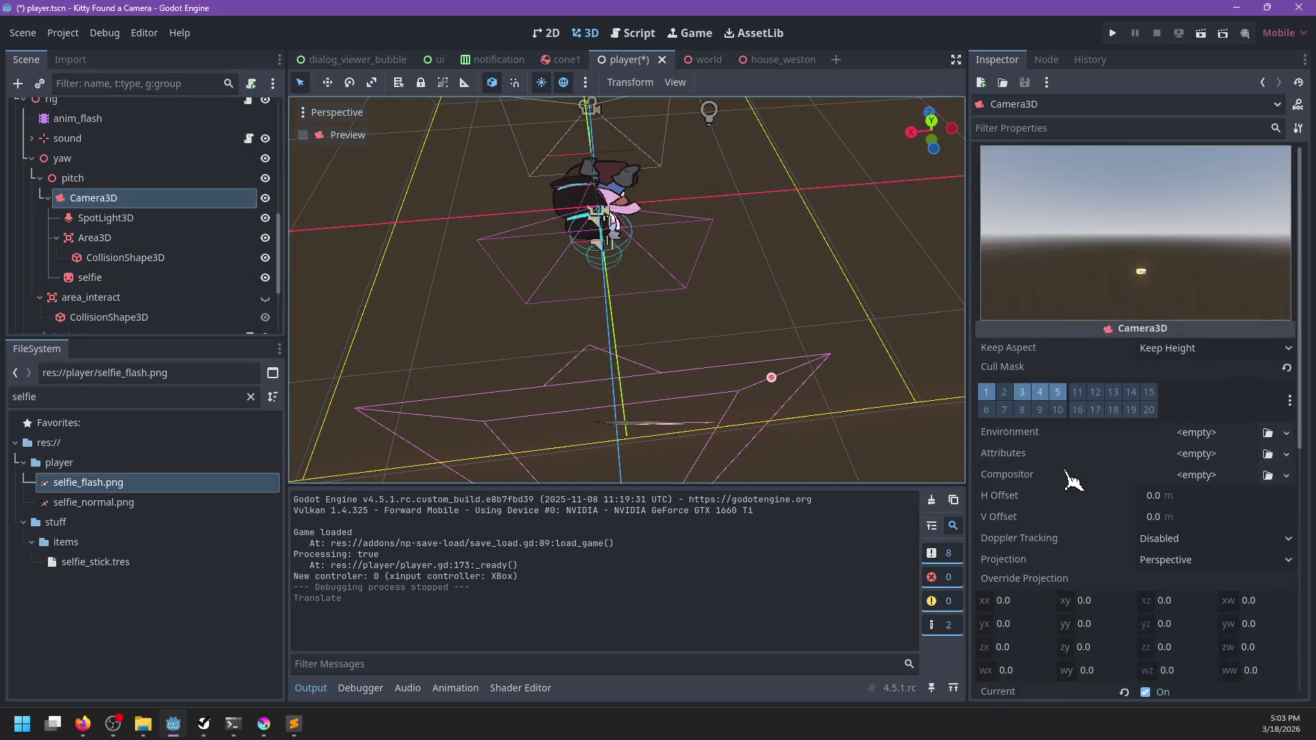
pyautogui.click(990, 411)
# Step: Narrow the camera's field of view from 70 to 30
pyautogui.scroll(-3, 1065, 509)
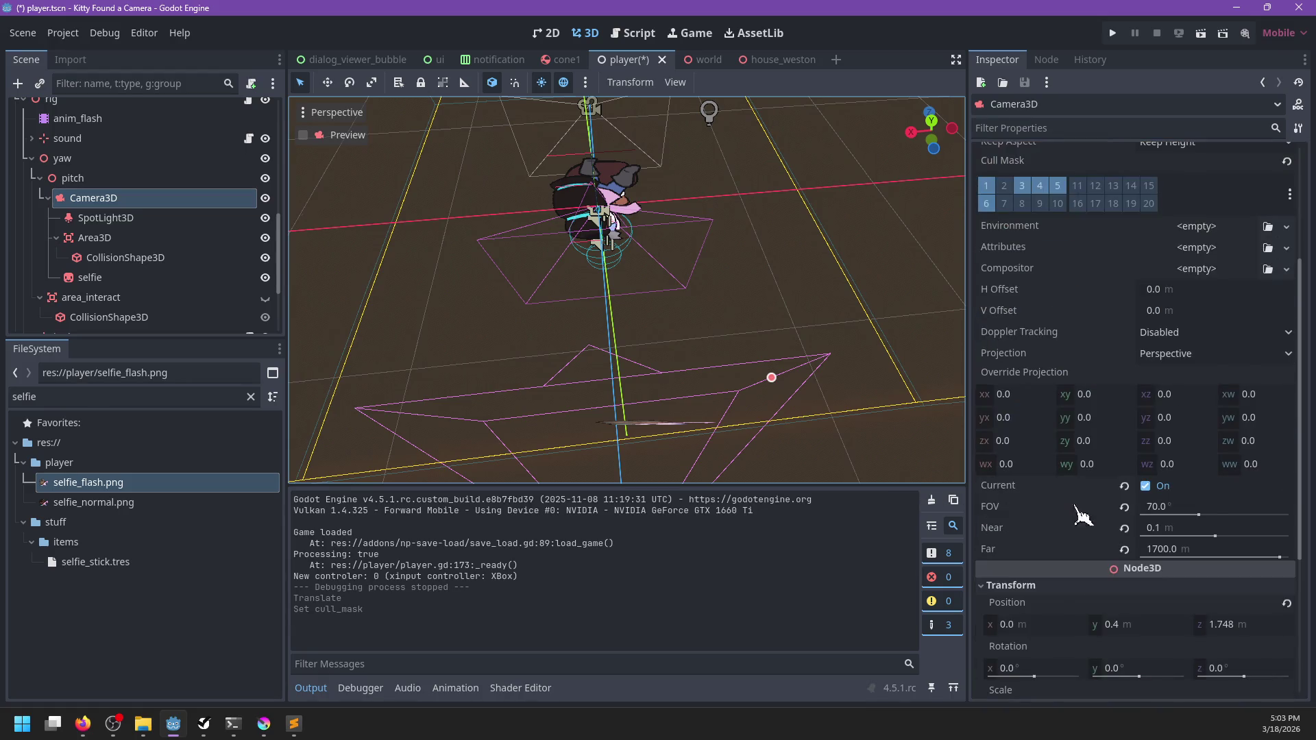
pyautogui.click(1174, 507)
pyautogui.write('30')
pyautogui.press('Return')
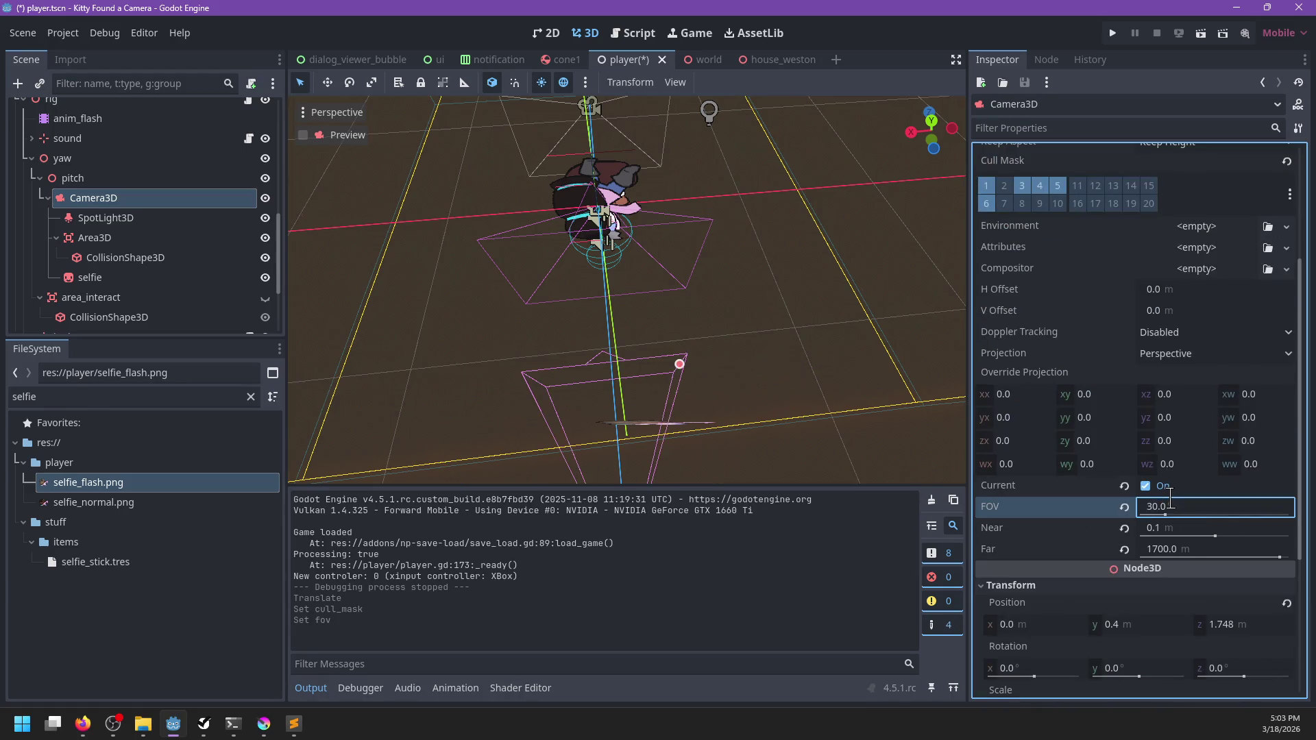
# Step: Orbit the viewport and frame the view on the selfie sprite
pyautogui.scroll(3, 1097, 438)
pyautogui.scroll(-3, 589, 330)
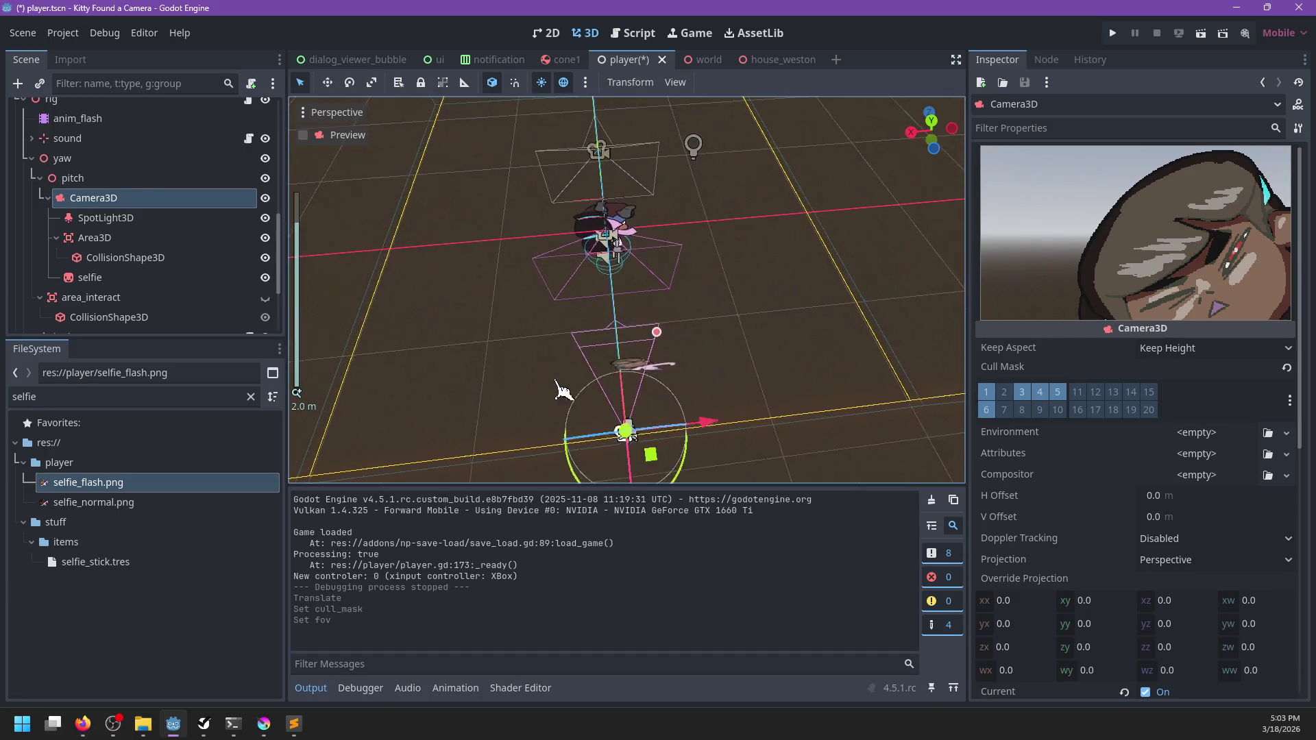
pyautogui.moveTo(549, 314)
pyautogui.mouseDown()
pyautogui.moveTo(665, 338)
pyautogui.moveTo(480, 288)
pyautogui.mouseUp()
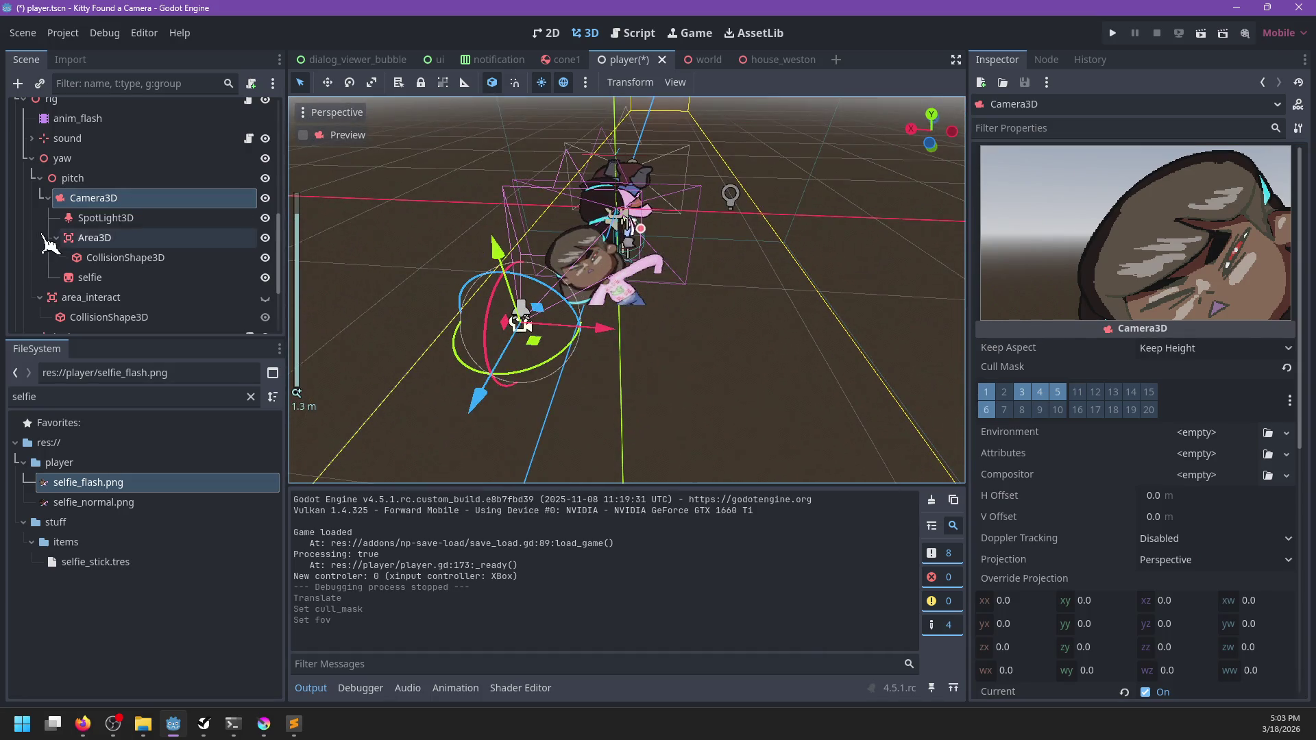
pyautogui.click(90, 277)
pyautogui.press('f')
pyautogui.scroll(4, 634, 302)
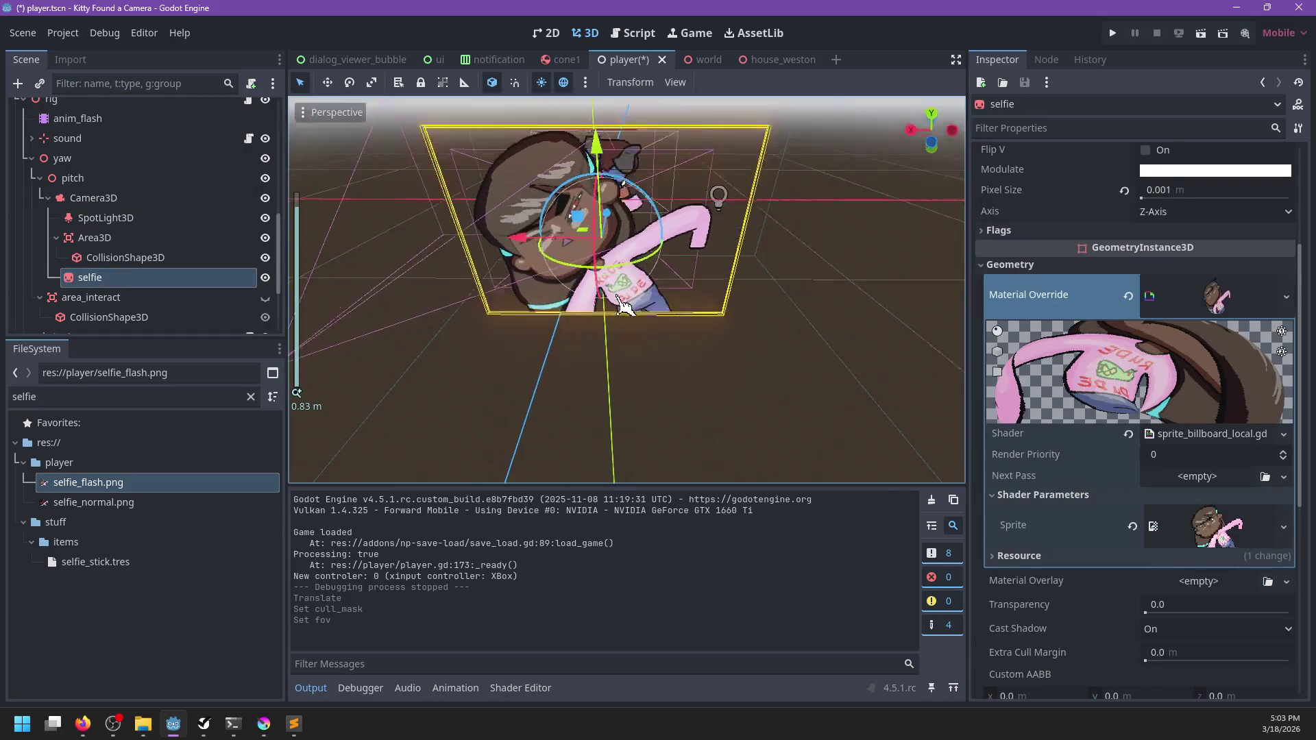
pyautogui.moveTo(592, 281); pyautogui.dragTo(789, 302)
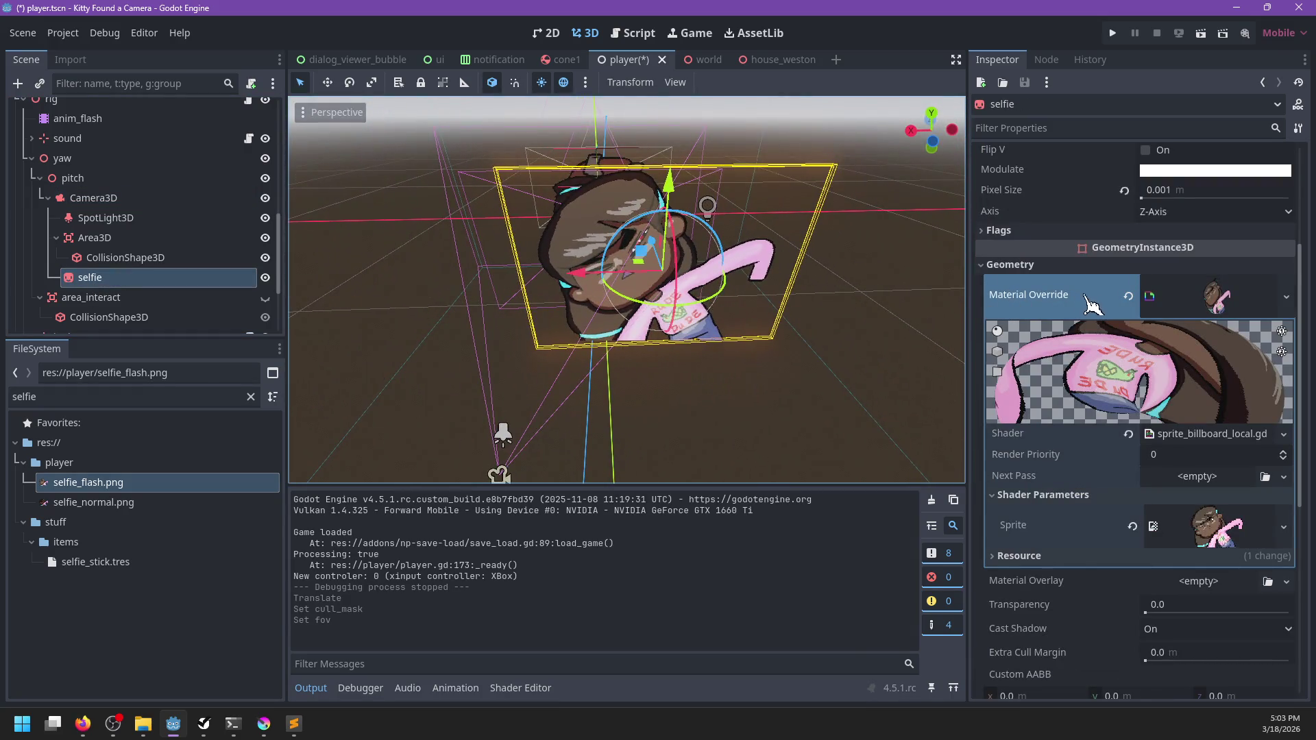
# Step: Shrink the selfie sprite to pixel size 0.0005 and shift it sideways along X
pyautogui.scroll(2, 1083, 358)
pyautogui.scroll(1, 1082, 358)
pyautogui.moveTo(485, 209); pyautogui.dragTo(711, 241)
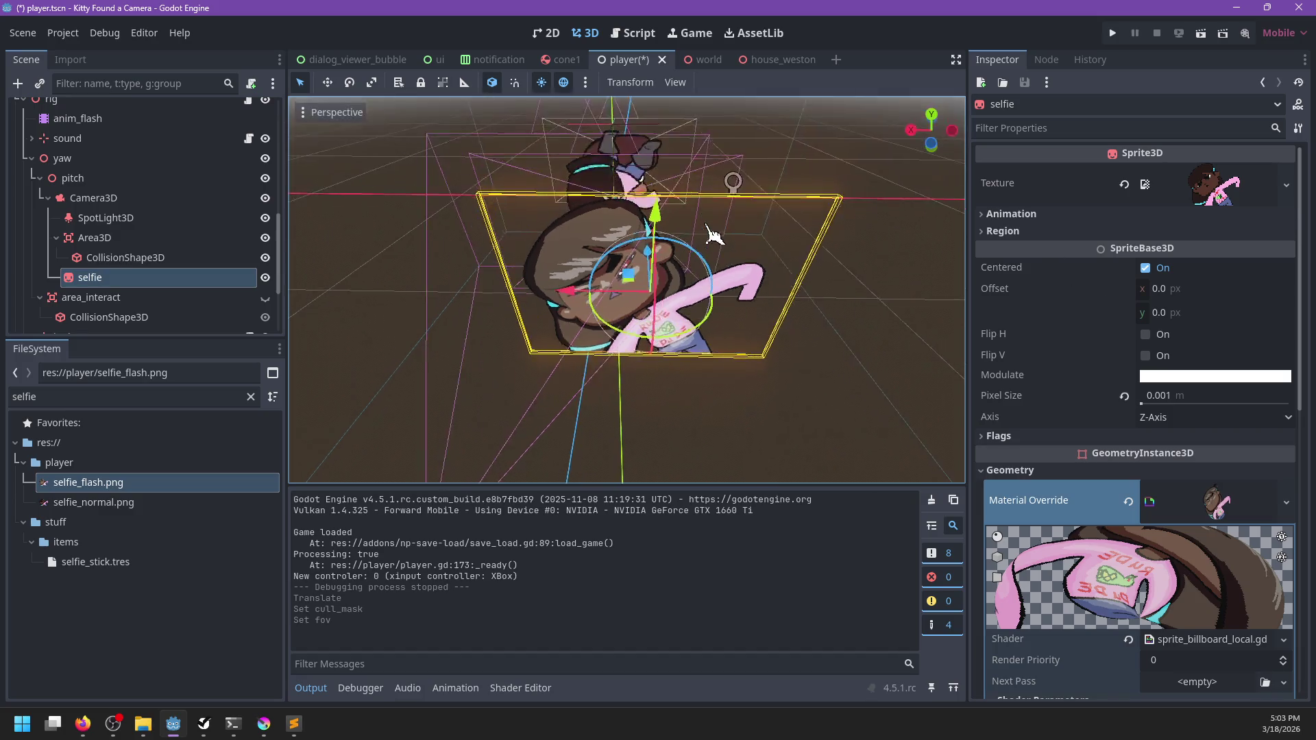
pyautogui.click(1195, 397)
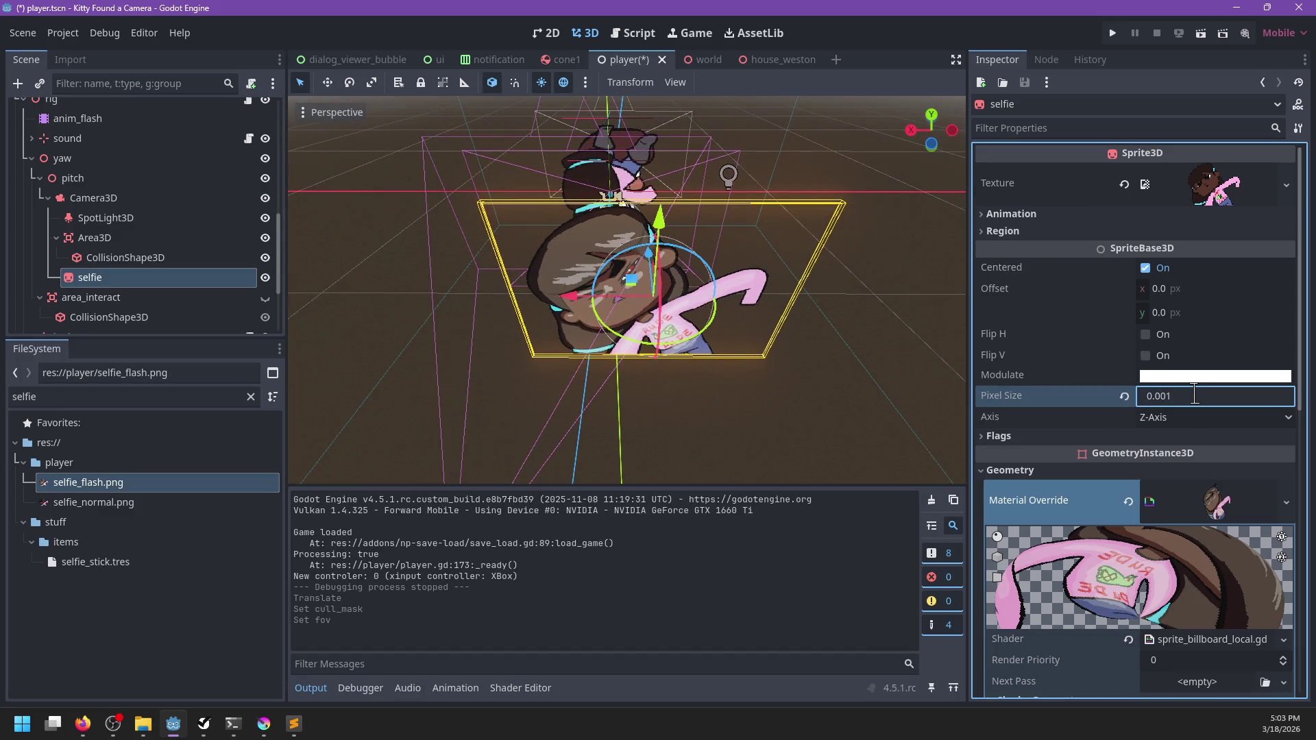
pyautogui.write('0.0005')
pyautogui.press('Return')
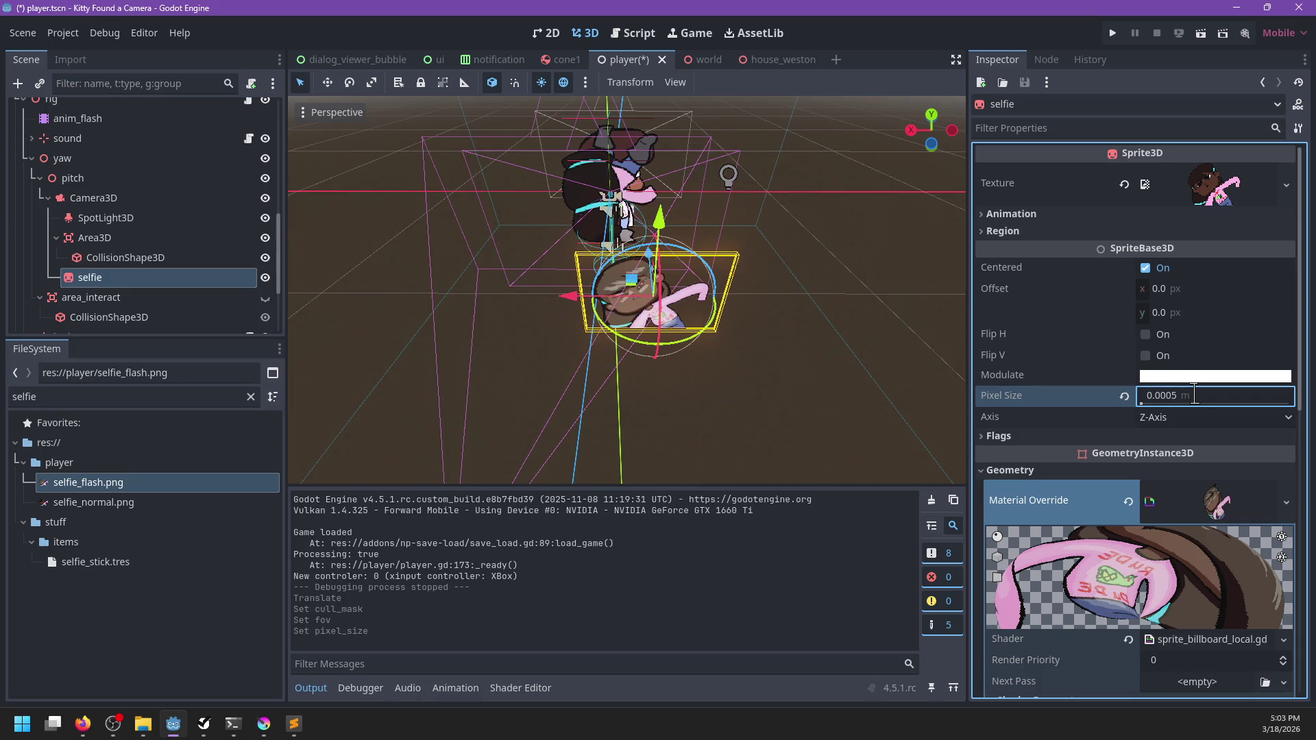
pyautogui.moveTo(564, 302); pyautogui.dragTo(548, 305)
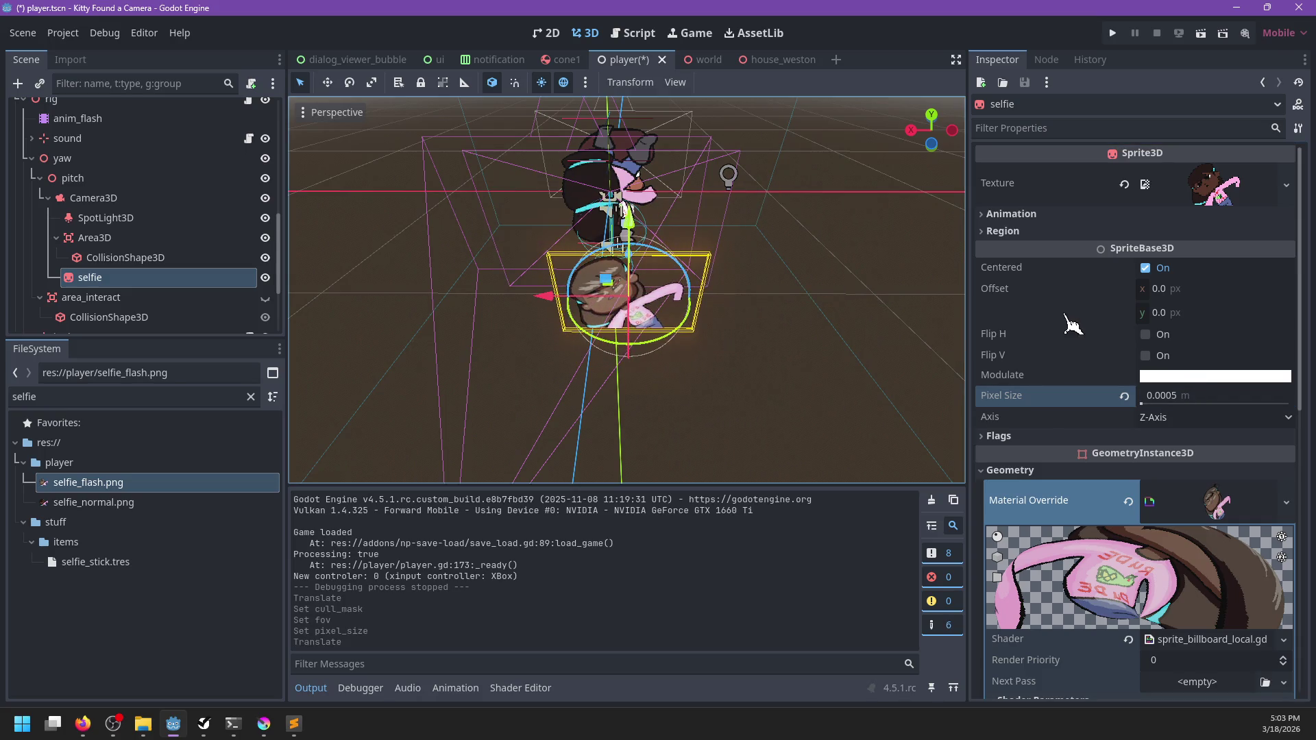
# Step: Move the selfie sprite vertically, checking the framing in the camera preview
pyautogui.click(110, 201)
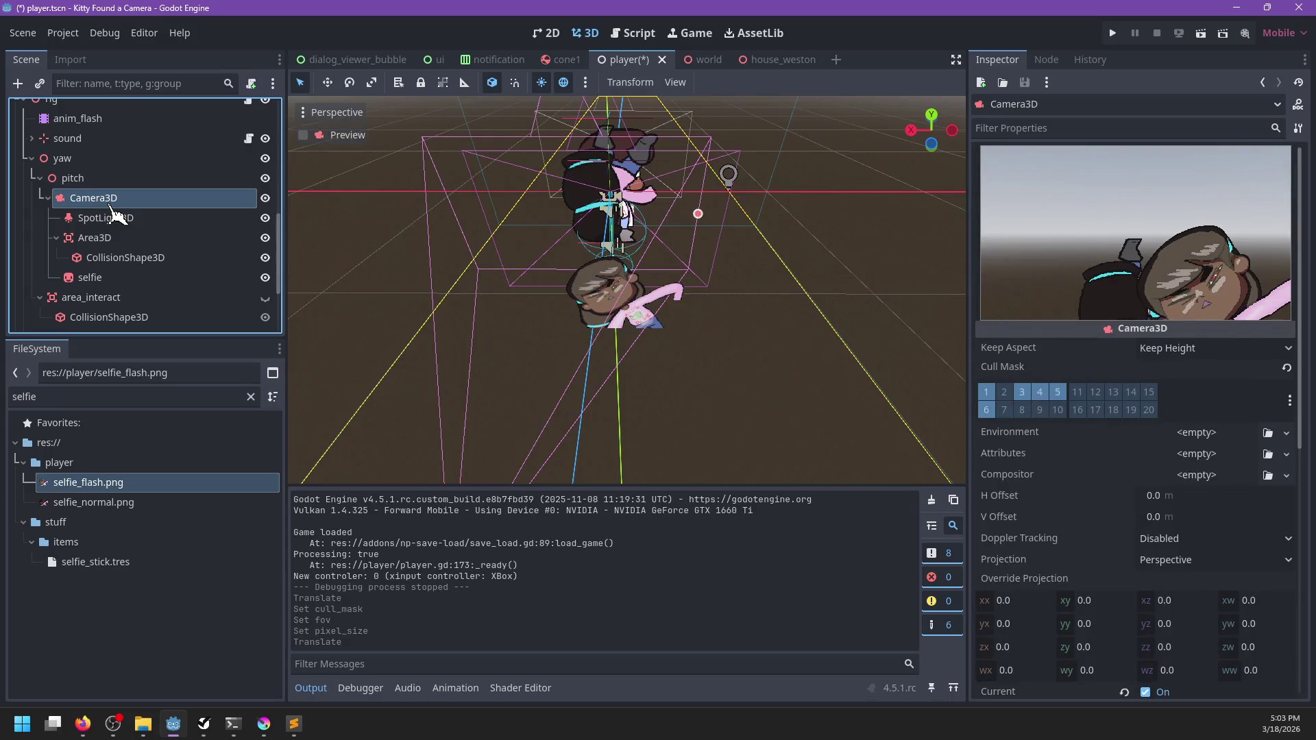
pyautogui.click(172, 279)
pyautogui.moveTo(628, 218); pyautogui.dragTo(628, 206)
pyautogui.click(140, 201)
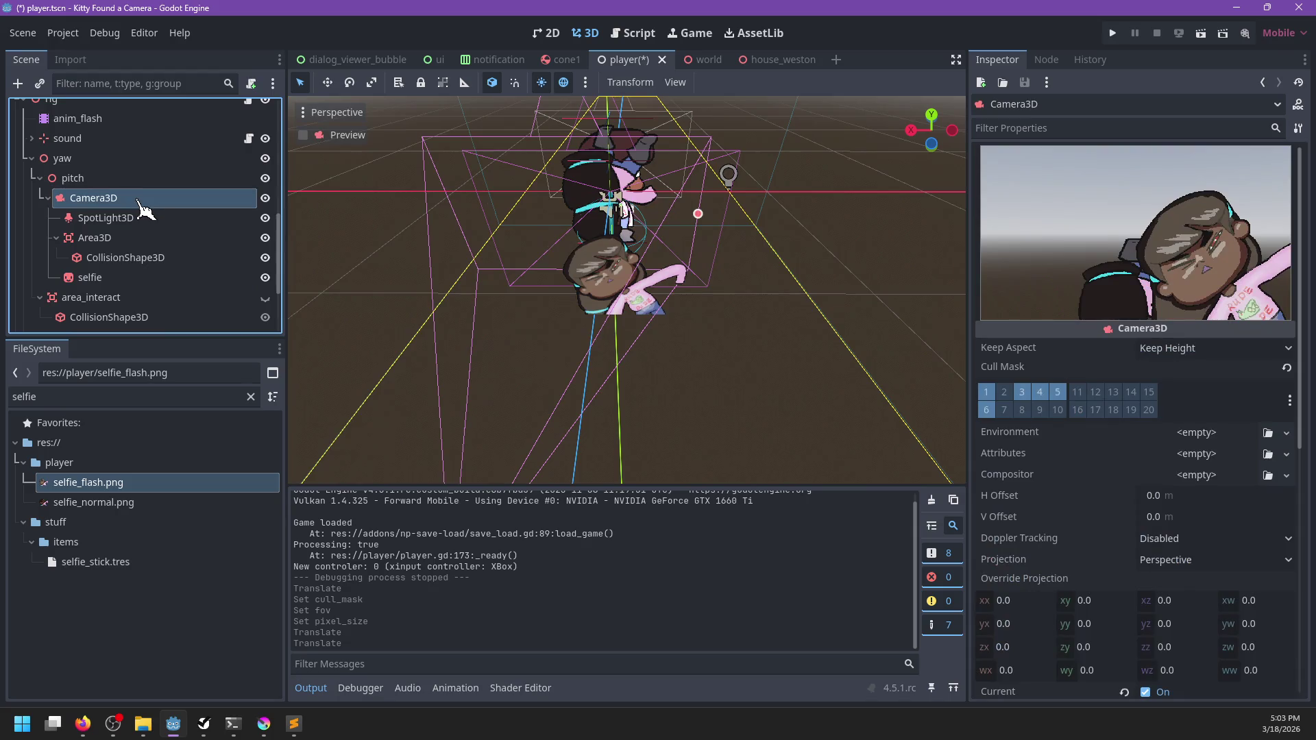
pyautogui.scroll(3, 706, 358)
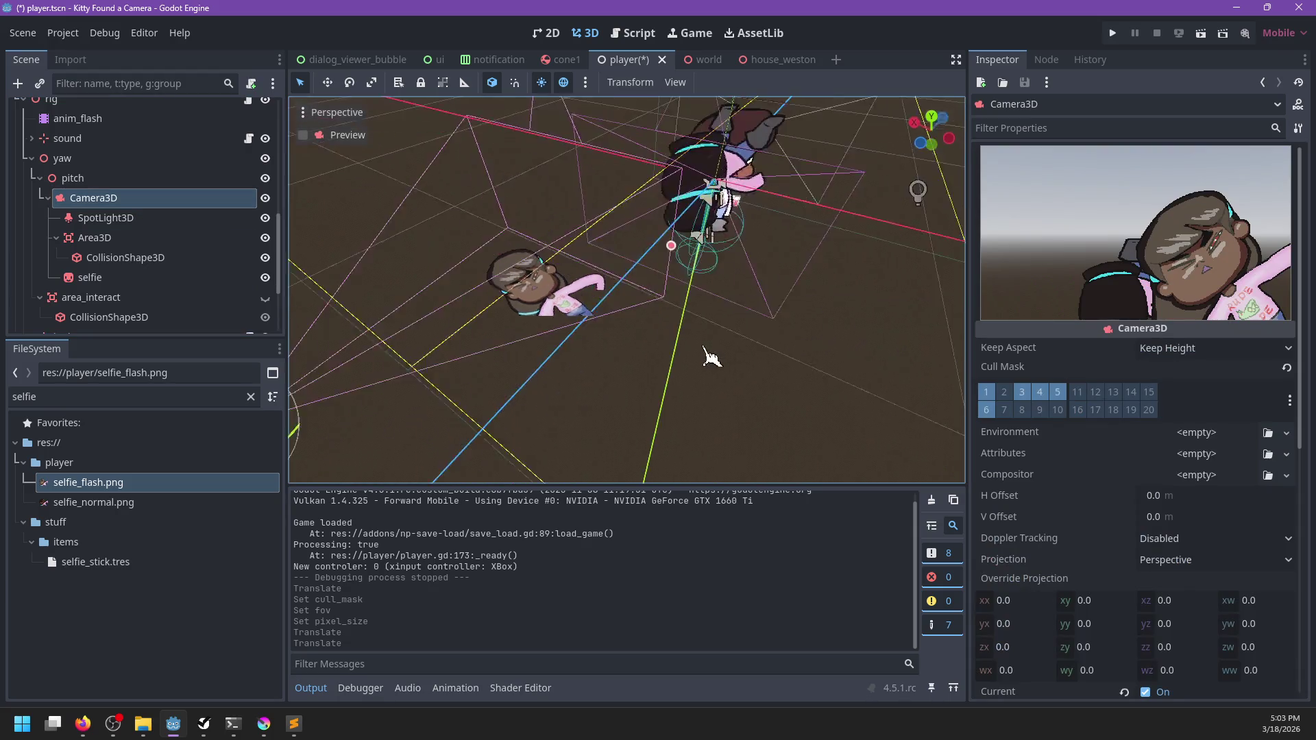
# Step: Save the player scene, orbit around the player and camera, and return to Krita
pyautogui.hotkey('ctrl', 's')
pyautogui.moveTo(293, 321)
pyautogui.mouseDown()
pyautogui.moveTo(515, 220)
pyautogui.moveTo(598, 229)
pyautogui.moveTo(508, 276)
pyautogui.mouseUp()
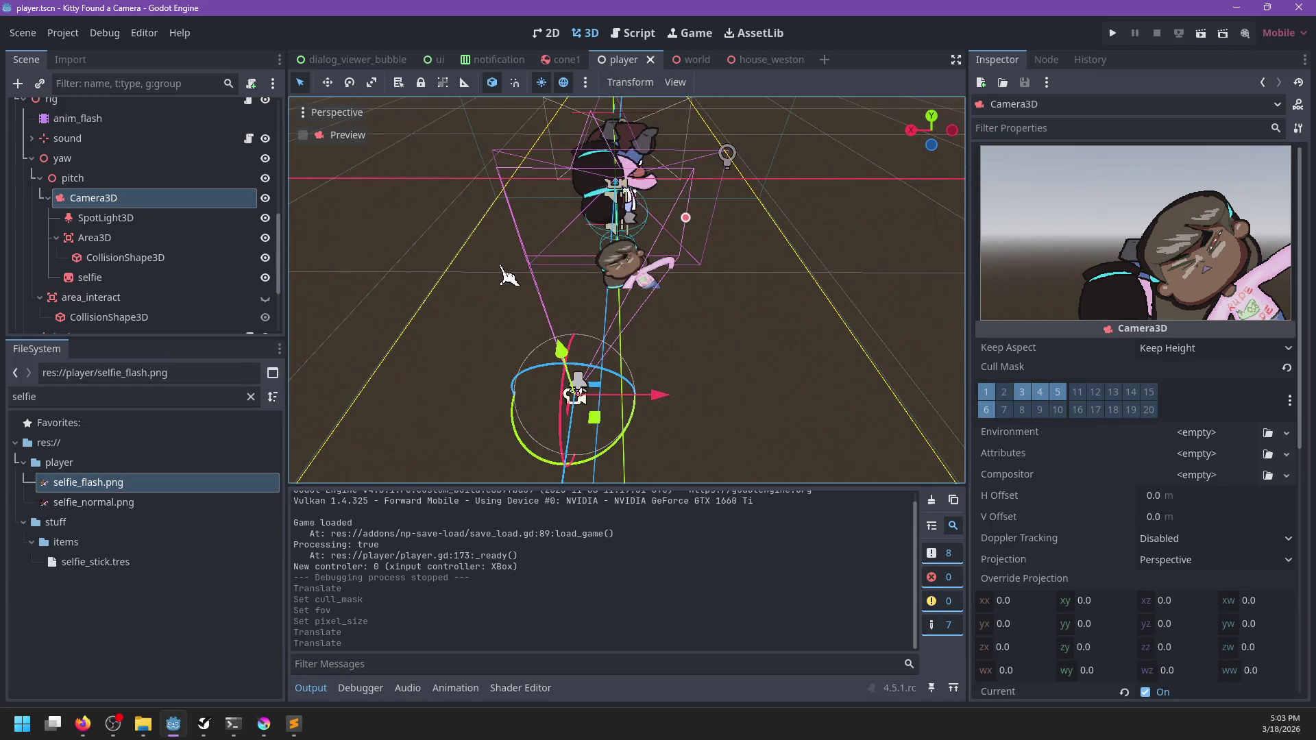
pyautogui.moveTo(686, 269)
pyautogui.mouseDown()
pyautogui.moveTo(705, 244)
pyautogui.moveTo(755, 244)
pyautogui.moveTo(743, 259)
pyautogui.mouseUp()
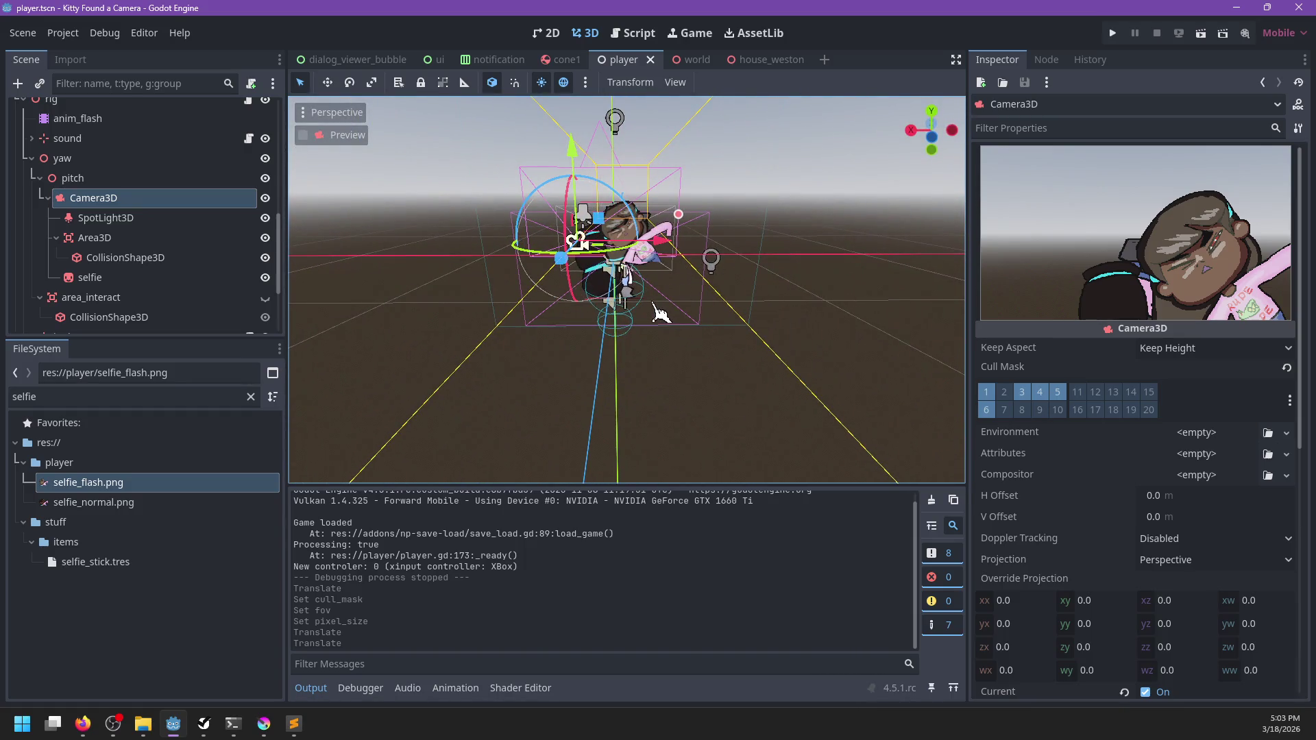
pyautogui.click(263, 732)
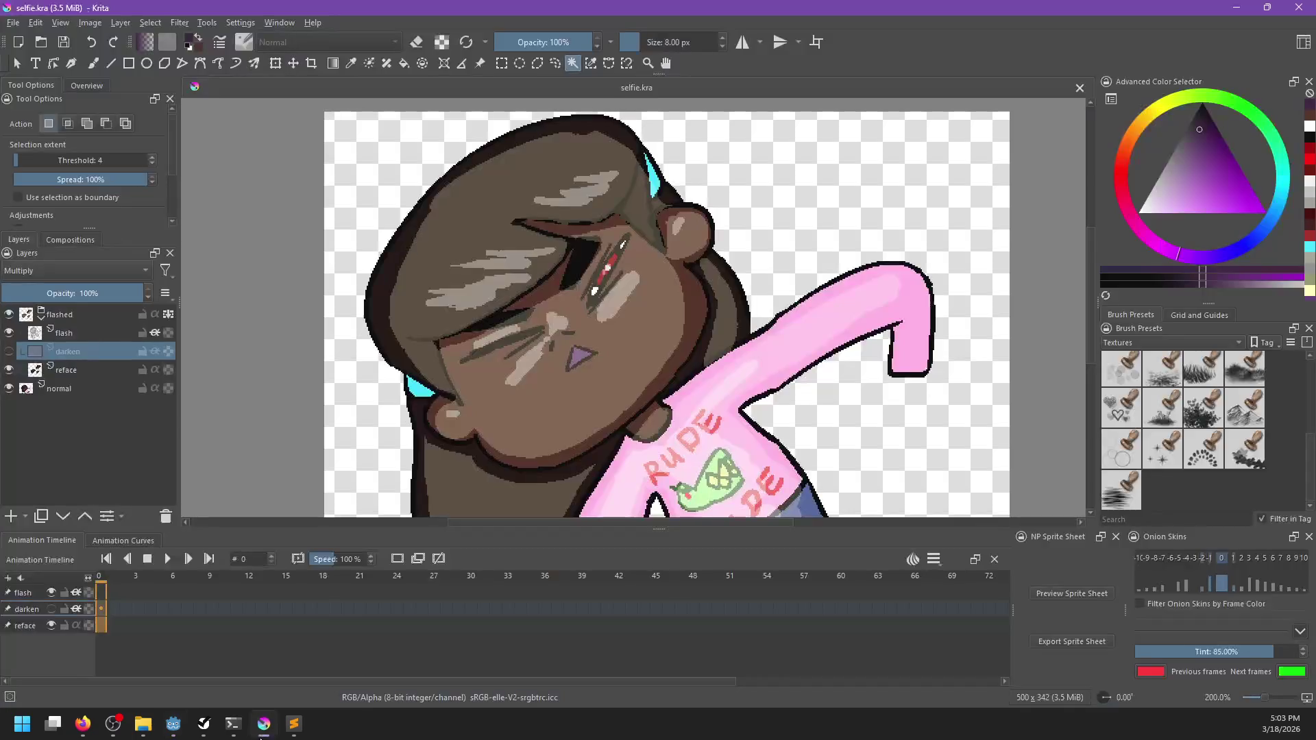
# Step: Zoom the selfie.kra canvas in and out, then Alt+Tab back to the Godot editor
pyautogui.scroll(-4, 648, 421)
pyautogui.scroll(3, 649, 420)
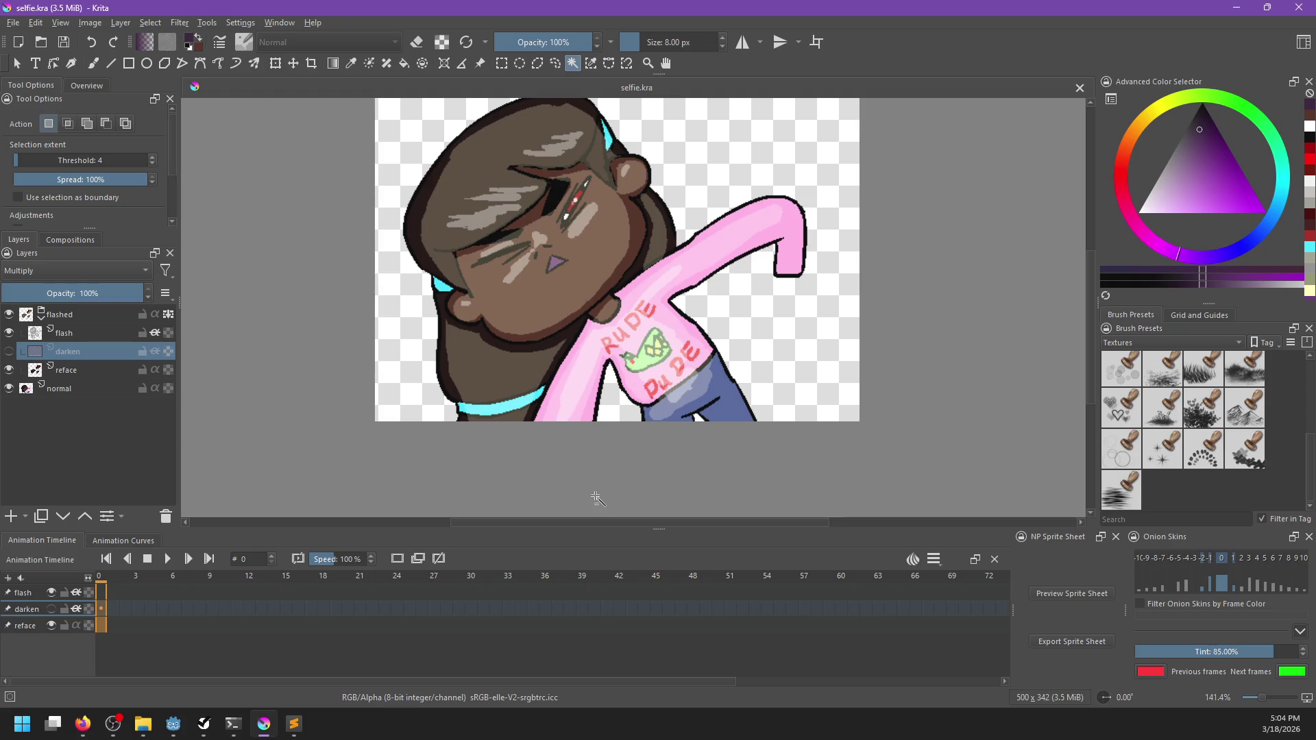
pyautogui.hotkey('alt', 'Tab')
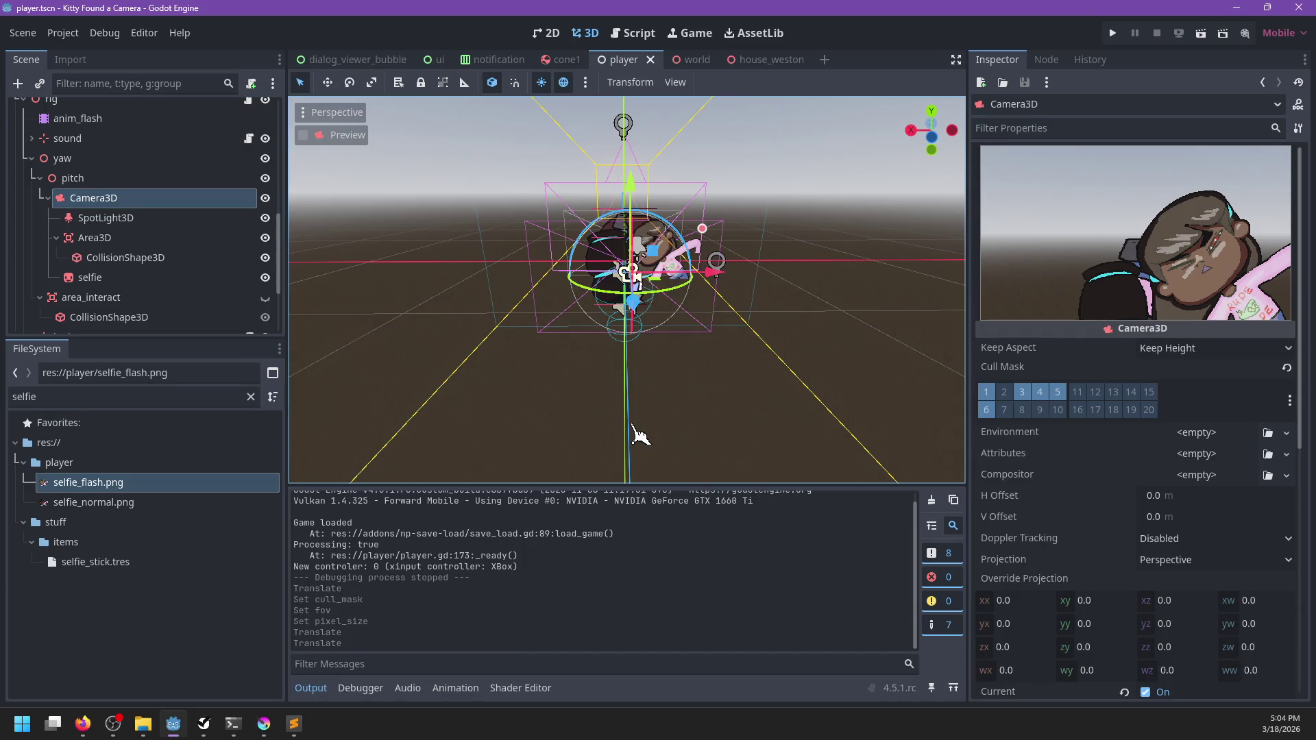
# Step: Run the game with F5, enter selfie mode, and move the camera around the wardrobe and character
pyautogui.press('F5')
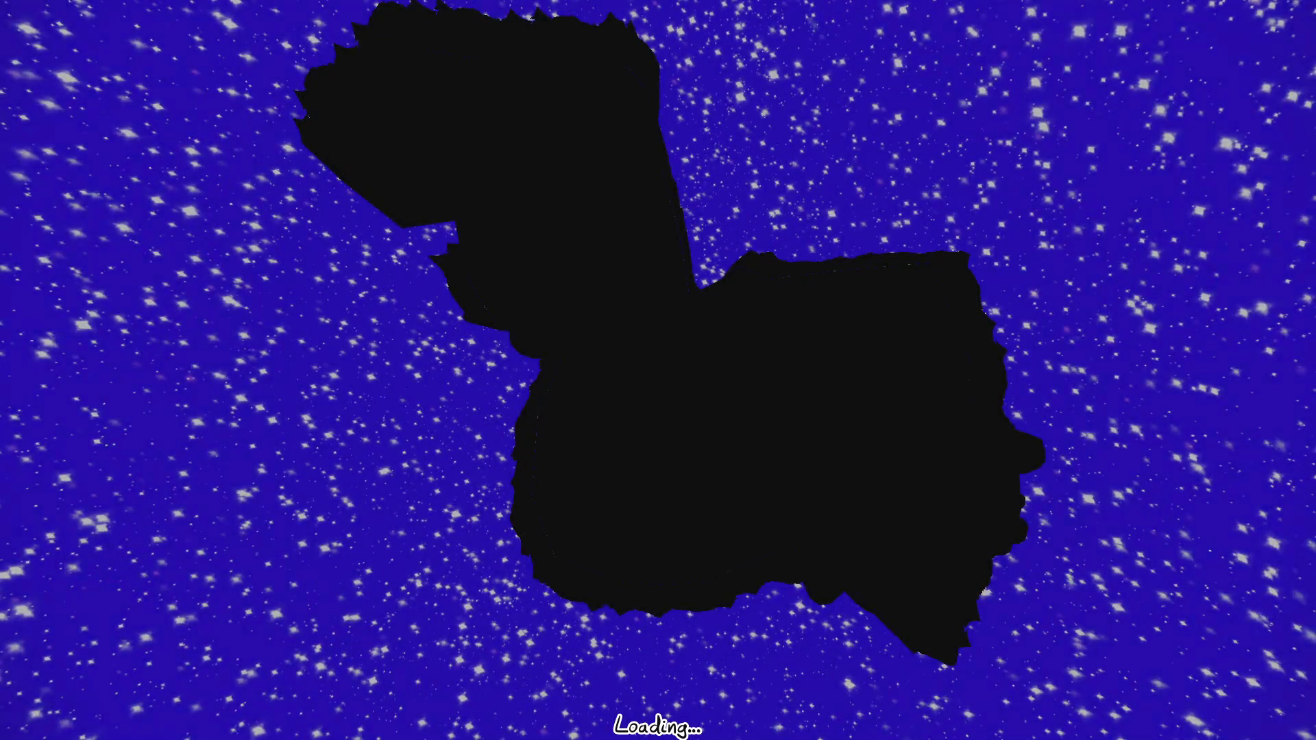
pyautogui.press('z')
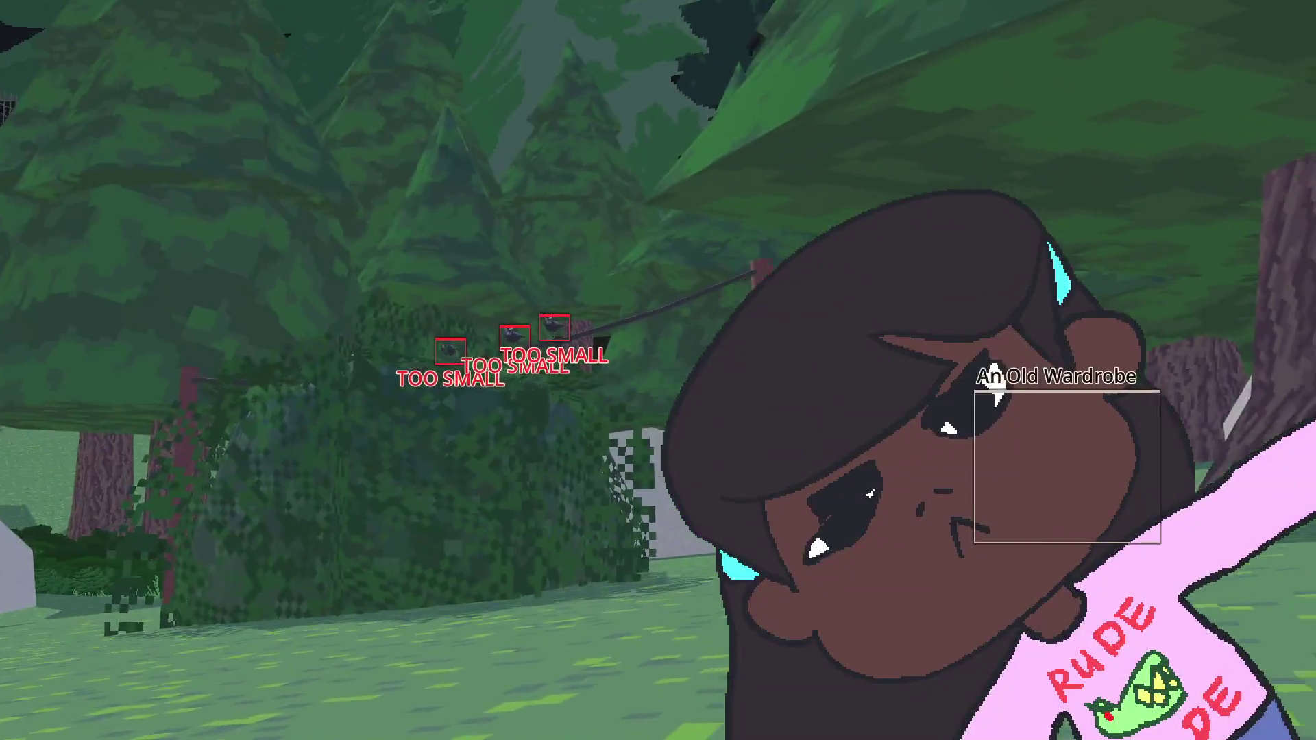
pyautogui.press('w')
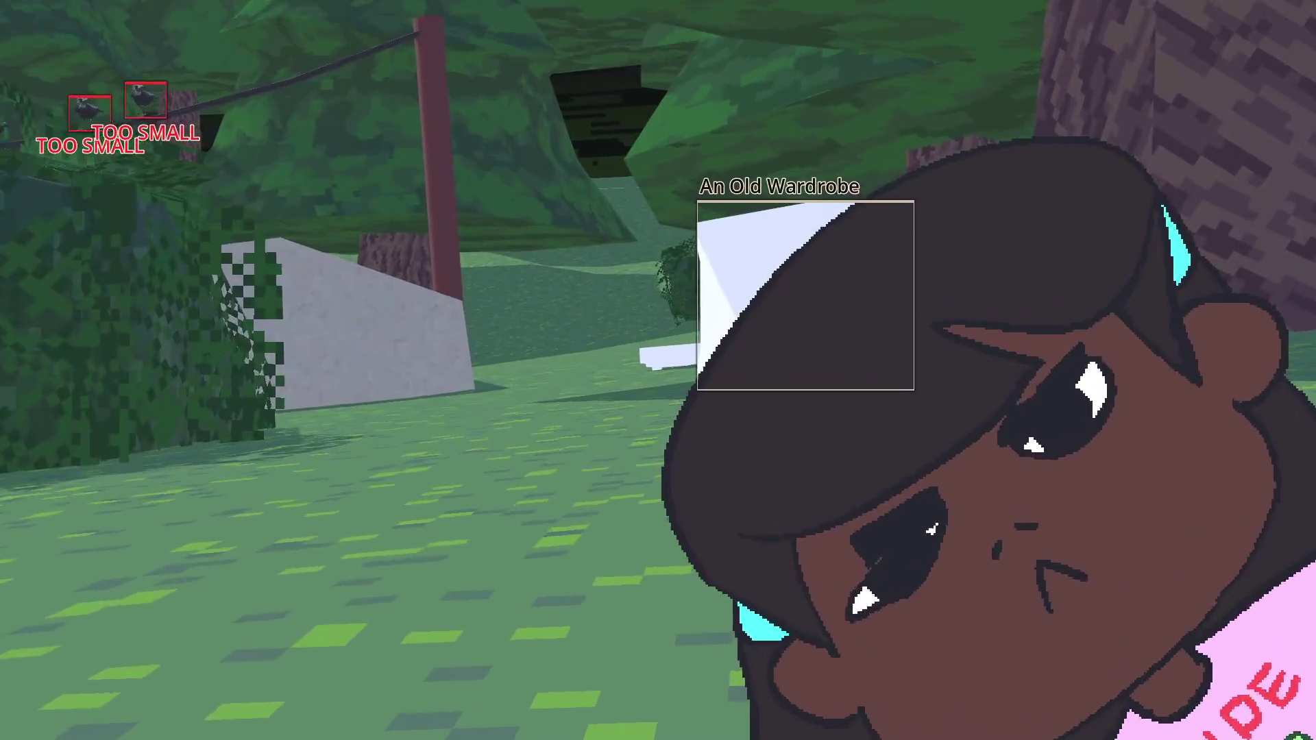
pyautogui.press('s')
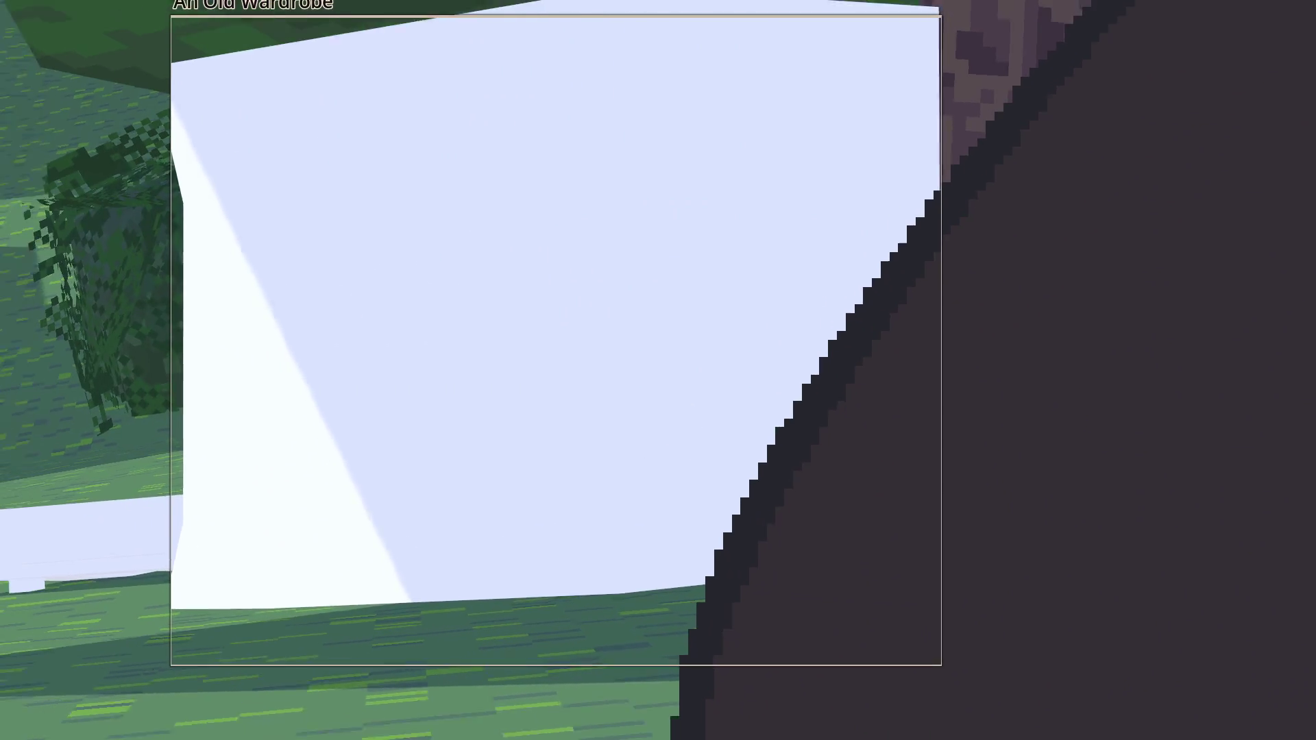
pyautogui.press('s')
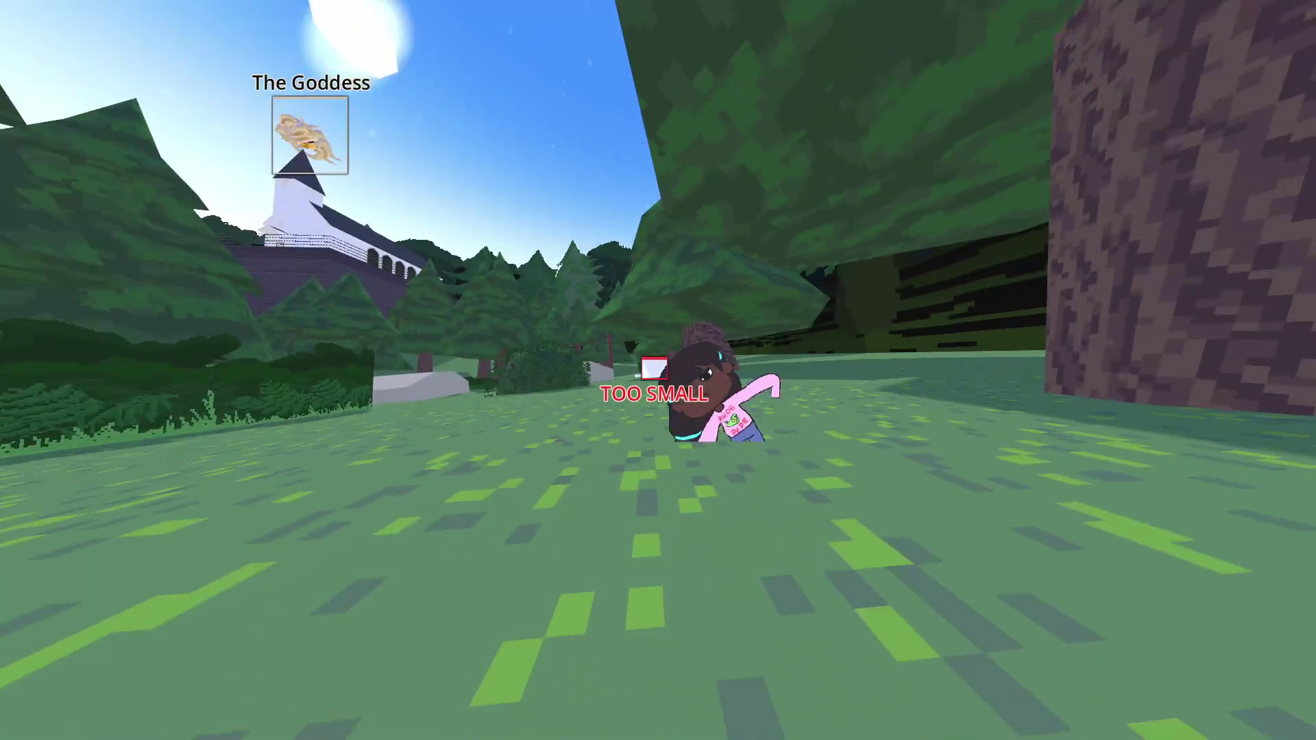
pyautogui.press('d')
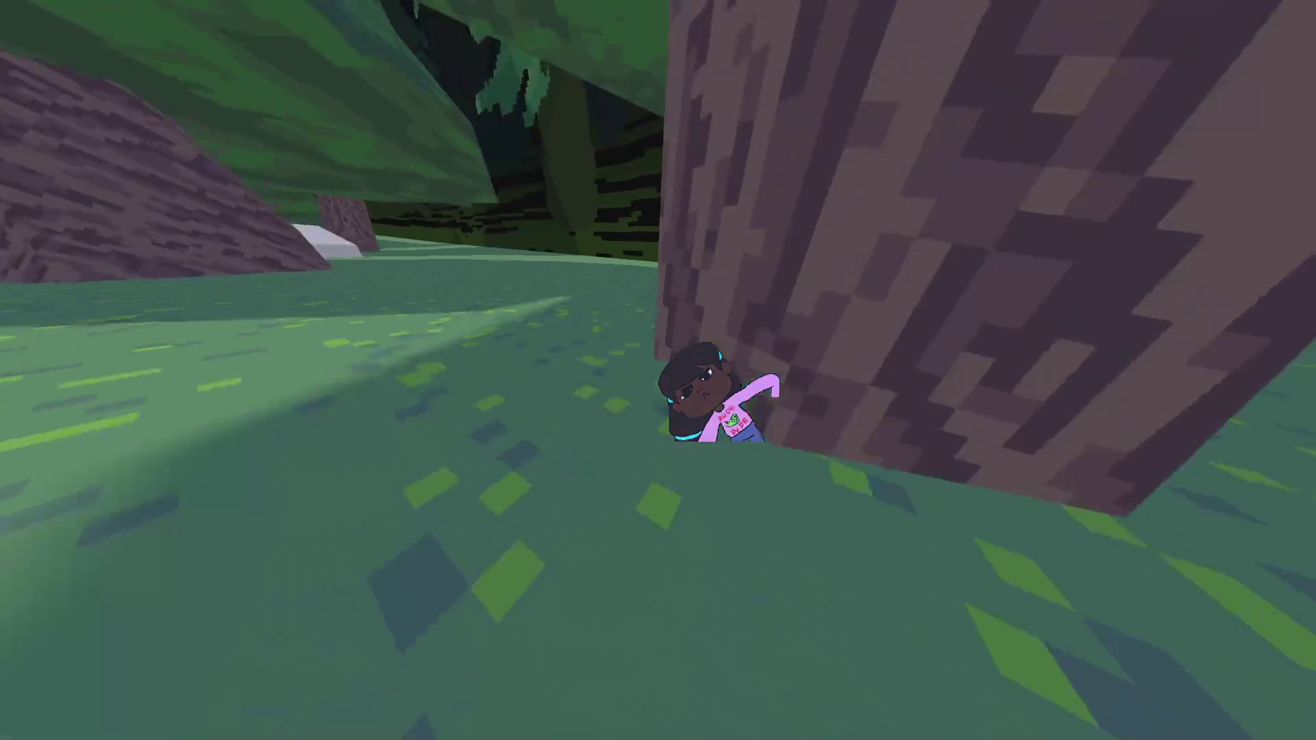
pyautogui.press('d')
pyautogui.press('d')
# Step: Walk the character into the tree trunk and back, then quit with F8
pyautogui.press('w')
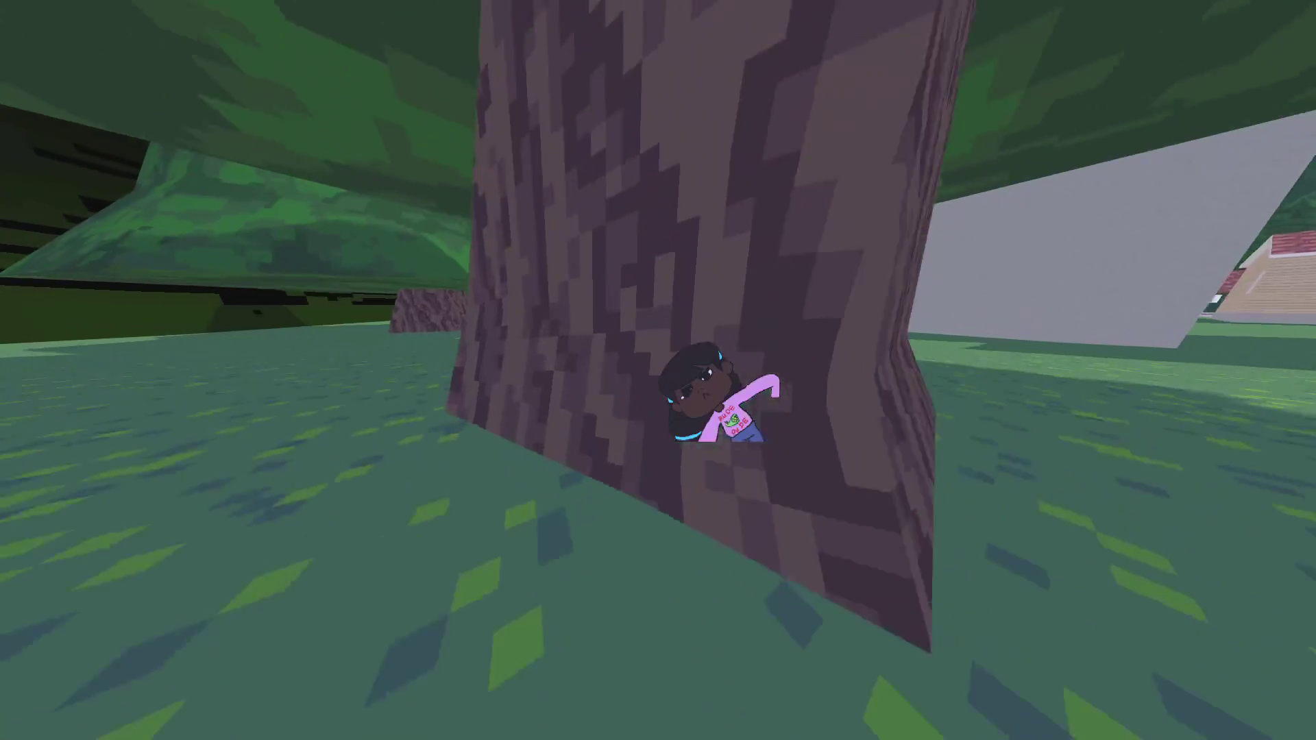
pyautogui.press('w')
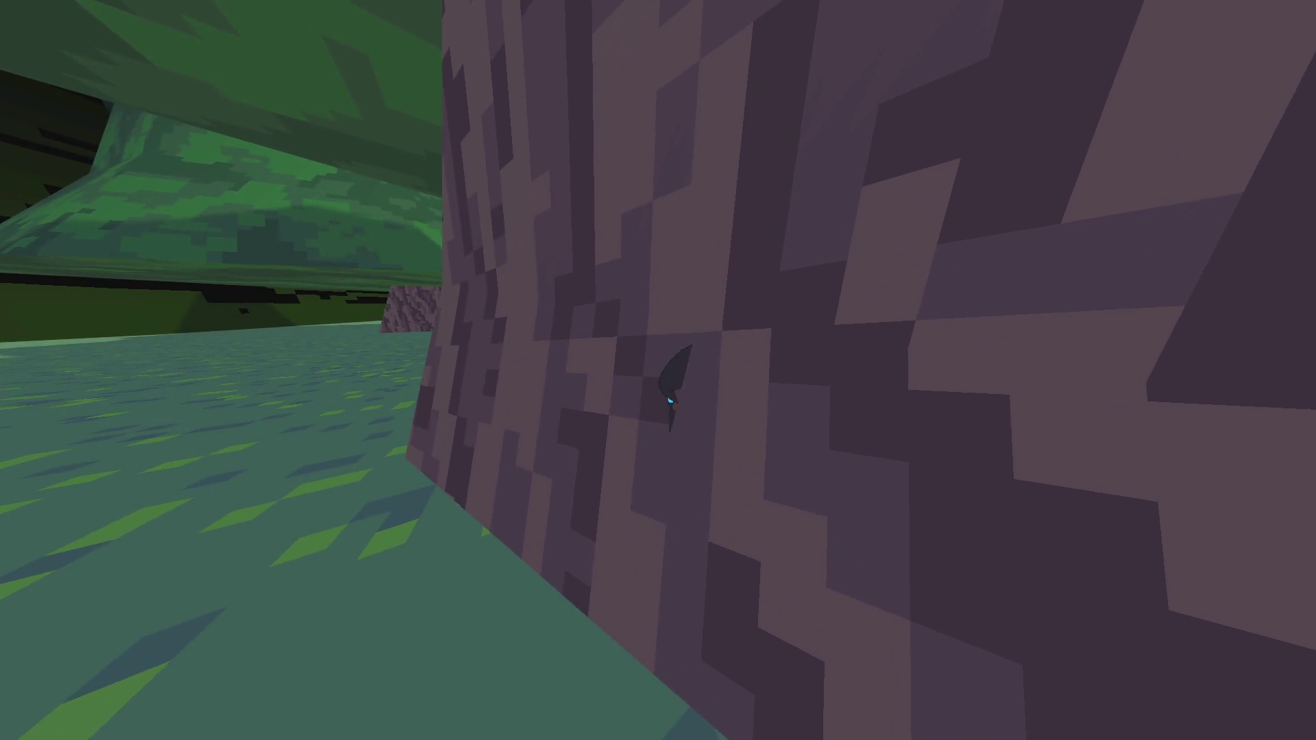
pyautogui.press('s')
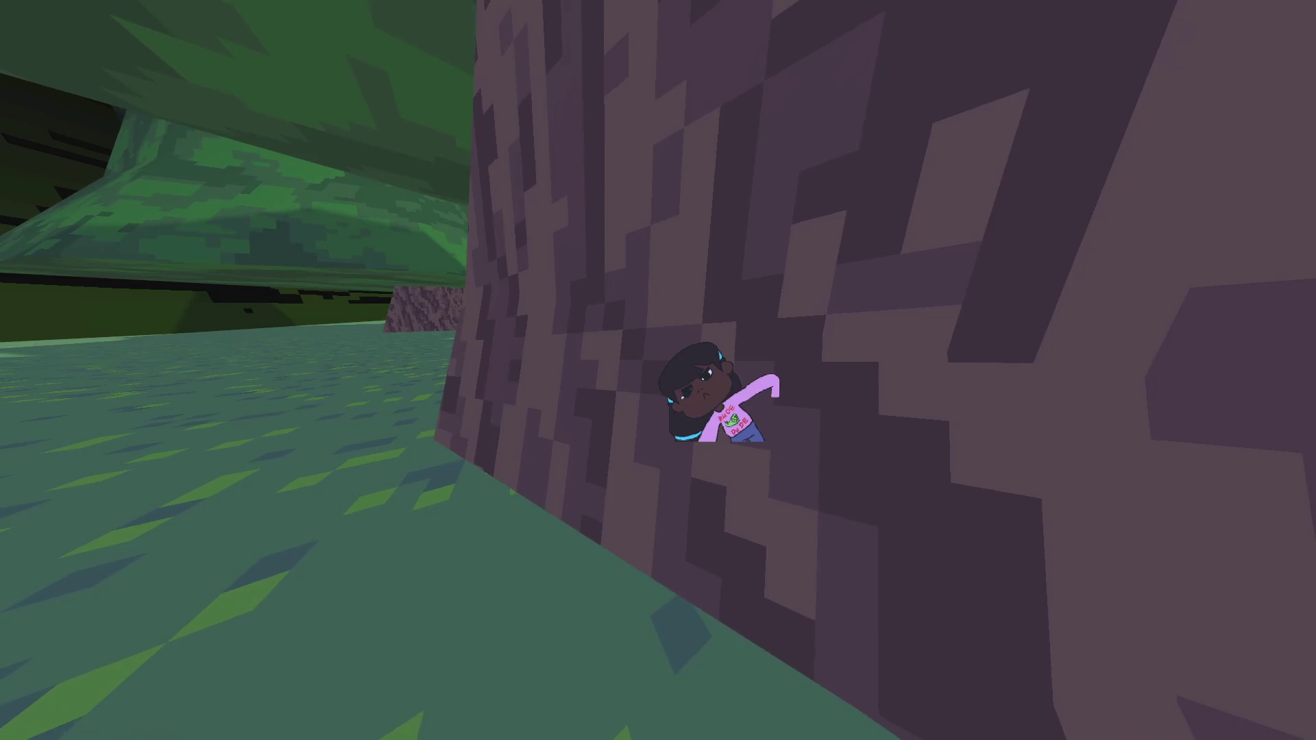
pyautogui.press('w')
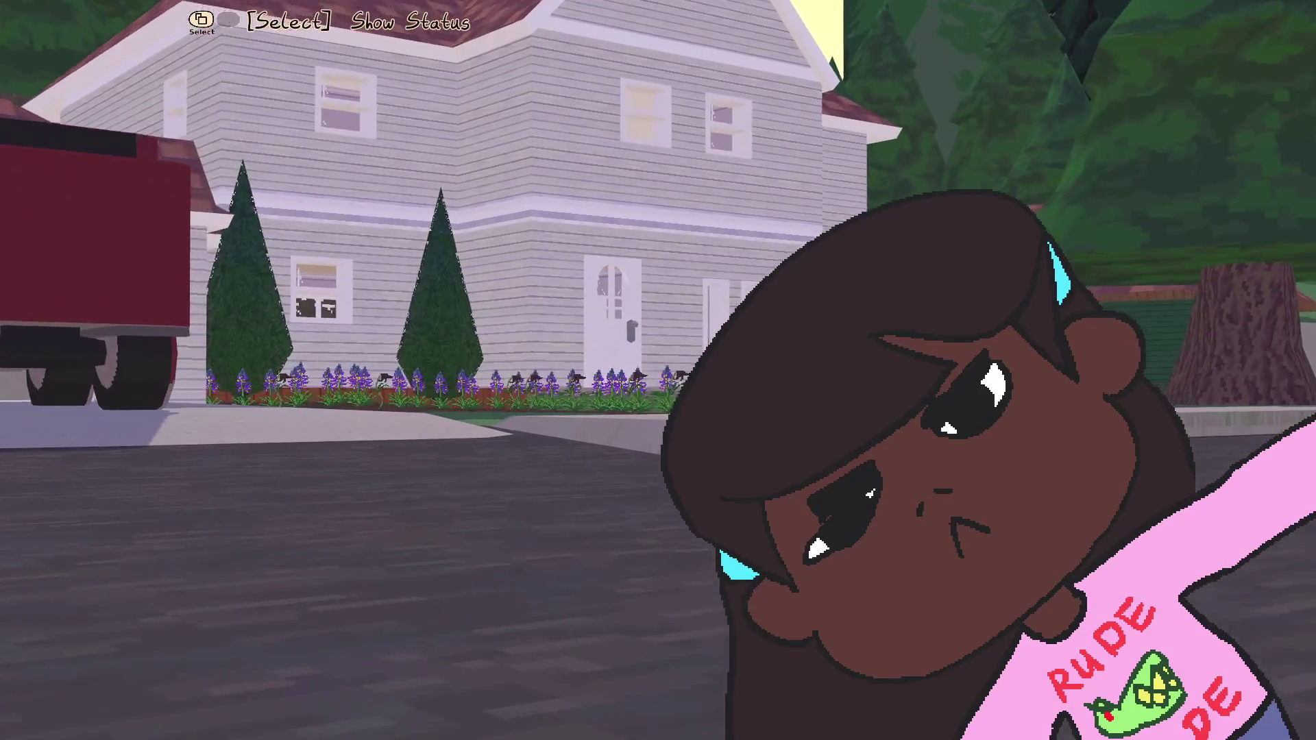
pyautogui.press('F8')
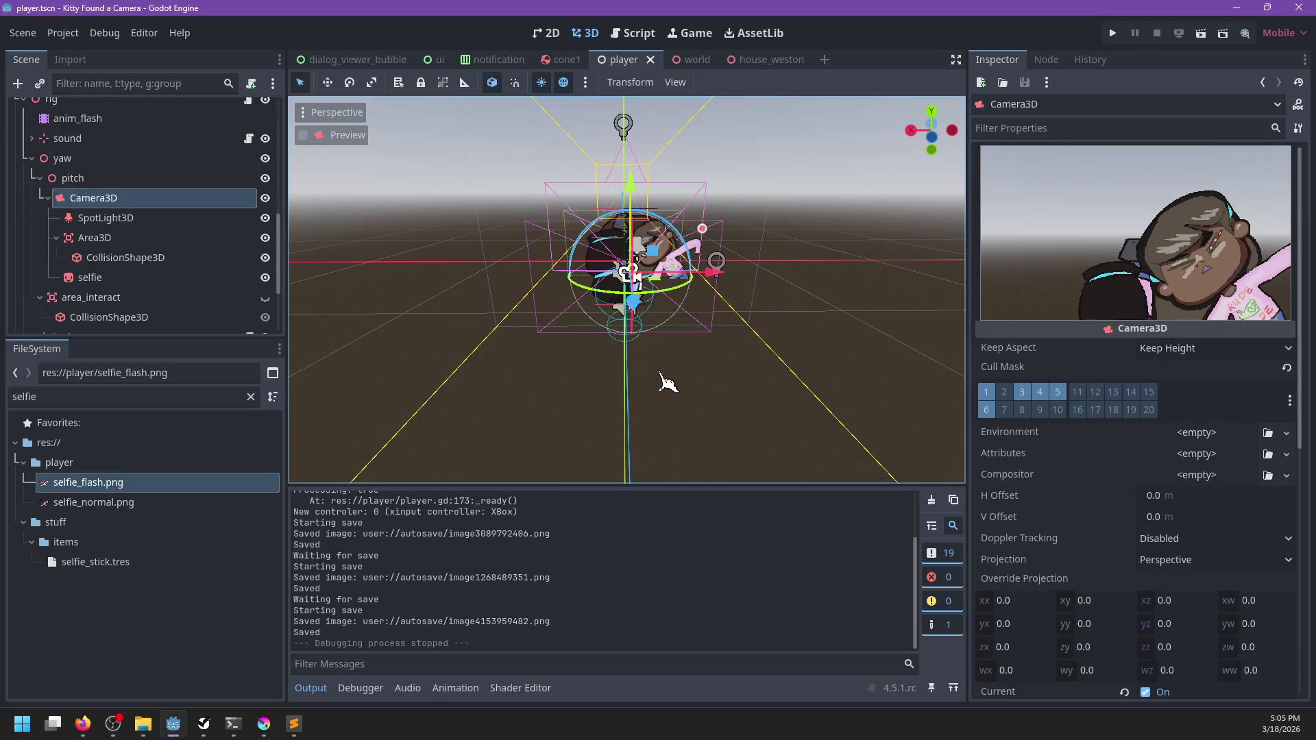
# Step: Orbit around the camera and character to inspect the setup, then select Camera3D
pyautogui.scroll(3, 623, 446)
pyautogui.moveTo(623, 446)
pyautogui.mouseDown()
pyautogui.moveTo(464, 391)
pyautogui.moveTo(582, 330)
pyautogui.moveTo(658, 369)
pyautogui.moveTo(544, 382)
pyautogui.moveTo(533, 316)
pyautogui.moveTo(671, 429)
pyautogui.mouseUp()
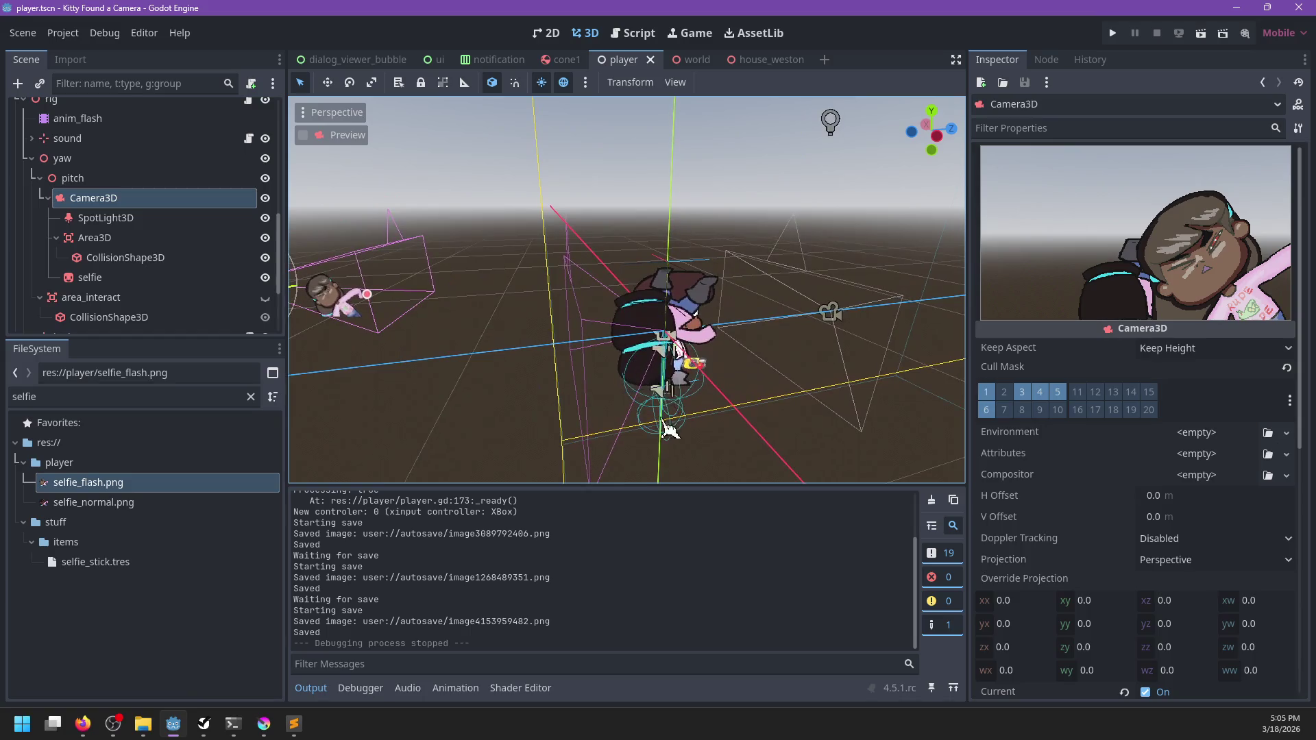
pyautogui.moveTo(557, 264)
pyautogui.mouseDown()
pyautogui.moveTo(575, 347)
pyautogui.moveTo(713, 269)
pyautogui.mouseUp()
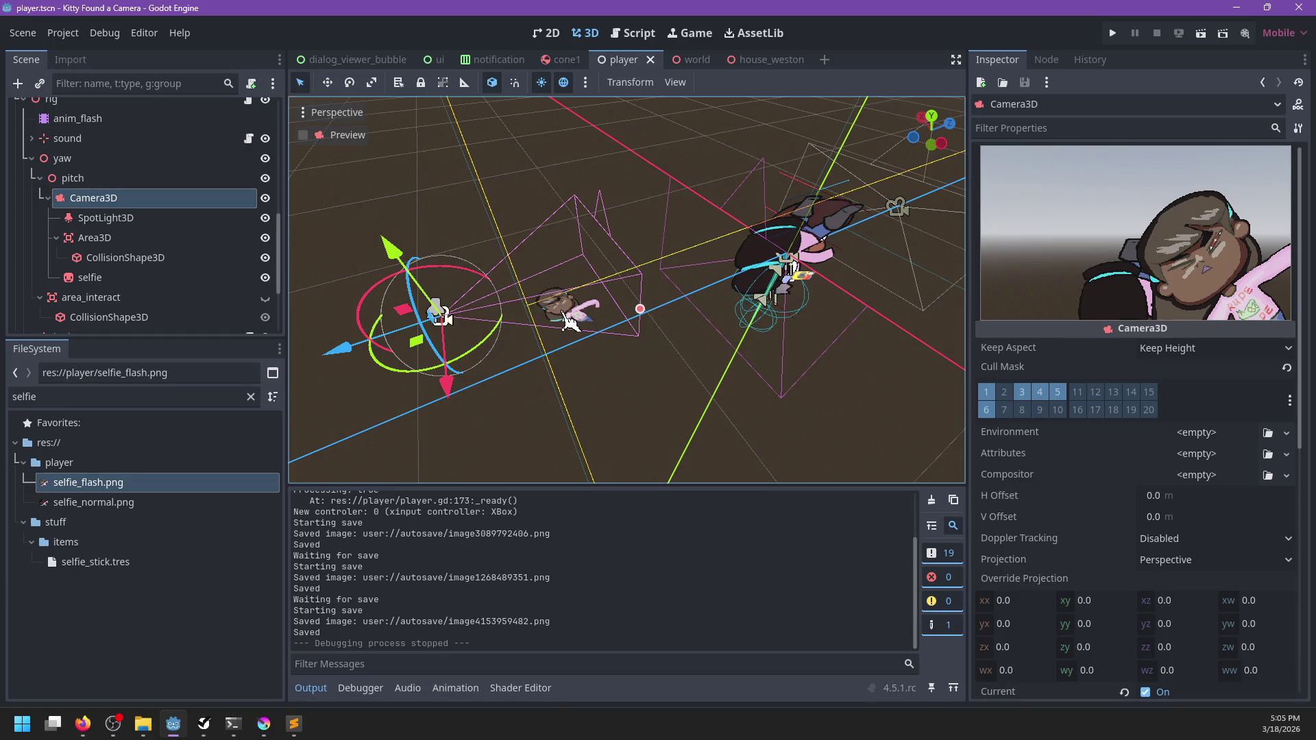
pyautogui.scroll(-2, 576, 312)
pyautogui.moveTo(576, 312)
pyautogui.mouseDown()
pyautogui.moveTo(508, 402)
pyautogui.moveTo(611, 385)
pyautogui.moveTo(685, 314)
pyautogui.moveTo(587, 291)
pyautogui.moveTo(439, 295)
pyautogui.mouseUp()
pyautogui.scroll(2, 611, 384)
pyautogui.scroll(1, 587, 290)
pyautogui.click(439, 295)
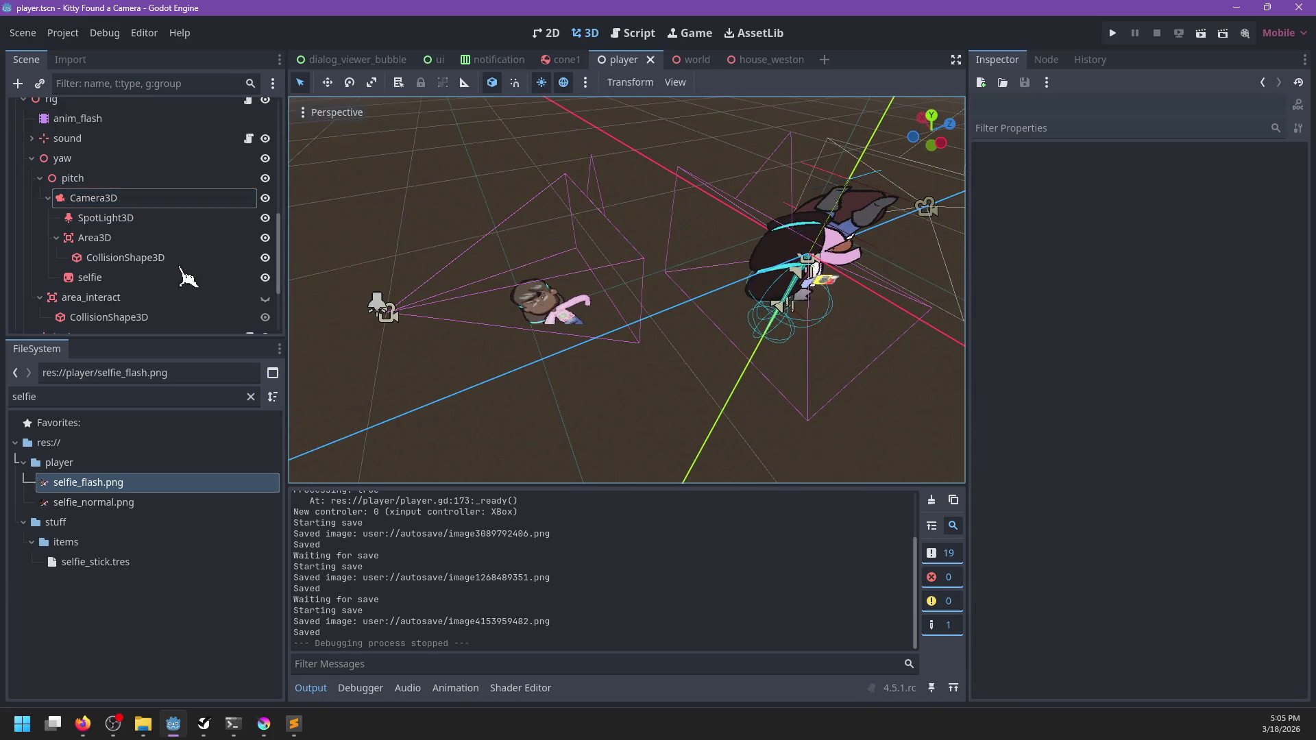
pyautogui.click(164, 198)
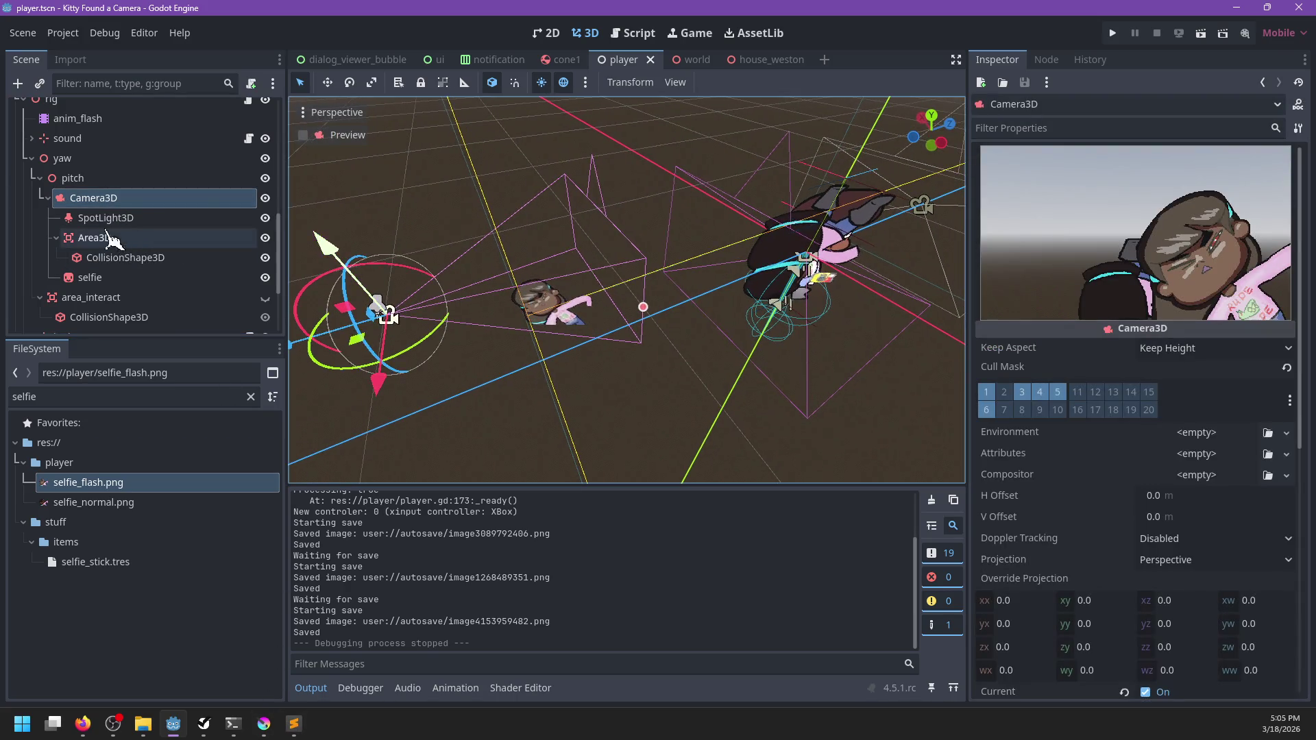
# Step: Set the selfie sprite's Pixel Size to 0.0003 and move it back and sideways
pyautogui.click(90, 277)
pyautogui.click(1179, 396)
pyautogui.click(1189, 396)
pyautogui.press('Return')
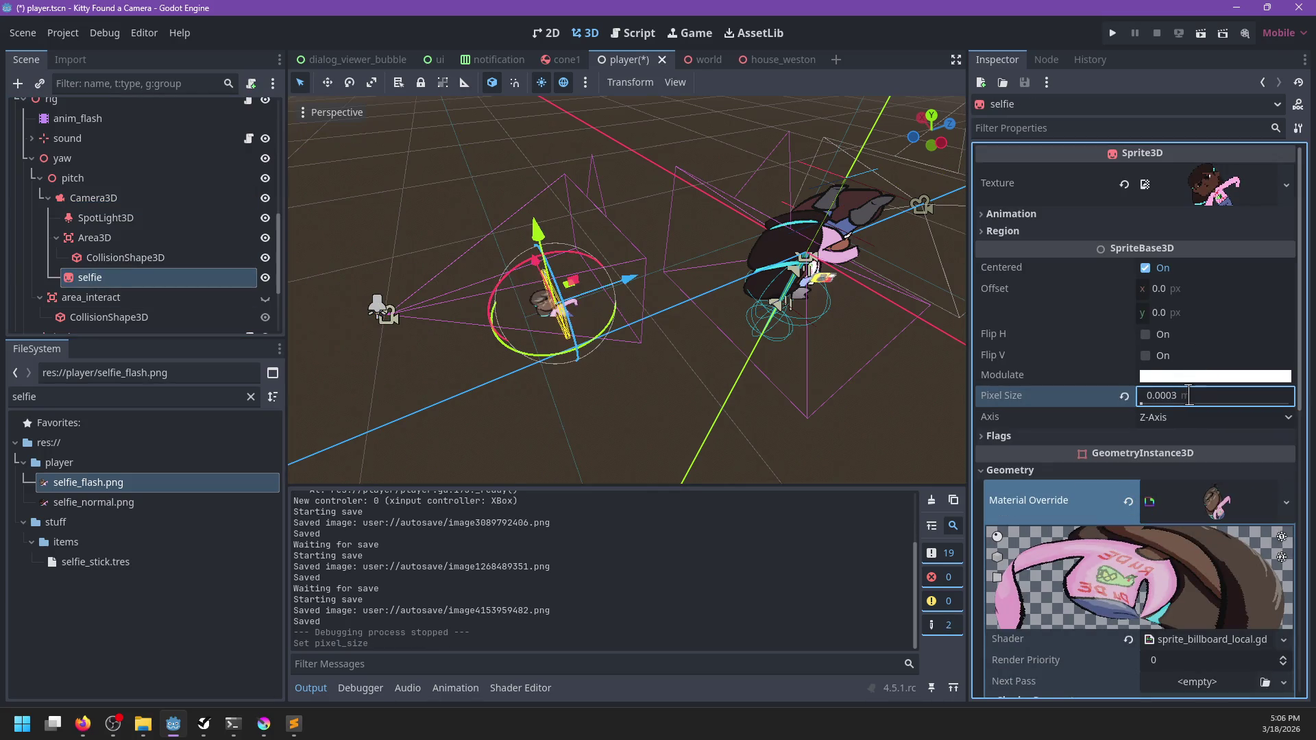
pyautogui.moveTo(627, 282); pyautogui.dragTo(538, 404)
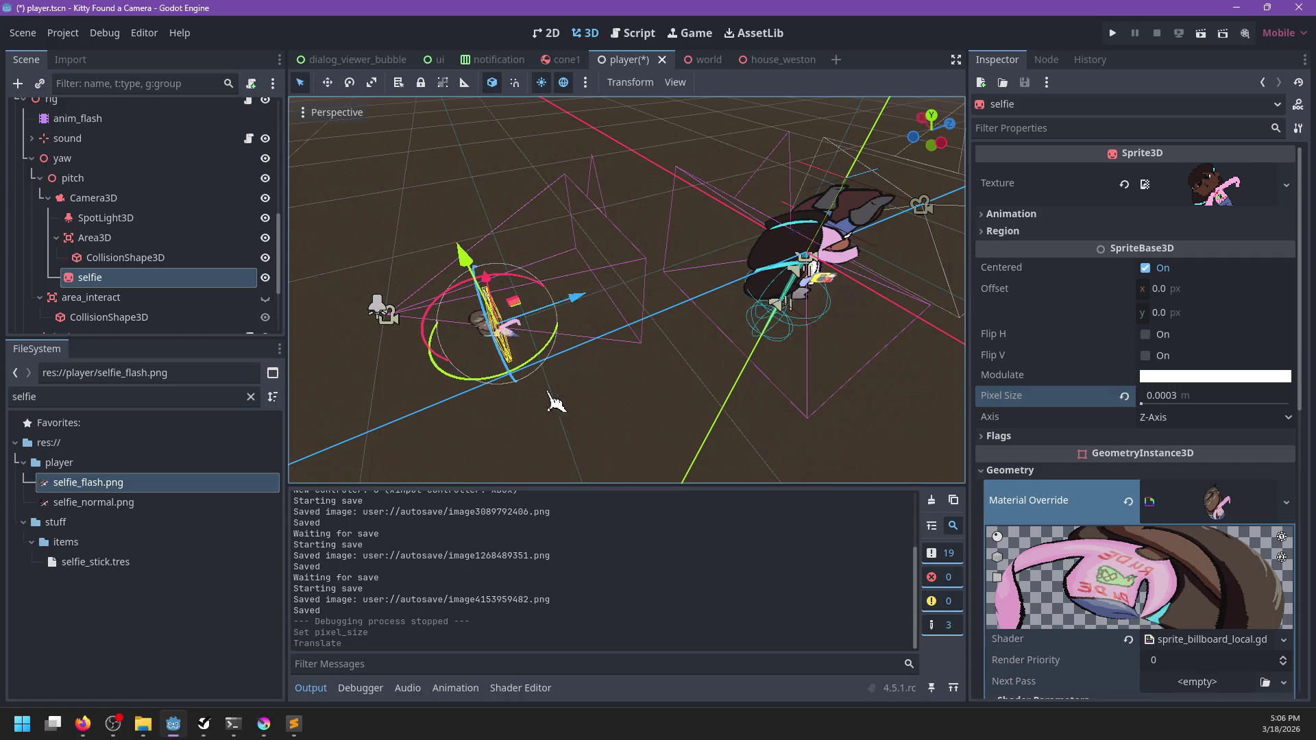
pyautogui.moveTo(648, 300); pyautogui.dragTo(620, 315)
# Step: Fine-tune the sprite's position against the camera preview, saving the scene, then return to Krita
pyautogui.hotkey('ctrl', 's')
pyautogui.click(163, 199)
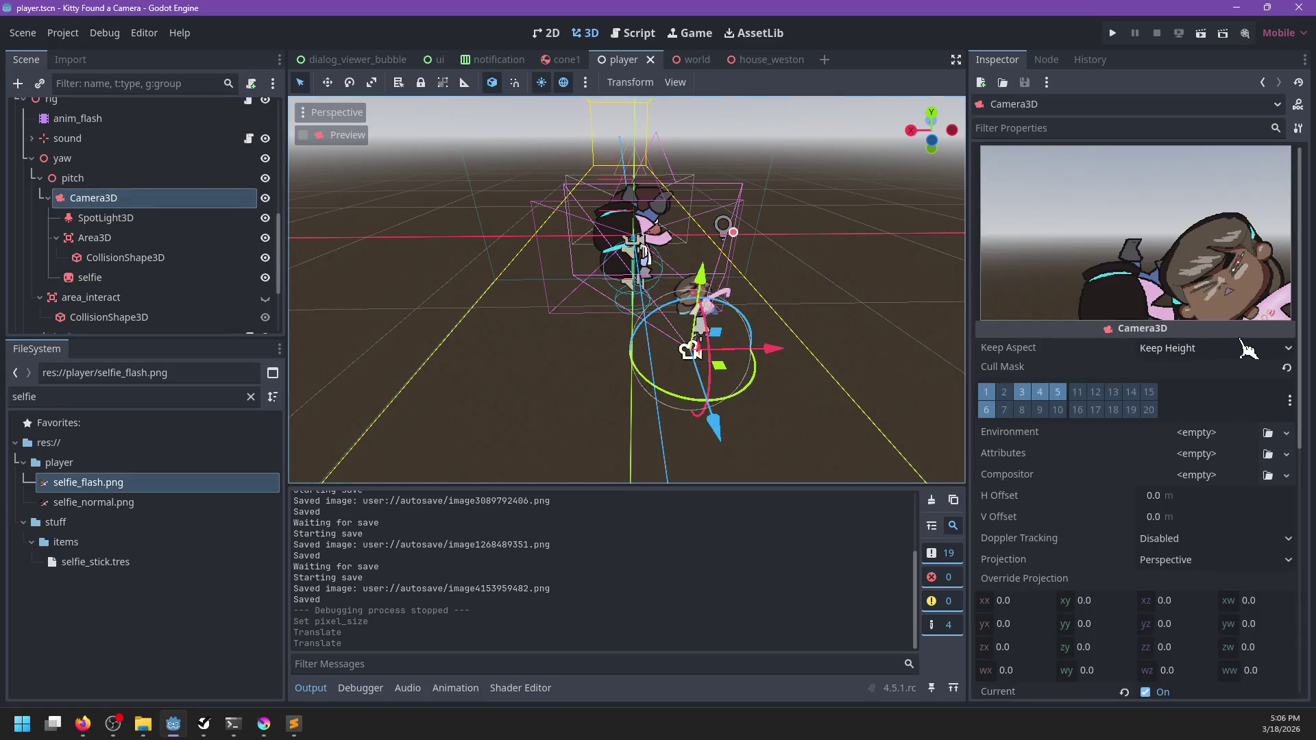
pyautogui.click(127, 273)
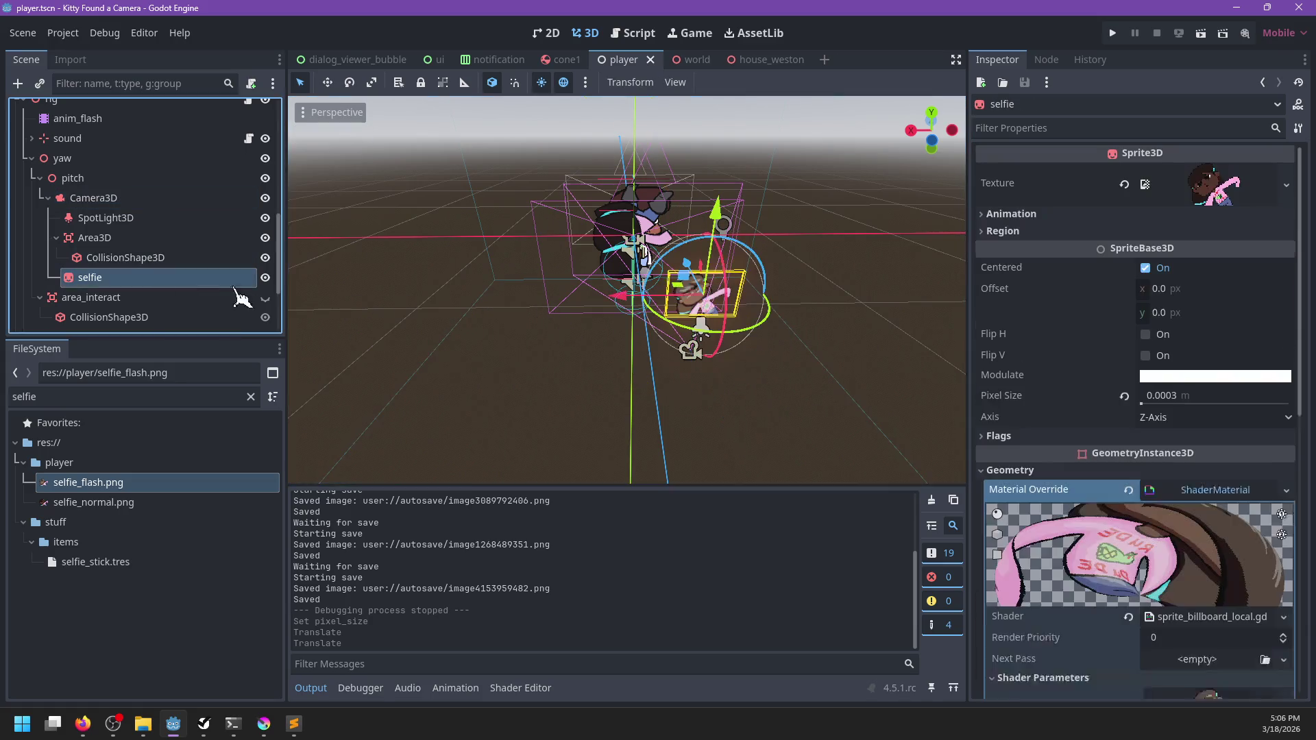
pyautogui.moveTo(716, 214); pyautogui.dragTo(717, 224)
pyautogui.click(147, 198)
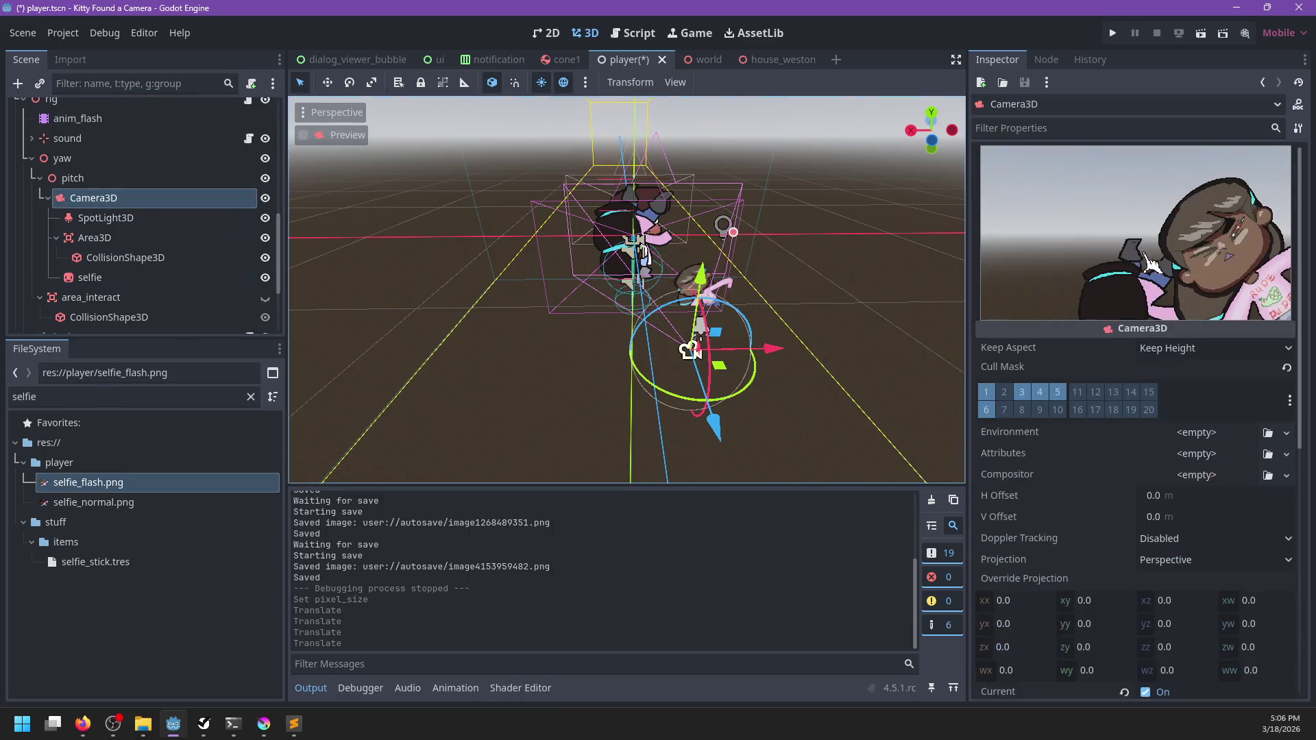
pyautogui.click(64, 277)
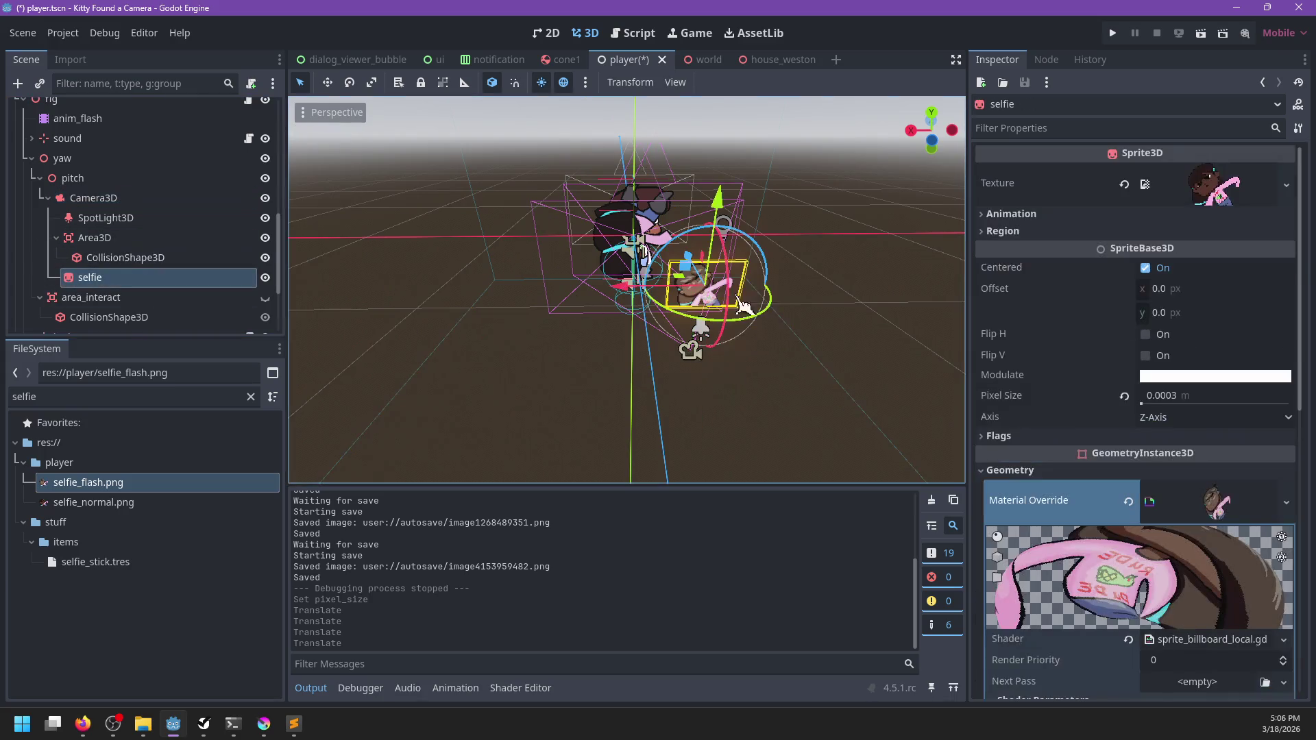
pyautogui.moveTo(691, 346); pyautogui.dragTo(682, 346)
pyautogui.hotkey('ctrl', 's')
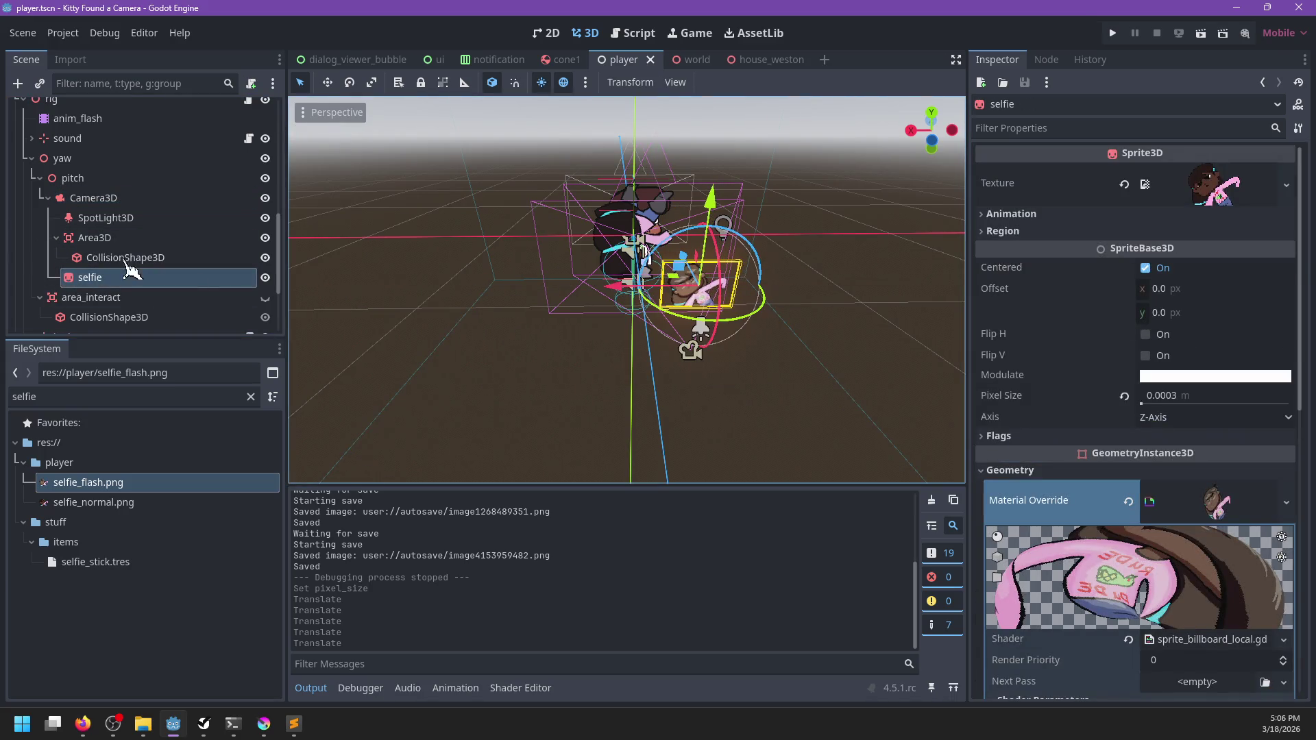
pyautogui.click(158, 199)
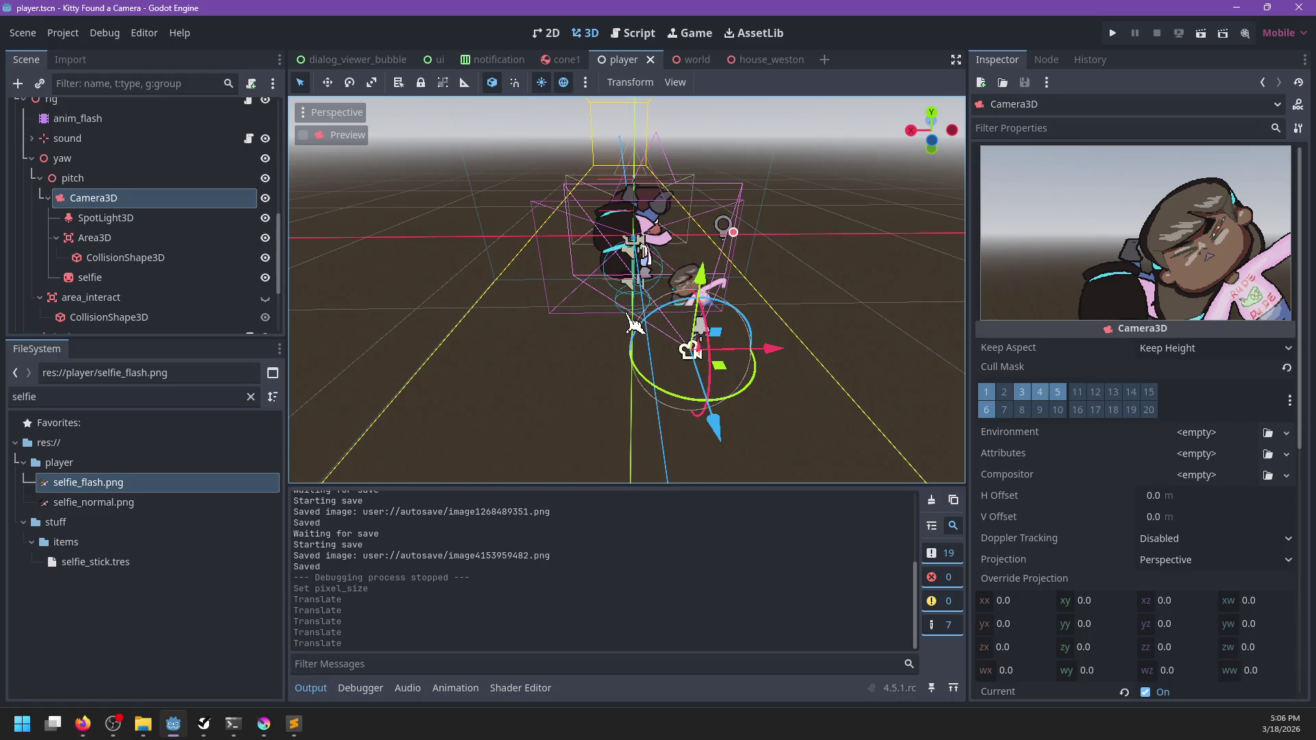
pyautogui.click(264, 724)
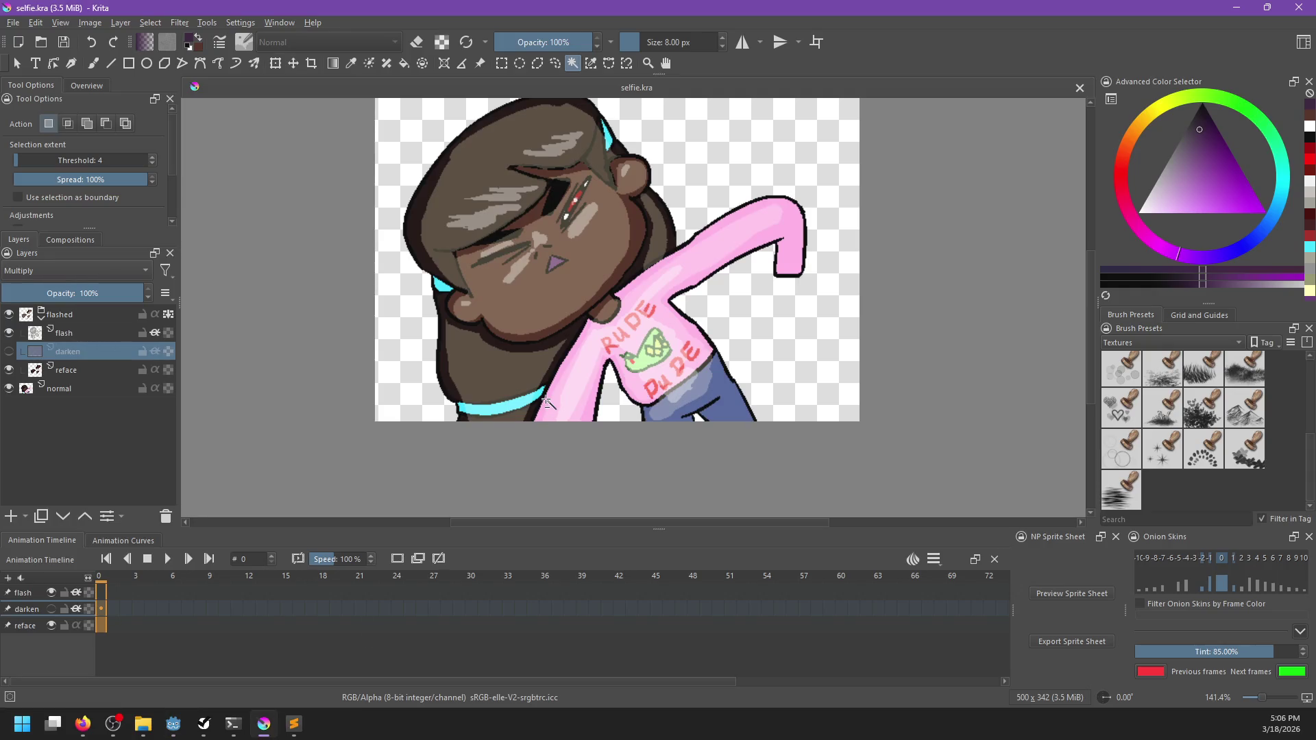
# Step: Try a 450 px canvas height, then undo that resize
pyautogui.scroll(-2, 546, 401)
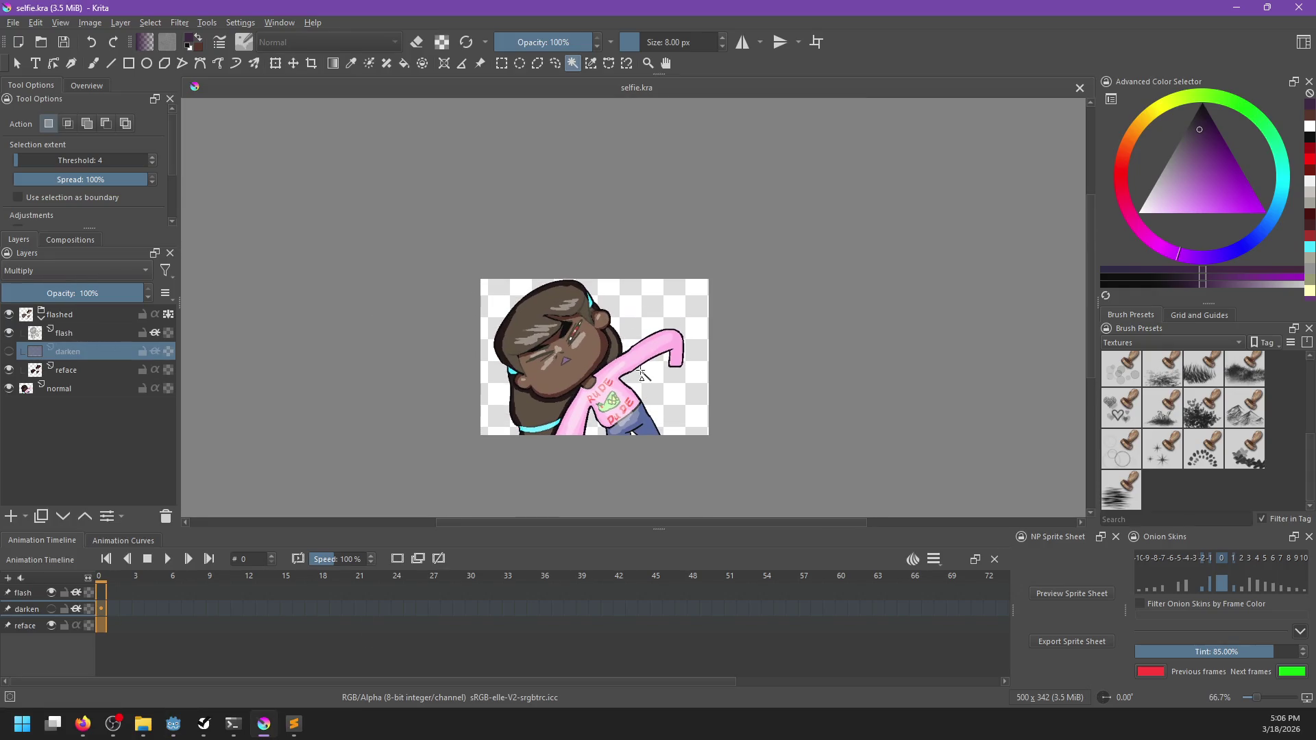
pyautogui.hotkey('ctrl', 'alt', 'i')
pyautogui.click(607, 259)
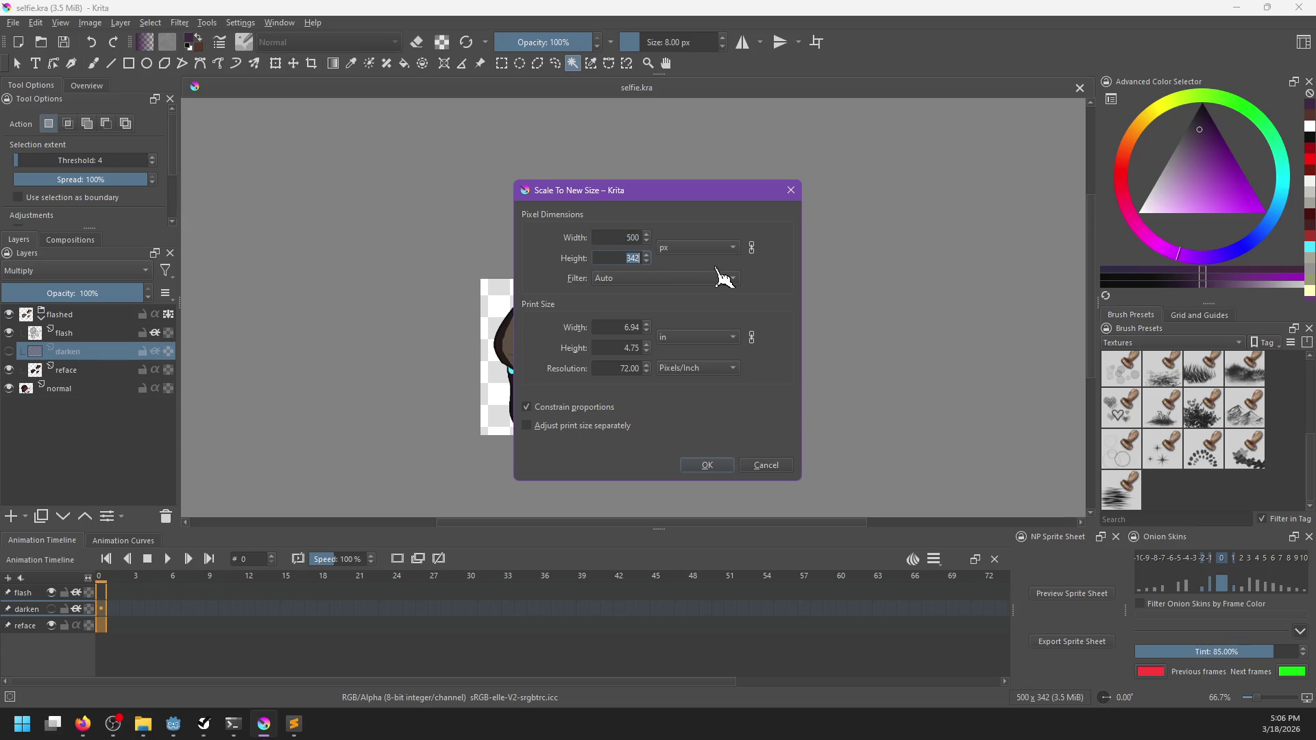
pyautogui.write('500')
pyautogui.press('Escape')
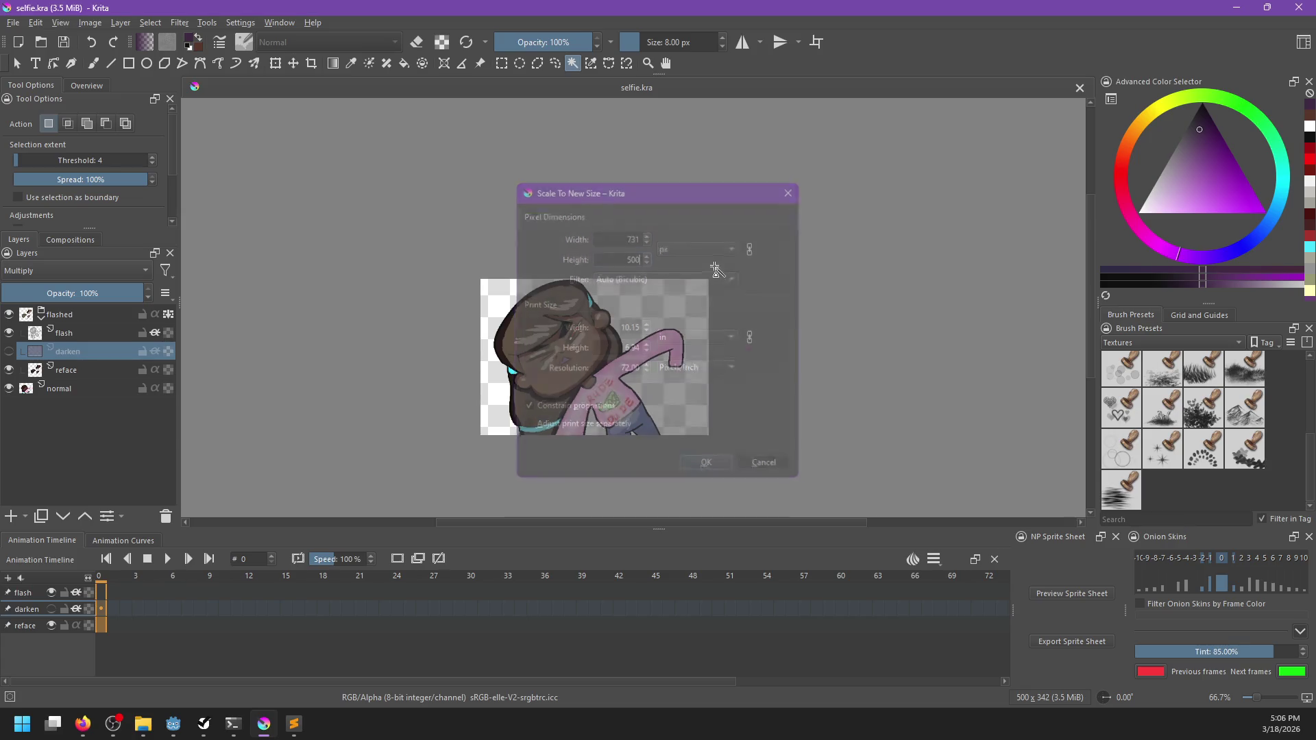
pyautogui.hotkey('ctrl', 'alt', 'c')
pyautogui.click(620, 261)
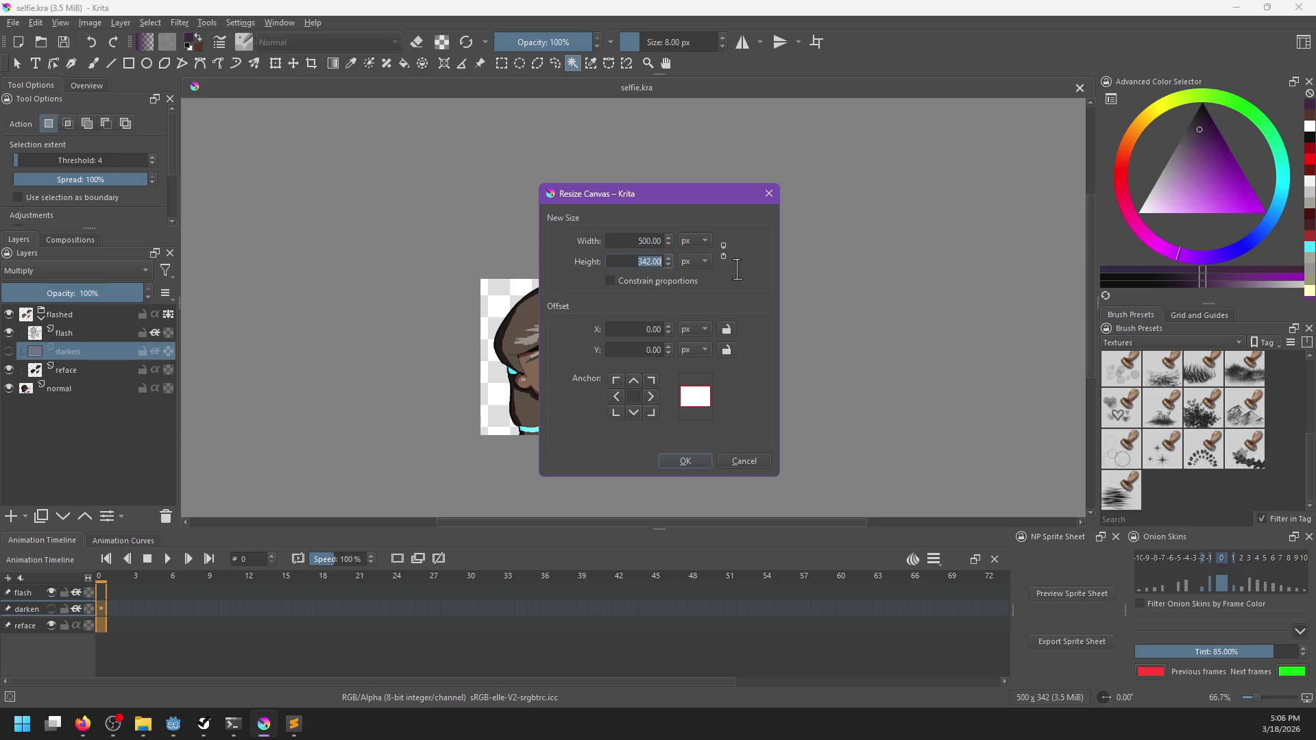
pyautogui.write('450')
pyautogui.press('Return')
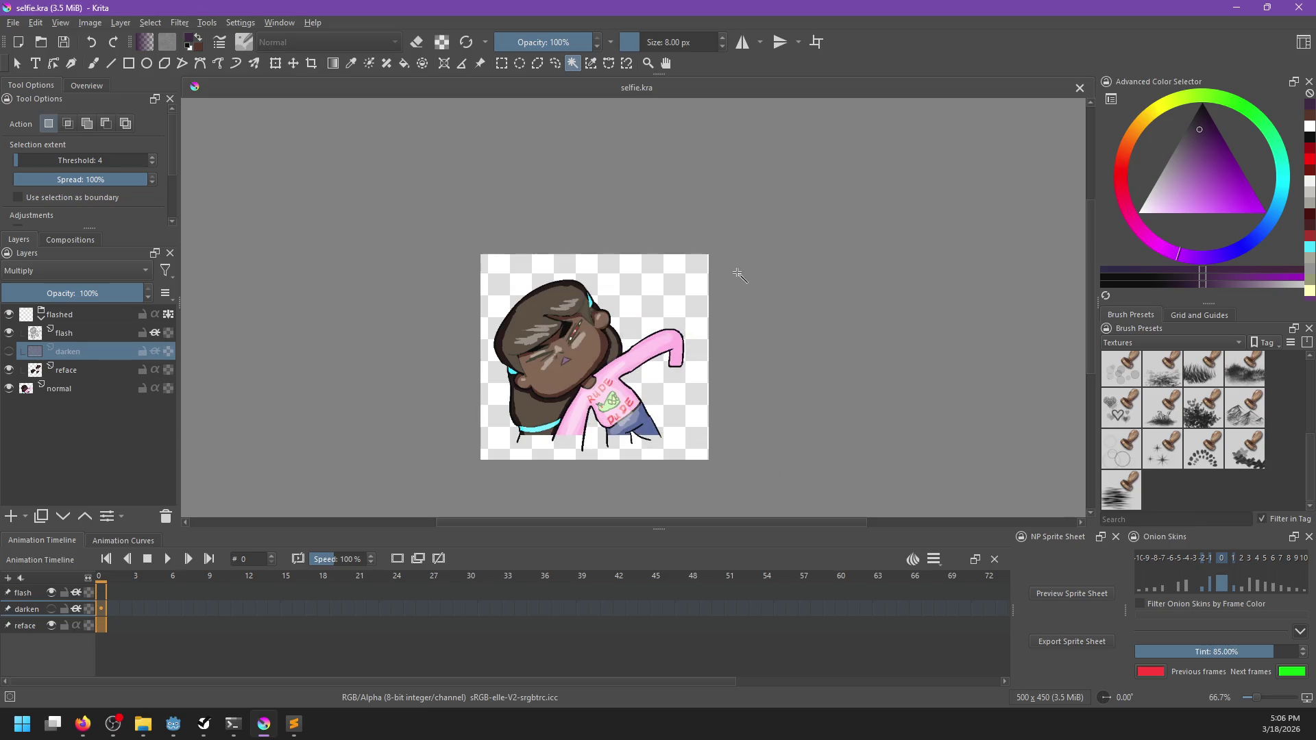
pyautogui.hotkey('ctrl', 'z')
# Step: Resize the canvas to a 500 px height, adding space below the character
pyautogui.hotkey('ctrl', 'alt', 'i')
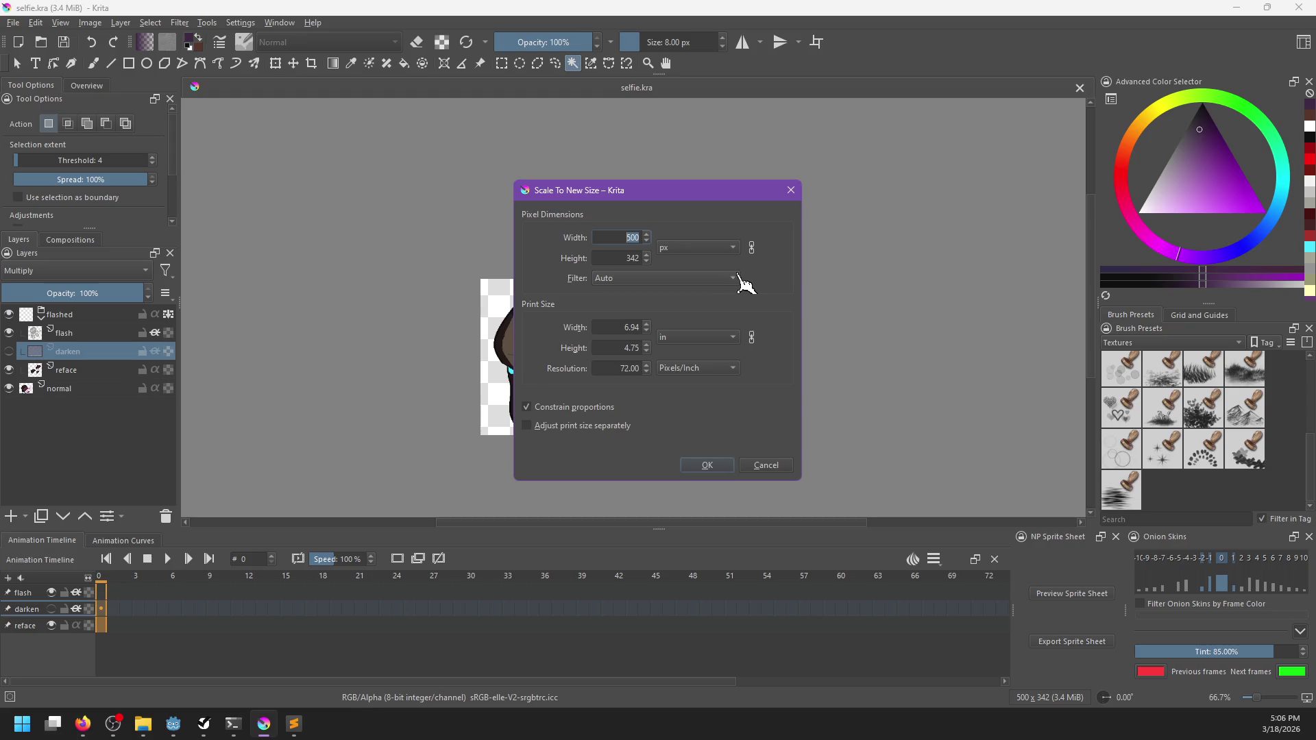
pyautogui.press('Escape')
pyautogui.hotkey('ctrl', 'alt', 'c')
pyautogui.doubleClick(621, 262)
pyautogui.write('500')
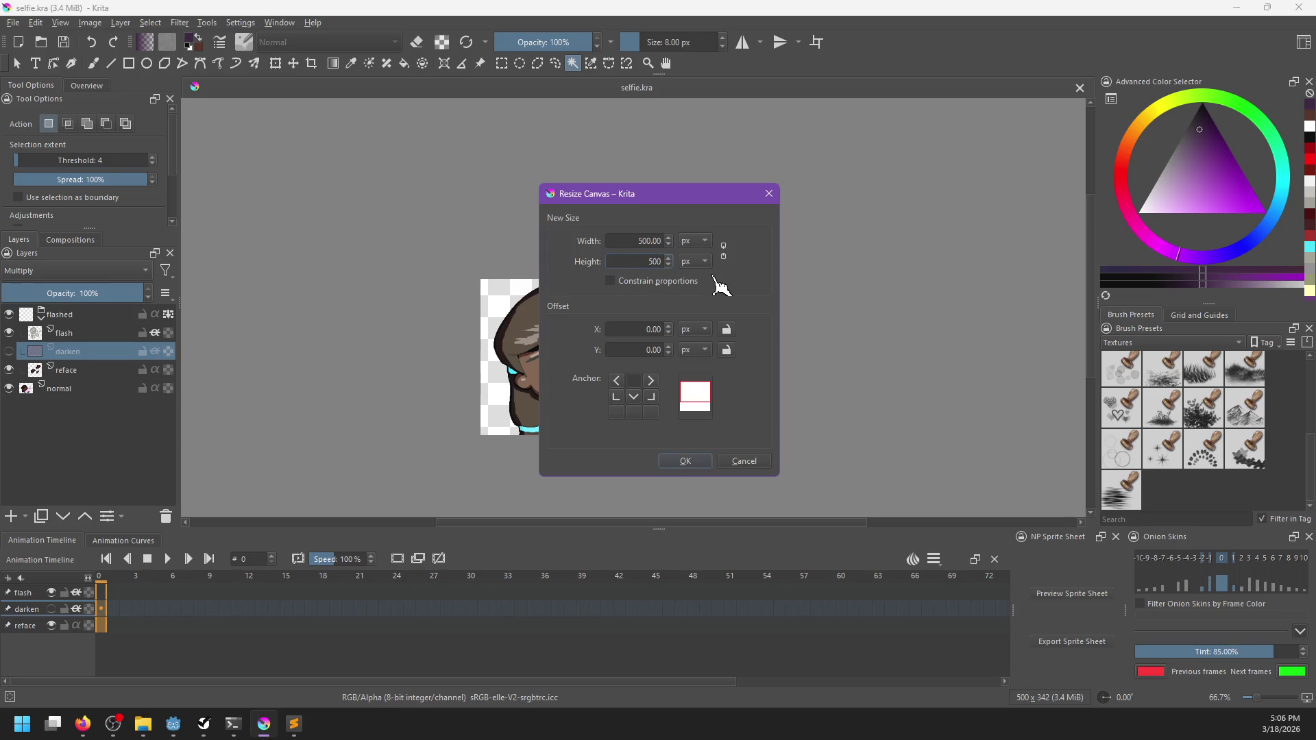
pyautogui.click(685, 461)
pyautogui.scroll(3, 737, 413)
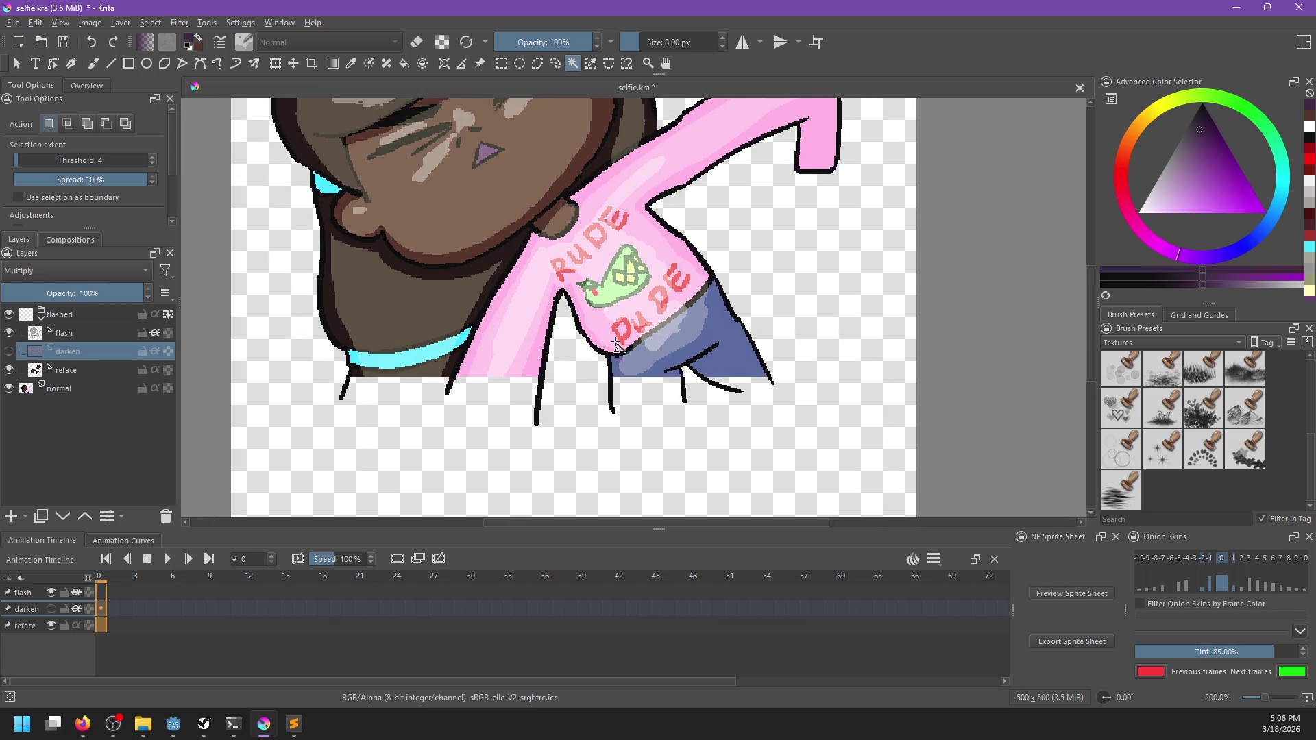
pyautogui.press('b')
pyautogui.click(83, 388)
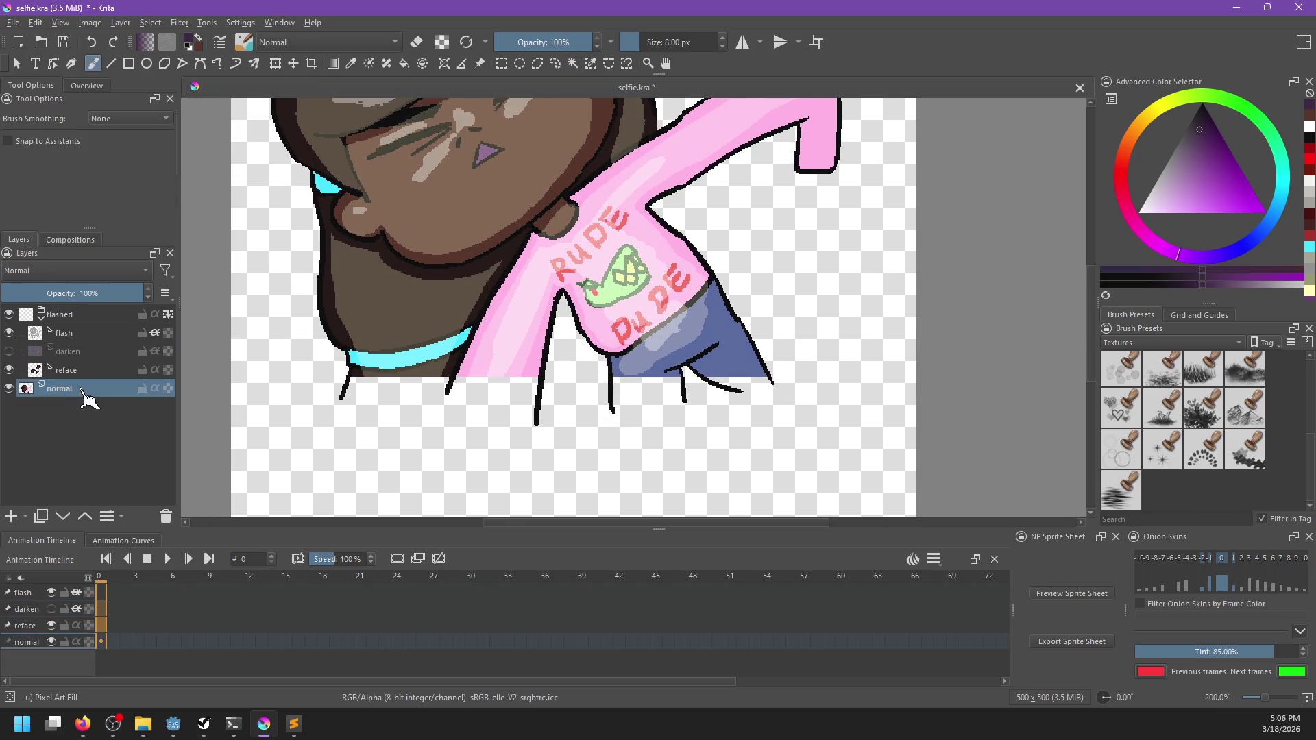
# Step: Reset colours to black and draw the first leg line below the shirt
pyautogui.keyDown('ctrl'); pyautogui.click(739, 348); pyautogui.keyUp('ctrl')
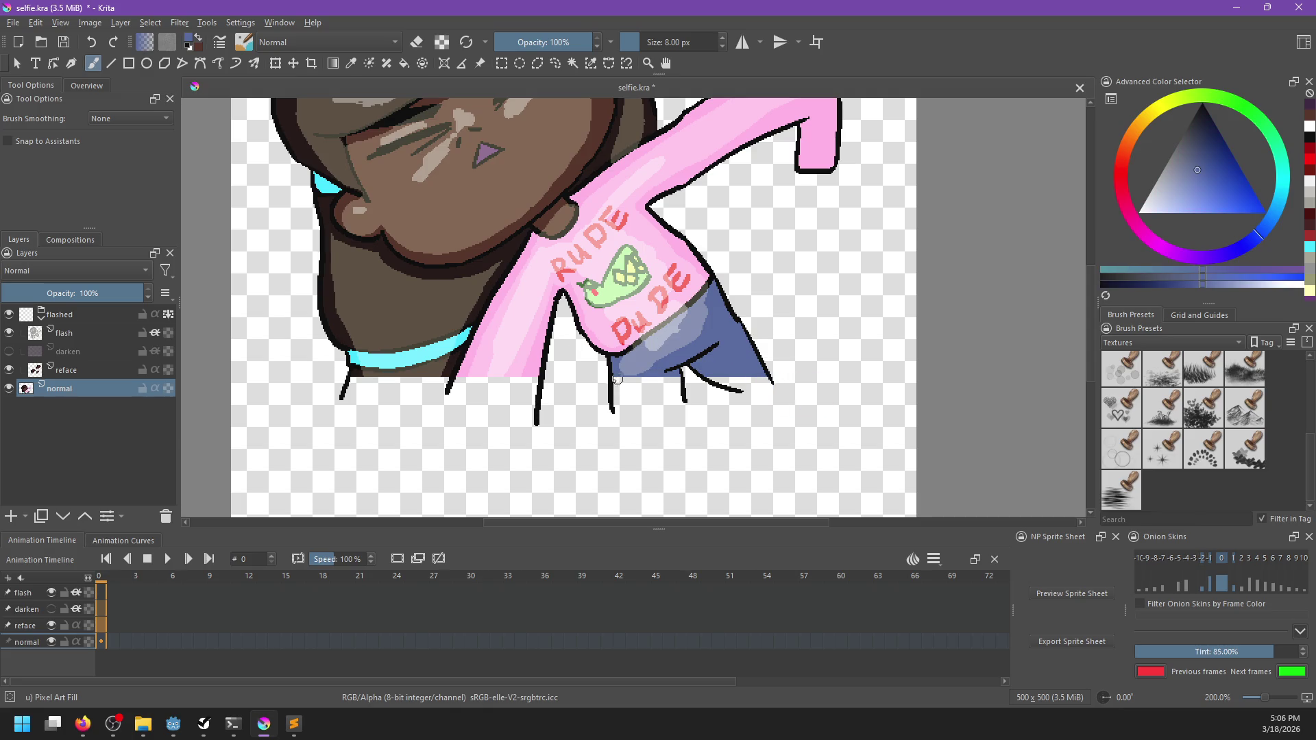
pyautogui.click(193, 48)
pyautogui.press('e')
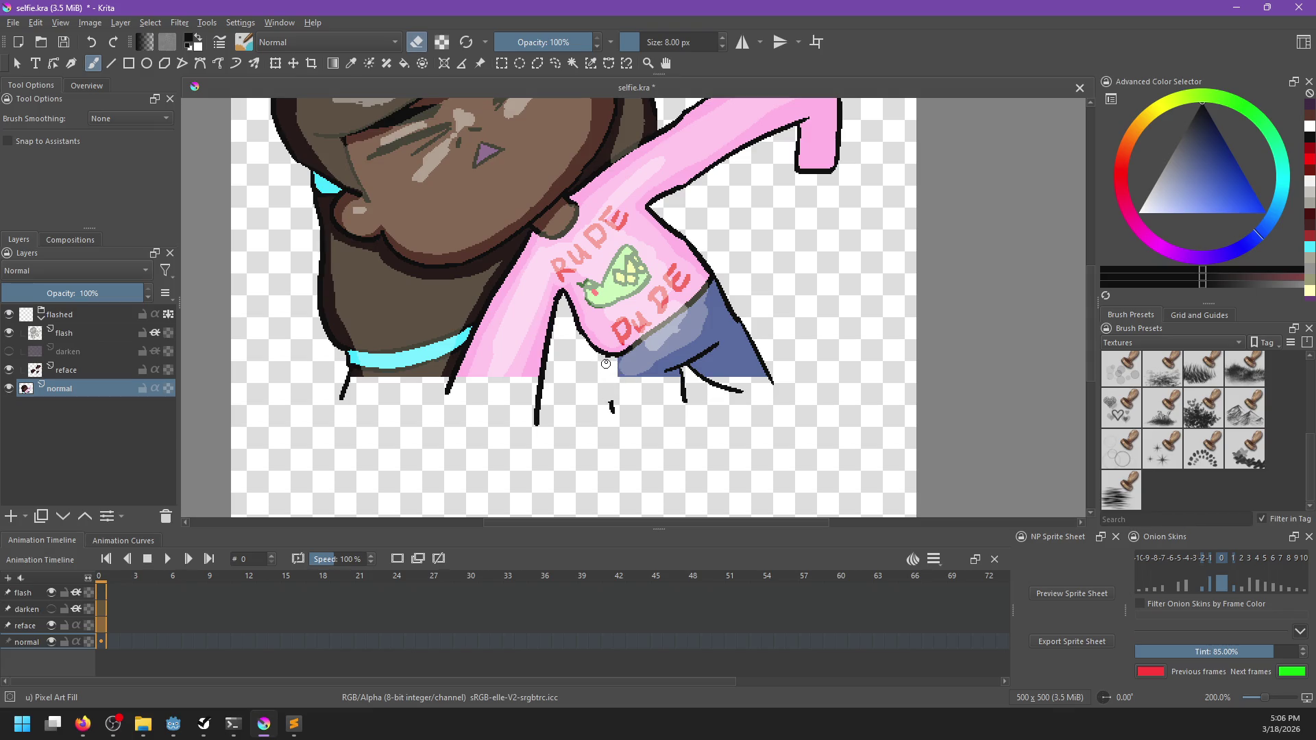
pyautogui.click(610, 410)
pyautogui.press('e')
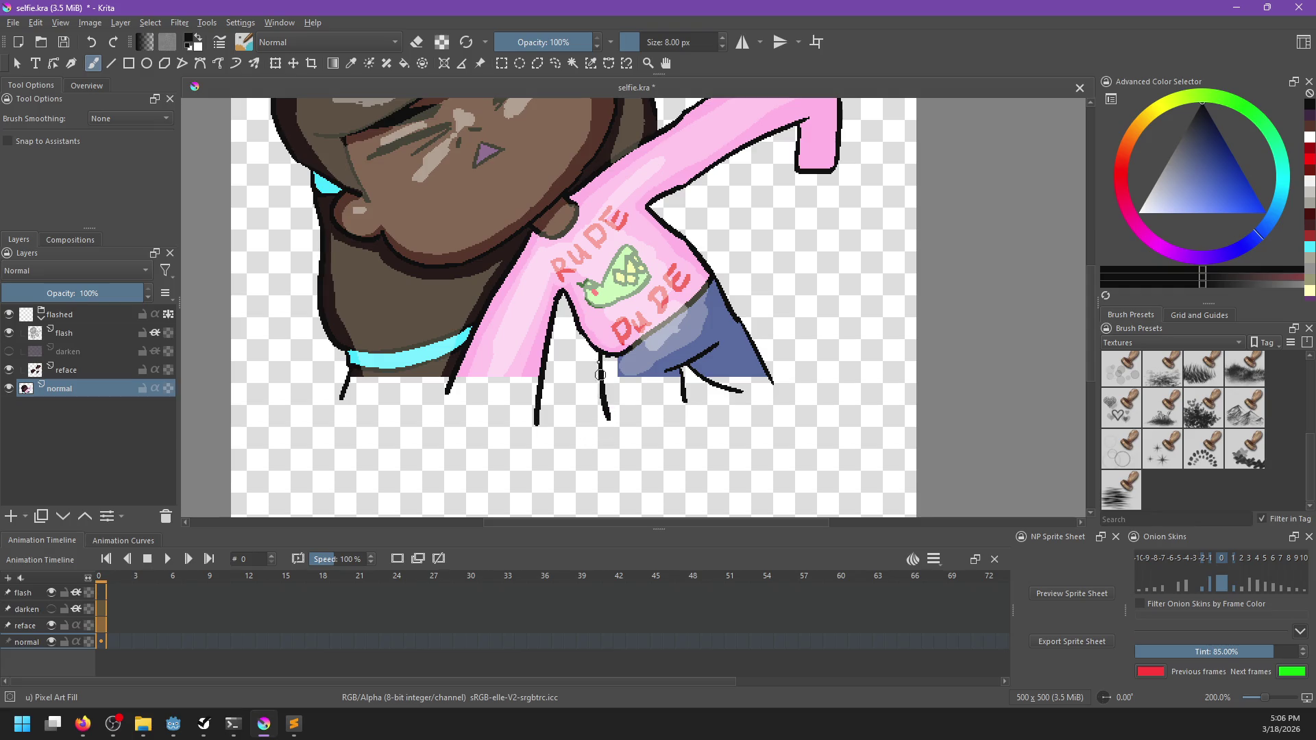
pyautogui.moveTo(597, 354); pyautogui.dragTo(613, 414)
pyautogui.press('e')
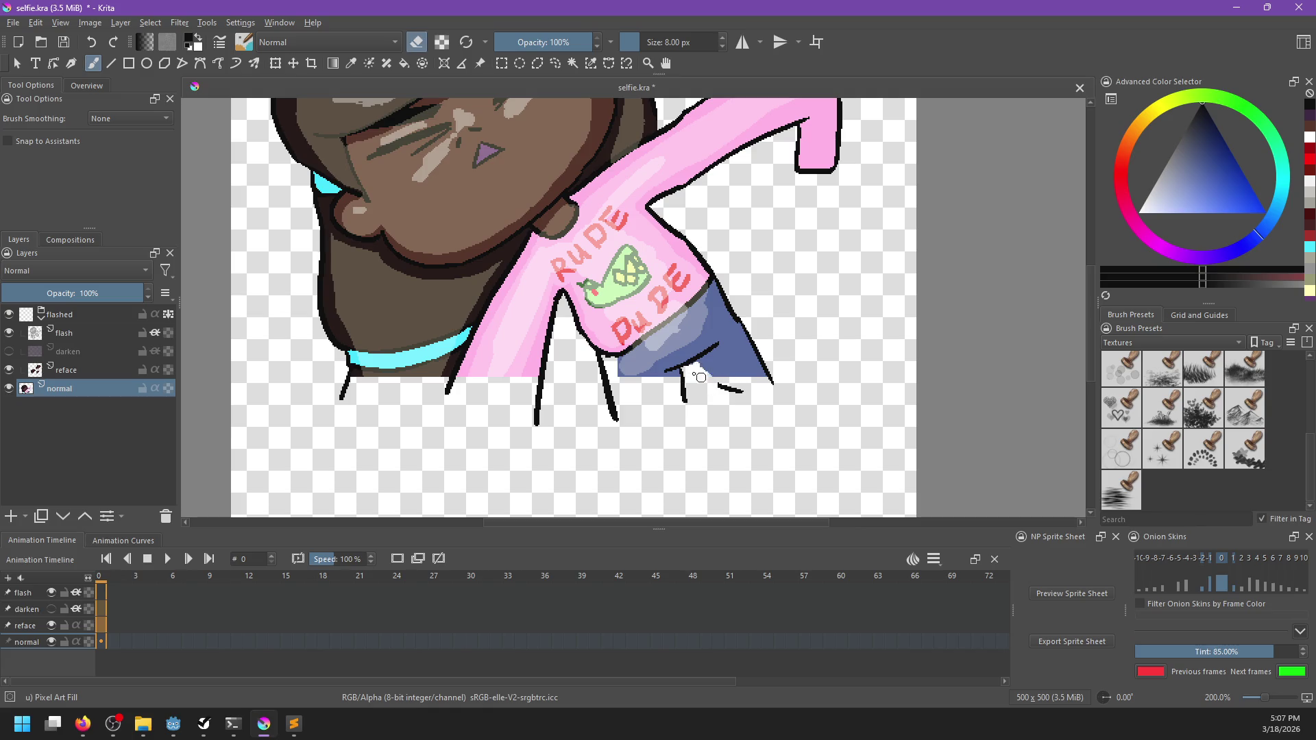
pyautogui.press('e')
# Step: Draw the other leg, foot and lower-leg outlines plus the shirt's lower edge
pyautogui.moveTo(678, 361)
pyautogui.mouseDown()
pyautogui.moveTo(724, 403)
pyautogui.moveTo(783, 374)
pyautogui.moveTo(798, 431)
pyautogui.mouseUp()
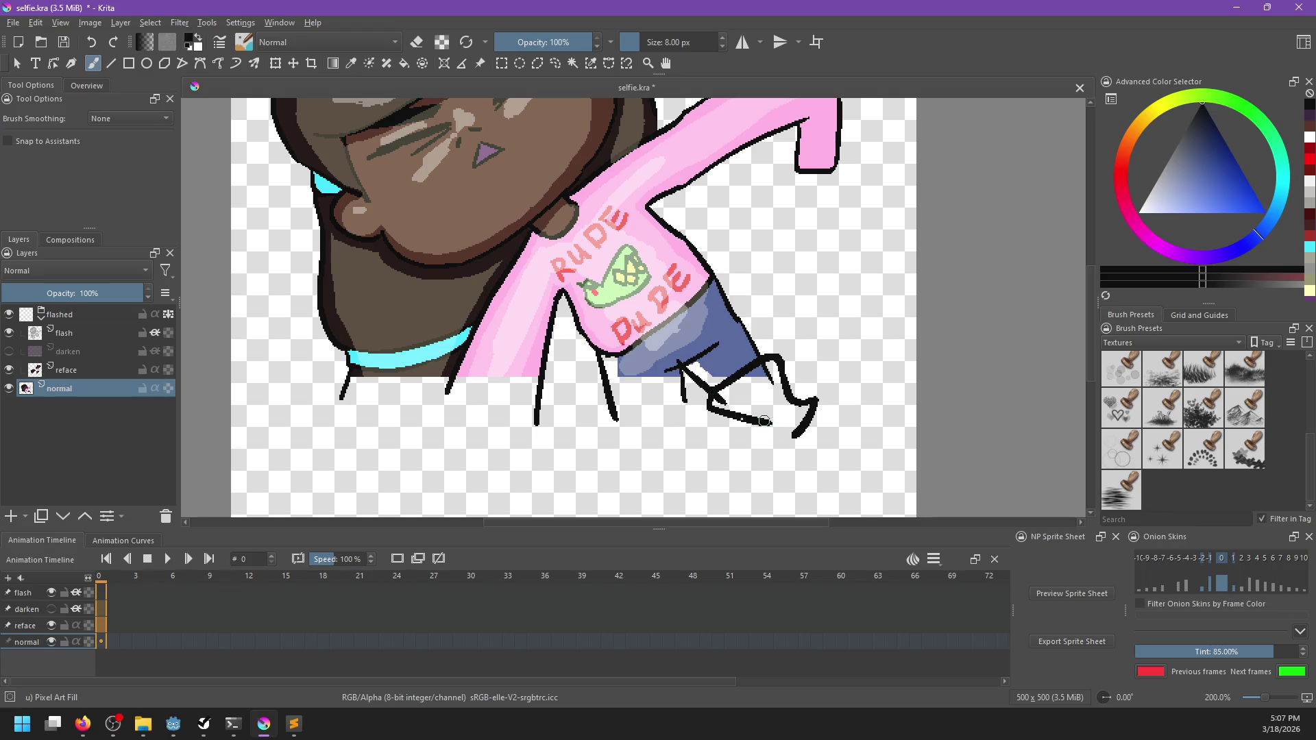
pyautogui.moveTo(715, 390); pyautogui.dragTo(785, 439)
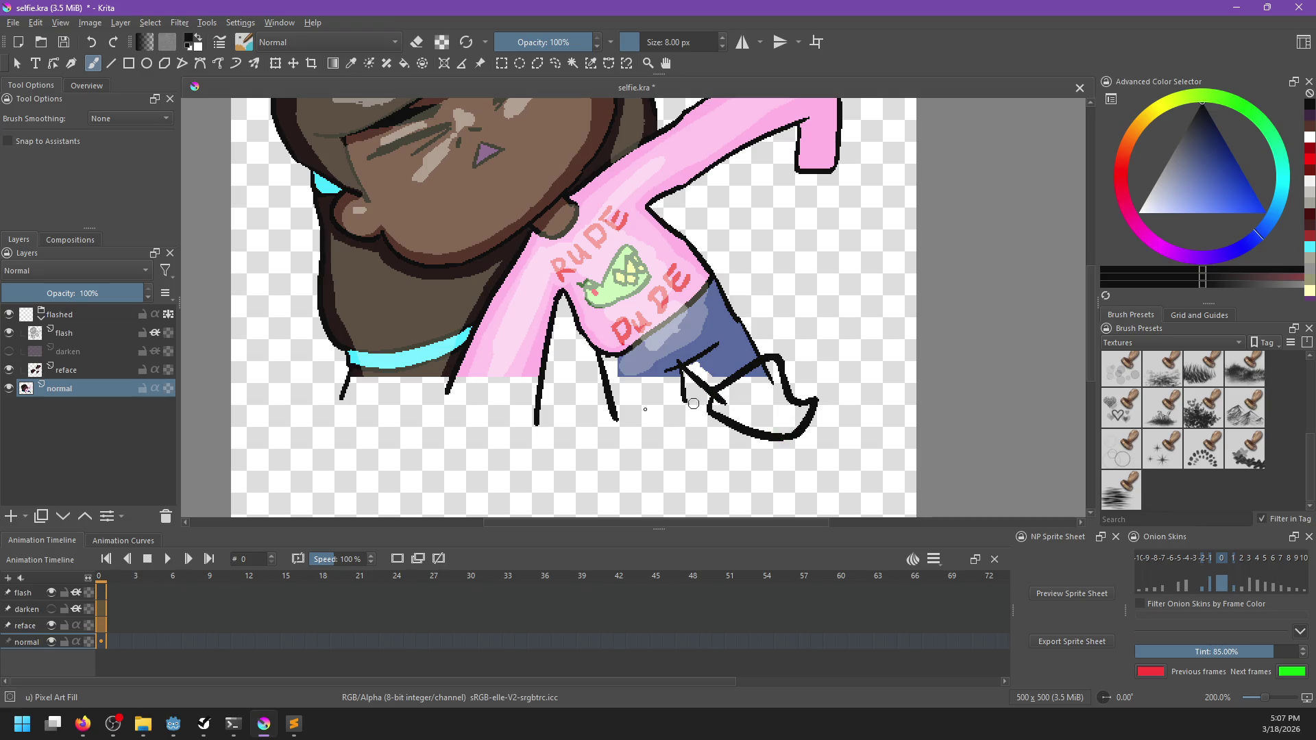
pyautogui.moveTo(608, 427); pyautogui.dragTo(679, 395)
pyautogui.hscroll(-3, 536, 430)
pyautogui.moveTo(545, 379); pyautogui.dragTo(575, 451)
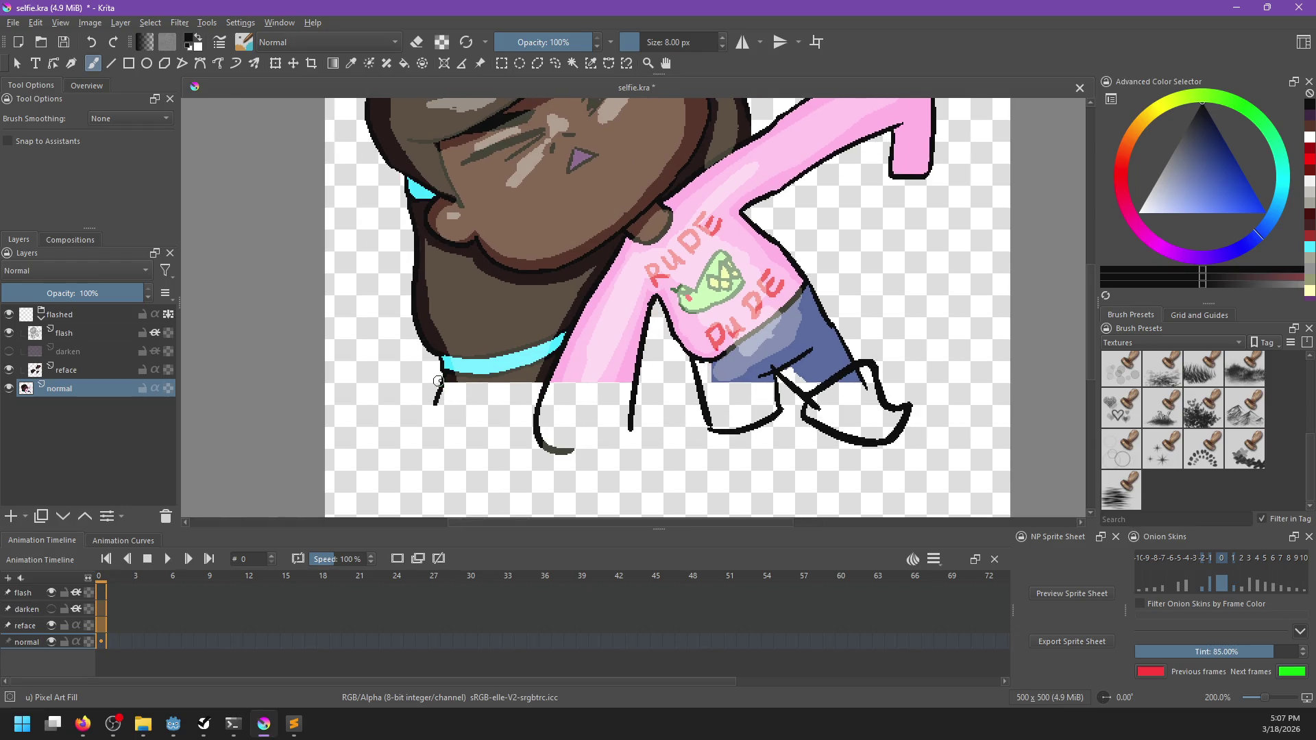
pyautogui.moveTo(439, 381); pyautogui.dragTo(528, 401)
pyautogui.hotkey('ctrl', 'z')
pyautogui.moveTo(439, 382); pyautogui.dragTo(533, 397)
# Step: Extend the curved outline right and up, undoing a misplaced leg line
pyautogui.moveTo(674, 314); pyautogui.dragTo(648, 371)
pyautogui.hotkey('ctrl', 'z')
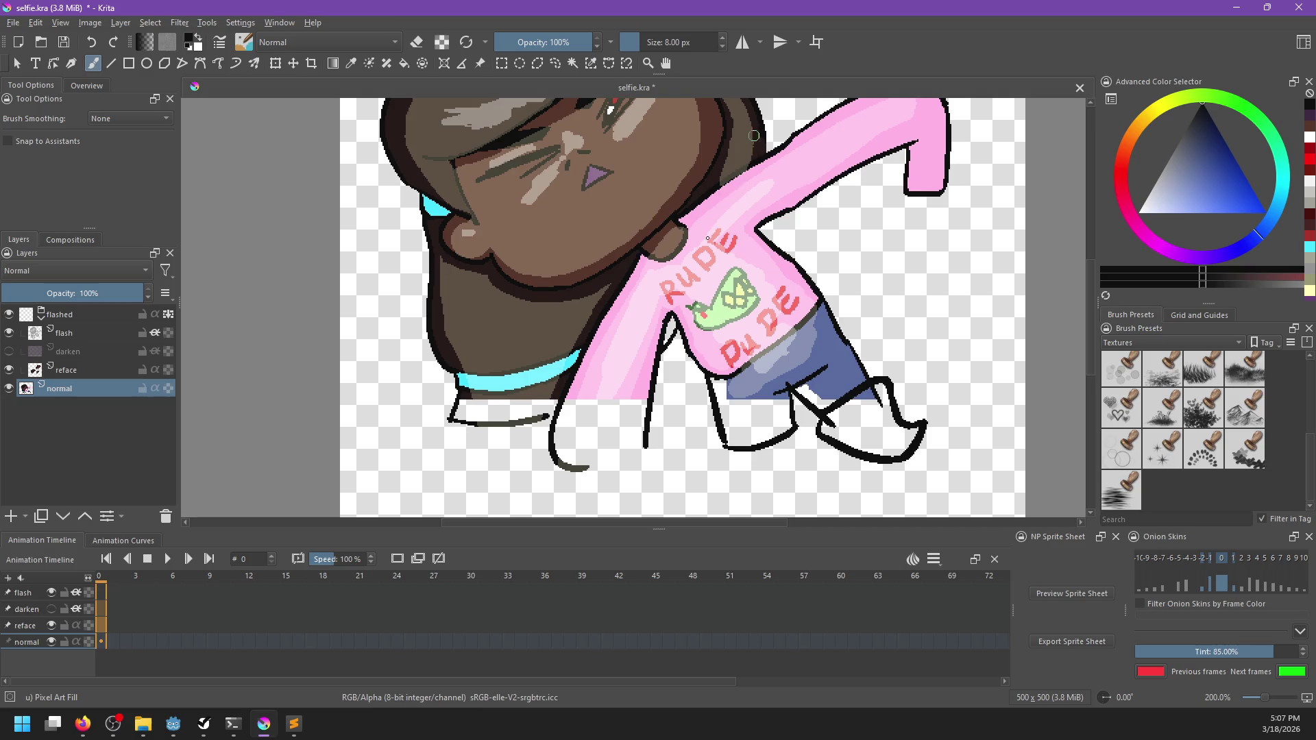
pyautogui.moveTo(585, 469); pyautogui.dragTo(646, 439)
pyautogui.hotkey('ctrl', 'z')
pyautogui.moveTo(586, 470); pyautogui.dragTo(645, 439)
pyautogui.moveTo(670, 392)
pyautogui.mouseDown()
pyautogui.moveTo(661, 434)
pyautogui.moveTo(664, 414)
pyautogui.moveTo(704, 401)
pyautogui.mouseUp()
# Step: Add a short segment to the leg outline, tidy it with the eraser, and save selfie.kra
pyautogui.press('e')
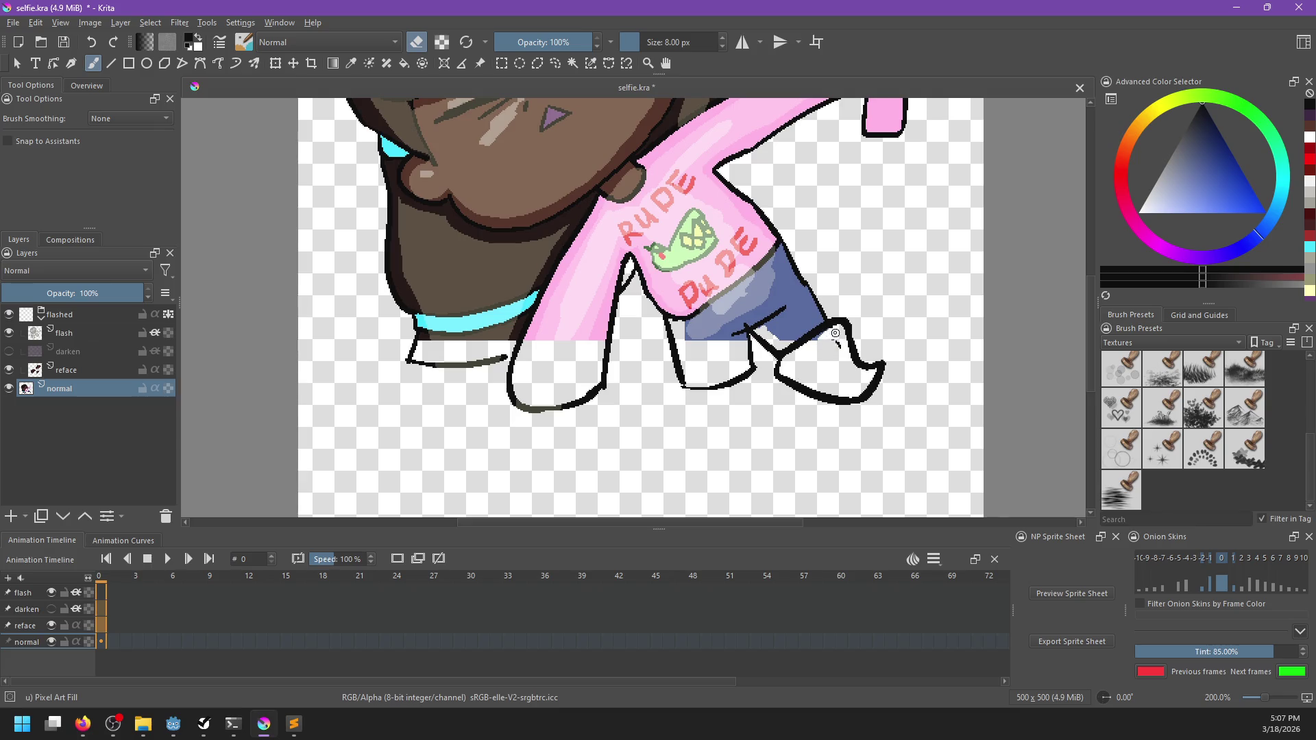
pyautogui.press('e')
pyautogui.moveTo(682, 384)
pyautogui.mouseDown()
pyautogui.moveTo(737, 384)
pyautogui.moveTo(698, 420)
pyautogui.moveTo(709, 445)
pyautogui.moveTo(748, 421)
pyautogui.moveTo(761, 391)
pyautogui.moveTo(746, 421)
pyautogui.moveTo(760, 370)
pyautogui.moveTo(729, 381)
pyautogui.mouseUp()
pyautogui.press('e')
pyautogui.press('e')
pyautogui.hotkey('ctrl', 'z')
pyautogui.hotkey('ctrl', 'z')
pyautogui.hotkey('ctrl', 'z')
pyautogui.hotkey('ctrl', 'z')
pyautogui.hotkey('ctrl', 'z')
pyautogui.hotkey('ctrl', 'z')
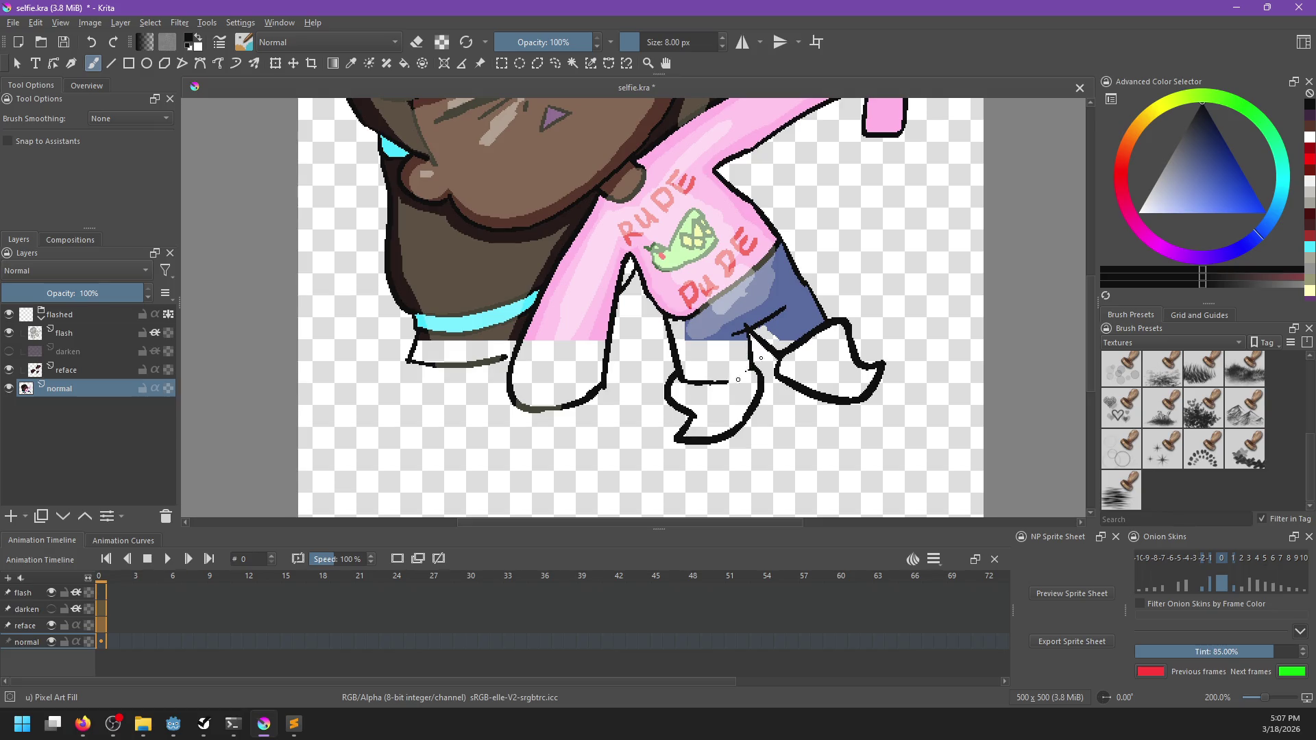
pyautogui.moveTo(685, 335); pyautogui.dragTo(730, 386)
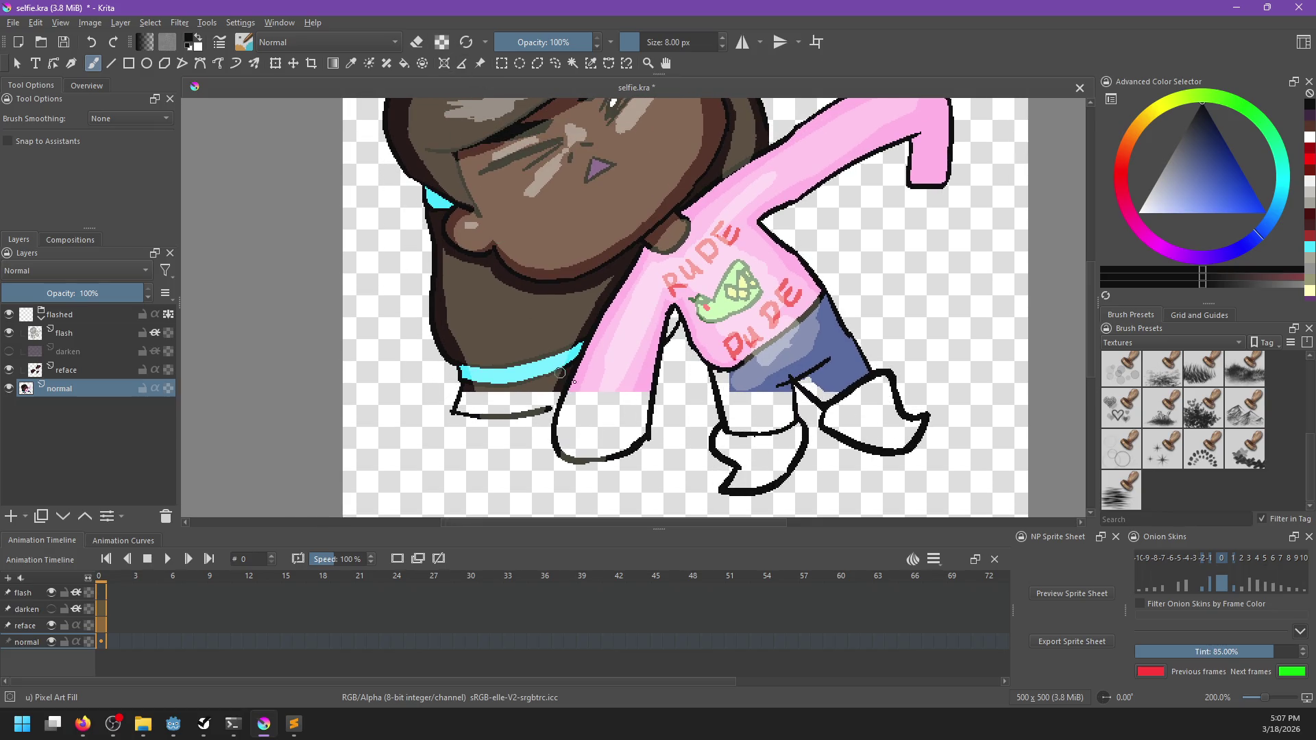
pyautogui.hotkey('ctrl', 's')
pyautogui.moveTo(583, 411); pyautogui.dragTo(570, 434)
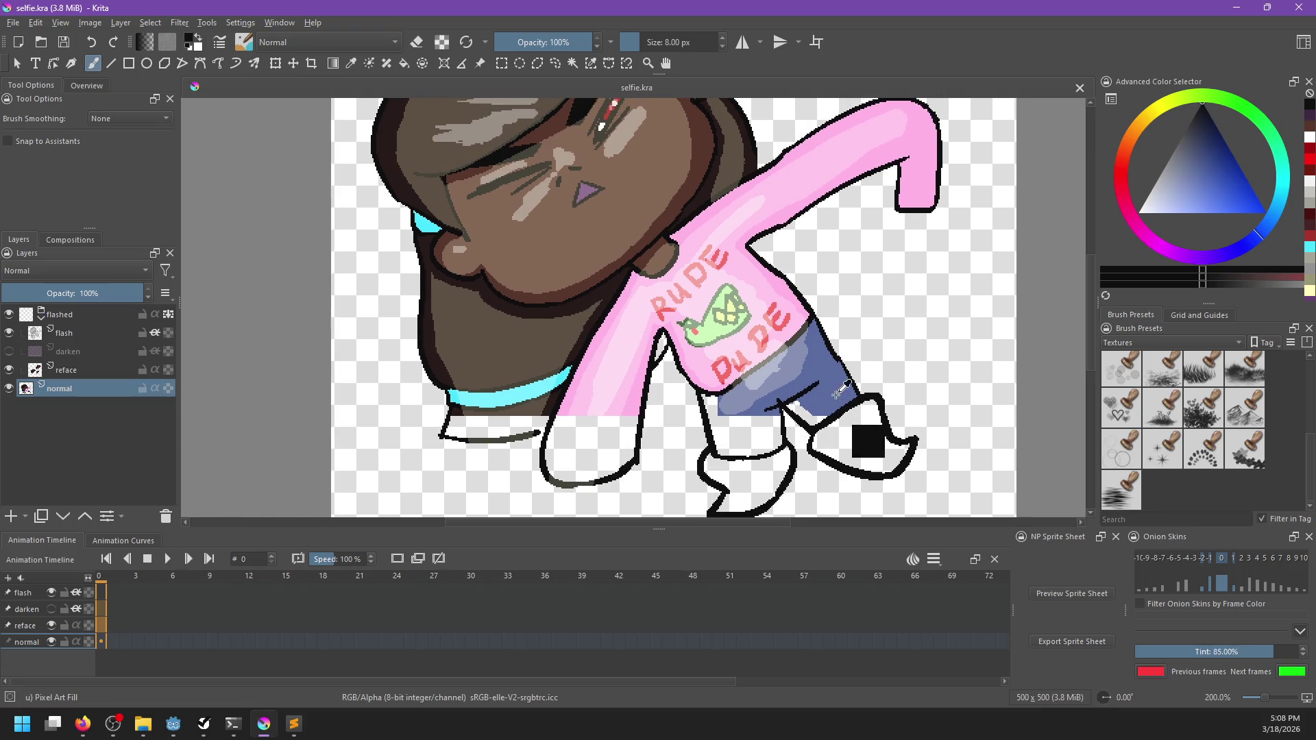
pyautogui.keyDown('ctrl'); pyautogui.click(862, 439); pyautogui.keyUp('ctrl')
pyautogui.press('f')
pyautogui.click(803, 412)
pyautogui.click(749, 439)
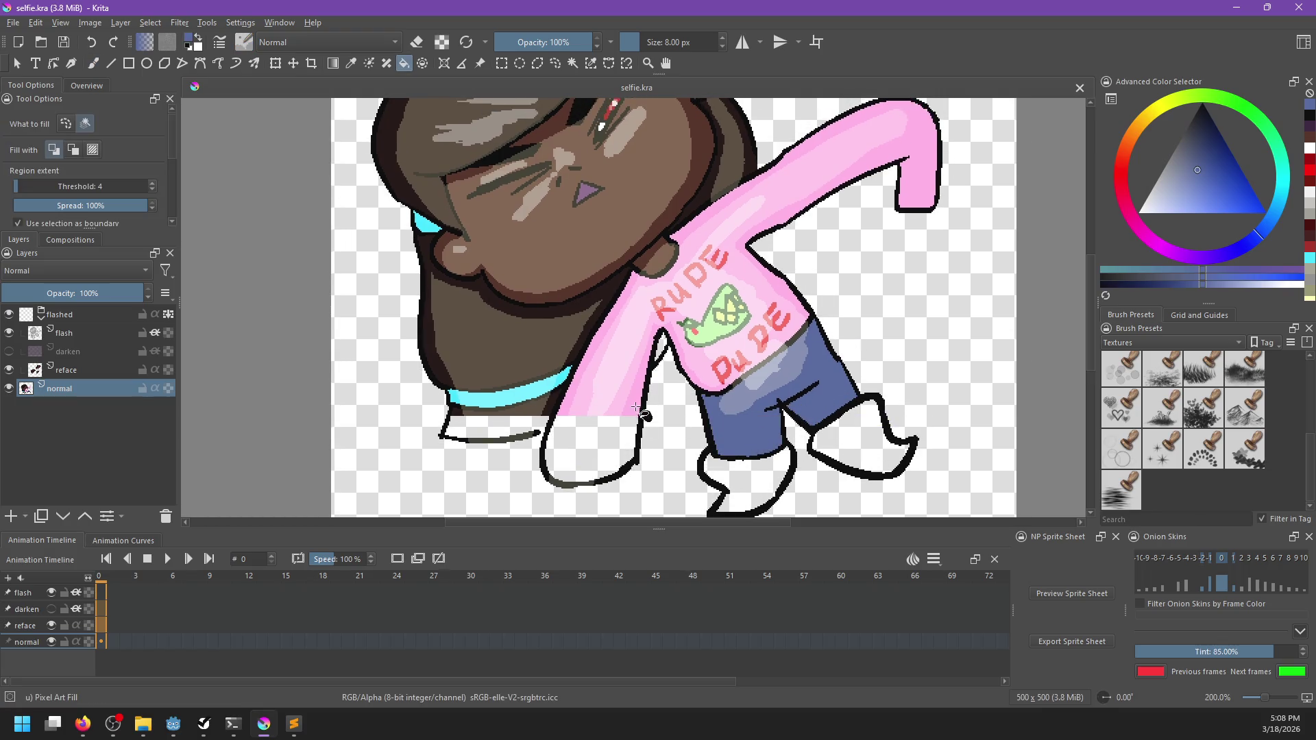
pyautogui.keyDown('ctrl'); pyautogui.click(636, 391); pyautogui.keyUp('ctrl')
pyautogui.click(611, 444)
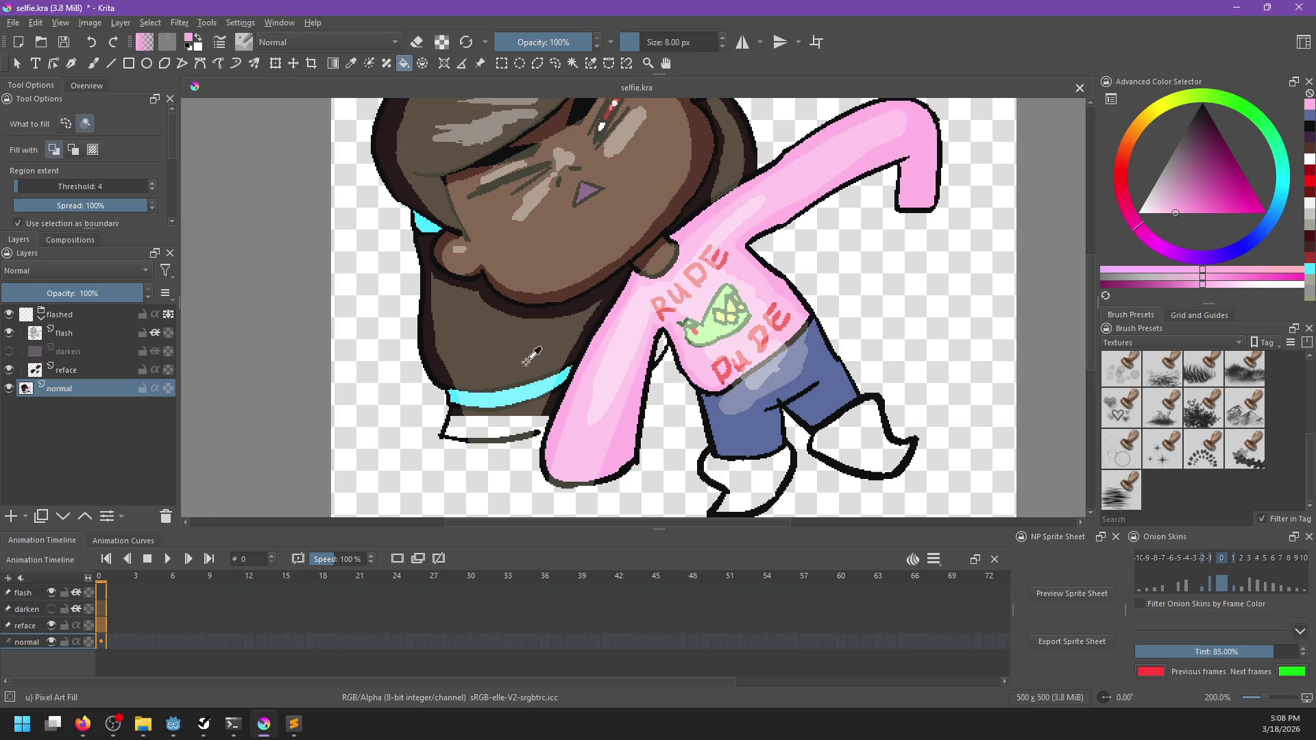
pyautogui.keyDown('ctrl'); pyautogui.click(585, 346); pyautogui.keyUp('ctrl')
pyautogui.press('b')
pyautogui.press('x')
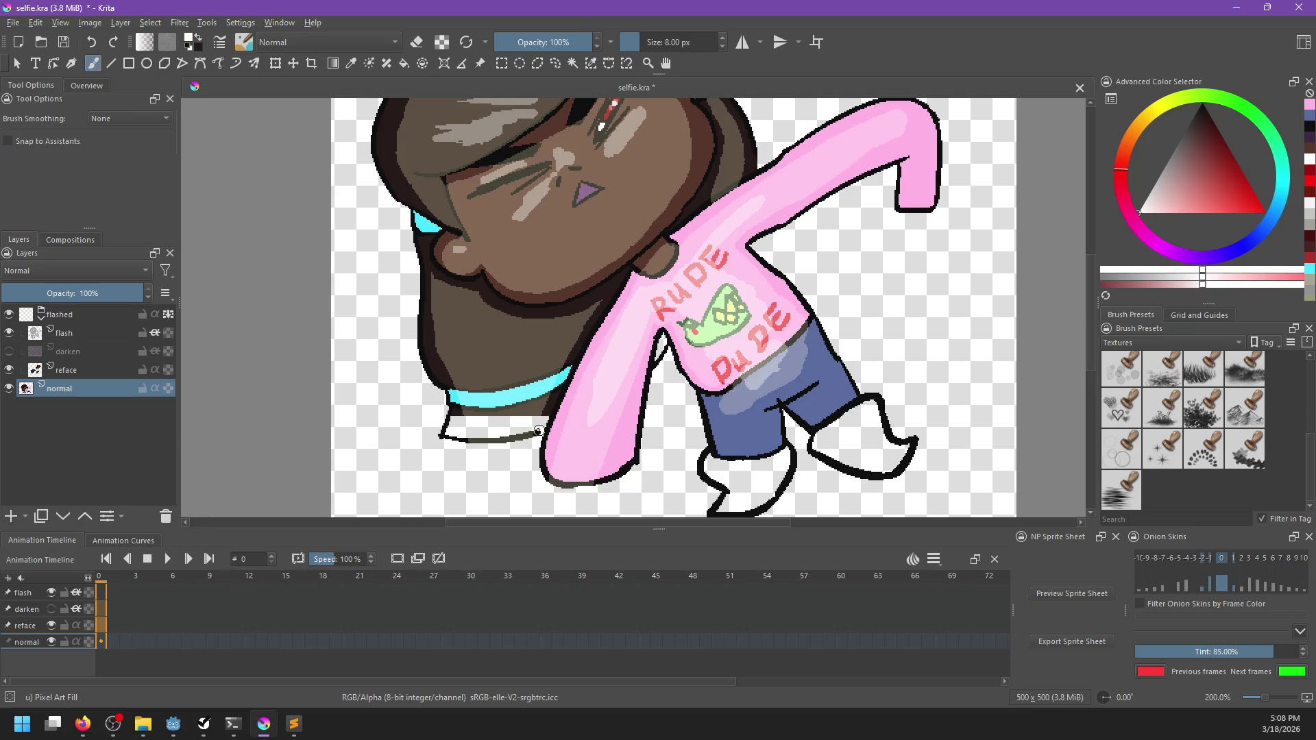
pyautogui.press('x')
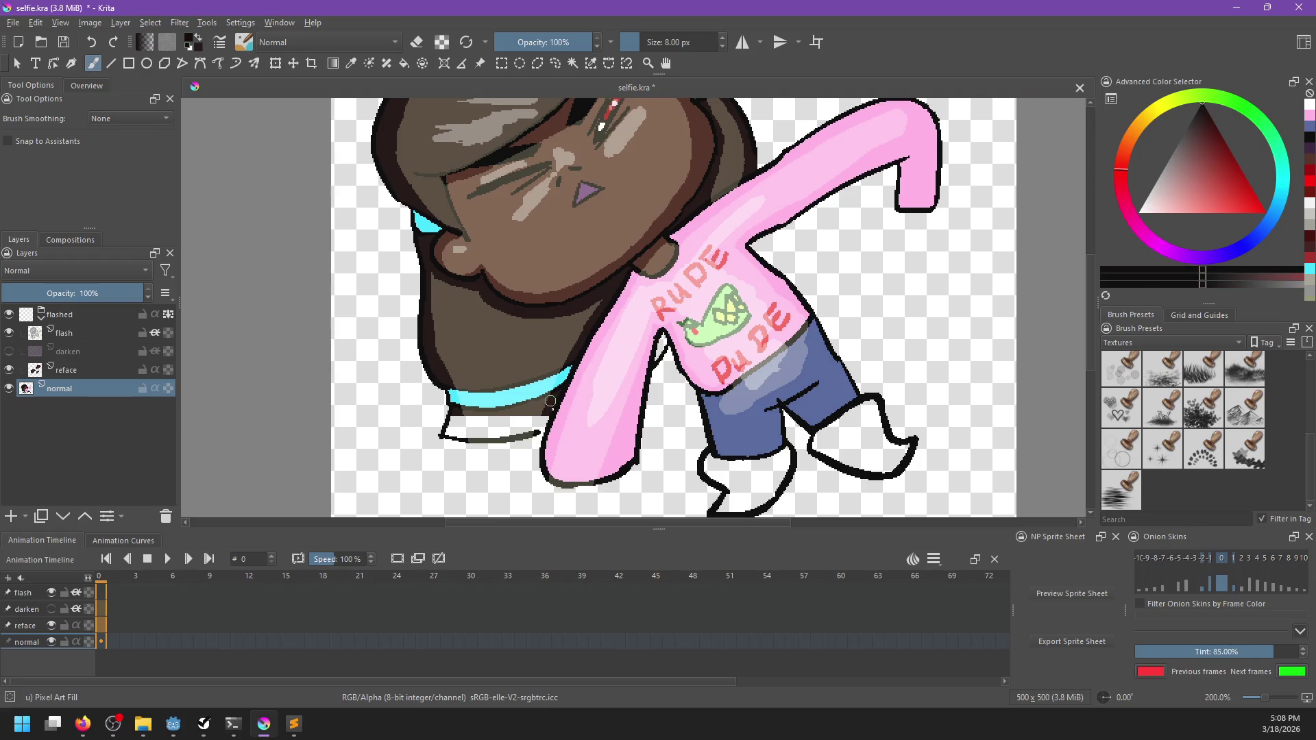
pyautogui.moveTo(535, 435); pyautogui.dragTo(548, 427)
pyautogui.press('f')
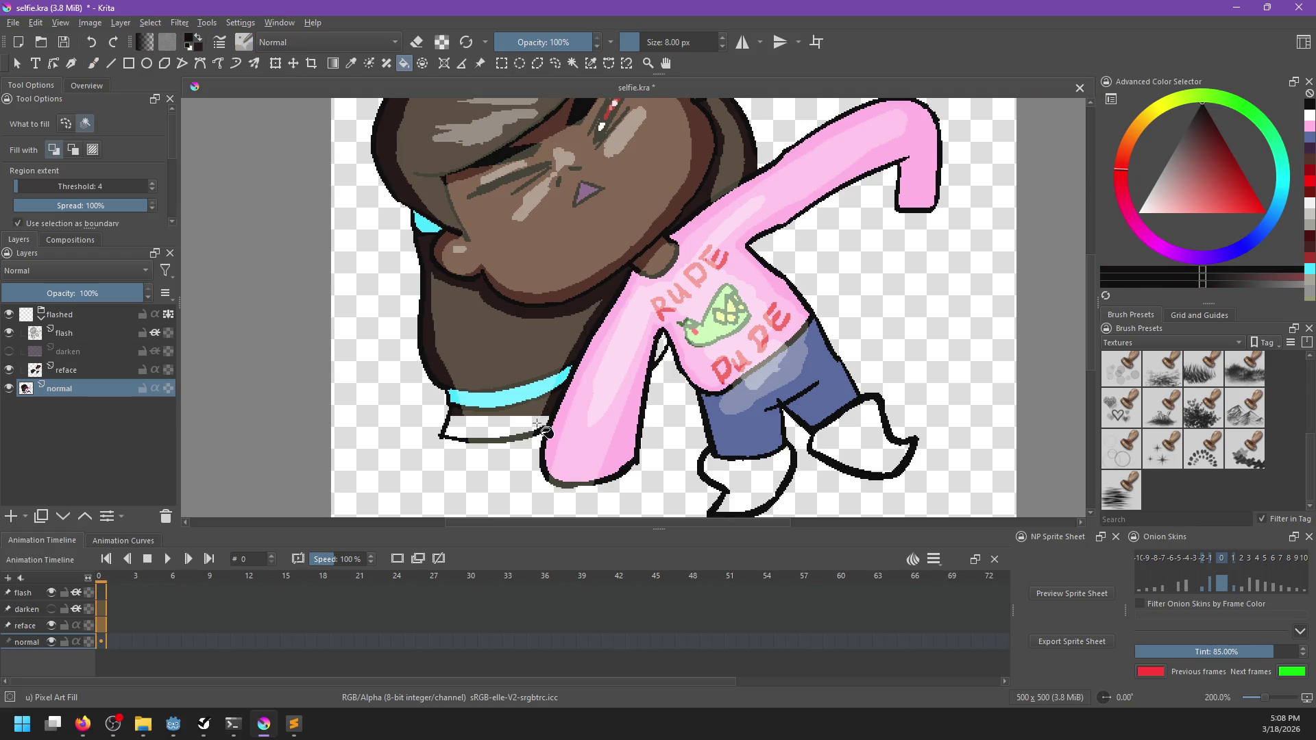
pyautogui.click(535, 432)
pyautogui.click(660, 348)
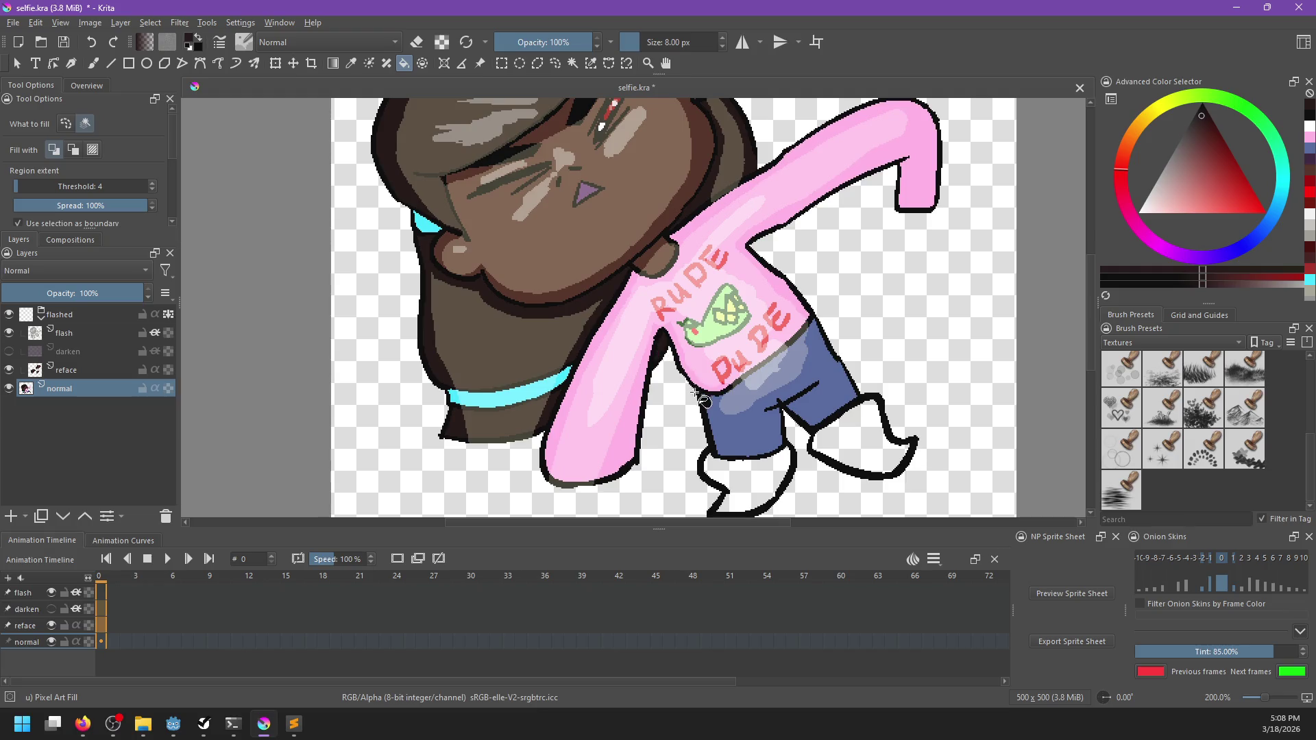
pyautogui.moveTo(701, 410)
pyautogui.mouseDown()
pyautogui.moveTo(684, 465)
pyautogui.moveTo(718, 392)
pyautogui.mouseUp()
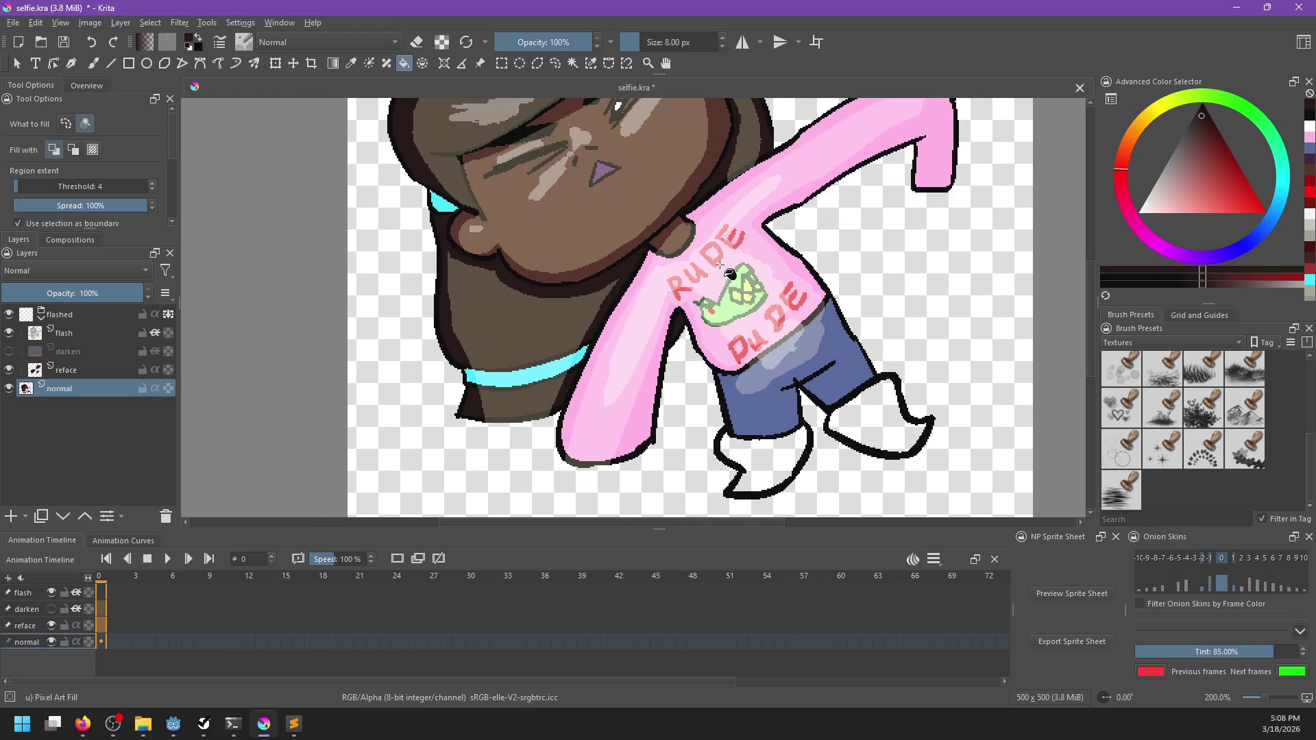
pyautogui.moveTo(768, 273); pyautogui.dragTo(762, 335)
pyautogui.hotkey('ctrl', 's')
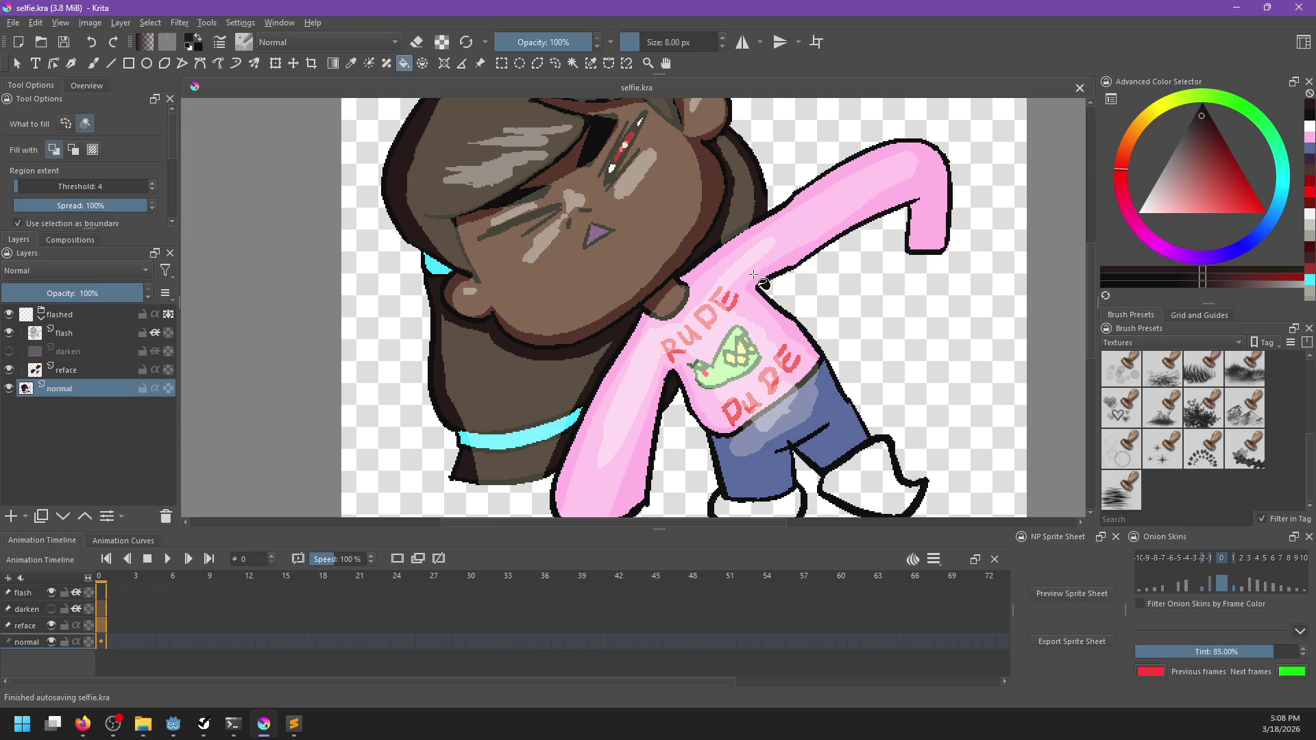
pyautogui.scroll(-2, 763, 353)
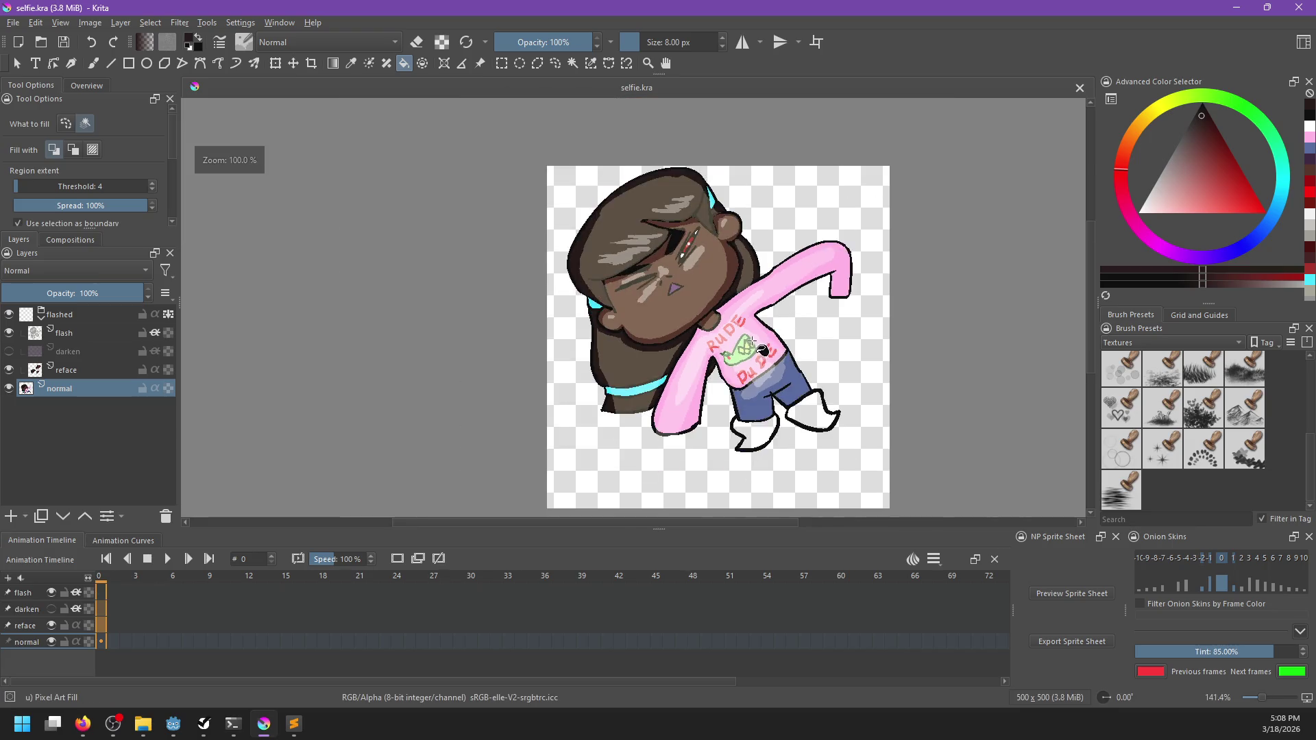
pyautogui.scroll(1, 765, 349)
pyautogui.hotkey('ctrl', 'o')
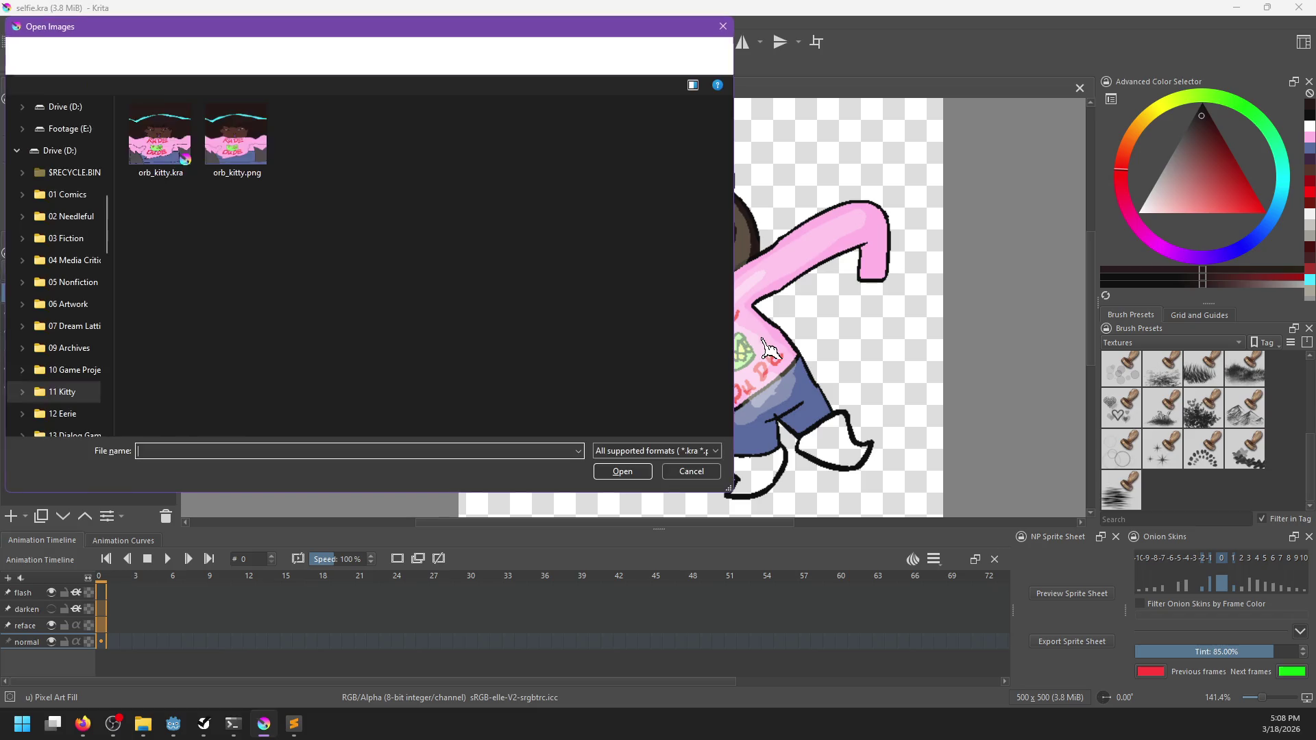
pyautogui.click(236, 141)
pyautogui.press('Return')
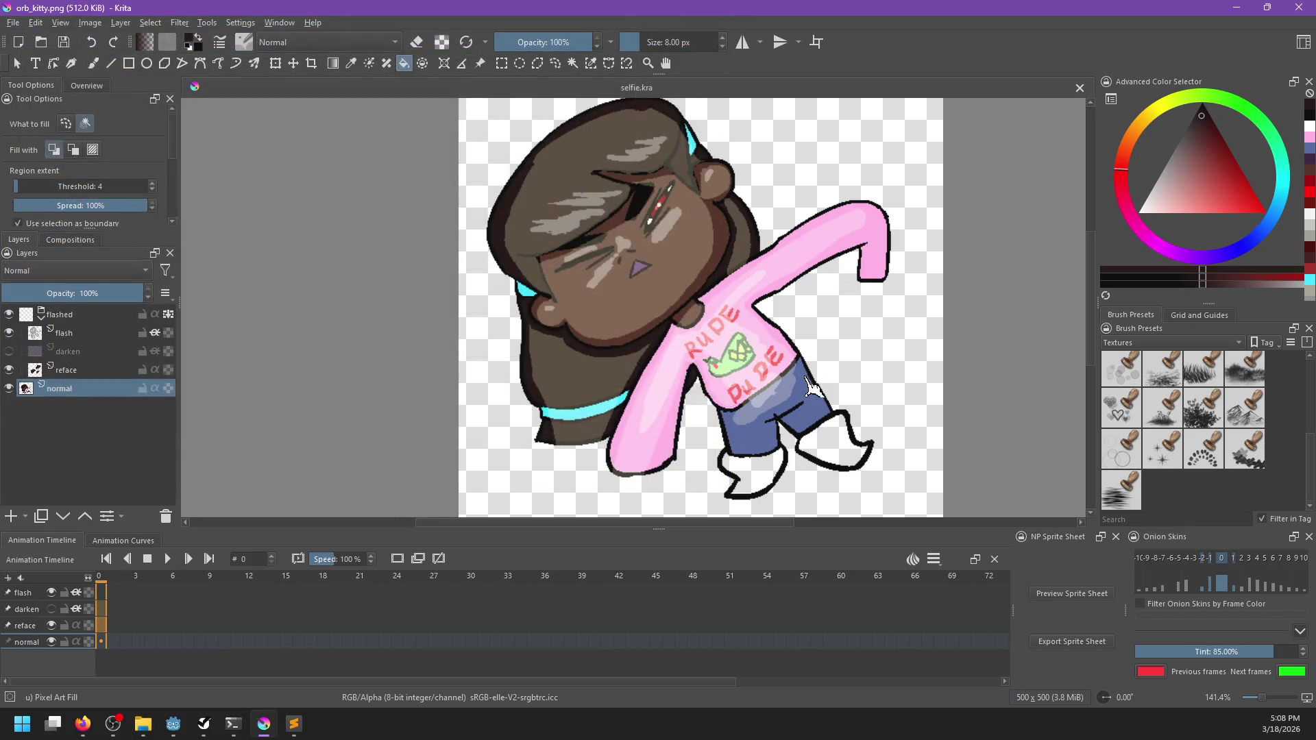
pyautogui.keyDown('ctrl'); pyautogui.click(798, 445); pyautogui.keyUp('ctrl')
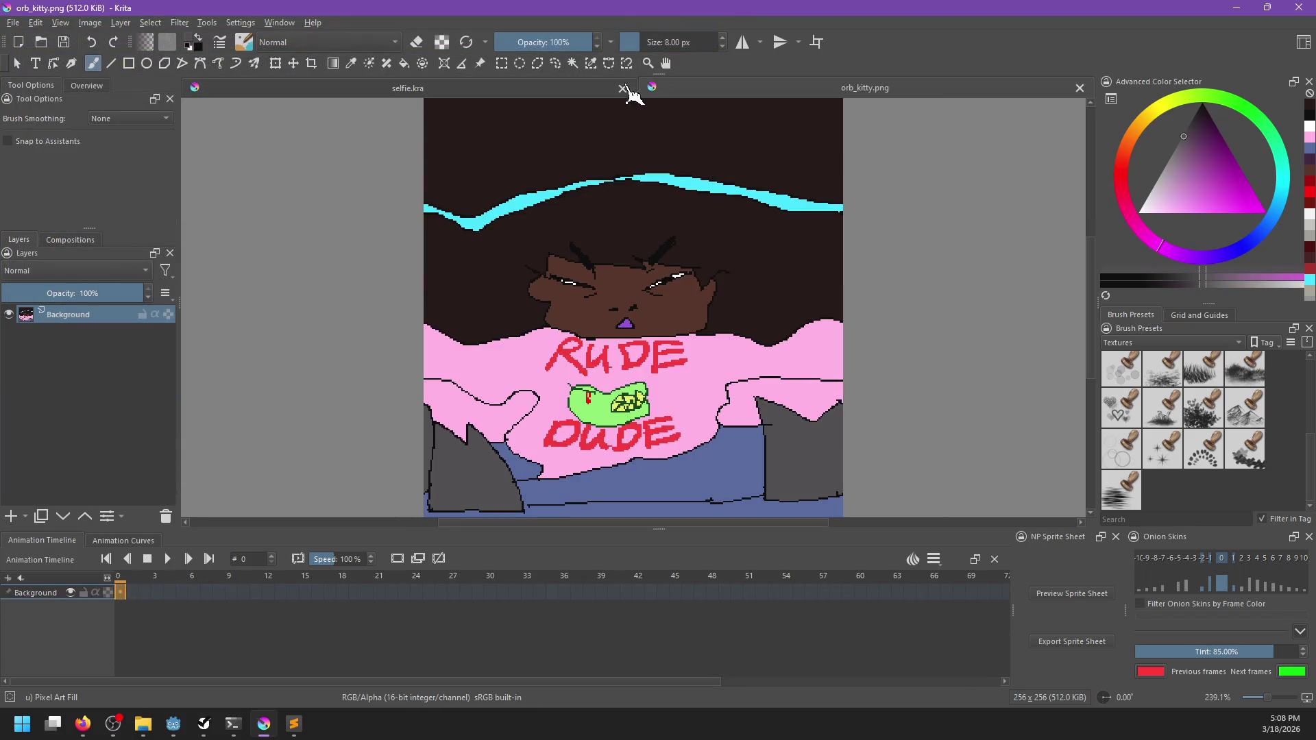
pyautogui.click(631, 87)
pyautogui.click(804, 453)
pyautogui.click(759, 472)
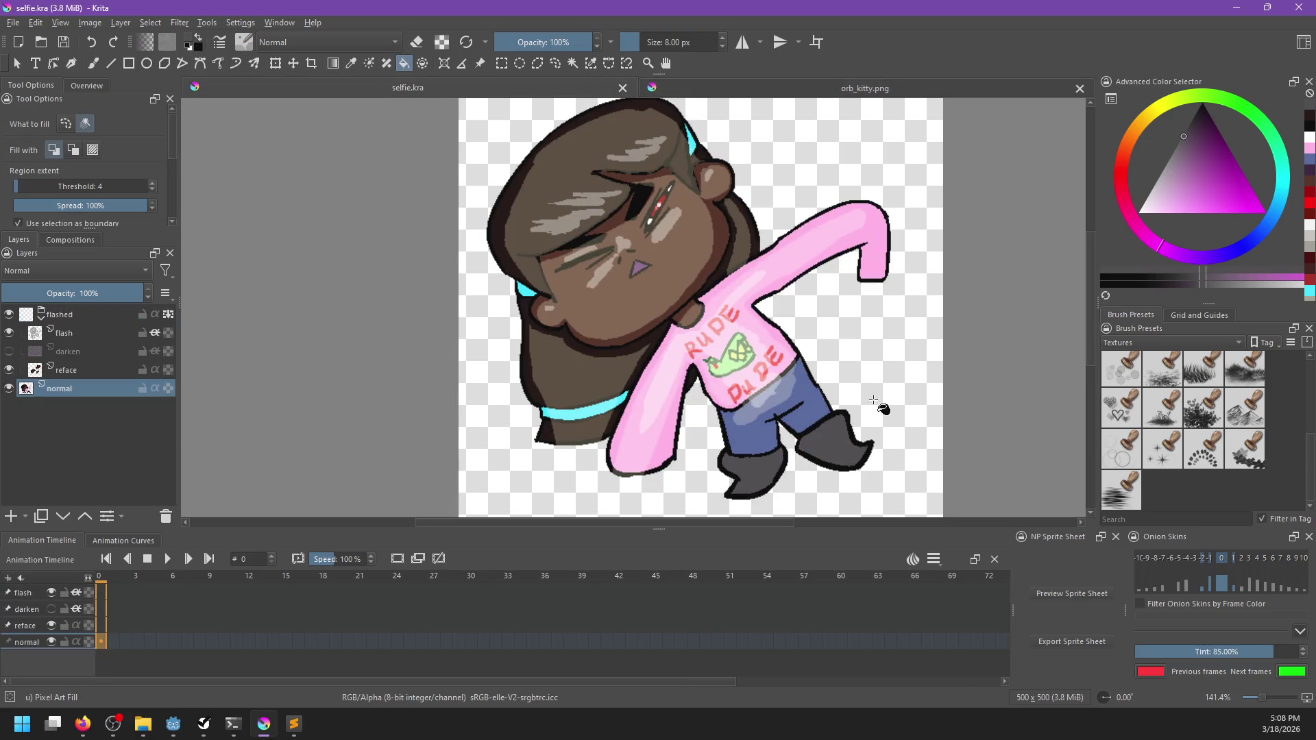
pyautogui.scroll(-2, 879, 402)
pyautogui.scroll(2, 783, 403)
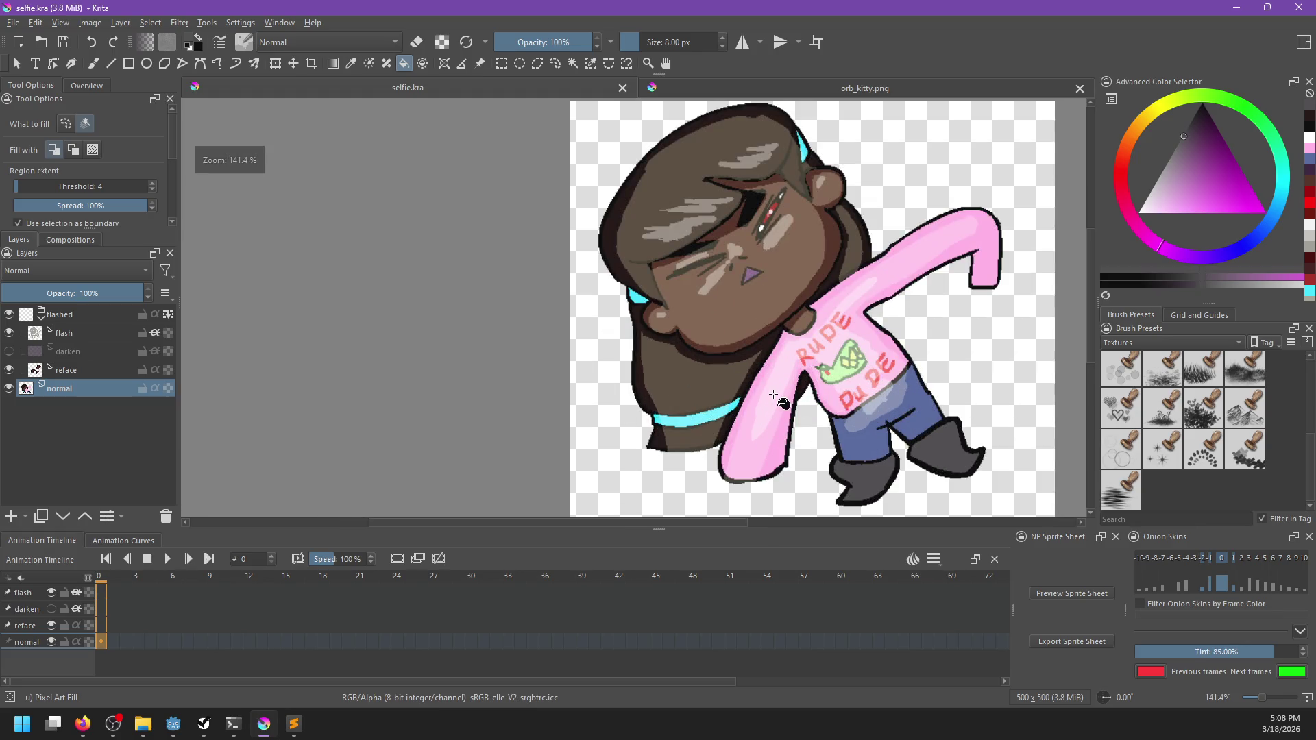
pyautogui.scroll(-1, 758, 382)
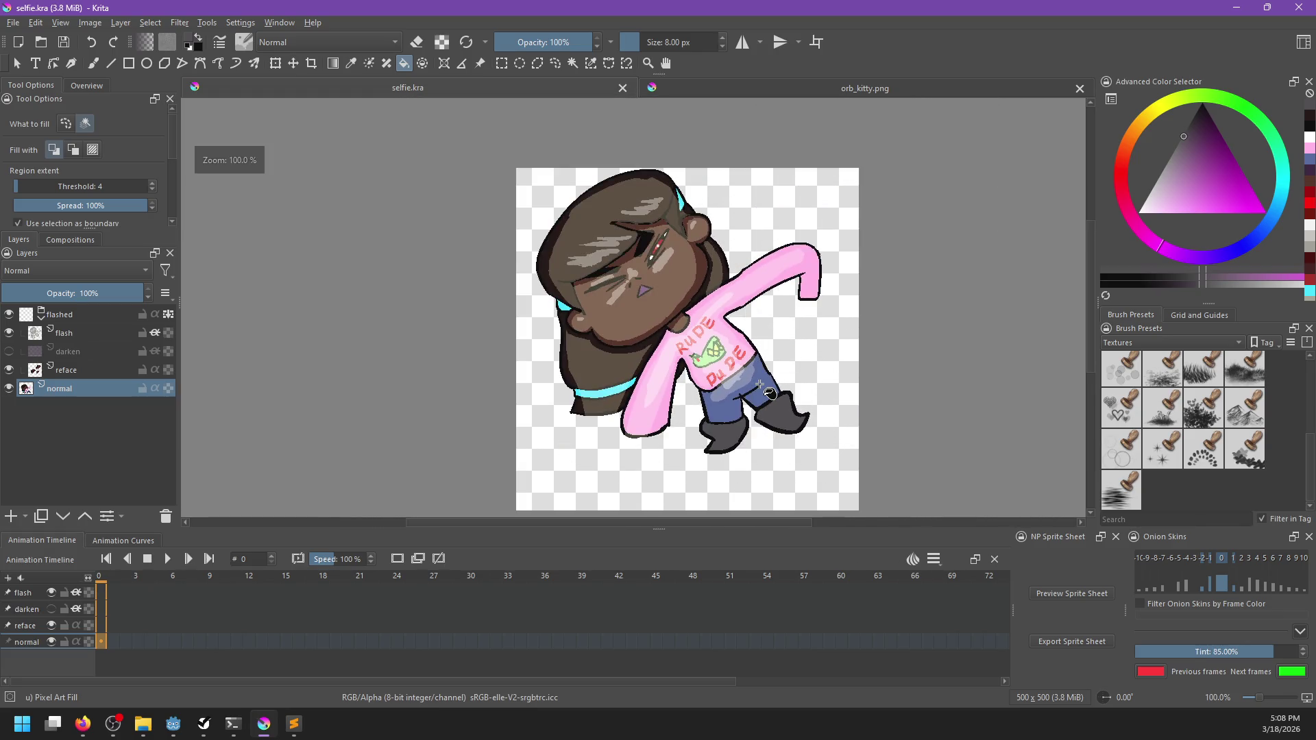
pyautogui.hotkey('ctrl', 'alt', 'i')
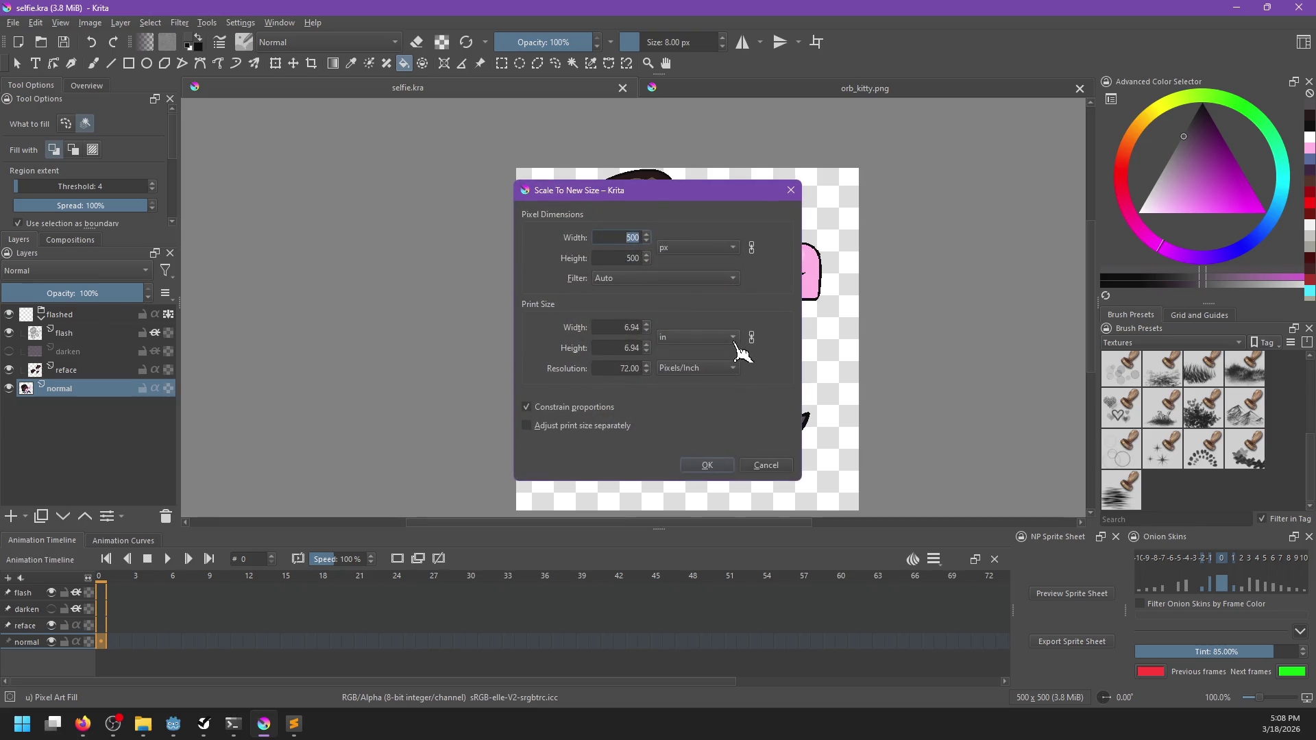
# Step: Resize the canvas to 500×475 pixels
pyautogui.press('Escape')
pyautogui.hotkey('ctrl', 'alt', 'c')
pyautogui.click(633, 380)
pyautogui.click(644, 261)
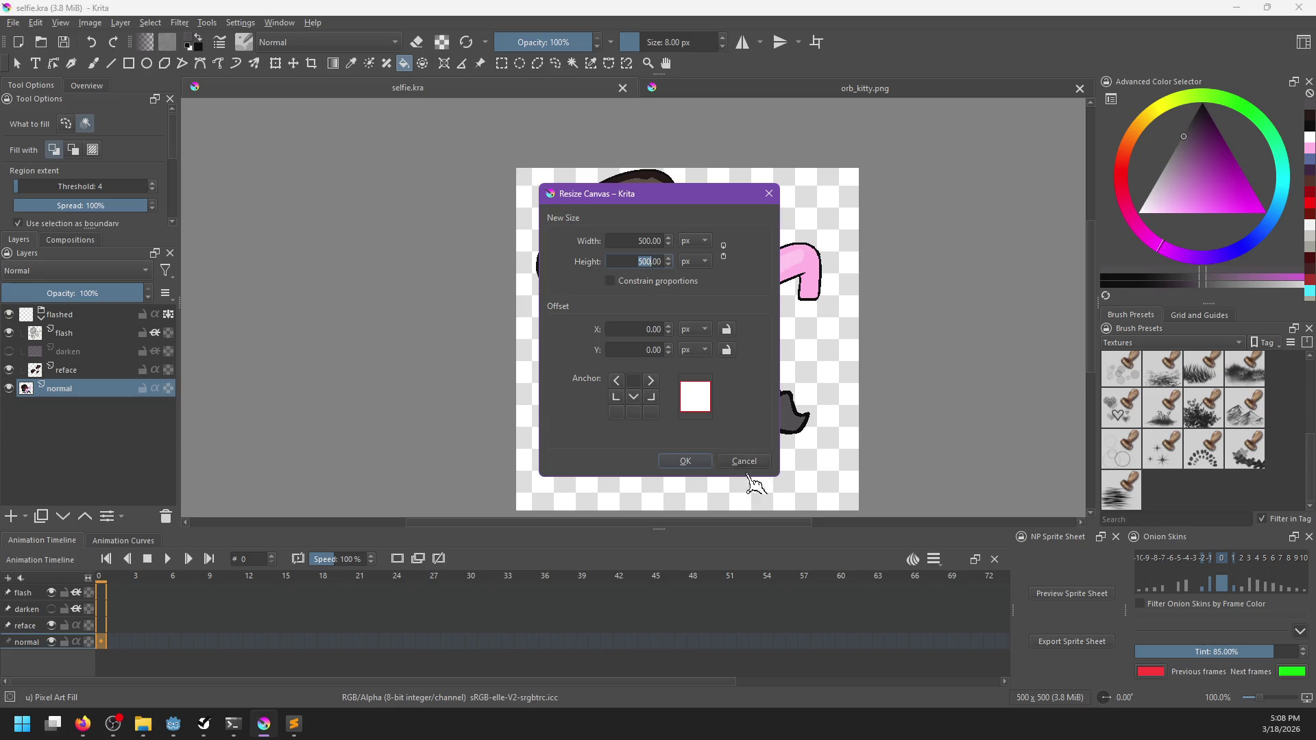
pyautogui.click(744, 460)
pyautogui.press('b')
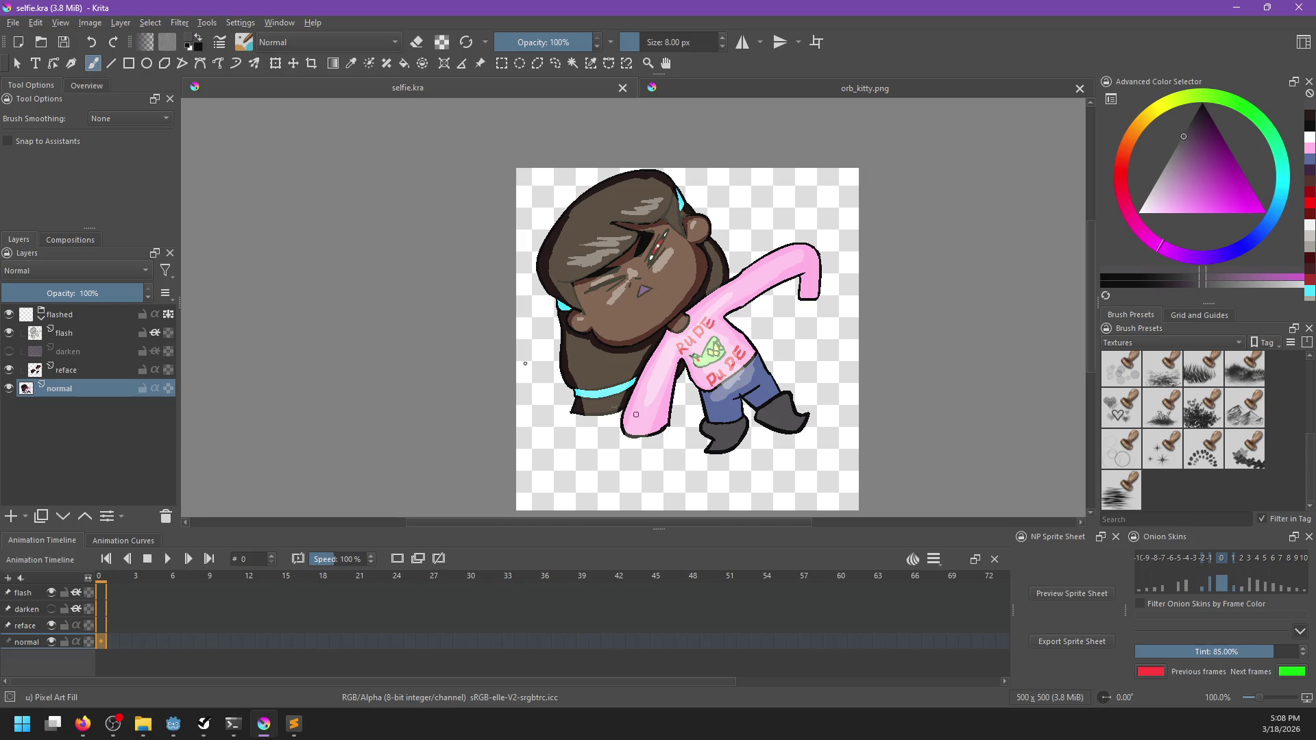
pyautogui.hotkey('ctrl', 'alt', 'i')
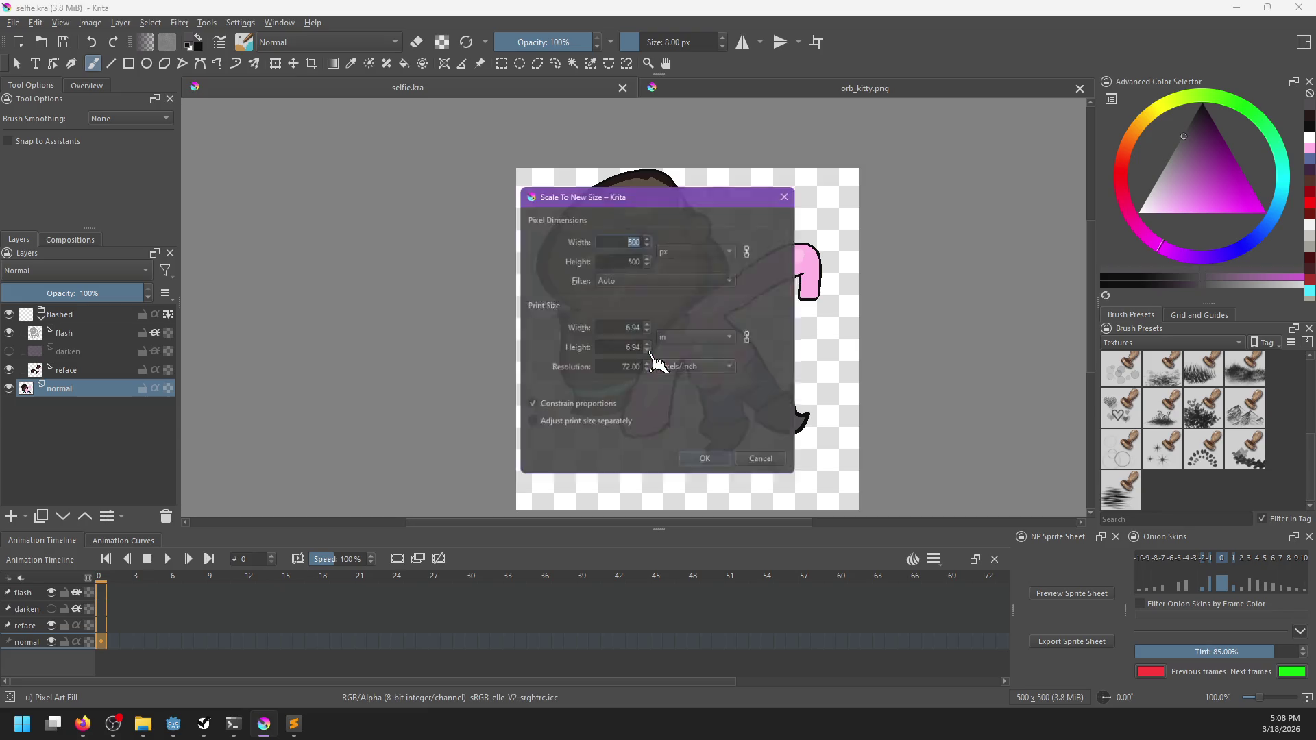
pyautogui.press('Escape')
pyautogui.hotkey('ctrl', 'alt', 'c')
pyautogui.click(631, 261)
pyautogui.doubleClick(630, 262)
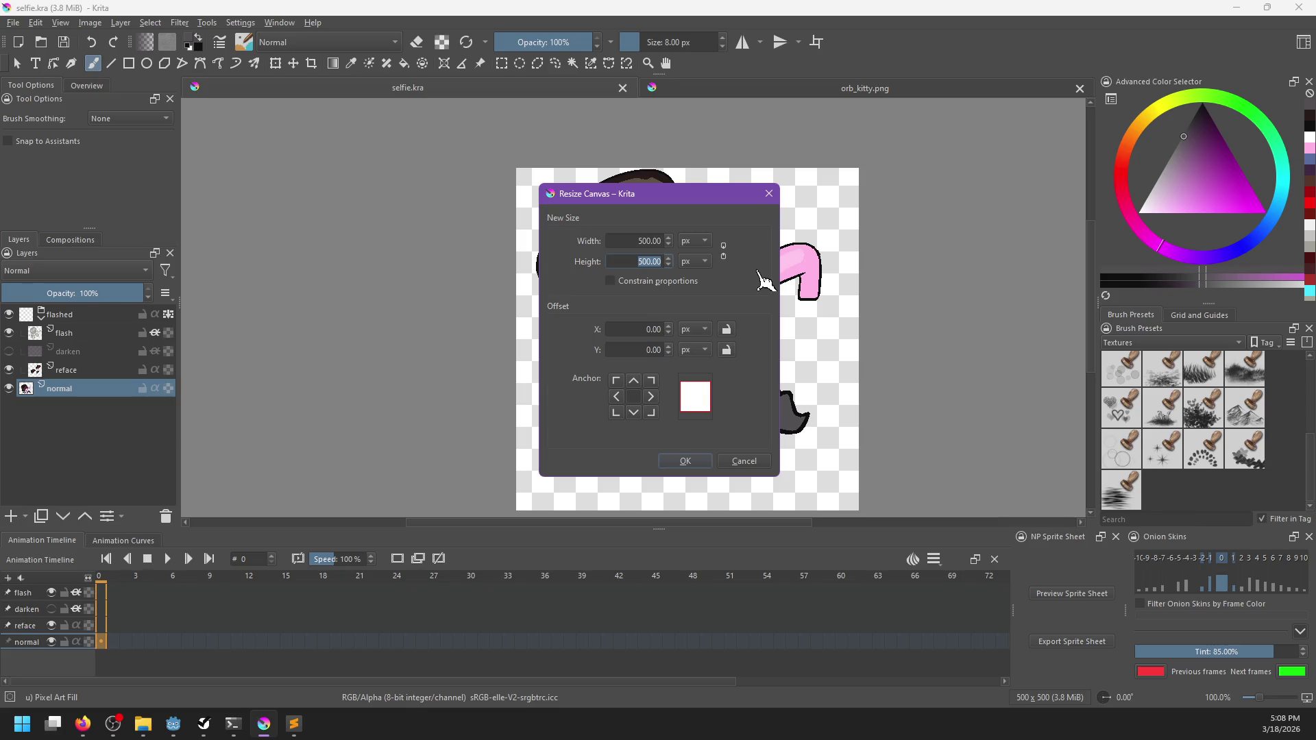
pyautogui.write('475')
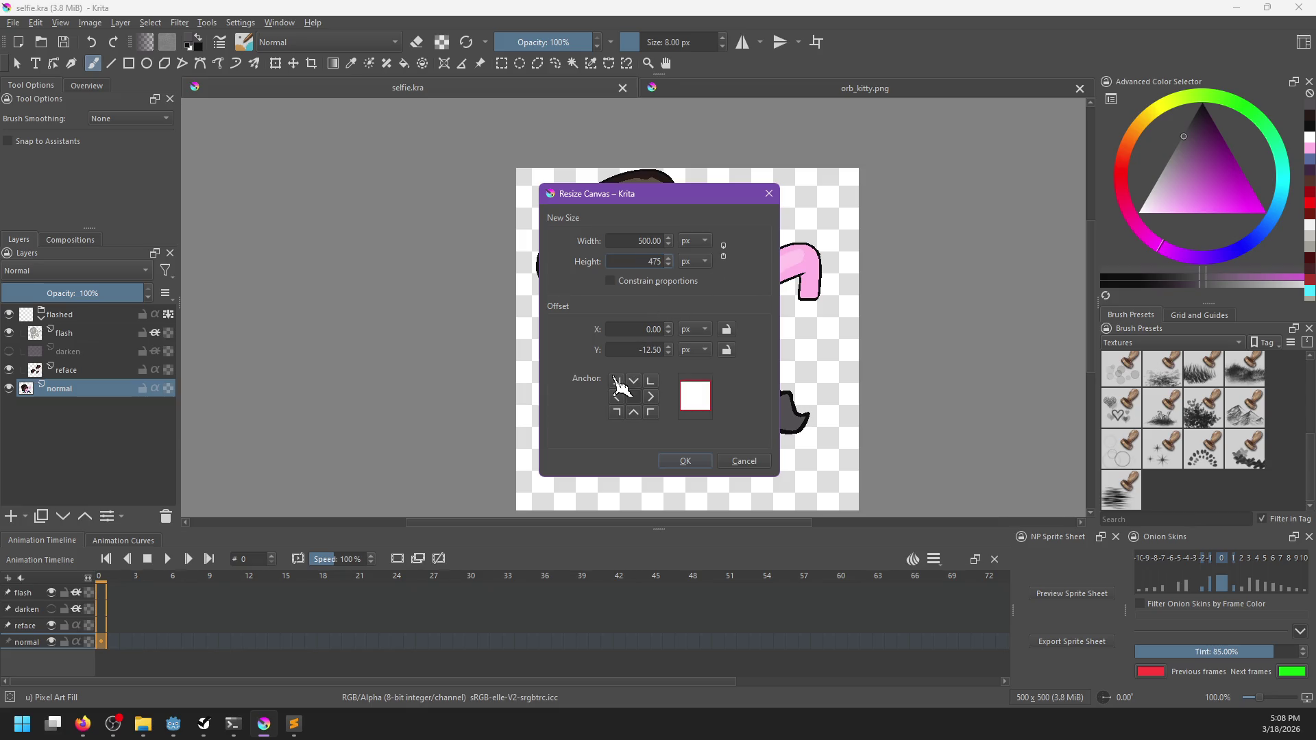
pyautogui.click(695, 457)
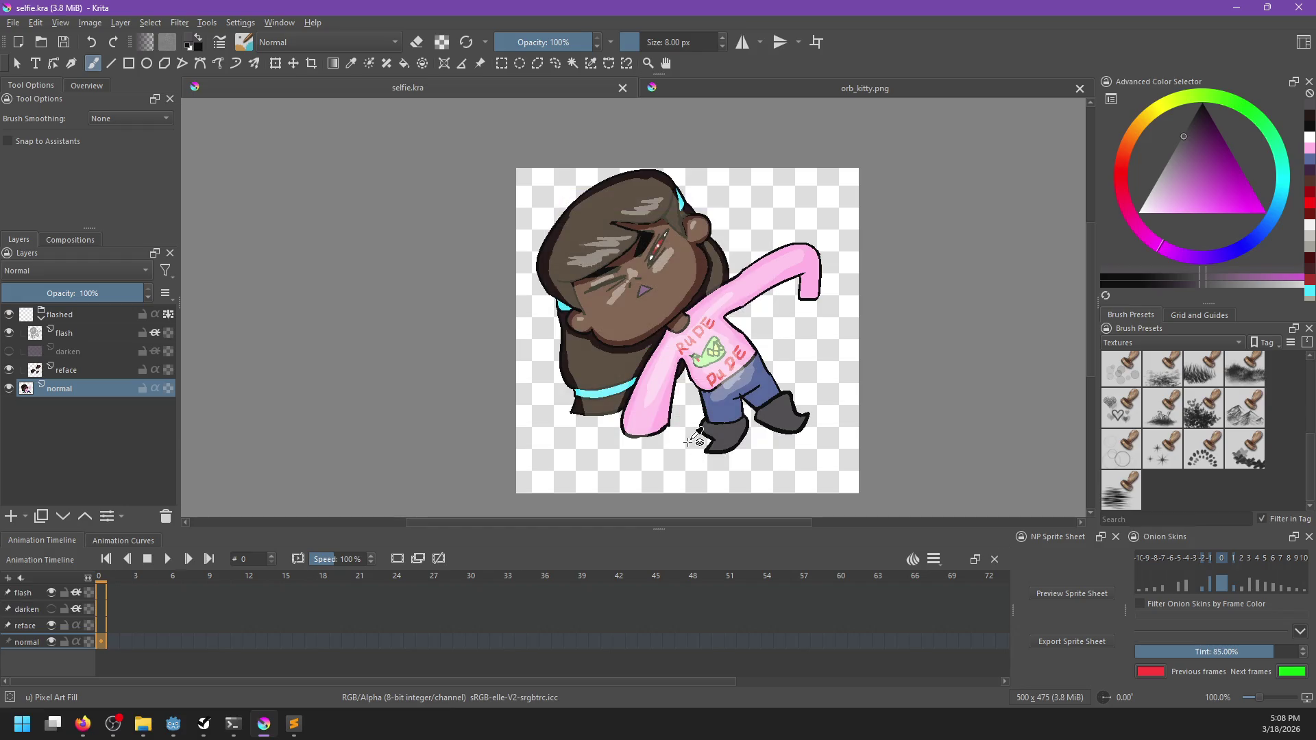
# Step: Shrink the canvas to 500×450 pixels, keeping the top edge anchored
pyautogui.hotkey('ctrl', 'alt', 'i')
pyautogui.press('Return')
pyautogui.hotkey('ctrl', 'alt', 'c')
pyautogui.press('Tab')
pyautogui.write('450')
pyautogui.click(633, 382)
pyautogui.click(702, 464)
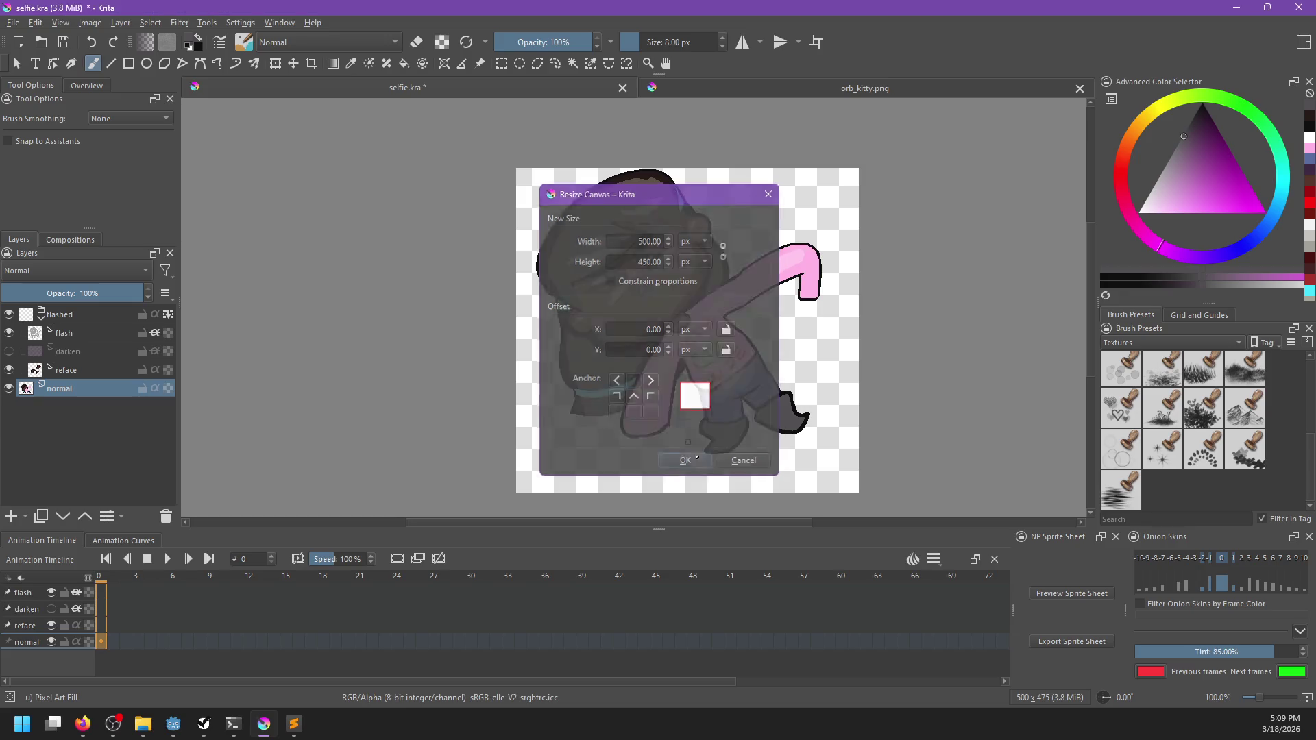
# Step: Trim the canvas to 500×425, then to 450×425 pixels, anchored at the top
pyautogui.hotkey('ctrl', 'alt', 'i')
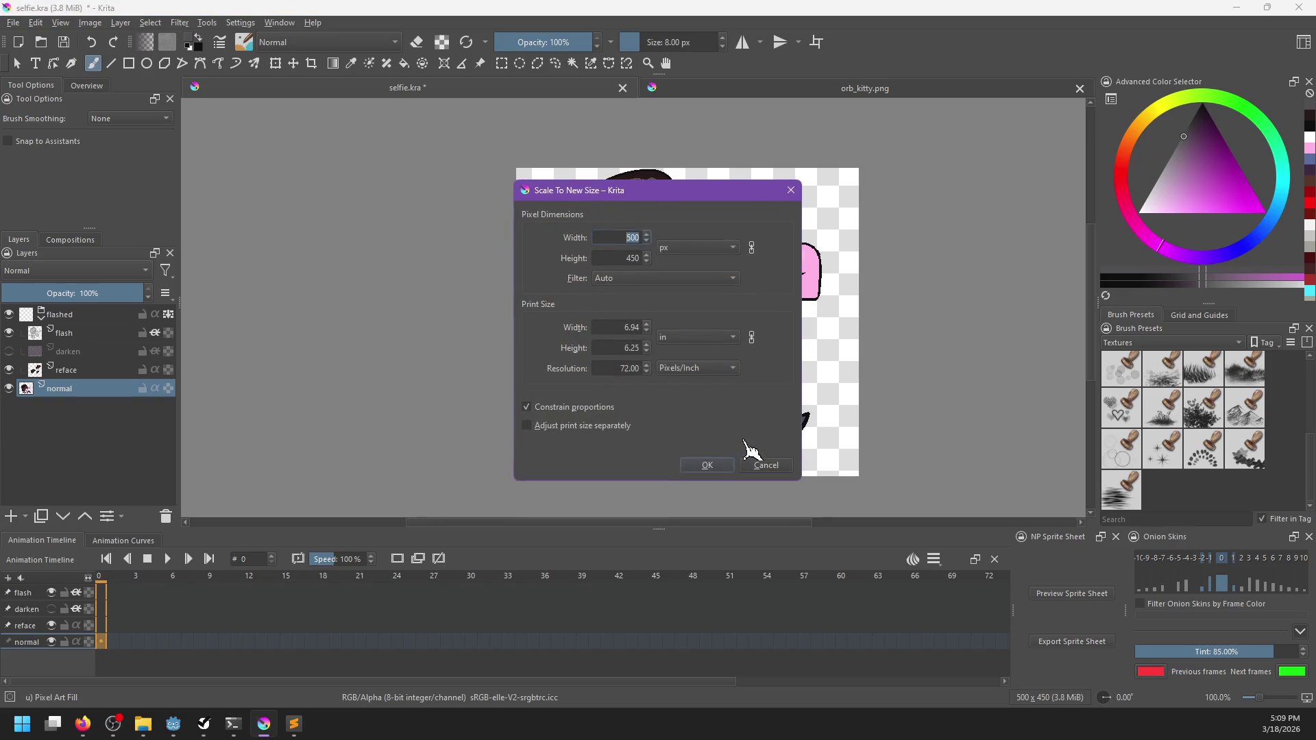
pyautogui.press('Escape')
pyautogui.hotkey('ctrl', 'alt', 'c')
pyautogui.click(648, 262)
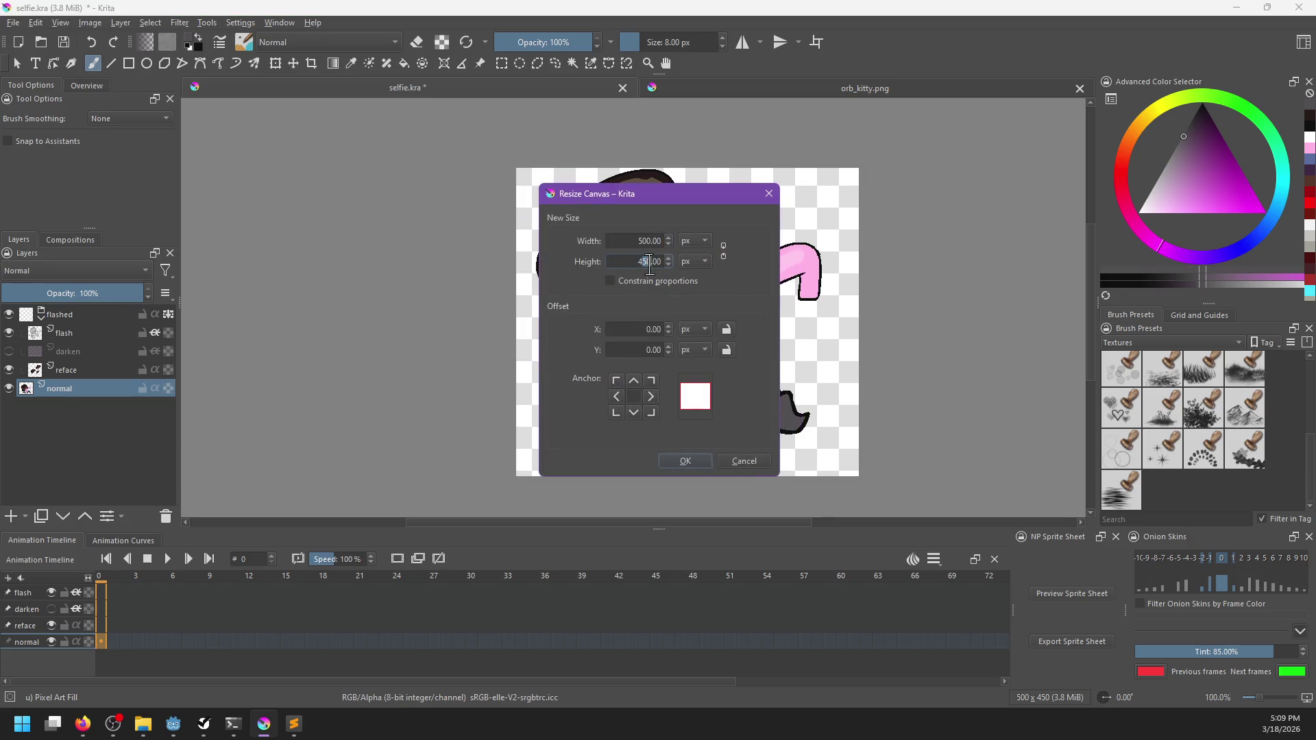
pyautogui.write('25')
pyautogui.click(634, 380)
pyautogui.click(689, 462)
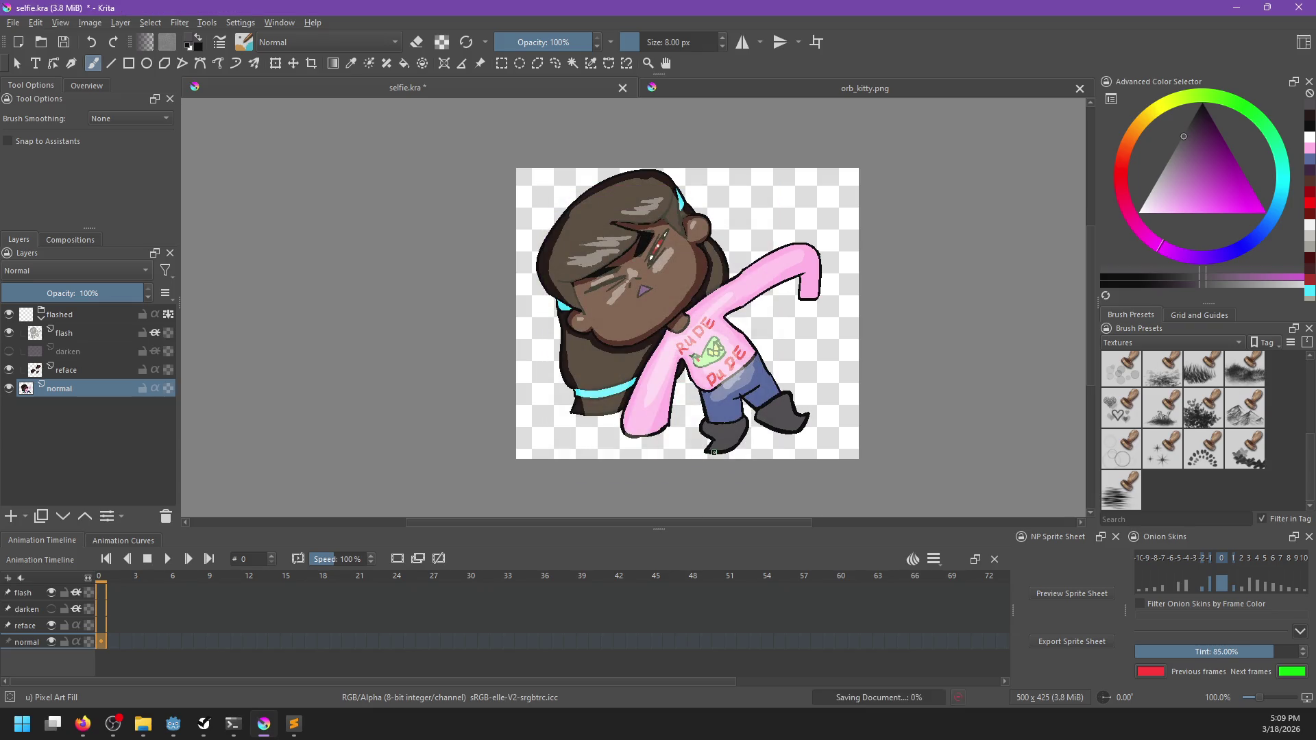
pyautogui.hotkey('ctrl', 'alt', 'c')
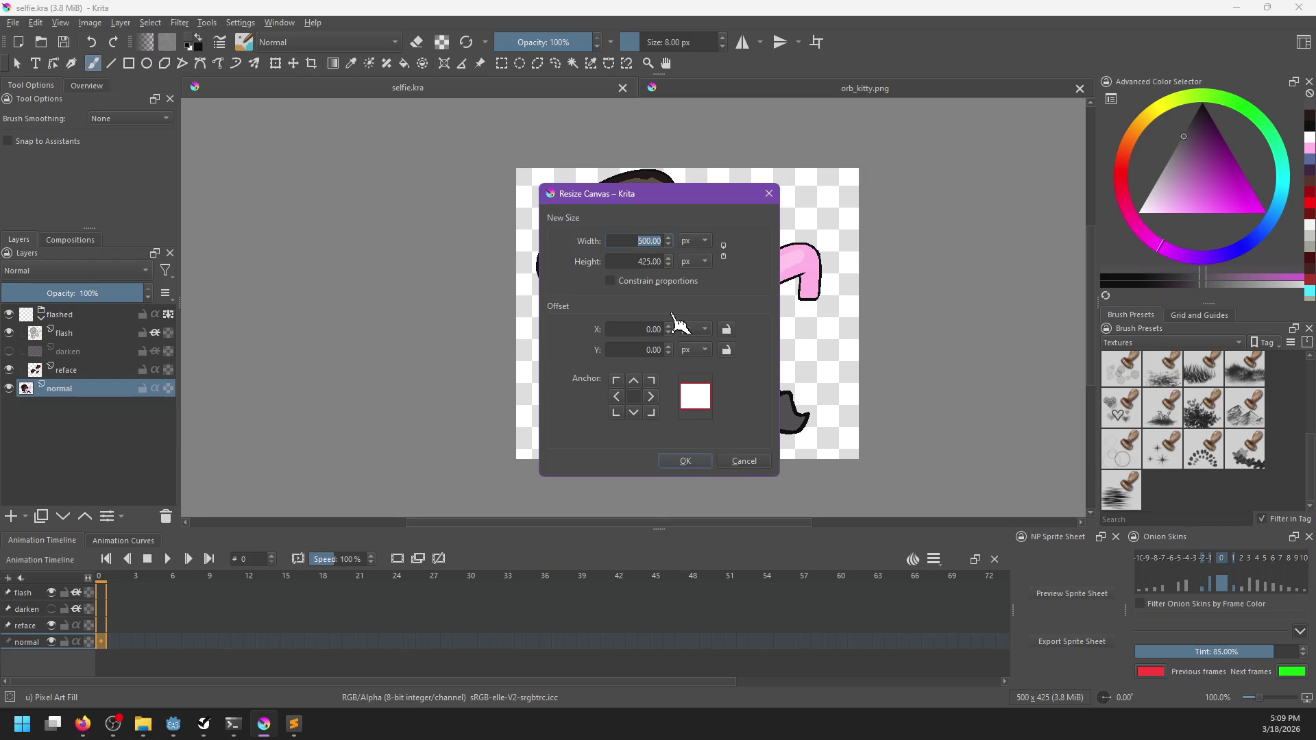
pyautogui.write('450')
pyautogui.click(685, 461)
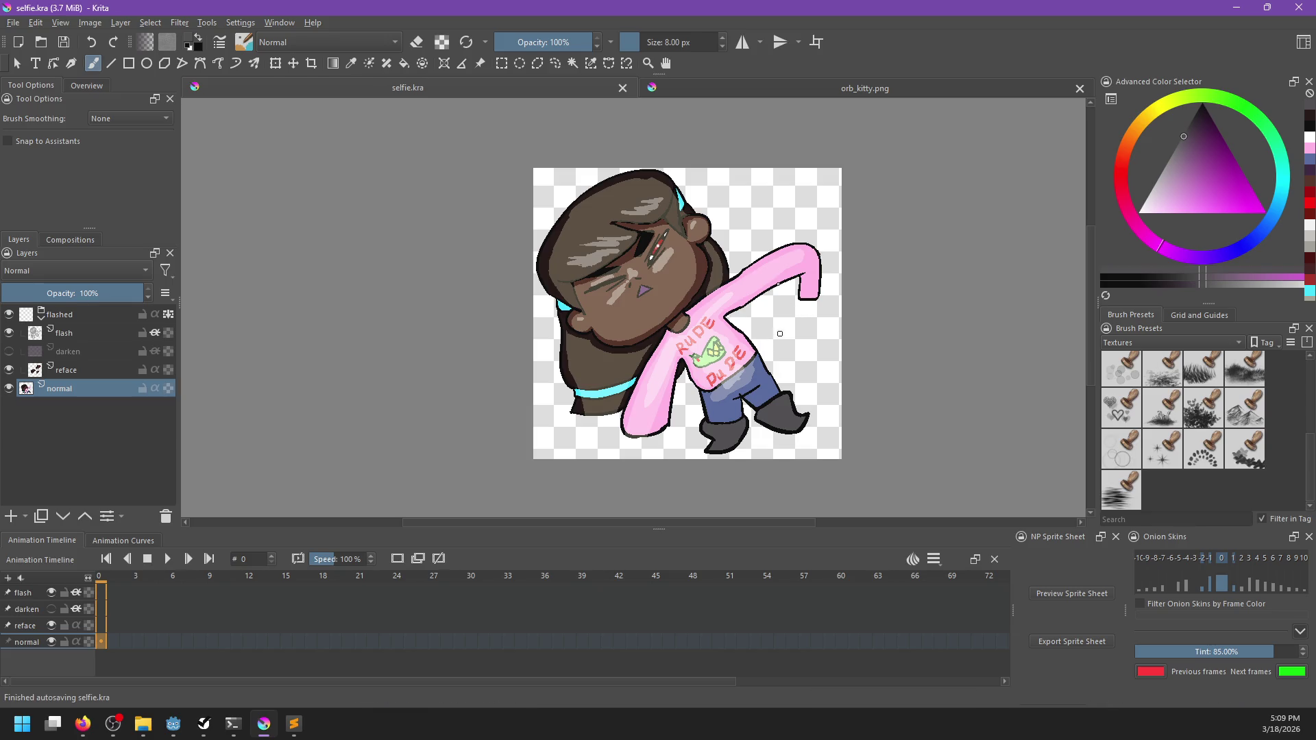
# Step: Hide the flashed layer so only the normal face shows
pyautogui.click(63, 315)
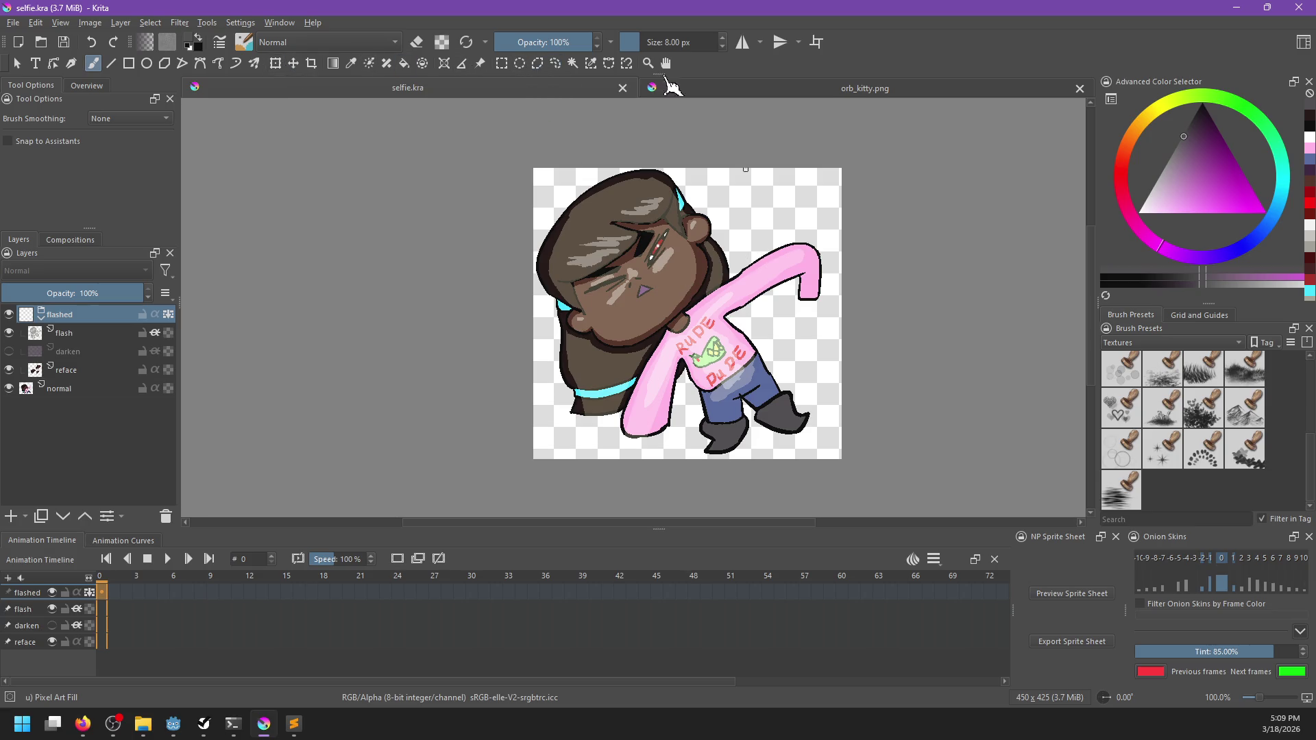
pyautogui.scroll(2, 748, 339)
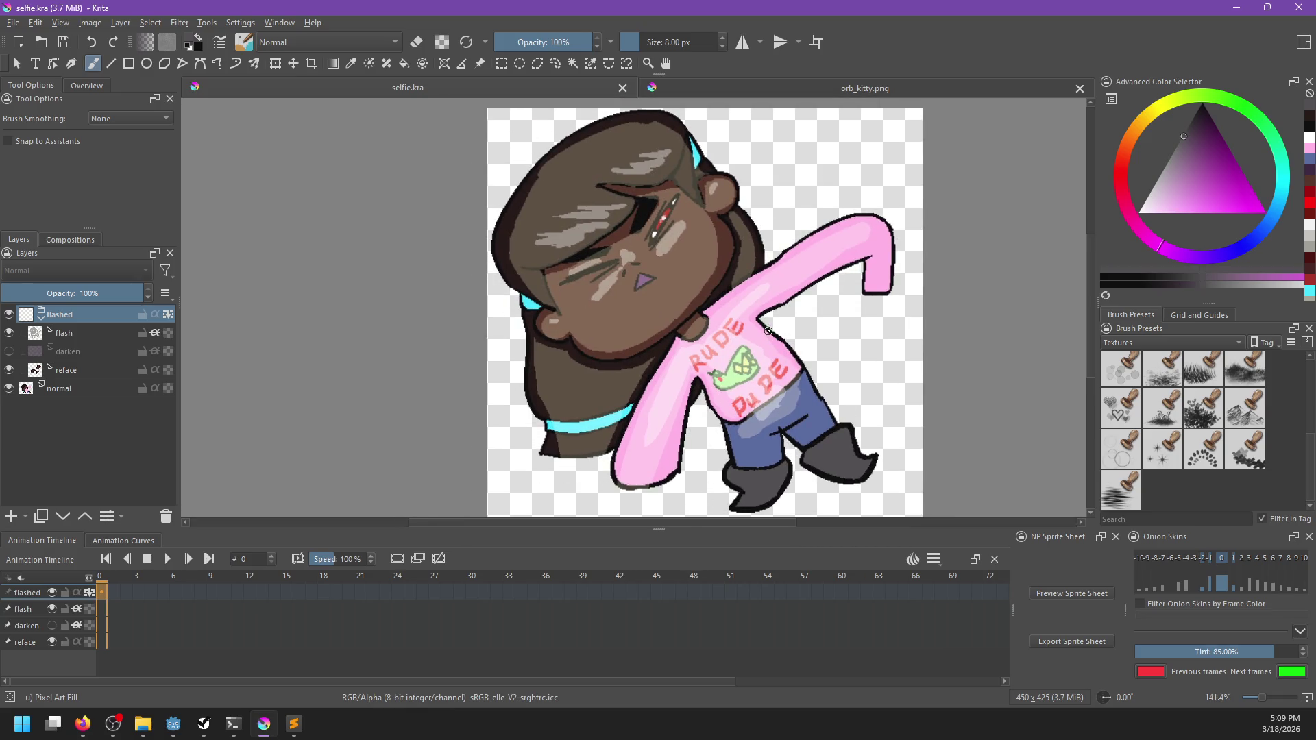
pyautogui.keyDown('ctrl'); pyautogui.click(769, 331); pyautogui.keyUp('ctrl')
pyautogui.click(9, 314)
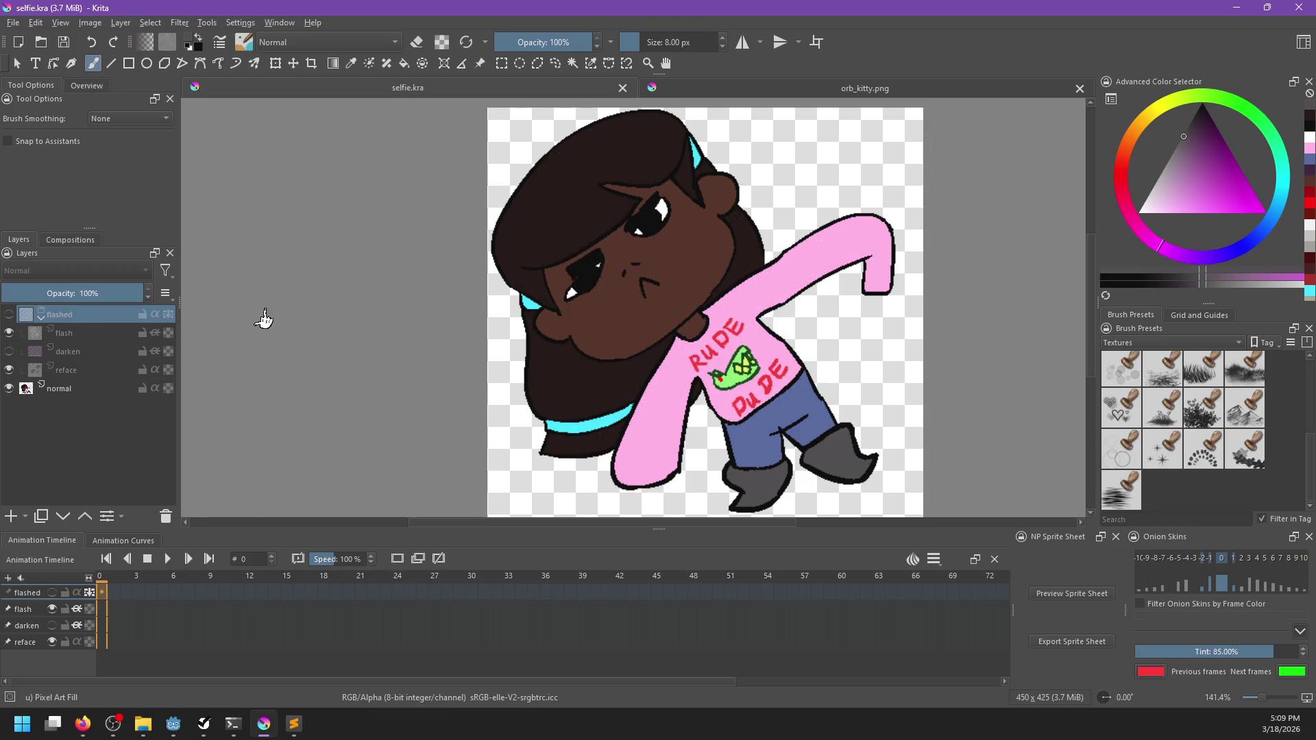
# Step: Export the image as selfie_normal.png
pyautogui.hotkey('ctrl', 'shift', 'e')
pyautogui.click(541, 144)
pyautogui.click(623, 471)
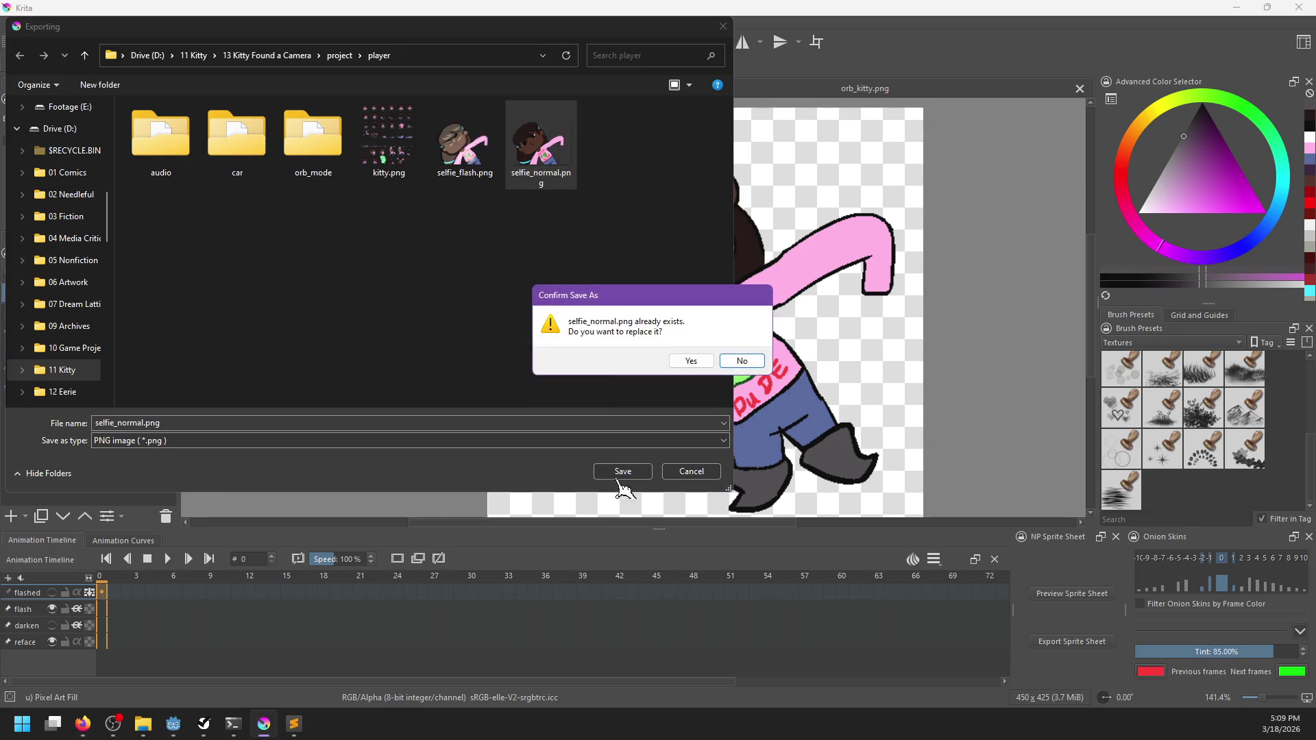
# Step: Finish overwriting selfie_normal.png as PNG and show the flashed layer again
pyautogui.click(692, 362)
pyautogui.click(719, 451)
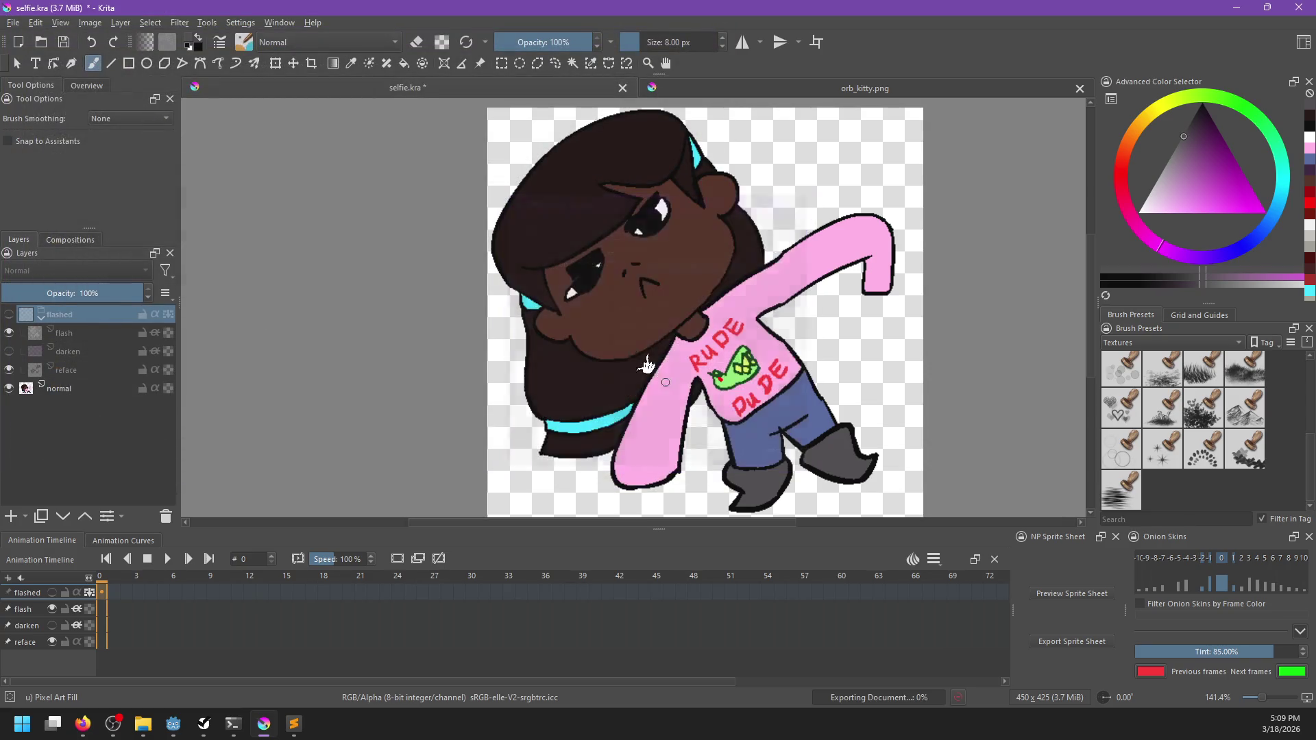
pyautogui.click(8, 314)
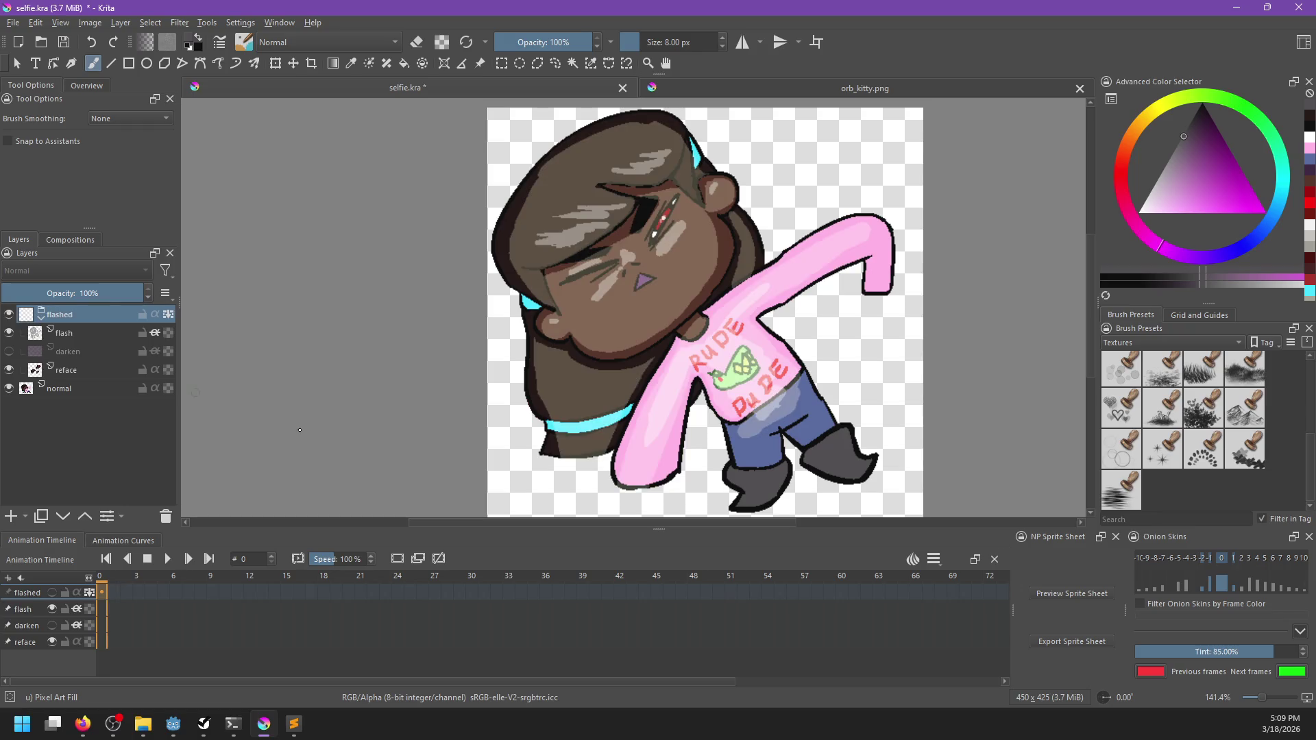
# Step: Export the flashed version over the existing selfie_flash.png
pyautogui.hotkey('ctrl', 'shift', 'e')
pyautogui.click(465, 141)
pyautogui.click(631, 473)
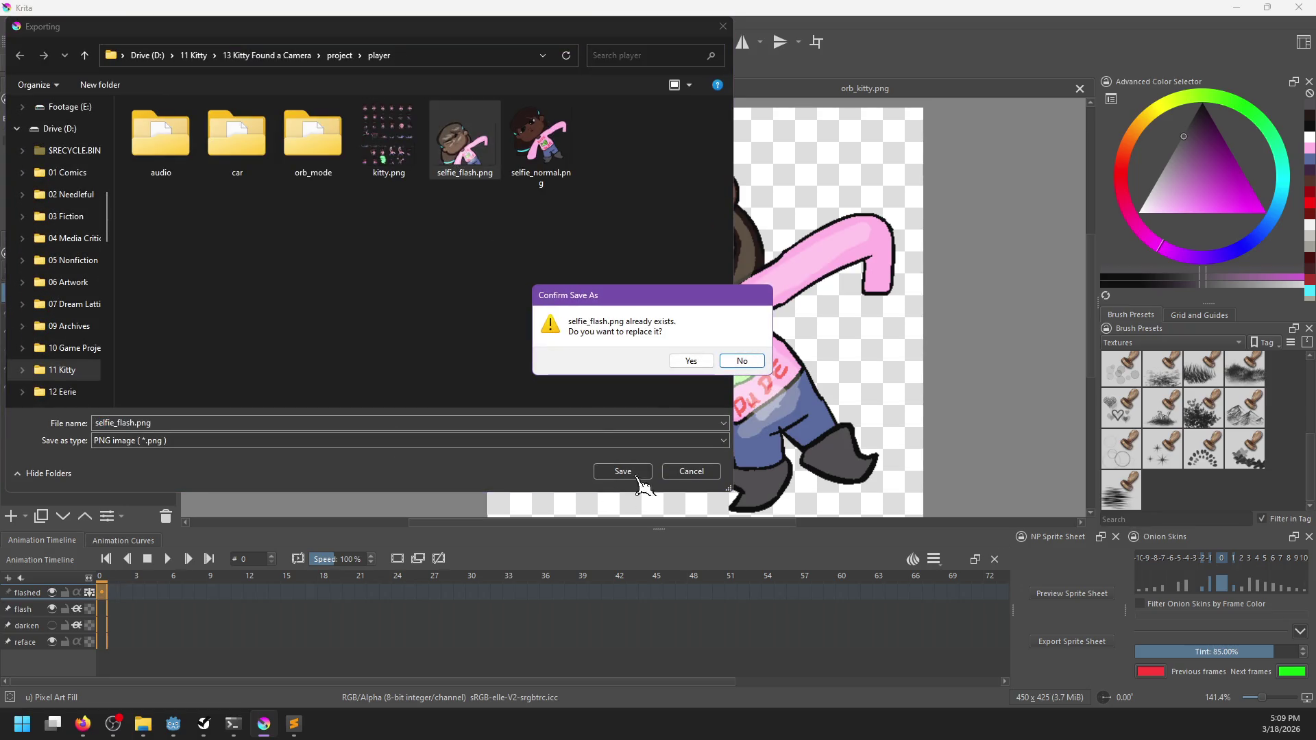
pyautogui.click(689, 361)
pyautogui.click(718, 452)
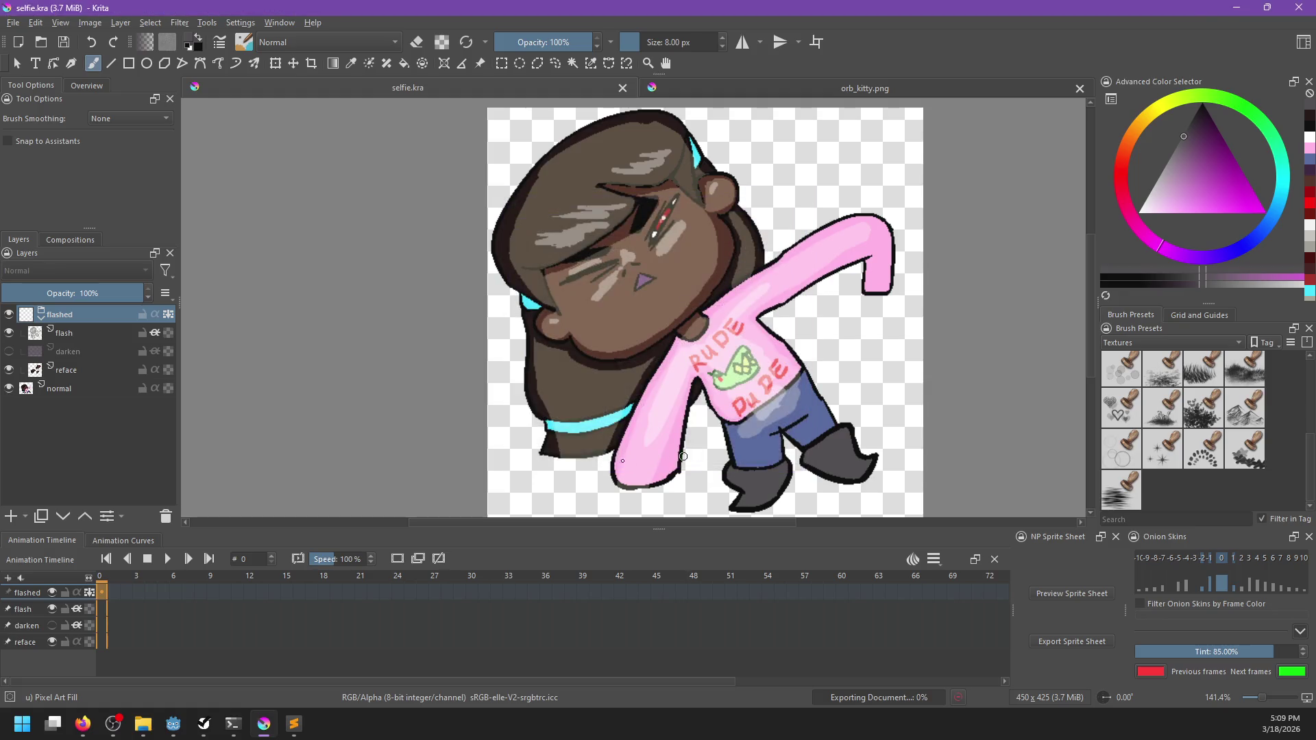
pyautogui.scroll(3, 873, 475)
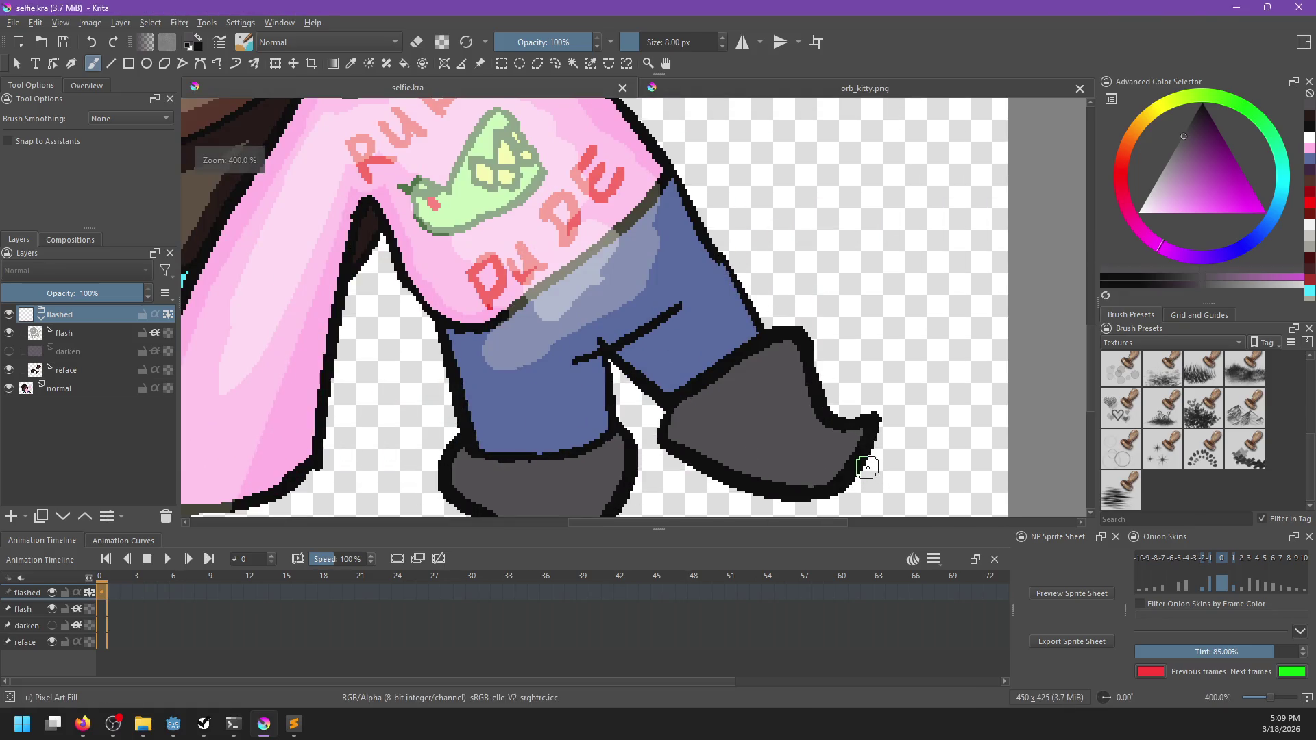
# Step: Pick the jeans blue from the drawing on the normal layer
pyautogui.press('f')
pyautogui.click(65, 389)
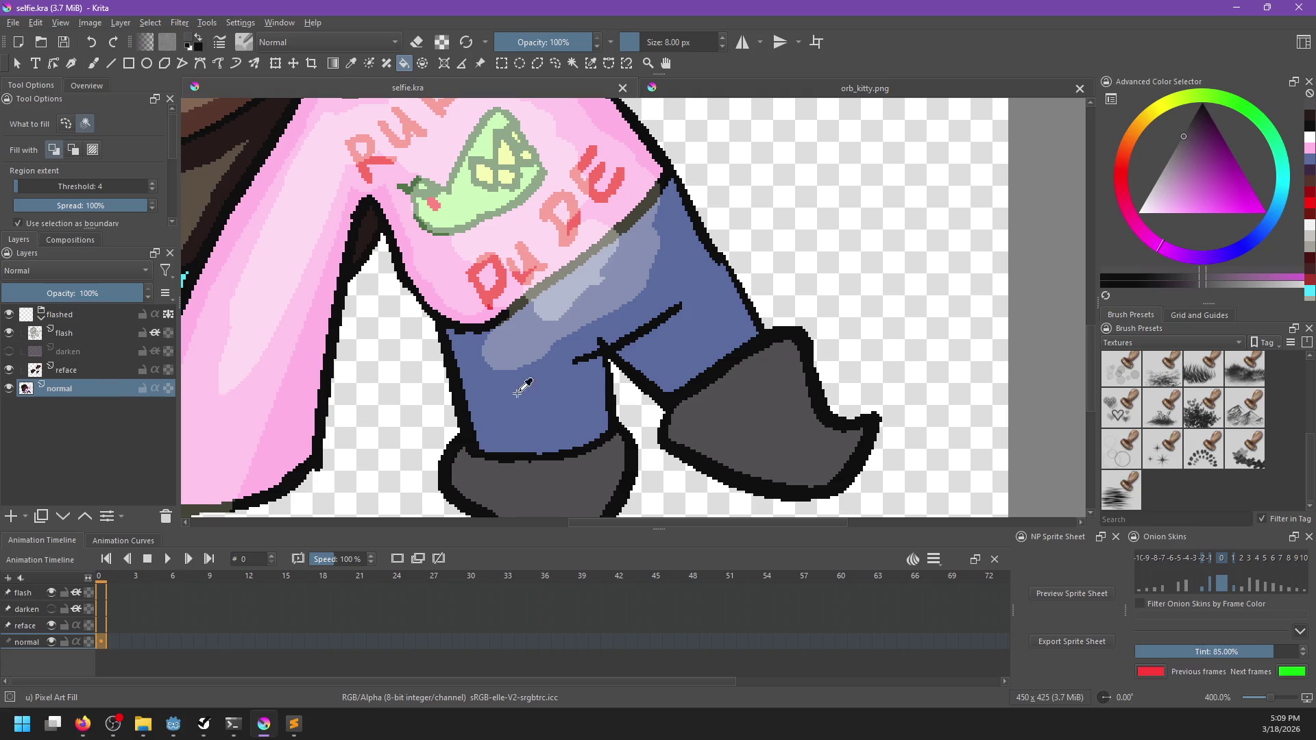
pyautogui.keyDown('ctrl'); pyautogui.click(499, 388); pyautogui.keyUp('ctrl')
pyautogui.press('b')
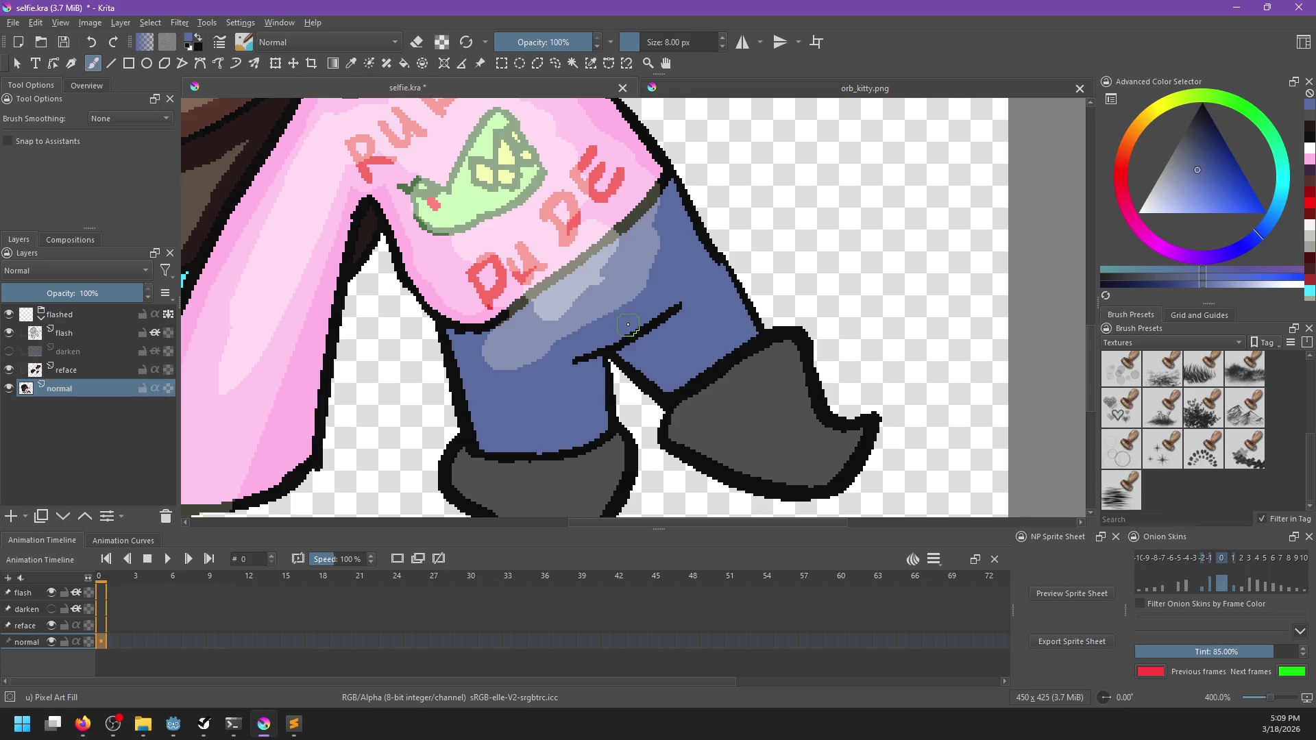
pyautogui.scroll(-3, 619, 323)
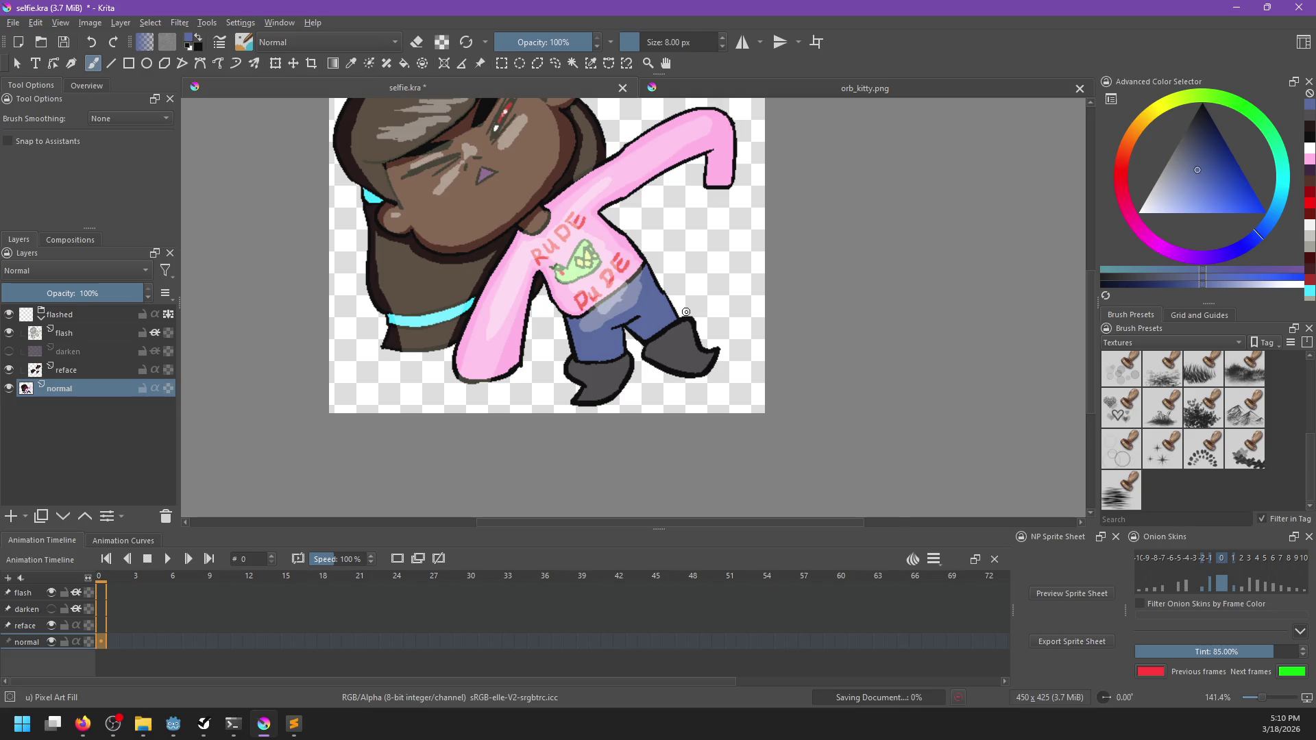
# Step: Re-export the image over selfie_flash.png with the default PNG options
pyautogui.hotkey('ctrl', 'shift', 'e')
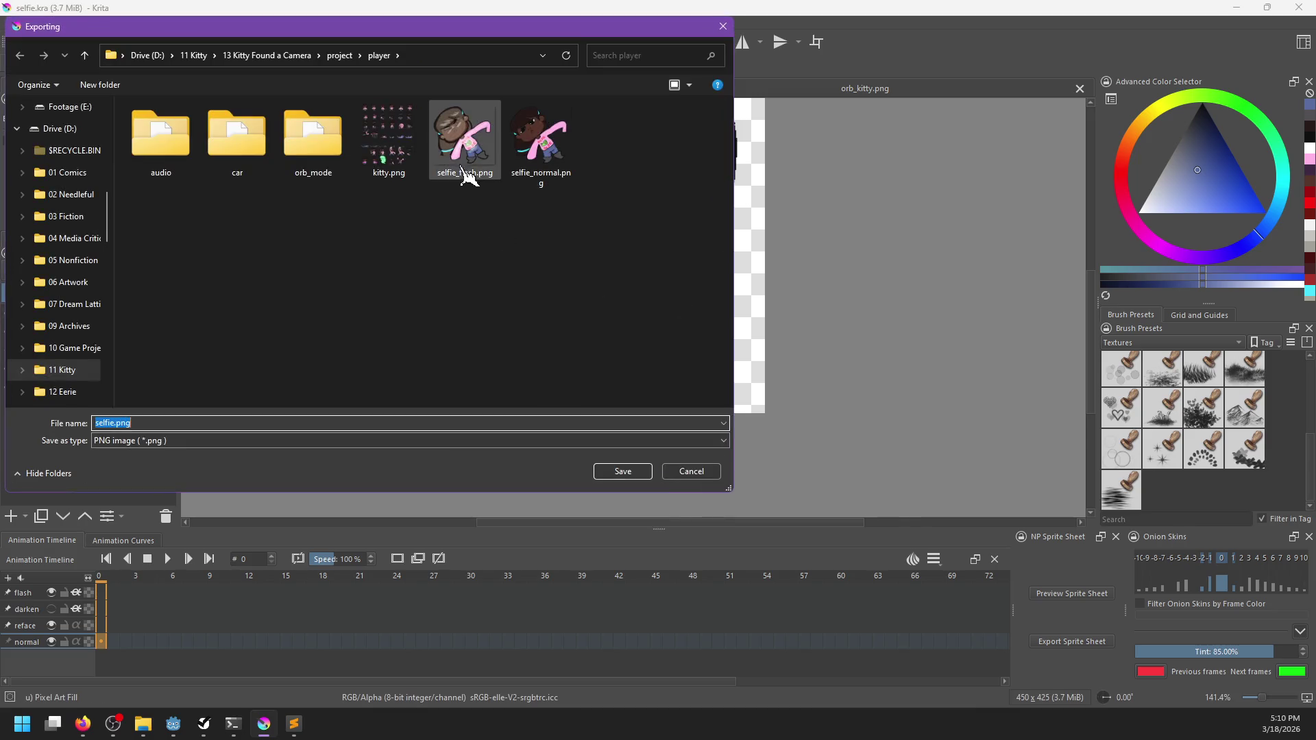
pyautogui.doubleClick(464, 141)
pyautogui.click(688, 361)
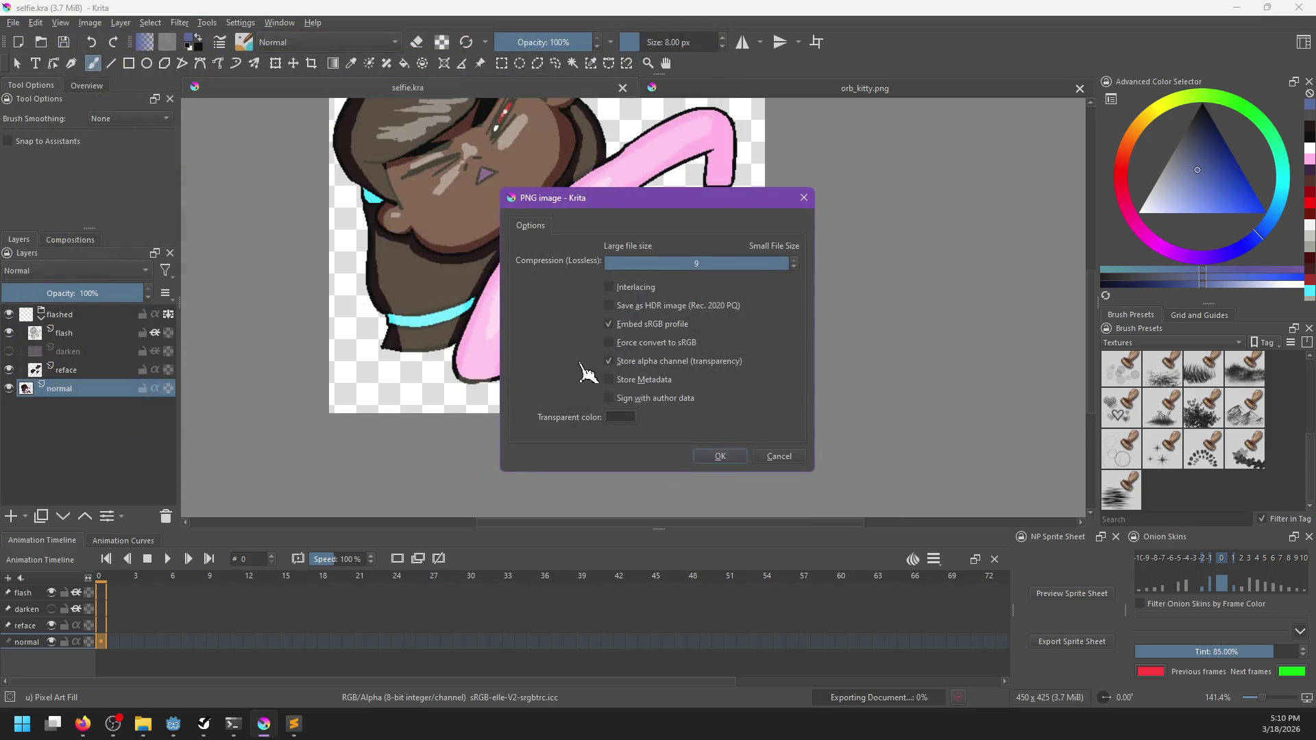
pyautogui.click(717, 455)
# Step: Hide the flashed layer group and re-export over selfie_normal.png
pyautogui.click(9, 315)
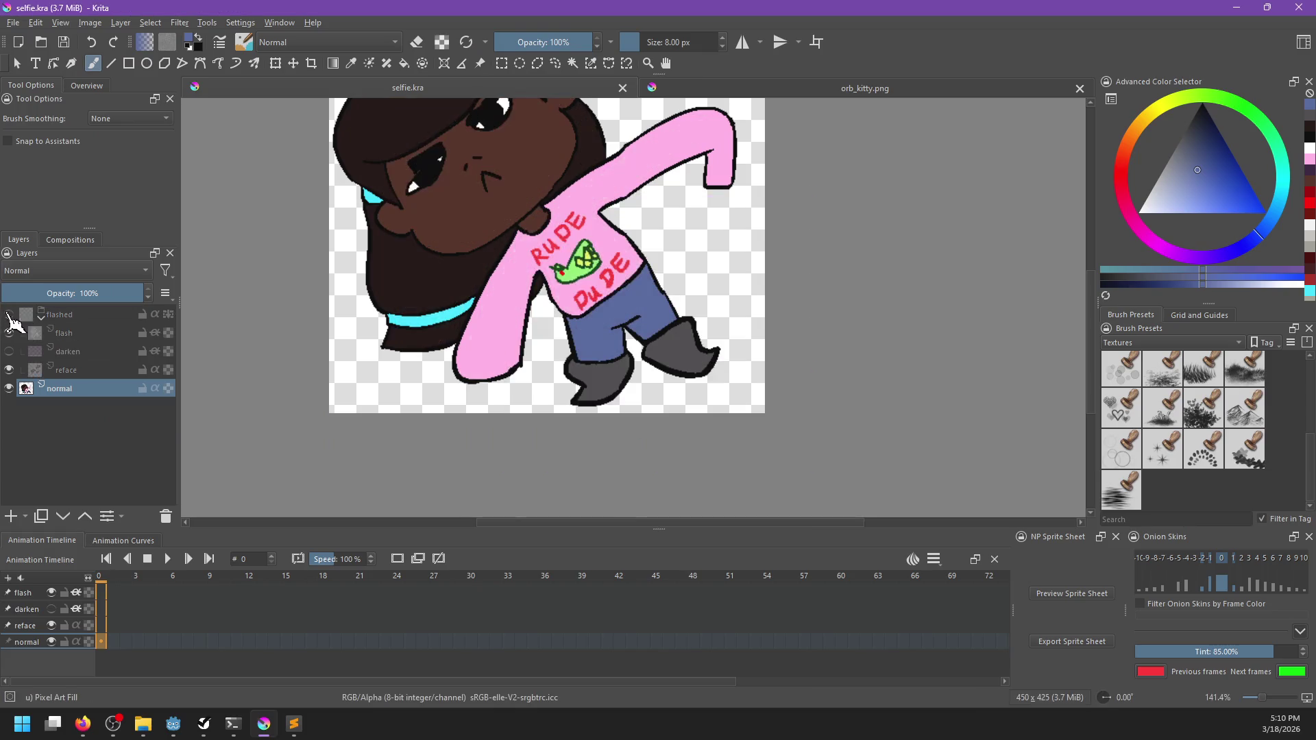
pyautogui.hotkey('ctrl', 'shift', 'e')
pyautogui.doubleClick(538, 147)
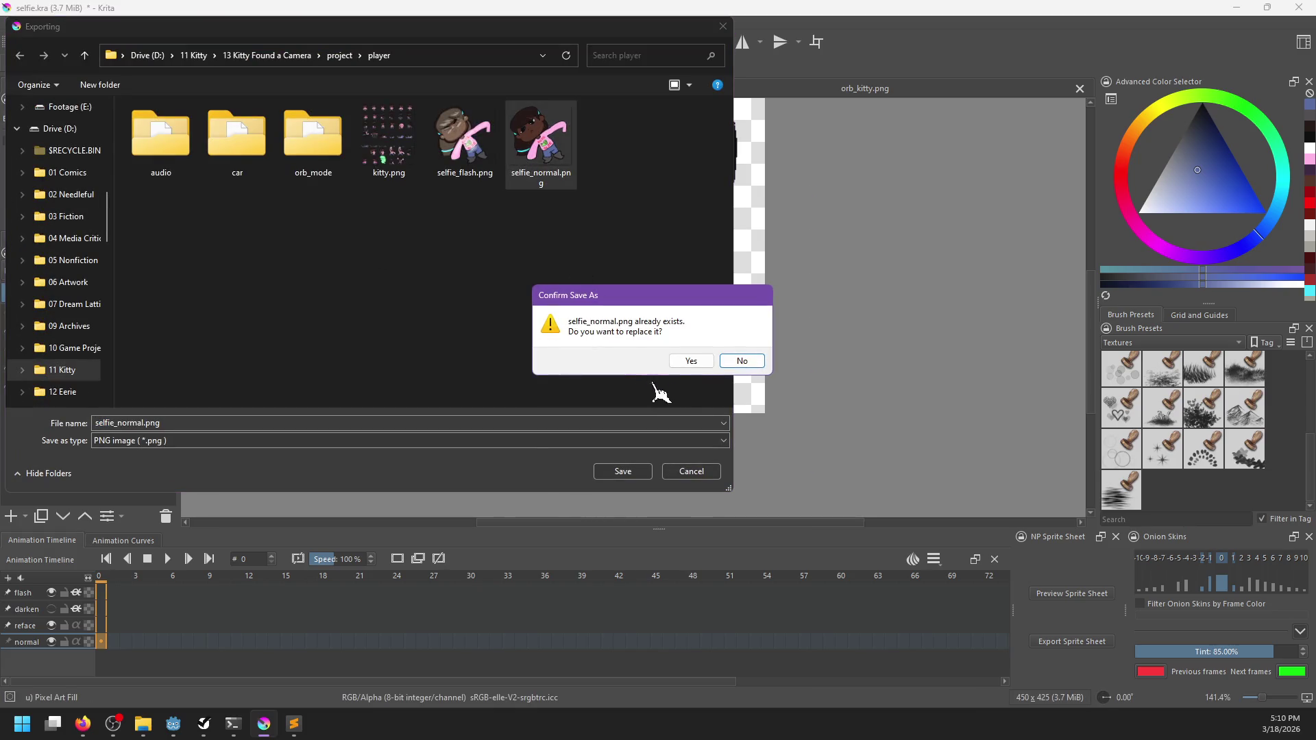
pyautogui.click(705, 359)
pyautogui.click(717, 456)
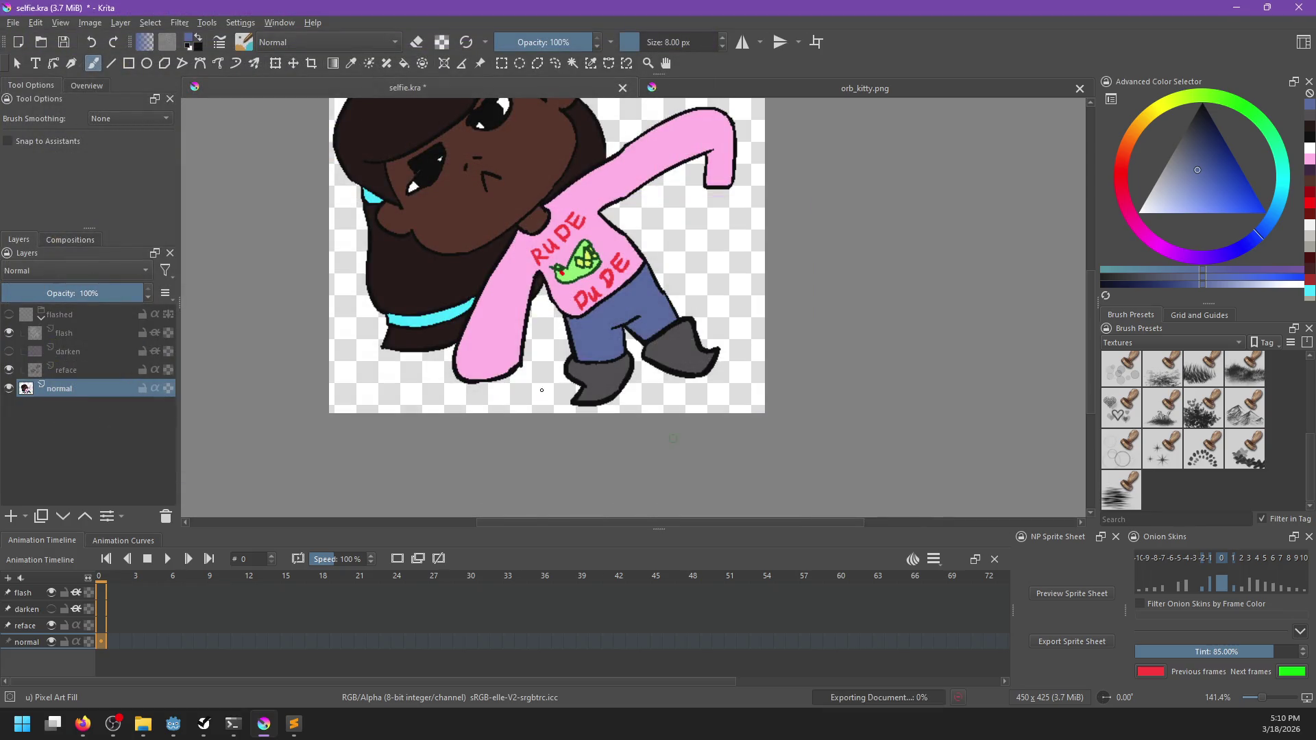
# Step: Make the flashed layer group visible again and recentre the sprite
pyautogui.click(9, 315)
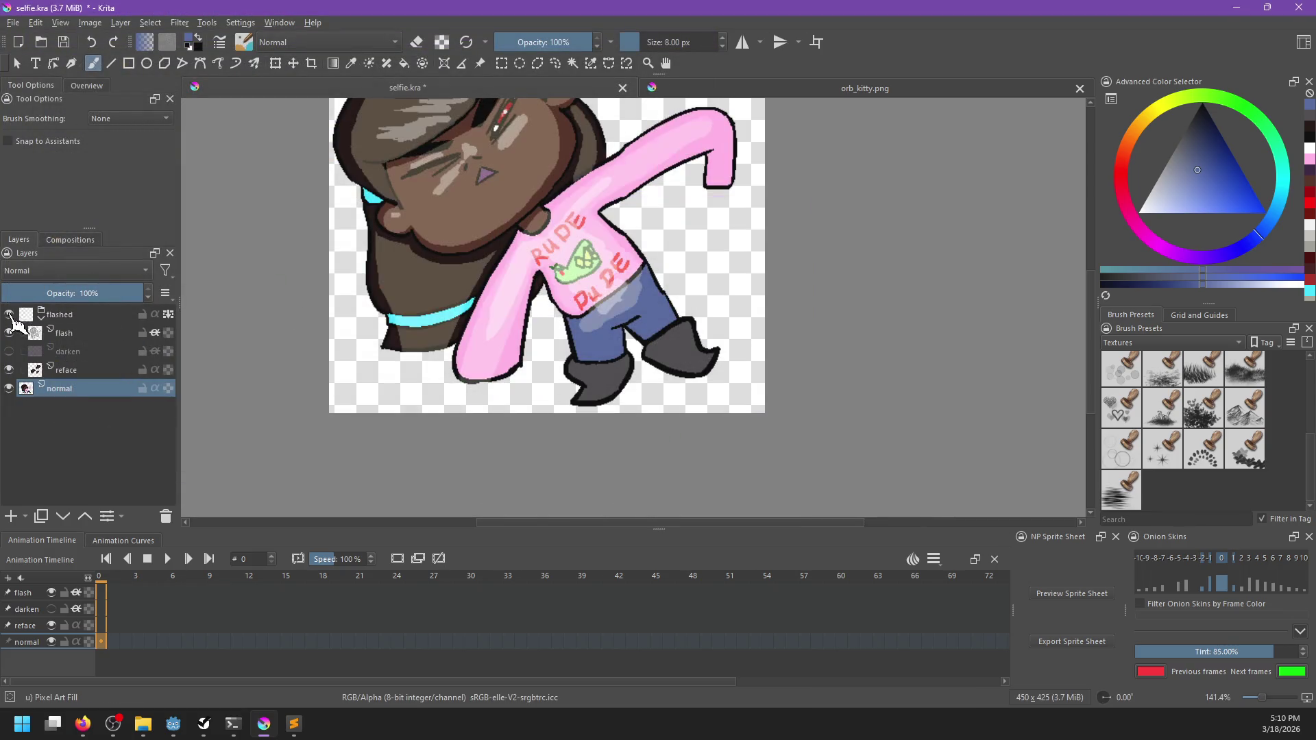
pyautogui.moveTo(635, 261); pyautogui.dragTo(662, 309)
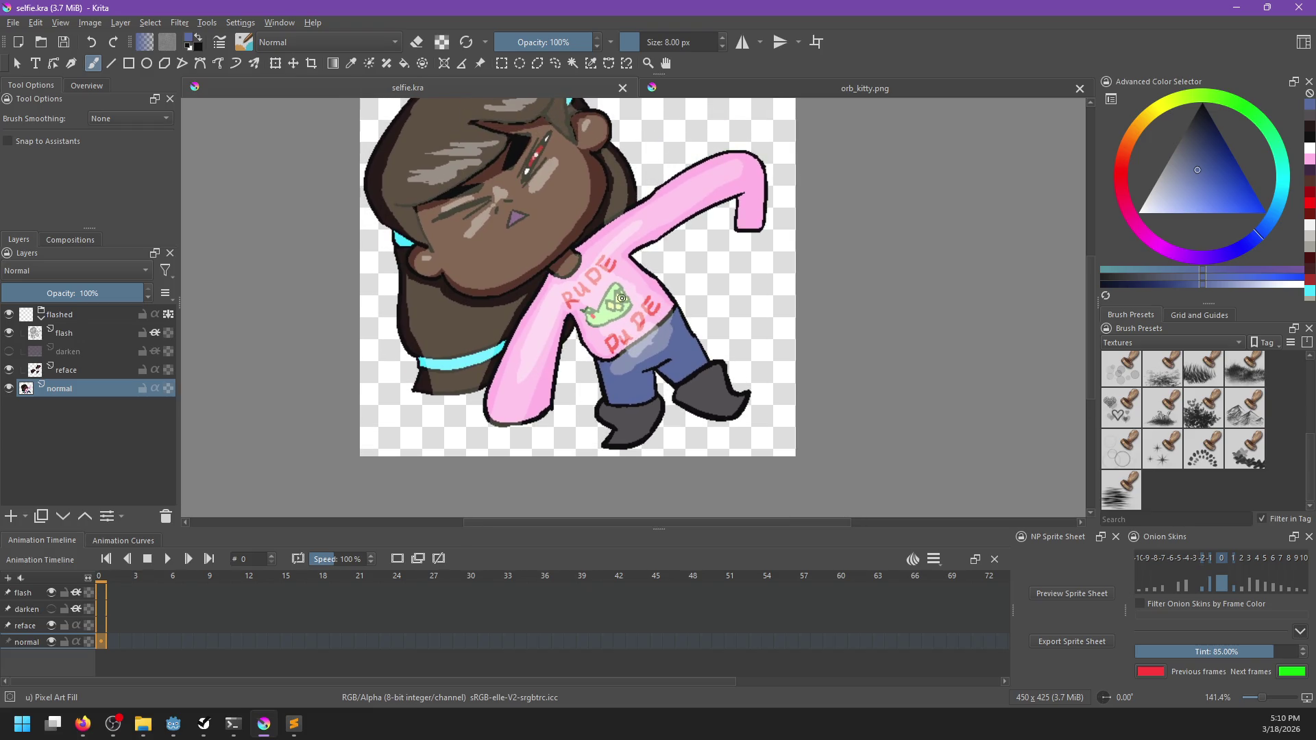
pyautogui.hotkey('alt', 'Tab')
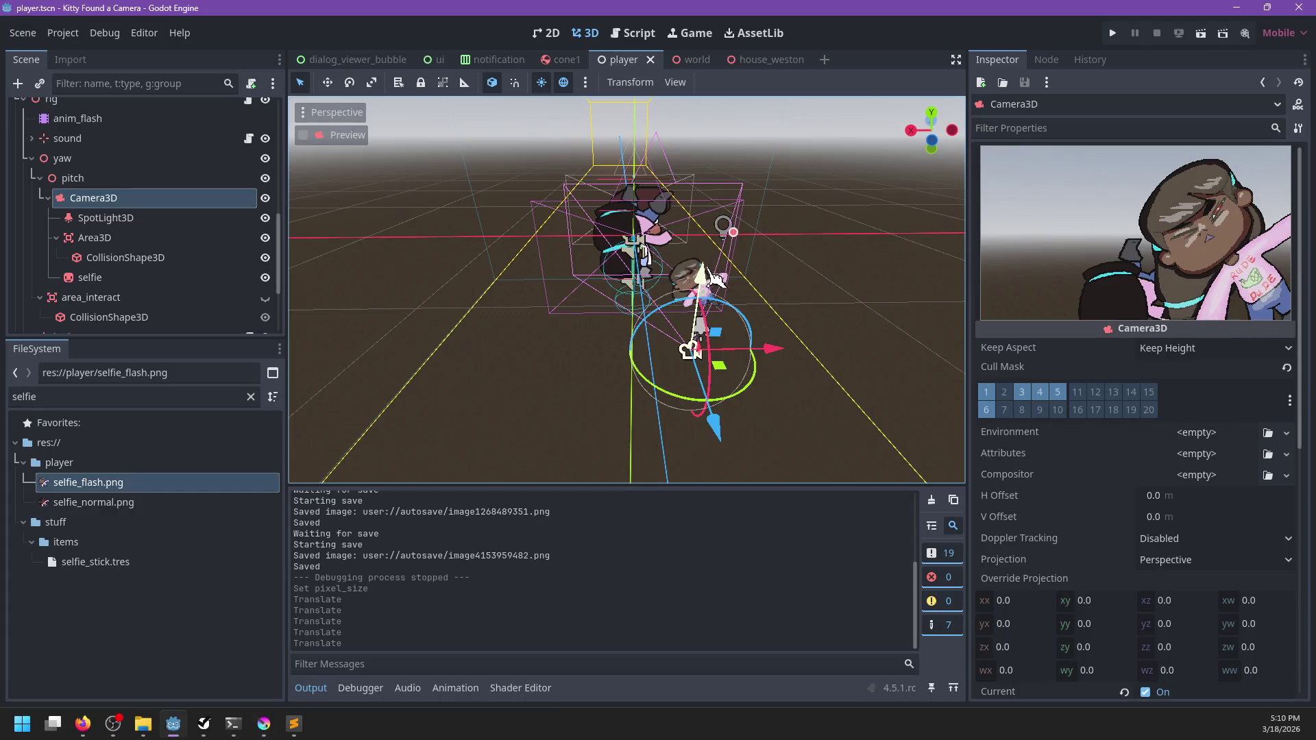
# Step: Nudge the selfie sprite slightly downward in the scene
pyautogui.scroll(5, 699, 288)
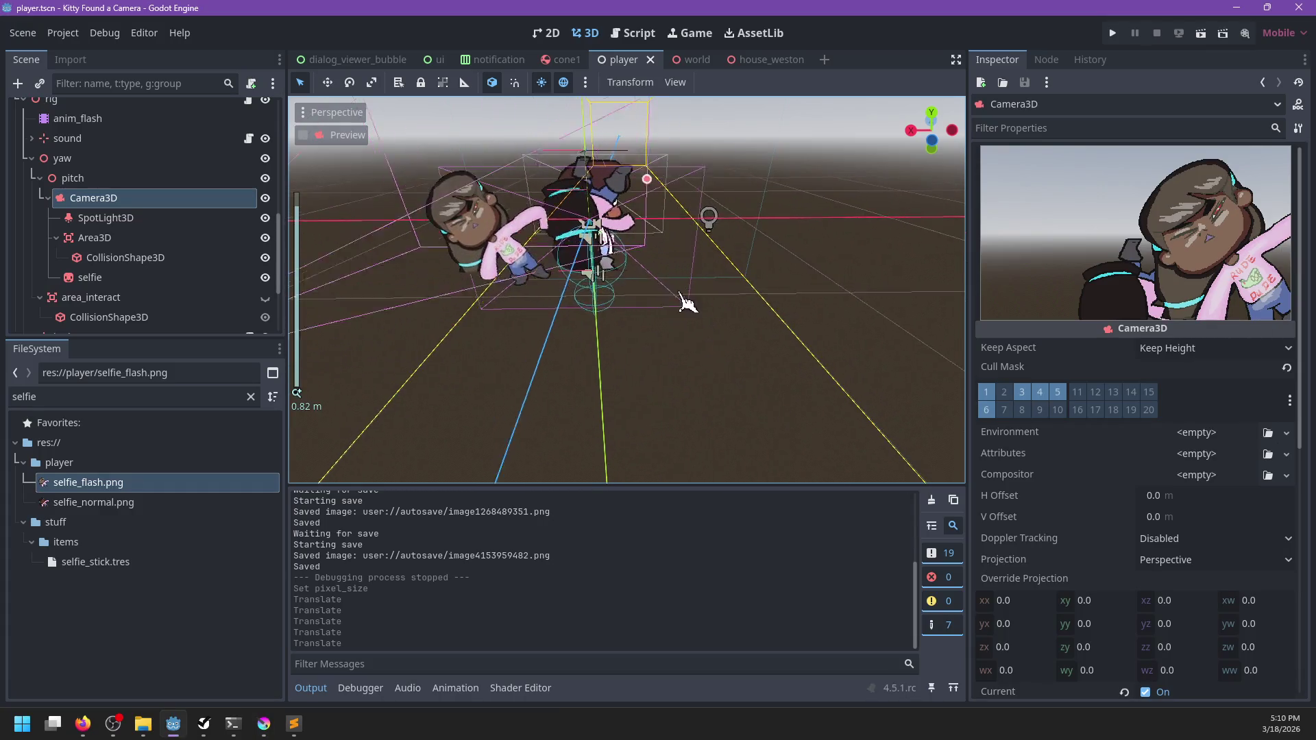
pyautogui.click(96, 278)
pyautogui.moveTo(545, 264); pyautogui.dragTo(547, 273)
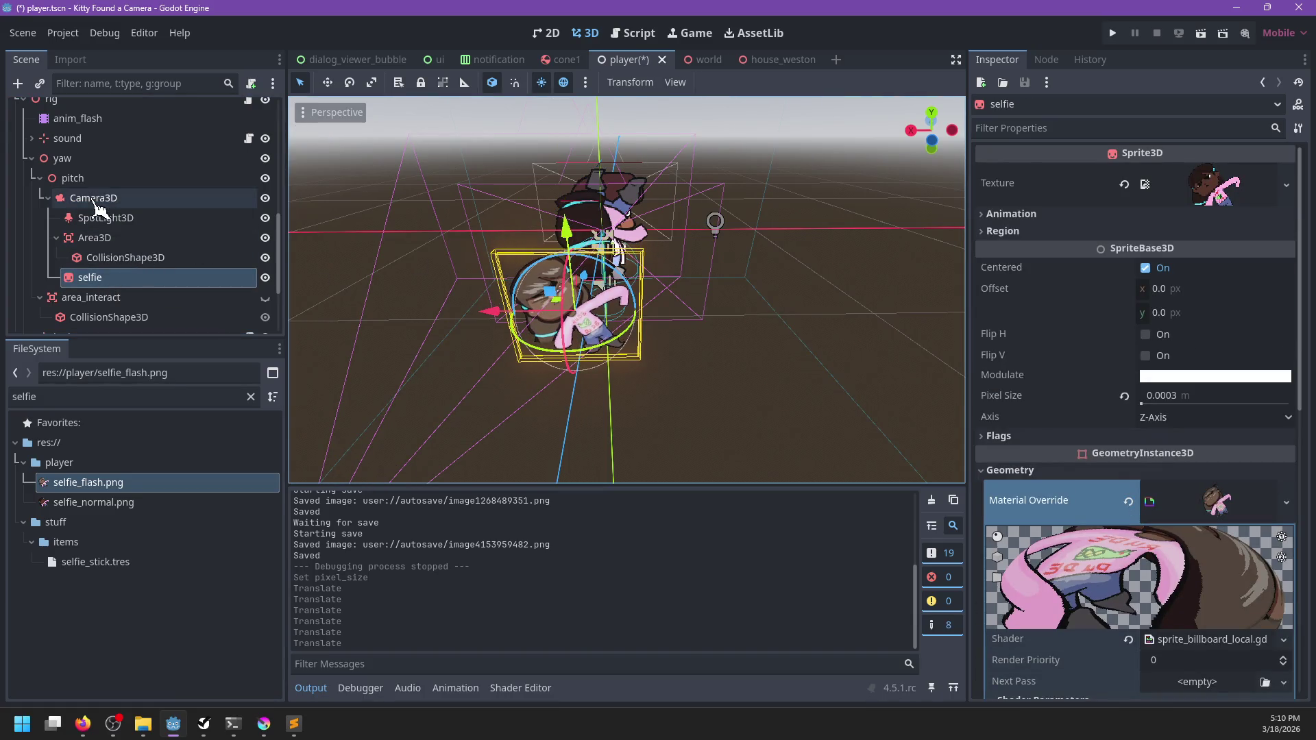
# Step: Save the player scene and run the game
pyautogui.click(94, 200)
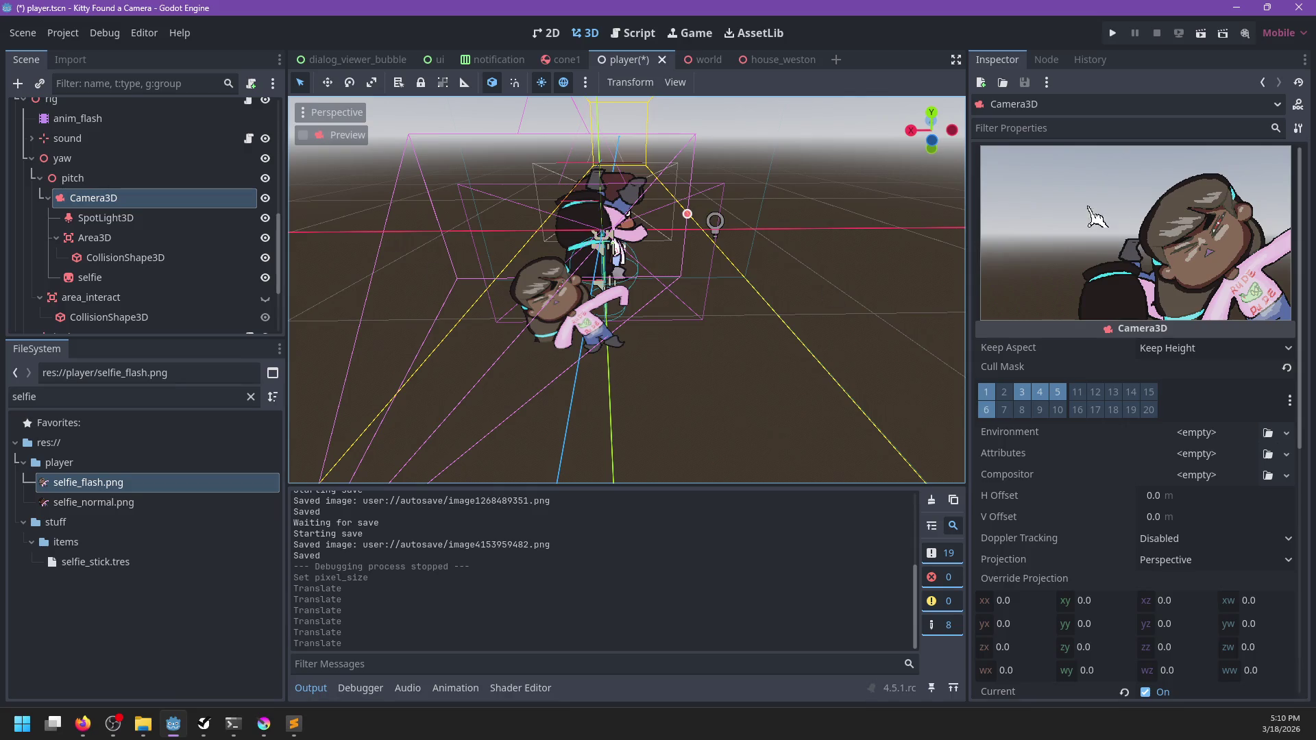
pyautogui.hotkey('ctrl', 's')
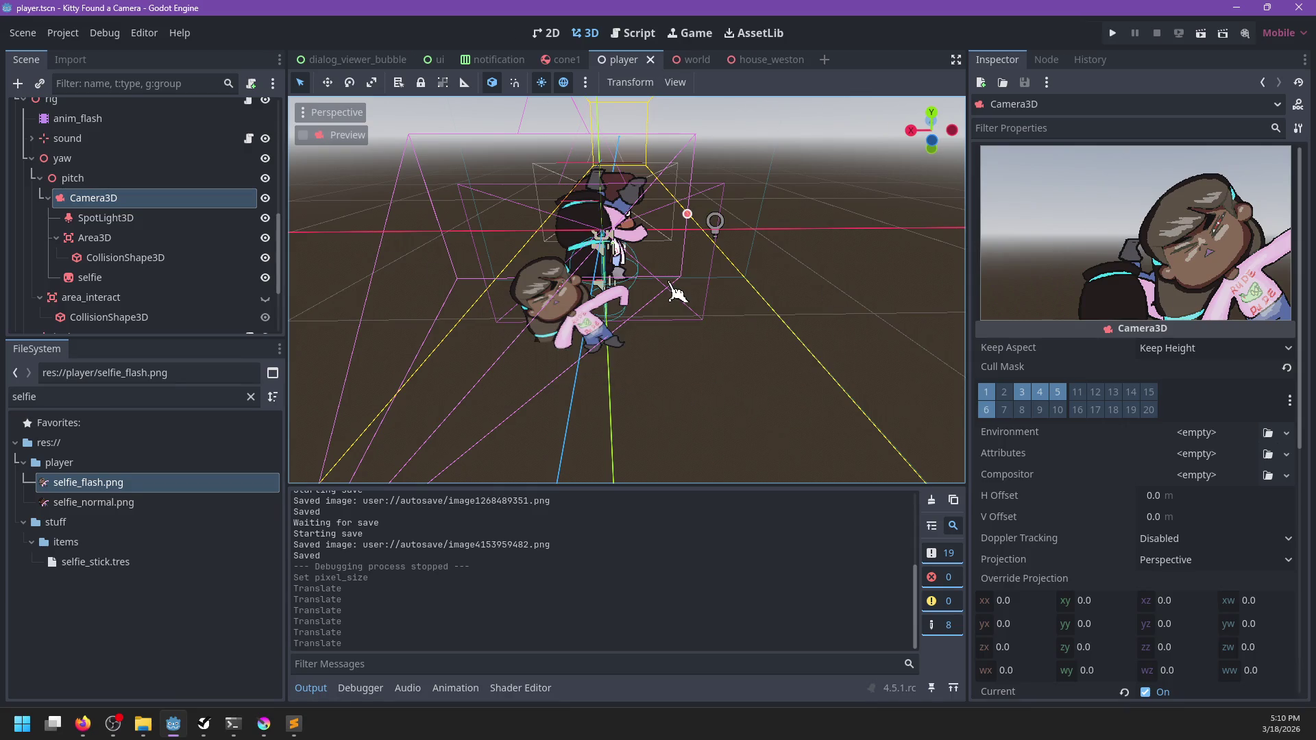
pyautogui.press('F5')
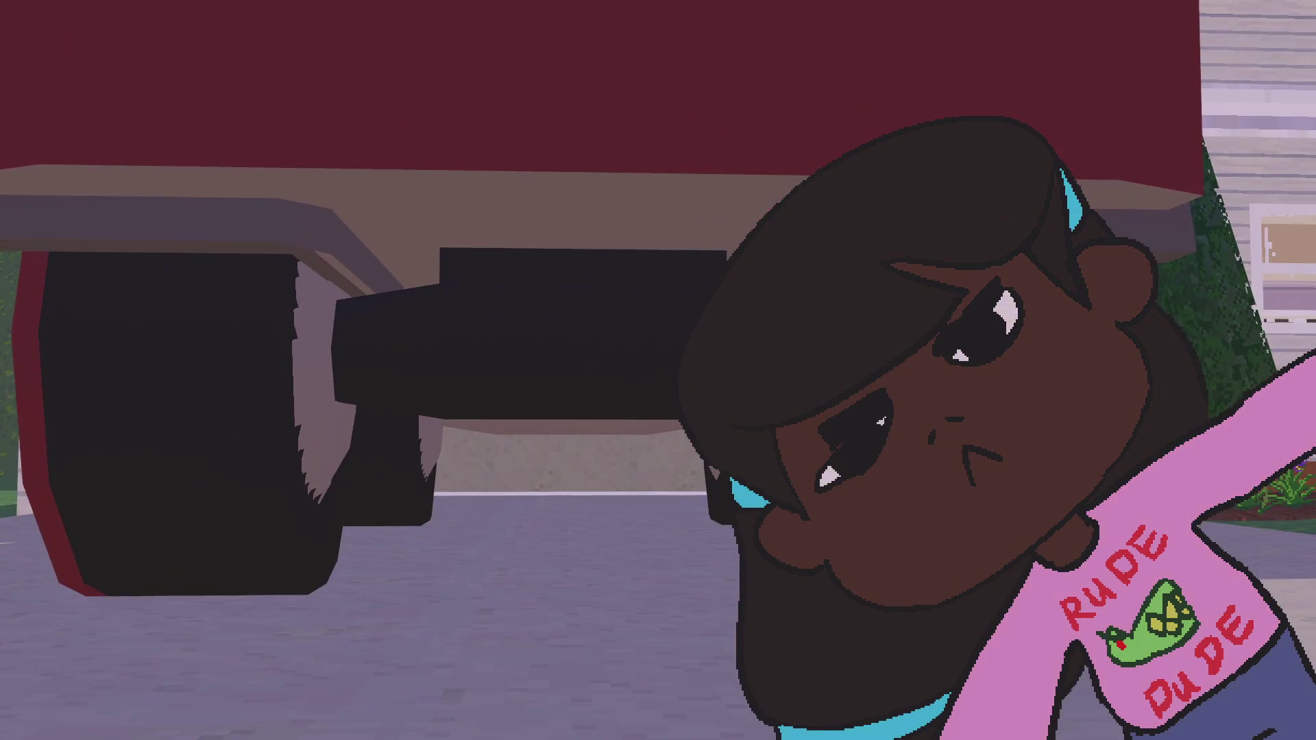
# Step: Leave selfie mode after testing, then quit the game back to the editor
pyautogui.press('Escape')
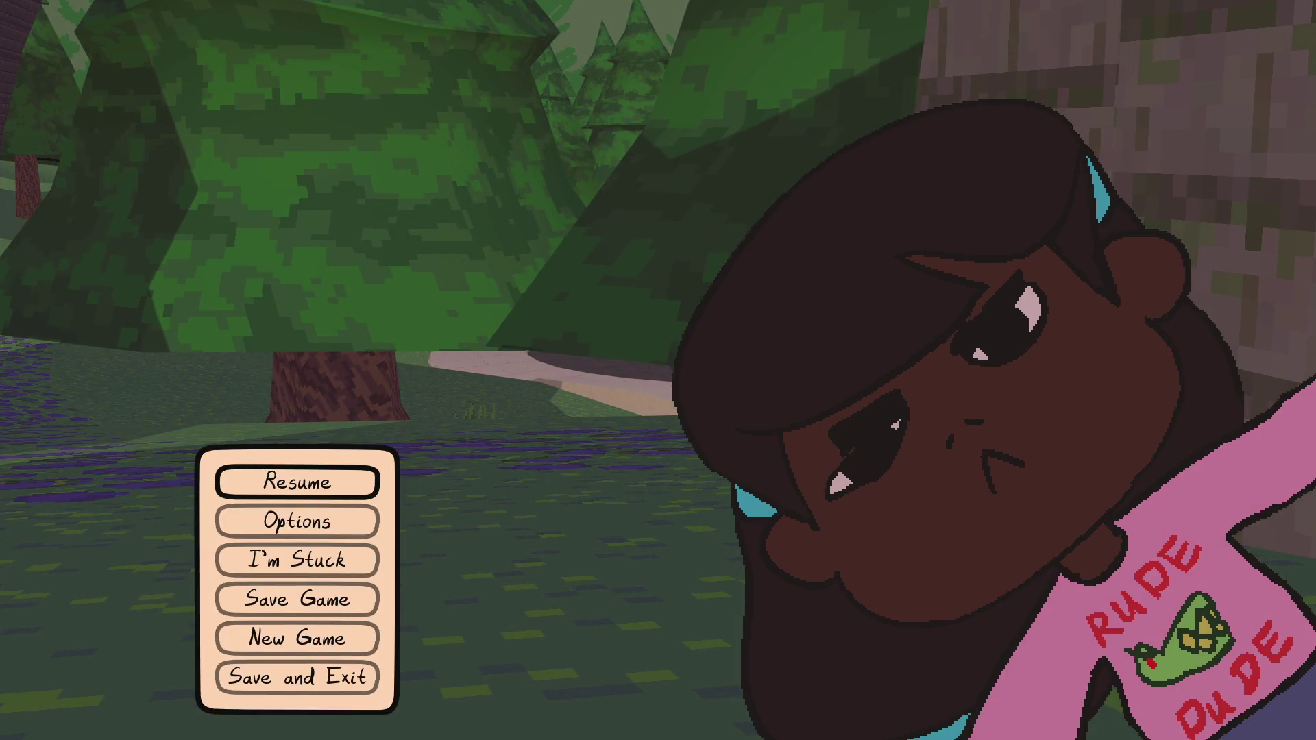
pyautogui.hotkey('alt', 'Tab')
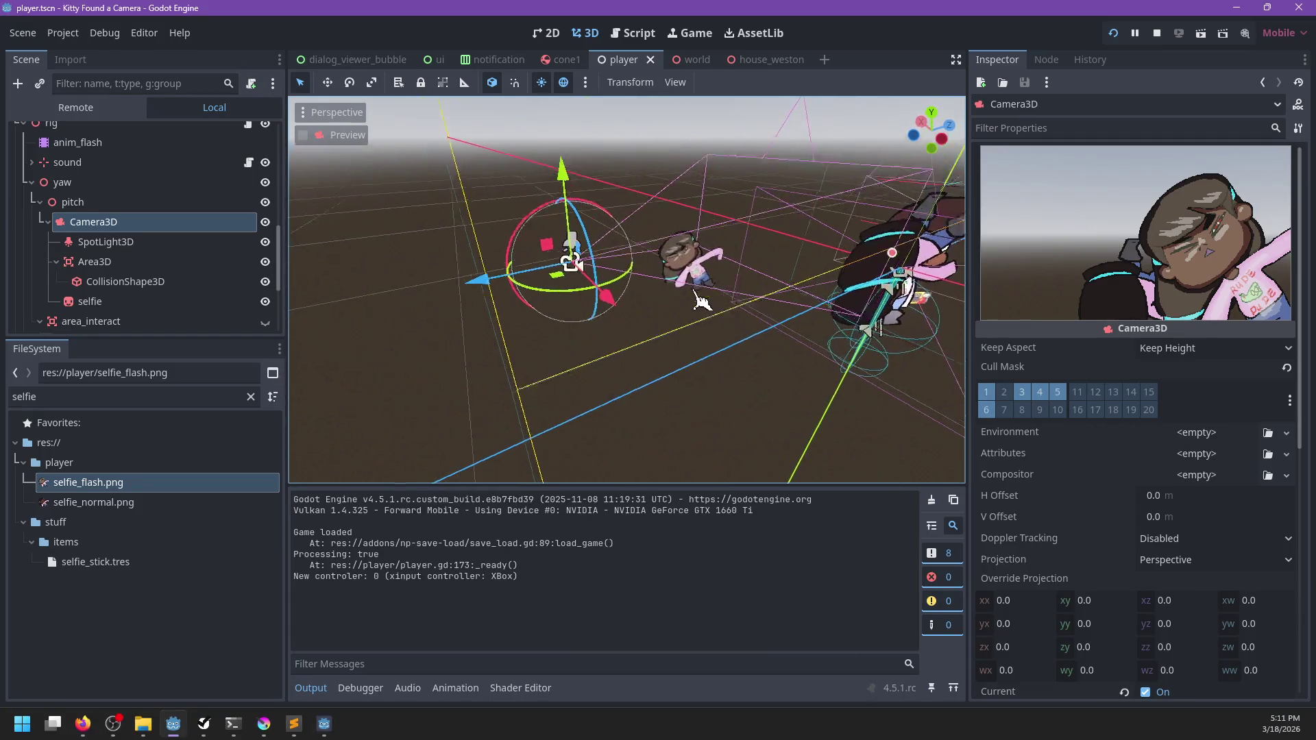
# Step: Reset the selfie sprite's position to 0 and set its z to -1.0
pyautogui.click(664, 257)
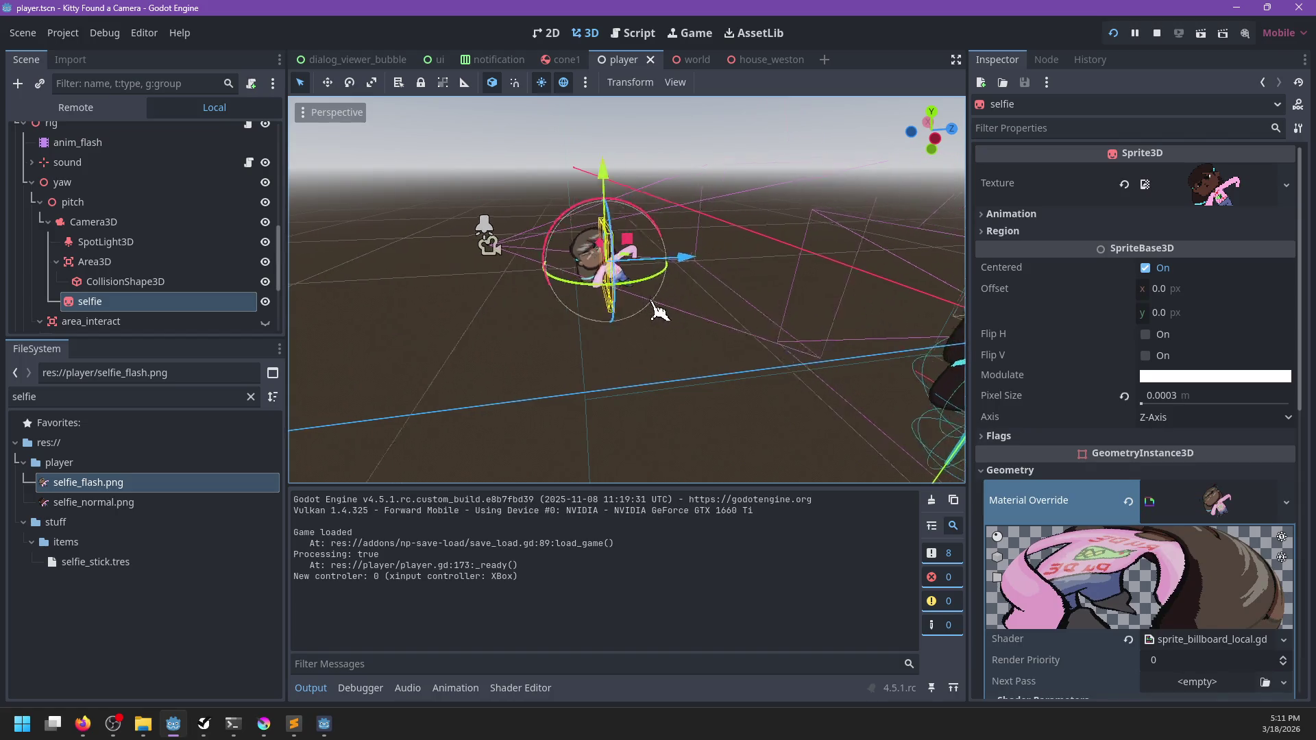
pyautogui.moveTo(681, 279)
pyautogui.mouseDown()
pyautogui.moveTo(714, 273)
pyautogui.moveTo(603, 278)
pyautogui.mouseUp()
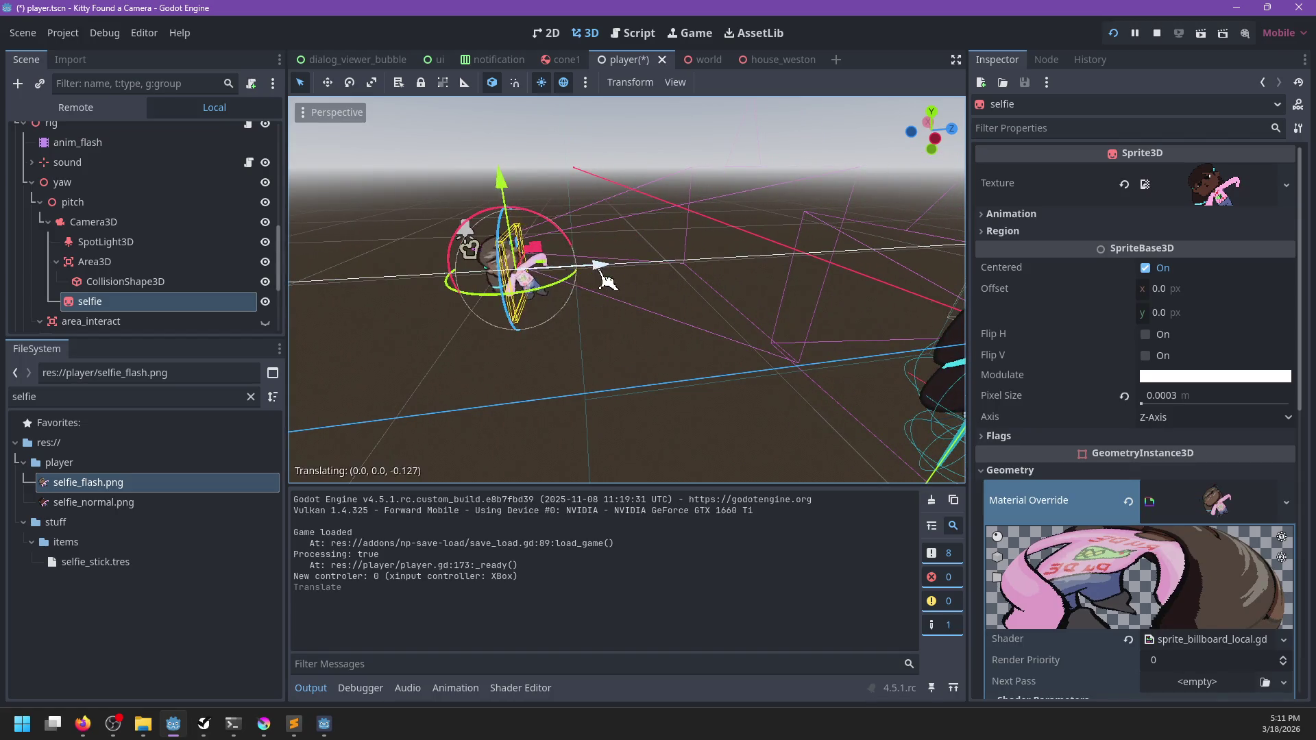
pyautogui.scroll(-8, 1037, 612)
pyautogui.click(1013, 591)
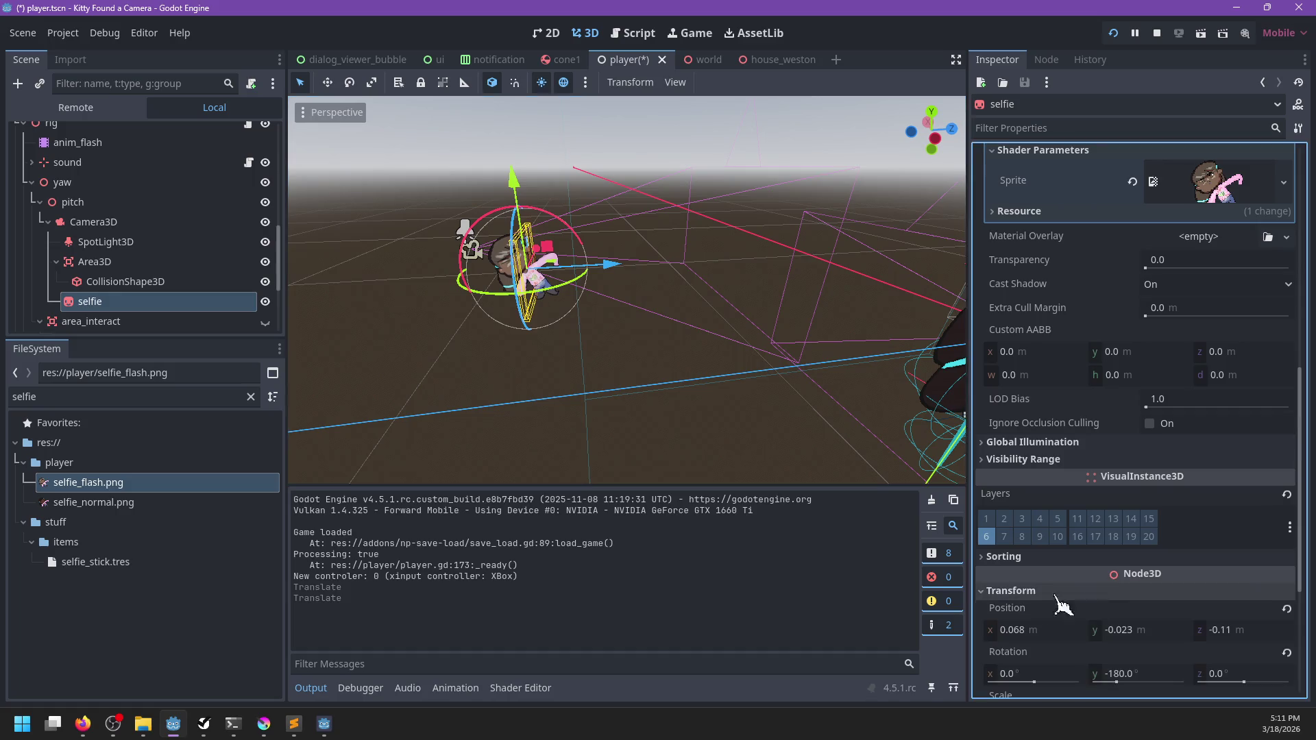
pyautogui.click(1287, 609)
pyautogui.press('g')
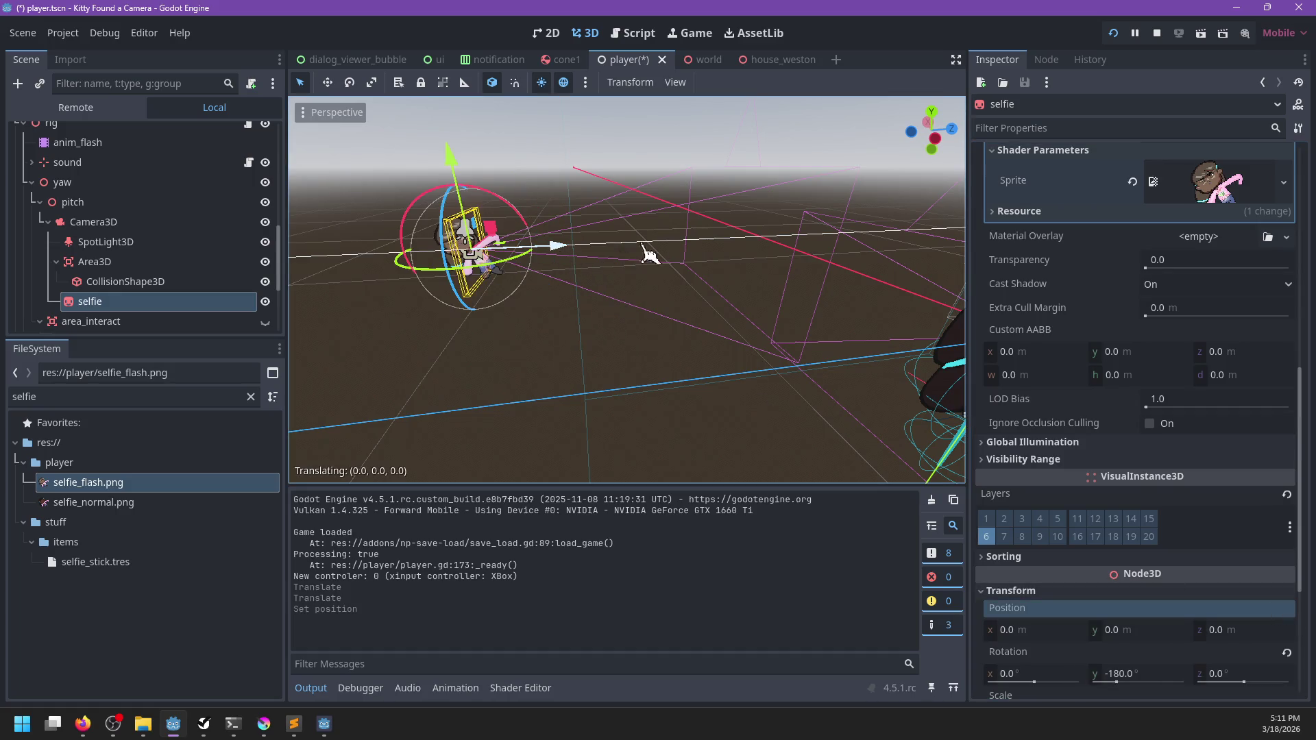
pyautogui.click(803, 252)
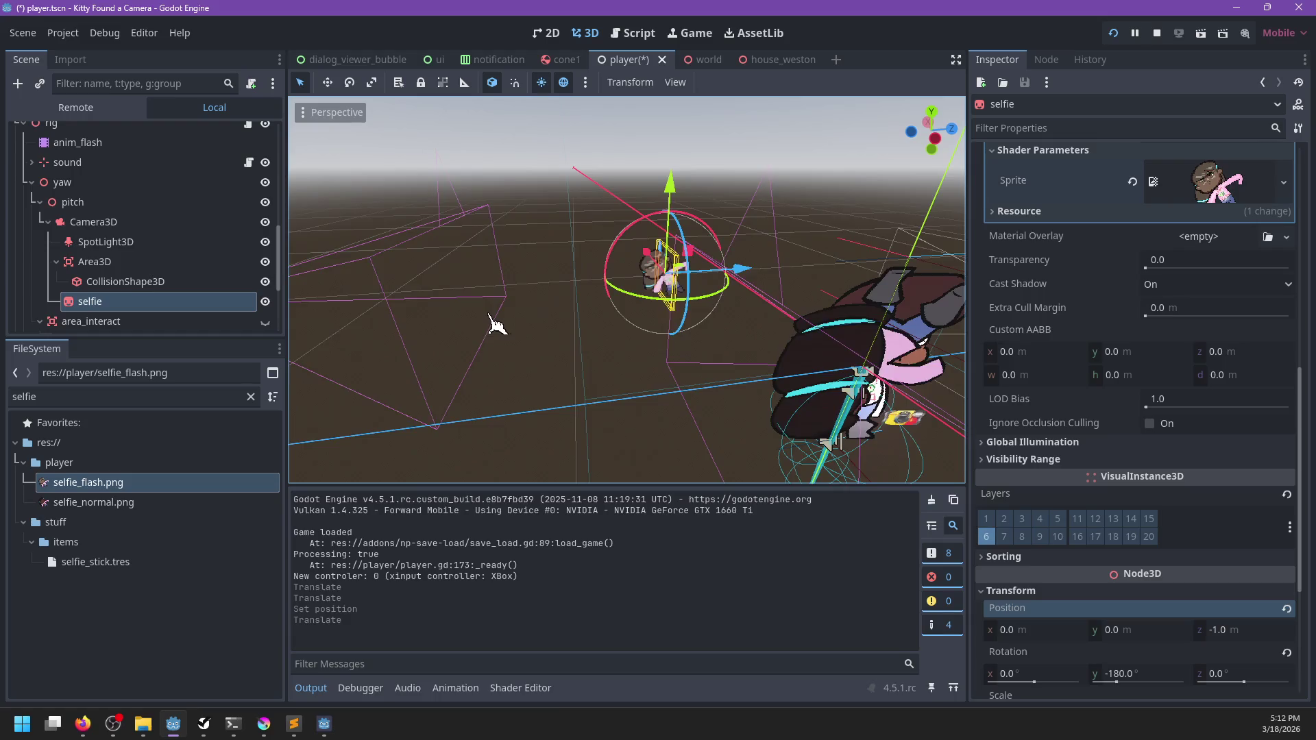
# Step: Check the sprite's placement from an orbited view, then open camera_rig.gd
pyautogui.scroll(-3, 501, 325)
pyautogui.moveTo(652, 295)
pyautogui.mouseDown()
pyautogui.moveTo(548, 304)
pyautogui.moveTo(758, 302)
pyautogui.moveTo(754, 266)
pyautogui.moveTo(782, 274)
pyautogui.mouseUp()
pyautogui.scroll(10, 1132, 343)
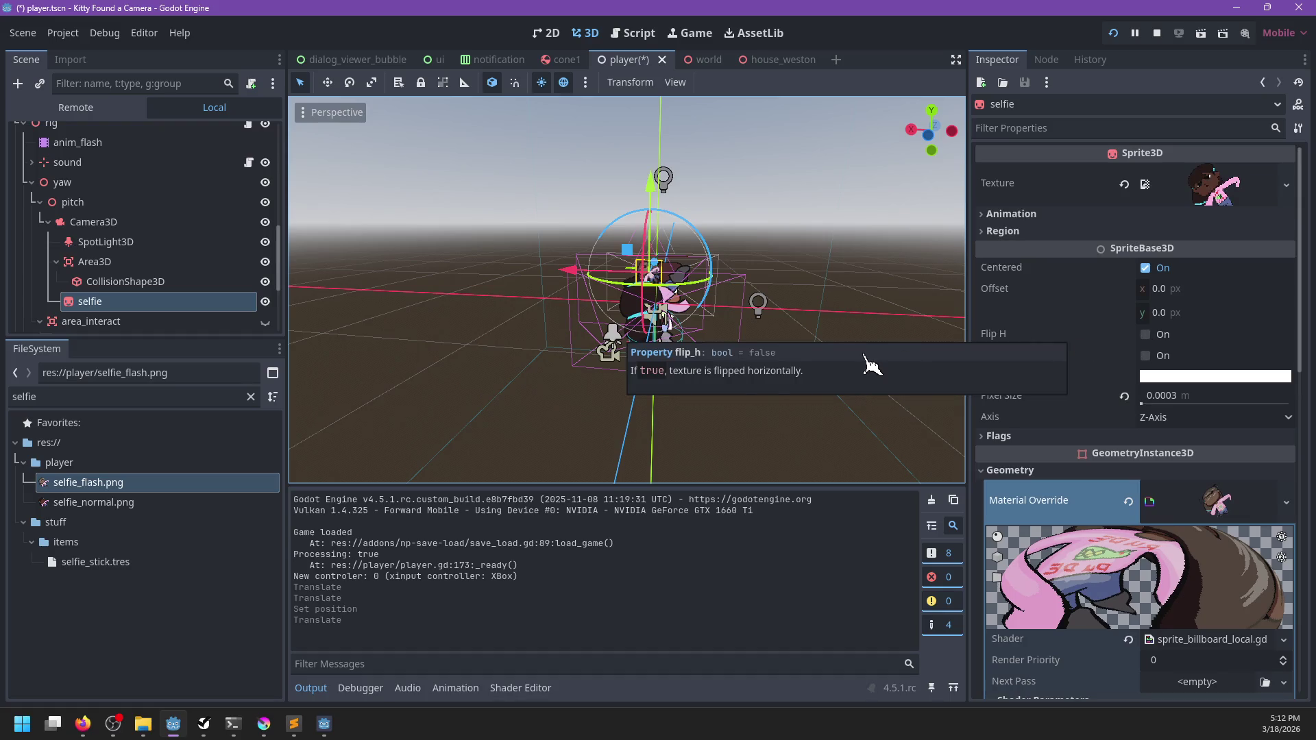
pyautogui.scroll(3, 163, 266)
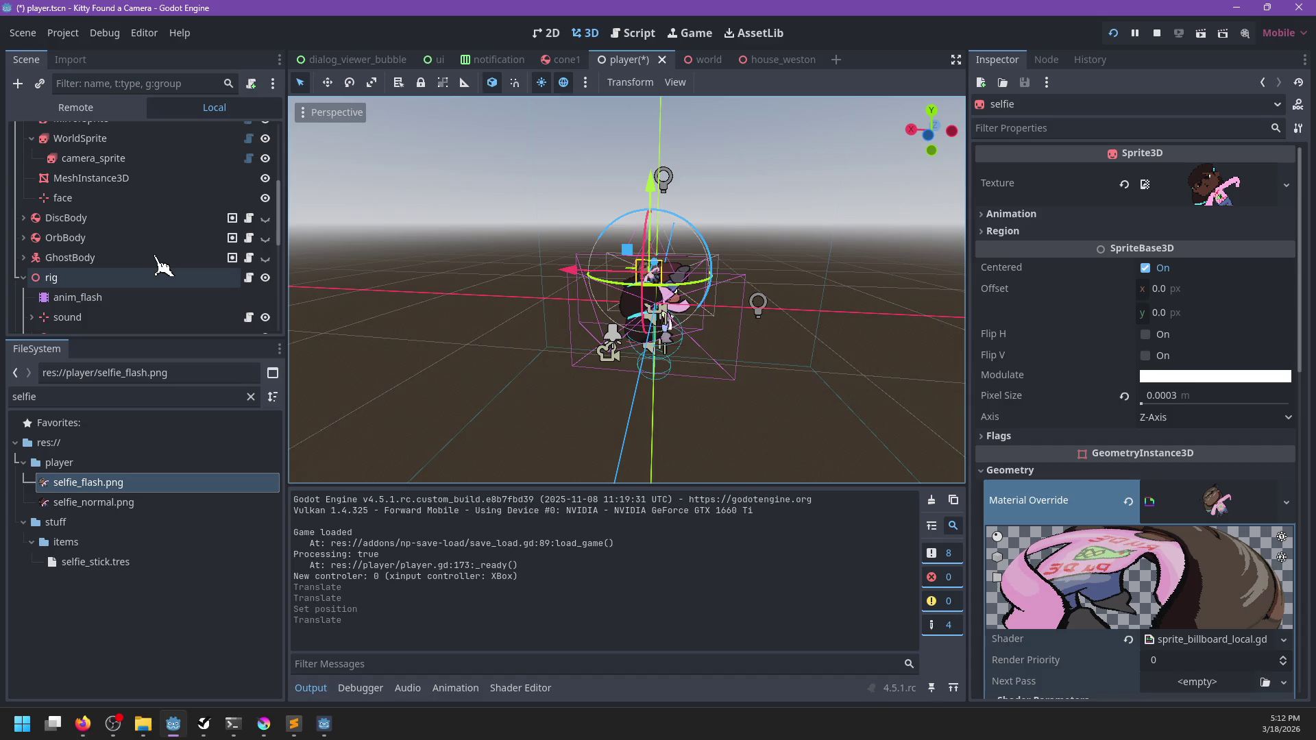
pyautogui.scroll(5, 163, 266)
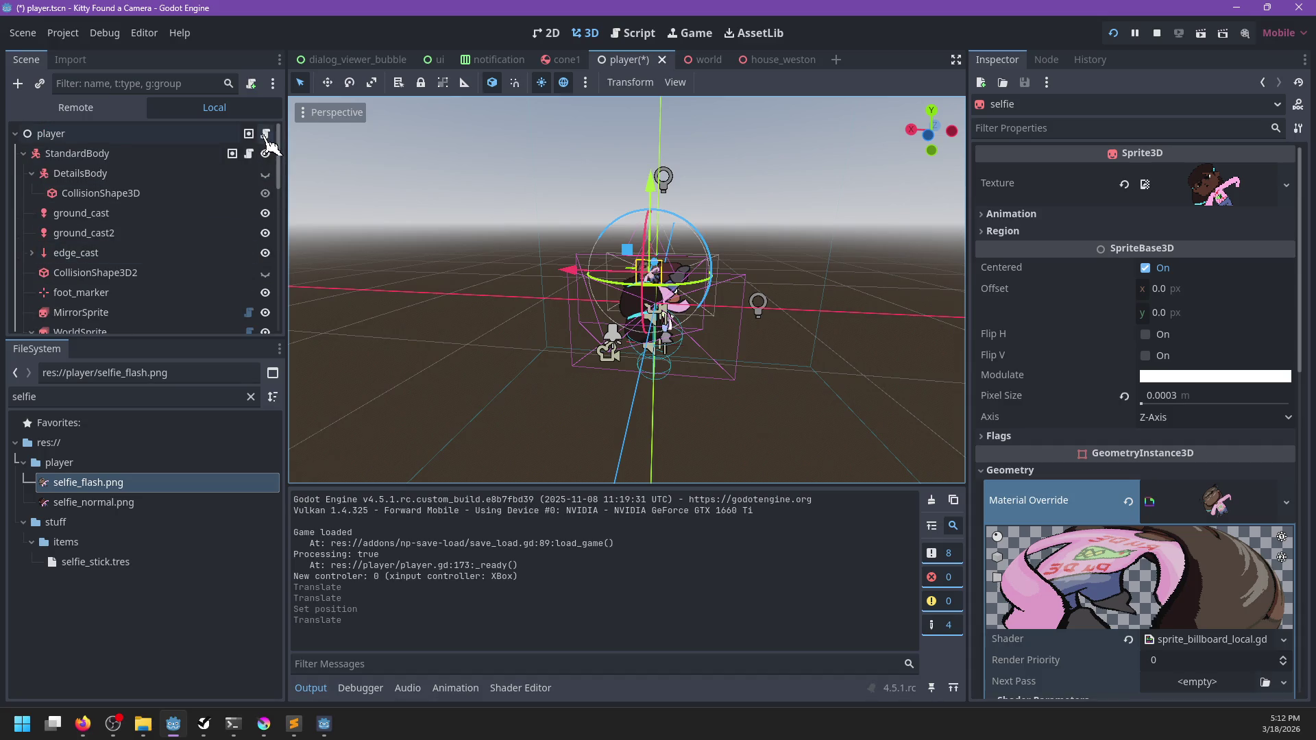
pyautogui.scroll(-6, 200, 247)
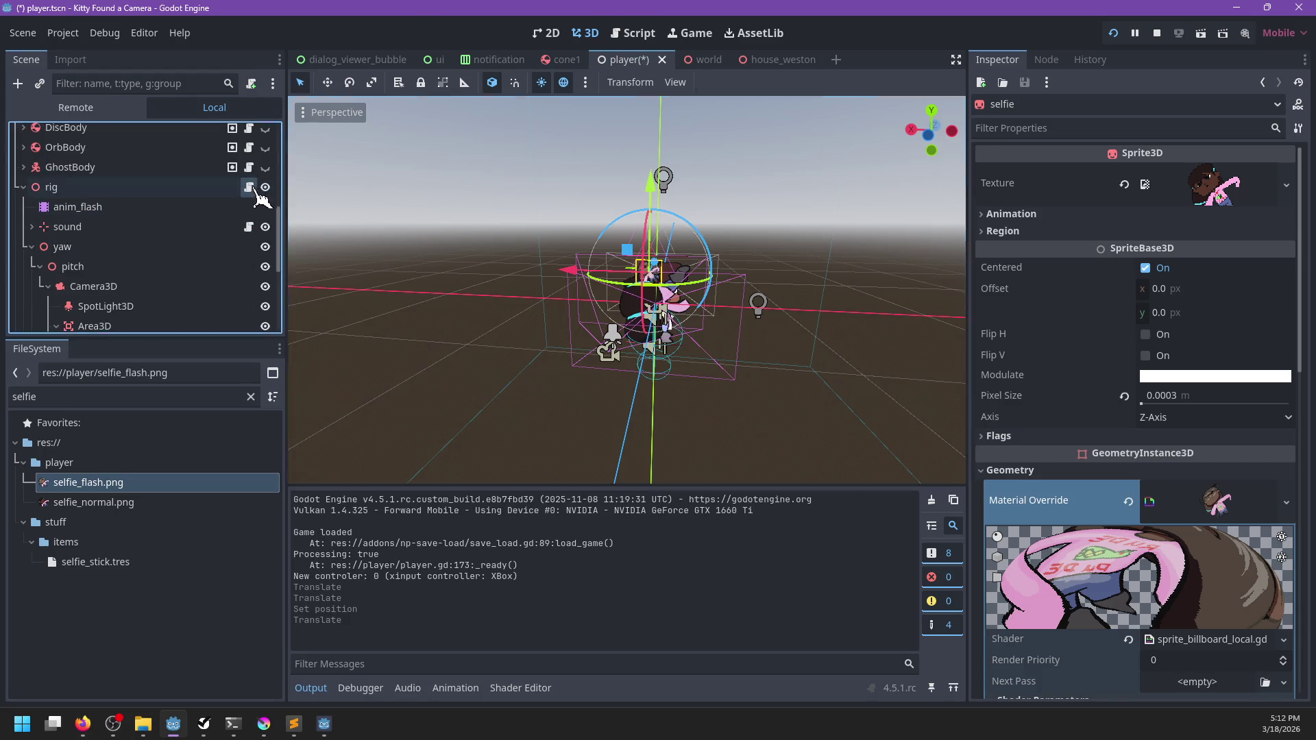
pyautogui.click(248, 187)
pyautogui.scroll(4, 686, 336)
pyautogui.scroll(-3, 686, 336)
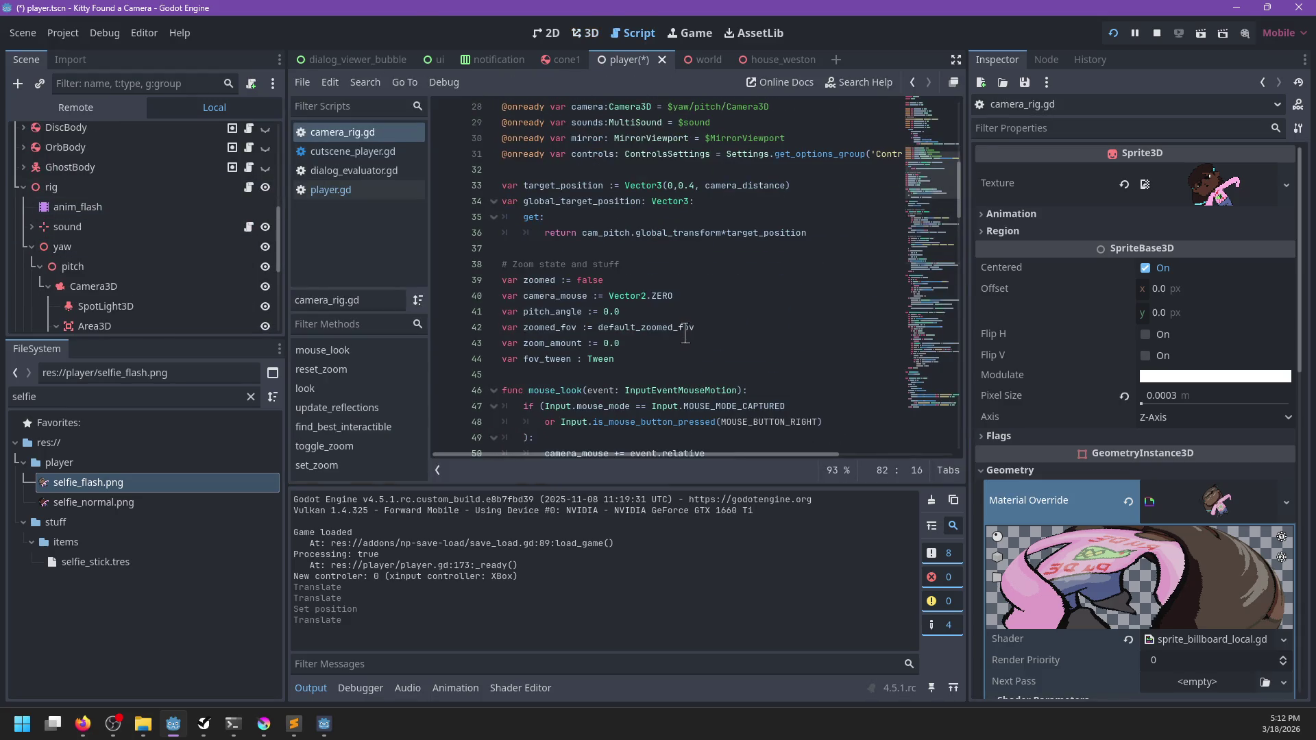
# Step: Start a new 'var' line below the zoom state comment for selfie_mode
pyautogui.moveTo(683, 331)
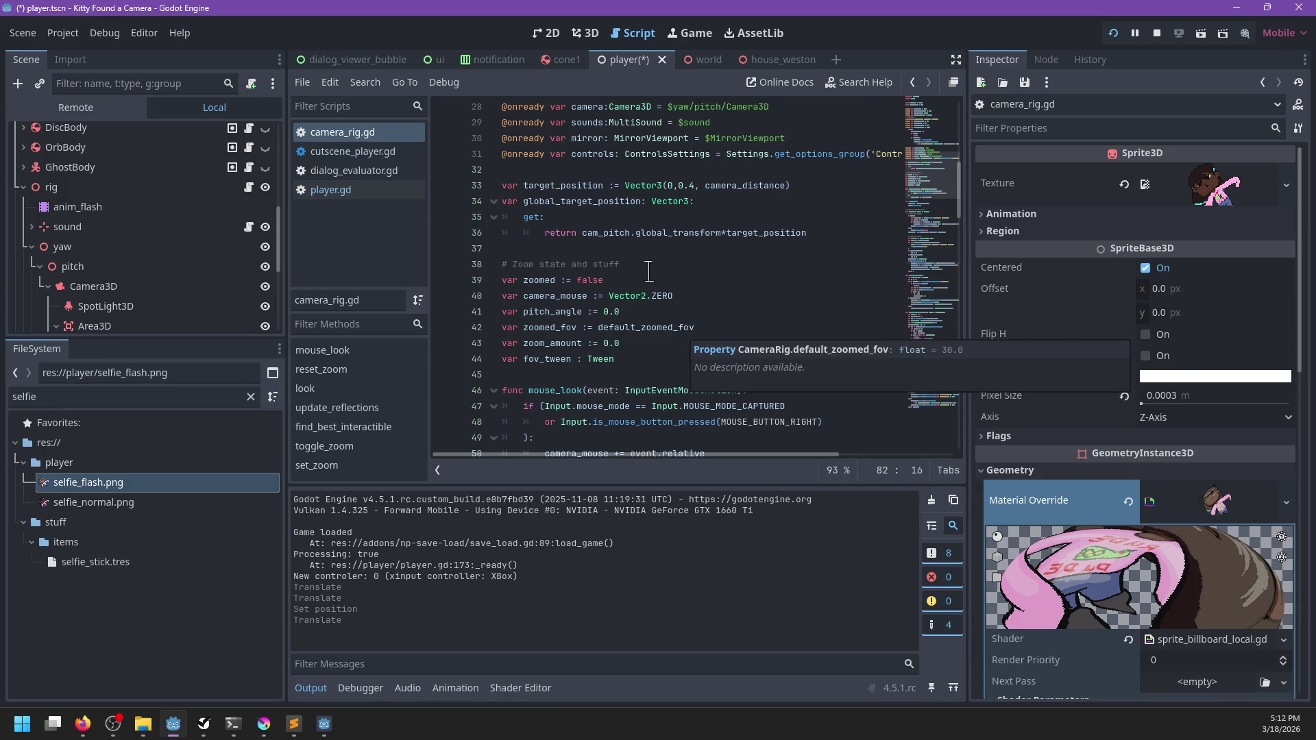
pyautogui.click(742, 269)
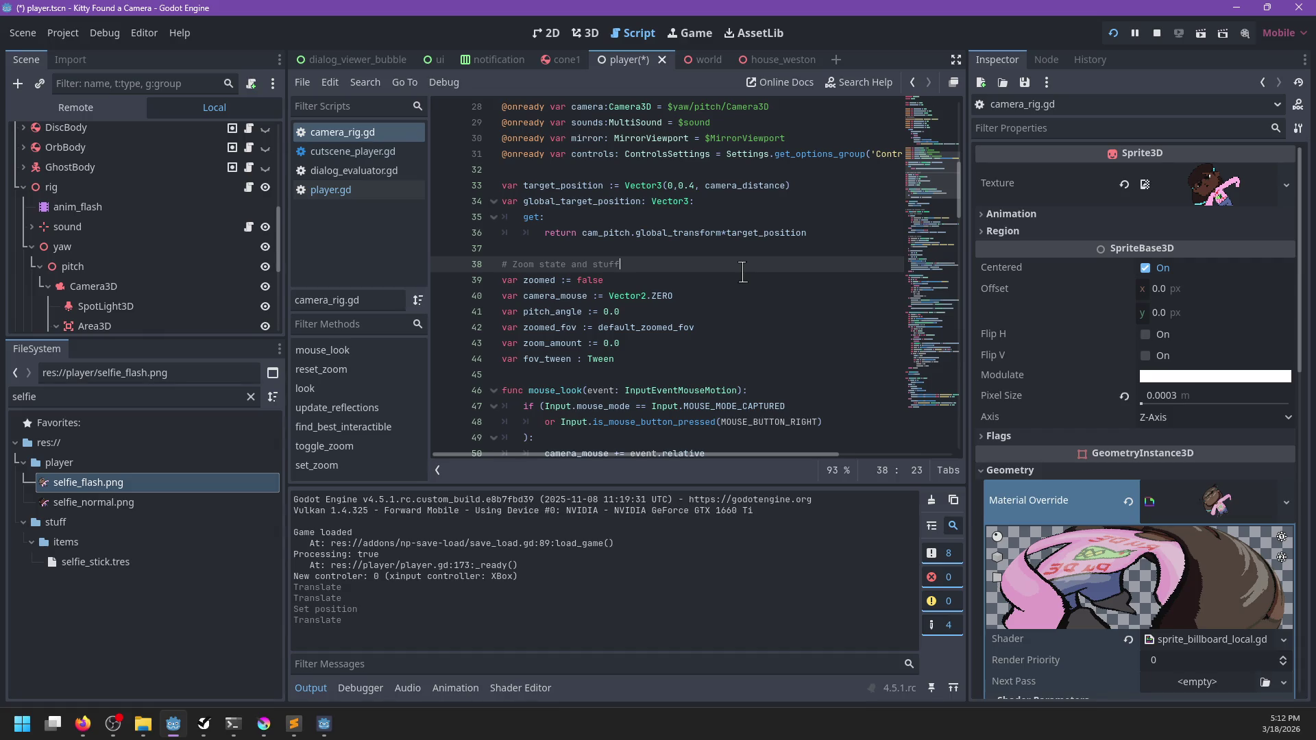
pyautogui.press('Return')
pyautogui.write('va')
pyautogui.press('BackSpace')
pyautogui.scroll(9, 738, 295)
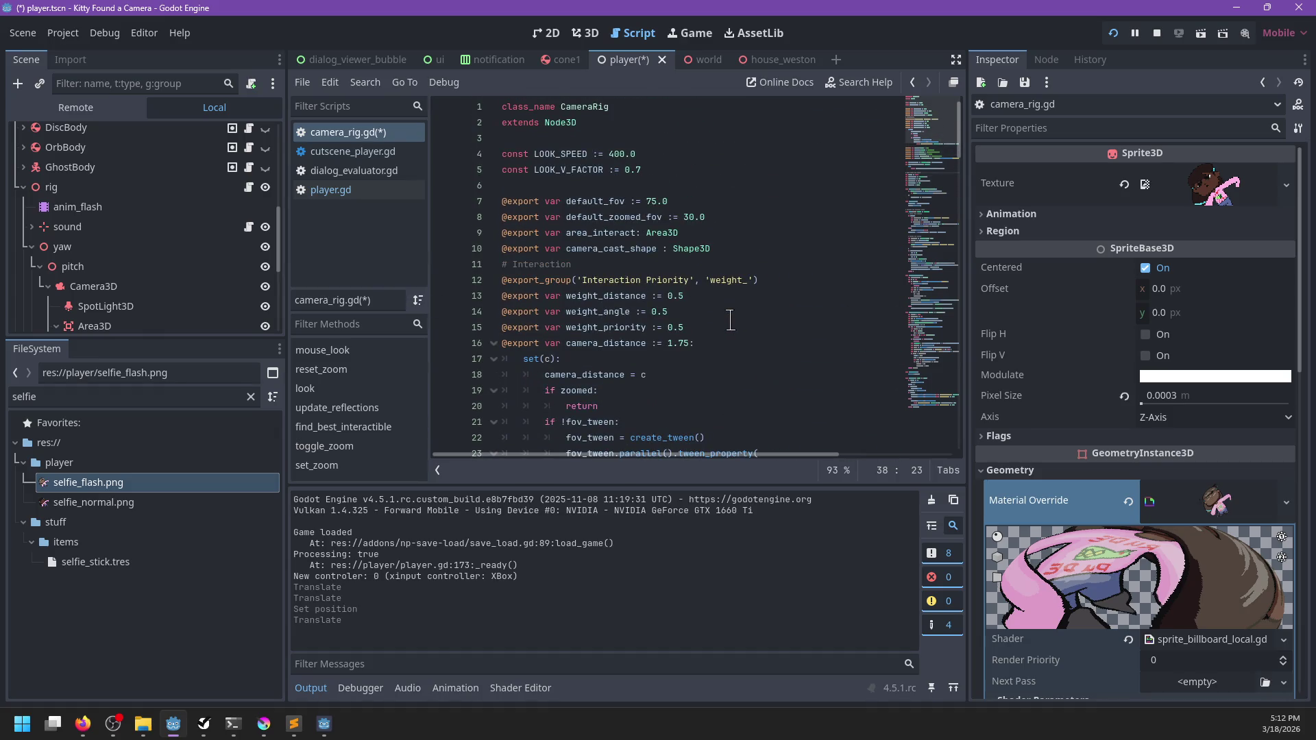
pyautogui.scroll(-10, 728, 320)
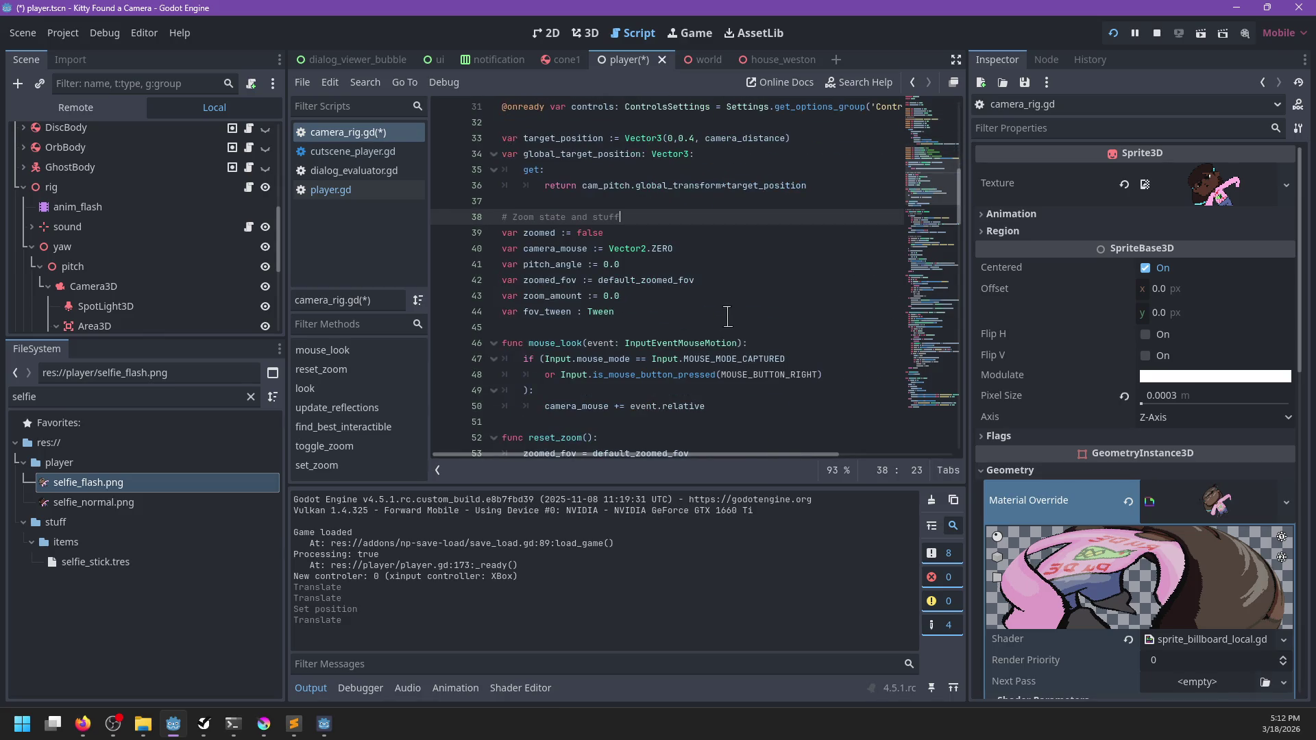
pyautogui.press('Return')
pyautogui.write('var selfie_mode := false')
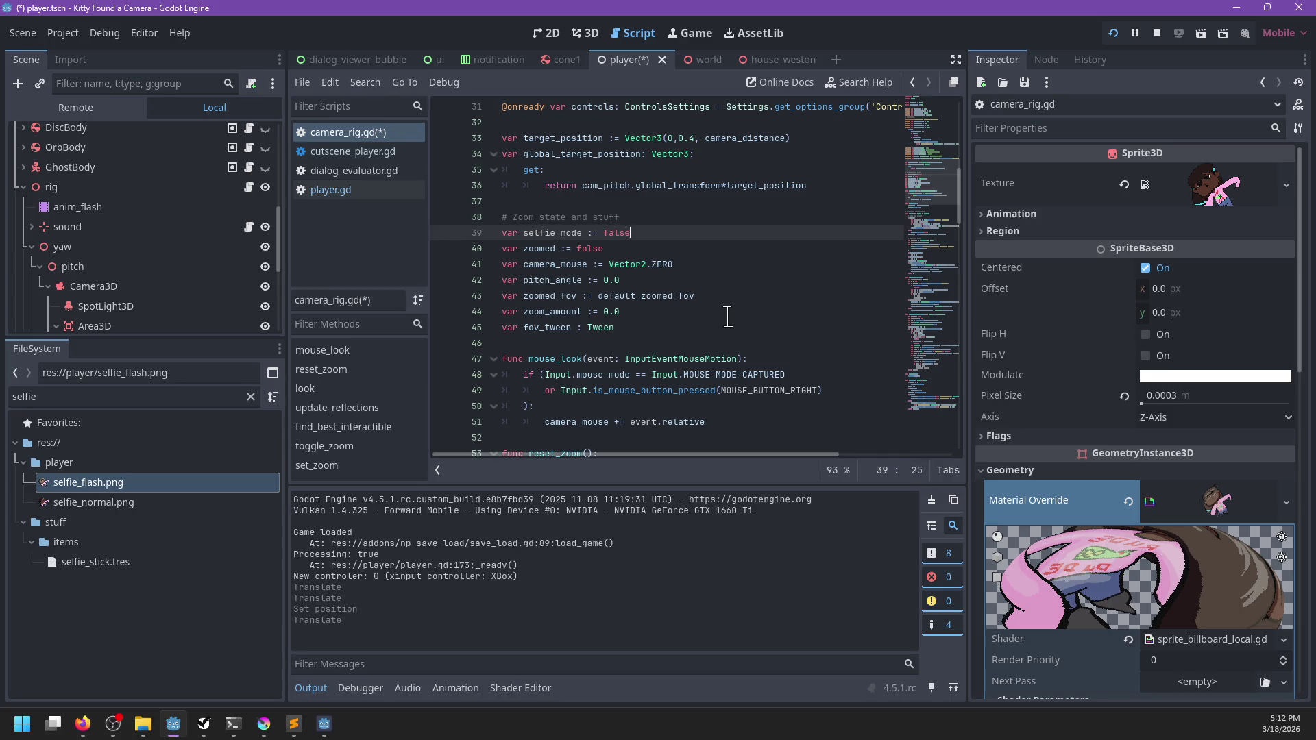
pyautogui.press('Up')
pyautogui.press('Down')
# Step: Add a '#' selfie comment line above selfie_mode and shift the zoomed variable line
pyautogui.press('Up')
pyautogui.press('Return')
pyautogui.write('#')
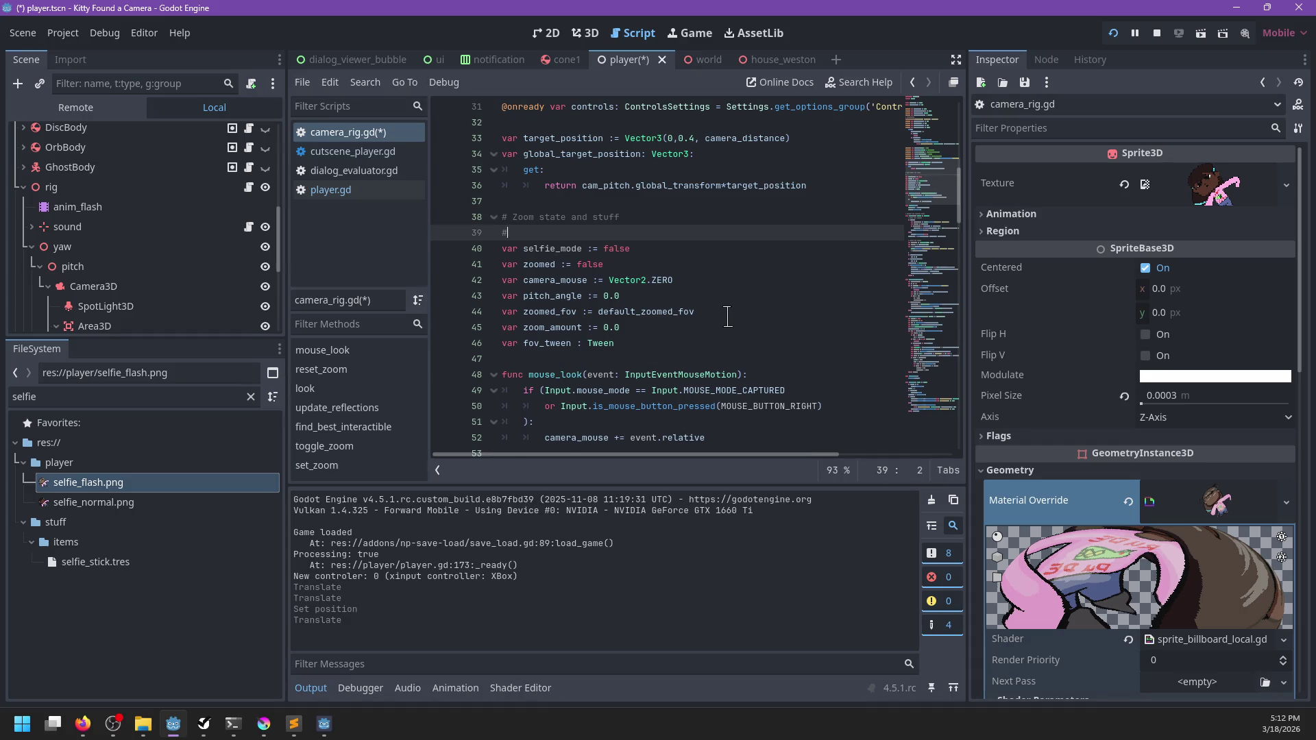
pyautogui.press('Down')
pyautogui.press('Down')
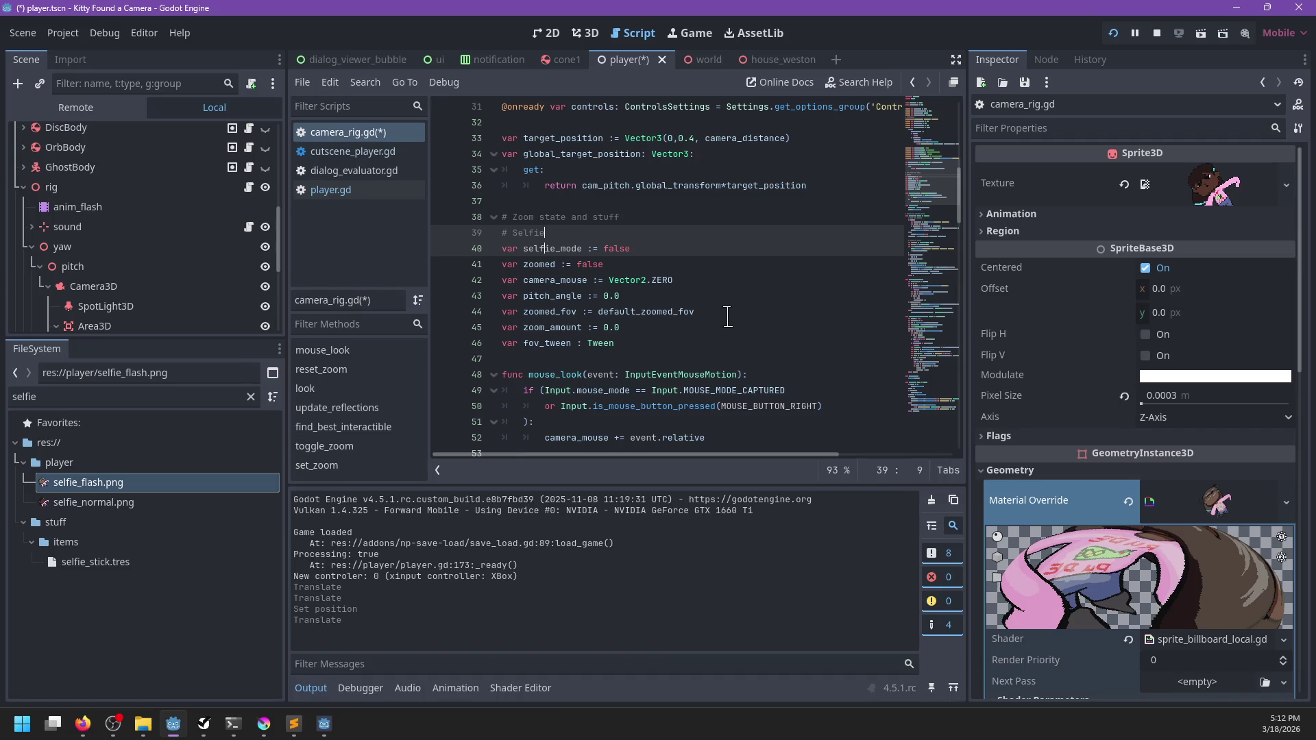
pyautogui.press('Up')
pyautogui.press('Up')
pyautogui.press('Down')
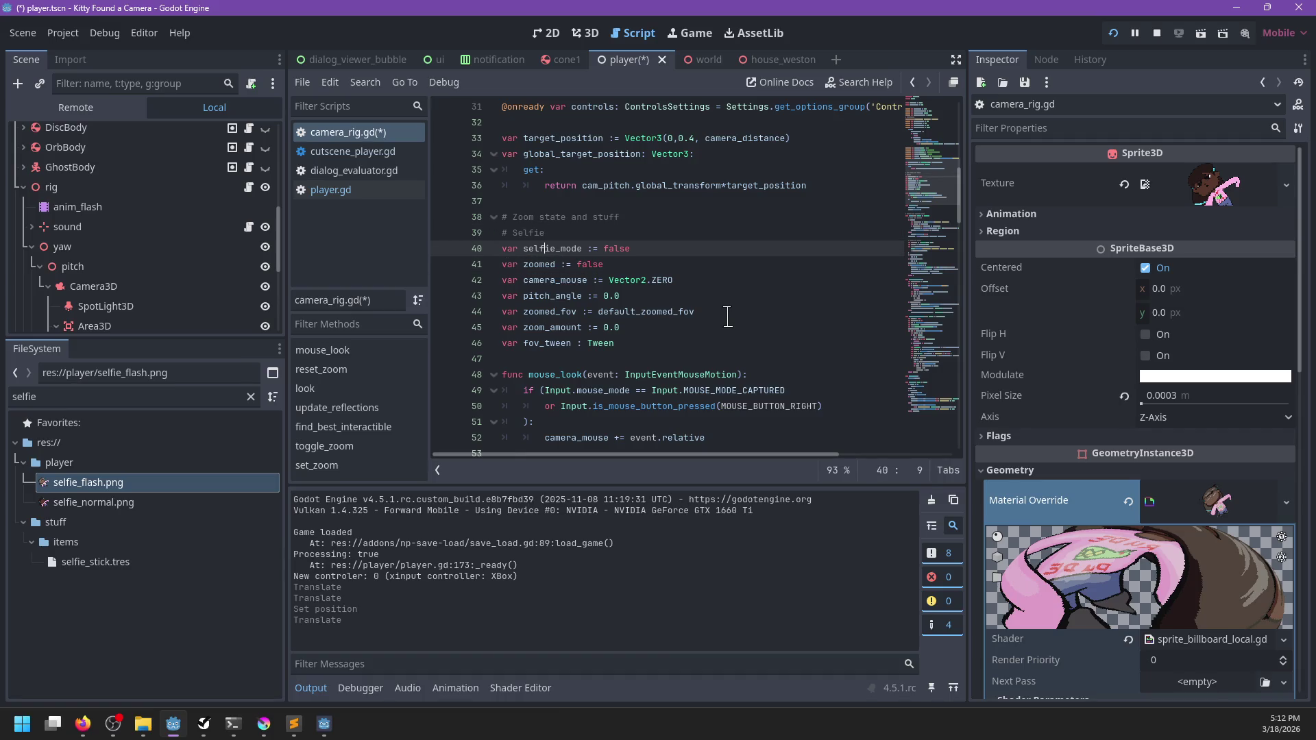
pyautogui.press('Up')
pyautogui.hotkey('shift', 'Down')
pyautogui.hotkey('alt', 'Down')
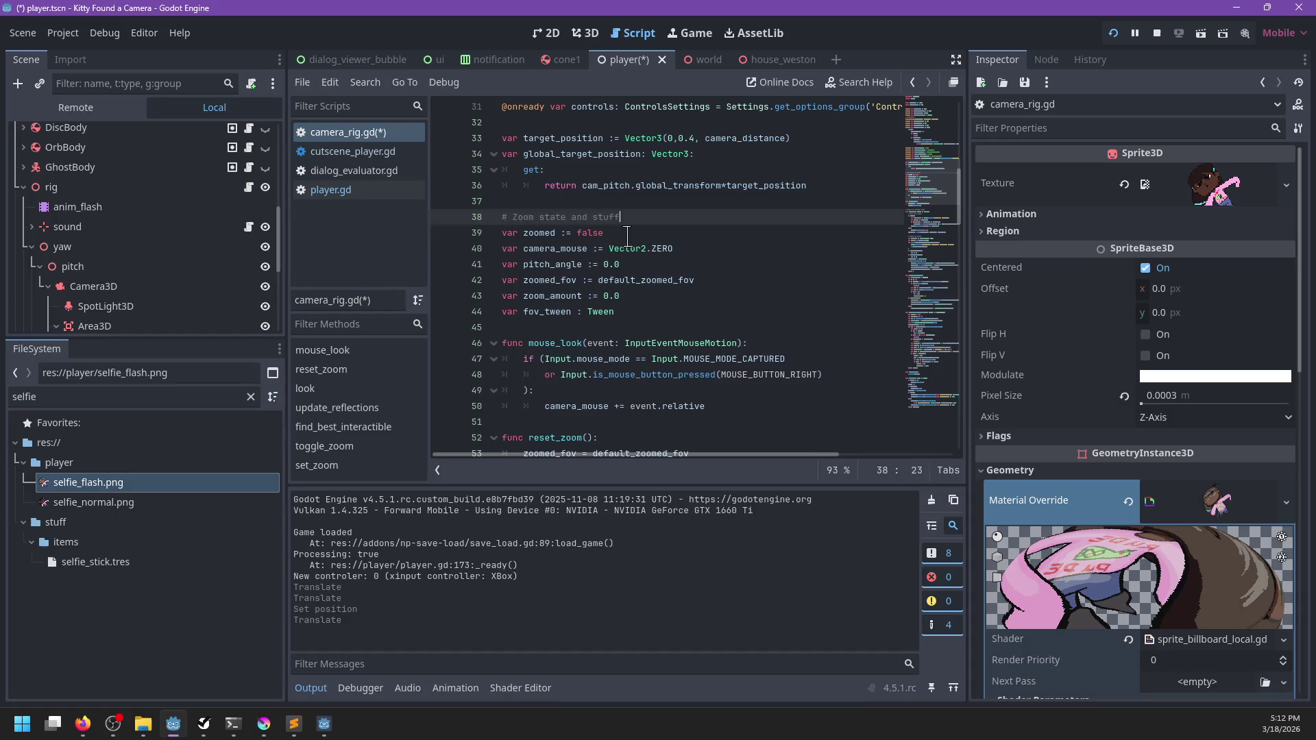
pyautogui.press('End')
pyautogui.press('Up')
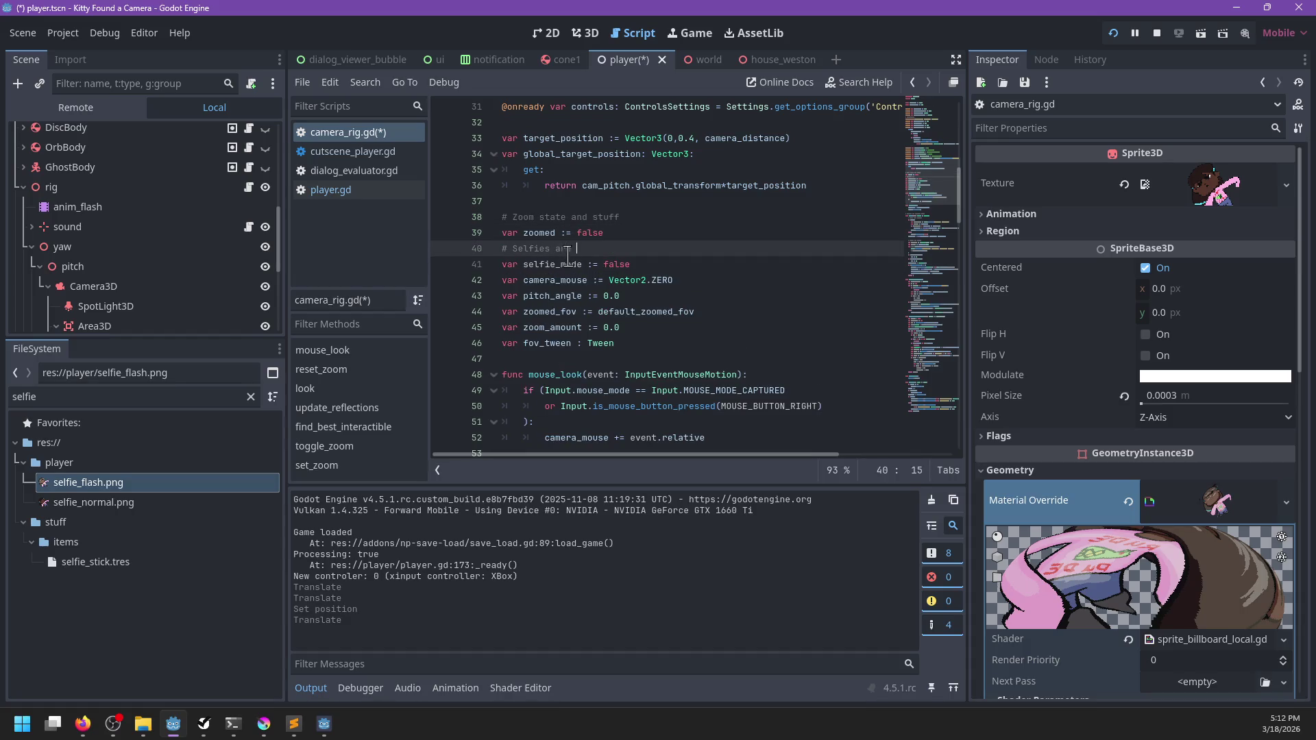
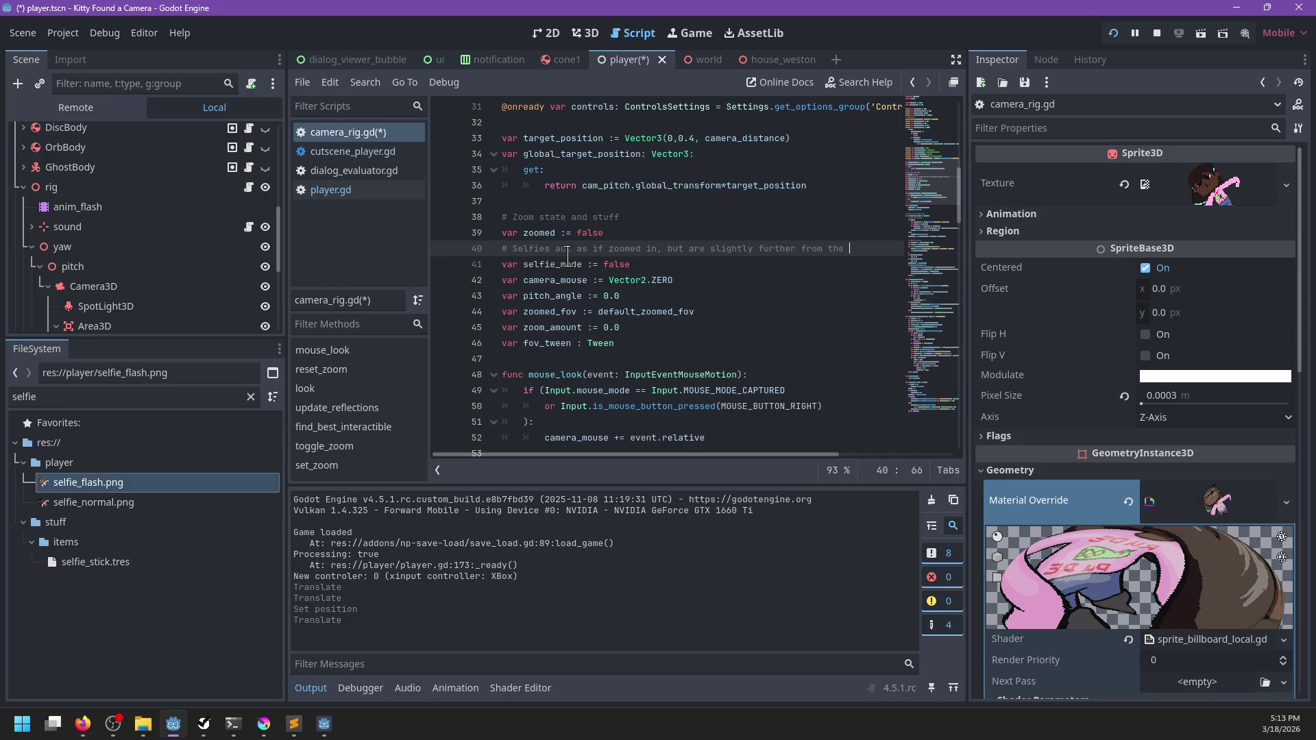
# Step: Complete the selfie comment's word 'player', save, collapse yaw, and show the player scene in 3D
pyautogui.write('r')
pyautogui.hotkey('ctrl', 's')
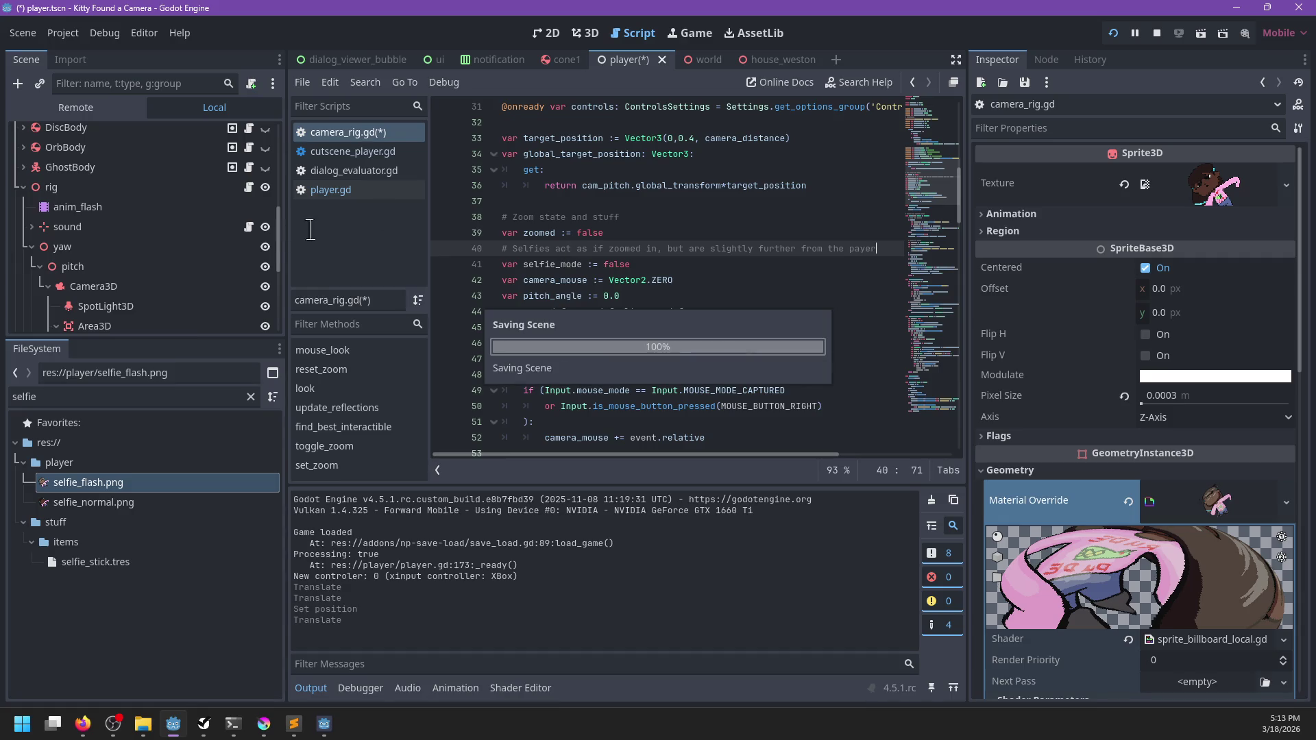
pyautogui.click(31, 248)
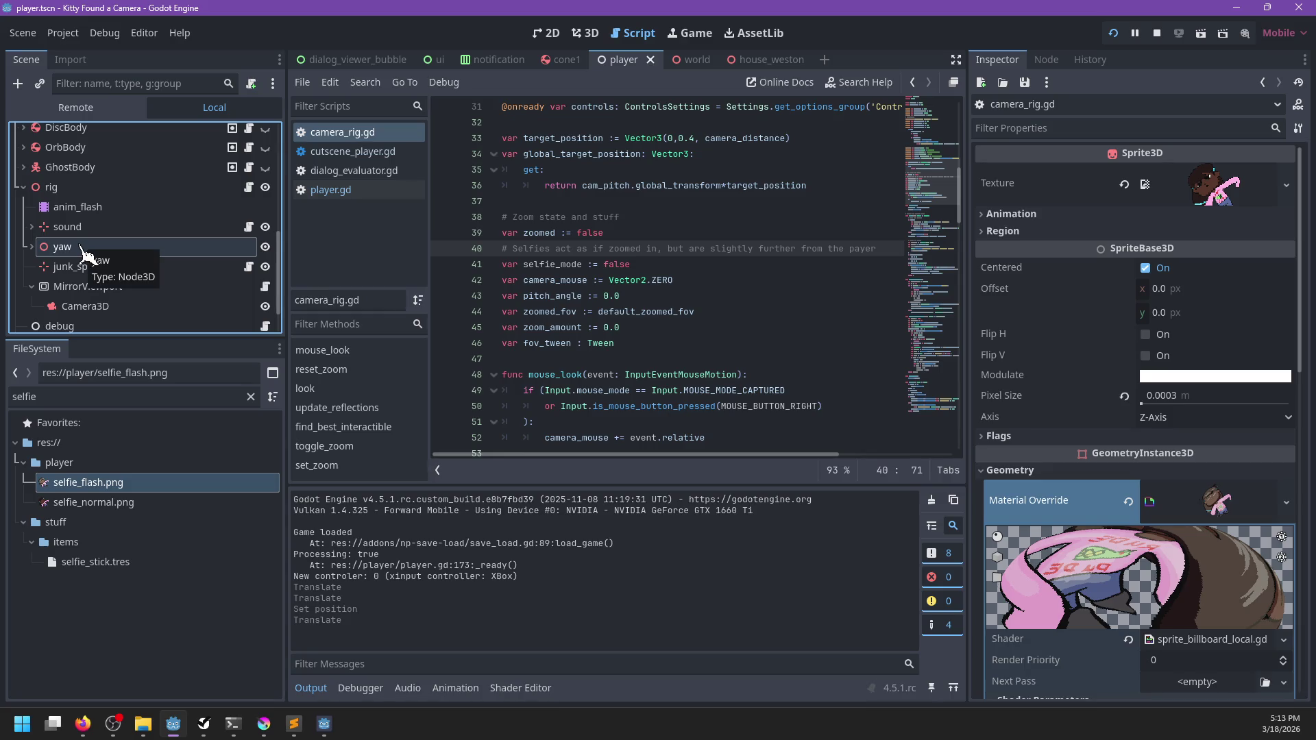
pyautogui.click(585, 33)
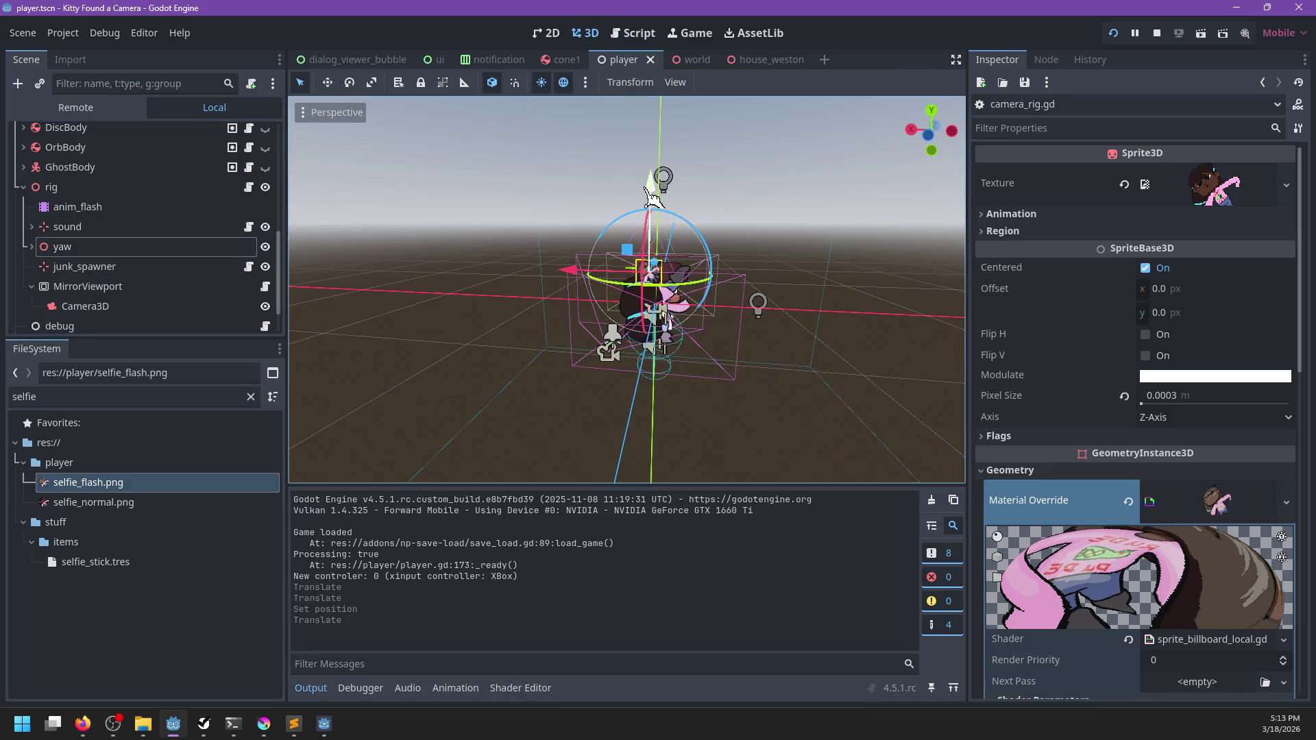
# Step: Expand yaw, pitch and Camera3D in the Scene dock and select the selfie sprite
pyautogui.moveTo(694, 240)
pyautogui.mouseDown()
pyautogui.moveTo(455, 280)
pyautogui.moveTo(891, 415)
pyautogui.mouseUp()
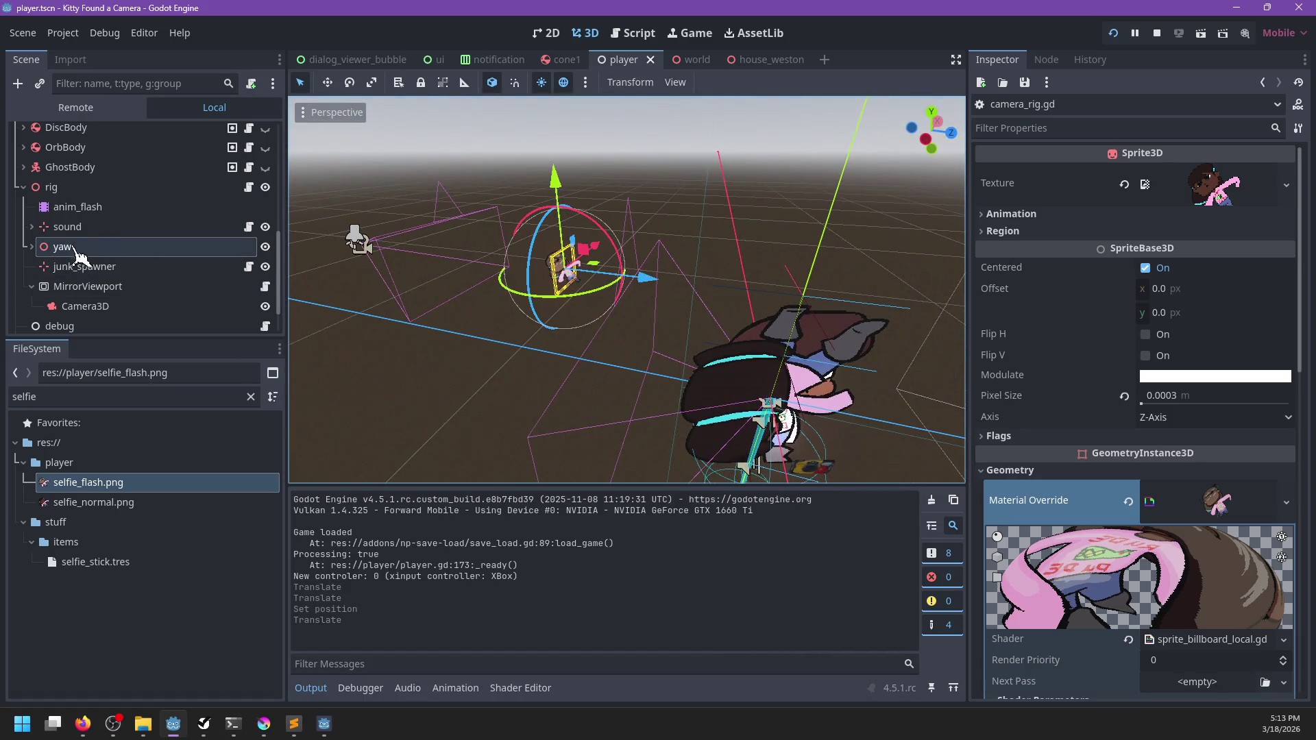
pyautogui.scroll(-1, 117, 270)
pyautogui.click(32, 222)
pyautogui.click(48, 261)
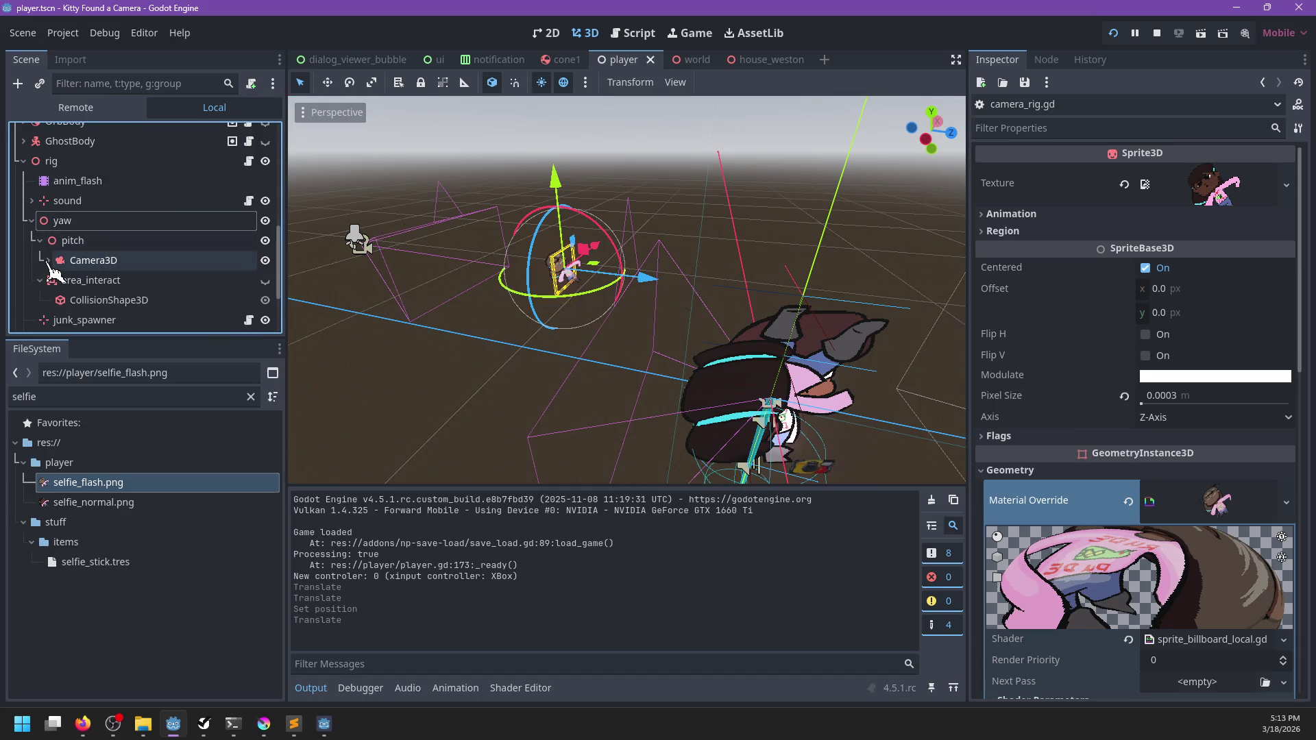
pyautogui.click(40, 241)
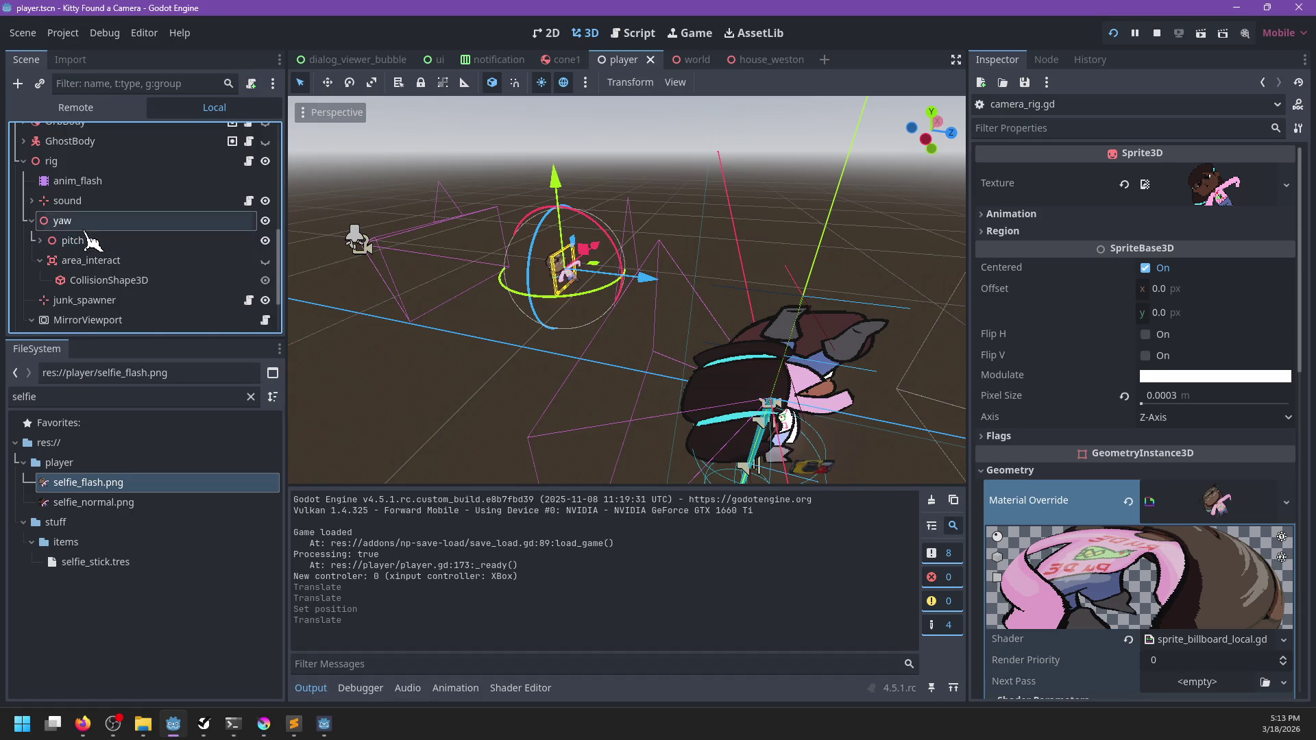
pyautogui.click(39, 241)
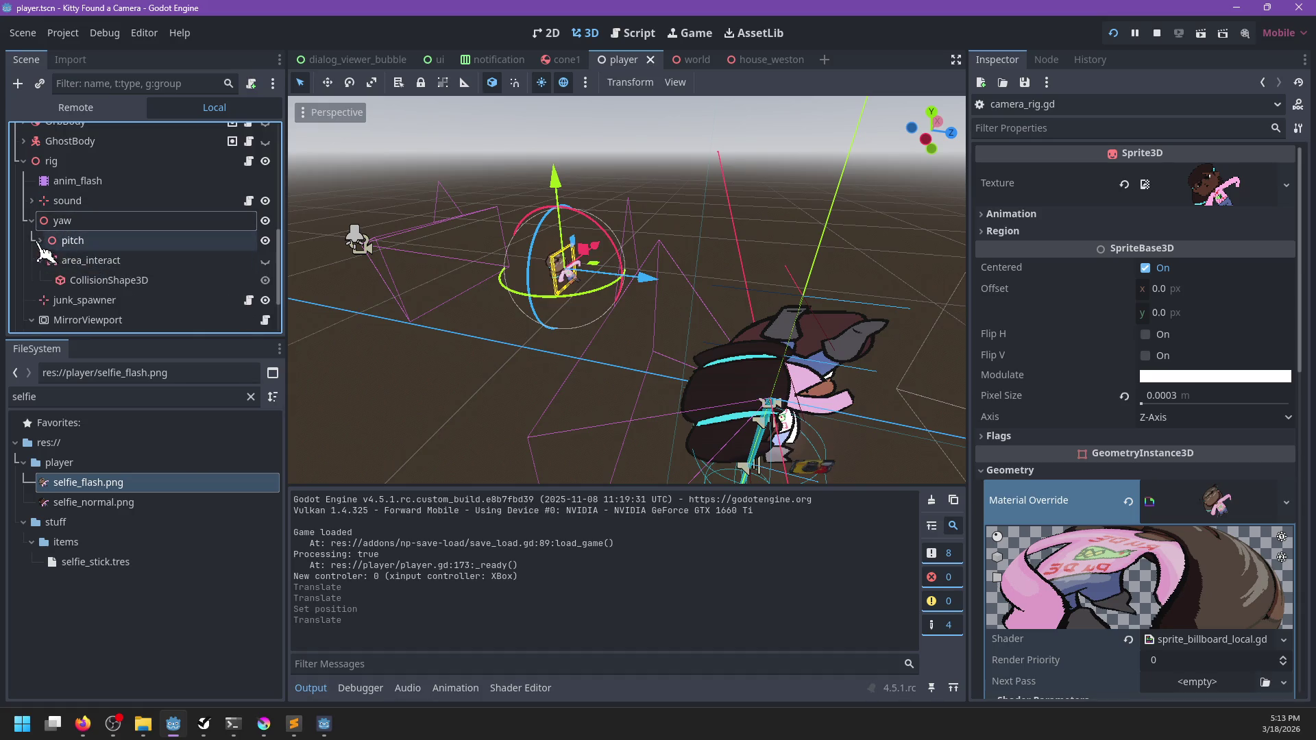
pyautogui.click(48, 261)
pyautogui.click(65, 260)
pyautogui.scroll(-3, 65, 274)
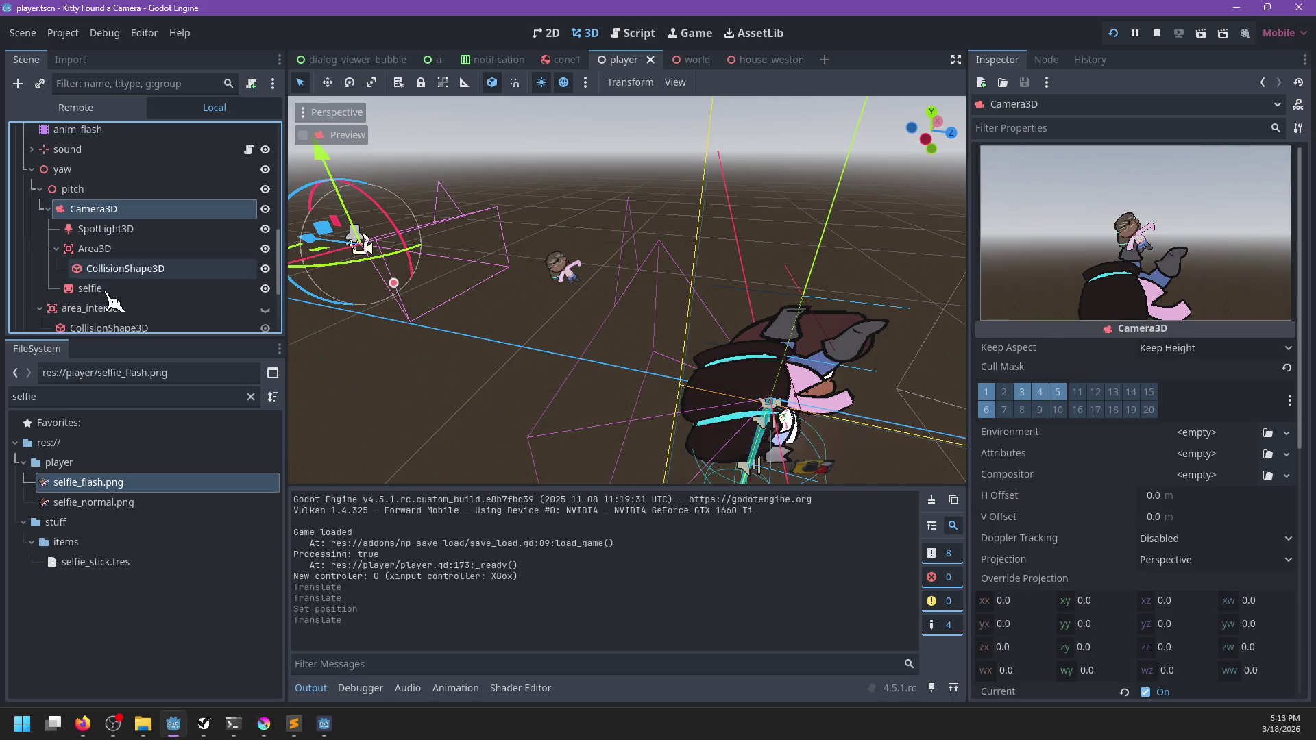
pyautogui.moveTo(108, 292)
pyautogui.mouseDown()
pyautogui.moveTo(176, 260)
pyautogui.moveTo(177, 232)
pyautogui.moveTo(80, 162)
pyautogui.moveTo(158, 268)
pyautogui.moveTo(137, 268)
pyautogui.mouseUp()
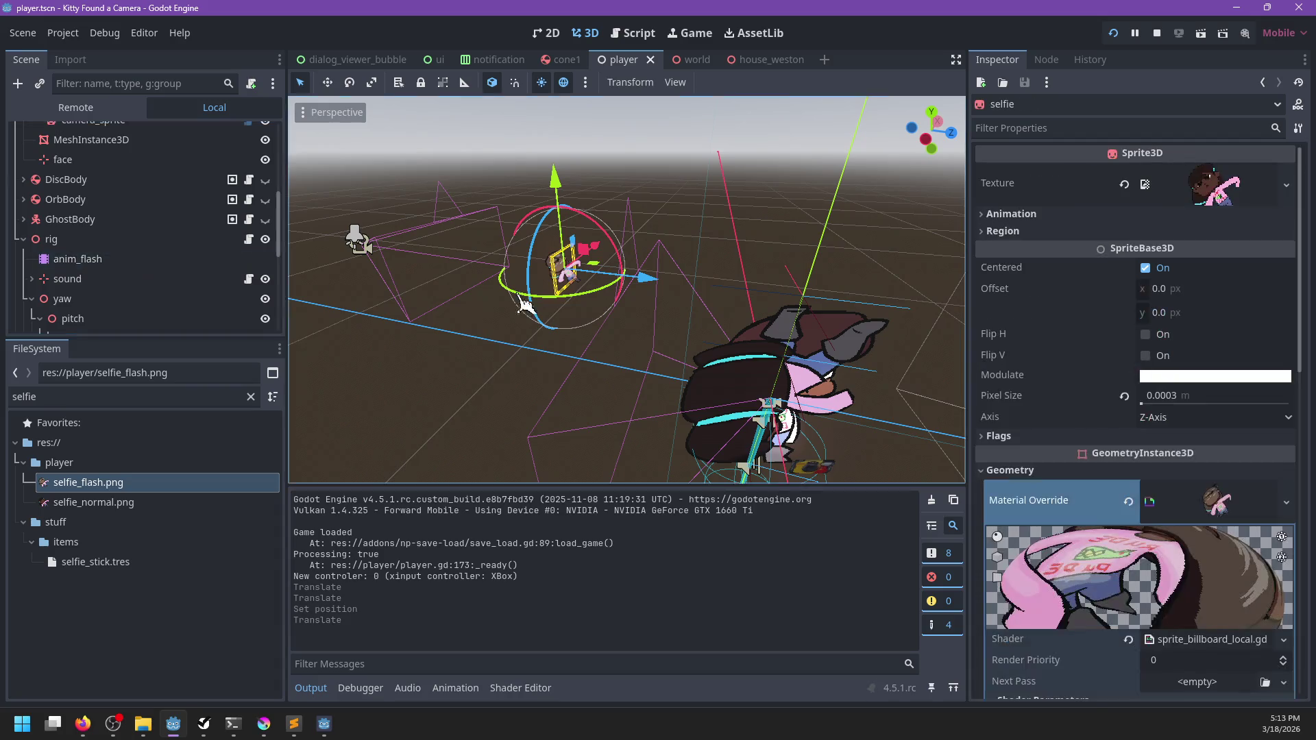
# Step: Frame the selfie sprite and camera, then drag the sprite lower in front of the camera
pyautogui.press('f')
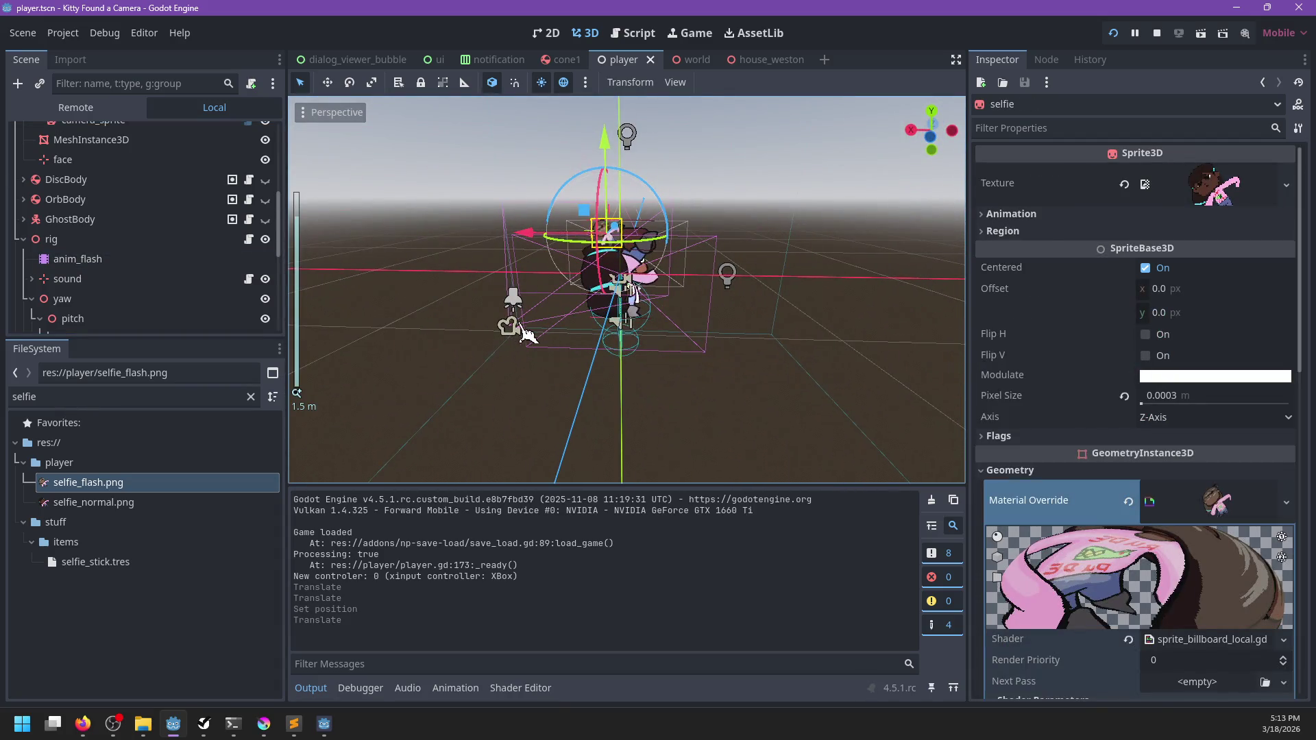
pyautogui.click(531, 332)
pyautogui.press('f')
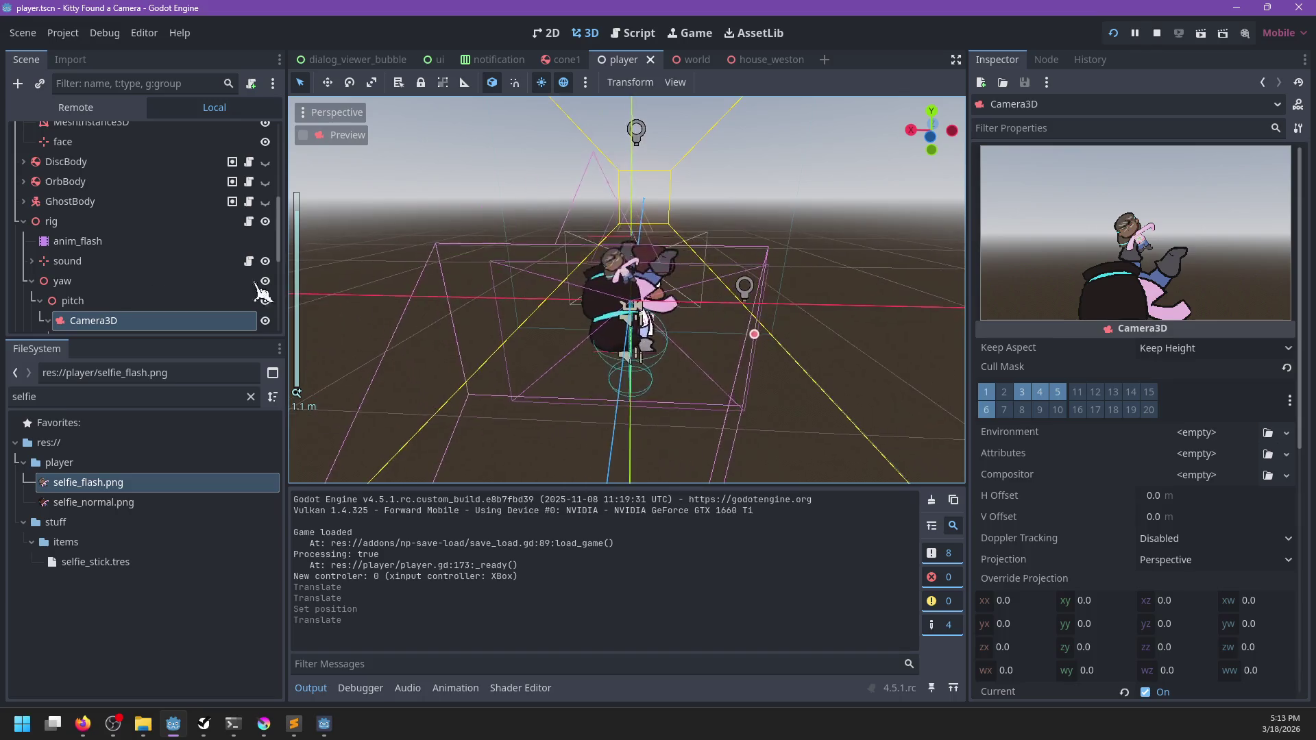
pyautogui.scroll(-5, 137, 264)
pyautogui.click(90, 271)
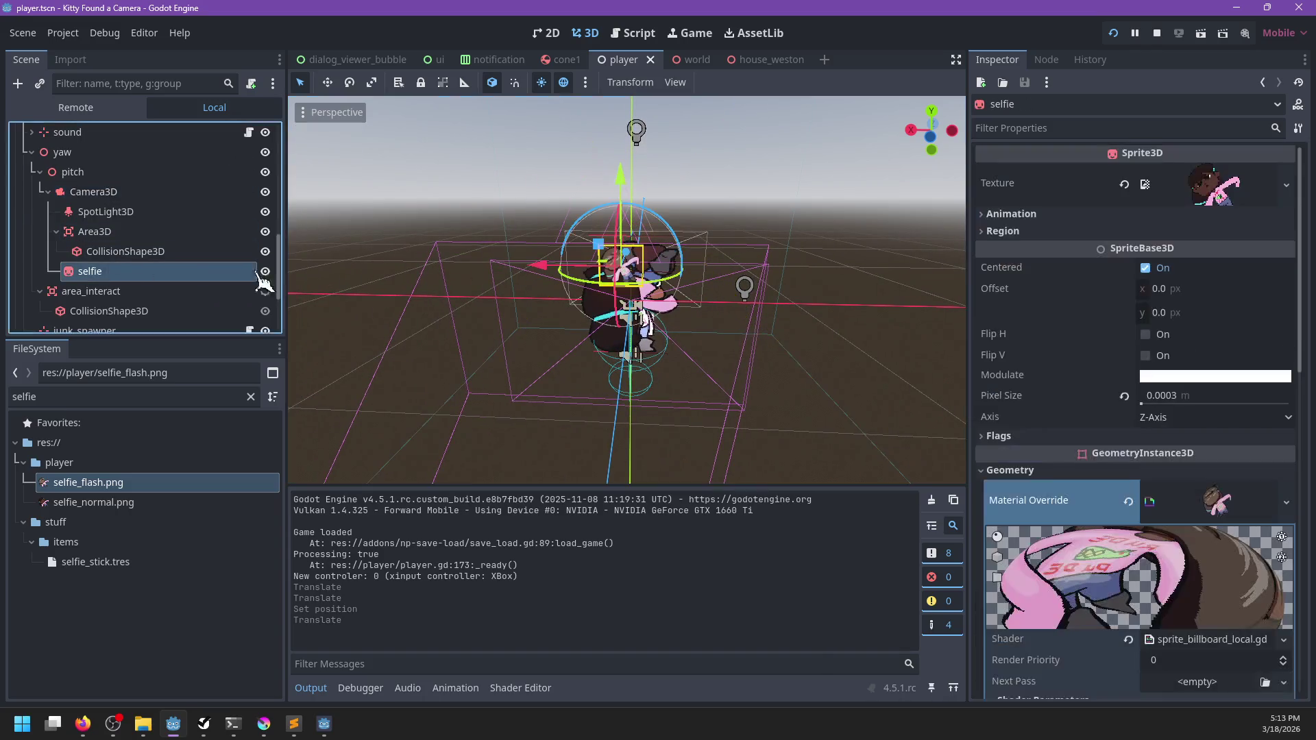
pyautogui.moveTo(617, 298); pyautogui.dragTo(662, 343)
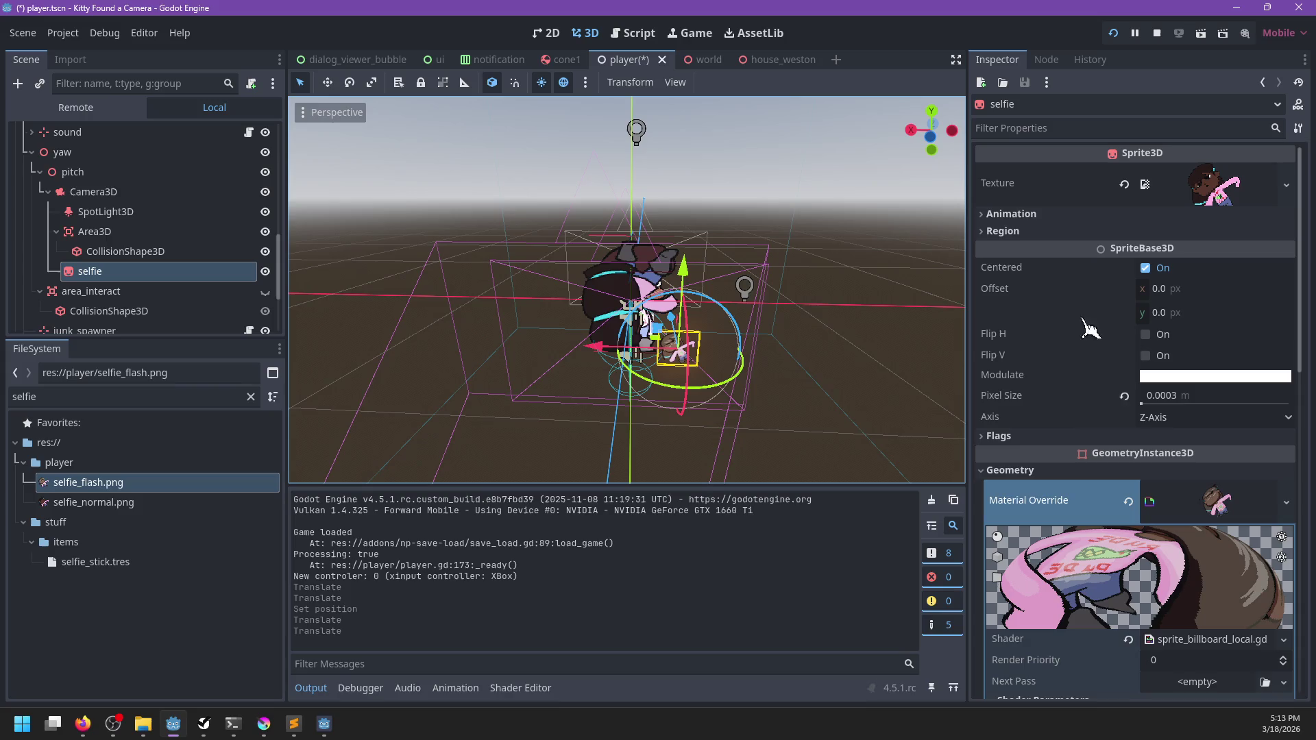
# Step: Set the selfie sprite's pixel size to 0.001 and move it up and right
pyautogui.click(1187, 395)
pyautogui.press('BackSpace')
pyautogui.press('BackSpace')
pyautogui.write('1')
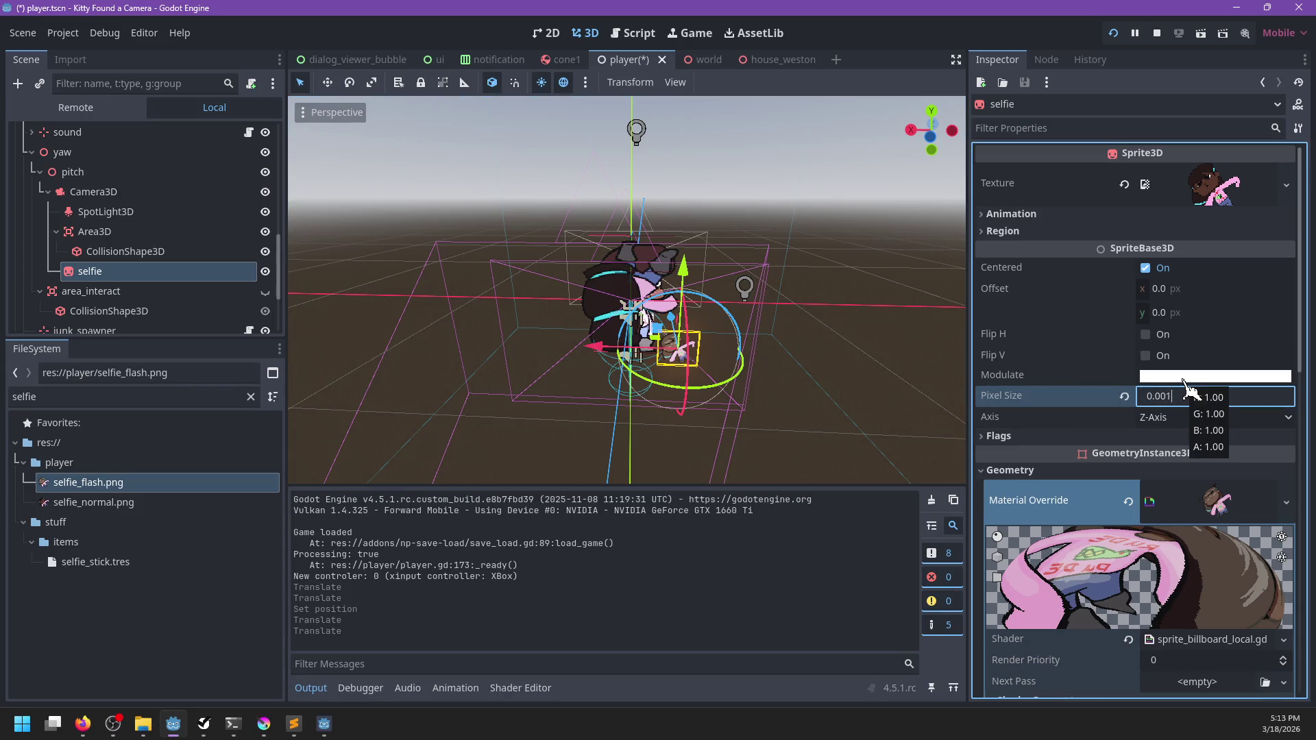
pyautogui.press('Return')
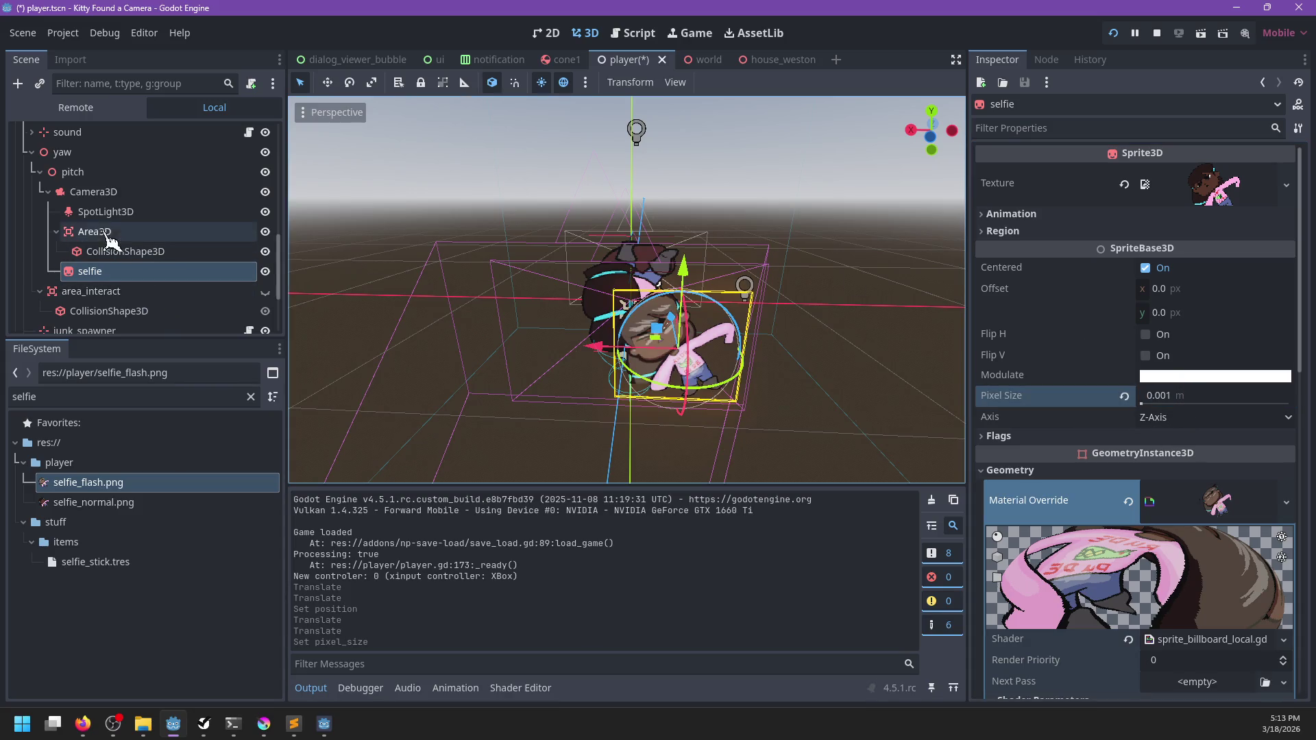
pyautogui.click(91, 195)
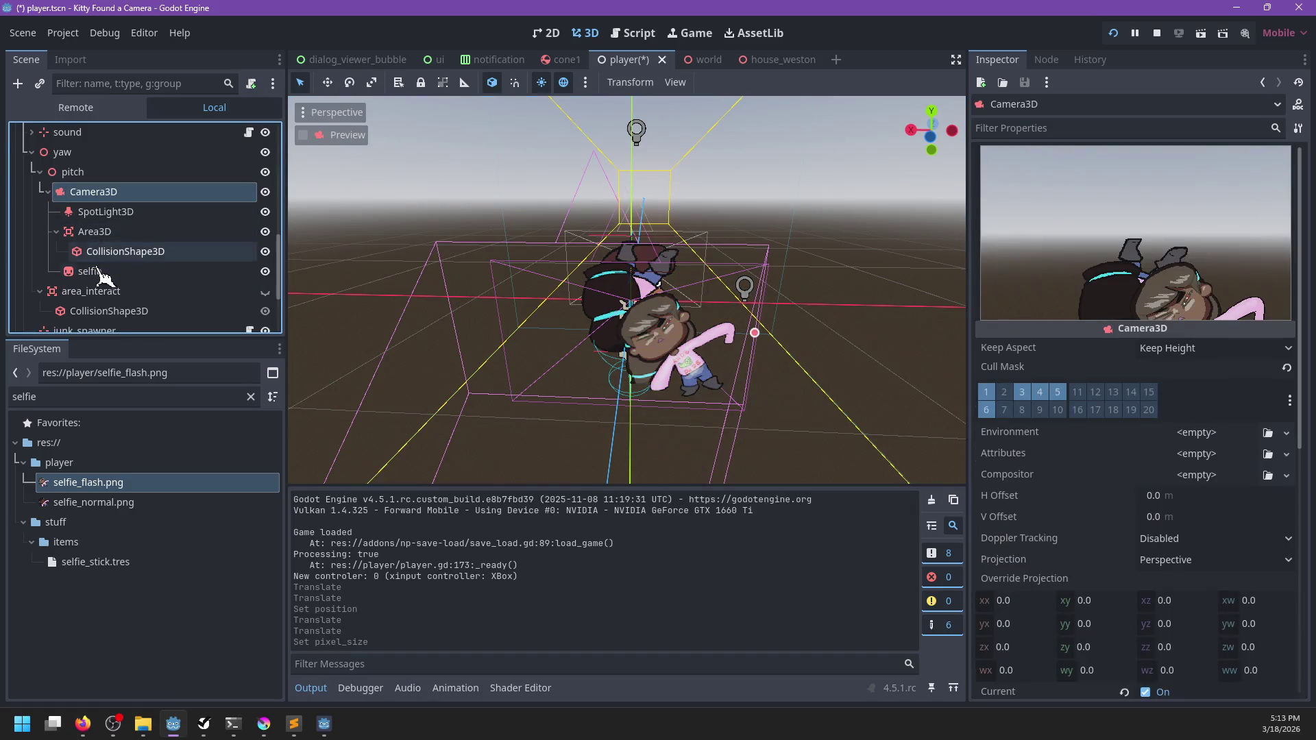
pyautogui.click(90, 271)
pyautogui.moveTo(664, 340); pyautogui.dragTo(677, 322)
# Step: Try pixel sizes 0.002 and 0.0015, checking the camera preview and nudging the sprite
pyautogui.click(1203, 396)
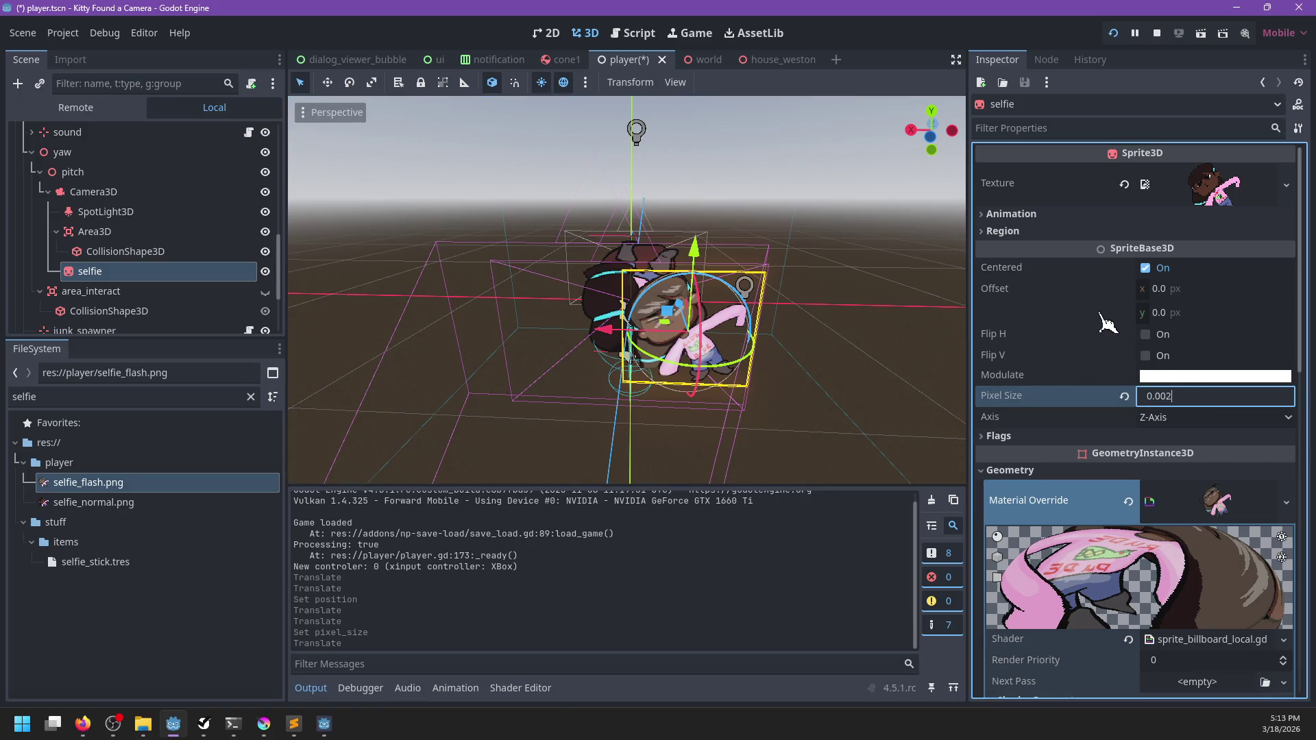
pyautogui.press('Return')
pyautogui.moveTo(686, 274); pyautogui.dragTo(596, 248)
pyautogui.click(1204, 396)
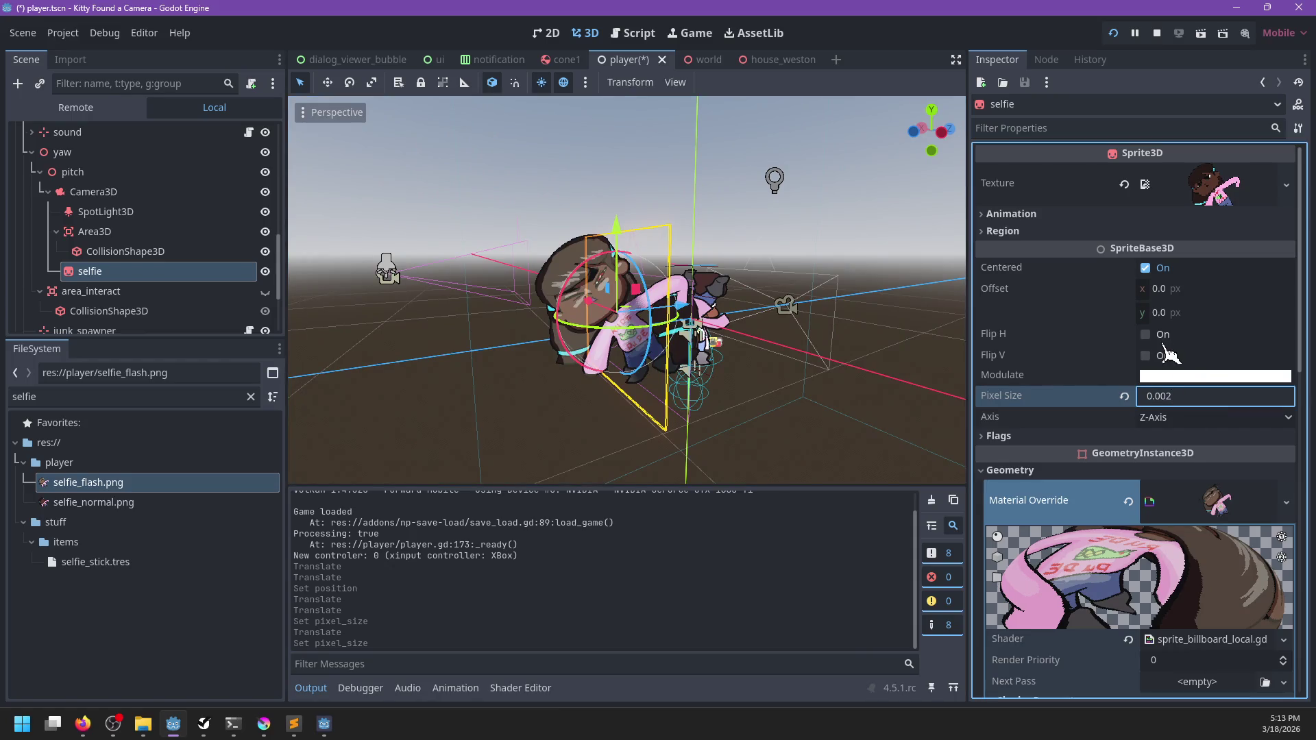
pyautogui.write('0.0015')
pyautogui.press('Return')
pyautogui.moveTo(734, 302); pyautogui.dragTo(831, 332)
pyautogui.scroll(2, 831, 332)
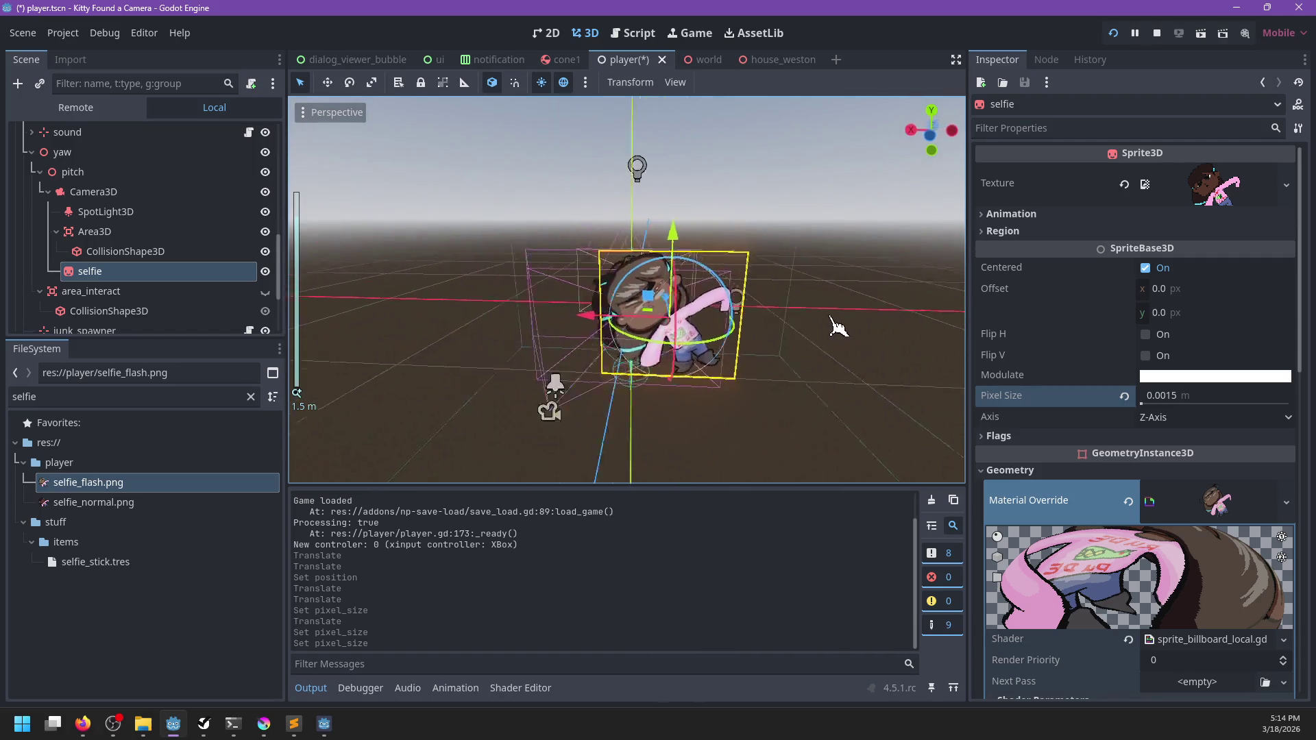
pyautogui.click(218, 193)
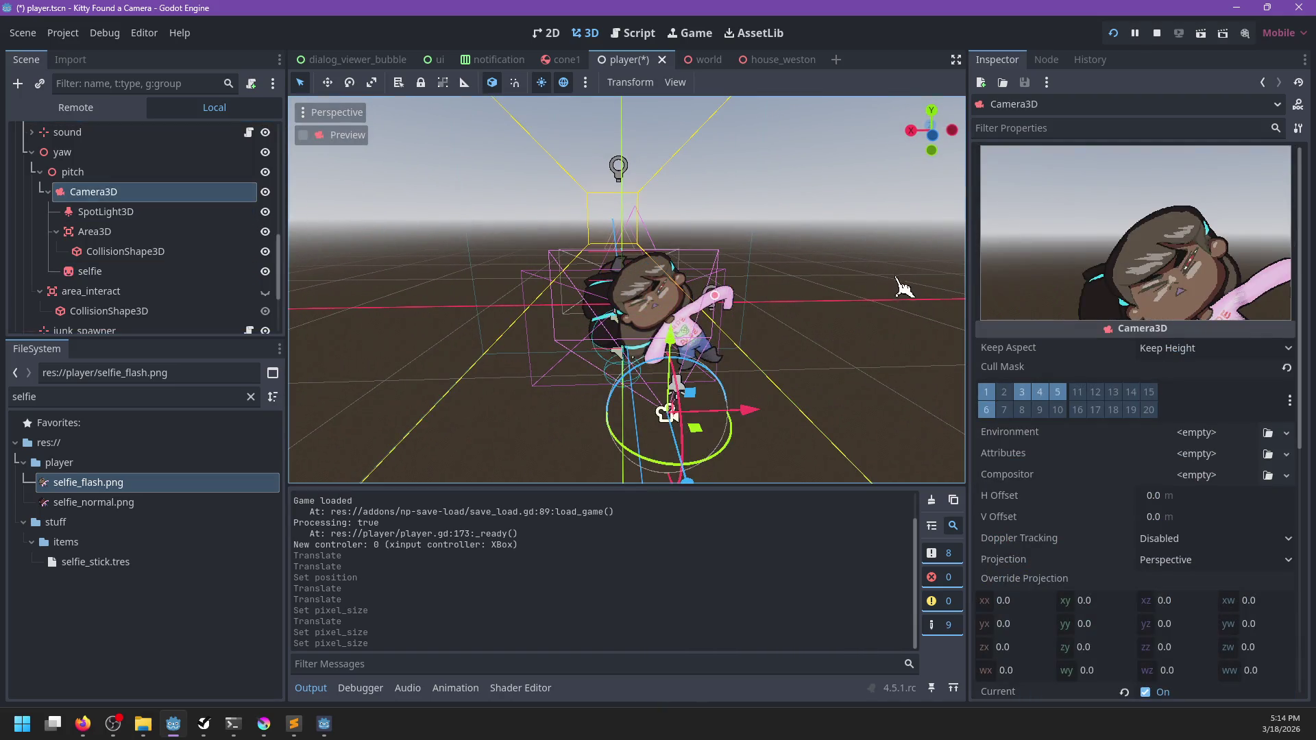
pyautogui.click(118, 274)
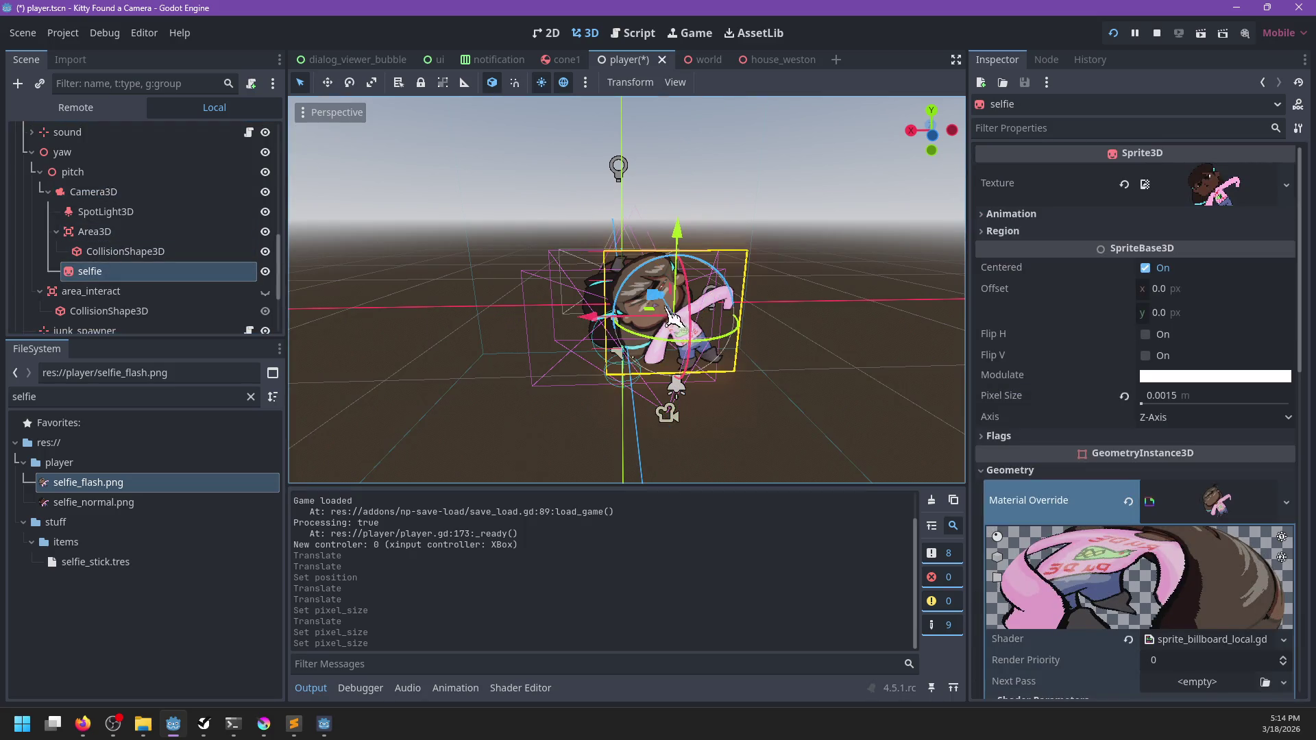
pyautogui.moveTo(660, 309); pyautogui.dragTo(670, 301)
# Step: Set the pixel size to 0.0012, nudge the sprite up-left, and save the scene
pyautogui.click(1176, 397)
pyautogui.write('0.0012')
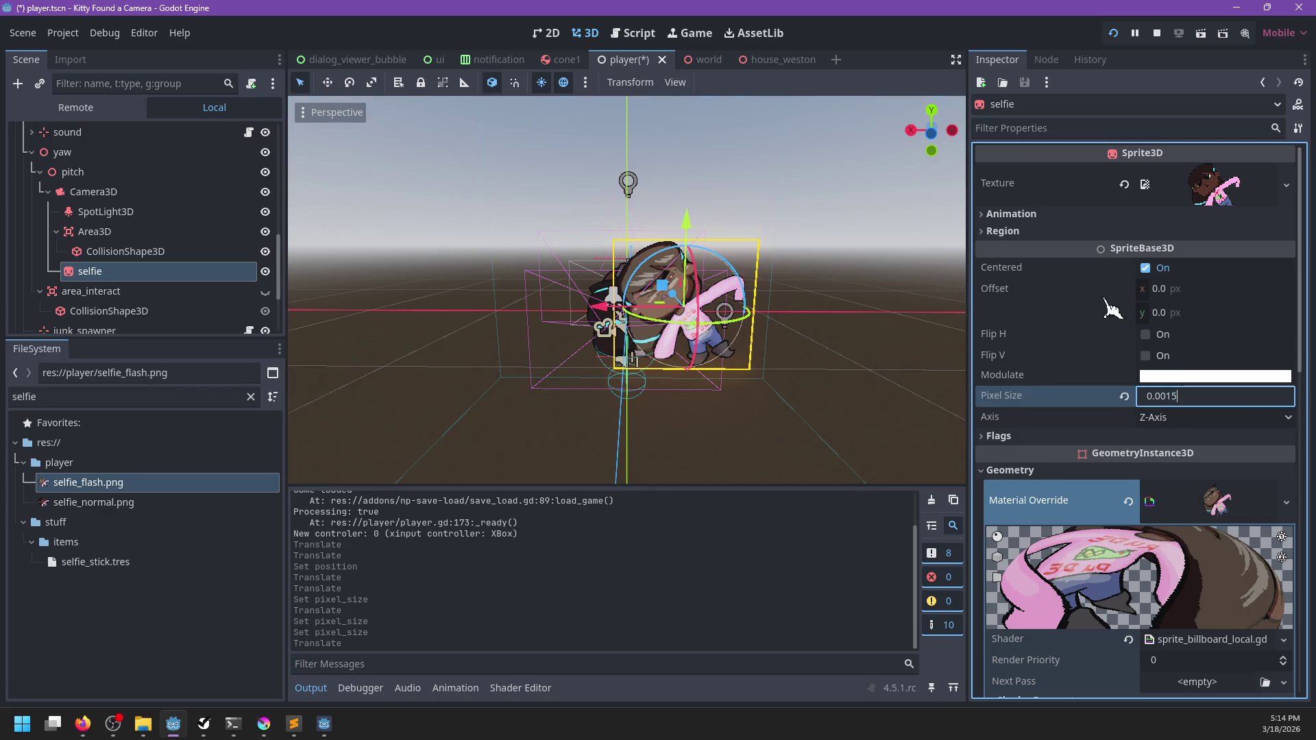
pyautogui.press('Return')
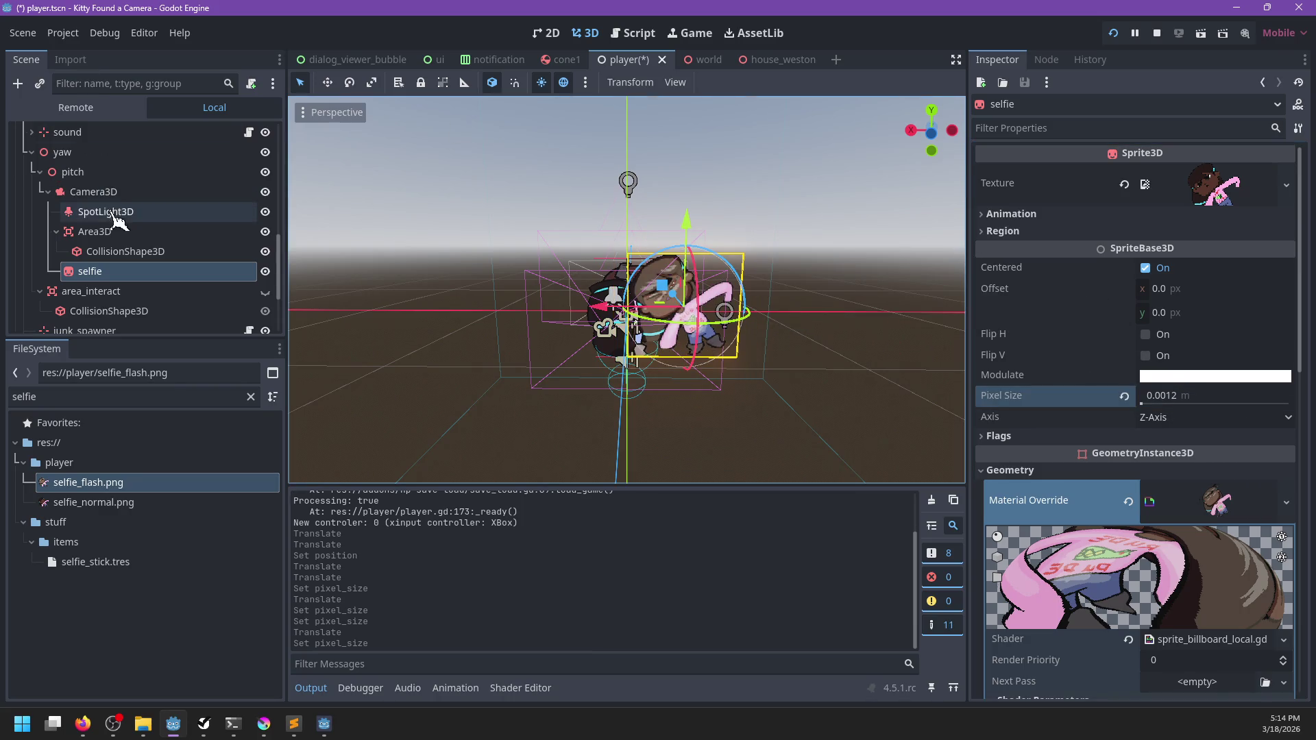
pyautogui.click(103, 193)
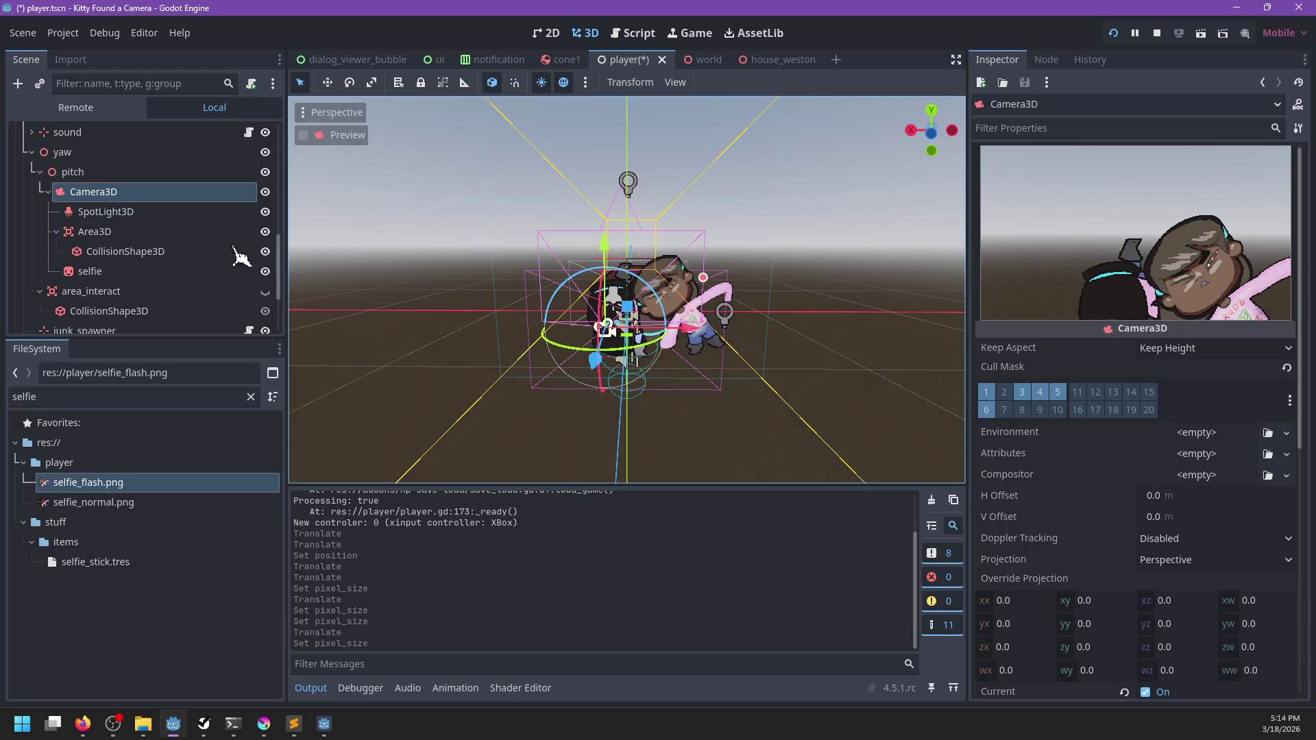
pyautogui.click(96, 272)
pyautogui.moveTo(662, 287); pyautogui.dragTo(658, 284)
pyautogui.click(113, 194)
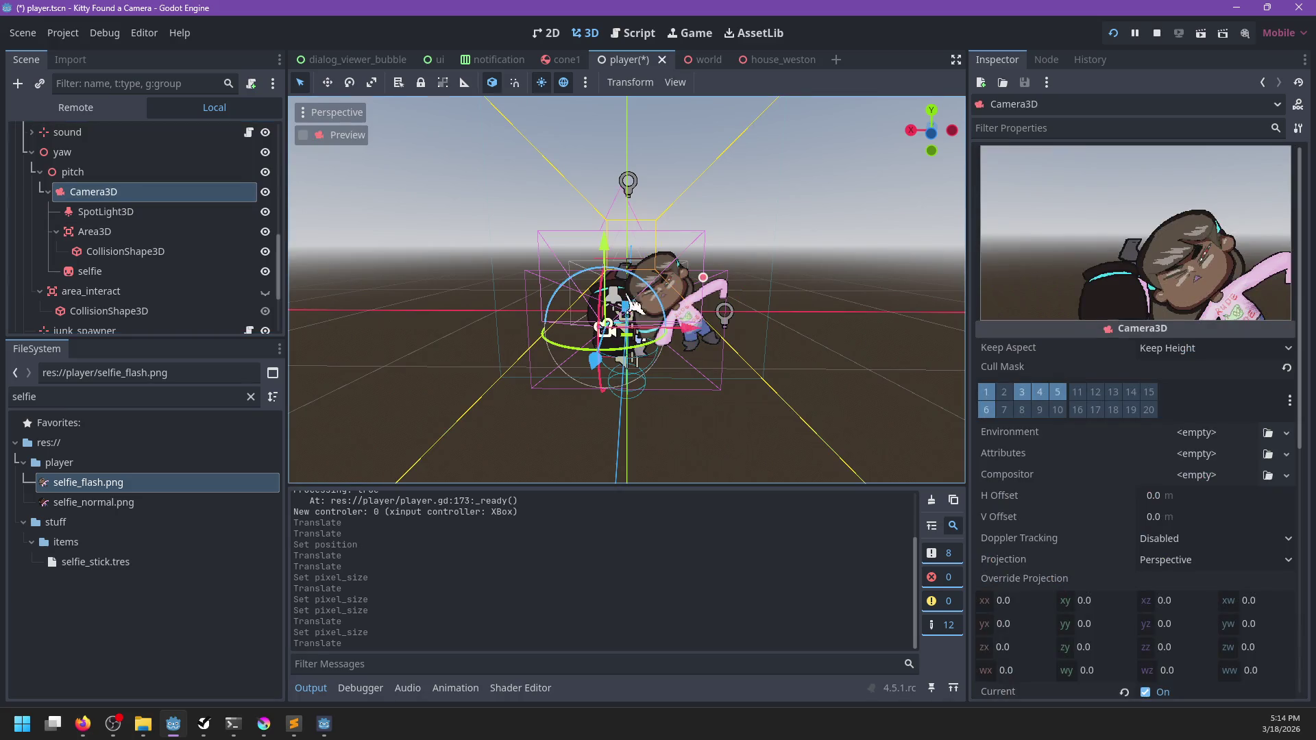
pyautogui.hotkey('ctrl', 's')
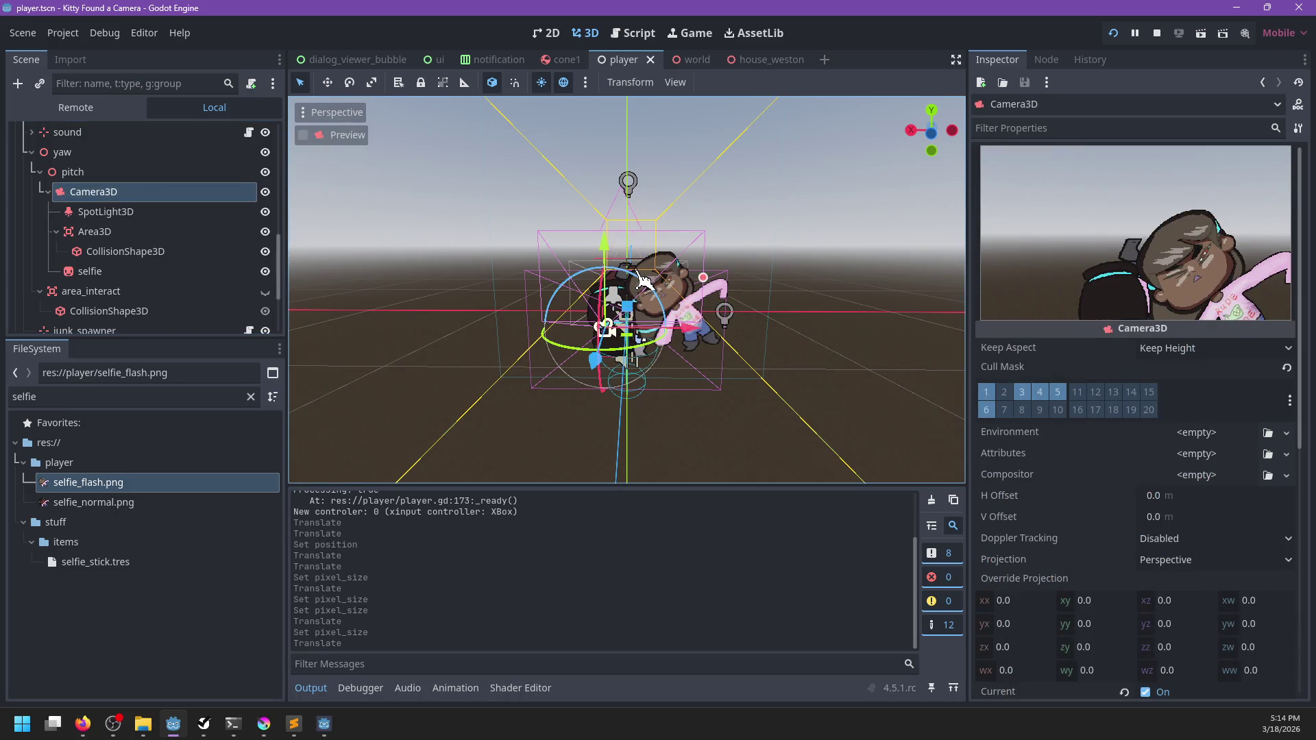
# Step: Orbit around the player, snap to front view, and return to camera_rig.gd
pyautogui.scroll(5, 644, 281)
pyautogui.scroll(-3, 604, 288)
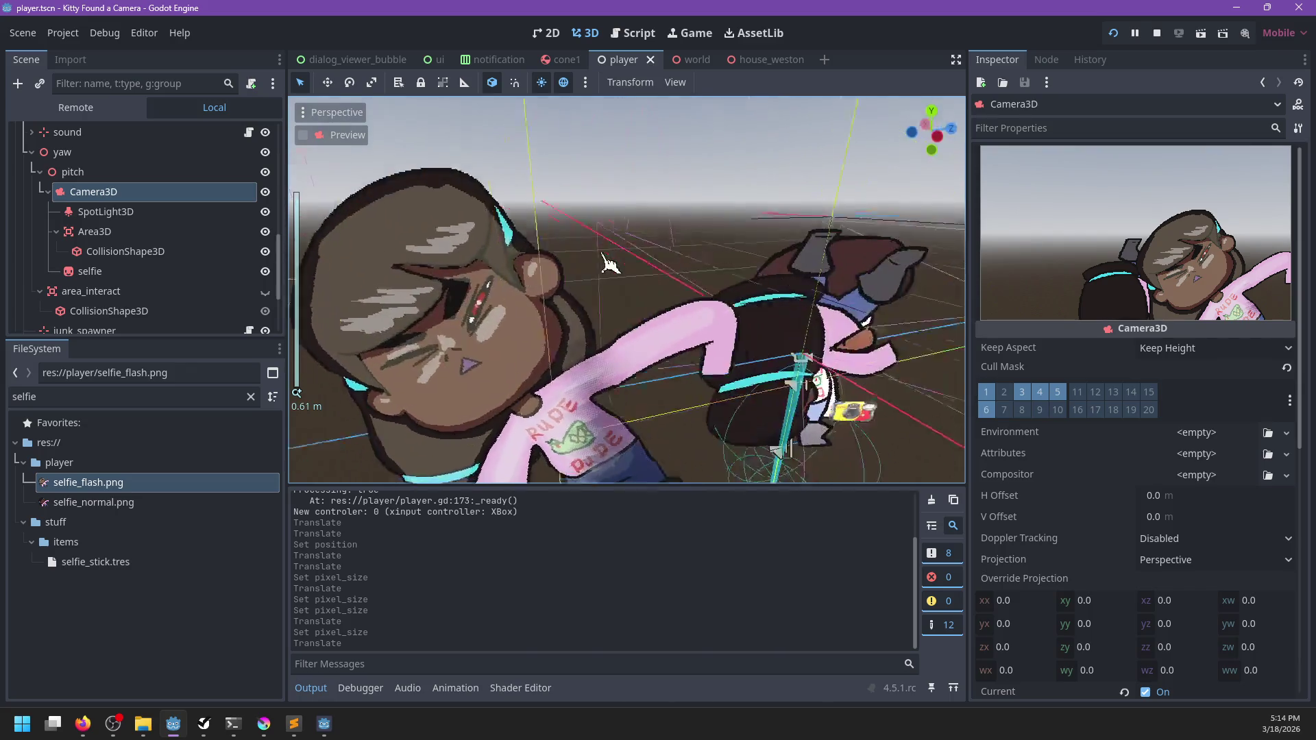
pyautogui.moveTo(561, 294)
pyautogui.mouseDown()
pyautogui.moveTo(727, 364)
pyautogui.moveTo(769, 341)
pyautogui.mouseUp()
pyautogui.press('KP_1')
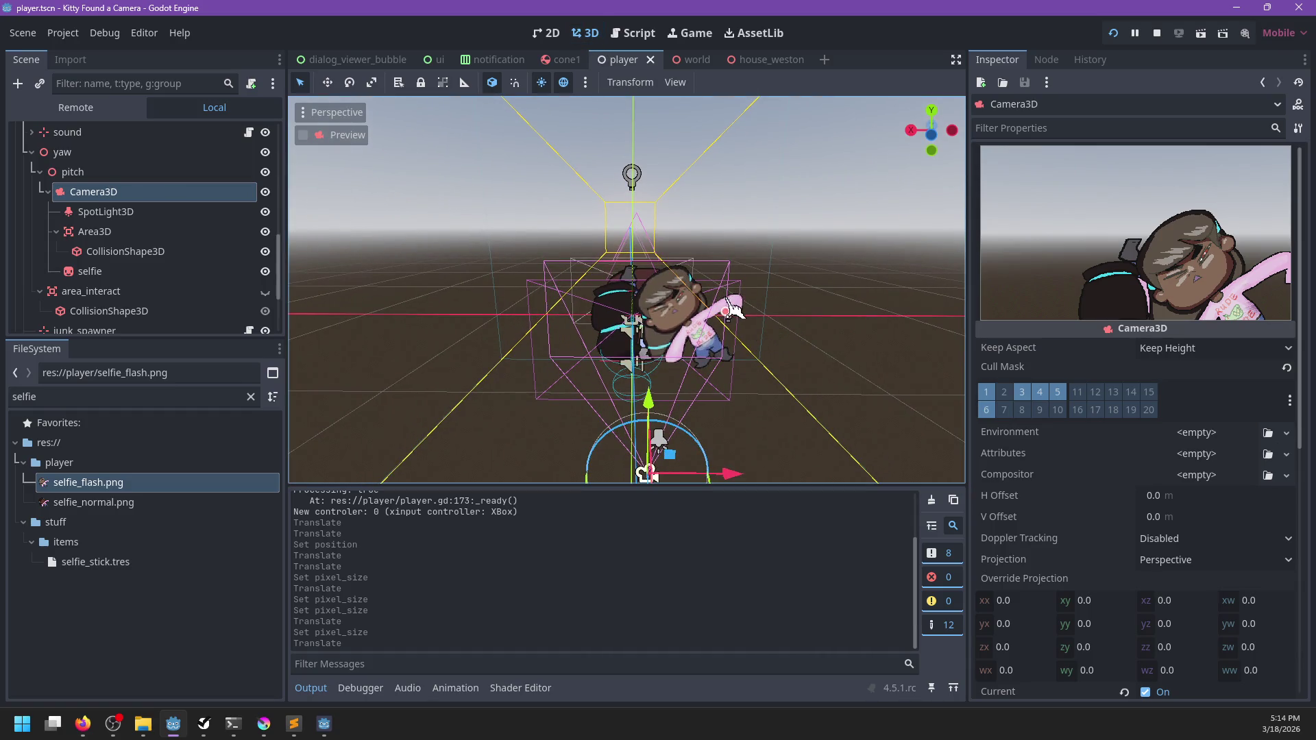
pyautogui.click(633, 40)
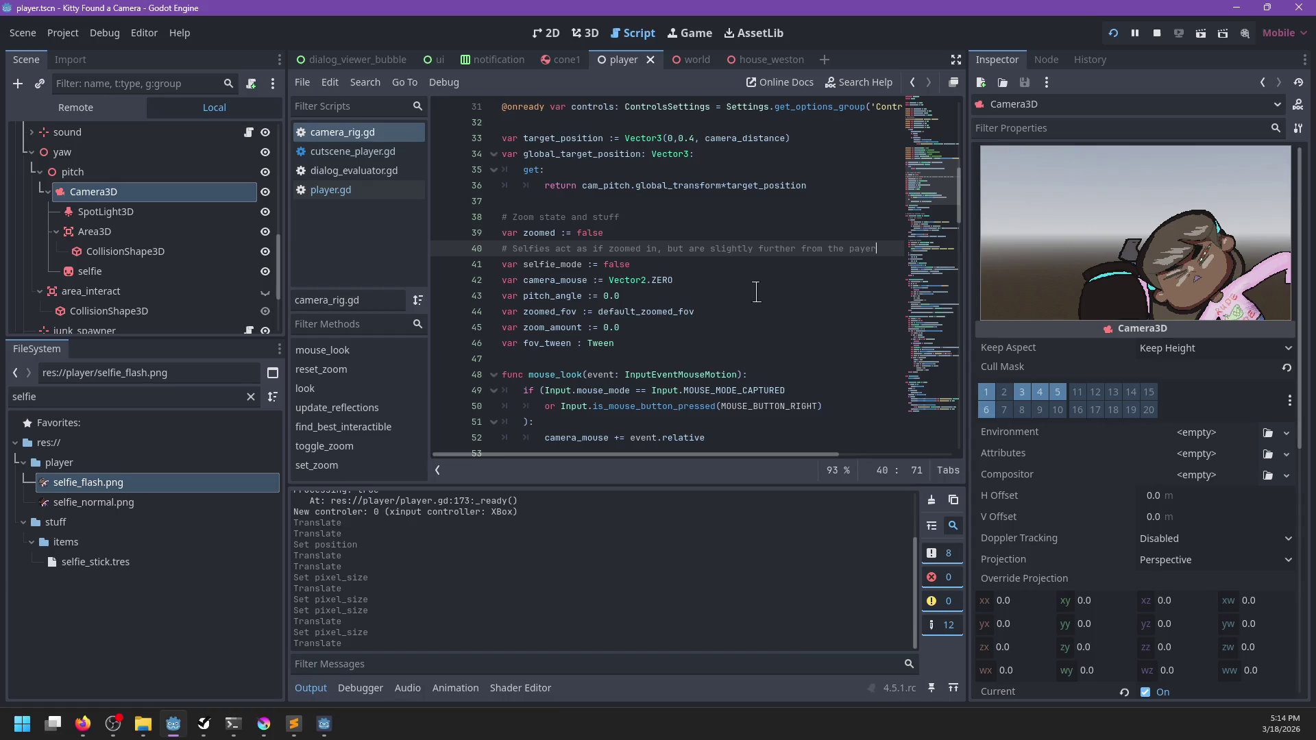
# Step: Change selfie_mode's default value from false to true and save
pyautogui.scroll(-2, 757, 292)
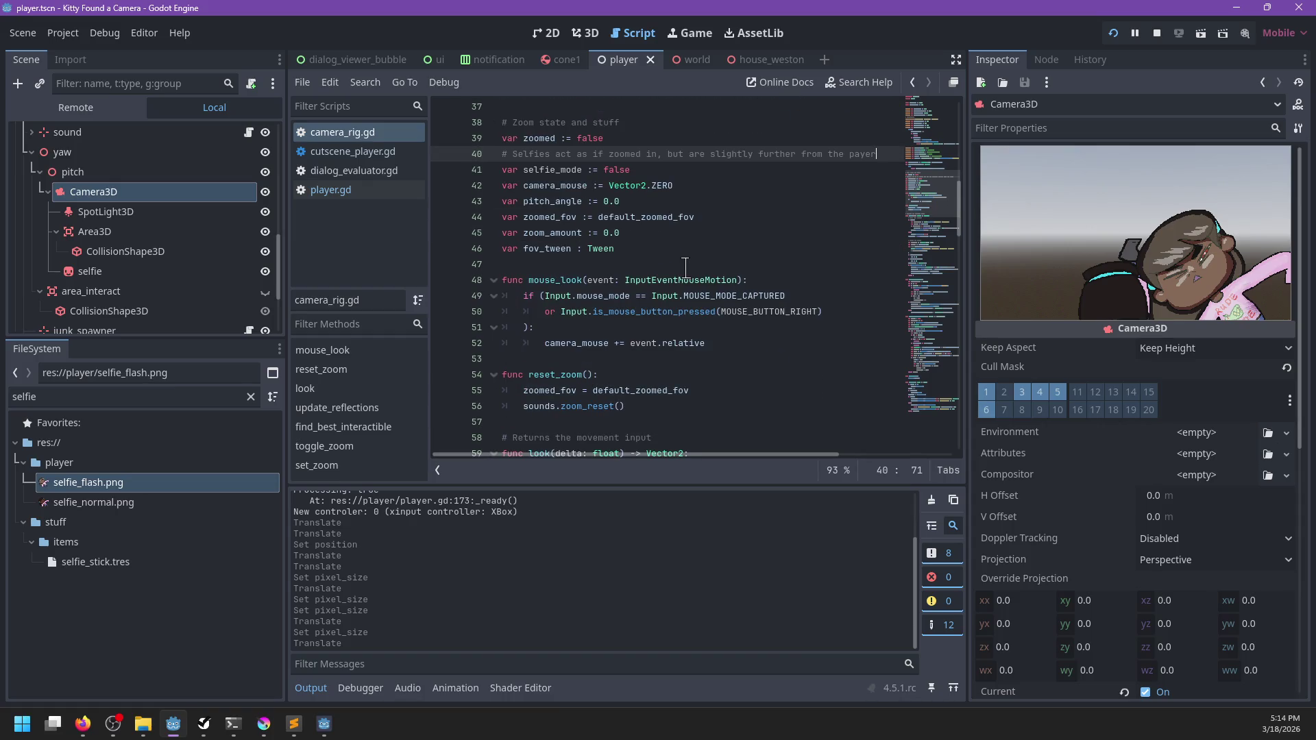
pyautogui.scroll(-4, 694, 272)
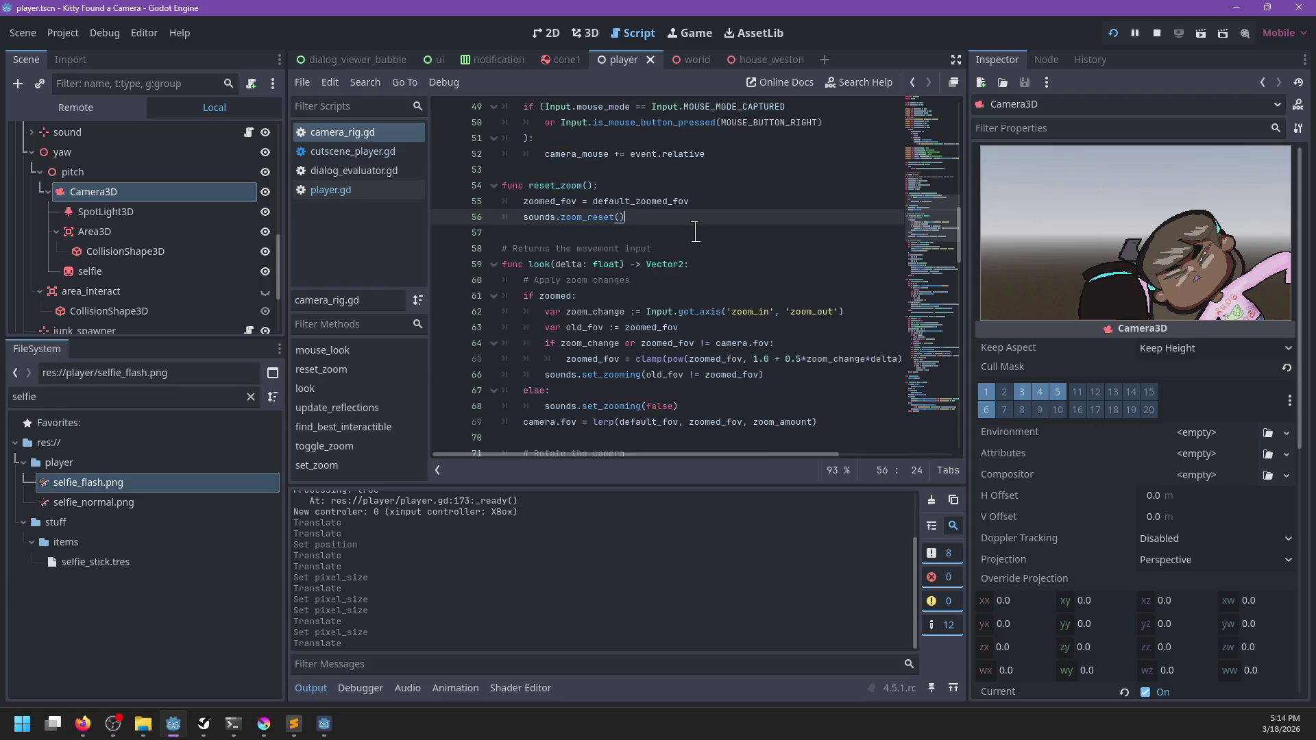
pyautogui.scroll(6, 644, 233)
pyautogui.doubleClick(617, 264)
pyautogui.write('true')
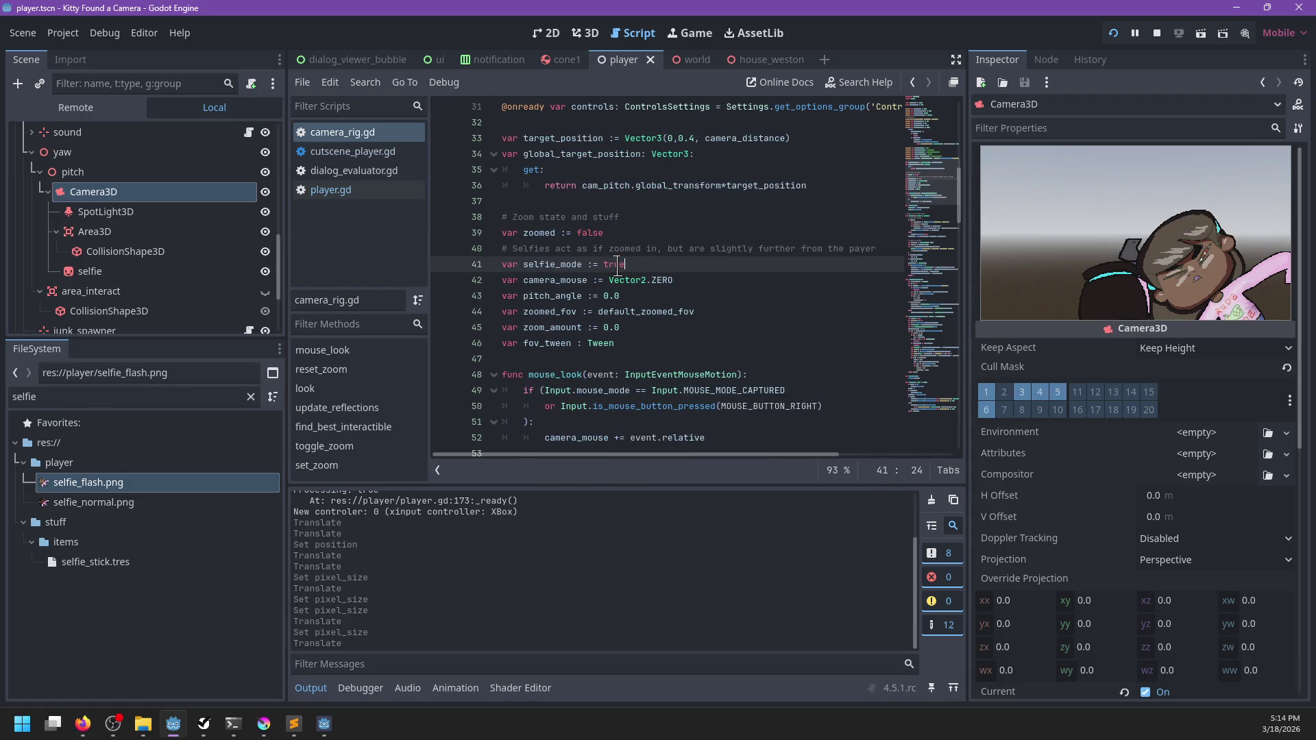
pyautogui.hotkey('ctrl', 's')
# Step: Add an 'if selfie_mode:' branch under 'if zoomed' in set_zoom
pyautogui.scroll(-20, 646, 275)
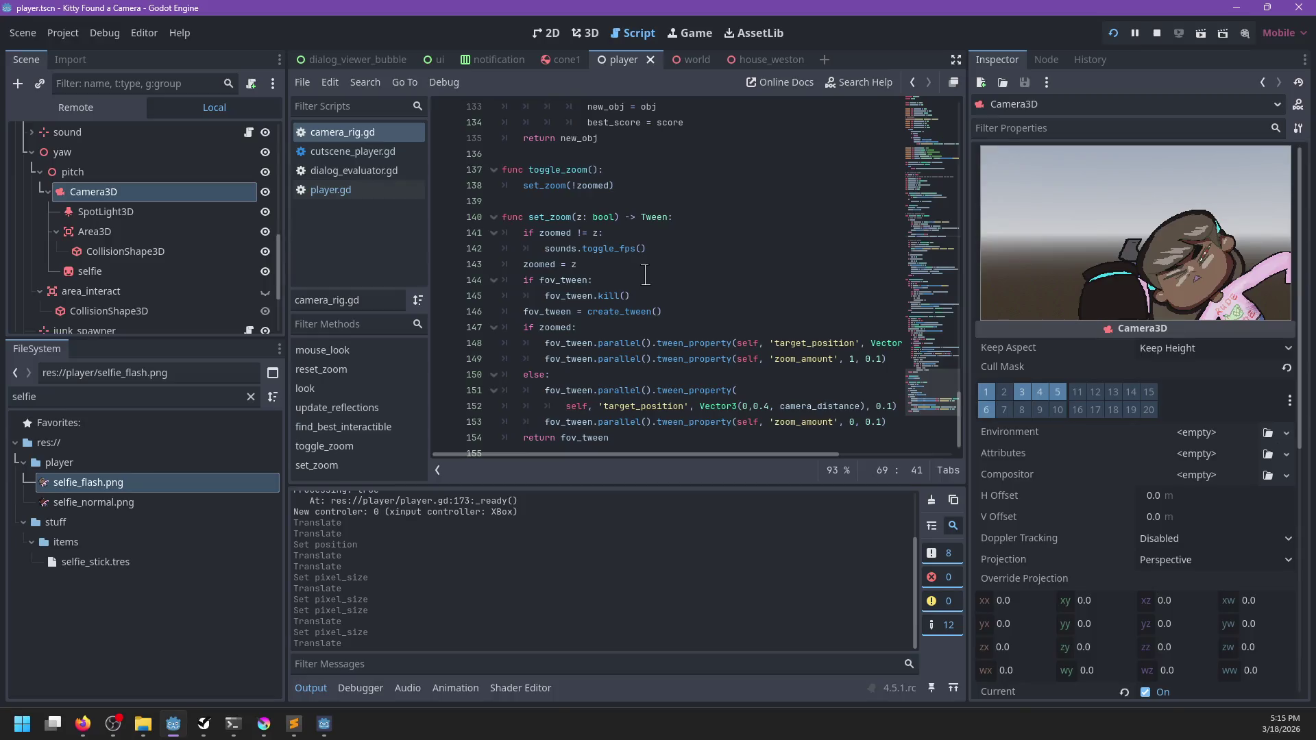
pyautogui.doubleClick(543, 185)
pyautogui.scroll(-1, 644, 290)
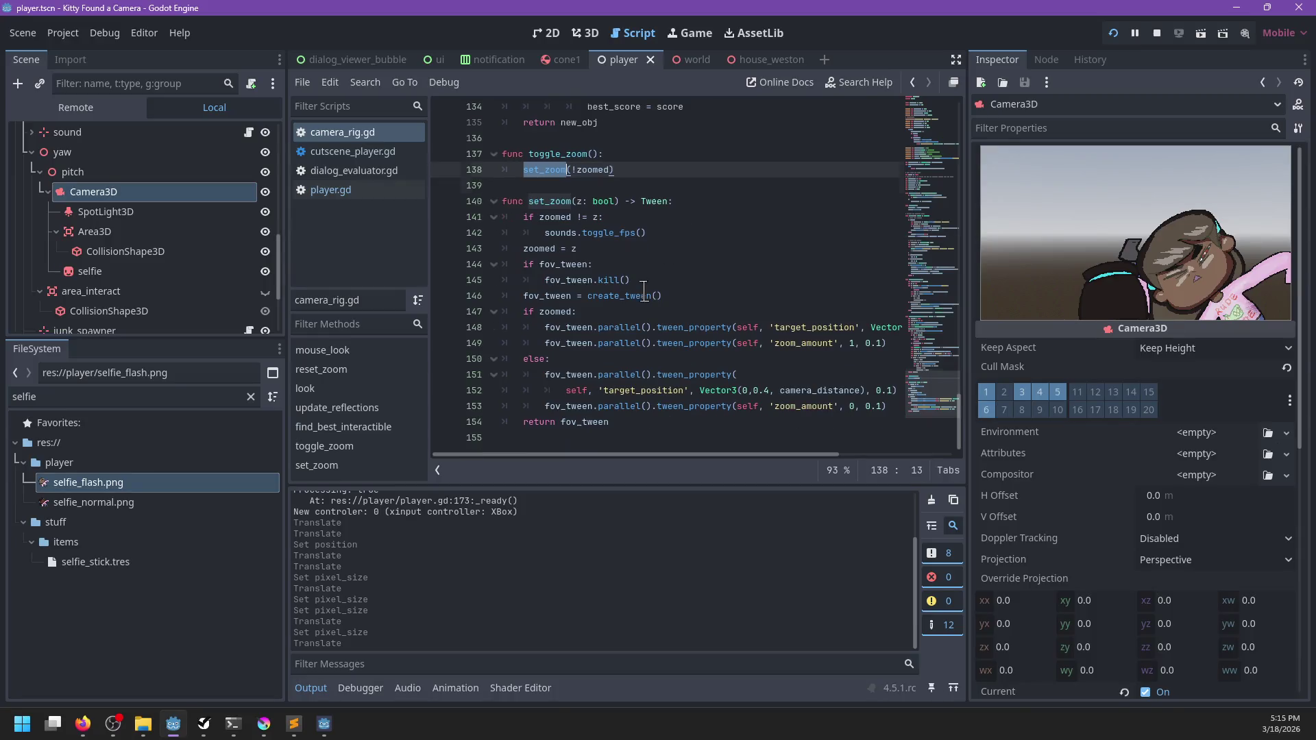
pyautogui.click(583, 311)
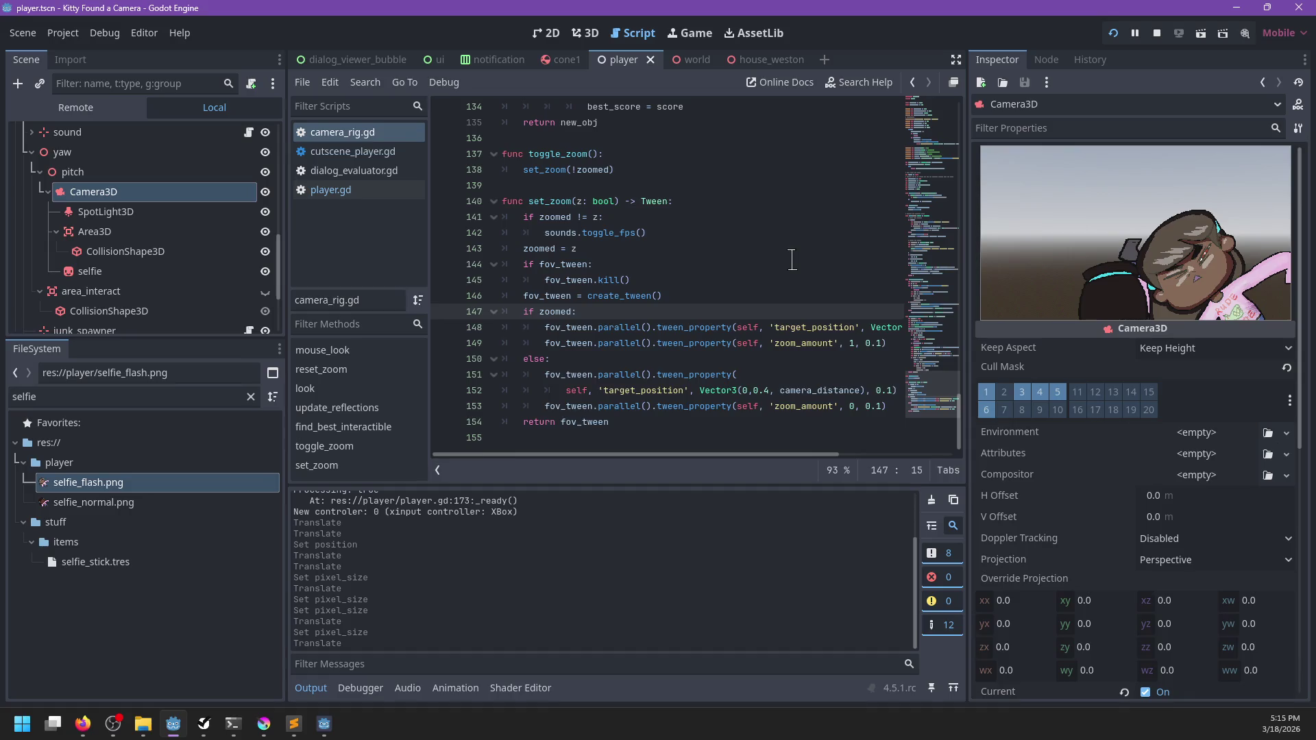
pyautogui.press('Return')
pyautogui.write('ie_mode:')
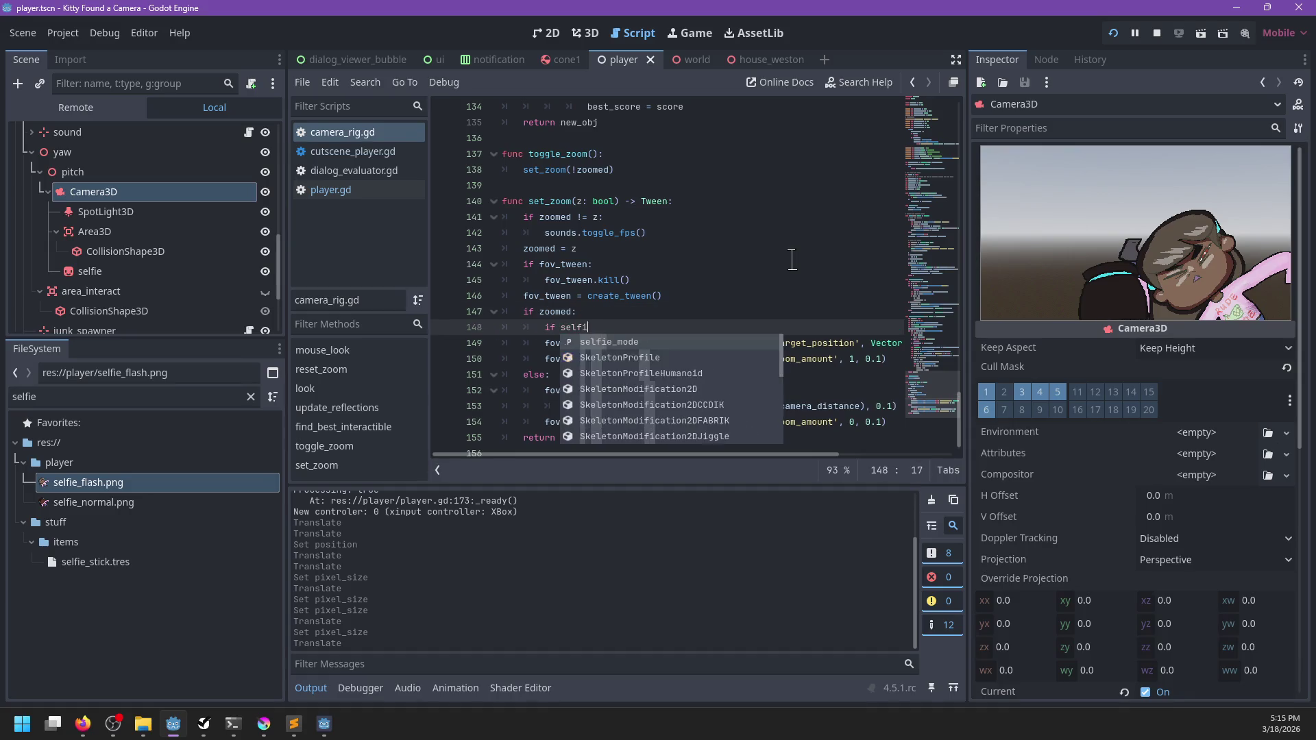
pyautogui.press('Down')
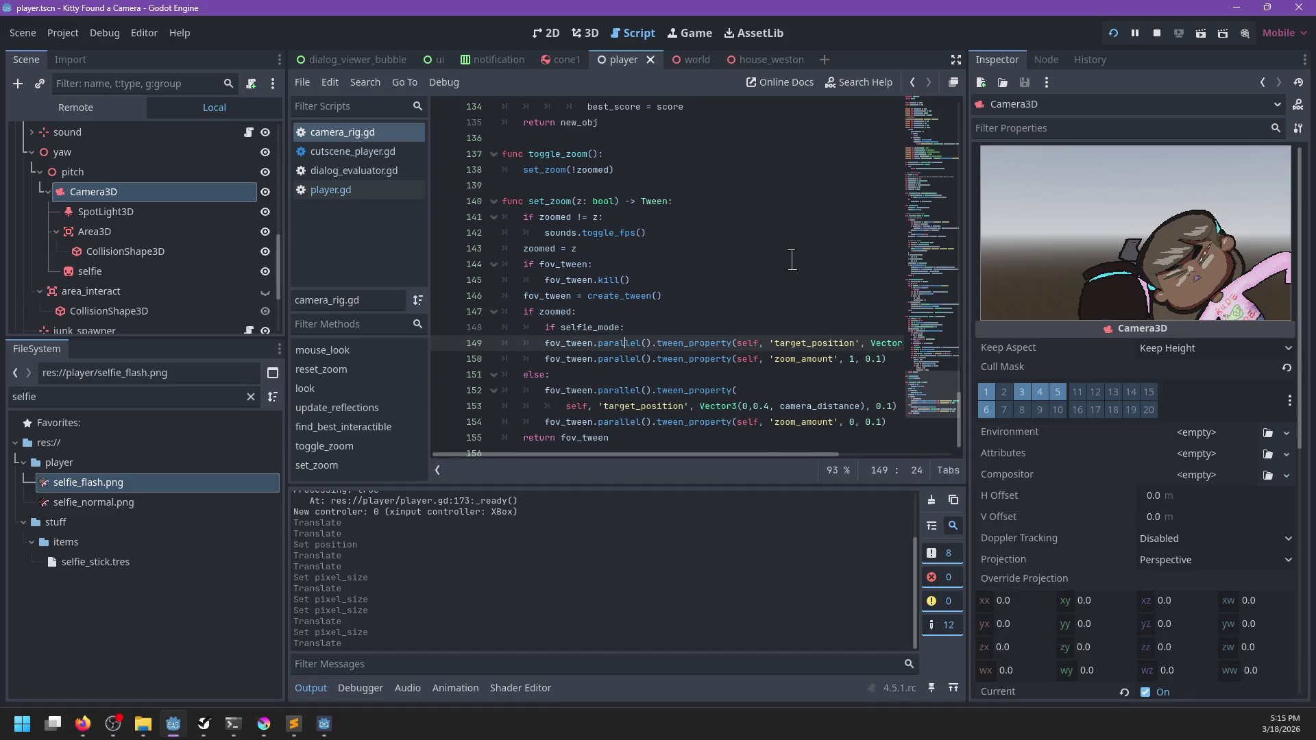
pyautogui.press('Up')
pyautogui.press('Return')
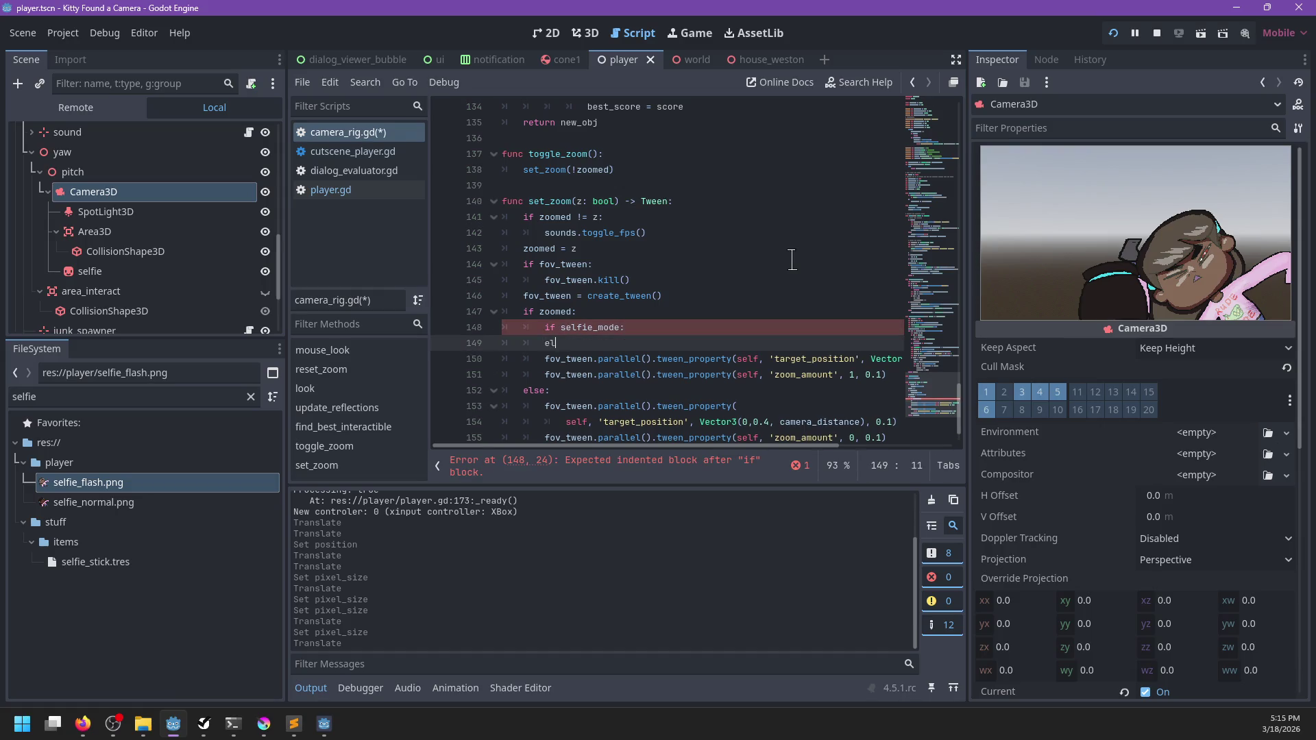
# Step: Duplicate the two zoom tween lines into the selfie_mode branch
pyautogui.moveTo(541, 358); pyautogui.dragTo(647, 374)
pyautogui.hscroll(3, 647, 369)
pyautogui.moveTo(775, 371); pyautogui.dragTo(770, 347)
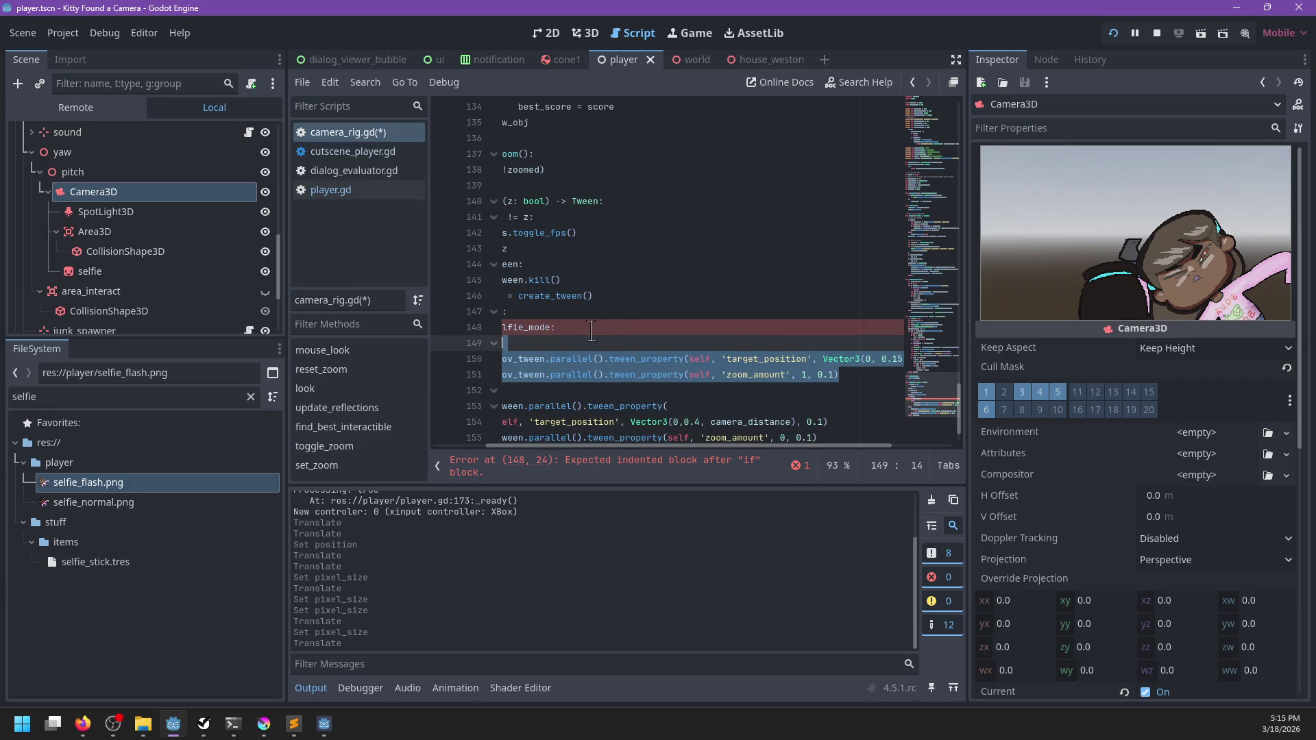
pyautogui.hotkey('ctrl', 'shift', 'd')
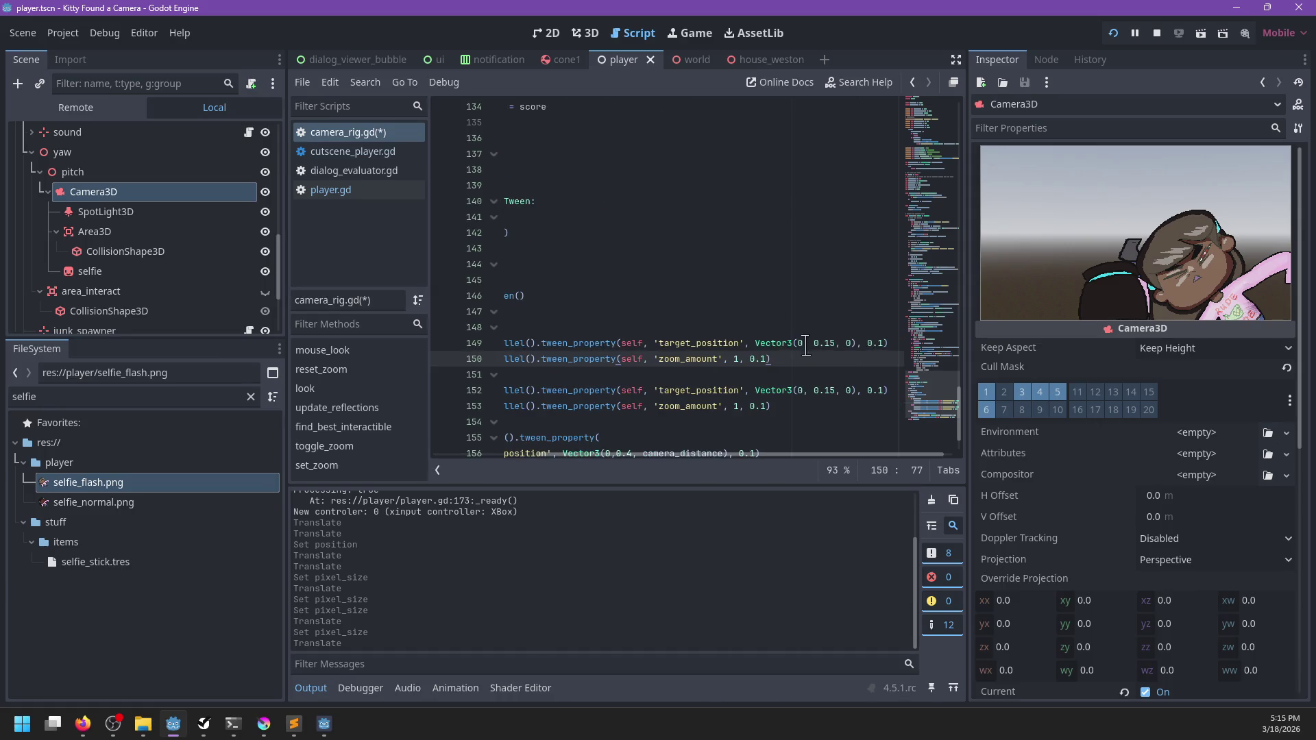
pyautogui.click(807, 344)
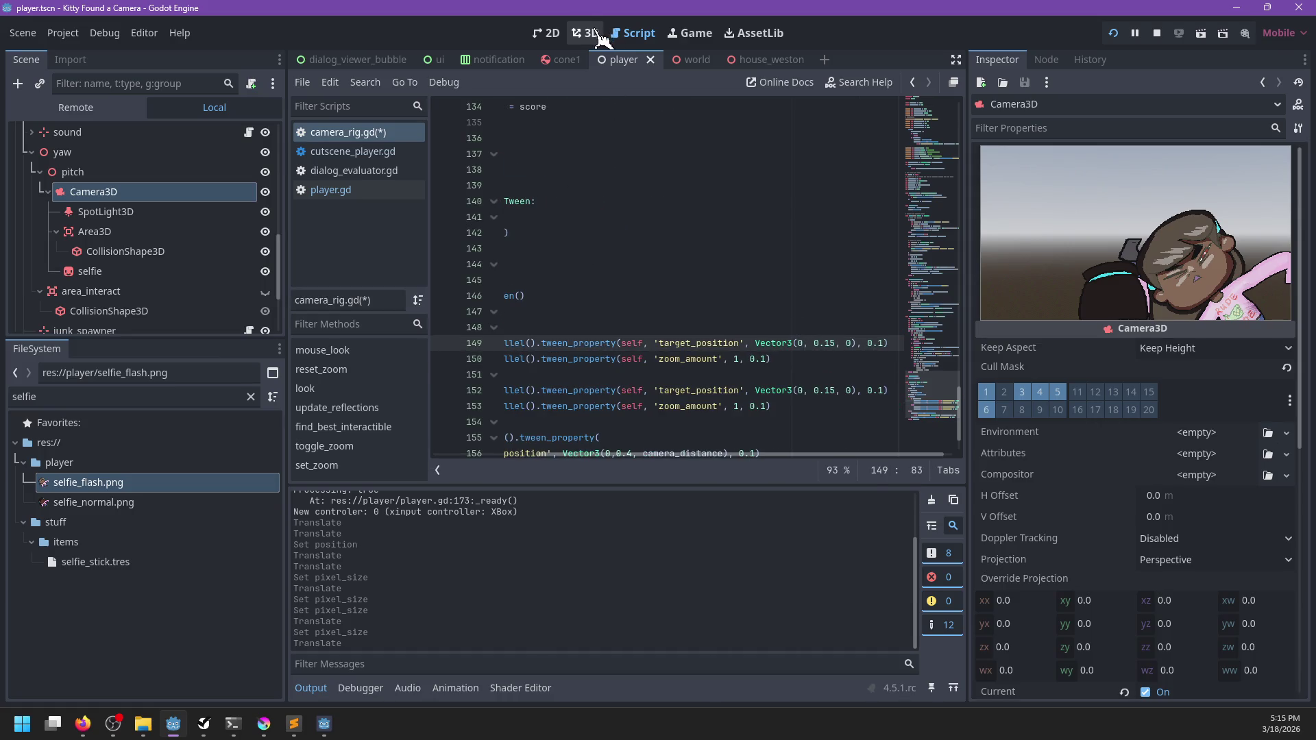
# Step: Change the duplicated Vector3's z value to 1.0 and save
pyautogui.hscroll(-5, 776, 381)
pyautogui.scroll(-1, 776, 380)
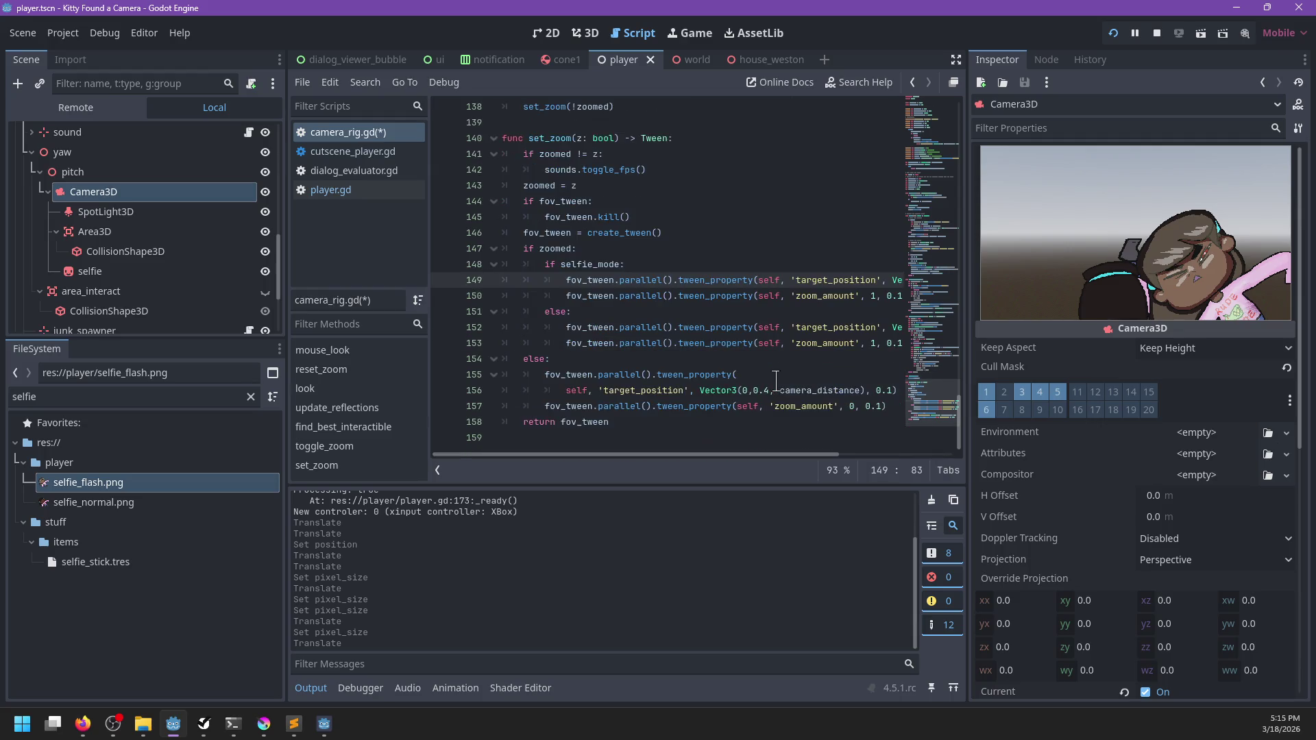
pyautogui.hscroll(3, 775, 380)
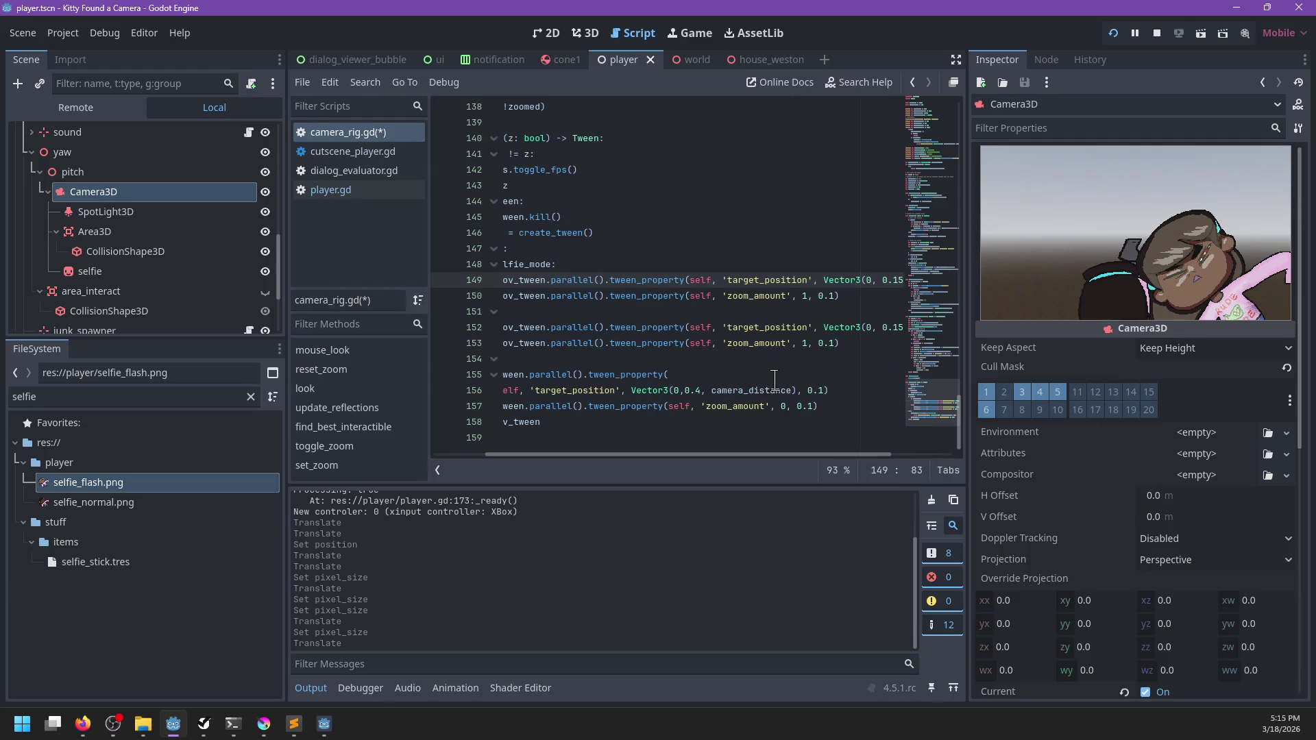
pyautogui.hscroll(3, 775, 380)
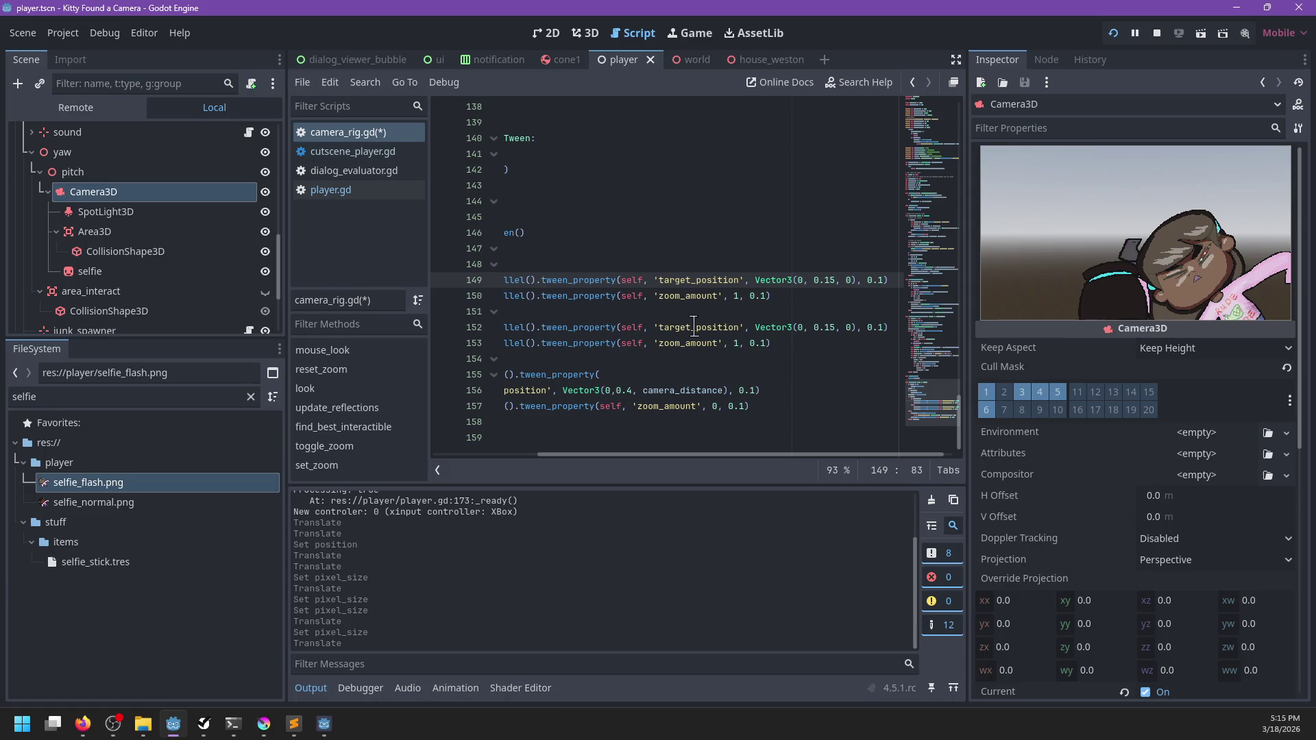
pyautogui.hscroll(-6, 812, 327)
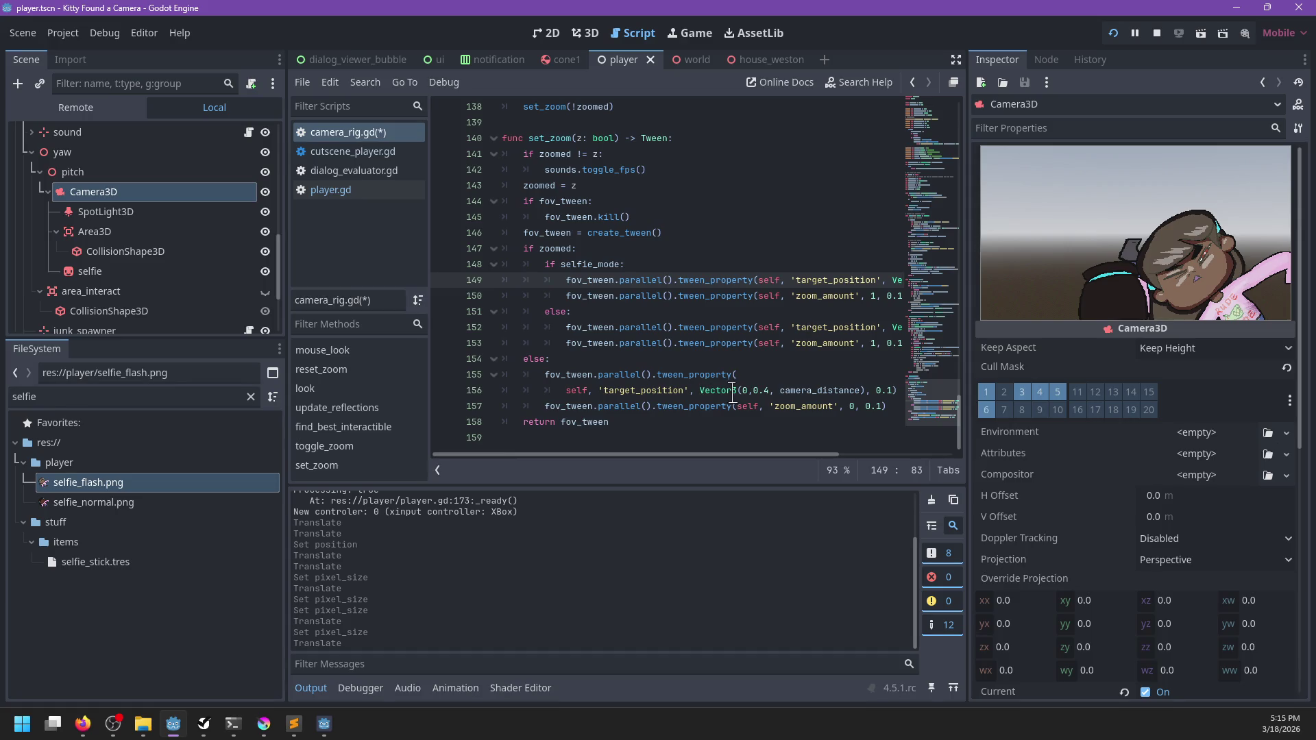
pyautogui.hscroll(3, 772, 392)
pyautogui.hscroll(3, 802, 316)
pyautogui.click(839, 280)
pyautogui.press('BackSpace')
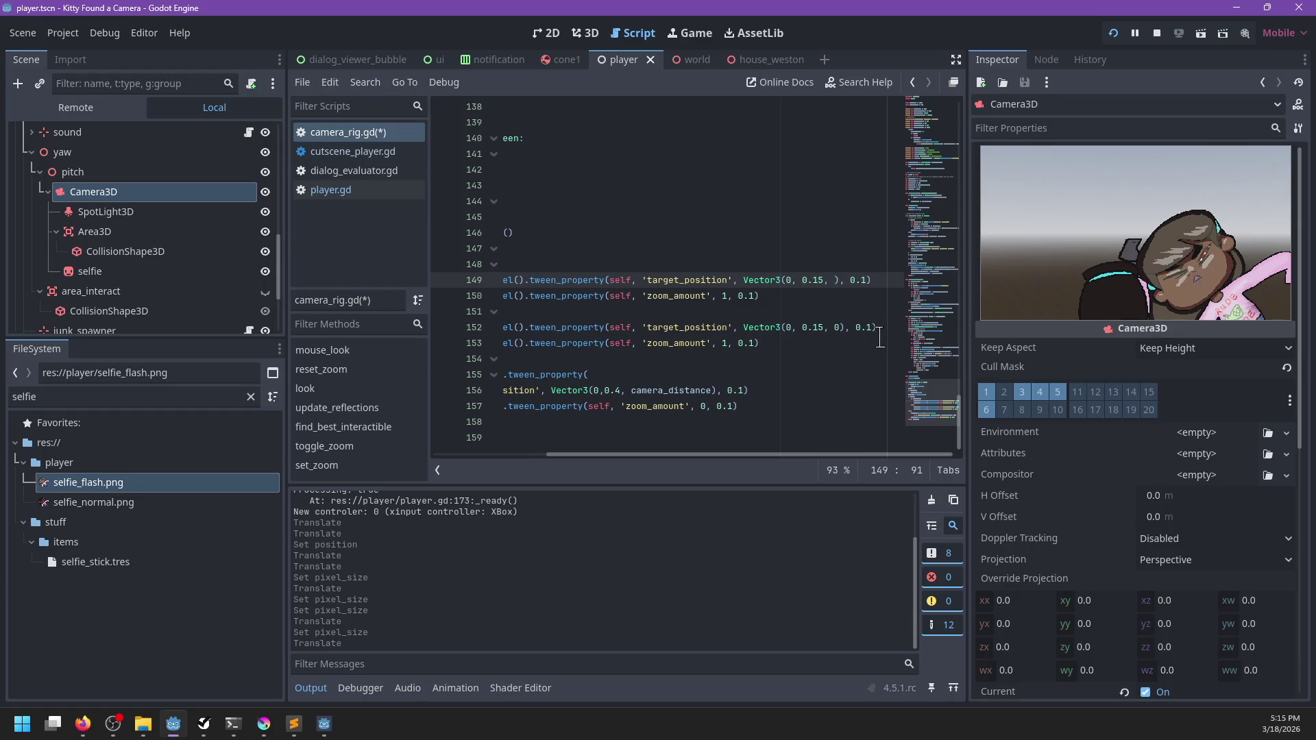
pyautogui.write('1')
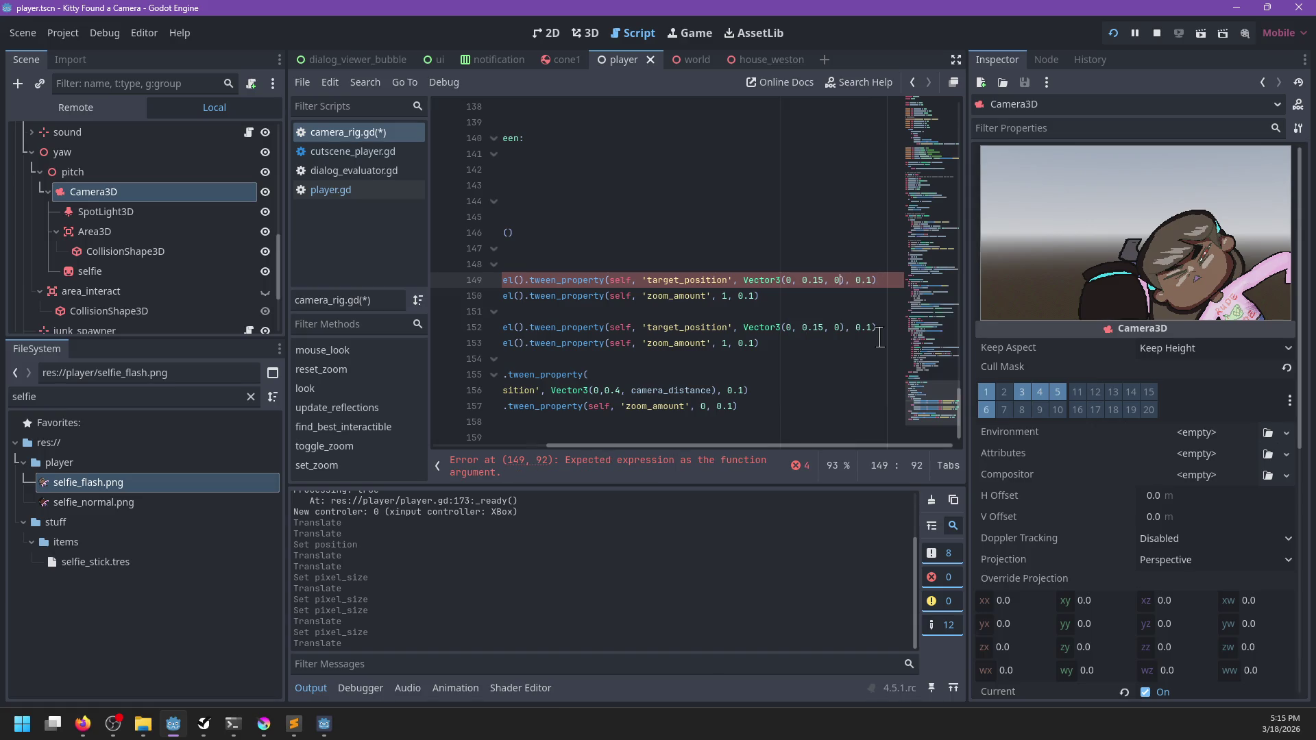
pyautogui.write('.0')
pyautogui.hotkey('ctrl', 's')
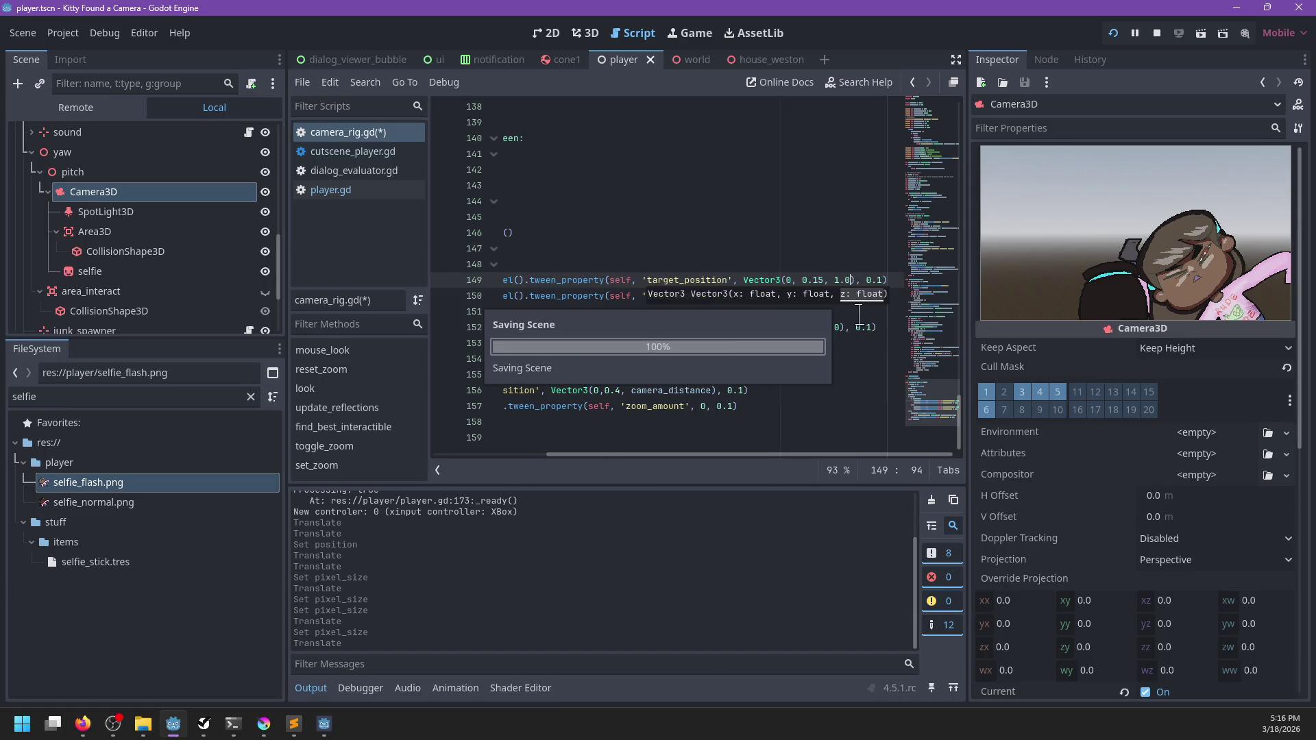
# Step: Set the Vector3's x value to -0.1, giving Vector3(-0.1, 0.15, 1.0), and save
pyautogui.click(792, 280)
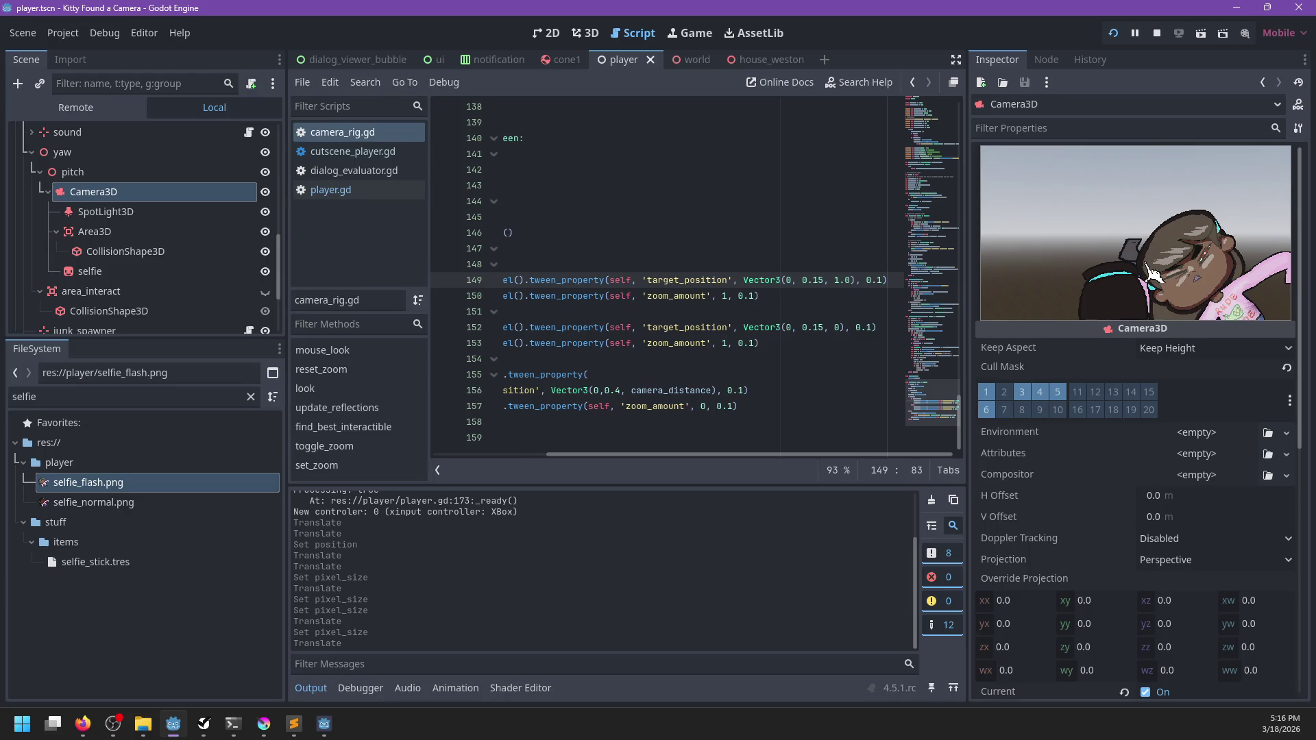
pyautogui.click(586, 33)
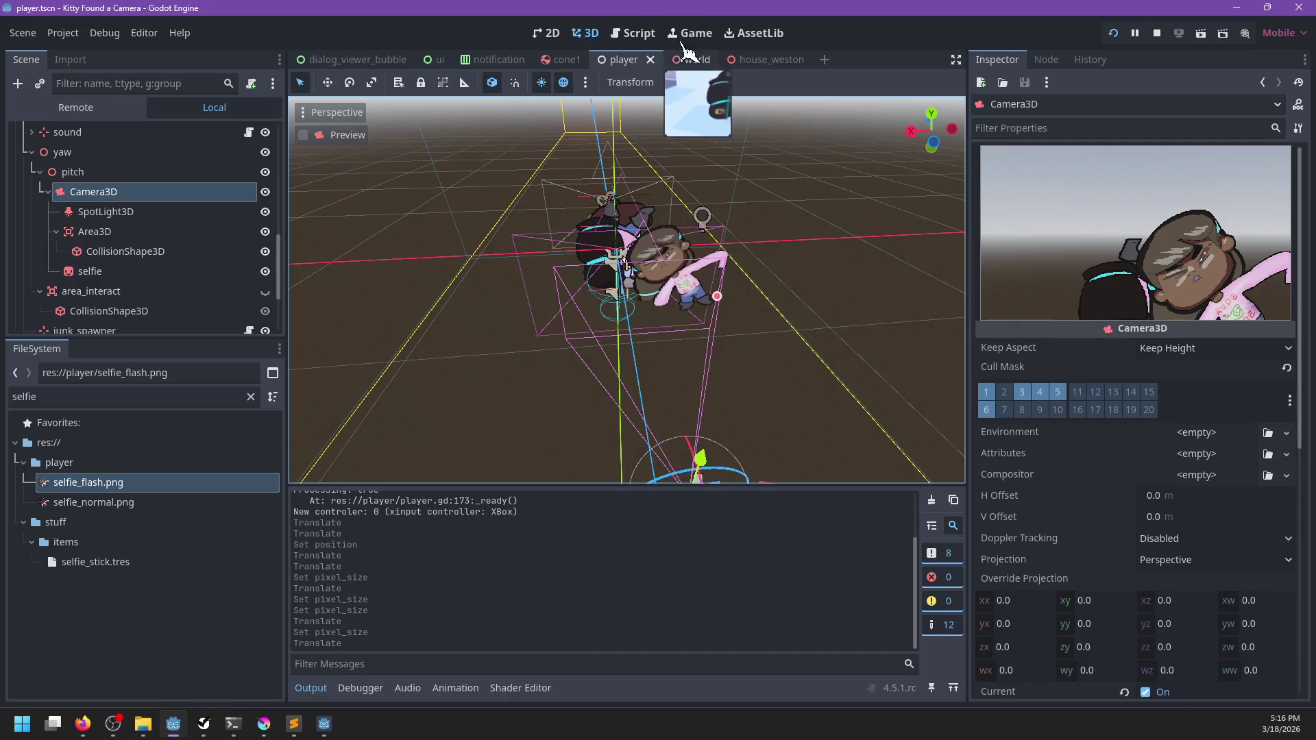
pyautogui.click(634, 33)
pyautogui.write('-0.1, 0.15, 1.0), 0.1)')
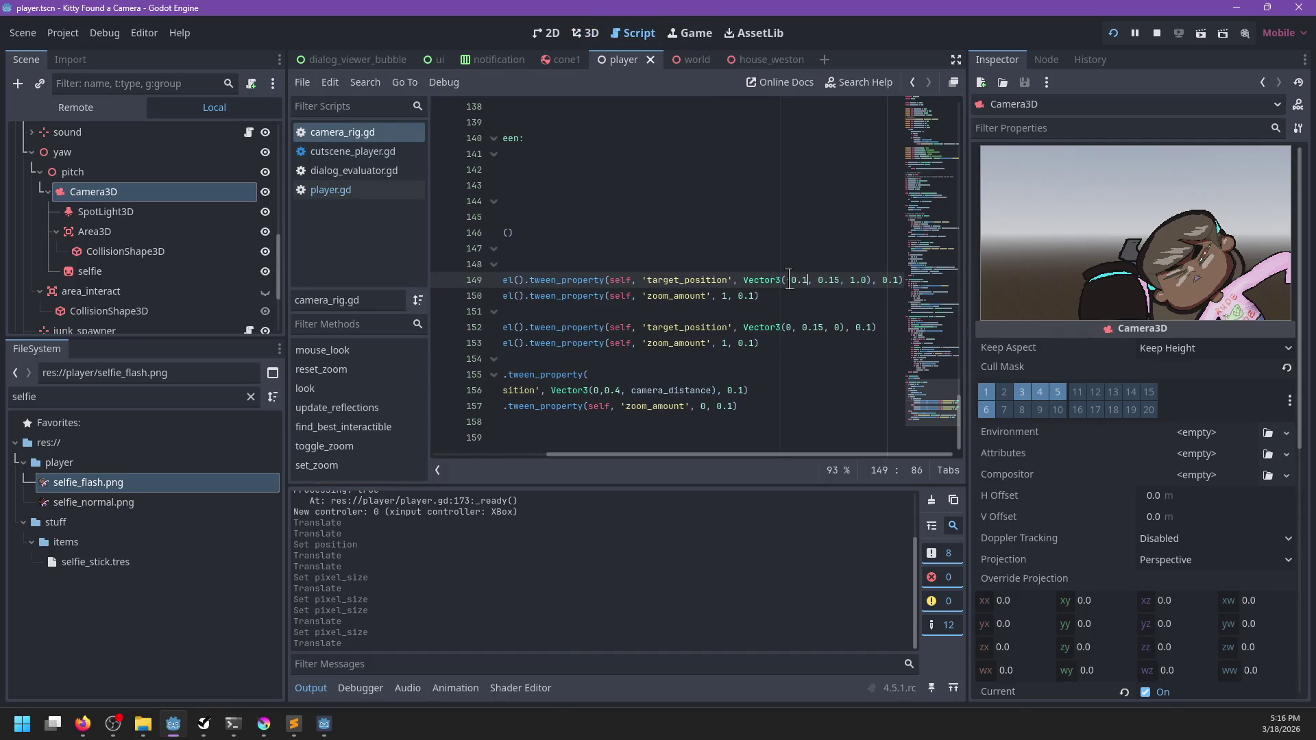
pyautogui.hotkey('ctrl', 's')
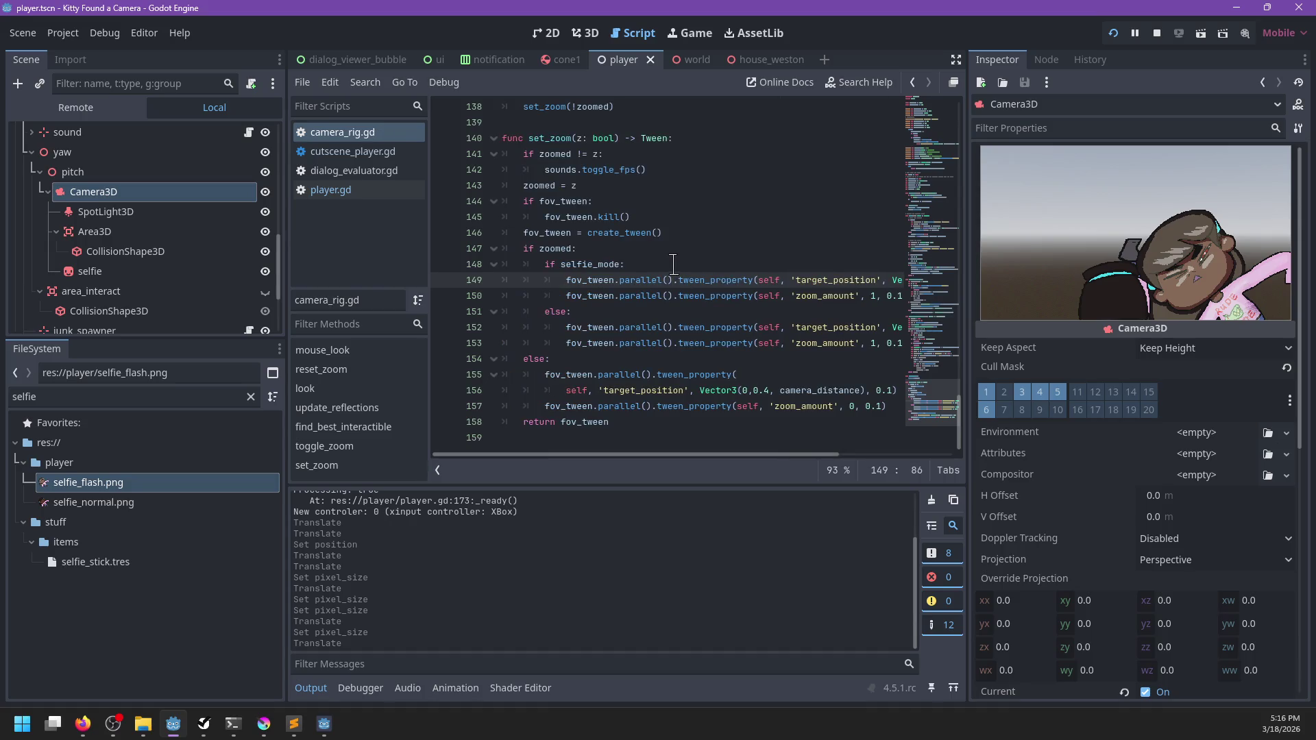
pyautogui.scroll(1, 667, 269)
pyautogui.click(562, 163)
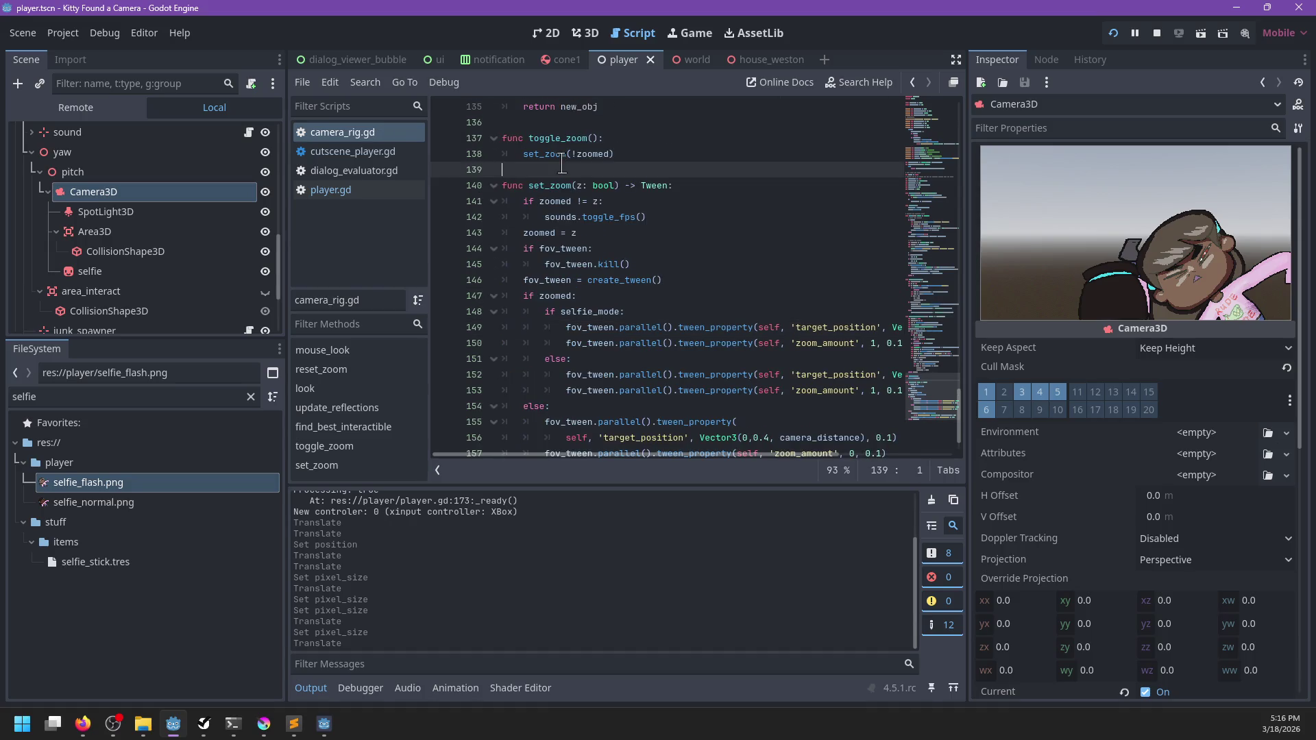
# Step: Start a set_selfie_mode function whose body assigns the selfie_mode flag
pyautogui.press('Return')
pyautogui.press('Return')
pyautogui.press('Up')
pyautogui.write('_s')
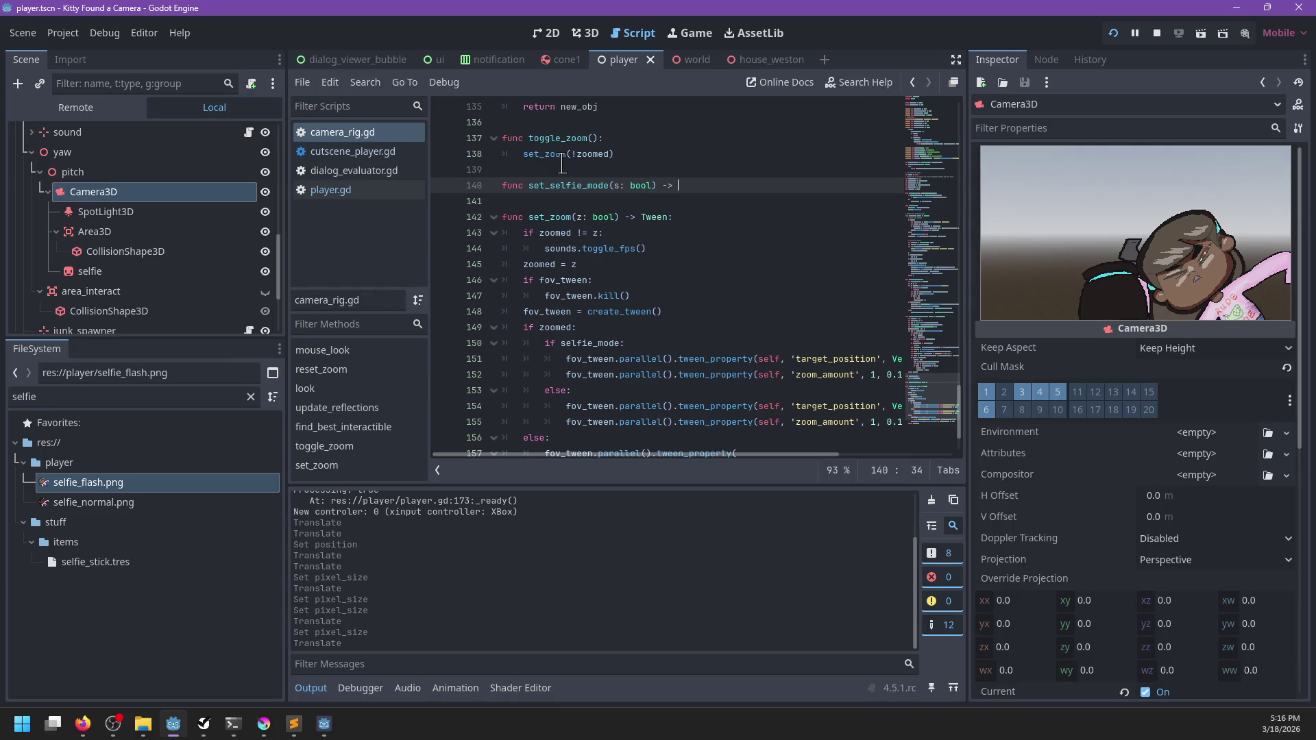
pyautogui.write(':')
pyautogui.press('Return')
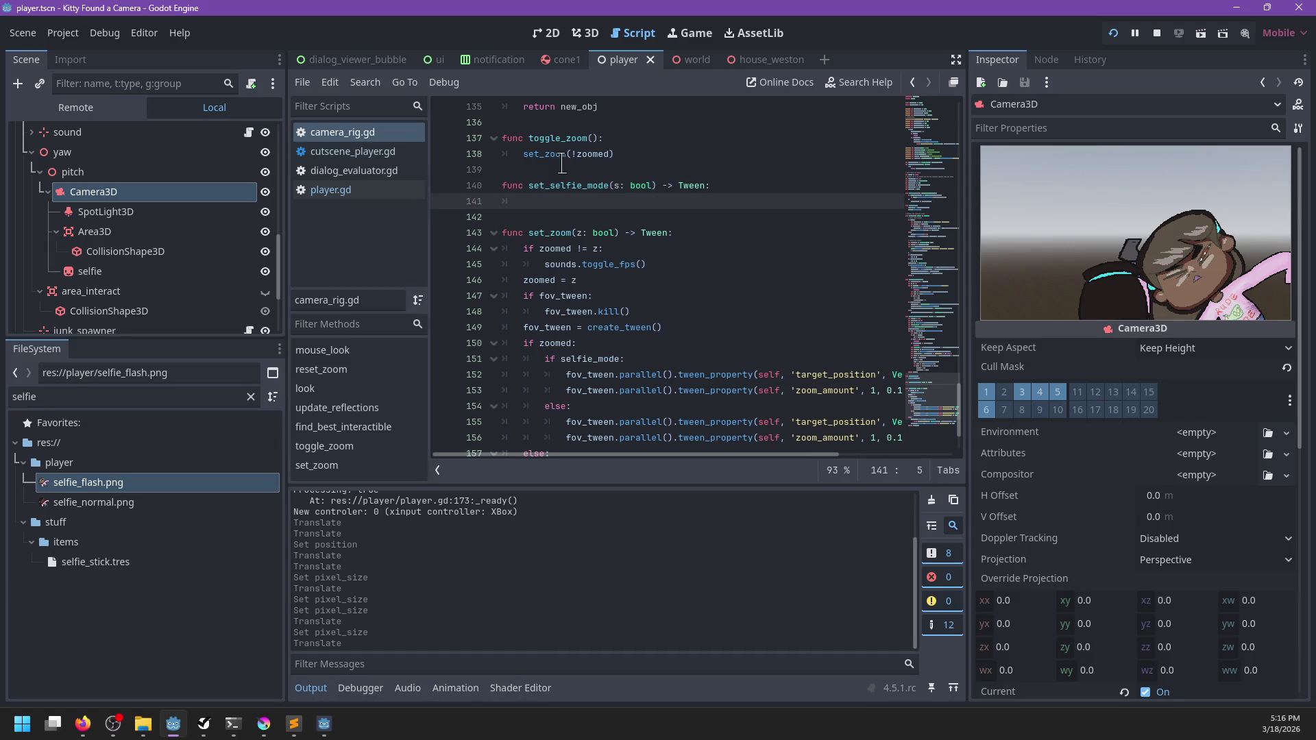
pyautogui.write('if zoomed')
pyautogui.press('BackSpace')
pyautogui.press('BackSpace')
pyautogui.press('BackSpace')
pyautogui.write('sel')
pyautogui.press('Return')
pyautogui.write('= s')
pyautogui.press('Return')
pyautogui.press('Return')
pyautogui.write('return')
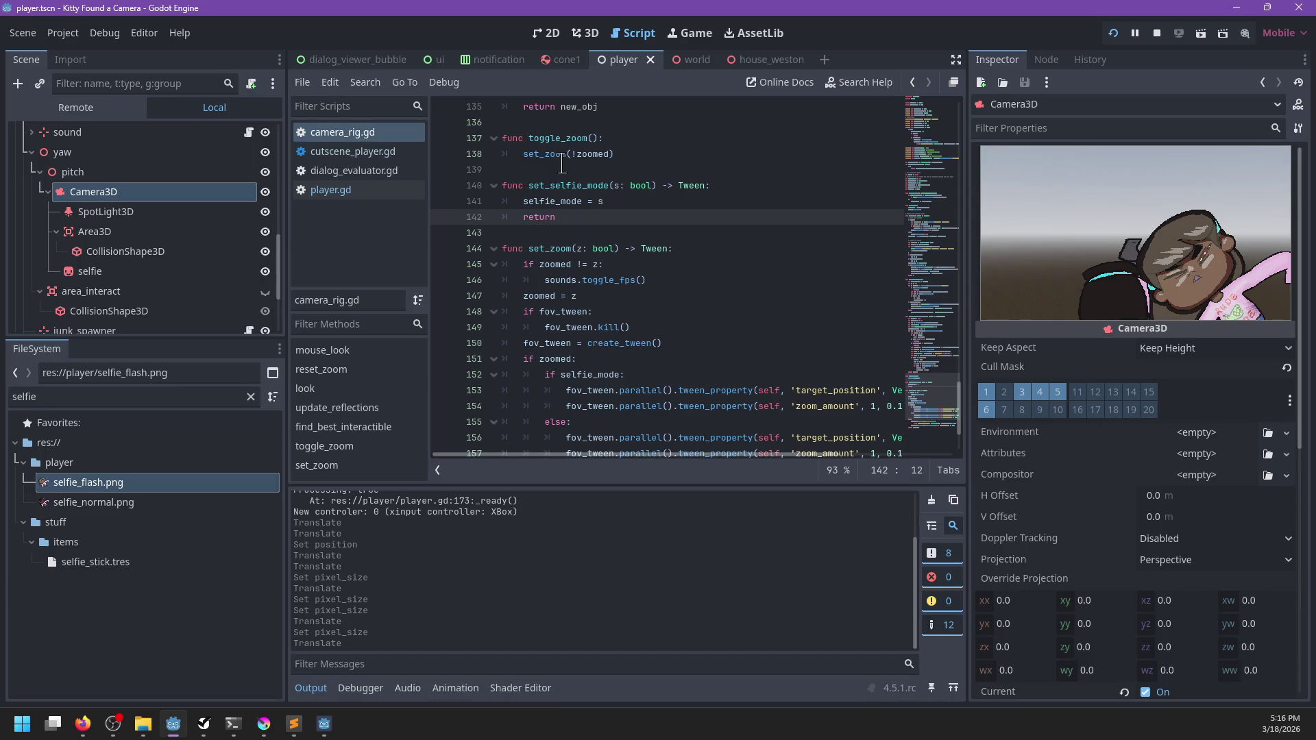
# Step: Add 'if zoomed:' returning set_zoom(zoomed) to set_selfie_mode and save
pyautogui.hotkey('ctrl', 'BackSpace')
pyautogui.write('if zoomed:')
pyautogui.press('Return')
pyautogui.write('return set_')
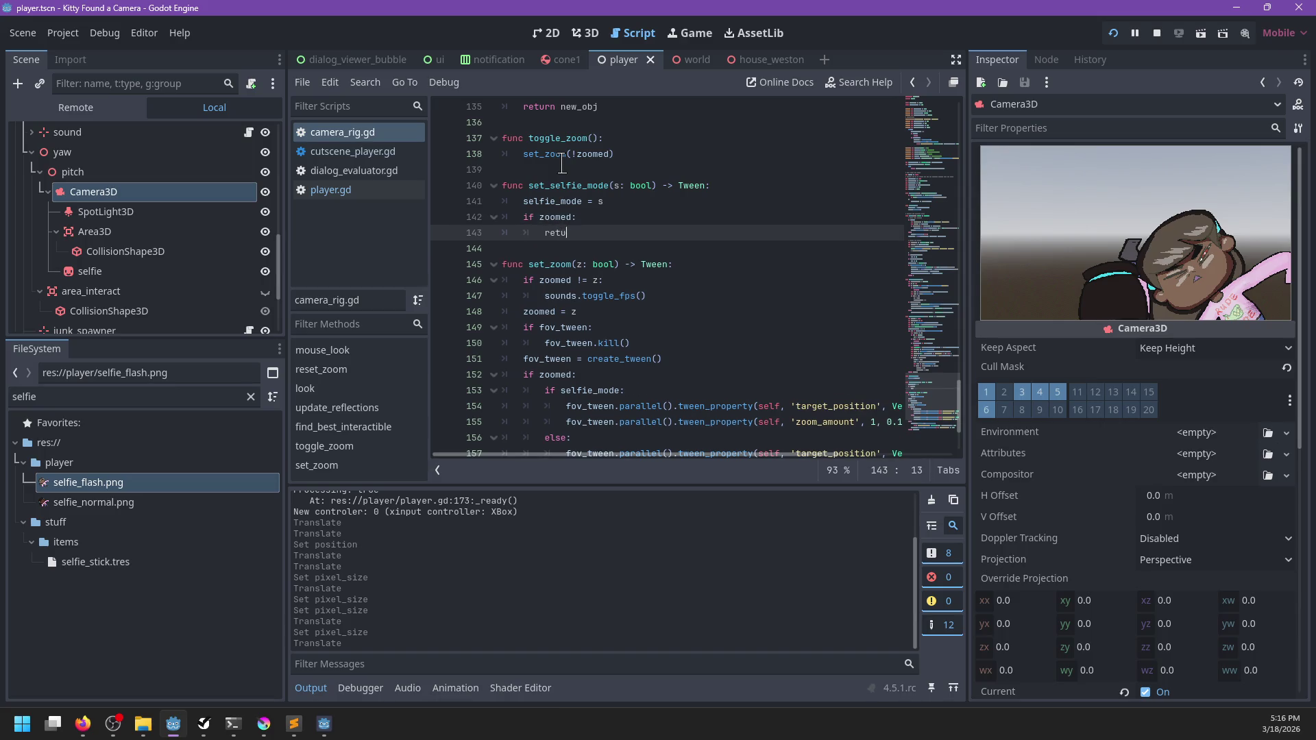
pyautogui.write('zoom(s')
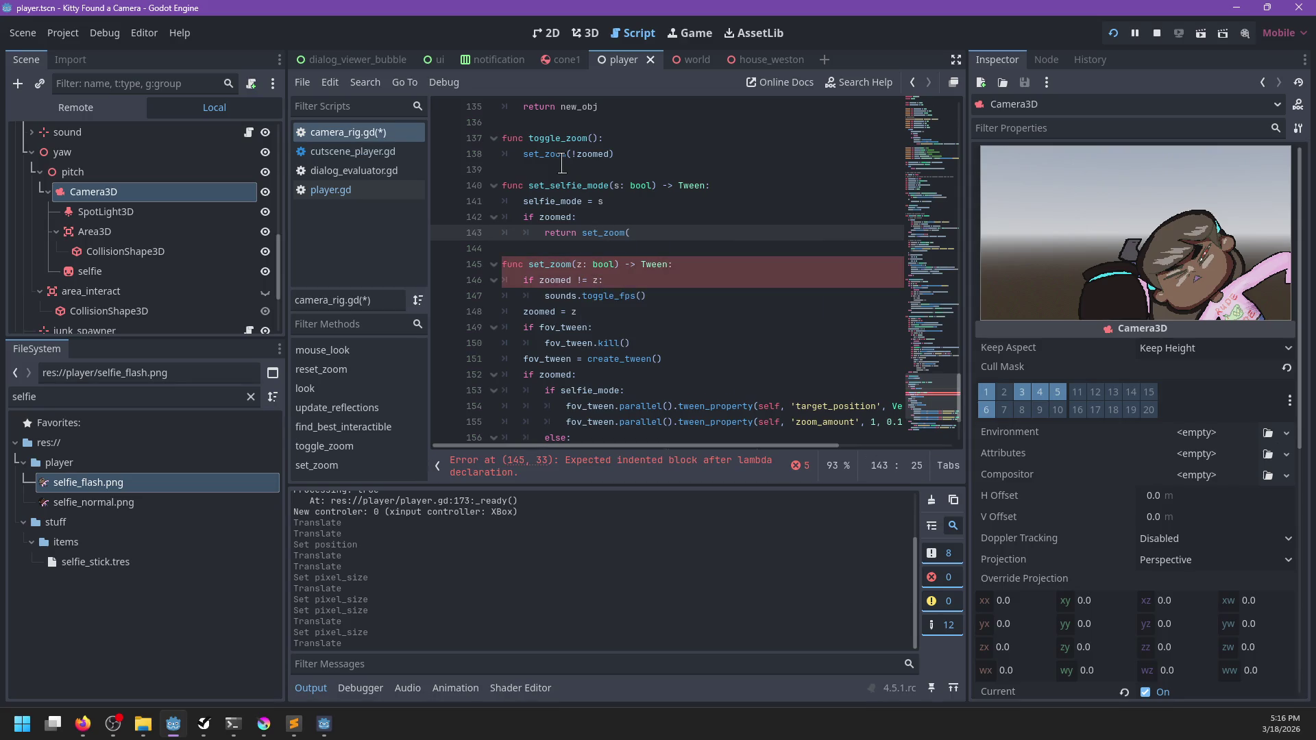
pyautogui.write('elf')
pyautogui.press('Return')
pyautogui.write(')')
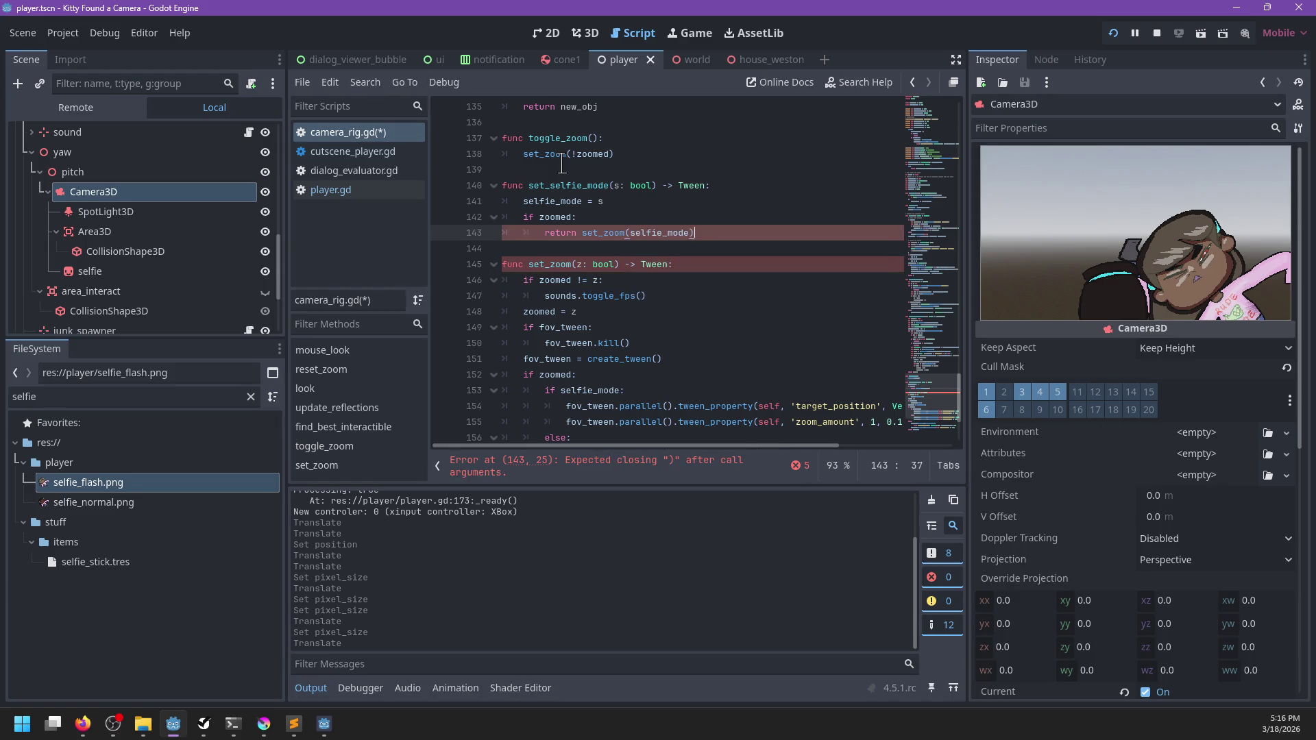
pyautogui.press('Down')
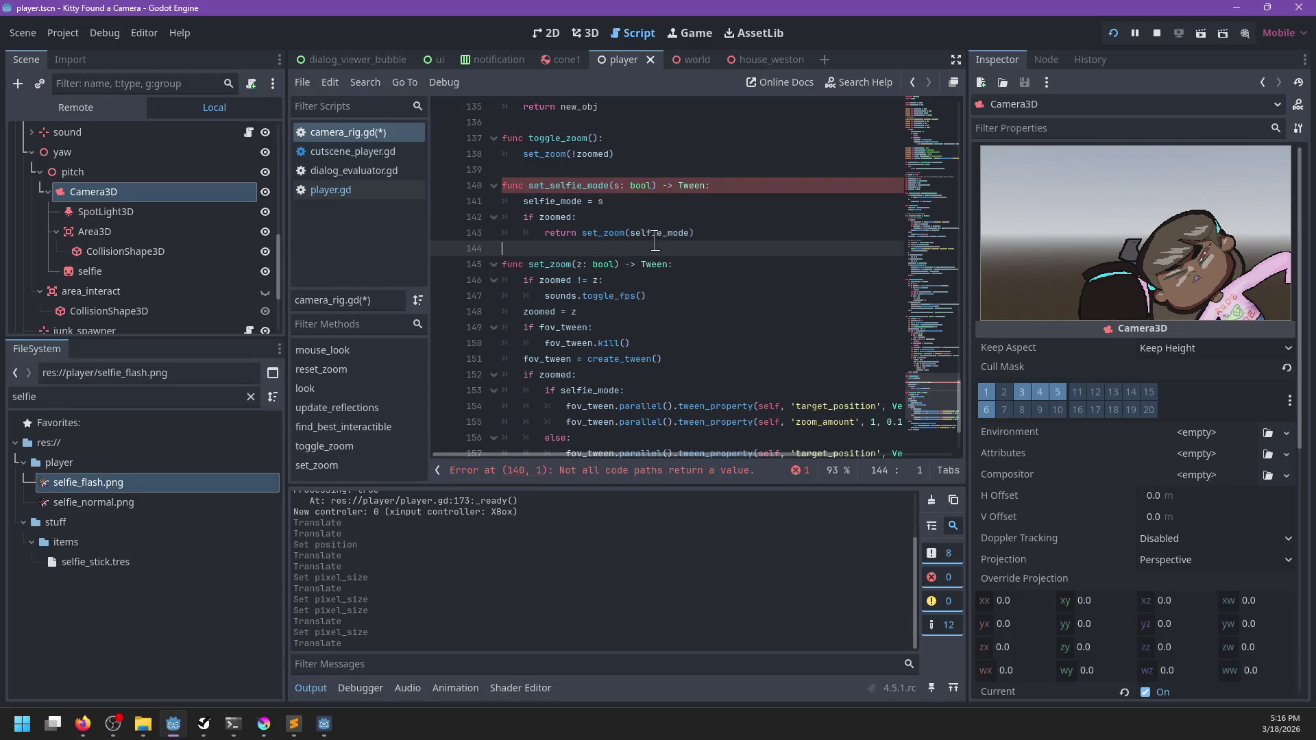
pyautogui.doubleClick(655, 234)
pyautogui.write('zoomed')
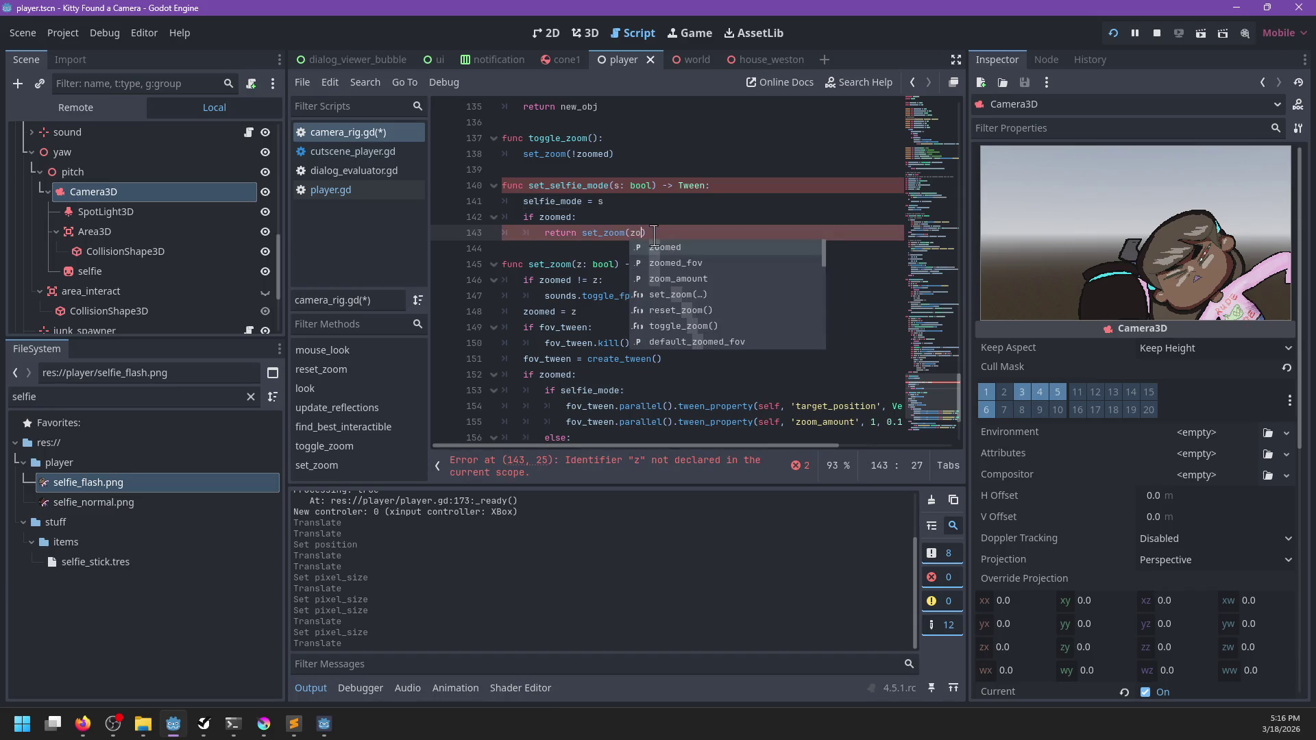
pyautogui.click(648, 218)
pyautogui.hotkey('ctrl', 's')
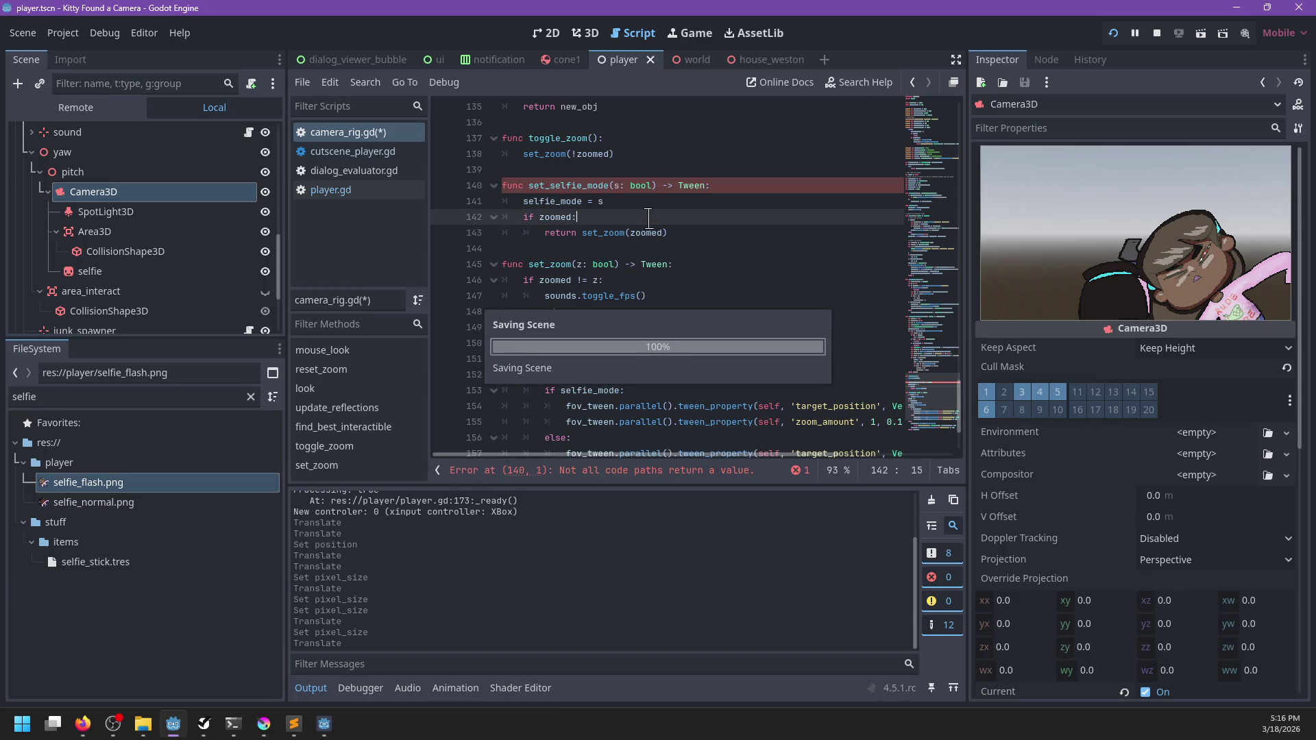
# Step: Jump to the missing-return error and add a fallback 'return null', then save
pyautogui.doubleClick(559, 299)
pyautogui.click(684, 292)
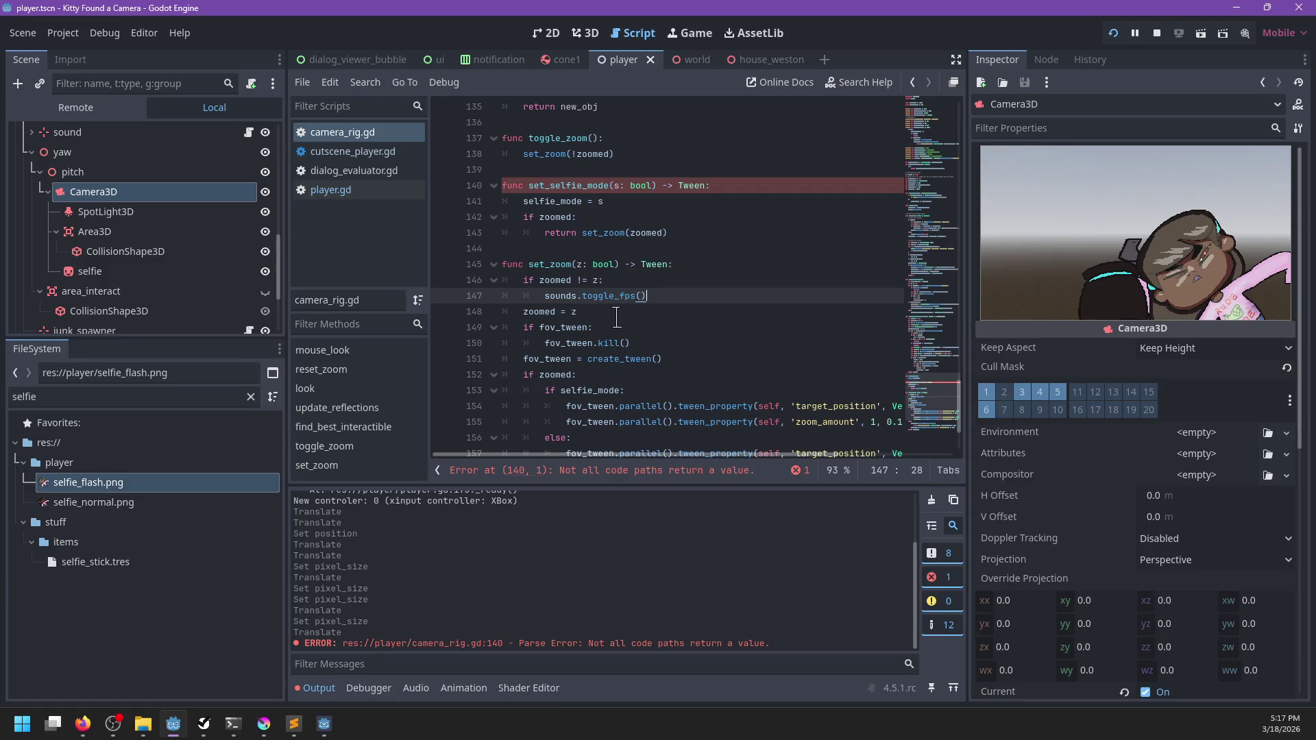
pyautogui.scroll(-2, 615, 318)
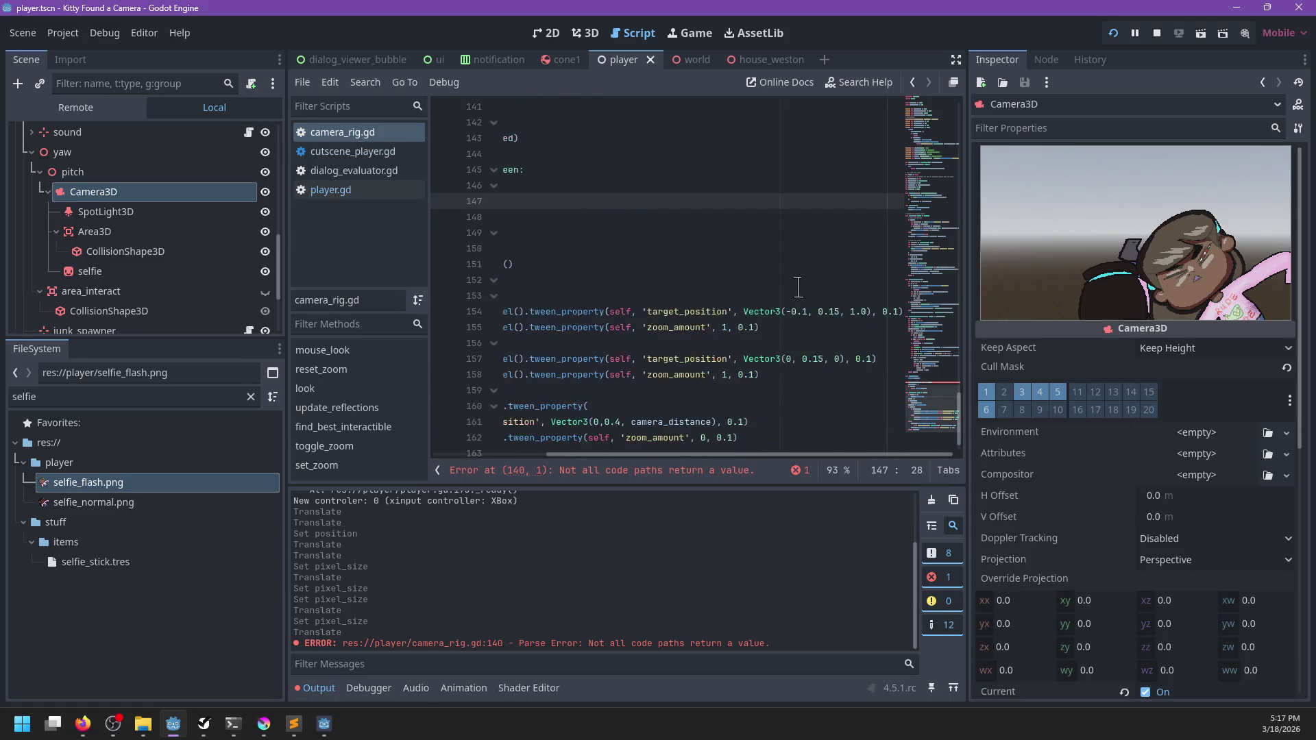
pyautogui.scroll(-1, 634, 327)
pyautogui.moveTo(635, 323)
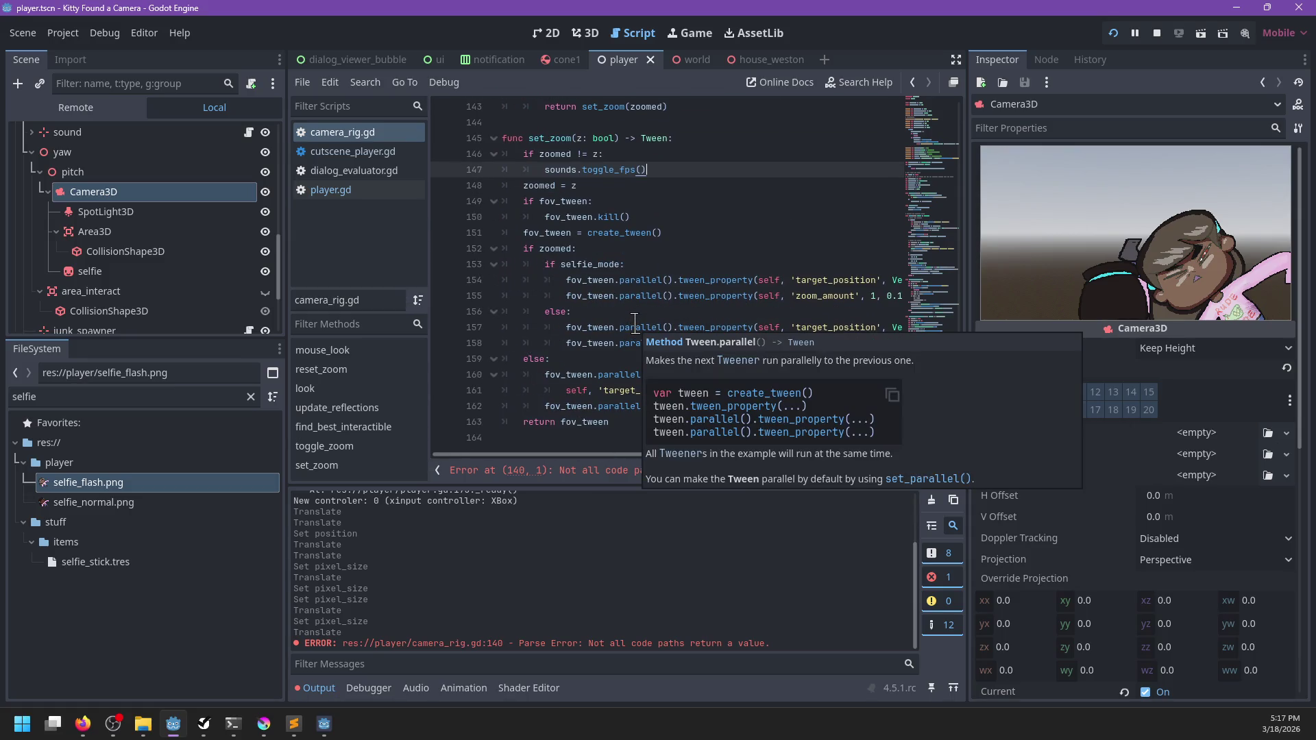
pyautogui.click(628, 471)
pyautogui.click(691, 325)
pyautogui.press('Return')
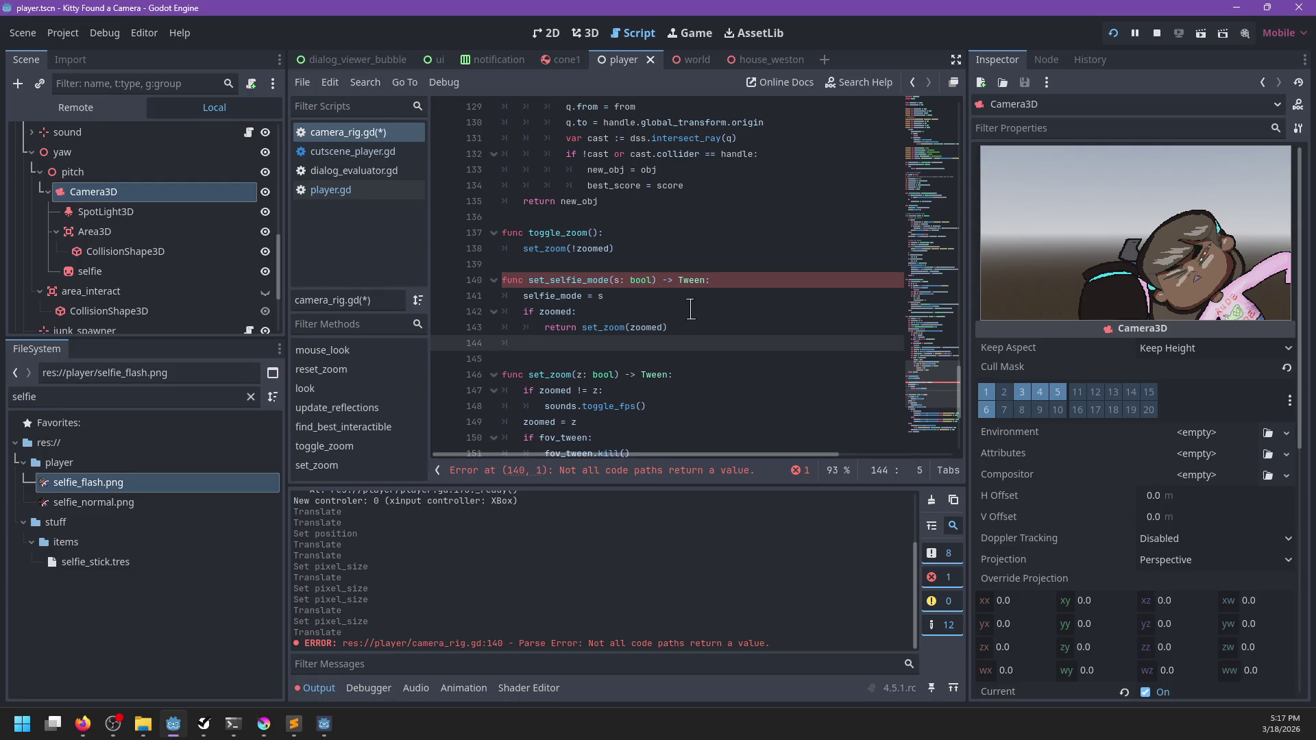
pyautogui.write('retru')
pyautogui.press('BackSpace')
pyautogui.press('BackSpace')
pyautogui.write('urn null')
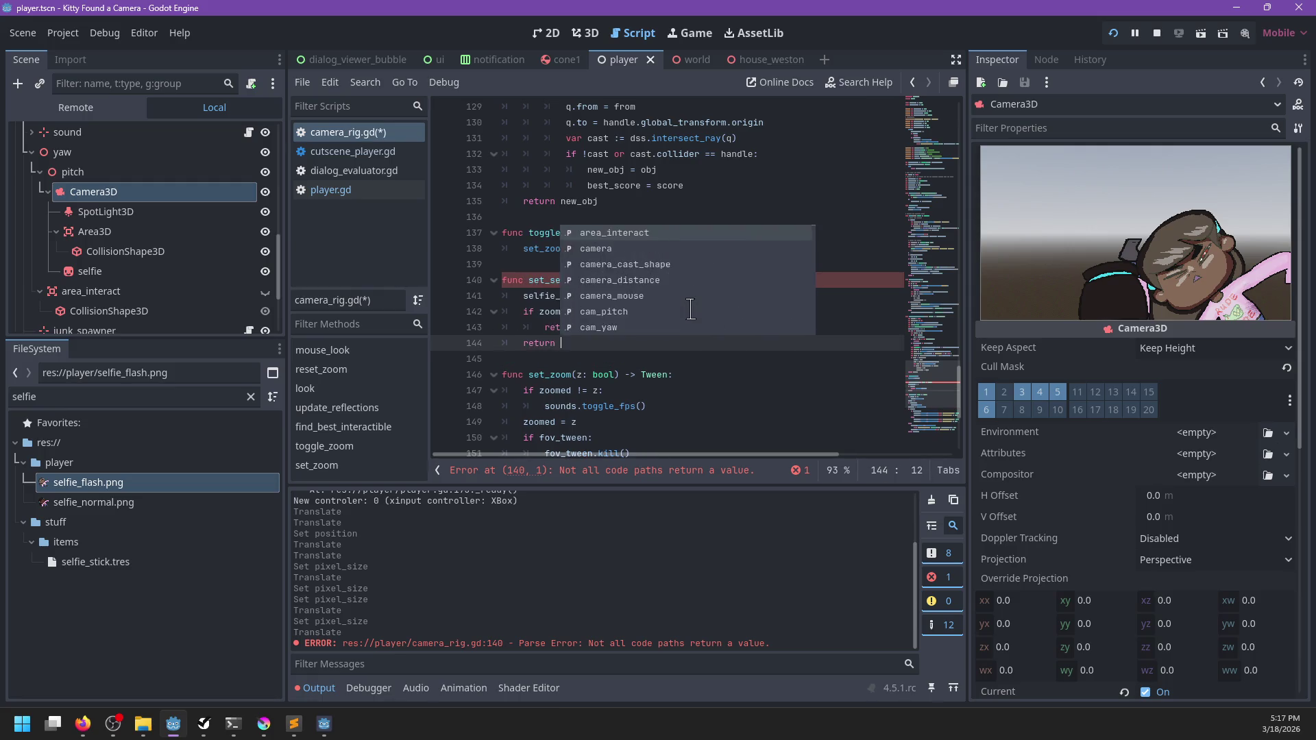
pyautogui.press('Escape')
pyautogui.hotkey('ctrl', 's')
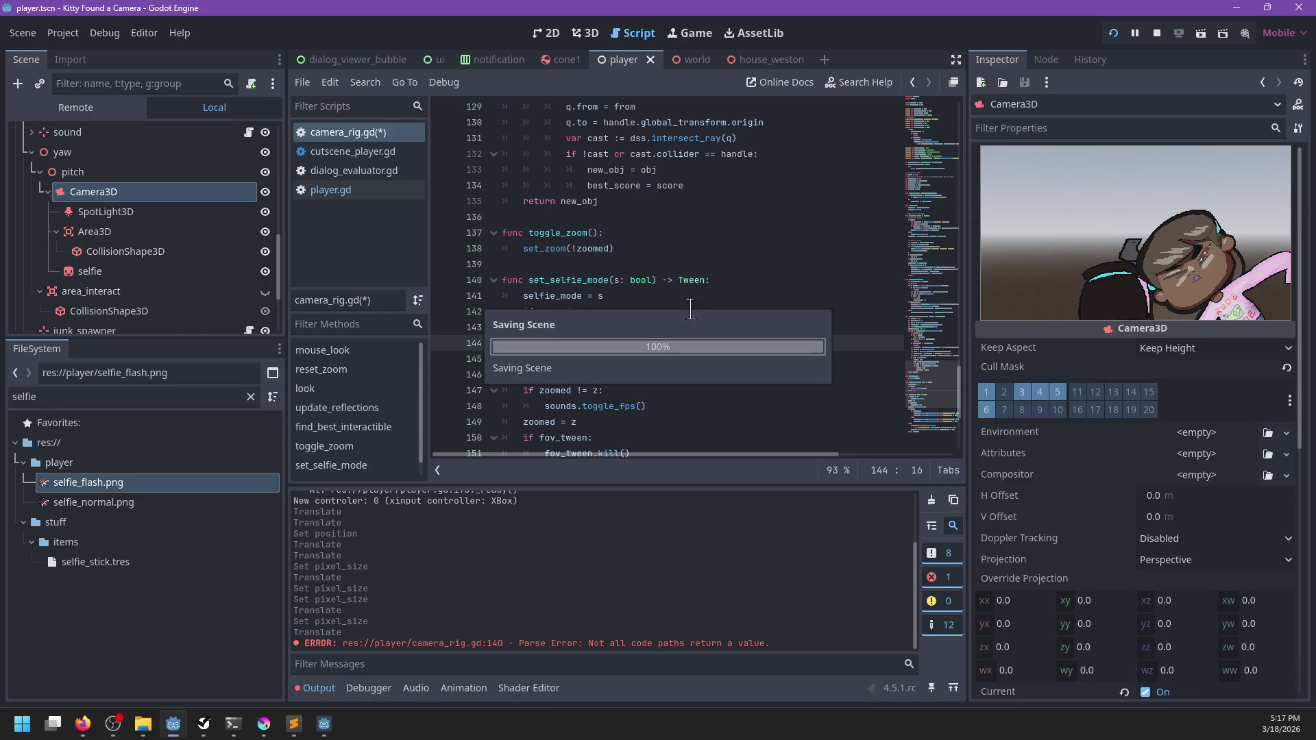
# Step: Delete the 'if zoomed:' and 'return null' lines so it always returns set_zoom(zoomed); save
pyautogui.scroll(-1, 672, 306)
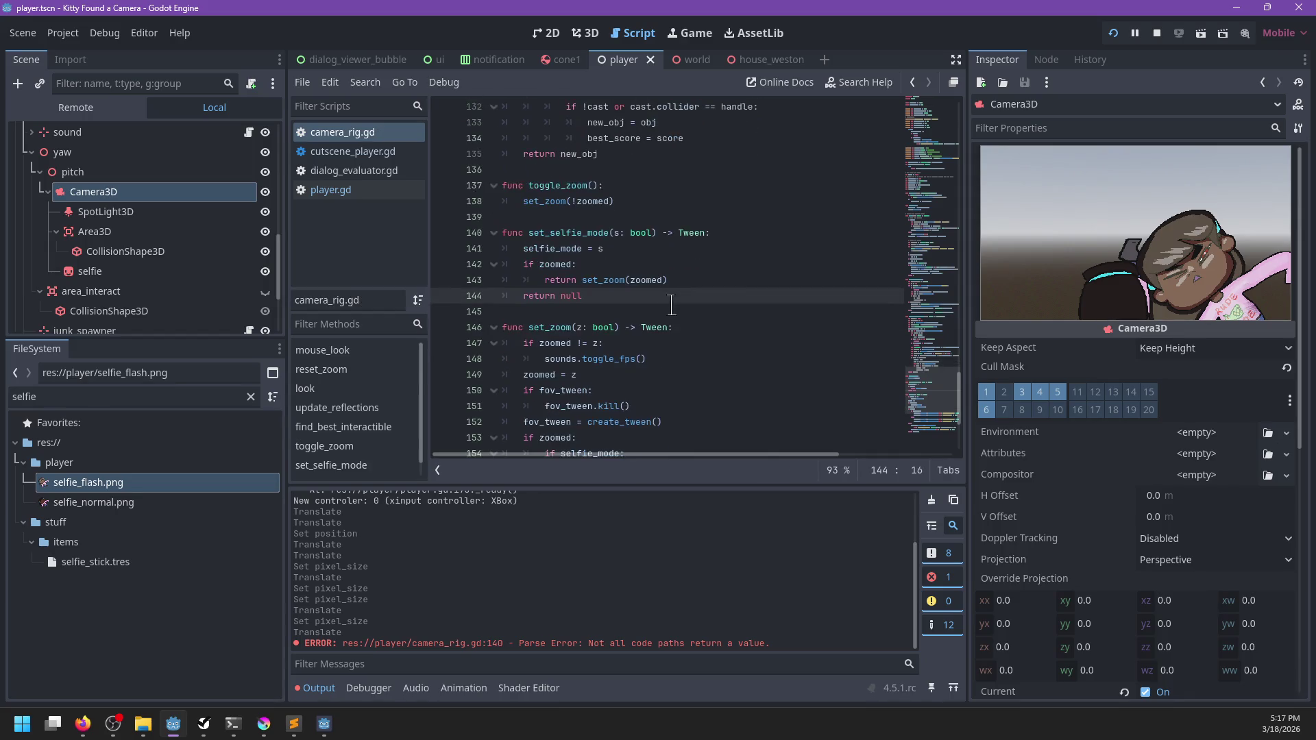
pyautogui.scroll(-4, 668, 302)
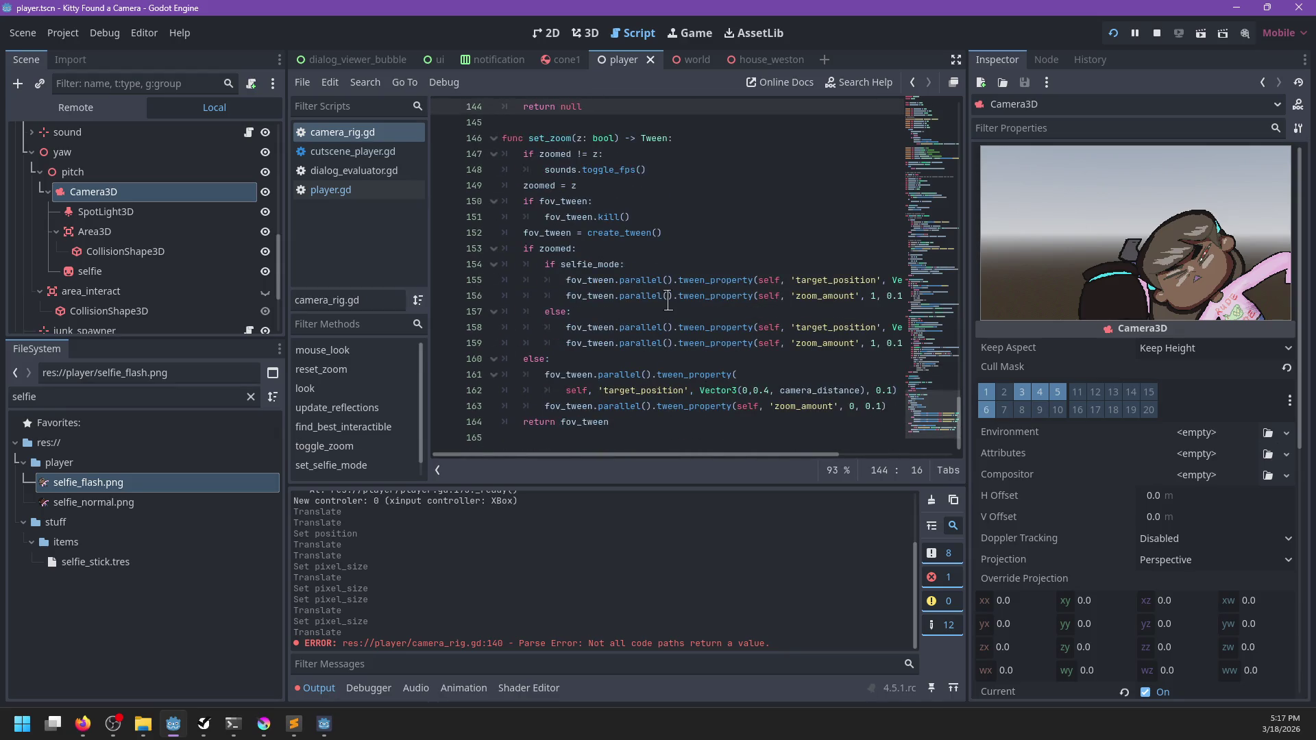
pyautogui.scroll(5, 668, 302)
pyautogui.moveTo(546, 328); pyautogui.dragTo(521, 318)
pyautogui.press('BackSpace')
pyautogui.press('End')
pyautogui.hotkey('shift', 'Down')
pyautogui.press('BackSpace')
pyautogui.hotkey('ctrl', 's')
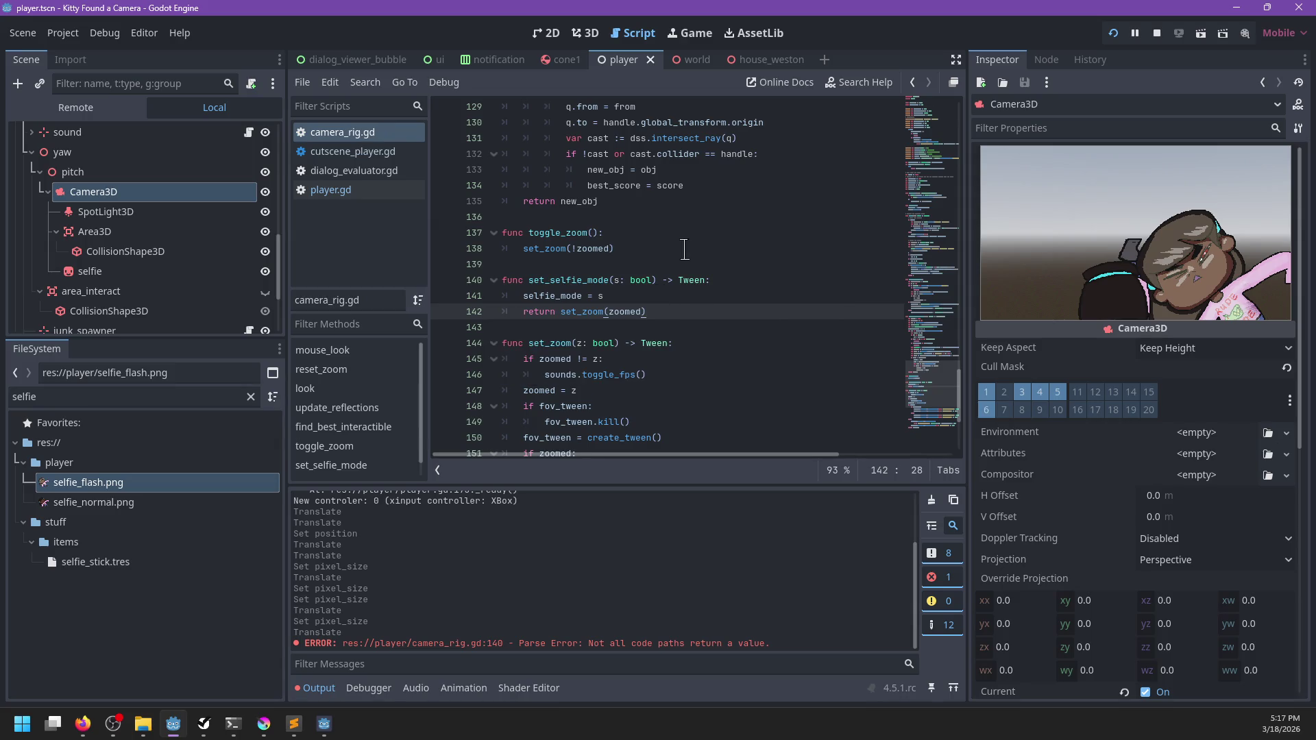
pyautogui.scroll(20, 683, 249)
pyautogui.scroll(2, 691, 259)
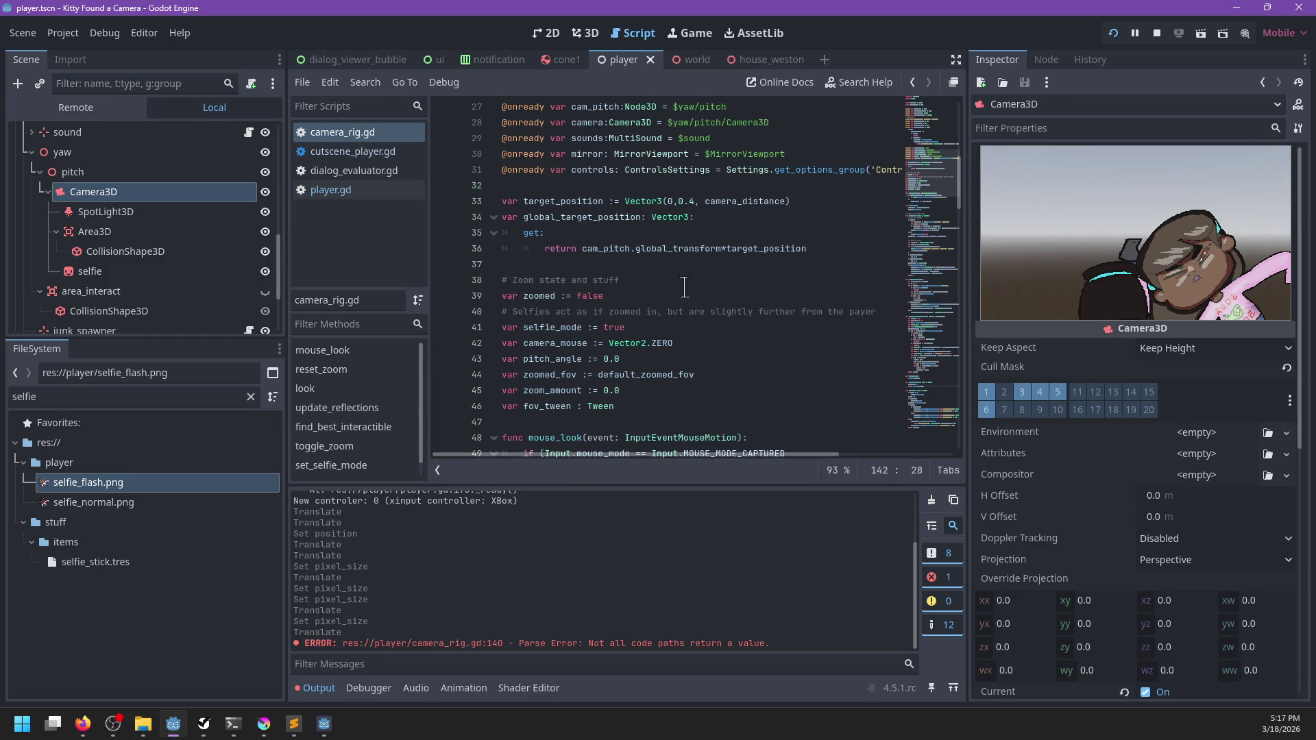
# Step: Test-run the game, quit it, and move the selfie node directly under StandardBody
pyautogui.press('F5')
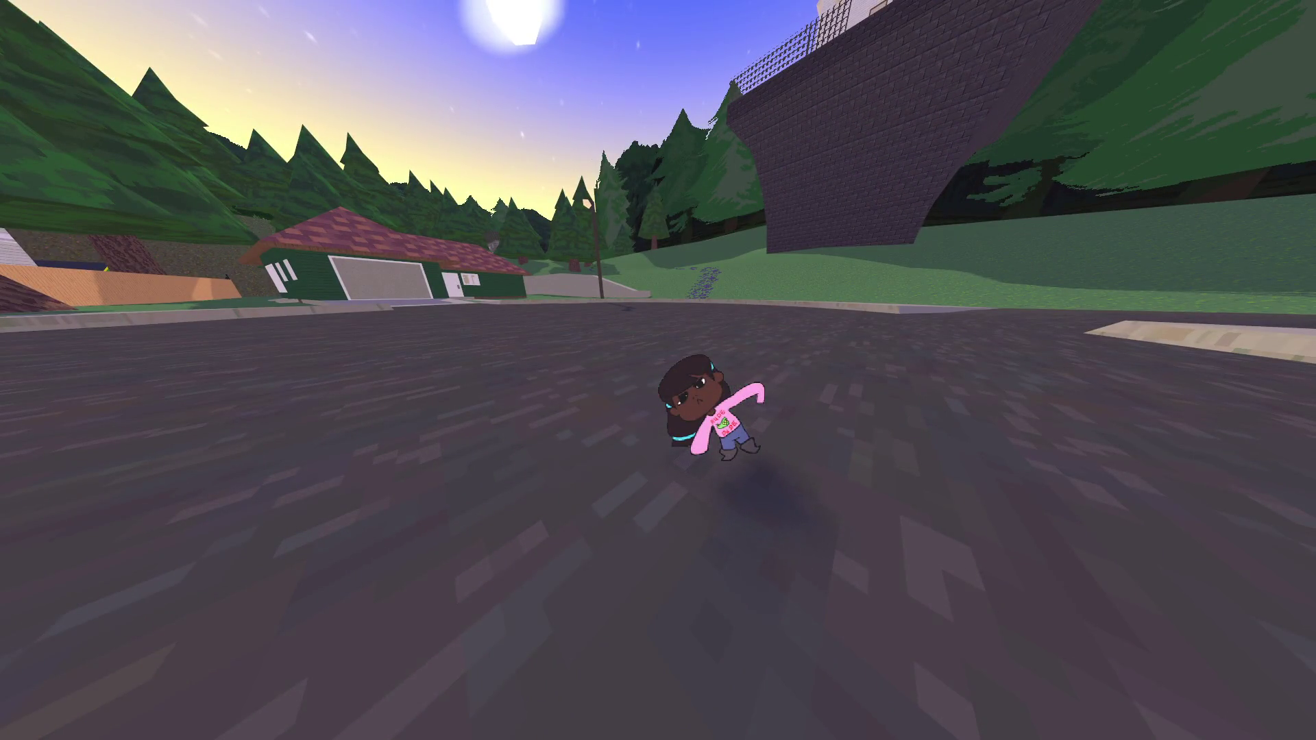
pyautogui.hotkey('alt', 'F4')
pyautogui.moveTo(103, 247)
pyautogui.mouseDown()
pyautogui.moveTo(127, 188)
pyautogui.moveTo(110, 191)
pyautogui.moveTo(81, 133)
pyautogui.moveTo(74, 149)
pyautogui.mouseUp()
# Step: Reparent the selfie sprite node under StandardBody in the Scene tree
pyautogui.click(585, 33)
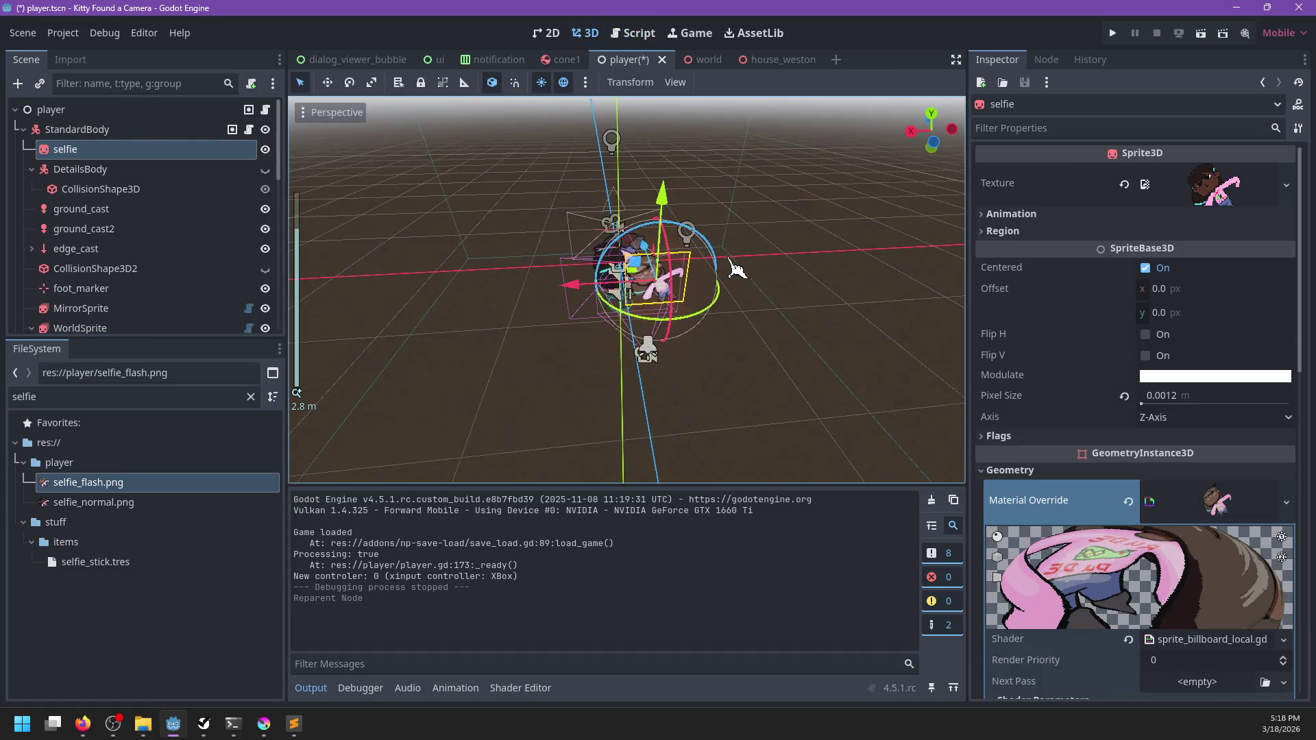
pyautogui.scroll(-5, 1117, 391)
pyautogui.scroll(-1, 1047, 590)
pyautogui.scroll(-3, 1044, 593)
pyautogui.scroll(-1, 1028, 603)
pyautogui.scroll(10, 1035, 590)
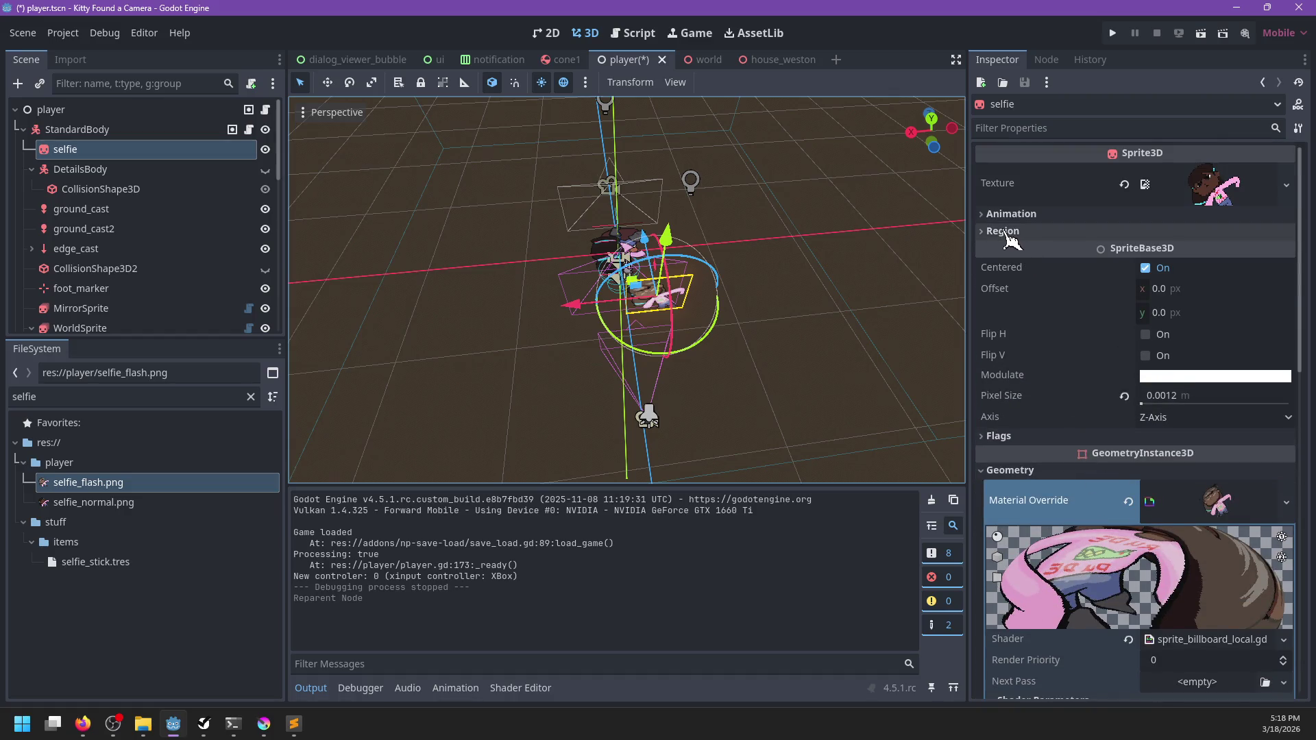
pyautogui.moveTo(65, 153)
pyautogui.mouseDown()
pyautogui.moveTo(75, 194)
pyautogui.moveTo(74, 144)
pyautogui.mouseUp()
pyautogui.scroll(5, 723, 298)
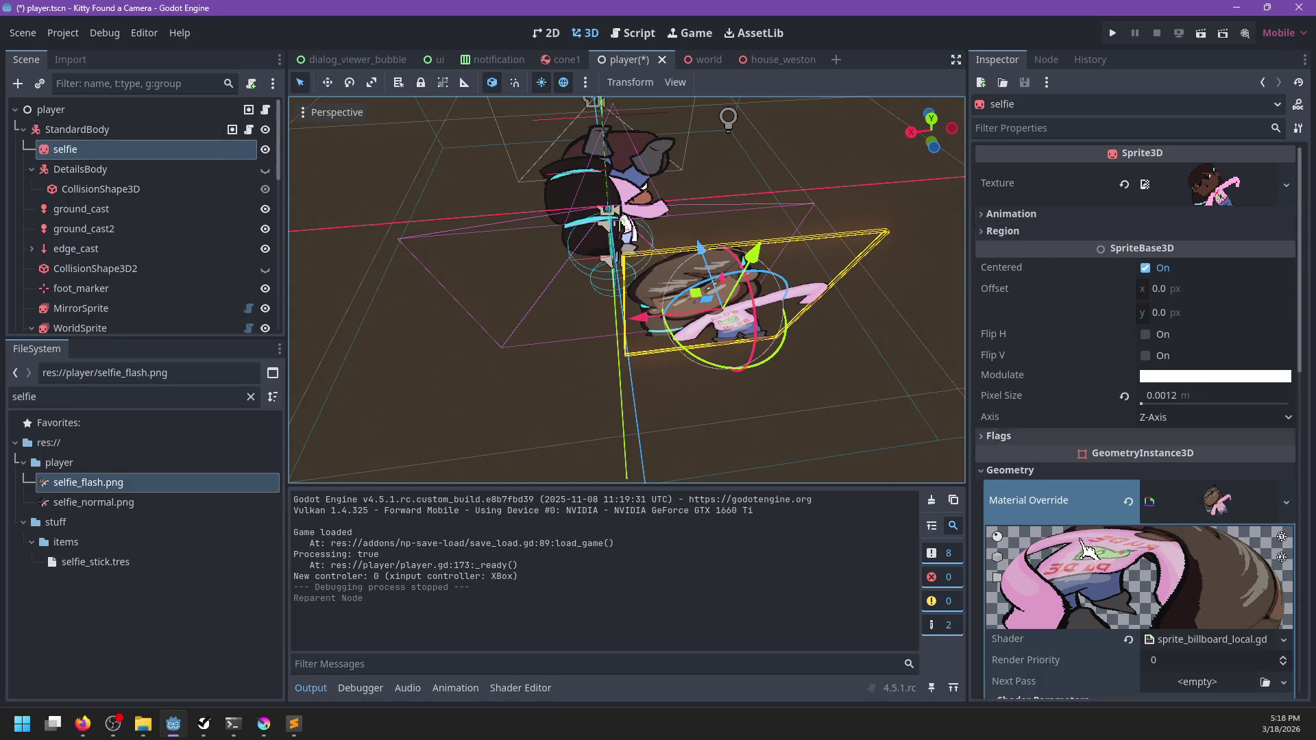
pyautogui.scroll(-5, 1011, 483)
pyautogui.scroll(-4, 1009, 483)
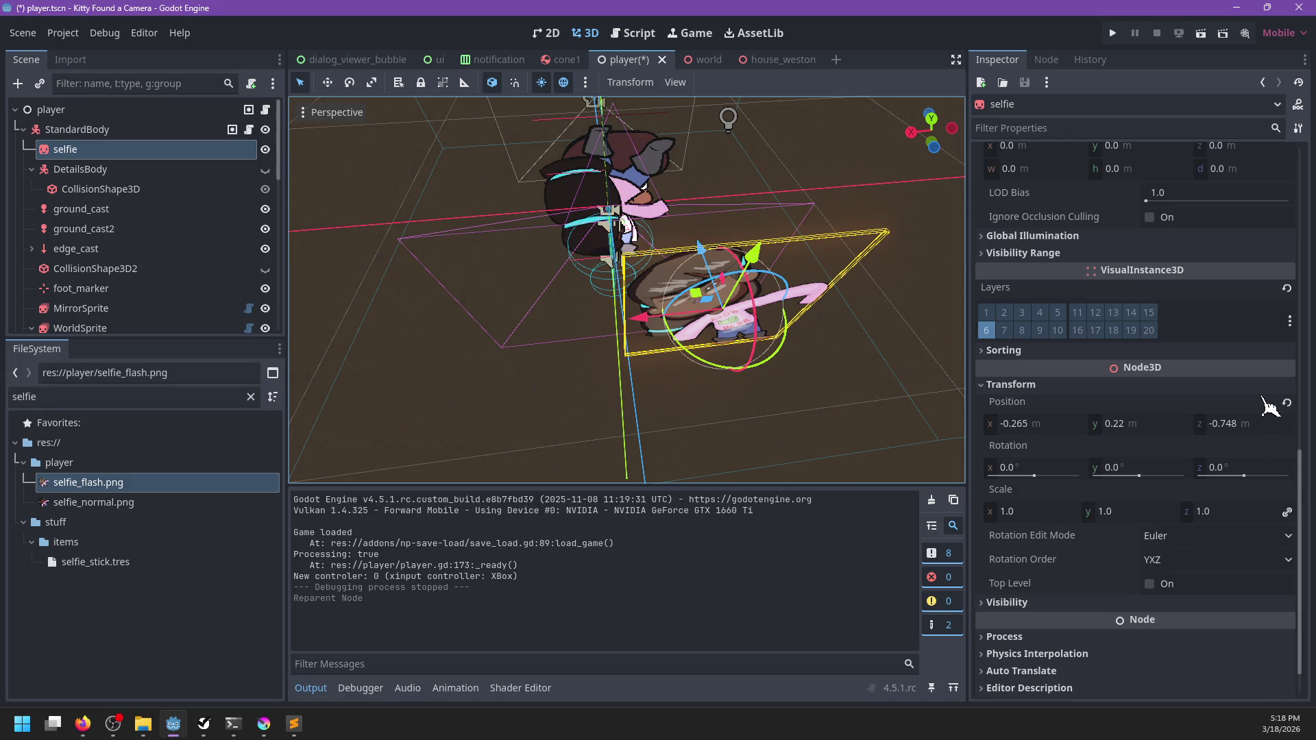
# Step: Reset the selfie sprite's Transform position to the origin
pyautogui.click(1287, 403)
pyautogui.scroll(3, 506, 307)
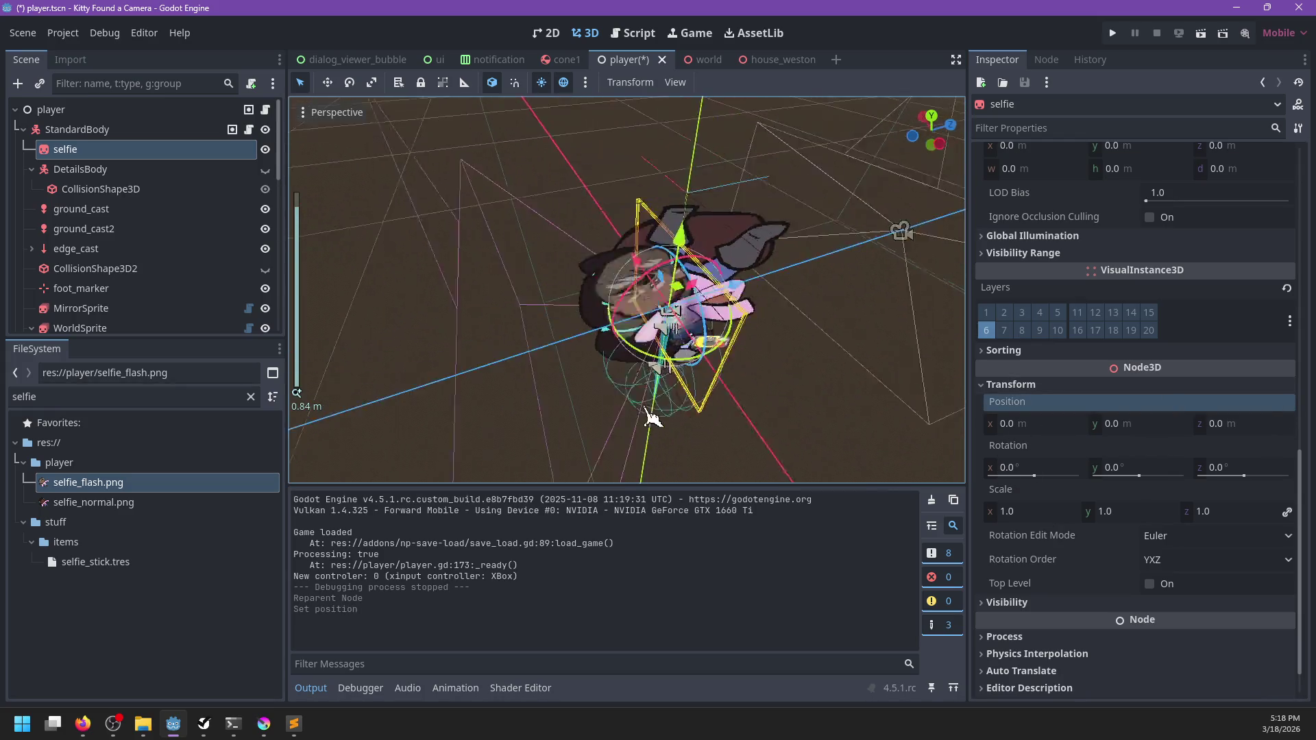
pyautogui.moveTo(652, 418); pyautogui.dragTo(610, 356)
pyautogui.scroll(3, 611, 357)
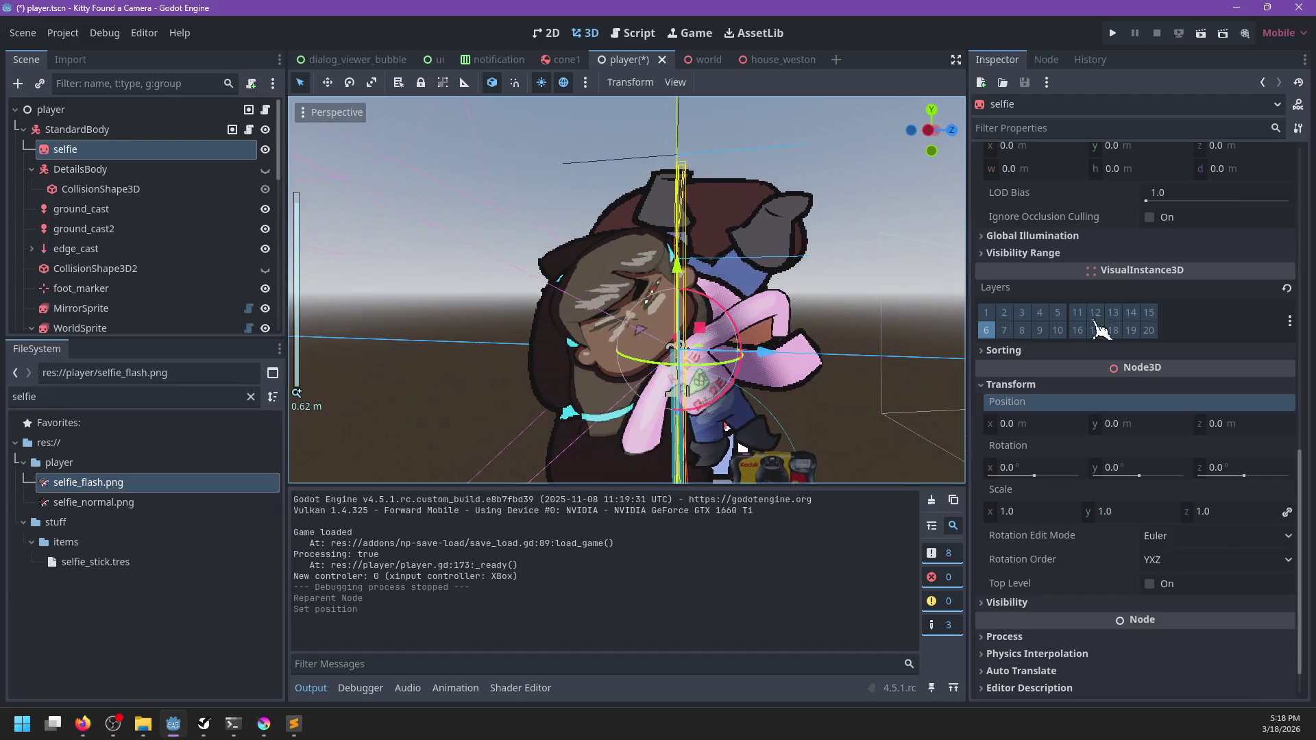
pyautogui.scroll(8, 1179, 336)
# Step: Try selfie sprite pixel sizes of 0.0015 and then 0.0016
pyautogui.click(1204, 259)
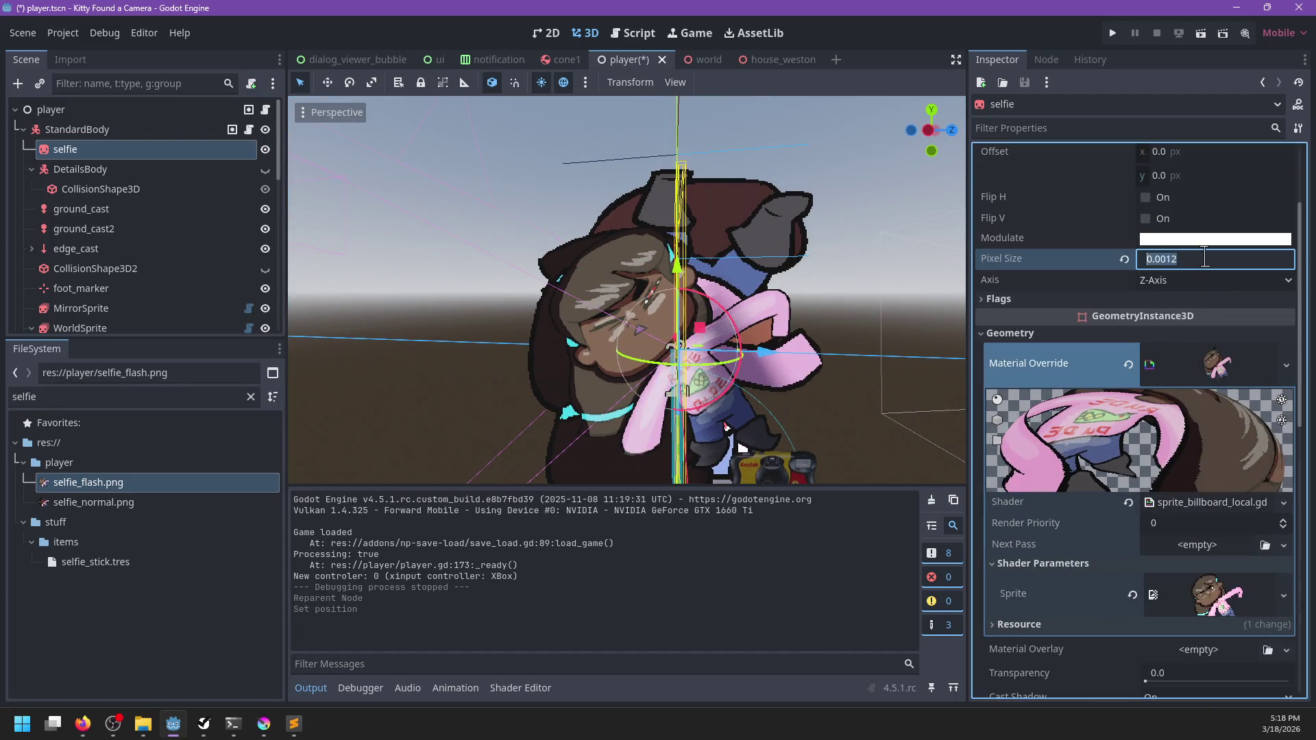
pyautogui.write('0.0015')
pyautogui.press('Return')
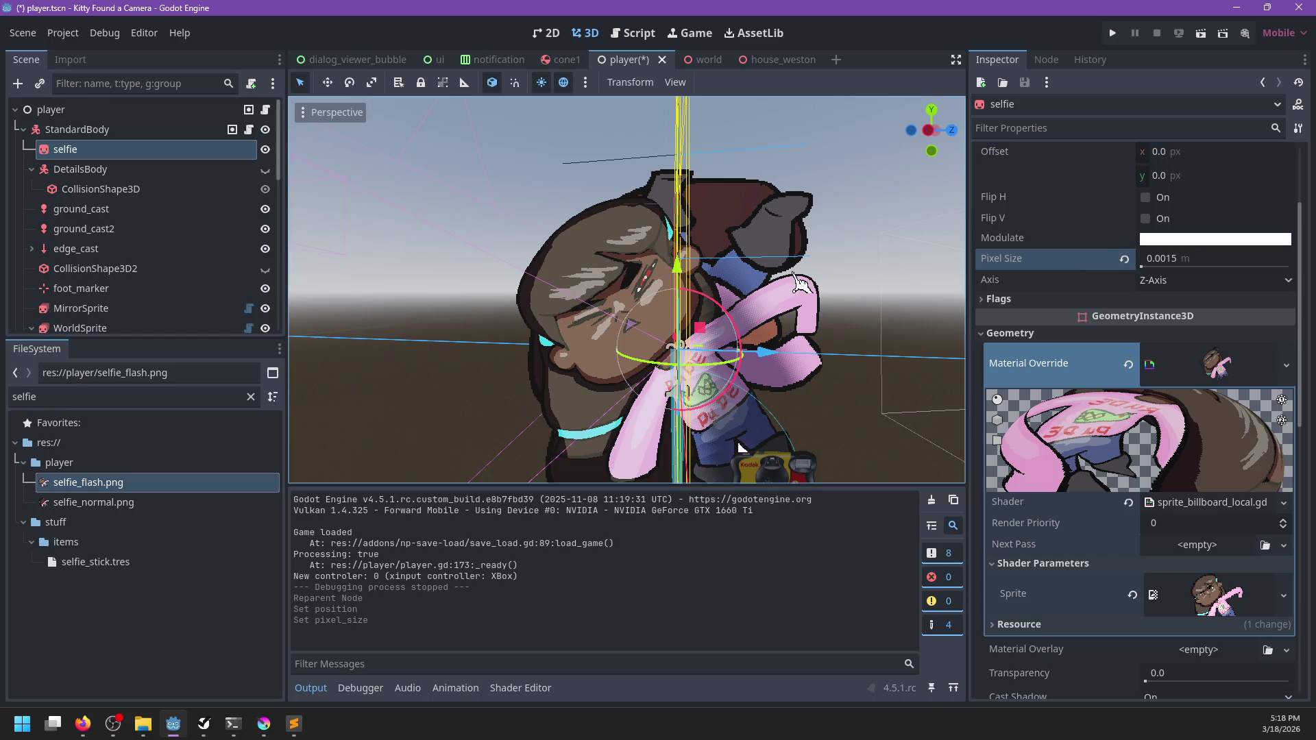
pyautogui.scroll(-3, 787, 293)
pyautogui.click(1165, 259)
pyautogui.press('BackSpace')
pyautogui.write('6')
pyautogui.press('Return')
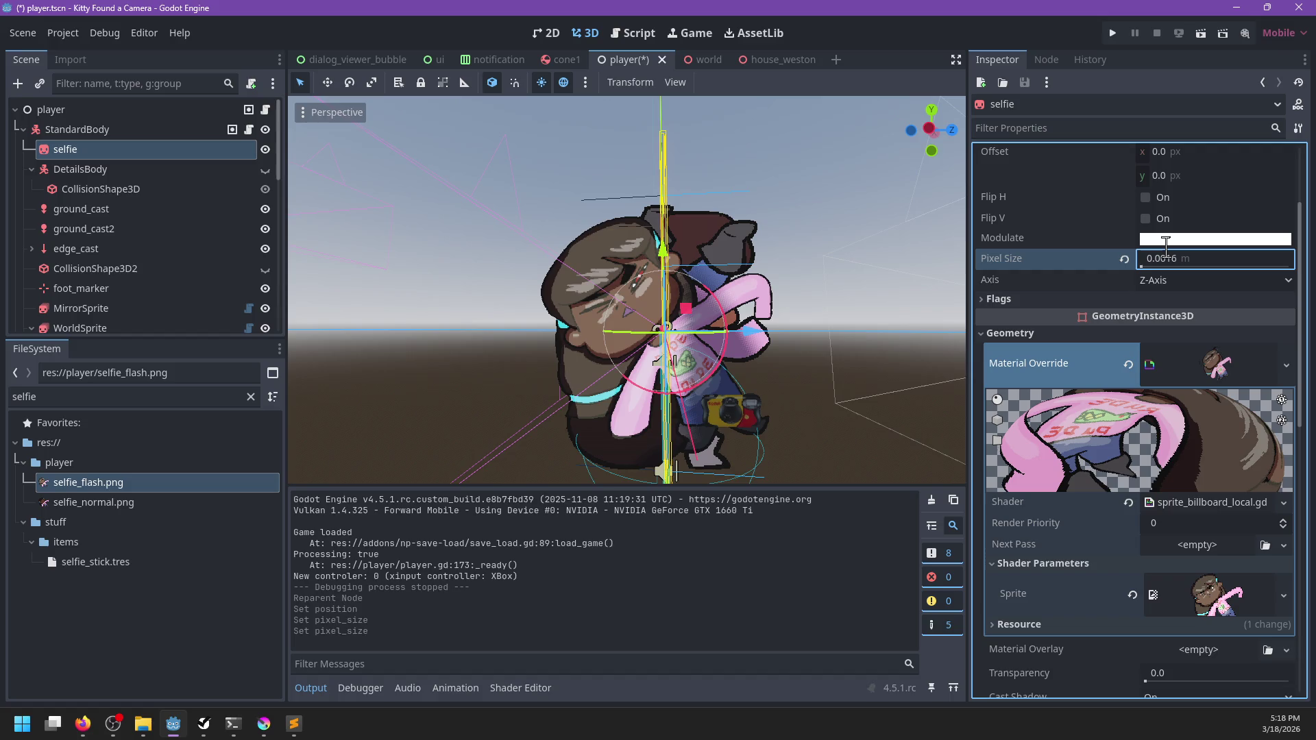
# Step: Set the sprite's pixel size to 0.0018, save the scene and launch a test run
pyautogui.click(1222, 257)
pyautogui.click(1223, 257)
pyautogui.press('BackSpace')
pyautogui.write('8')
pyautogui.press('Return')
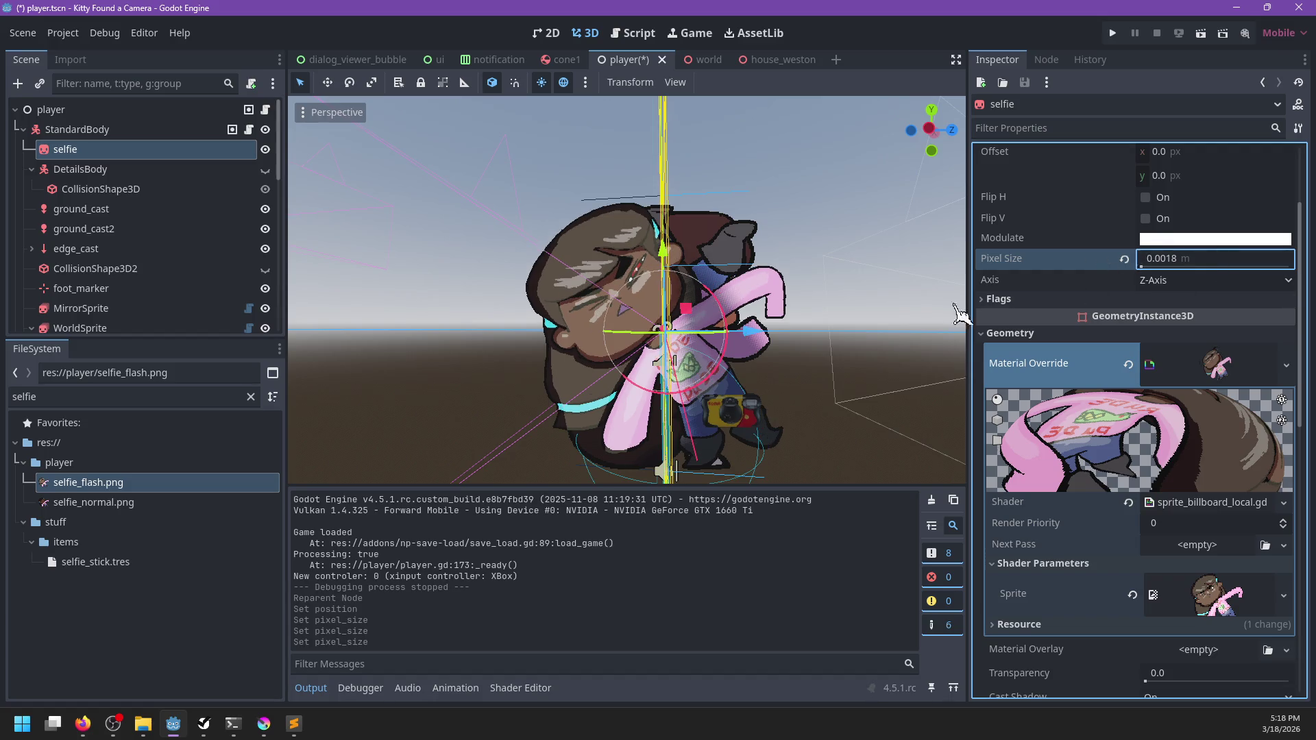
pyautogui.hotkey('ctrl', 's')
pyautogui.moveTo(822, 305)
pyautogui.mouseDown()
pyautogui.moveTo(814, 332)
pyautogui.moveTo(832, 344)
pyautogui.mouseUp()
pyautogui.press('F5')
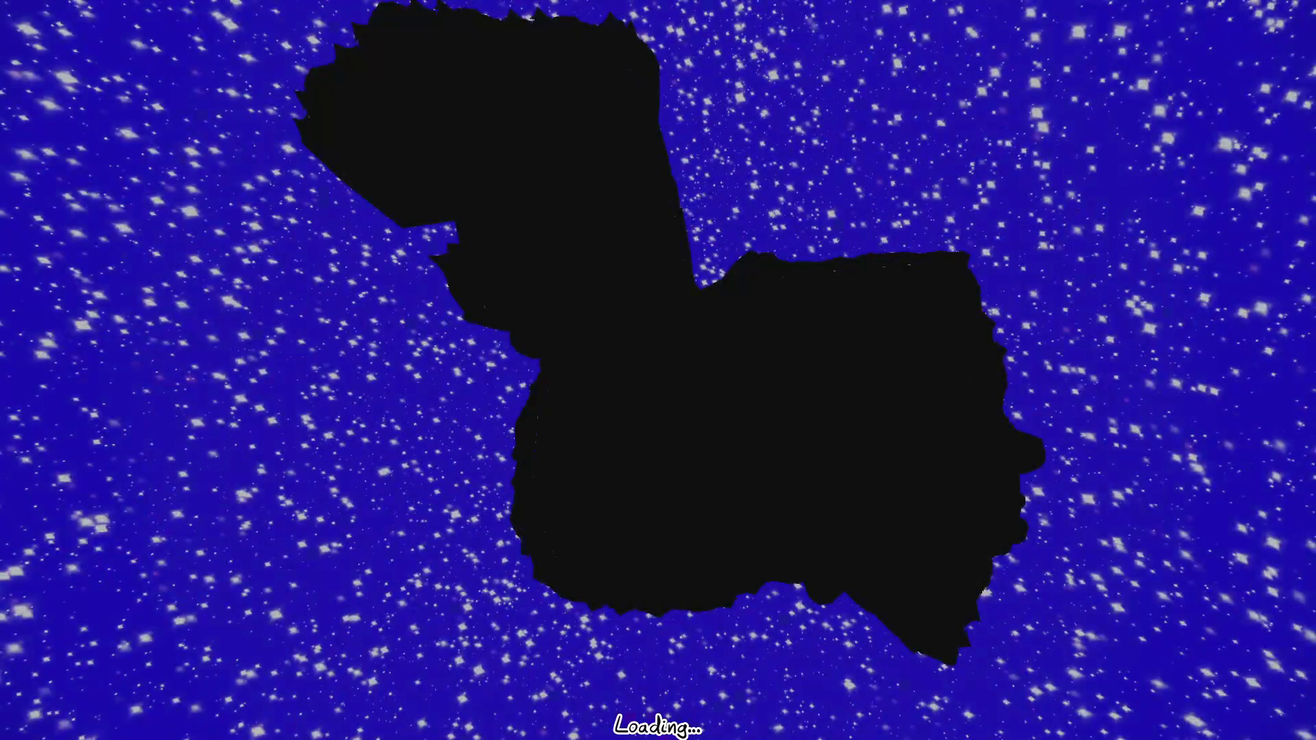
# Step: Zoom the in-game camera to view the enlarged selfie, then return to camera_rig.gd
pyautogui.press('z')
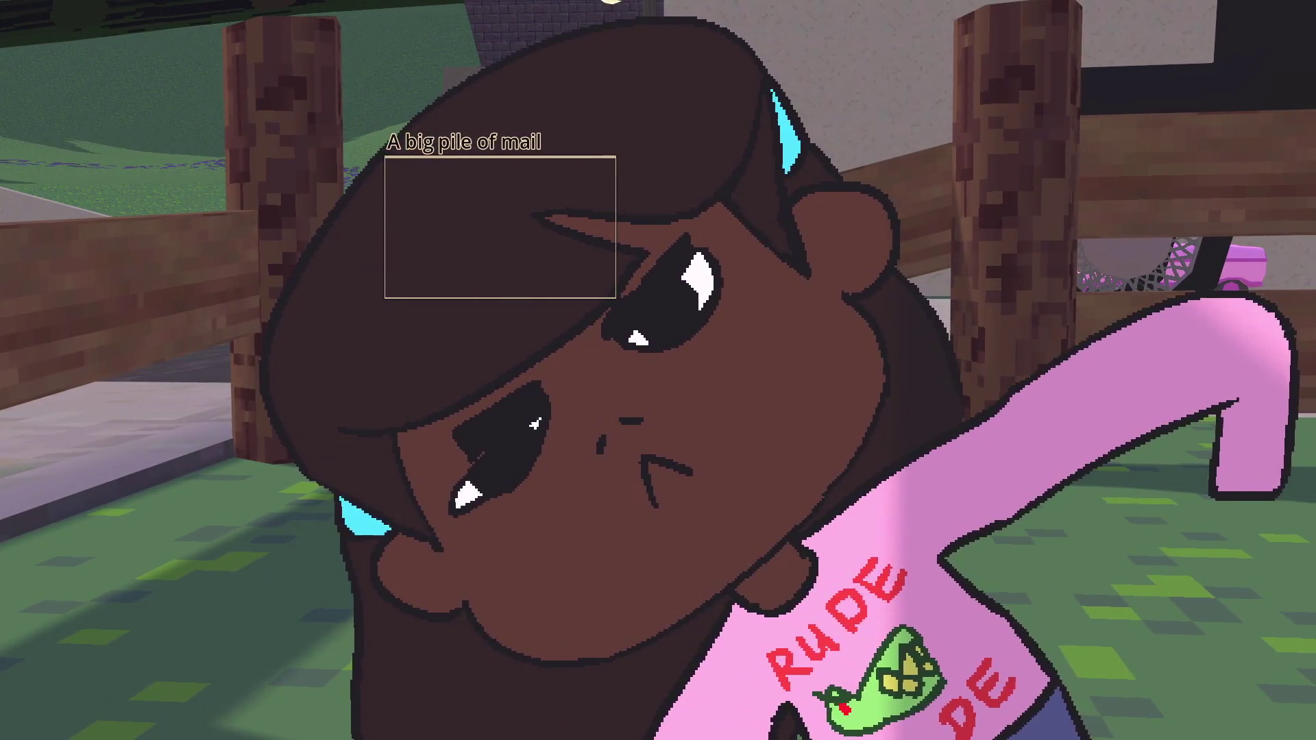
pyautogui.hotkey('alt', 'Tab')
pyautogui.click(634, 33)
pyautogui.scroll(-15, 685, 309)
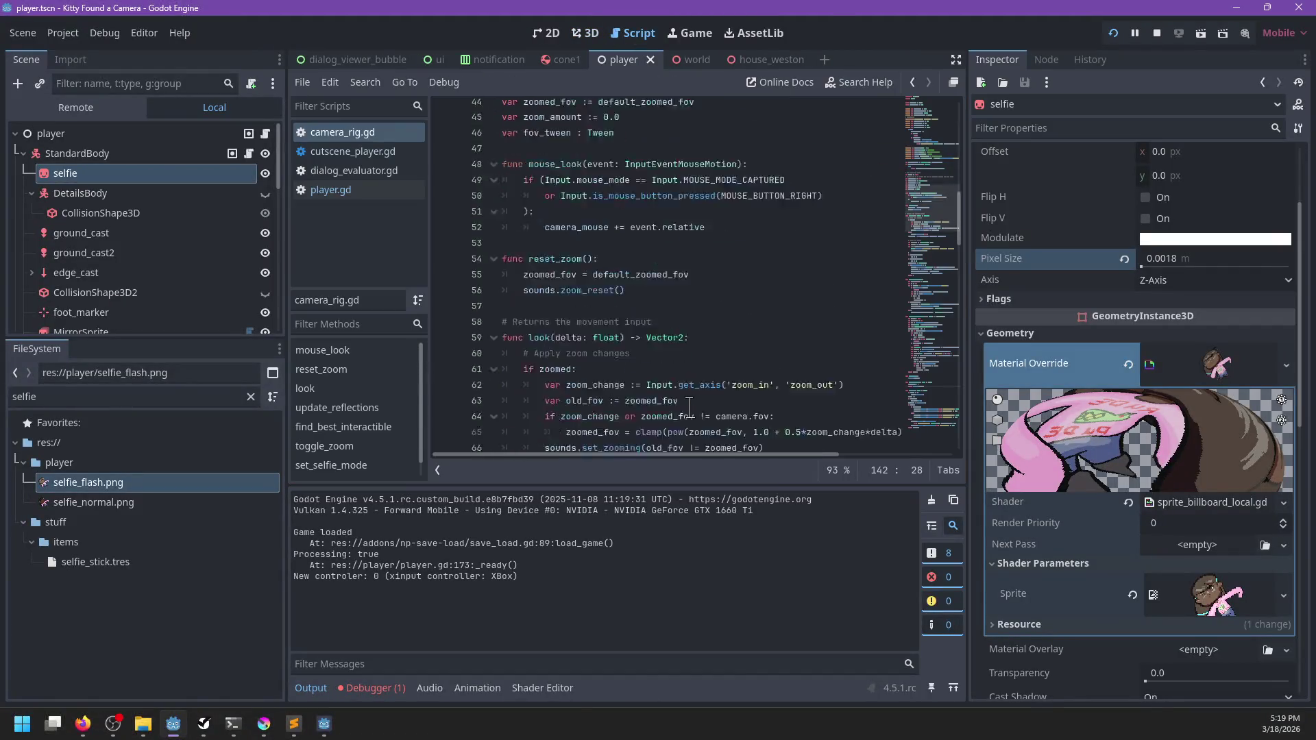
# Step: Edit the x offset in line 153's selfie Vector3 and playtest the framing twice
pyautogui.click(686, 410)
pyautogui.scroll(-6, 686, 410)
pyautogui.hscroll(5, 686, 410)
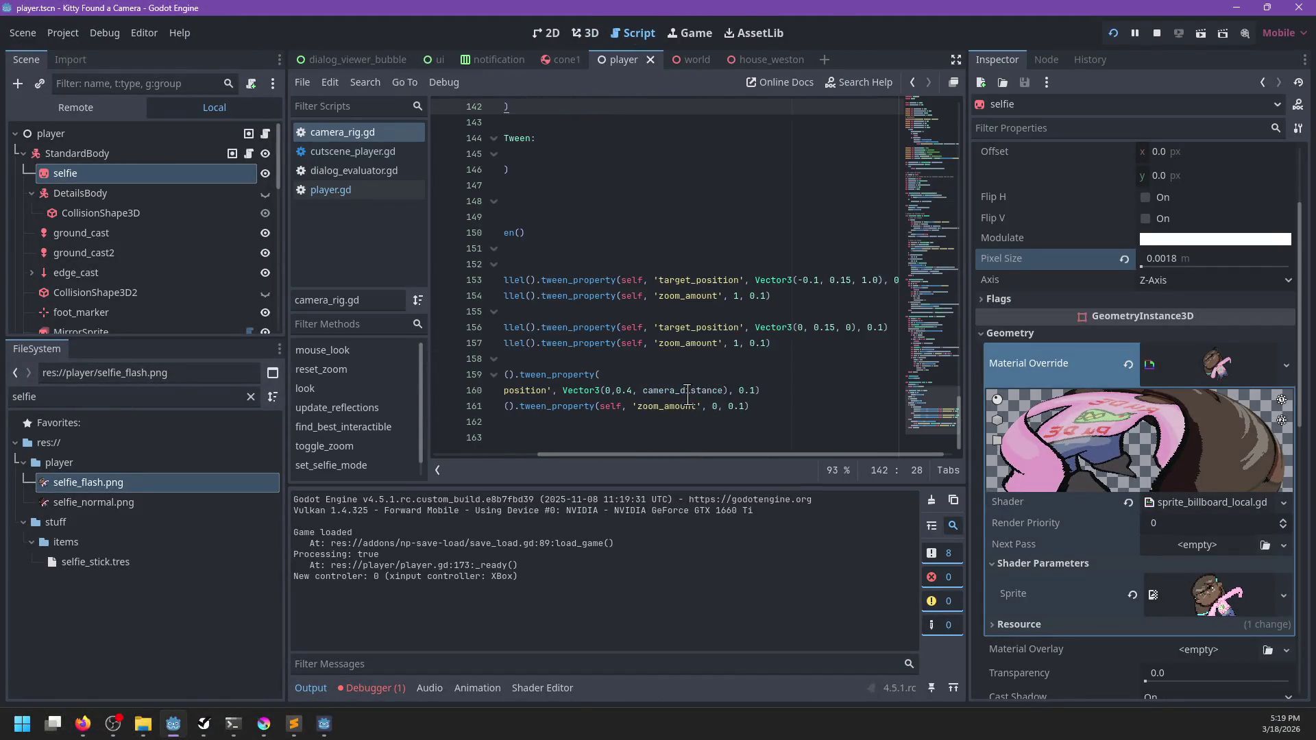
pyautogui.click(806, 279)
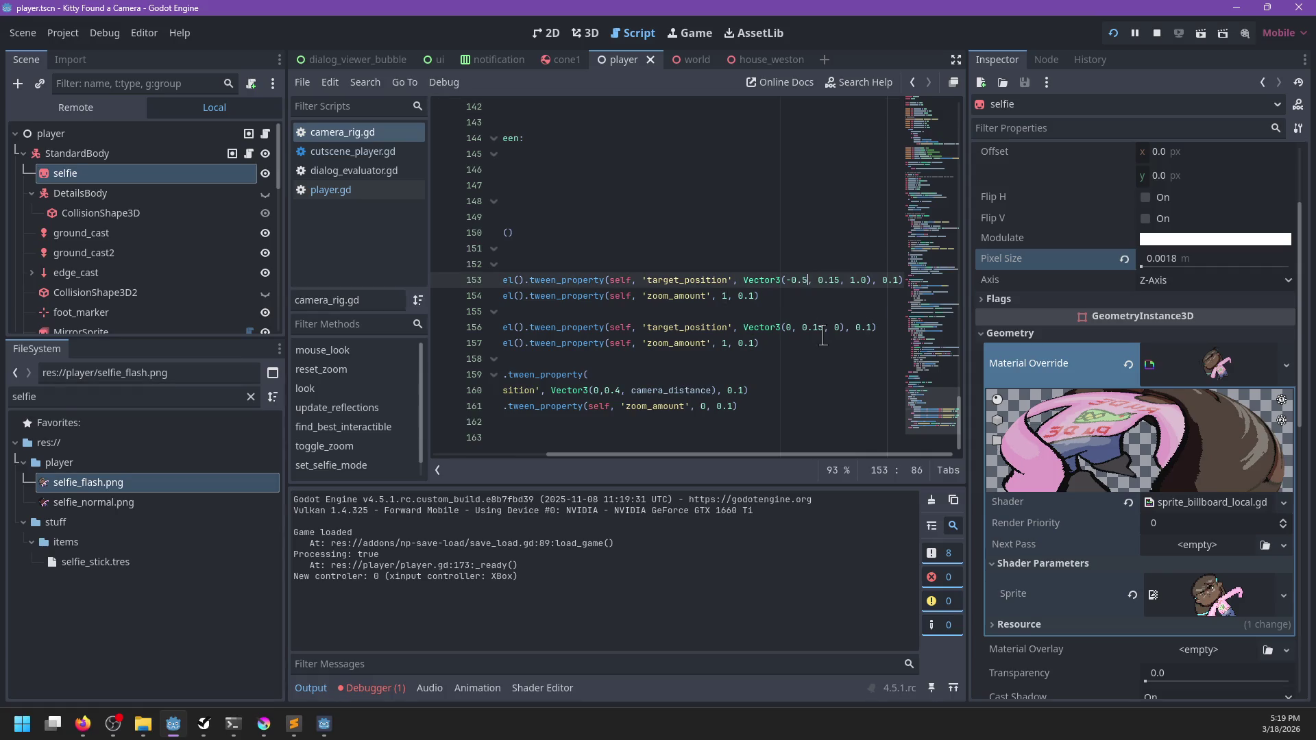
pyautogui.press('BackSpace')
pyautogui.press('F5')
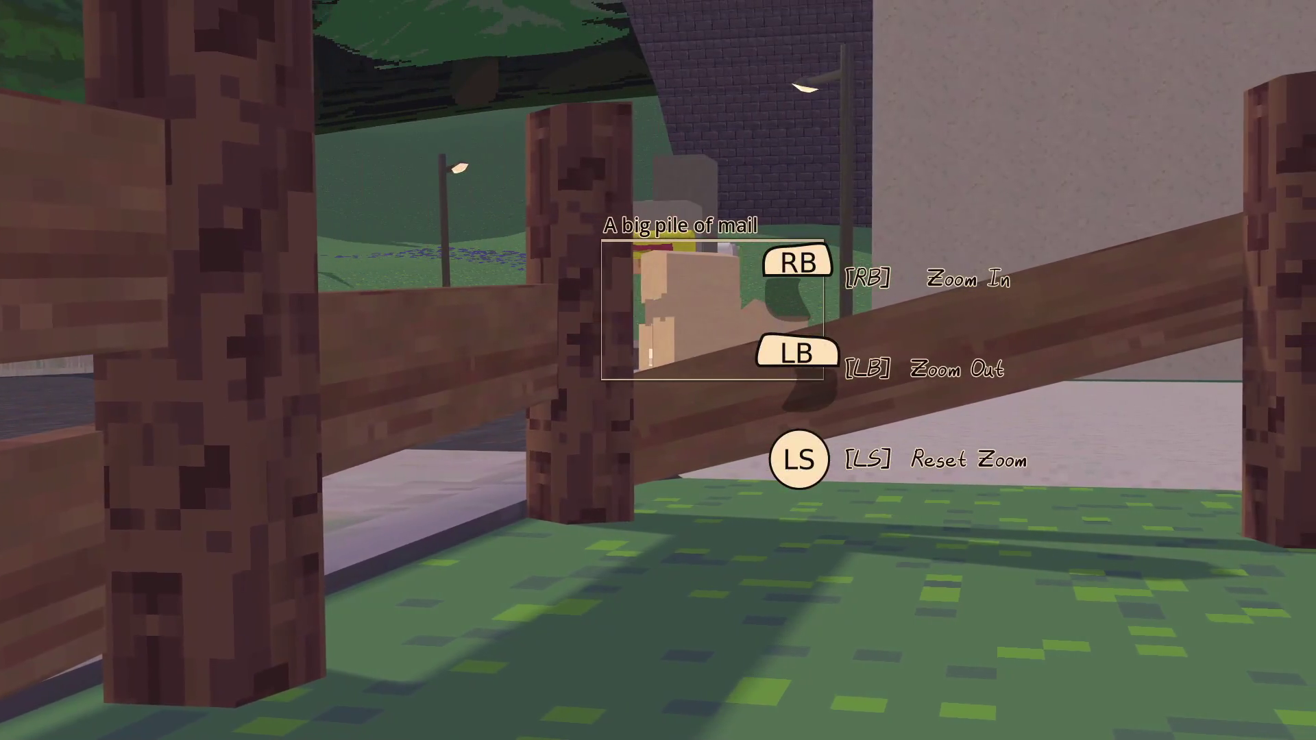
pyautogui.press('F8')
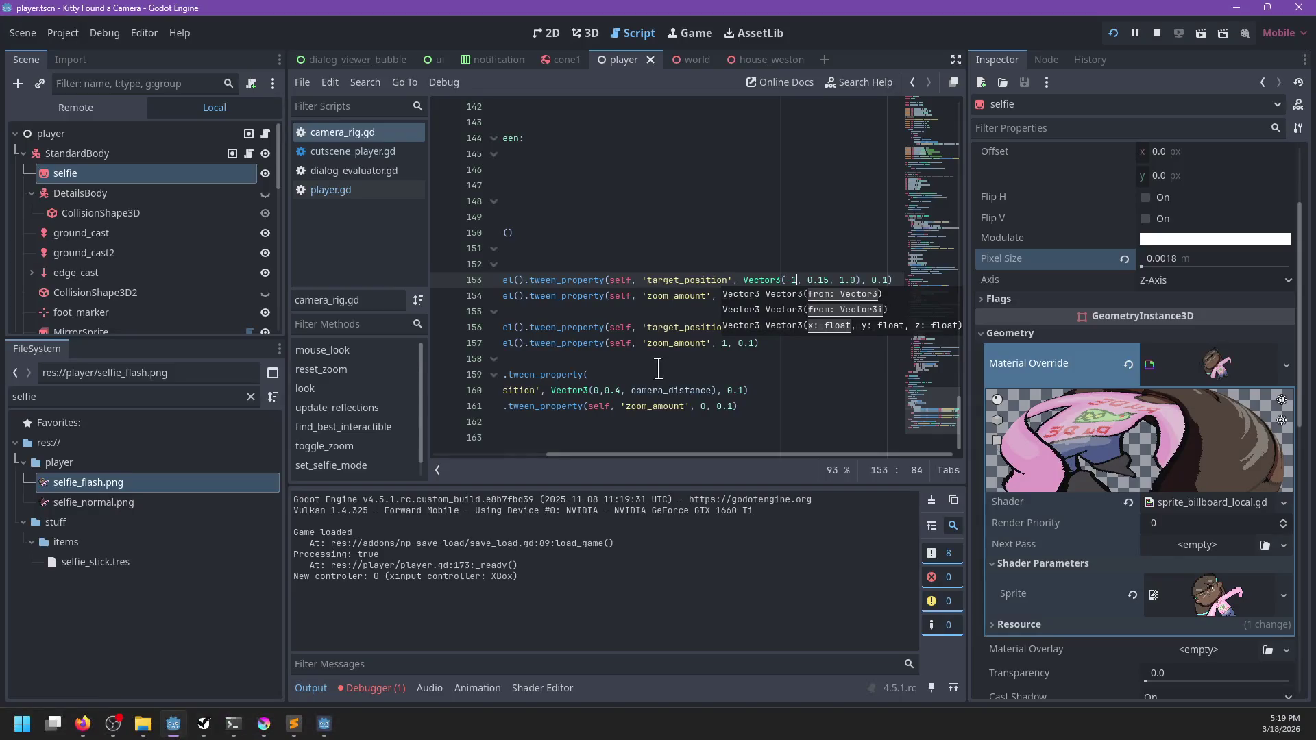
pyautogui.write('5')
pyautogui.press('F5')
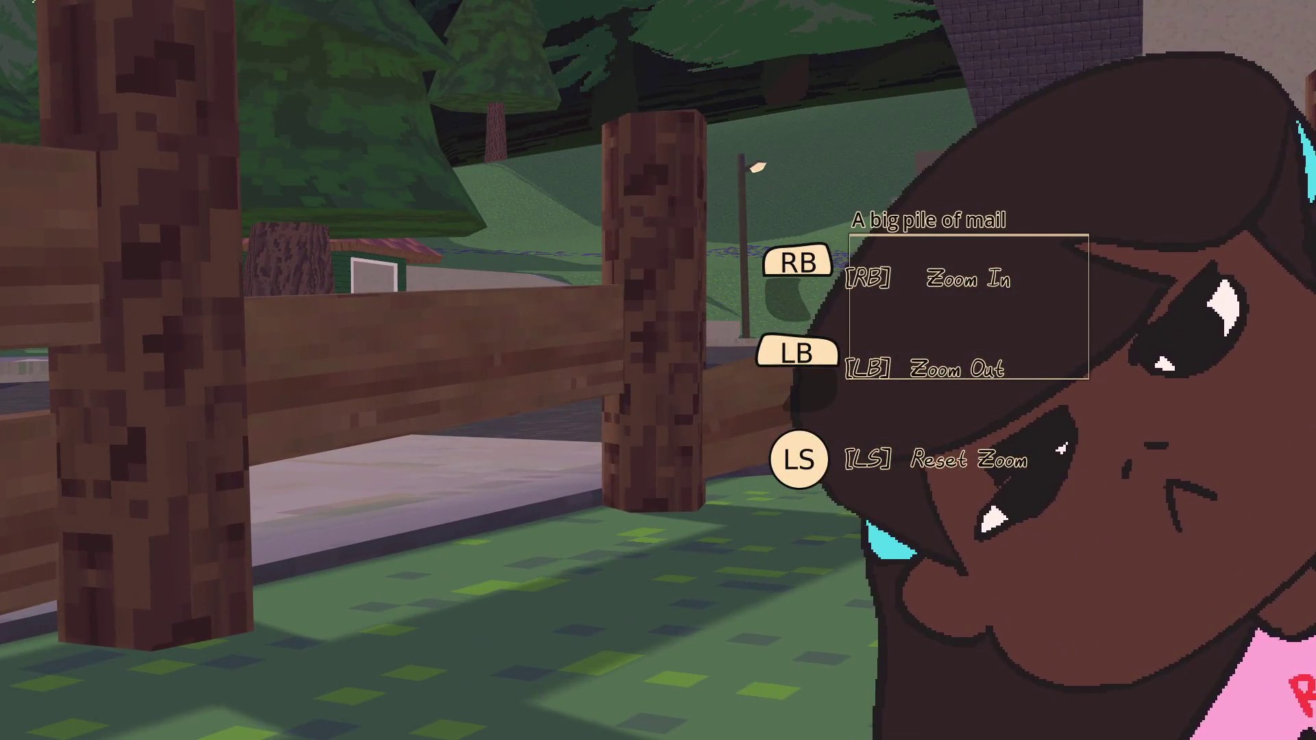
pyautogui.press('F8')
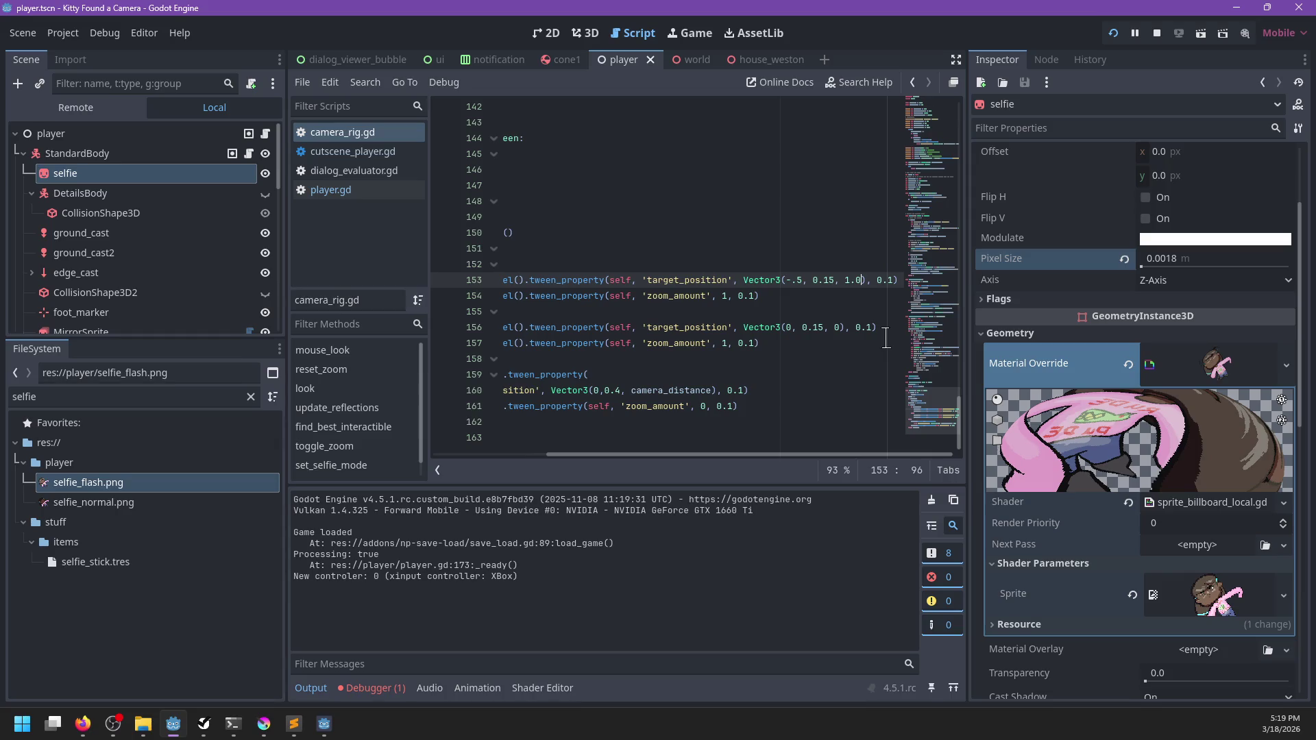
# Step: Change the depth to 1.5, run the game and snap a selfie by the porch
pyautogui.press('BackSpace')
pyautogui.write('5')
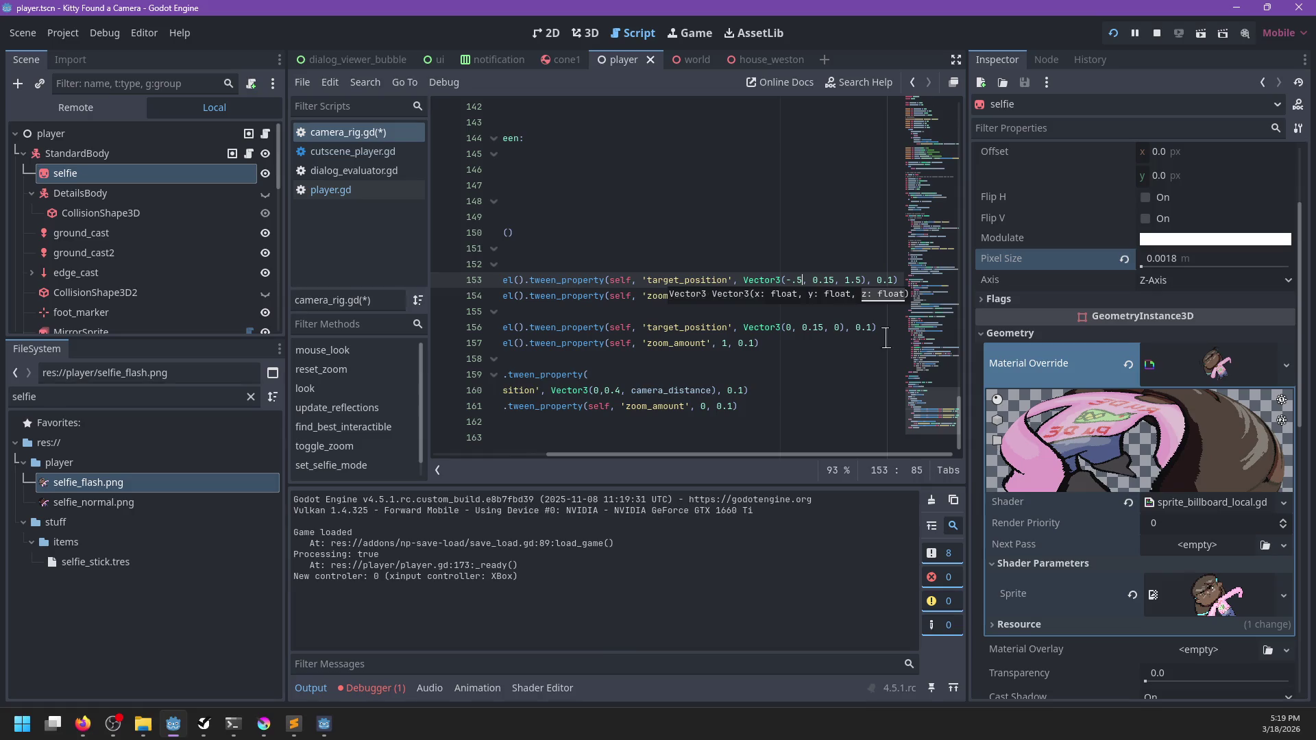
pyautogui.press('F5')
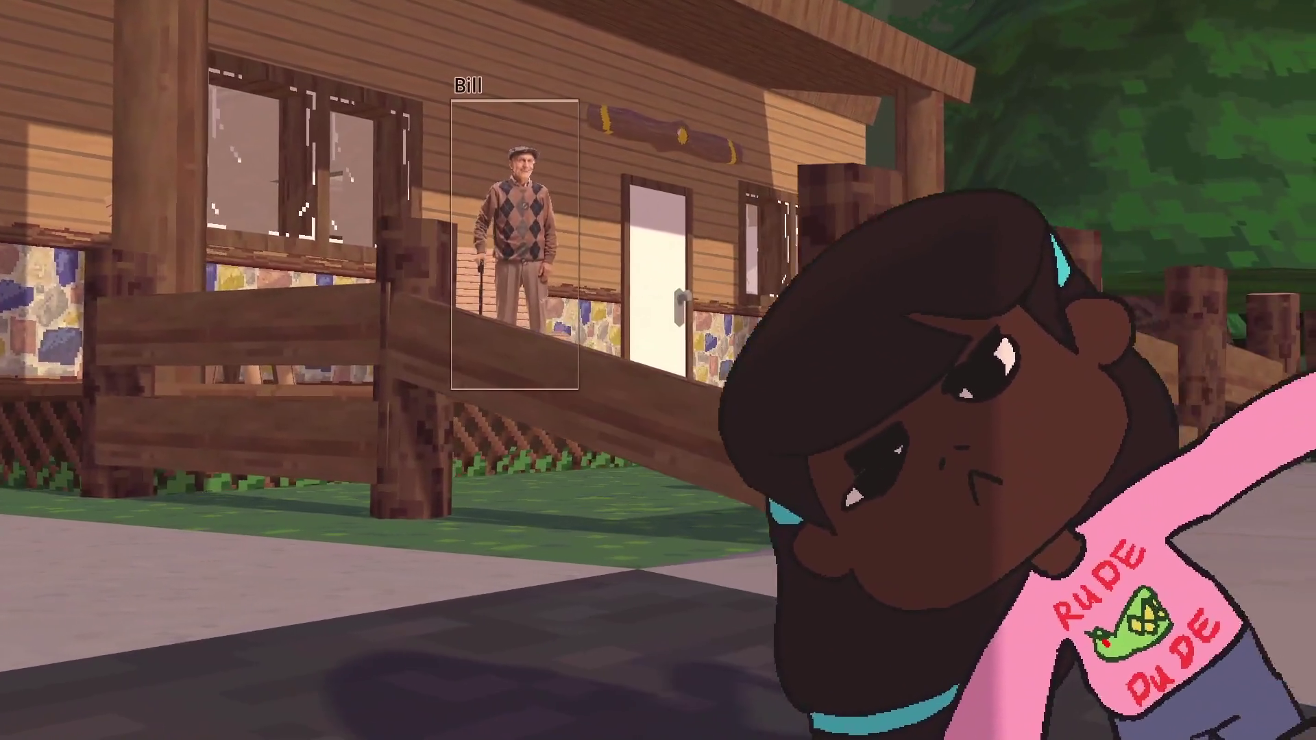
pyautogui.press('space')
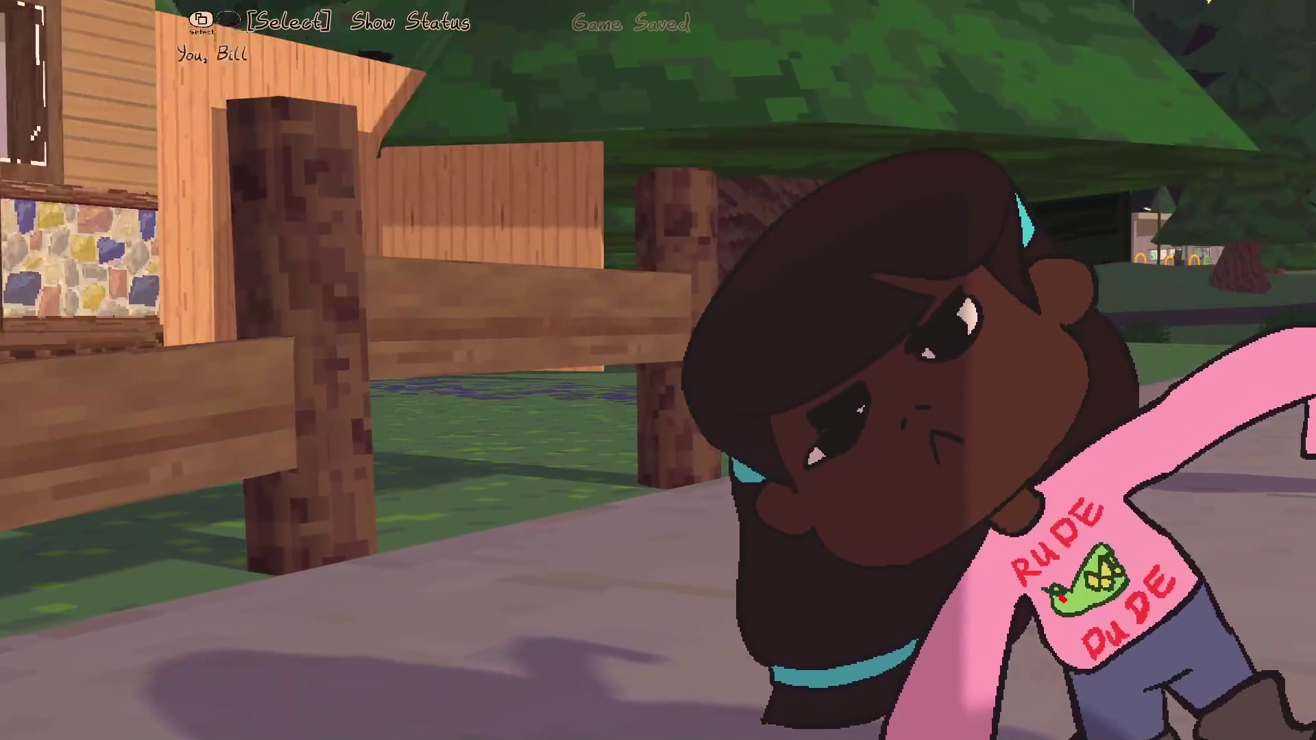
pyautogui.press('Escape')
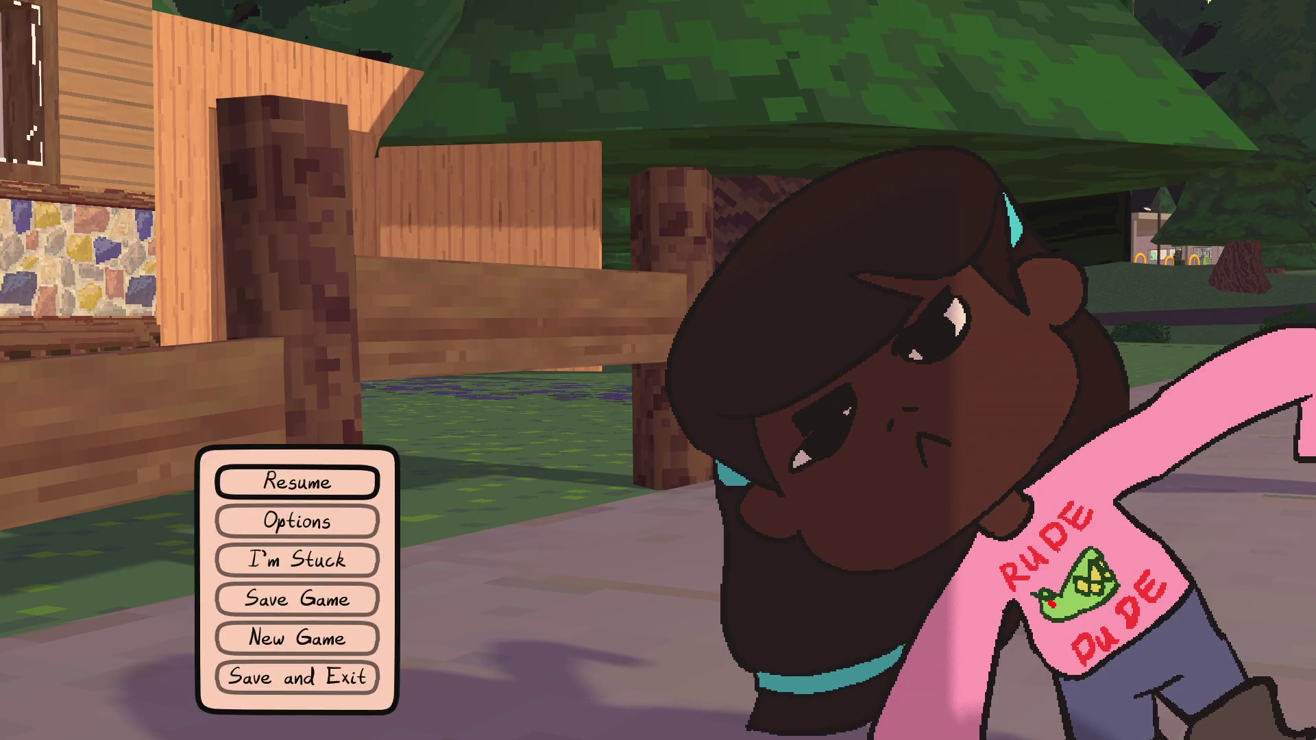
pyautogui.hotkey('alt', 'Tab')
pyautogui.scroll(-10, 1013, 396)
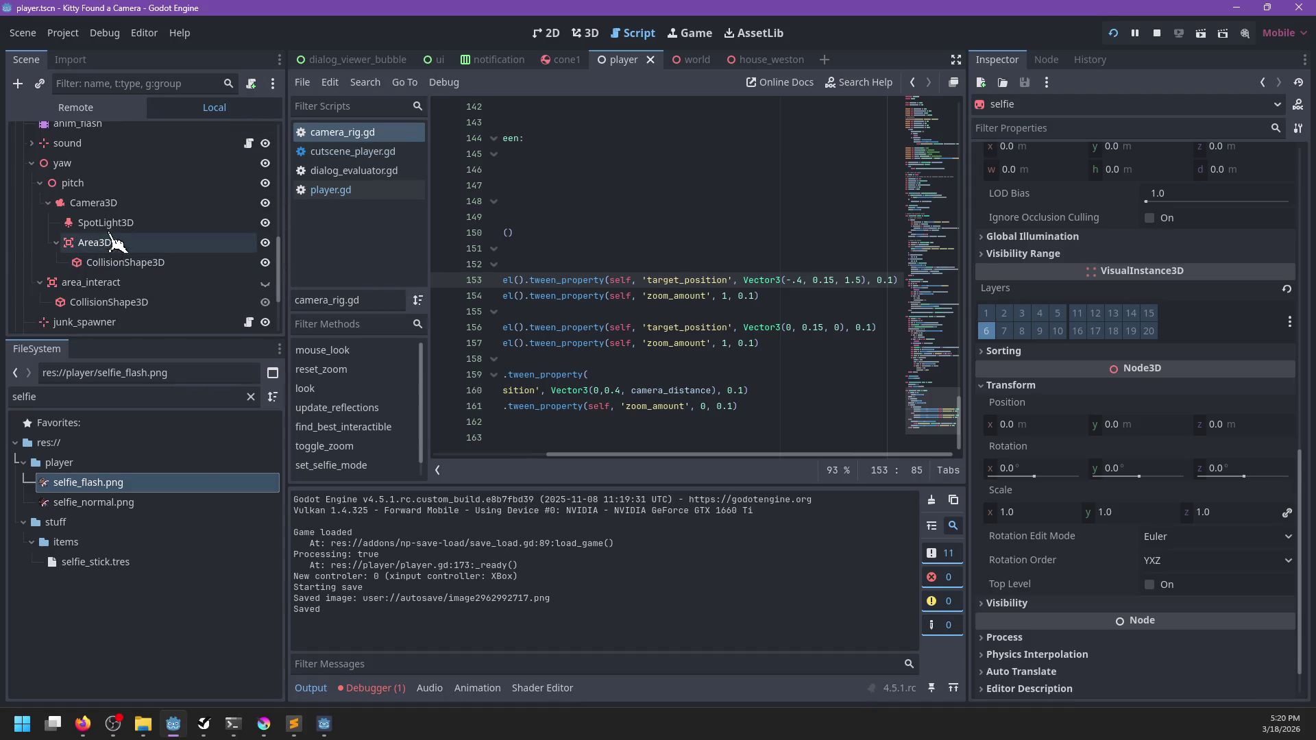
# Step: Toggle a Cull Mask layer on the camera's SpotLight3D and launch the game
pyautogui.click(106, 223)
pyautogui.click(1012, 373)
pyautogui.press('F5')
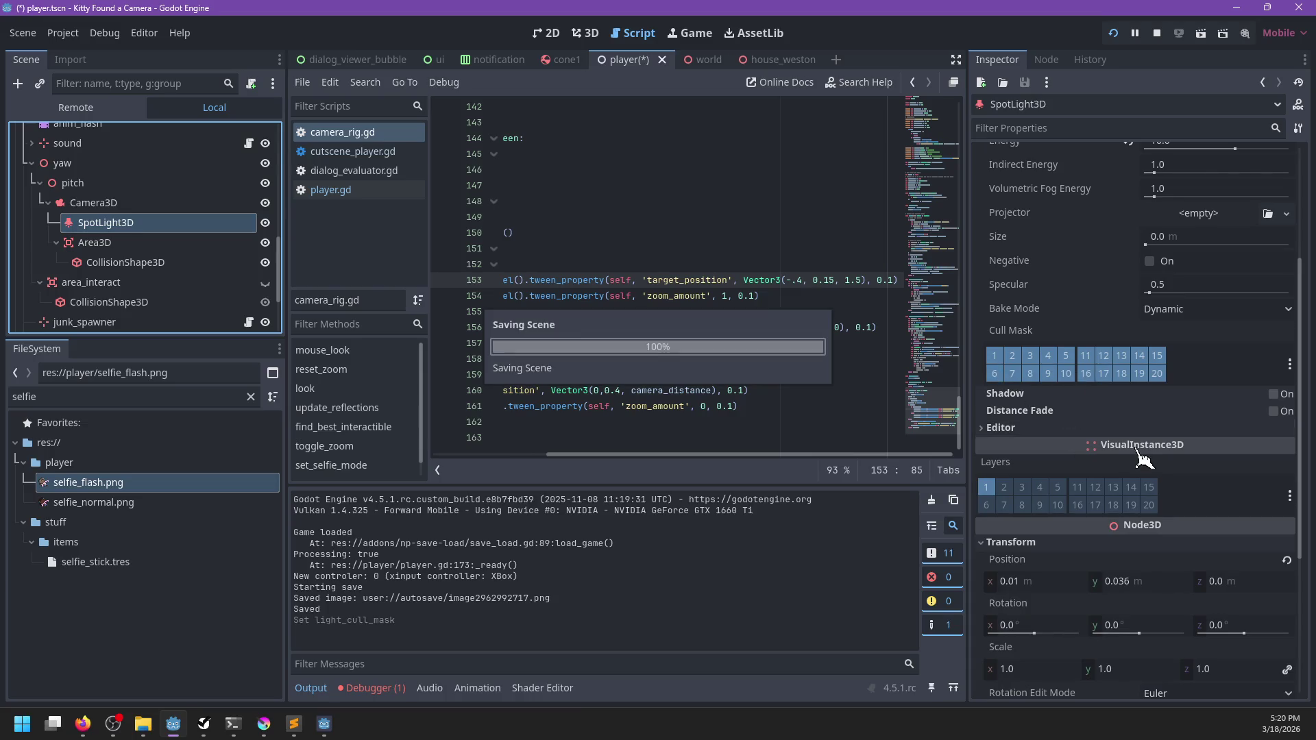
# Step: Take a selfie framing the old man on the porch and review it in the photo gallery
pyautogui.press('Escape')
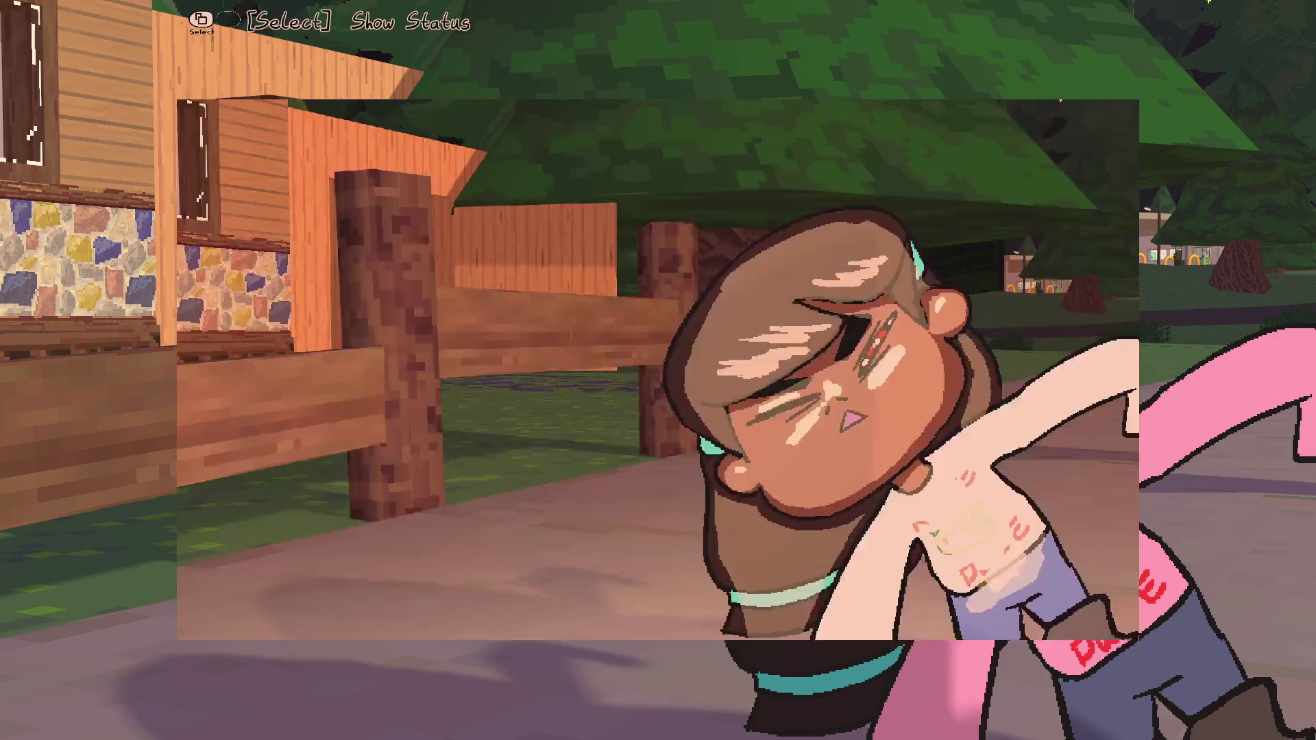
pyautogui.press('a')
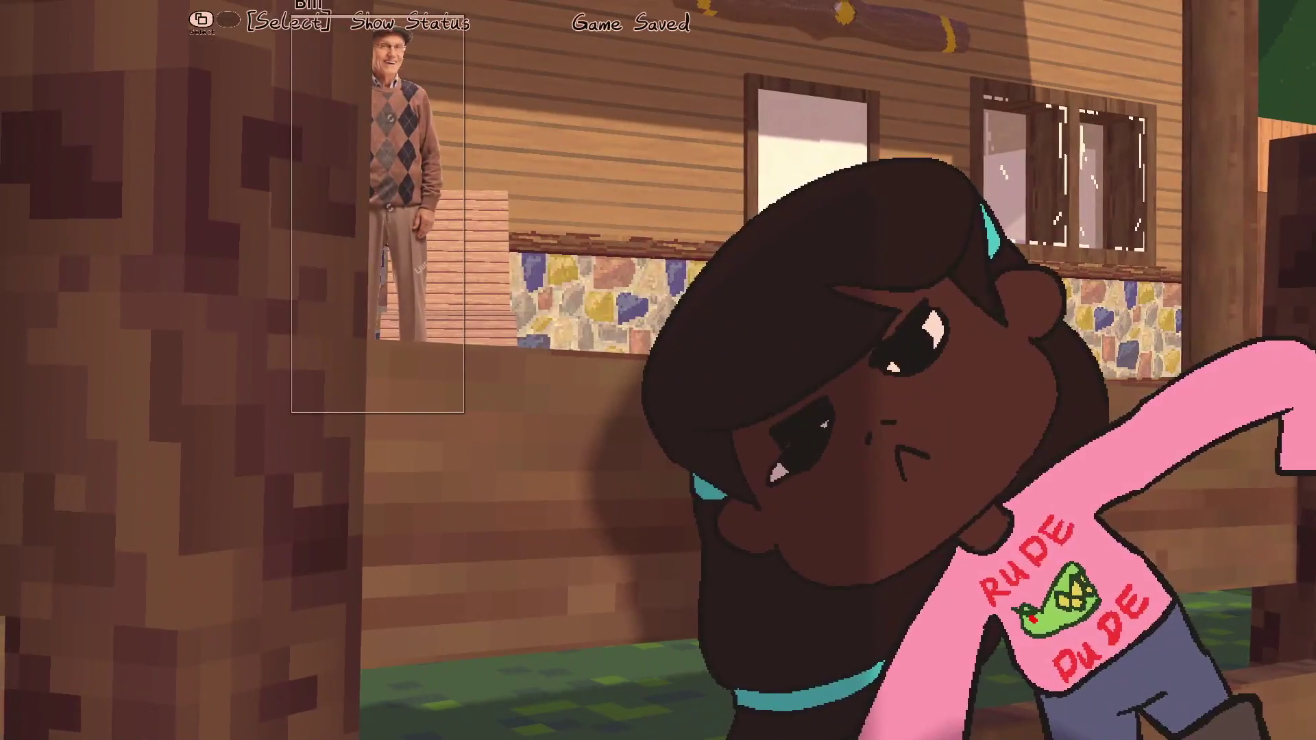
pyautogui.press('a')
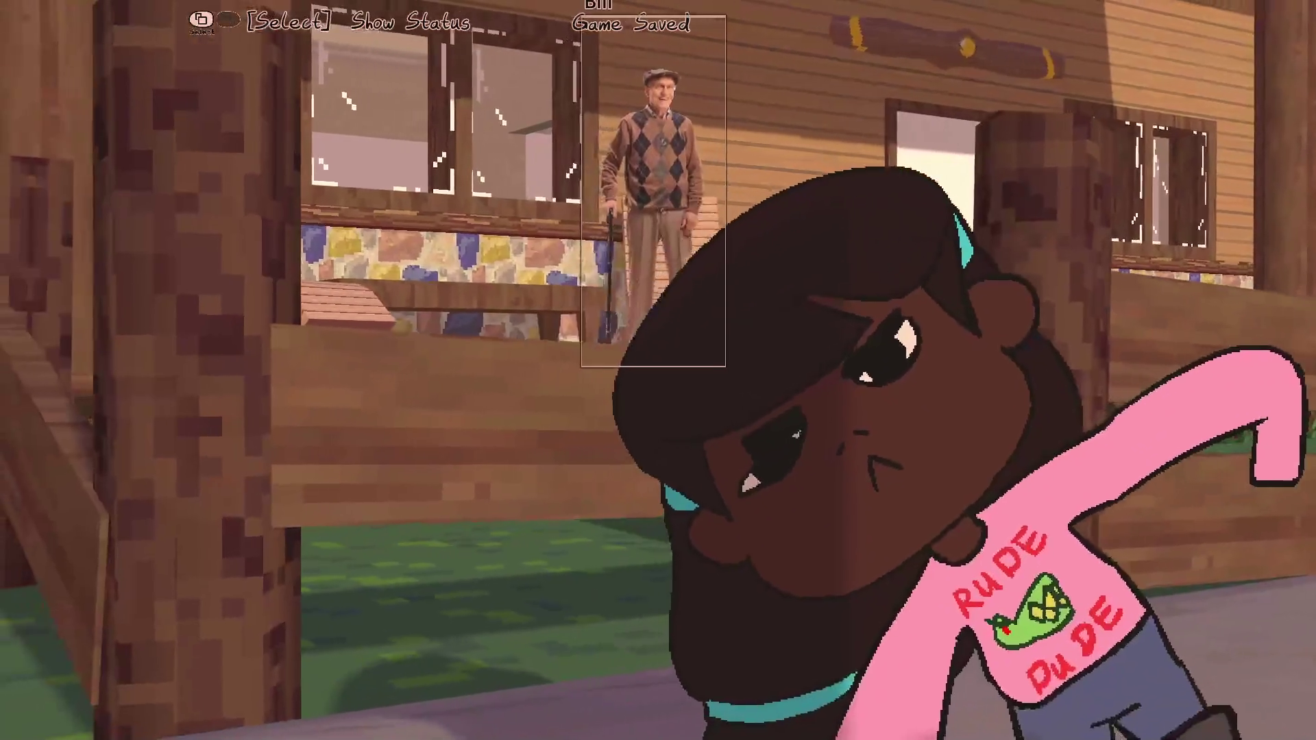
pyautogui.press('e')
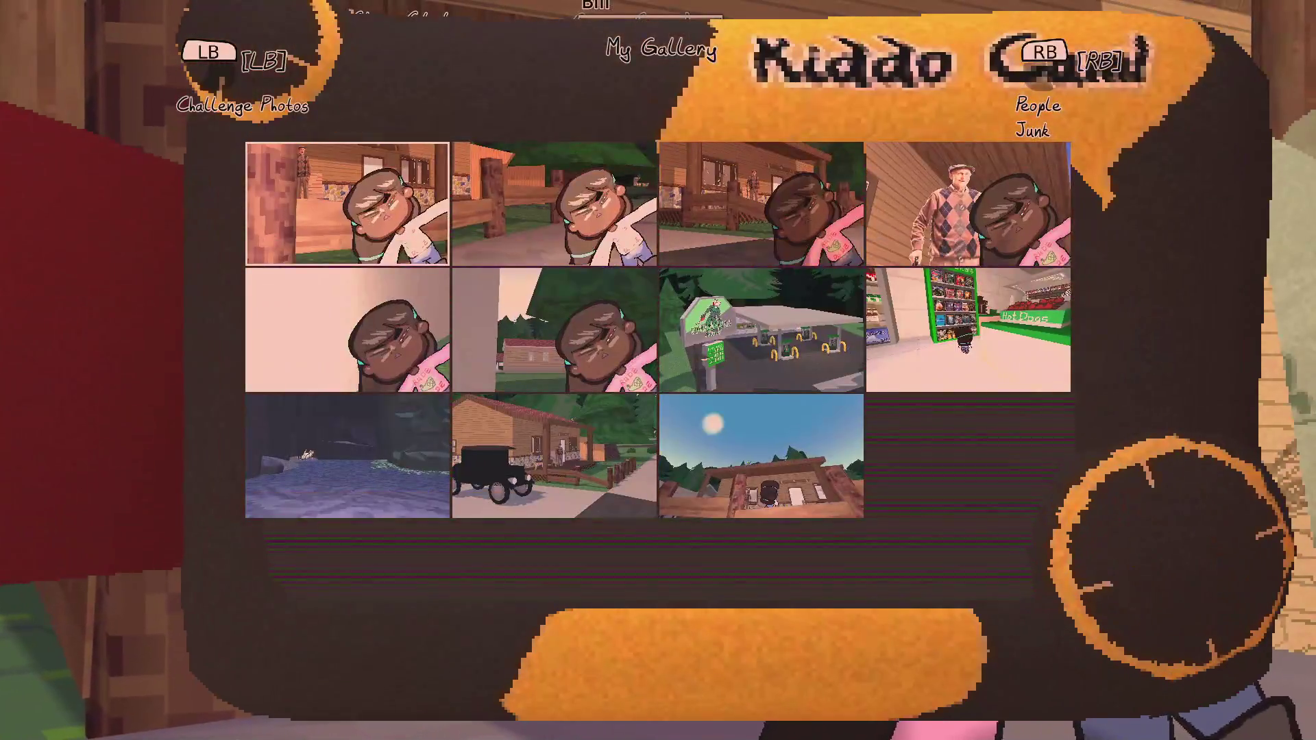
pyautogui.press('Escape')
pyautogui.press('Escape')
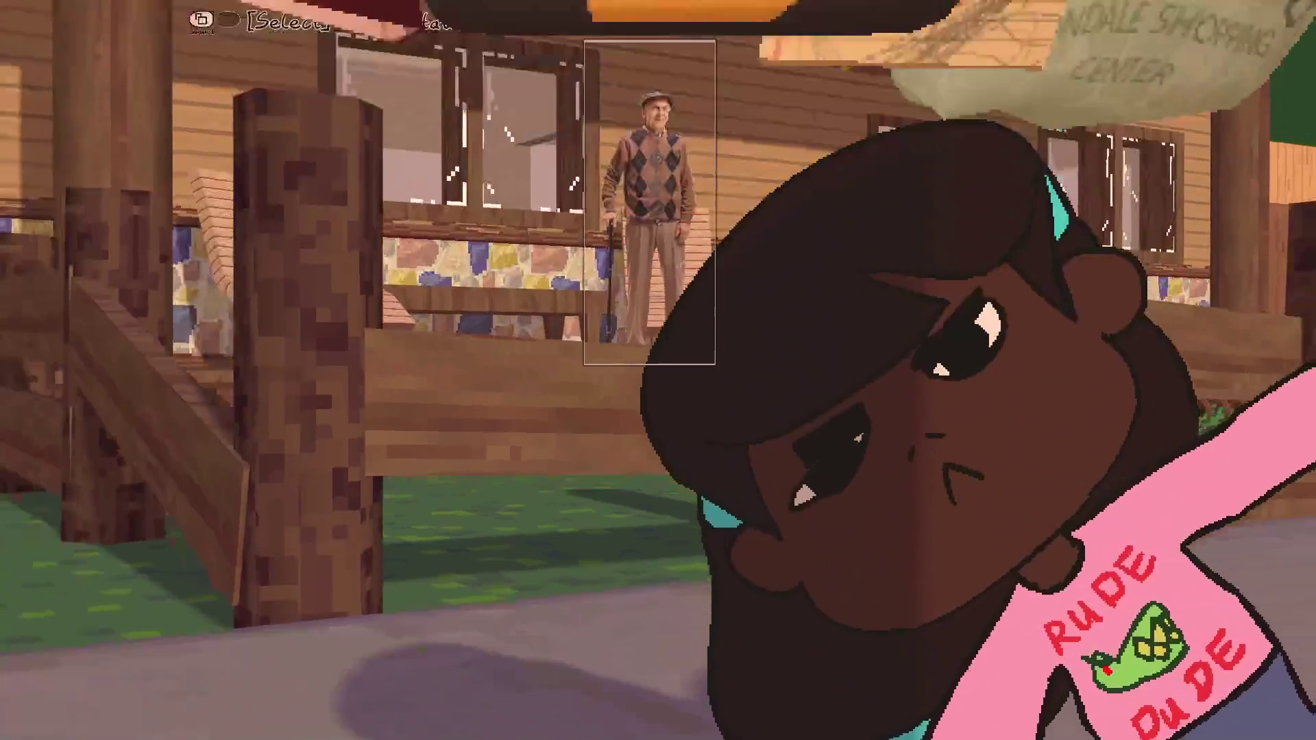
pyautogui.press('e')
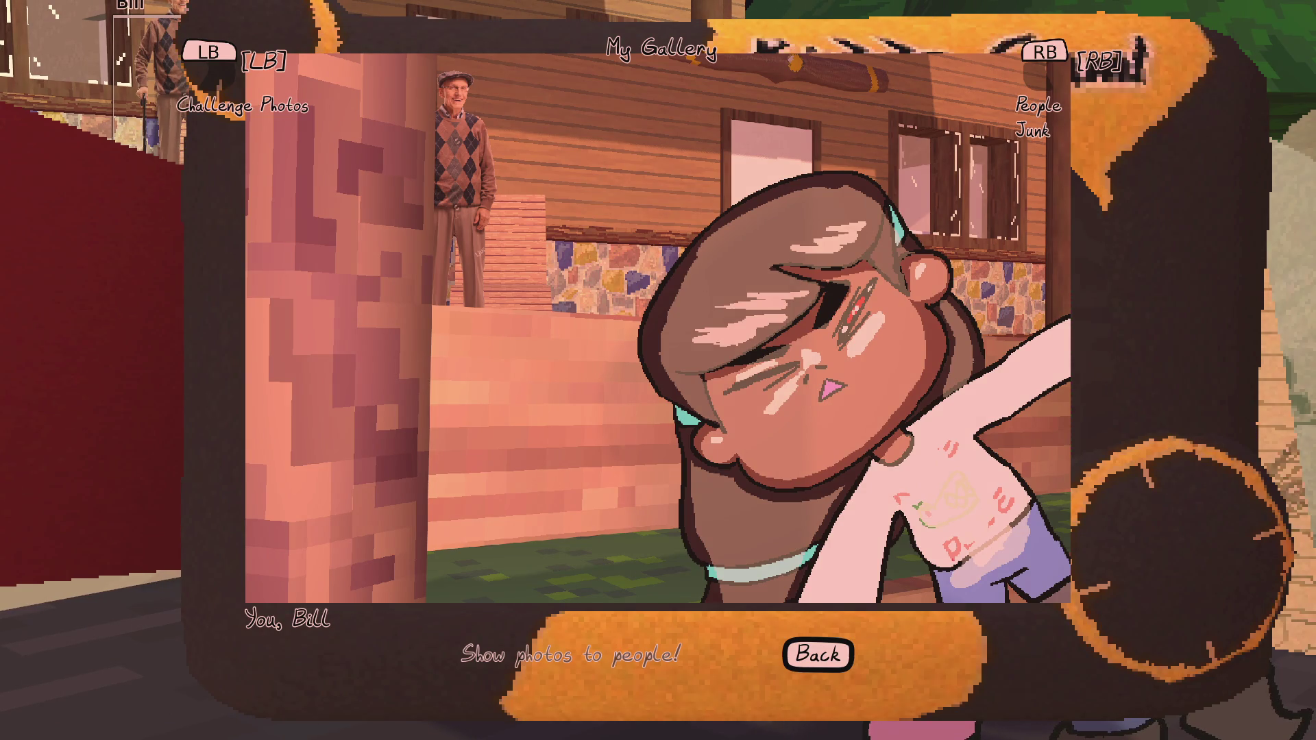
pyautogui.press('Escape')
pyautogui.press('Escape')
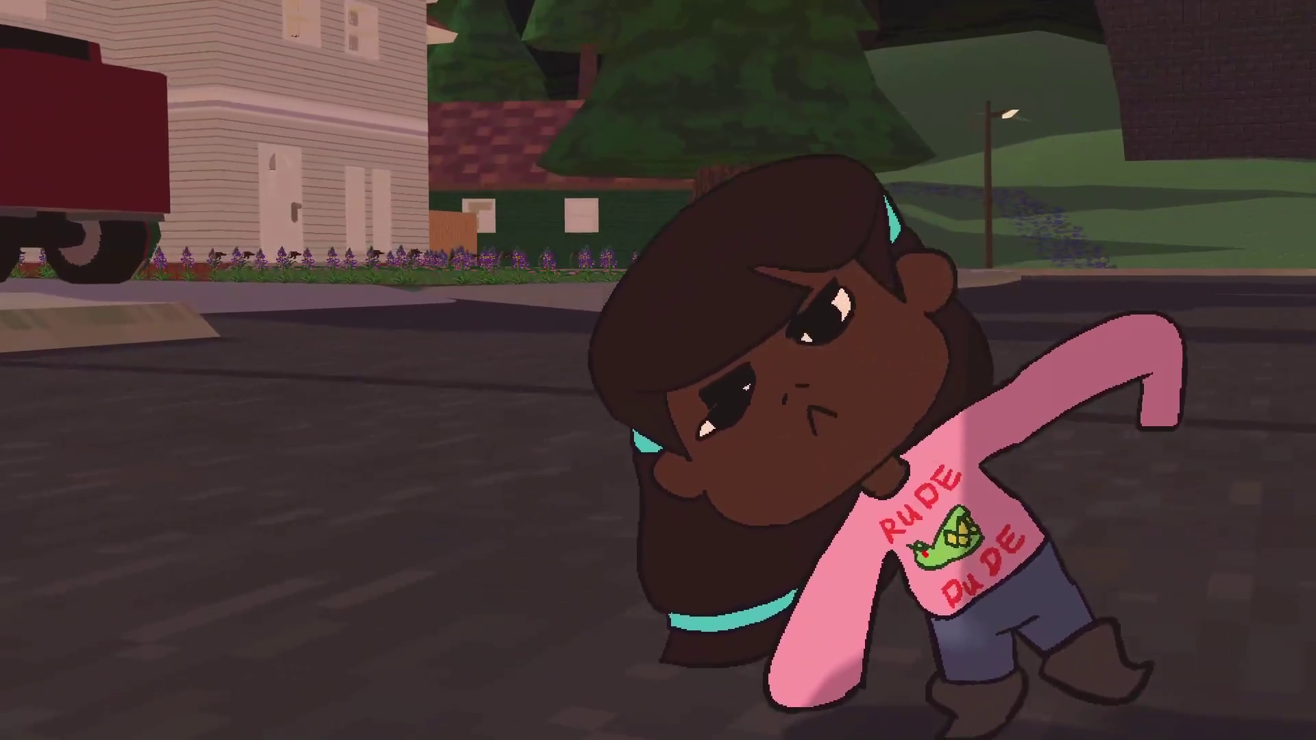
# Step: Stop the game and change player.gd's selfie_sprite path to $StandardBody.selfie
pyautogui.press('F8')
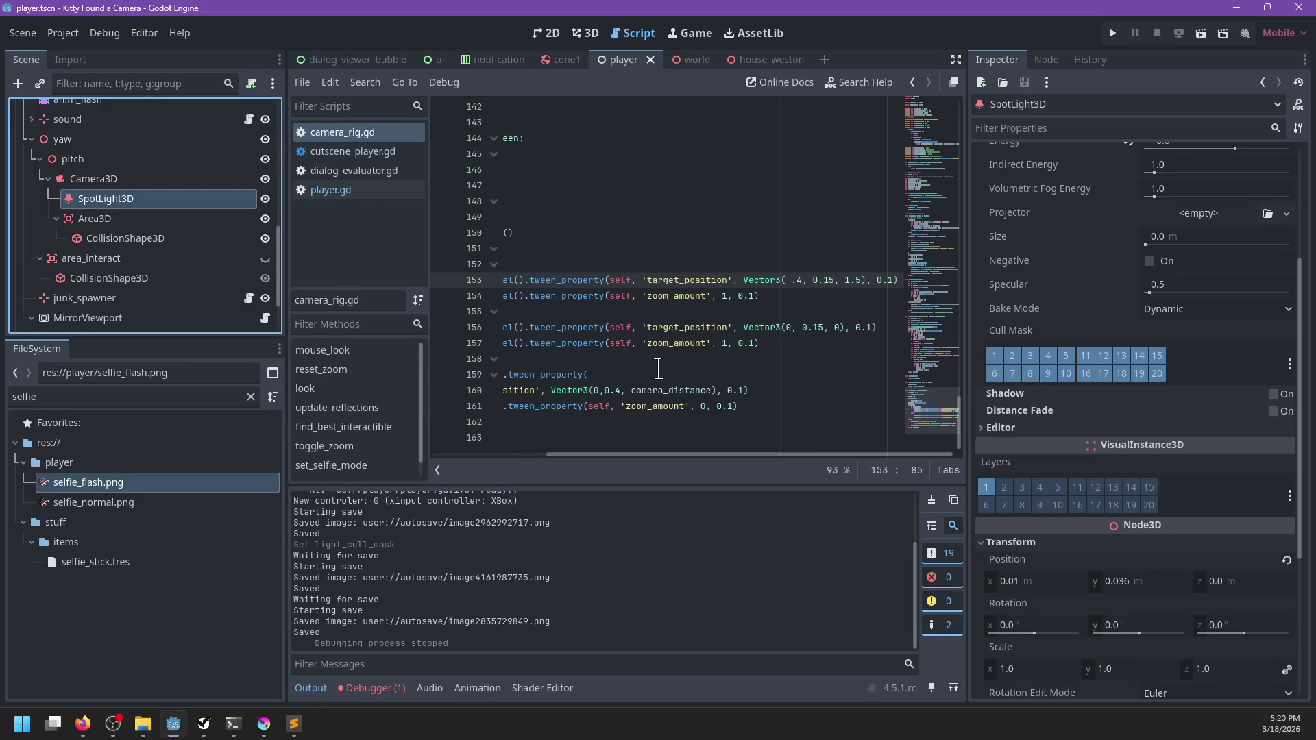
pyautogui.scroll(10, 194, 258)
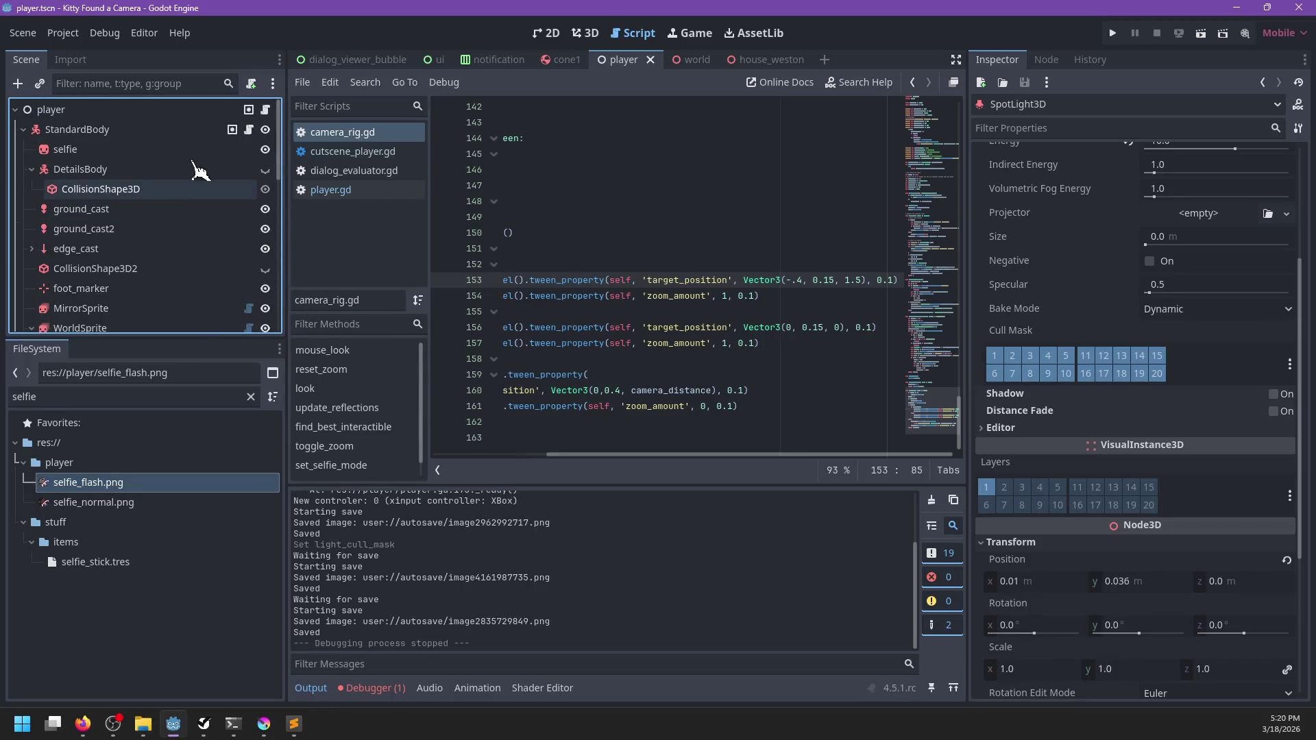
pyautogui.click(265, 109)
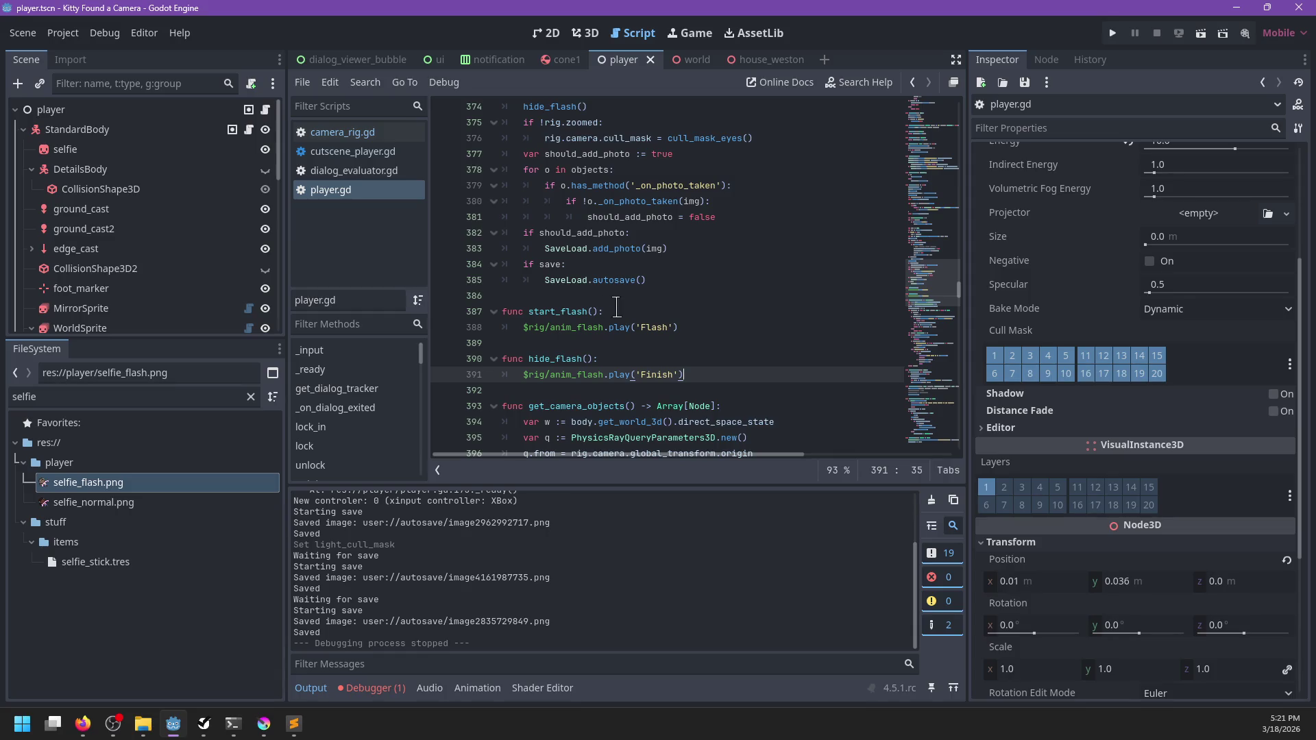
pyautogui.hotkey('ctrl', 'f')
pyautogui.write('selfie')
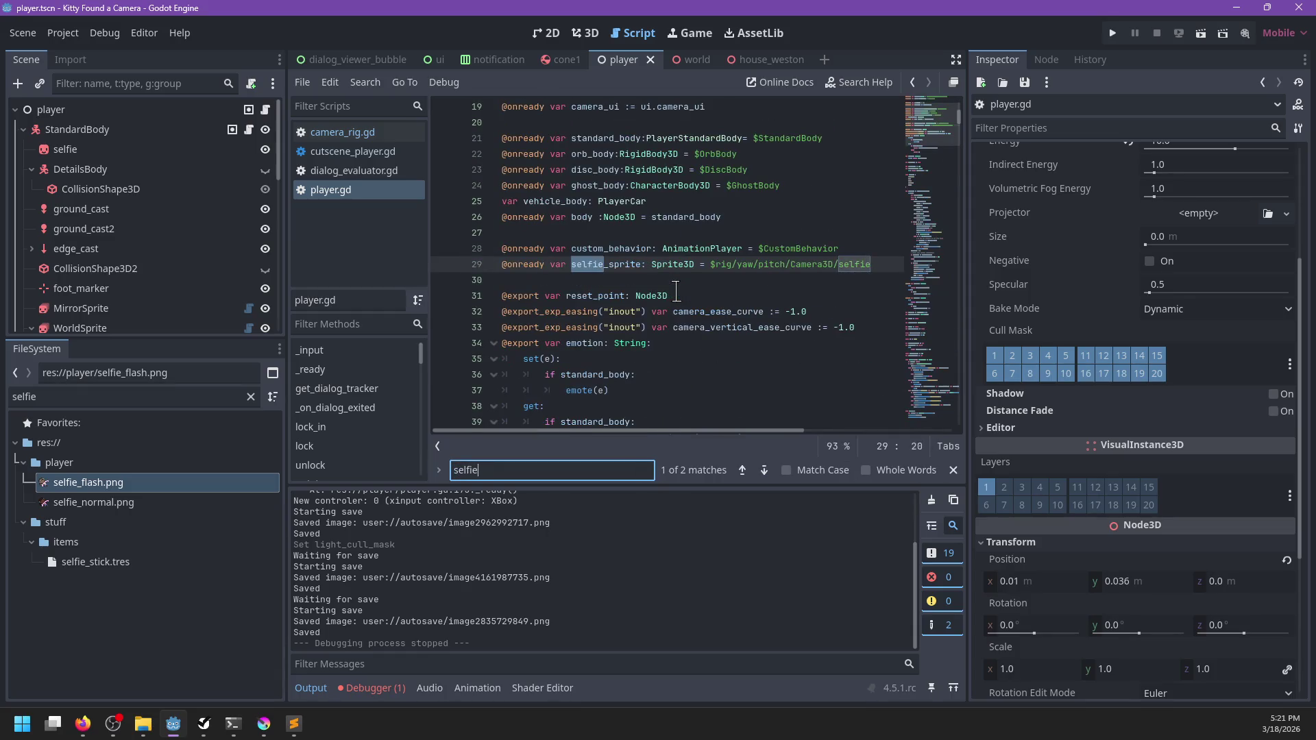
pyautogui.press('Escape')
pyautogui.click(837, 265)
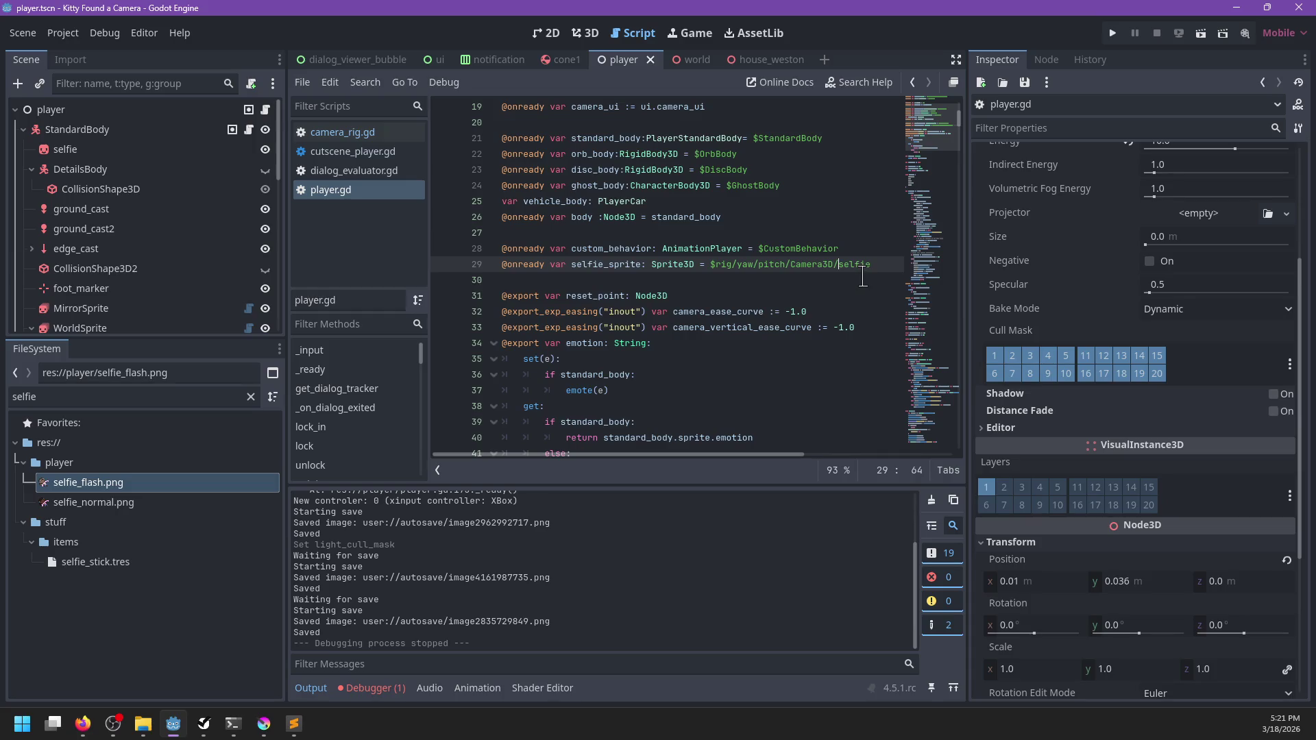
pyautogui.write('Standardo')
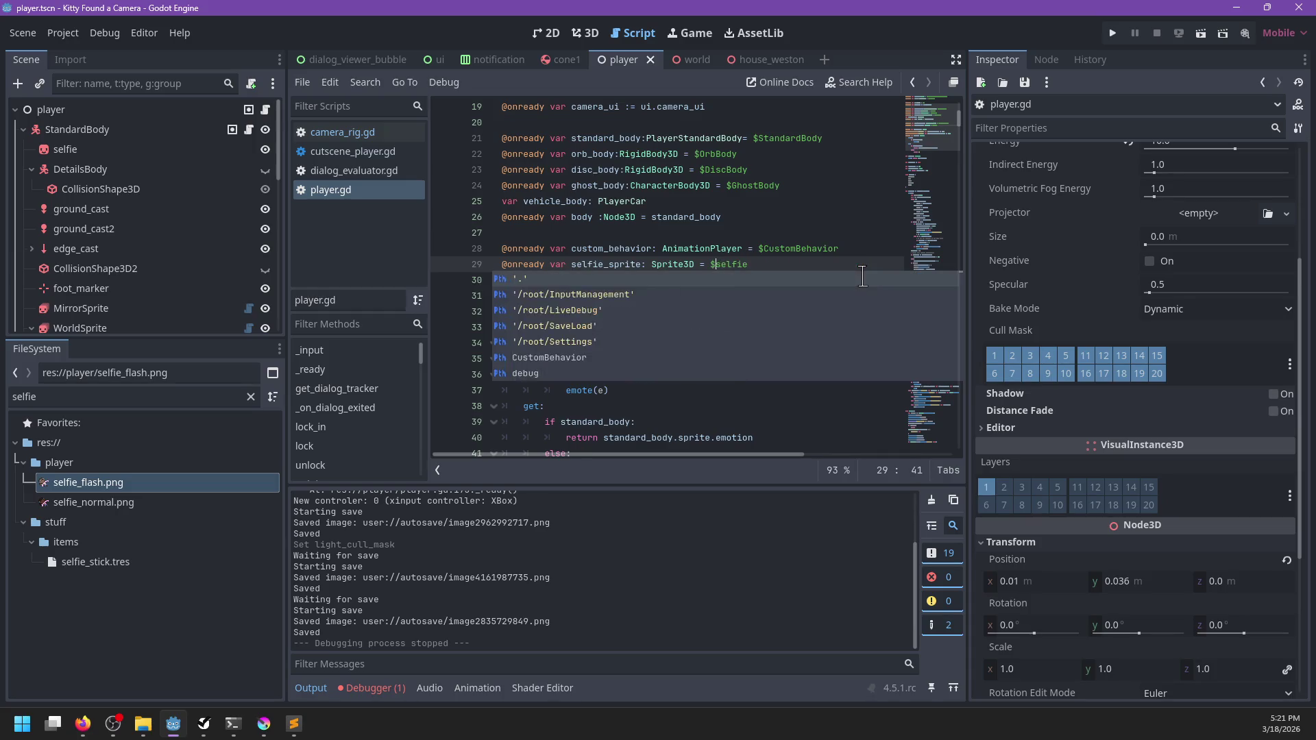
pyautogui.press('BackSpace')
pyautogui.write('Body.')
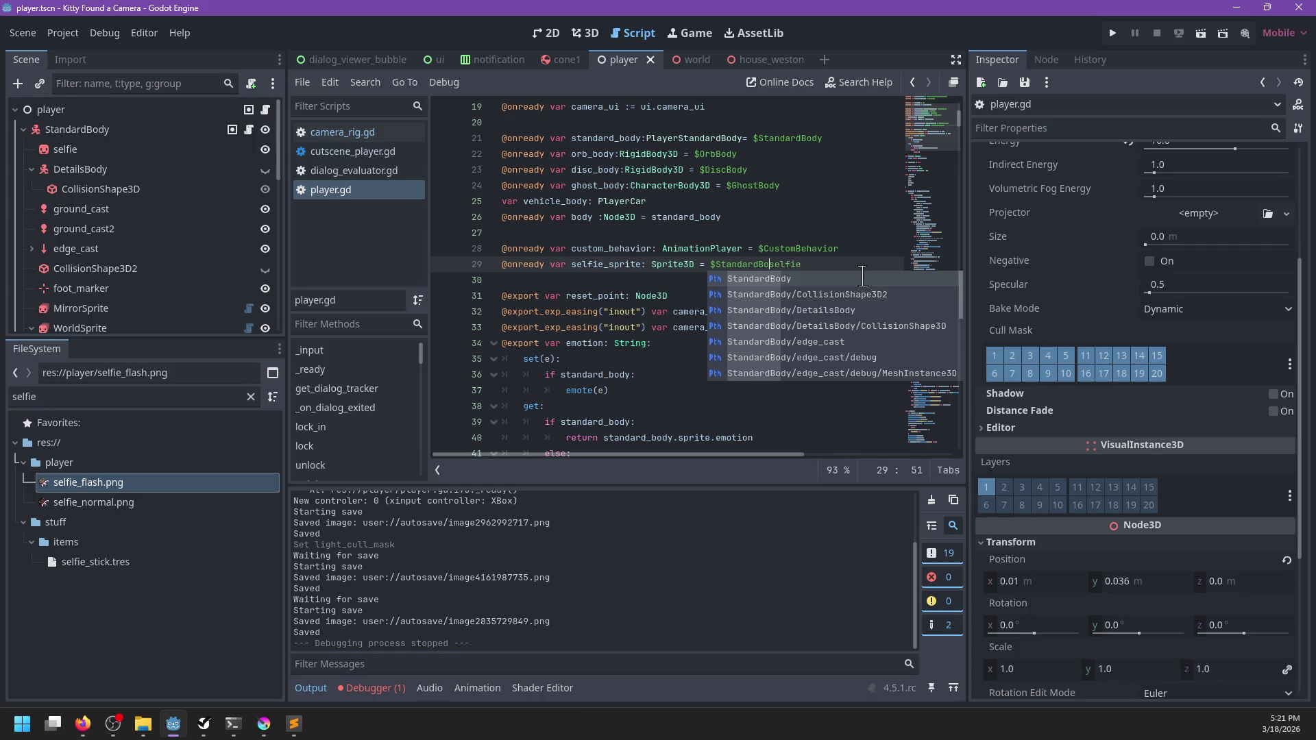
pyautogui.press('Escape')
# Step: Find 'zoomed' in player.gd and jump to the cam_toggle_zoom function definition
pyautogui.scroll(-2, 777, 265)
pyautogui.scroll(-3, 778, 266)
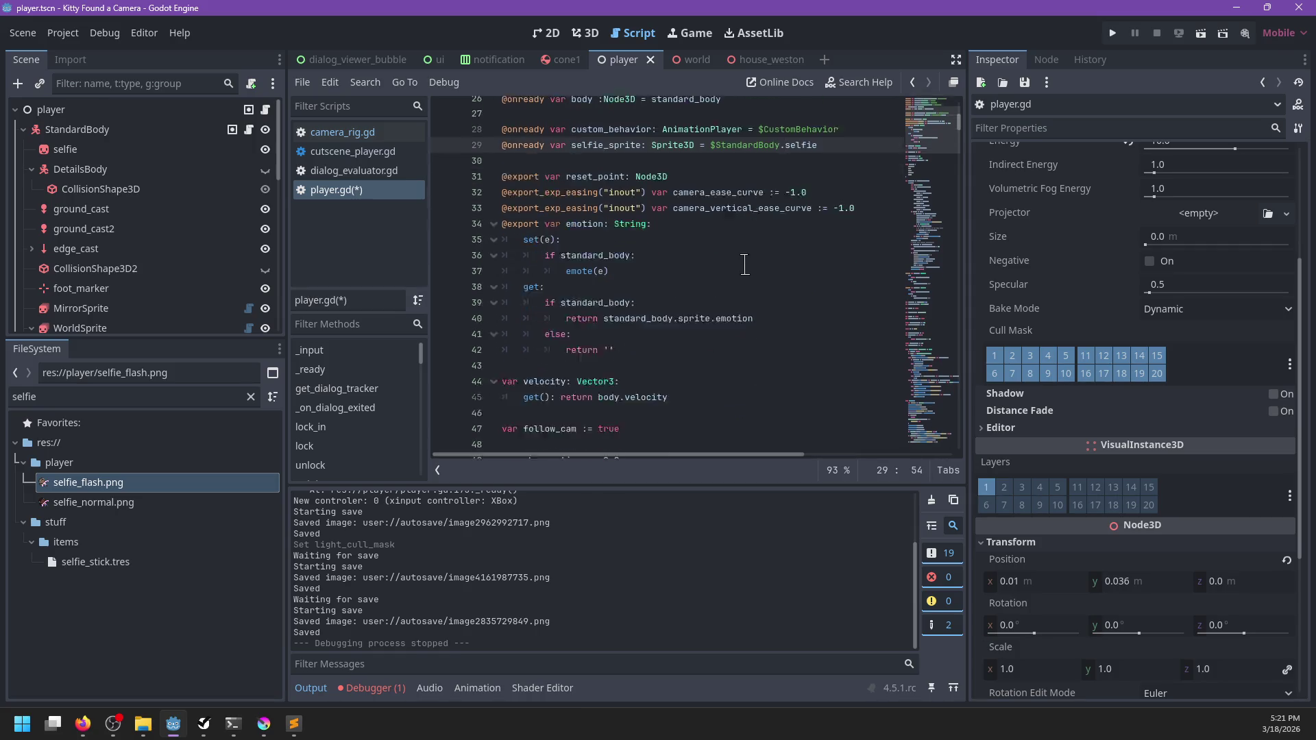
pyautogui.scroll(-10, 736, 266)
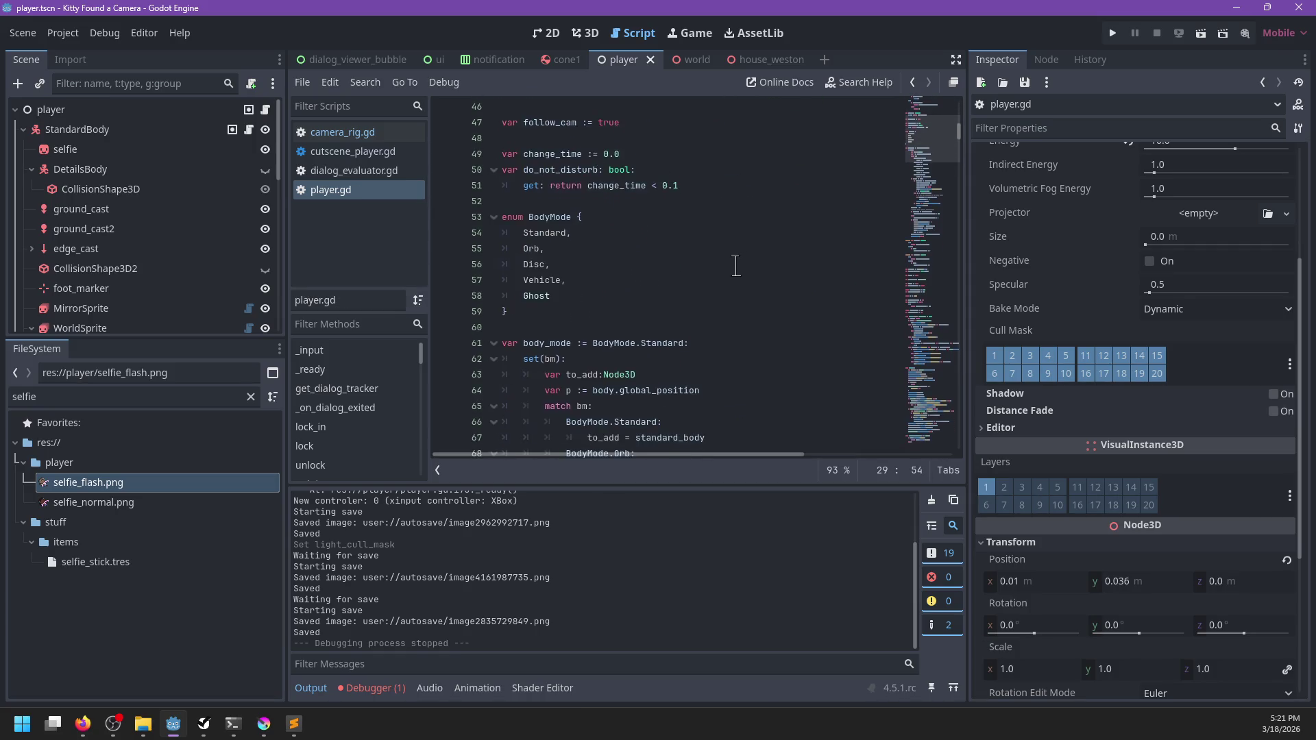
pyautogui.hotkey('ctrl', 'f')
pyautogui.write('zoom')
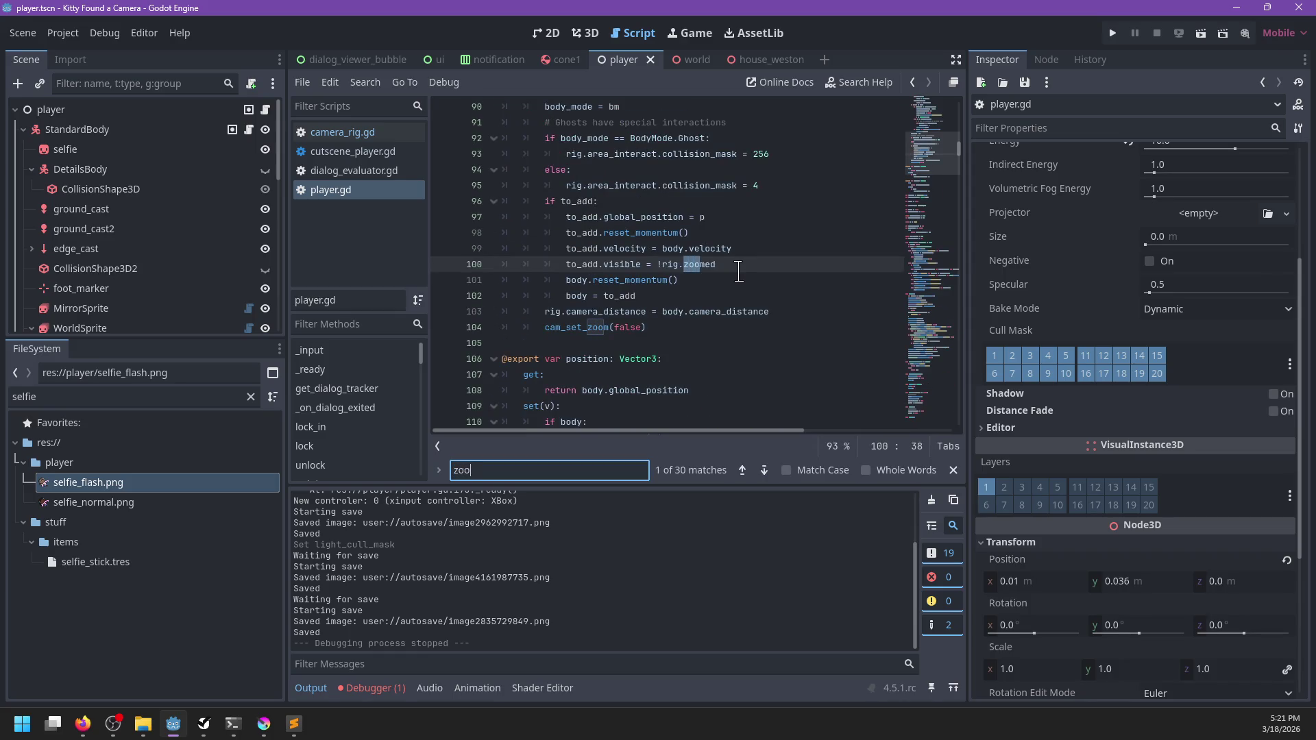
pyautogui.write('ed')
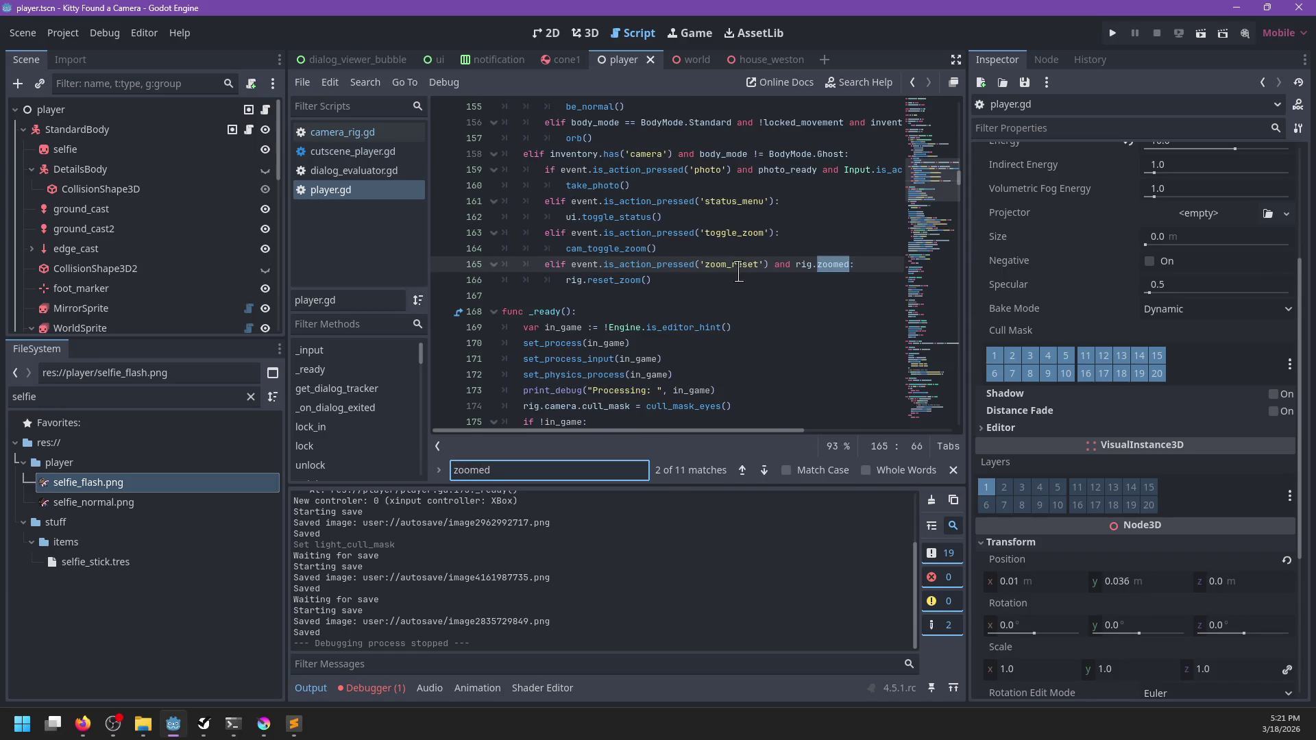
pyautogui.press('Escape')
pyautogui.press('Down')
pyautogui.press('Up')
pyautogui.press('Up')
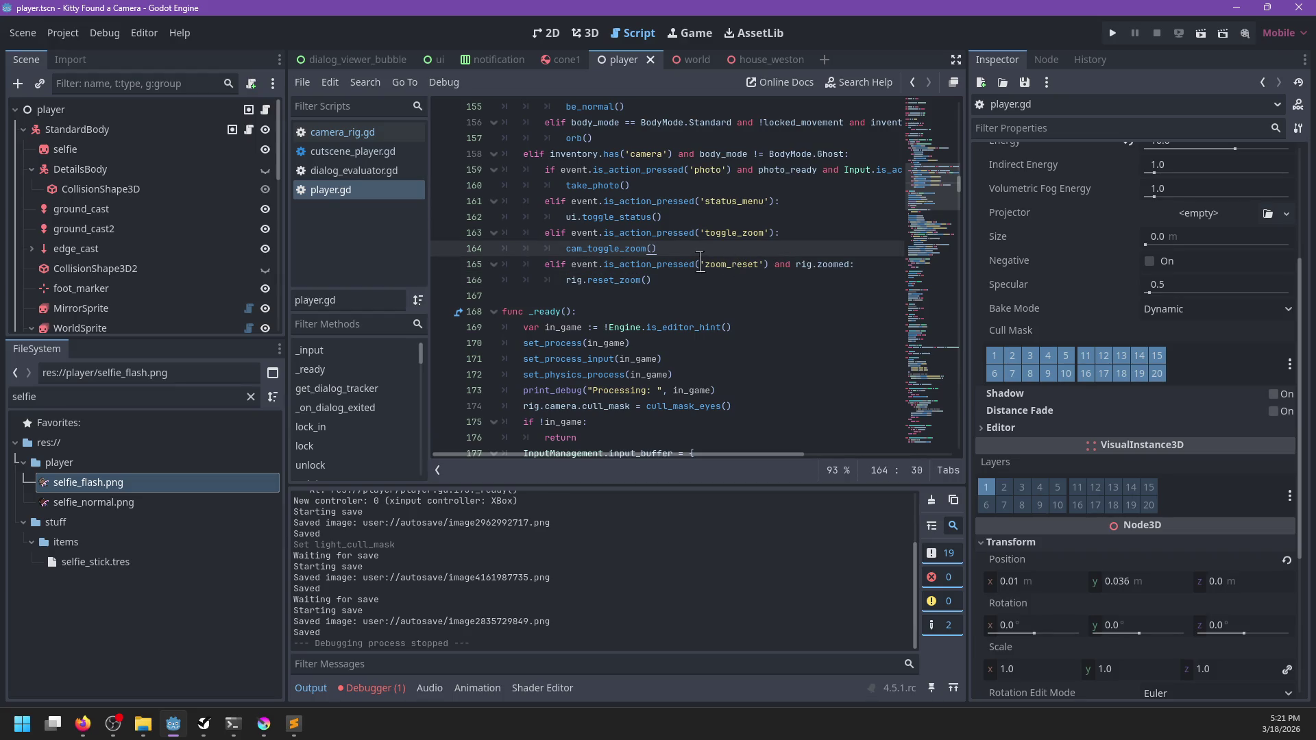
pyautogui.keyDown('ctrl'); pyautogui.click(620, 249); pyautogui.keyUp('ctrl')
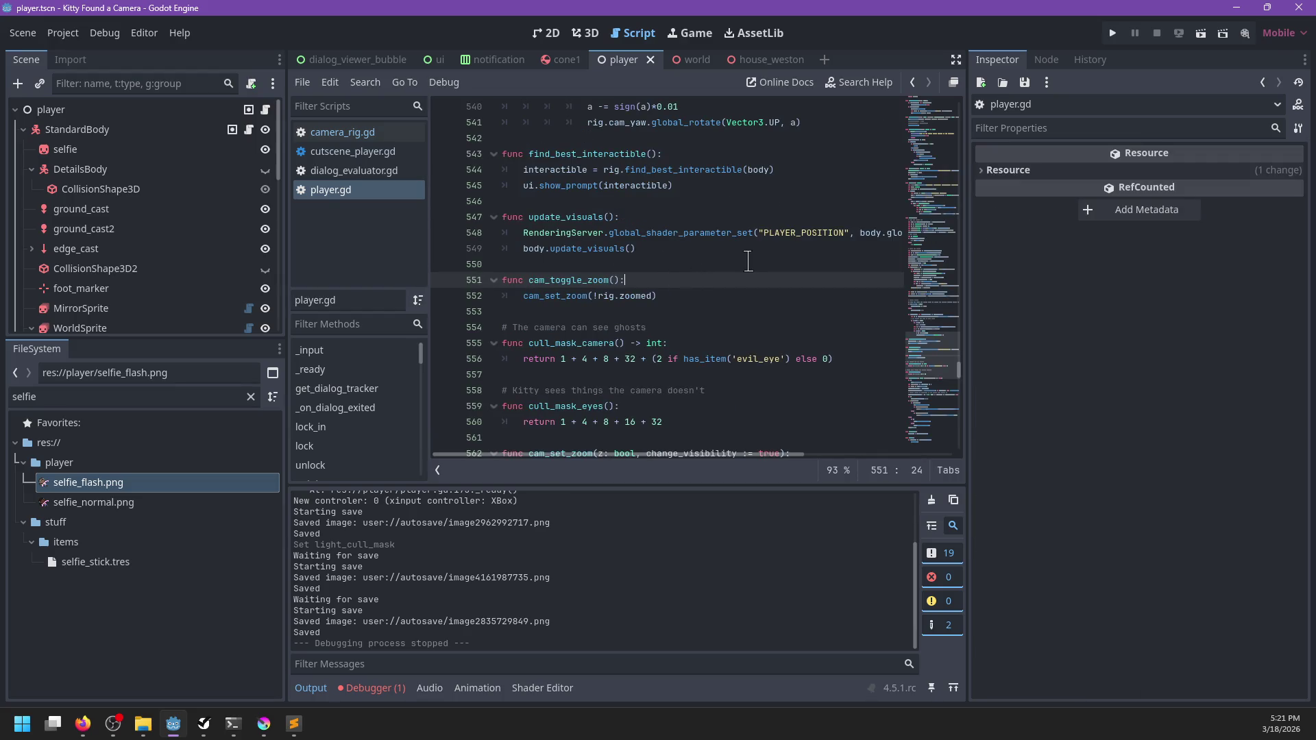
# Step: Add a _set_selfie_vis() call in cam_toggle_zoom and declare func _set_selfie_vis()
pyautogui.press('Return')
pyautogui.write('_set')
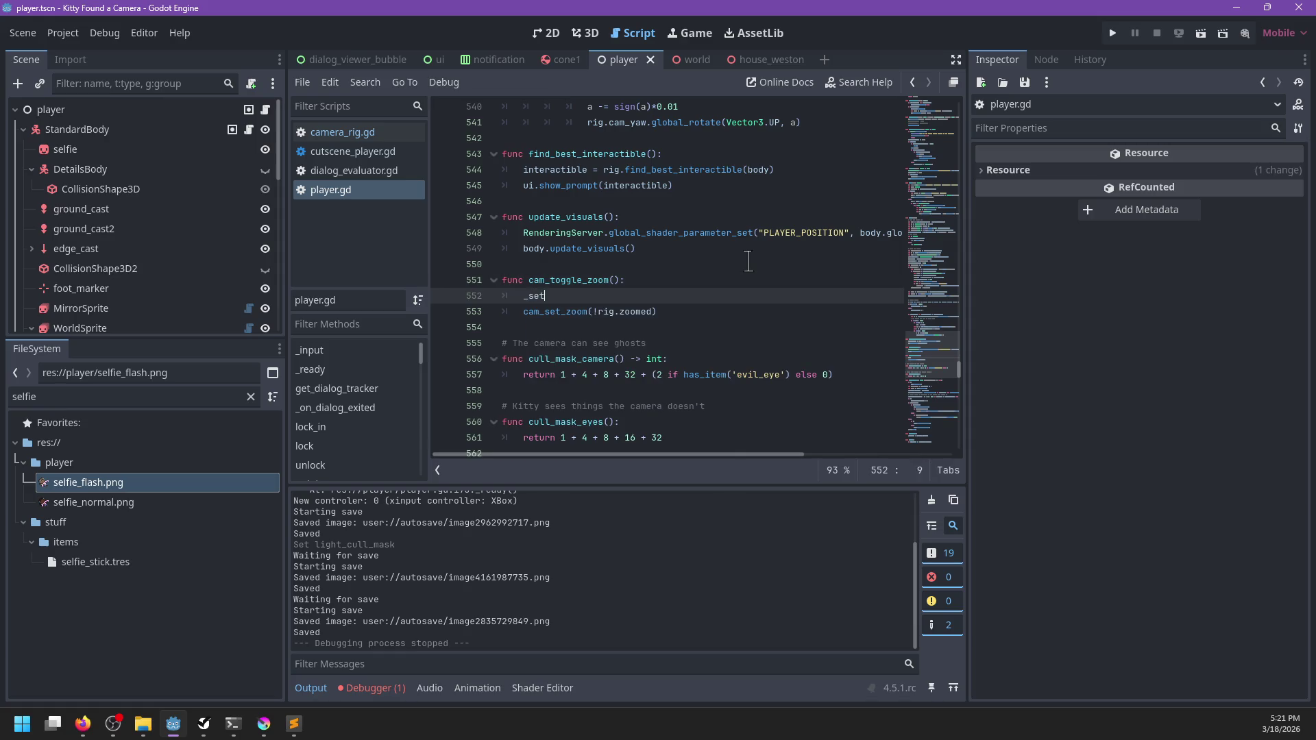
pyautogui.write('_selfi')
pyautogui.press('Down')
pyautogui.press('Down')
pyautogui.press('Return')
pyautogui.press('Return')
pyautogui.press('Up')
pyautogui.write('f')
pyautogui.press('BackSpace')
pyautogui.write('_set_selfie_vis()')
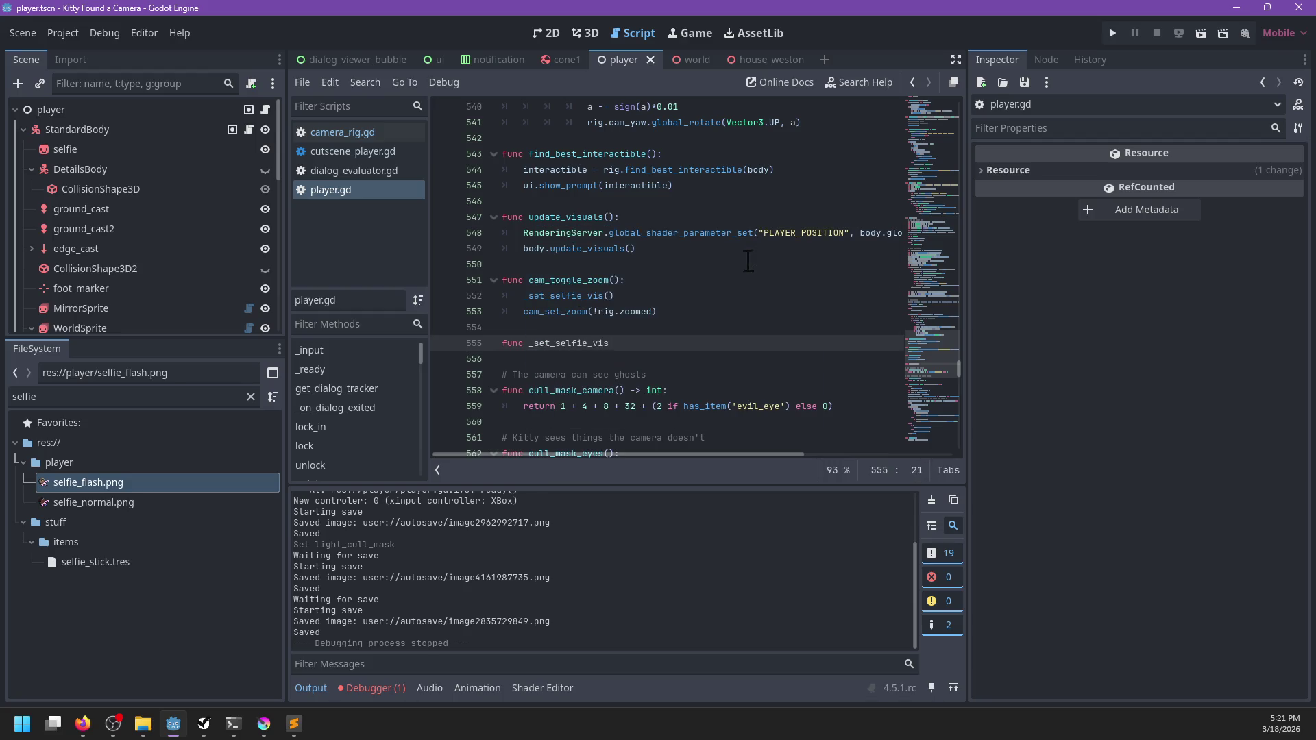
pyautogui.write(':')
pyautogui.press('Return')
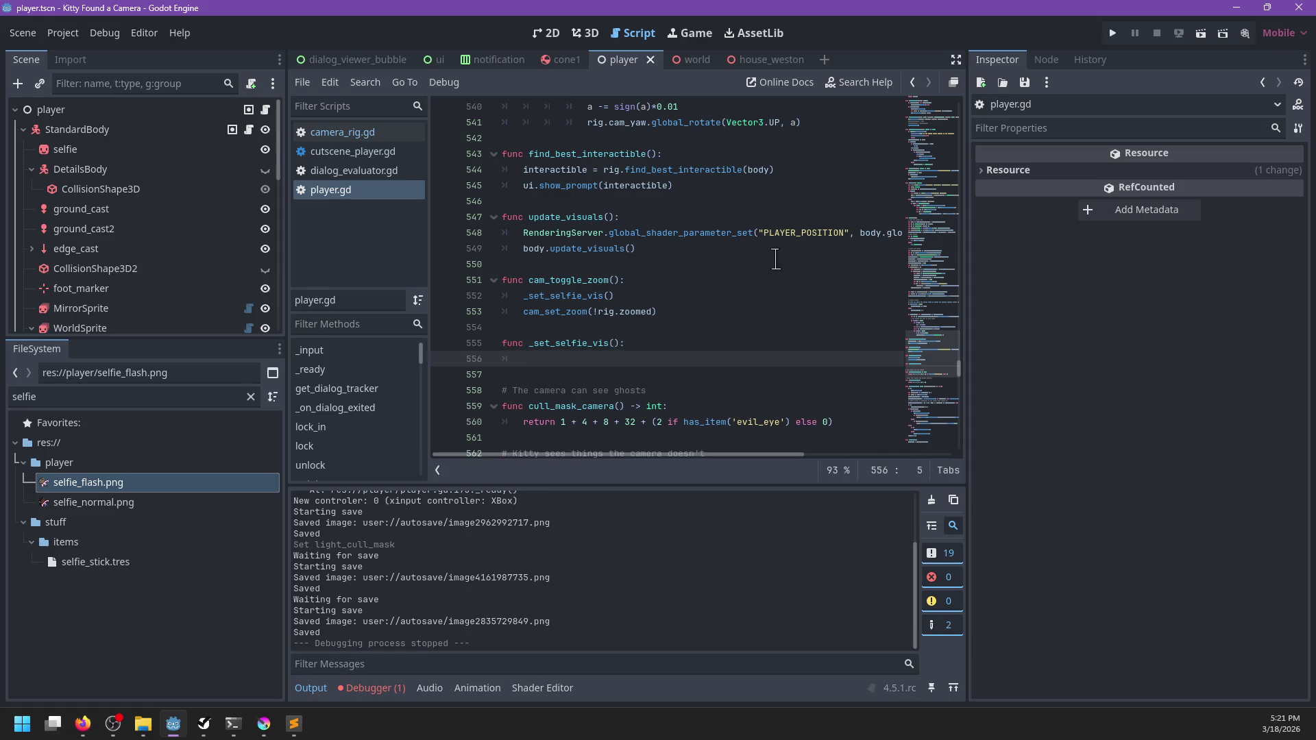
# Step: Move the call below cam_set_zoom and write selfie_sprite.visible = rig.zoomed and rig.selfie_mode
pyautogui.click(639, 297)
pyautogui.hotkey('alt', 'Down')
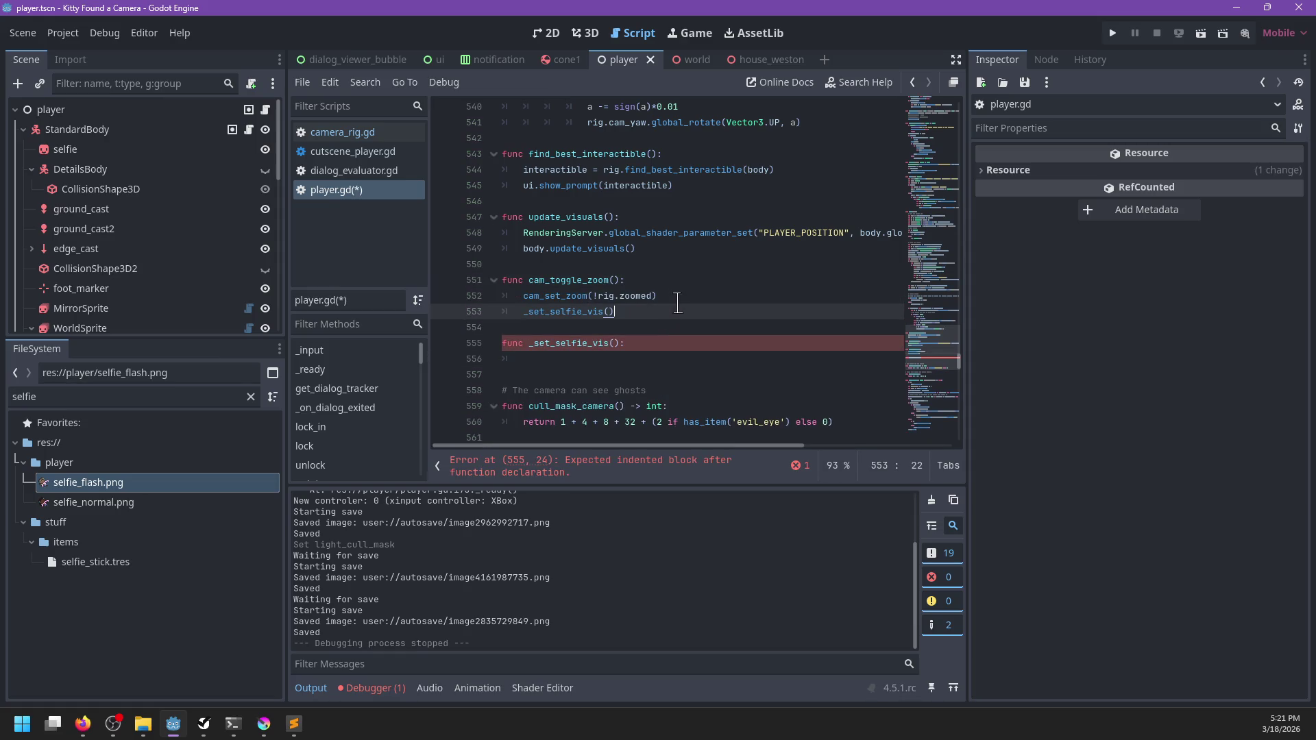
pyautogui.click(656, 358)
pyautogui.write('selfie_sprite.visible ')
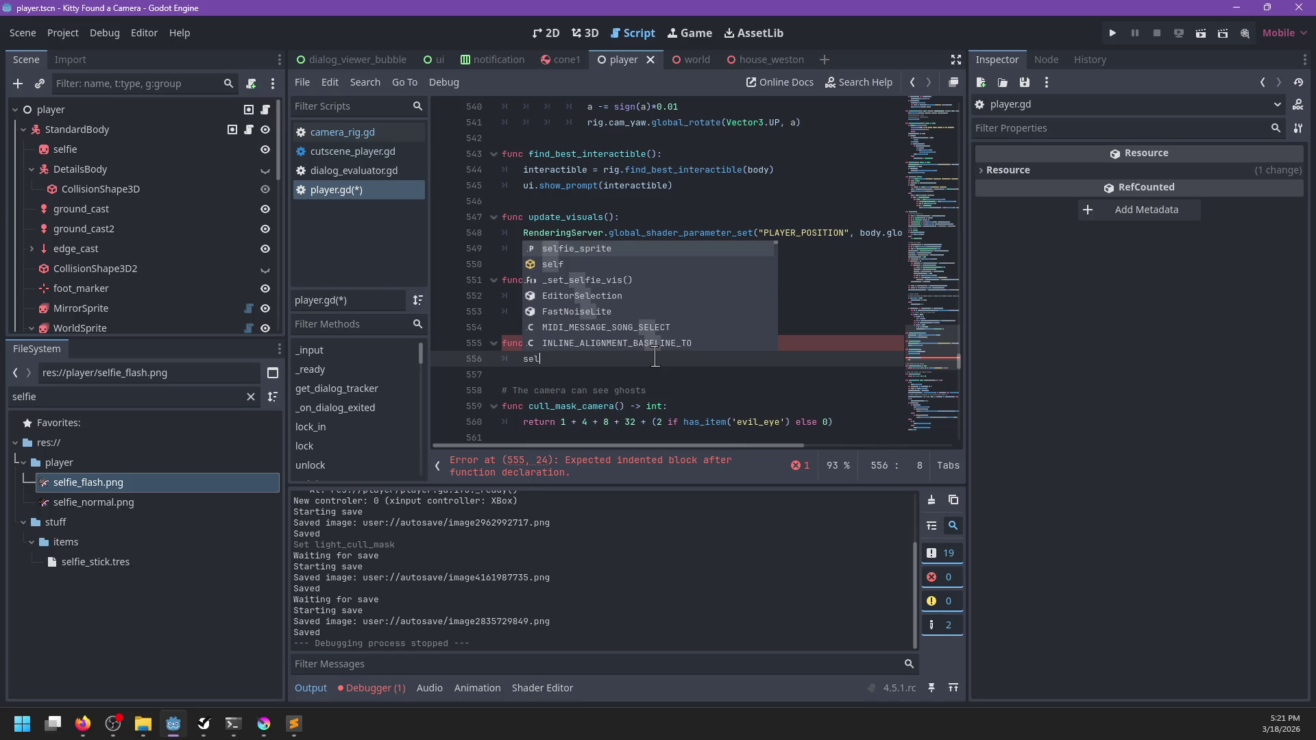
pyautogui.write('= rig.')
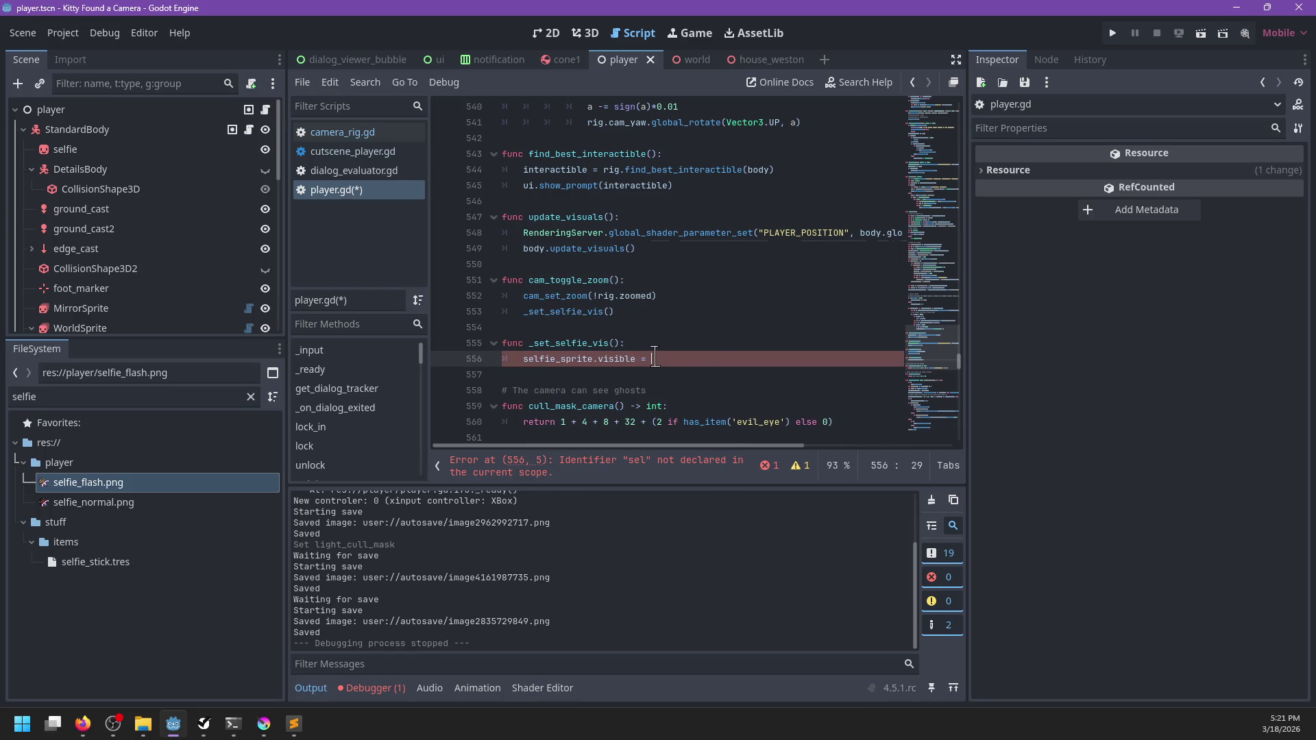
pyautogui.write('zoomed and ')
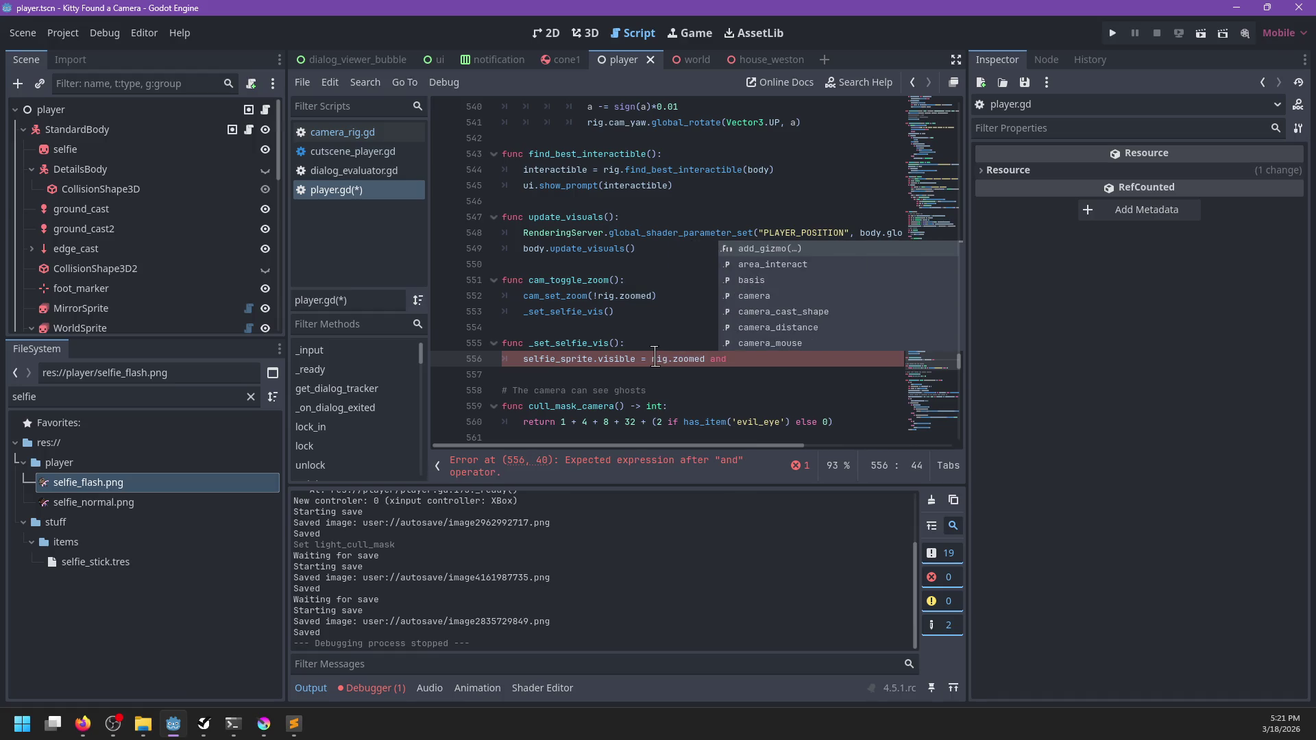
pyautogui.write('rig.')
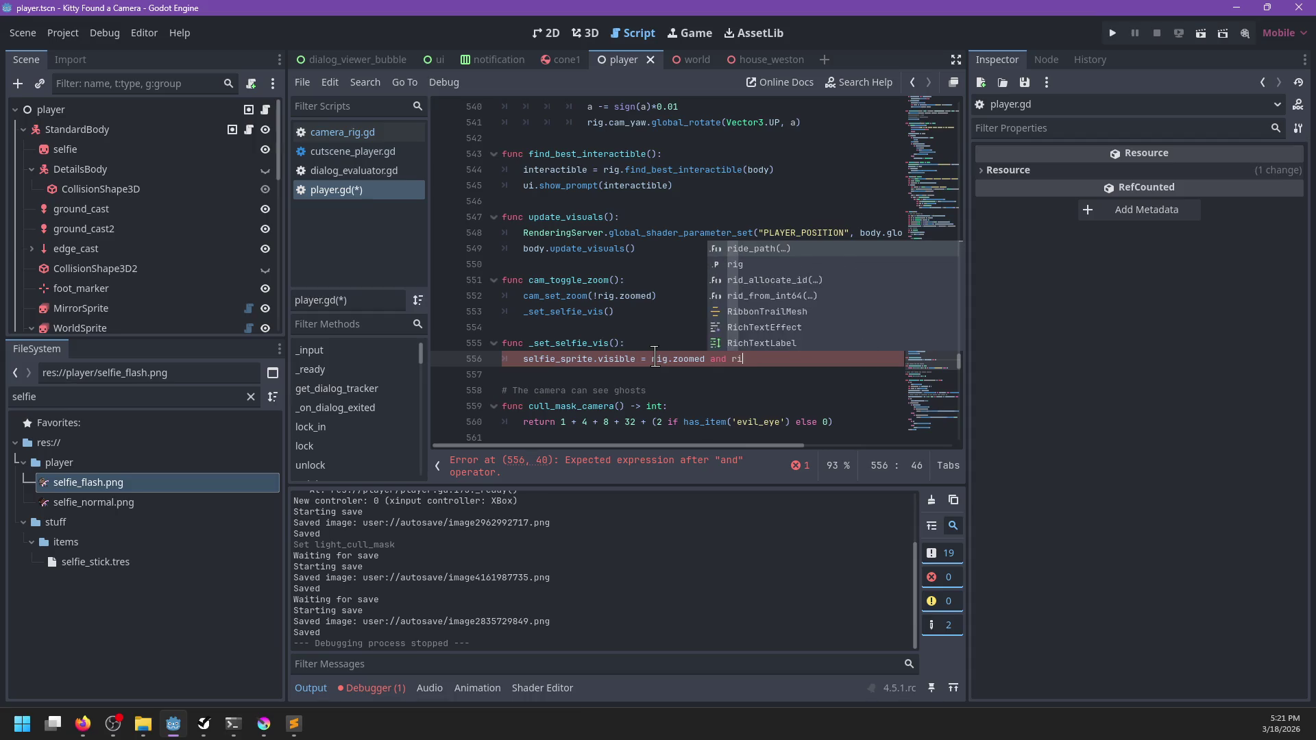
pyautogui.write('selfie_mode')
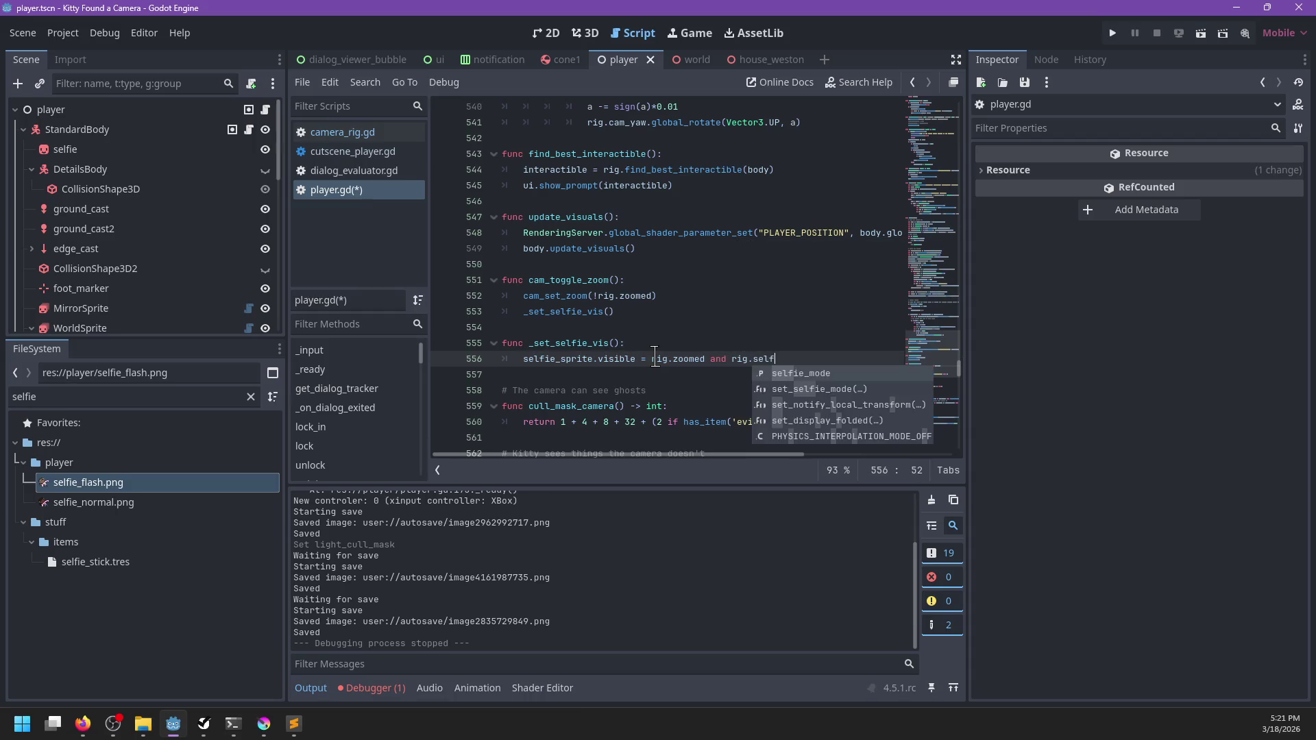
# Step: Search player.gd for '_ready' and navigate to the func _ready() definition
pyautogui.scroll(6, 709, 324)
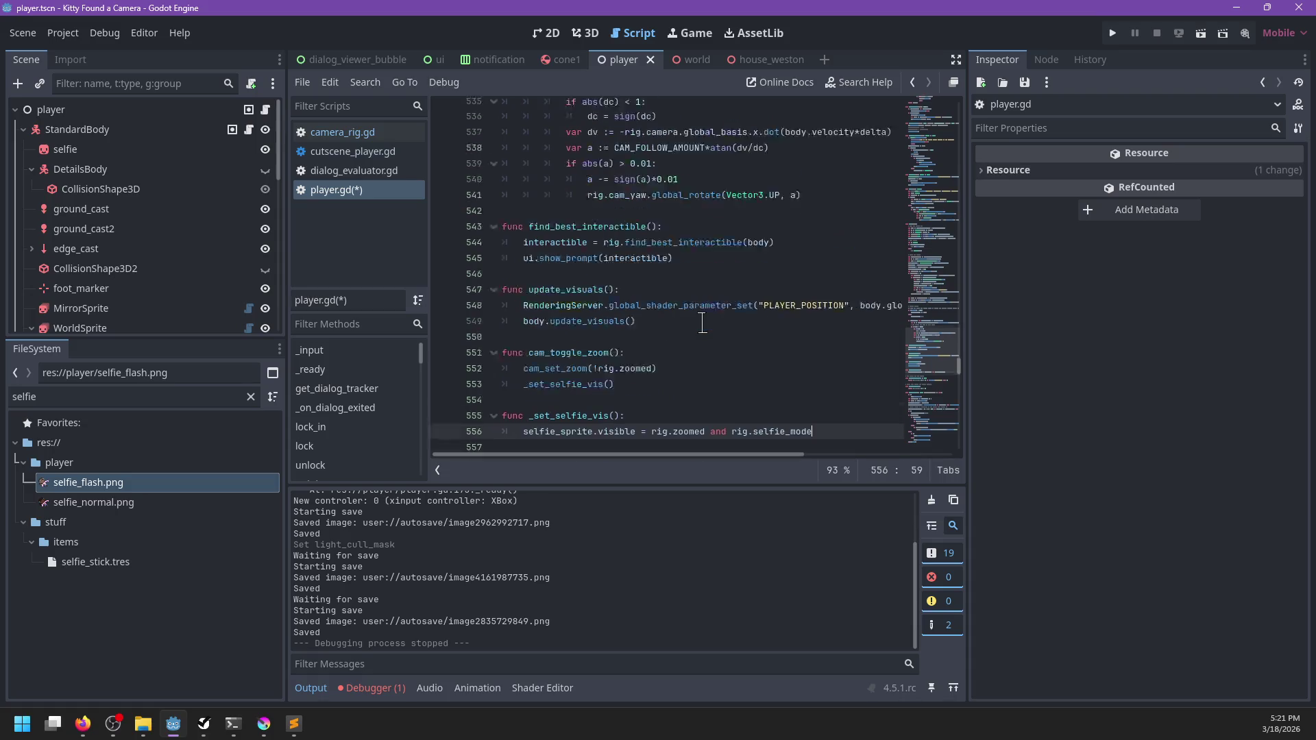
pyautogui.scroll(20, 699, 322)
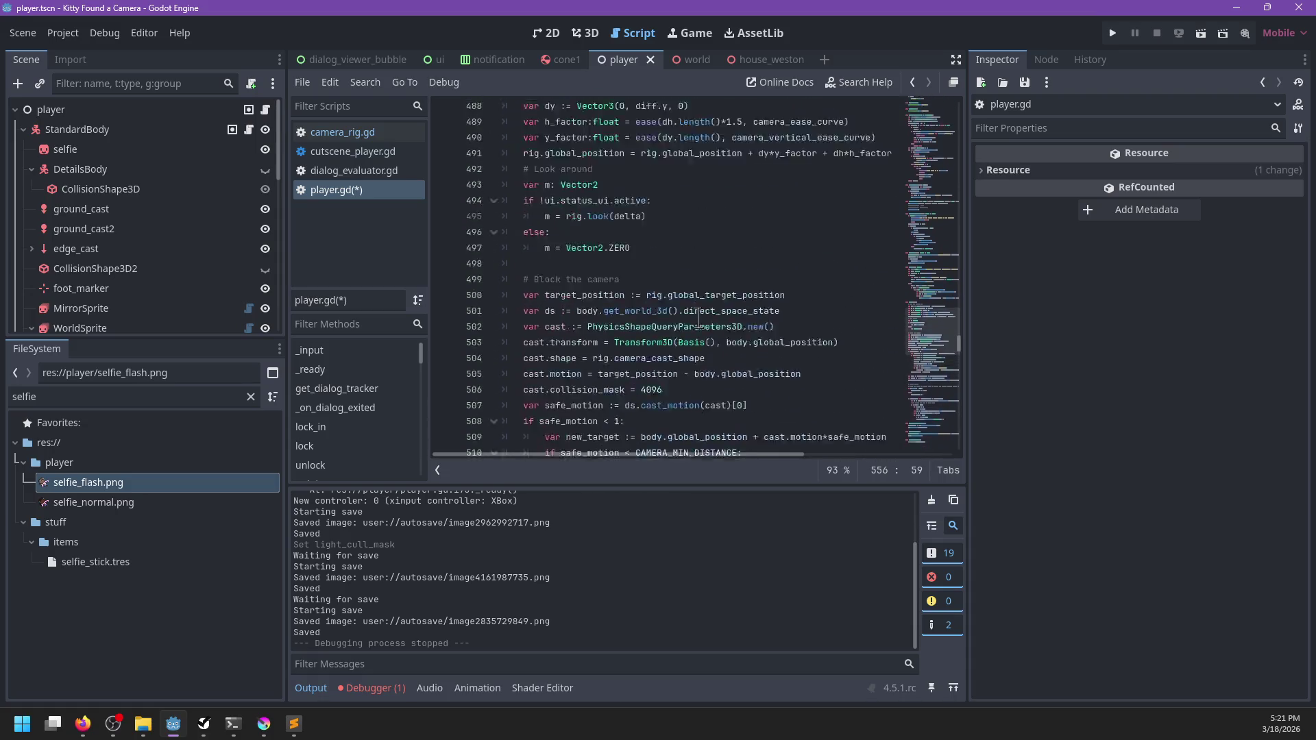
pyautogui.scroll(18, 694, 311)
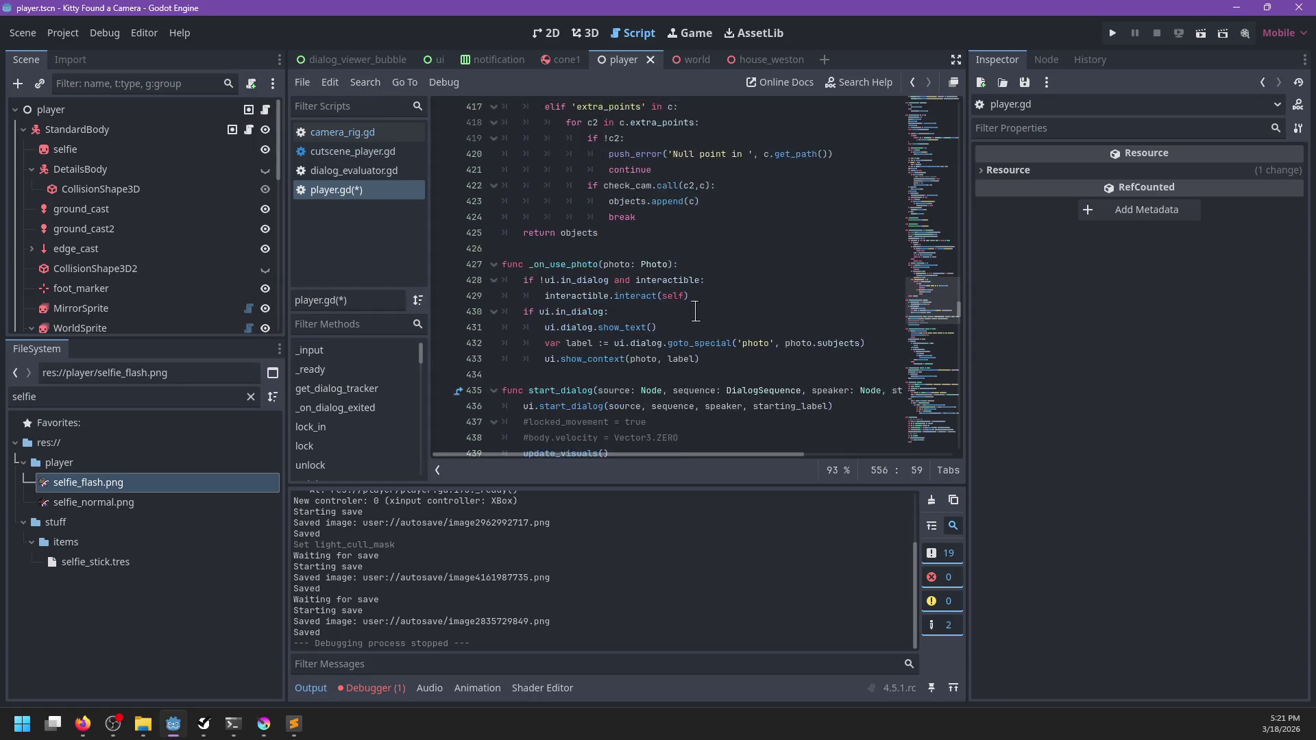
pyautogui.scroll(13, 696, 313)
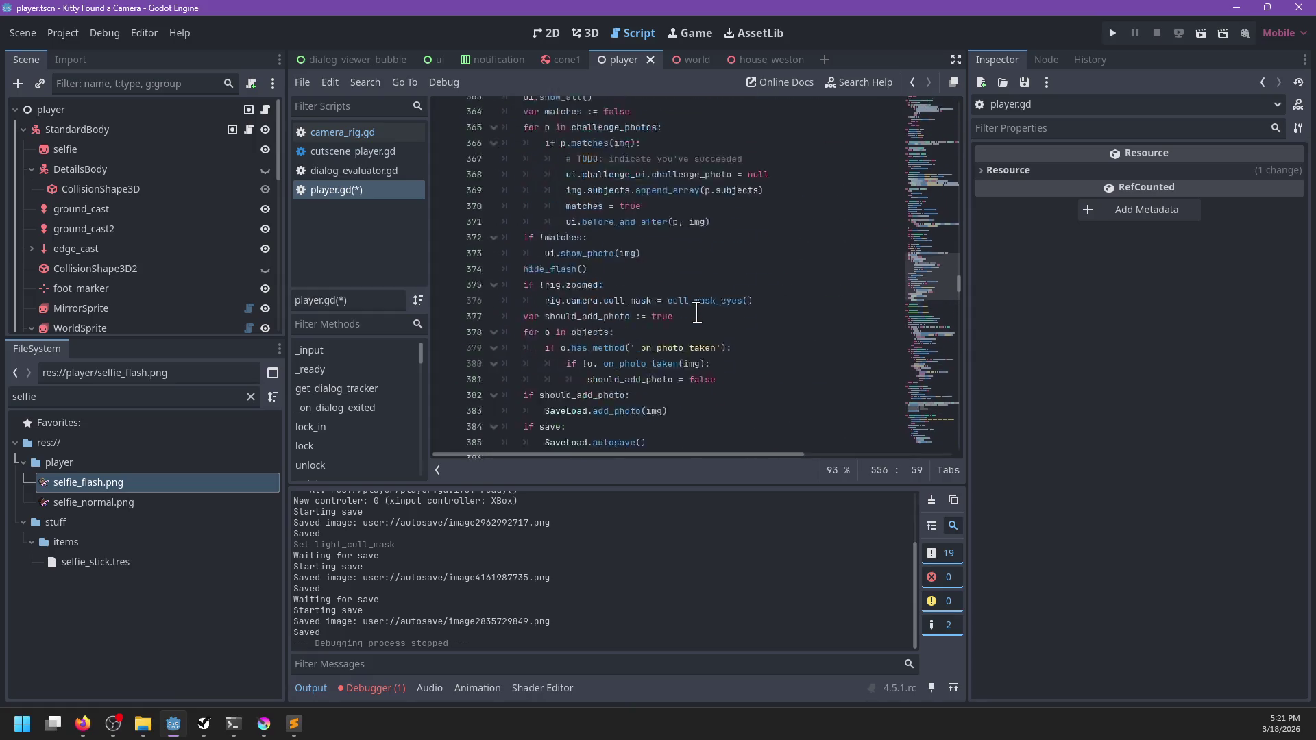
pyautogui.scroll(20, 697, 312)
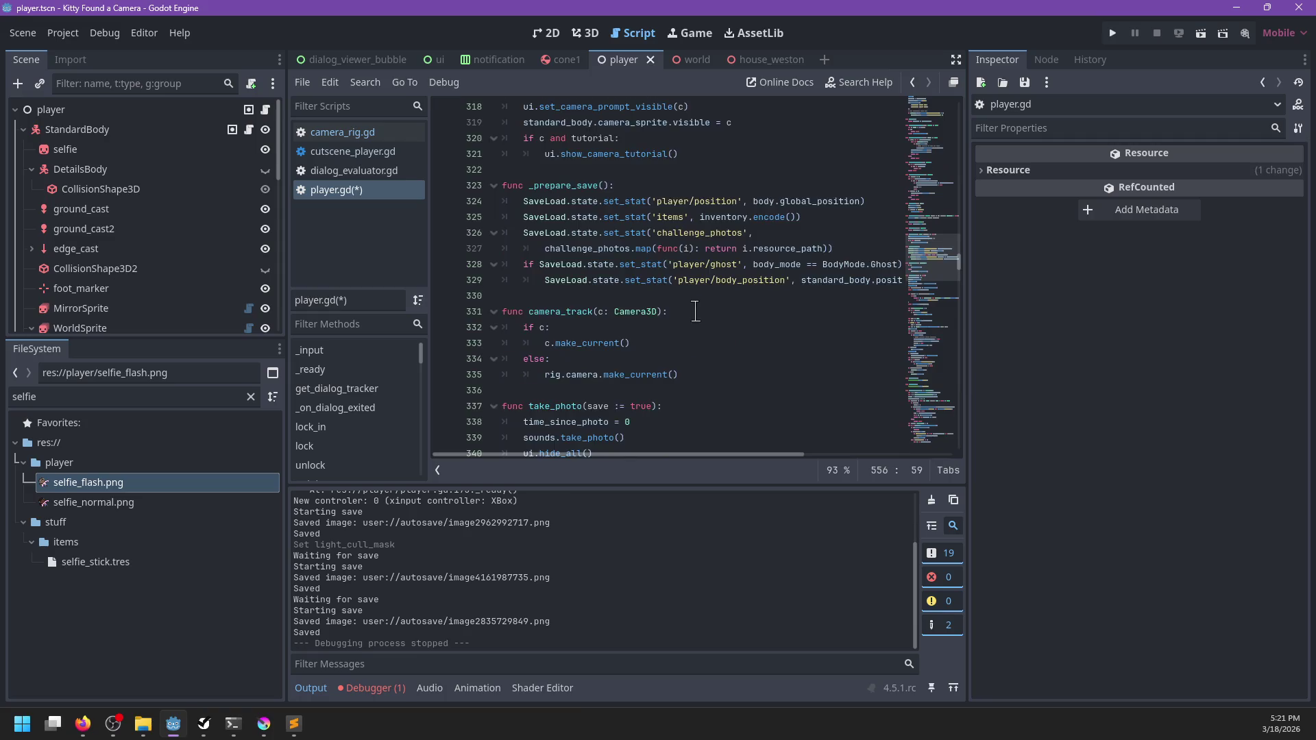
pyautogui.scroll(7, 695, 313)
pyautogui.hotkey('ctrl', 'f')
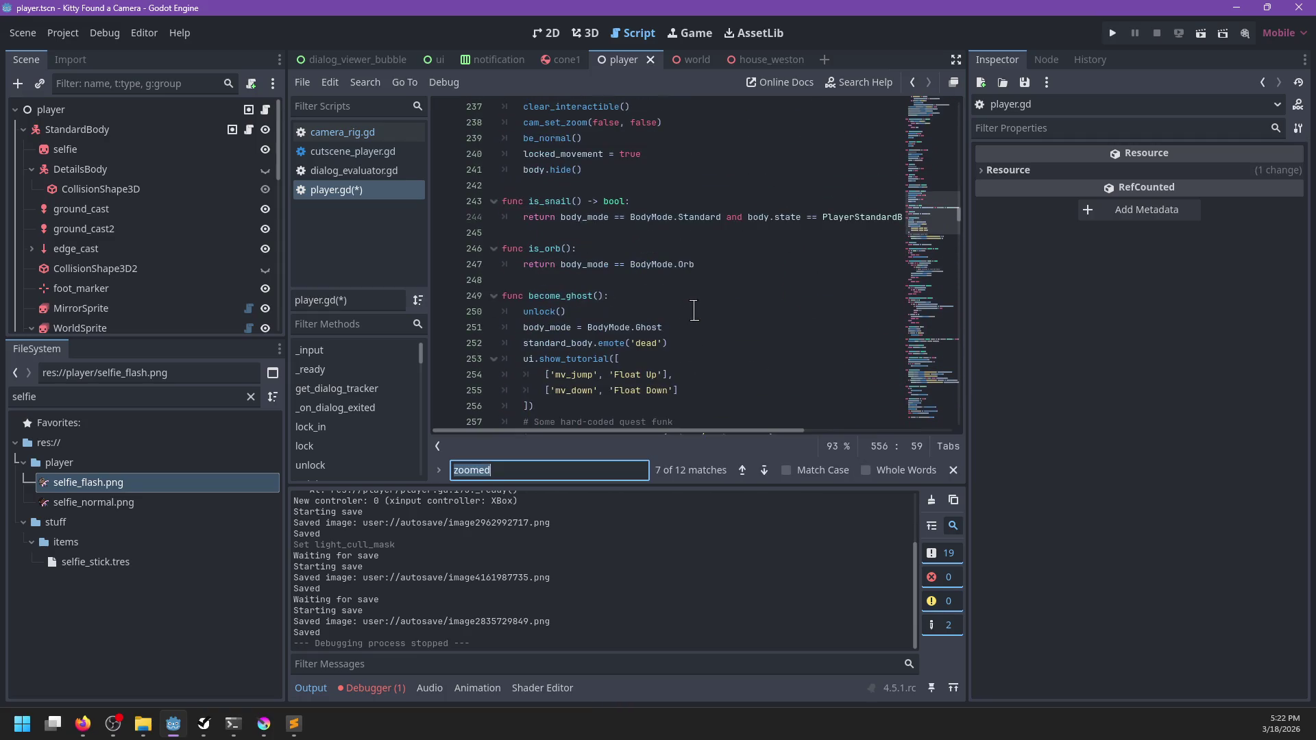
pyautogui.write('func ready')
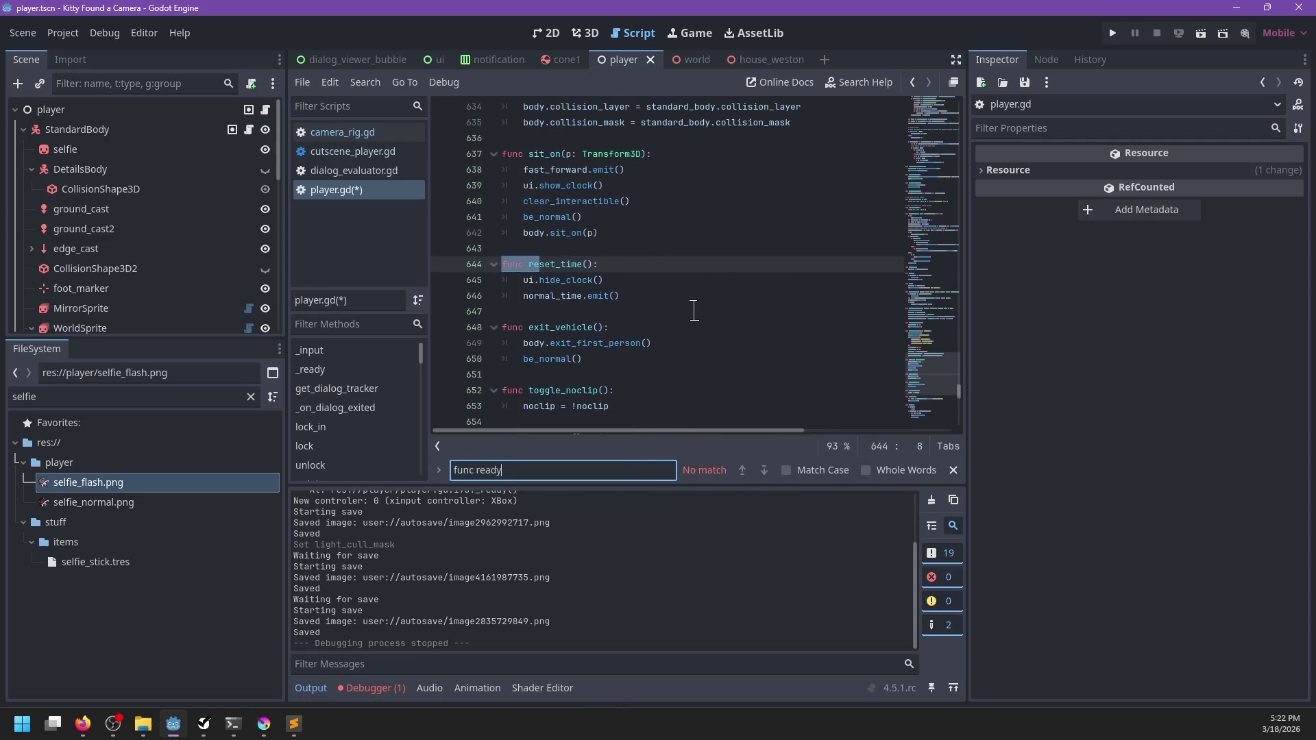
pyautogui.press('BackSpace')
pyautogui.press('BackSpace')
pyautogui.press('BackSpace')
pyautogui.write('_0rea')
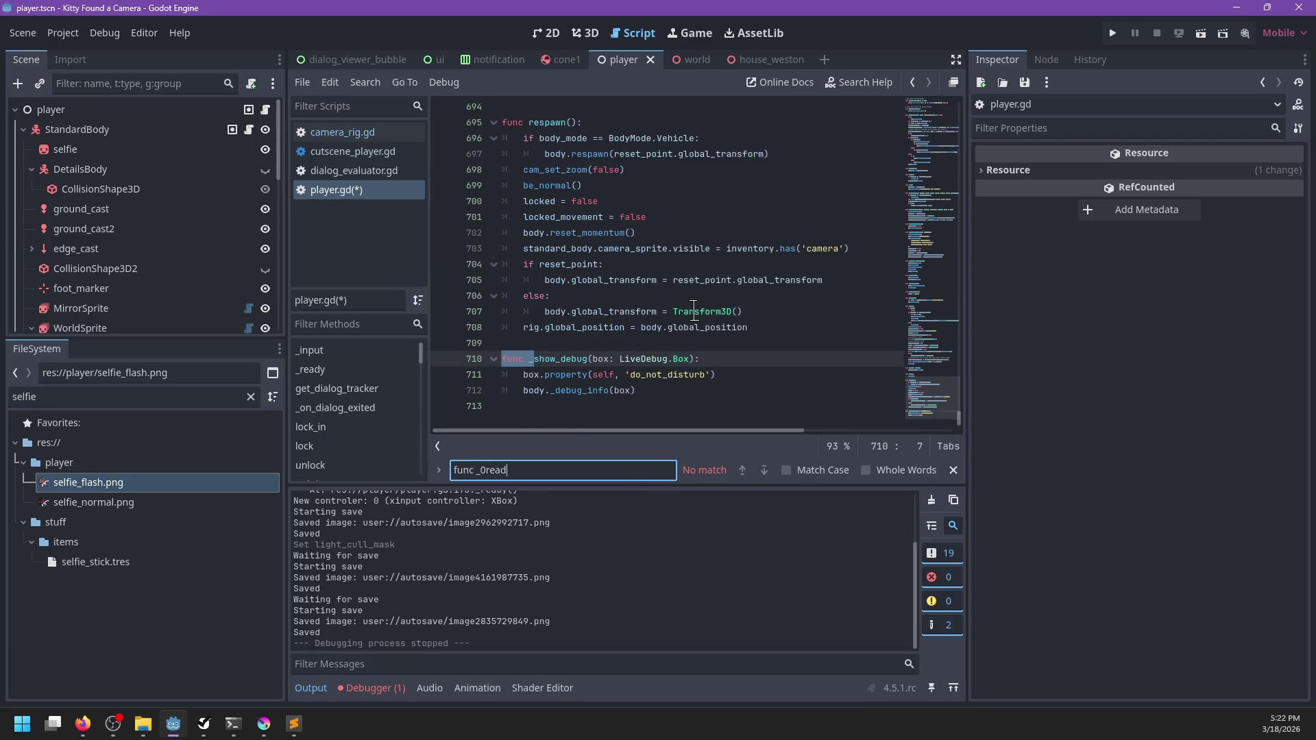
pyautogui.hotkey('ctrl', 'a')
pyautogui.press('BackSpace')
pyautogui.write('_ready')
pyautogui.press('Escape')
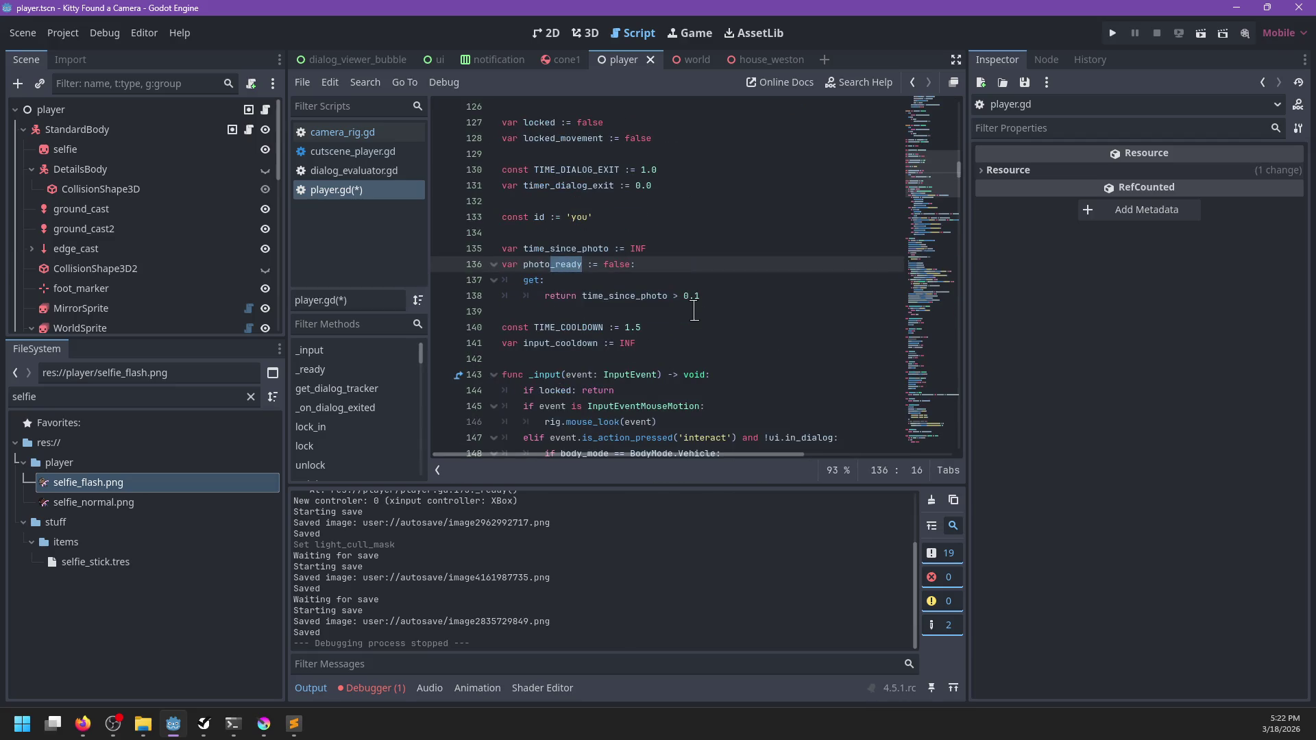
pyautogui.hotkey('ctrl', 'f')
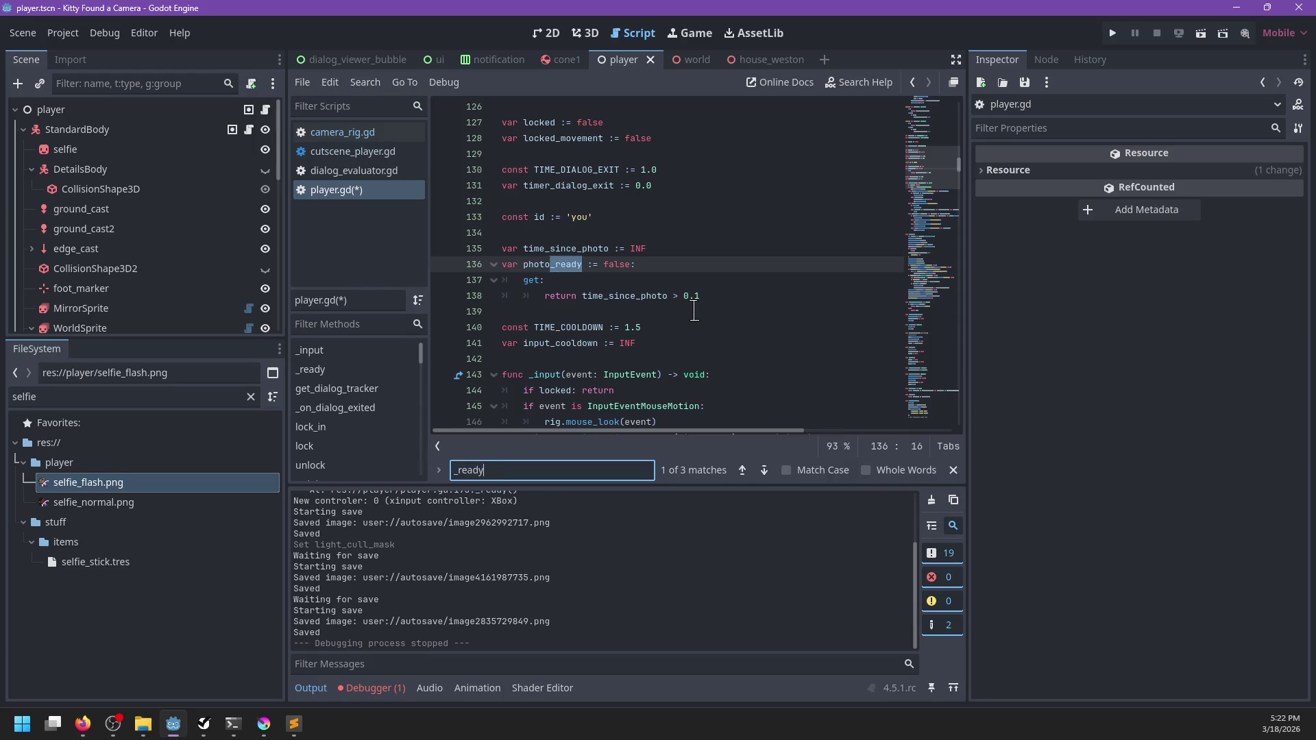
pyautogui.press('Return')
pyautogui.press('Escape')
# Step: Append a _set_selfie_vis() call to the end of _ready, save, and run the game
pyautogui.scroll(-8, 667, 288)
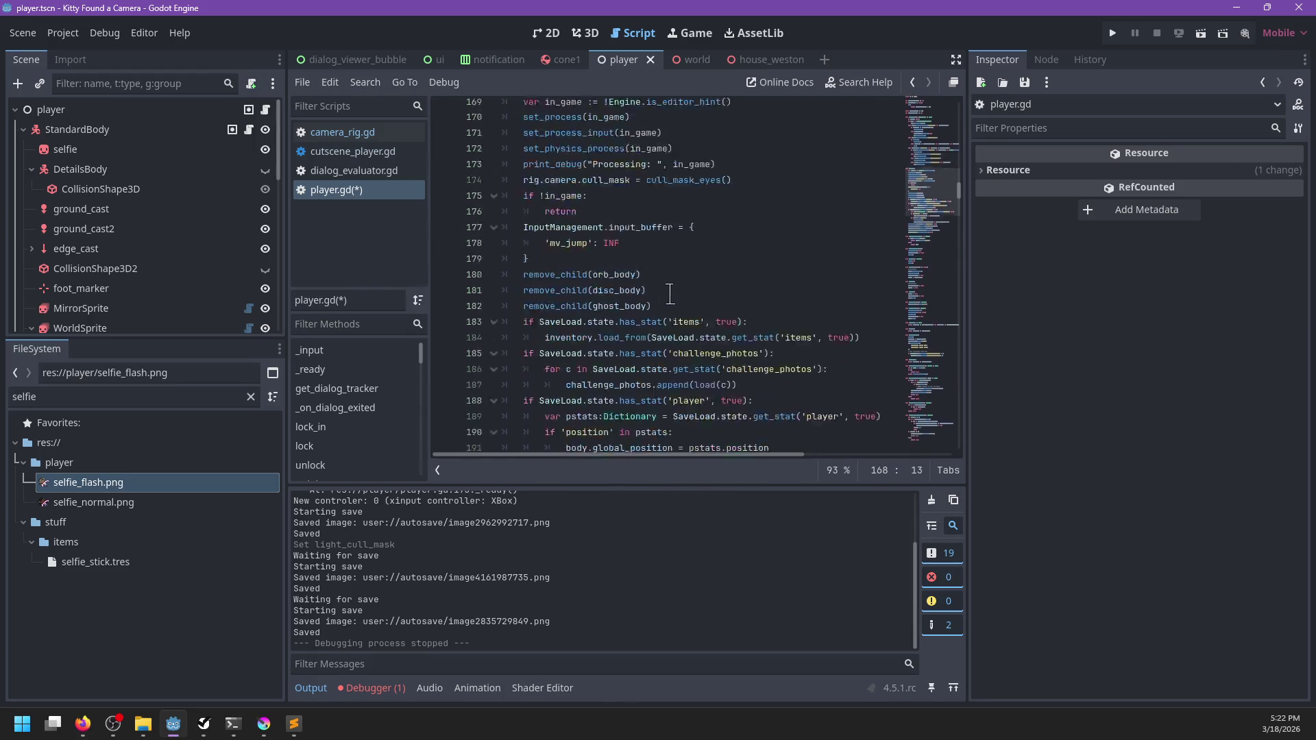
pyautogui.click(768, 241)
pyautogui.press('Return')
pyautogui.write('set_')
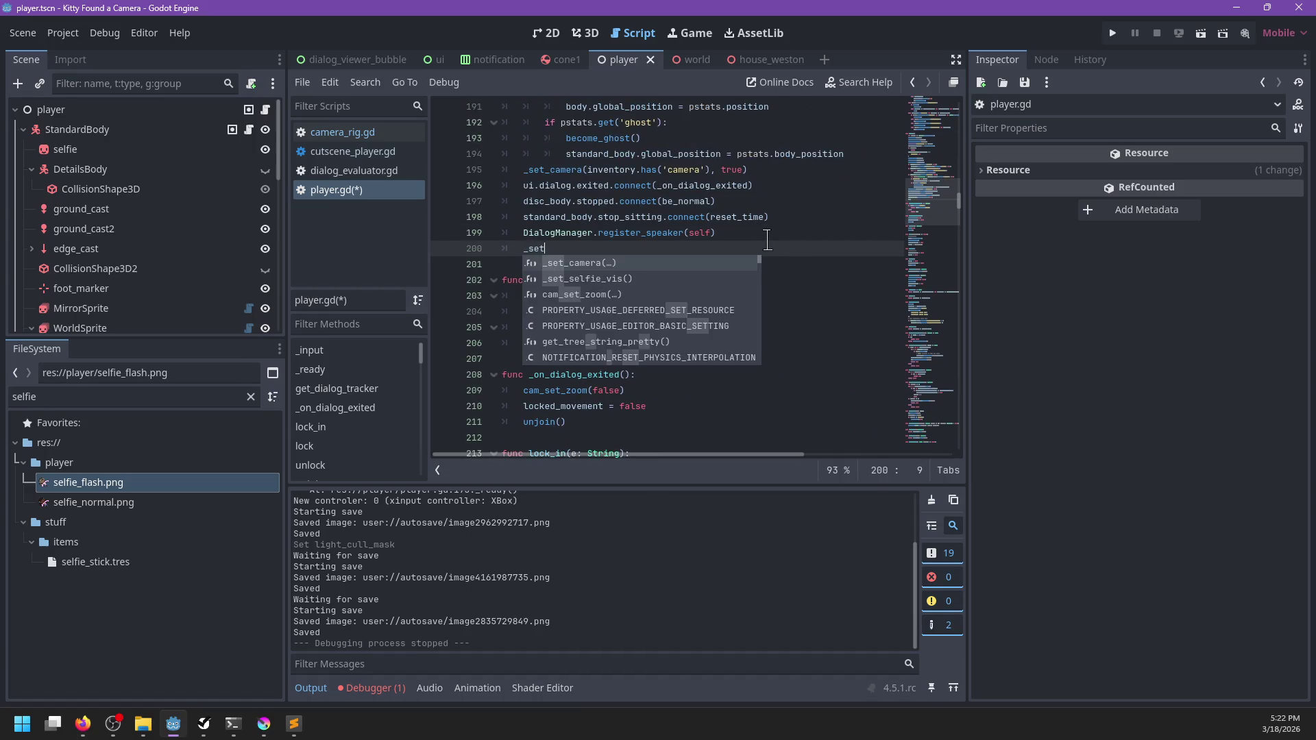
pyautogui.press('Down')
pyautogui.press('Return')
pyautogui.hotkey('ctrl', 's')
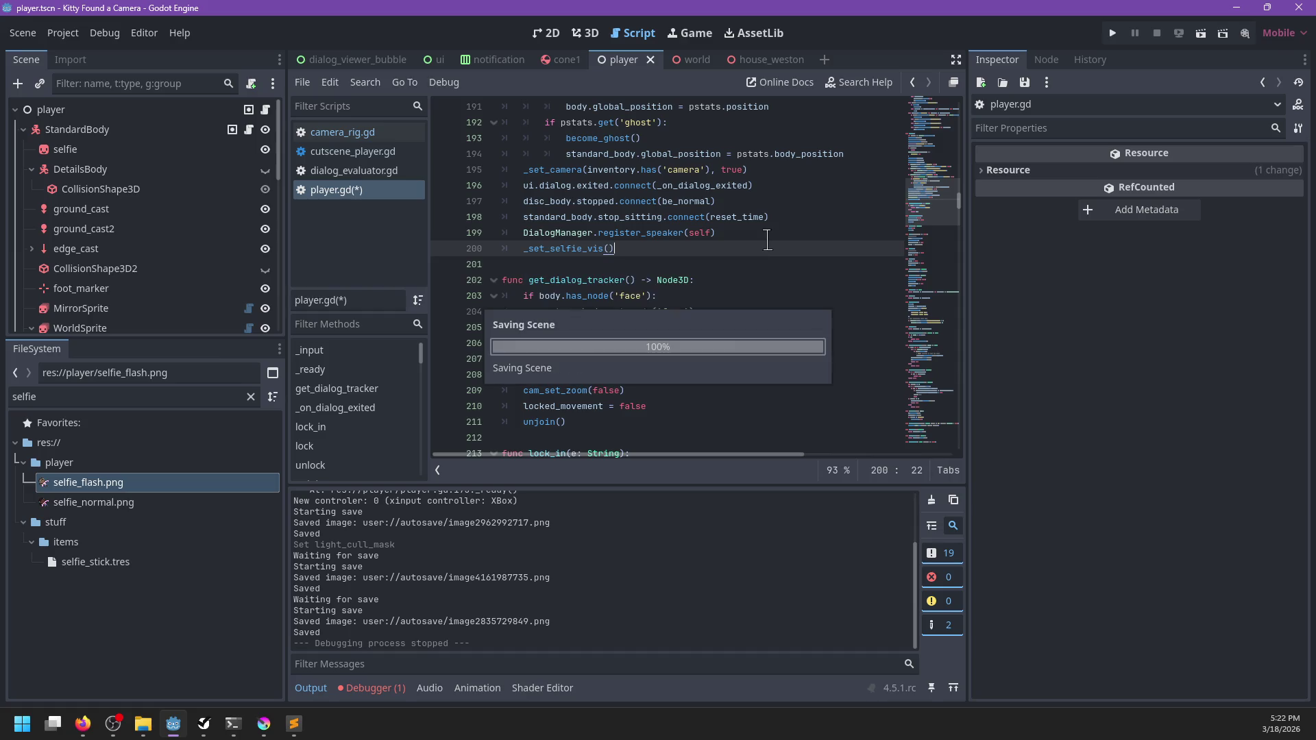
pyautogui.press('F5')
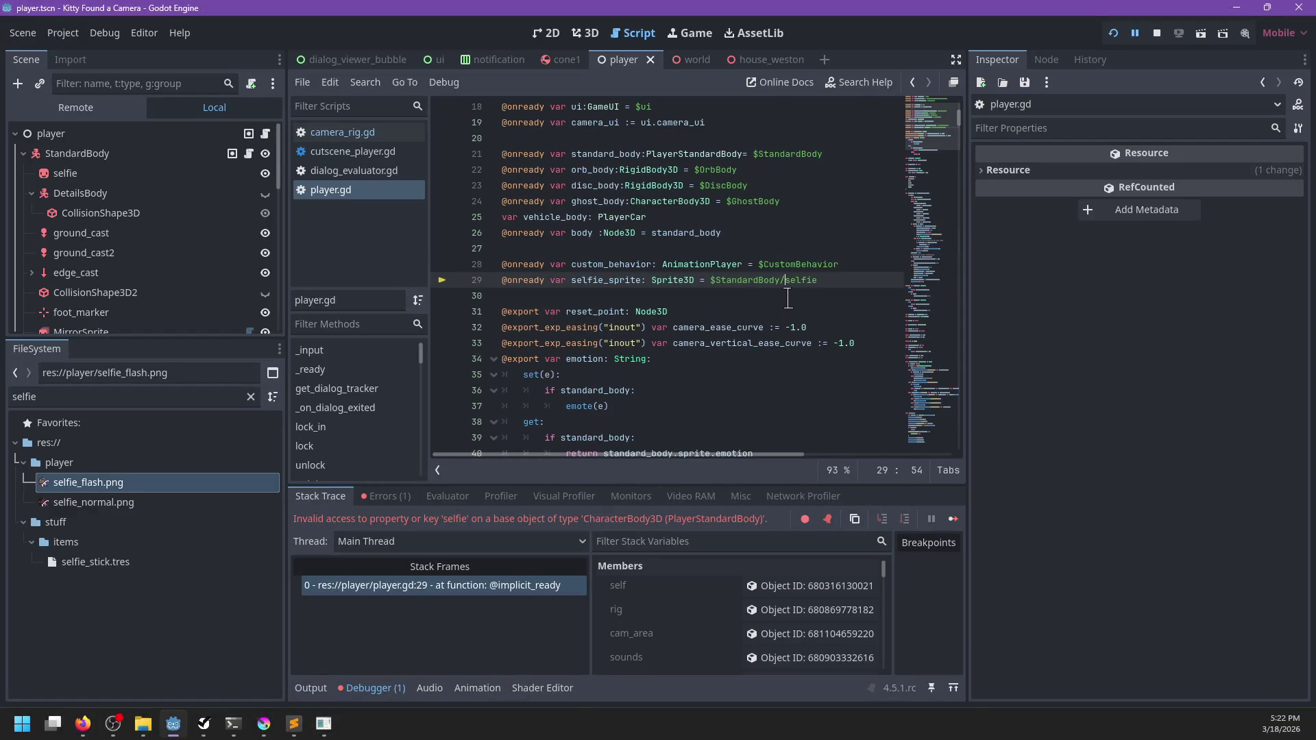
# Step: Save player.gd, then walk into the house and photograph the Westons
pyautogui.hotkey('ctrl', 's')
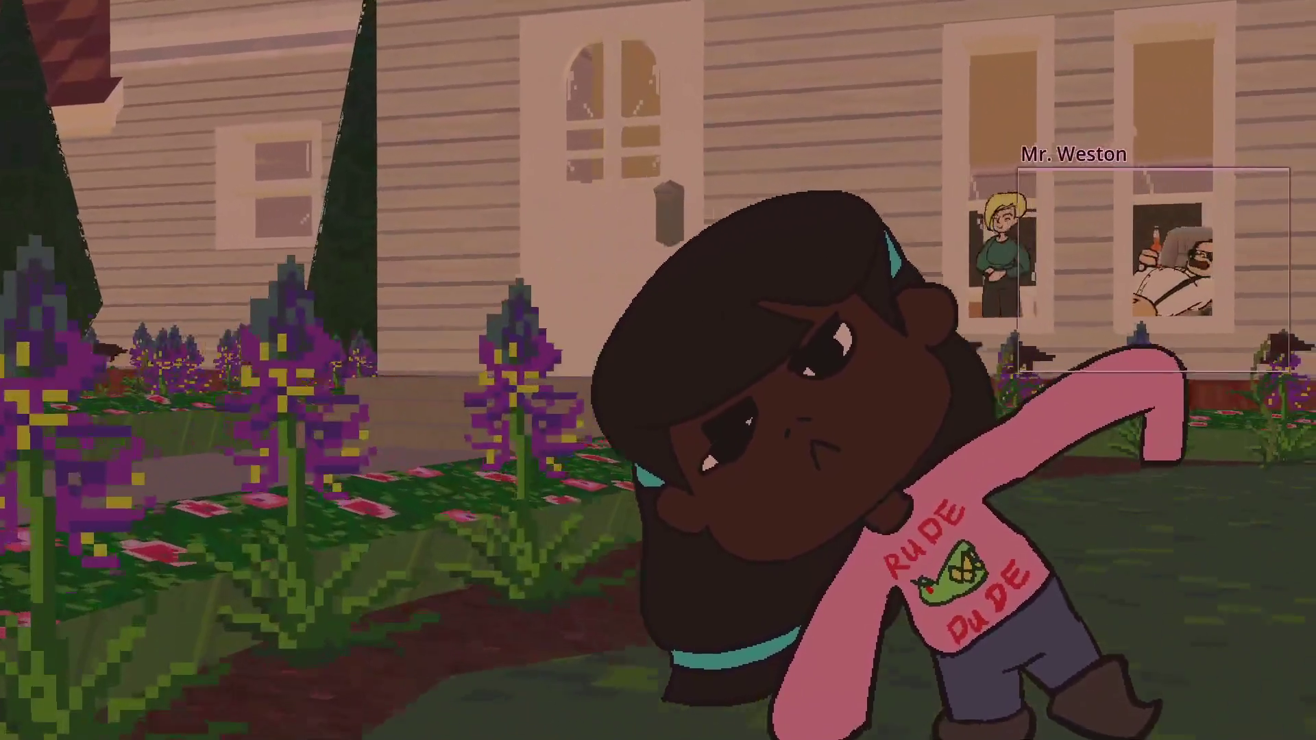
pyautogui.press('w')
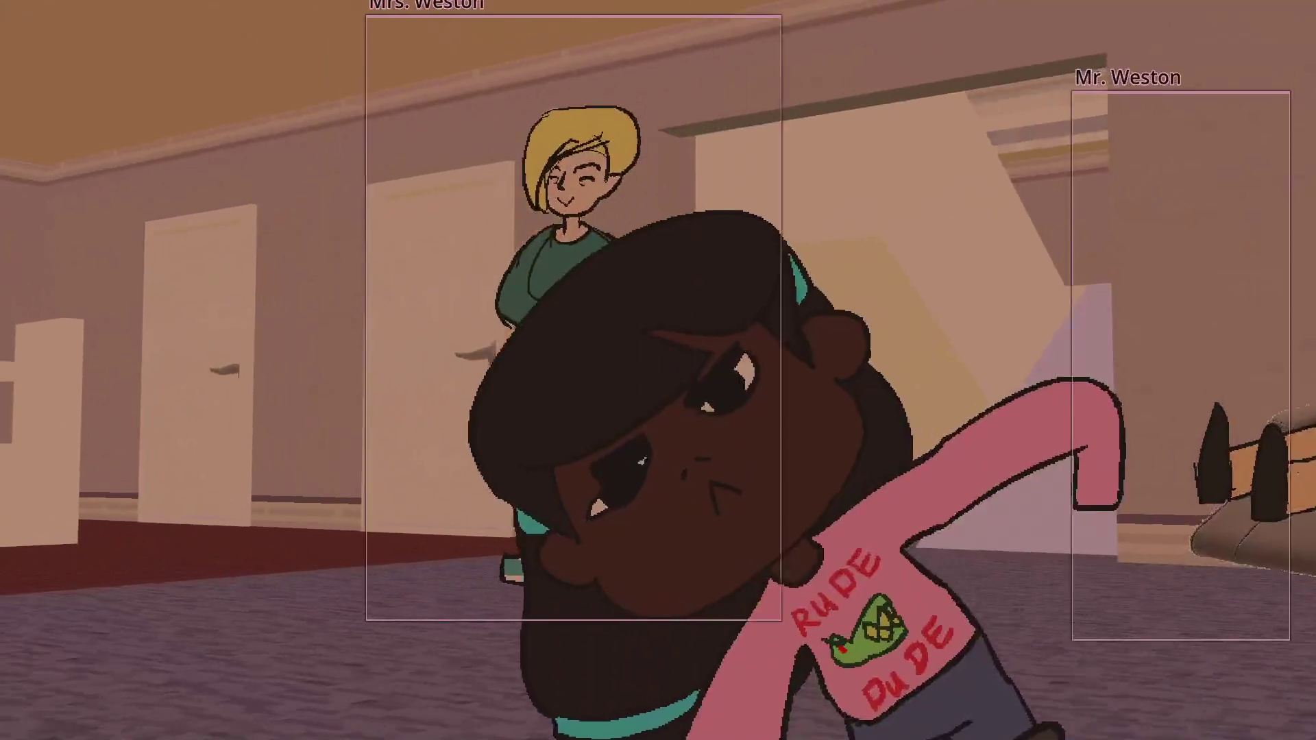
pyautogui.press('w')
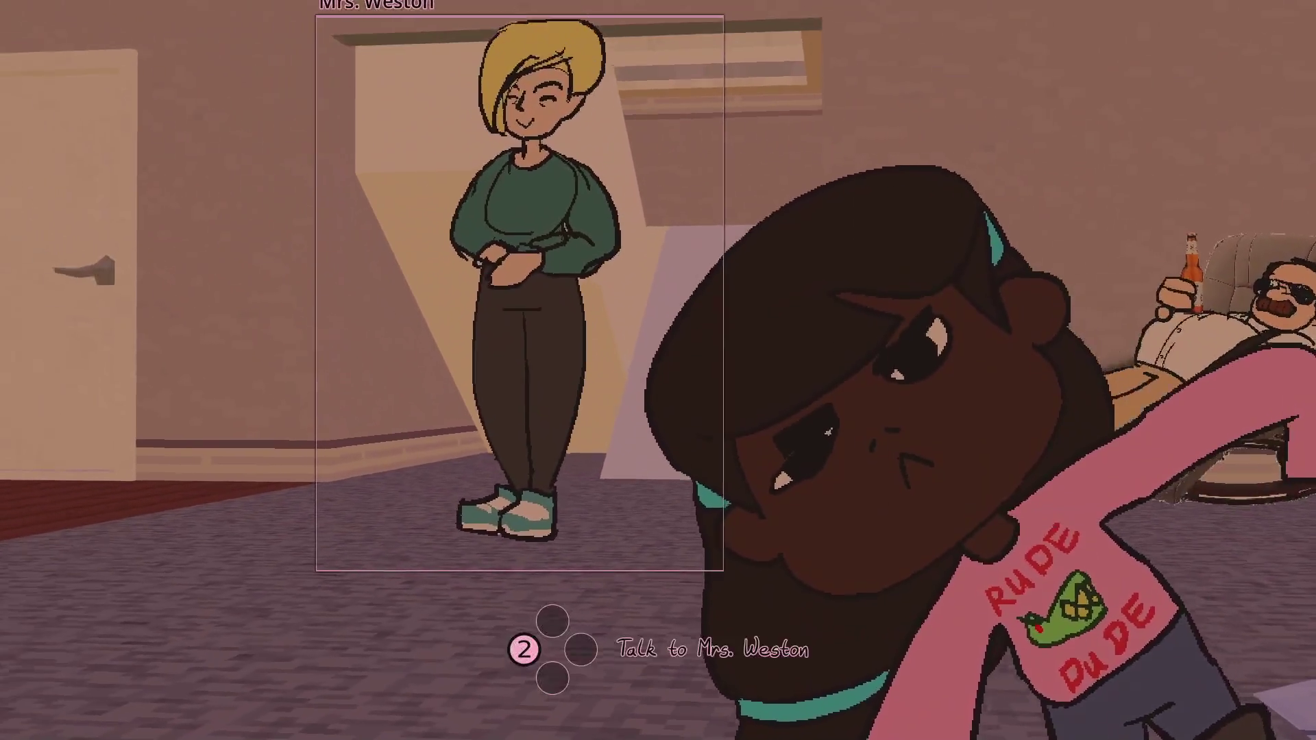
pyautogui.press('space')
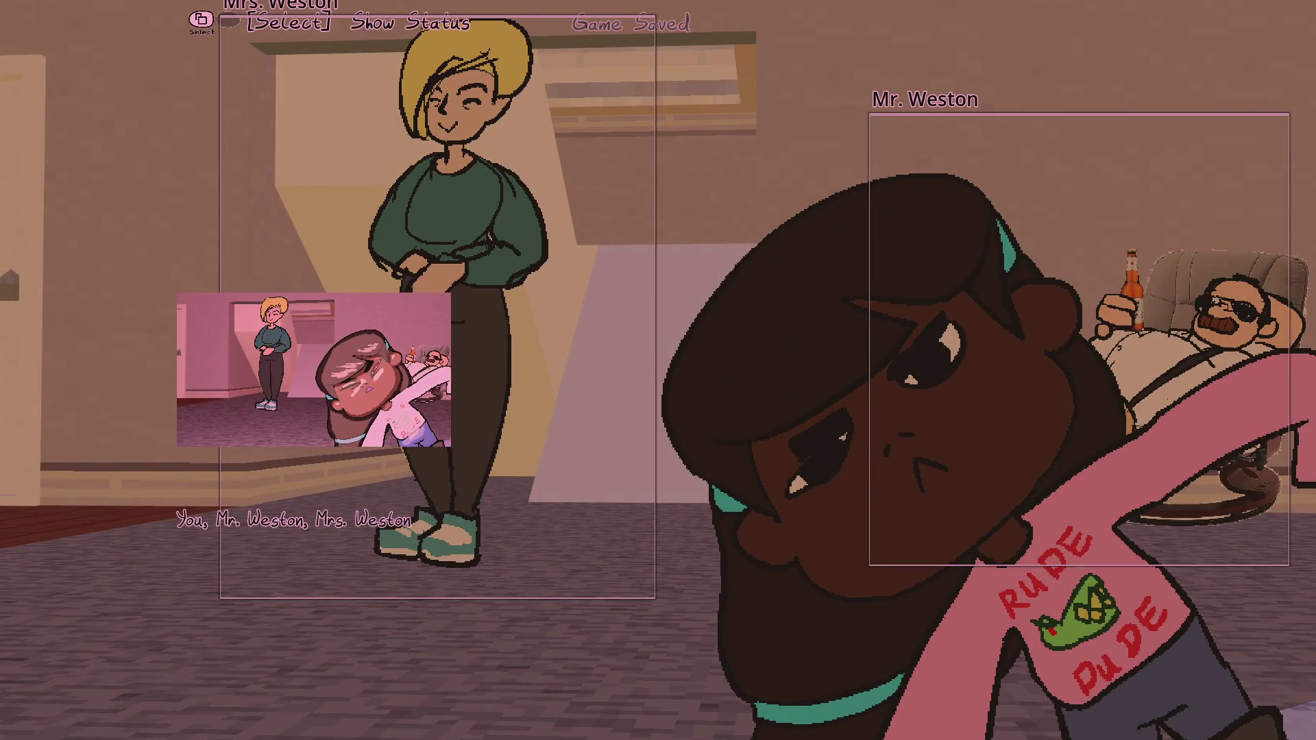
# Step: Walk on into the pillared room, then pause and close the game
pyautogui.press('a')
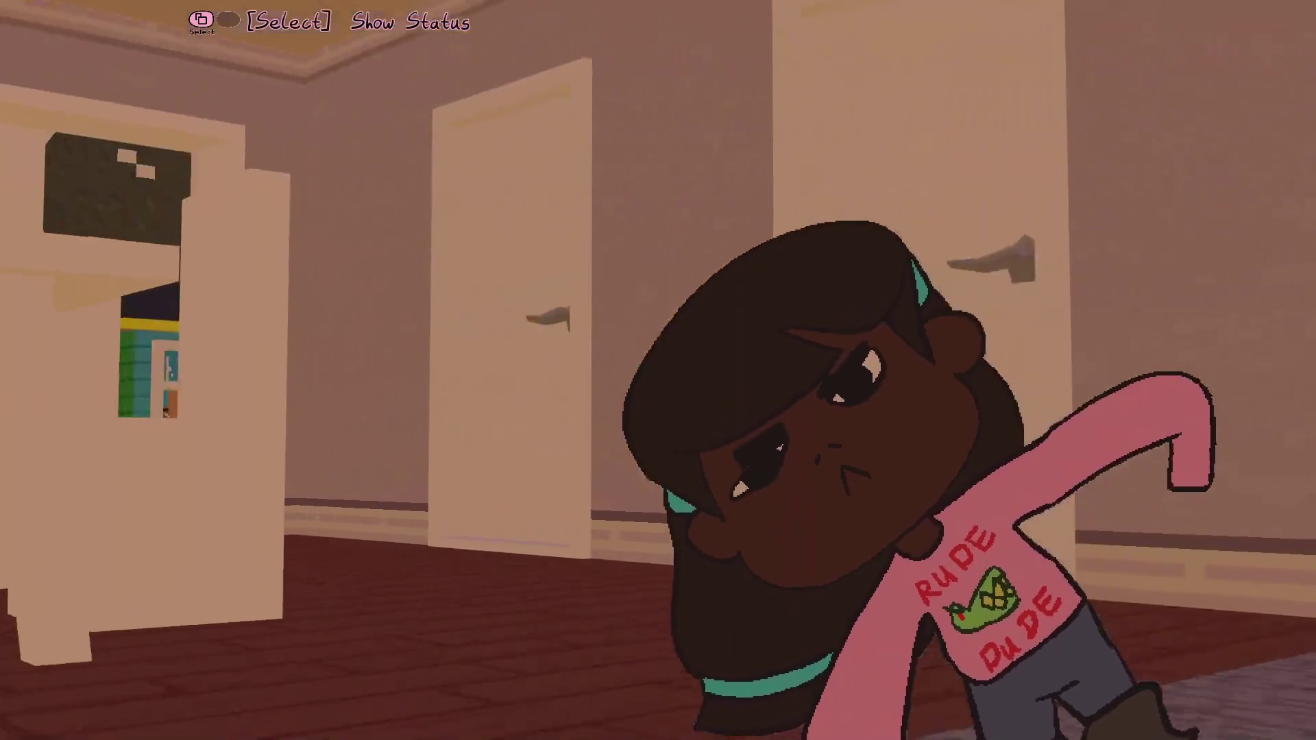
pyautogui.press('a')
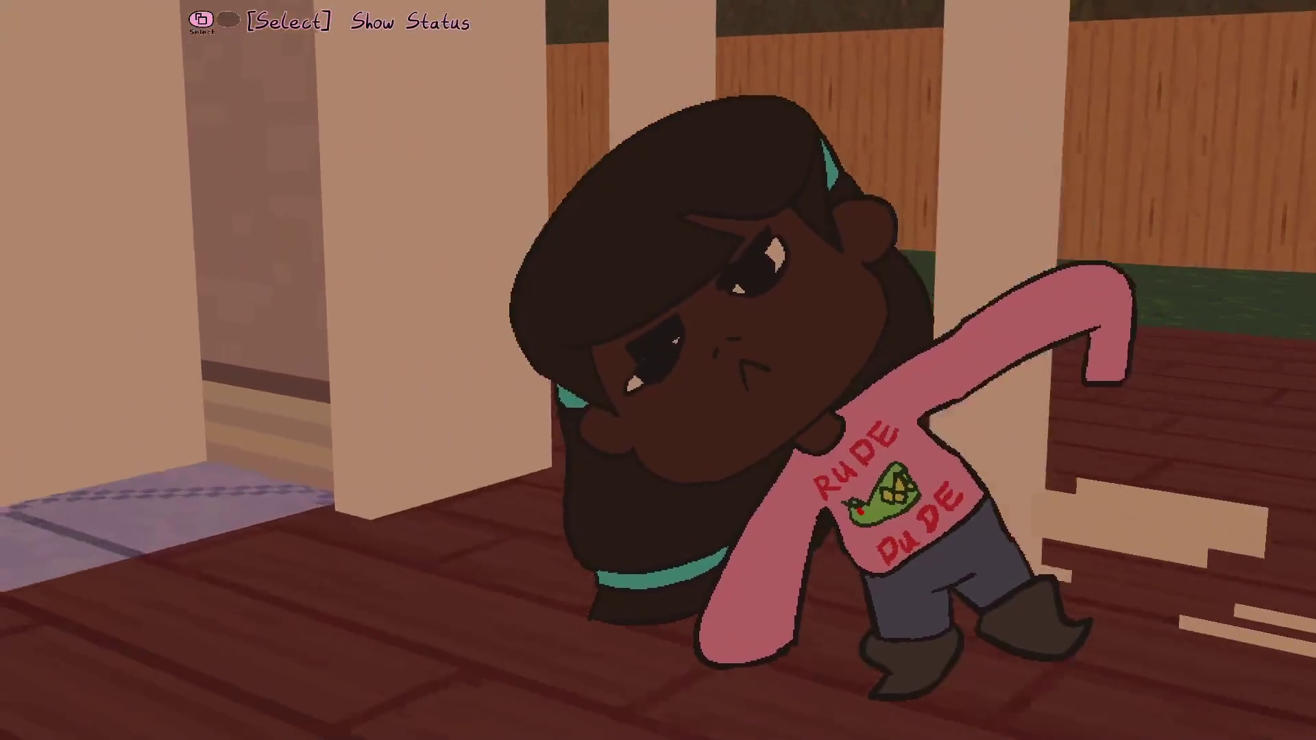
pyautogui.press('Escape')
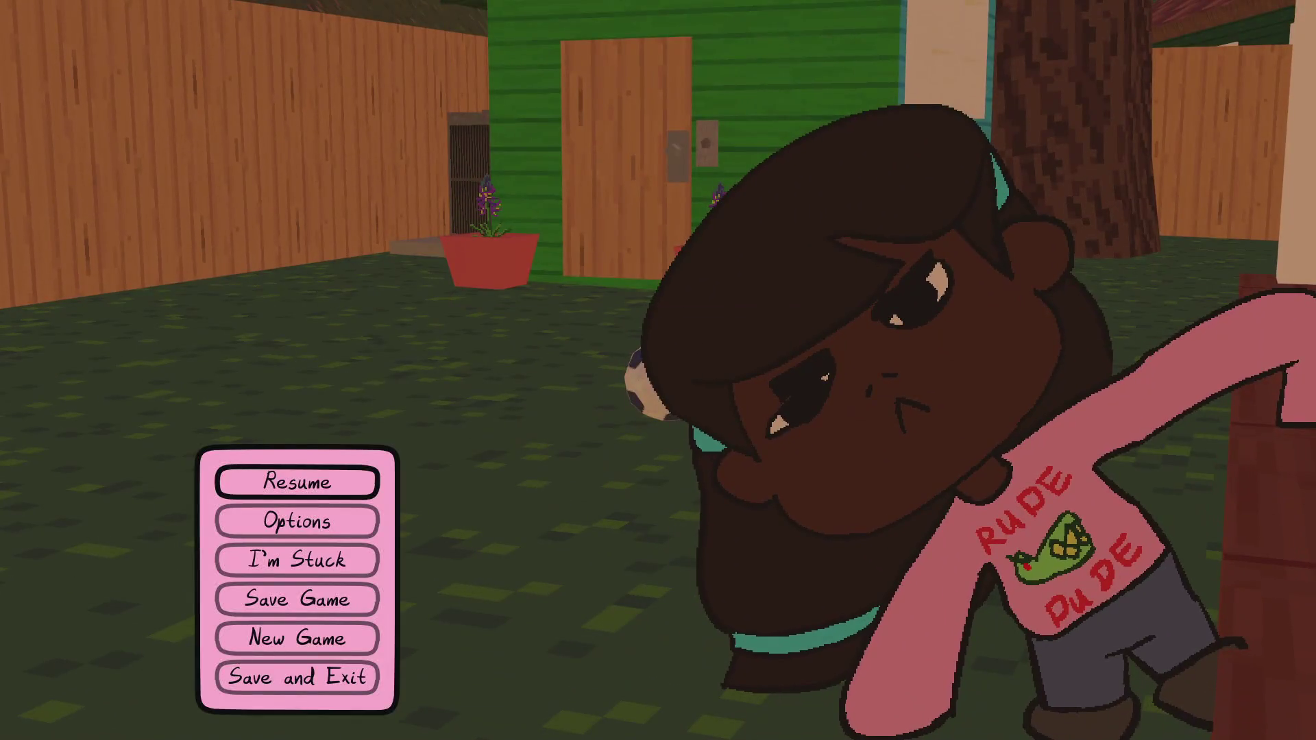
pyautogui.hotkey('alt', 'F4')
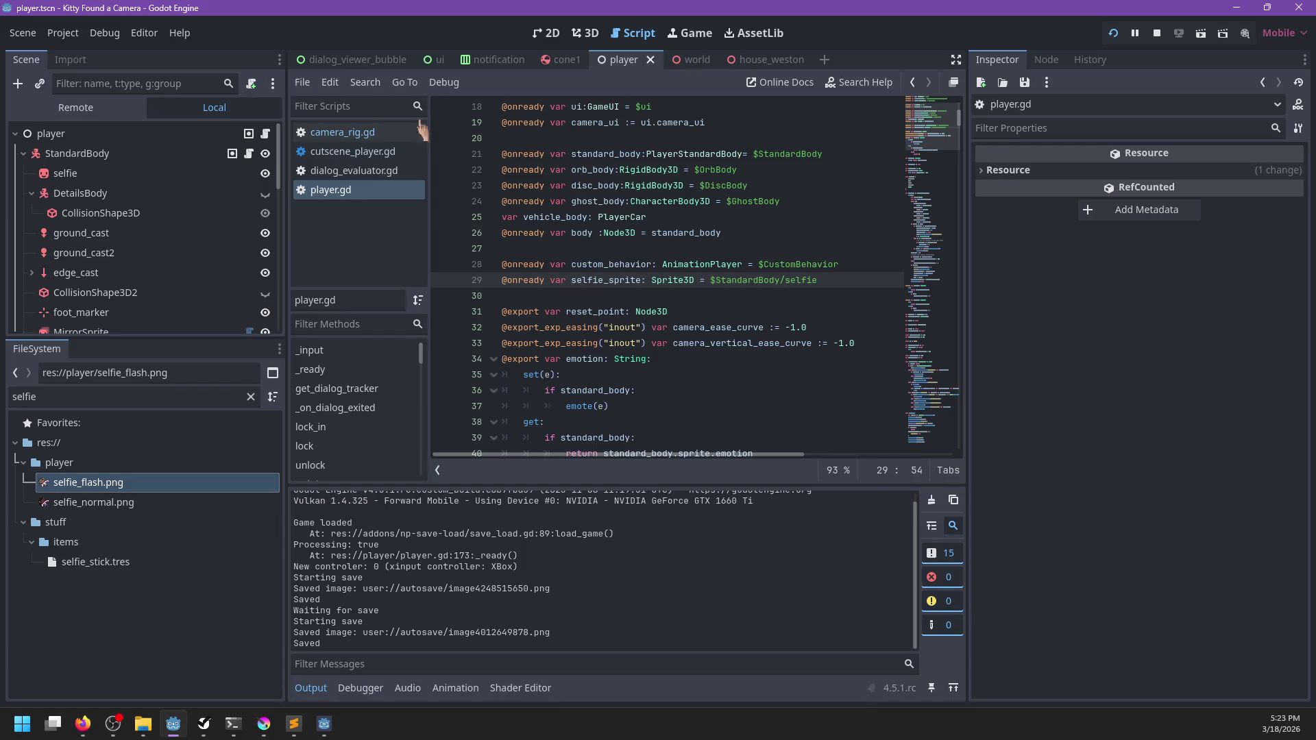
# Step: Locate the take_photo function definition in player.gd
pyautogui.click(655, 264)
pyautogui.hotkey('ctrl', 'f')
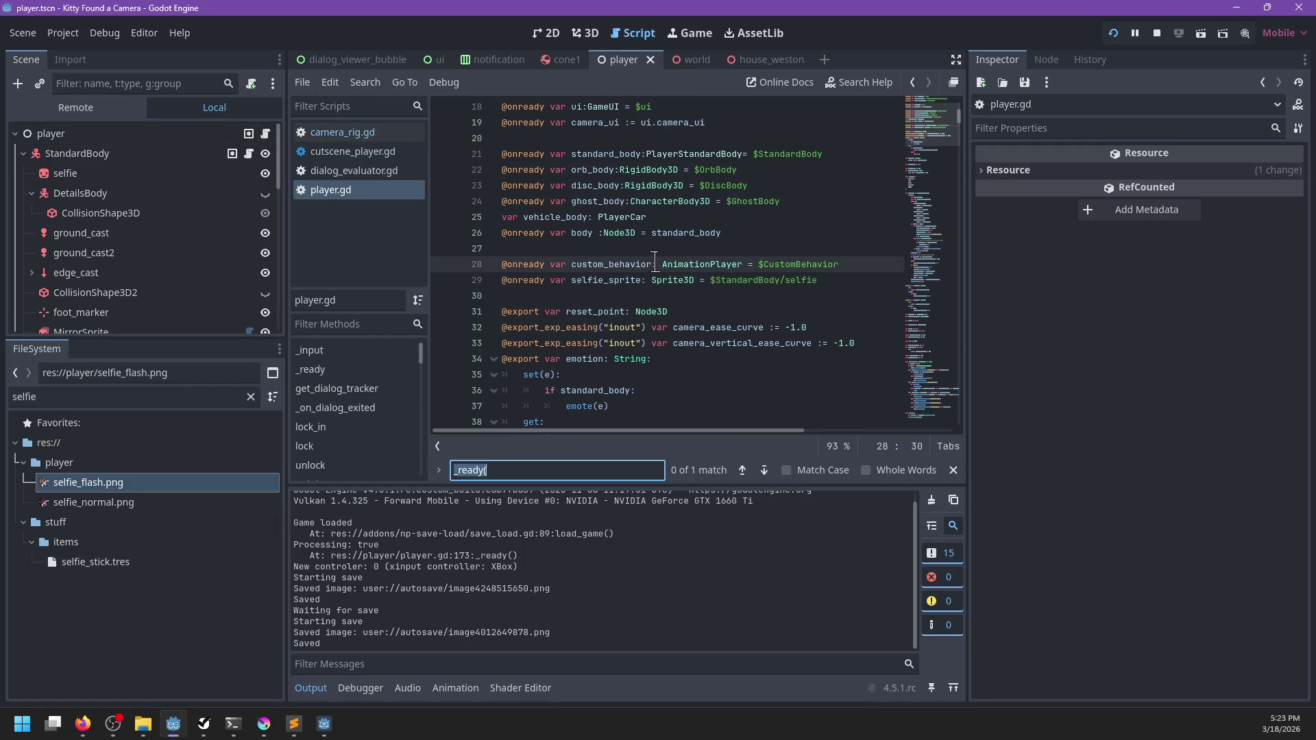
pyautogui.write('take_photo')
pyautogui.press('Escape')
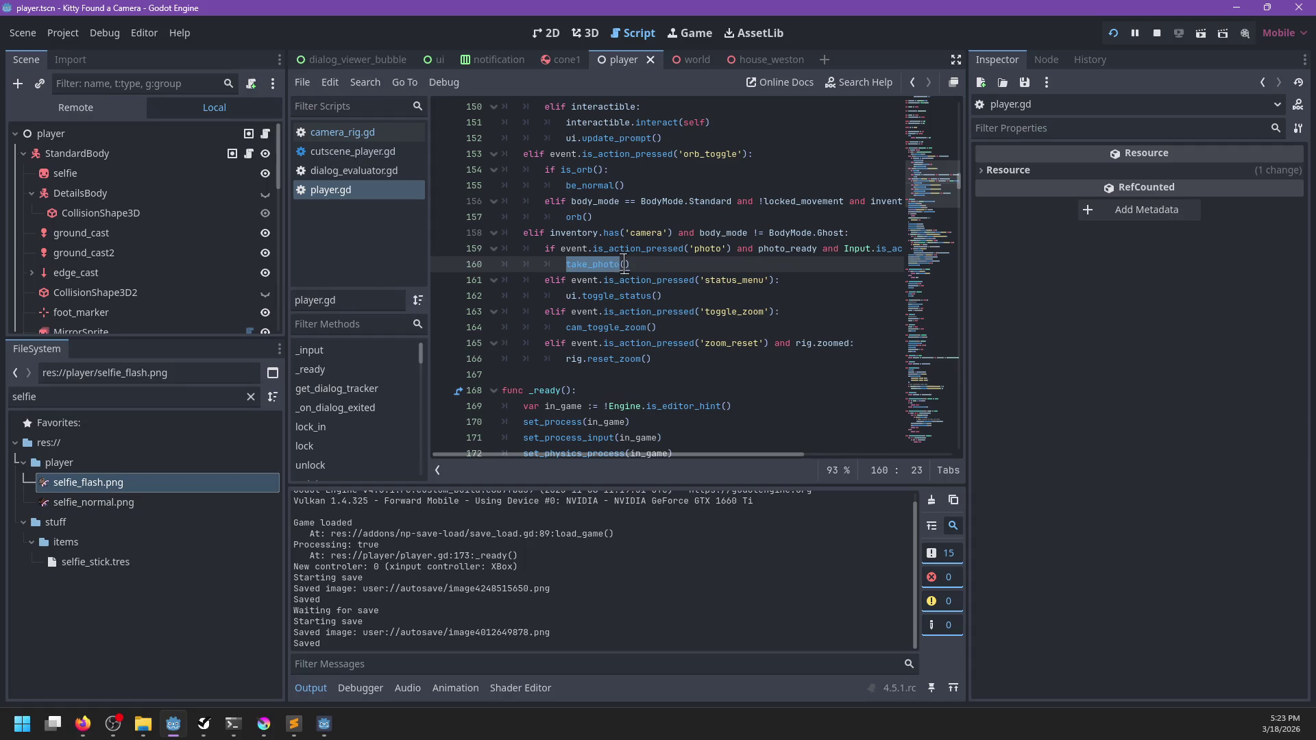
pyautogui.keyDown('ctrl'); pyautogui.click(606, 267); pyautogui.keyUp('ctrl')
pyautogui.scroll(-5, 737, 252)
pyautogui.scroll(-9, 732, 253)
pyautogui.scroll(-1, 732, 254)
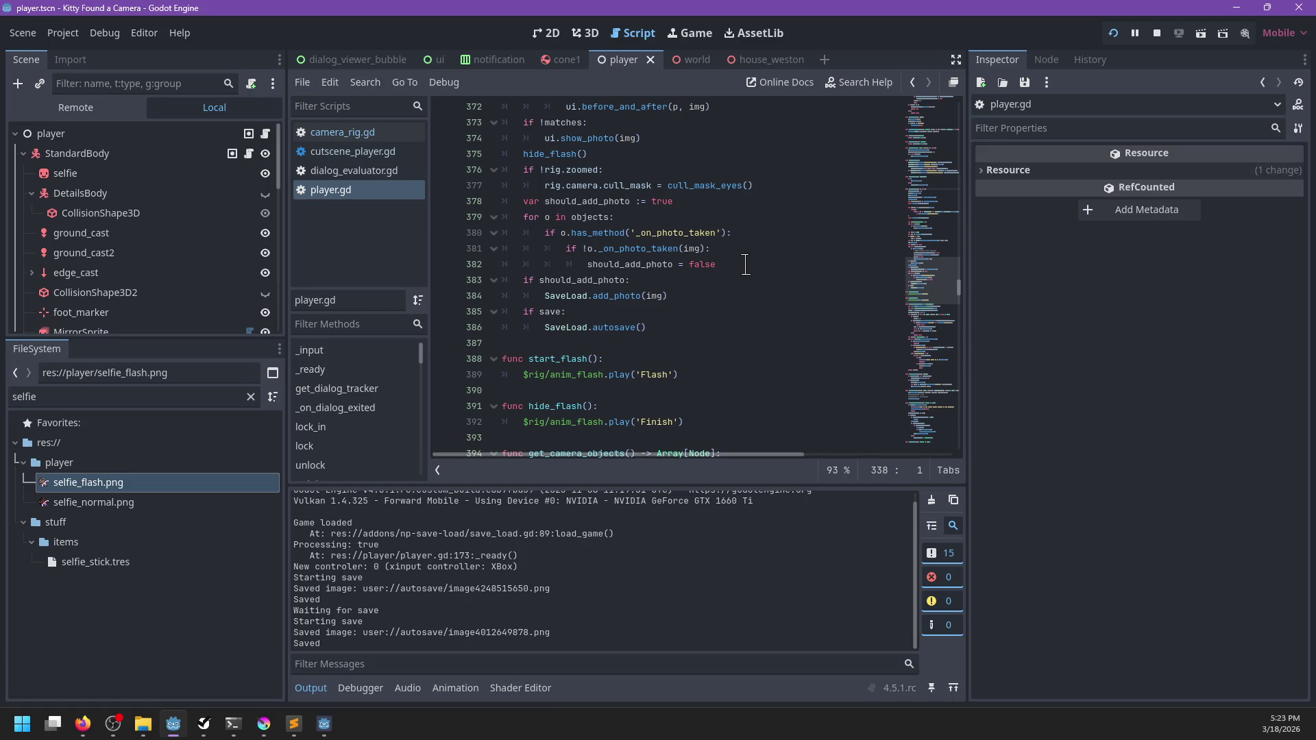
pyautogui.scroll(2, 746, 264)
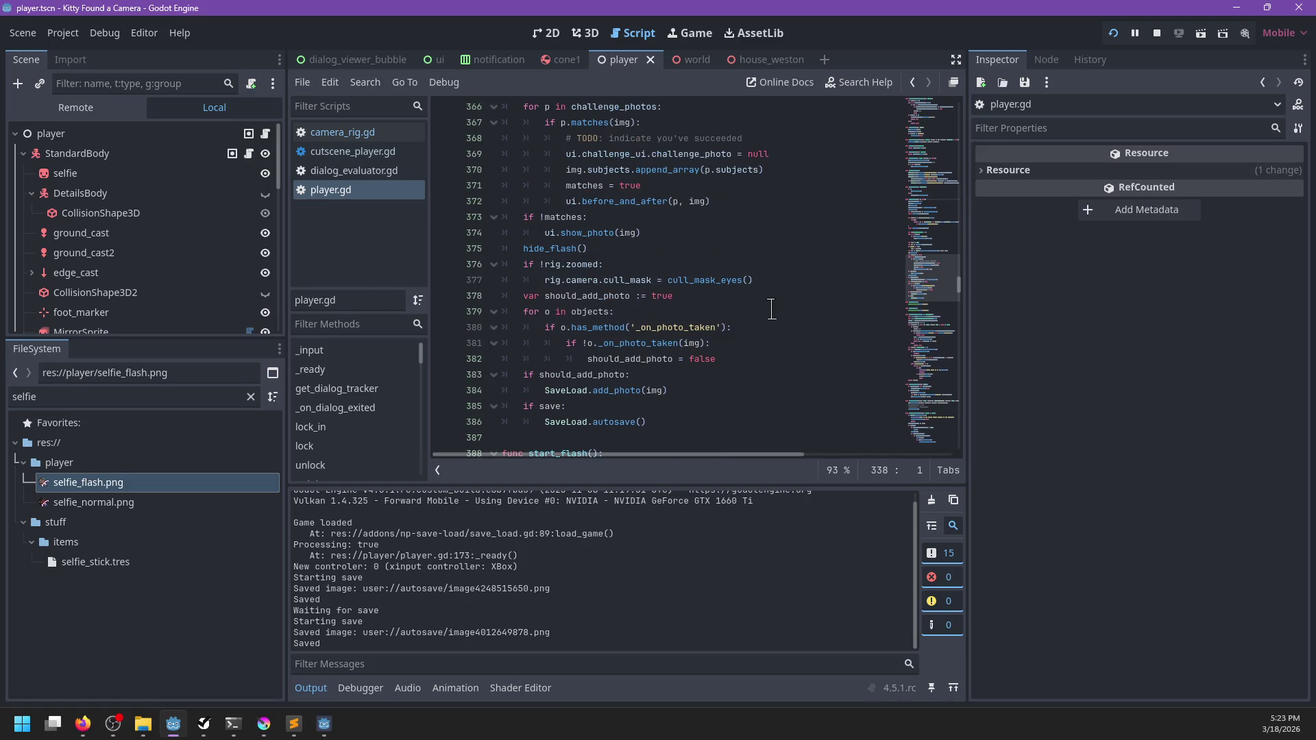
# Step: Add an 'if rig.selfie_mode:' block after the objects loop, starting an img.subjects.append call
pyautogui.click(611, 392)
pyautogui.click(737, 359)
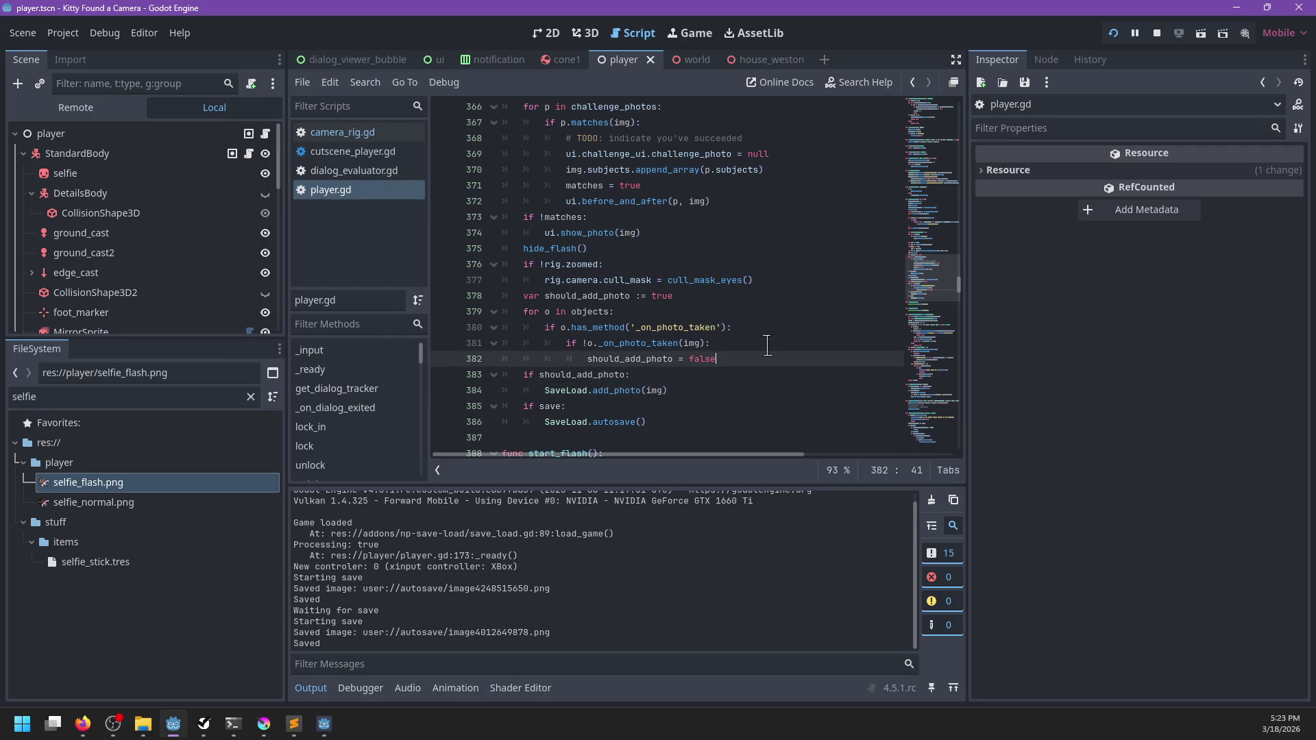
pyautogui.press('Return')
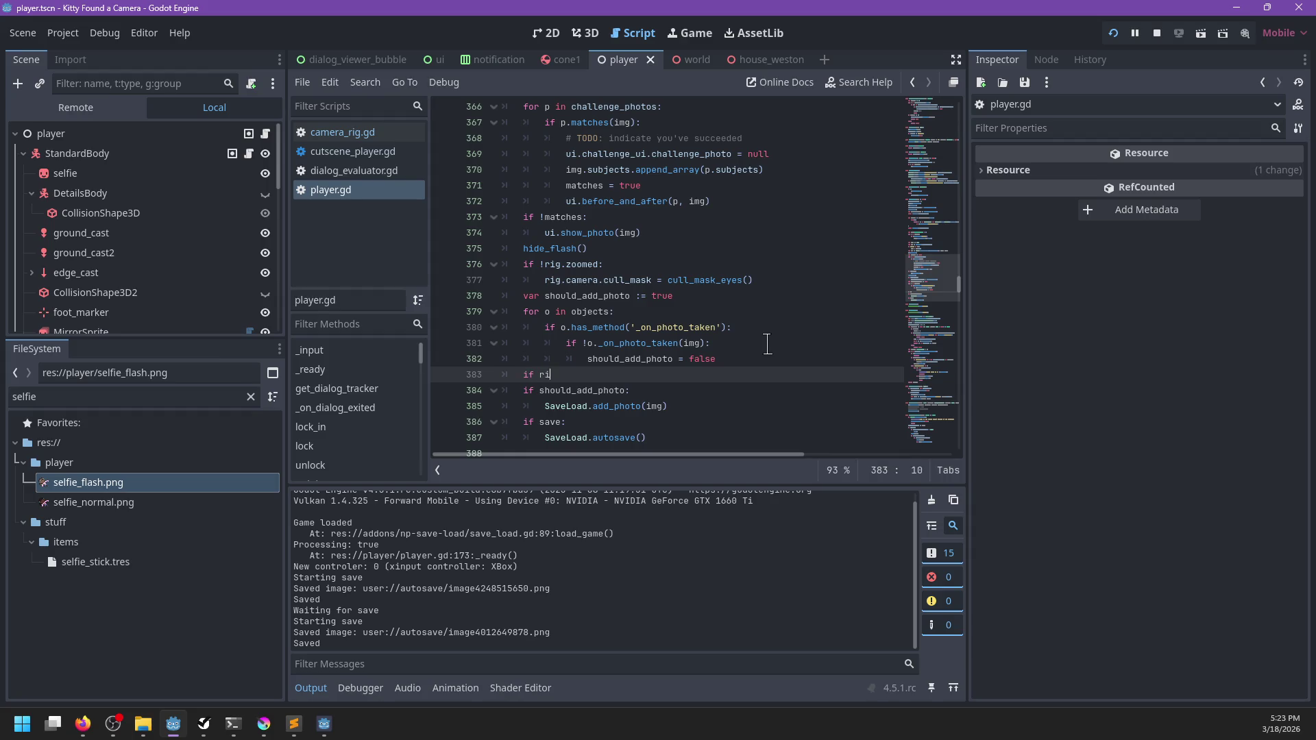
pyautogui.write('g.selfie_mode:')
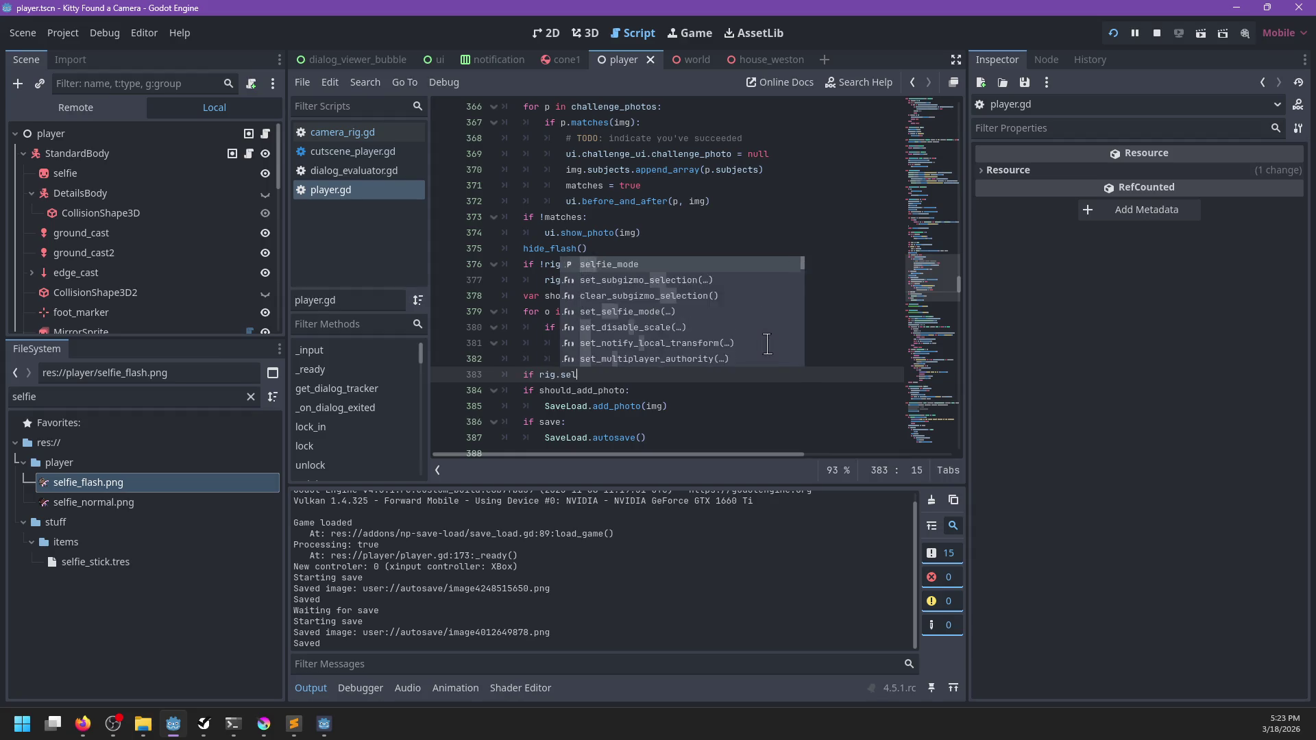
pyautogui.press('Return')
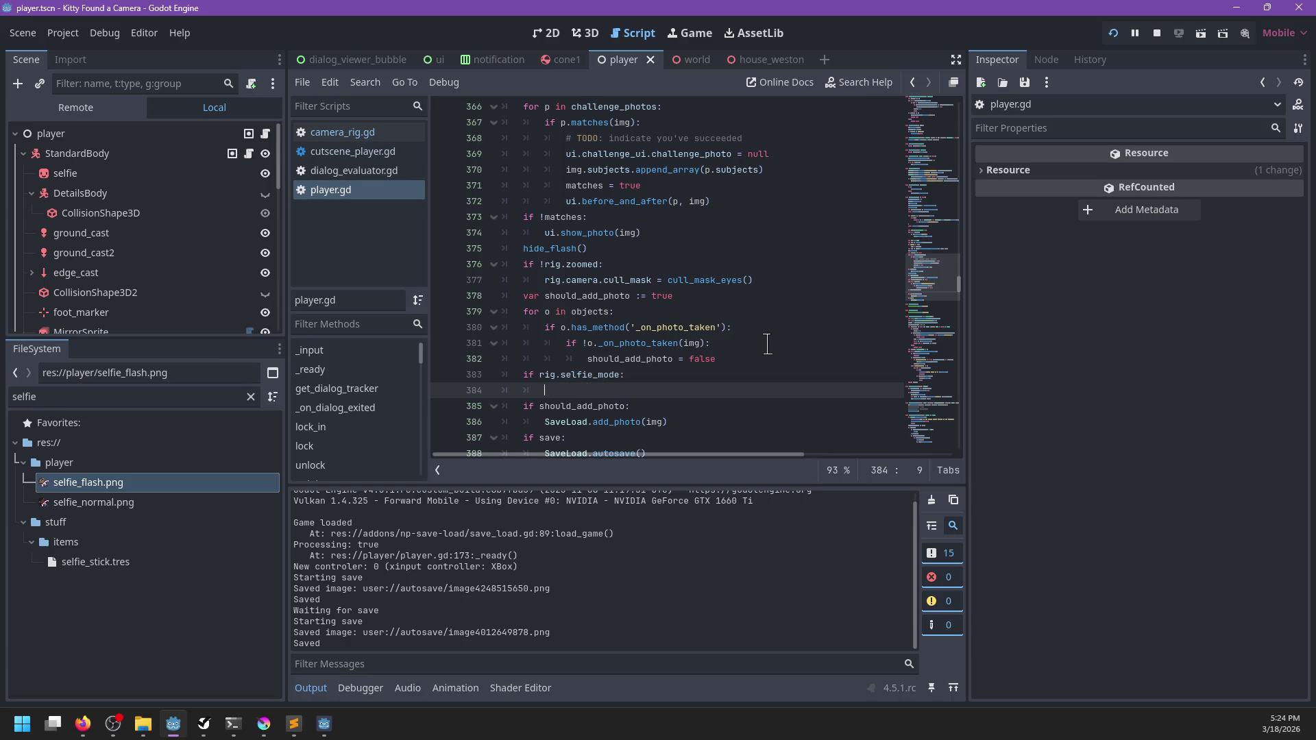
pyautogui.write('img.subjects.ad')
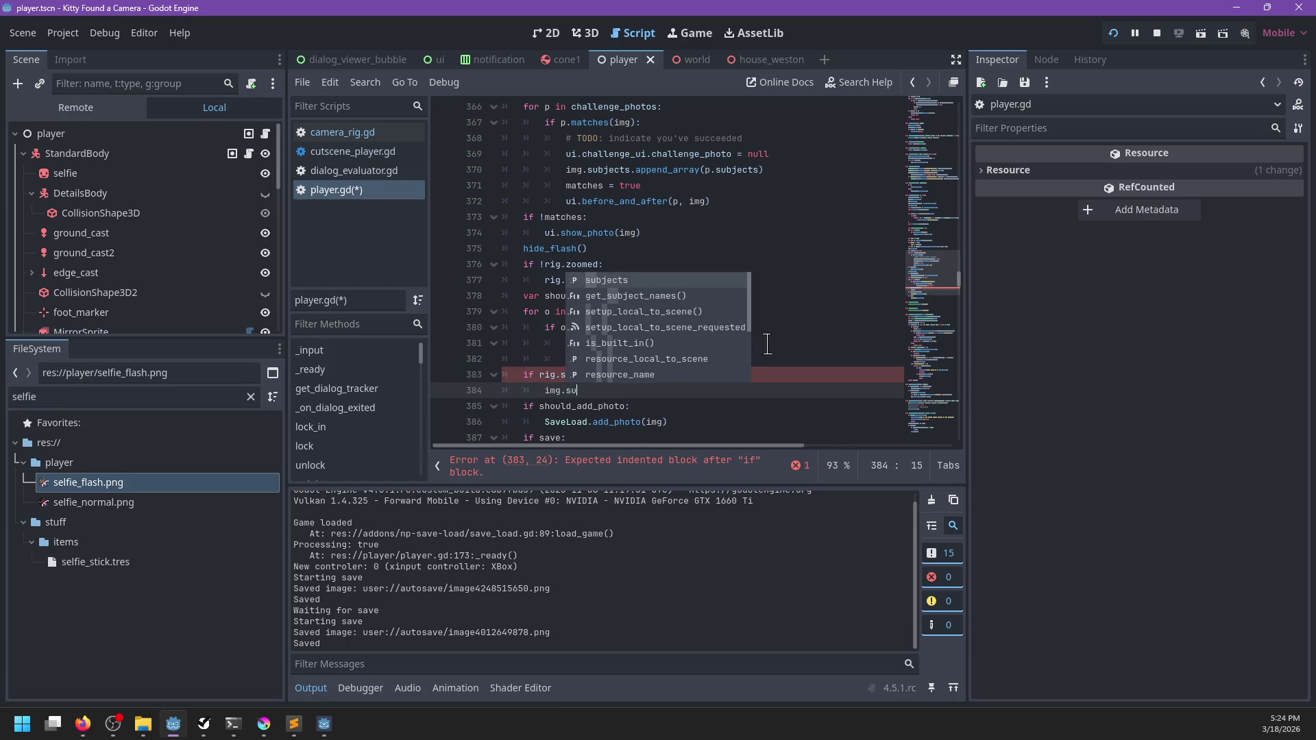
pyautogui.write('d(')
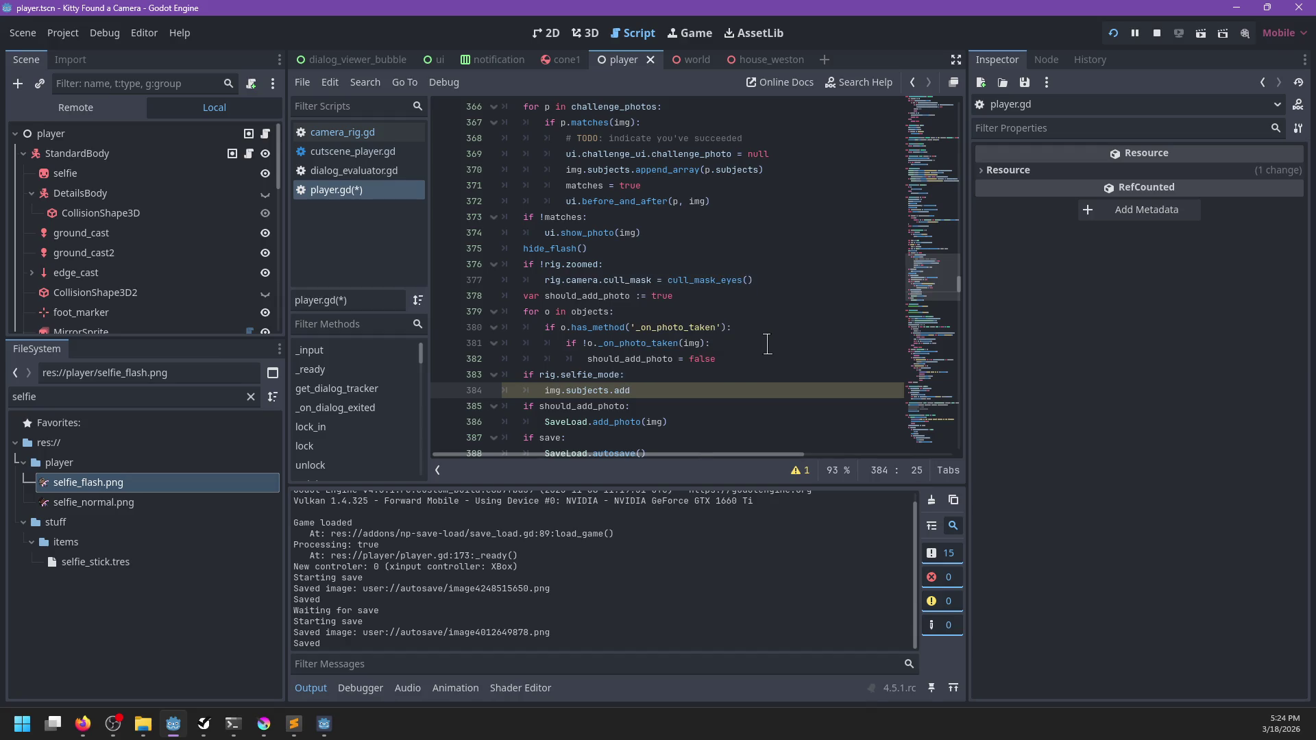
pyautogui.write("'")
pyautogui.press('BackSpace')
pyautogui.write('append(')
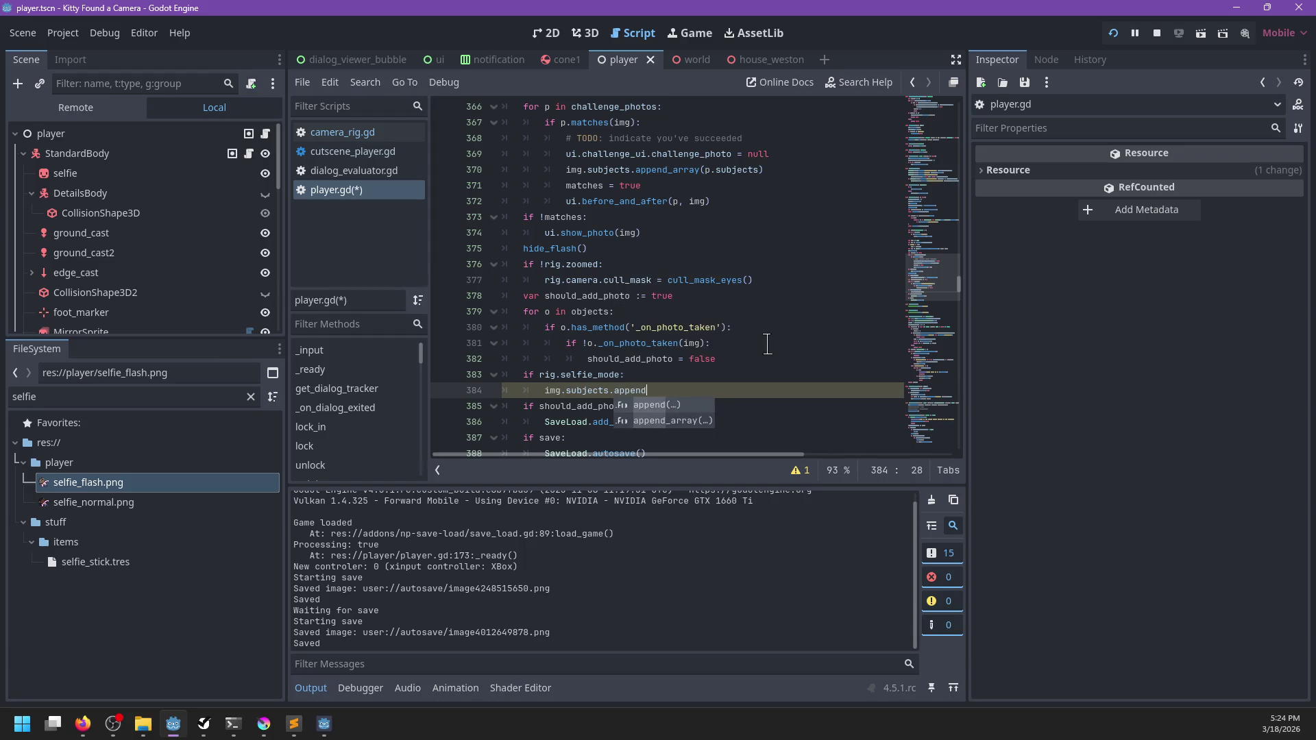
# Step: Append 'you' and '_player_selfie' to img.subjects in the selfie block, then save and run
pyautogui.keyDown('ctrl'); pyautogui.click(587, 390); pyautogui.keyUp('ctrl')
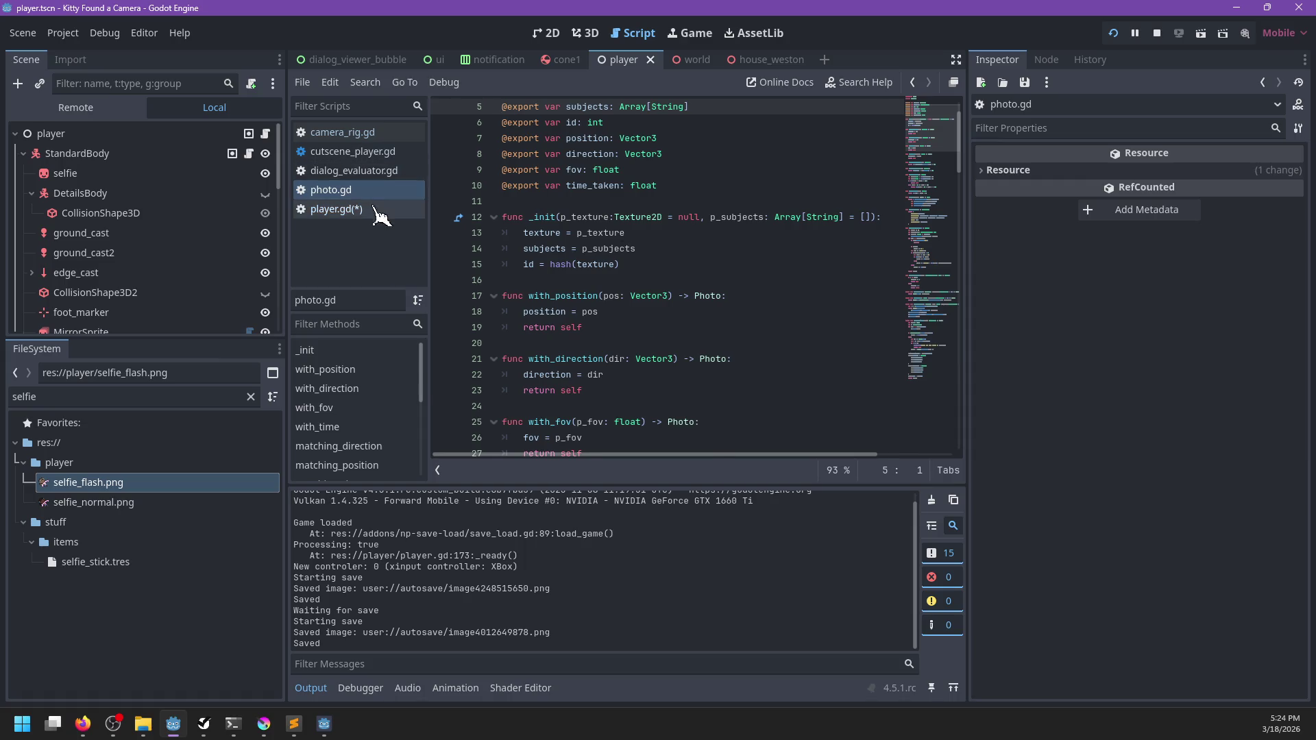
pyautogui.click(405, 209)
pyautogui.write("'you',")
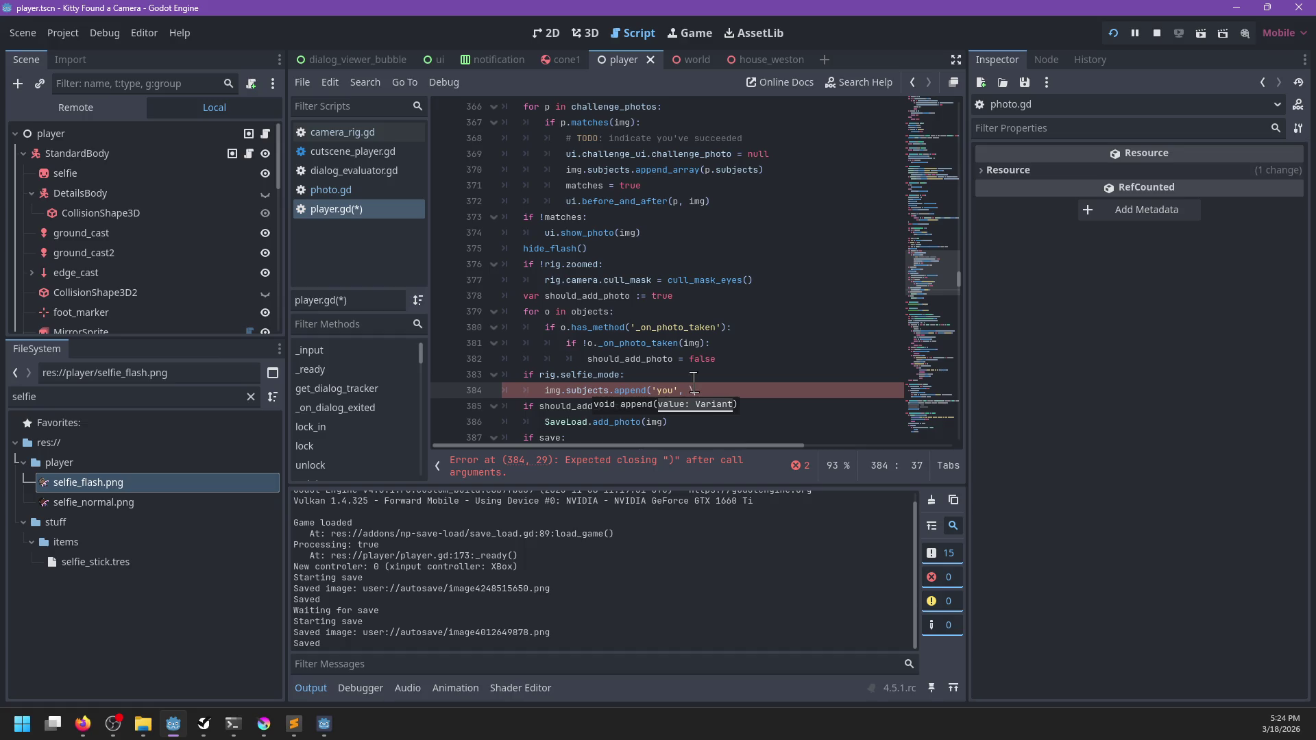
pyautogui.press('Left')
pyautogui.press('Left')
pyautogui.press('Left')
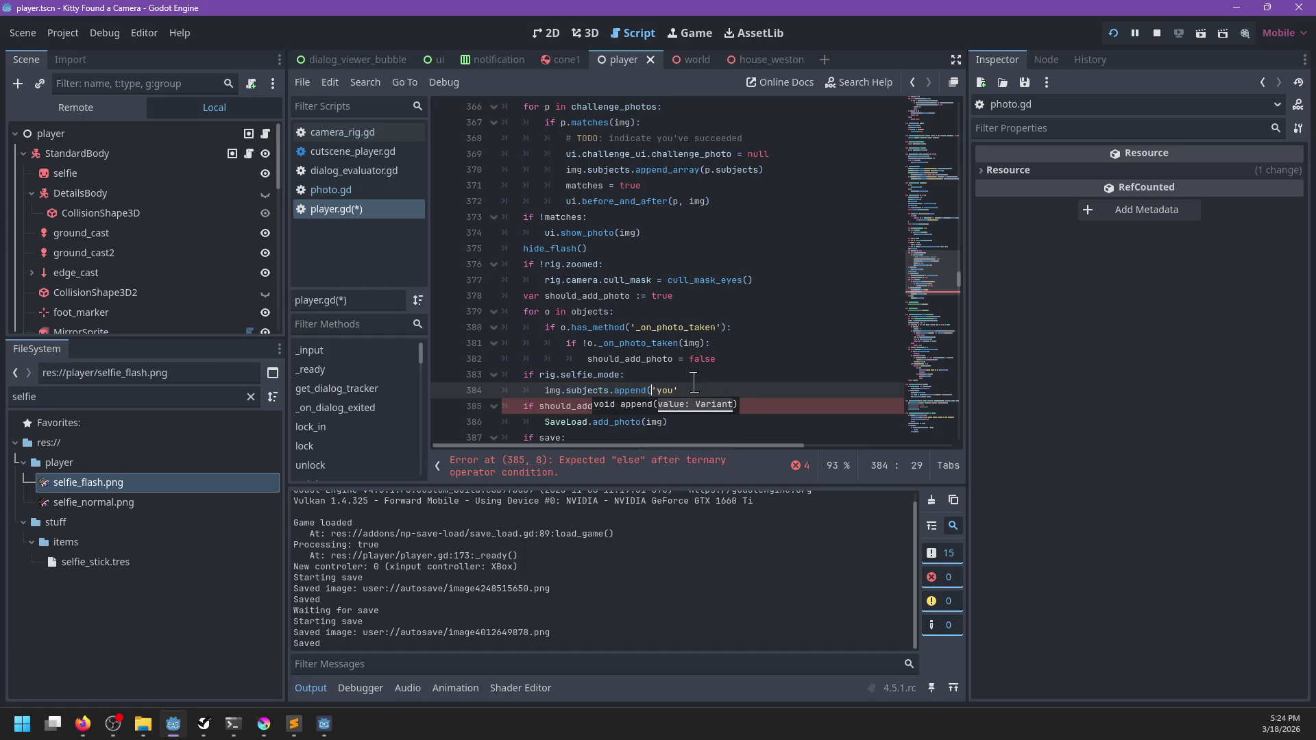
pyautogui.write(')')
pyautogui.hotkey('ctrl', 'shift', 'd')
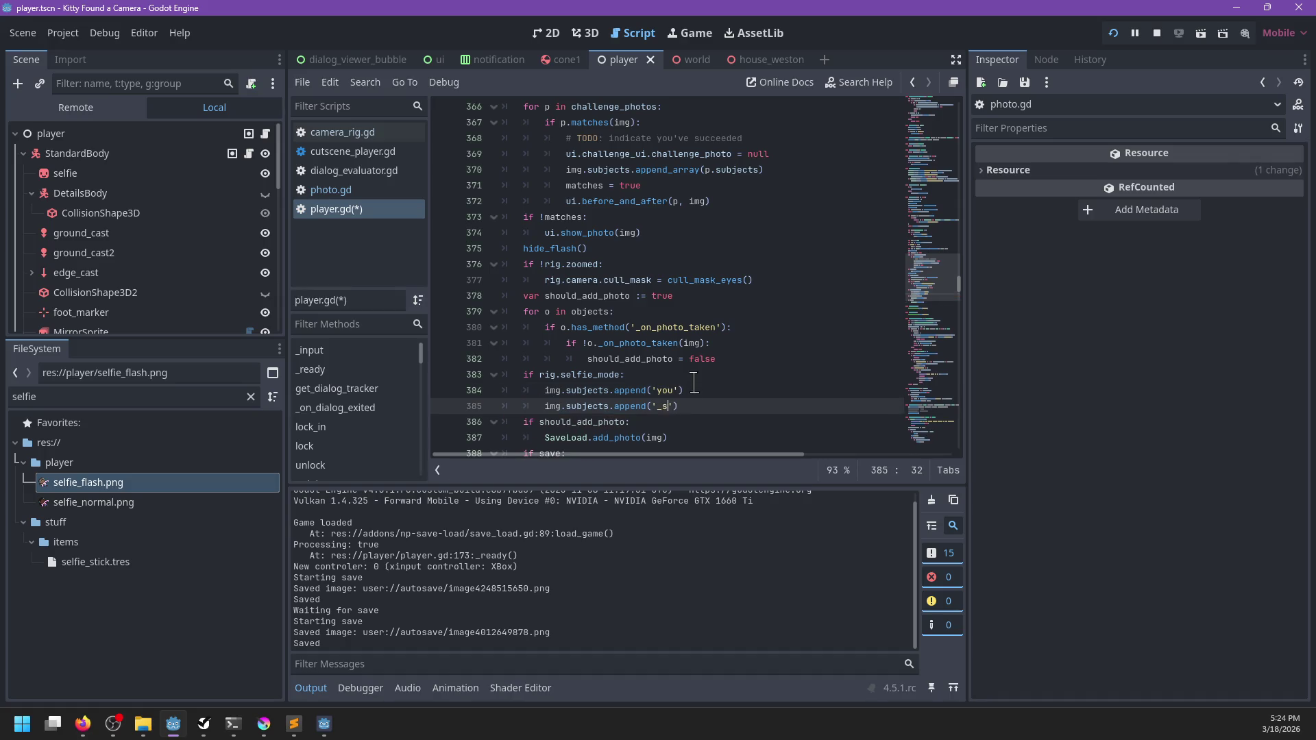
pyautogui.write('e')
pyautogui.hotkey('ctrl', 's')
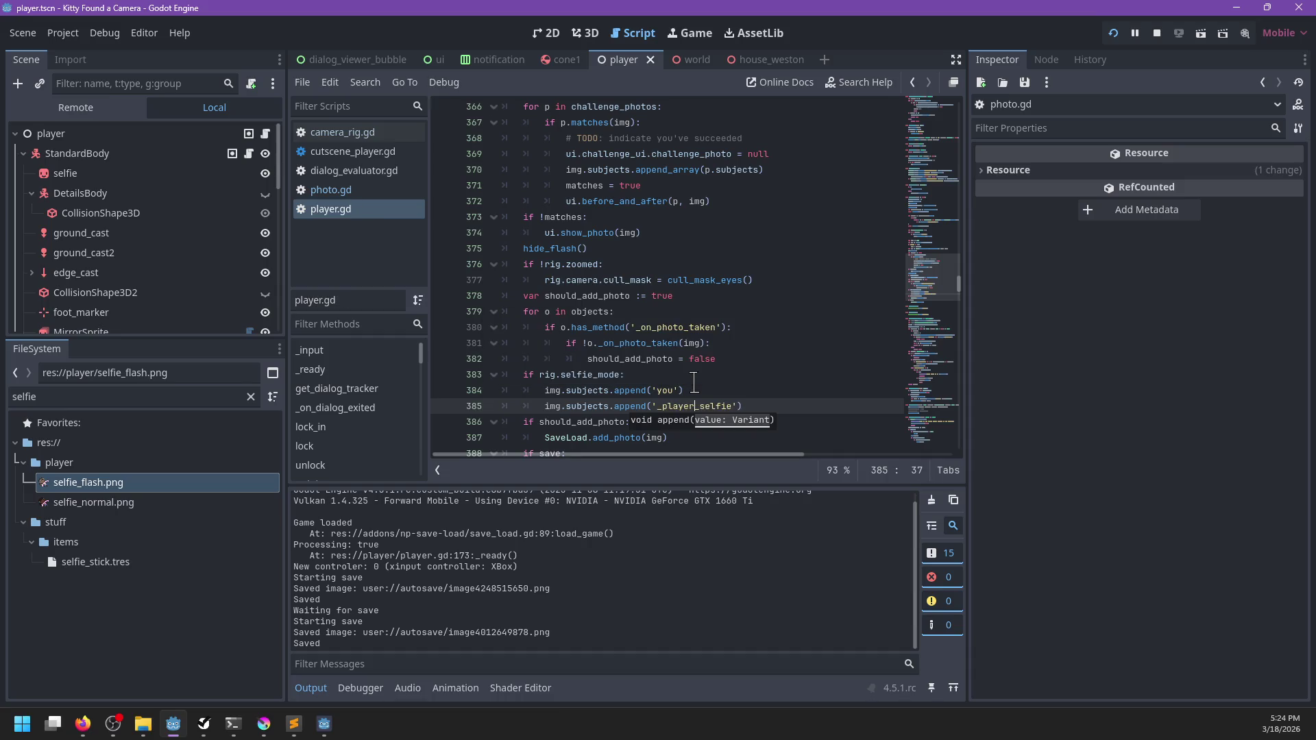
pyautogui.hotkey('ctrl', 's')
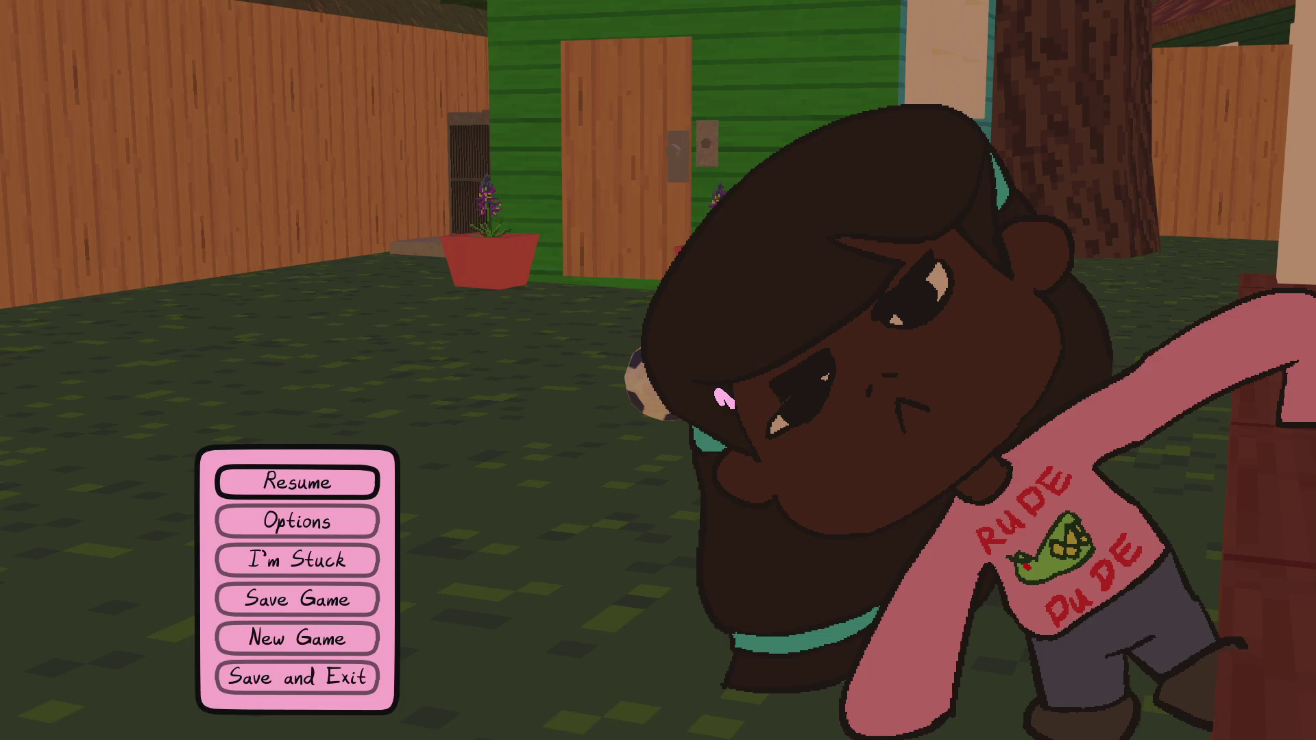
# Step: Resume the game and take selfie photos with the Baby House and the Westons
pyautogui.press('Return')
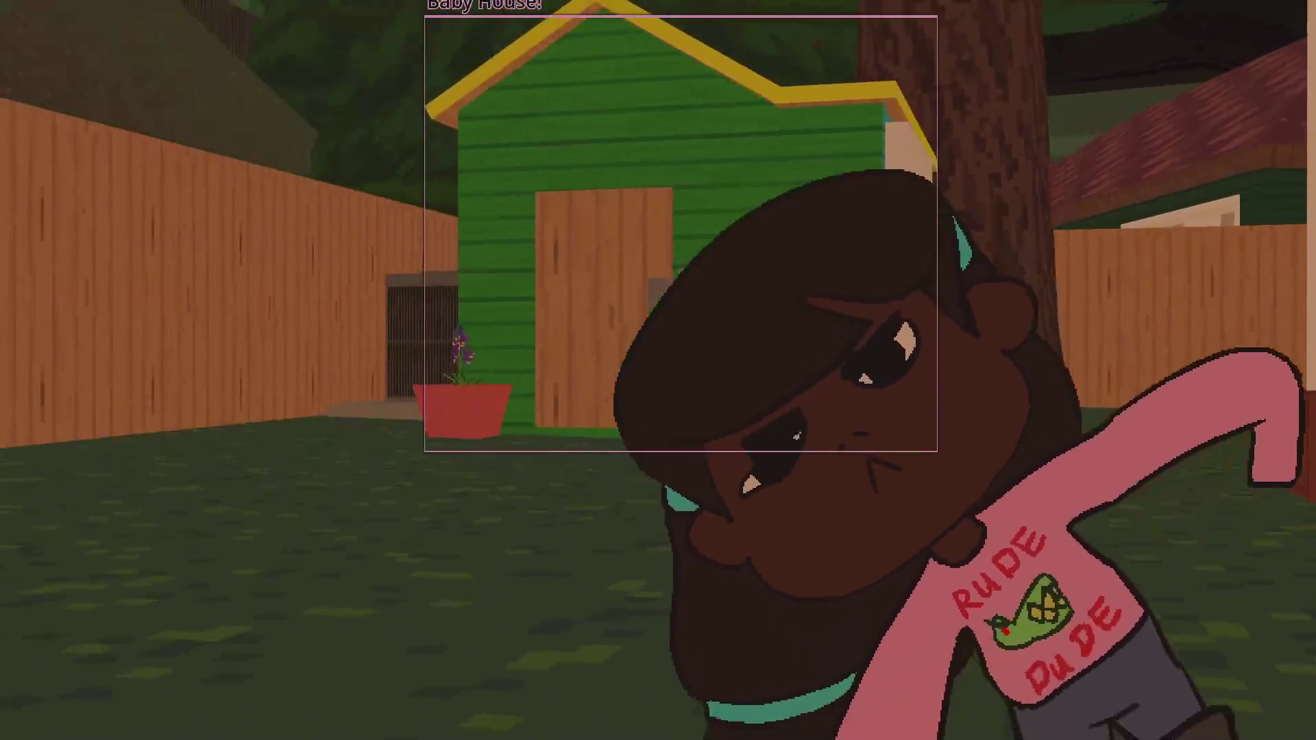
pyautogui.press('space')
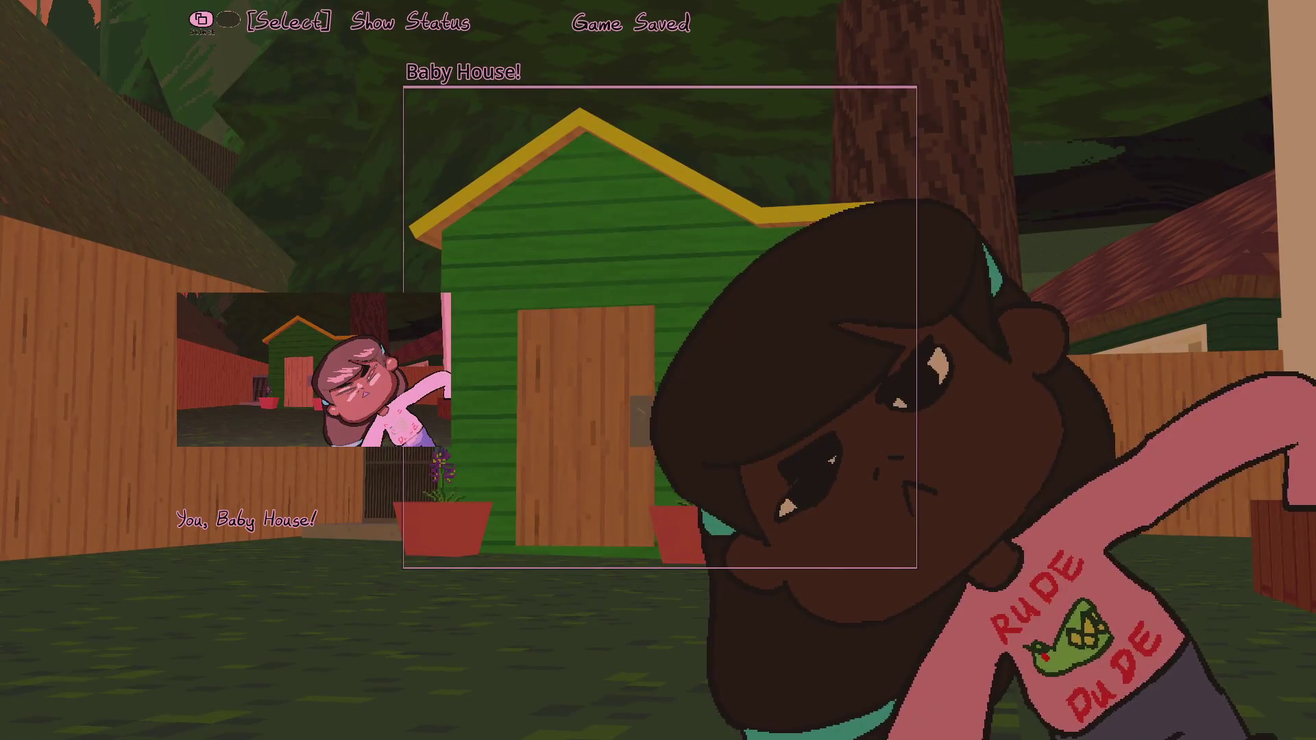
pyautogui.press('w')
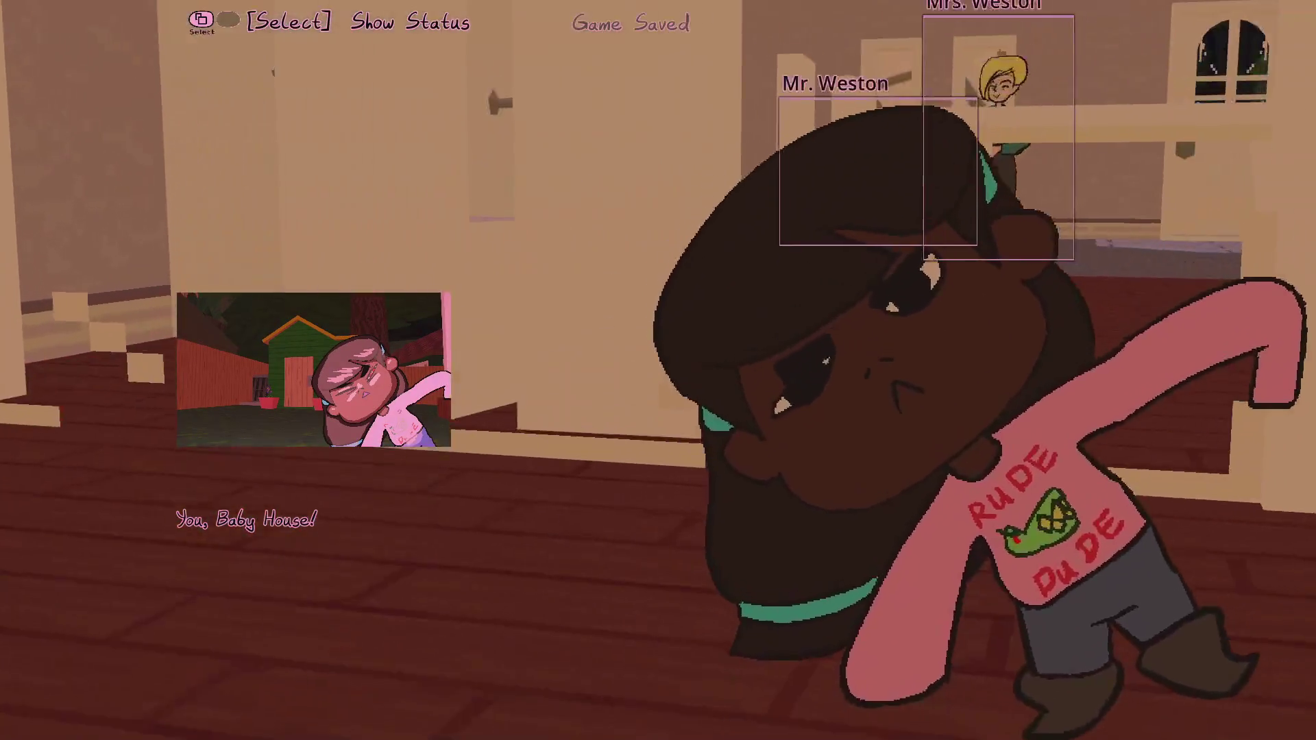
pyautogui.press('w')
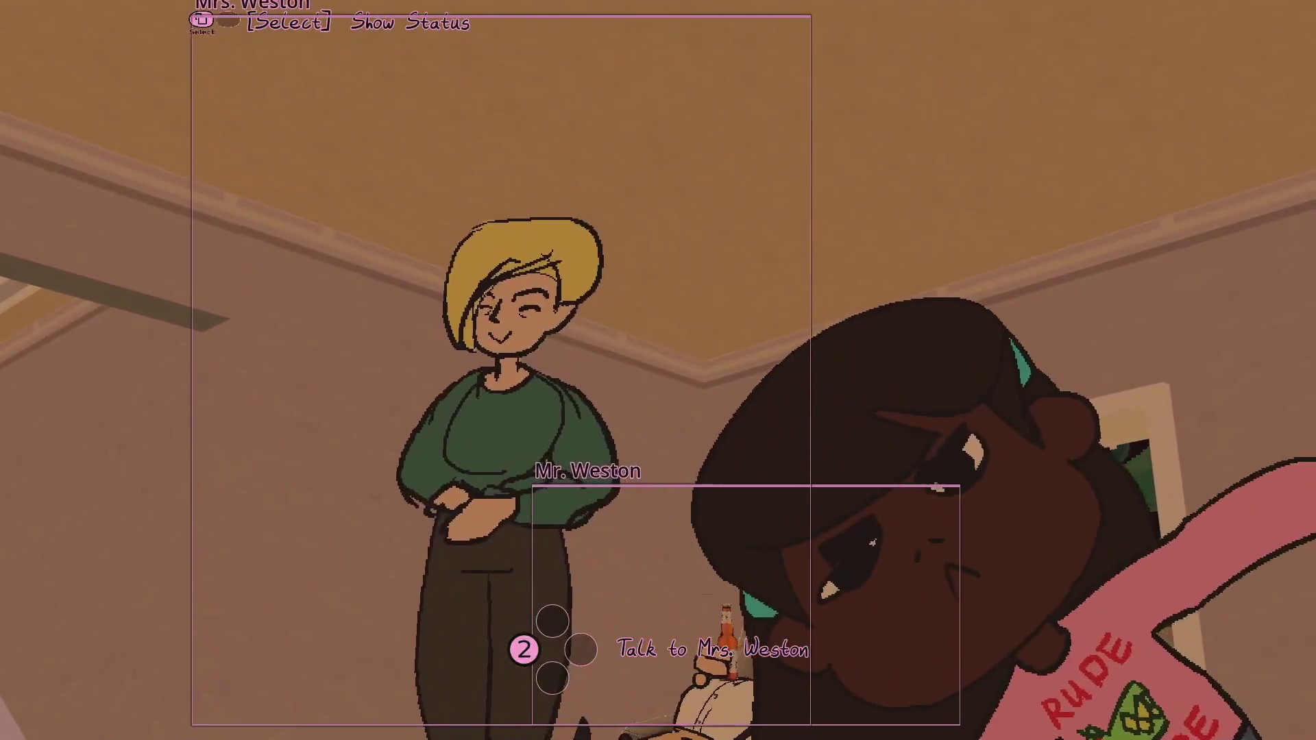
pyautogui.press('space')
# Step: Walk toward Mrs. Weston, then pause the game and return to the editor
pyautogui.press('s')
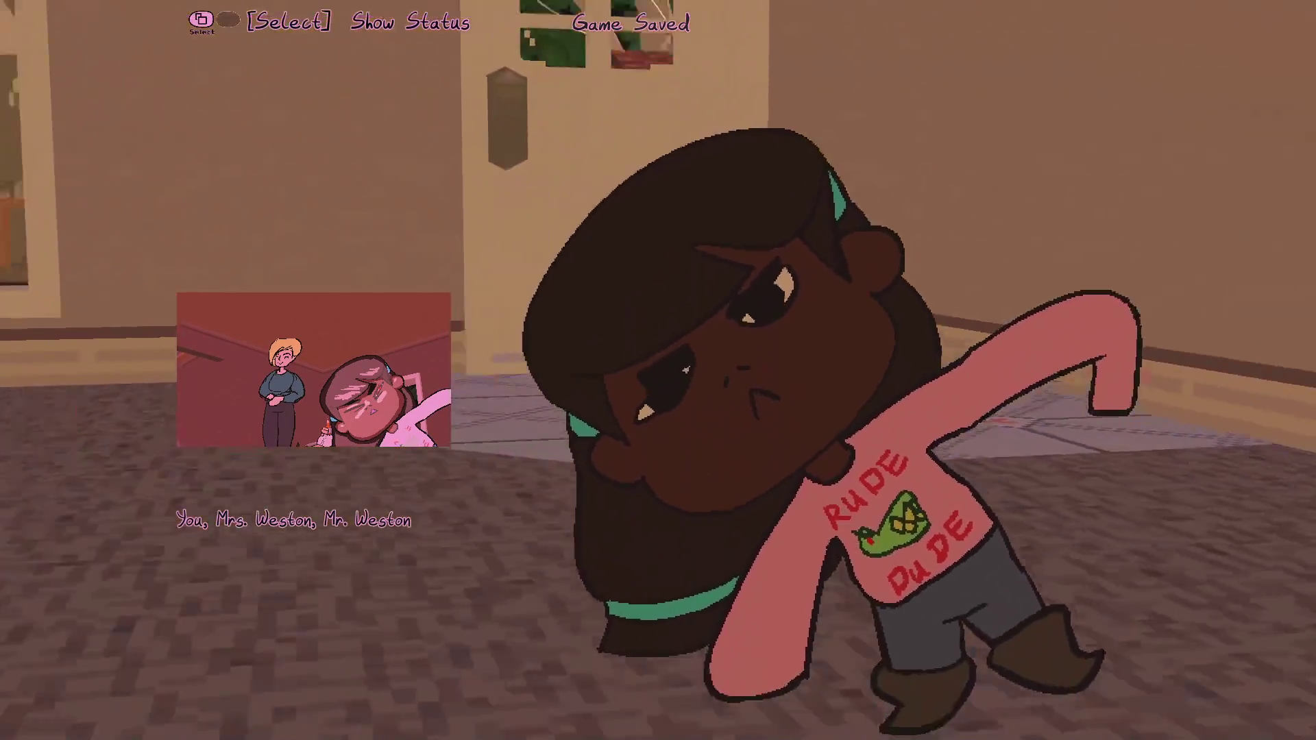
pyautogui.press('w')
pyautogui.scroll(3, 658, 370)
pyautogui.scroll(-3, 658, 371)
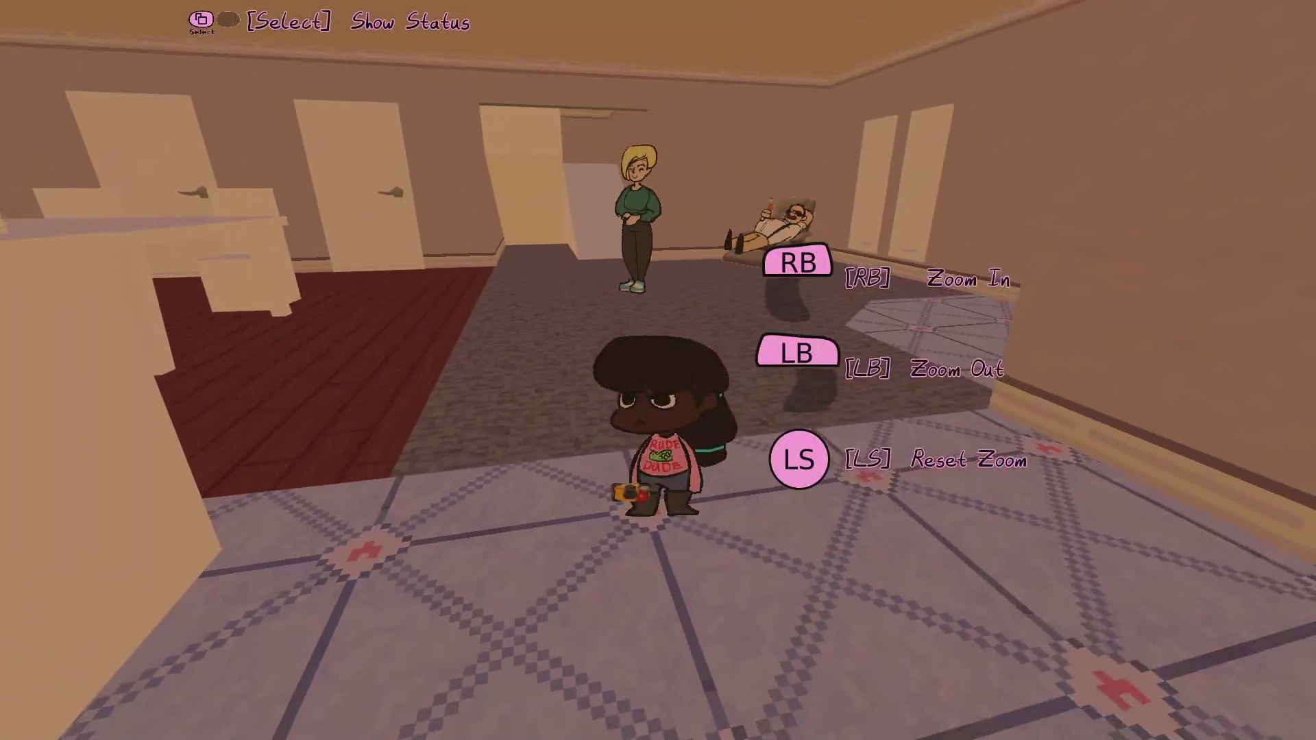
pyautogui.press('w')
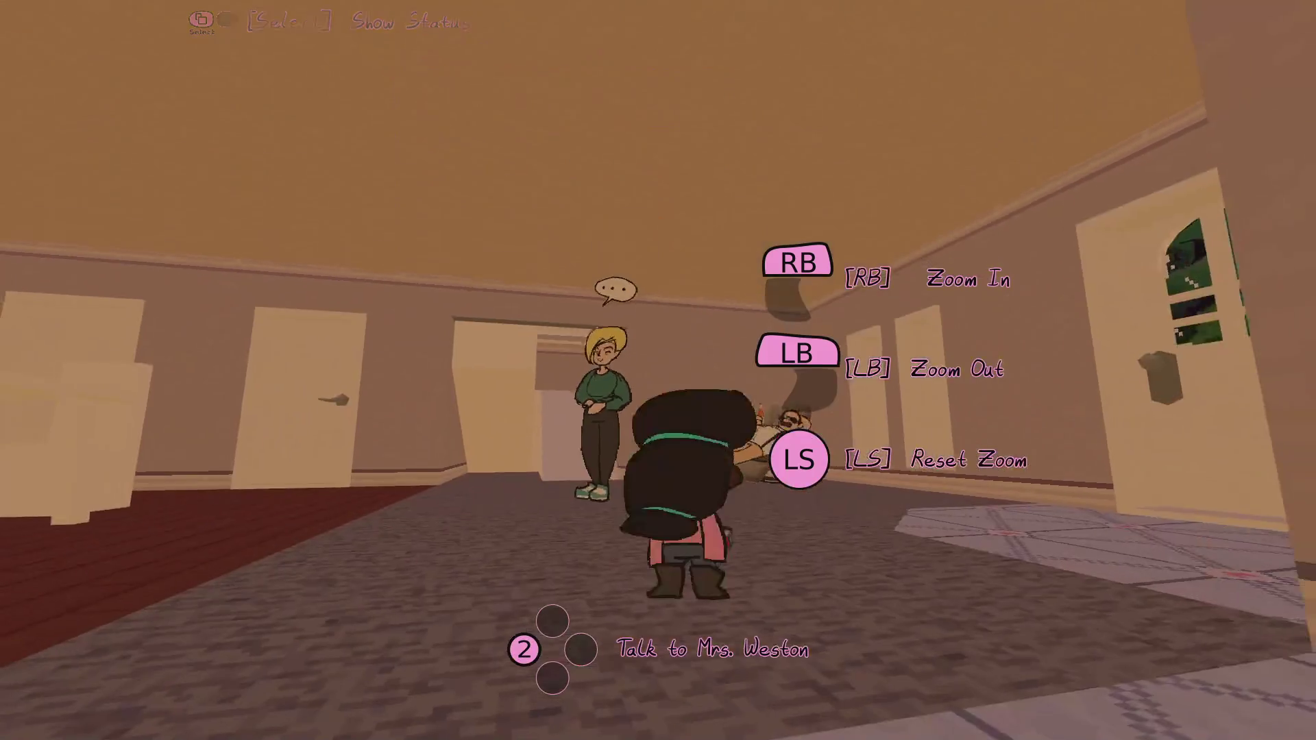
pyautogui.scroll(5, 658, 370)
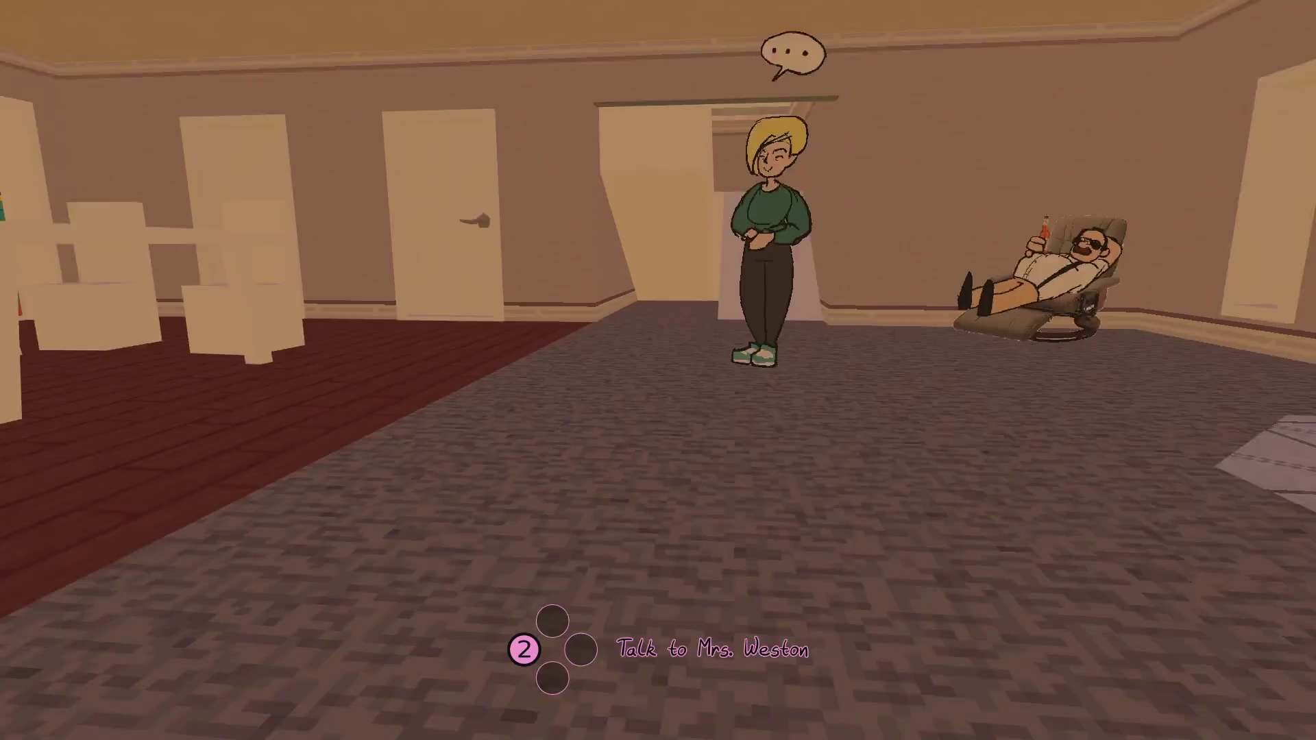
pyautogui.scroll(-5, 658, 370)
pyautogui.press('Escape')
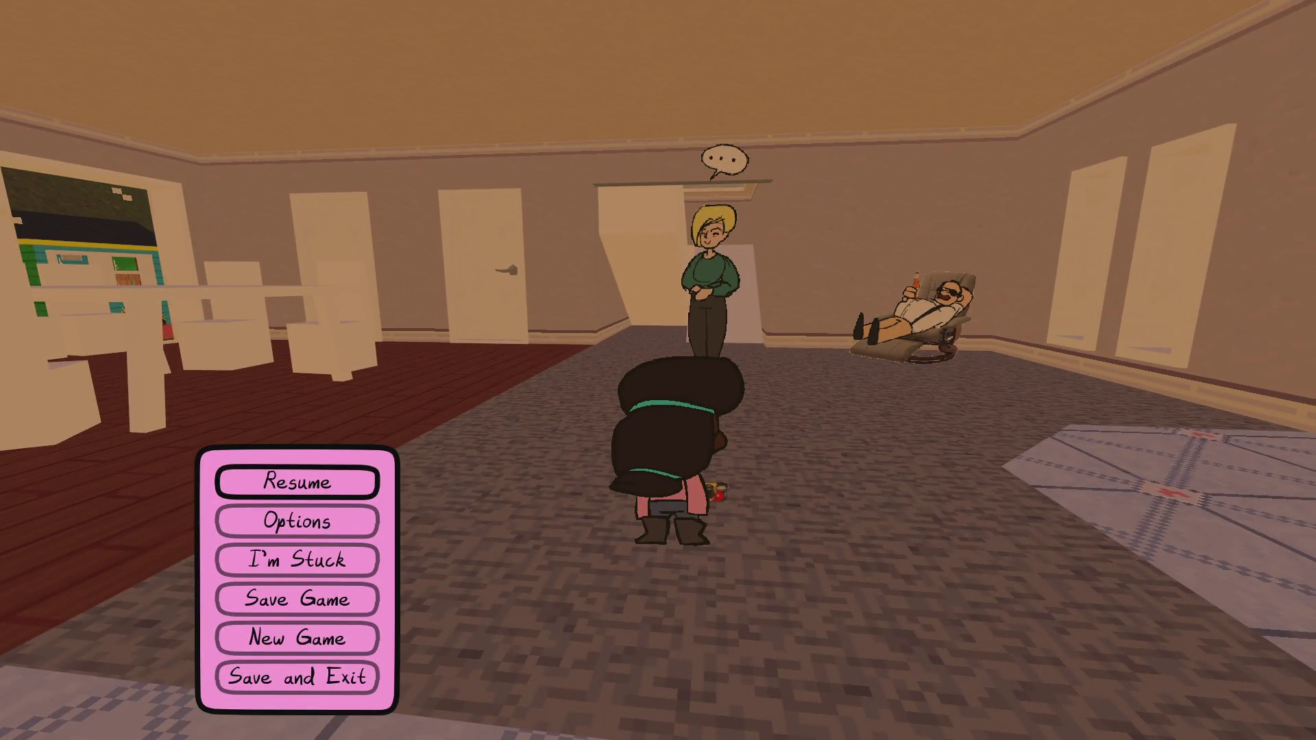
pyautogui.hotkey('alt', 'Tab')
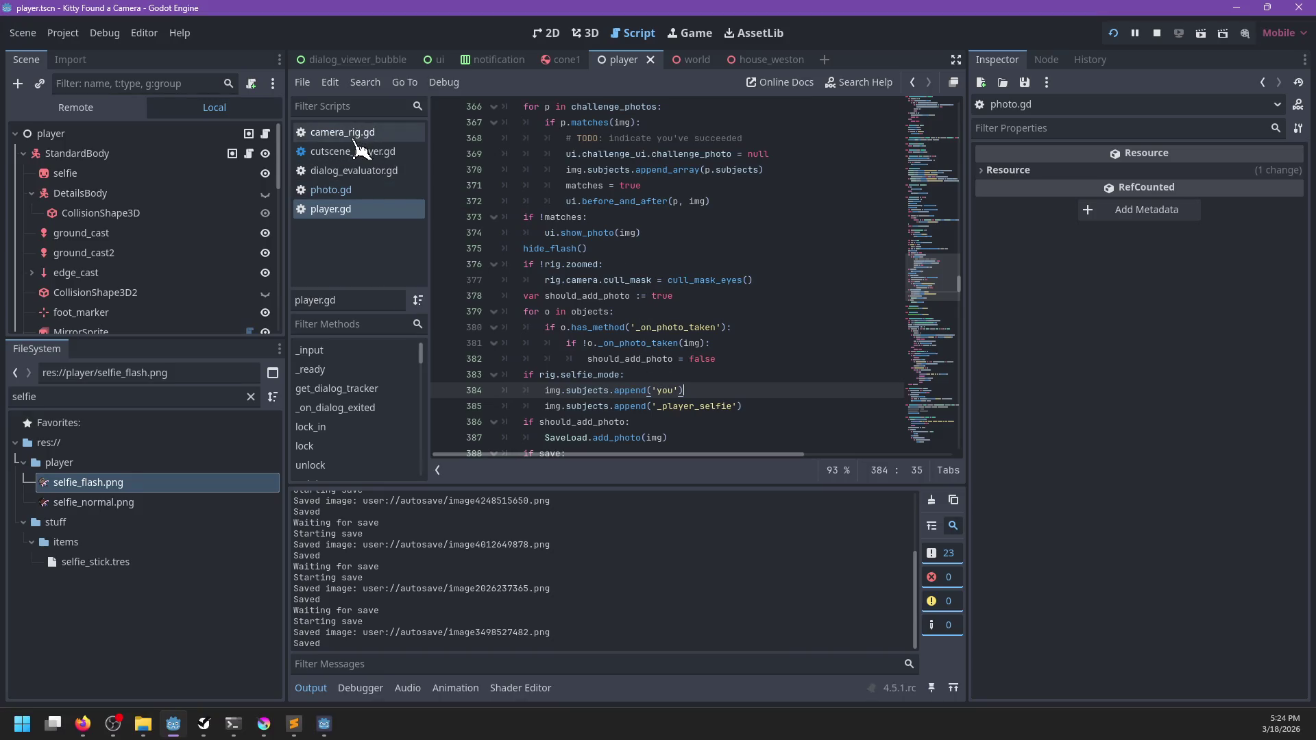
# Step: Review camera_rig.gd's zoom code, searching it for 'visible' and 'show'
pyautogui.click(685, 281)
pyautogui.hotkey('ctrl', 'f')
pyautogui.moveTo(686, 290)
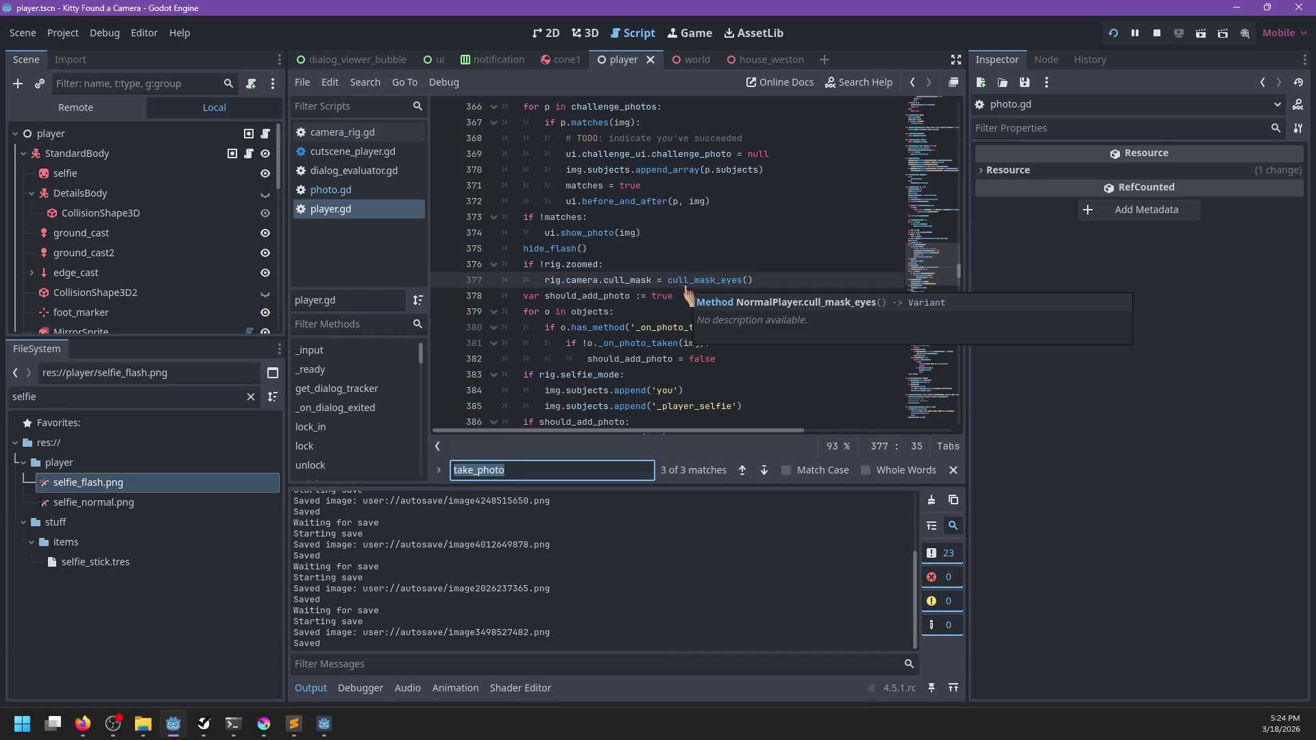
pyautogui.click(383, 135)
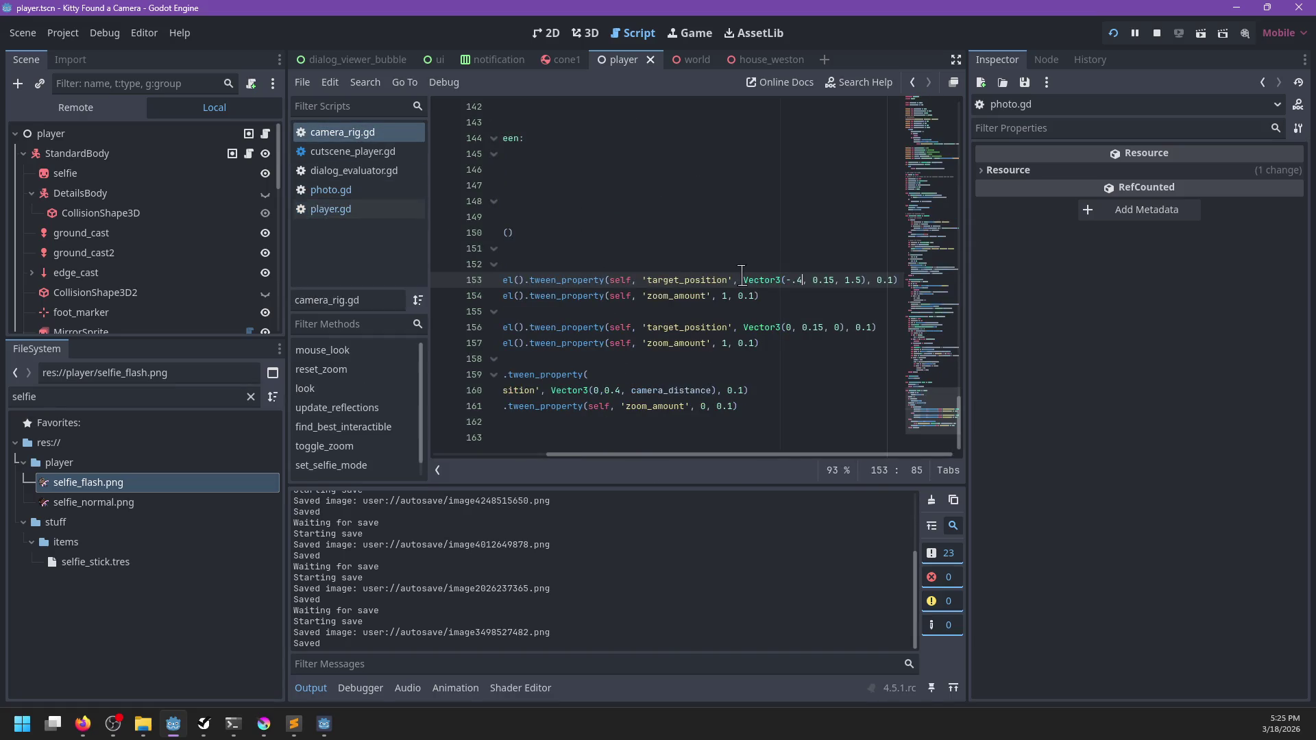
pyautogui.hscroll(-3, 658, 310)
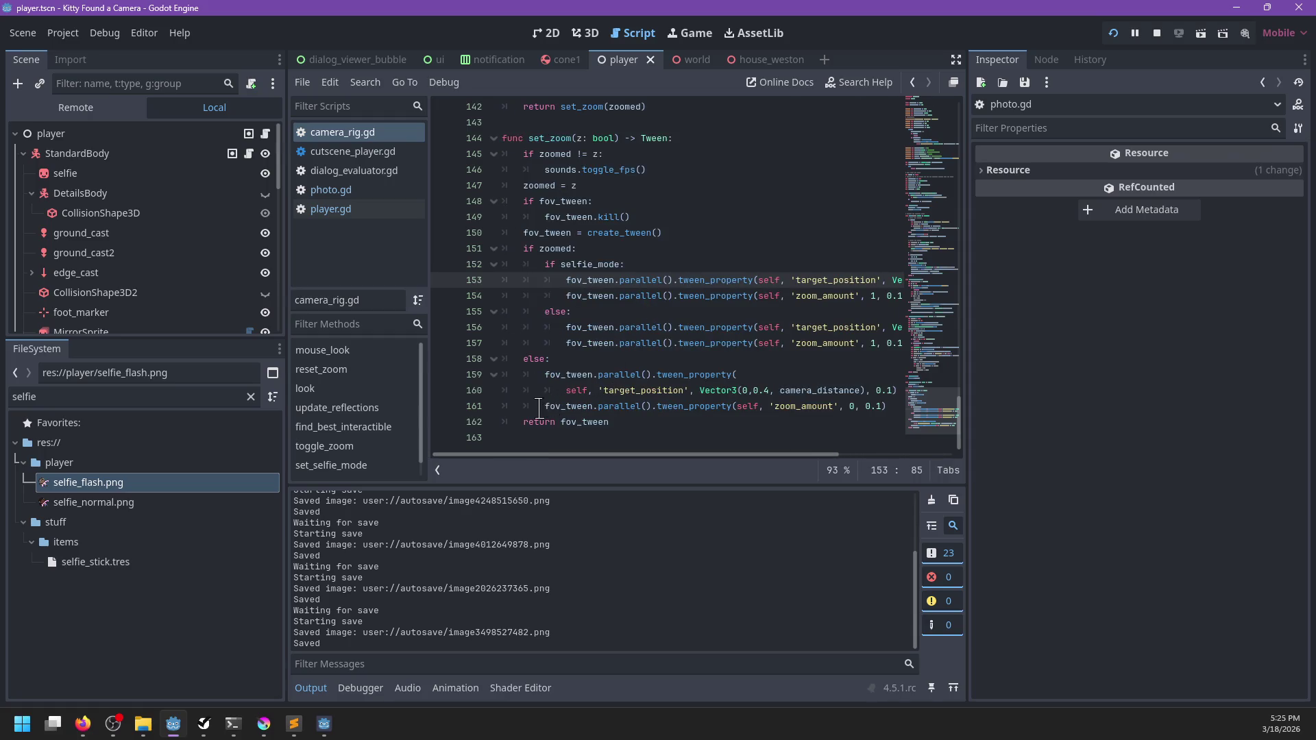
pyautogui.click(543, 406)
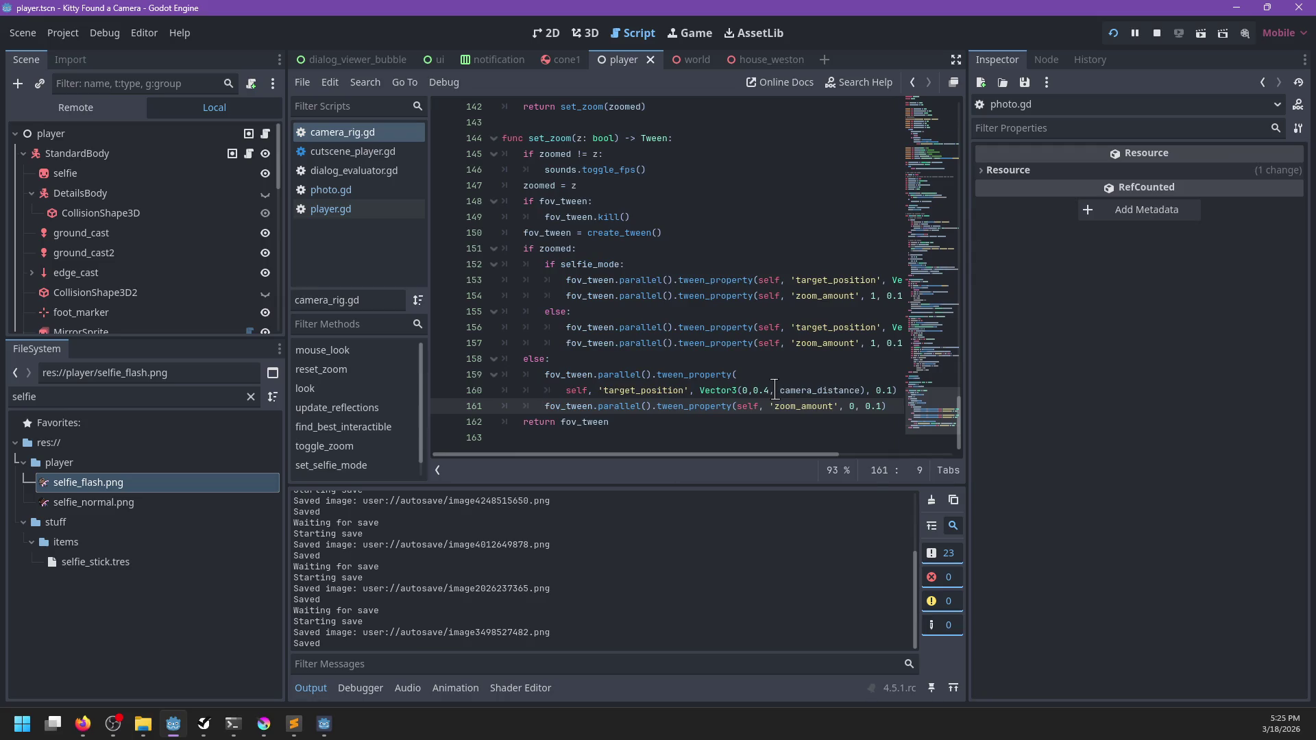
pyautogui.hotkey('ctrl', 'f')
pyautogui.write('visible')
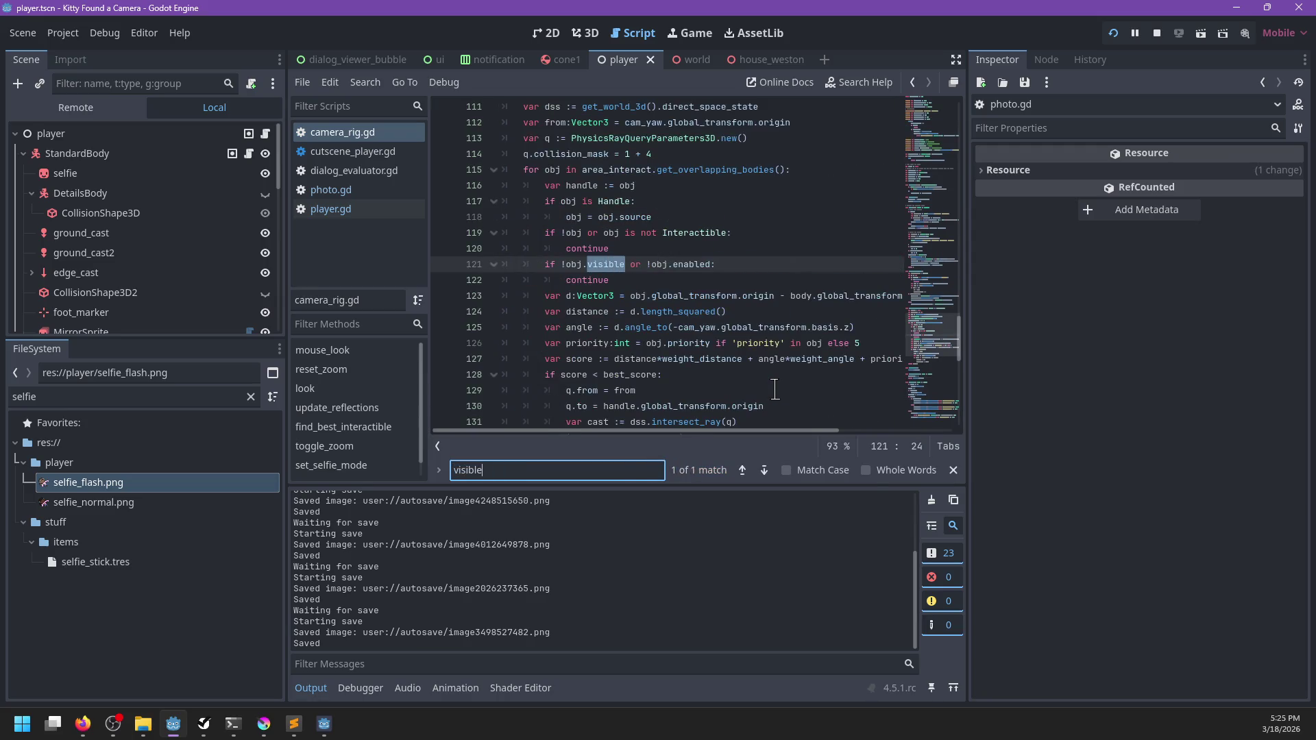
pyautogui.hotkey('ctrl', 'a')
pyautogui.write('show')
pyautogui.press('BackSpace')
pyautogui.press('BackSpace')
pyautogui.press('BackSpace')
pyautogui.write('visibl')
pyautogui.press('Escape')
# Step: Search player.gd for 'cam_set' to find the cam_set_zoom call
pyautogui.click(345, 211)
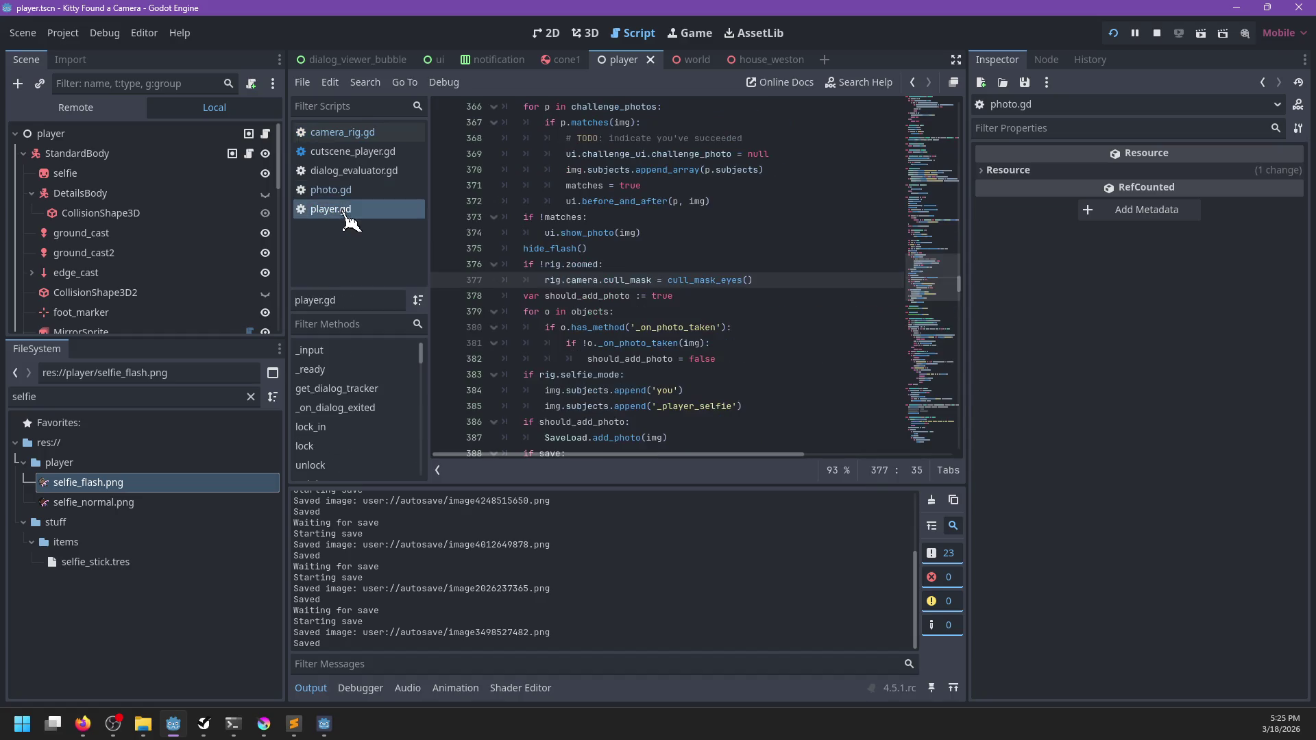
pyautogui.click(712, 247)
pyautogui.hotkey('ctrl', 'f')
pyautogui.write('set_cam_')
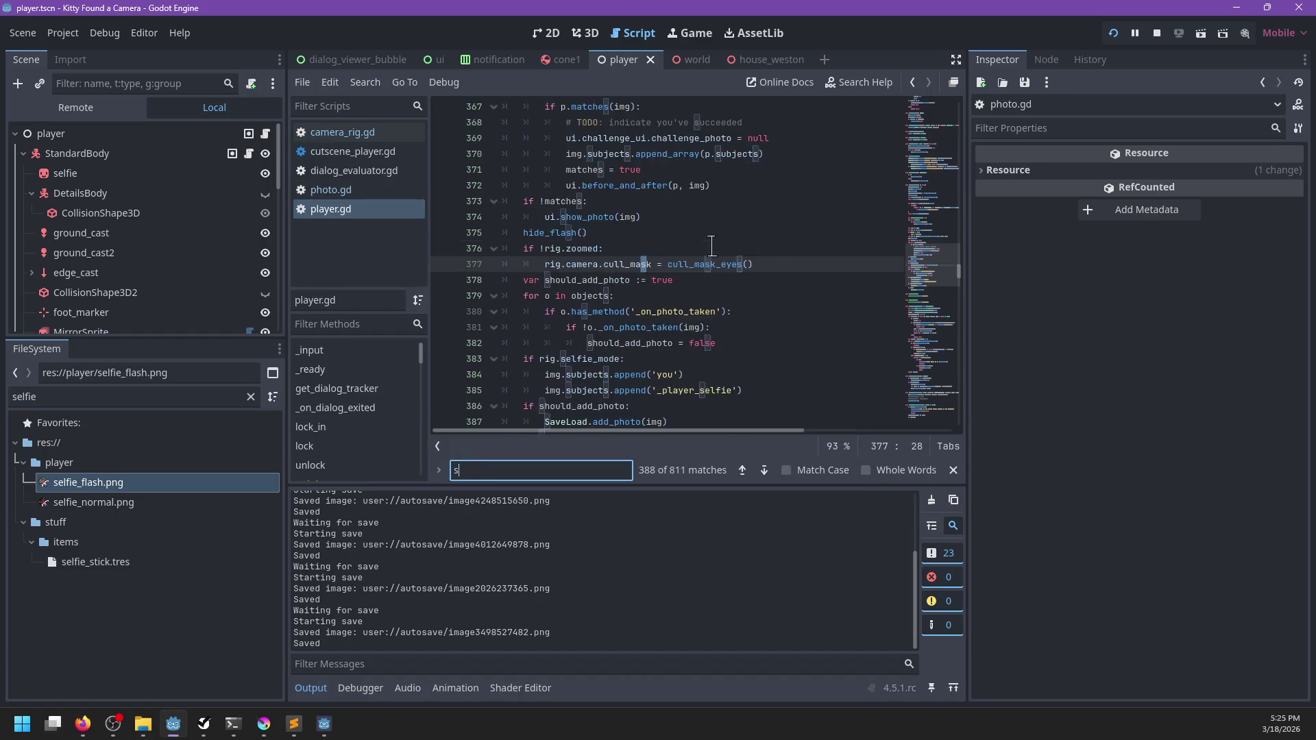
pyautogui.press('BackSpace')
pyautogui.press('BackSpace')
pyautogui.press('BackSpace')
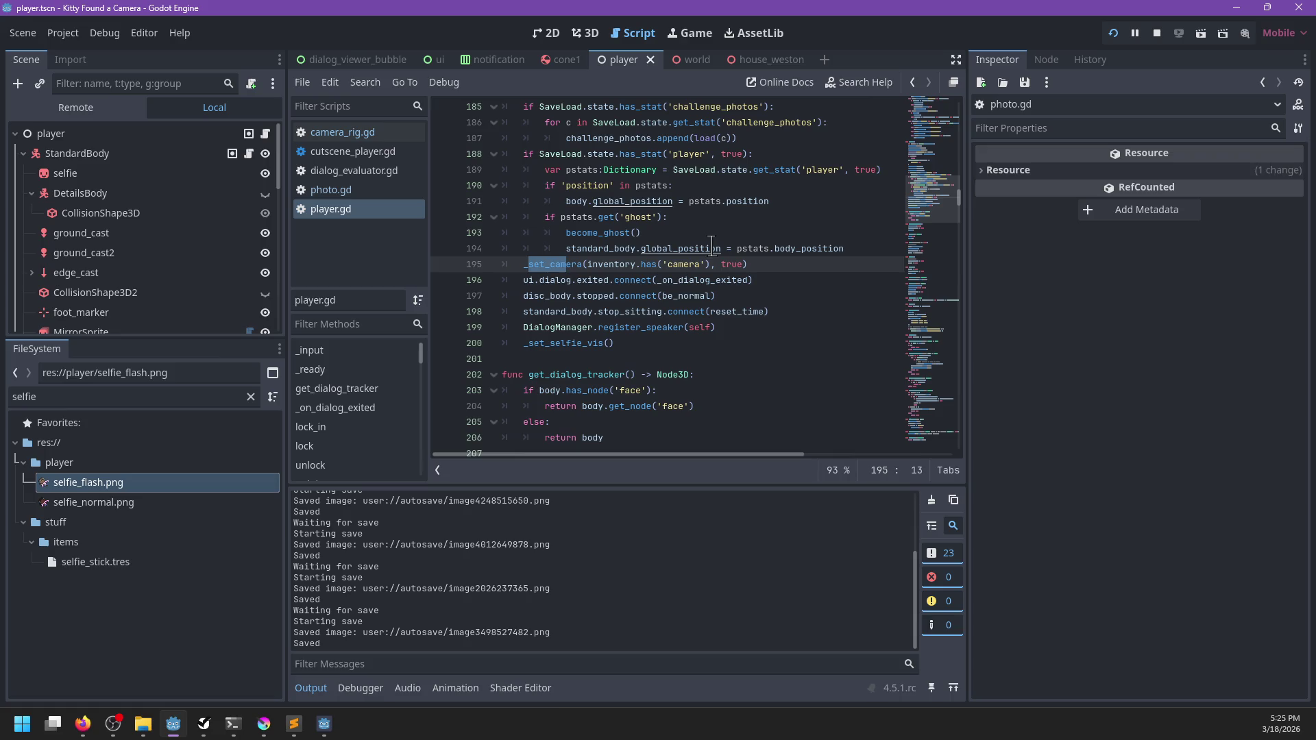
pyautogui.write('_zo')
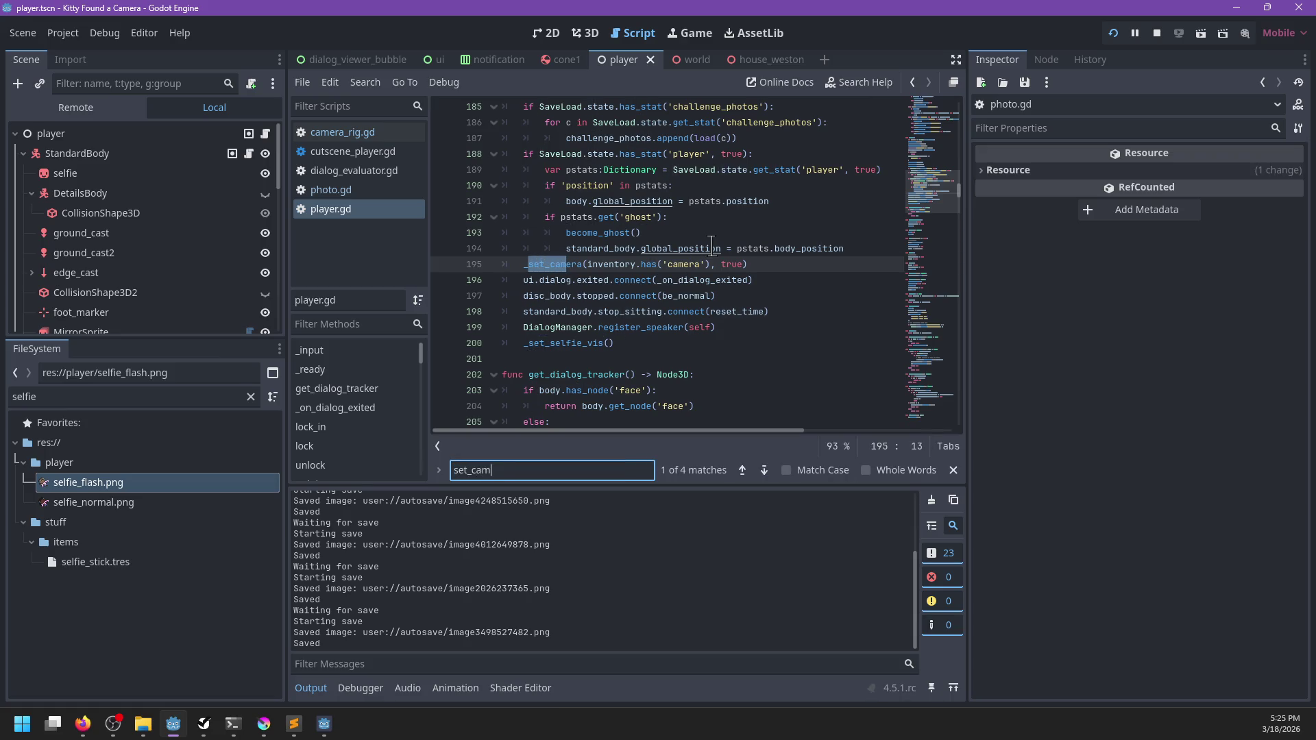
pyautogui.press('BackSpace')
pyautogui.press('BackSpace')
pyautogui.press('BackSpace')
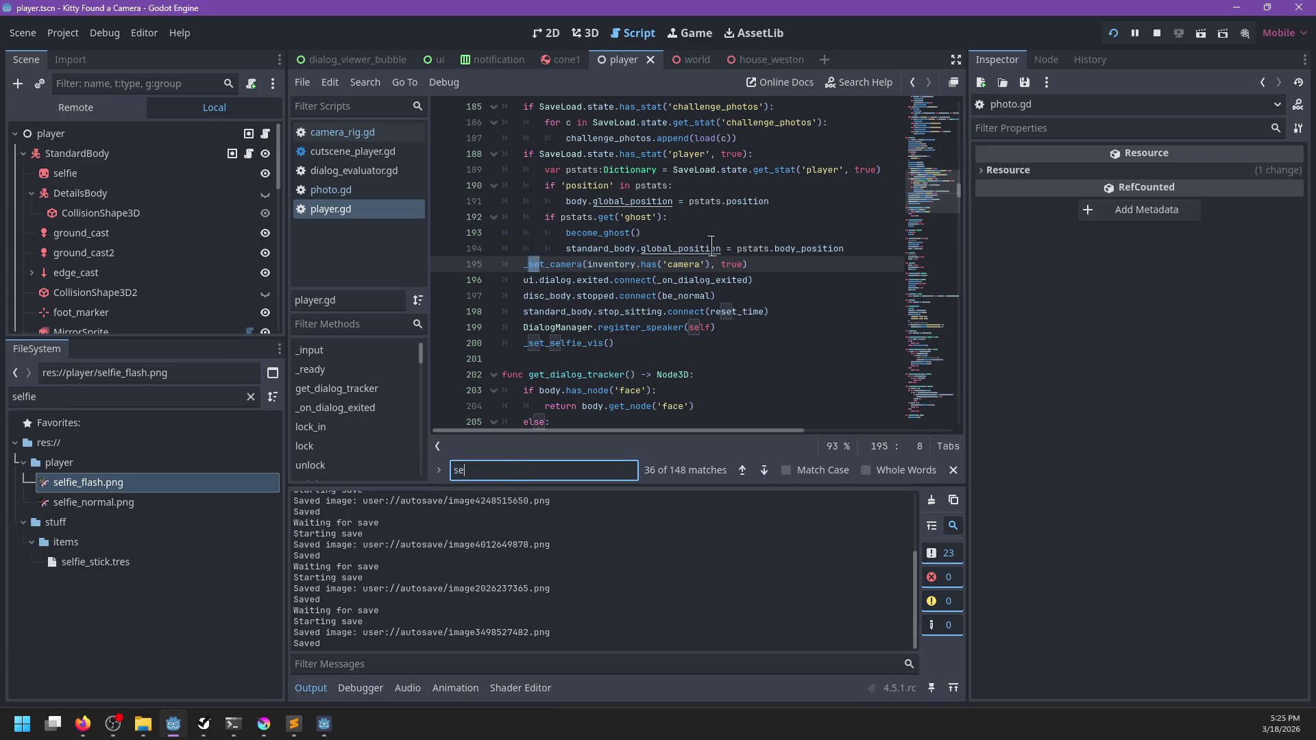
pyautogui.write('cam_set')
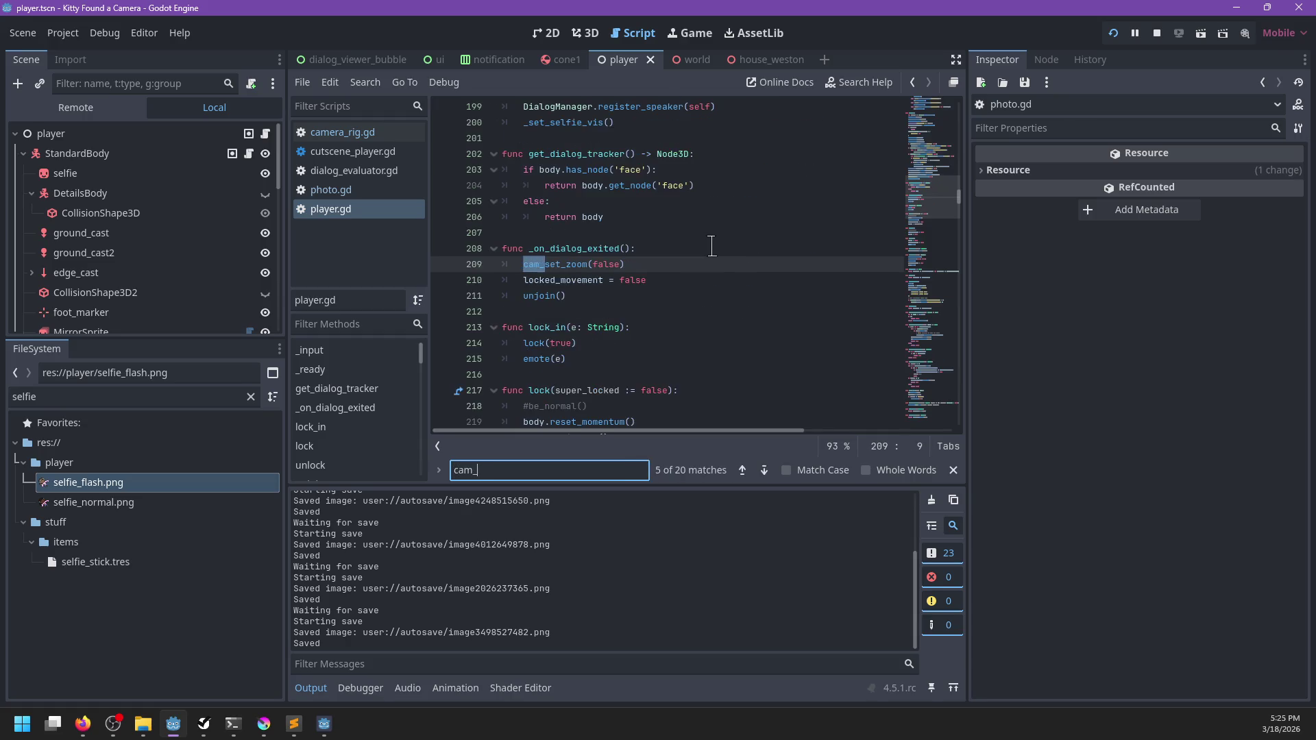
pyautogui.press('Escape')
# Step: Go to the cam_set_zoom definition and its change_visibility check
pyautogui.keyDown('ctrl'); pyautogui.click(542, 265); pyautogui.keyUp('ctrl')
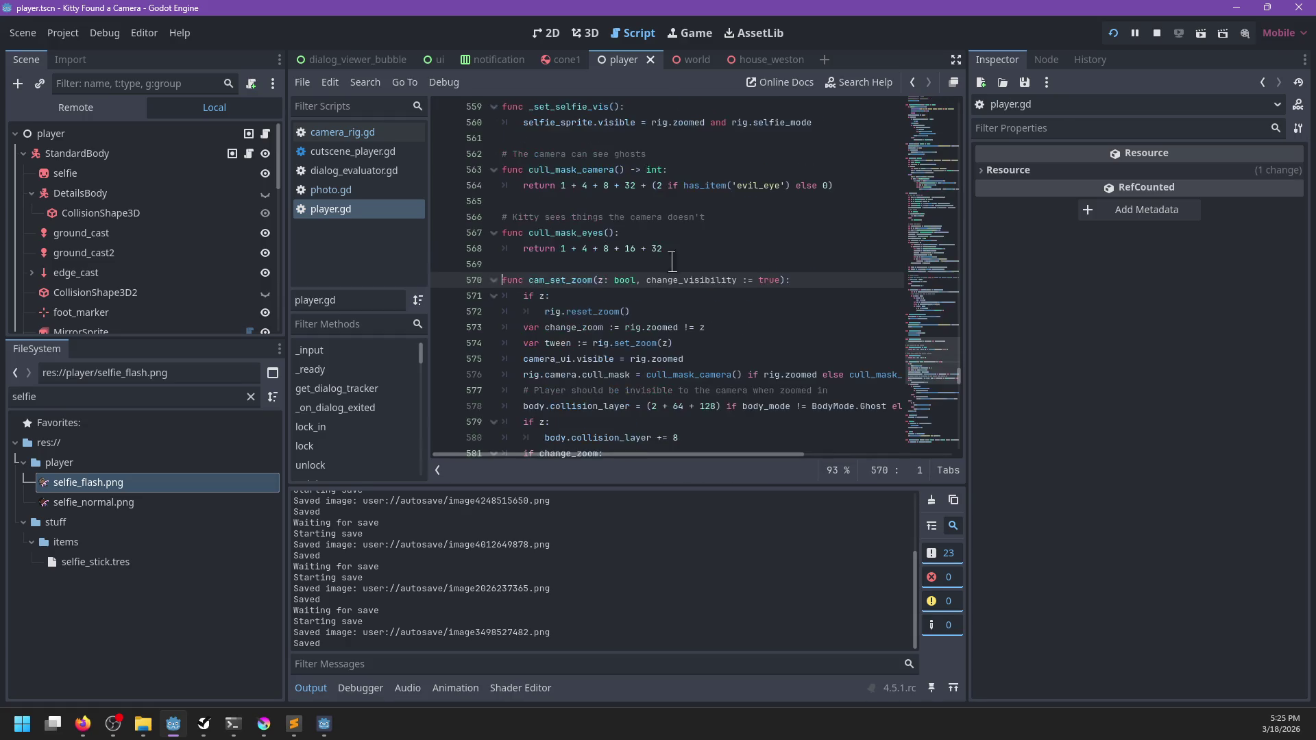
pyautogui.scroll(-5, 672, 271)
pyautogui.scroll(2, 672, 271)
pyautogui.hscroll(3, 668, 274)
pyautogui.hscroll(-3, 662, 282)
pyautogui.scroll(-2, 662, 282)
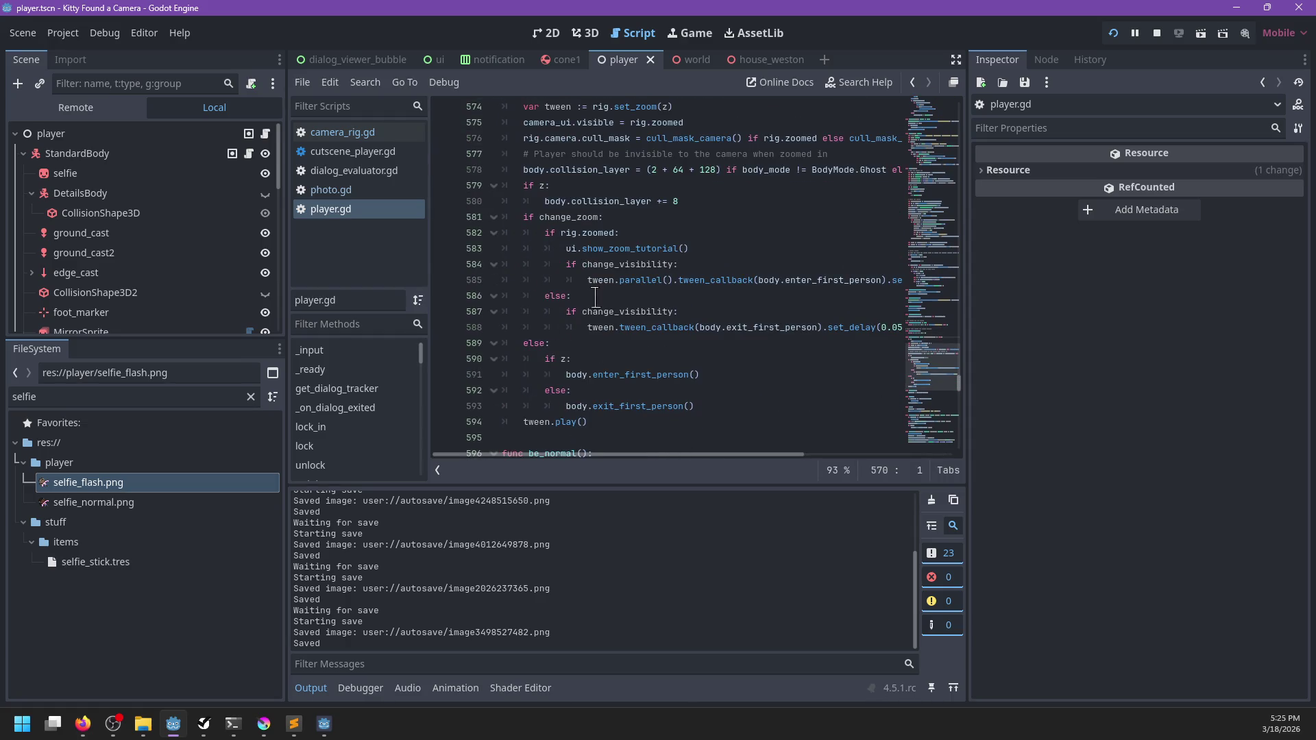
pyautogui.click(567, 265)
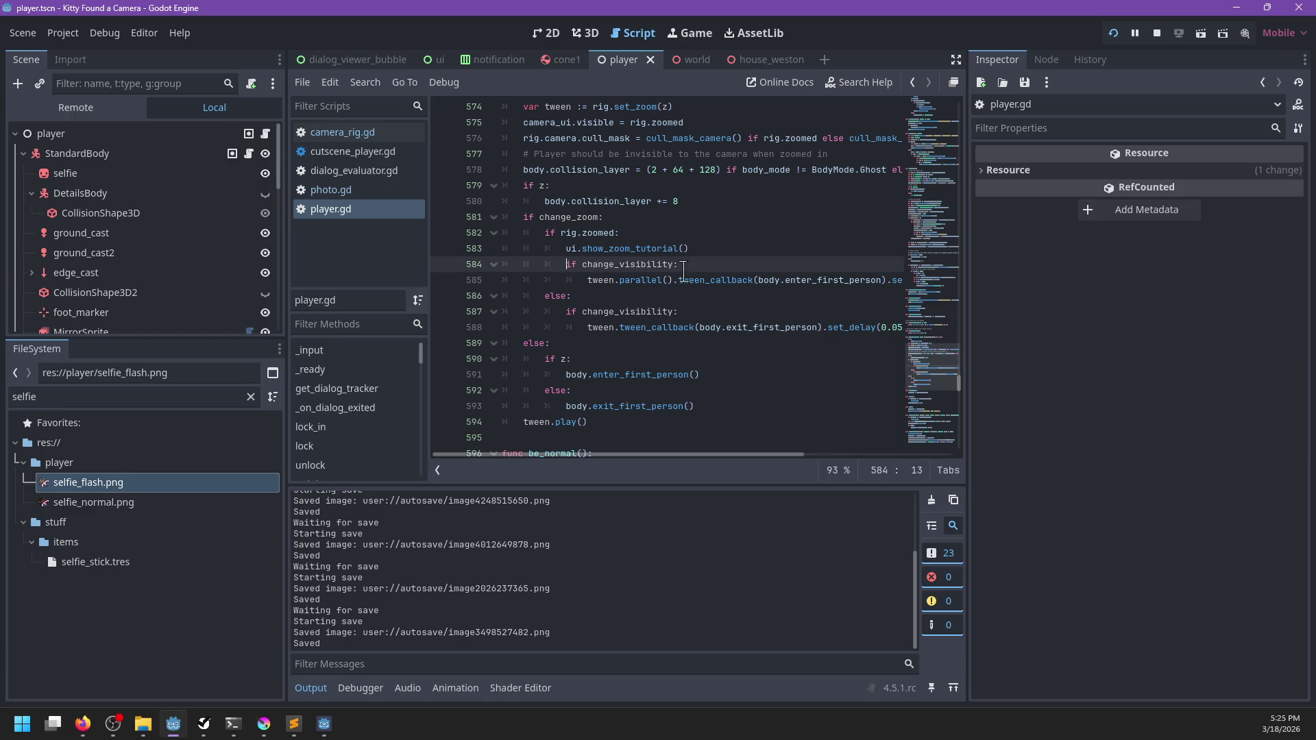
# Step: Try wrapping the tween call in 'if rig.selfie_mode:', undo it, and save
pyautogui.click(596, 281)
pyautogui.write('if ')
pyautogui.write('rig.')
pyautogui.write('selfie_mode:')
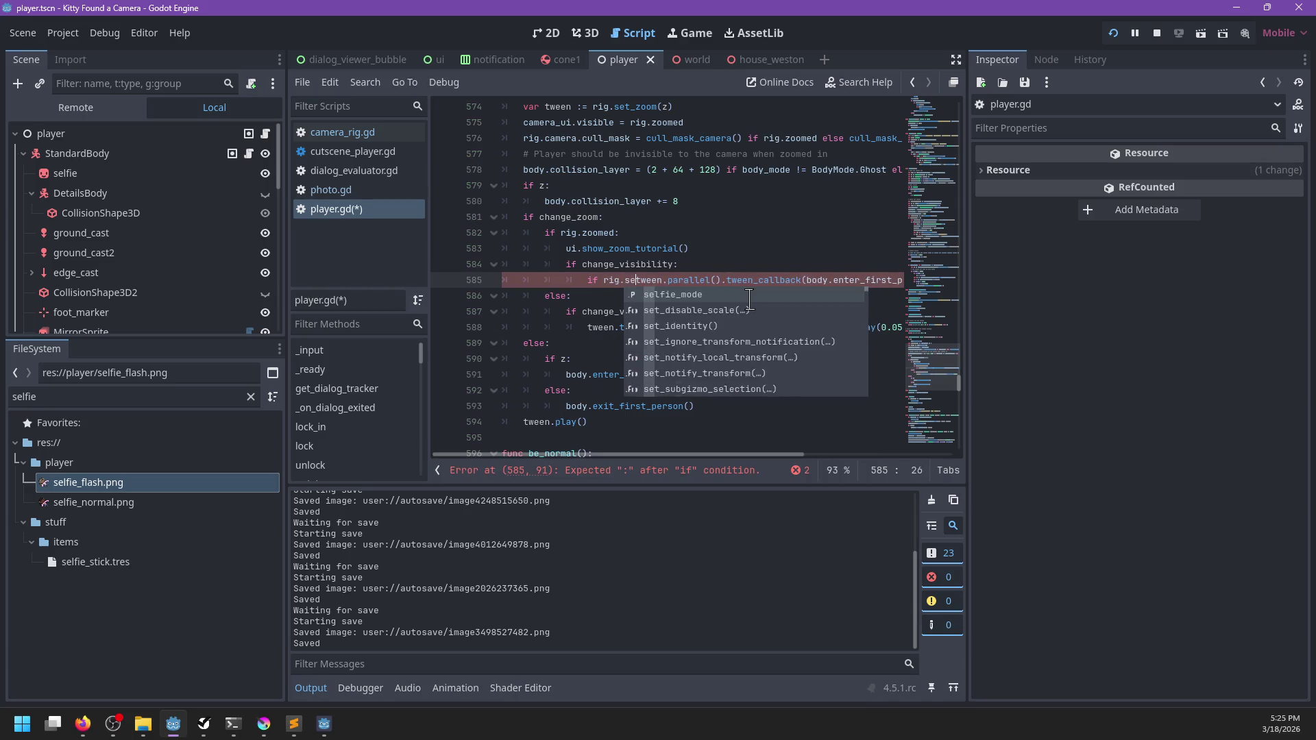
pyautogui.press('Return')
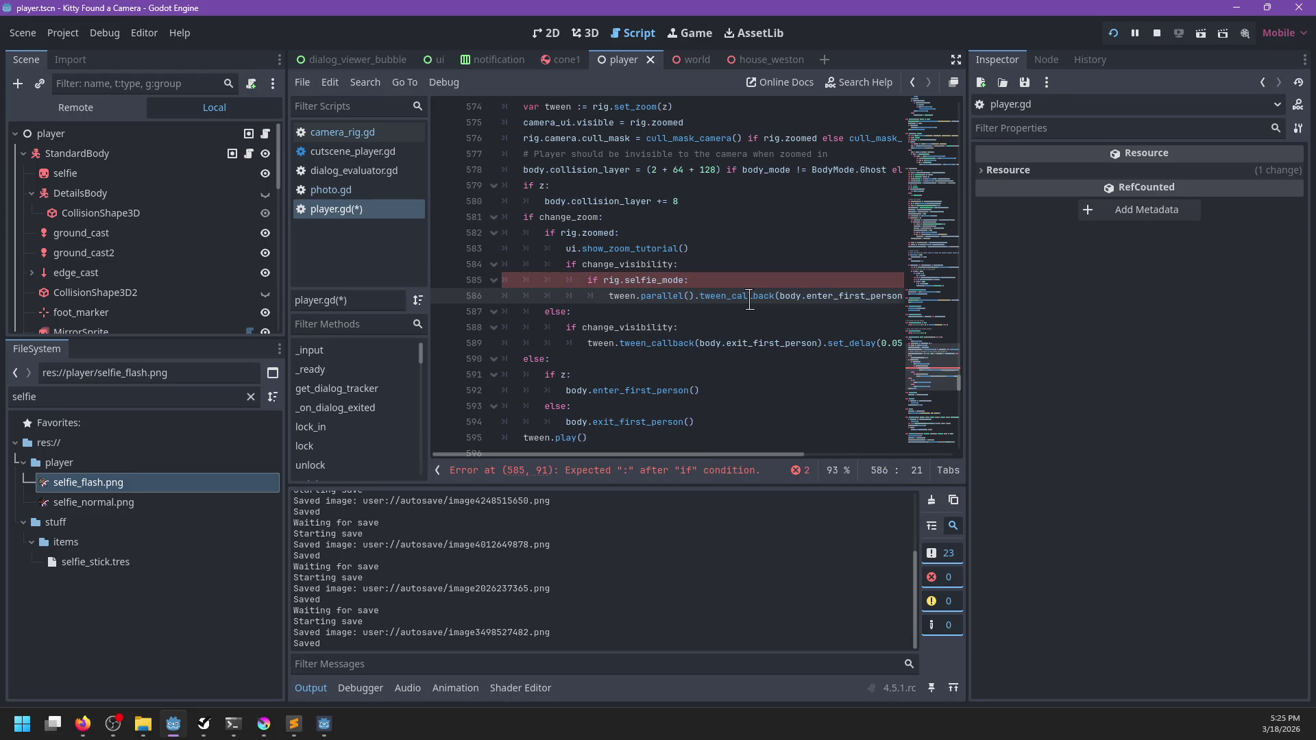
pyautogui.hotkey('ctrl', 'z')
pyautogui.hotkey('ctrl', 'z')
pyautogui.hotkey('ctrl', 'z')
pyautogui.hotkey('ctrl', 'shift', 'z')
pyautogui.hotkey('ctrl', 'shift', 'z')
pyautogui.hotkey('ctrl', 'shift', 'z')
pyautogui.hotkey('ctrl', 'z')
pyautogui.hotkey('ctrl', 'z')
pyautogui.hotkey('ctrl', 'z')
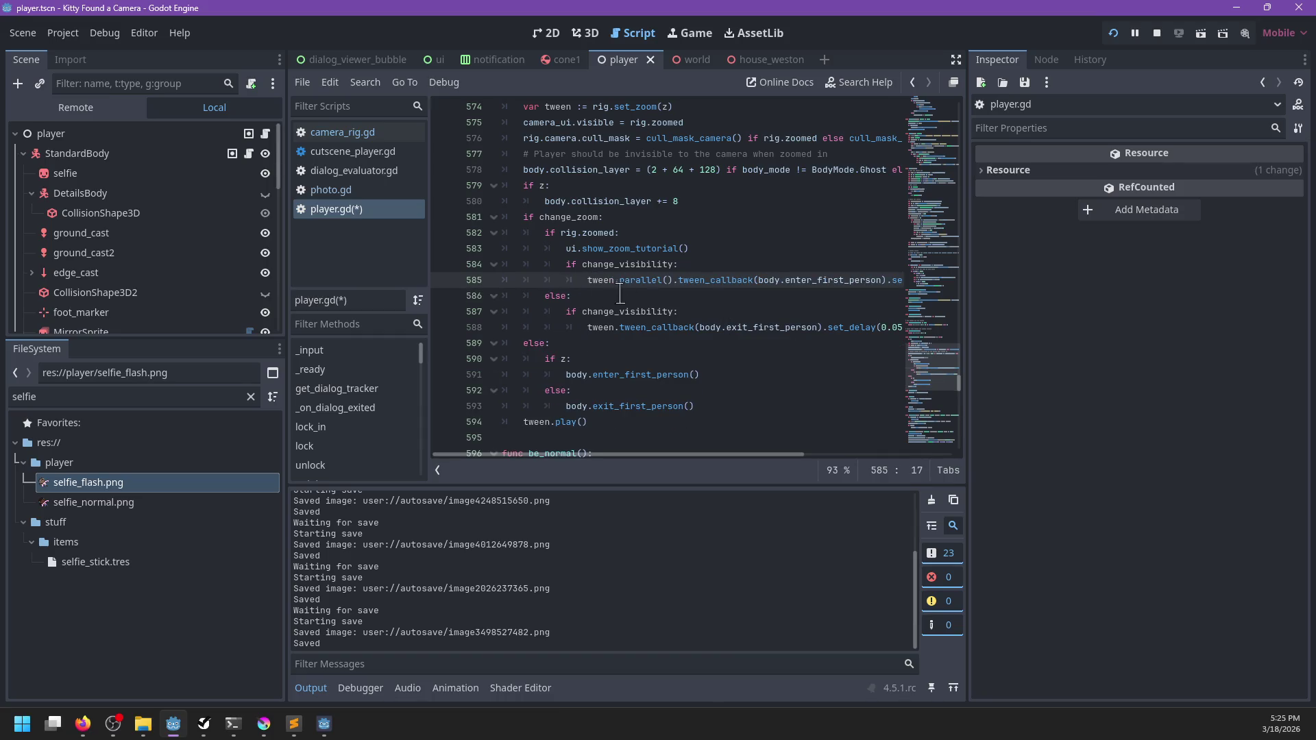
pyautogui.click(584, 327)
pyautogui.hotkey('ctrl', 's')
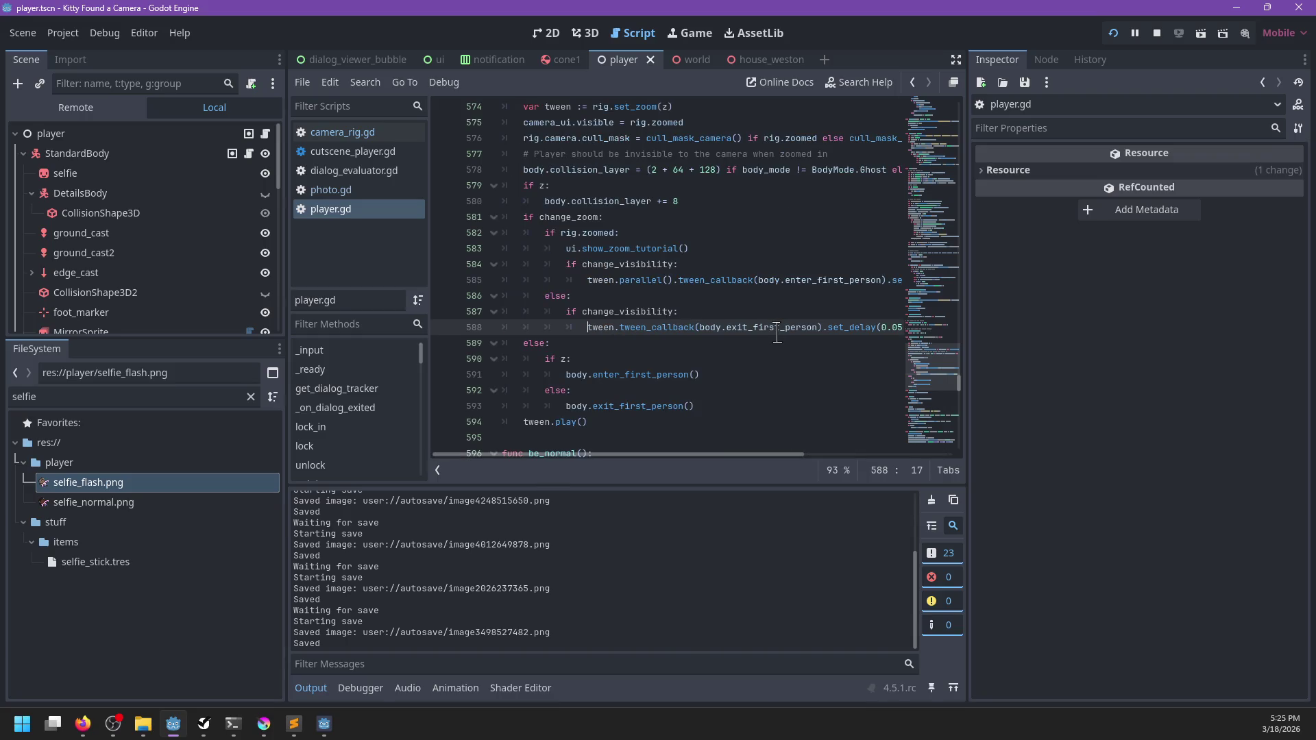
# Step: On line 588, put the tween_callback under a new 'if rig.selfie_mode:' condition
pyautogui.write('if rig.z')
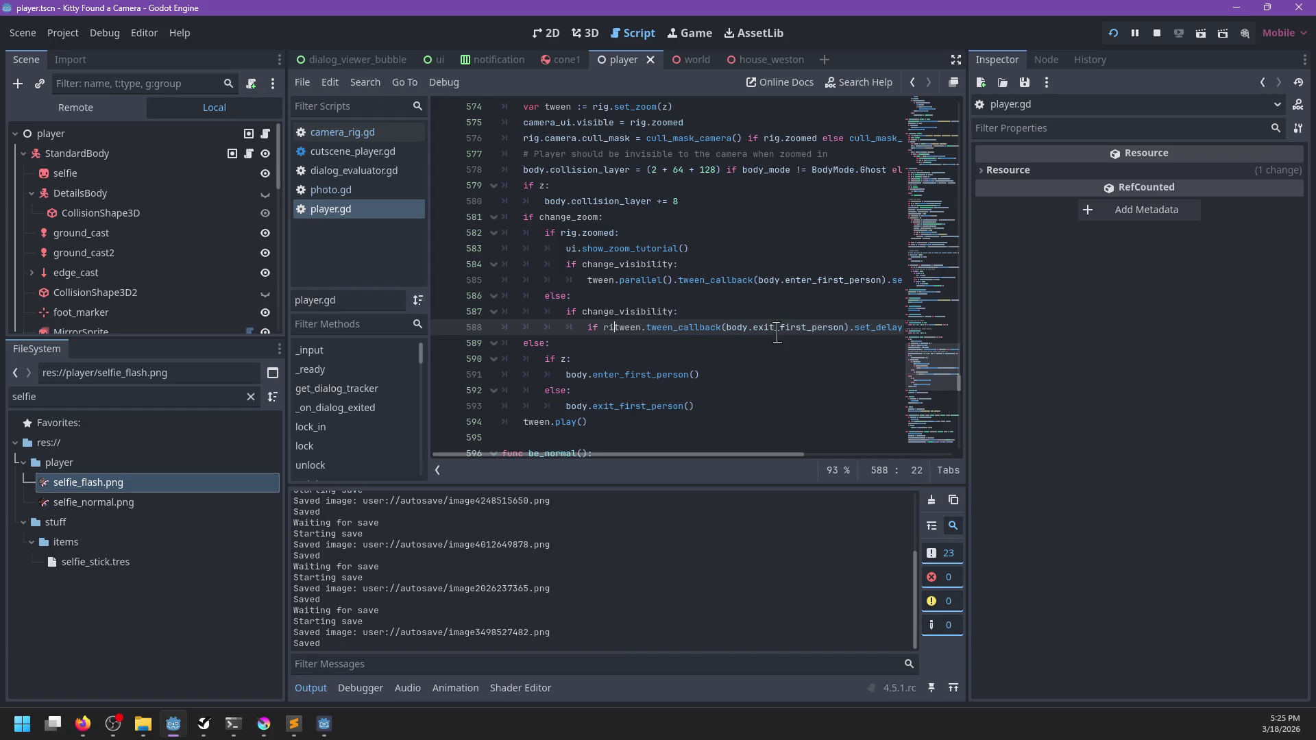
pyautogui.press('BackSpace')
pyautogui.write('self')
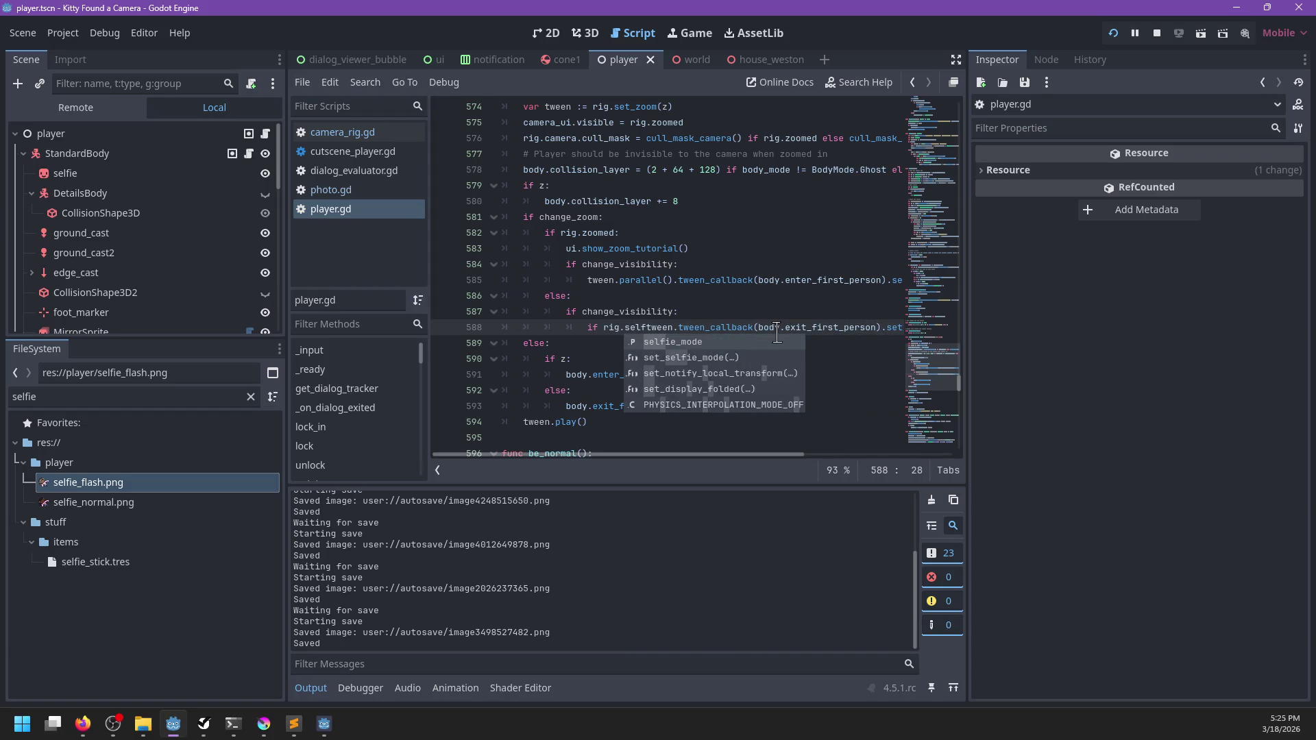
pyautogui.press('Tab')
pyautogui.write(':')
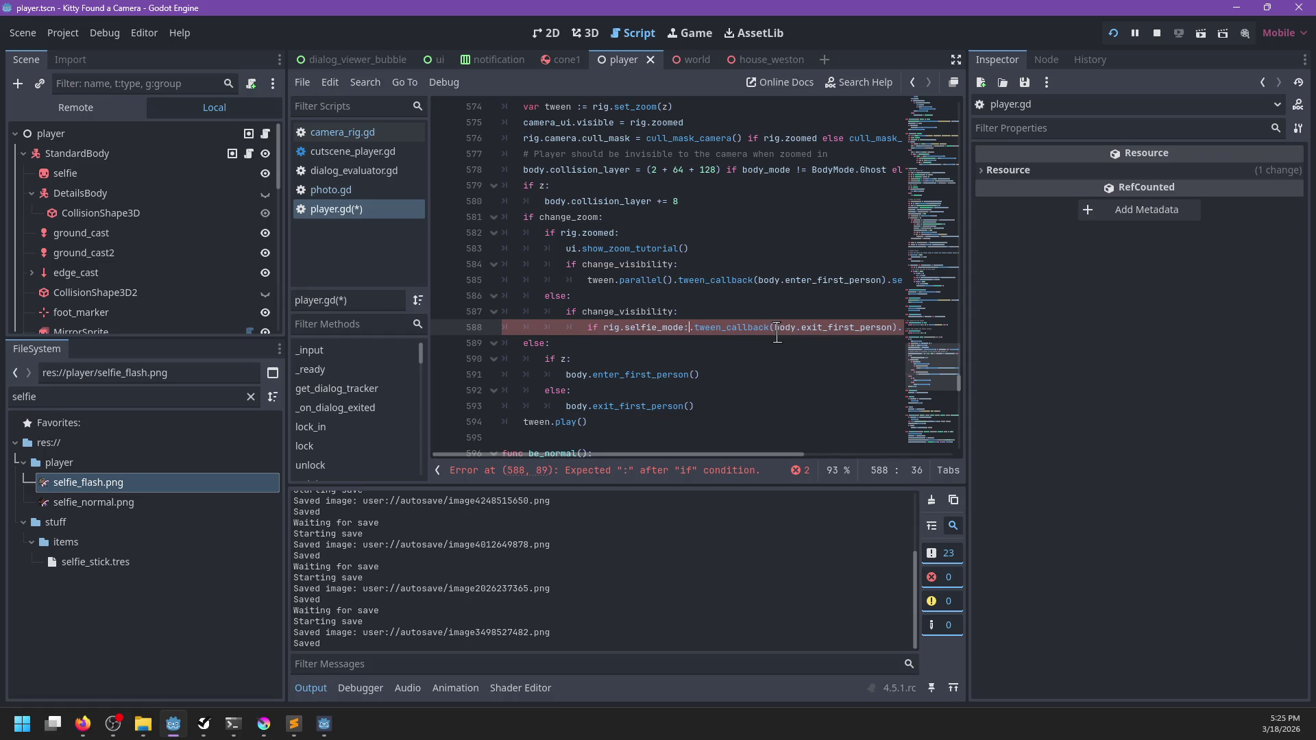
pyautogui.press('Return')
pyautogui.write('tween')
# Step: Add body.exit_first_person() to the selfie branch, save player.gd, and run the game
pyautogui.press('Up')
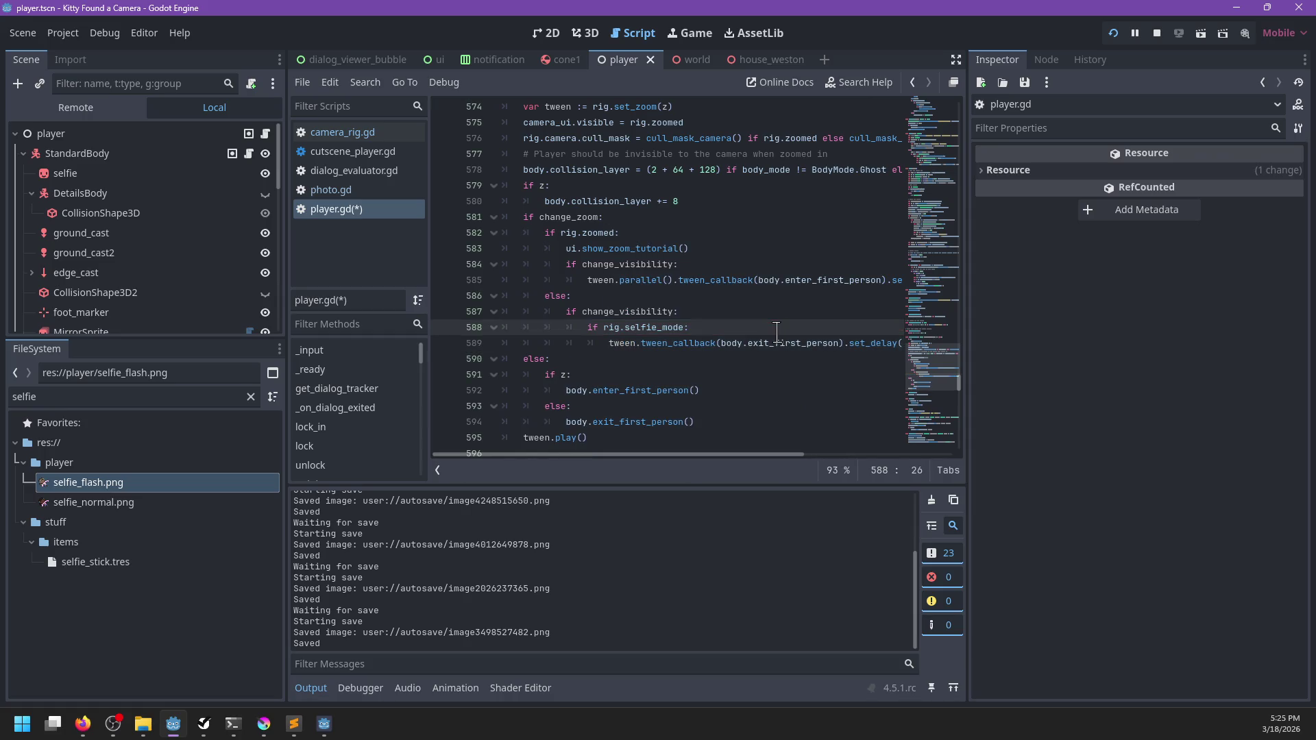
pyautogui.press('Return')
pyautogui.write('e')
pyautogui.press('Up')
pyautogui.press('End')
pyautogui.press('Return')
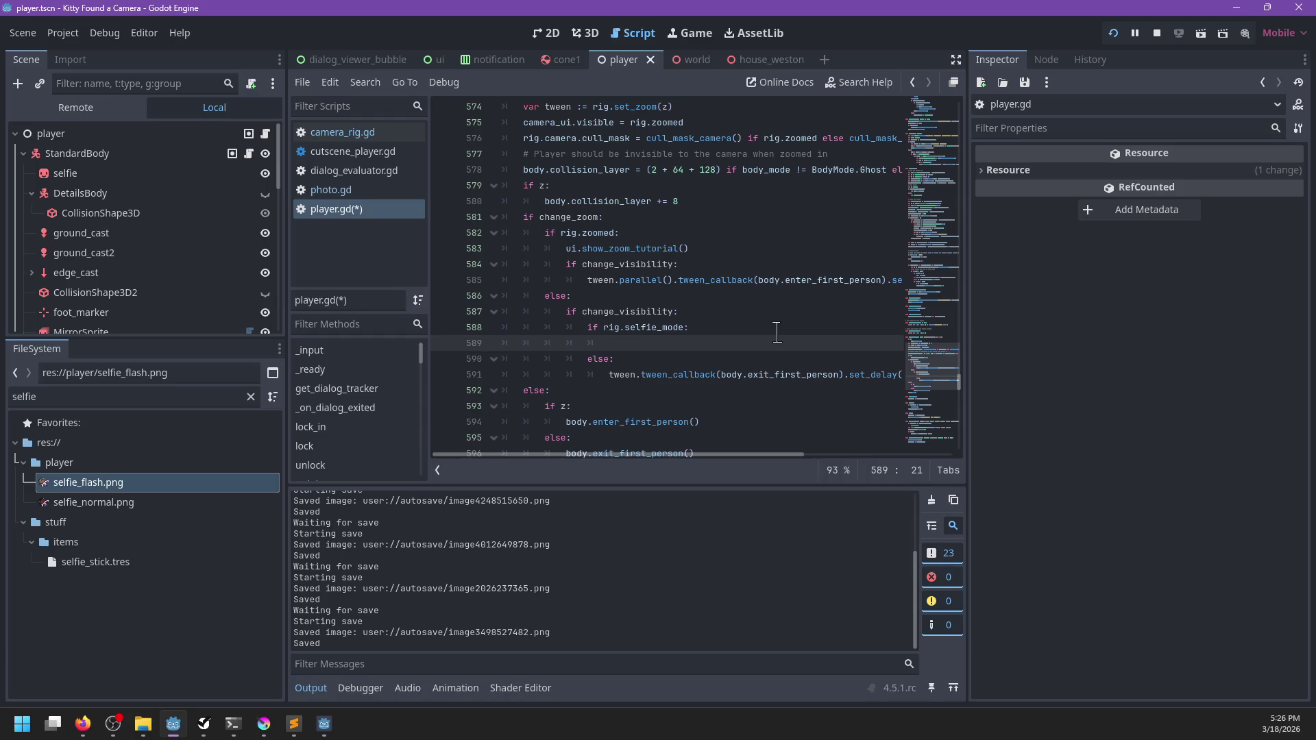
pyautogui.write('t_first_person(')
pyautogui.hotkey('ctrl', 's')
pyautogui.press('F5')
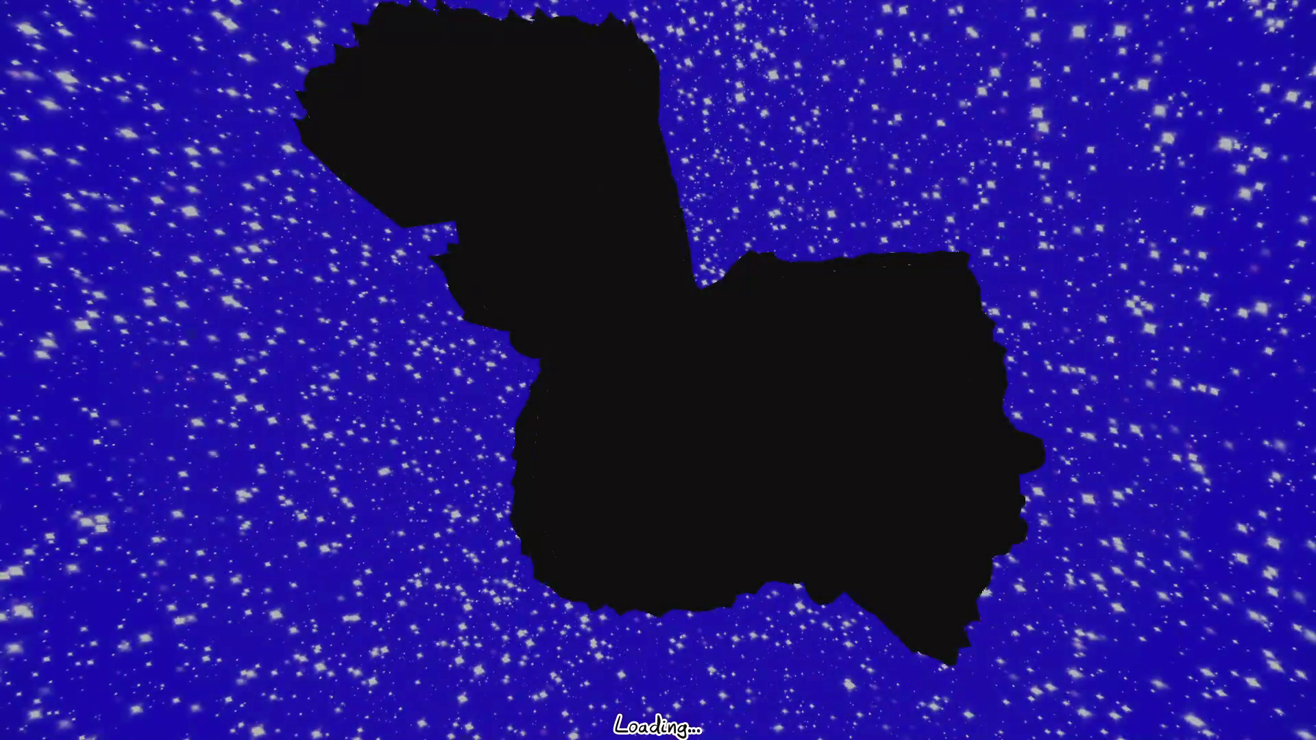
# Step: Zoom the camera in and out, turn to face the character, and orbit around
pyautogui.press('z')
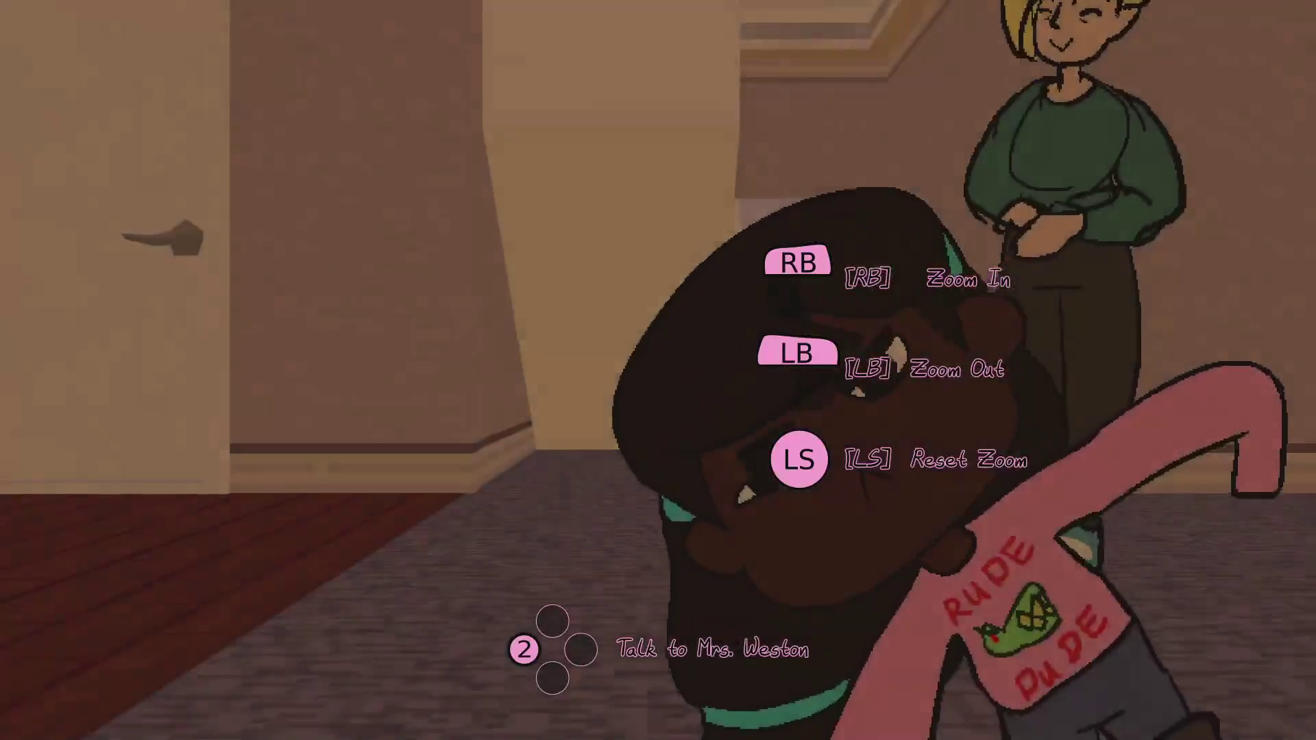
pyautogui.press('z')
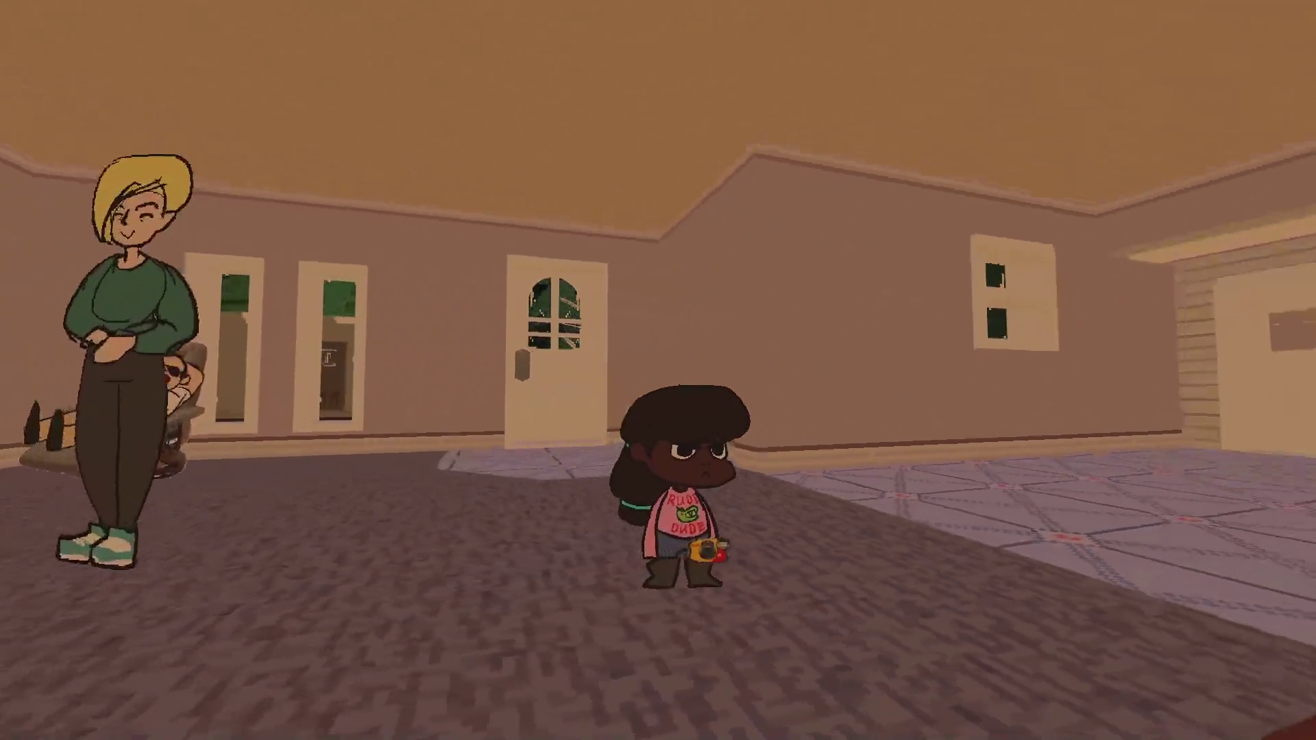
pyautogui.press('z')
pyautogui.press('z')
pyautogui.press('z')
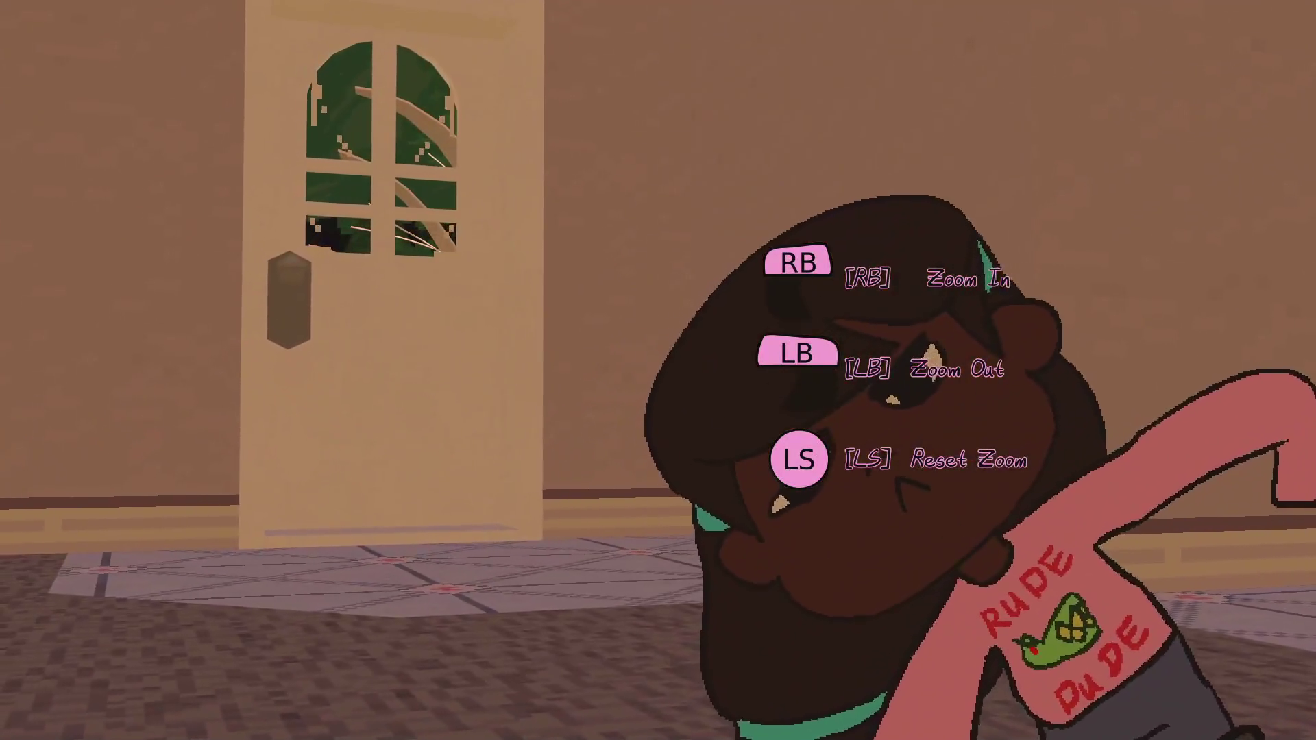
pyautogui.press('z')
pyautogui.press('z')
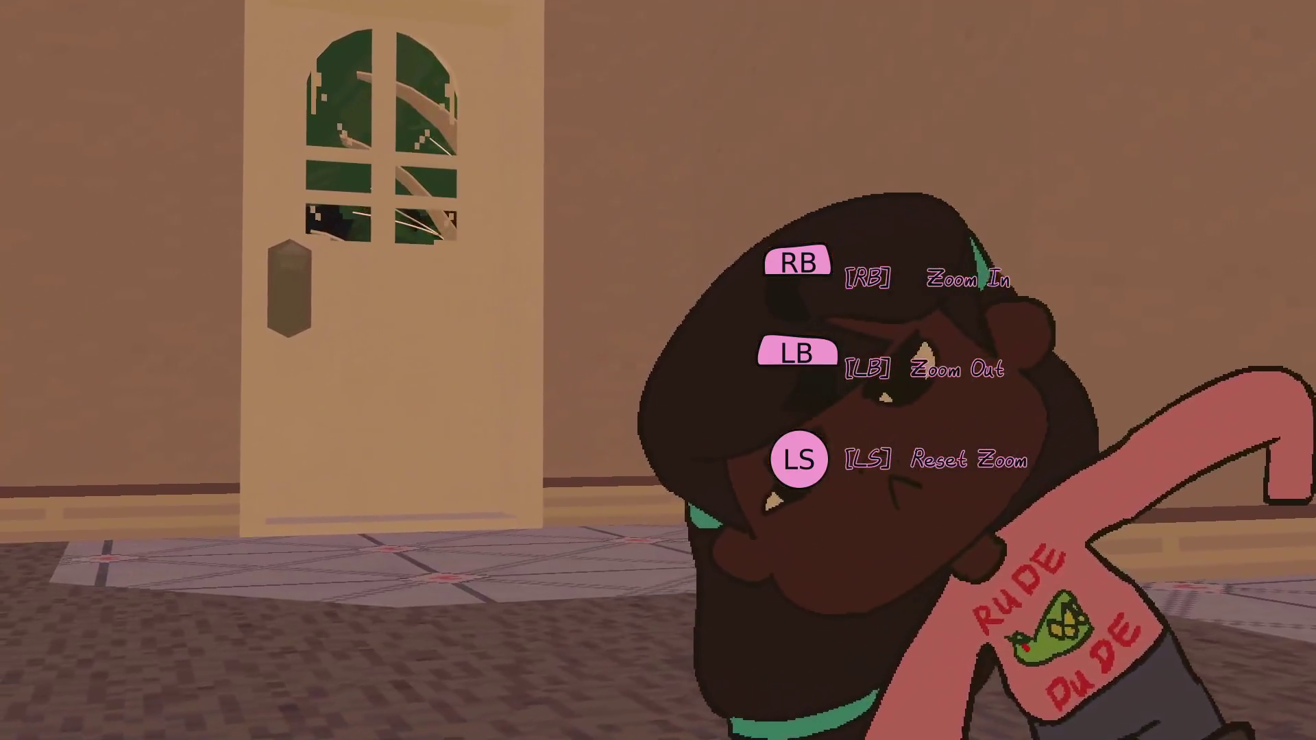
pyautogui.press('Right')
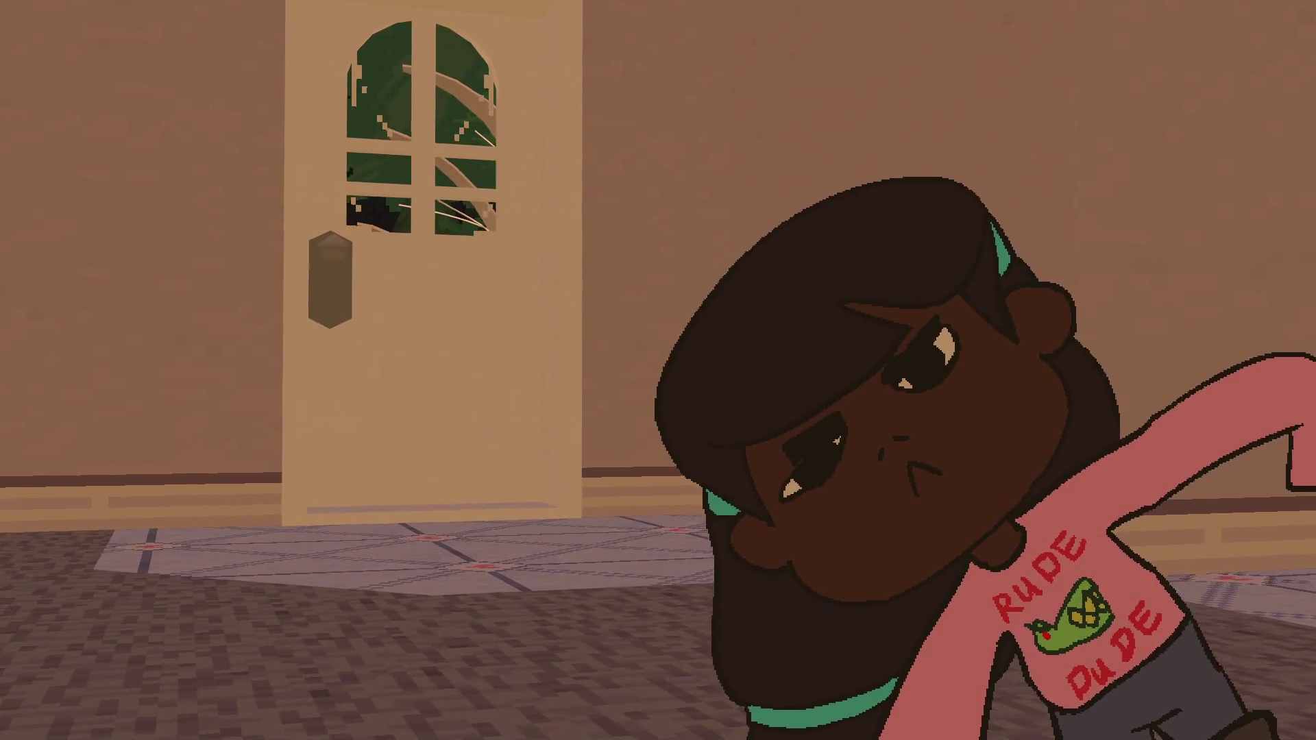
pyautogui.press('Right')
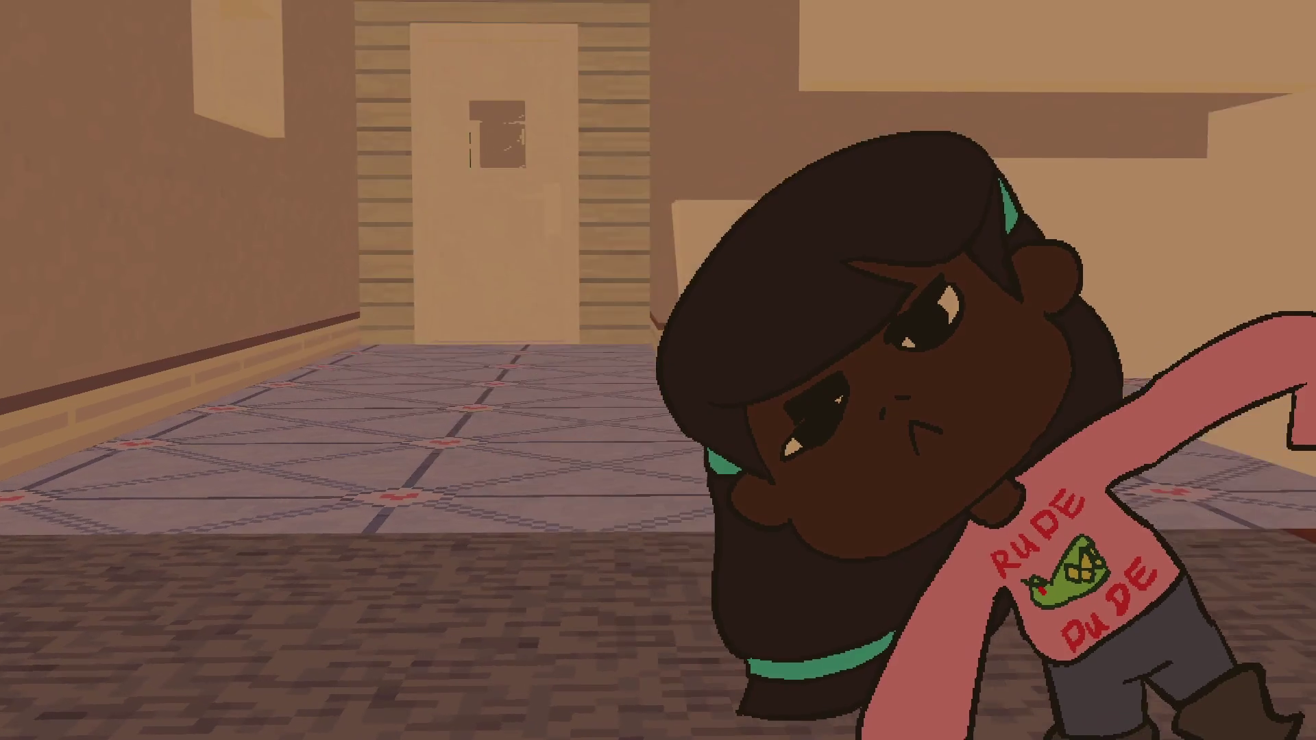
pyautogui.press('Down')
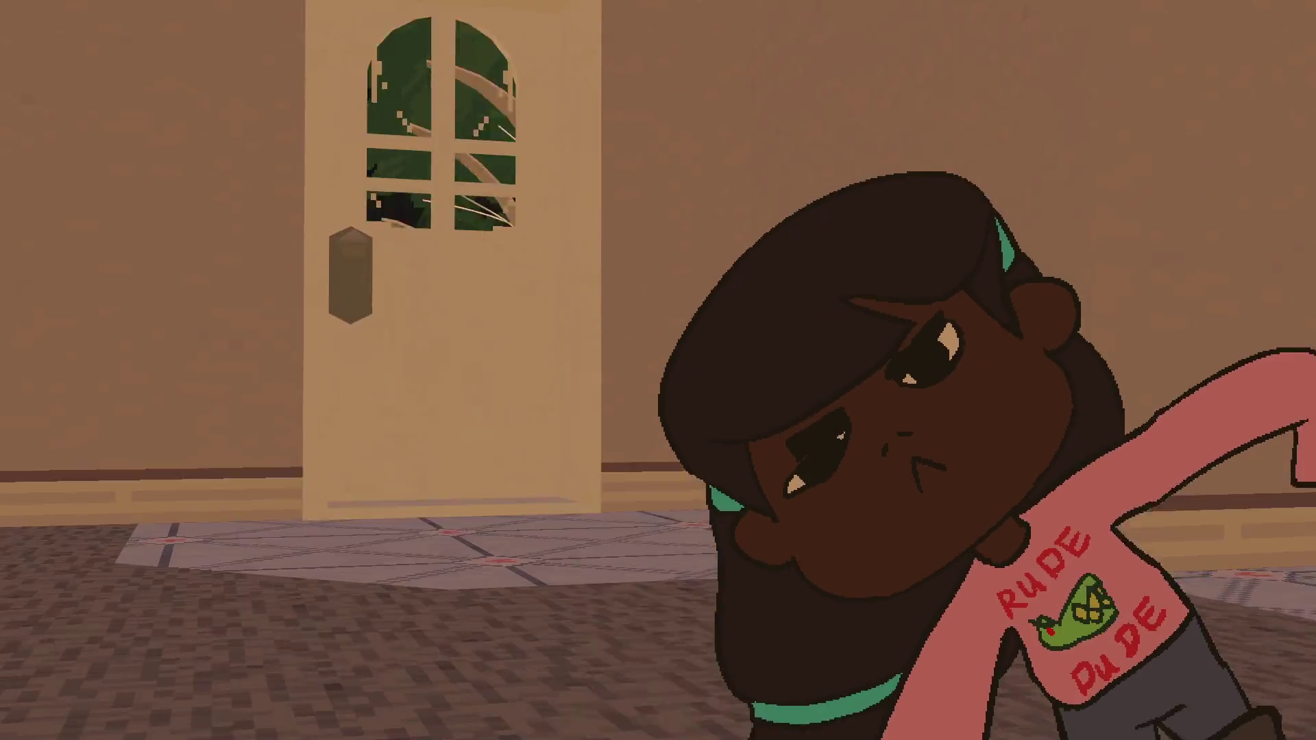
pyautogui.scroll(-5, 658, 370)
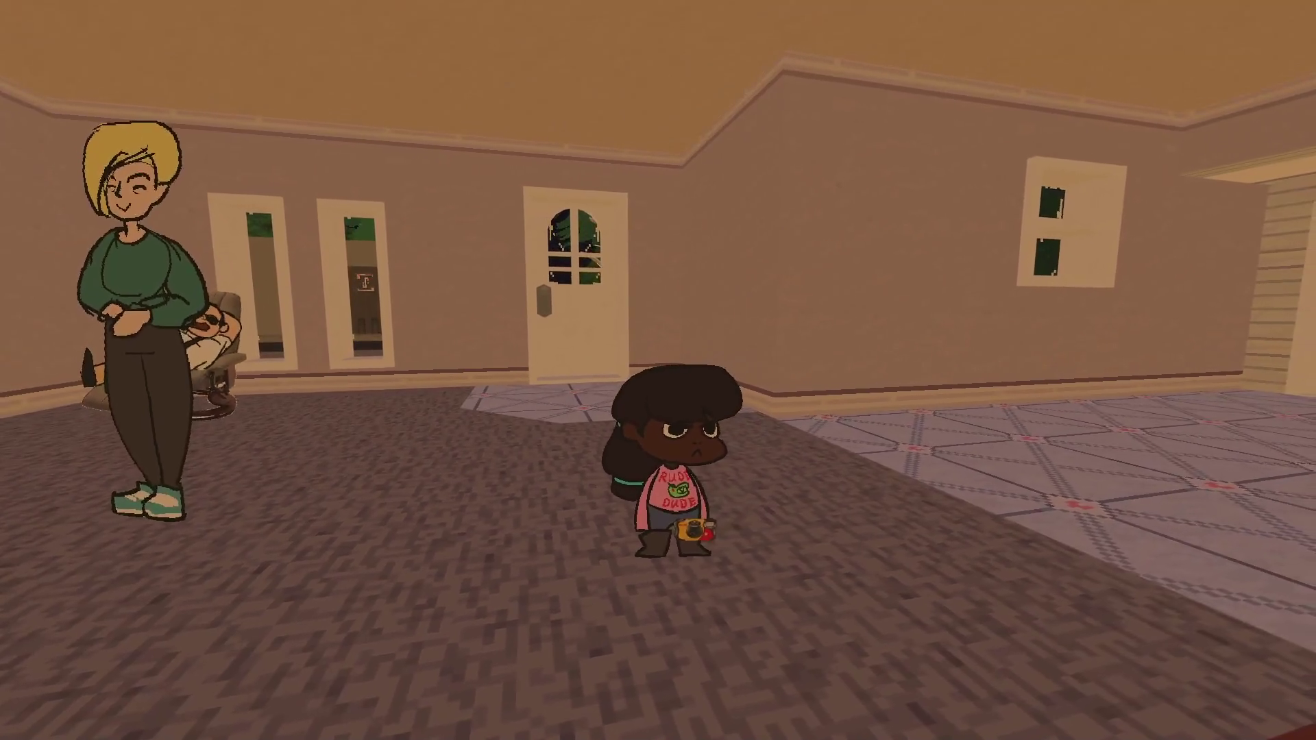
pyautogui.scroll(5, 658, 371)
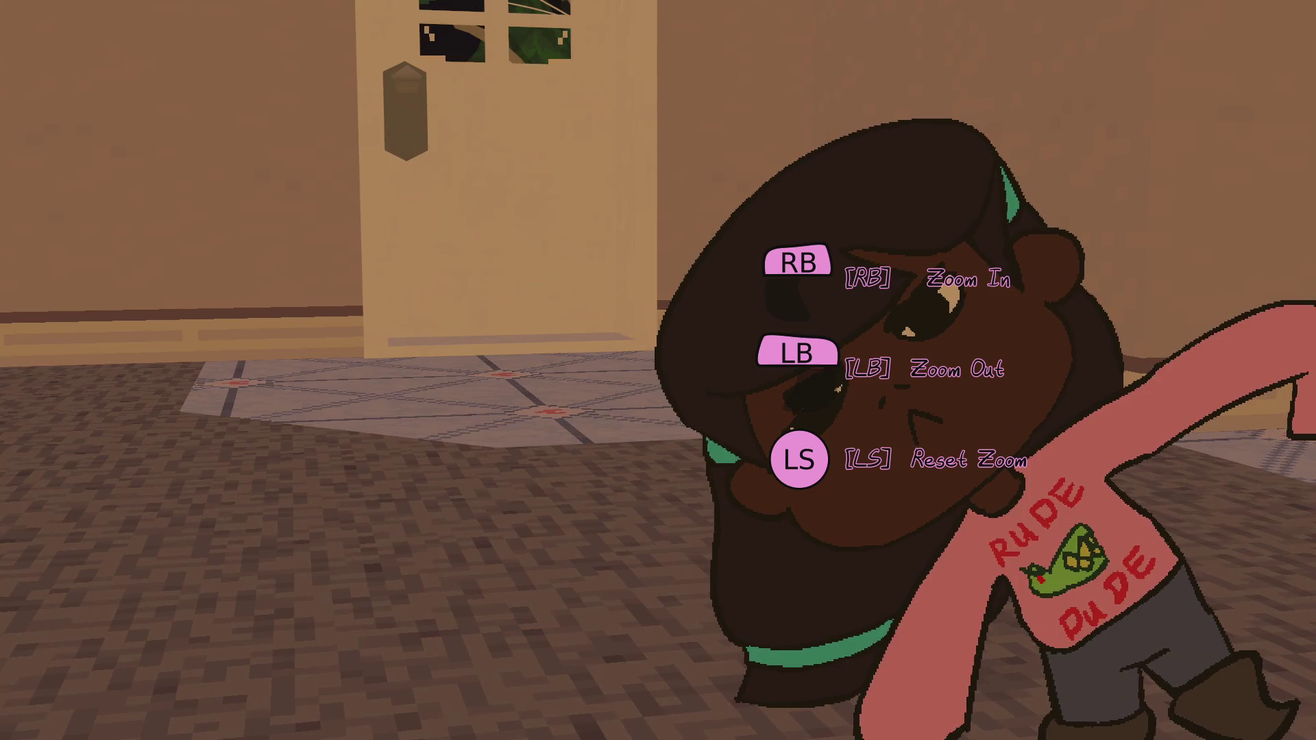
# Step: Frame Mrs. and Mr. Weston in selfie view, exit it, then close the game
pyautogui.press('Up')
pyautogui.press('Left')
pyautogui.press('Up')
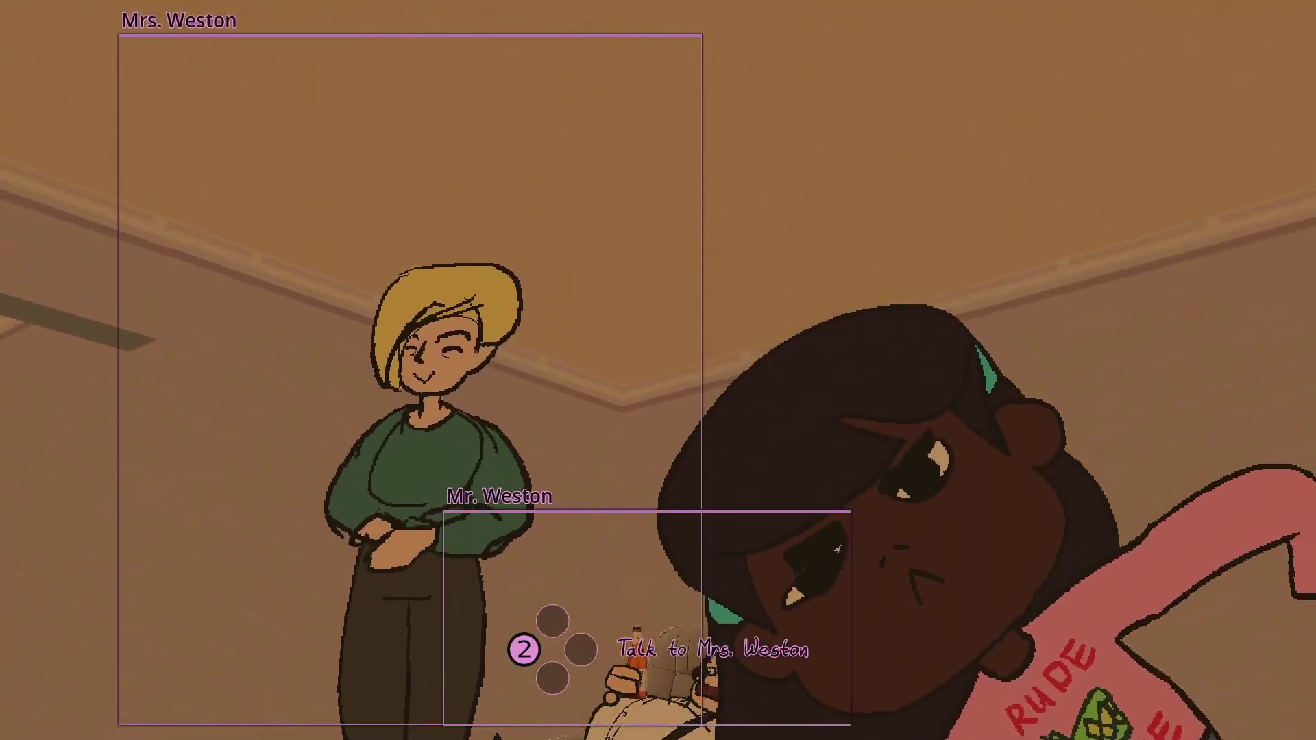
pyautogui.press('Down')
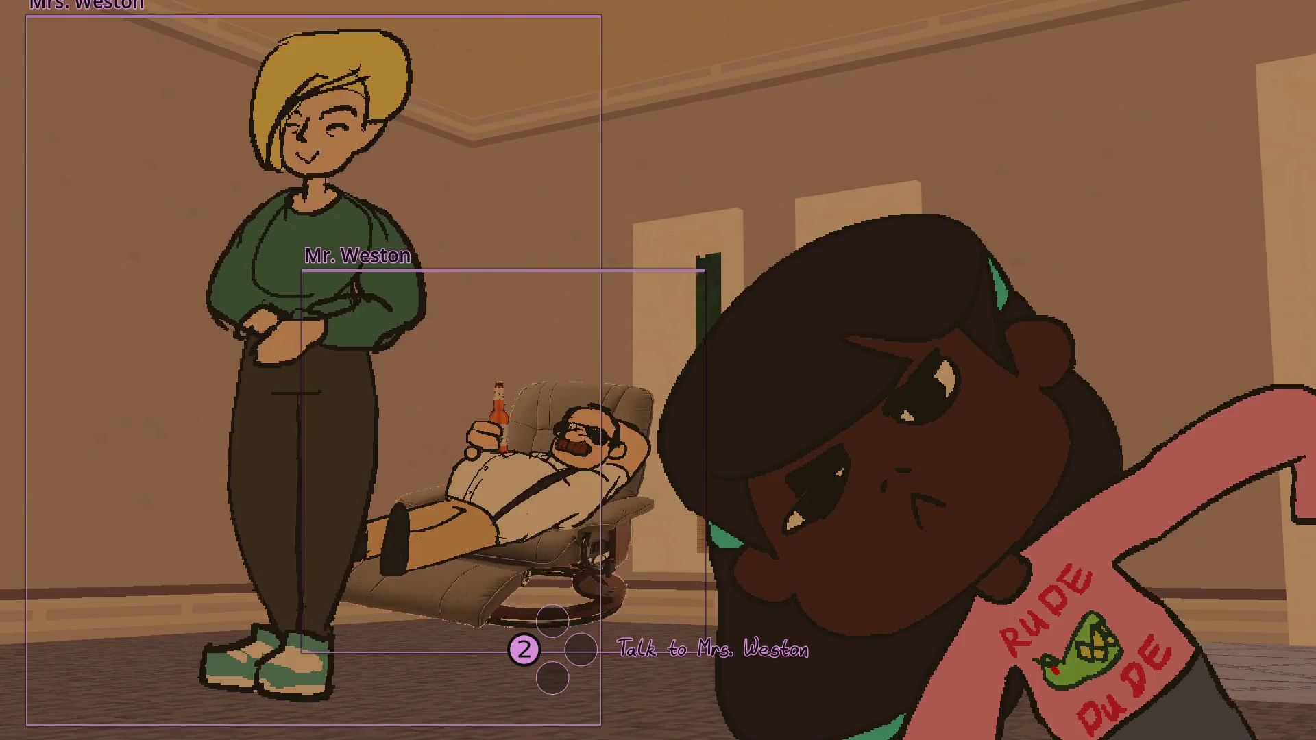
pyautogui.press('Escape')
pyautogui.press('Right')
pyautogui.press('Up')
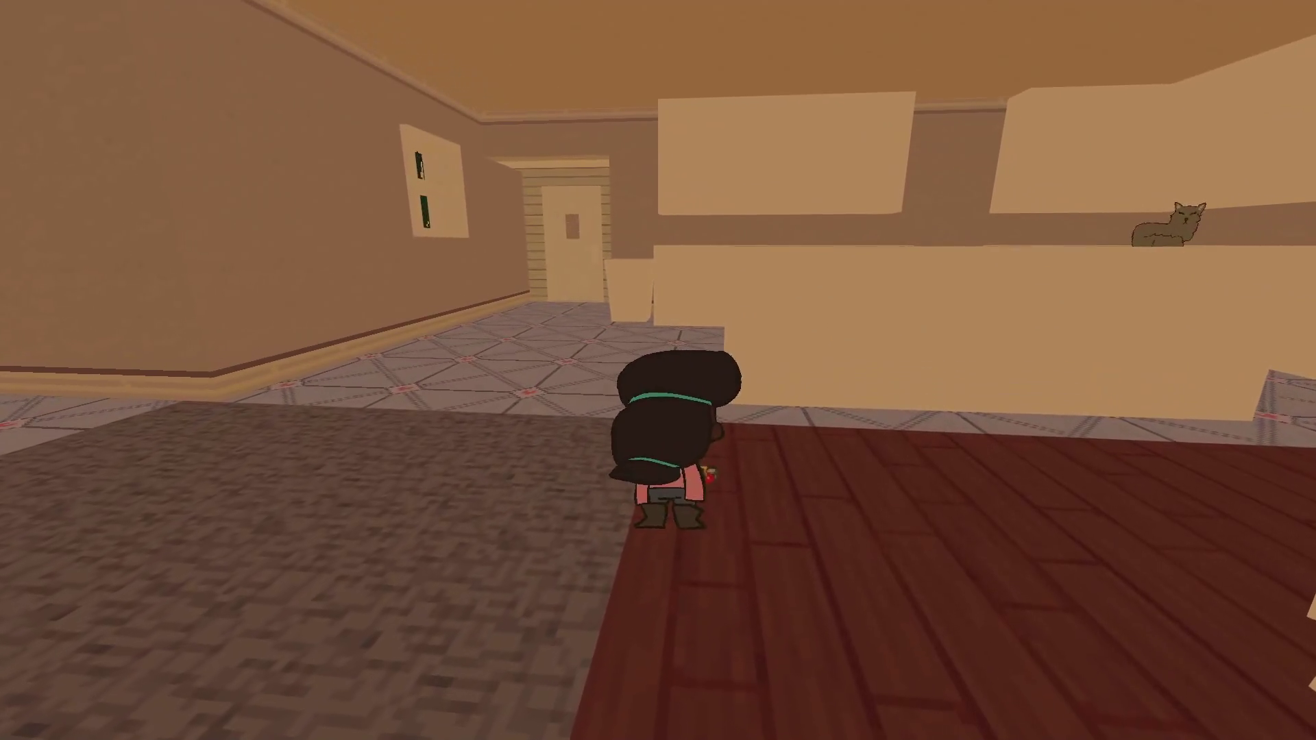
pyautogui.hotkey('alt', 'F4')
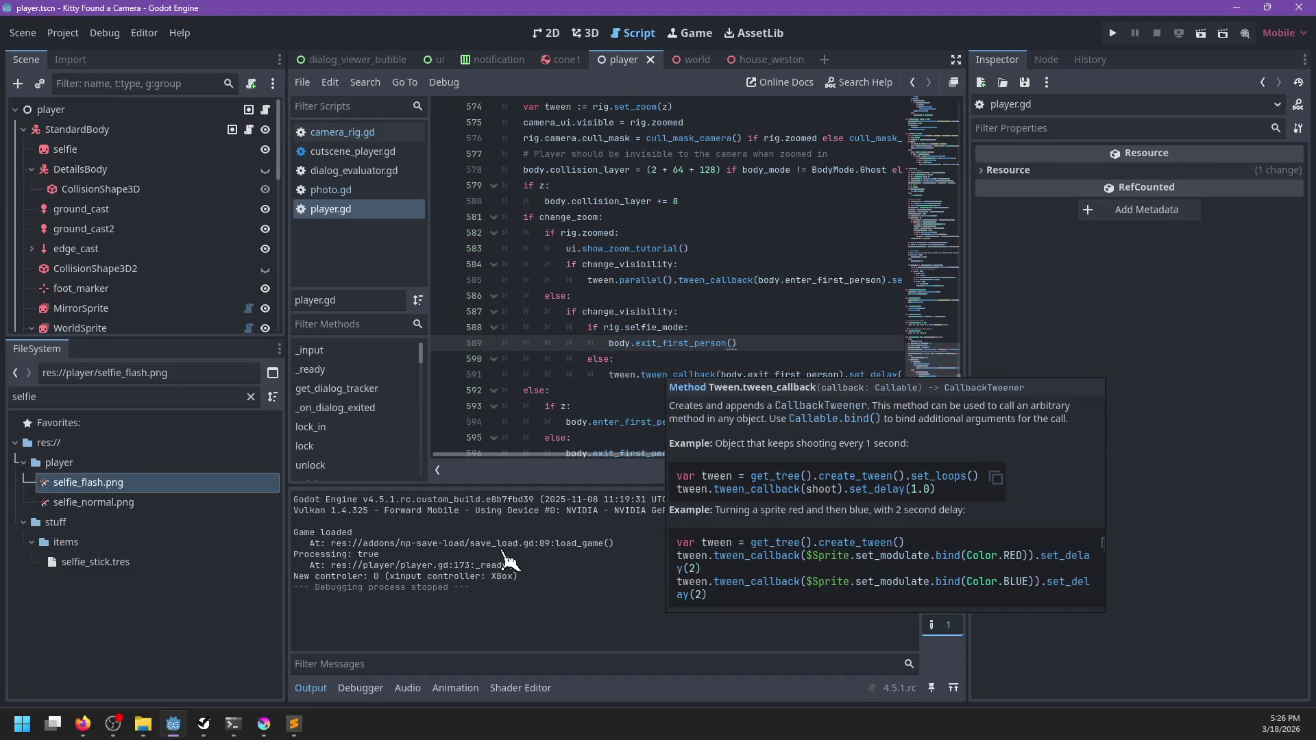
# Step: In NP-ToDo, mark the Normal, Flash and Selfie stick tasks completed
pyautogui.click(204, 724)
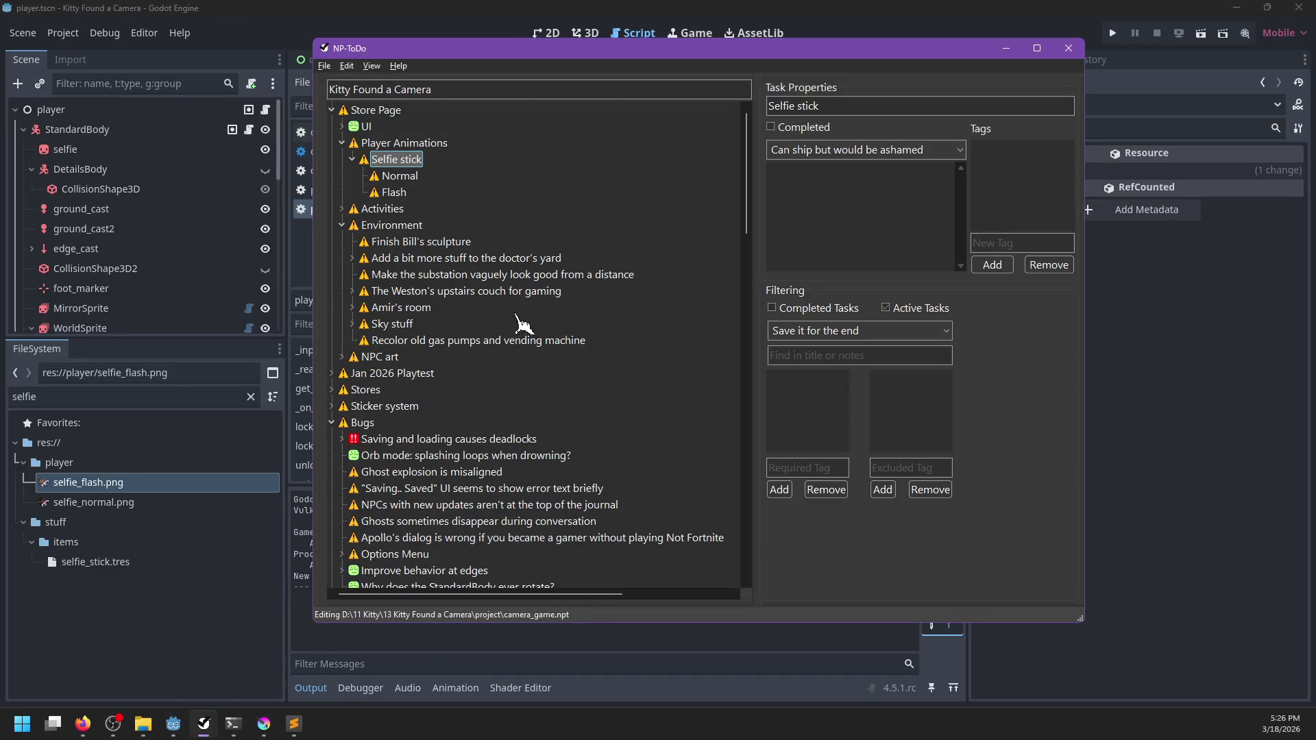
pyautogui.rightClick(388, 177)
pyautogui.click(429, 185)
pyautogui.rightClick(386, 175)
pyautogui.click(429, 181)
pyautogui.rightClick(386, 159)
pyautogui.click(429, 167)
# Step: Add a Selfie task under Activities with 'Button to enable selfie' and 'Require selfie stick', then save
pyautogui.click(345, 162)
pyautogui.click(363, 161)
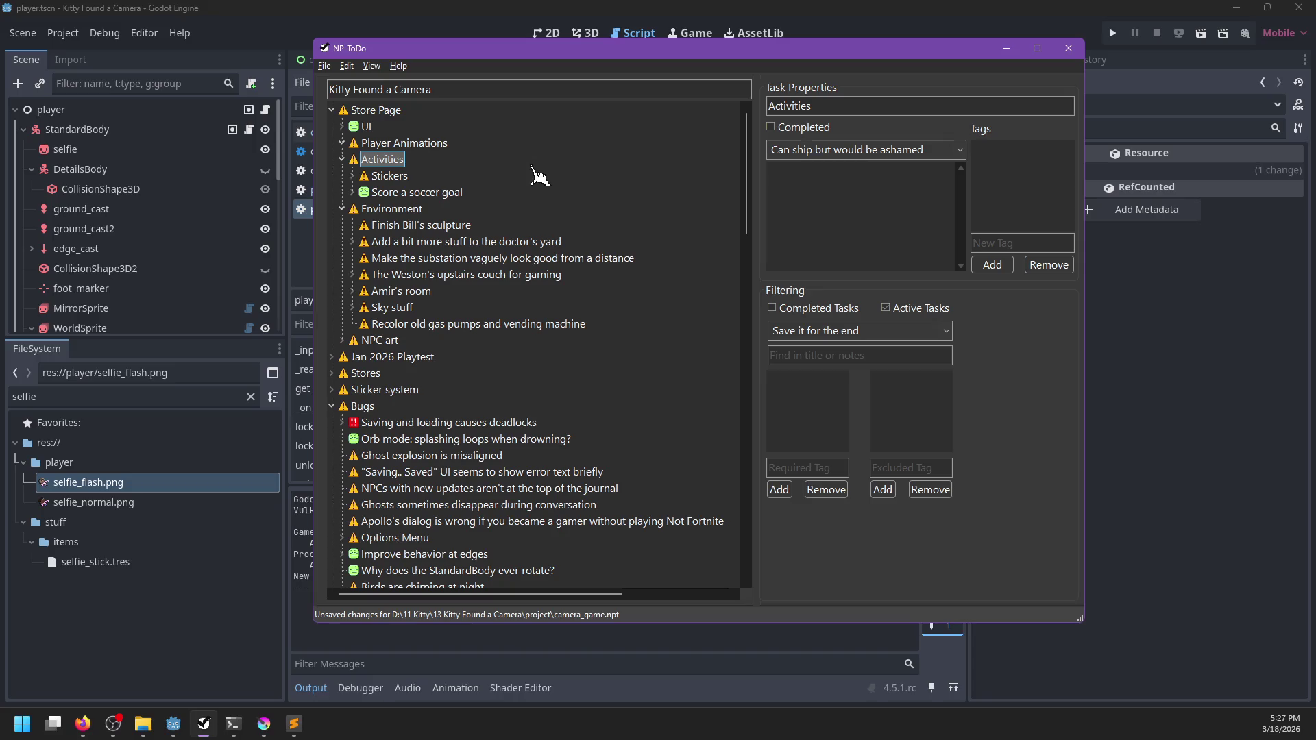
pyautogui.press('Insert')
pyautogui.write('Selfie')
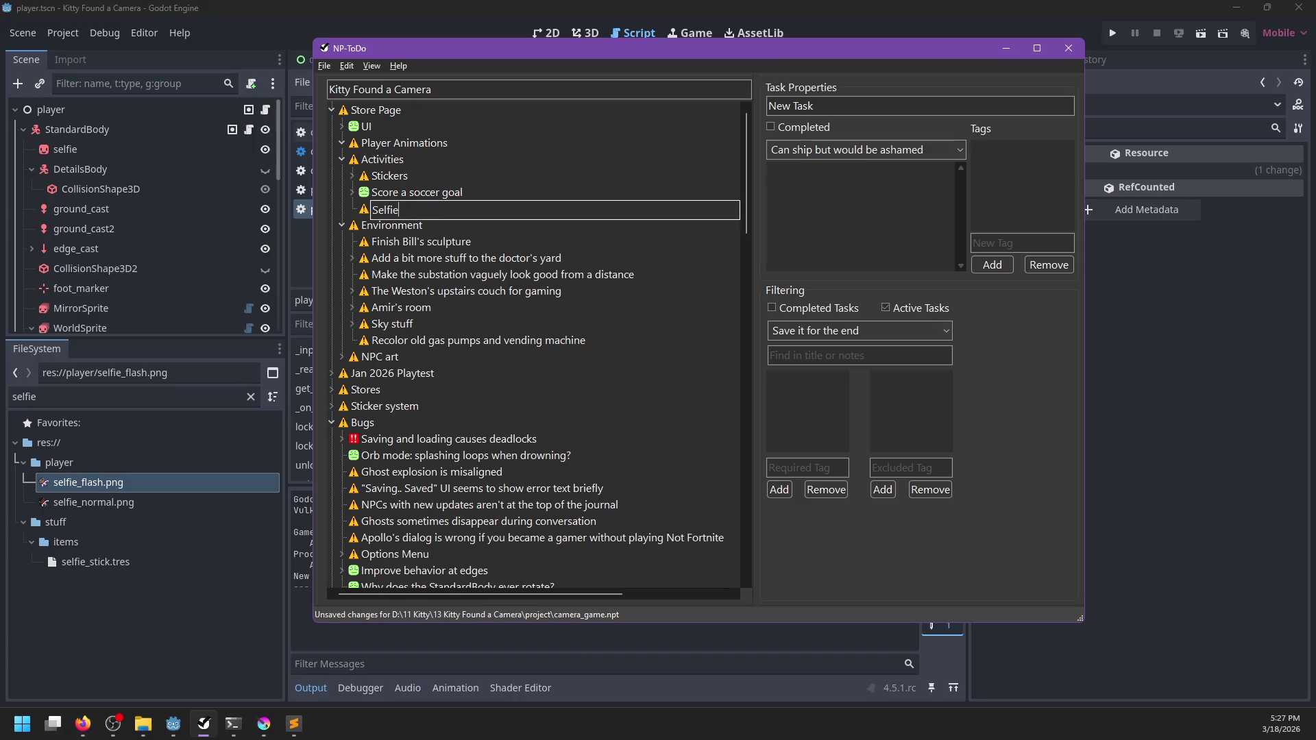
pyautogui.press('Return')
pyautogui.press('Insert')
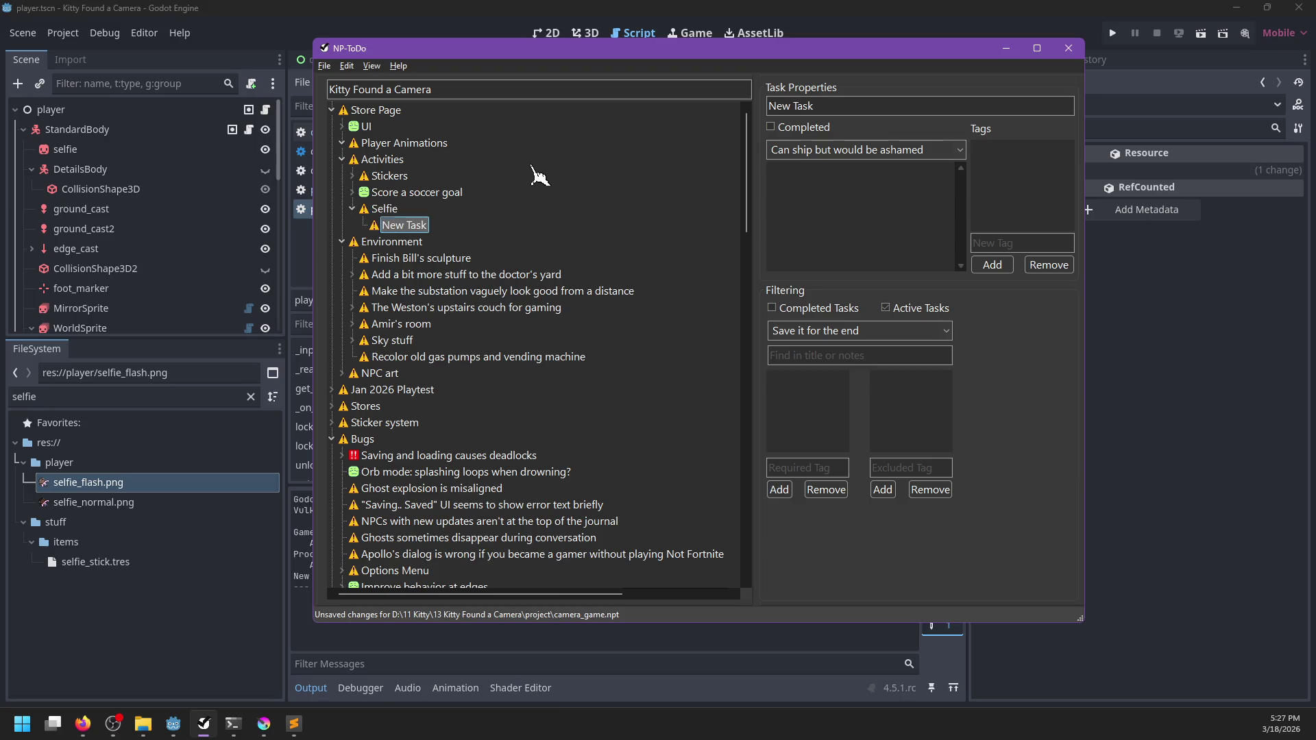
pyautogui.write('Button to enable selfie')
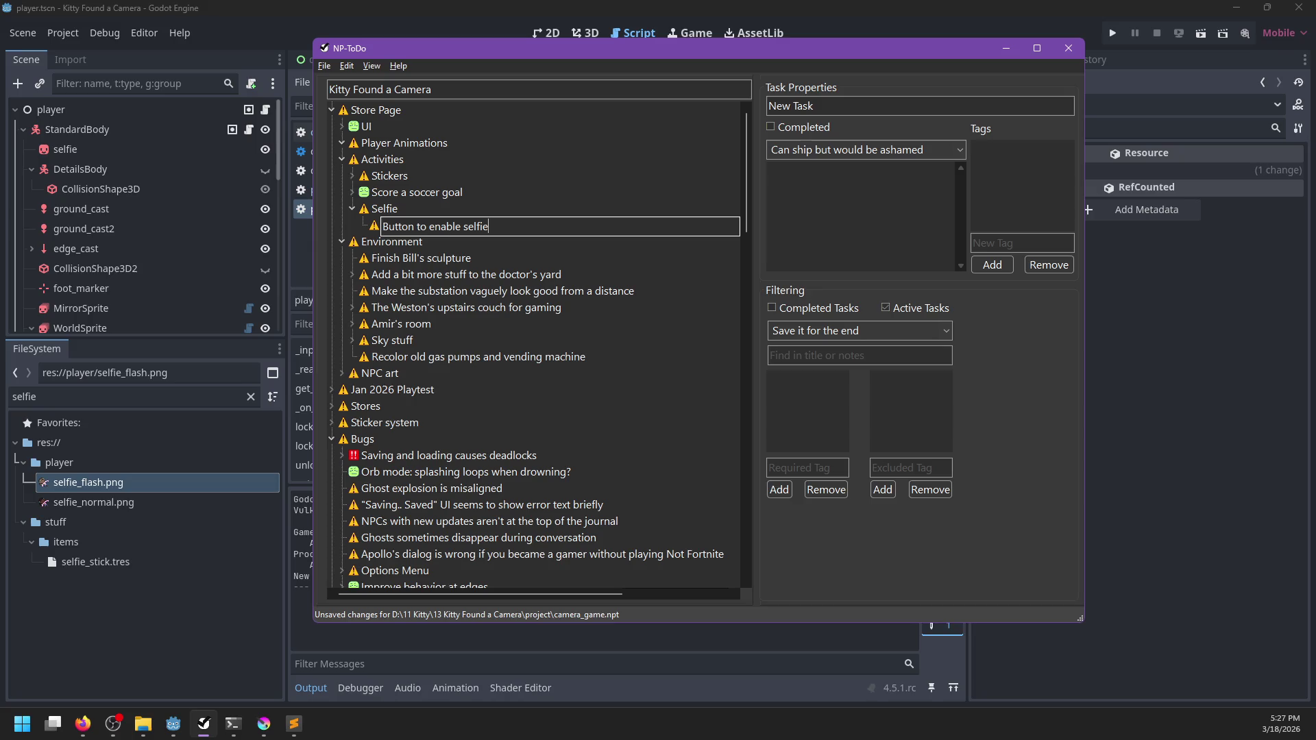
pyautogui.press('Return')
pyautogui.press('Return')
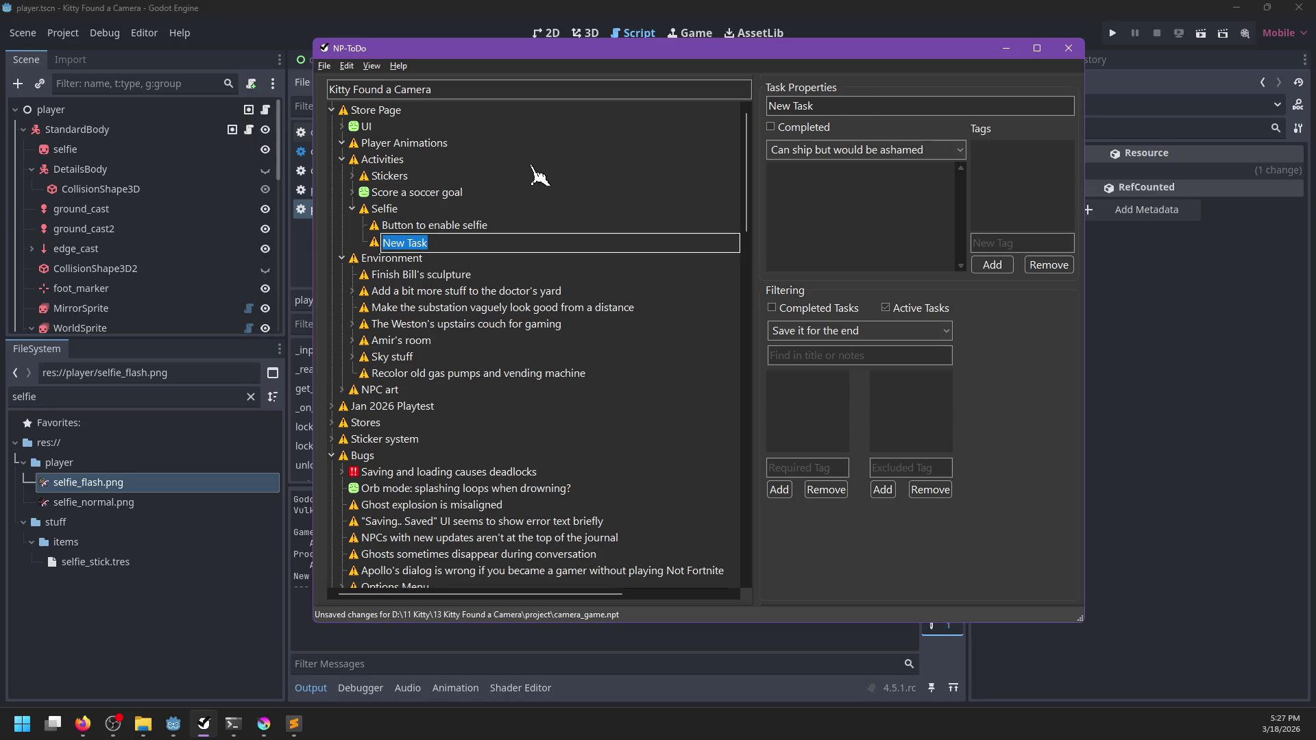
pyautogui.write('Require')
pyautogui.press('Return')
pyautogui.hotkey('ctrl', 's')
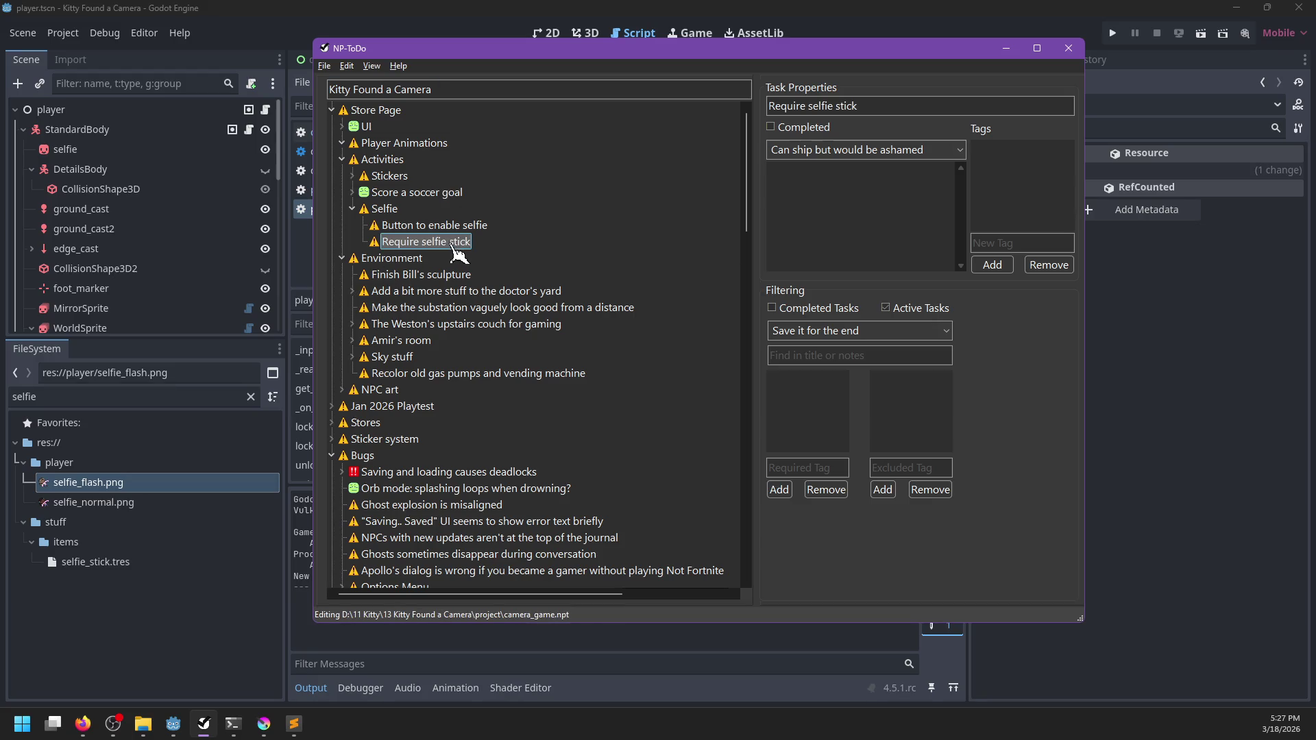
# Step: Add a 'Disabled by default' subtask under Selfie and drag it into place
pyautogui.click(452, 229)
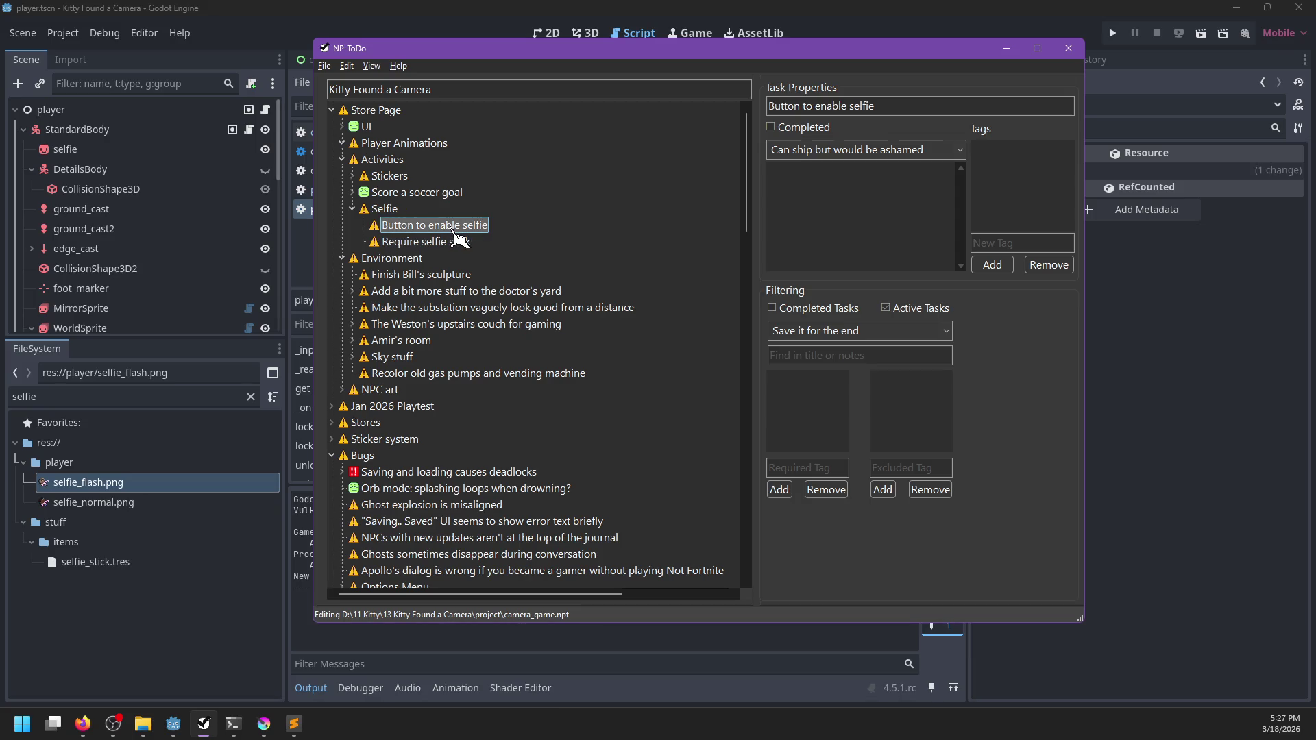
pyautogui.press('Up')
pyautogui.hotkey('ctrl', 'n')
pyautogui.write('Disabled by default')
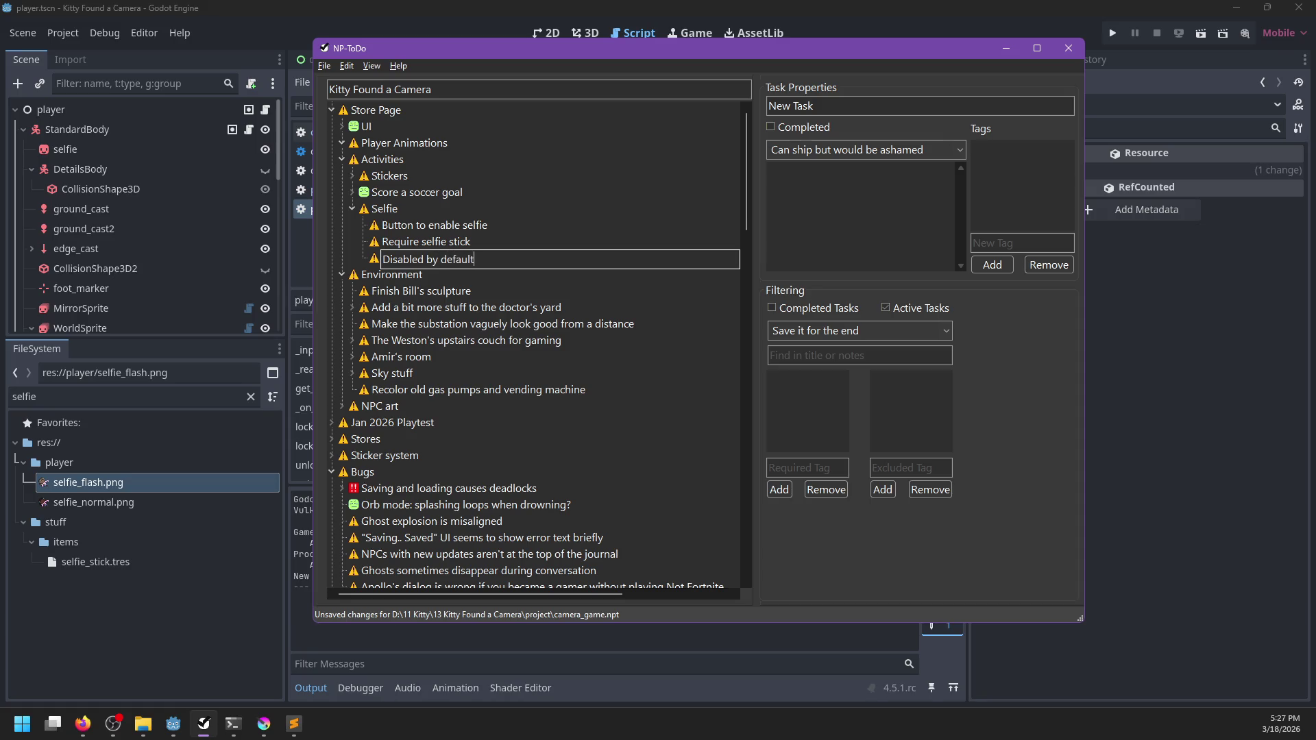
pyautogui.press('Return')
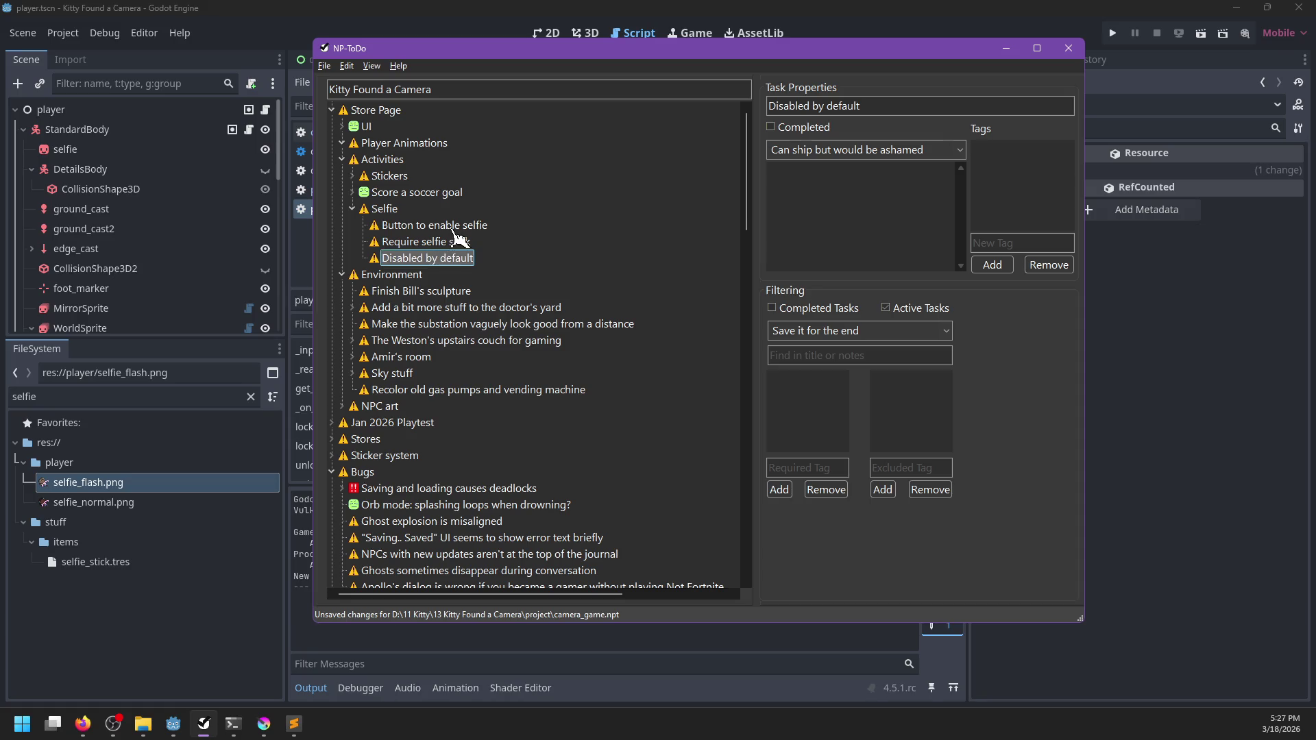
pyautogui.moveTo(406, 263); pyautogui.dragTo(406, 229)
# Step: Insert rig.set_selfie_mode(false) on a new line just before tween.play() in cam_set_zoom
pyautogui.click(425, 10)
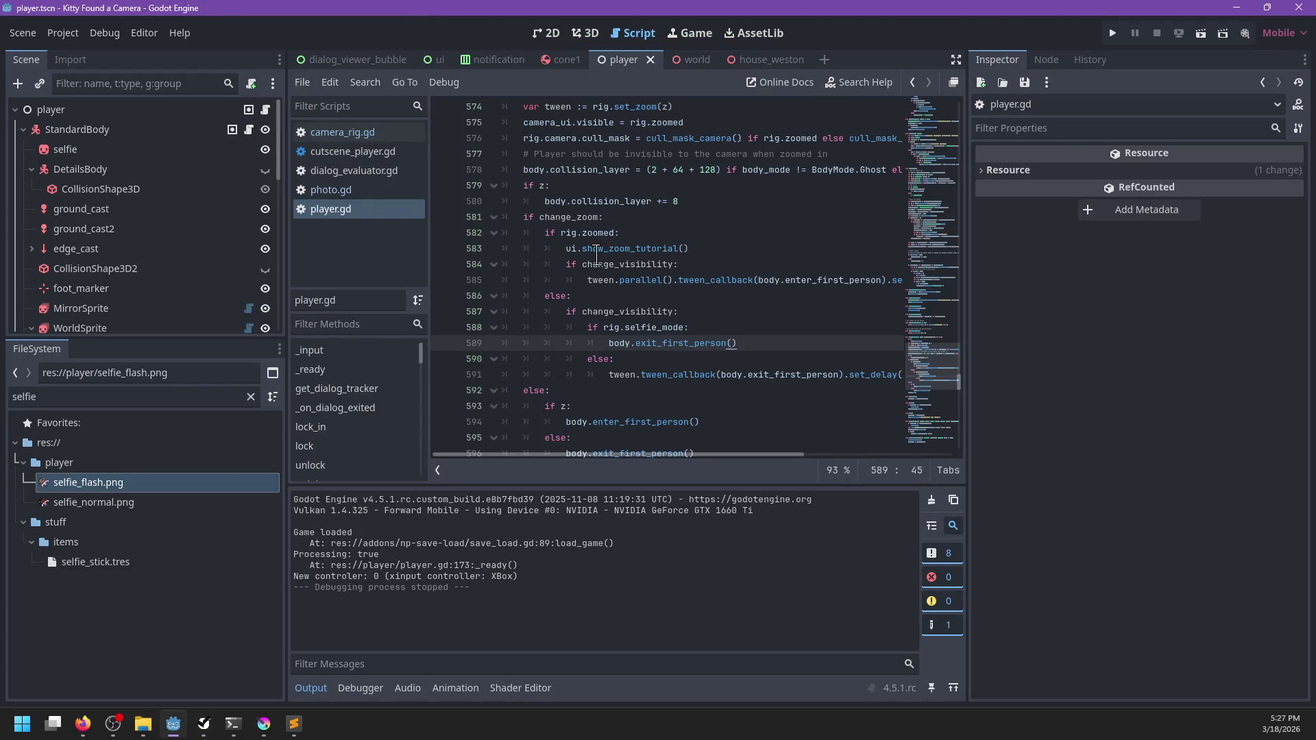
pyautogui.click(354, 140)
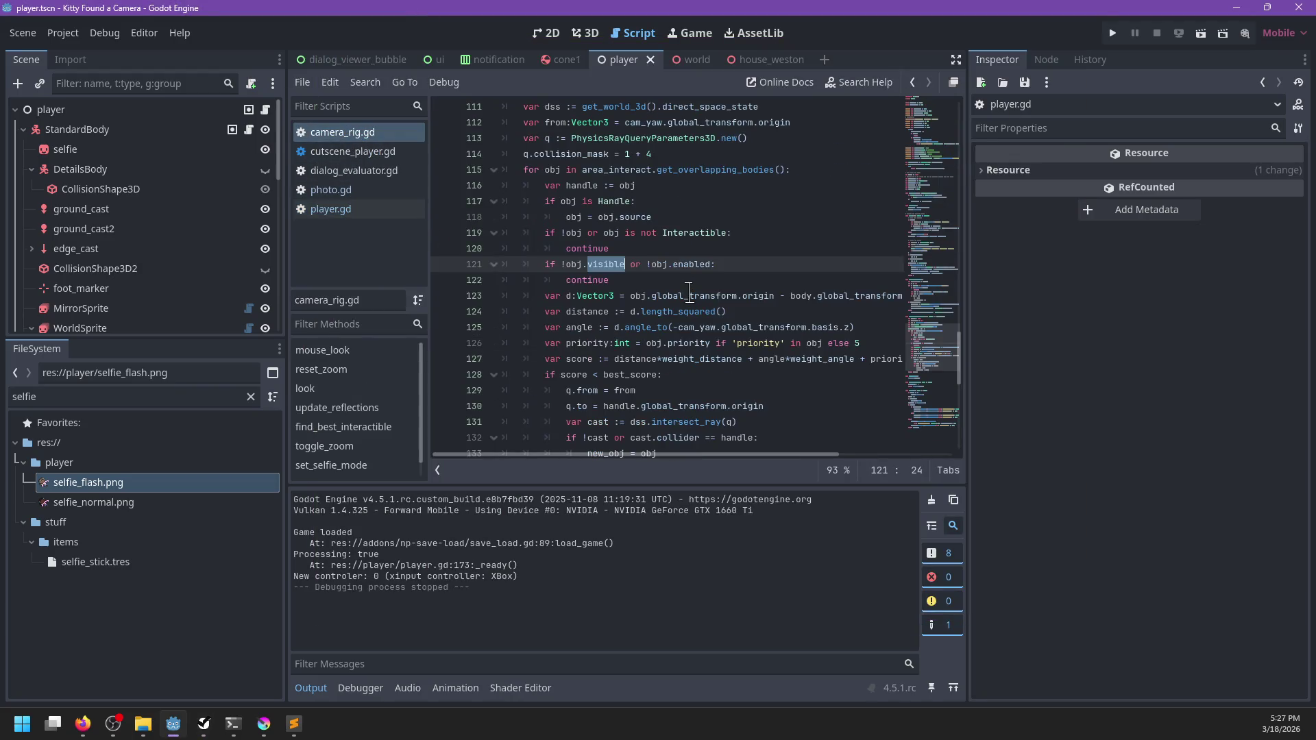
pyautogui.click(367, 213)
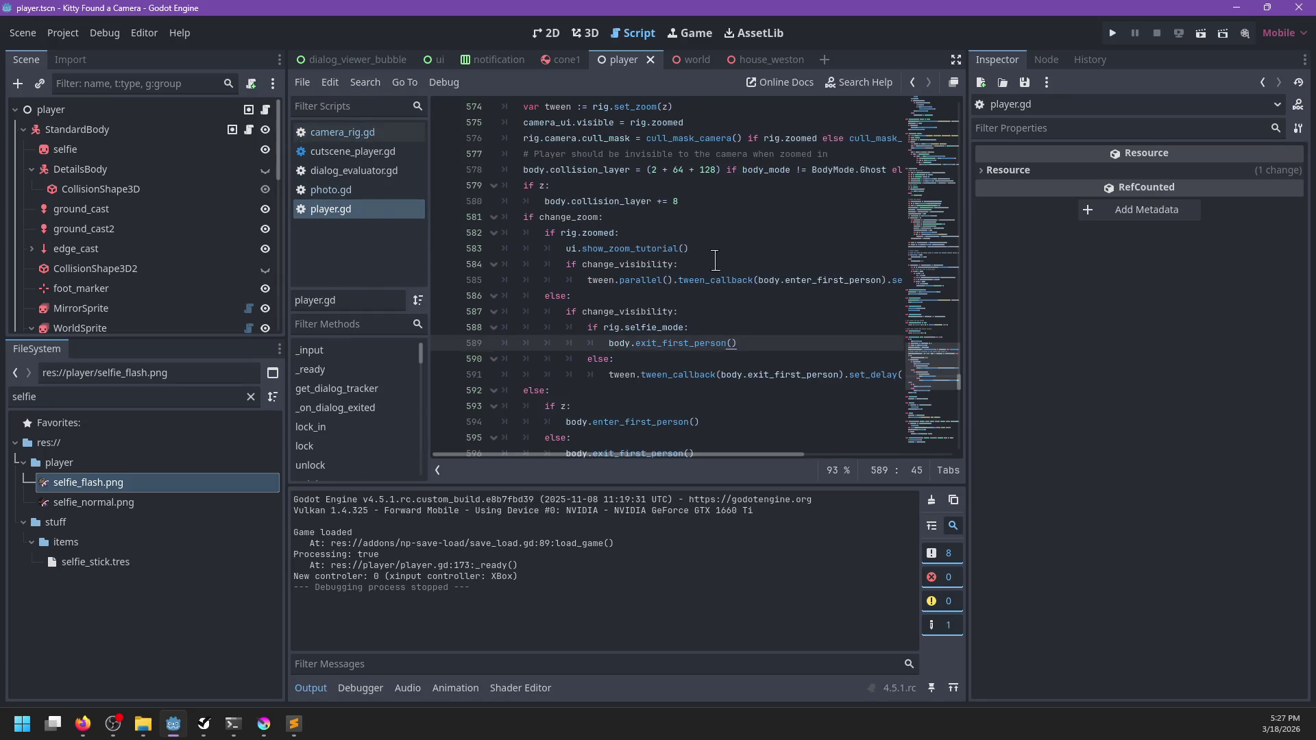
pyautogui.hotkey('ctrl', 'f')
pyautogui.press('Escape')
pyautogui.scroll(-8, 682, 293)
pyautogui.click(701, 280)
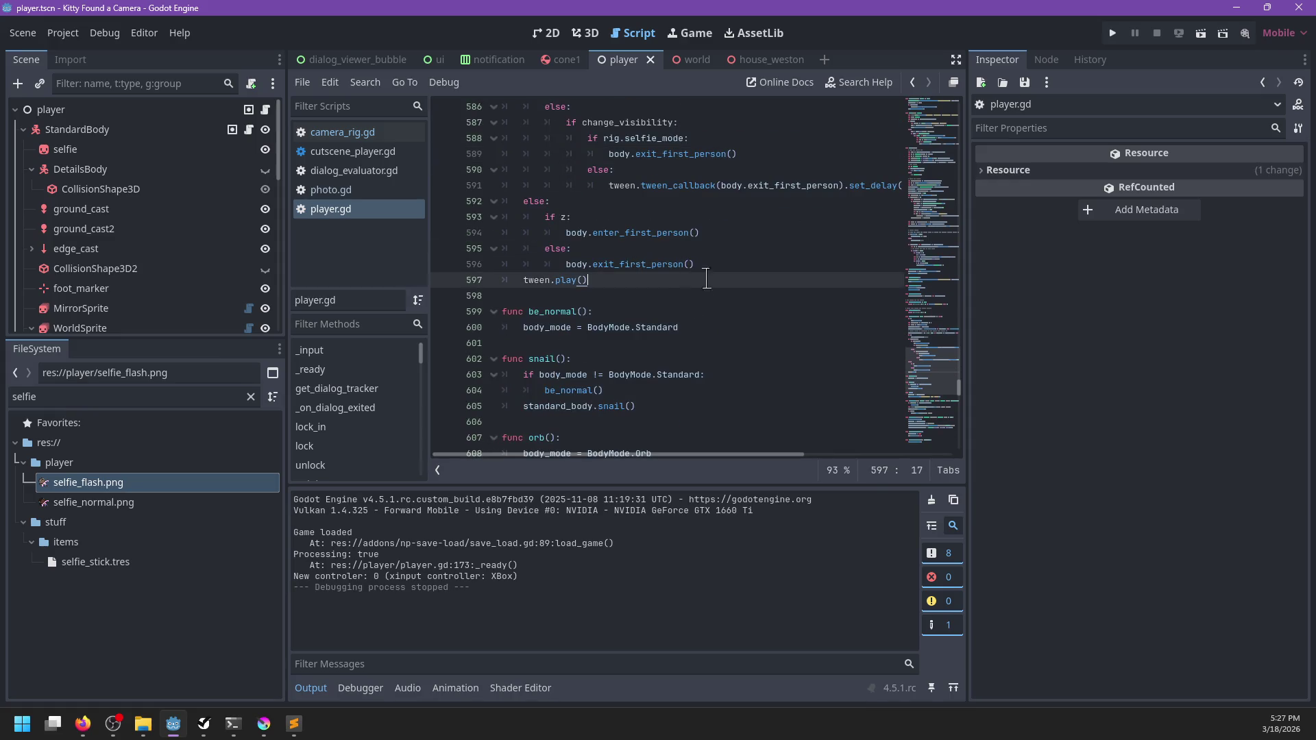
pyautogui.click(728, 264)
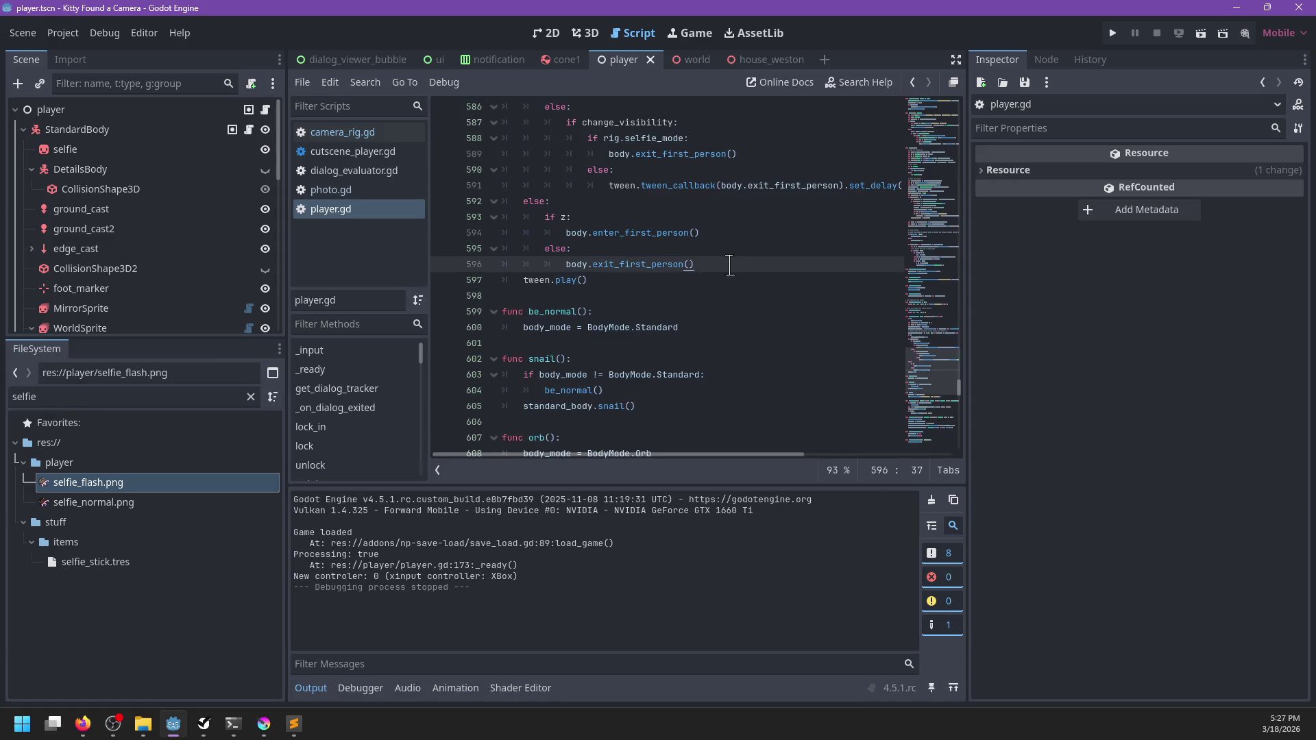
pyautogui.press('Return')
pyautogui.write('self')
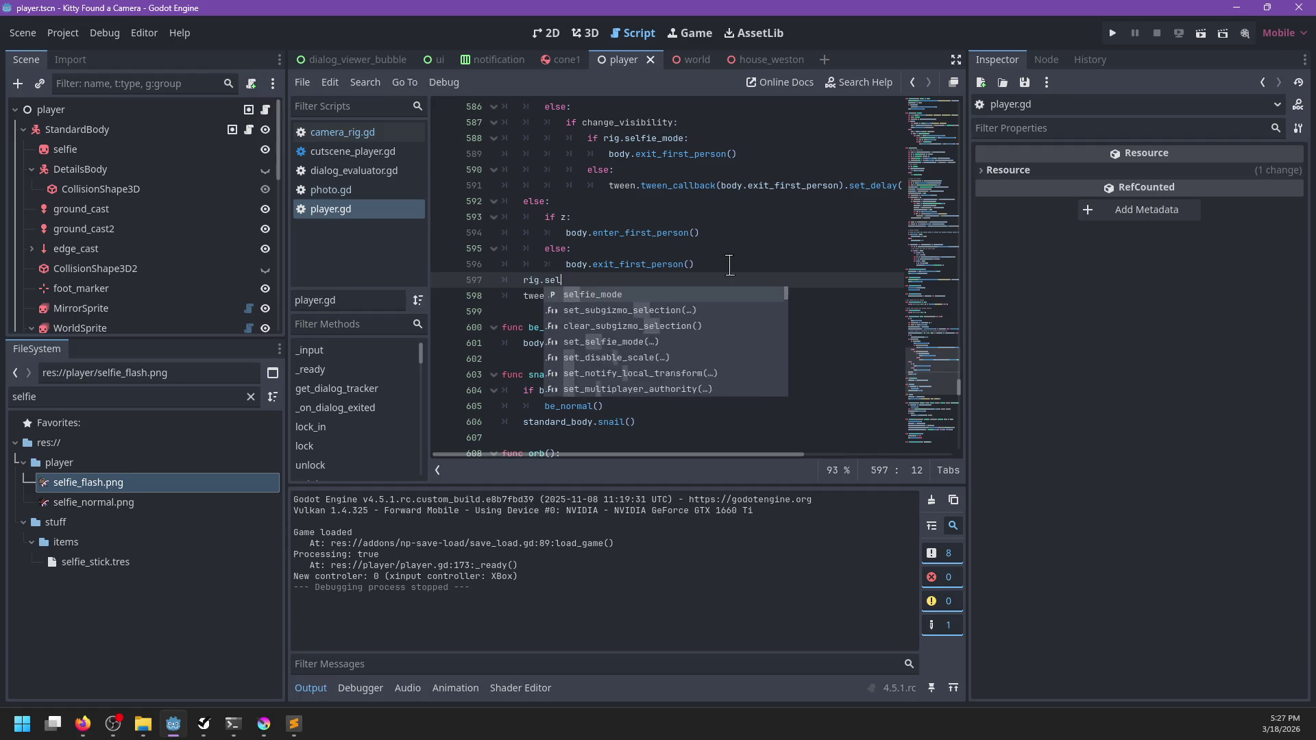
pyautogui.press('Down')
pyautogui.press('Return')
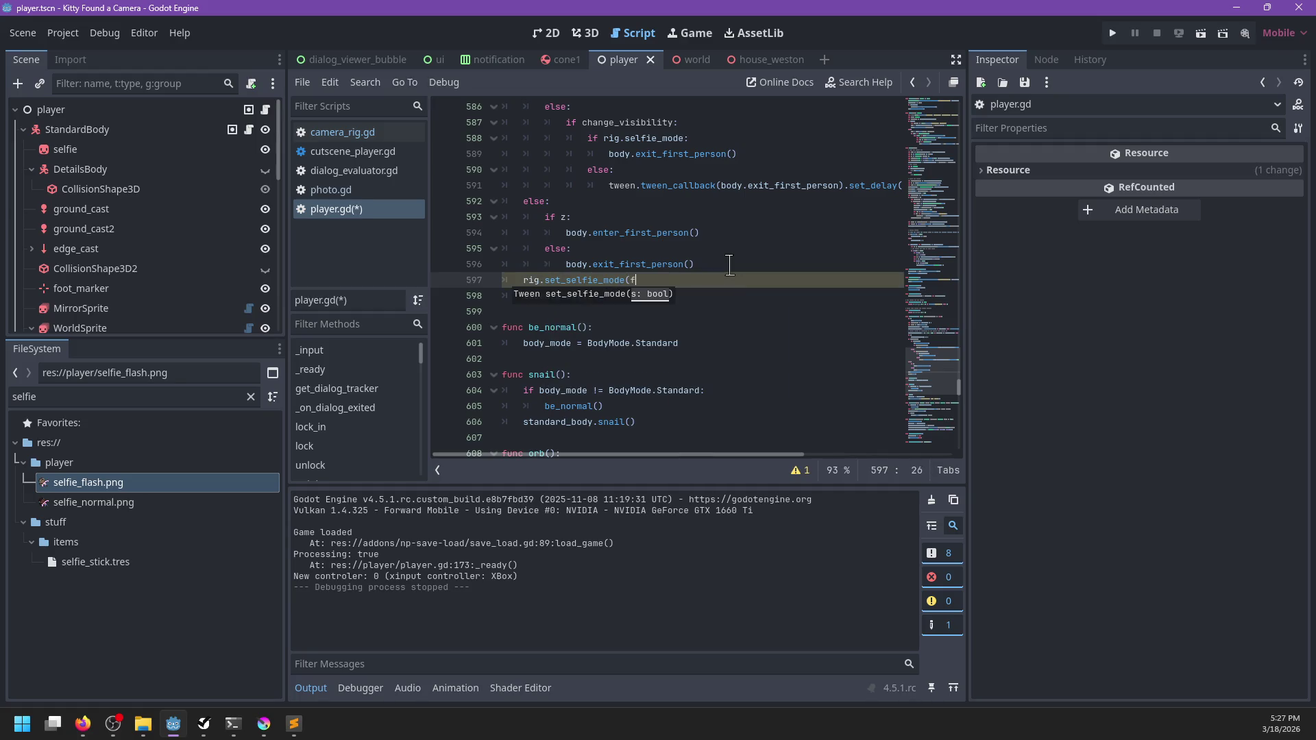
pyautogui.write(')(')
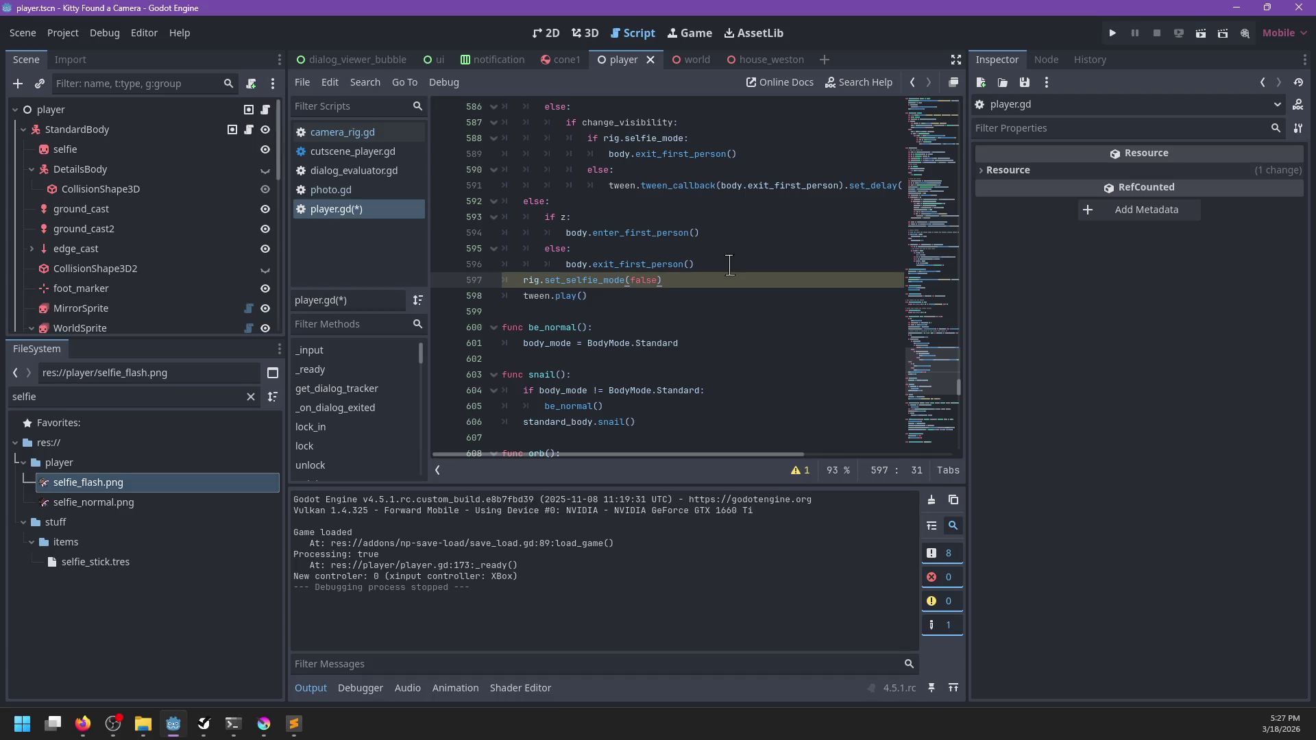
# Step: Save player.gd and review the new set_selfie_mode line 597
pyautogui.hotkey('ctrl', 's')
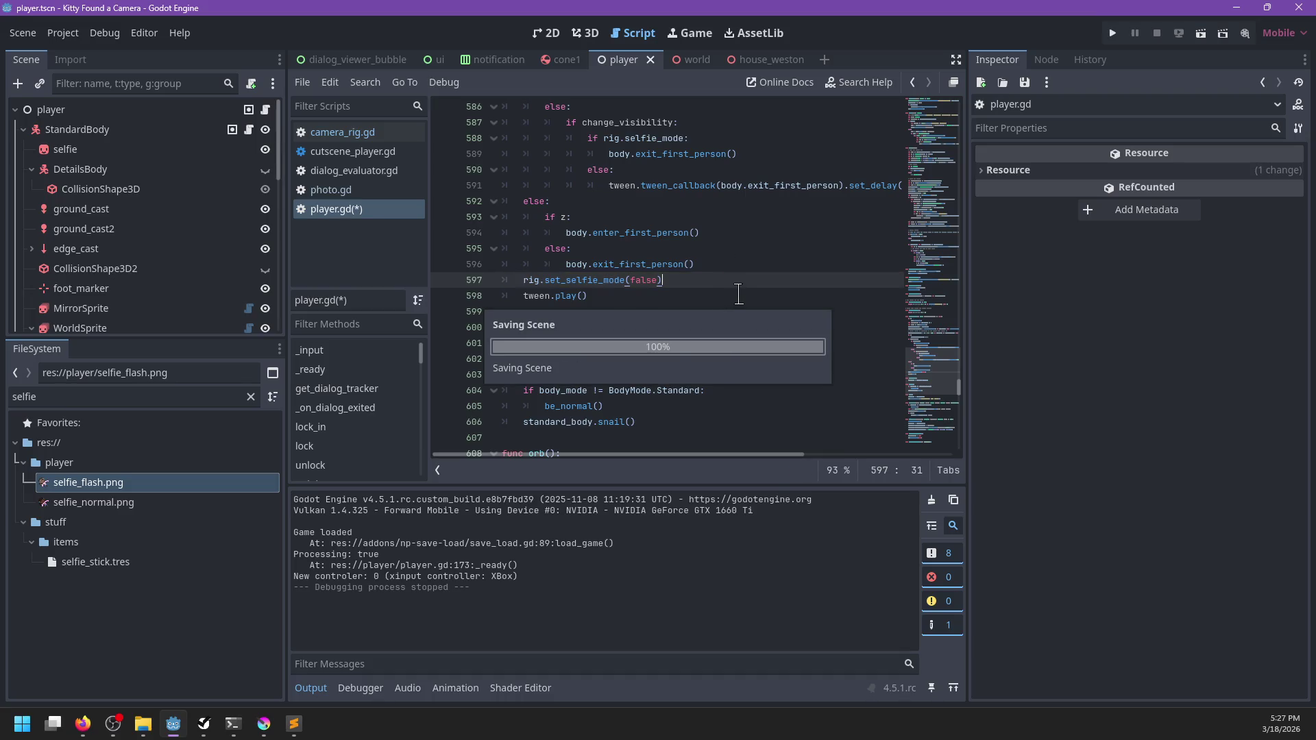
pyautogui.scroll(6, 739, 295)
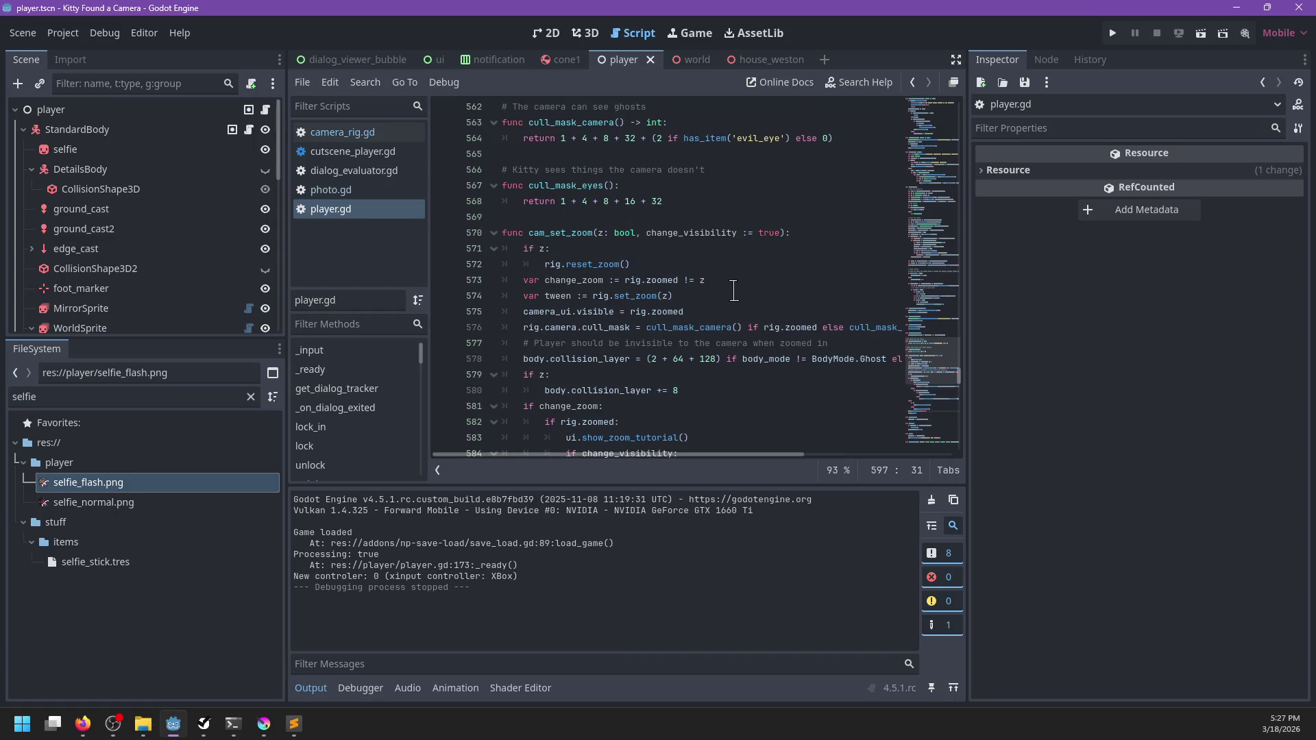
pyautogui.scroll(-2, 734, 291)
pyautogui.scroll(-5, 733, 290)
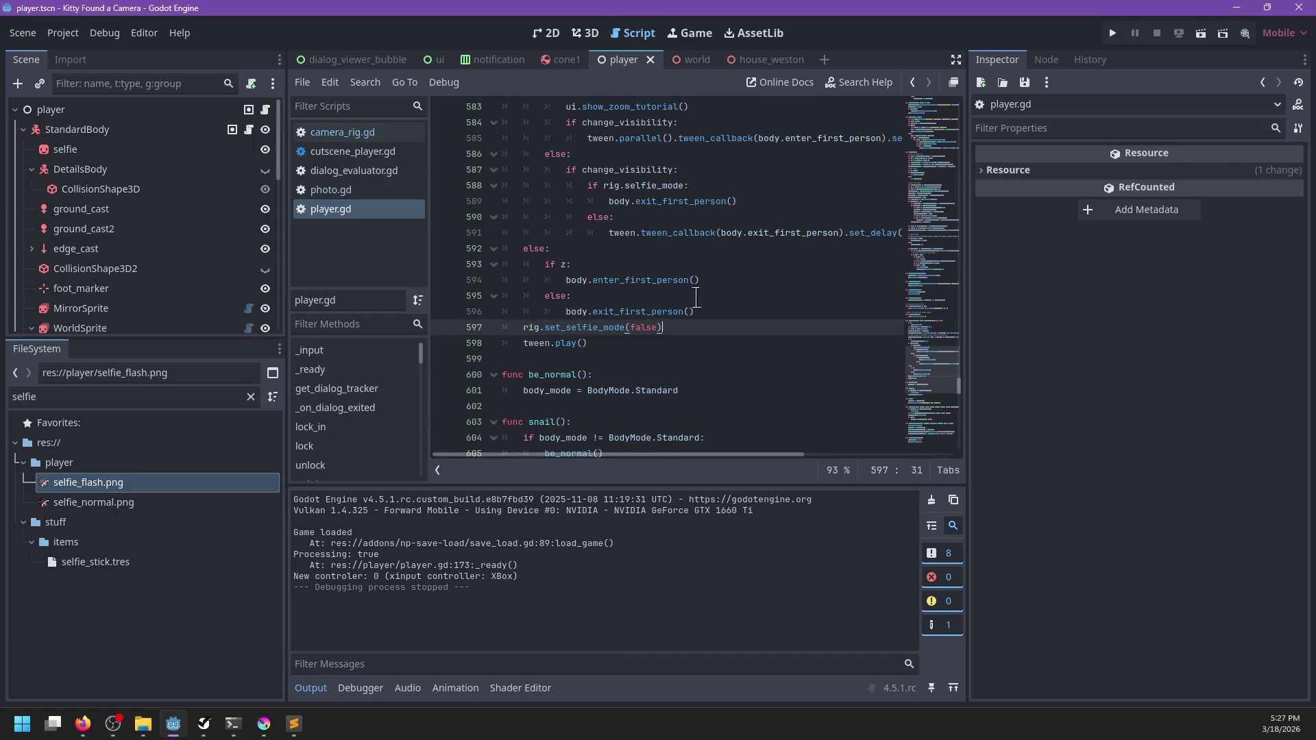
pyautogui.moveTo(523, 327); pyautogui.dragTo(692, 323)
pyautogui.click(694, 324)
pyautogui.scroll(5, 684, 291)
# Step: In Project Settings' Input Map, add a new selfie_toggle action with the default 0.2 deadzone
pyautogui.click(63, 33)
pyautogui.click(75, 55)
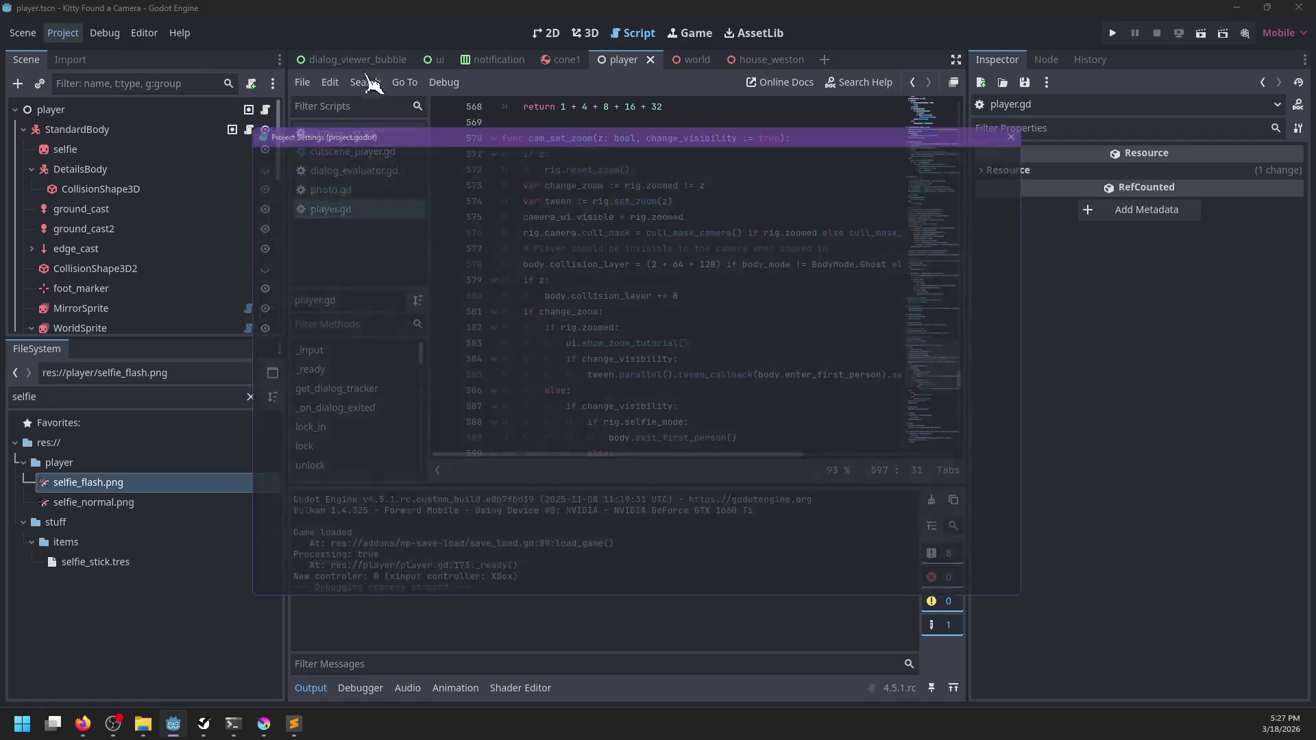
pyautogui.click(322, 146)
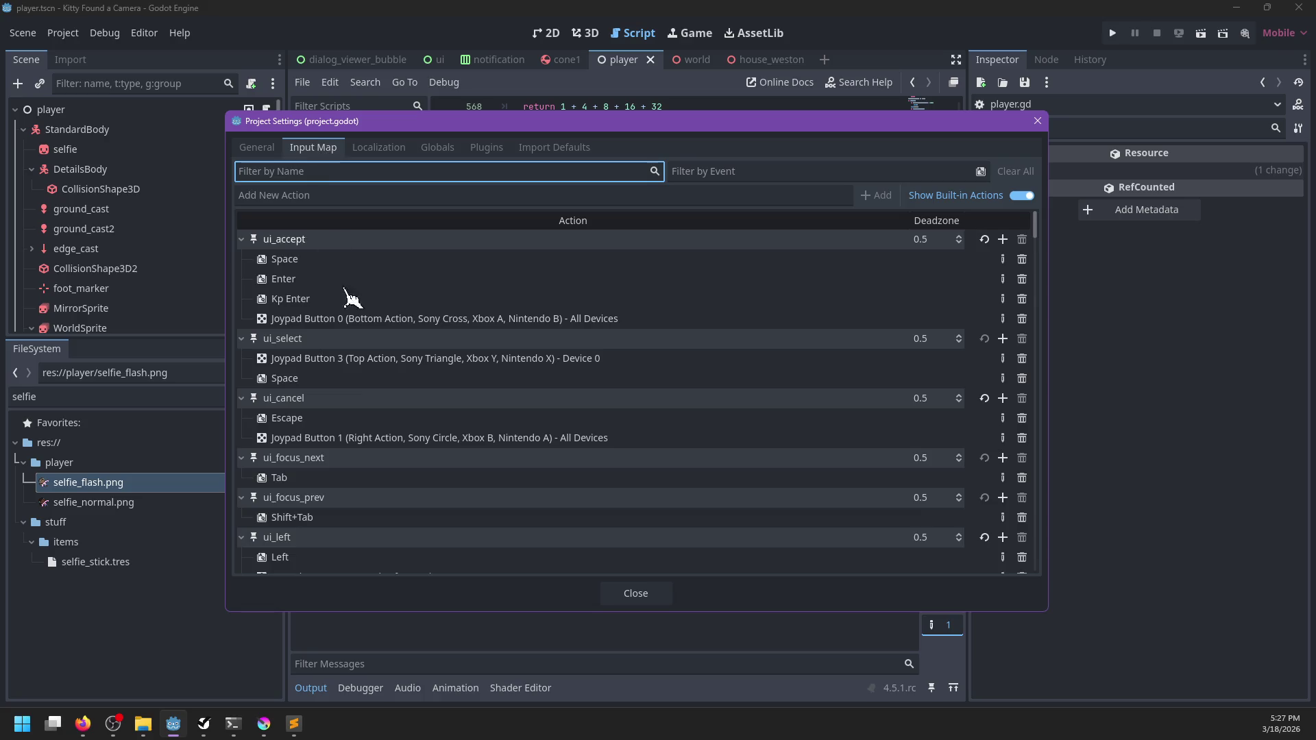
pyautogui.scroll(-15, 402, 315)
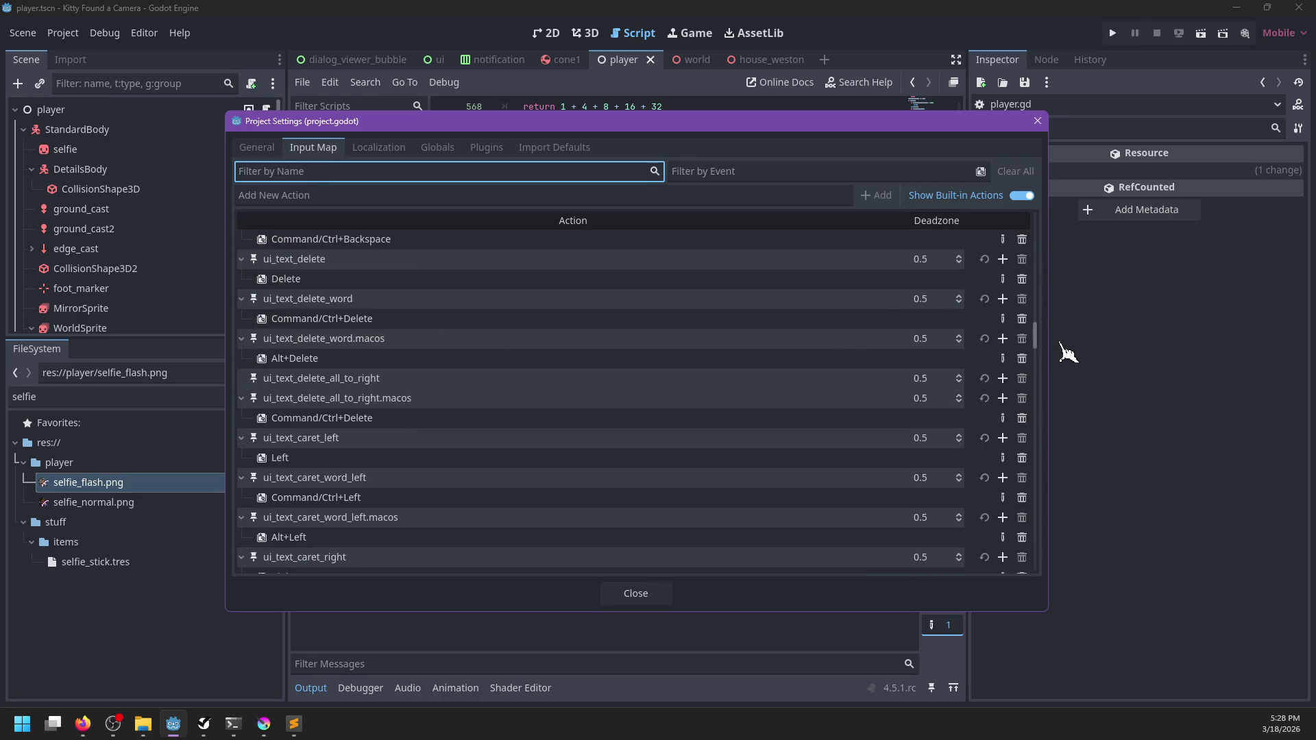
pyautogui.moveTo(1035, 334); pyautogui.dragTo(1033, 567)
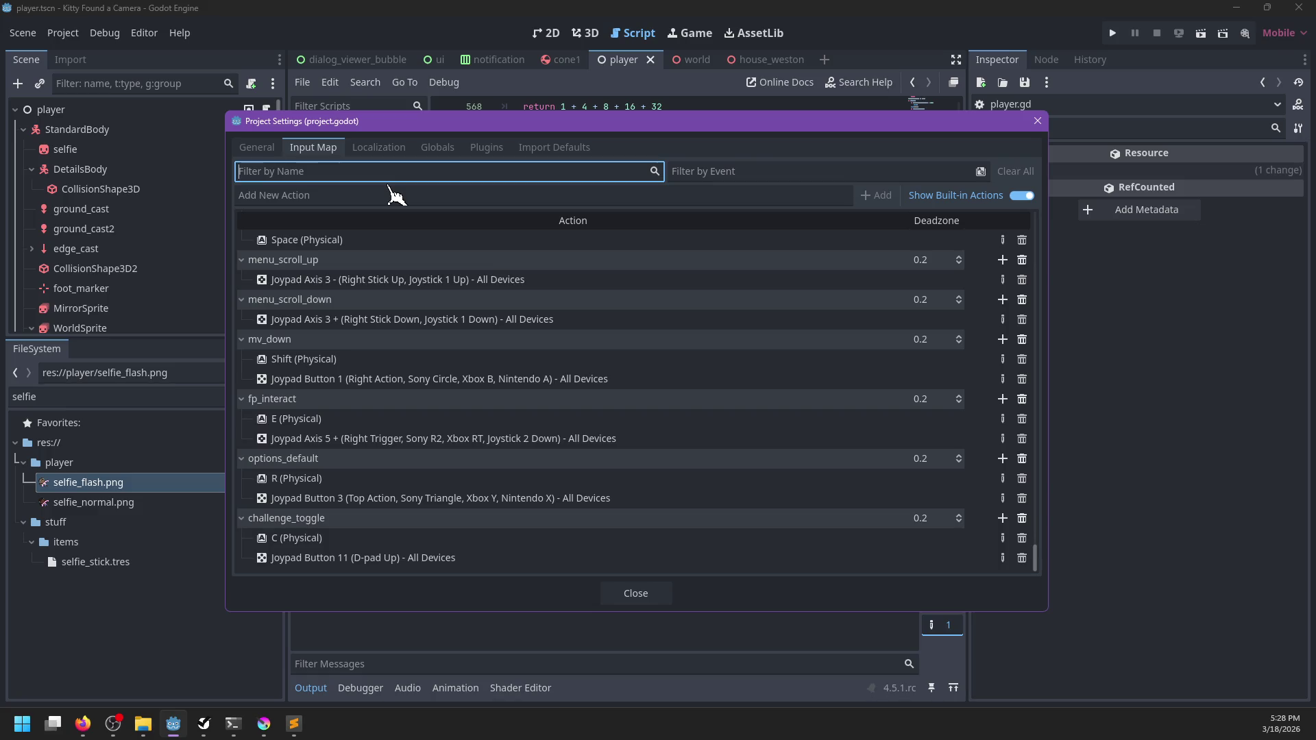
pyautogui.click(381, 194)
pyautogui.write('sel')
pyautogui.write('le')
pyautogui.press('Return')
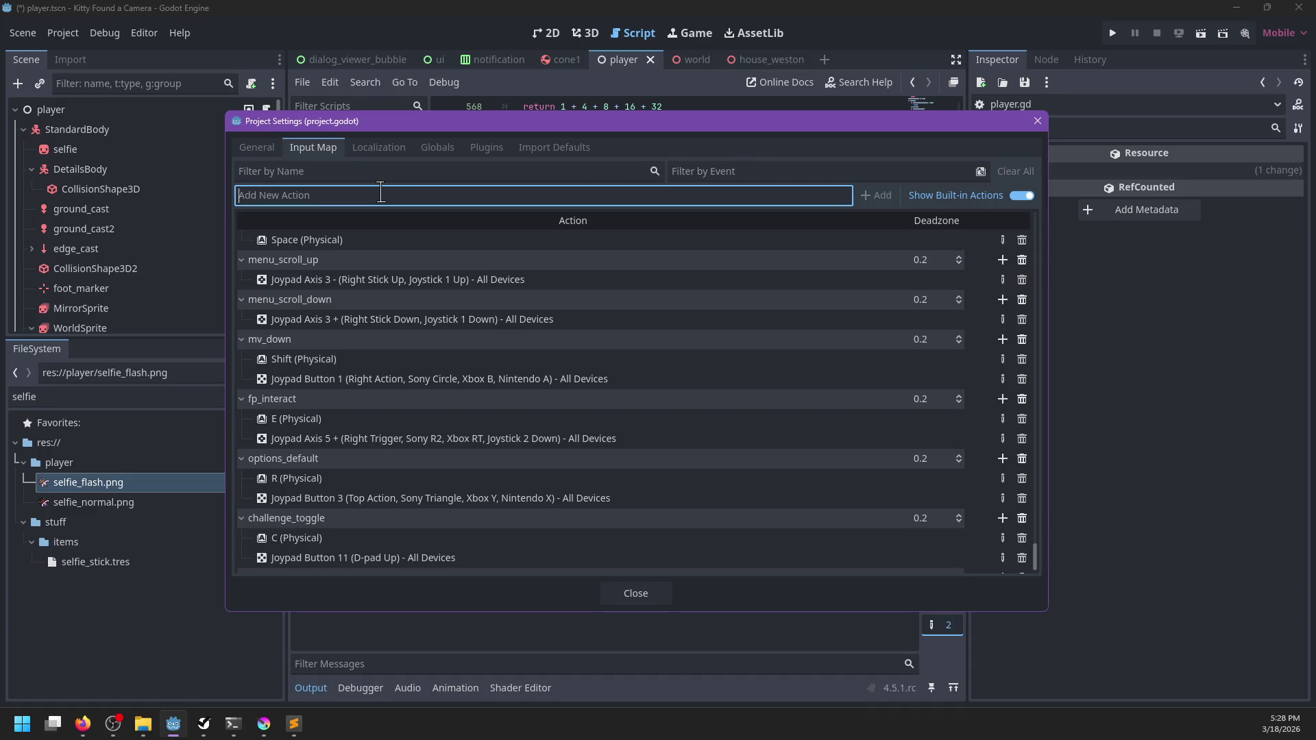
pyautogui.scroll(-1, 644, 427)
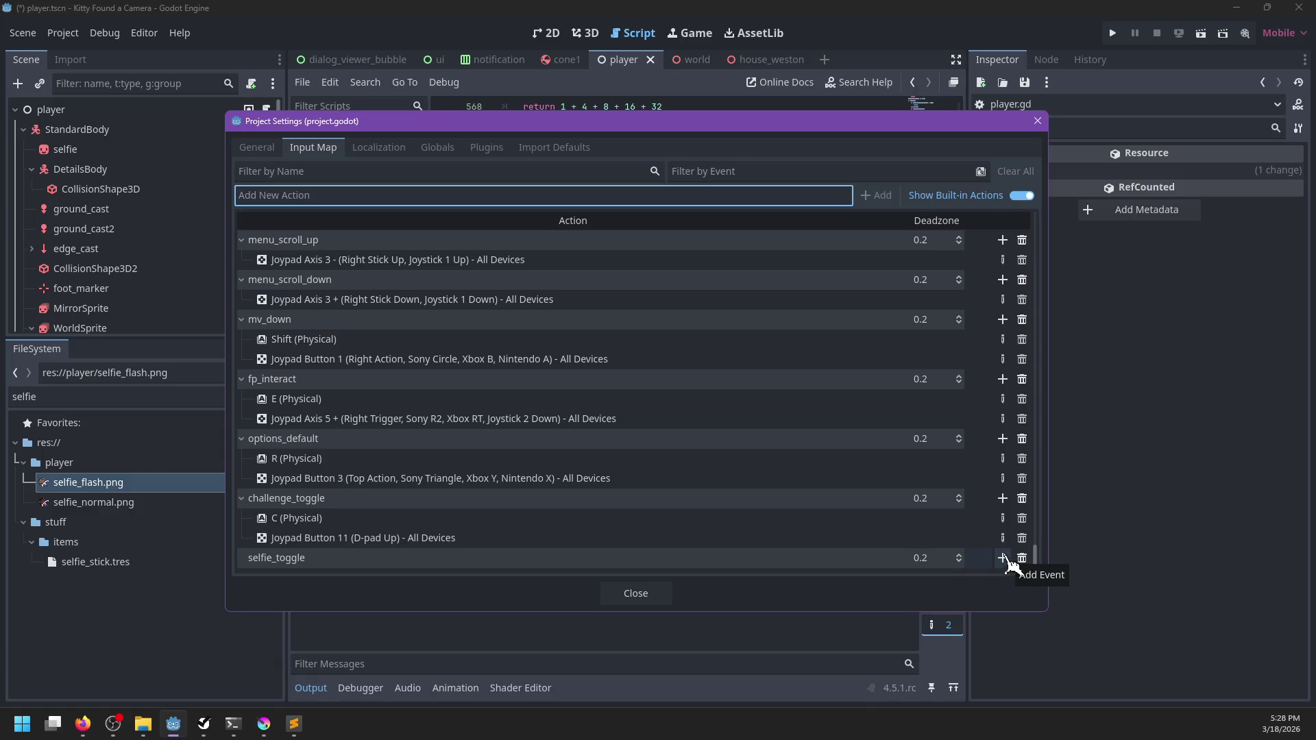
# Step: Delete the empty reset action from the Input Map
pyautogui.scroll(5, 418, 347)
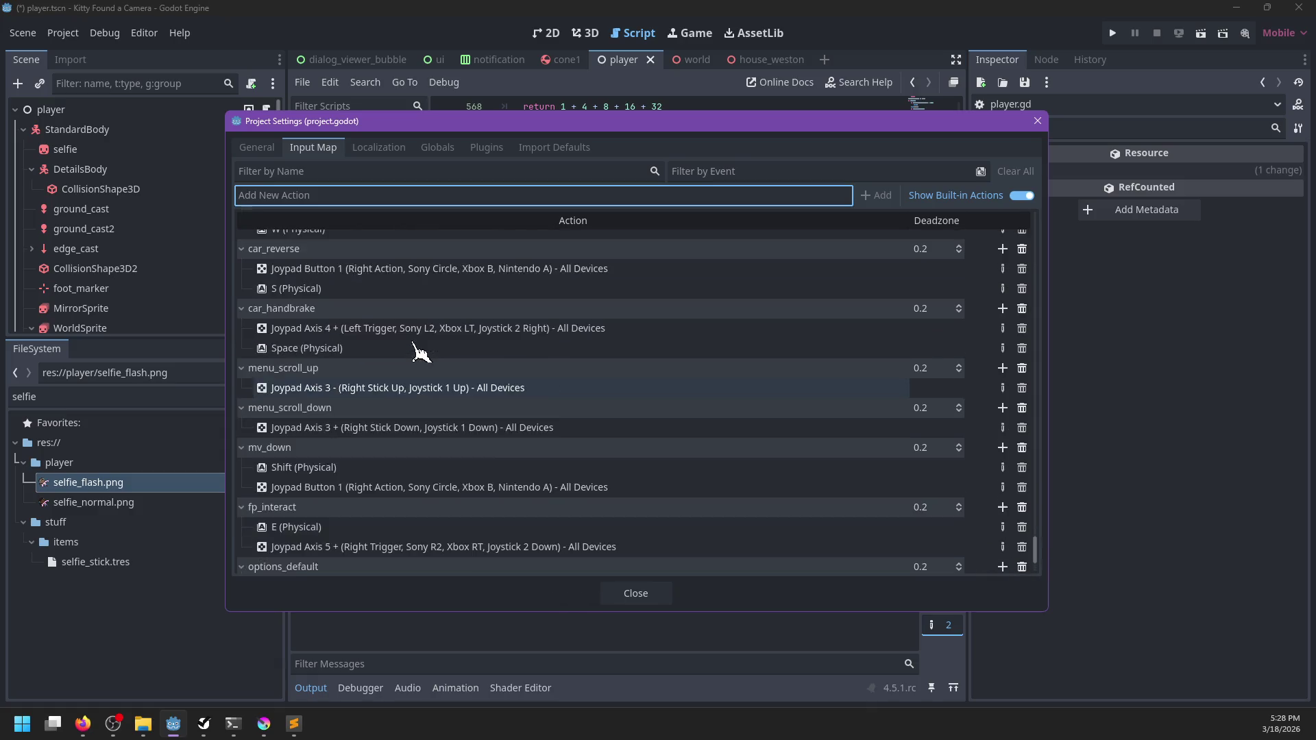
pyautogui.scroll(4, 343, 383)
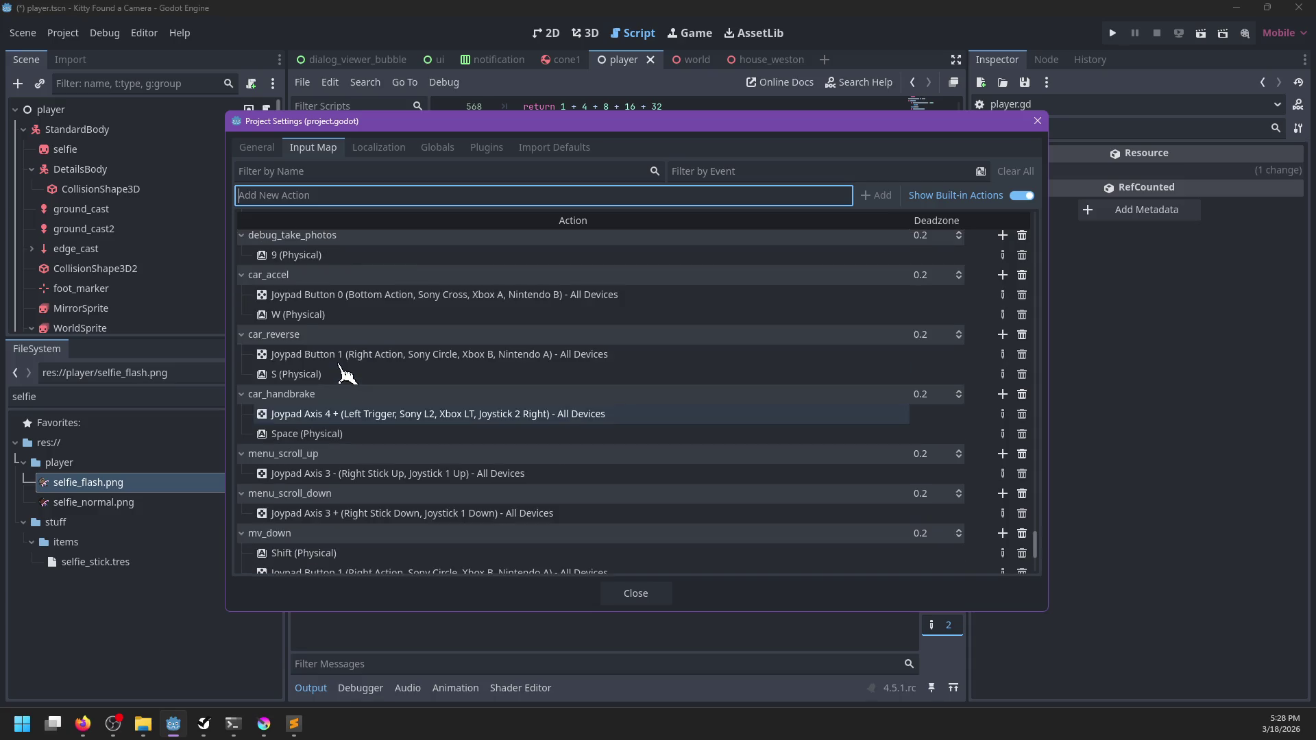
pyautogui.scroll(1, 343, 373)
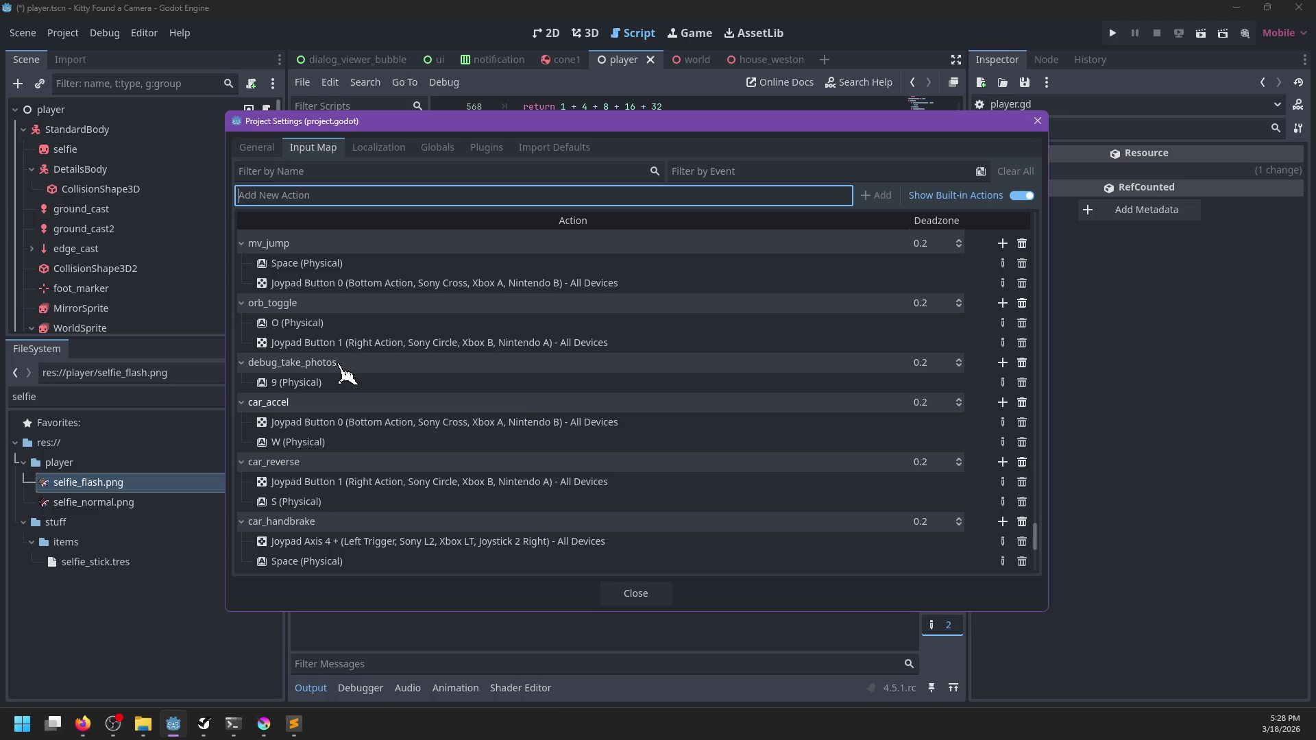
pyautogui.scroll(4, 347, 376)
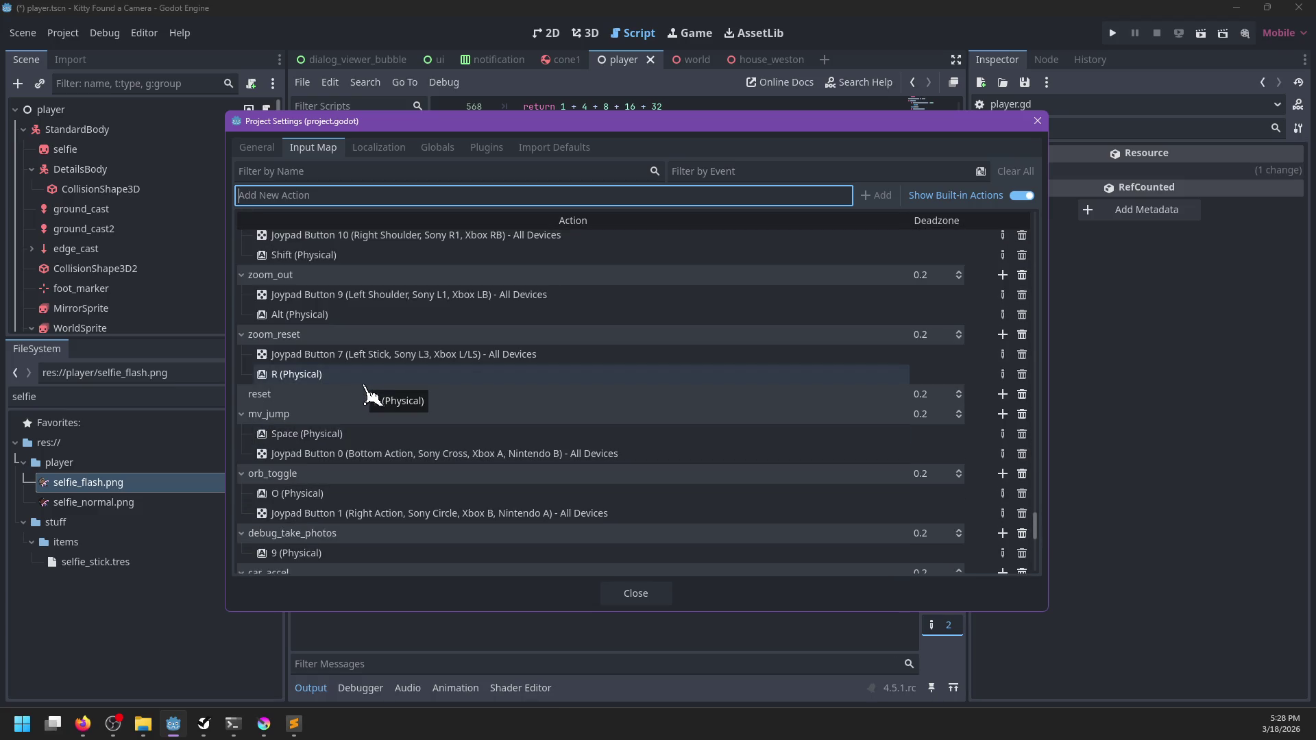
pyautogui.click(1022, 395)
pyautogui.scroll(2, 480, 411)
pyautogui.scroll(3, 340, 408)
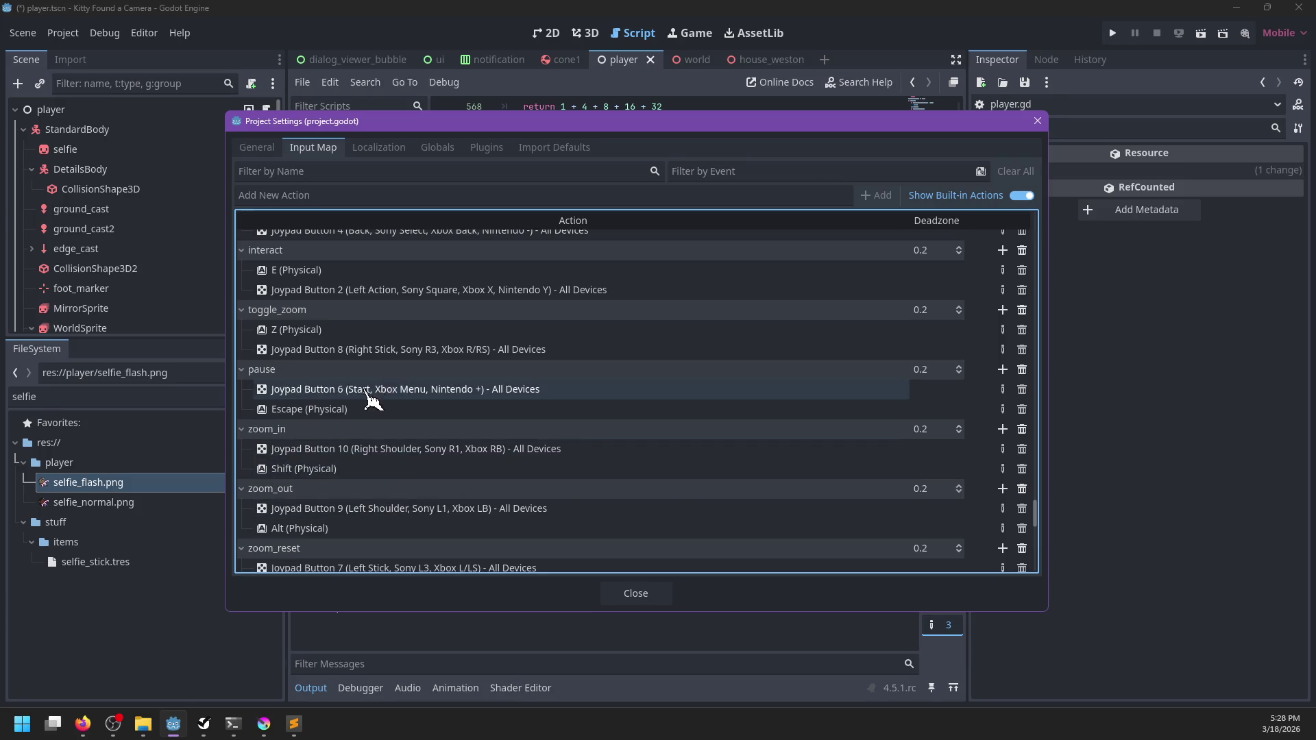
pyautogui.scroll(2, 397, 398)
pyautogui.scroll(3, 395, 412)
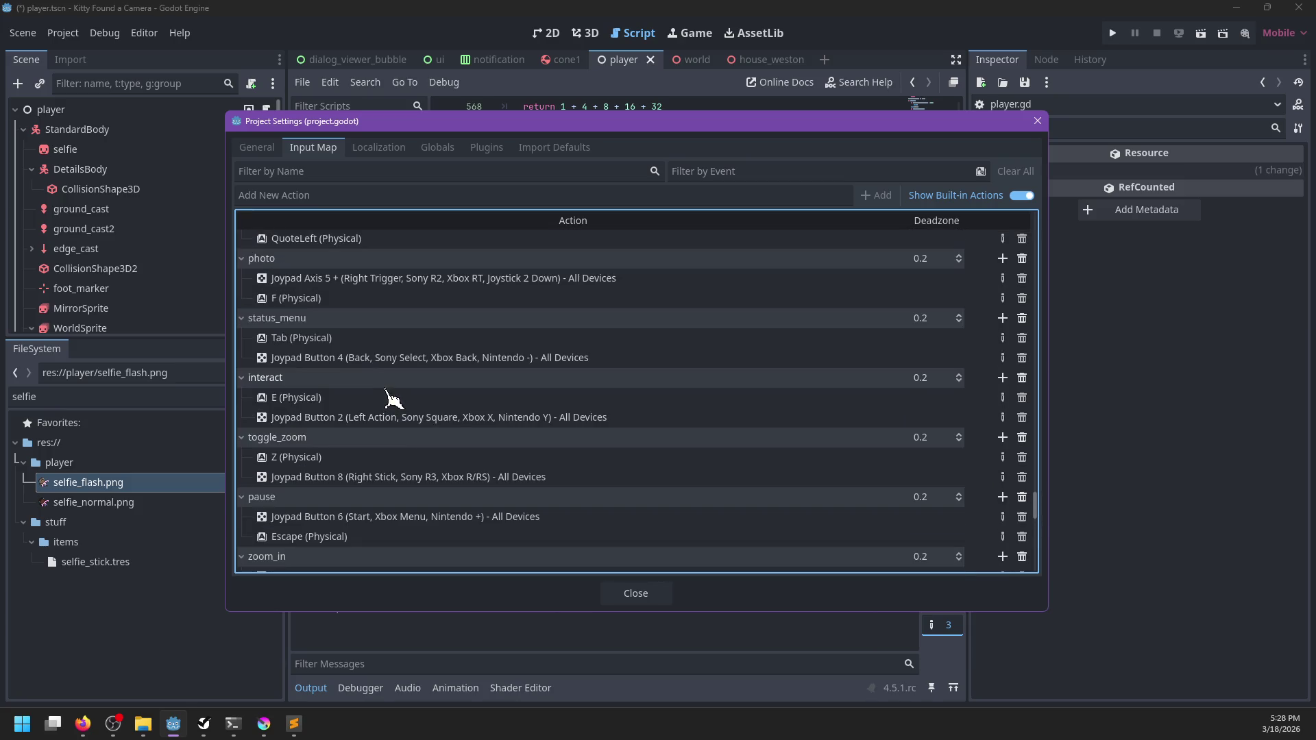
pyautogui.moveTo(330, 352); pyautogui.dragTo(334, 436)
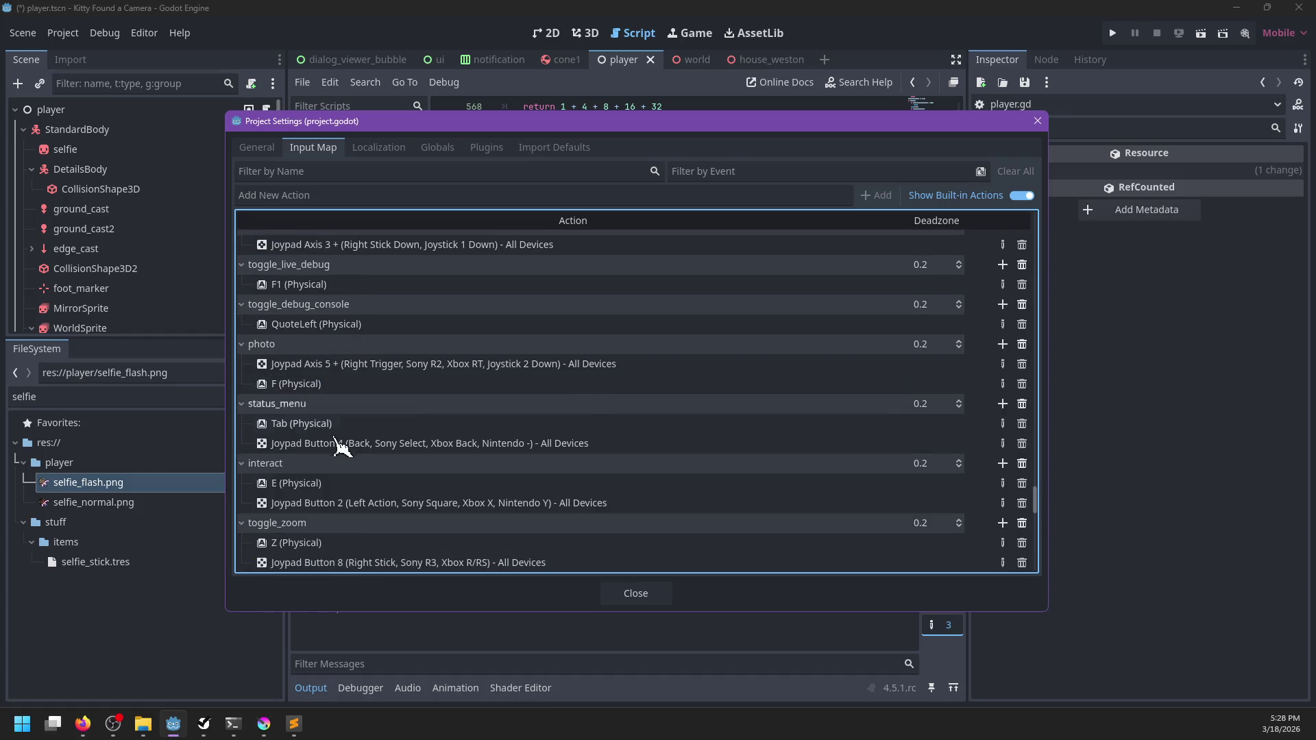
pyautogui.scroll(5, 315, 405)
pyautogui.scroll(10, 312, 377)
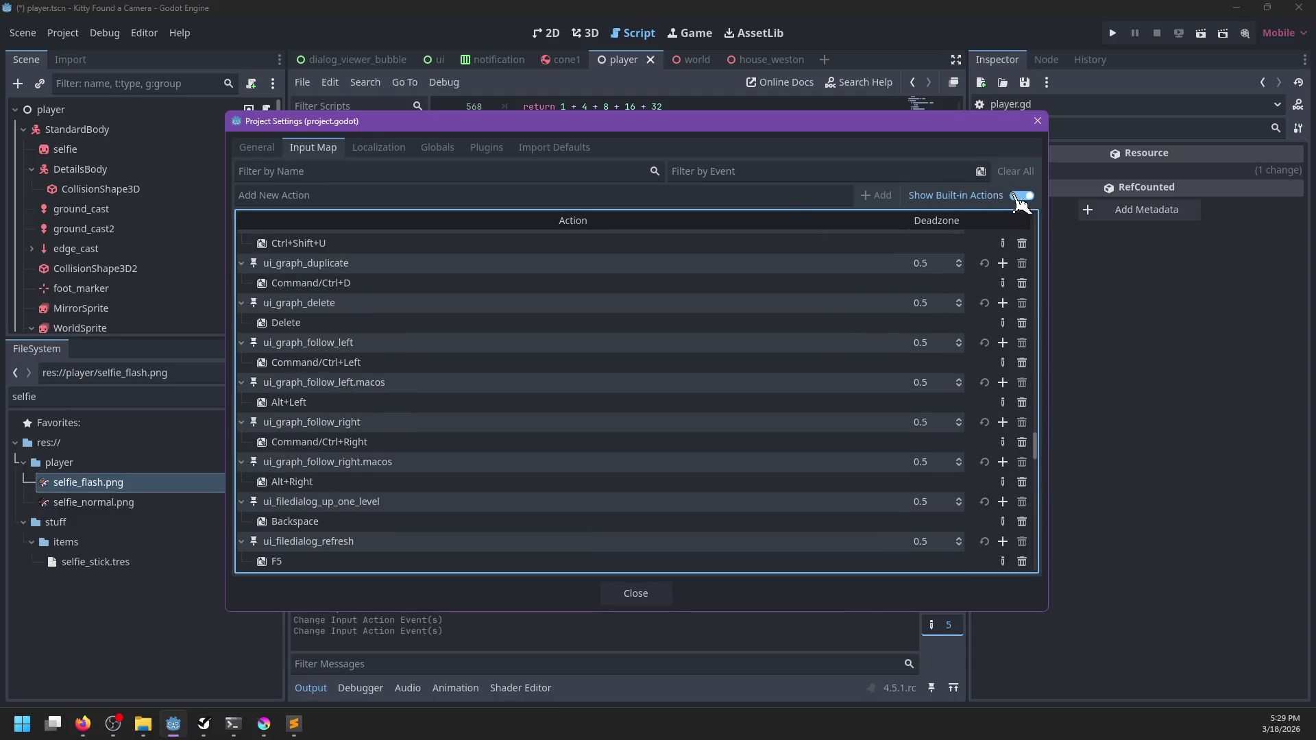
# Step: Hide built-in actions and bind selfie_toggle to Joypad Button 4 (Back) on all devices
pyautogui.click(1021, 196)
pyautogui.scroll(8, 569, 281)
pyautogui.scroll(6, 542, 284)
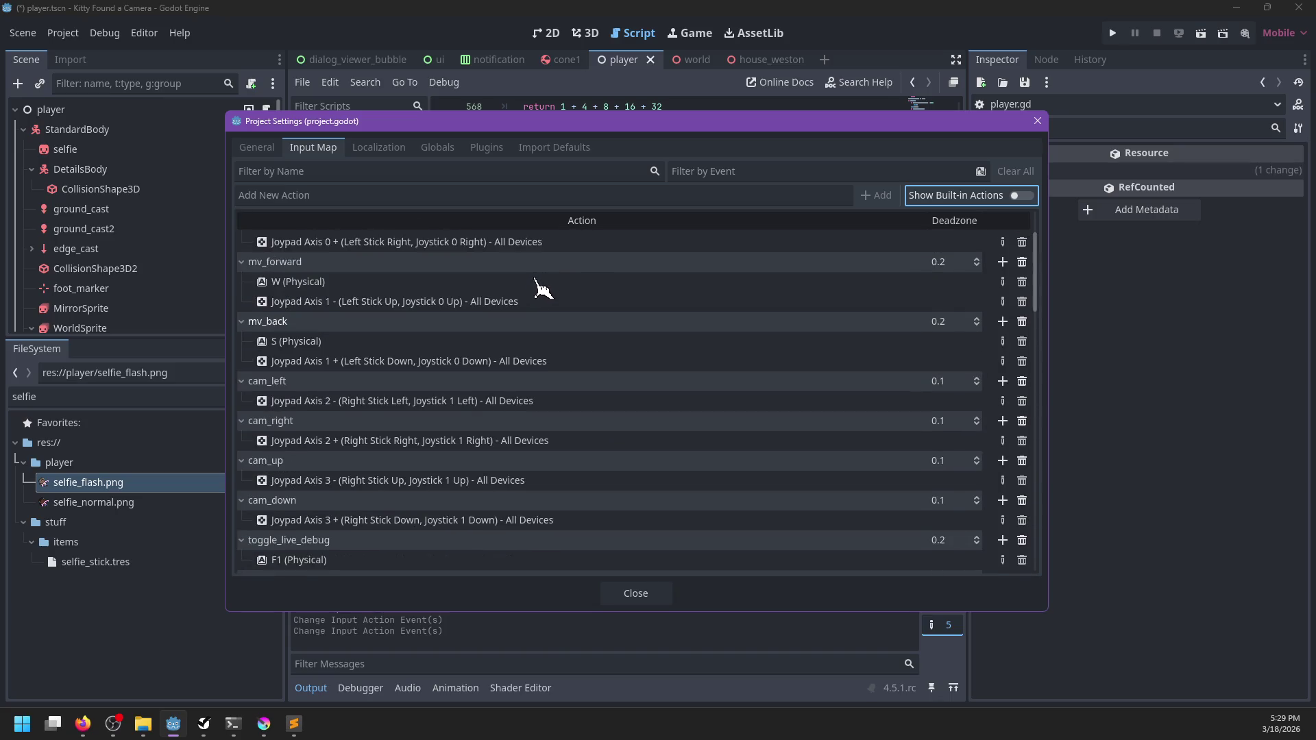
pyautogui.scroll(-2, 408, 388)
pyautogui.scroll(-4, 410, 391)
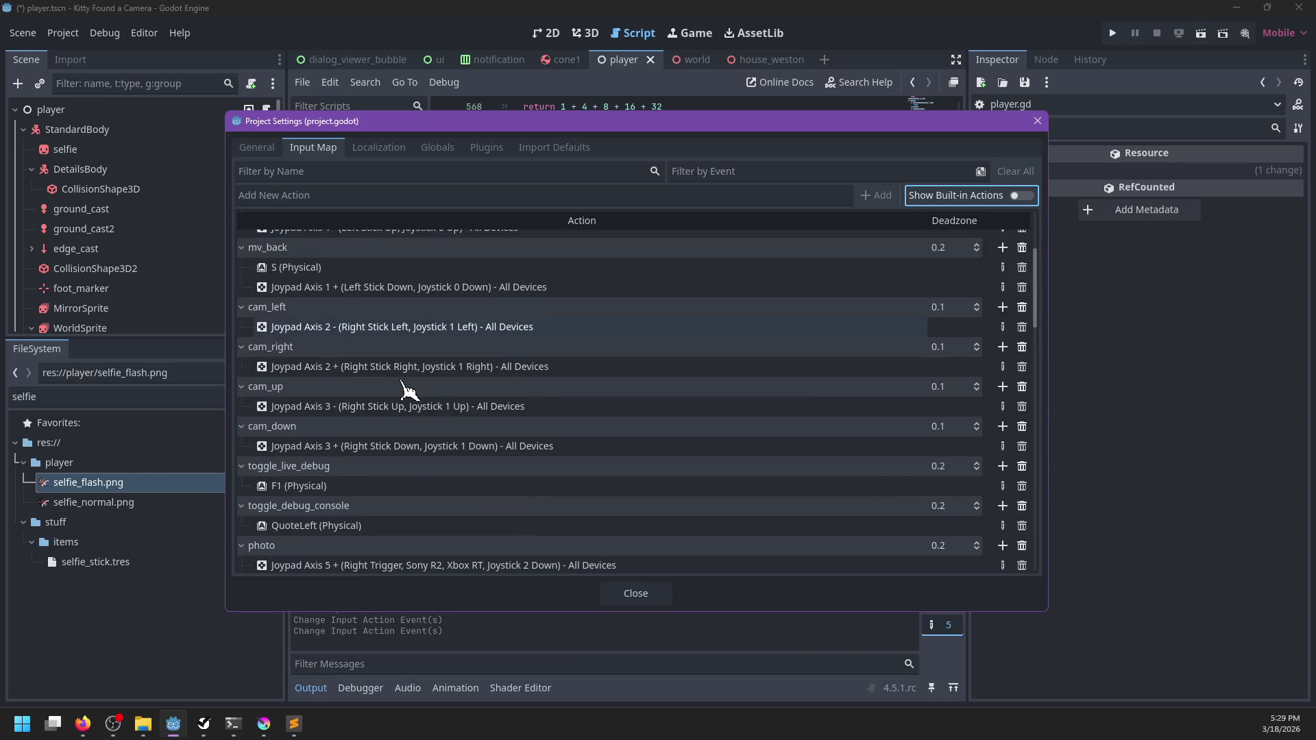
pyautogui.scroll(-3, 468, 423)
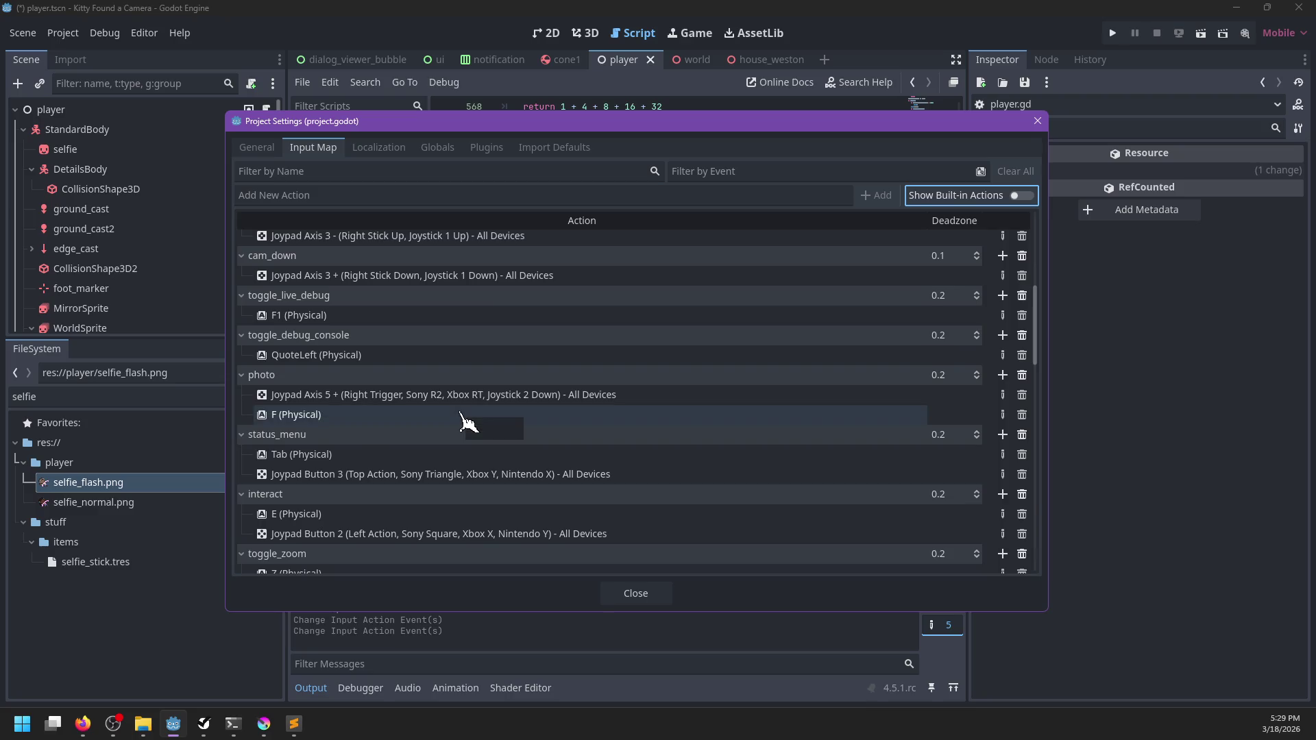
pyautogui.scroll(-1, 468, 423)
pyautogui.scroll(-10, 464, 418)
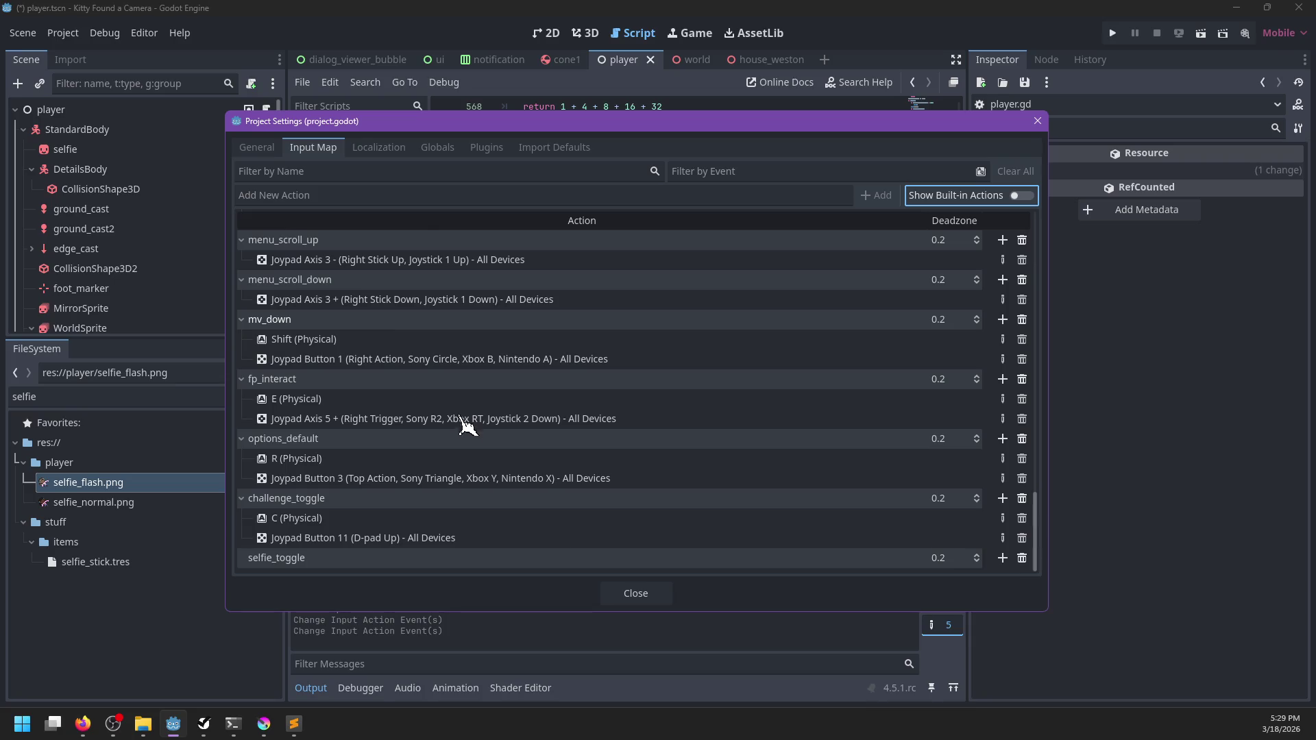
pyautogui.click(1003, 557)
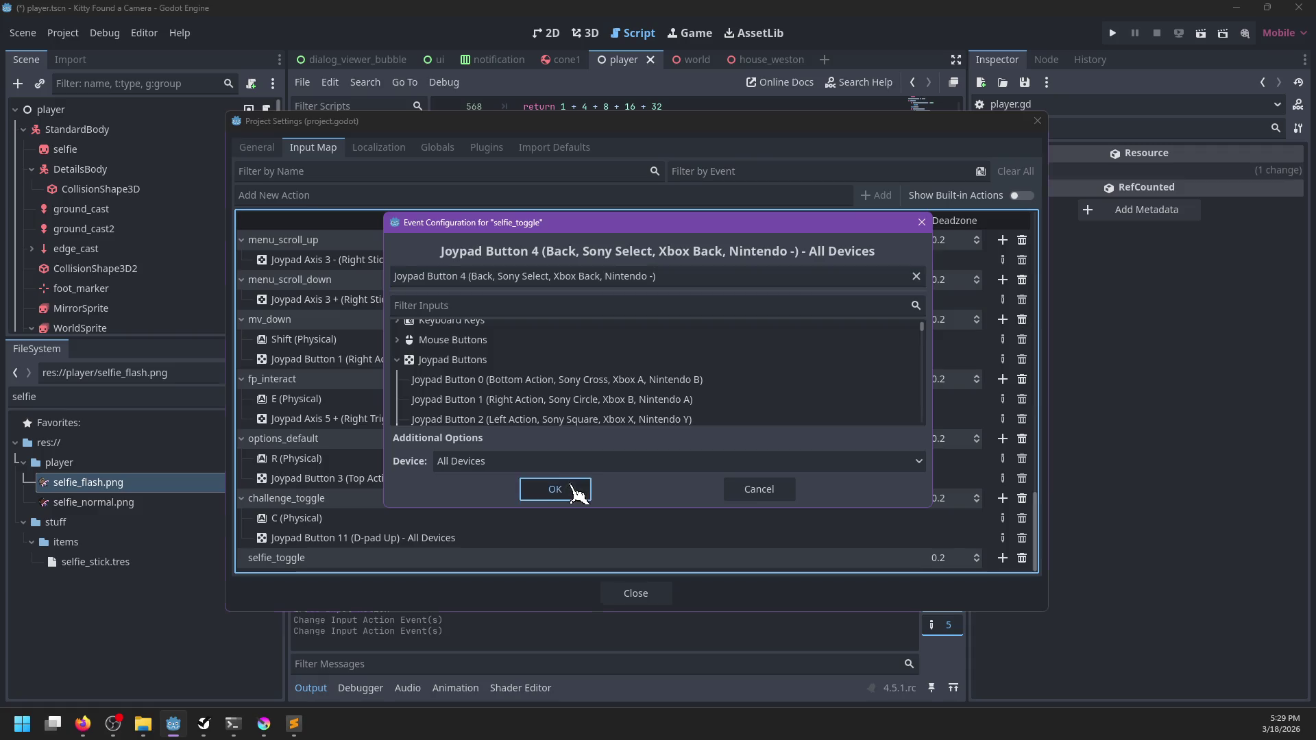
pyautogui.click(602, 490)
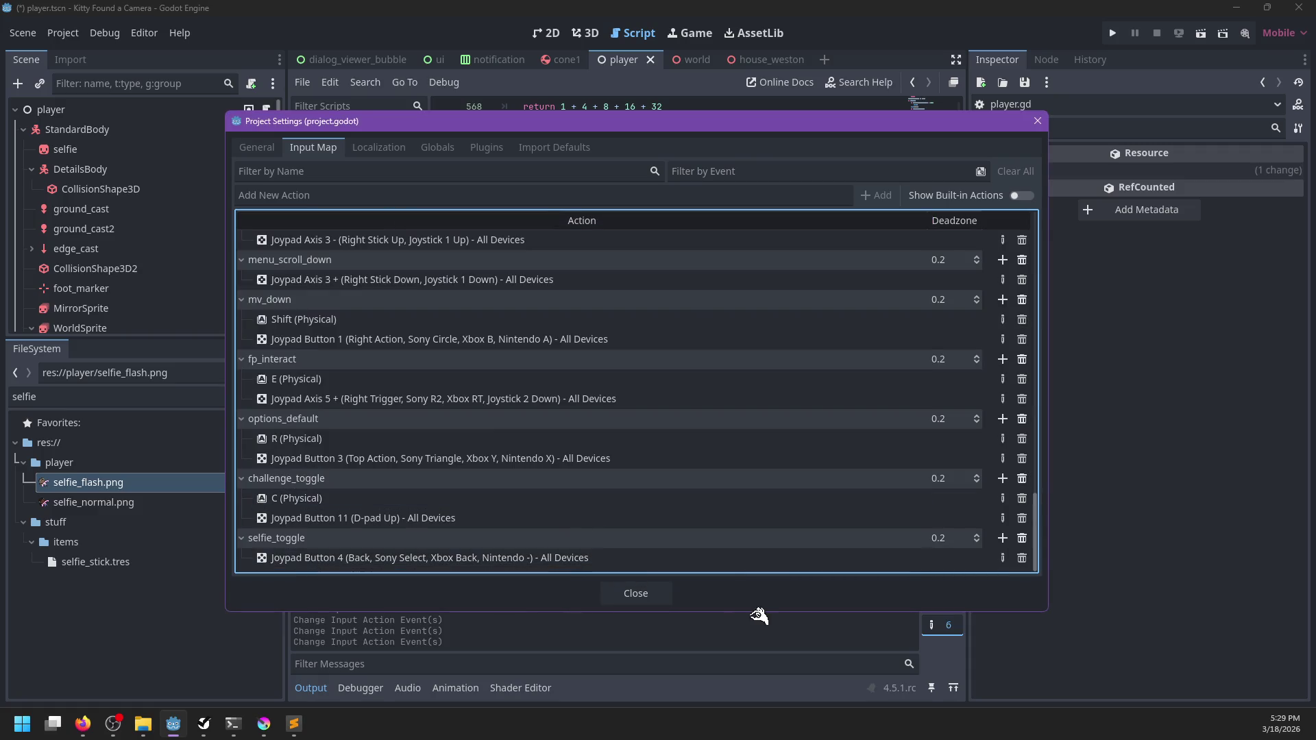
pyautogui.click(661, 596)
# Step: Change the selfie_mode default in camera_rig.gd from true to false
pyautogui.scroll(15, 625, 319)
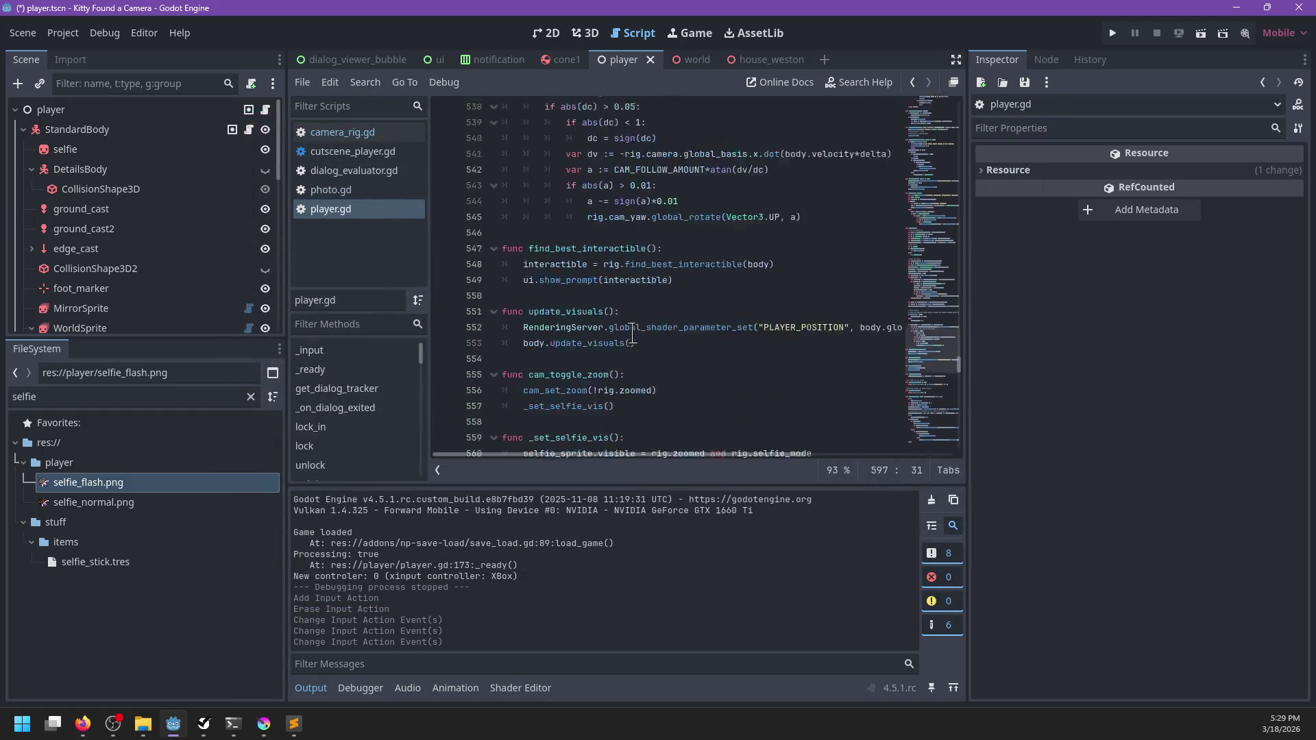
pyautogui.scroll(6, 626, 319)
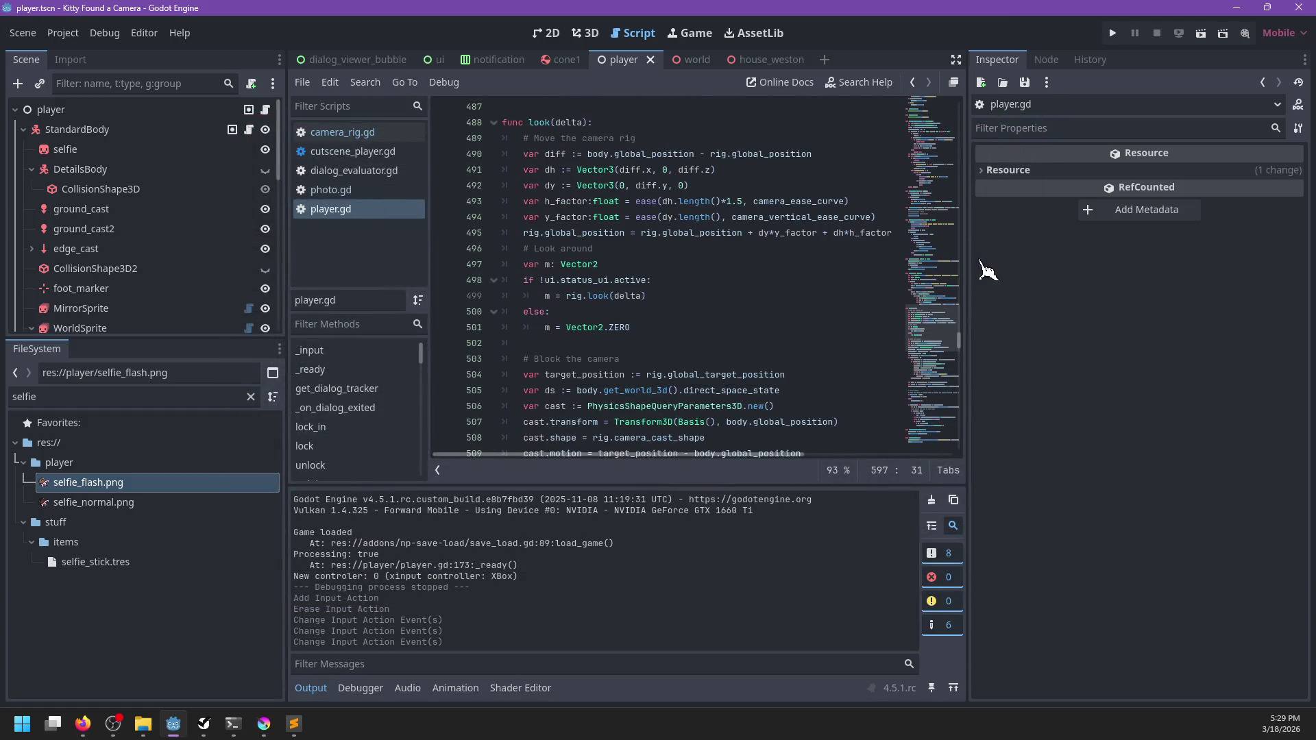
pyautogui.click(365, 192)
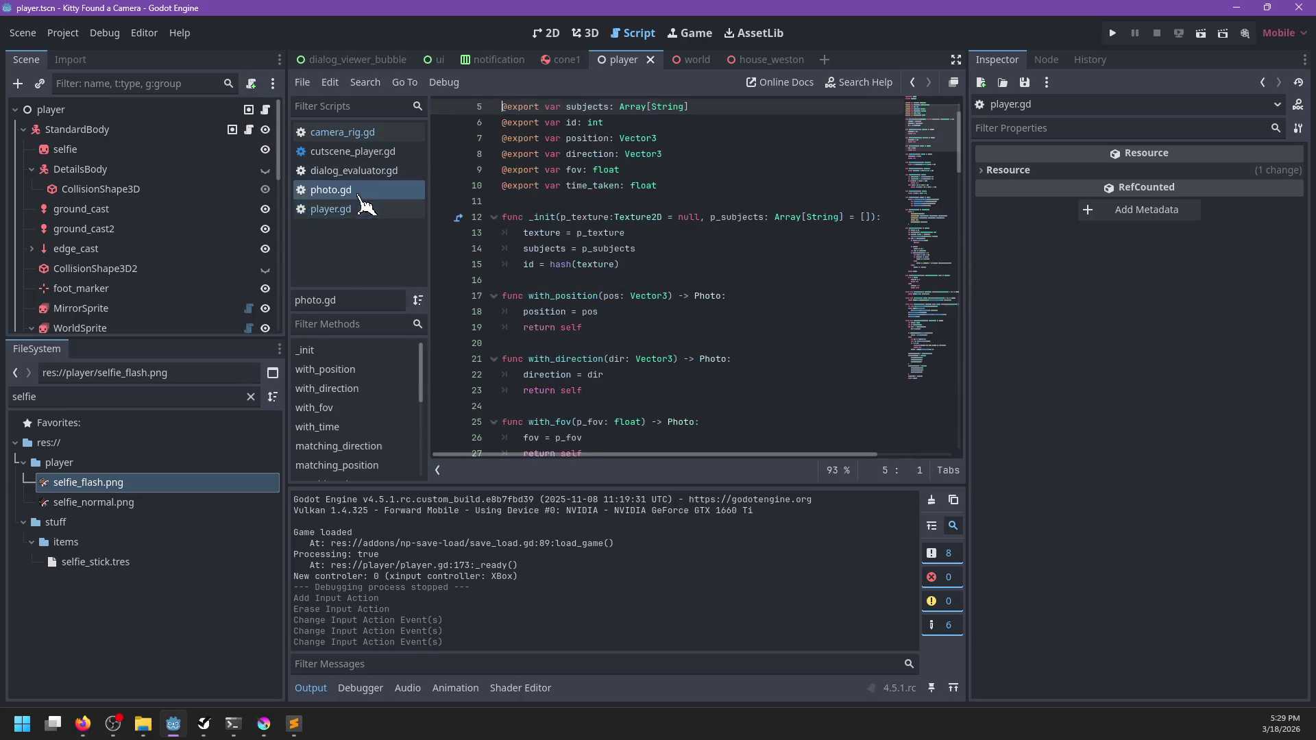
pyautogui.click(357, 137)
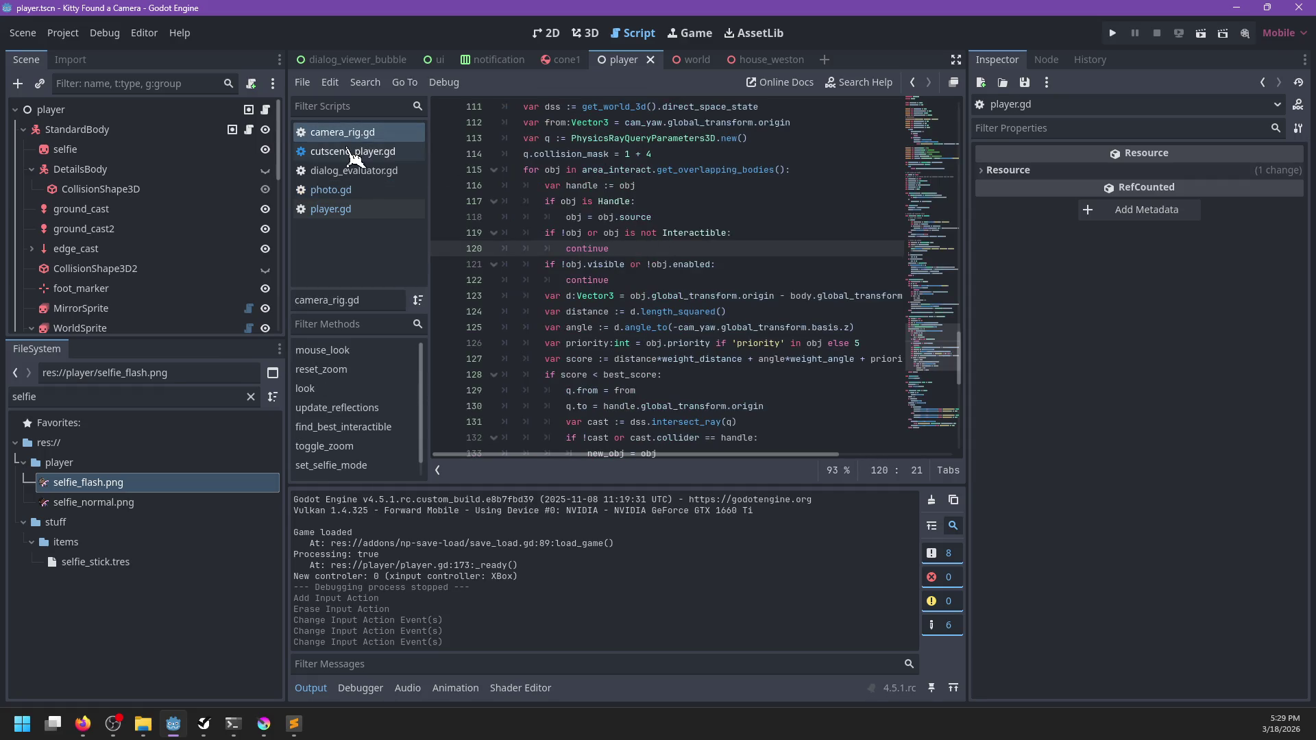
pyautogui.scroll(20, 679, 251)
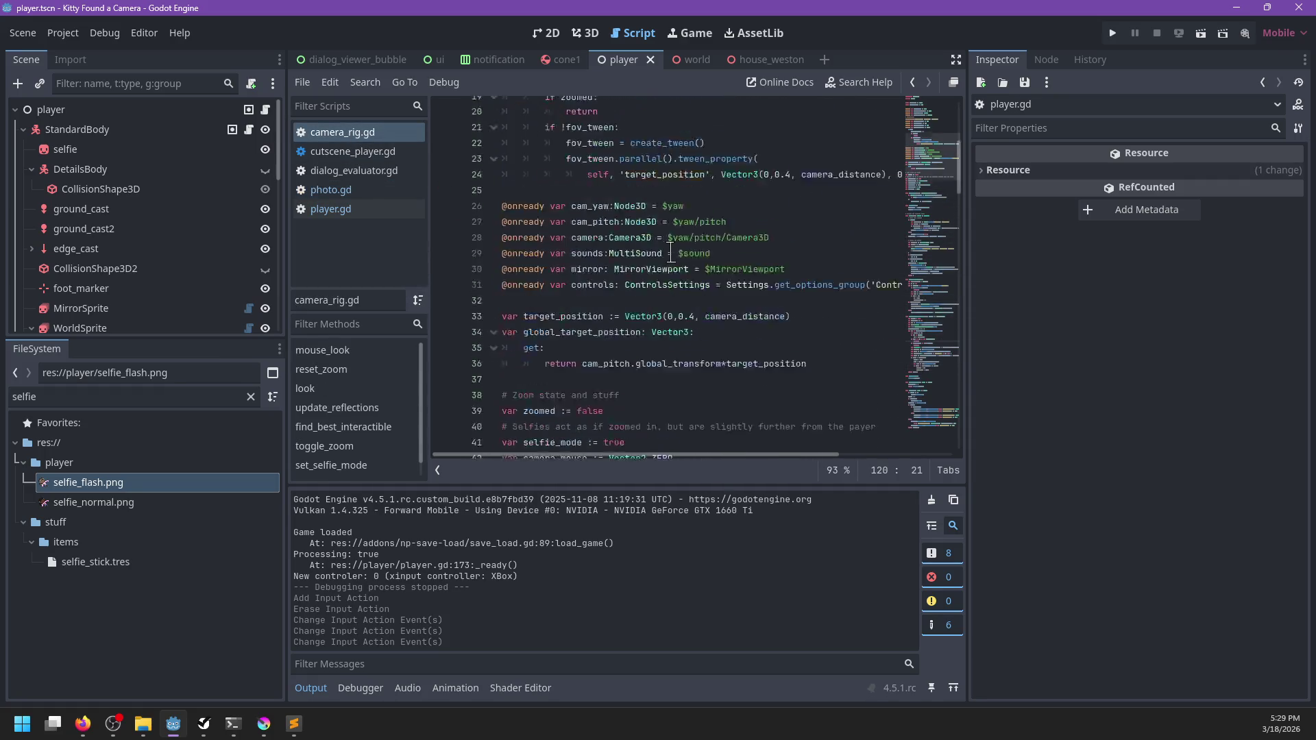
pyautogui.scroll(-7, 664, 262)
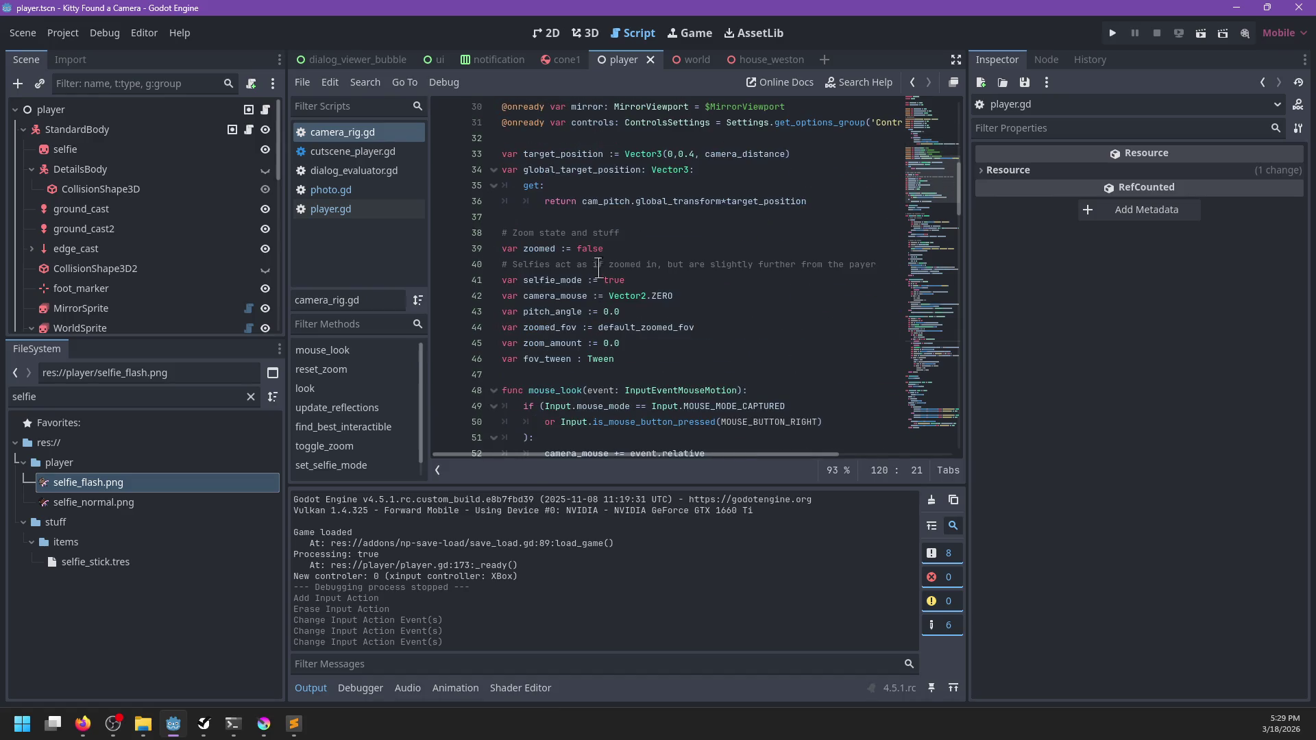
pyautogui.doubleClick(613, 281)
pyautogui.write('fals')
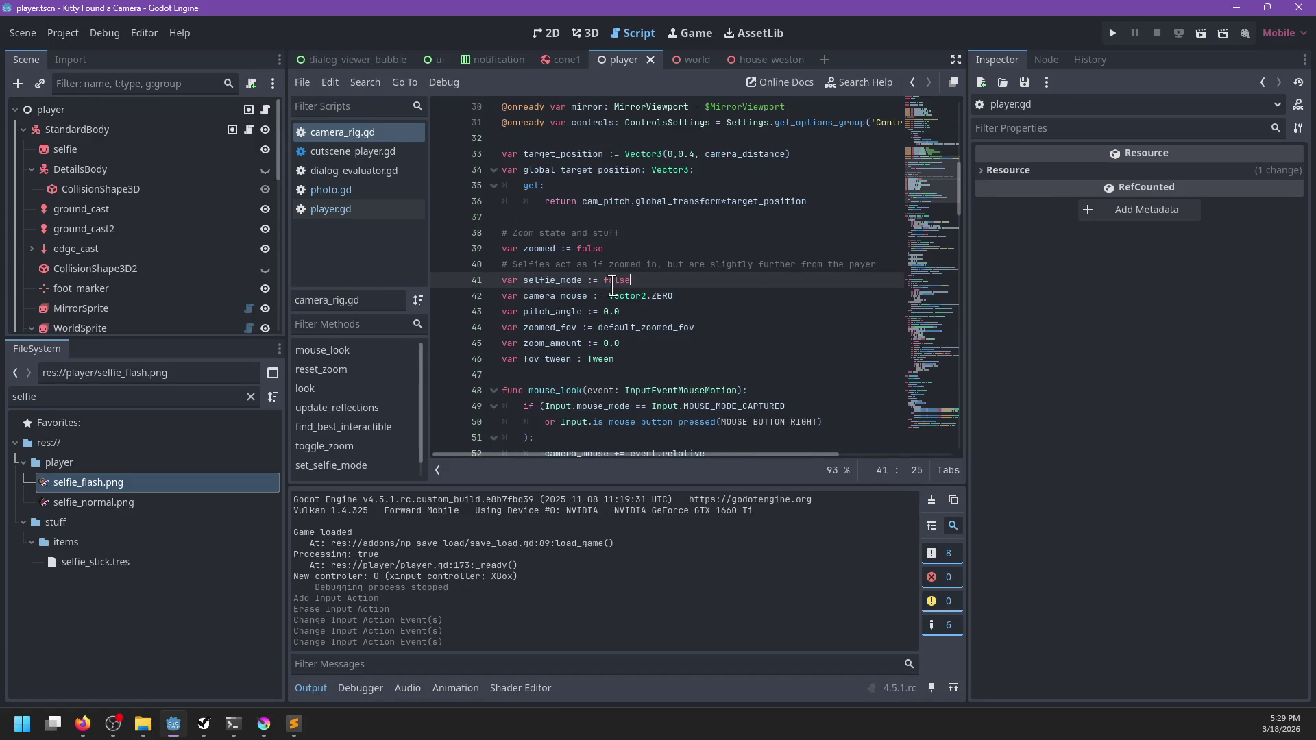
pyautogui.hotkey('alt', 'Tab')
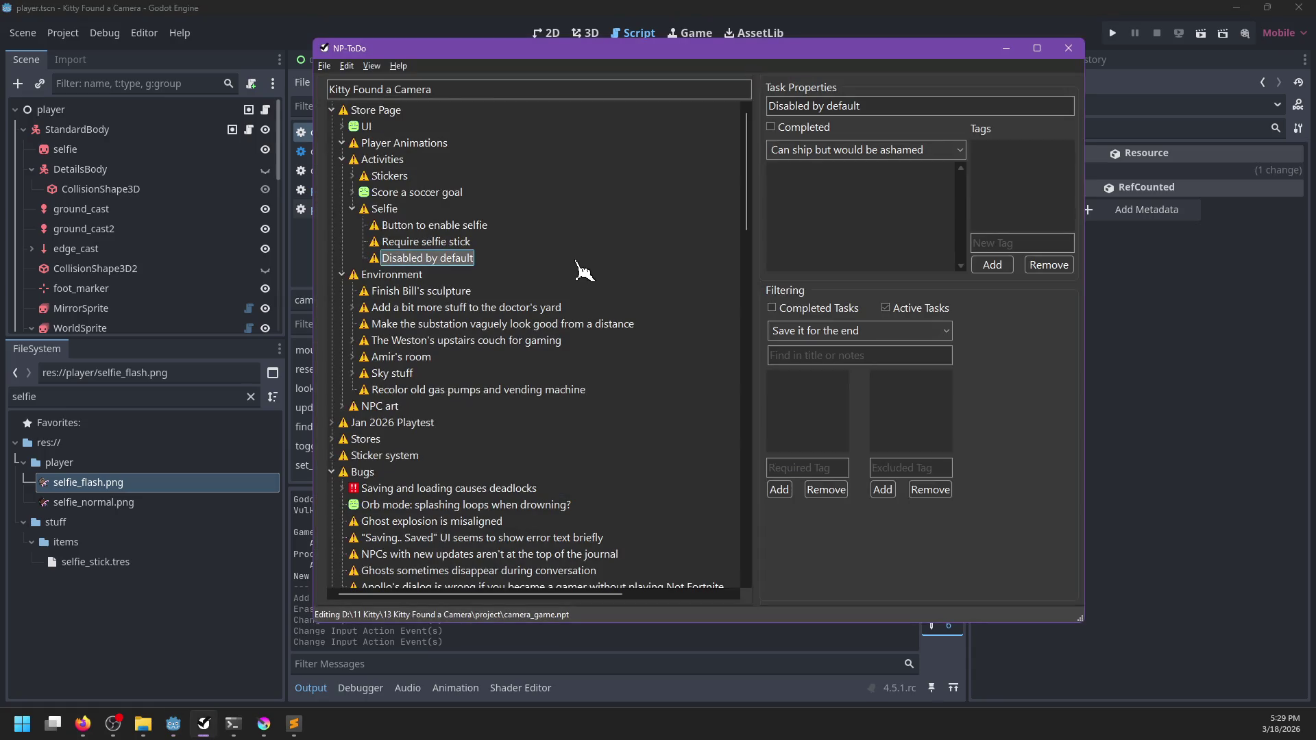
# Step: Add an 'Only show prompt' subtask under 'Require selfie stick' and save the to-do list
pyautogui.hotkey('ctrl', 'n')
pyautogui.hotkey('ctrl', 'z')
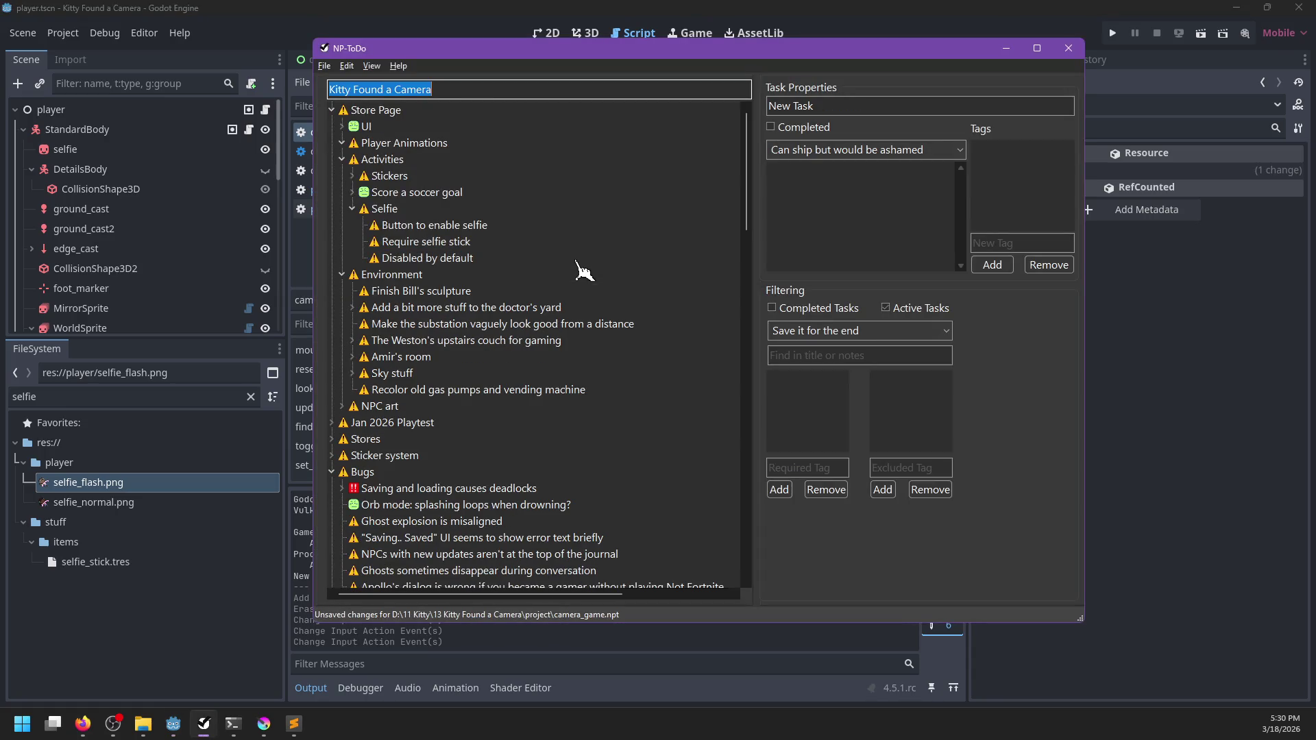
pyautogui.click(461, 241)
pyautogui.hotkey('ctrl', 'n')
pyautogui.write('Only show prompt')
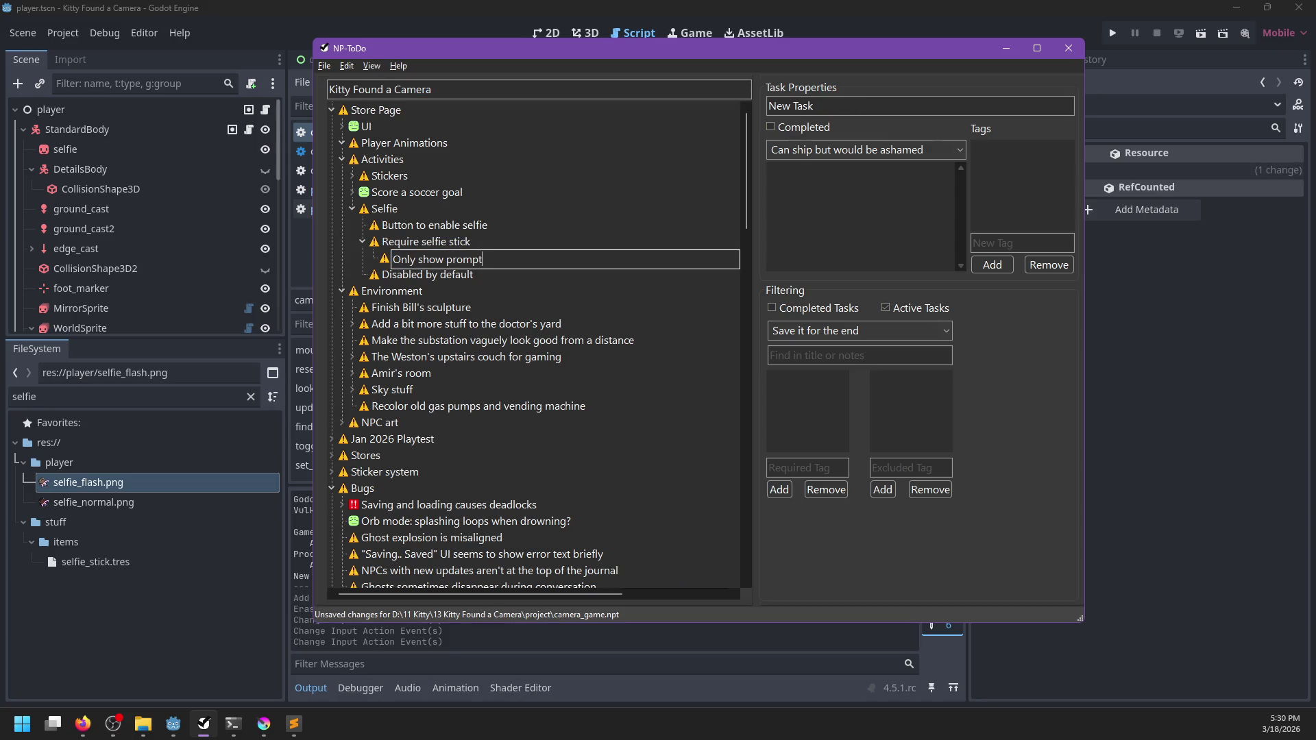
pyautogui.press('Return')
pyautogui.hotkey('ctrl', 's')
pyautogui.hotkey('alt', 'Tab')
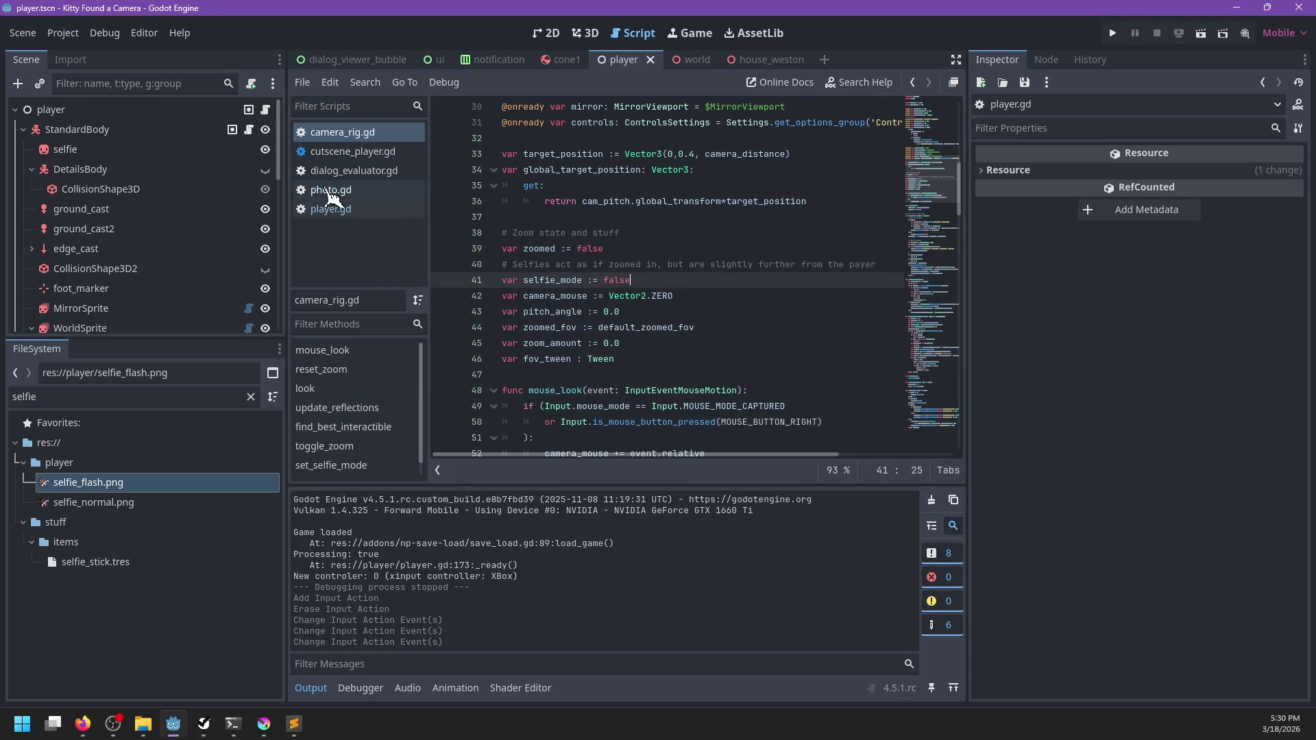
# Step: Open player.gd and place the caret at the zoom_reset check in the _input handler
pyautogui.click(336, 209)
pyautogui.scroll(20, 722, 226)
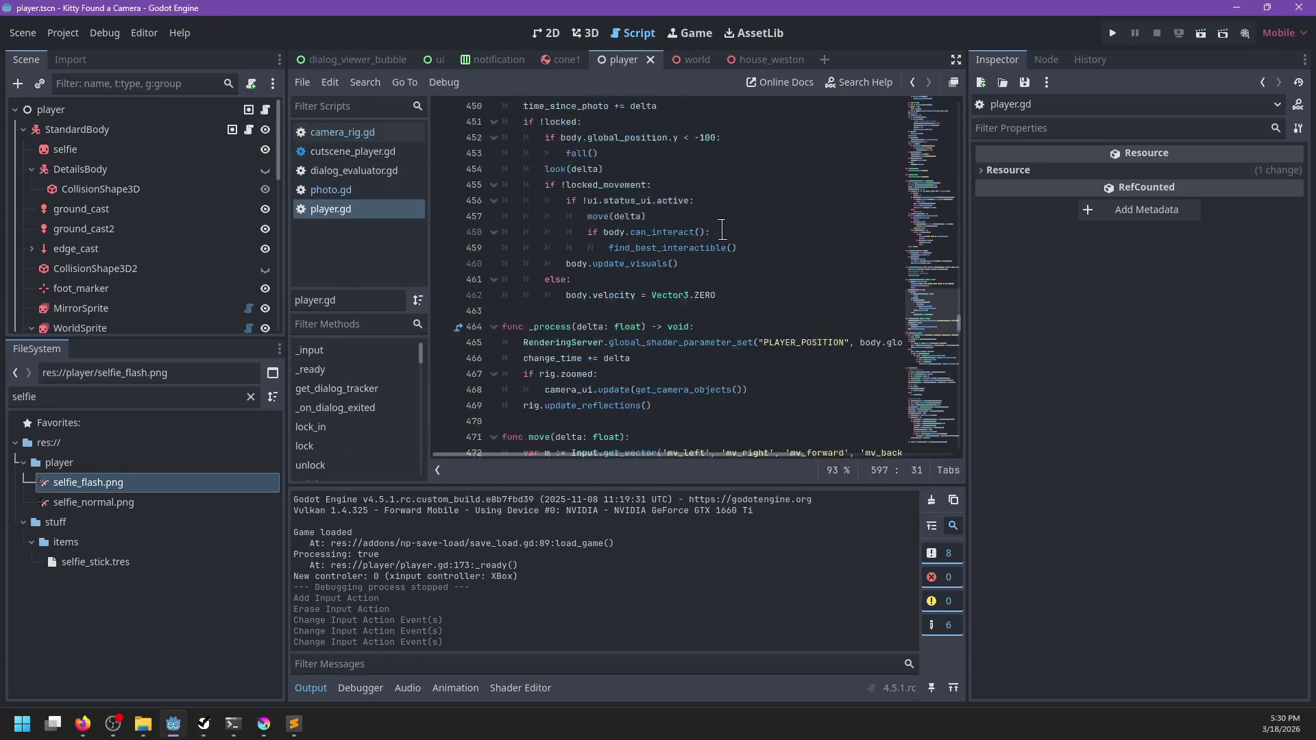
pyautogui.scroll(13, 723, 231)
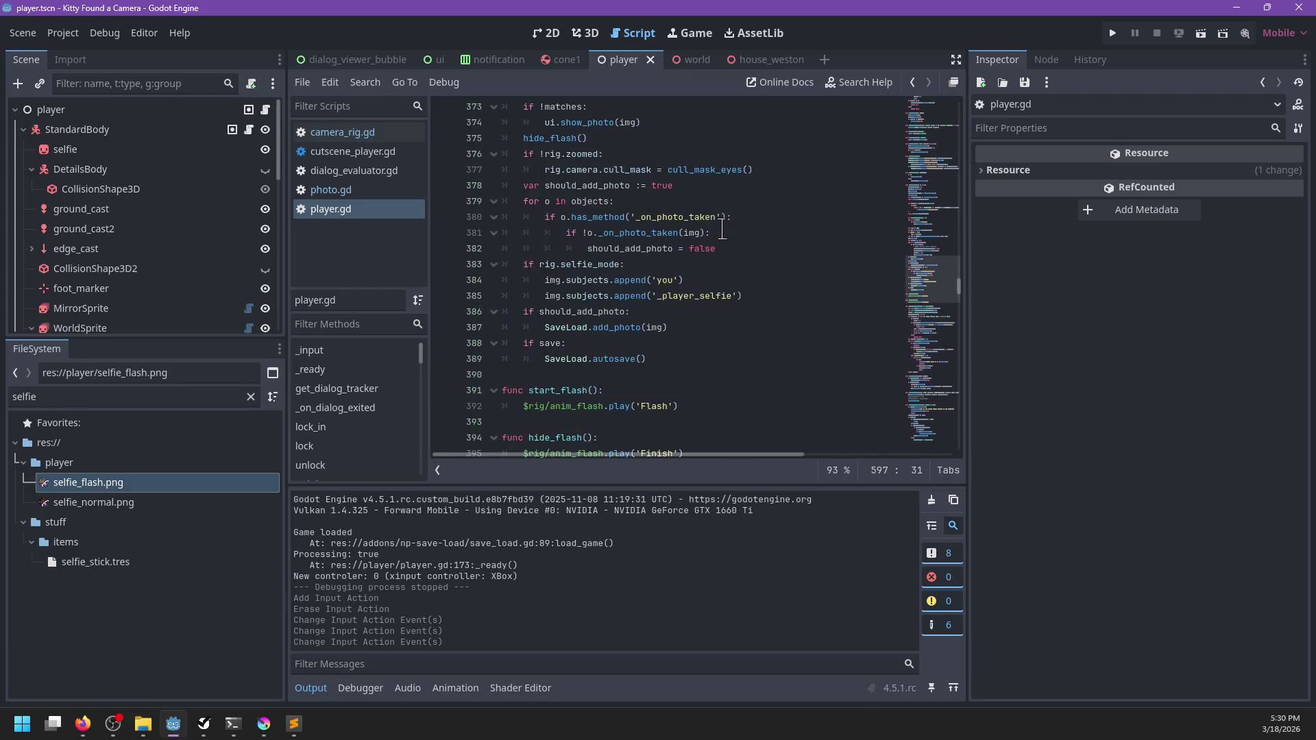
pyautogui.scroll(12, 723, 229)
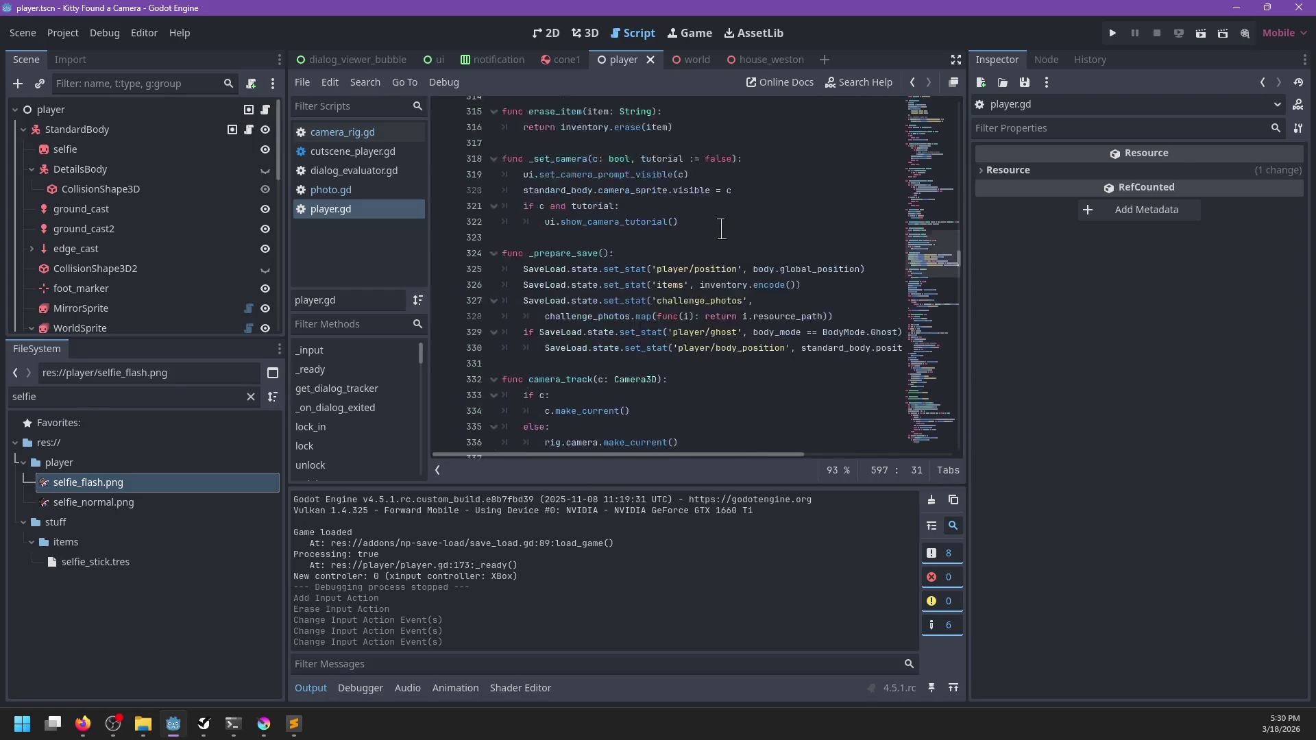
pyautogui.scroll(15, 715, 229)
pyautogui.scroll(-9, 718, 230)
pyautogui.scroll(-19, 718, 230)
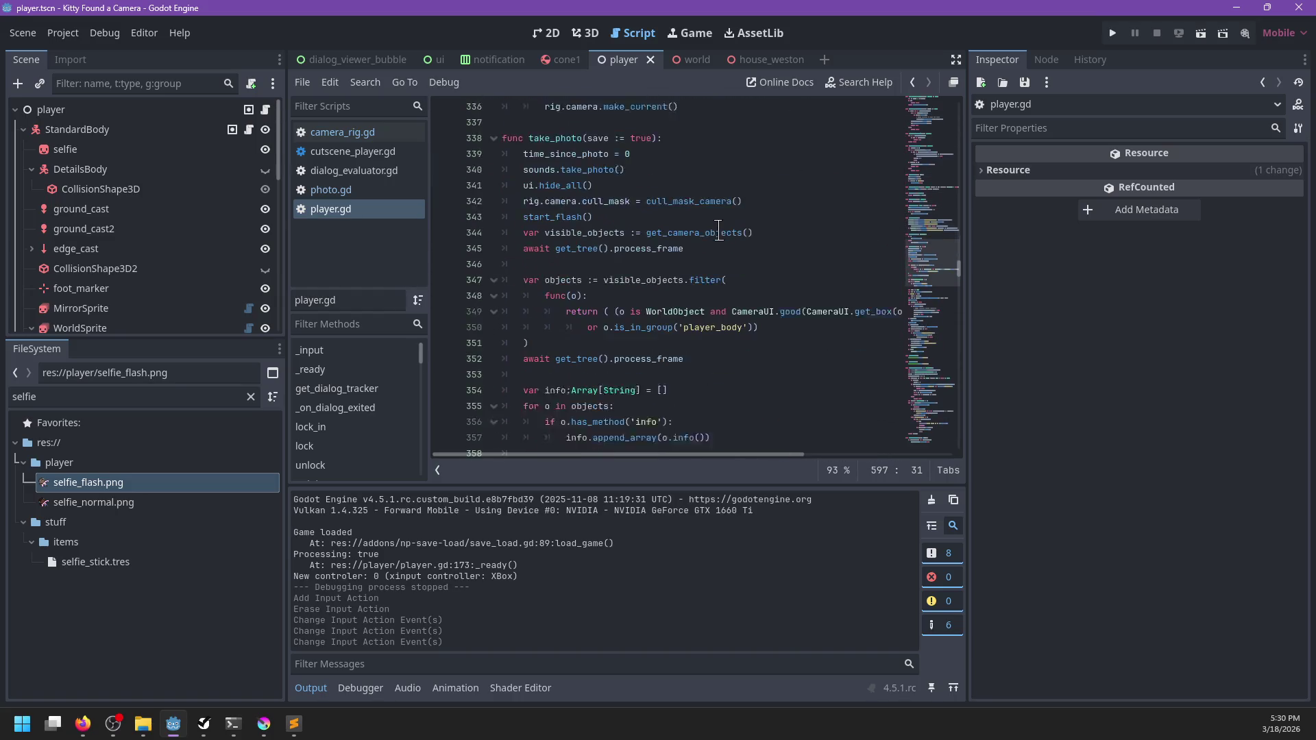
pyautogui.scroll(20, 718, 230)
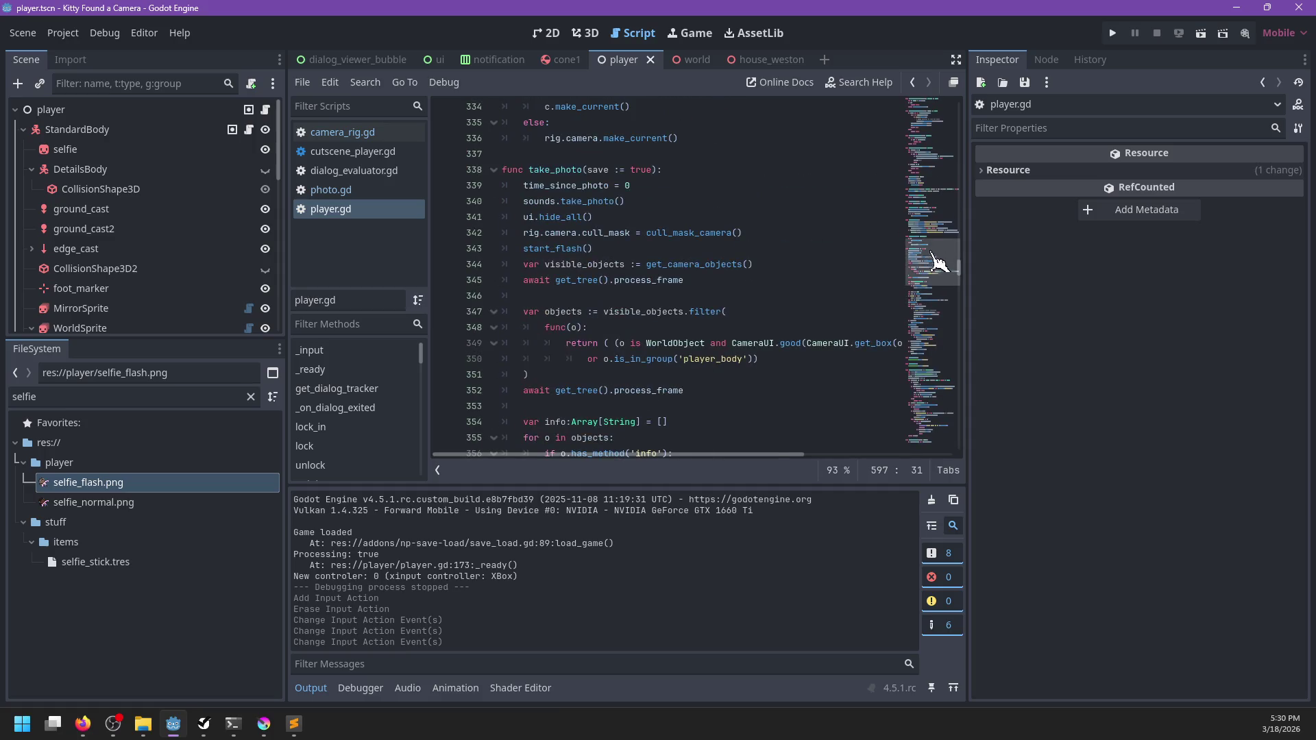
pyautogui.scroll(-7, 711, 293)
pyautogui.scroll(-20, 711, 293)
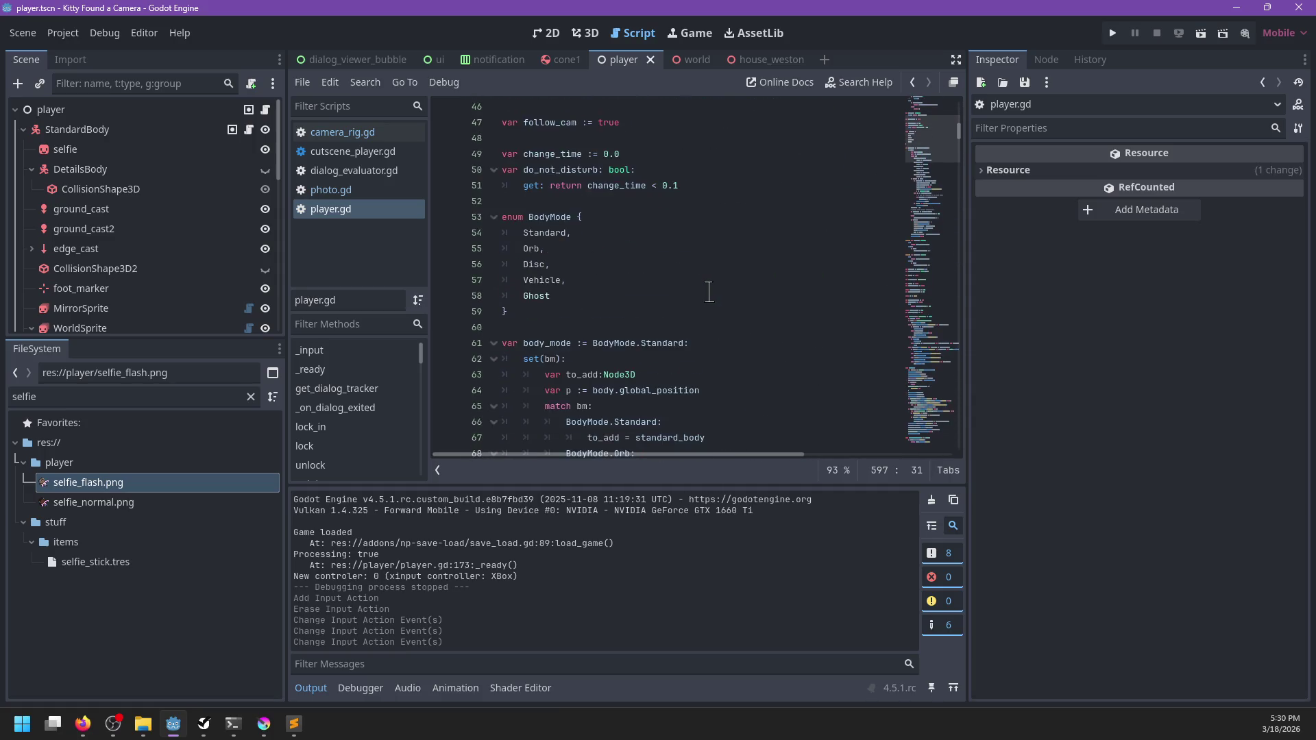
pyautogui.scroll(-18, 710, 292)
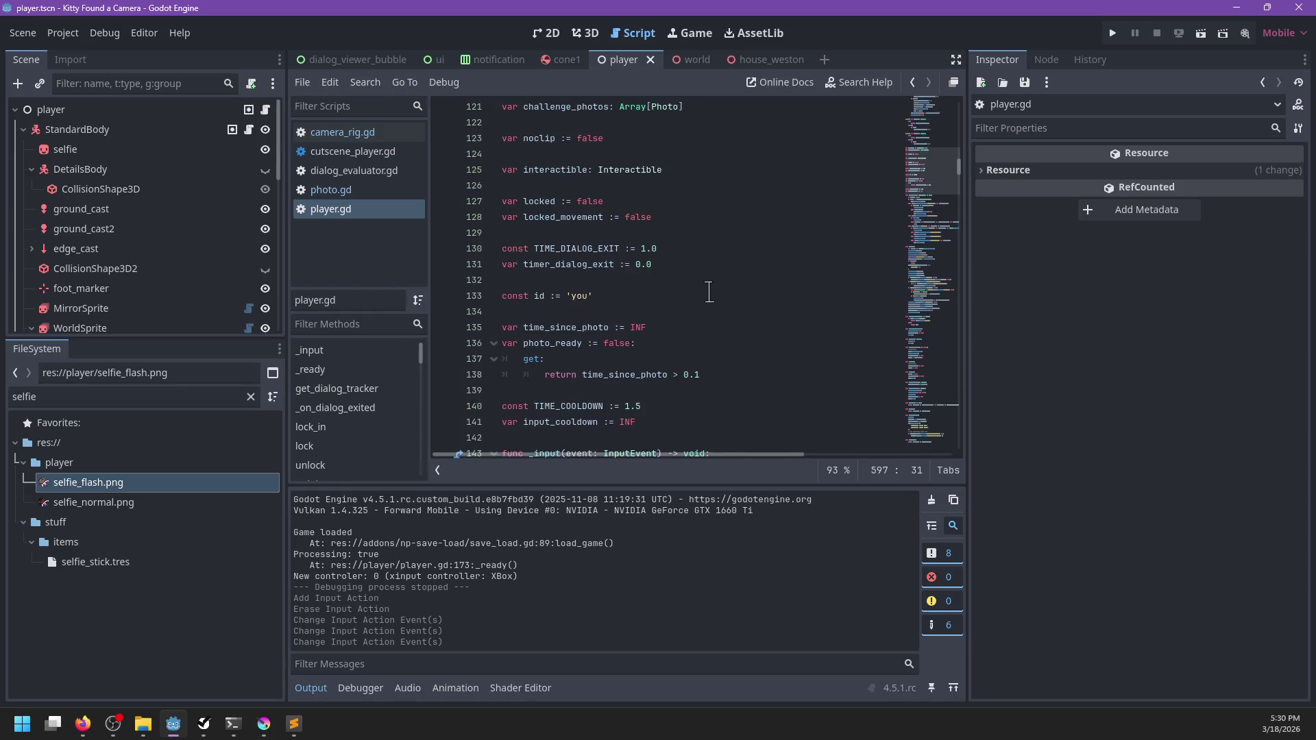
pyautogui.scroll(-2, 668, 226)
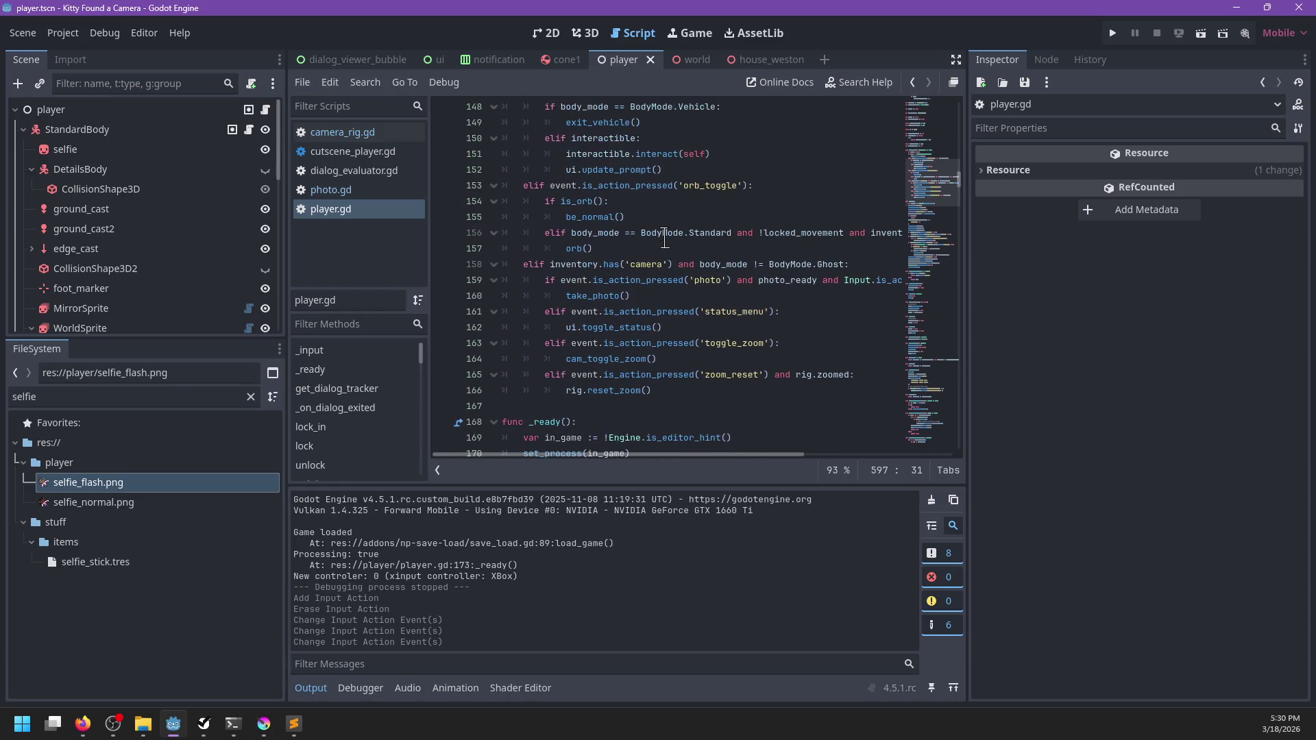
pyautogui.click(665, 375)
pyautogui.press('Down')
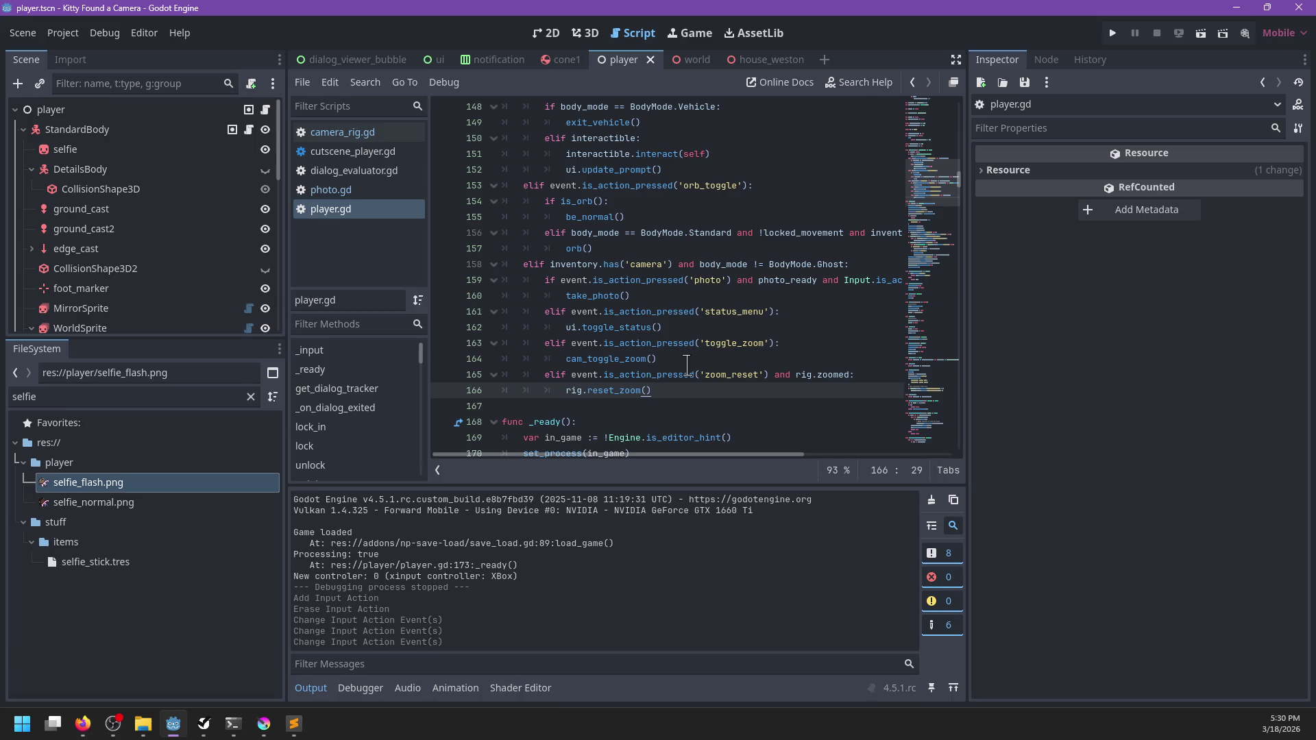
# Step: Add an elif branch calling rig.set_selfie_mode(!rig.selfie_mode) on selfie_toggle while zoomed
pyautogui.press('Return')
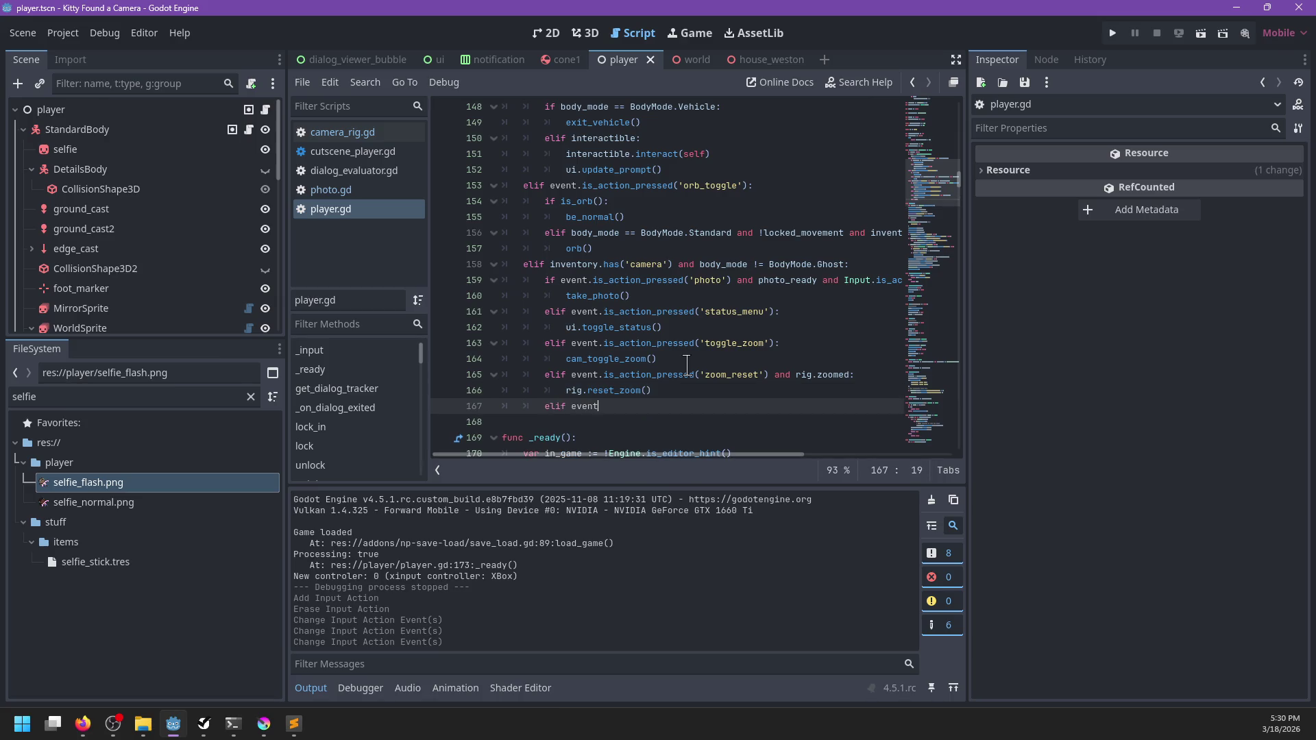
pyautogui.write('.is_action_pressed')
pyautogui.press('Return')
pyautogui.press('Left')
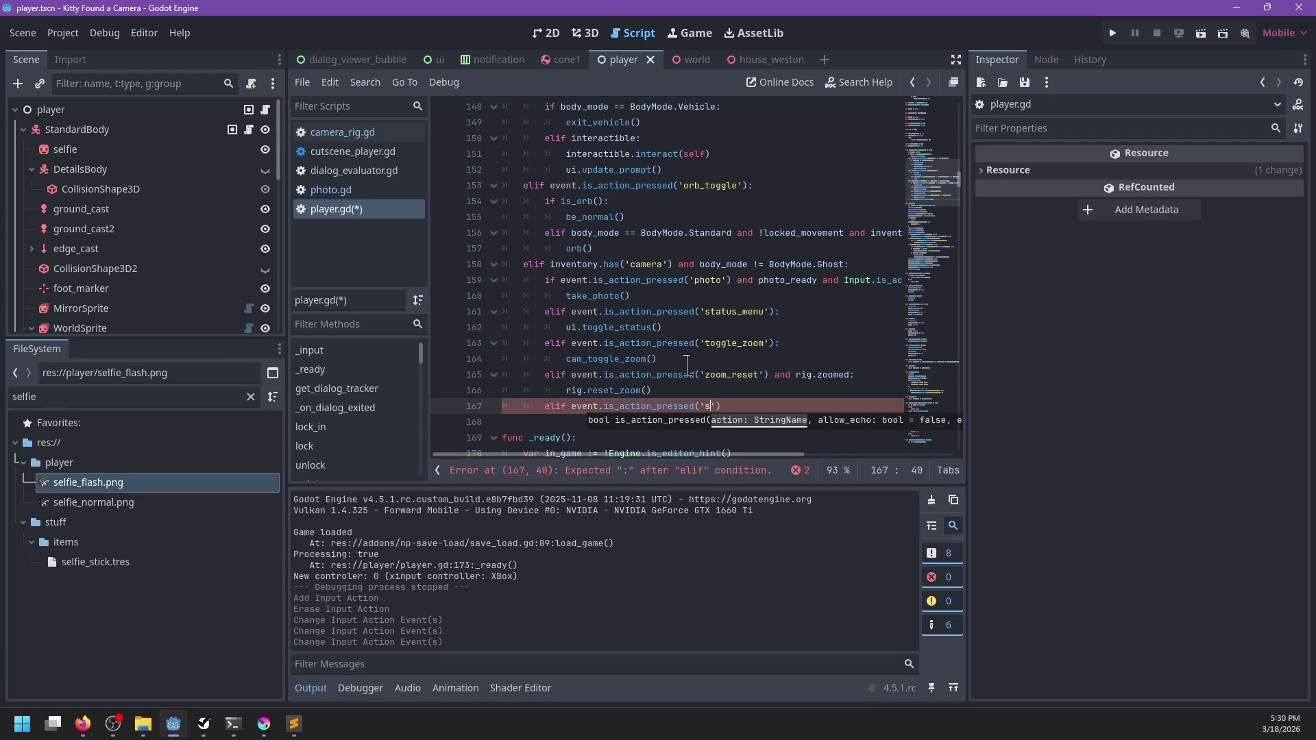
pyautogui.write('selfie')
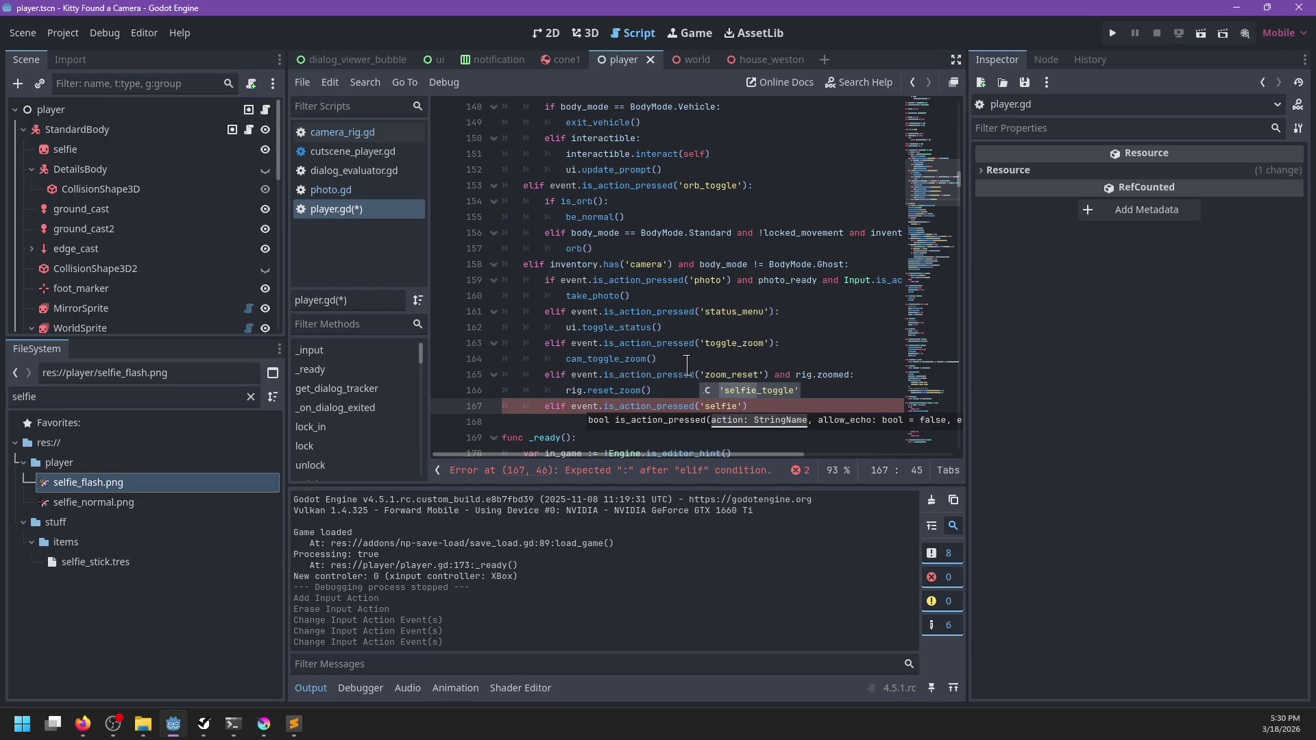
pyautogui.press('Return')
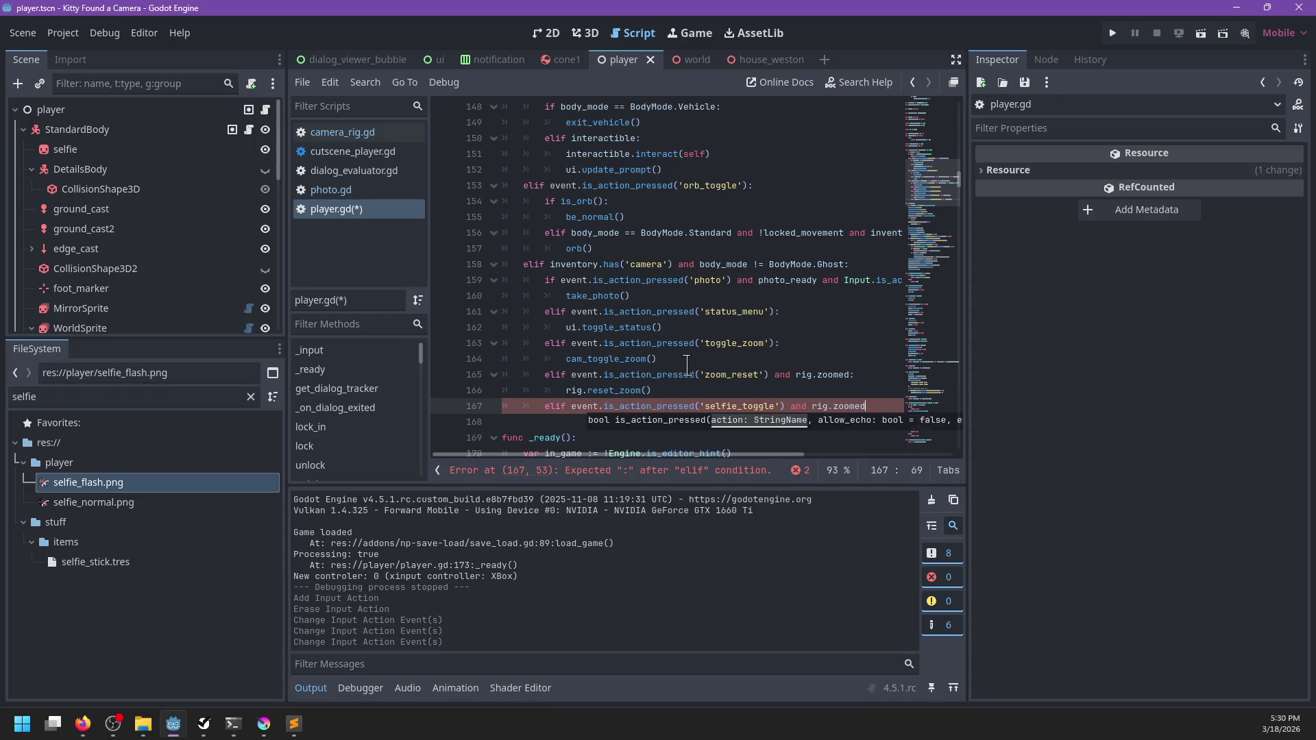
pyautogui.write(':')
pyautogui.press('Return')
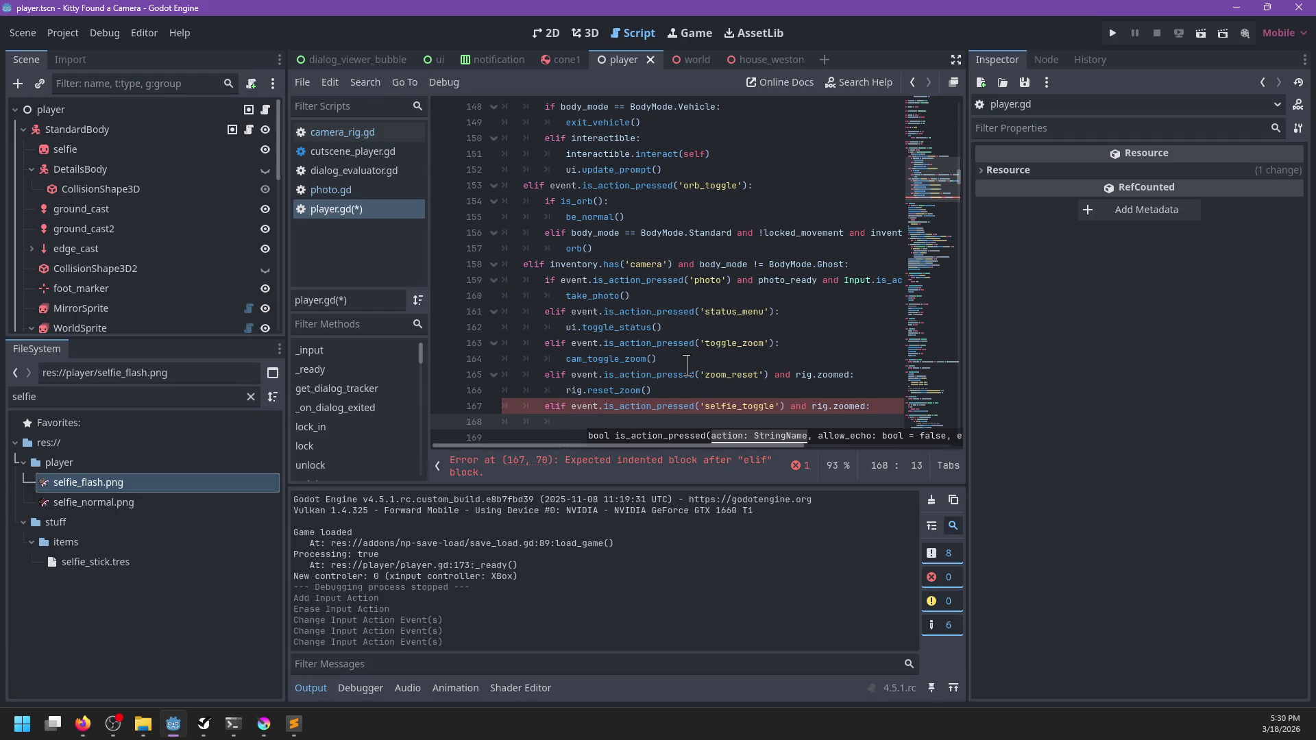
pyautogui.write('set_sel')
pyautogui.press('Return')
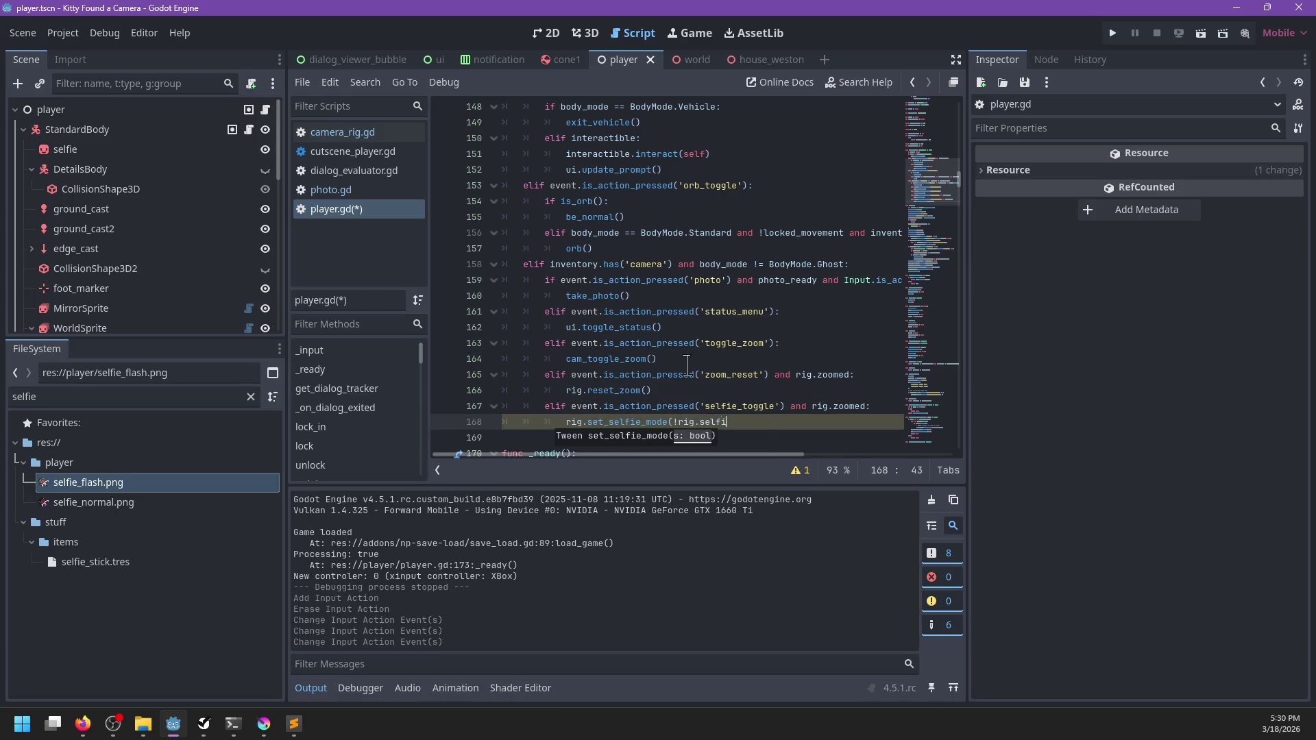
pyautogui.write('ode)')
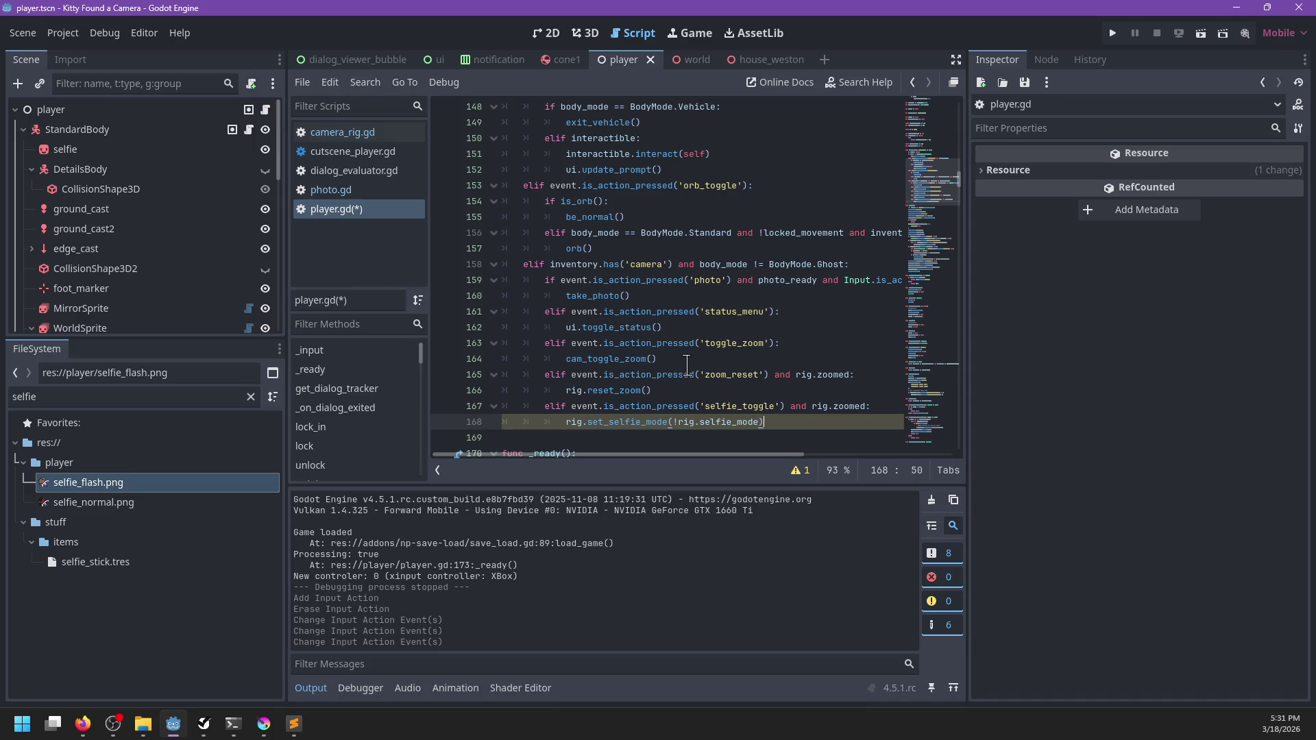
# Step: Save player.gd and run the game with F5 to test selfie toggling
pyautogui.hotkey('ctrl', 's')
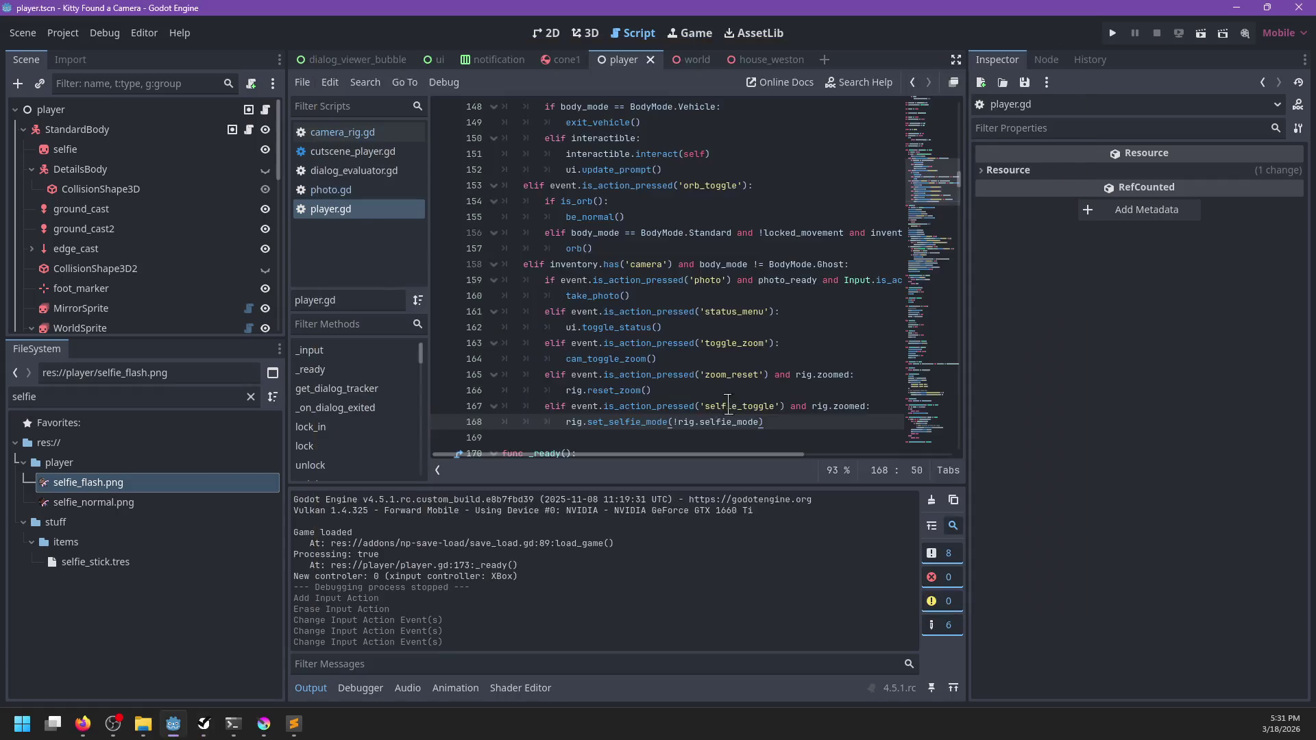
pyautogui.click(733, 392)
pyautogui.press('F5')
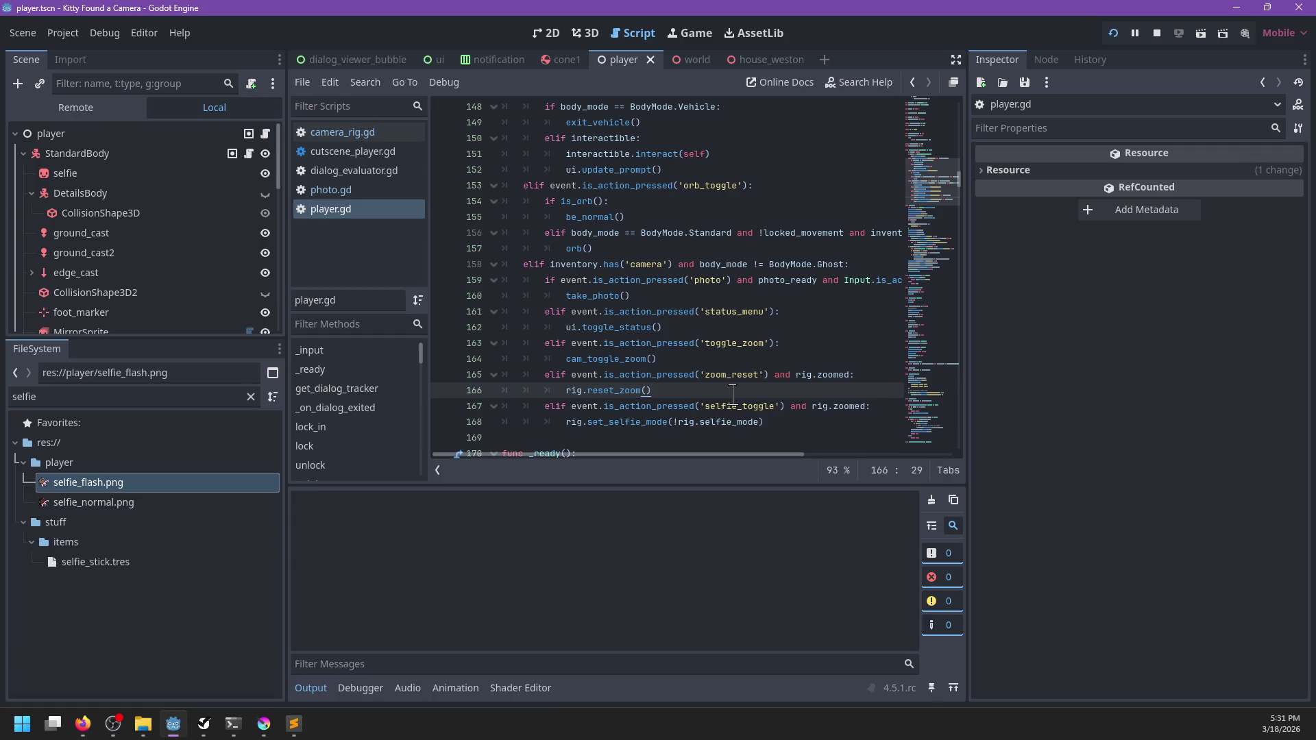
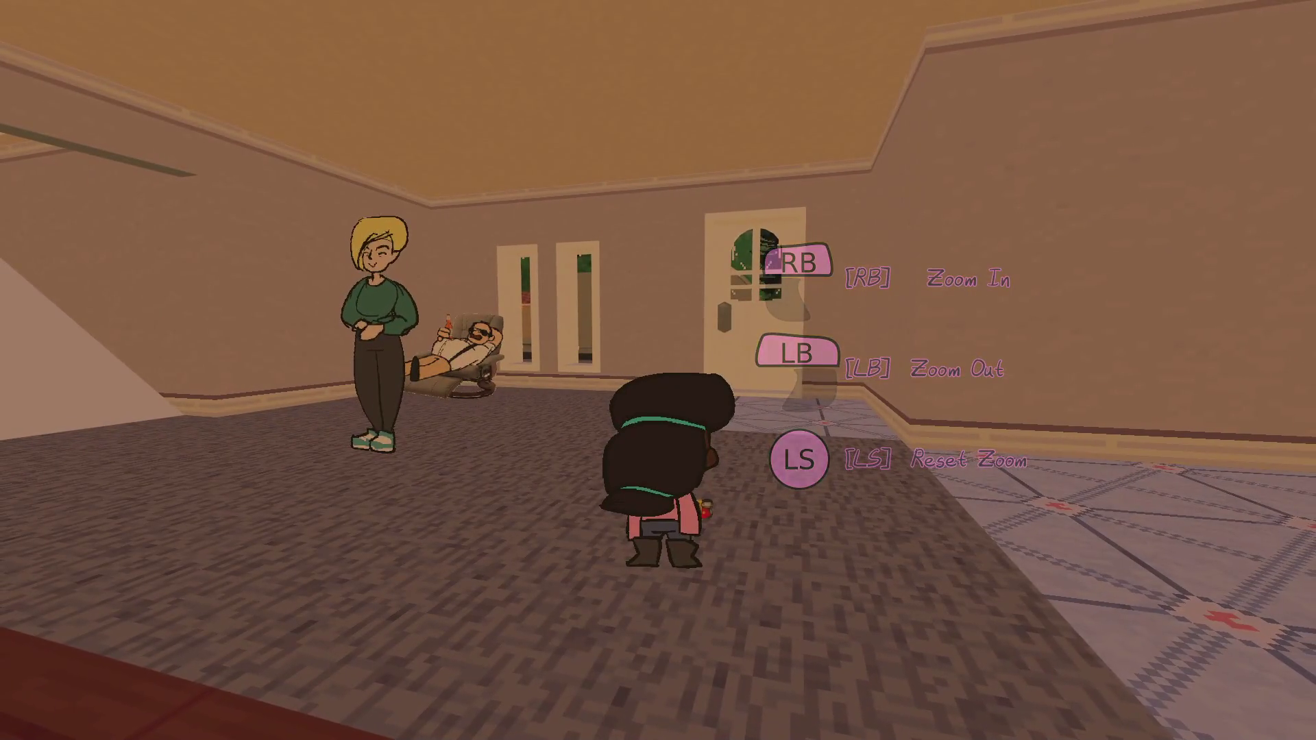
# Step: Stop the game and search player.gd for selfie_mode occurrences
pyautogui.press('F8')
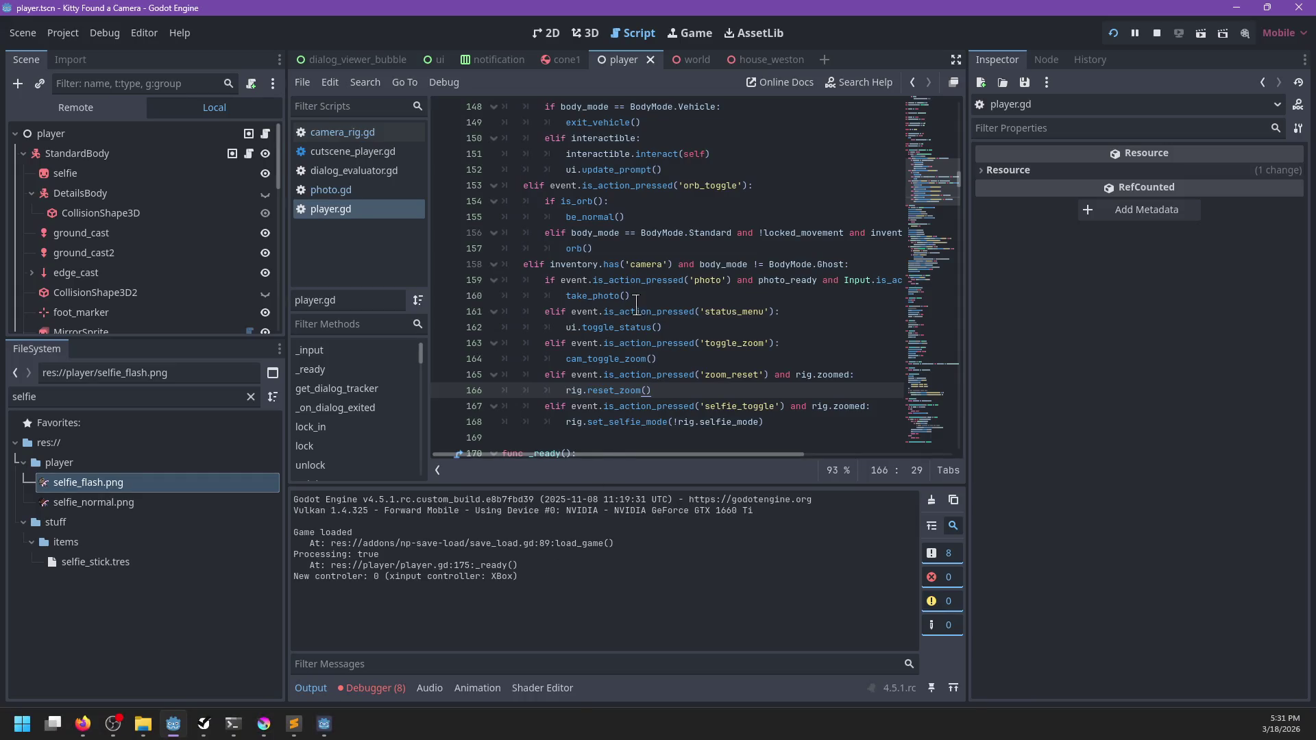
pyautogui.hotkey('ctrl', 'f')
pyautogui.write('selfie')
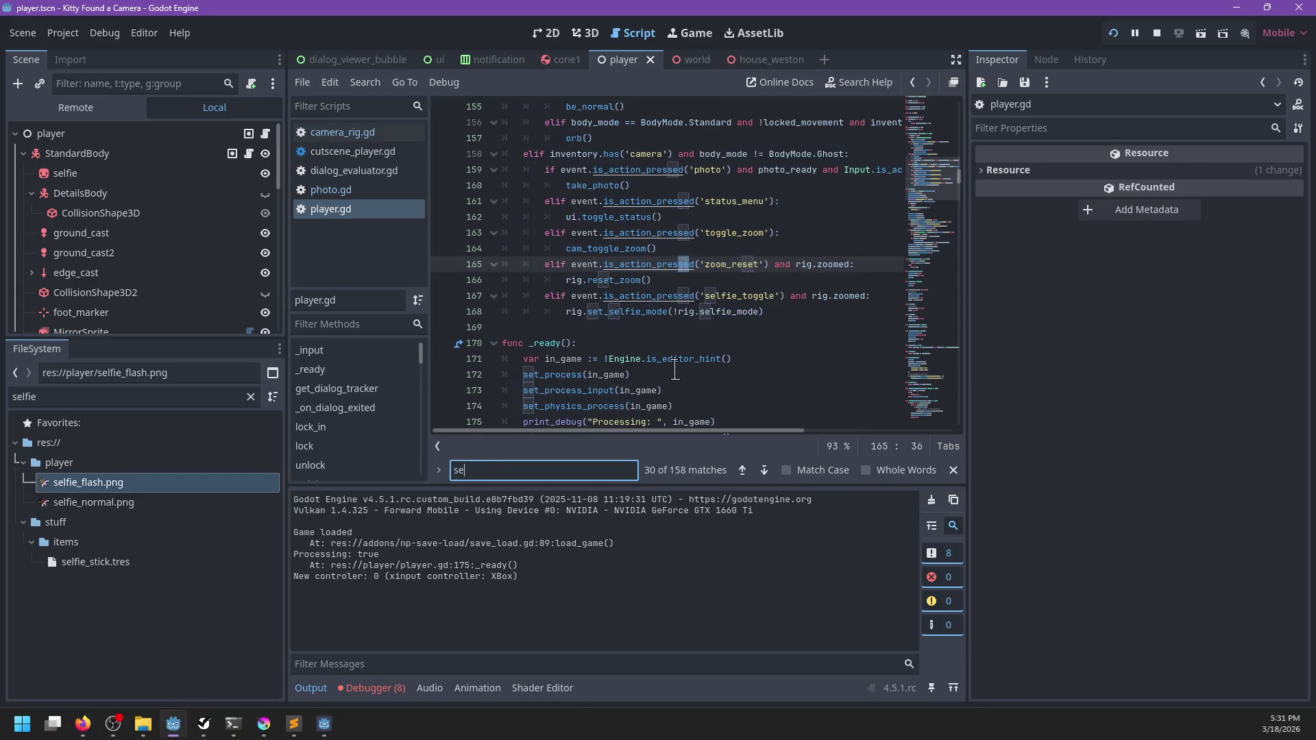
pyautogui.write('_mode')
pyautogui.press('Return')
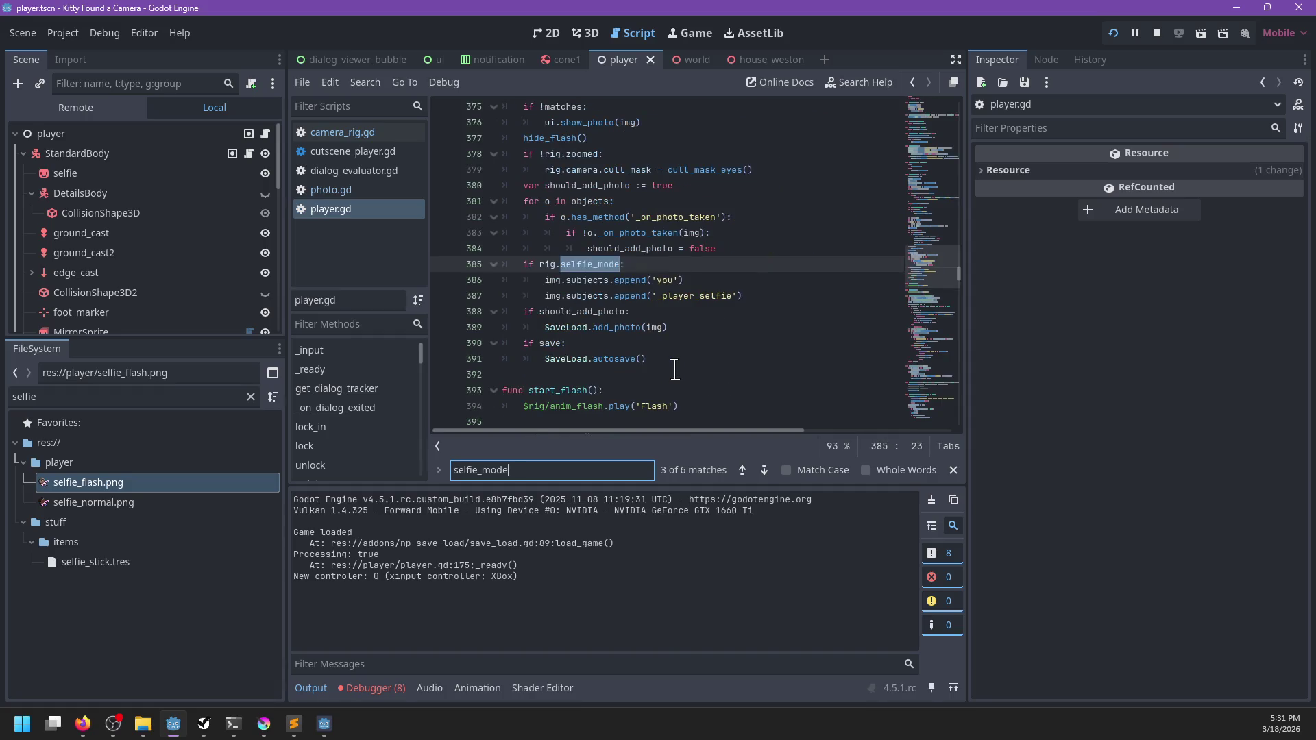
pyautogui.press('Escape')
pyautogui.hotkey('ctrl', 'f')
pyautogui.press('Return')
pyautogui.press('Return')
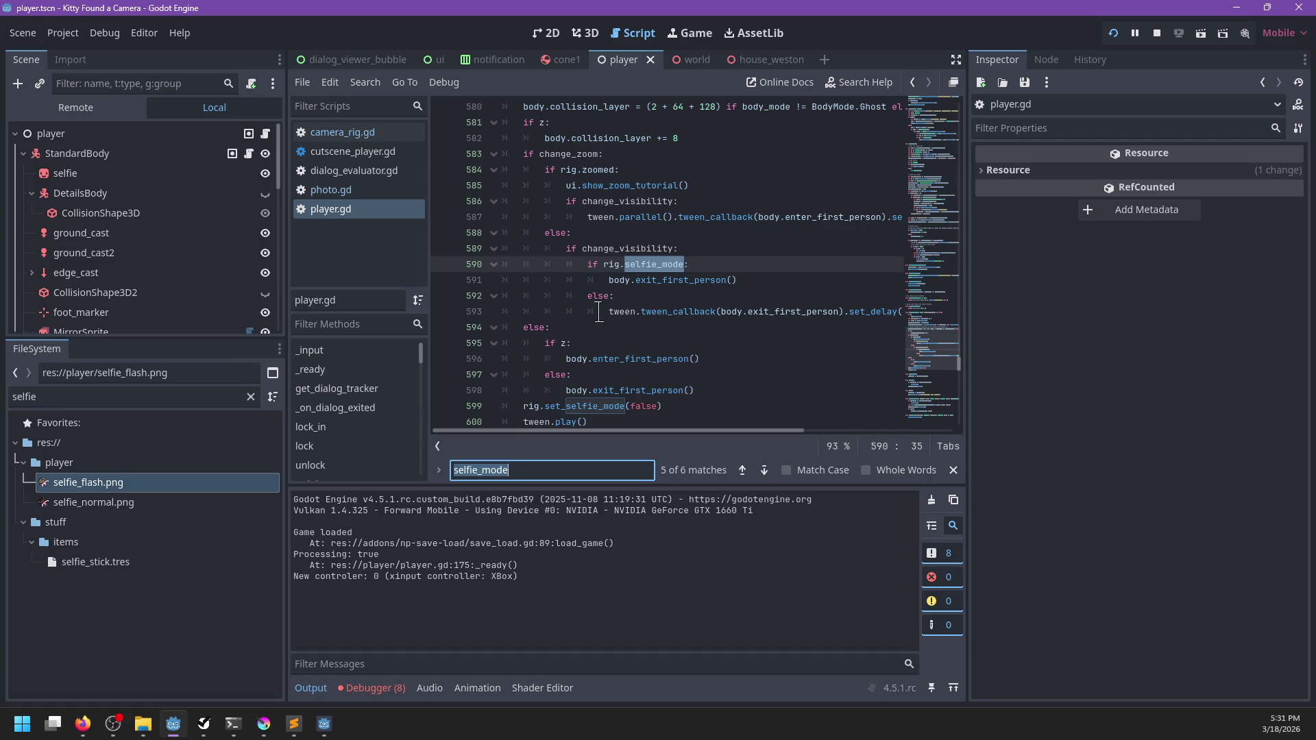
# Step: Delete the rig.set_selfie_mode(false) line near line 599 and save player.gd
pyautogui.click(795, 282)
pyautogui.click(763, 289)
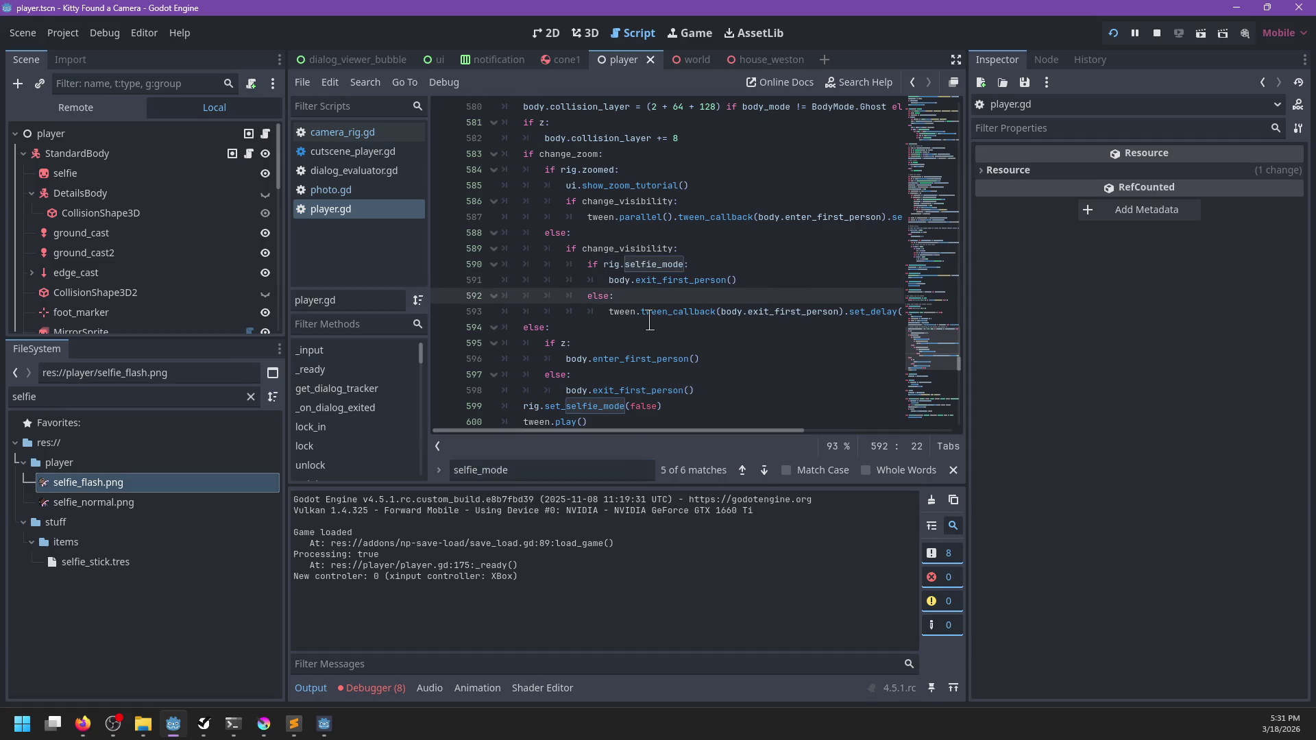
pyautogui.scroll(-1, 650, 320)
pyautogui.moveTo(665, 359); pyautogui.dragTo(756, 343)
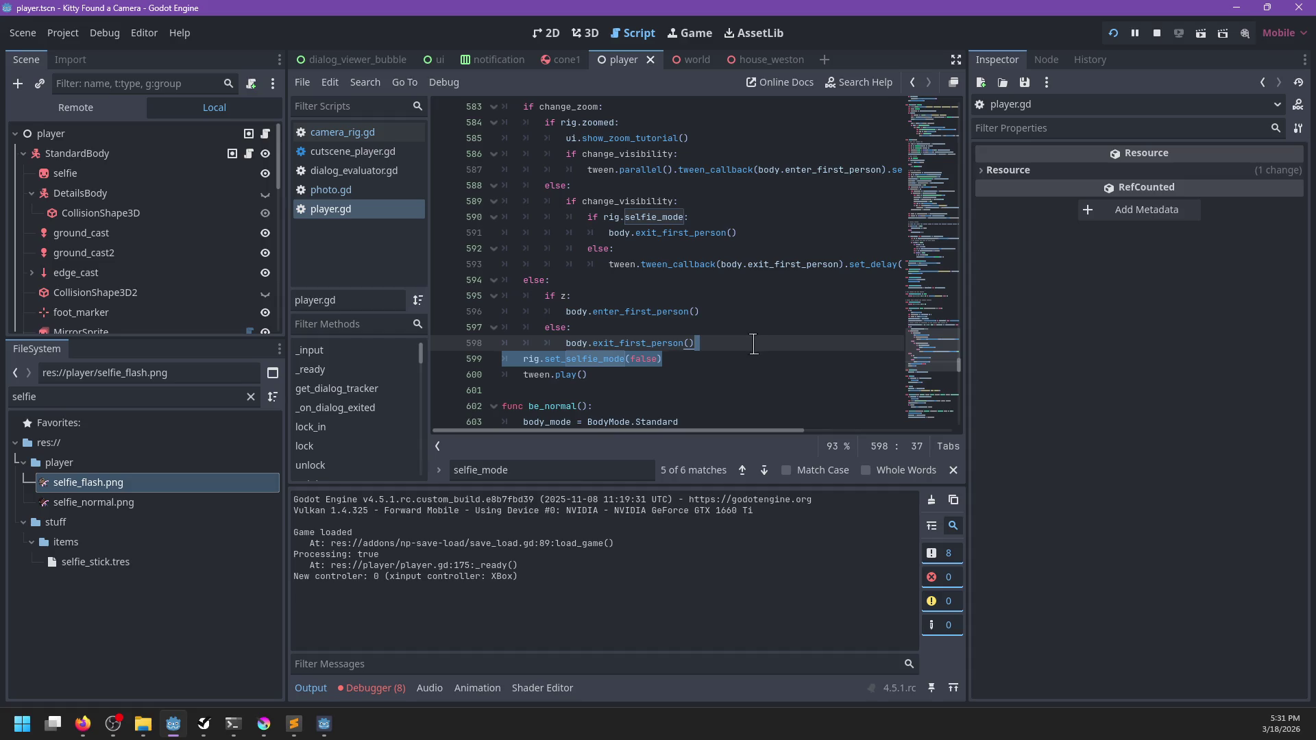
pyautogui.press('Delete')
pyautogui.hotkey('ctrl', 's')
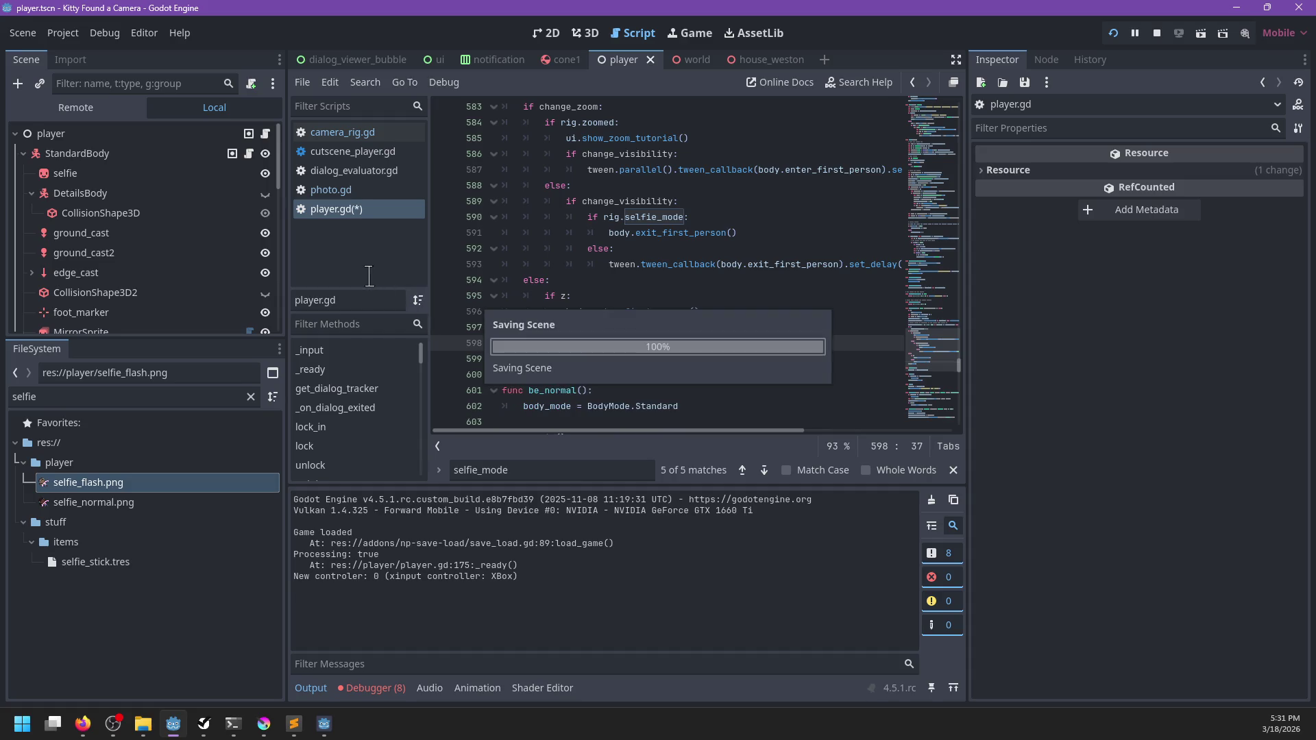
pyautogui.click(342, 132)
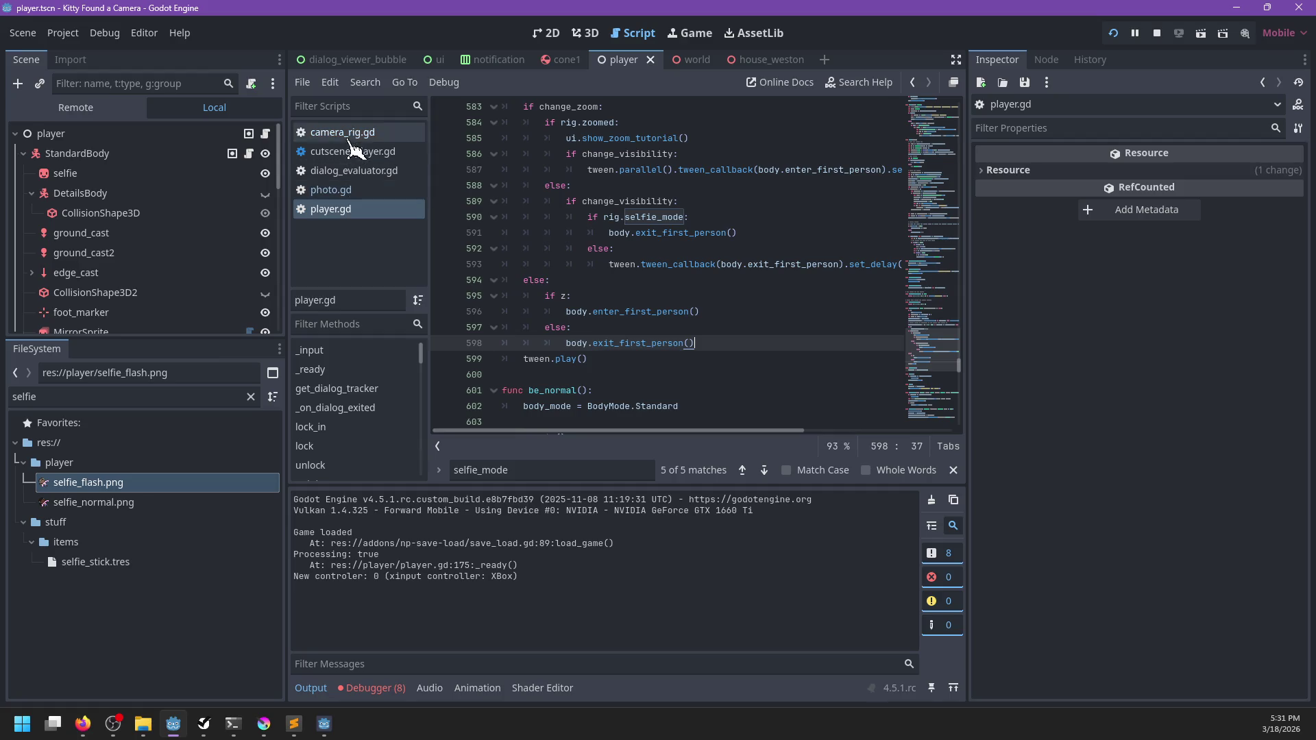
# Step: Search camera_rig.gd for set_zoom to reach the set_zoom function
pyautogui.hotkey('ctrl', 'f')
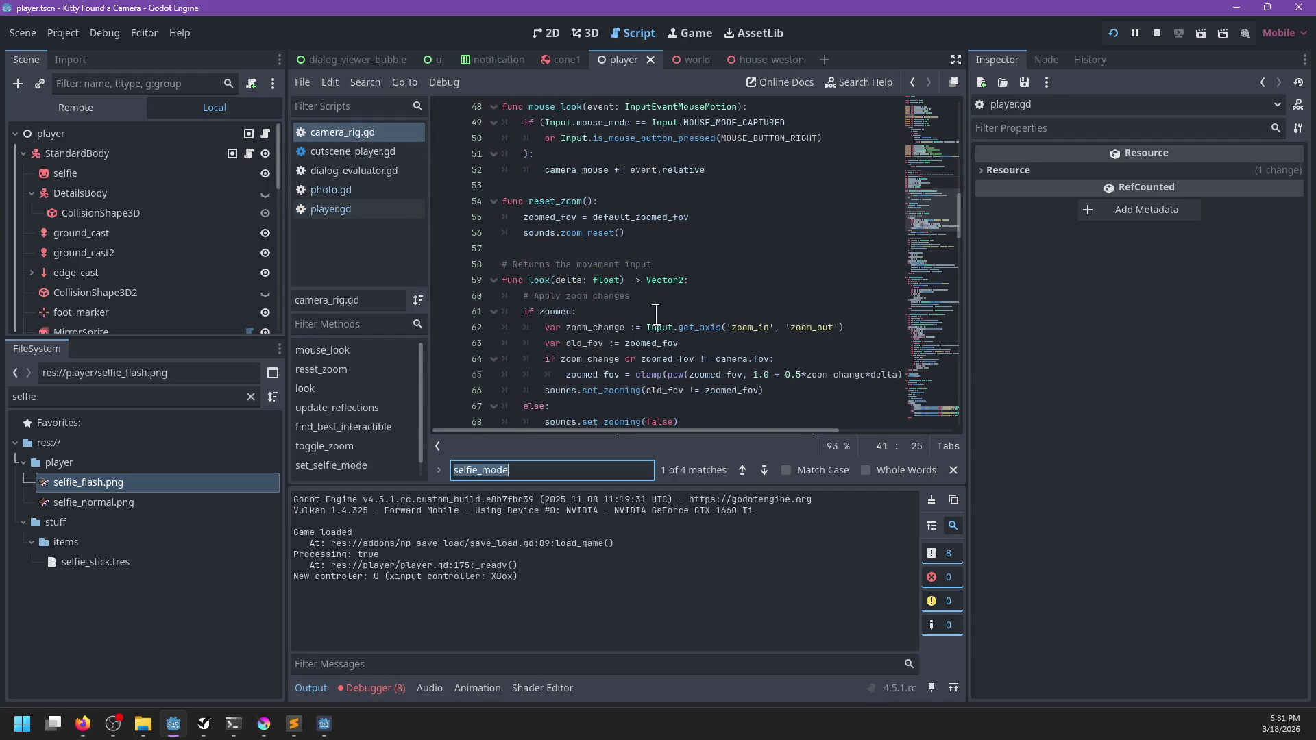
pyautogui.write('set_zoom')
pyautogui.press('Return')
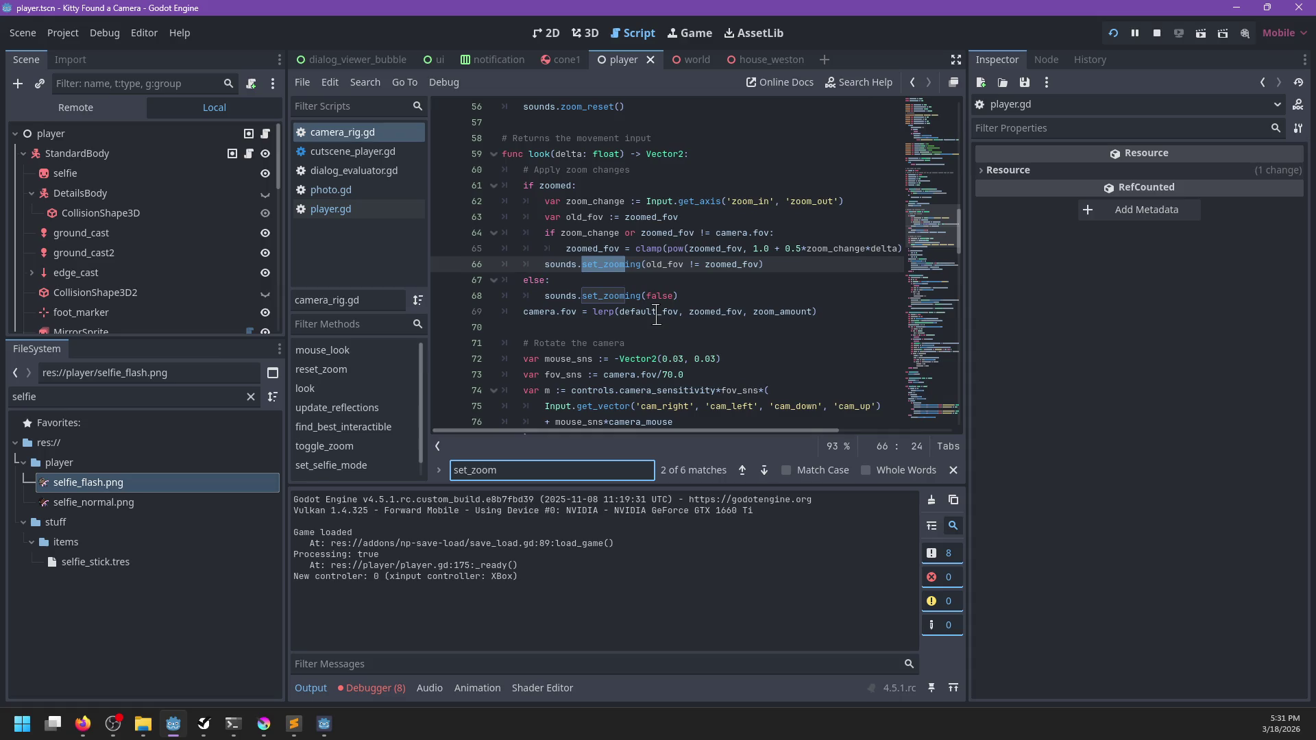
pyautogui.press('Return')
pyautogui.press('Return')
pyautogui.press('Escape')
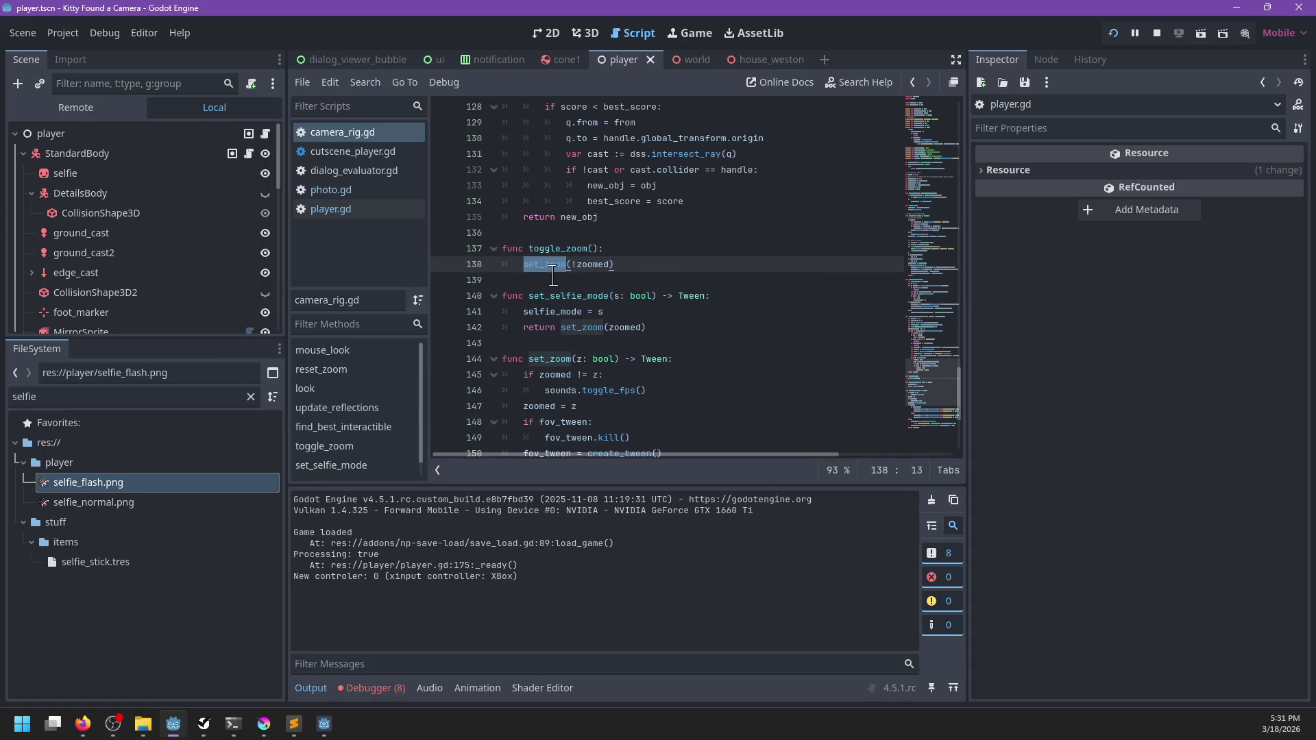
# Step: Add 'selfie_mode = false' under the else: on line 158 and save camera_rig.gd
pyautogui.scroll(-5, 617, 288)
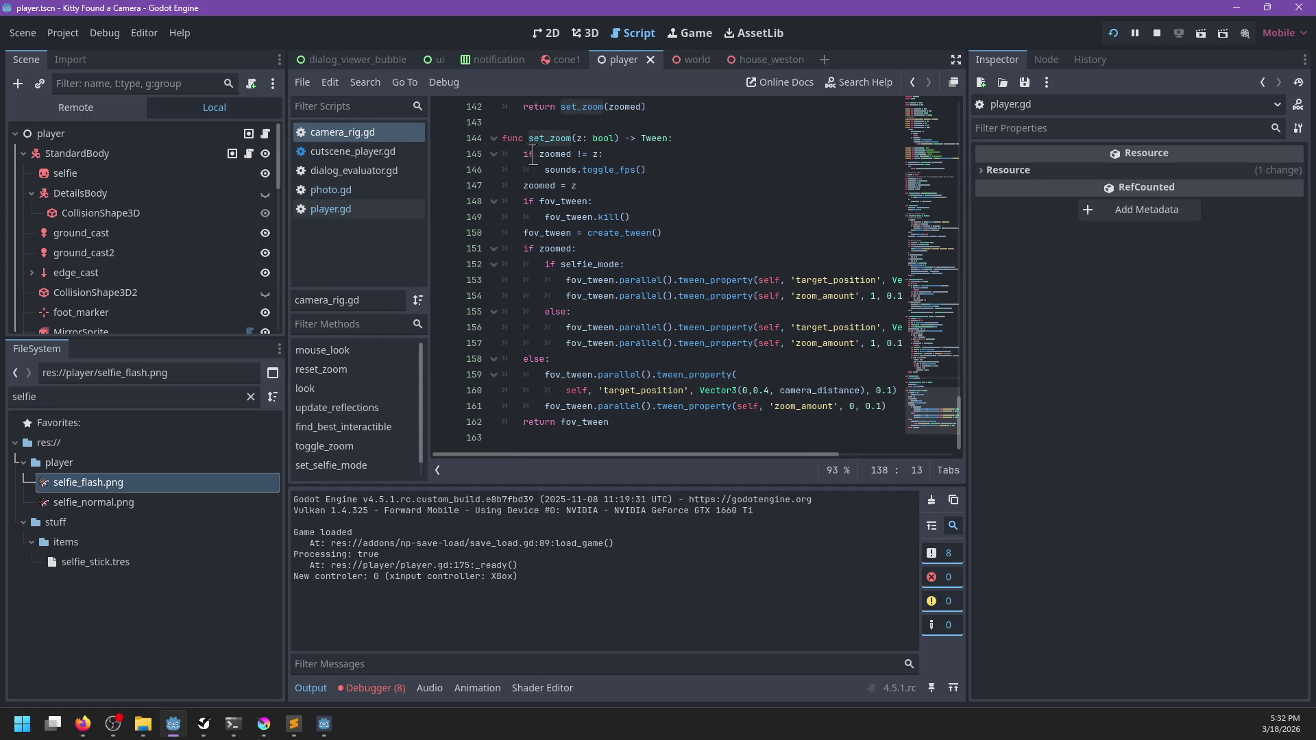
pyautogui.click(578, 360)
pyautogui.press('Return')
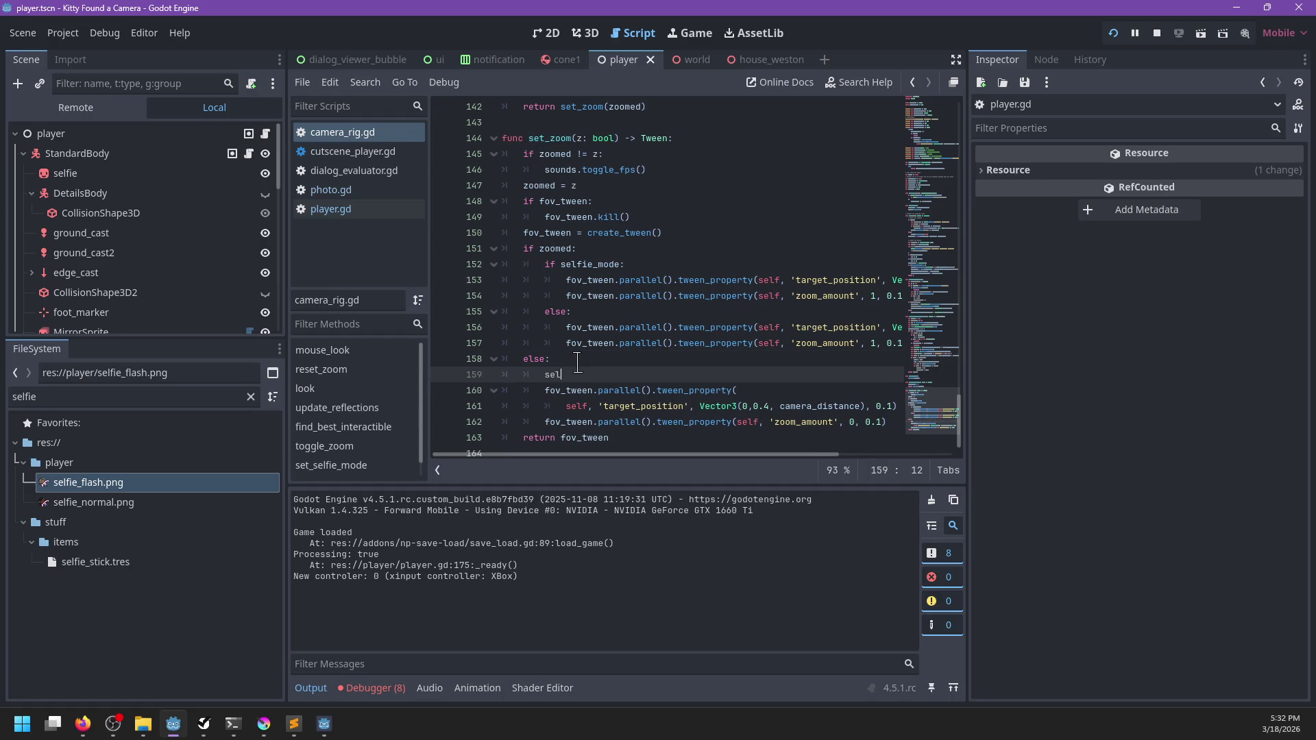
pyautogui.write('e_mode = fals')
pyautogui.hotkey('ctrl', 's')
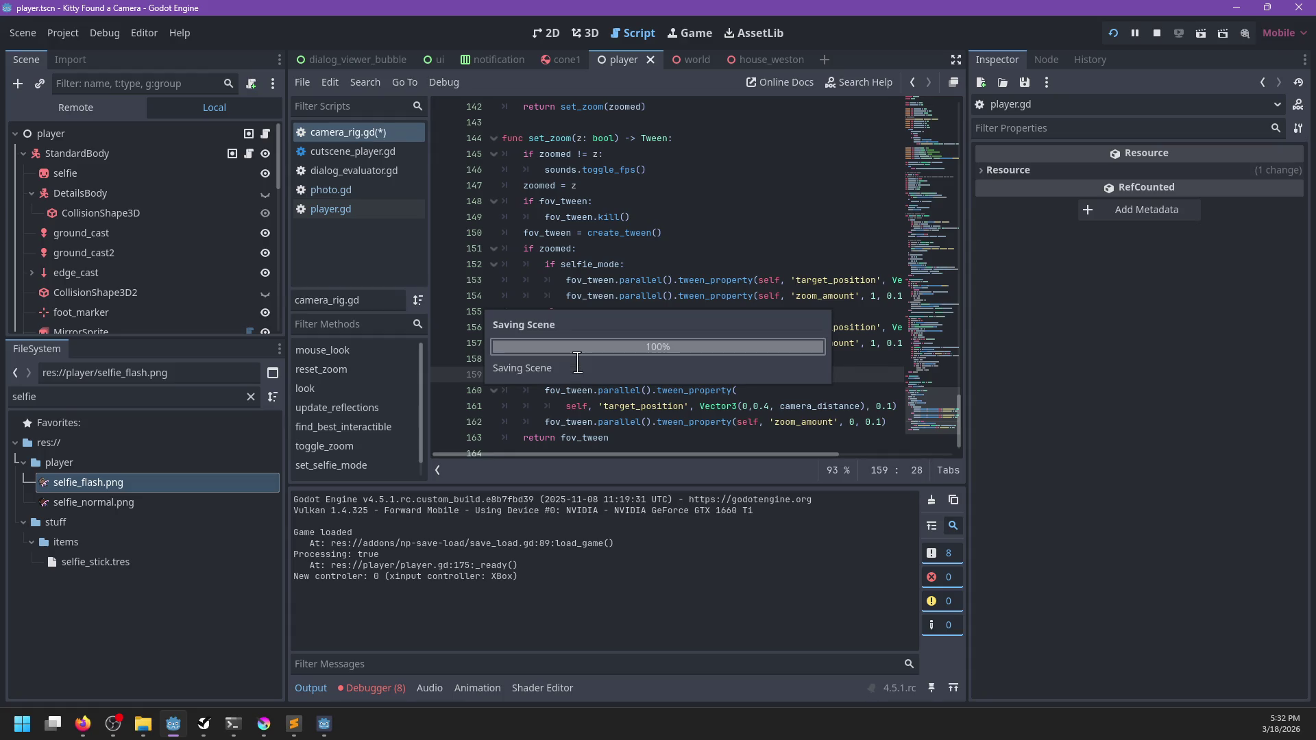
# Step: Check the selfie_mode default of false and relaunch the game to test
pyautogui.scroll(20, 617, 309)
pyautogui.scroll(-5, 673, 294)
pyautogui.scroll(-2, 672, 294)
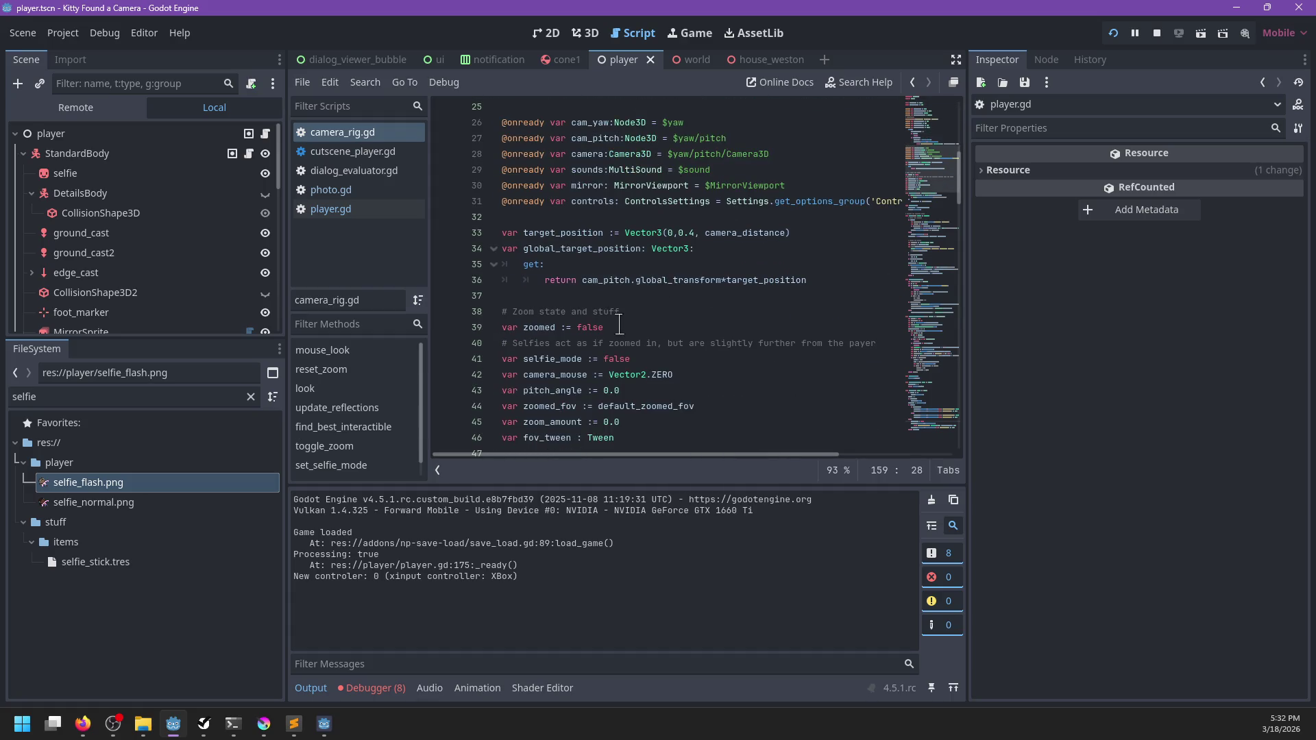
pyautogui.doubleClick(620, 359)
pyautogui.click(674, 360)
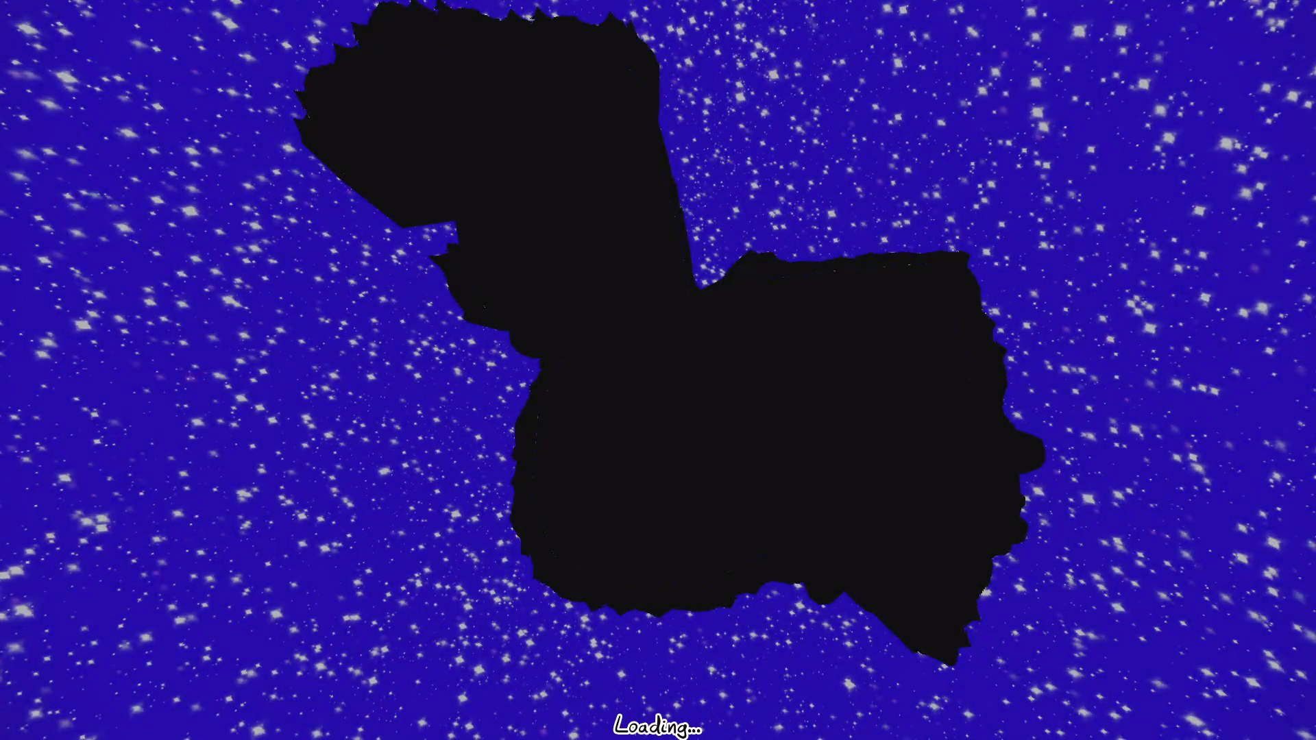
pyautogui.press('z')
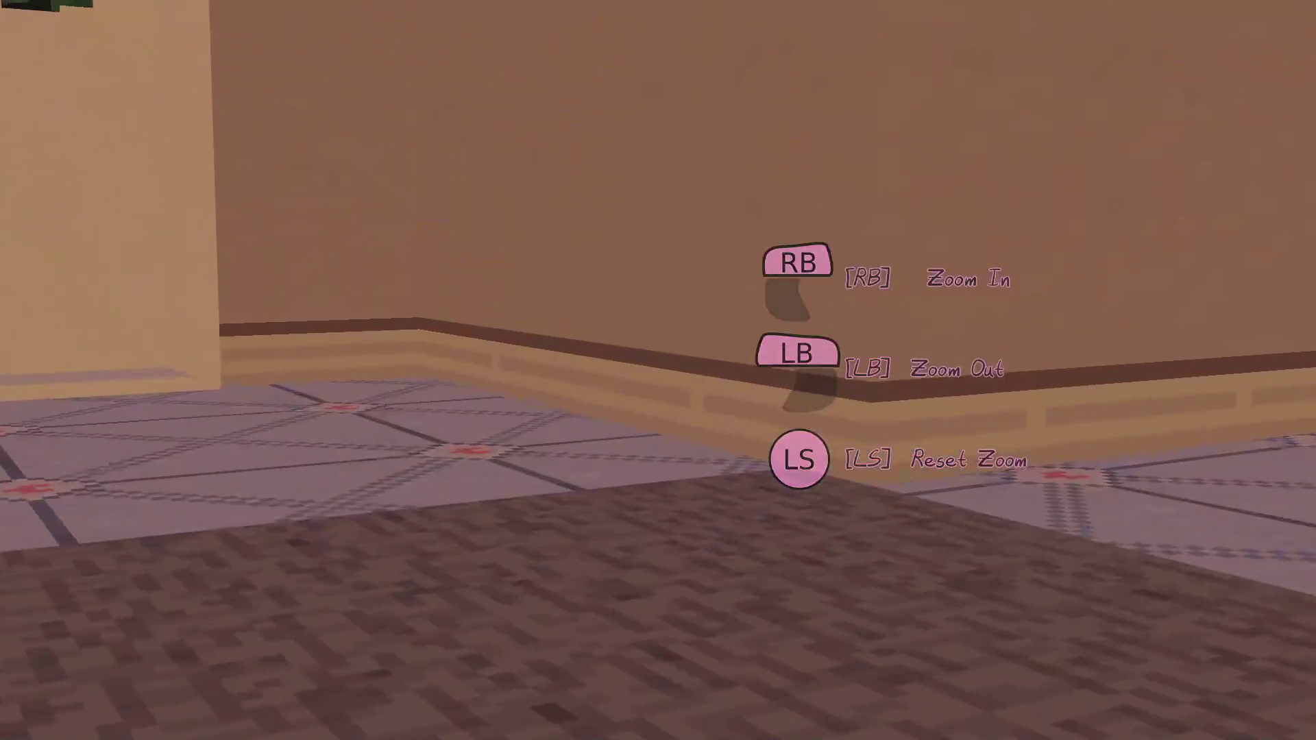
pyautogui.press('z')
pyautogui.press('z')
pyautogui.scroll(-3, 658, 370)
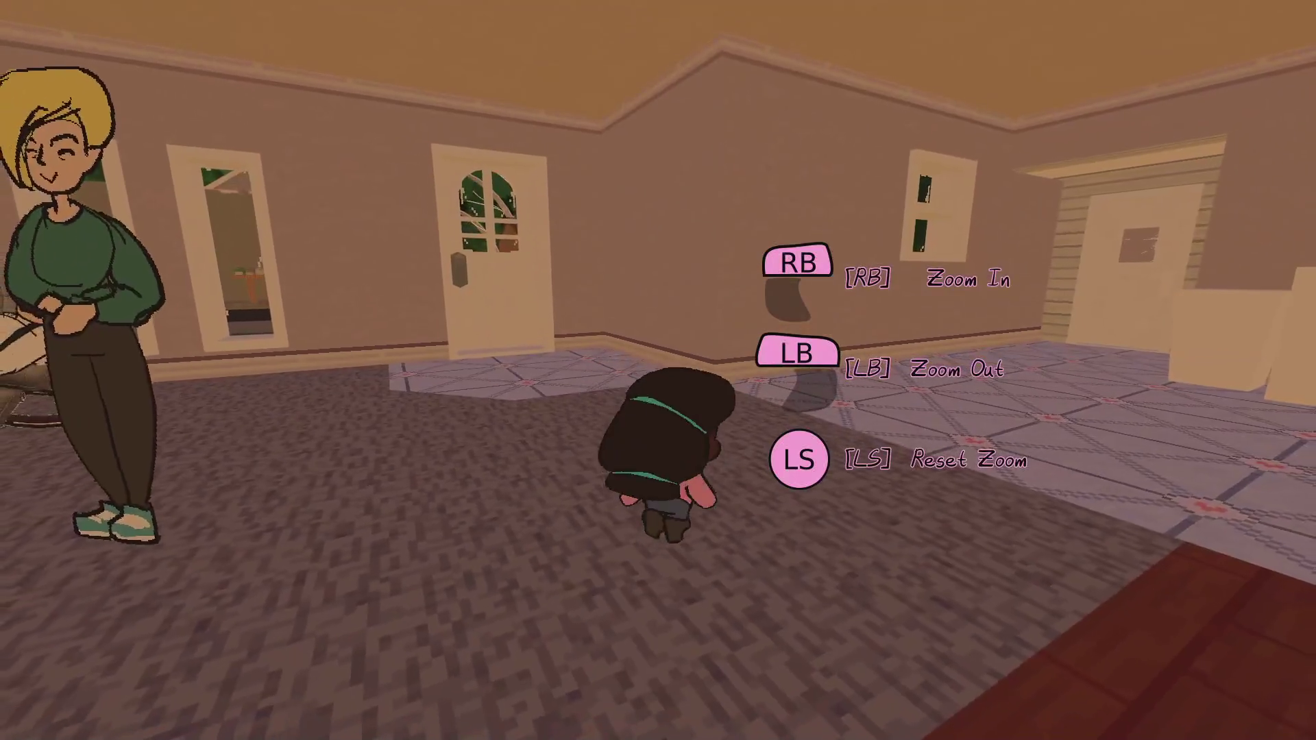
pyautogui.scroll(3, 658, 371)
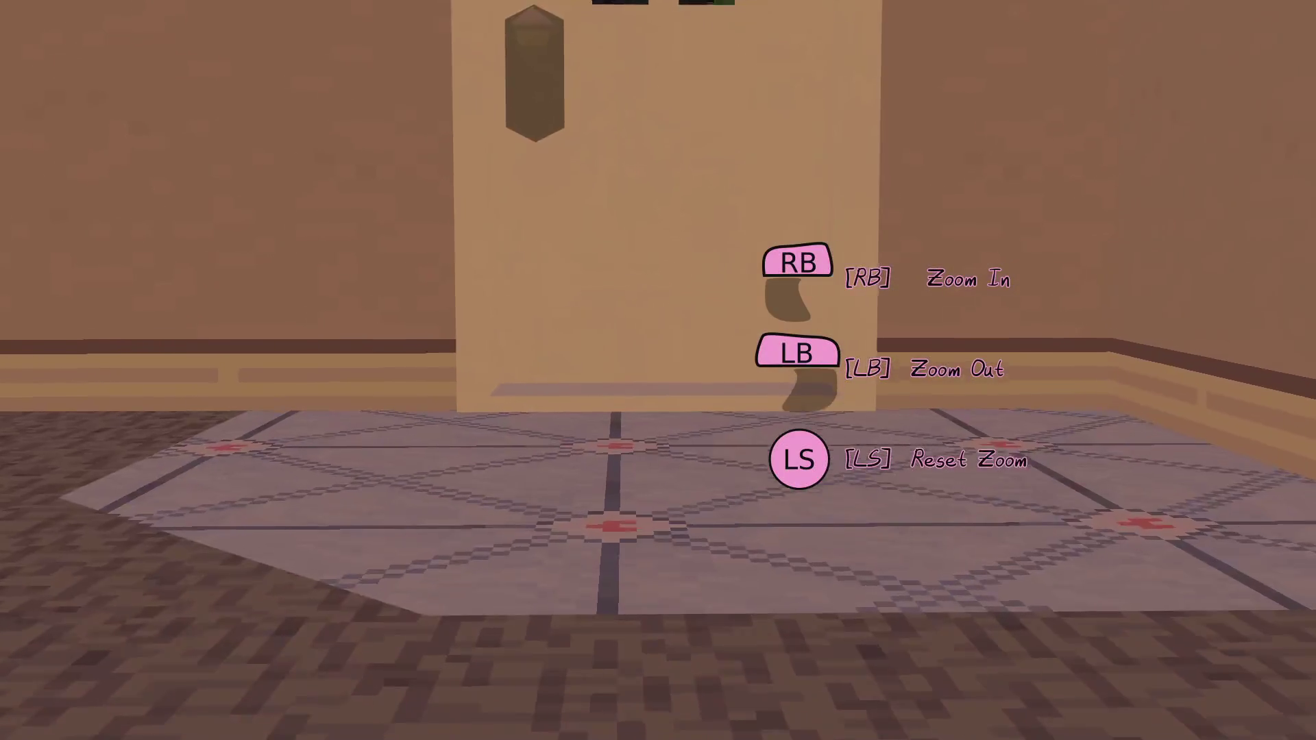
pyautogui.scroll(-3, 659, 371)
pyautogui.press('w')
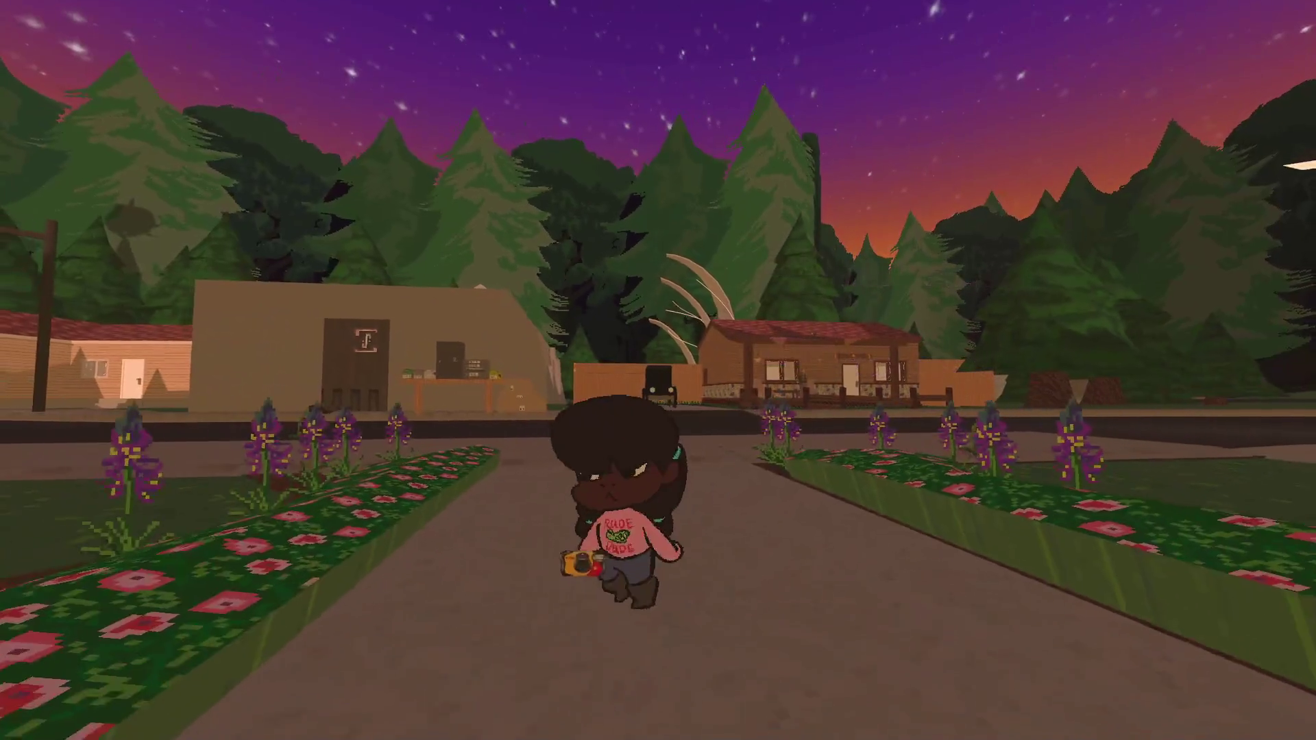
pyautogui.press('Escape')
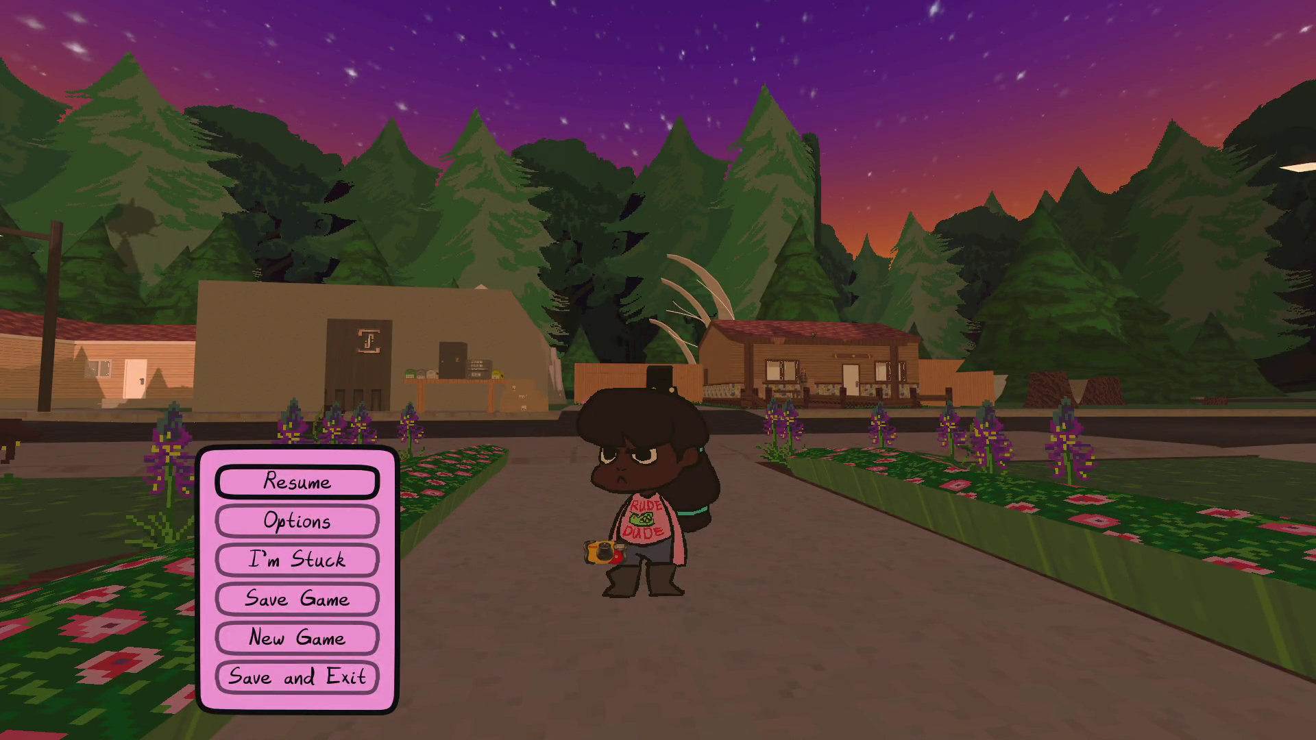
pyautogui.hotkey('alt', 'Tab')
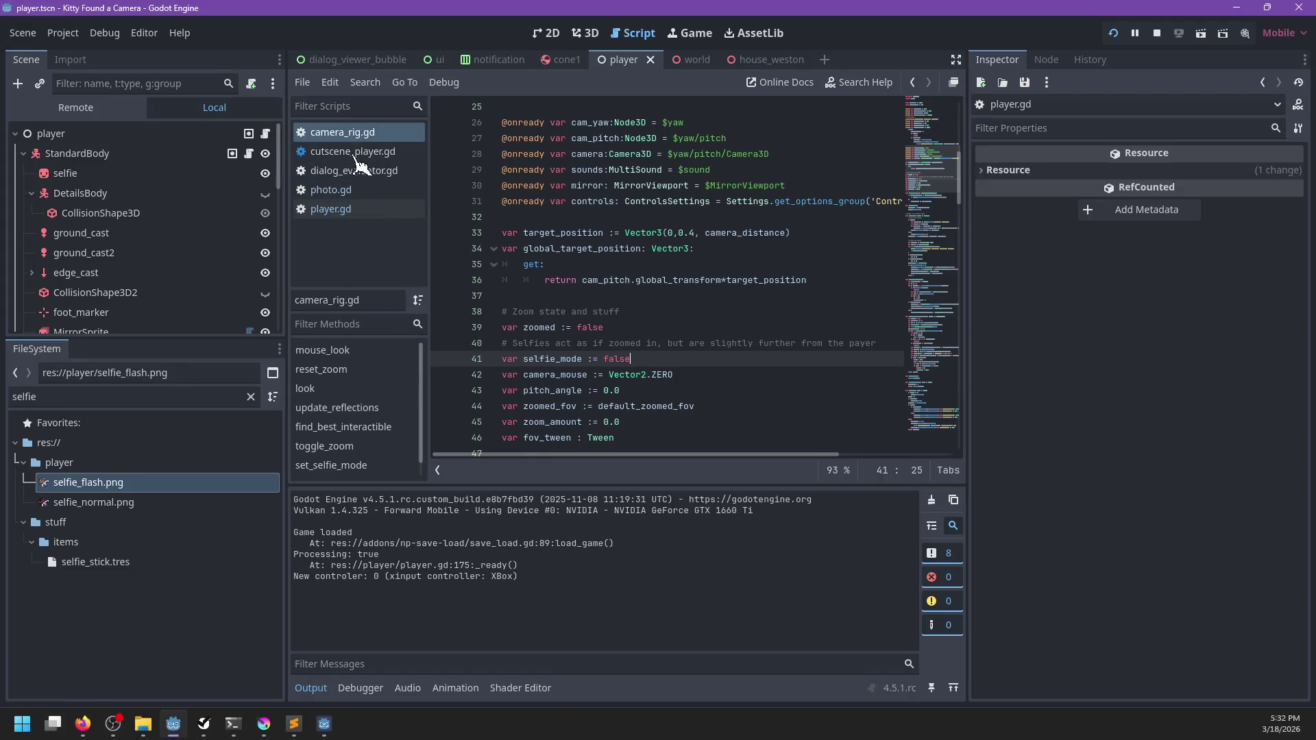
# Step: Change the set_delay(0.05) on line 593 of player.gd to 0.02 and save
pyautogui.click(336, 209)
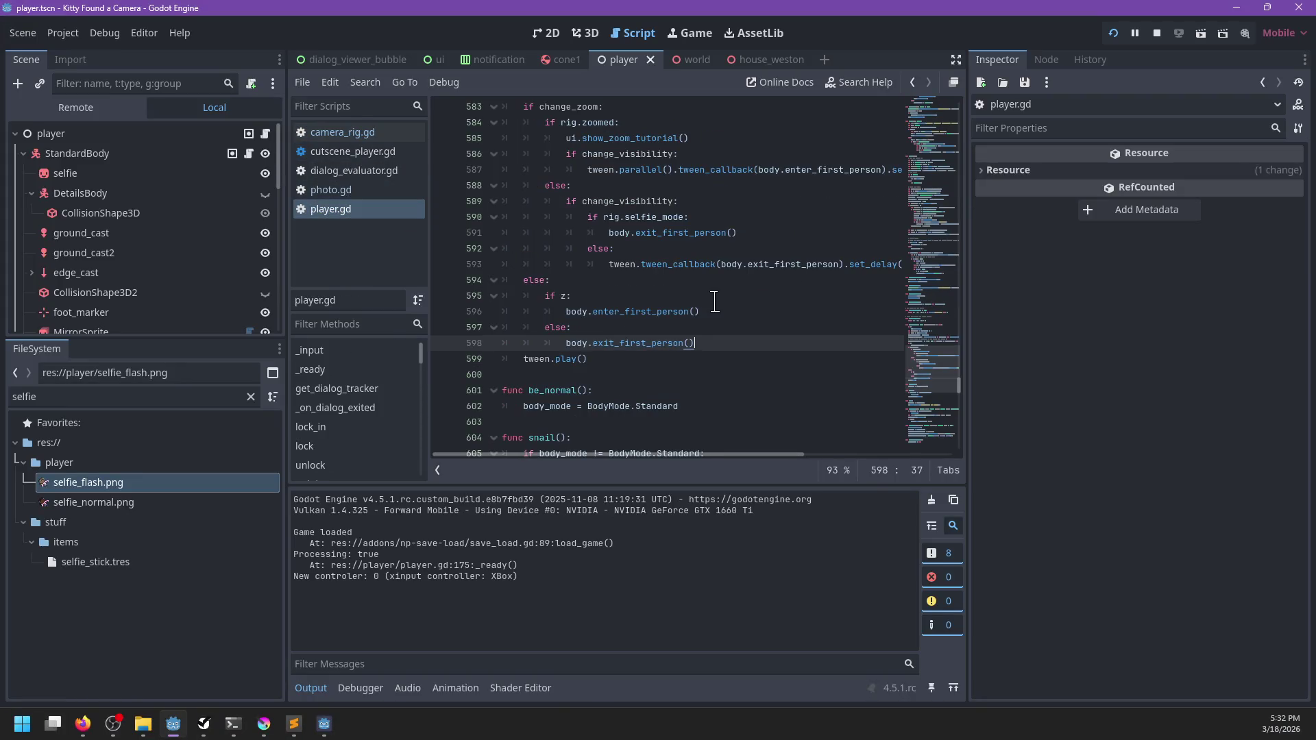
pyautogui.hscroll(3, 714, 301)
pyautogui.click(782, 266)
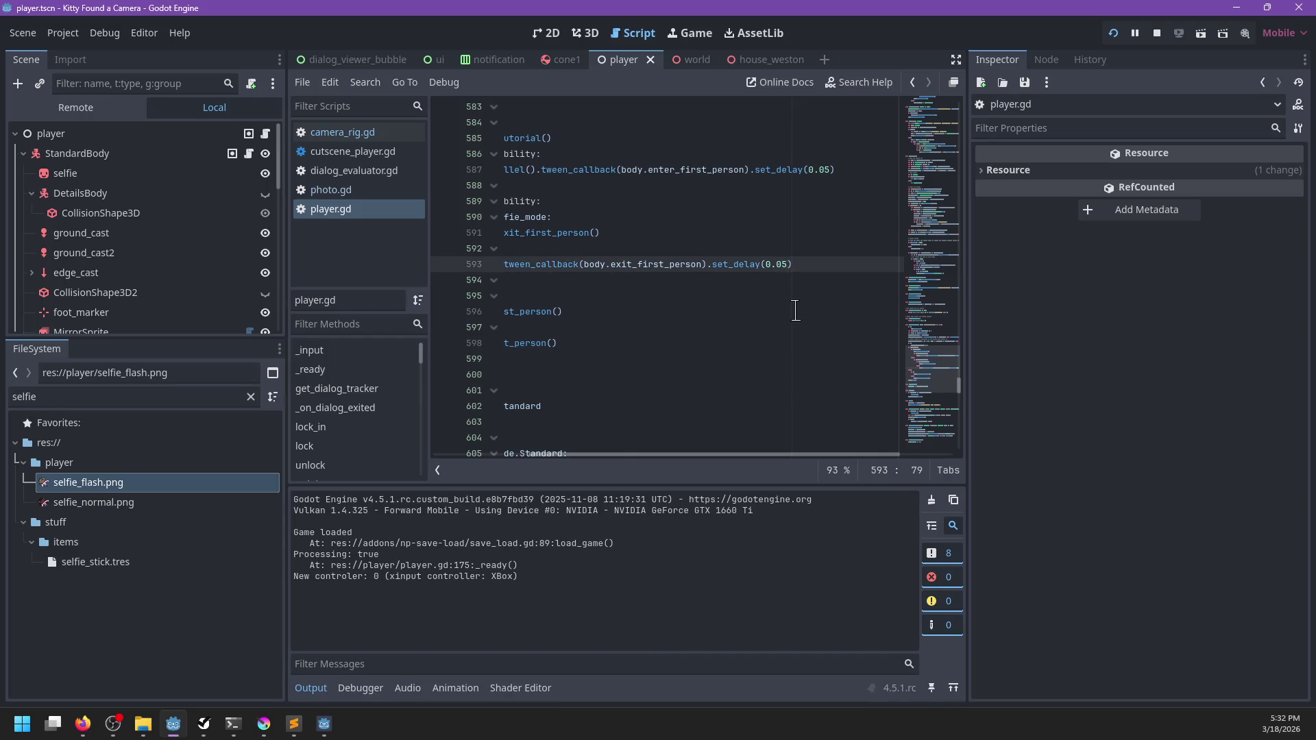
pyautogui.write('2')
pyautogui.hotkey('ctrl', 's')
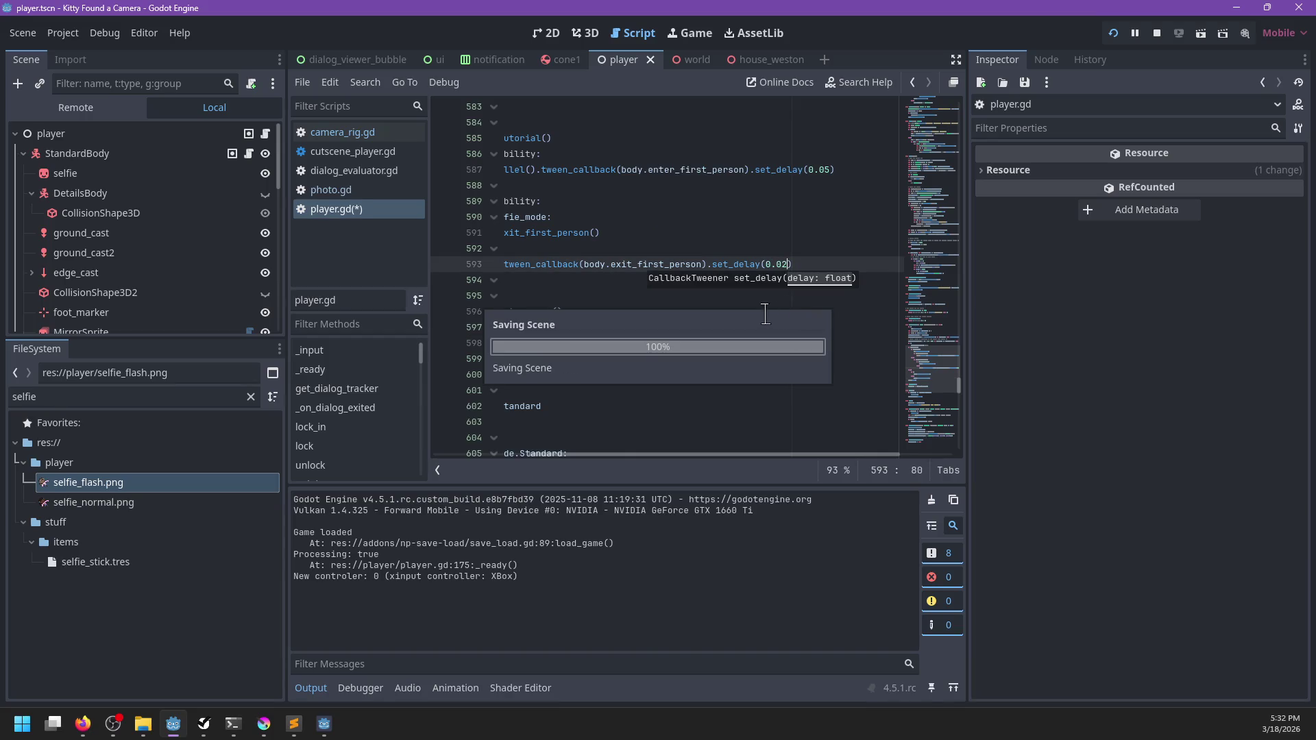
# Step: Try a 0.02 delay on line 587, then revert it to 0.05 and save
pyautogui.click(833, 171)
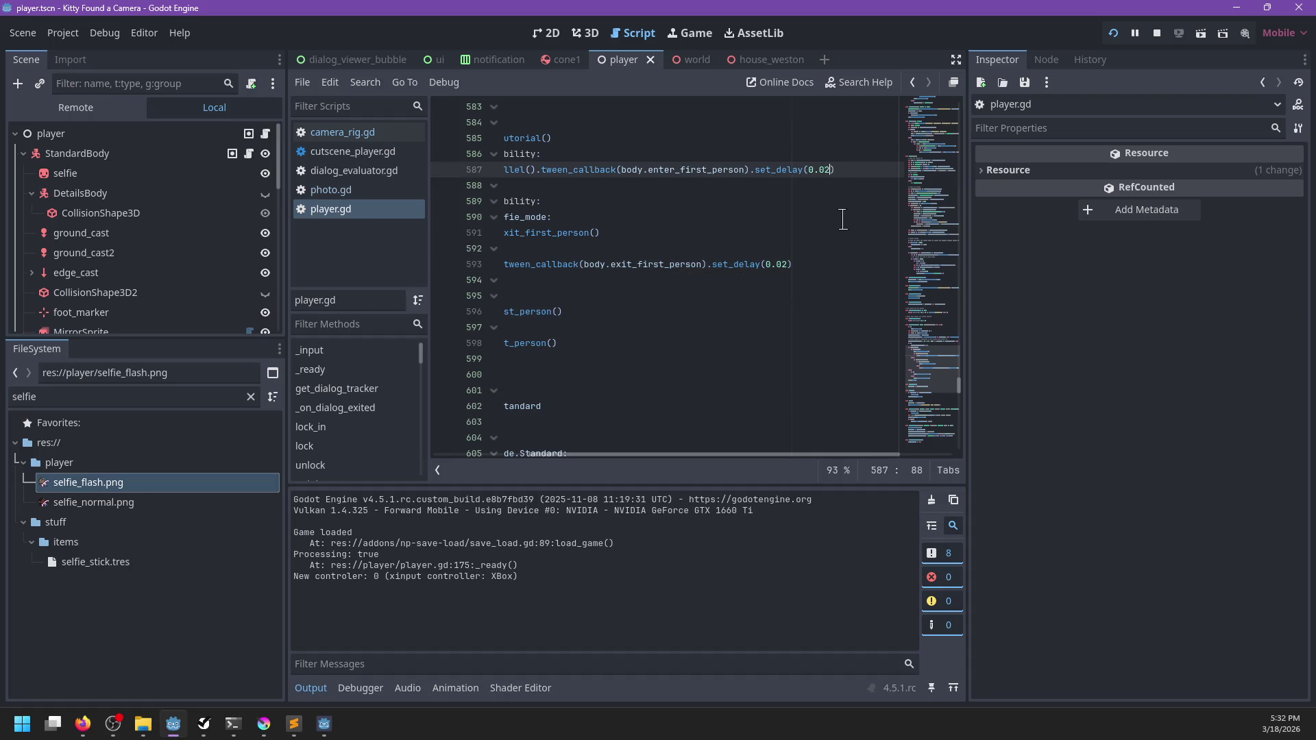
pyautogui.hotkey('ctrl', 's')
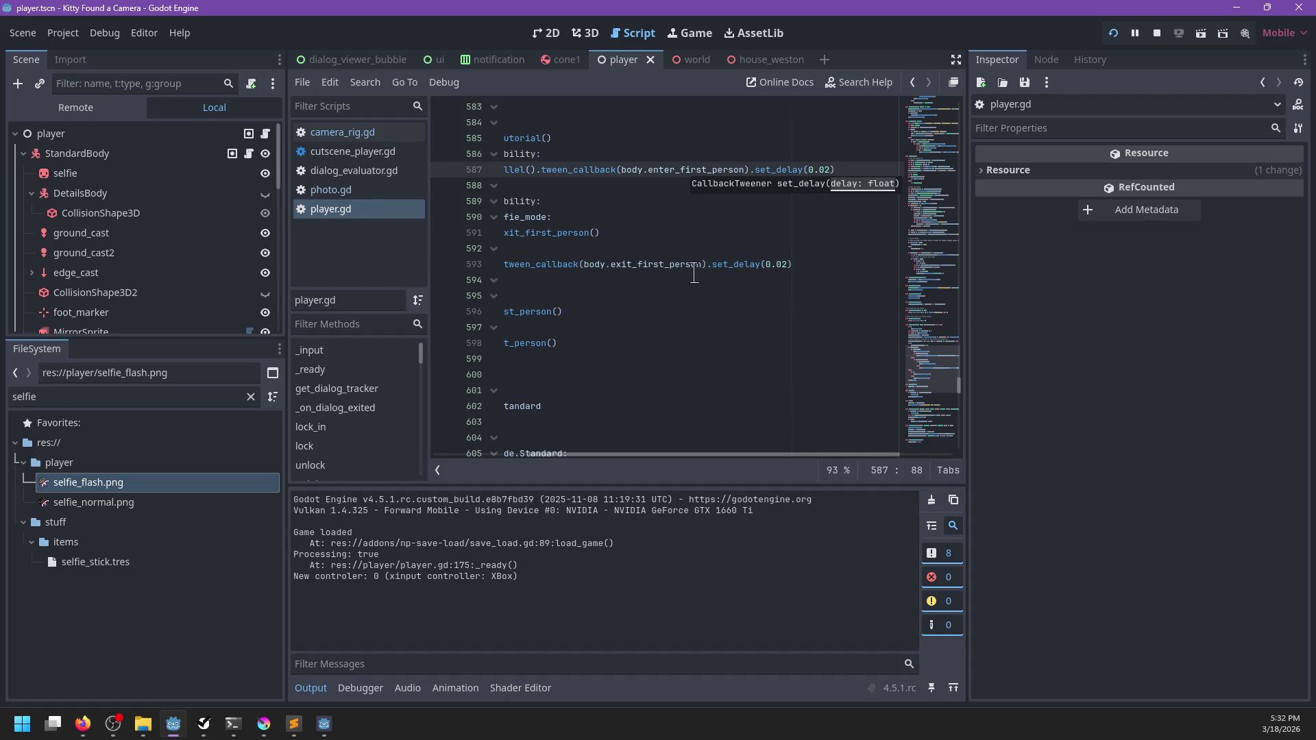
pyautogui.hotkey('ctrl', 's')
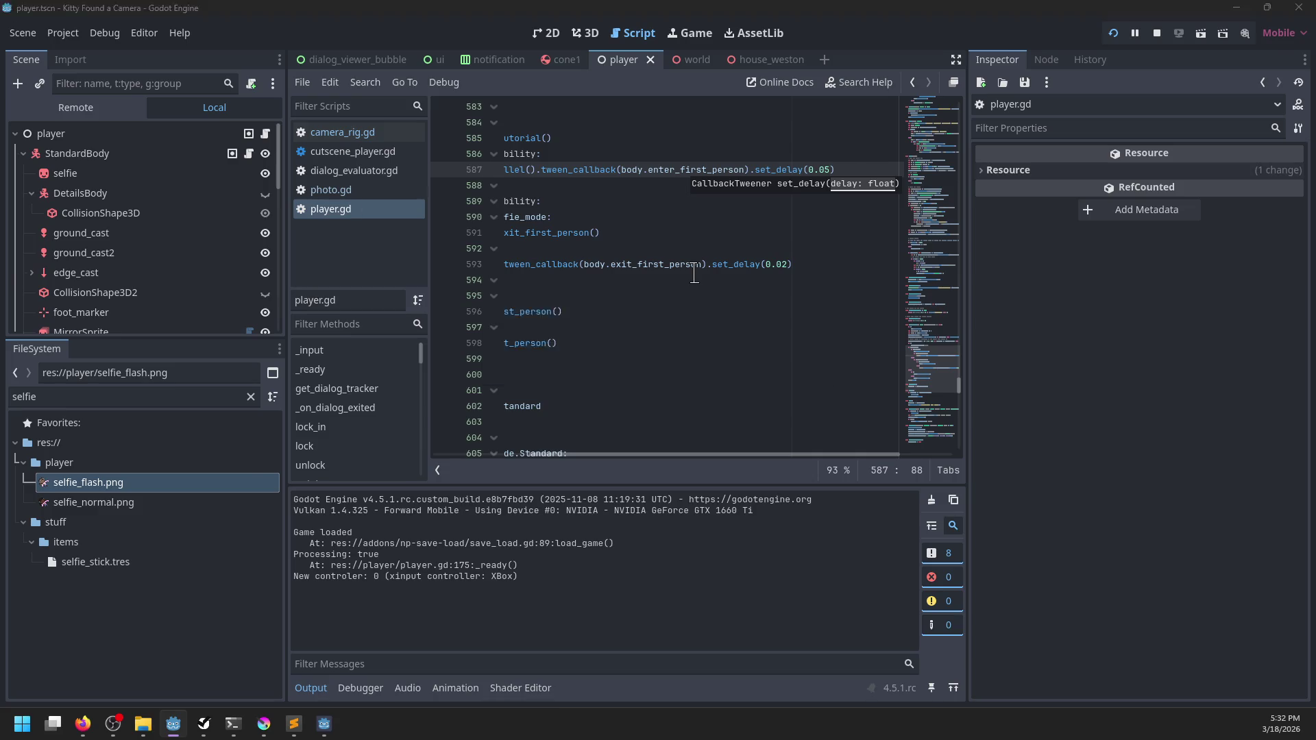
pyautogui.press('r')
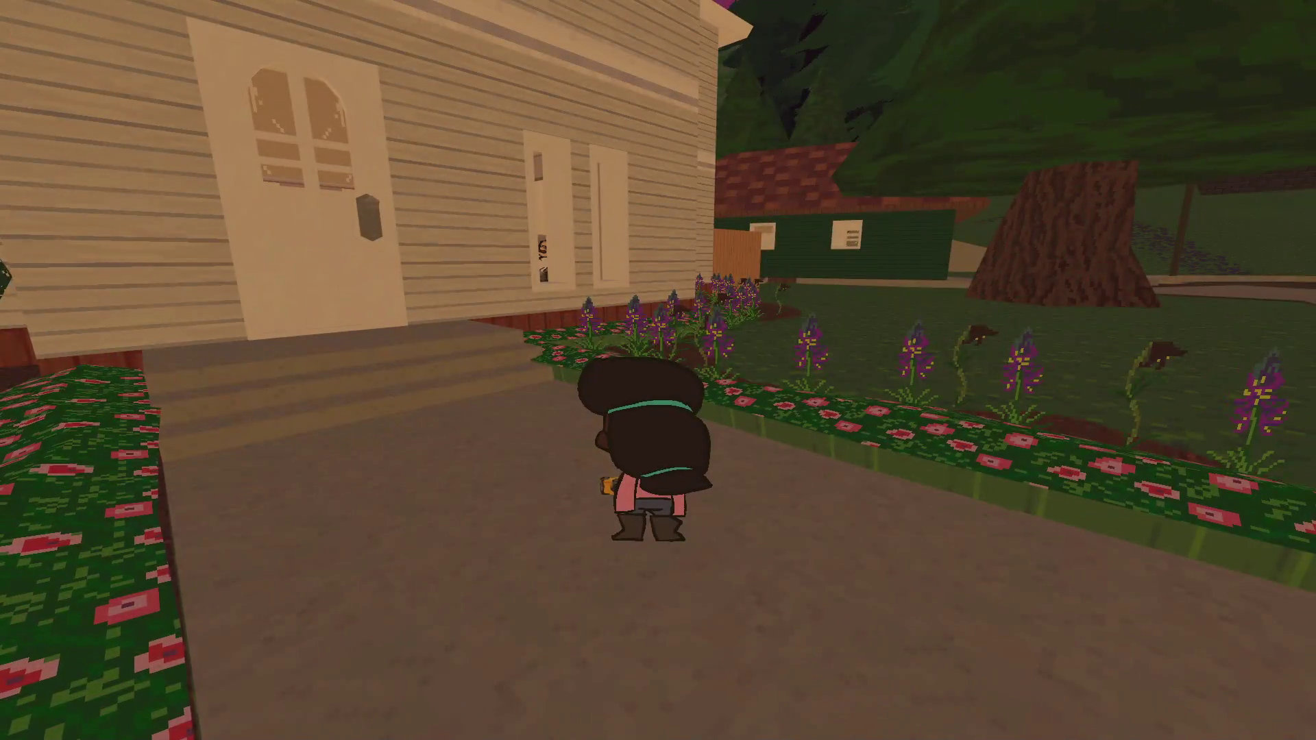
# Step: Walk into the house, zoom the camera in and out repeatedly, then stop the game
pyautogui.press('w')
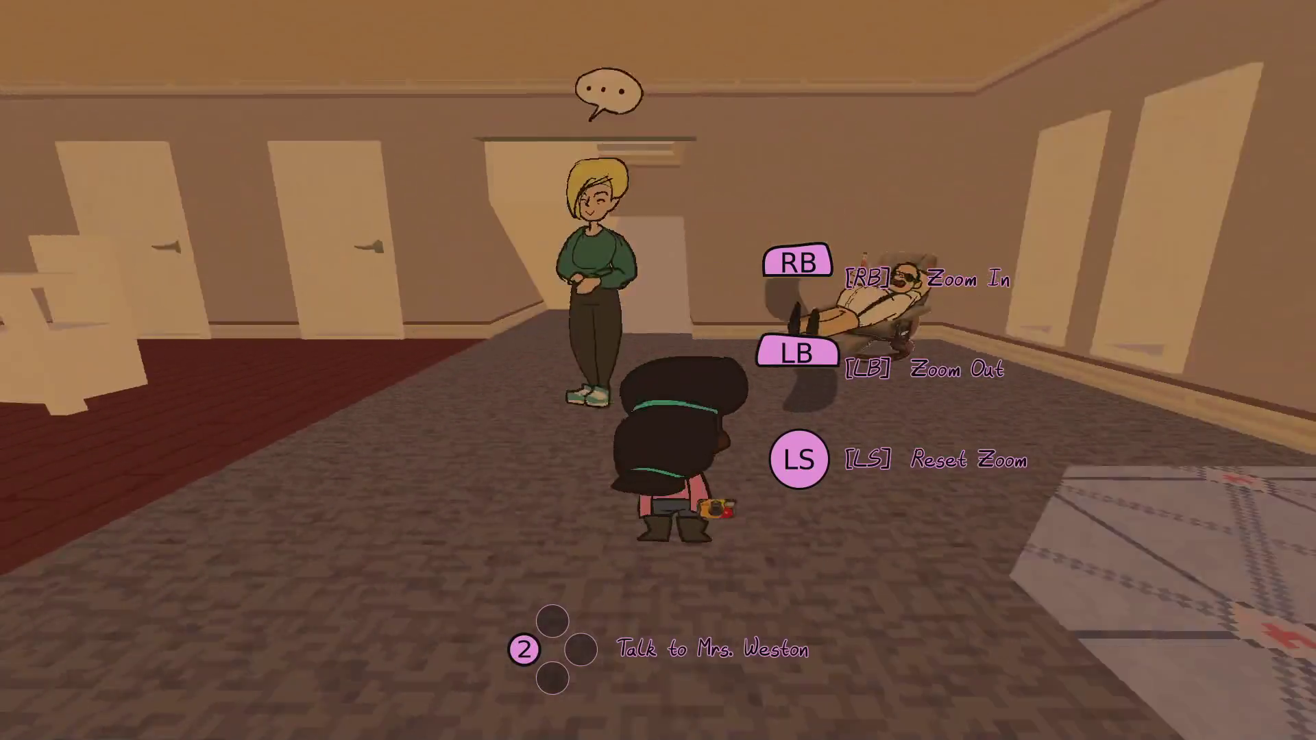
pyautogui.scroll(5, 658, 370)
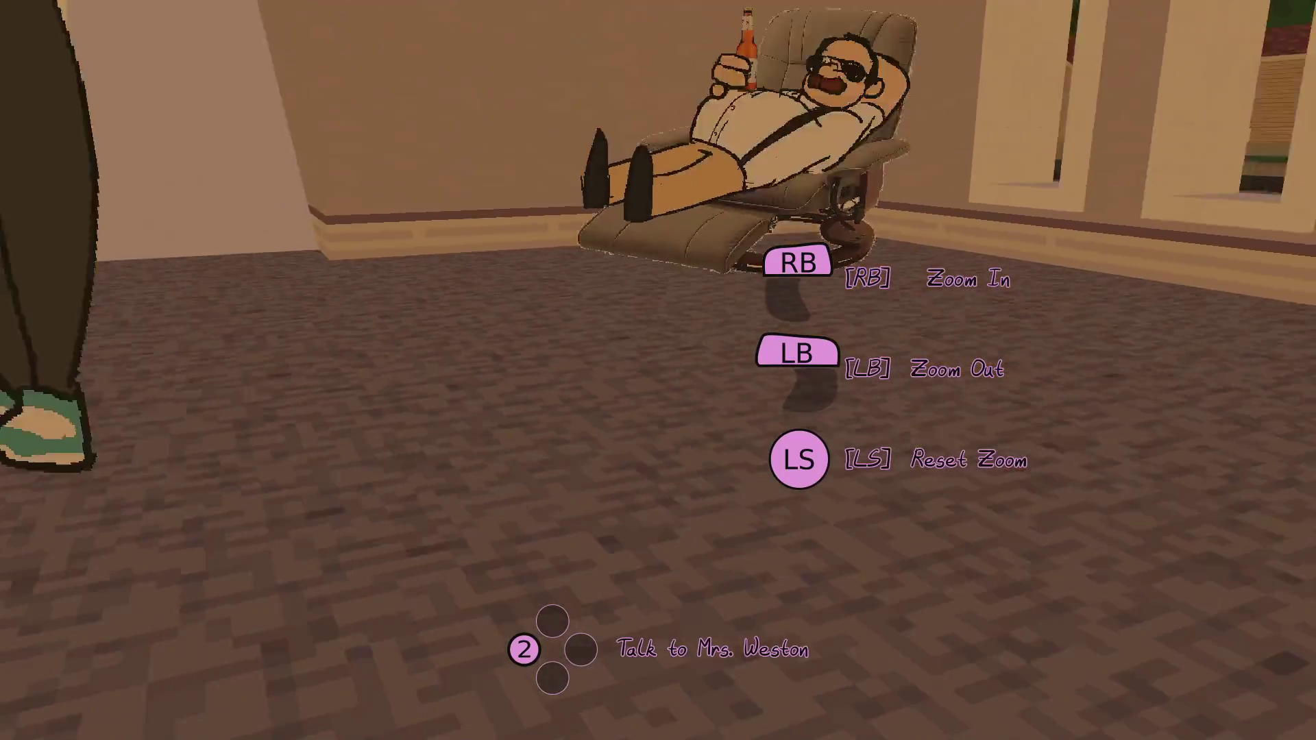
pyautogui.scroll(-5, 659, 370)
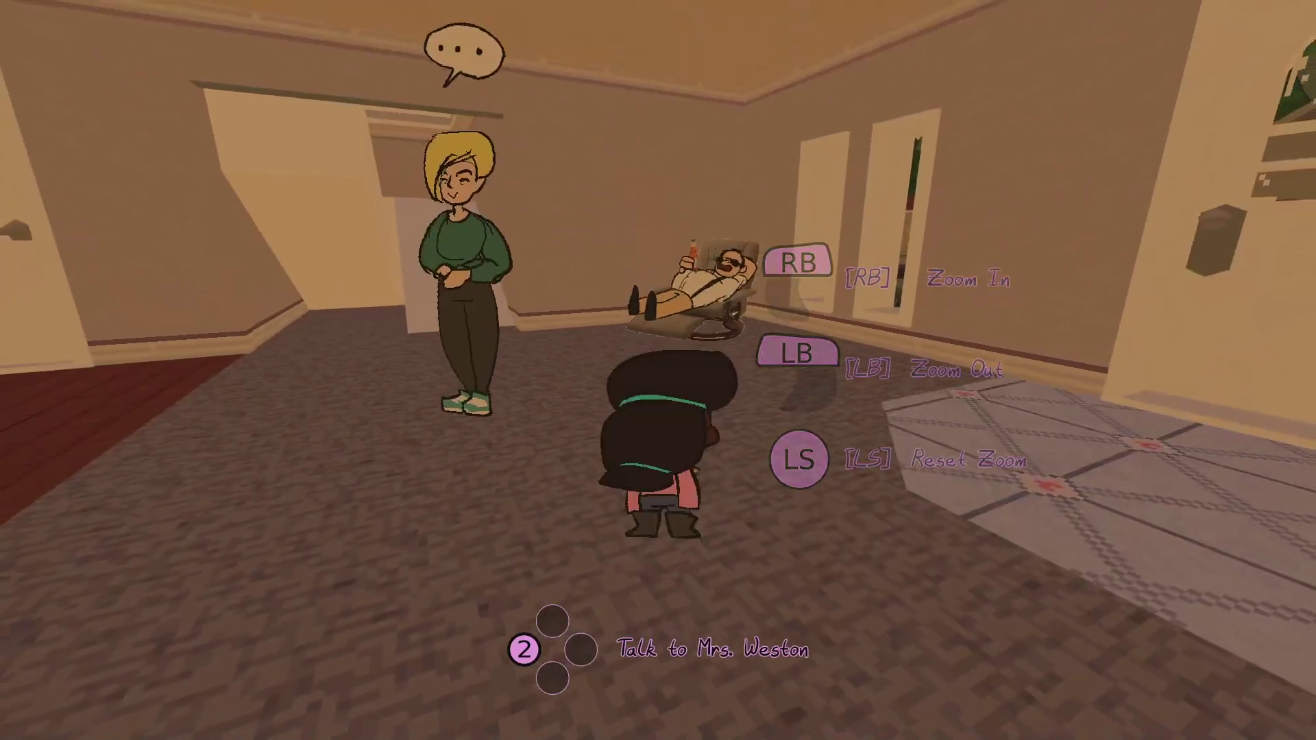
pyautogui.scroll(5, 659, 371)
pyautogui.scroll(-5, 658, 370)
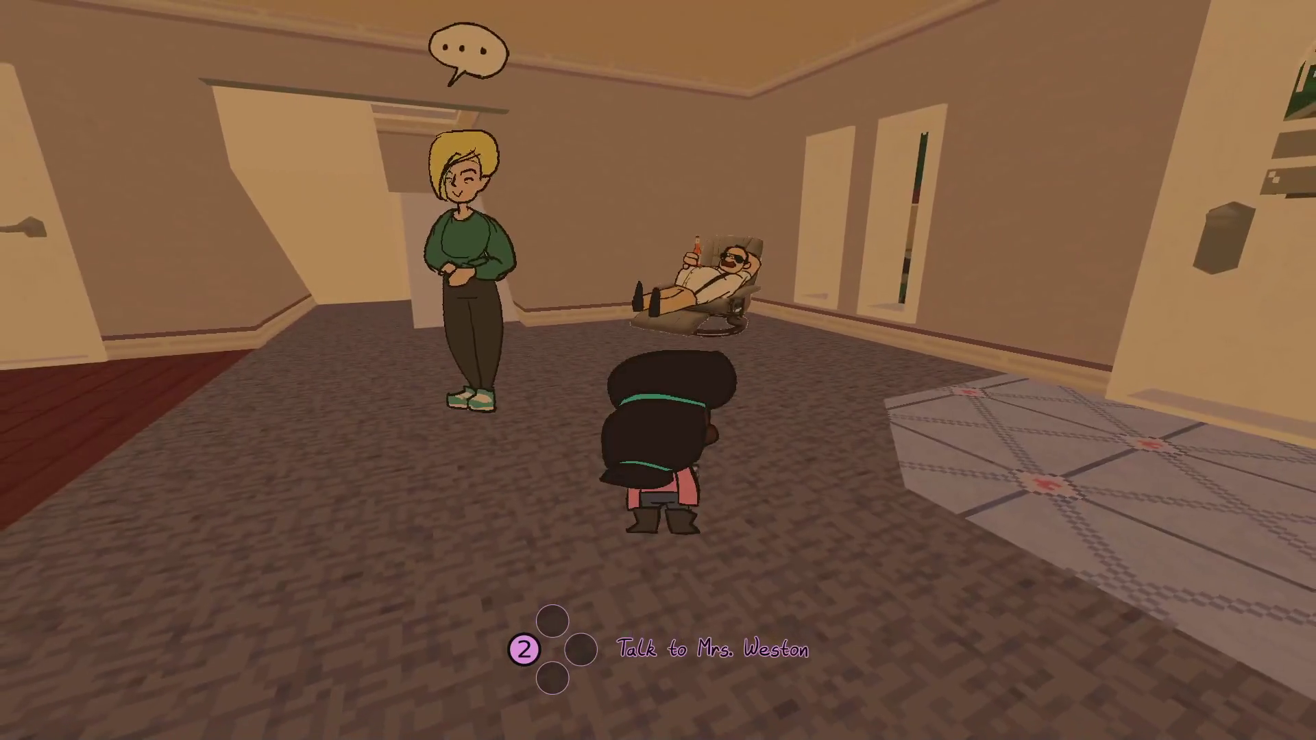
pyautogui.scroll(3, 658, 370)
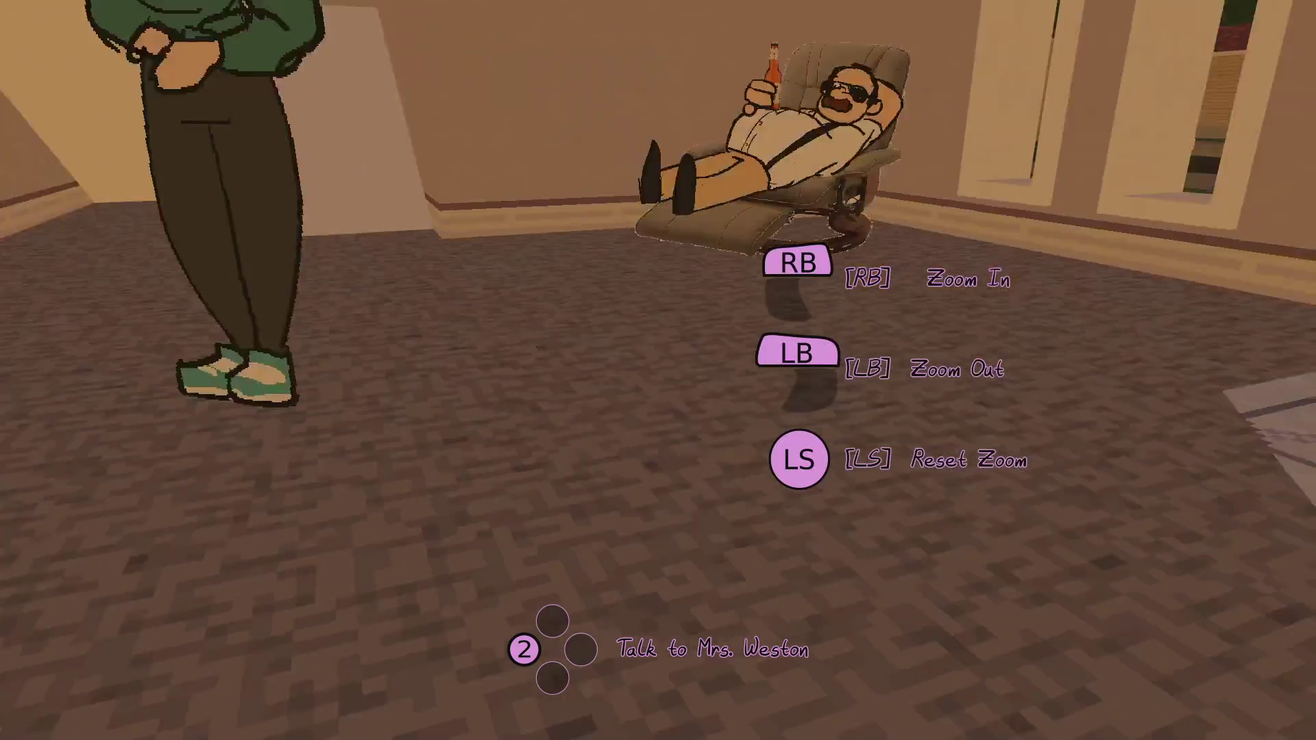
pyautogui.scroll(-5, 658, 370)
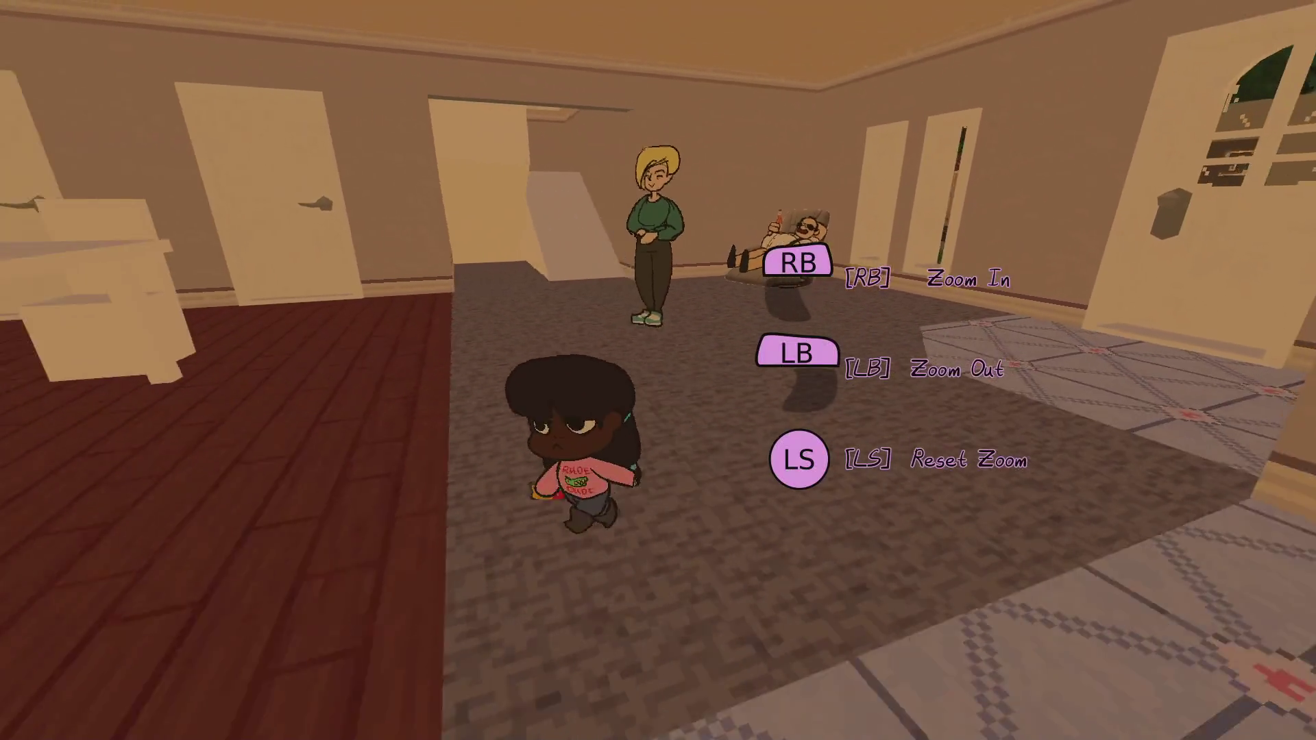
pyautogui.scroll(5, 658, 371)
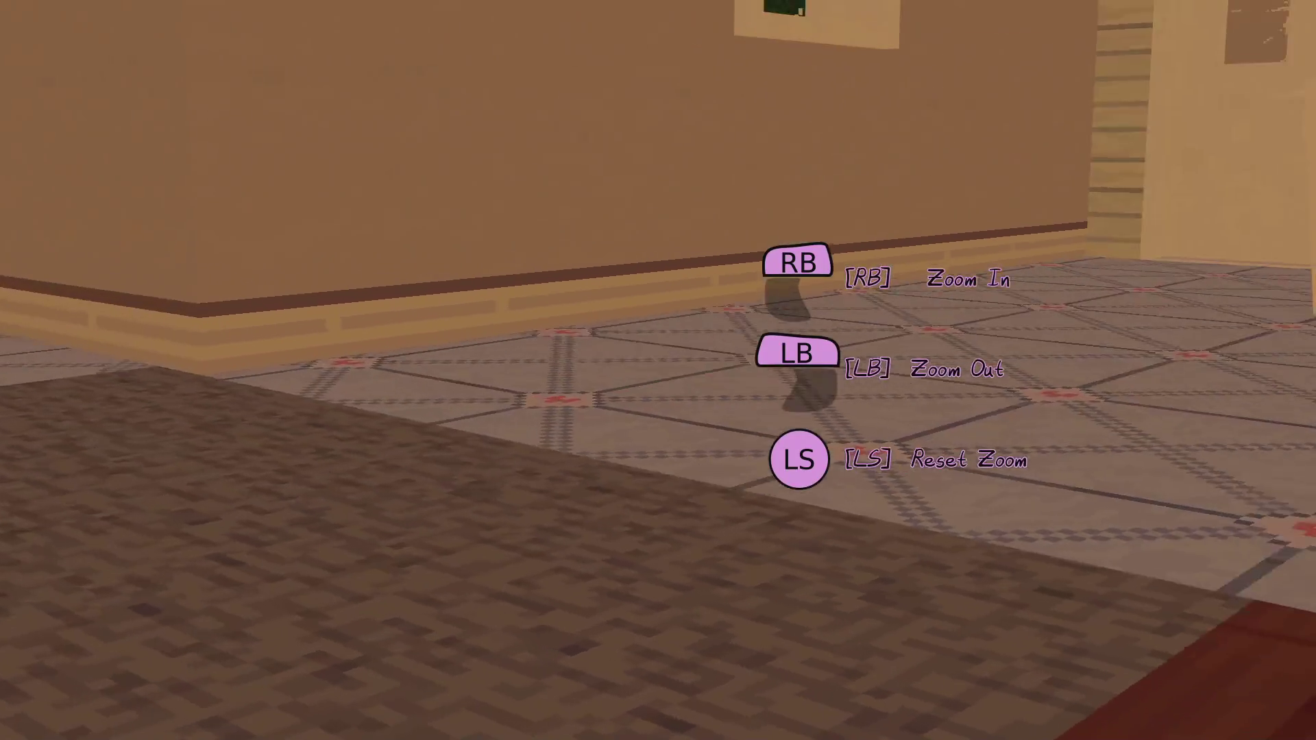
pyautogui.scroll(-5, 658, 370)
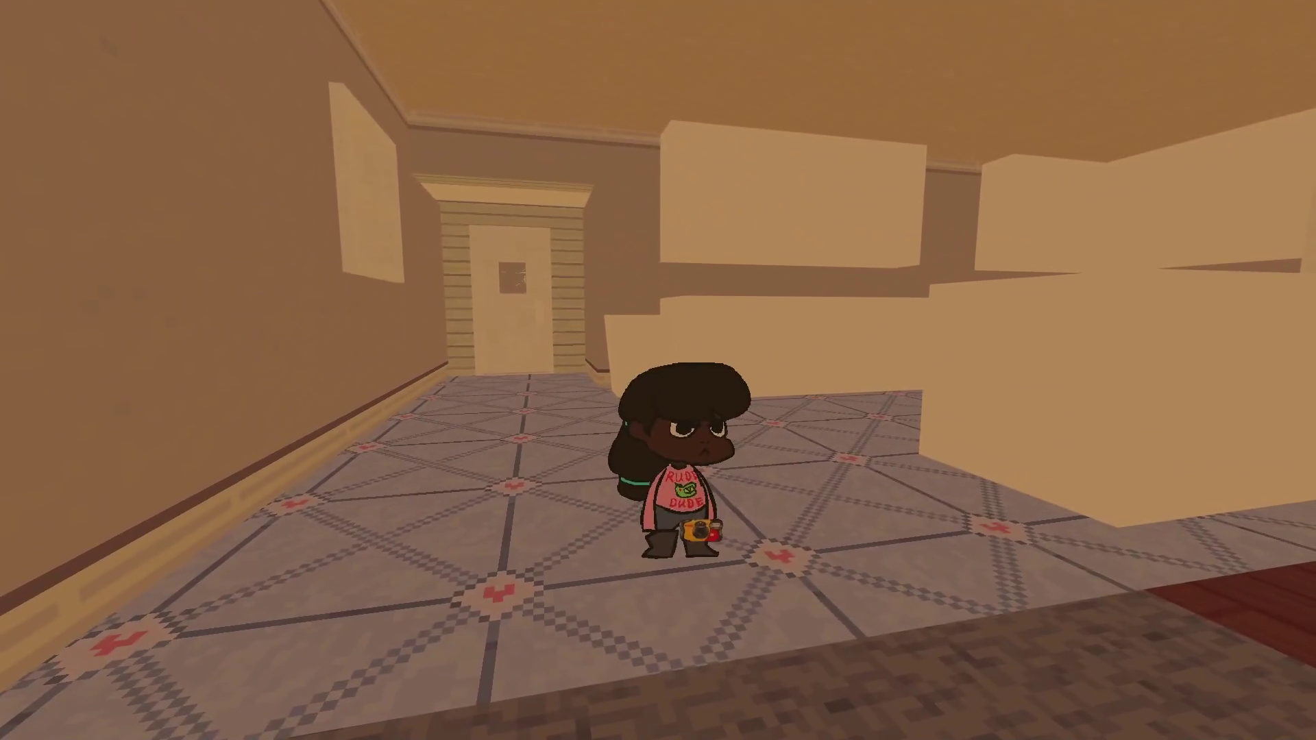
pyautogui.scroll(5, 658, 371)
pyautogui.scroll(-5, 658, 370)
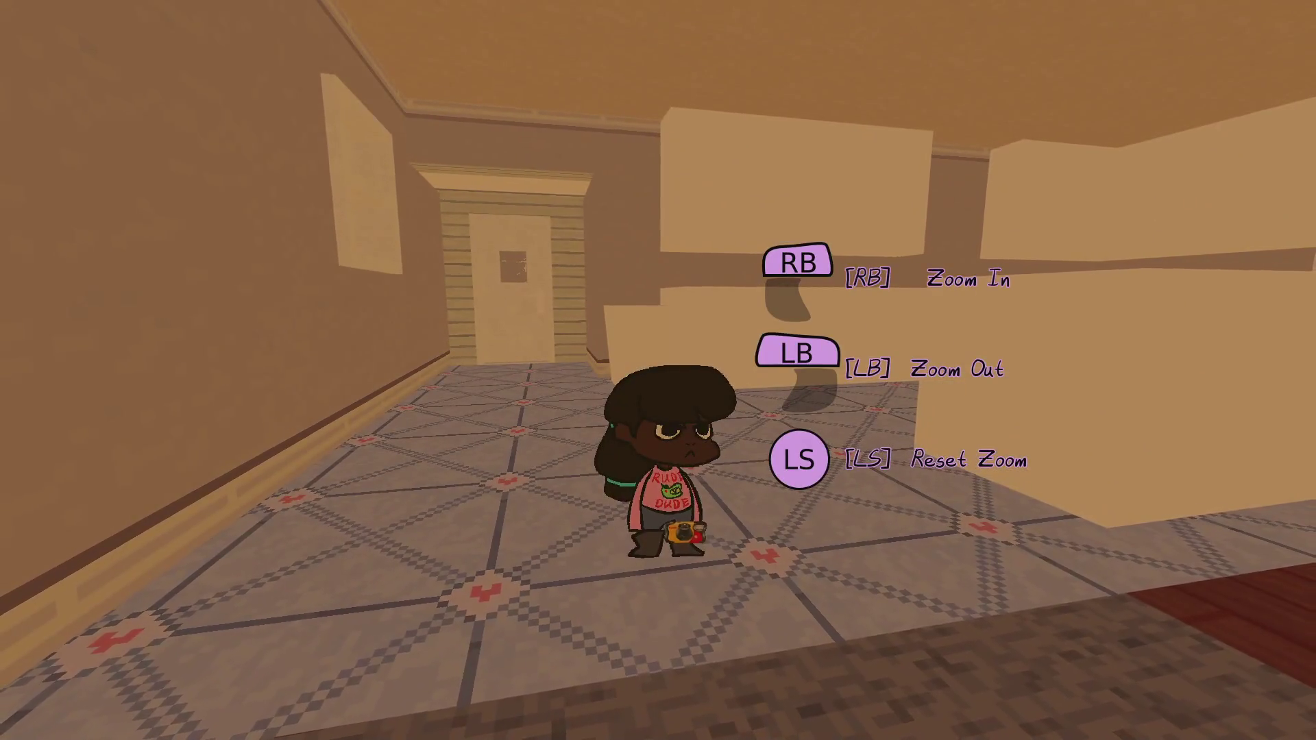
pyautogui.press('F8')
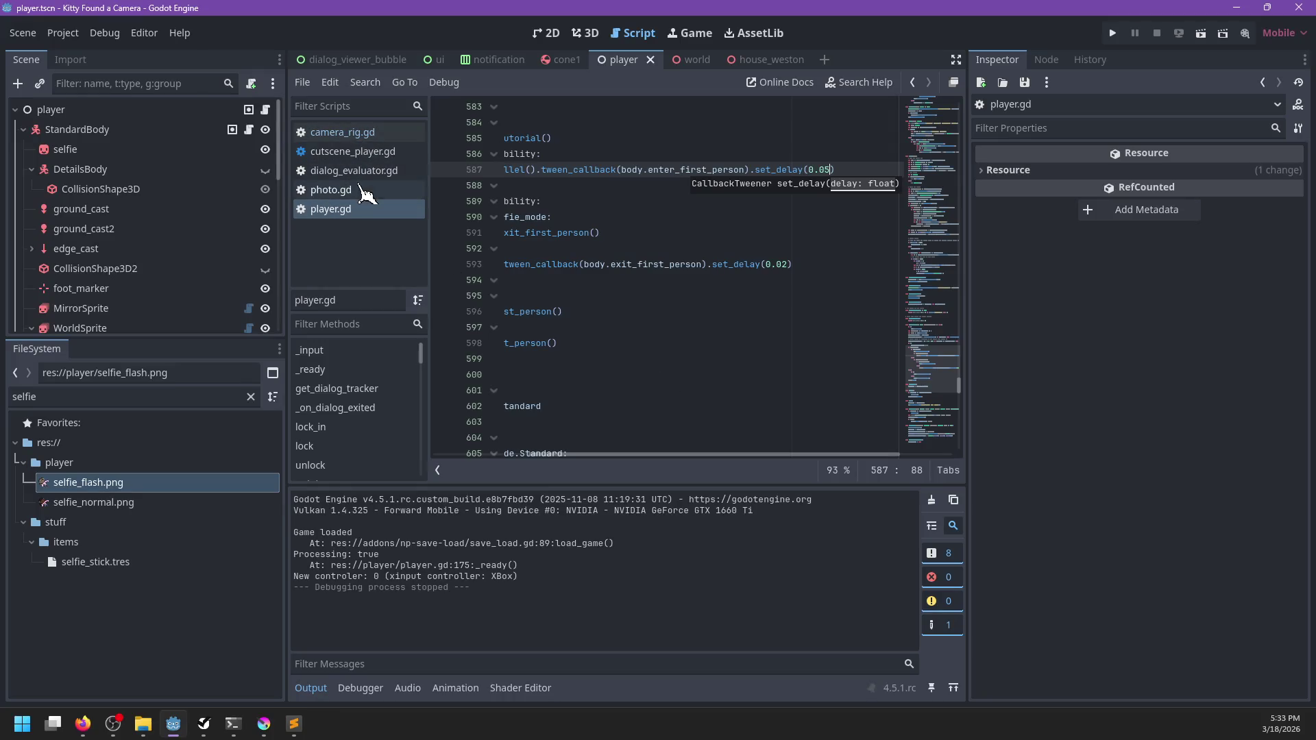
# Step: Search player.gd for selfie_mode to reach the selfie toggle on line 168
pyautogui.click(351, 216)
pyautogui.click(620, 288)
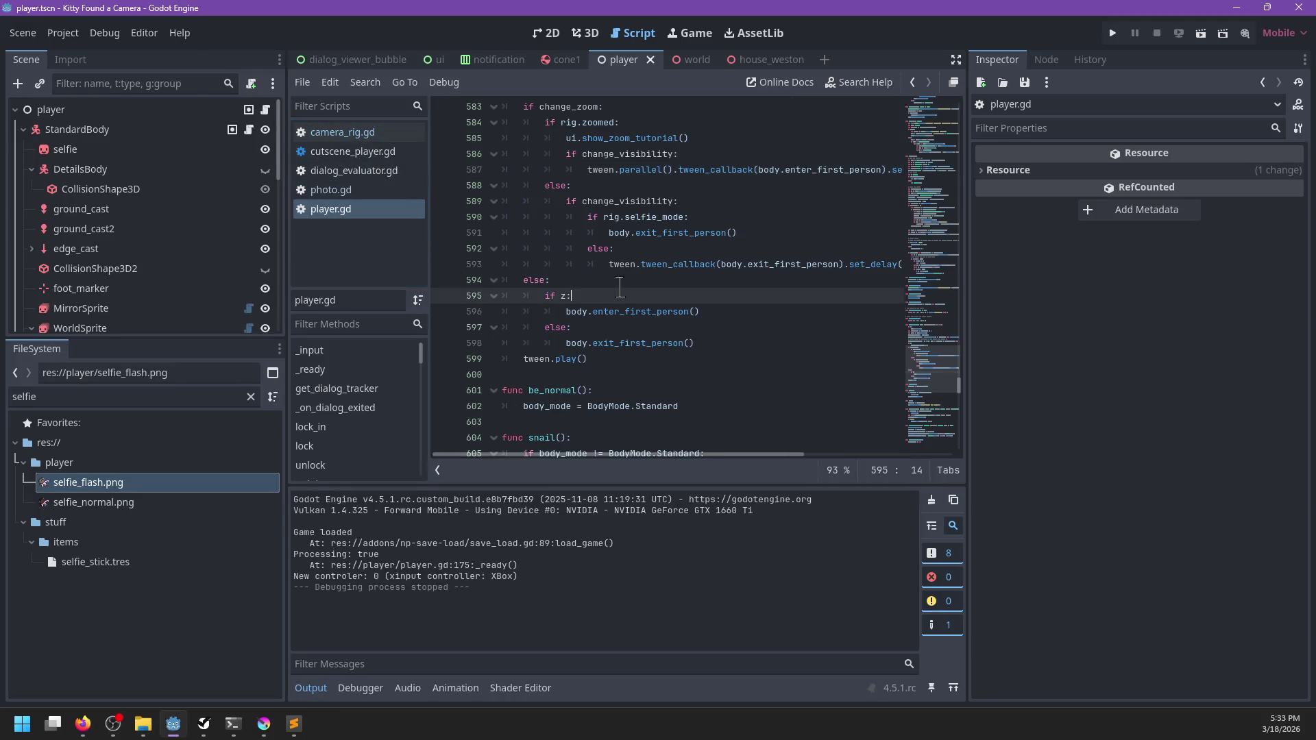
pyautogui.hotkey('ctrl', 'f')
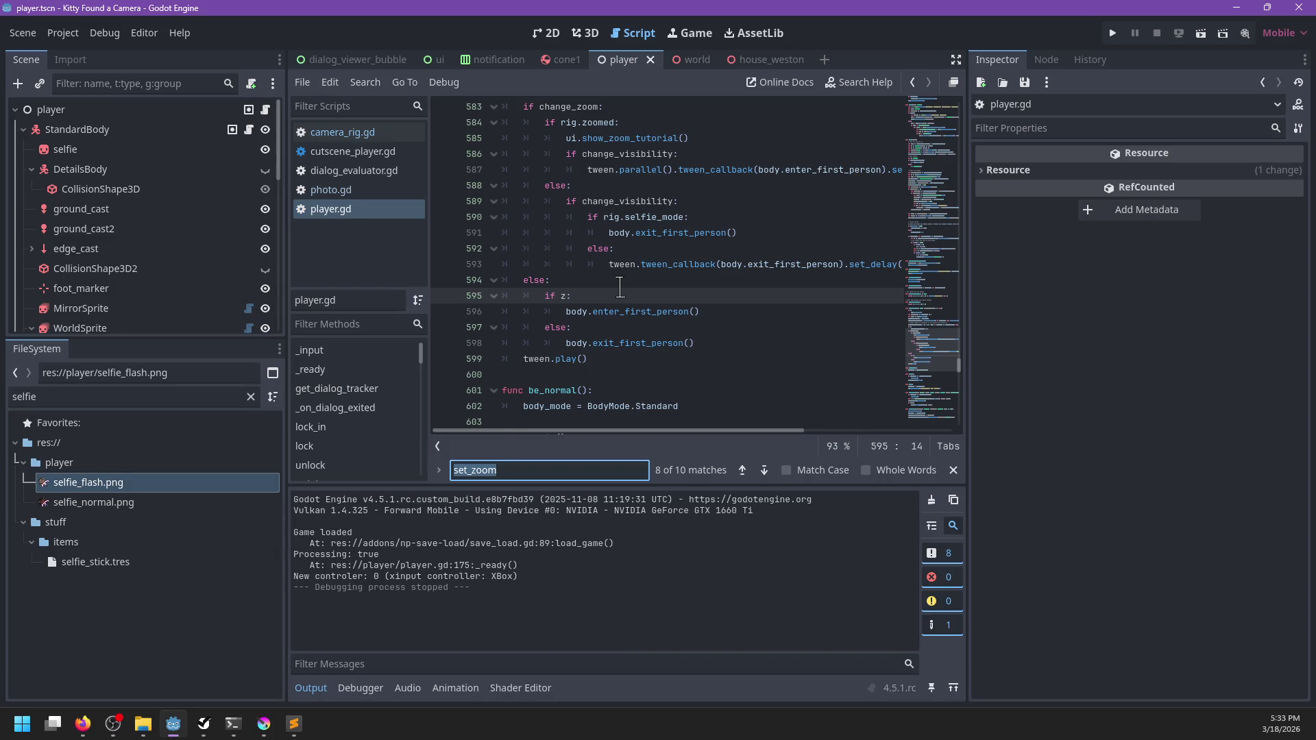
pyautogui.write('chec_')
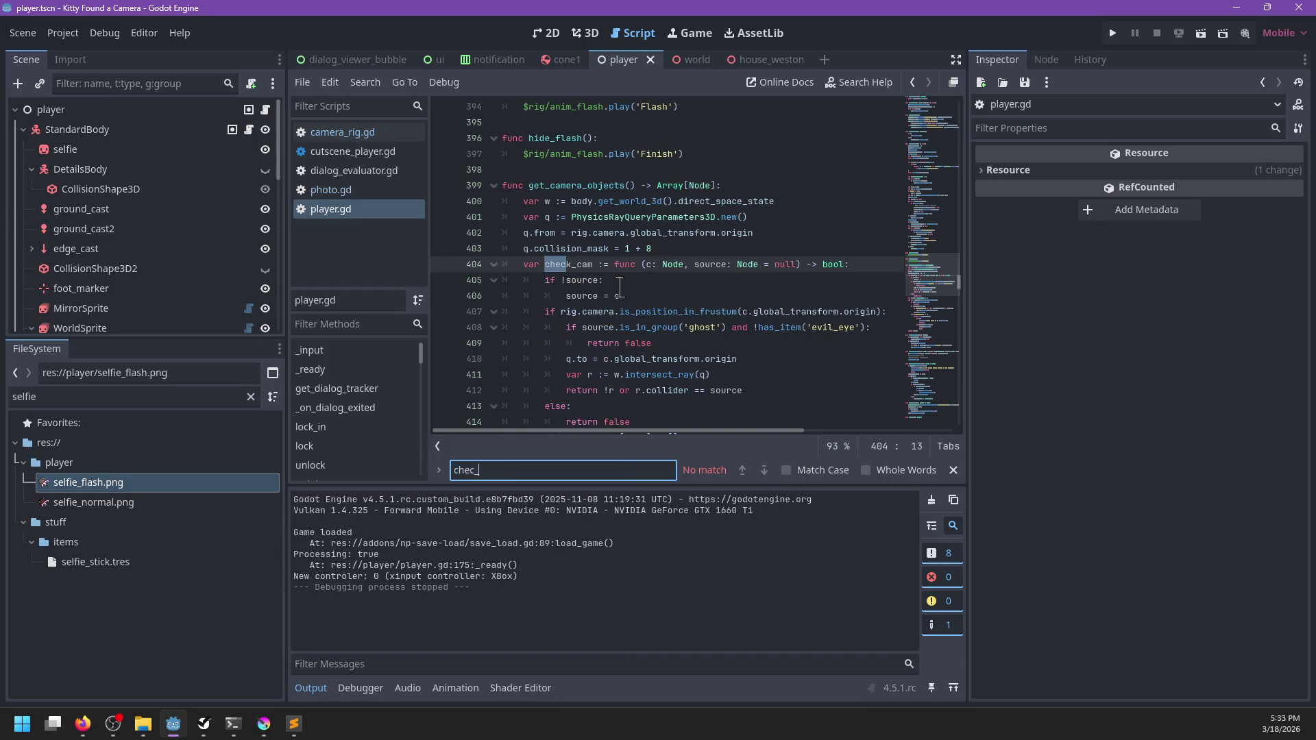
pyautogui.press('BackSpace')
pyautogui.press('BackSpace')
pyautogui.press('BackSpace')
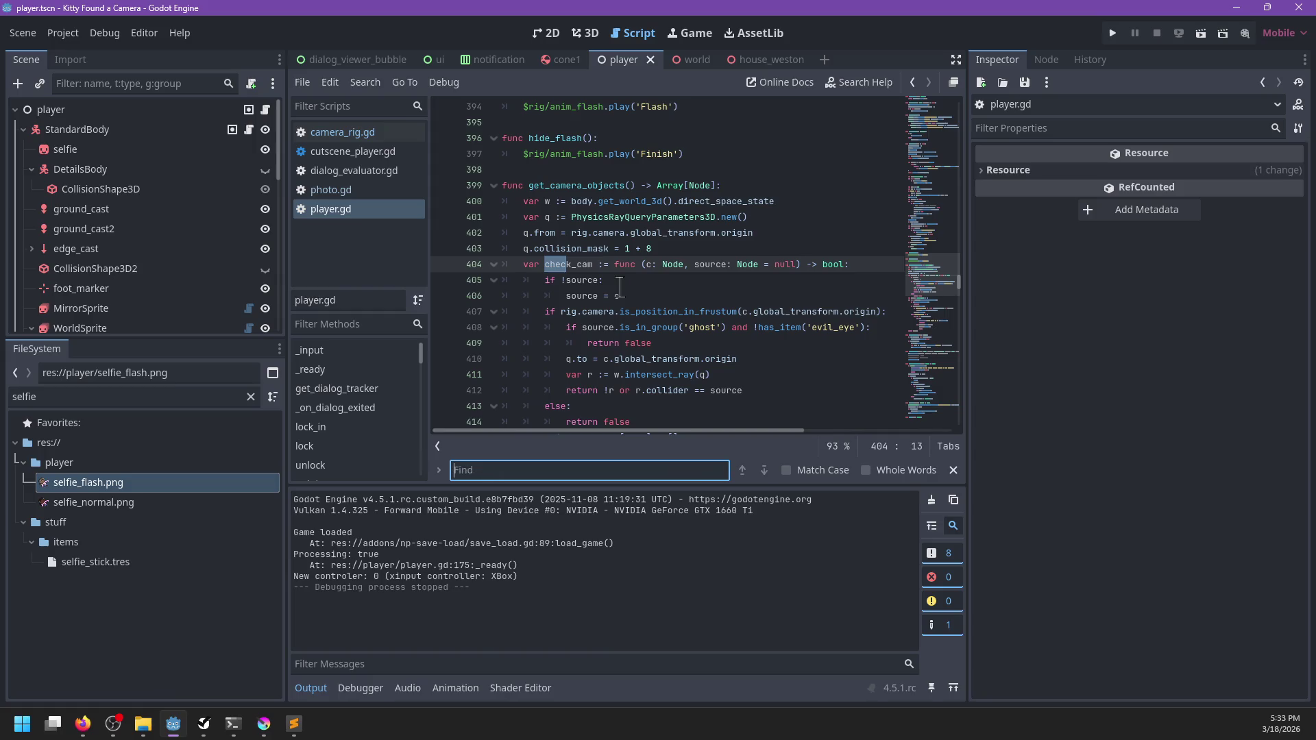
pyautogui.write('selfie')
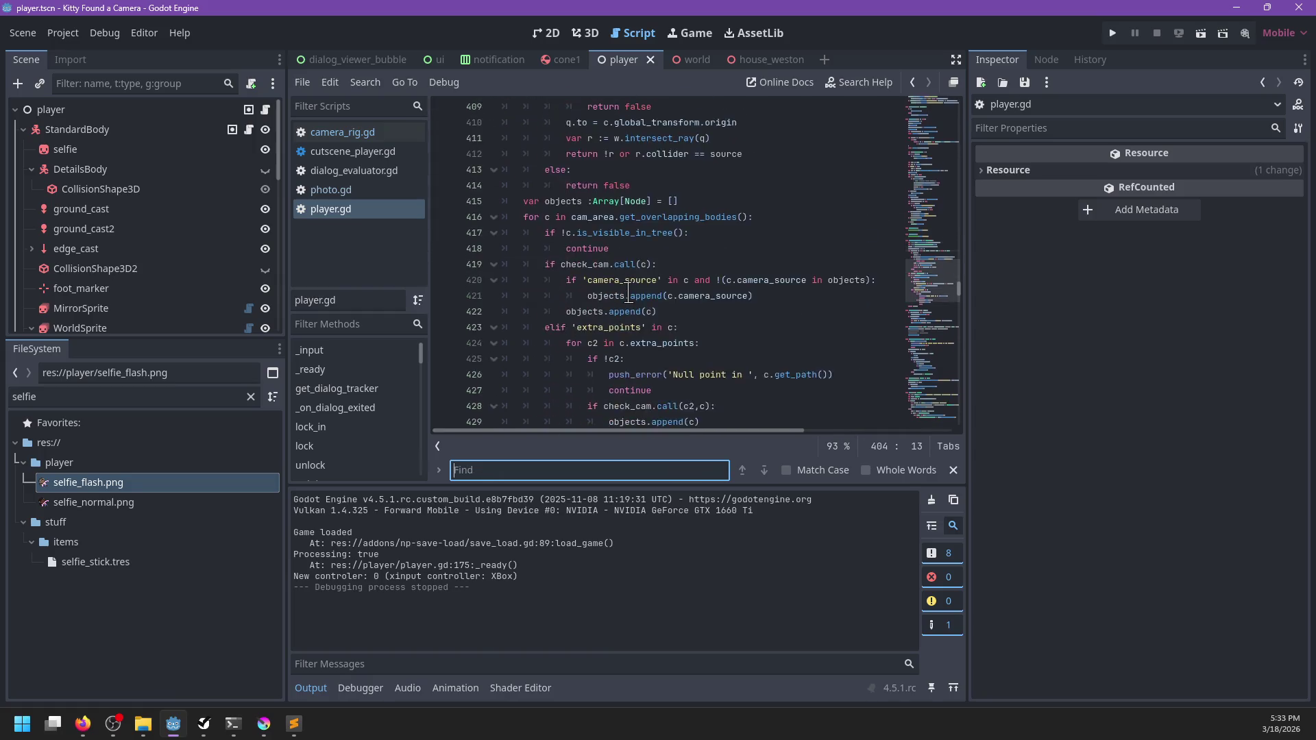
pyautogui.write('_mode')
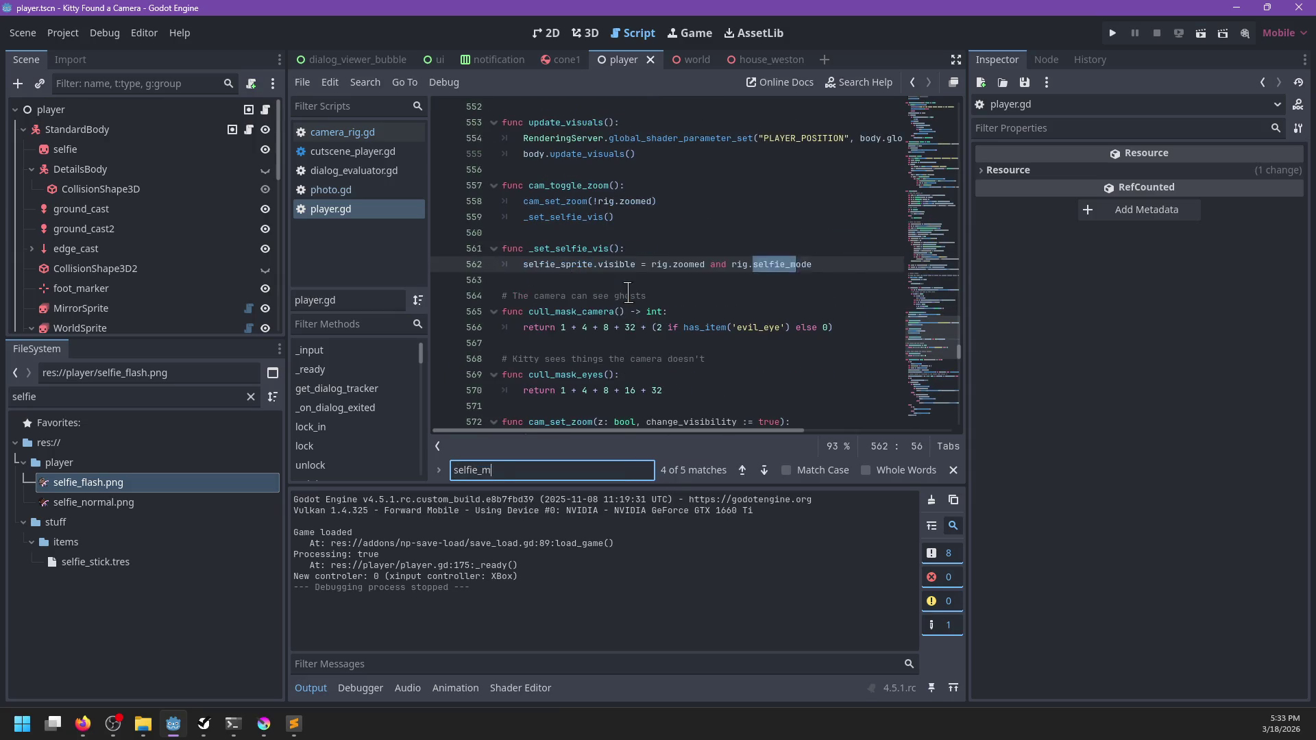
pyautogui.press('Escape')
pyautogui.hotkey('ctrl', 'f')
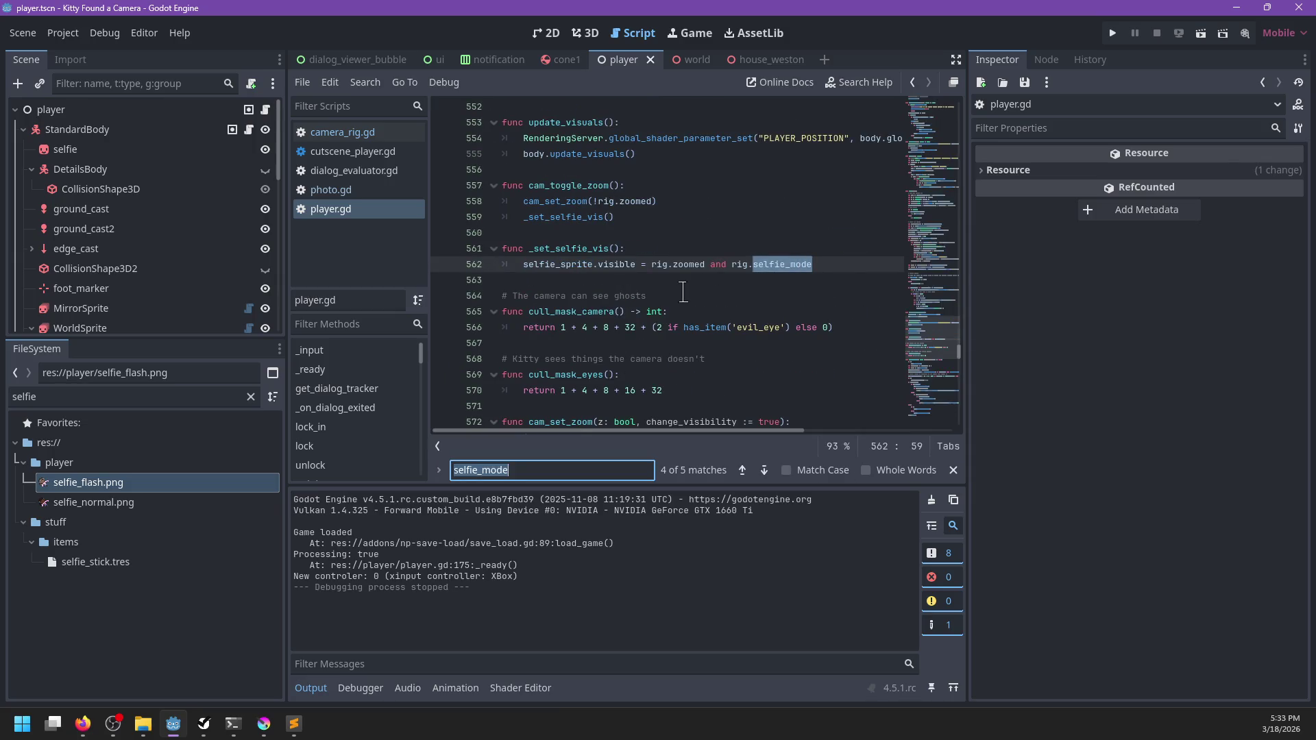
pyautogui.press('Return')
pyautogui.press('Escape')
pyautogui.press('Down')
pyautogui.press('Down')
pyautogui.press('Down')
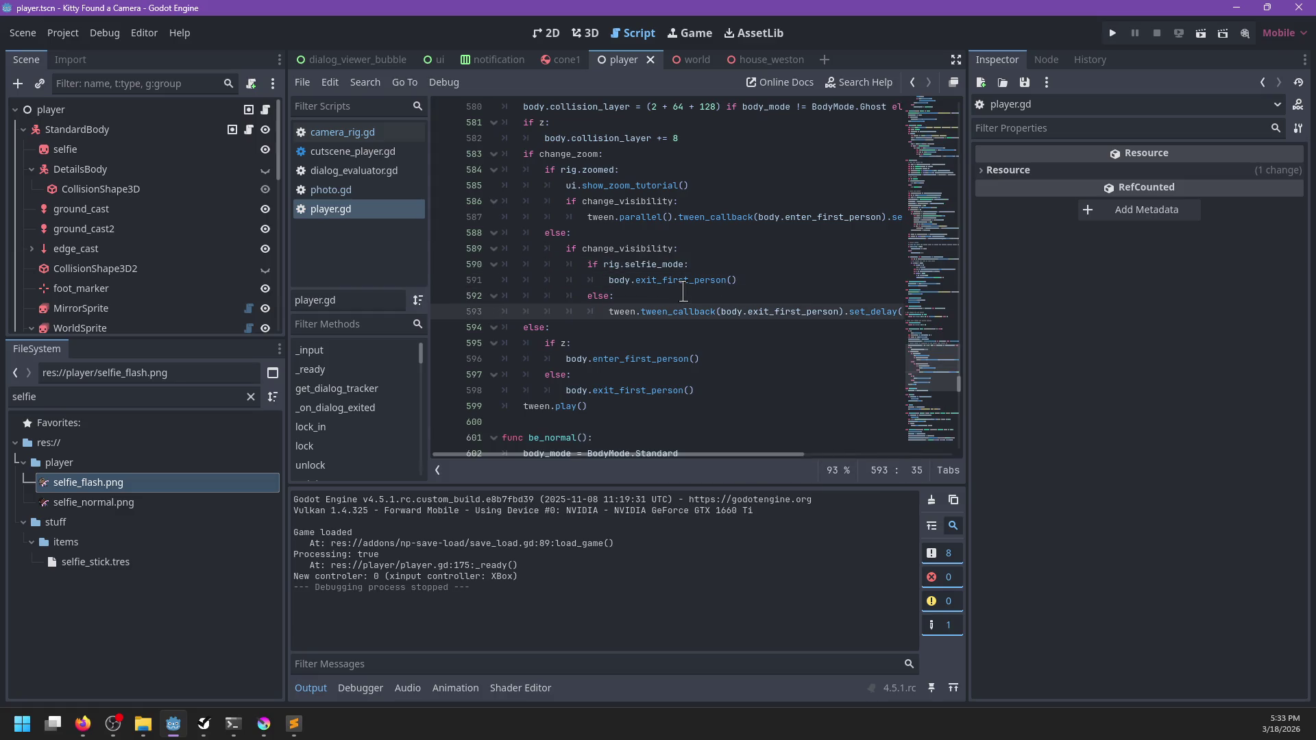
pyautogui.hotkey('ctrl', 'f')
pyautogui.press('Escape')
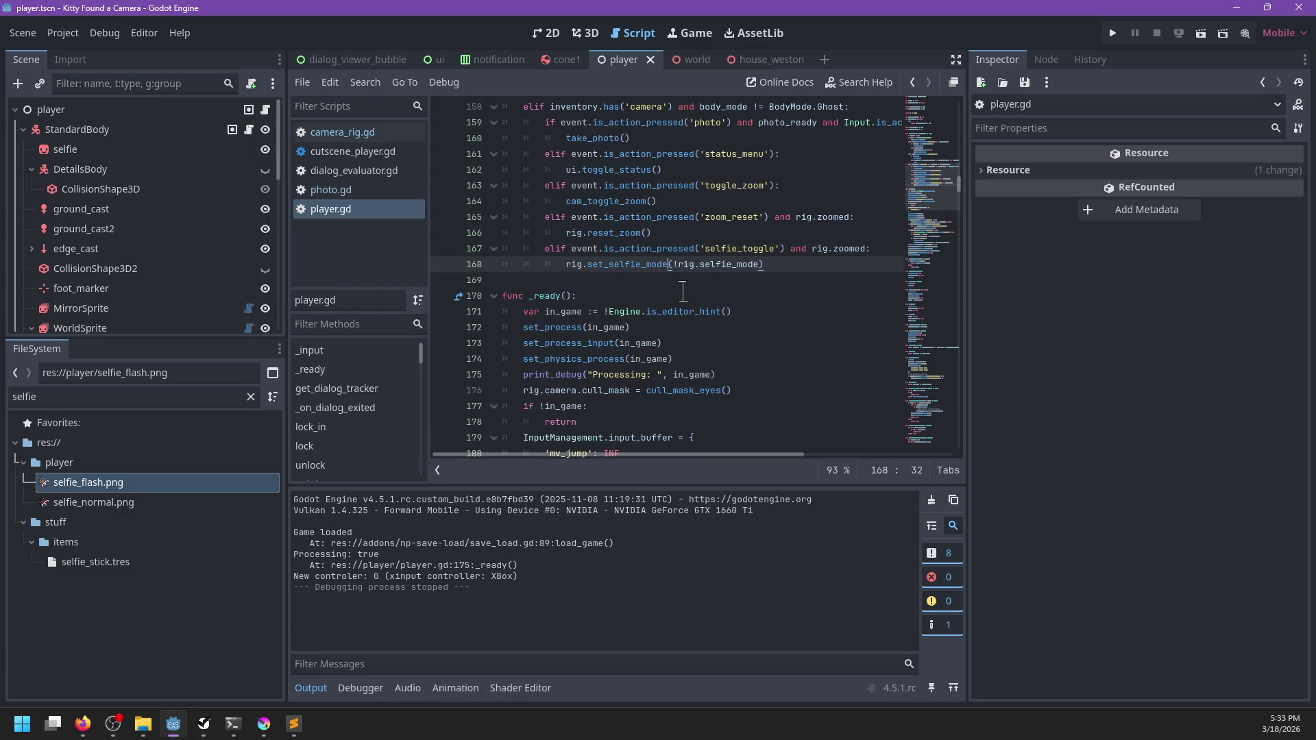
# Step: Add a _set_selfie_vis() call below the selfie toggle and save player.gd
pyautogui.press('Return')
pyautogui.write('_check')
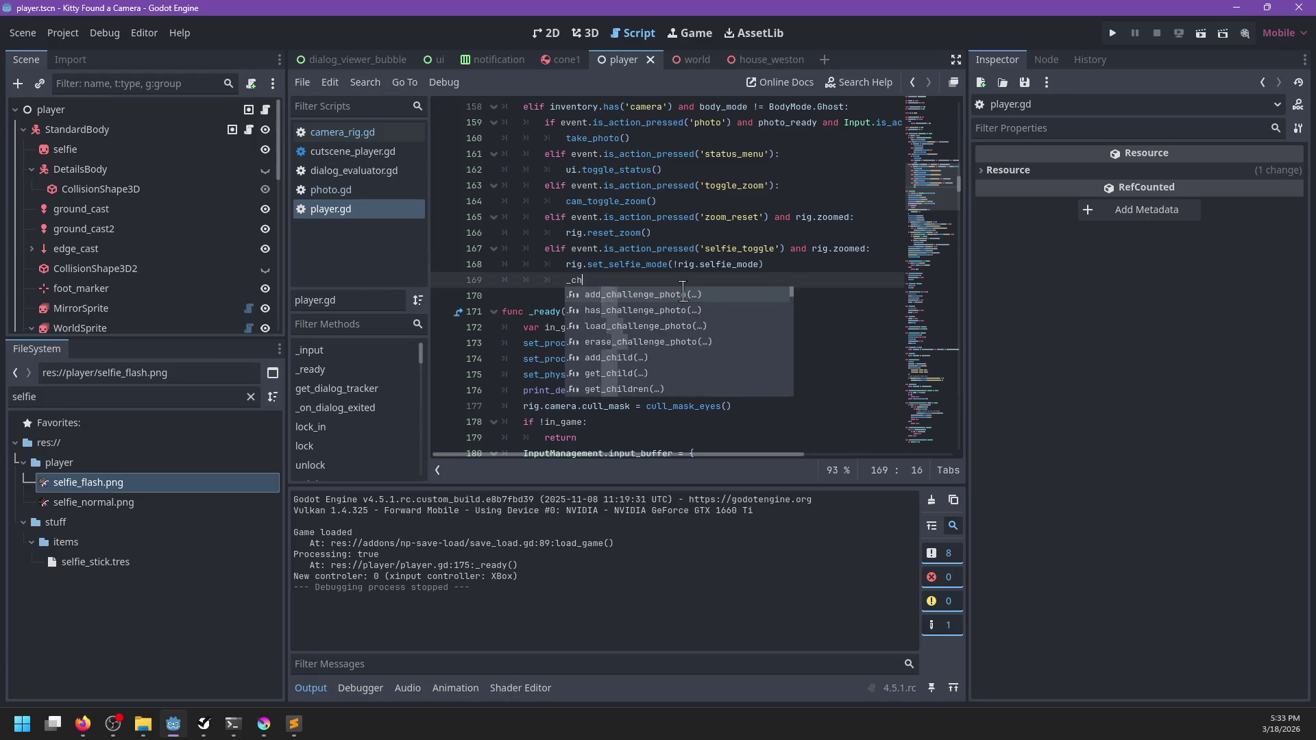
pyautogui.write('_')
pyautogui.write('_set_selfie_')
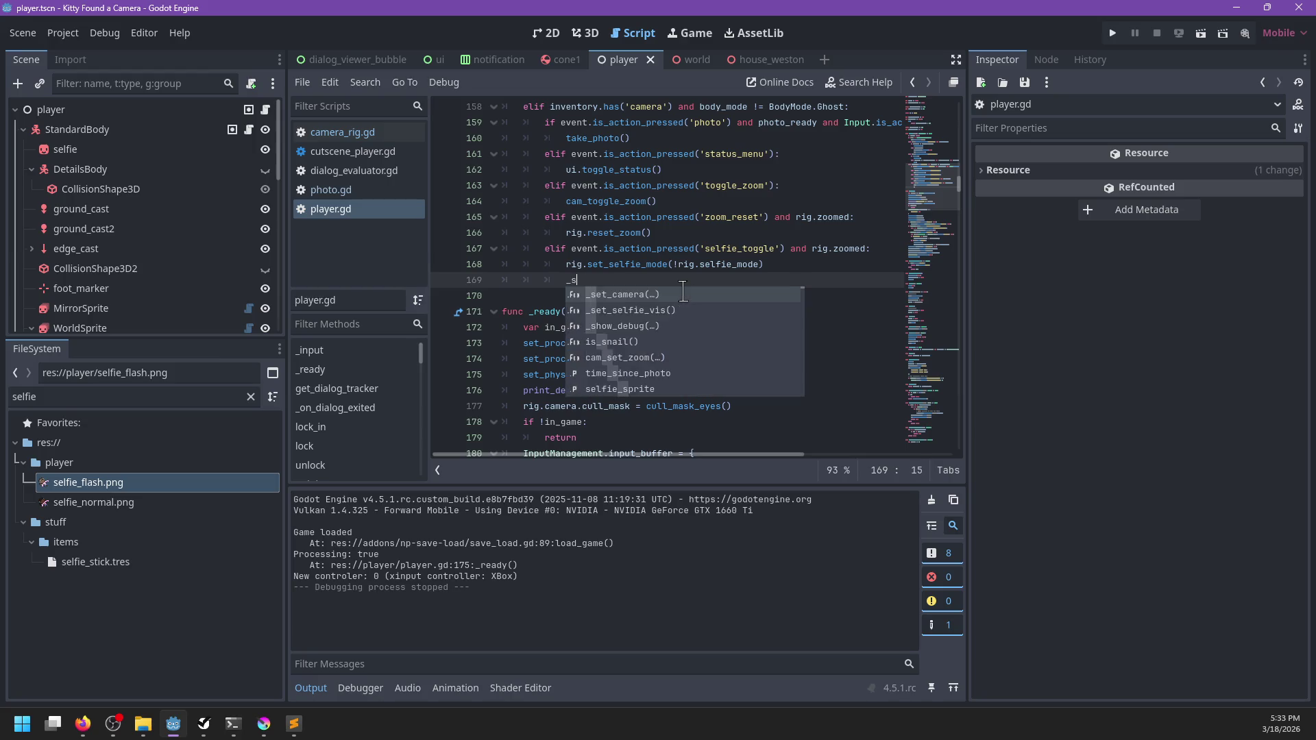
pyautogui.press('Return')
pyautogui.hotkey('ctrl', 's')
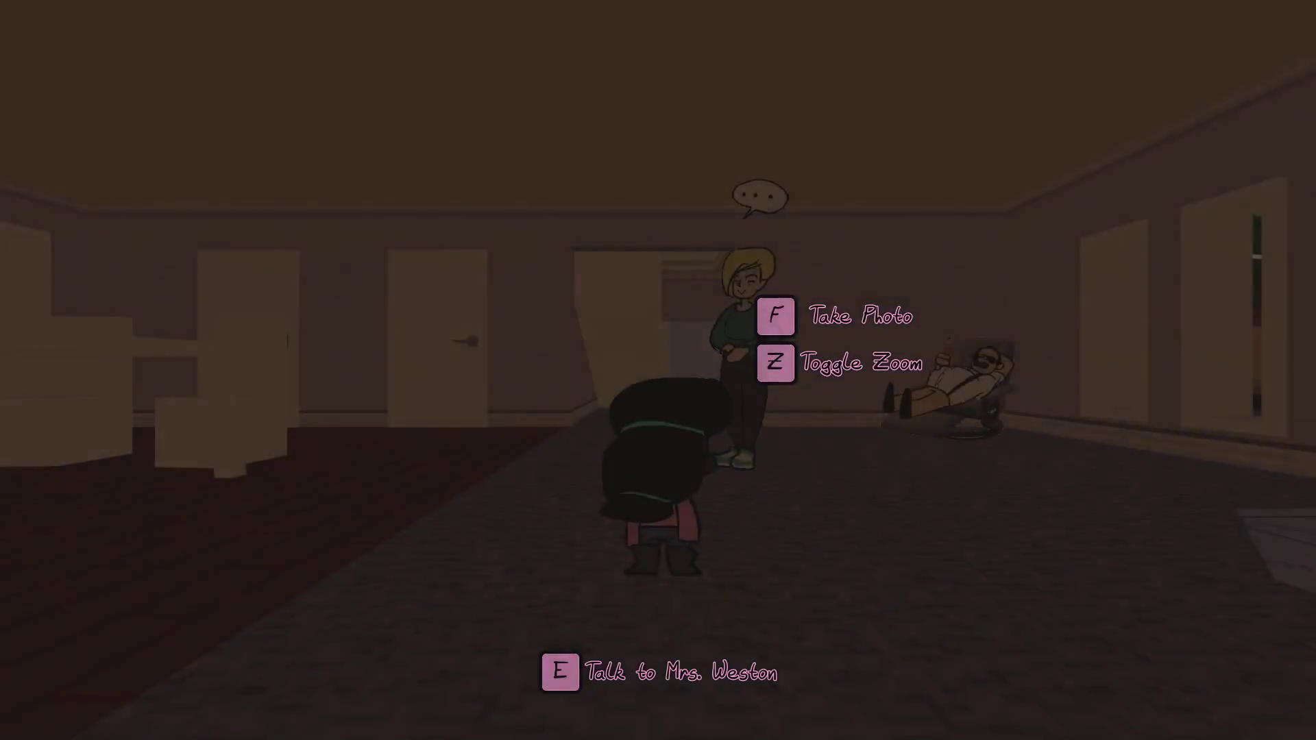
# Step: Run the game, switch to first-person view and photograph the cabin scene
pyautogui.press('f')
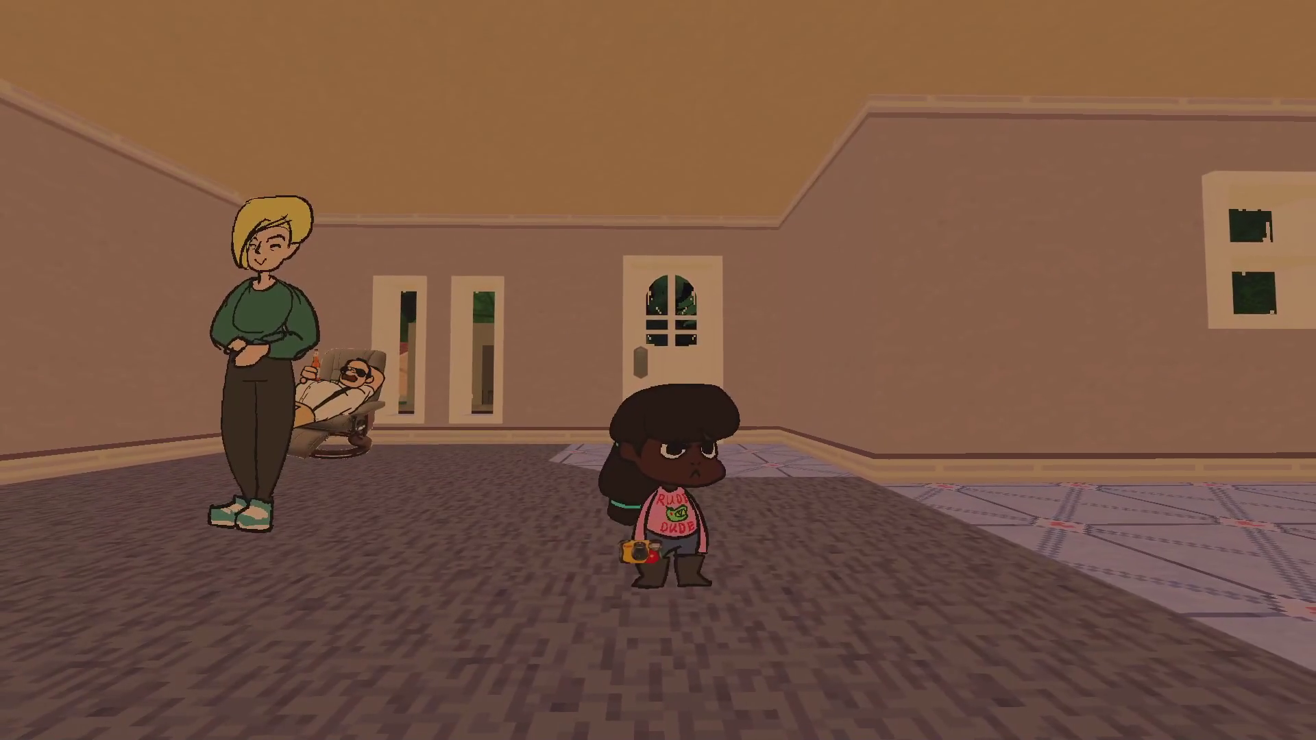
pyautogui.press('f')
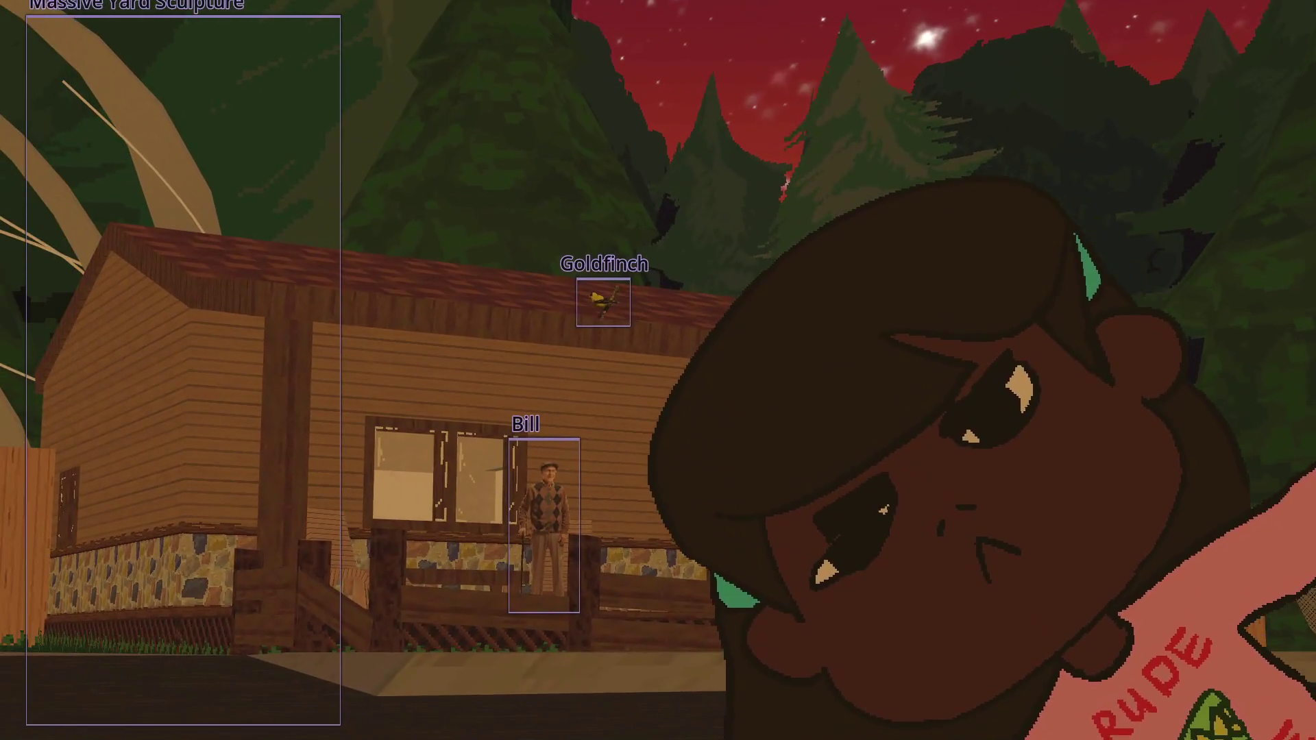
pyautogui.click(658, 371)
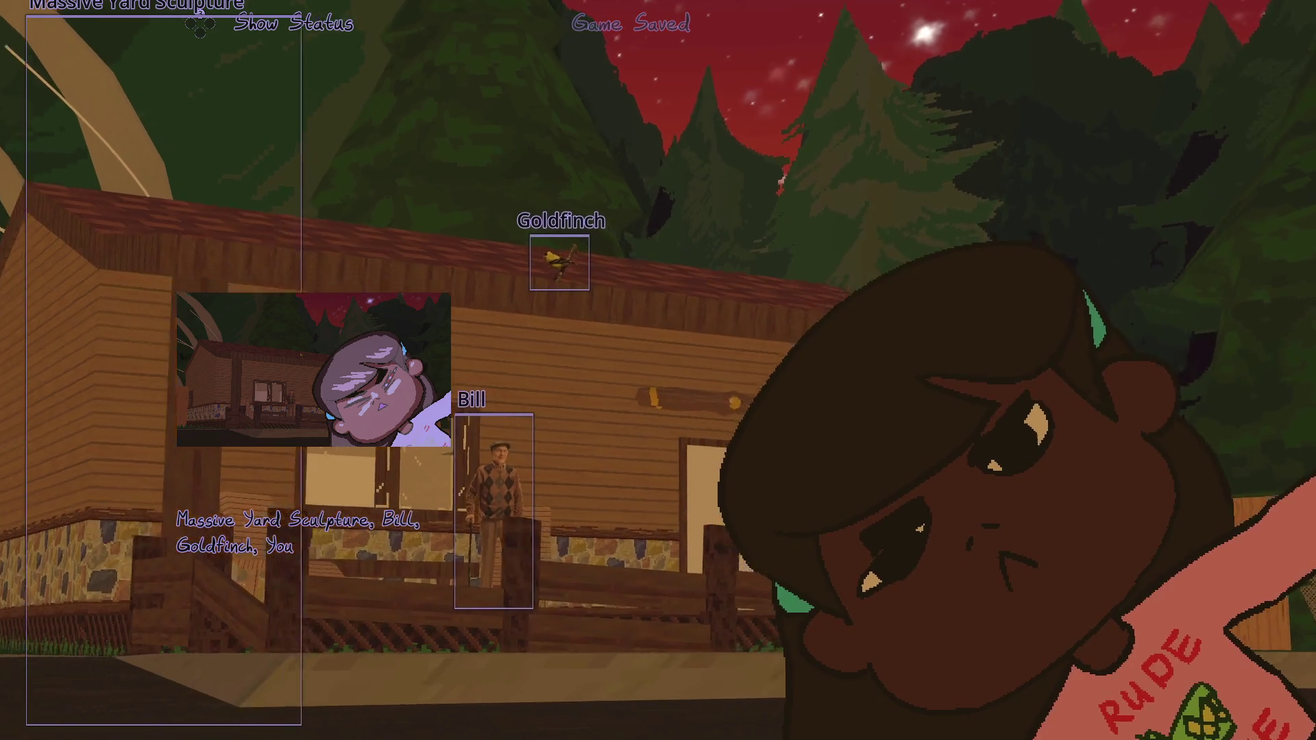
# Step: Walk across the cabin porch and down the driveway to the pink toy car
pyautogui.press('w')
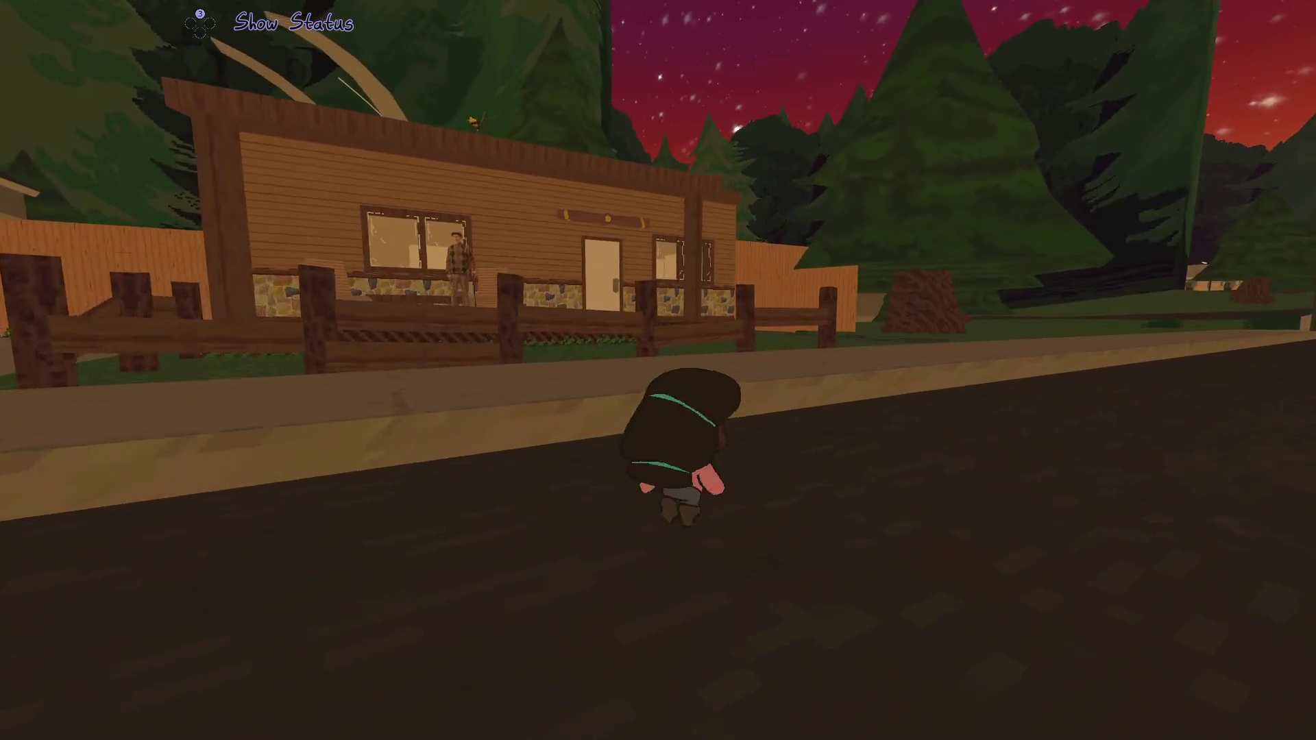
pyautogui.press('w')
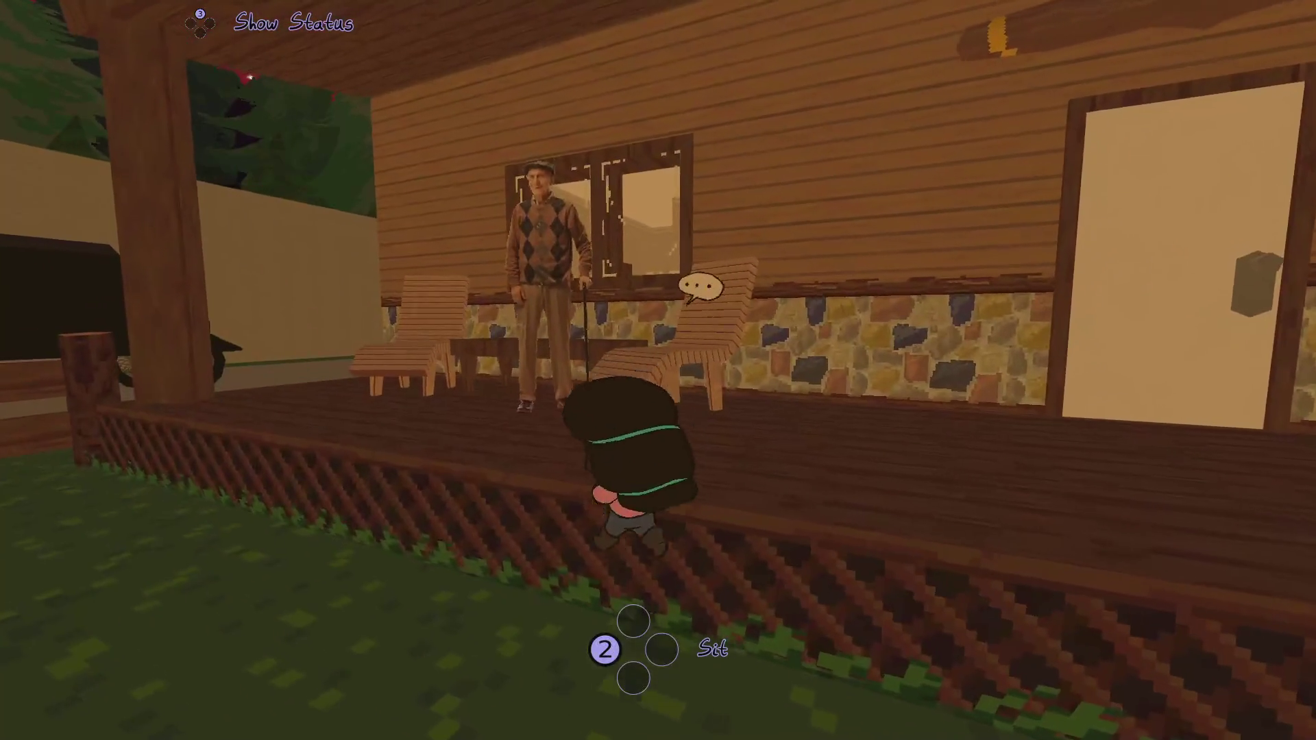
pyautogui.press('a')
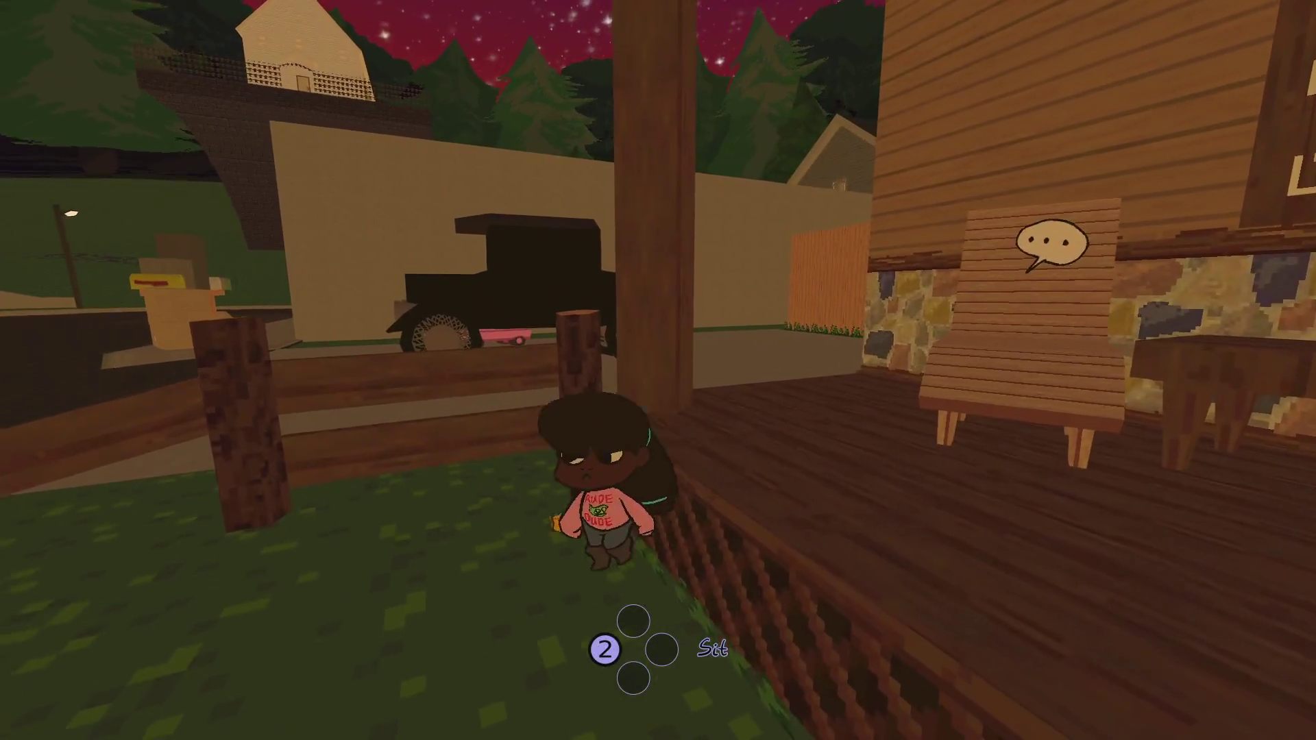
pyautogui.press('d')
pyautogui.press('w')
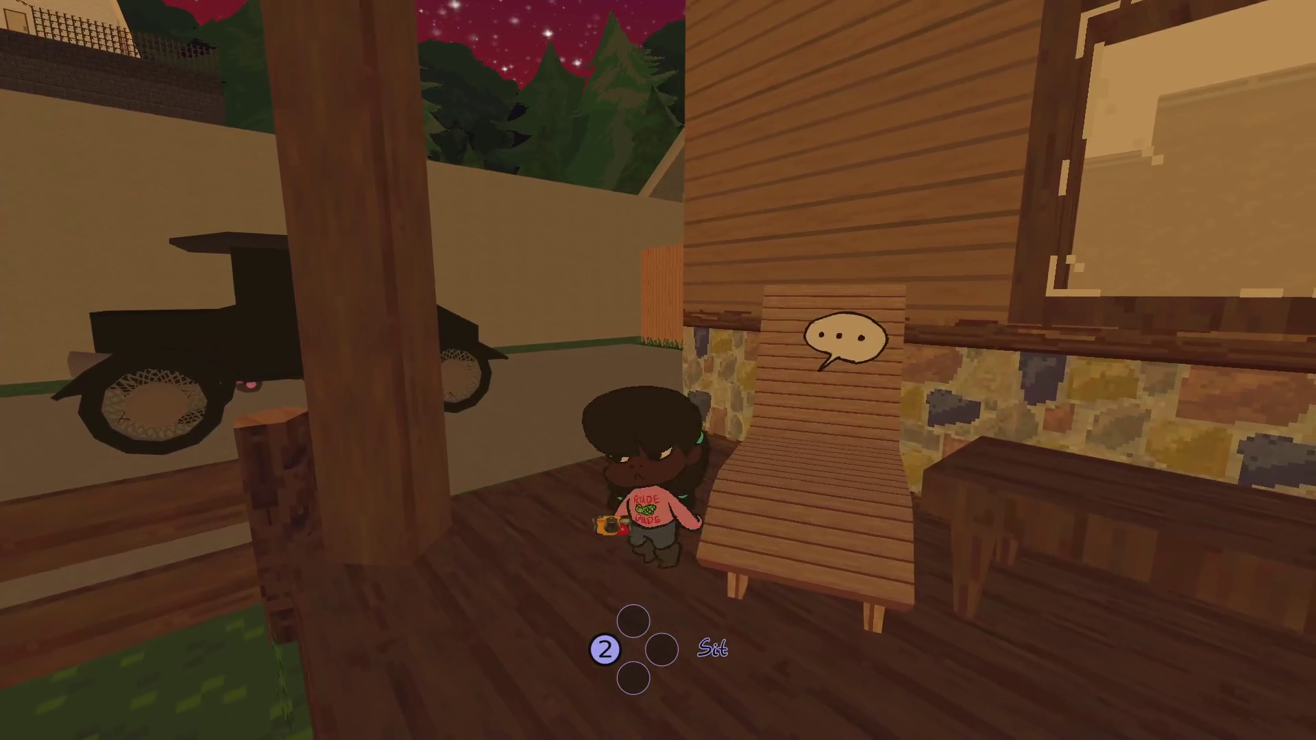
pyautogui.press('d')
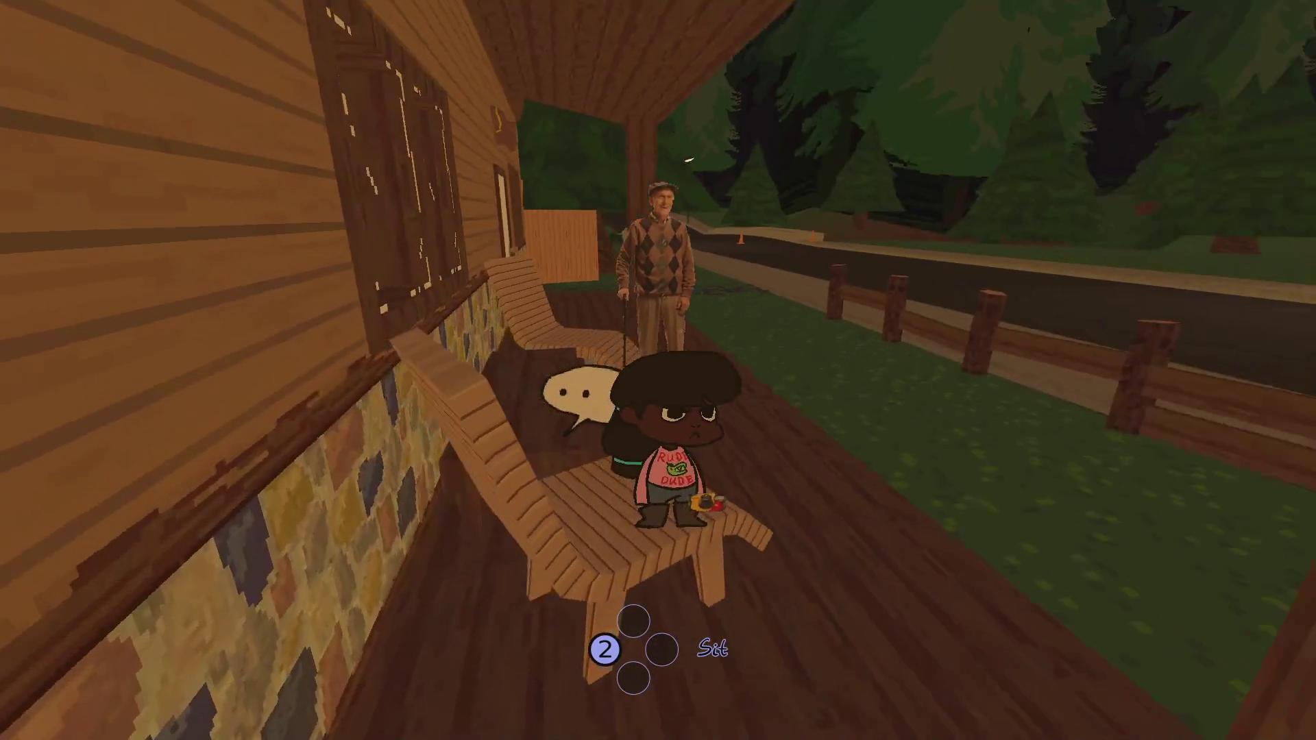
pyautogui.press('d')
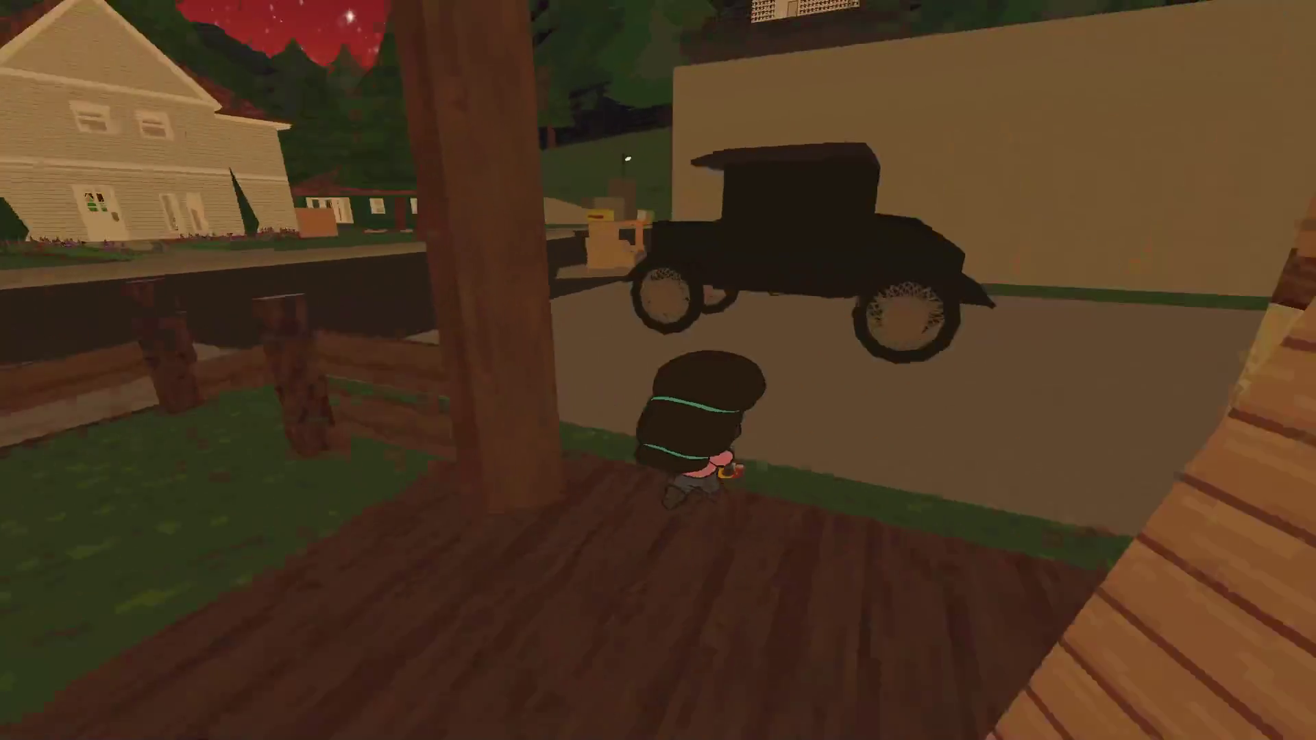
pyautogui.press('w')
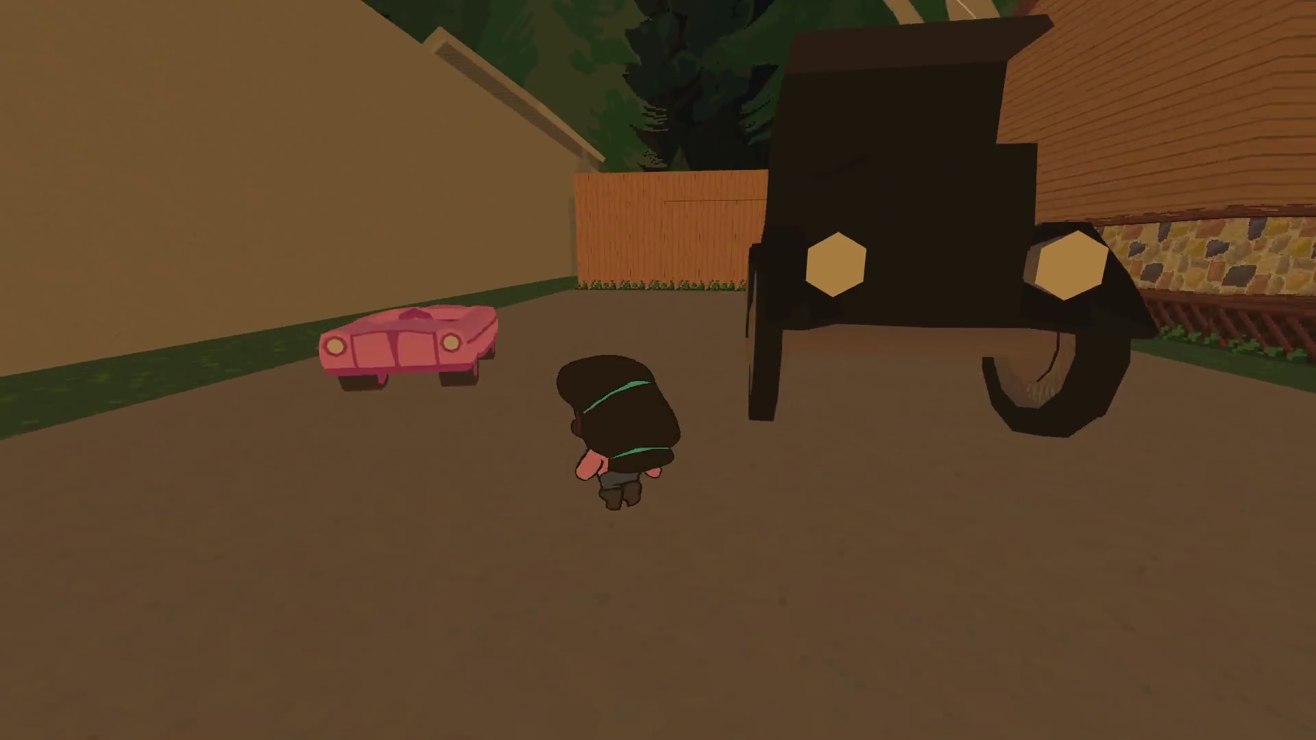
pyautogui.press('w')
# Step: Drive the pink toy car into the street, then stop the game
pyautogui.press('e')
pyautogui.press('s')
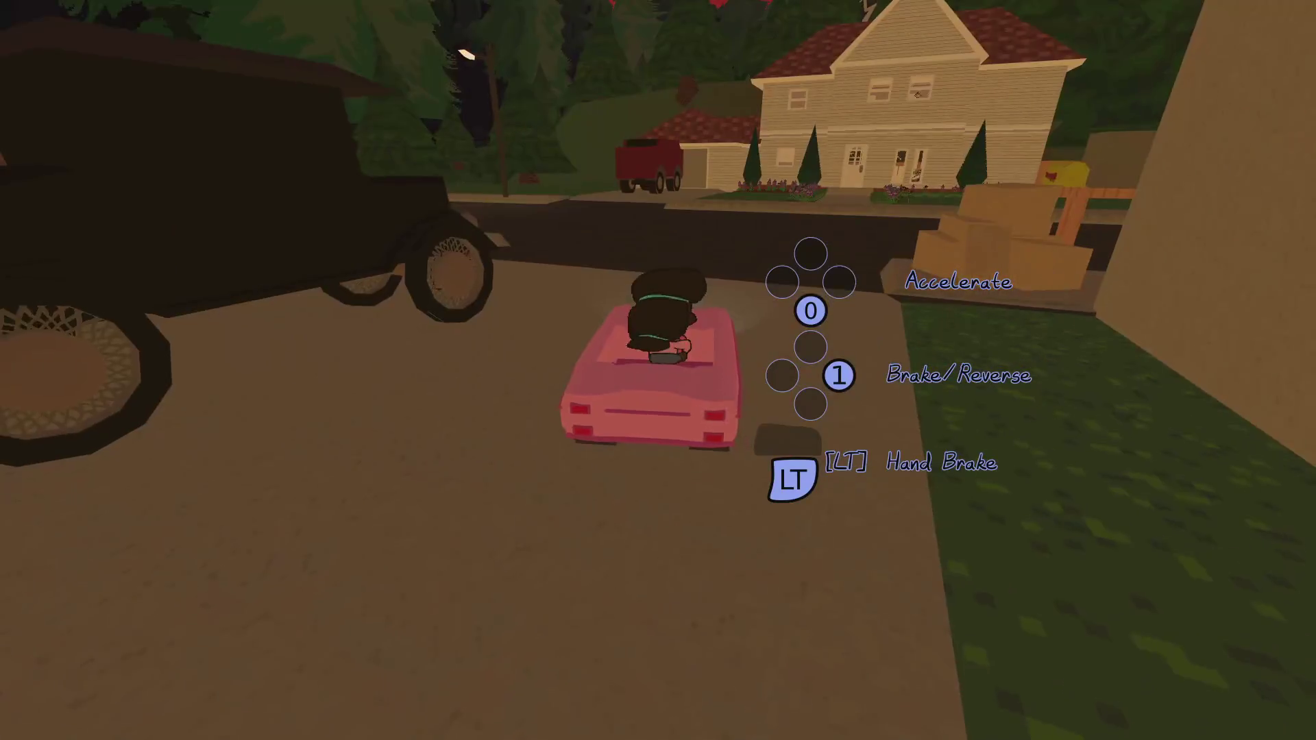
pyautogui.press('w')
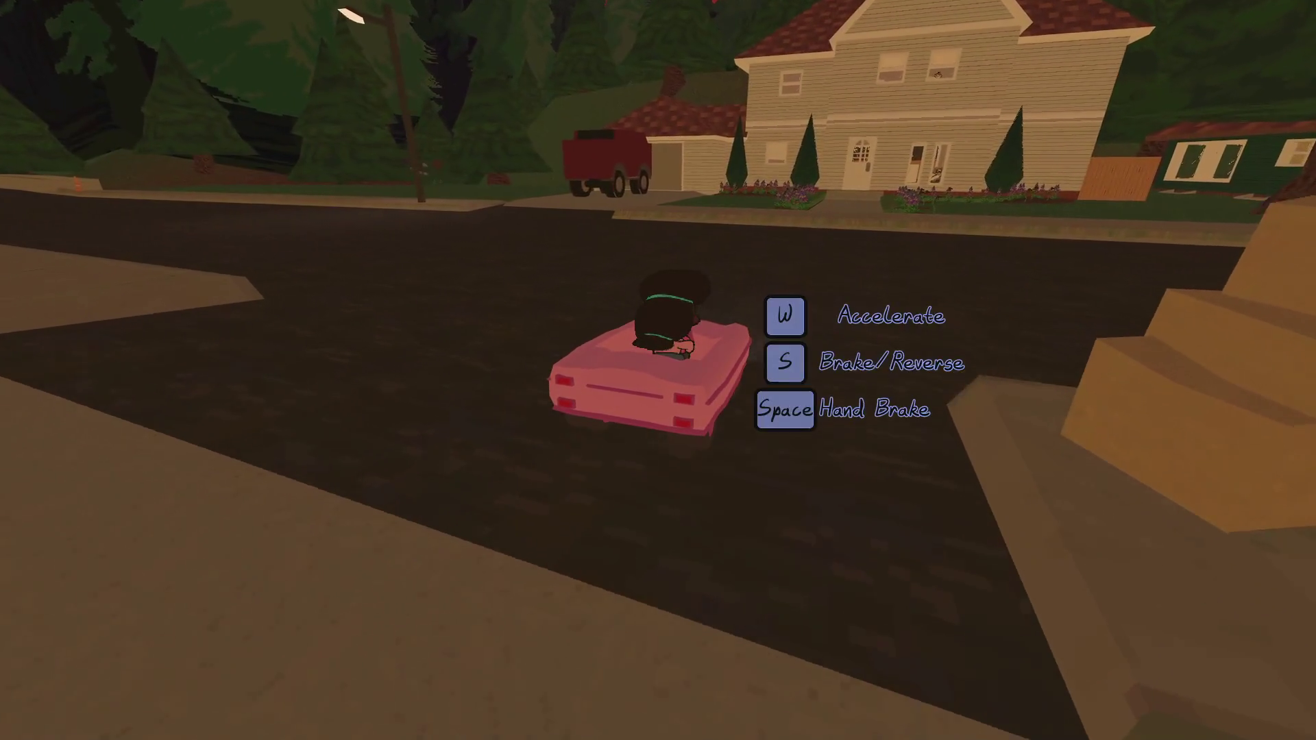
pyautogui.press('F8')
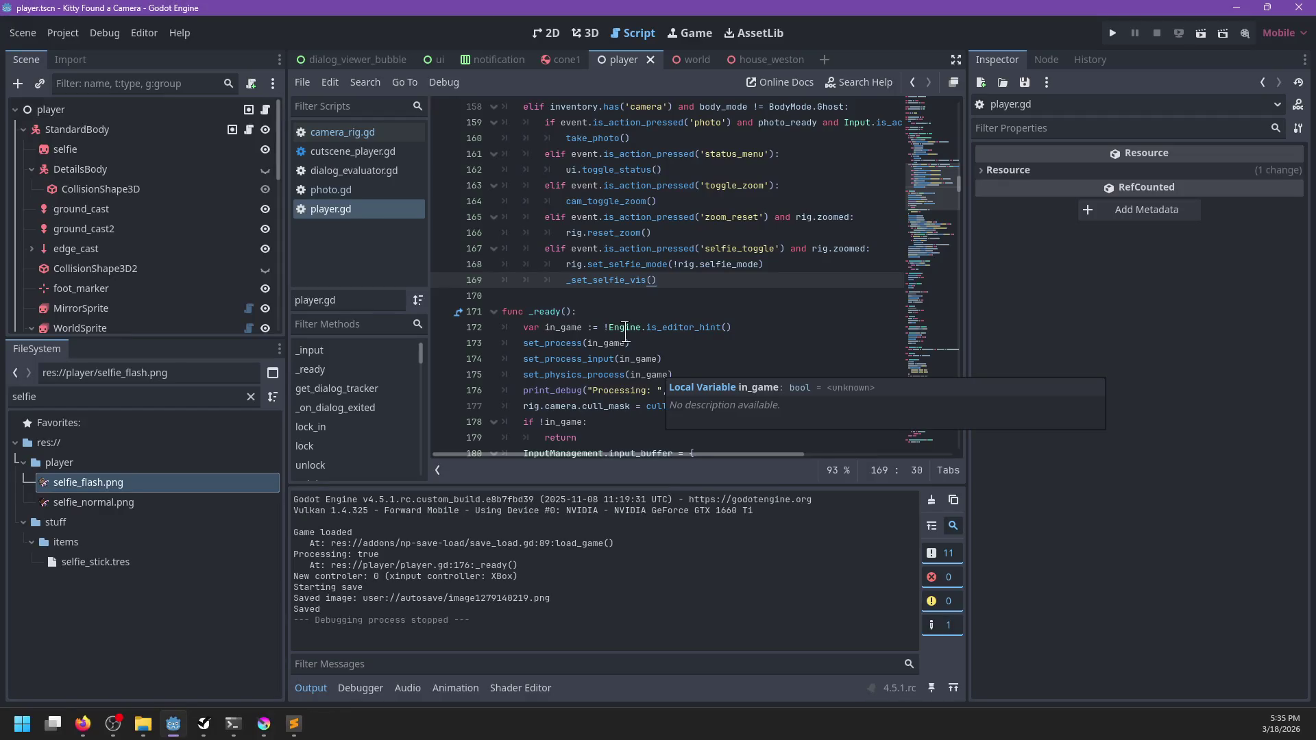
# Step: In anim_flash's Finish animation, key the spotlight visible at 0 and set length 0.1
pyautogui.click(585, 33)
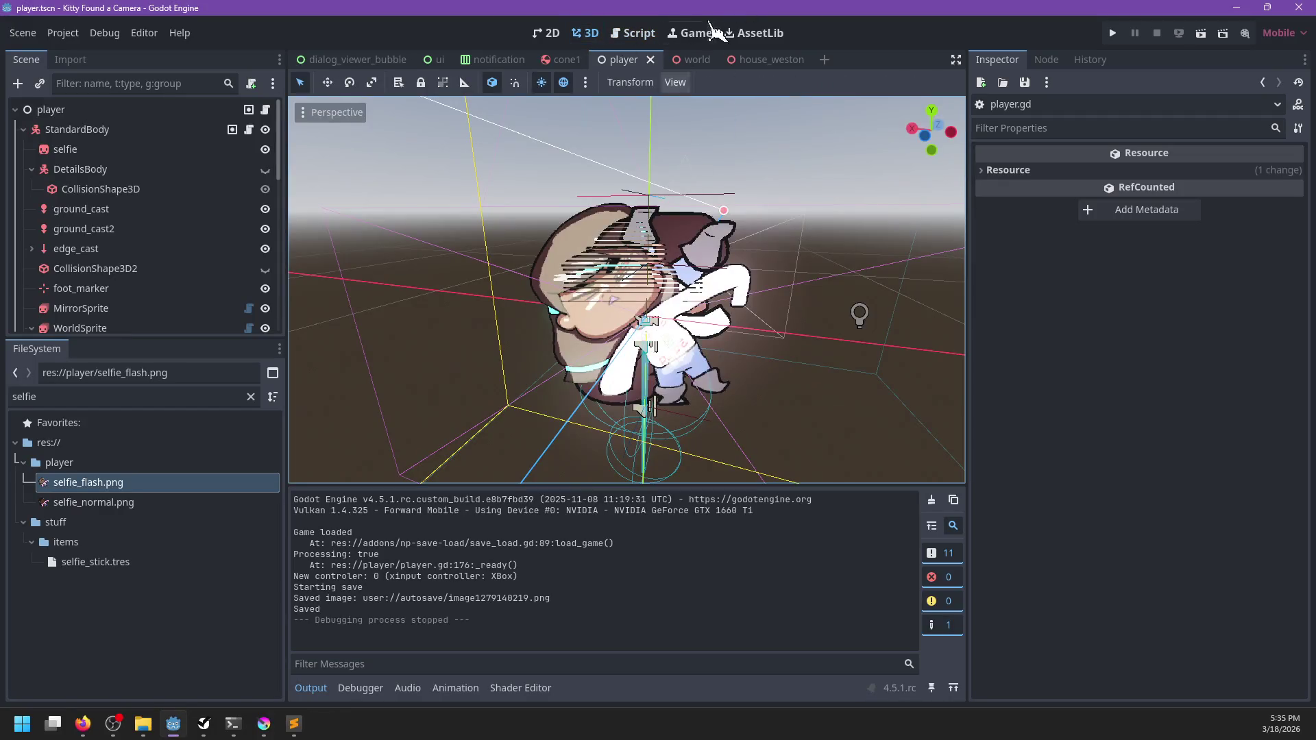
pyautogui.scroll(-10, 158, 205)
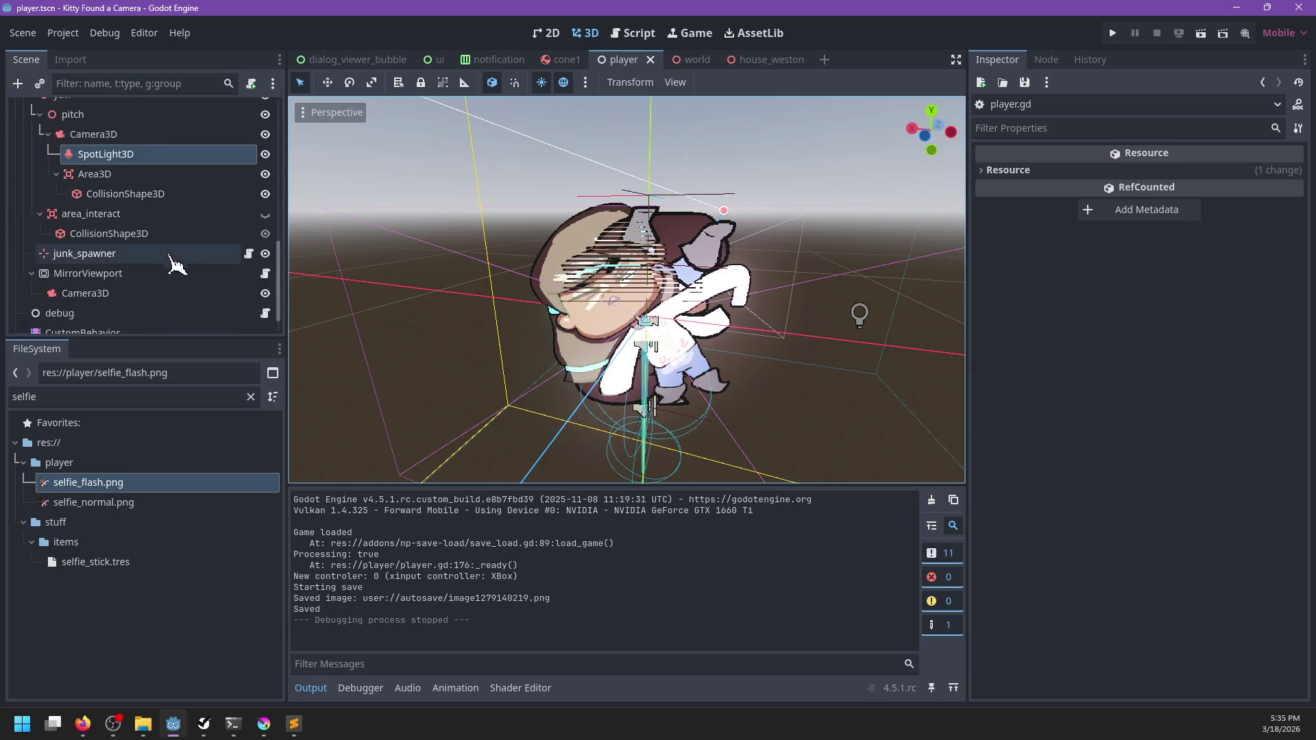
pyautogui.click(89, 170)
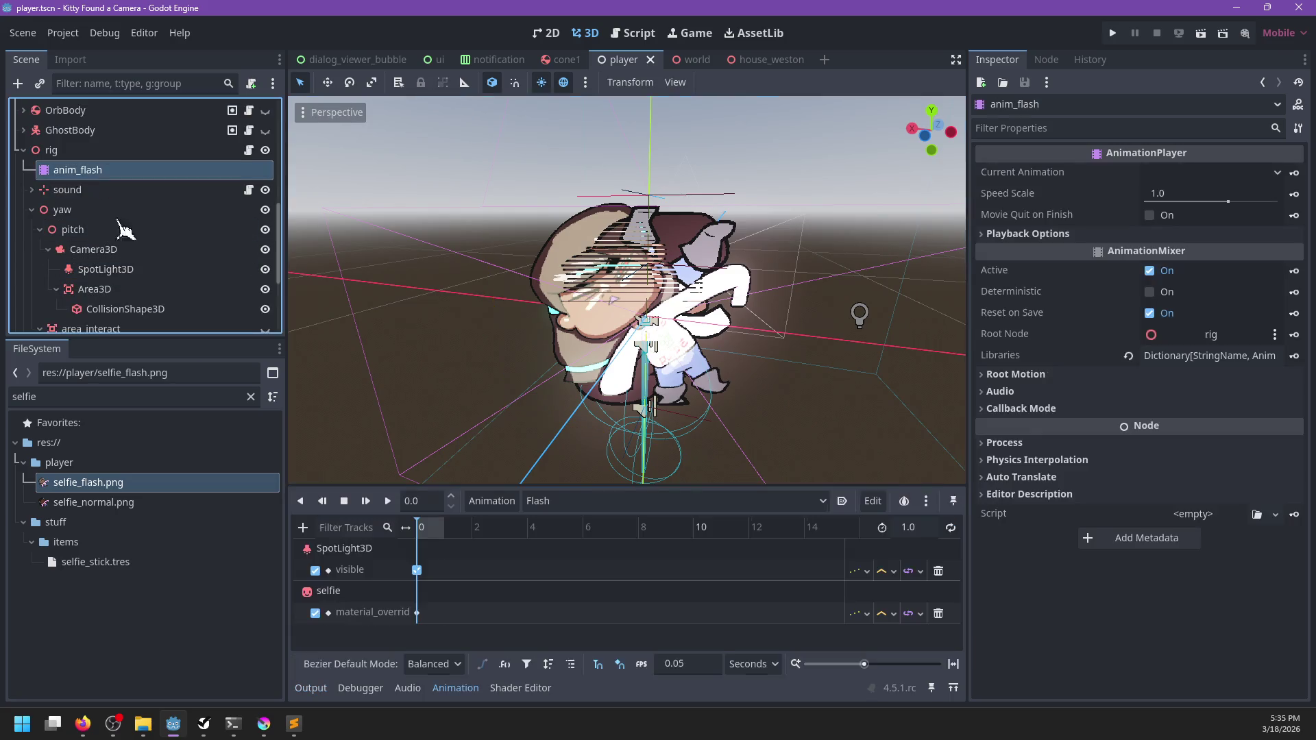
pyautogui.click(567, 503)
pyautogui.click(571, 524)
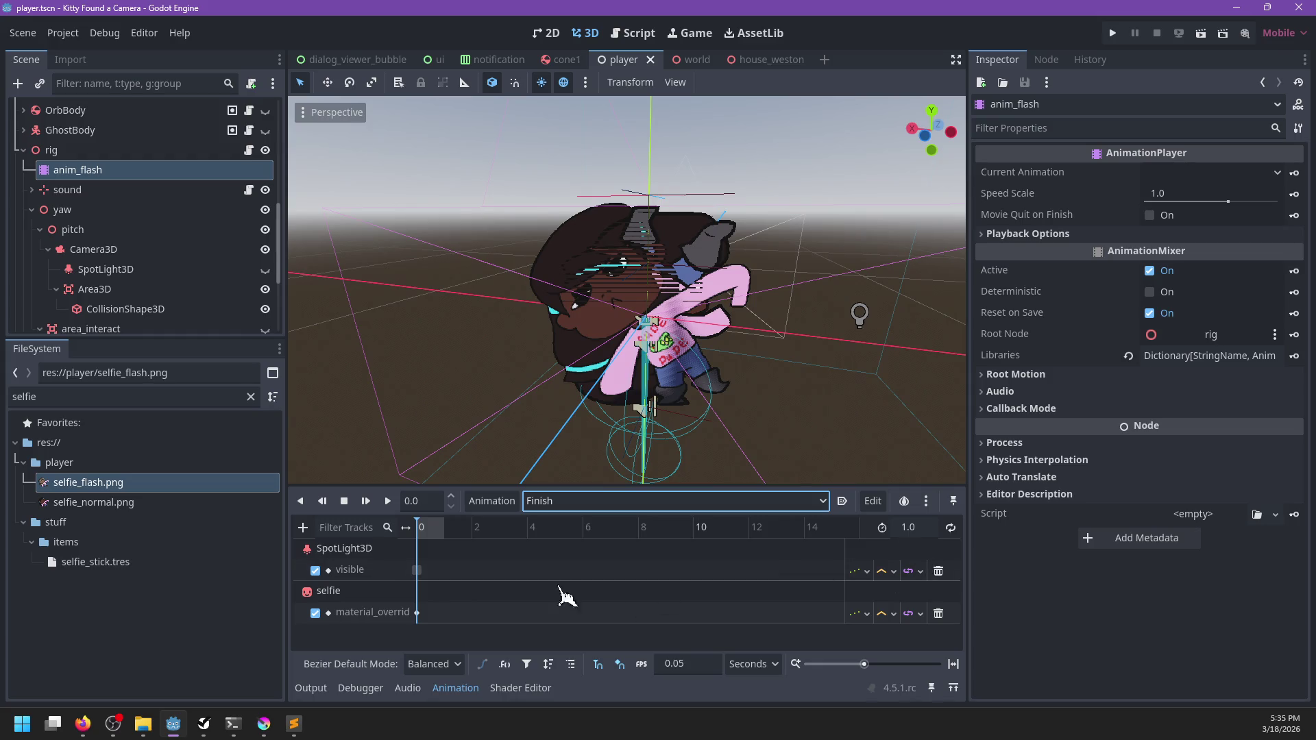
pyautogui.click(417, 571)
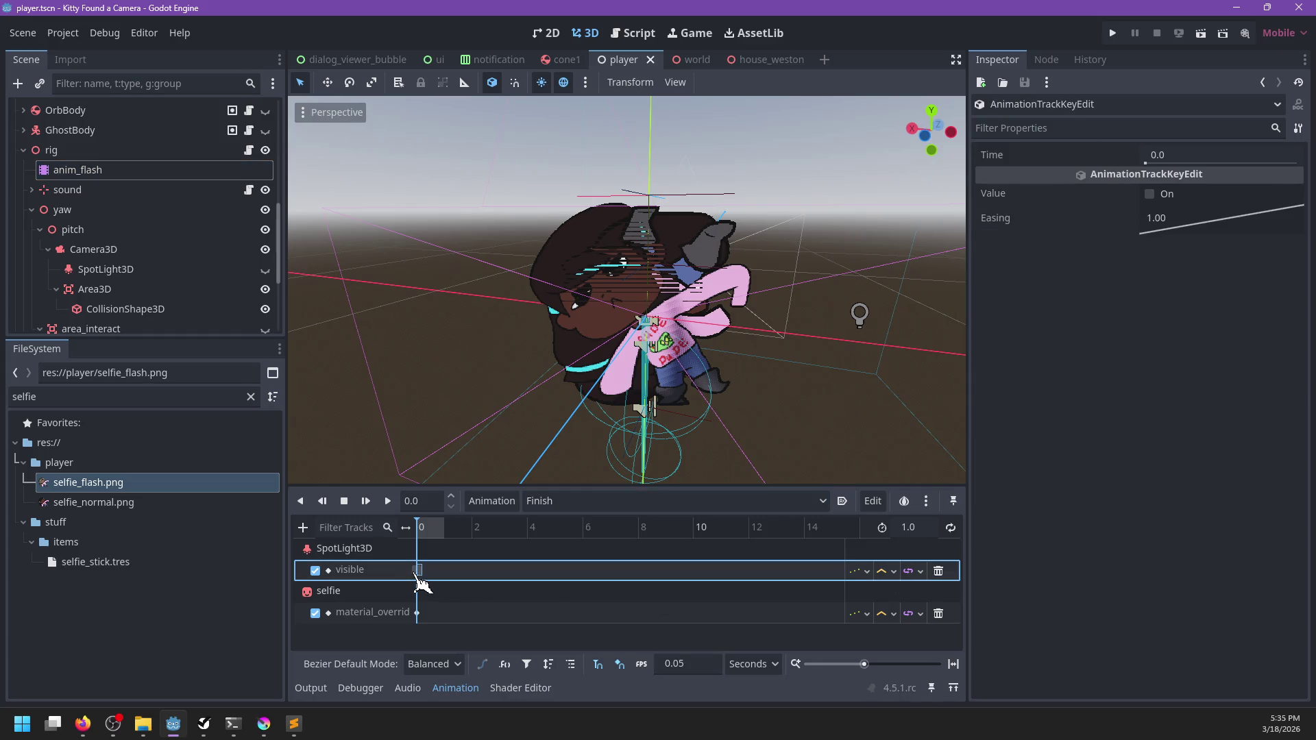
pyautogui.click(1150, 195)
pyautogui.click(930, 527)
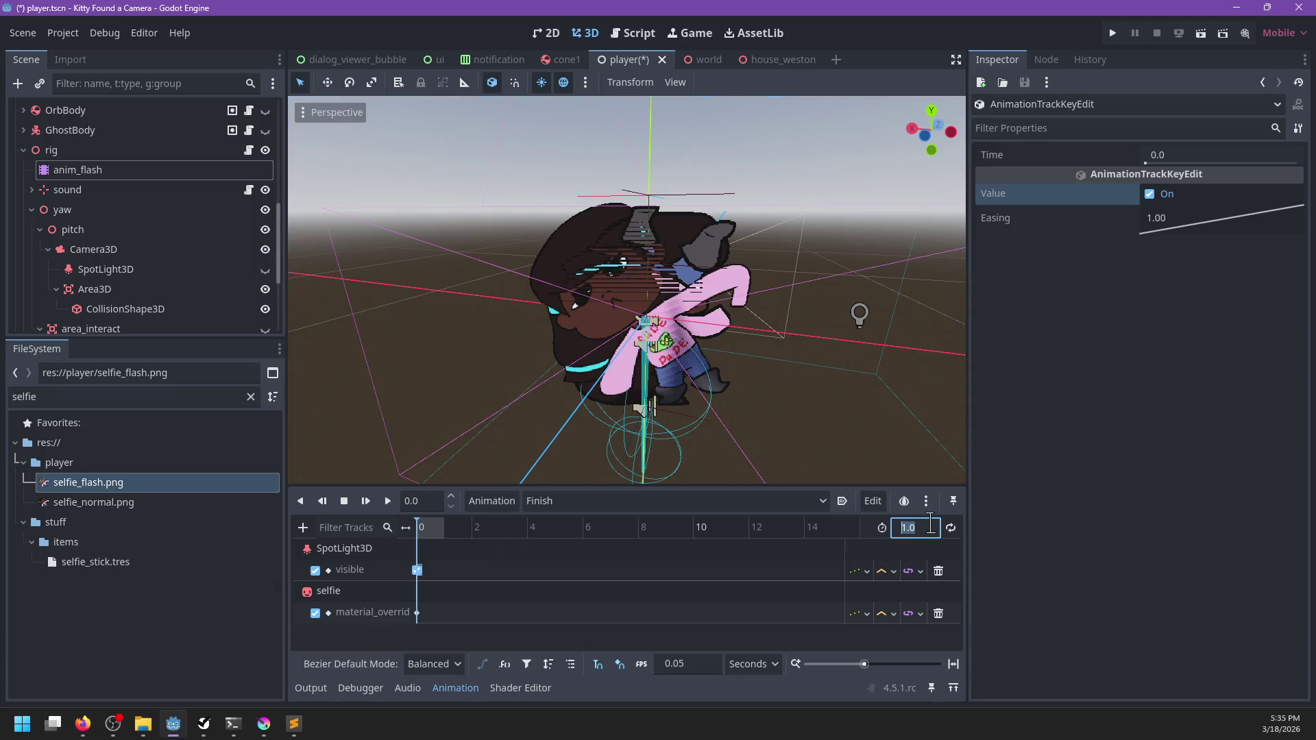
pyautogui.write('.1')
pyautogui.press('Return')
# Step: Add a spotlight-off key at 0.1 and move the material_override key to 0.1
pyautogui.scroll(5, 491, 563)
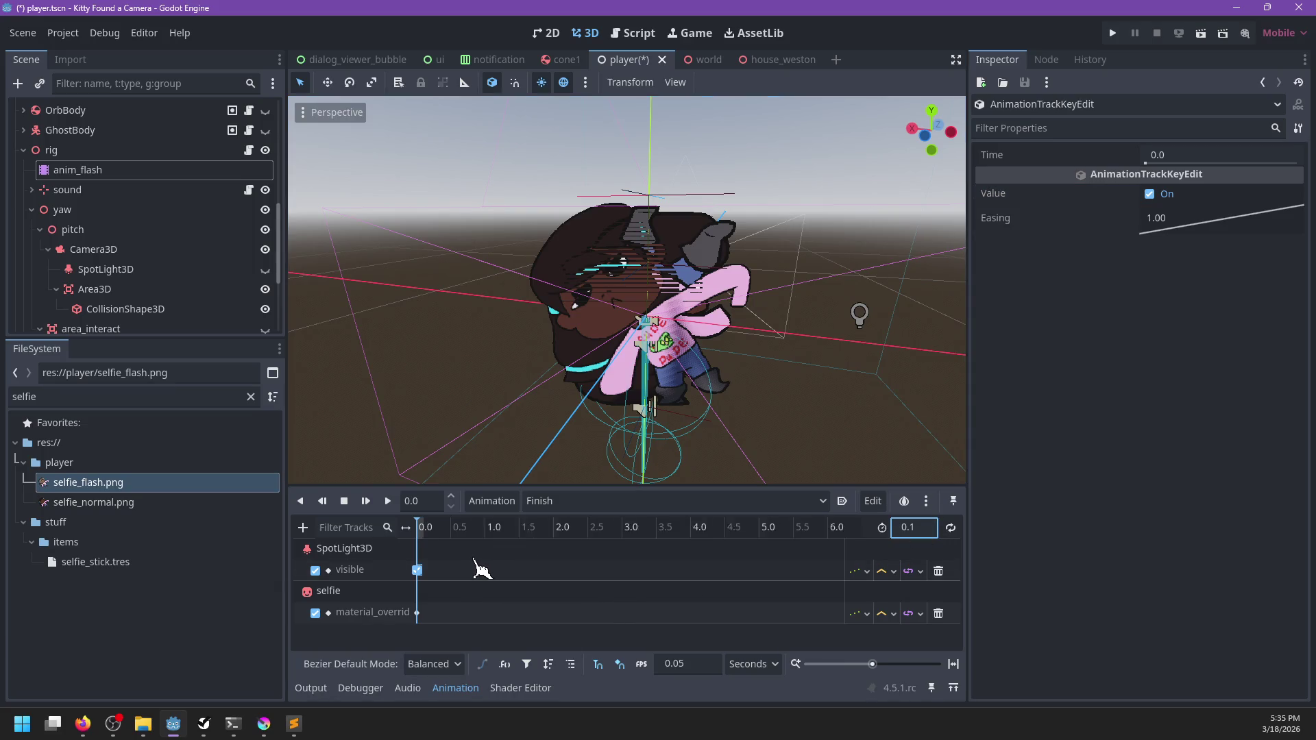
pyautogui.click(501, 528)
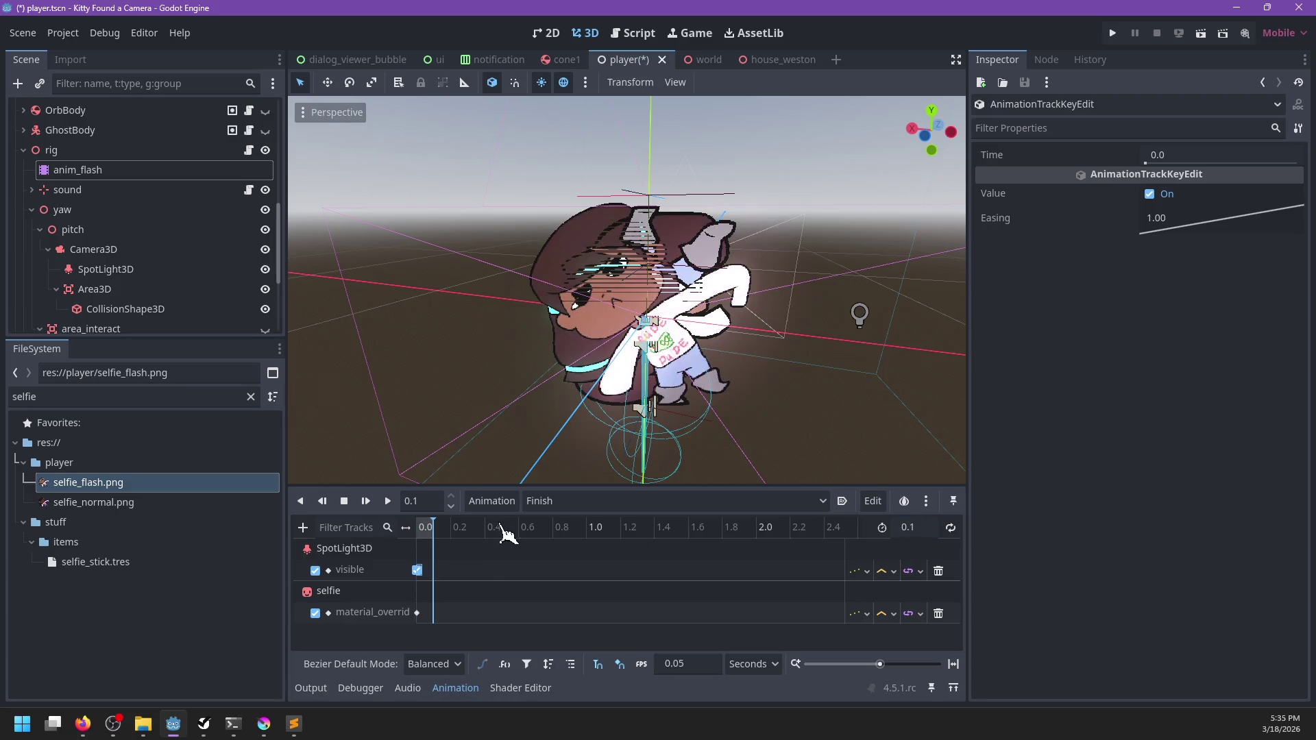
pyautogui.rightClick(436, 570)
pyautogui.click(467, 580)
pyautogui.click(434, 570)
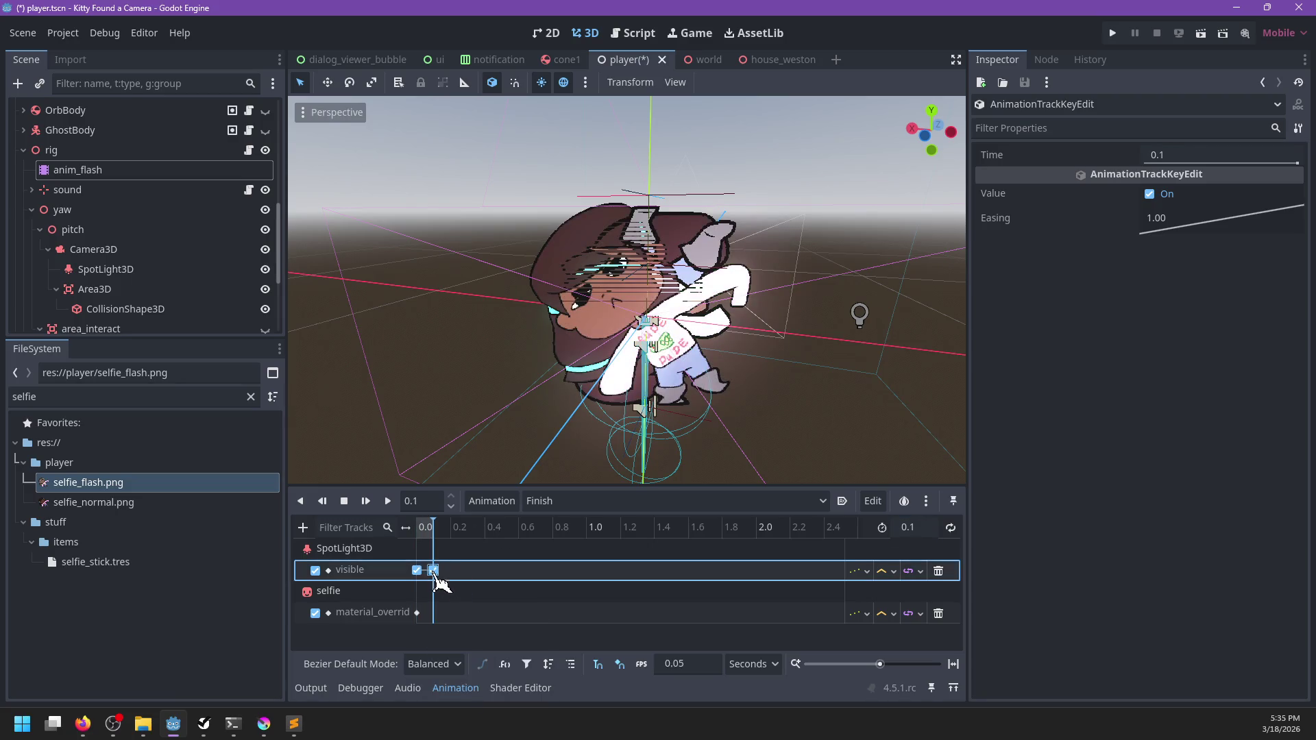
pyautogui.click(1149, 195)
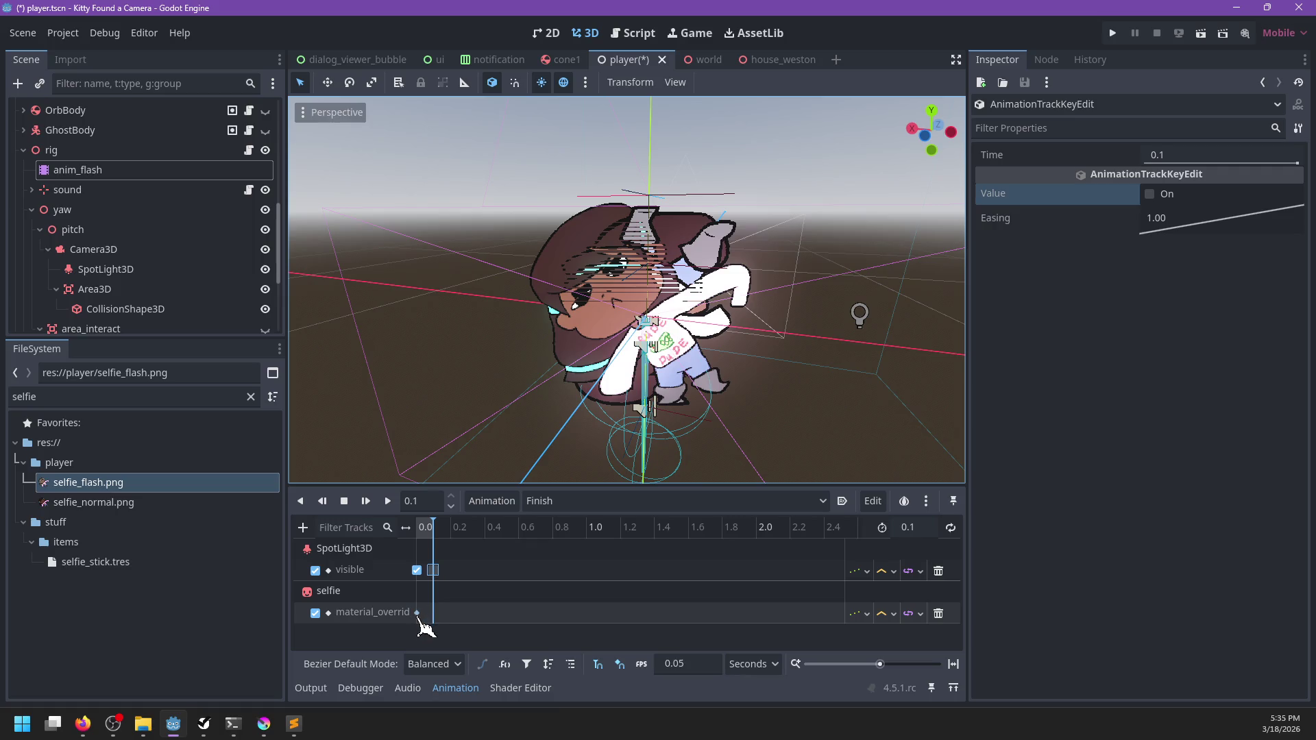
pyautogui.click(418, 614)
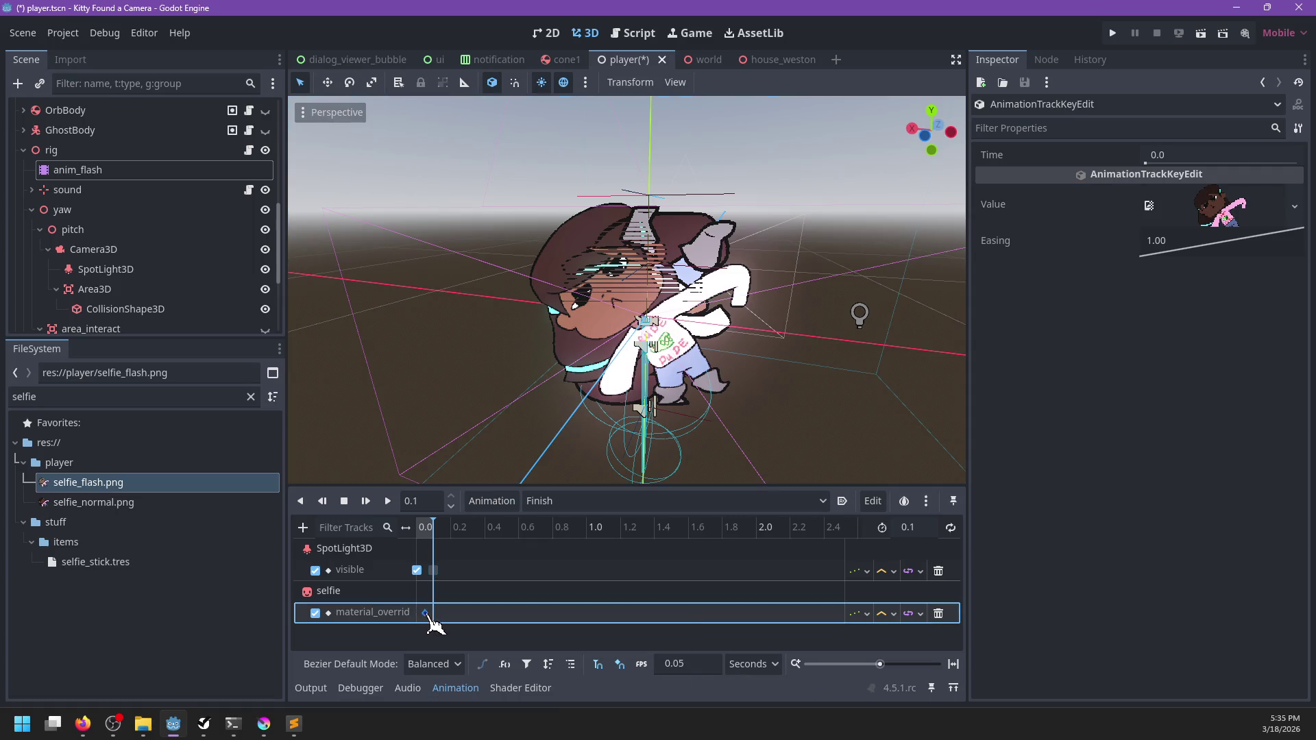
pyautogui.moveTo(436, 614); pyautogui.dragTo(435, 613)
pyautogui.moveTo(435, 543); pyautogui.dragTo(415, 547)
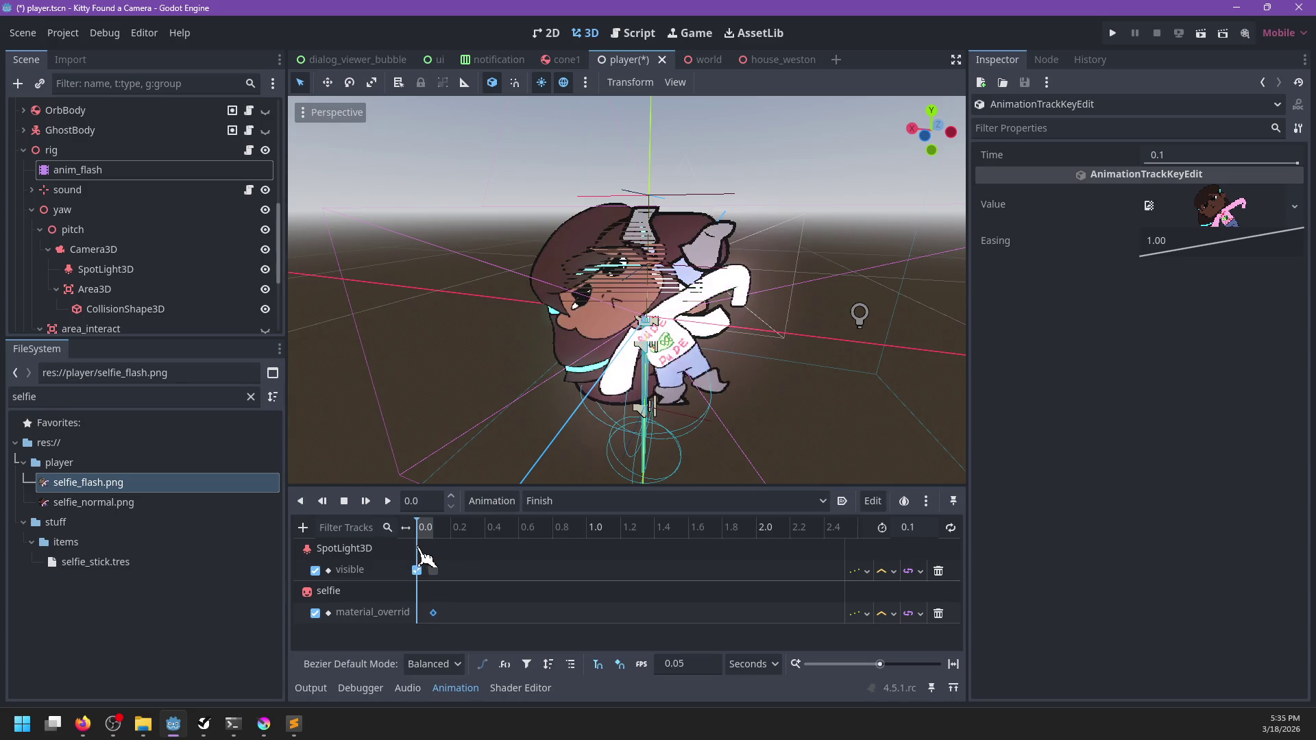
# Step: Copy Flash's material_override key into Finish at 0.0 and preview Finish
pyautogui.scroll(-3, 130, 237)
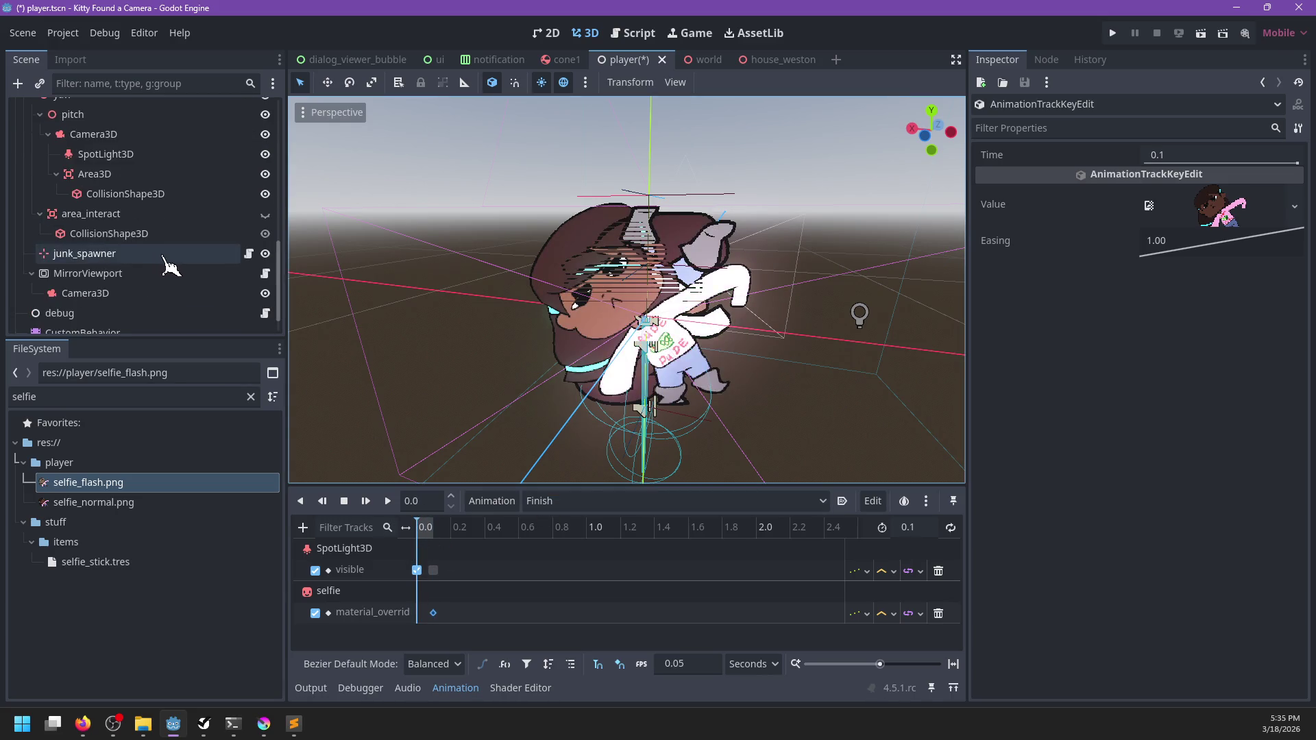
pyautogui.click(597, 501)
pyautogui.click(574, 543)
pyautogui.click(418, 614)
pyautogui.rightClick(417, 613)
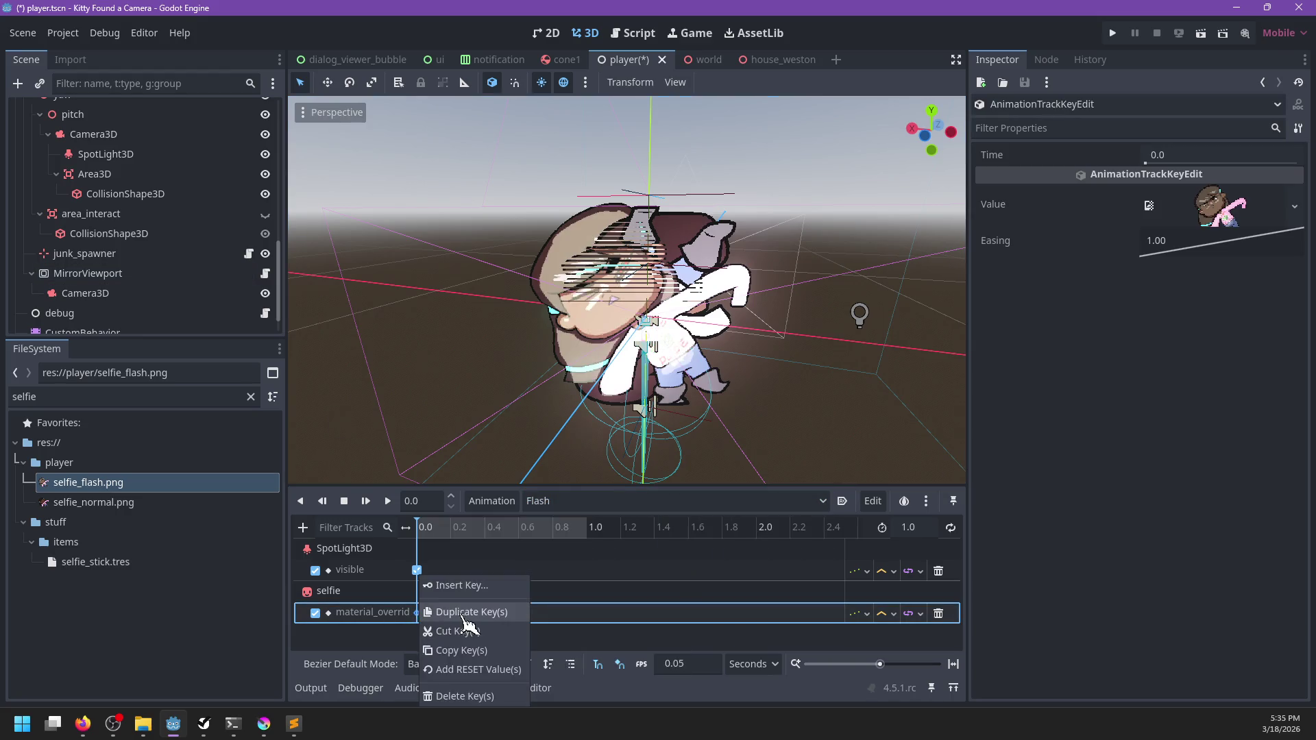
pyautogui.click(466, 652)
pyautogui.click(580, 504)
pyautogui.click(549, 522)
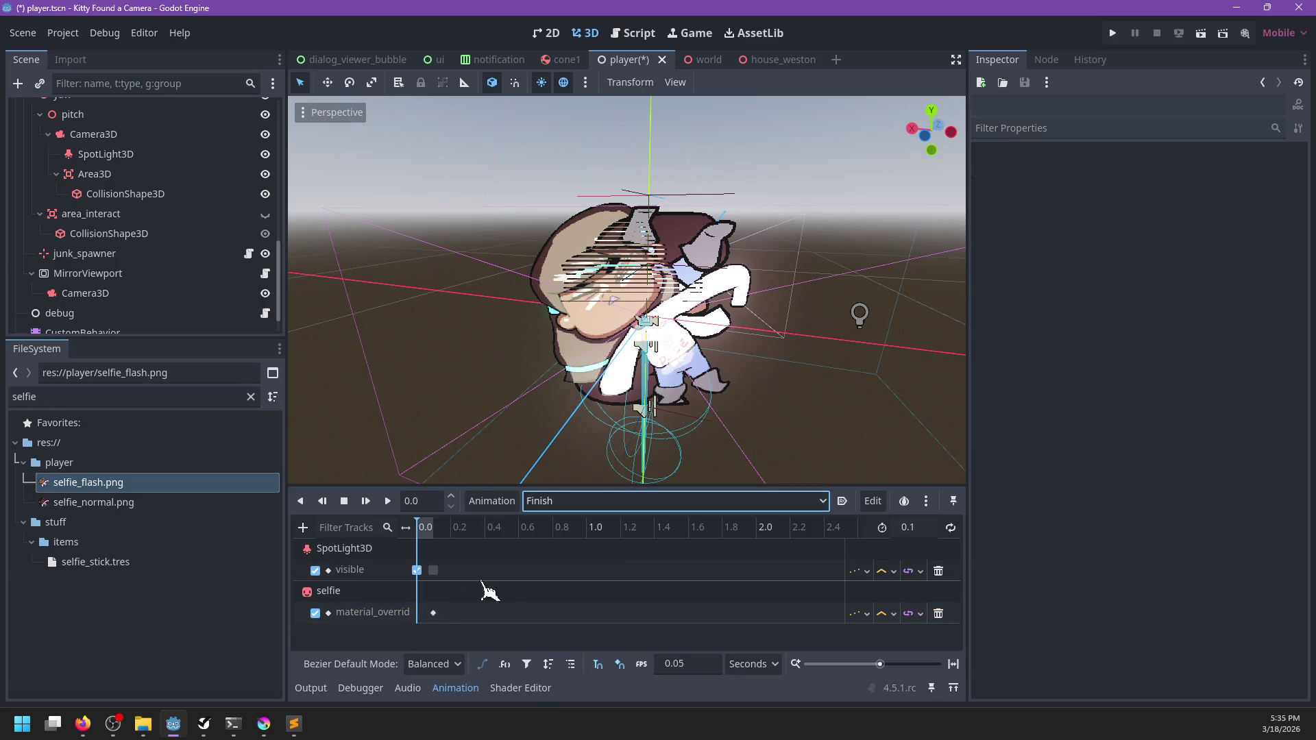
pyautogui.rightClick(419, 611)
pyautogui.click(446, 642)
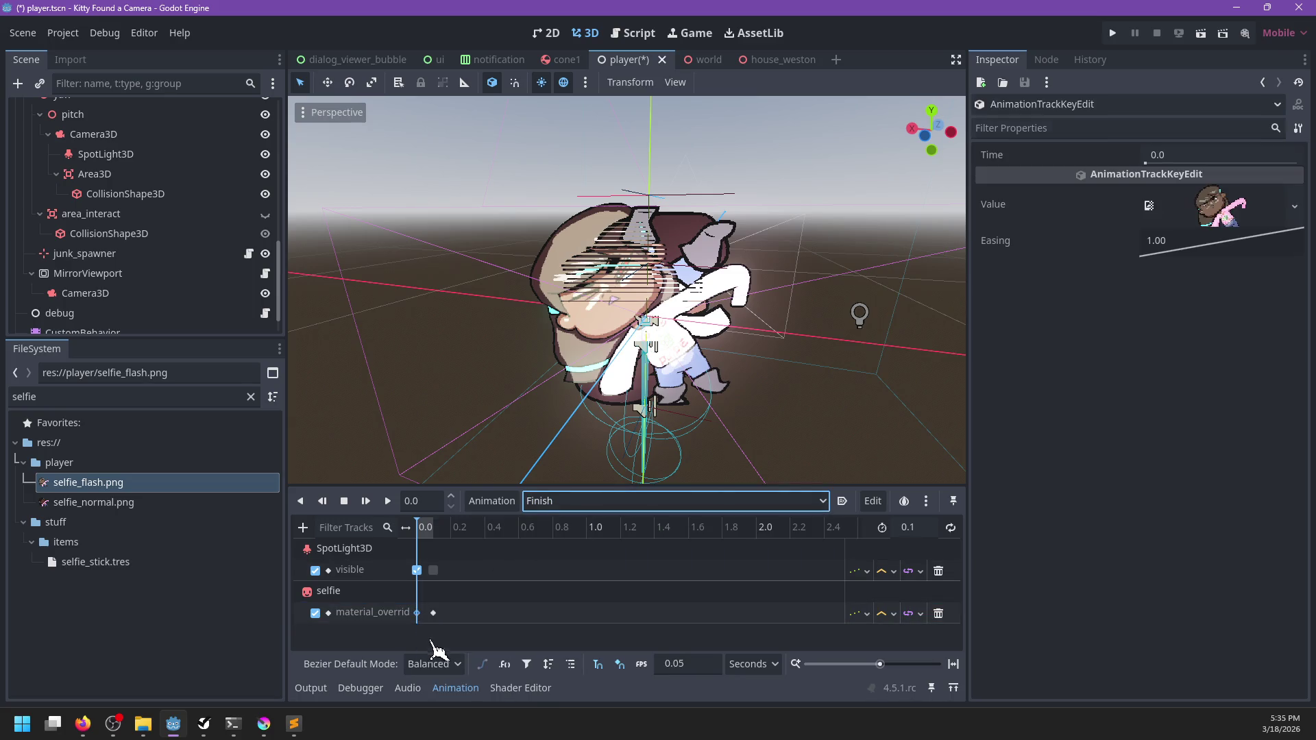
pyautogui.click(365, 501)
pyautogui.click(366, 501)
# Step: Shorten the Flash animation length to 0.01 and save the player scene
pyautogui.click(535, 502)
pyautogui.click(545, 541)
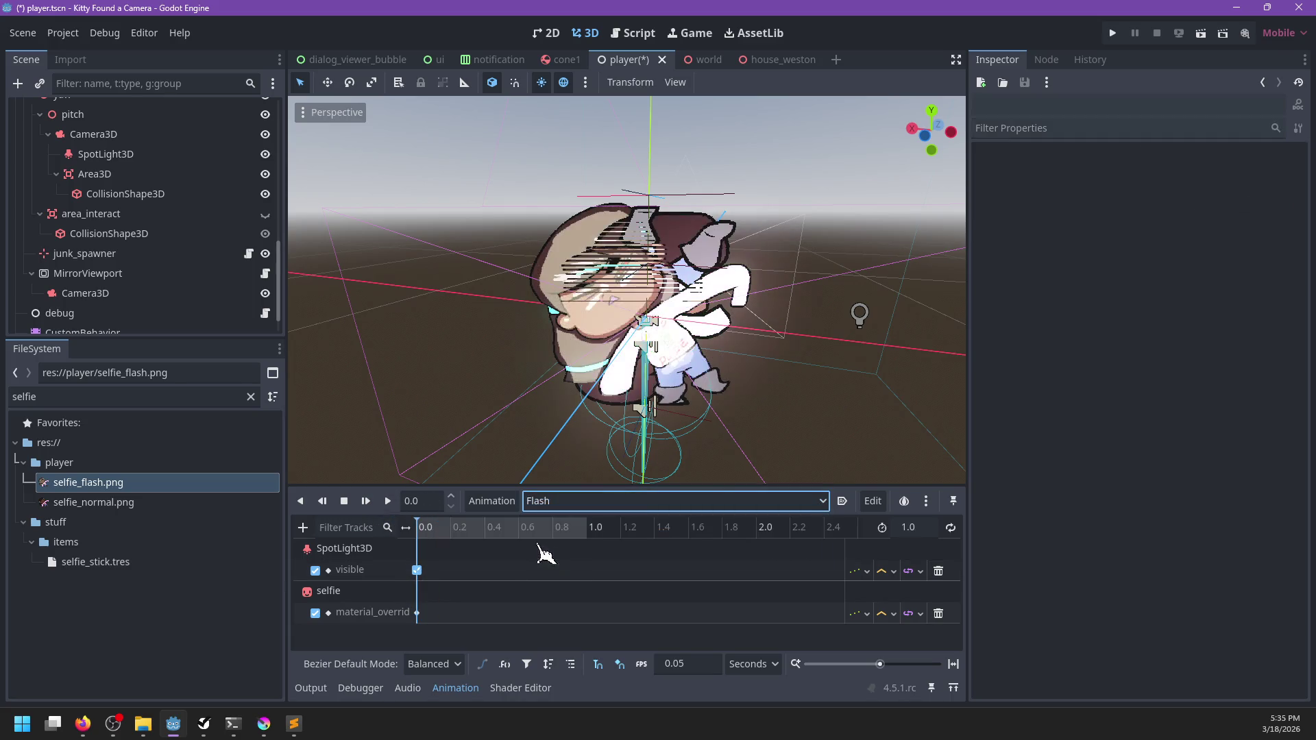
pyautogui.hotkey('ctrl', 's')
pyautogui.click(929, 528)
pyautogui.write('1')
pyautogui.press('Return')
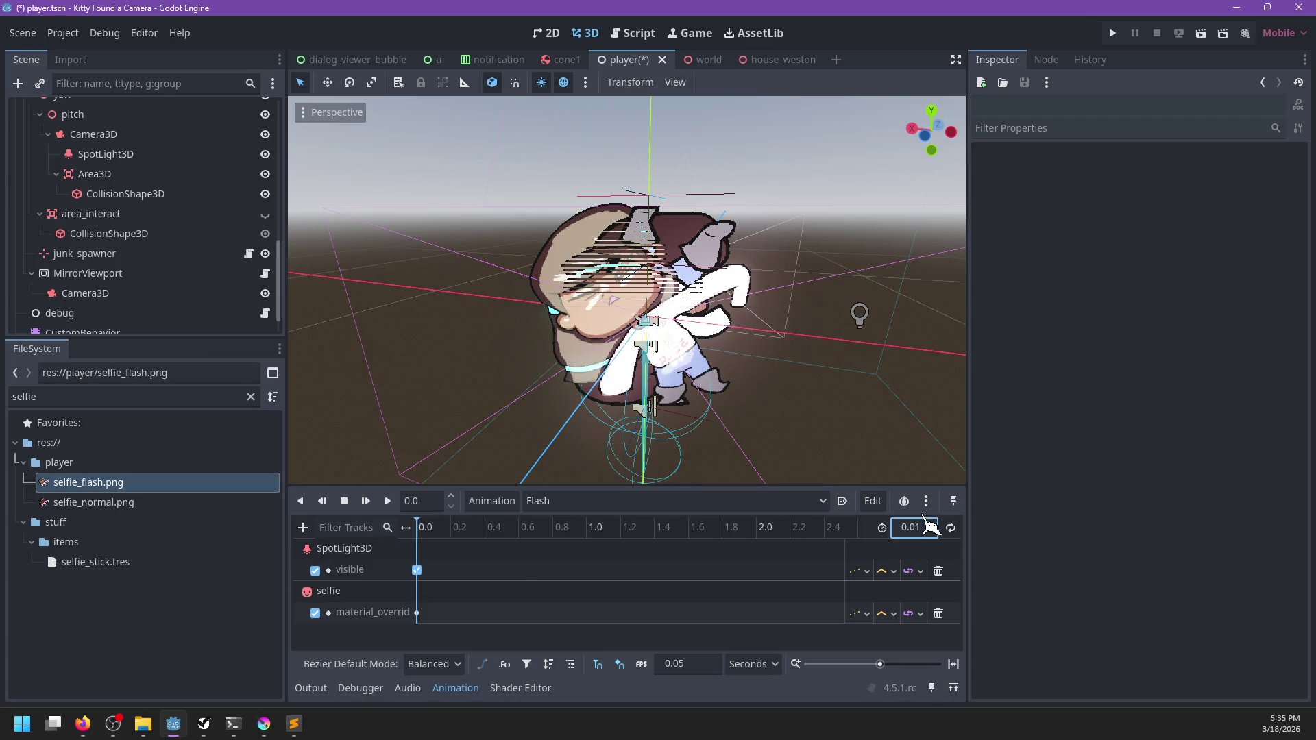
pyautogui.hotkey('ctrl', 's')
pyautogui.click(582, 504)
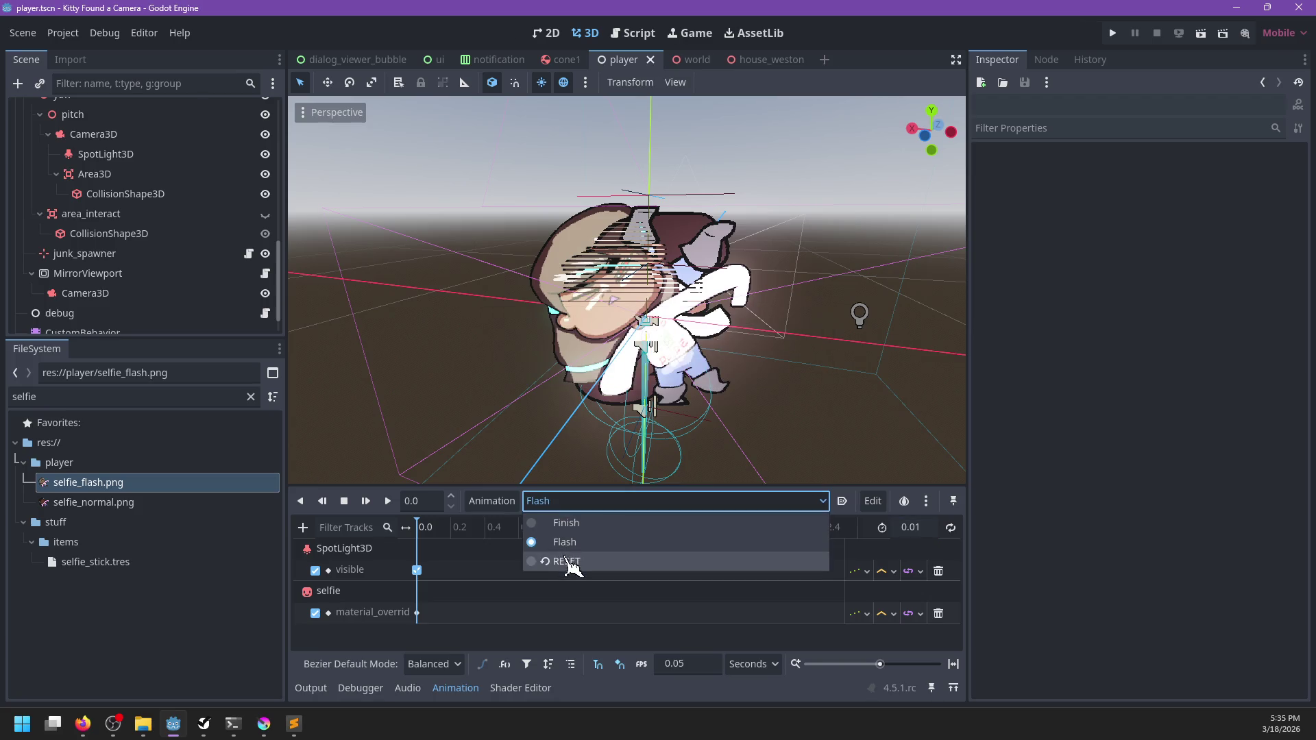
pyautogui.click(579, 524)
pyautogui.click(387, 501)
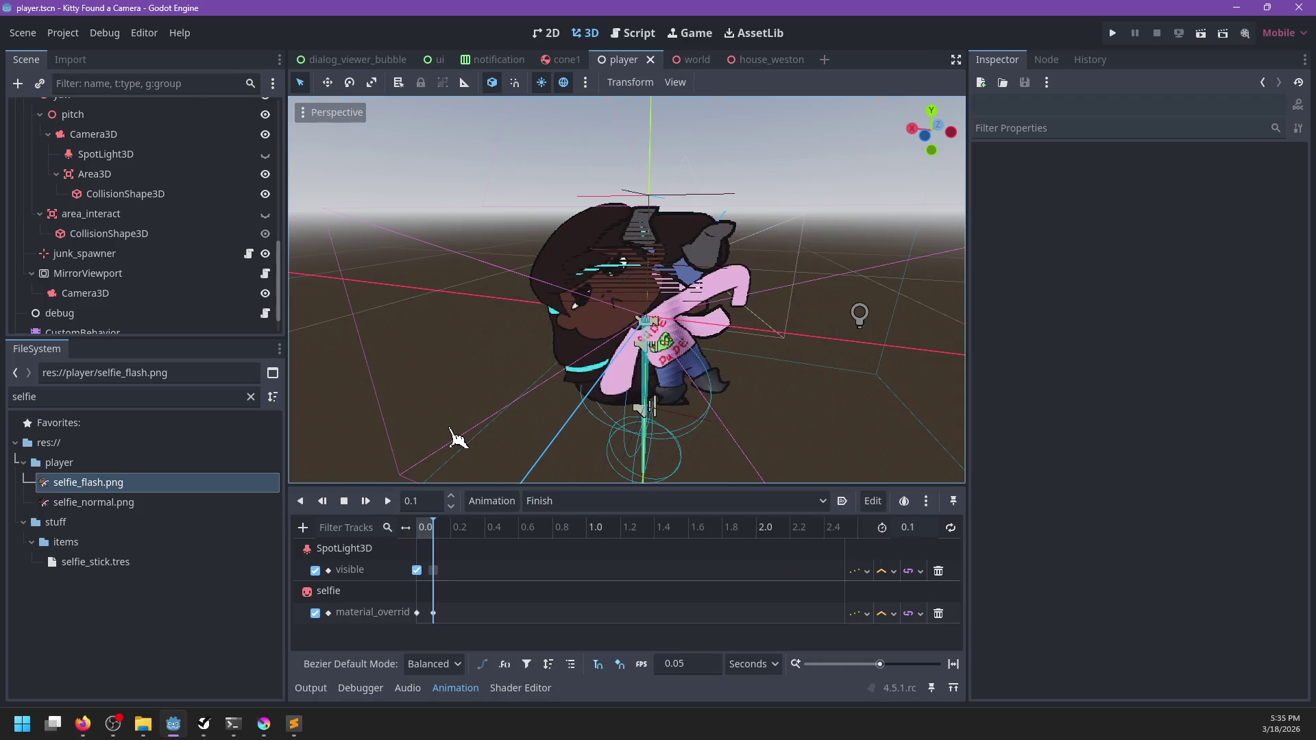
pyautogui.press('F5')
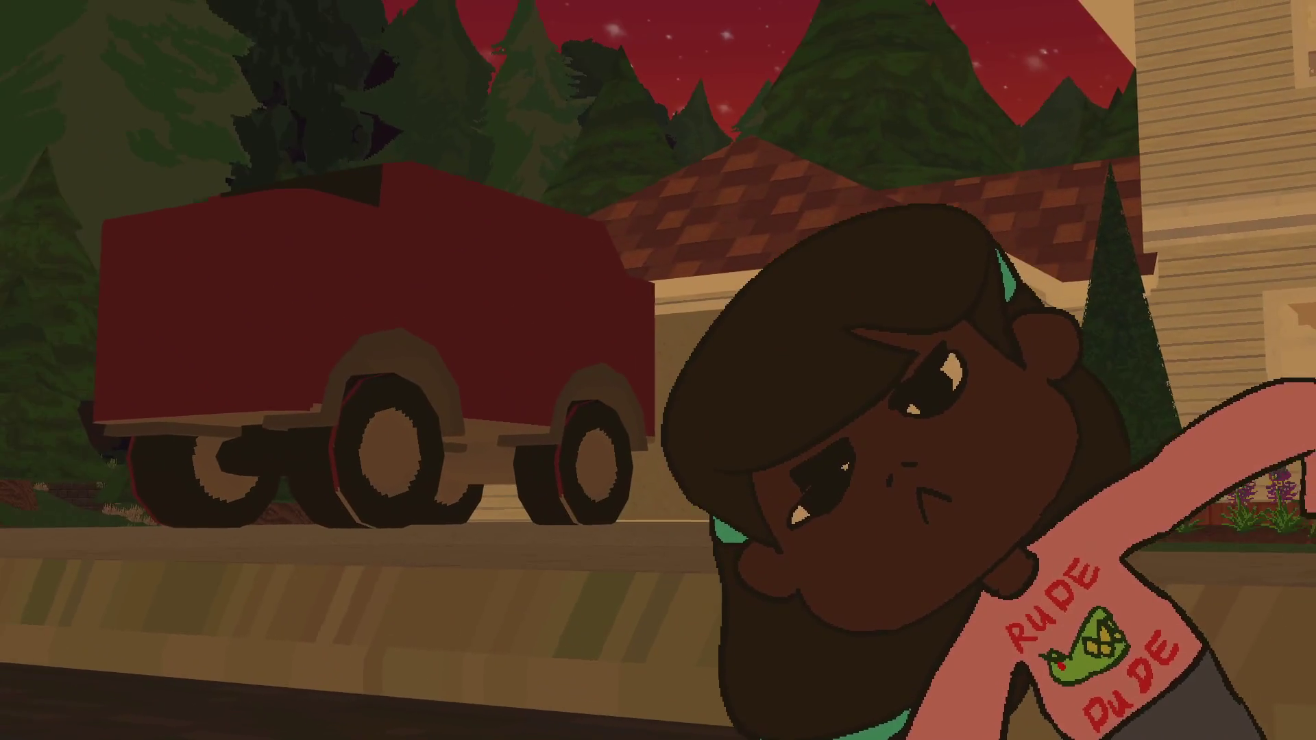
# Step: Take a selfie in the game, walk along the sidewalk, then close the game
pyautogui.click(658, 370)
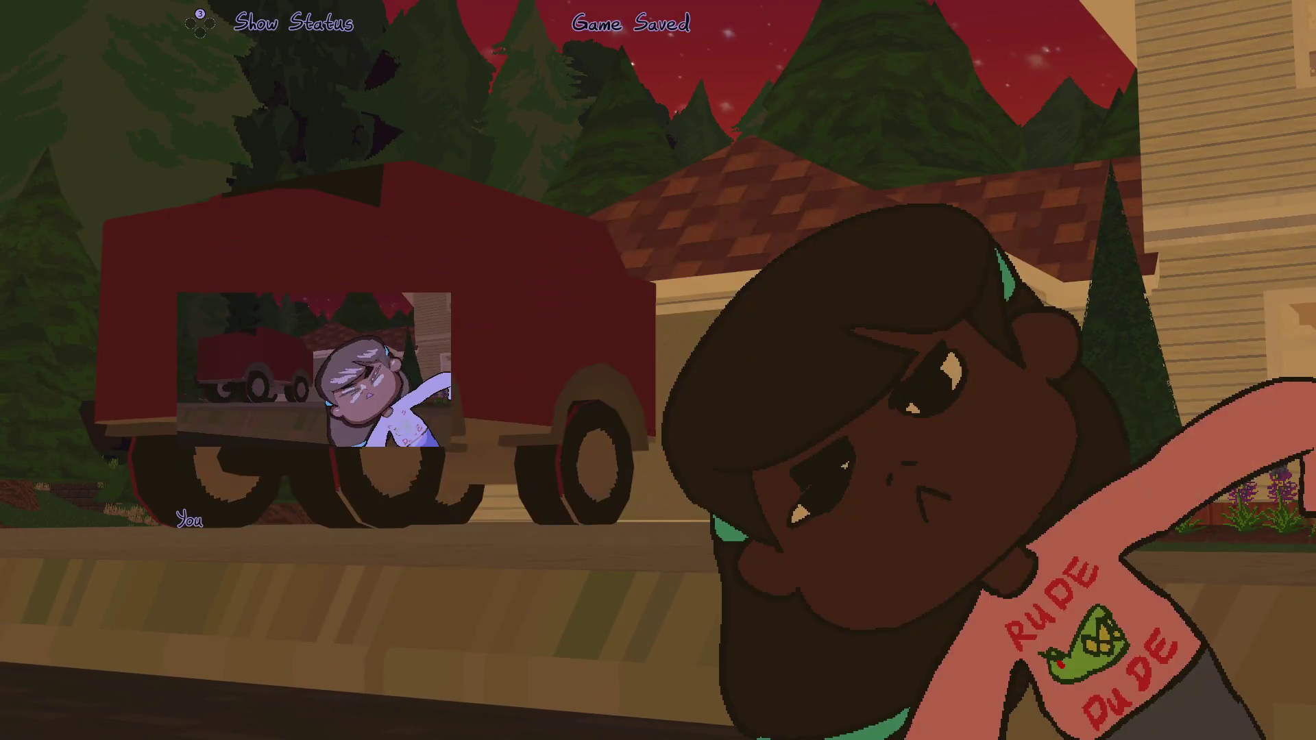
pyautogui.press('w')
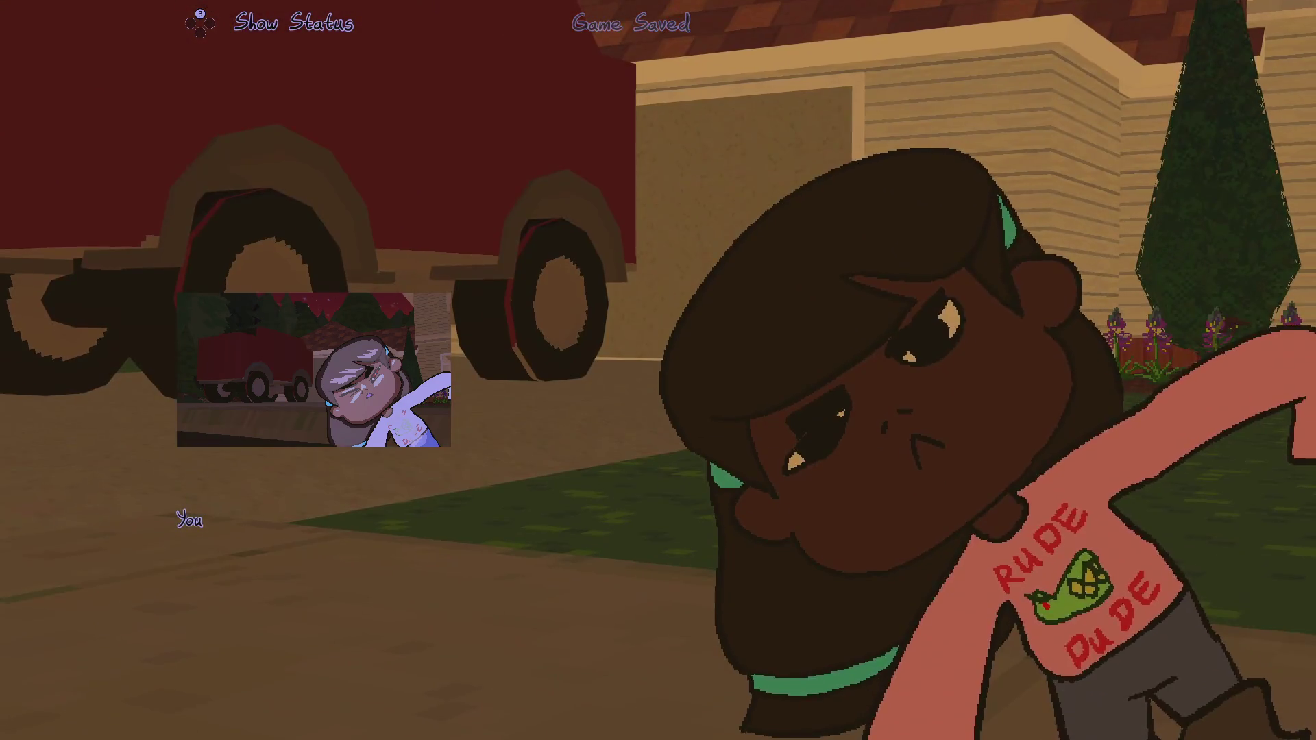
pyautogui.press('w')
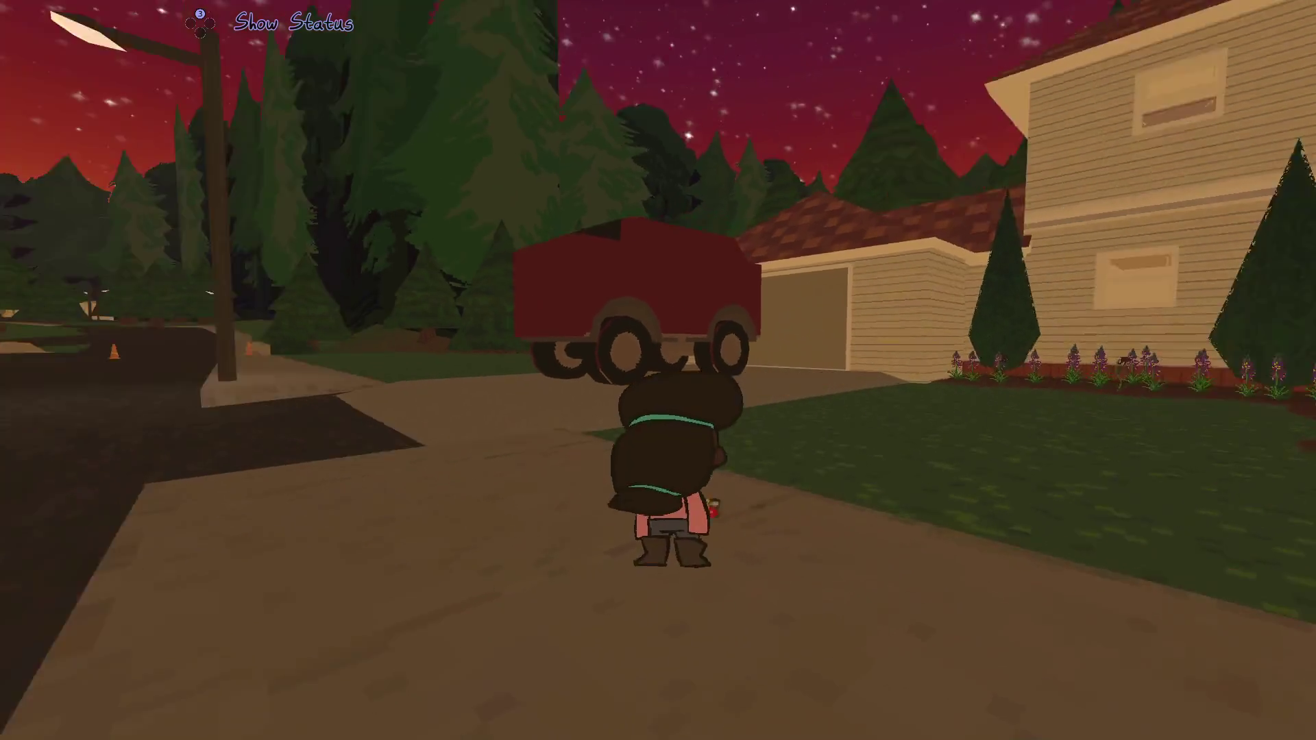
pyautogui.hotkey('alt', 'F4')
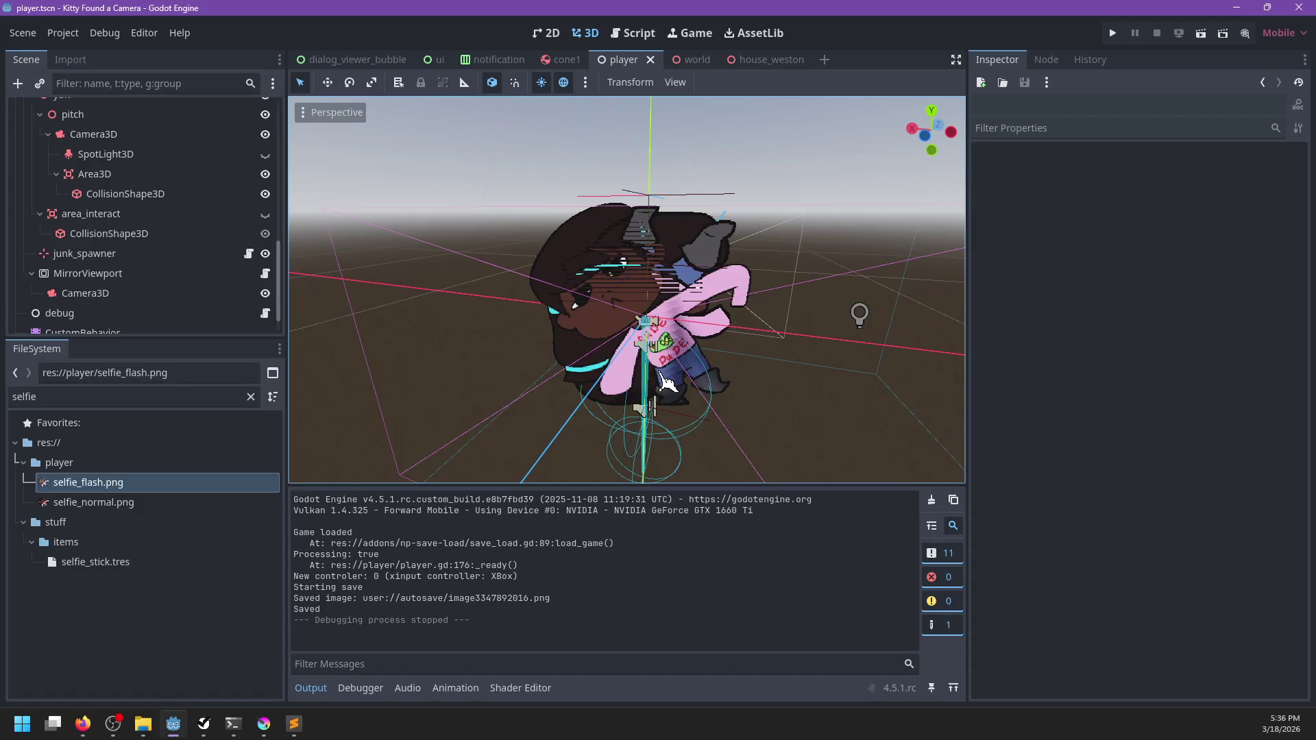
# Step: Select anim_flash's visible and material_override keys and drag both from 0.1 to 0.0
pyautogui.scroll(-2, 116, 302)
pyautogui.scroll(5, 154, 295)
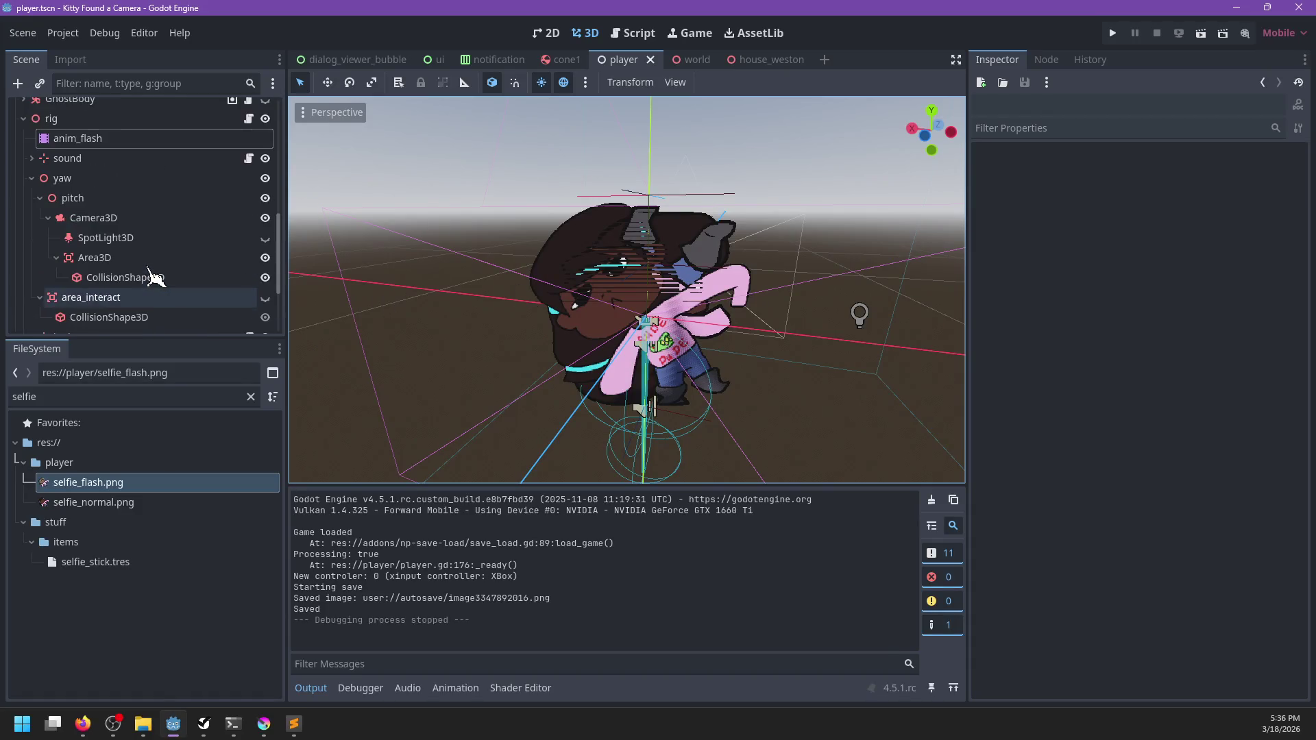
pyautogui.click(109, 139)
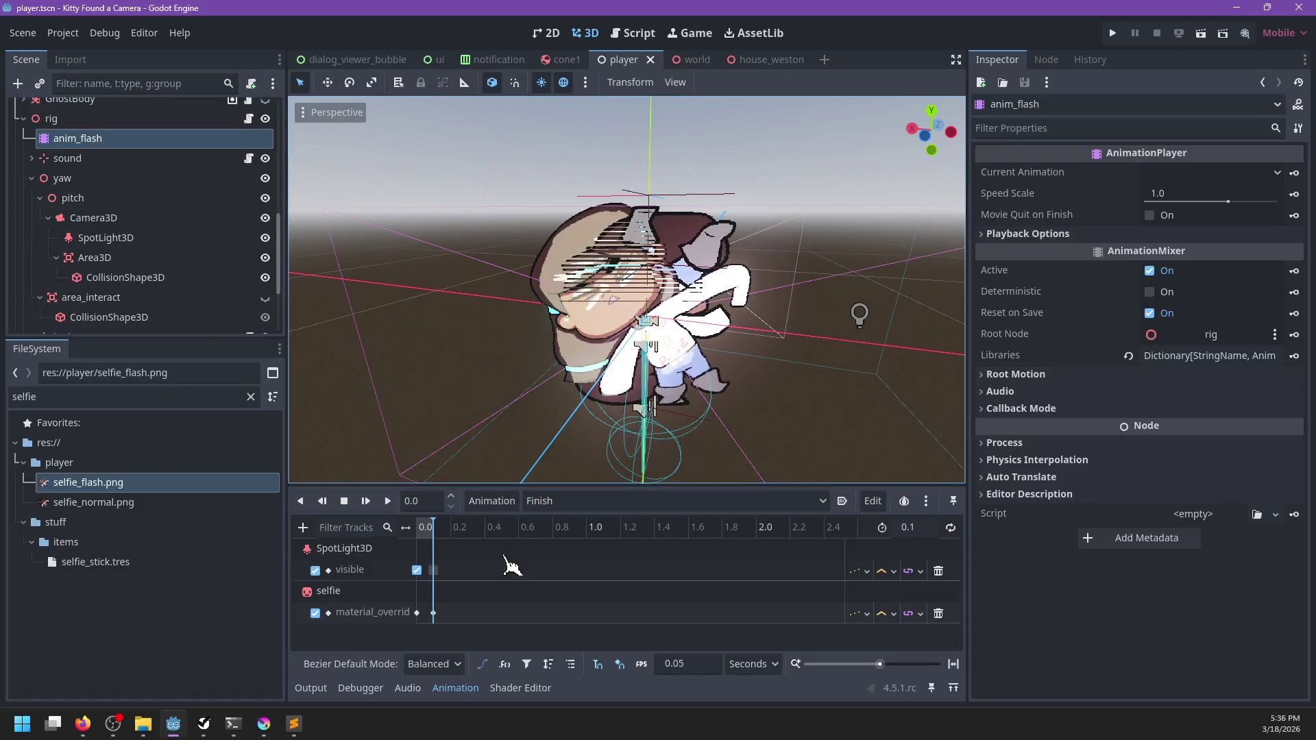
pyautogui.click(432, 572)
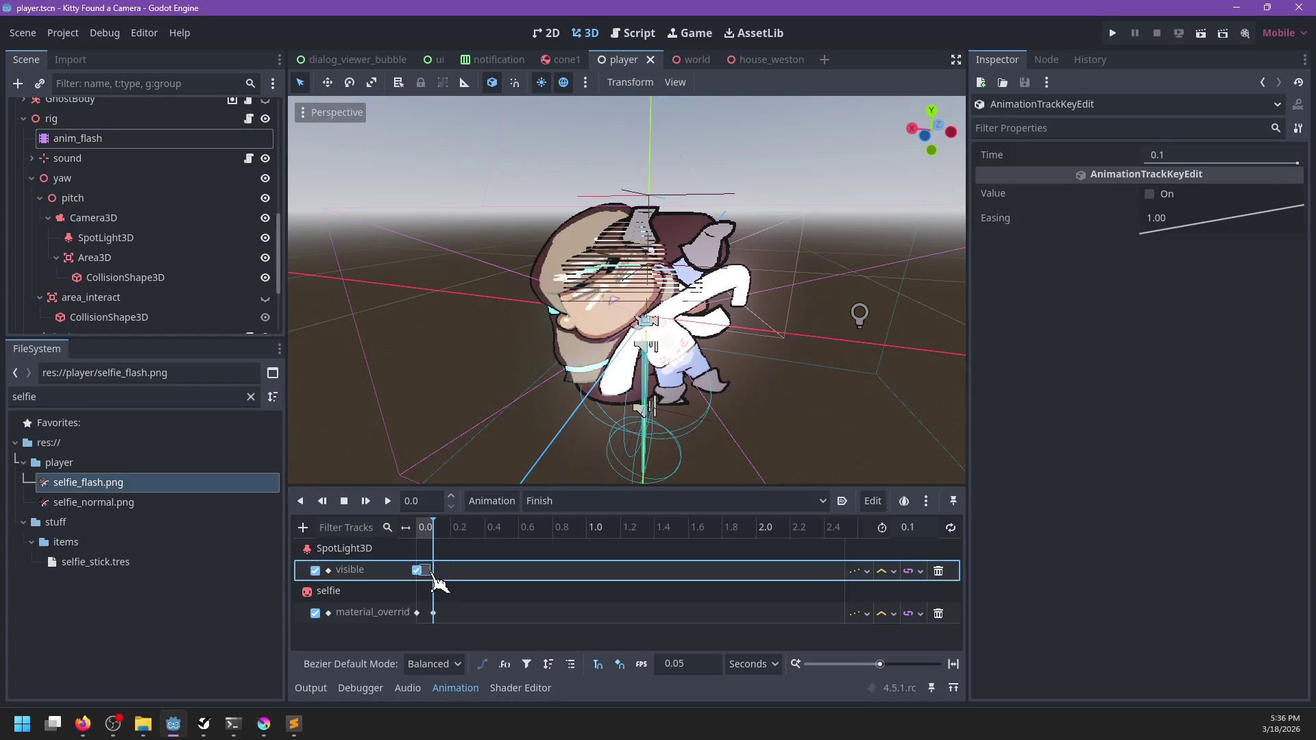
pyautogui.keyDown('shift'); pyautogui.click(433, 613); pyautogui.keyUp('shift')
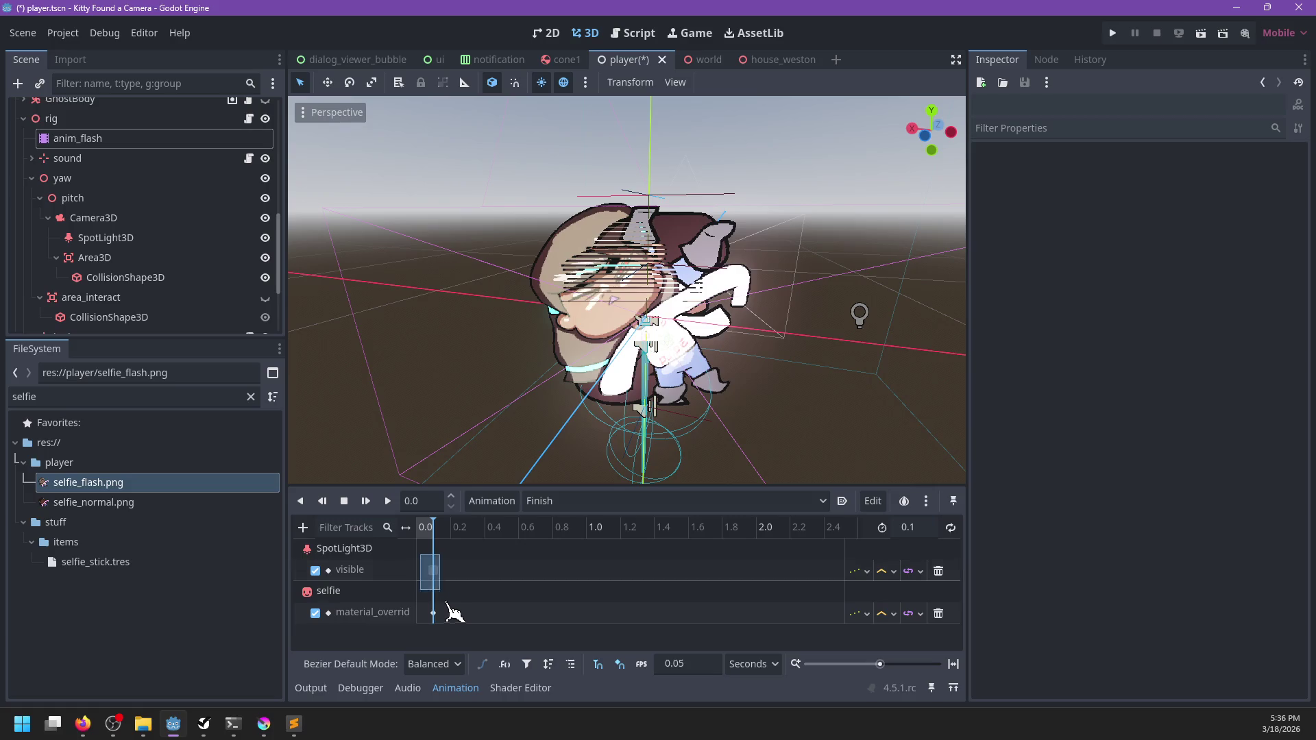
pyautogui.moveTo(434, 576); pyautogui.dragTo(425, 588)
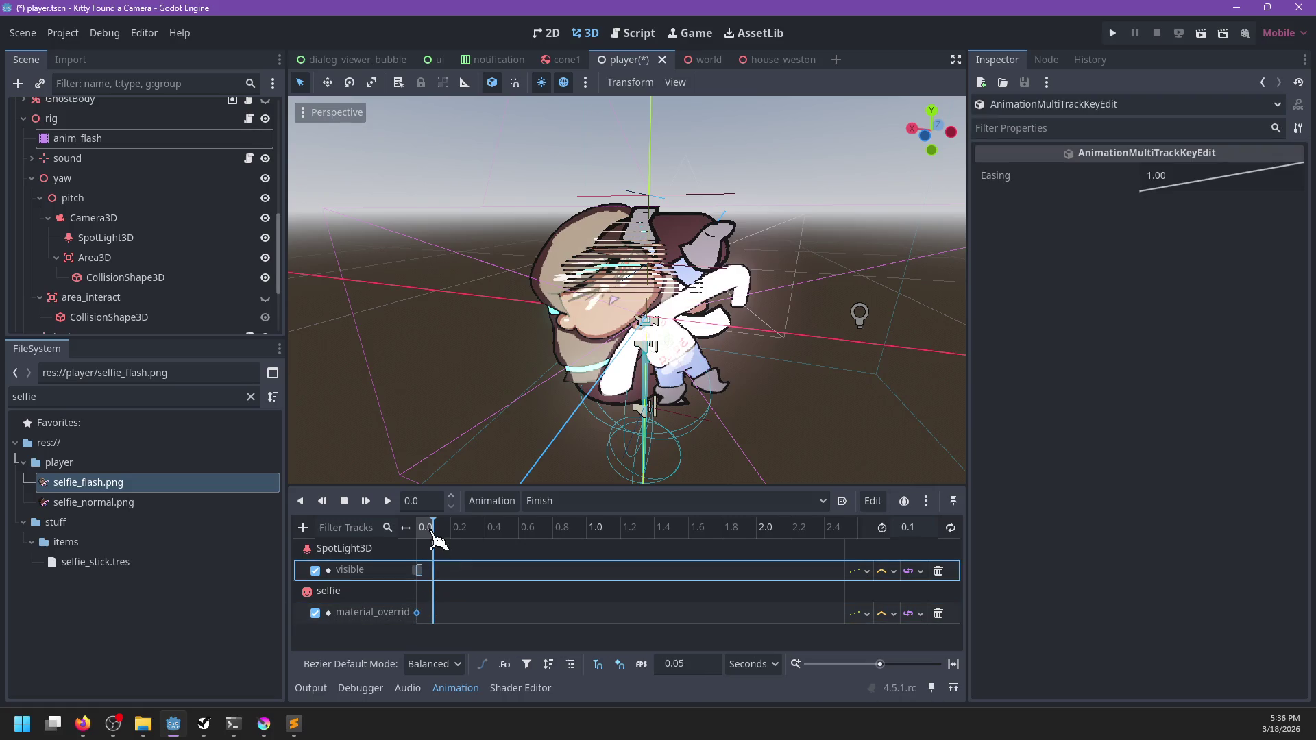
# Step: Set the timeline snap step to 0.01, save, and run the game
pyautogui.click(925, 527)
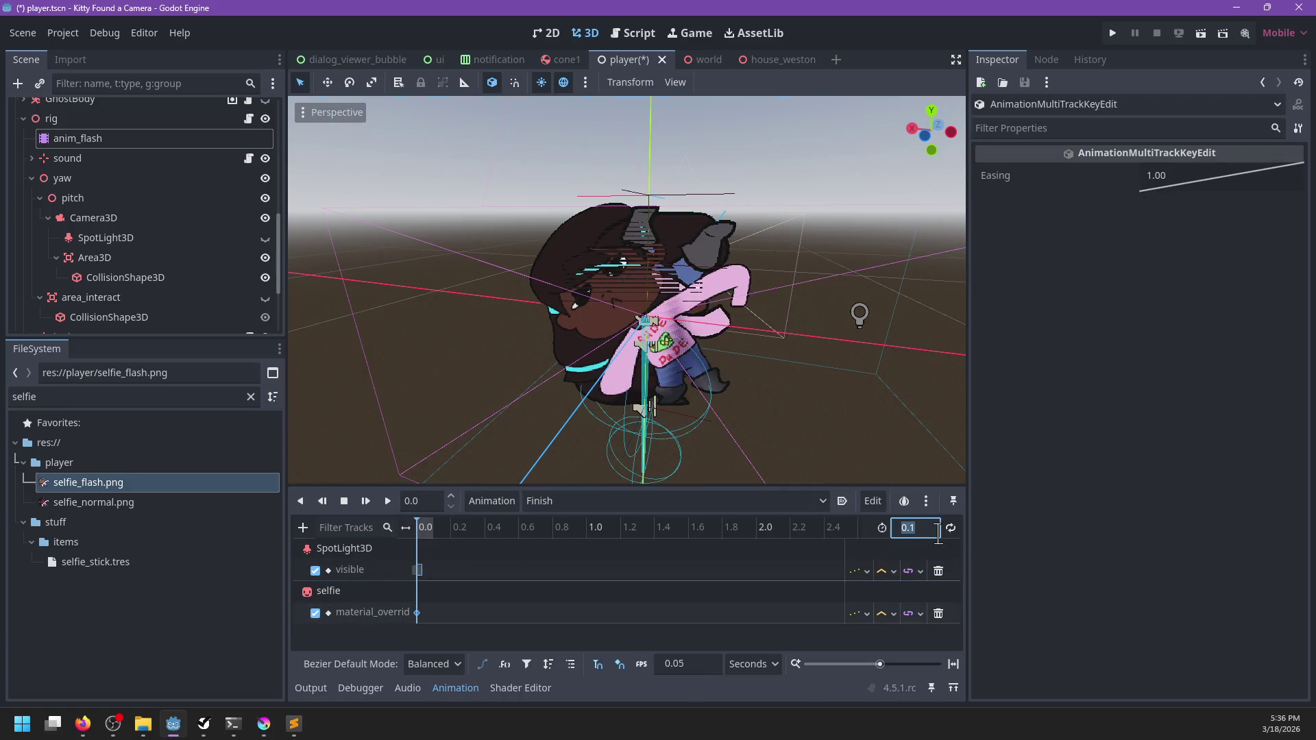
pyautogui.write('0.01')
pyautogui.hotkey('ctrl', 's')
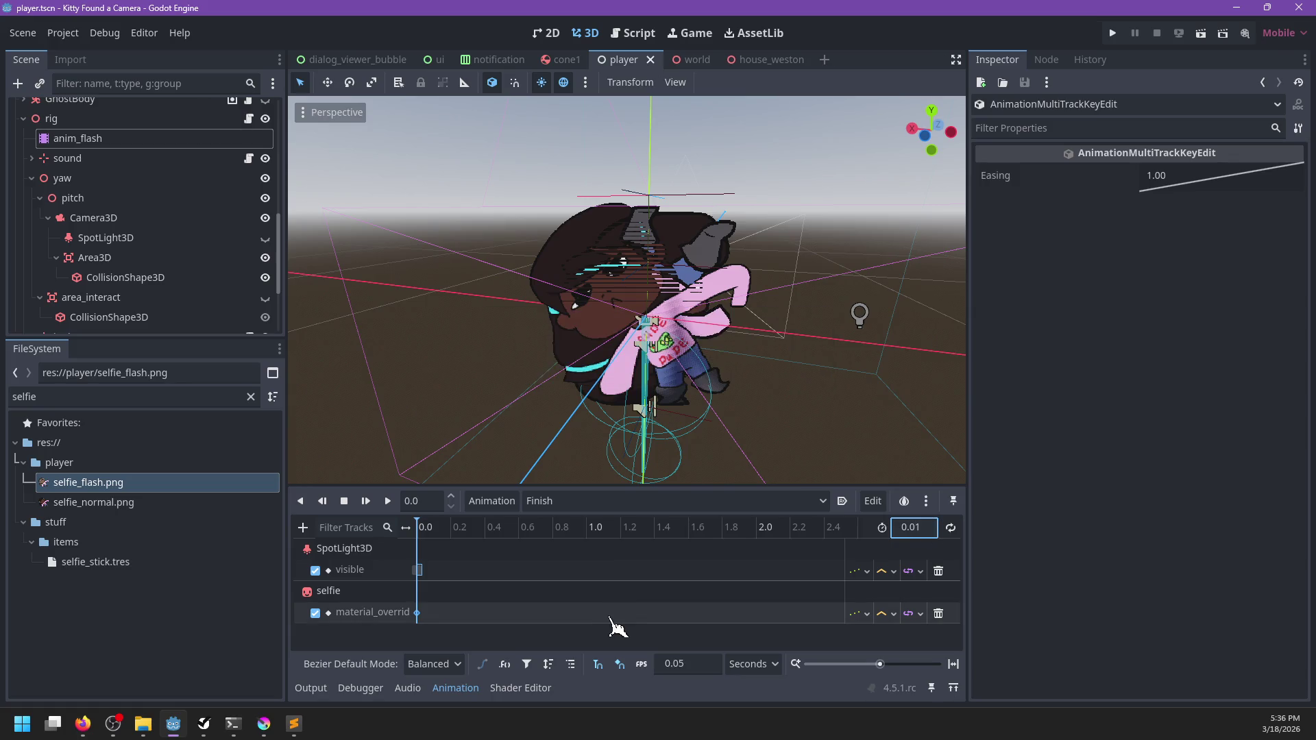
pyautogui.press('F5')
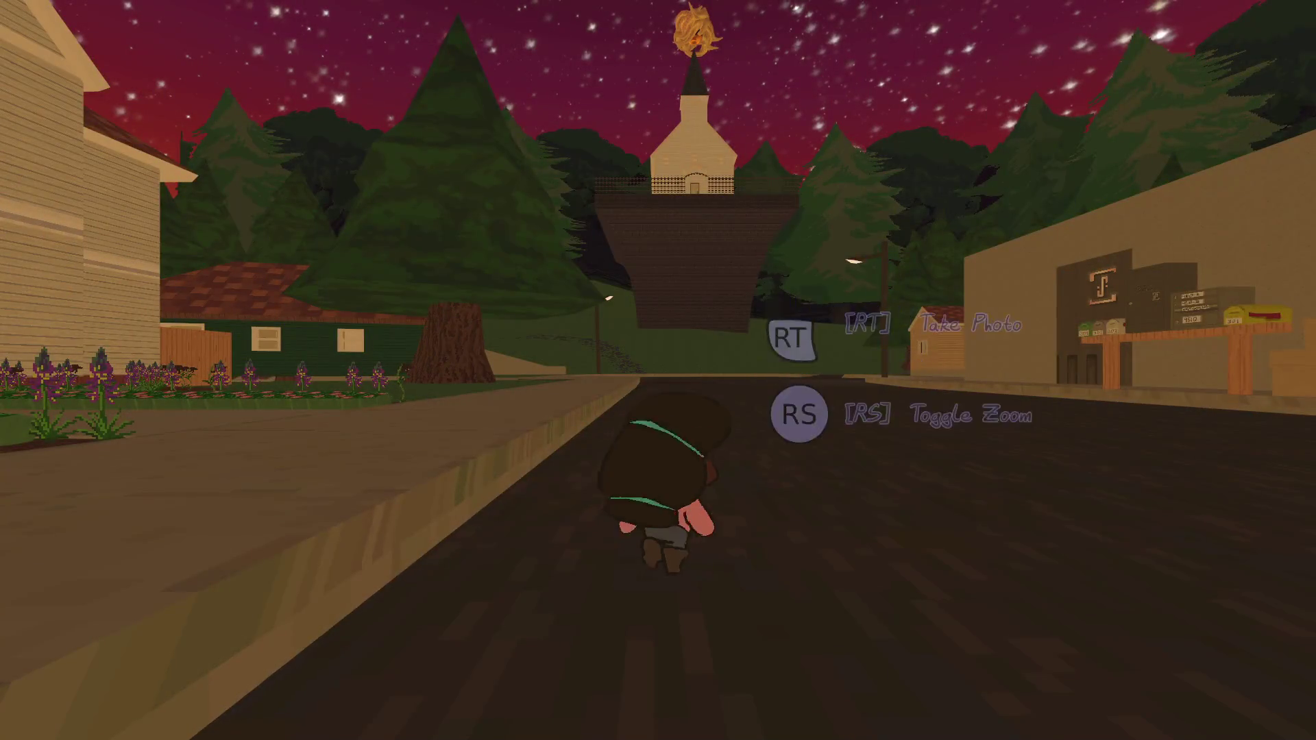
# Step: Raise the in-game camera and snap a selfie with the neighbour and goldfinch
pyautogui.press('z')
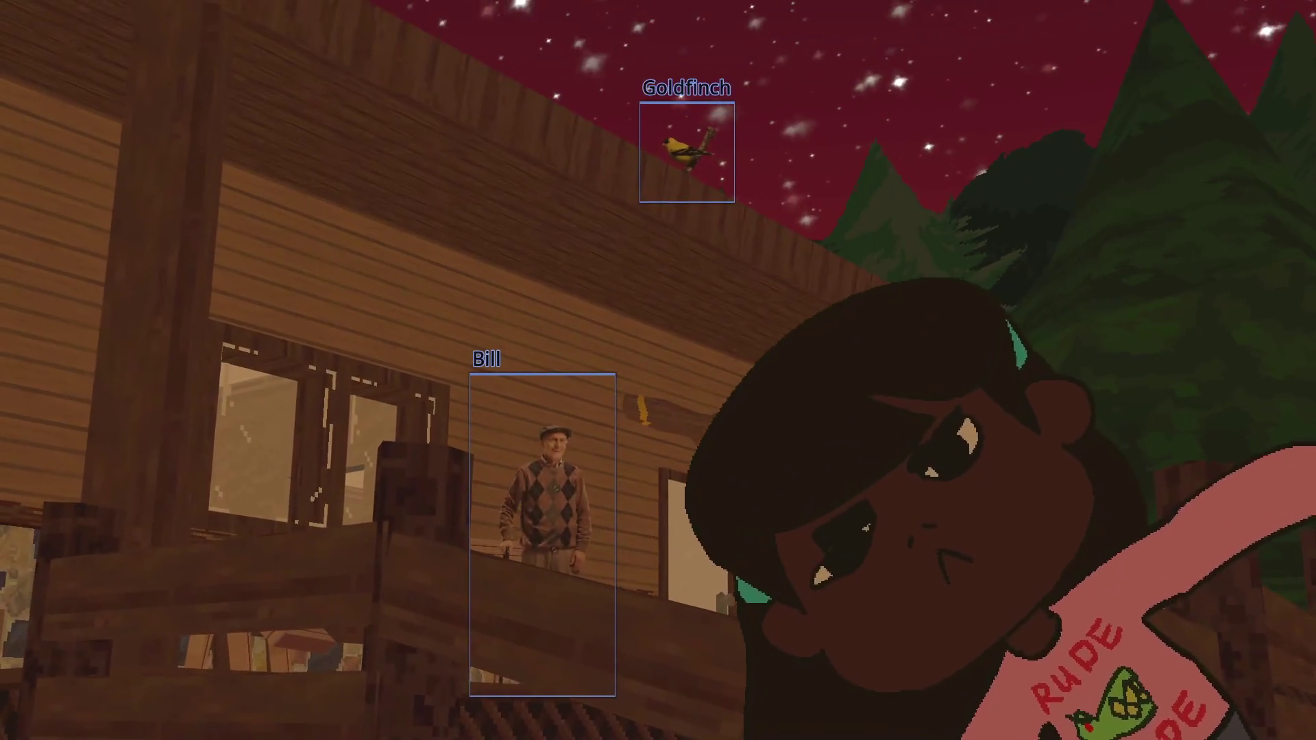
pyautogui.press('space')
pyautogui.press('Escape')
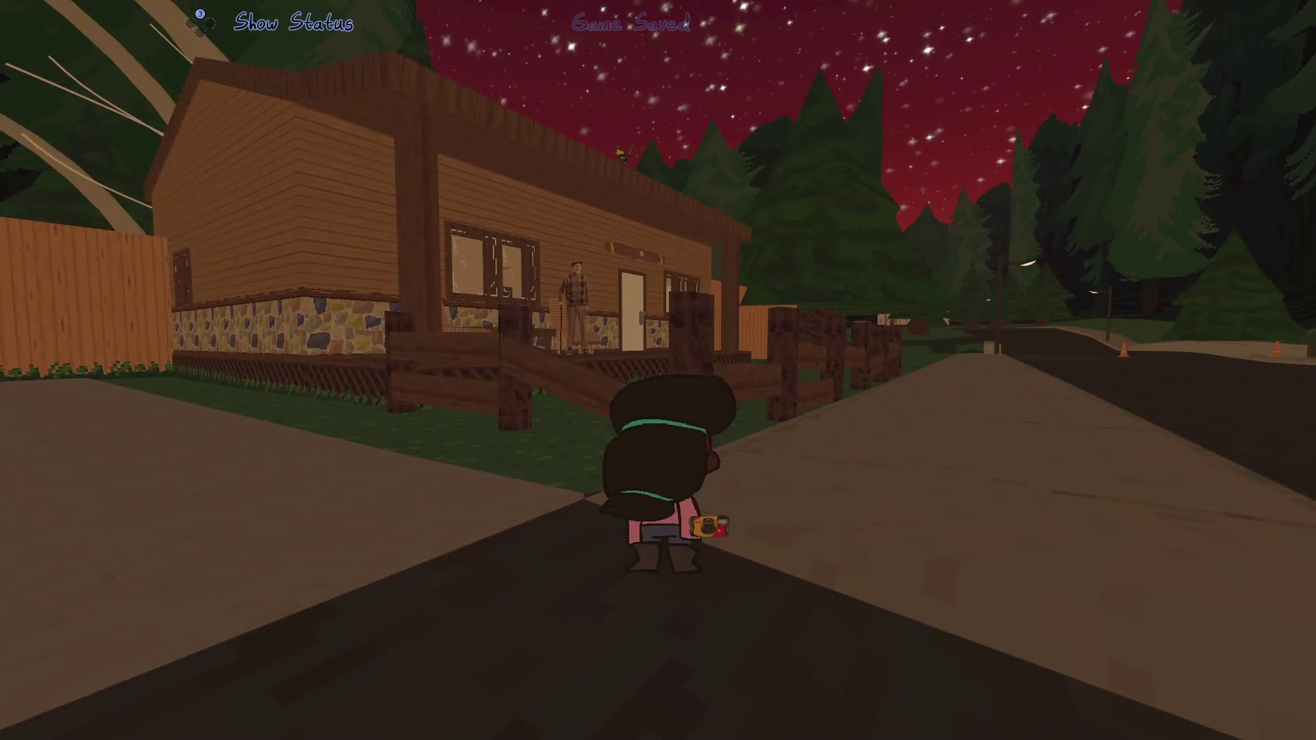
pyautogui.press('c')
# Step: Choose Save and Exit from the pause menu to return to the editor
pyautogui.press('Escape')
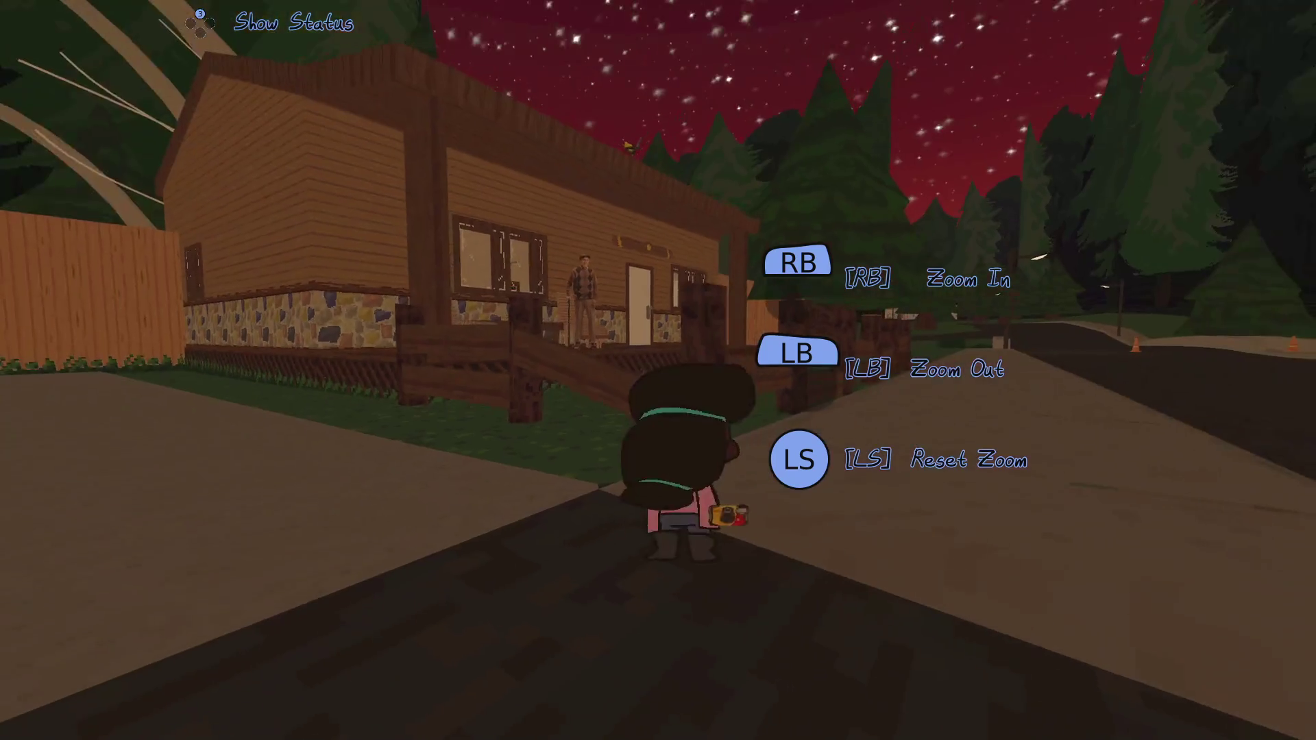
pyautogui.press('Escape')
pyautogui.press('Down')
pyautogui.press('Down')
pyautogui.press('Down')
pyautogui.press('Return')
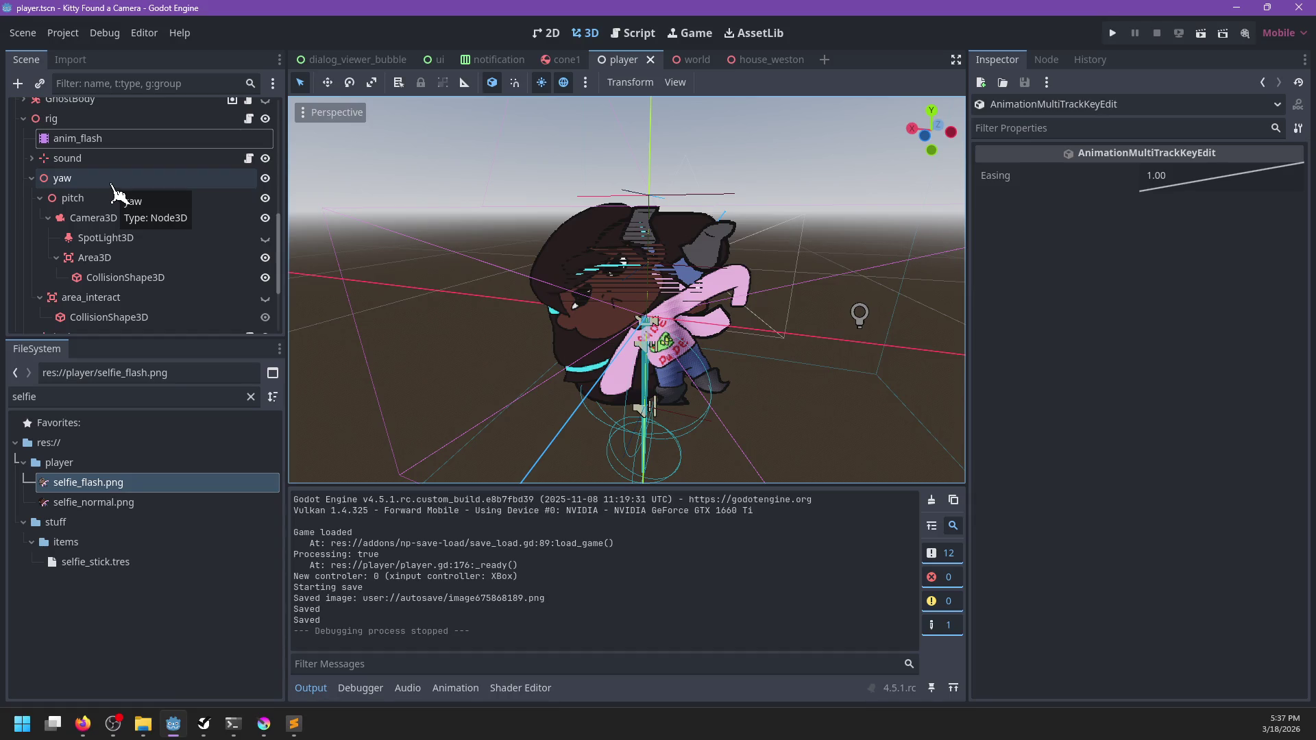
# Step: Collapse the yaw and DetailsBody branches, hide the selfie sprite, and save the scene
pyautogui.click(31, 179)
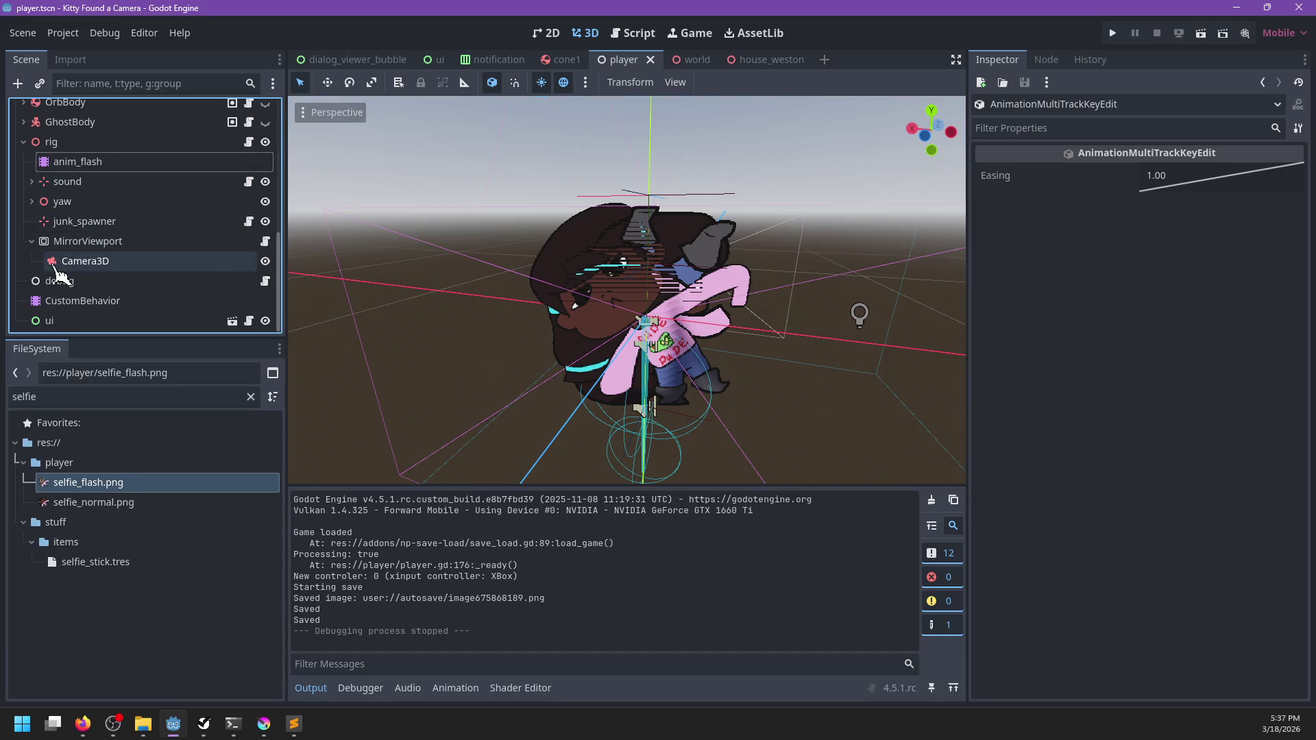
pyautogui.scroll(10, 153, 259)
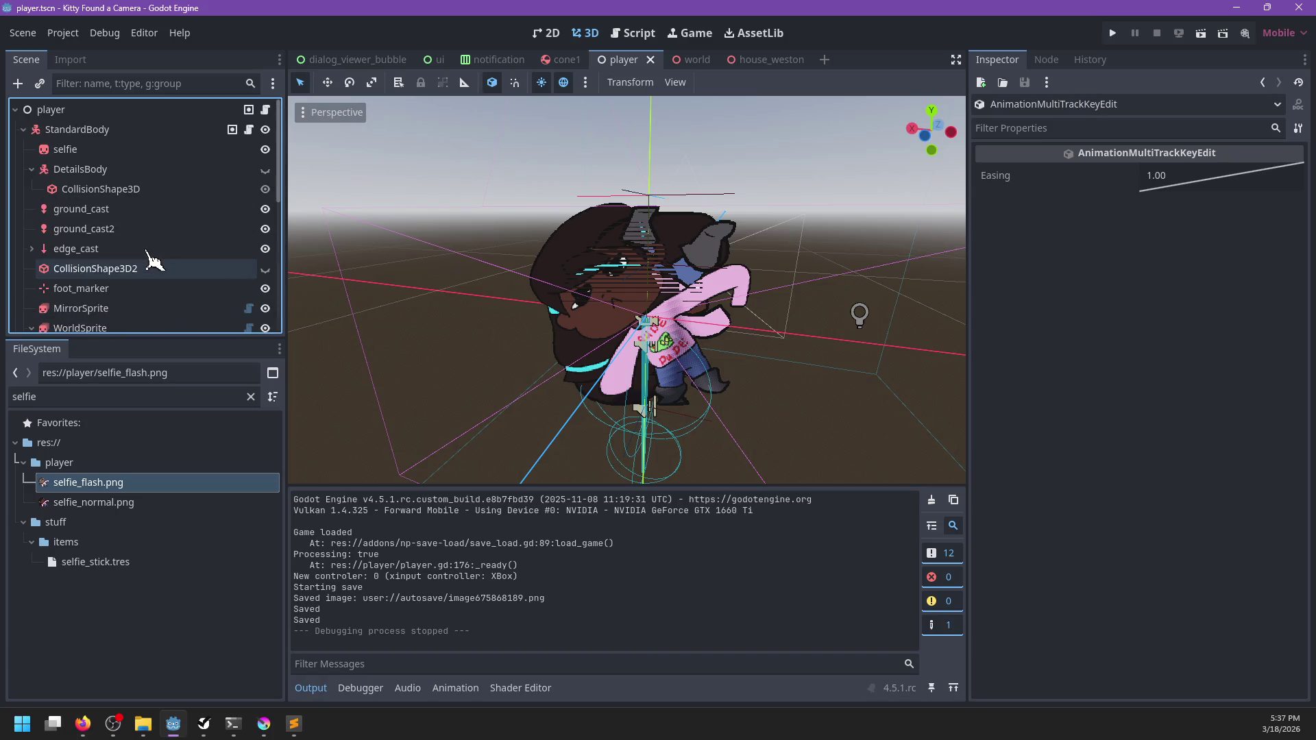
pyautogui.click(32, 170)
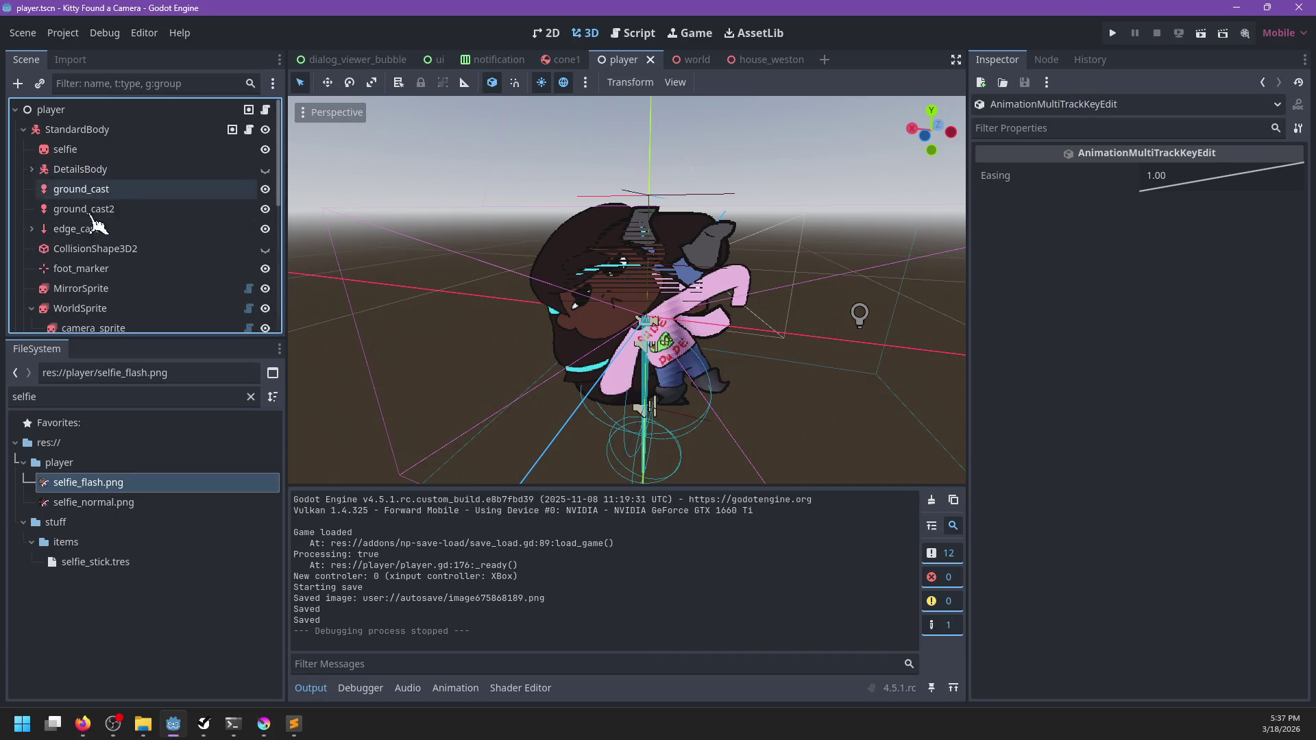
pyautogui.scroll(-5, 141, 264)
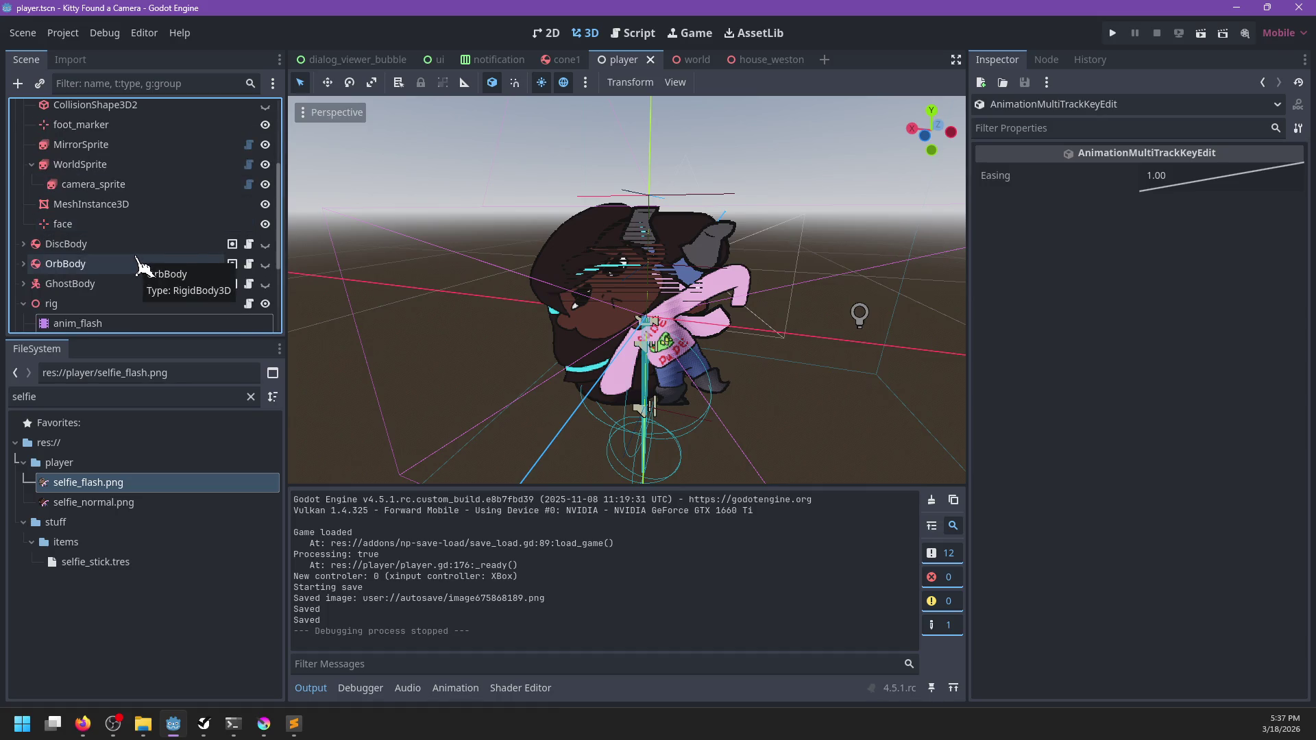
pyautogui.scroll(-3, 140, 264)
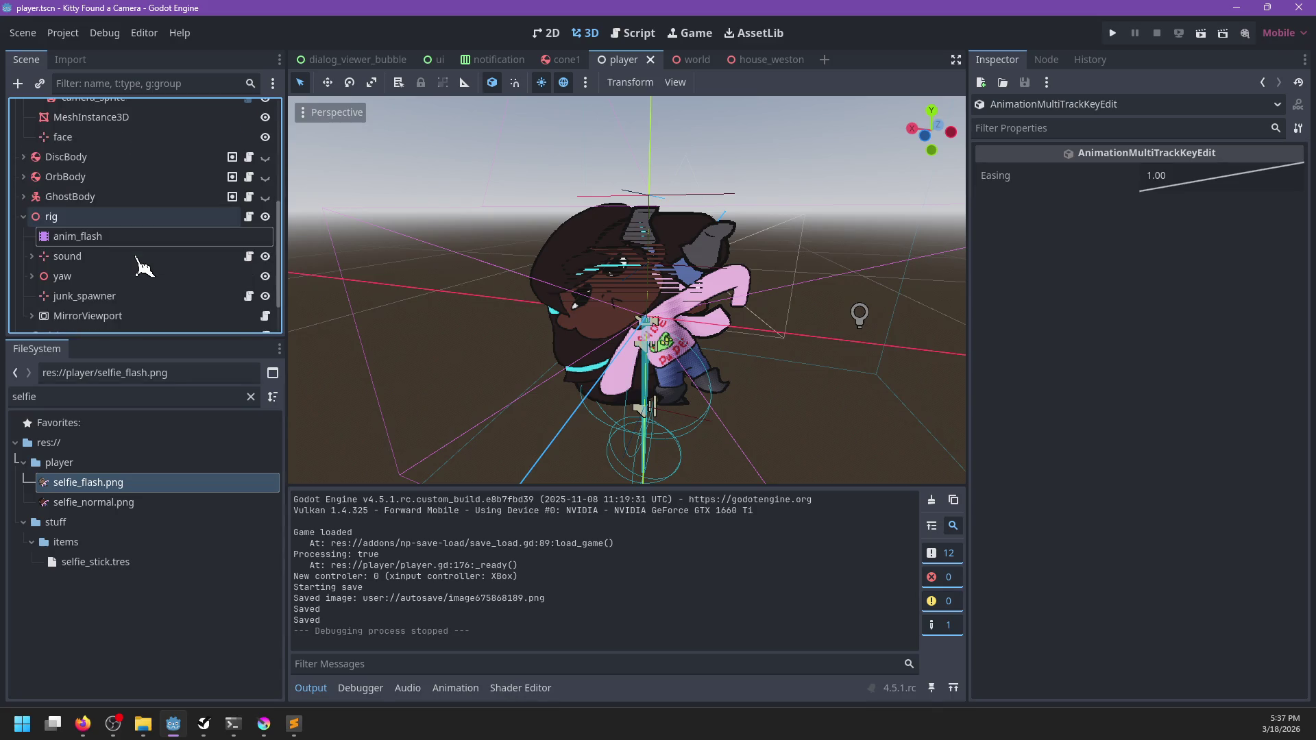
pyautogui.moveTo(532, 284)
pyautogui.mouseDown()
pyautogui.moveTo(583, 275)
pyautogui.moveTo(405, 279)
pyautogui.moveTo(447, 282)
pyautogui.moveTo(425, 254)
pyautogui.mouseUp()
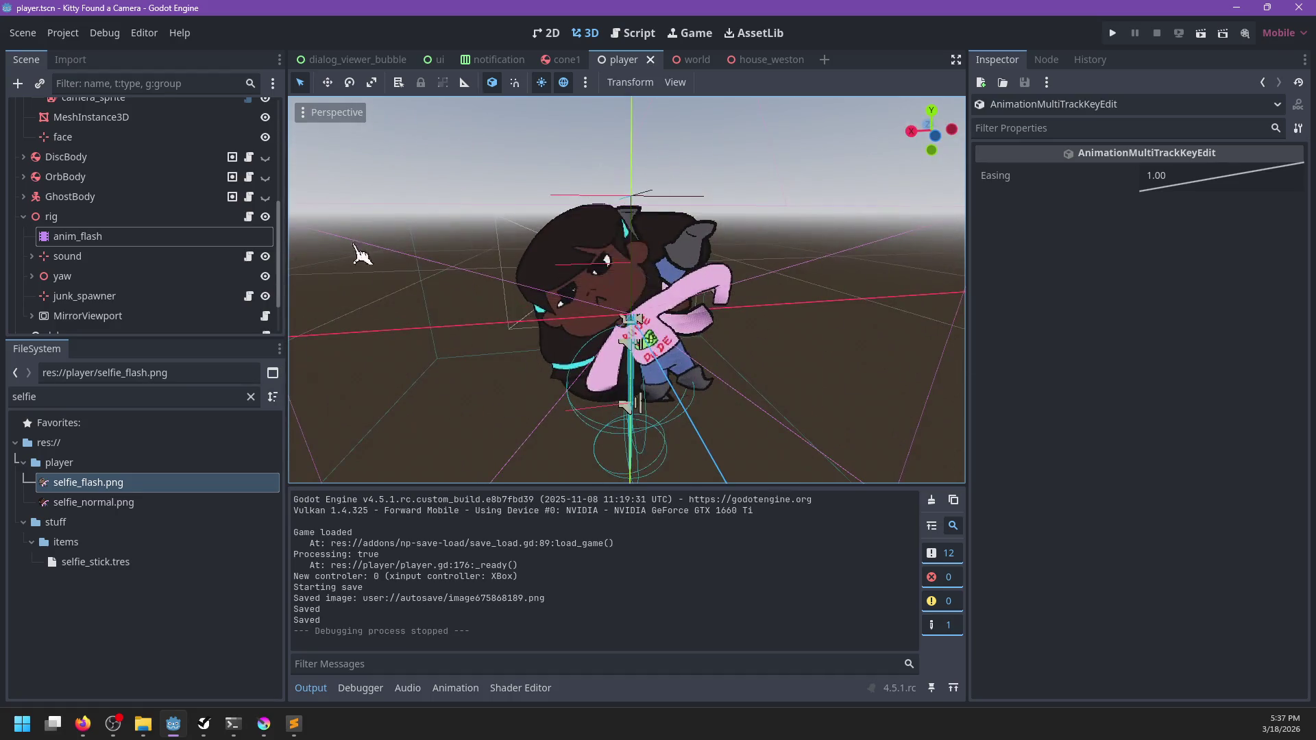
pyautogui.scroll(10, 249, 220)
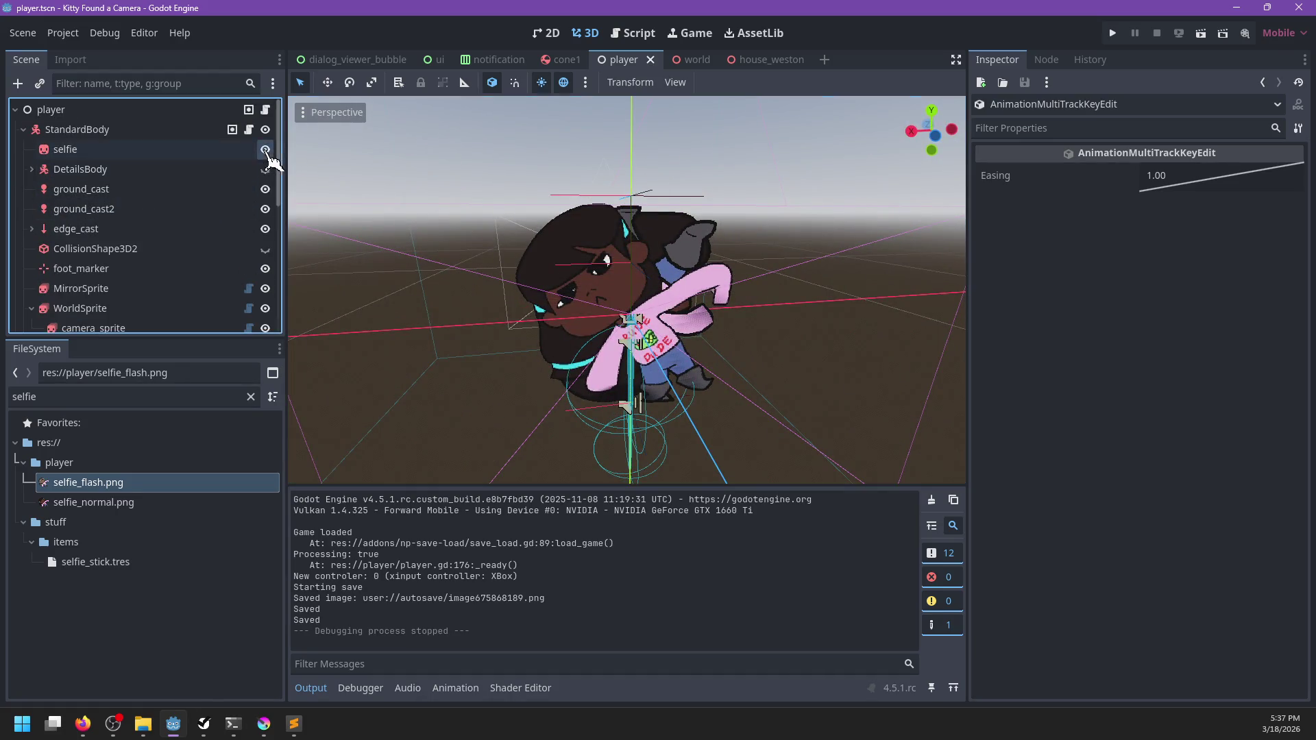
pyautogui.click(265, 149)
pyautogui.scroll(-3, 147, 253)
pyautogui.hotkey('ctrl', 's')
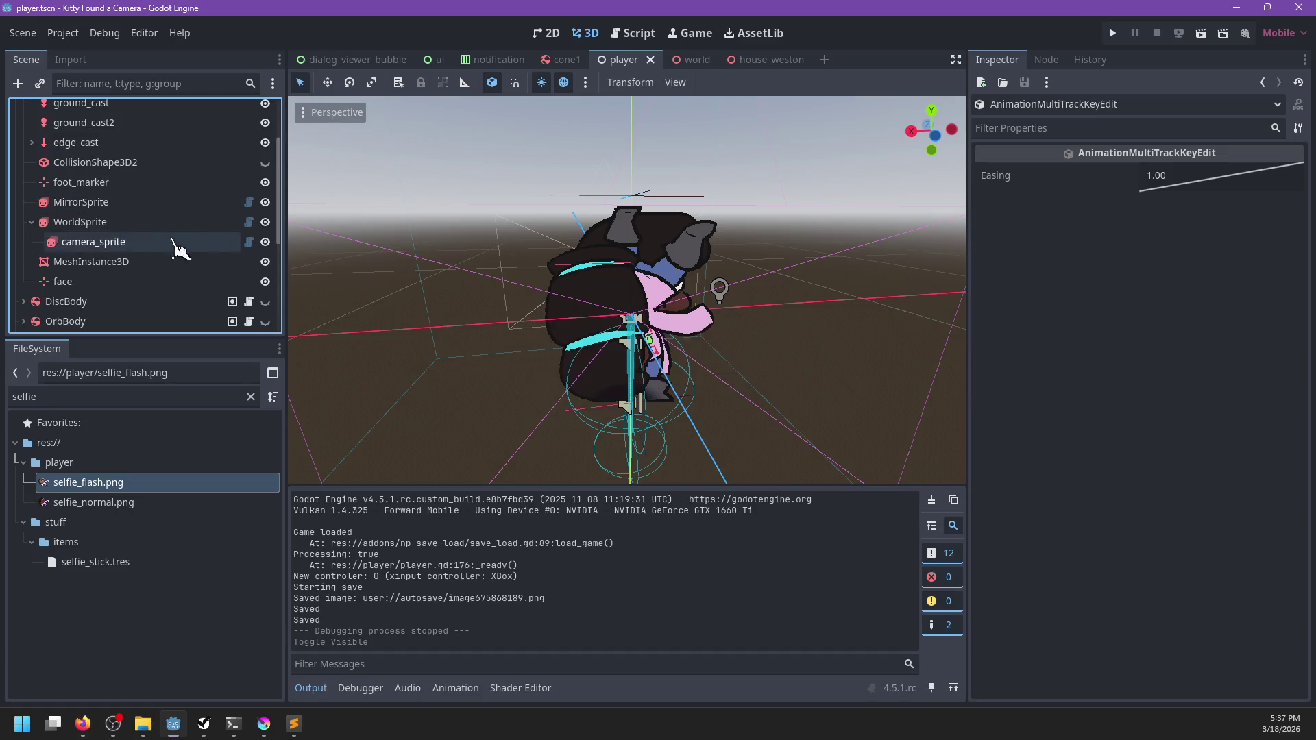
# Step: Hide the MirrorSprite node and save the player scene
pyautogui.click(164, 225)
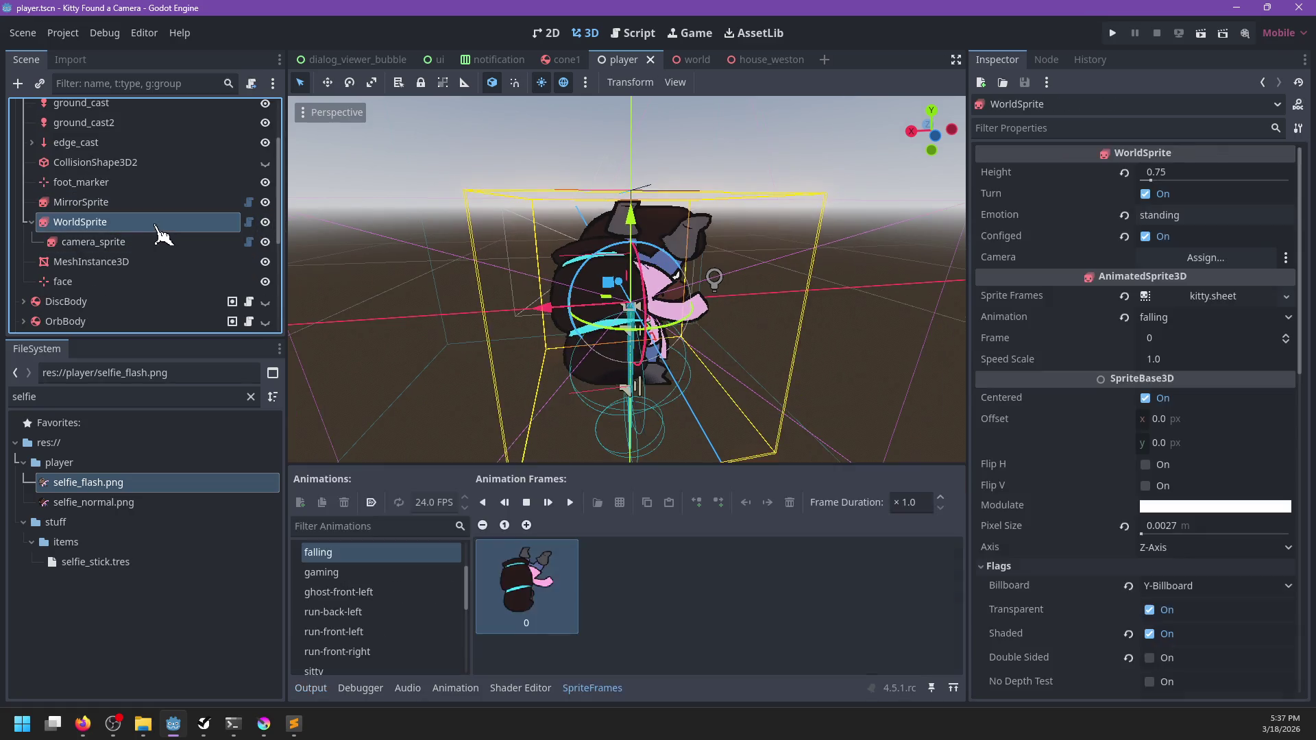
pyautogui.click(201, 202)
pyautogui.click(265, 202)
pyautogui.scroll(3, 214, 227)
pyautogui.hotkey('ctrl', 's')
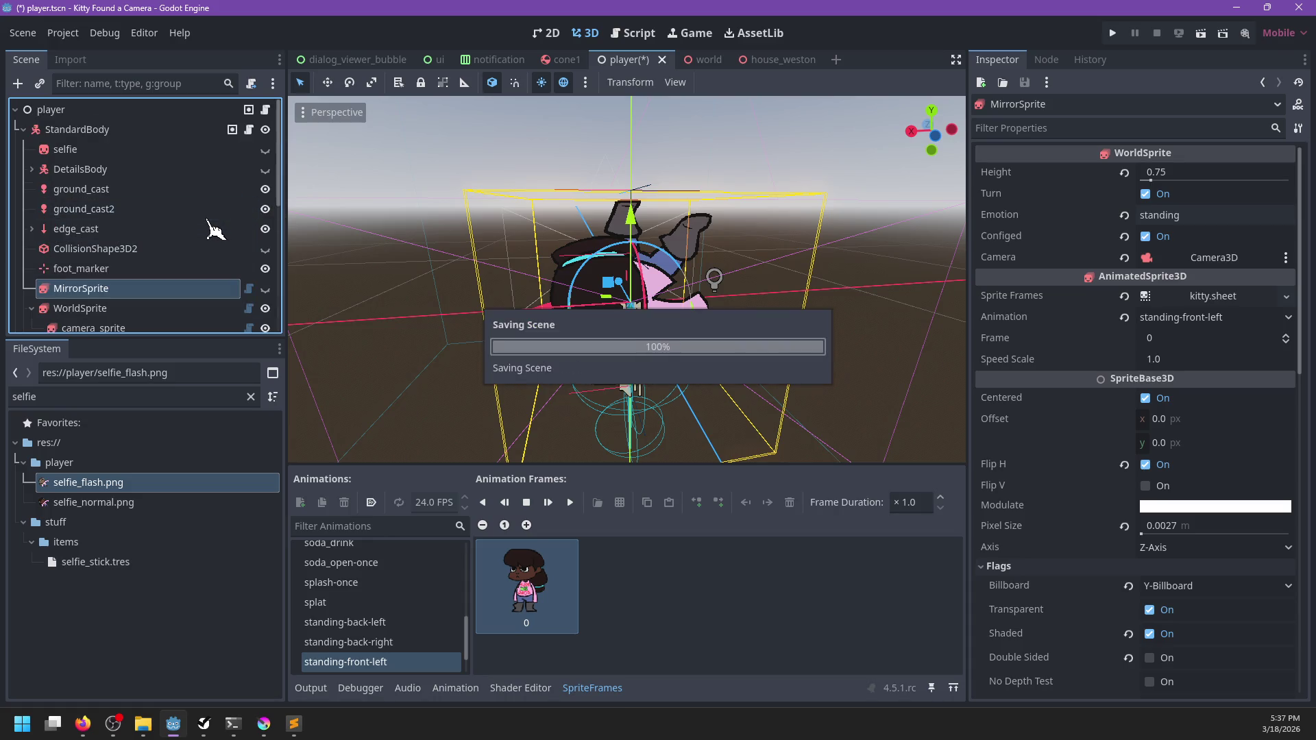
# Step: Open standard_body.gd in the script editor at its _ready function
pyautogui.click(265, 111)
pyautogui.click(249, 129)
pyautogui.scroll(20, 731, 302)
pyautogui.scroll(20, 720, 299)
pyautogui.scroll(2, 720, 299)
# Step: Add mirror_sprite.show() to _ready and save the script
pyautogui.click(832, 295)
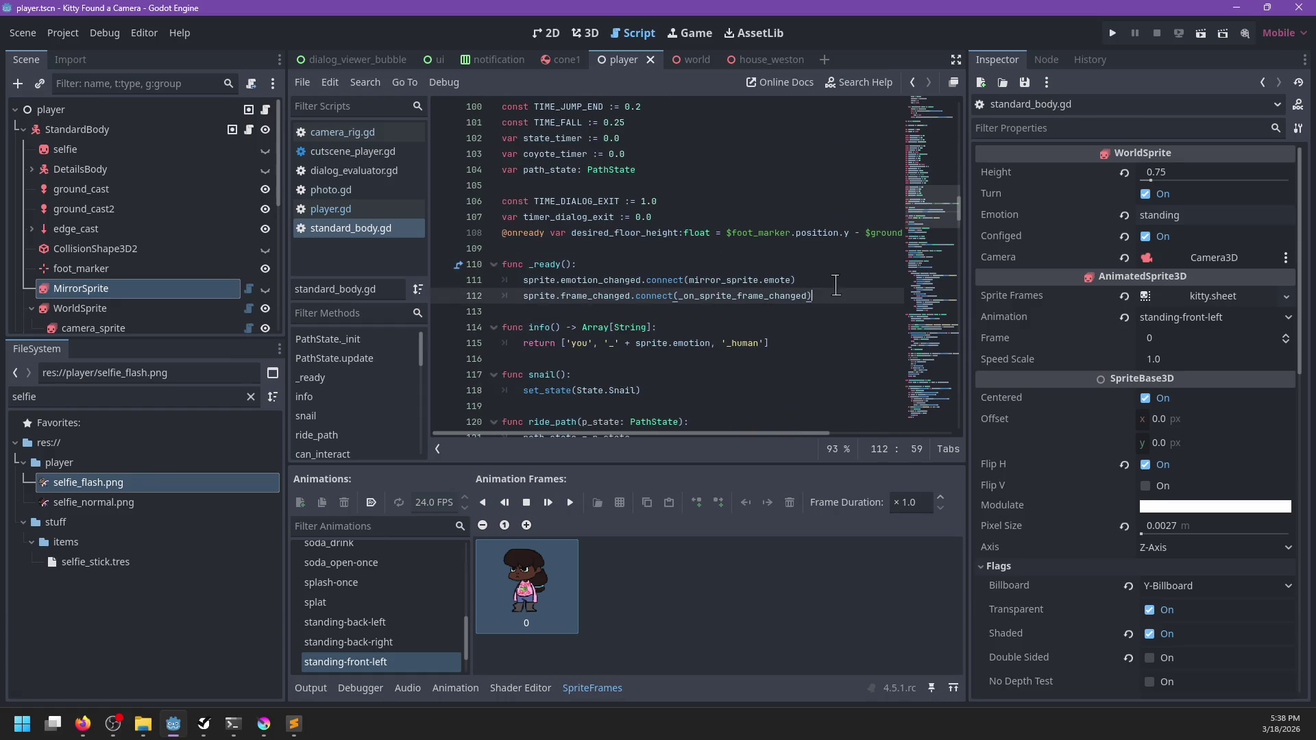
pyautogui.press('Return')
pyautogui.write('mirror_sprite.sh')
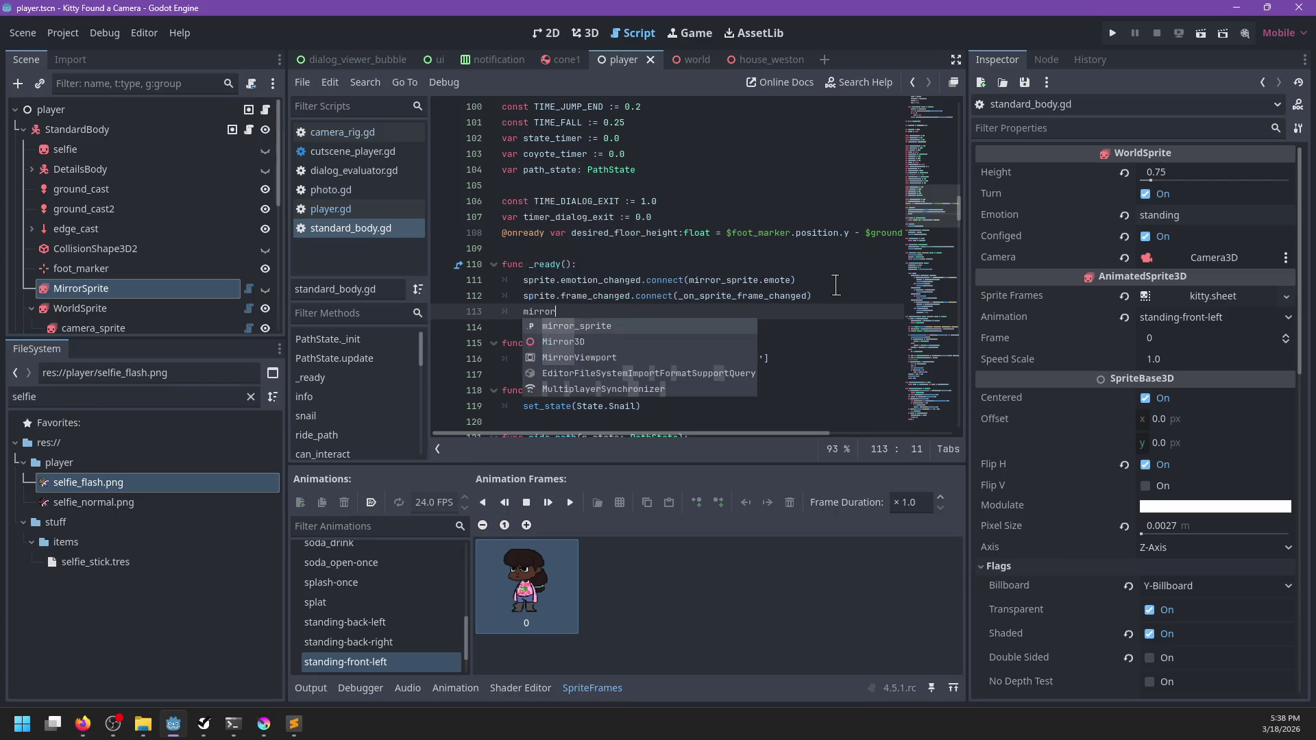
pyautogui.write('ow')
pyautogui.press('Return')
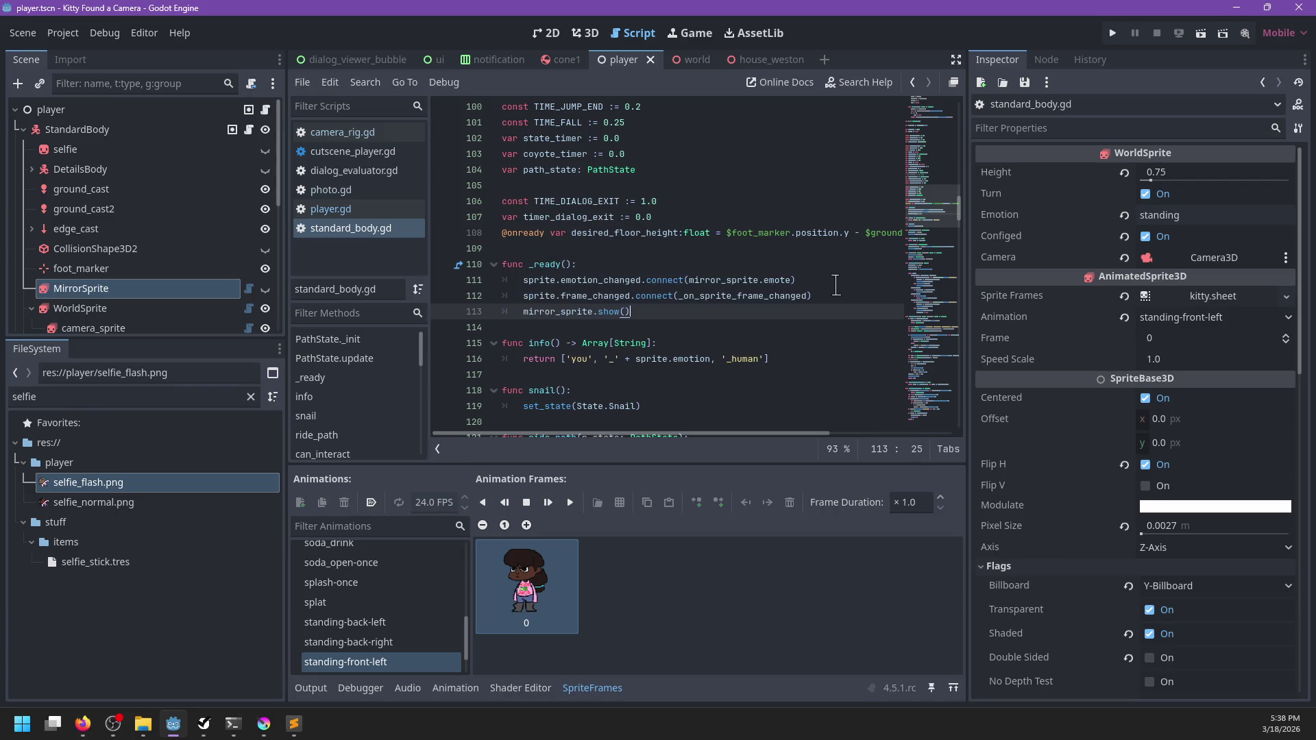
pyautogui.hotkey('ctrl', 's')
# Step: Return to the 3D player scene view and collapse the WorldSprite node
pyautogui.click(586, 33)
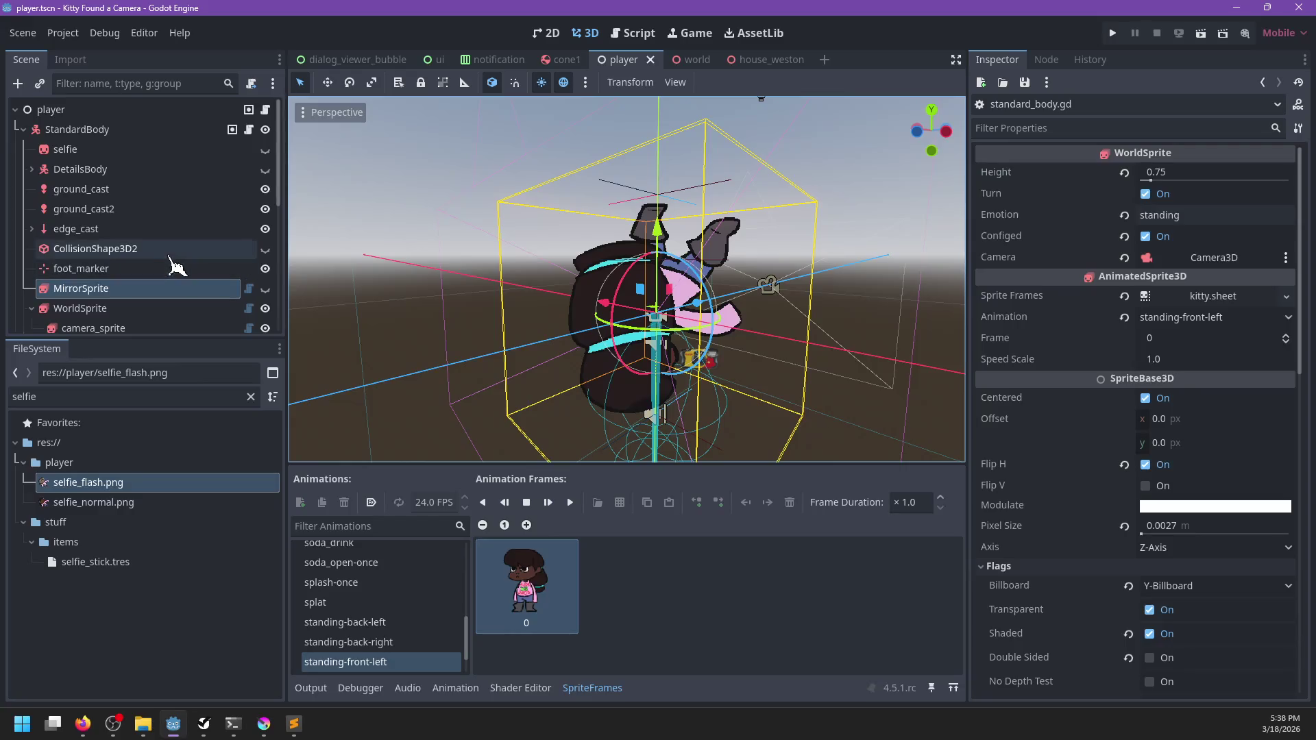
pyautogui.scroll(-2, 161, 274)
pyautogui.scroll(-4, 436, 329)
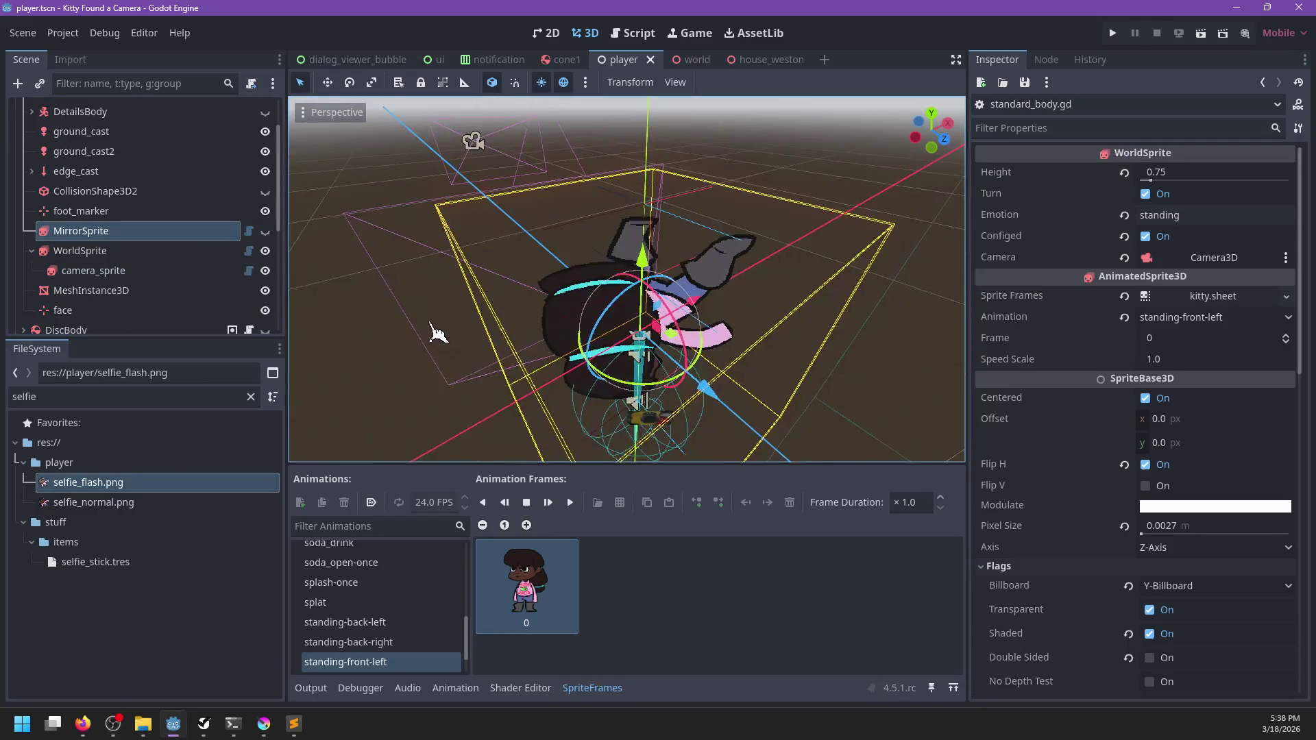
pyautogui.scroll(2, 162, 294)
pyautogui.click(32, 308)
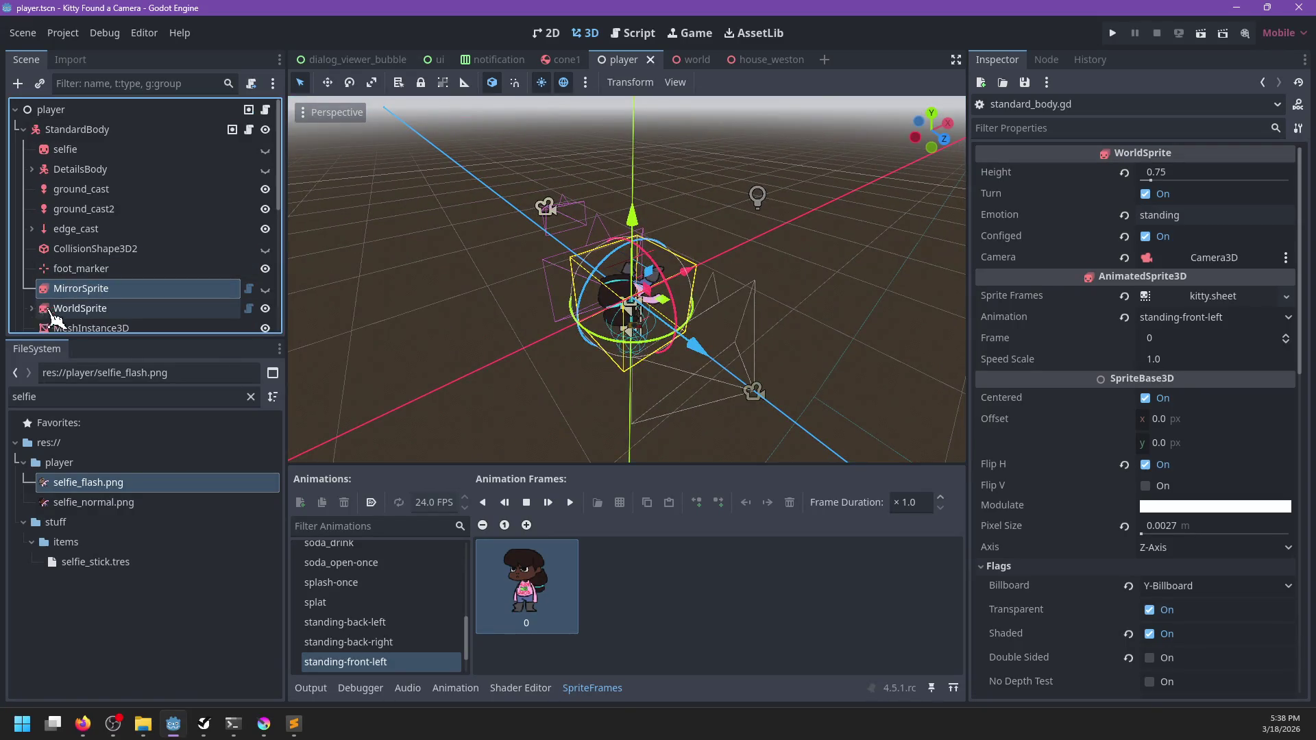
pyautogui.scroll(-2, 137, 291)
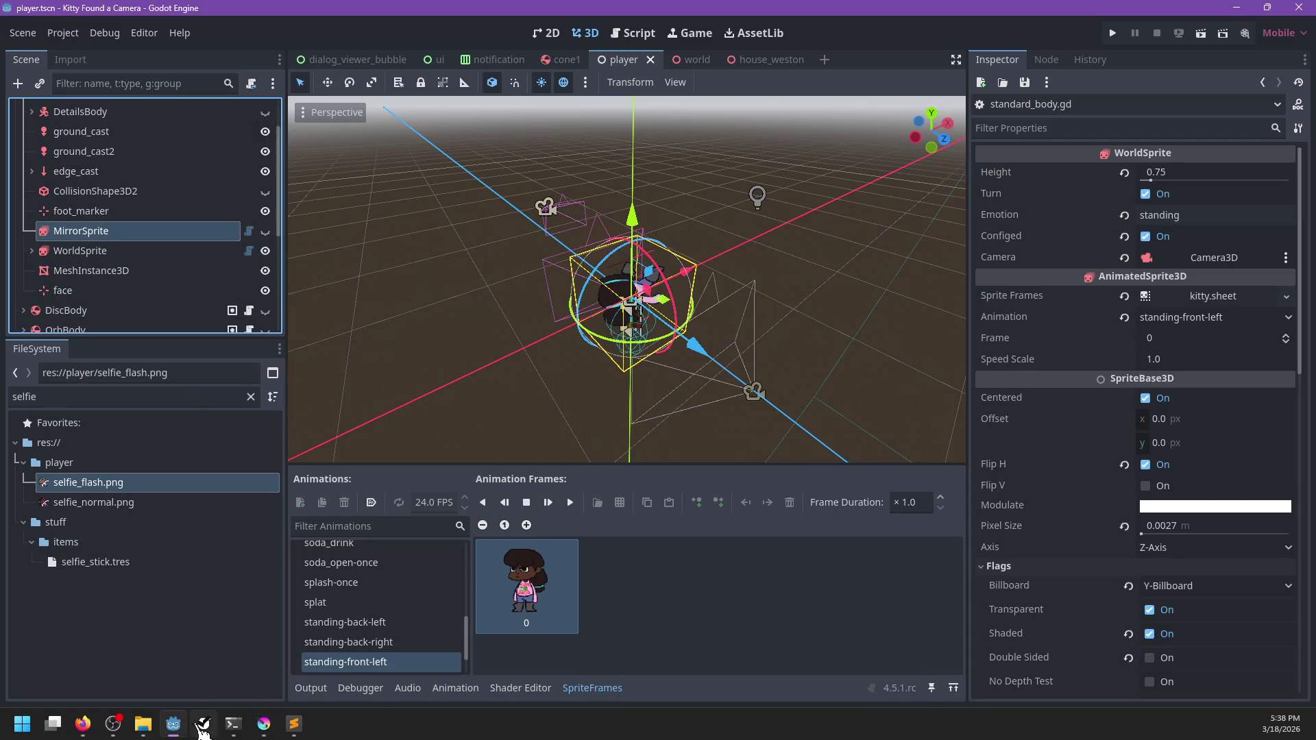
pyautogui.click(204, 724)
# Step: Nest the enable-selfie task under the show-prompt task and stage all changes with git add
pyautogui.moveTo(434, 259); pyautogui.dragTo(432, 257)
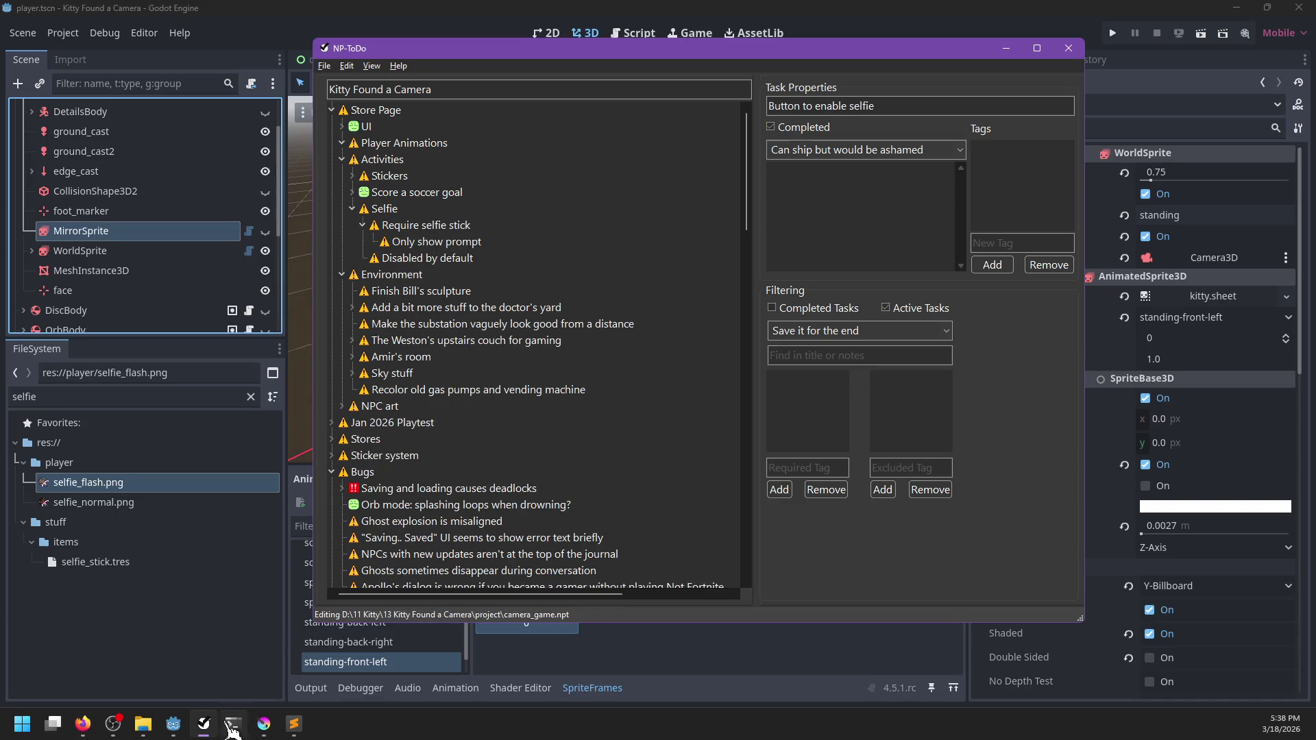
pyautogui.click(233, 724)
pyautogui.write('git stat')
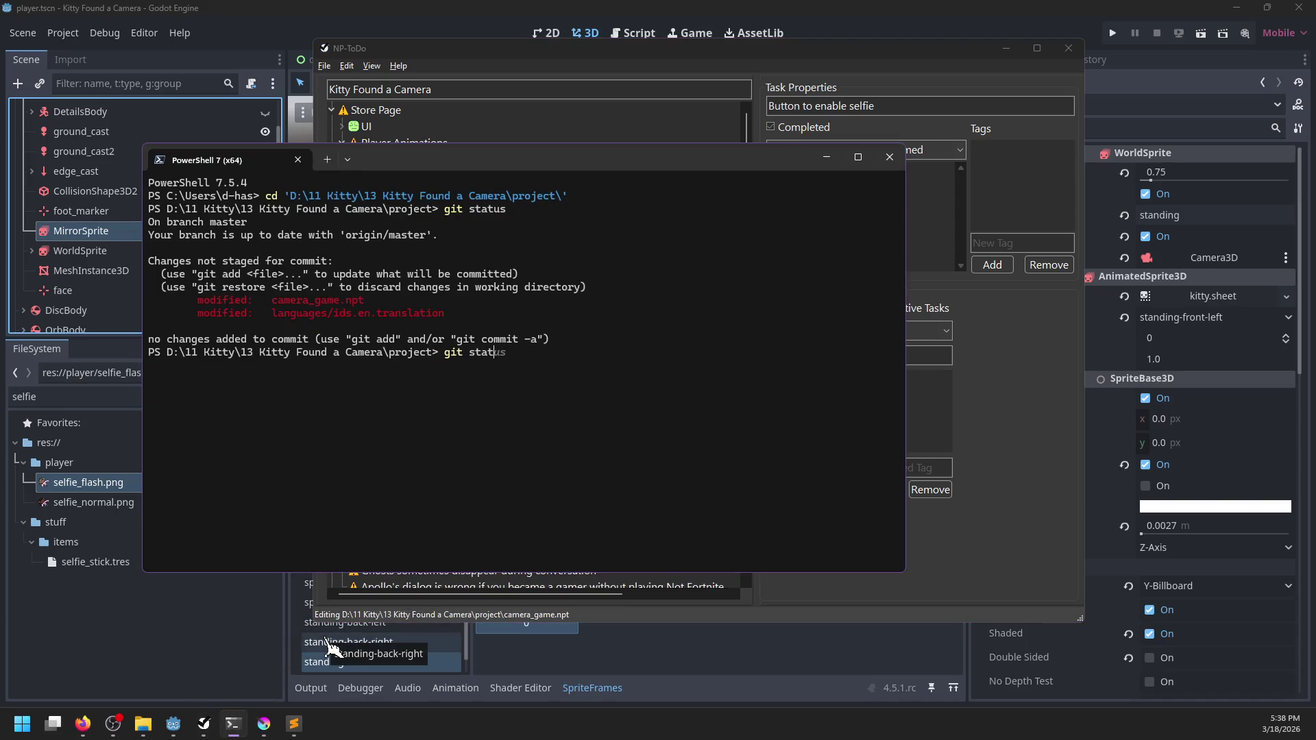
pyautogui.write('gi')
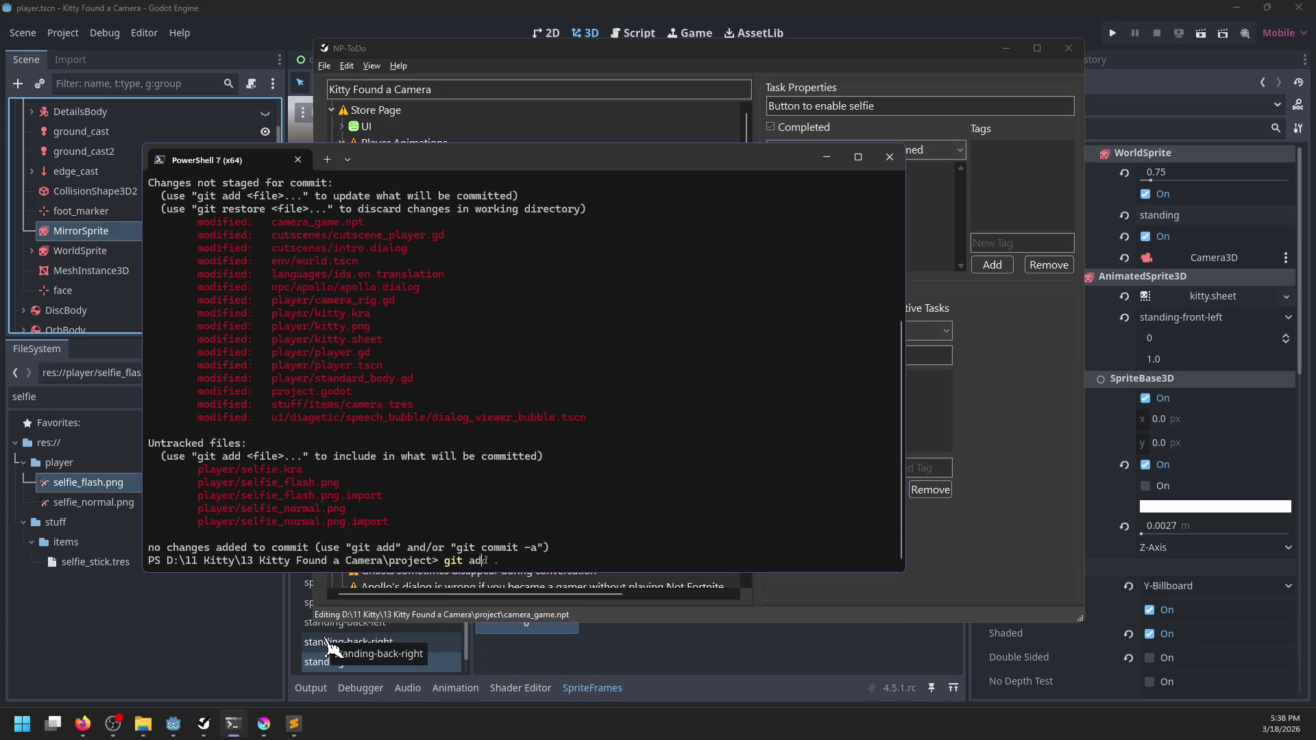
pyautogui.write('d .')
pyautogui.press('Return')
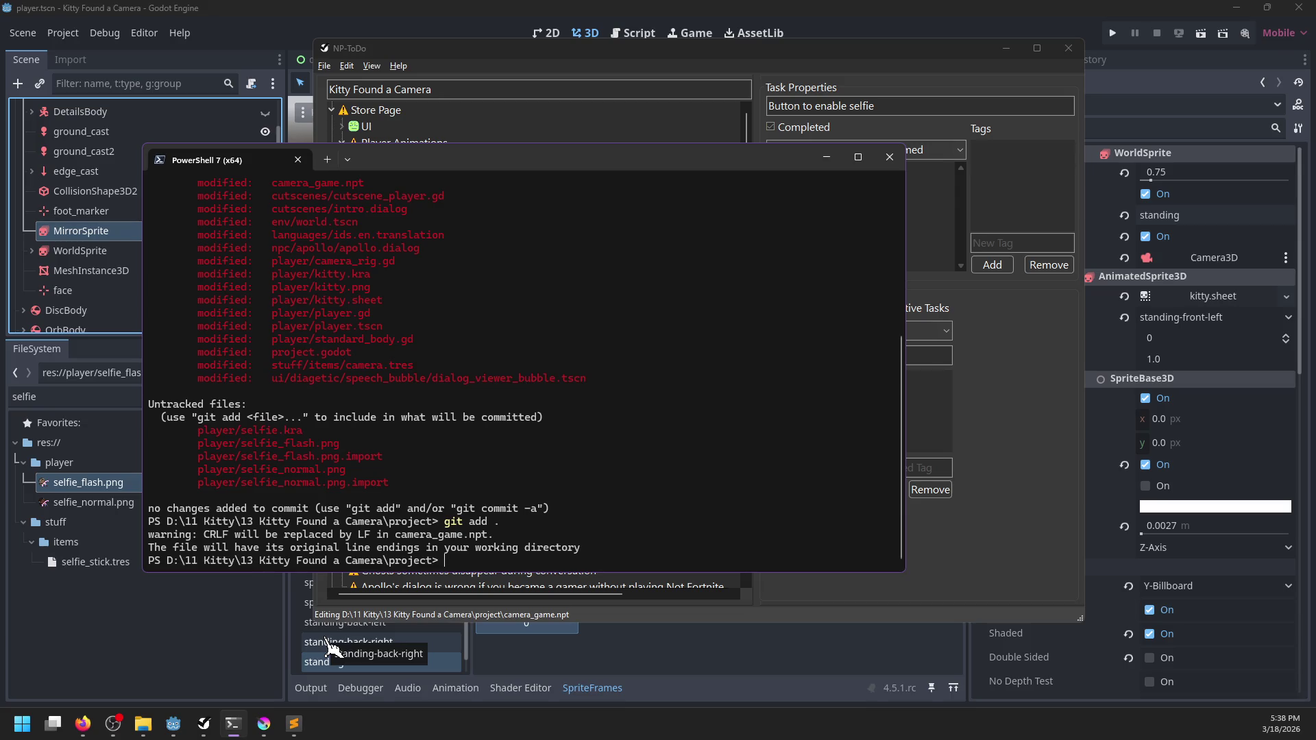
# Step: Commit as 'Selfie mode and some other animations' and move Disabled by default out of Selfie
pyautogui.write('commit -m "Selfie mode and some other animations')
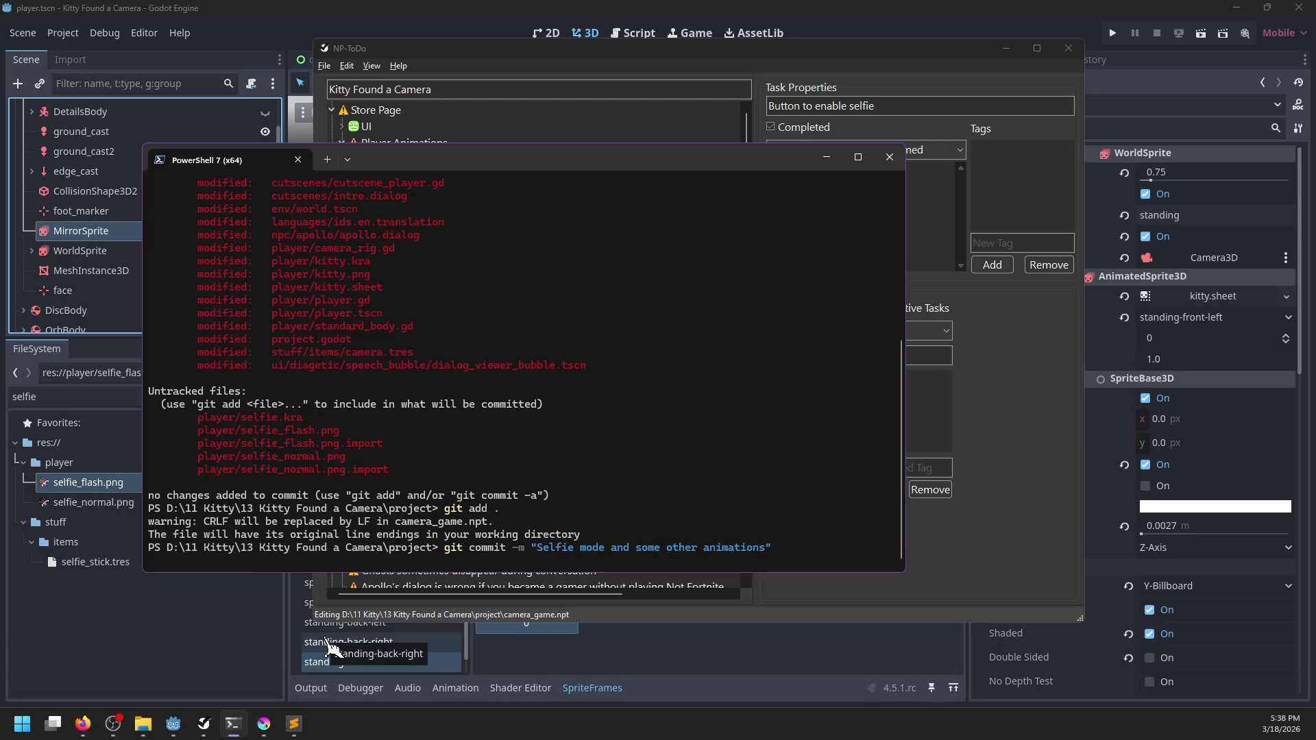
pyautogui.press('Return')
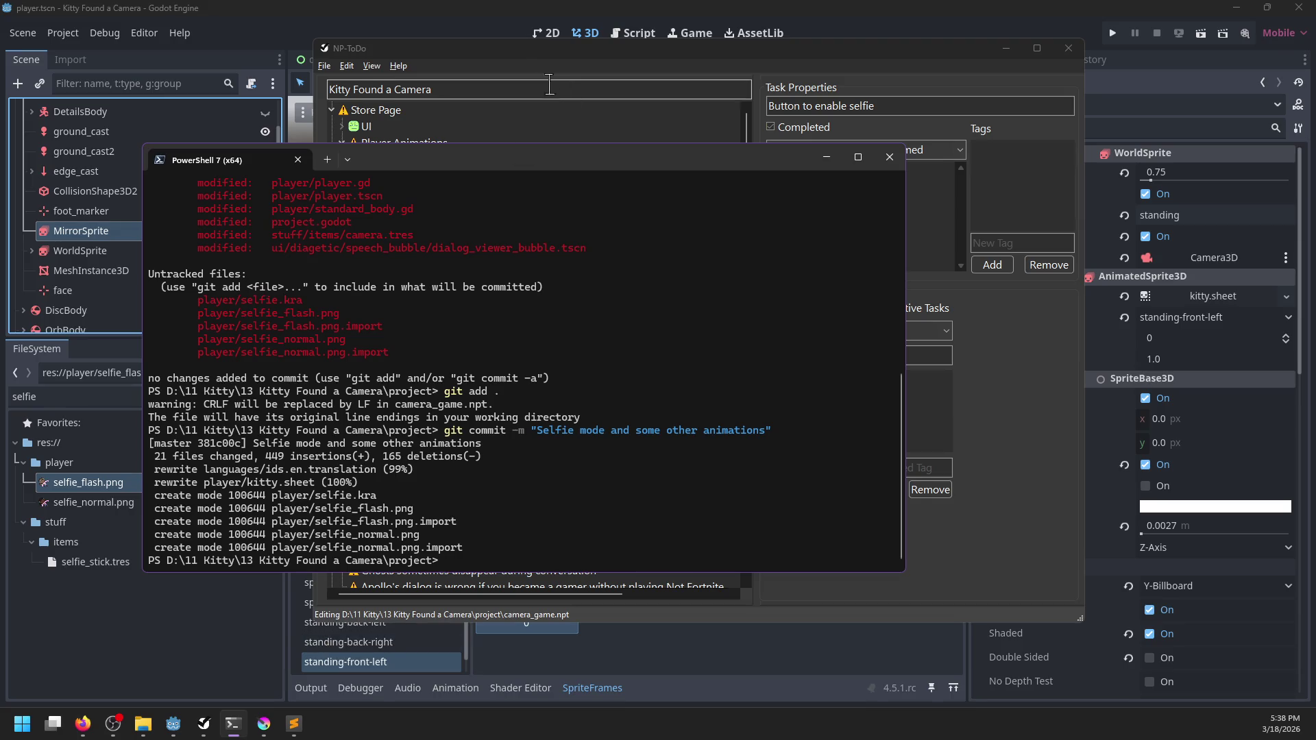
pyautogui.click(516, 61)
pyautogui.moveTo(410, 258); pyautogui.dragTo(439, 267)
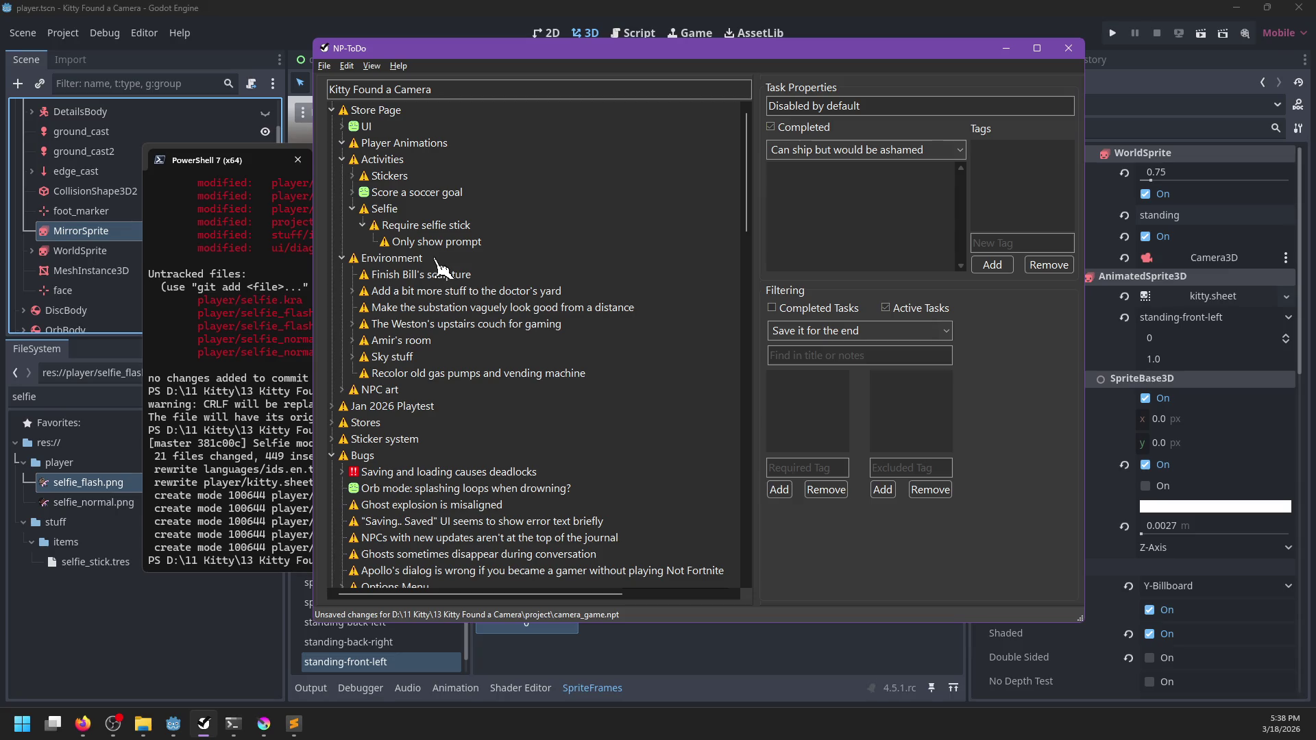
# Step: Save the to-do list and rename 'Only show prompt' to 'Only show prompt when stick is obtained'
pyautogui.hotkey('ctrl', 's')
pyautogui.click(396, 229)
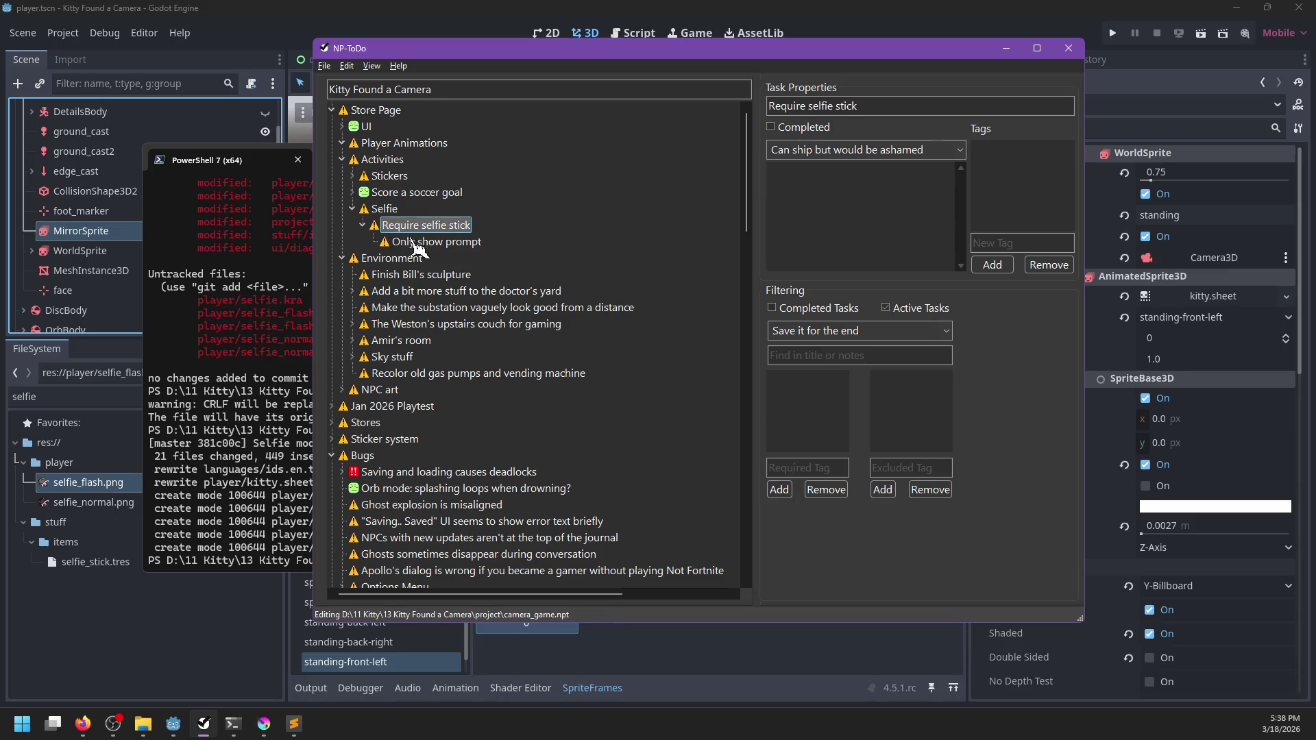
pyautogui.click(419, 246)
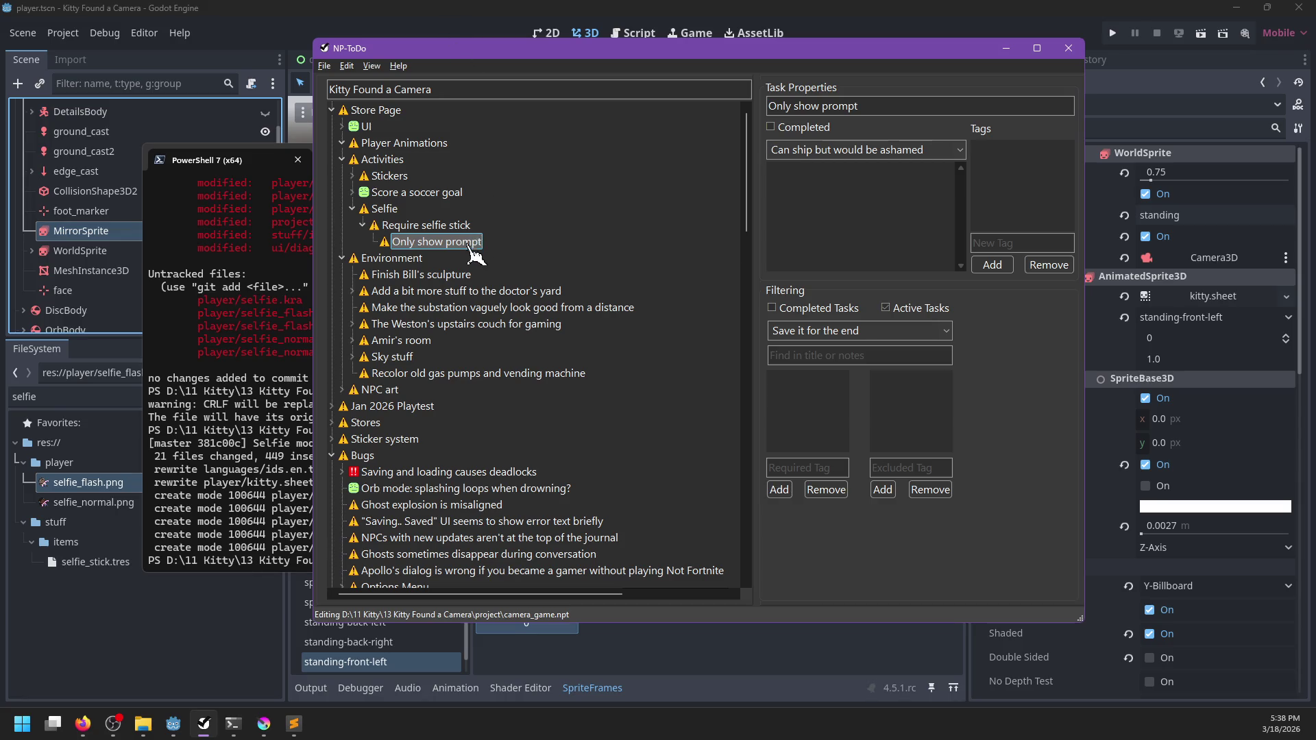
pyautogui.click(479, 244)
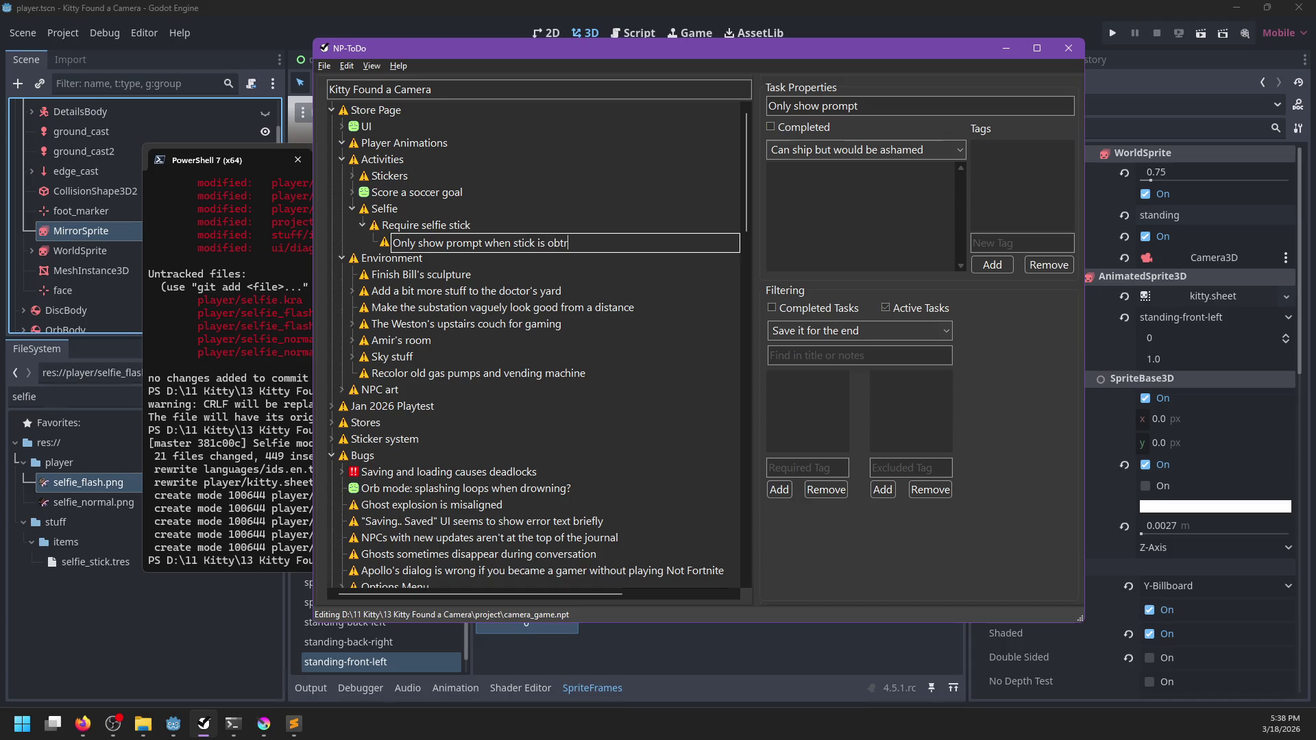
pyautogui.write('ined')
pyautogui.press('Return')
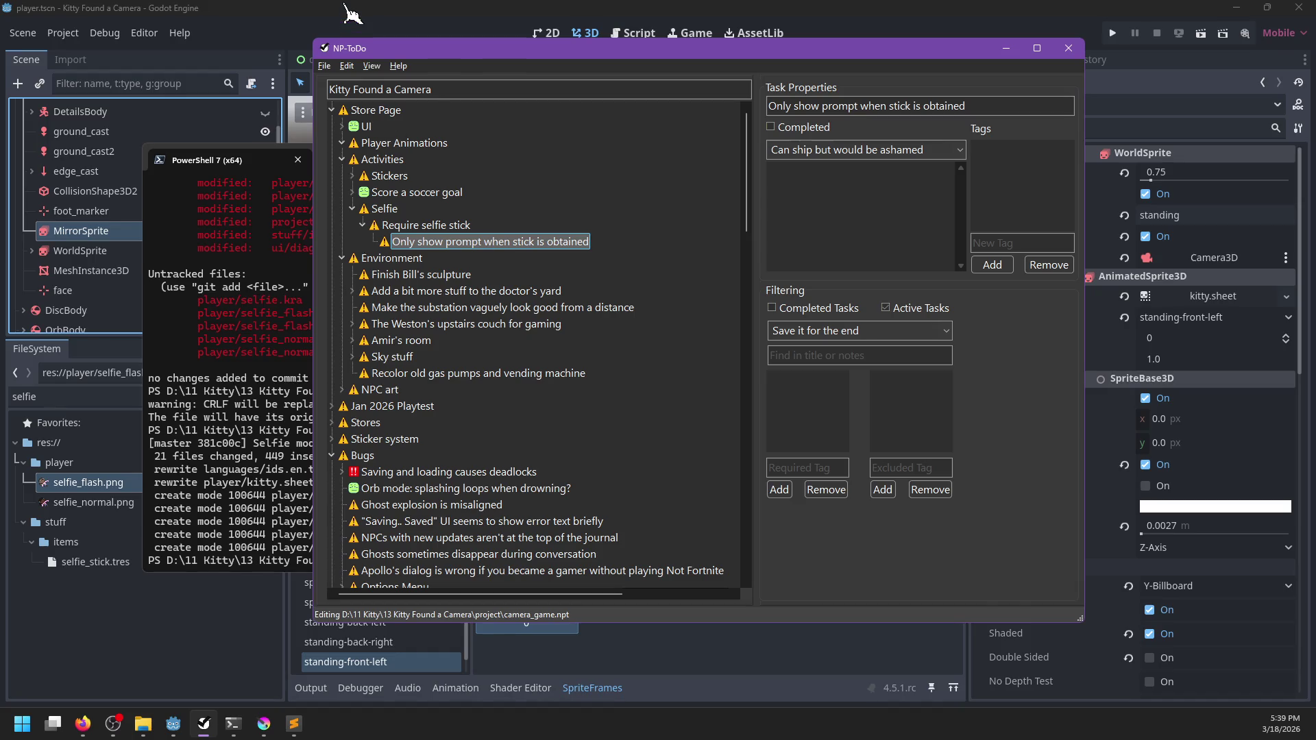
pyautogui.click(345, 10)
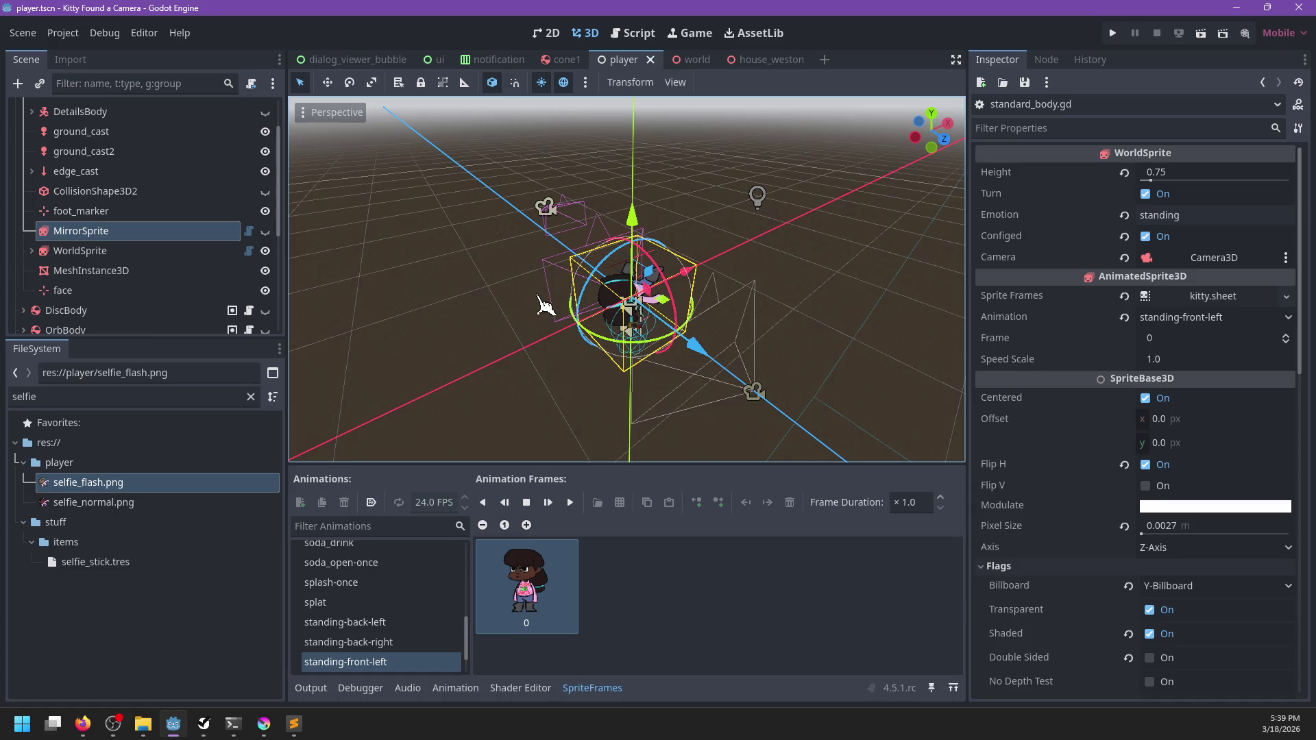
# Step: Collapse the rig node and toggle the prompt node's visibility in the ui scene
pyautogui.scroll(3, 161, 274)
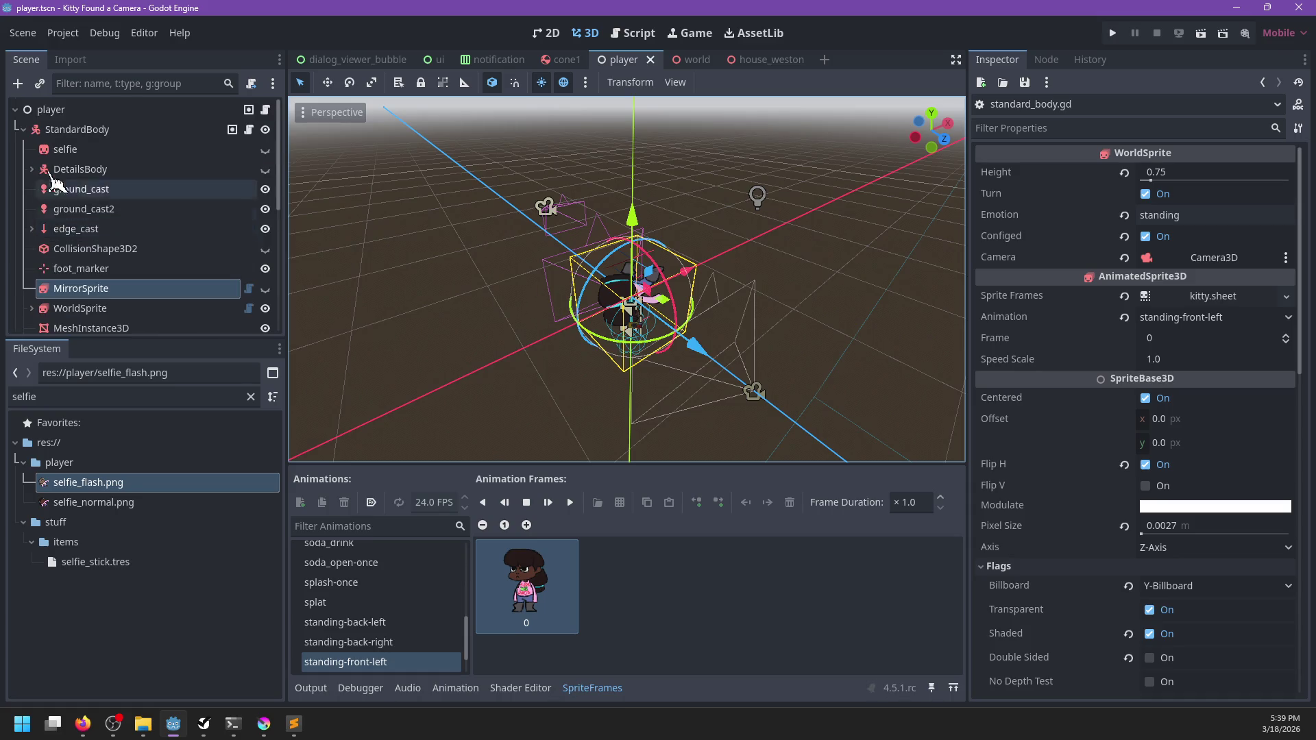
pyautogui.scroll(-8, 60, 185)
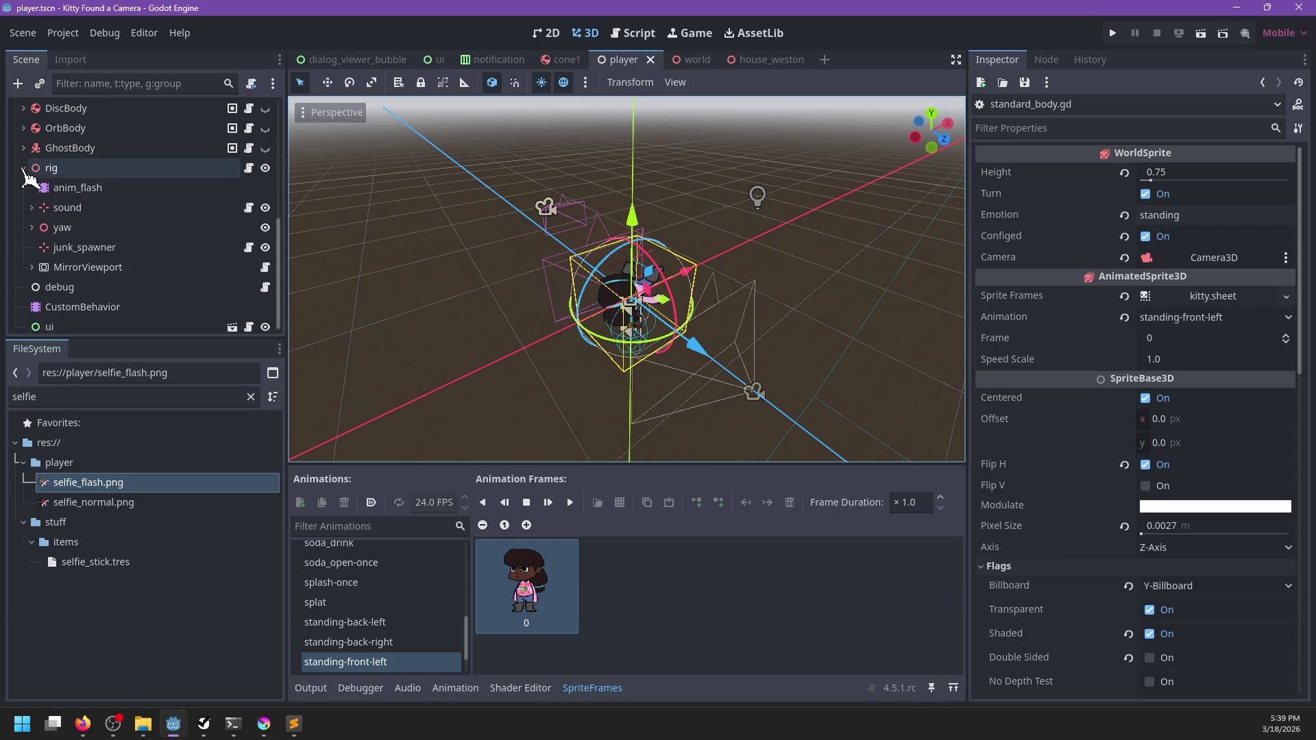
pyautogui.scroll(-2, 26, 177)
pyautogui.click(24, 163)
pyautogui.scroll(5, 180, 248)
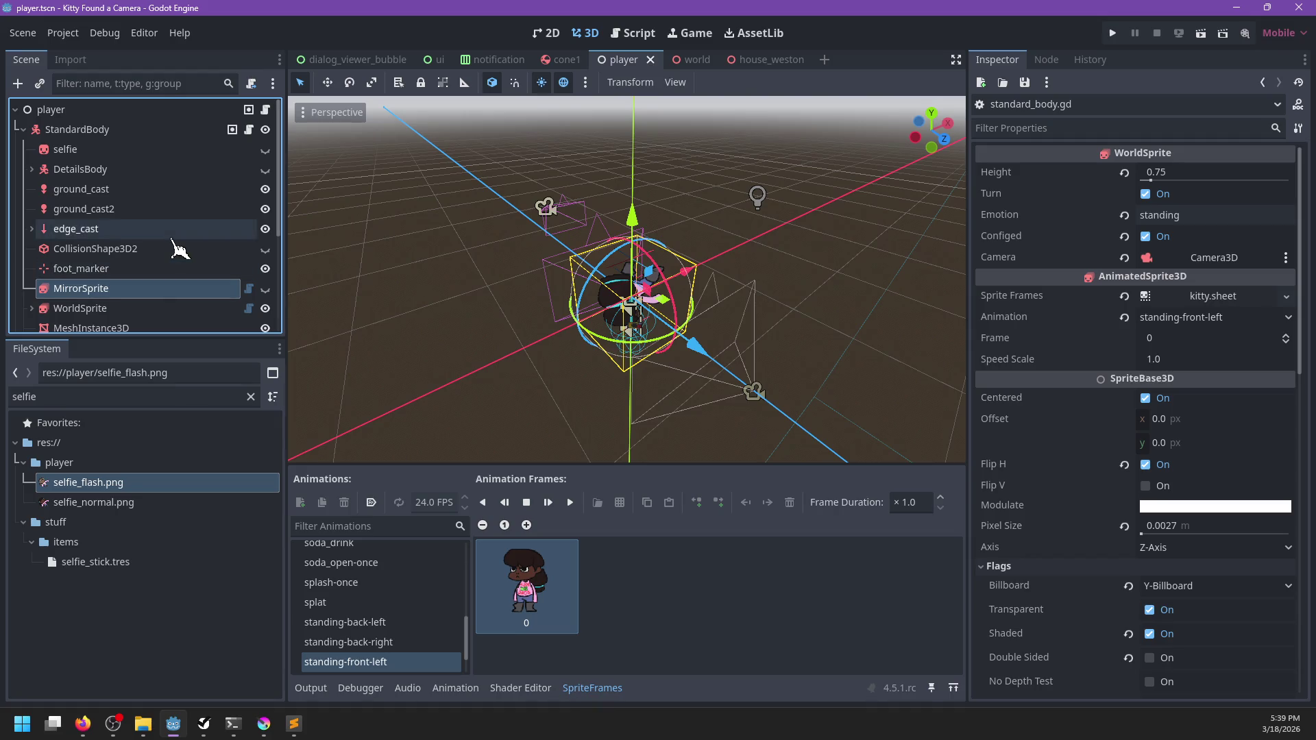
pyautogui.click(440, 60)
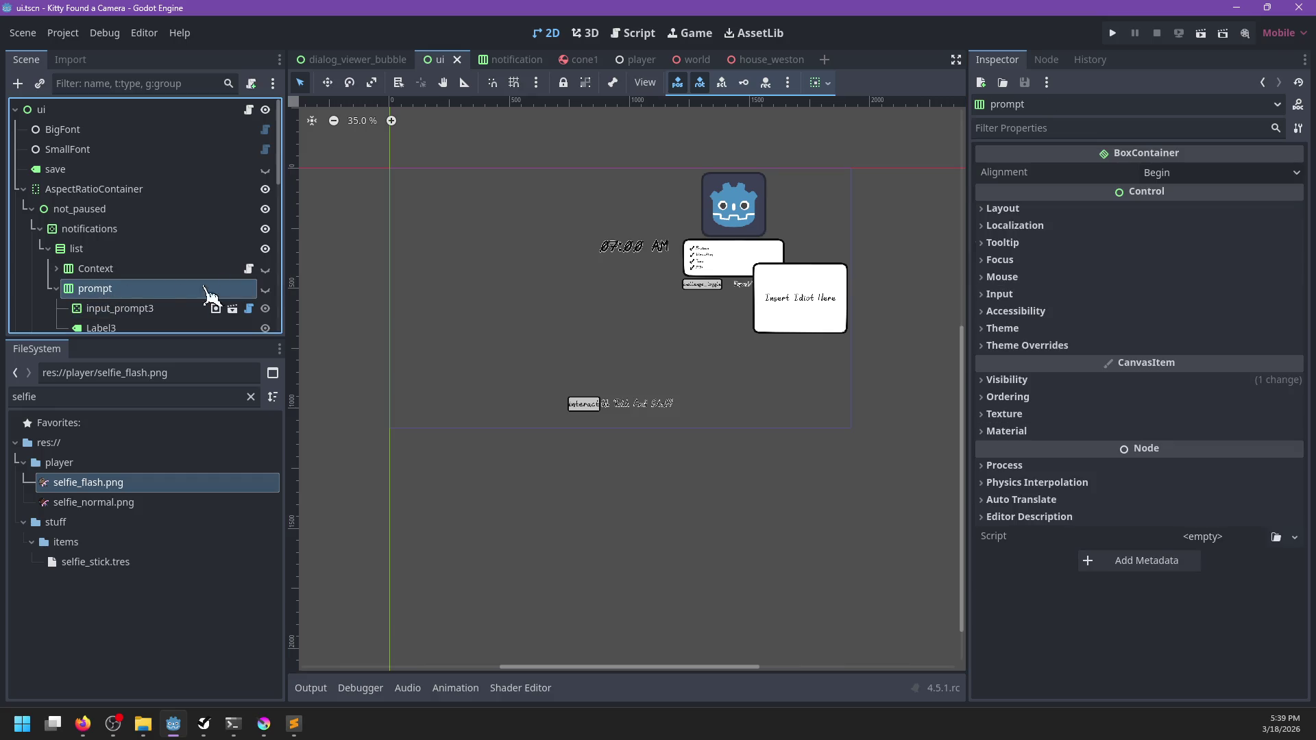
pyautogui.click(266, 288)
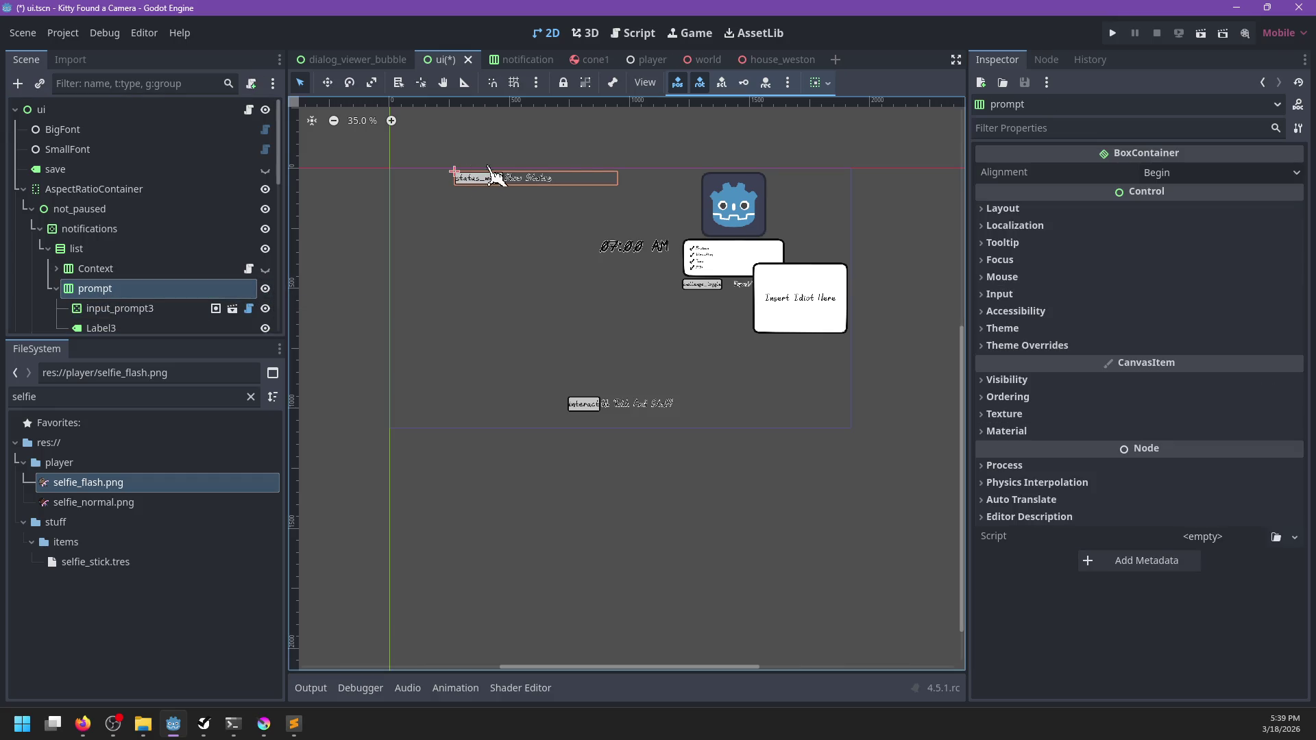
pyautogui.scroll(5, 487, 172)
pyautogui.click(266, 289)
pyautogui.click(56, 288)
# Step: Inspect the interact input prompt and collapse the AspectRatioContainer branch
pyautogui.scroll(-2, 624, 360)
pyautogui.click(645, 499)
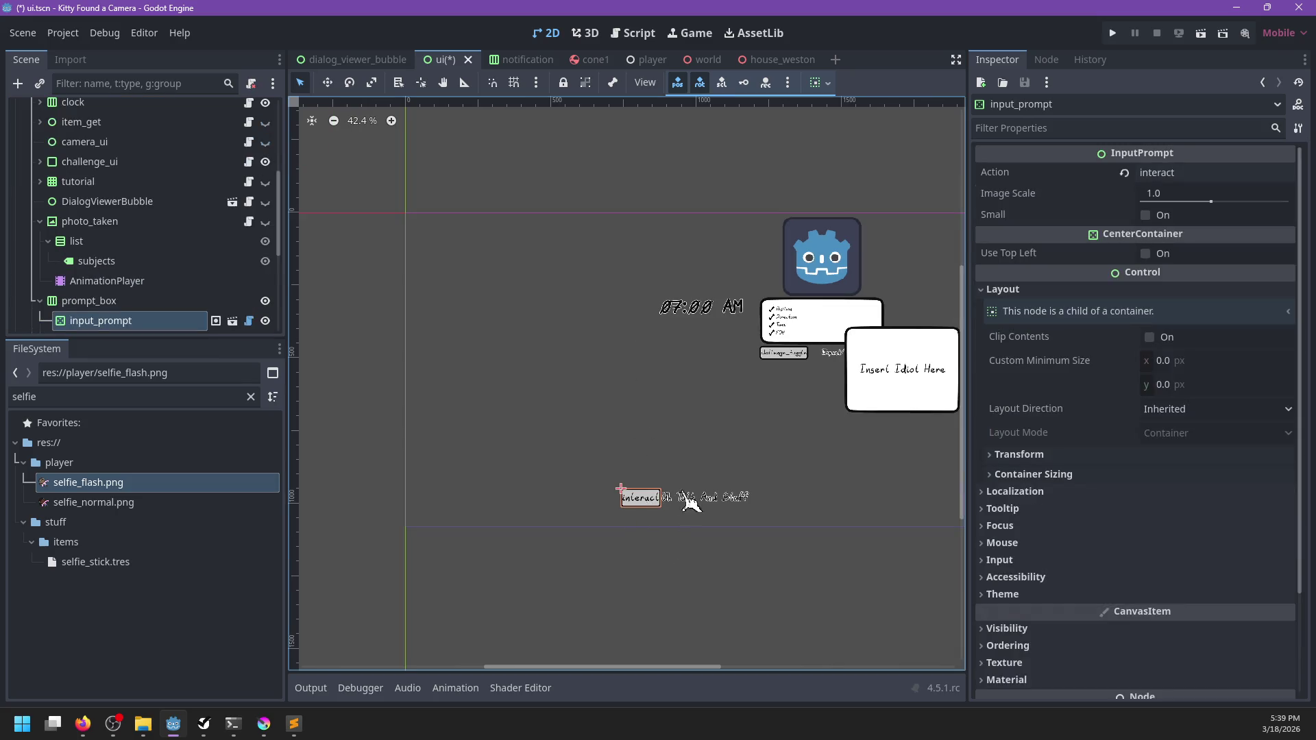
pyautogui.scroll(3, 700, 487)
pyautogui.scroll(5, 226, 278)
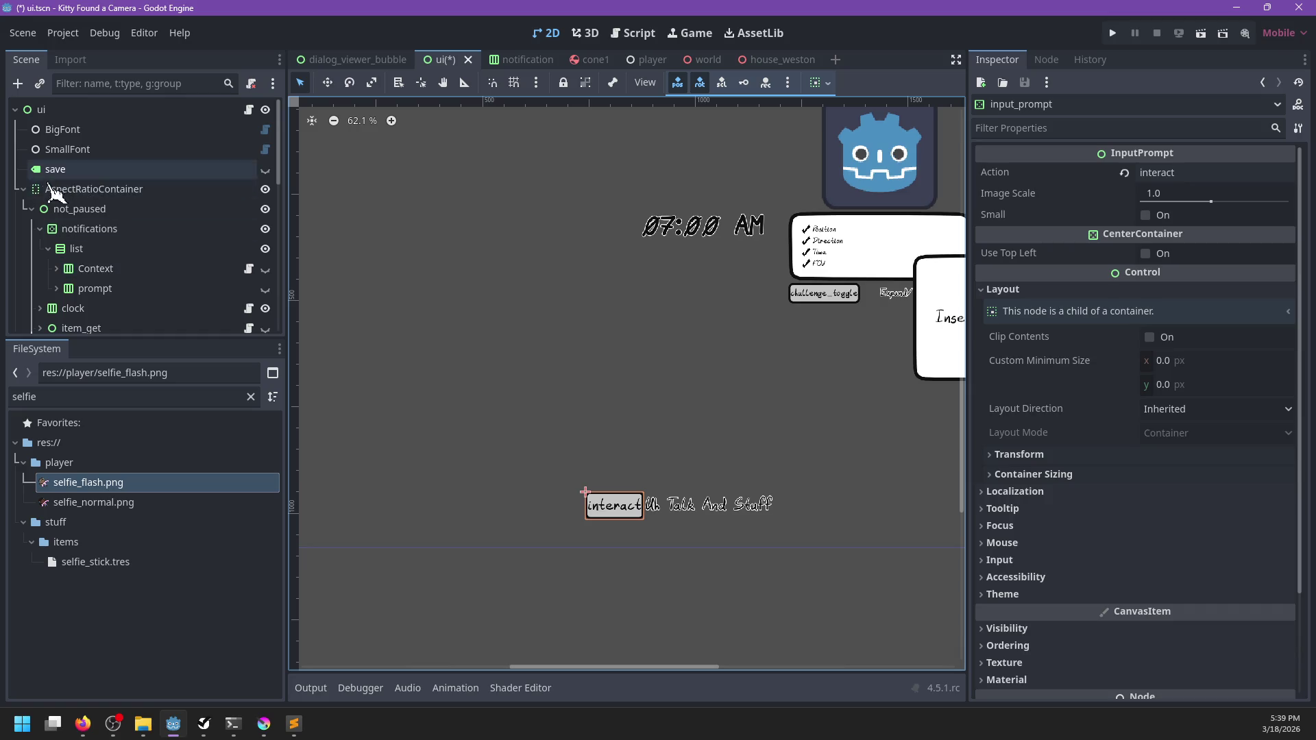
pyautogui.click(23, 189)
# Step: In dialog_viewer_bubble, select the prompt container node and attach a new script
pyautogui.click(361, 65)
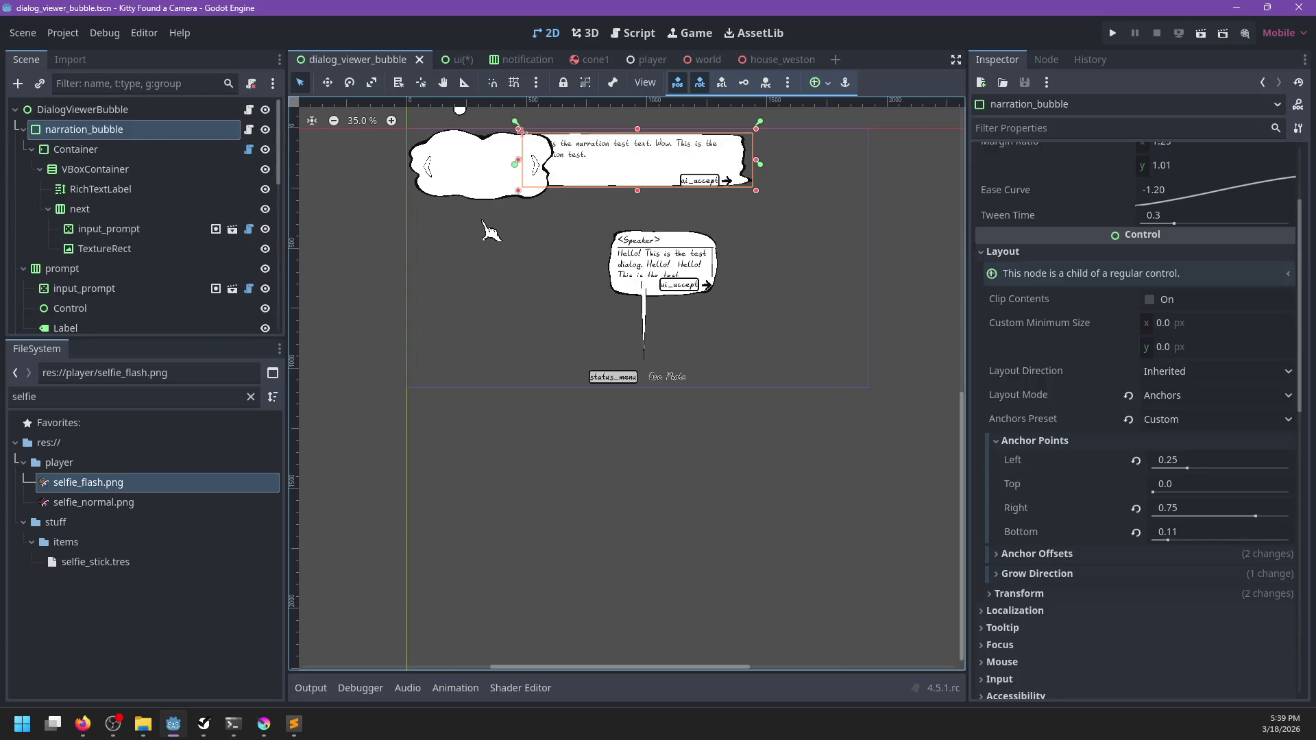
pyautogui.click(628, 387)
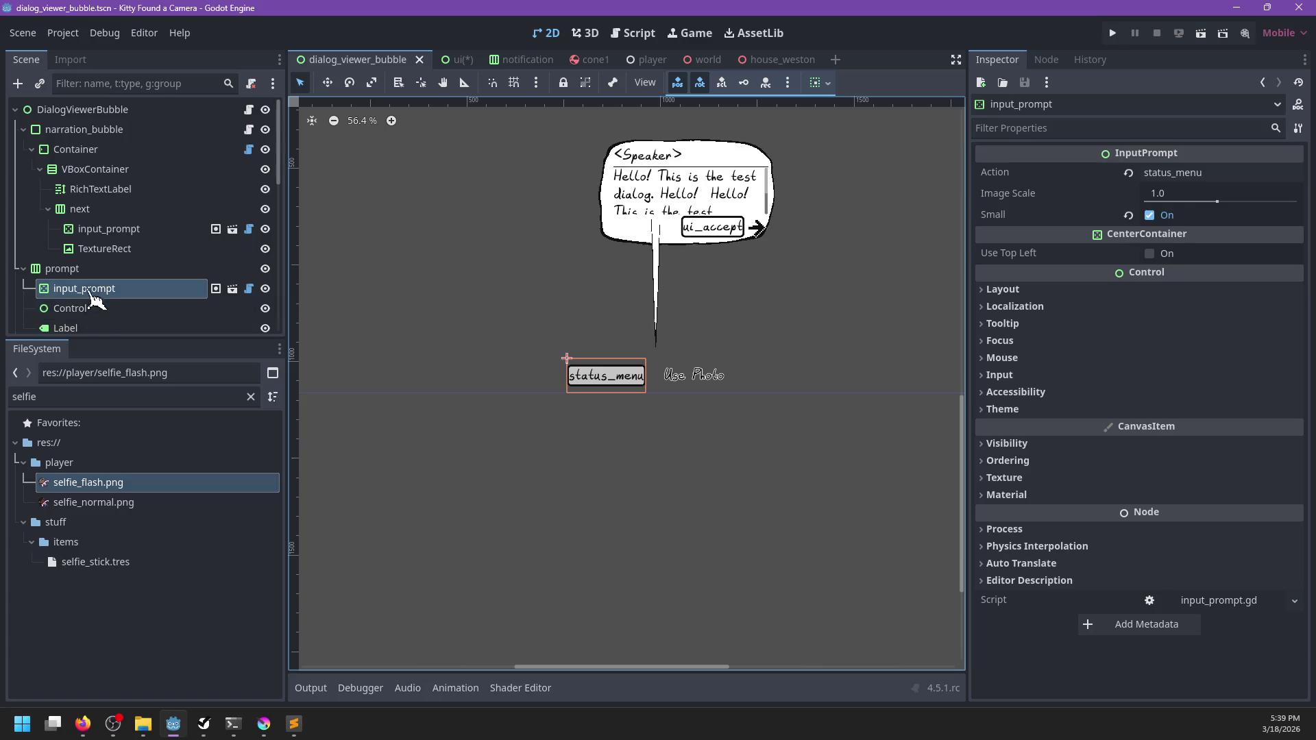
pyautogui.click(68, 269)
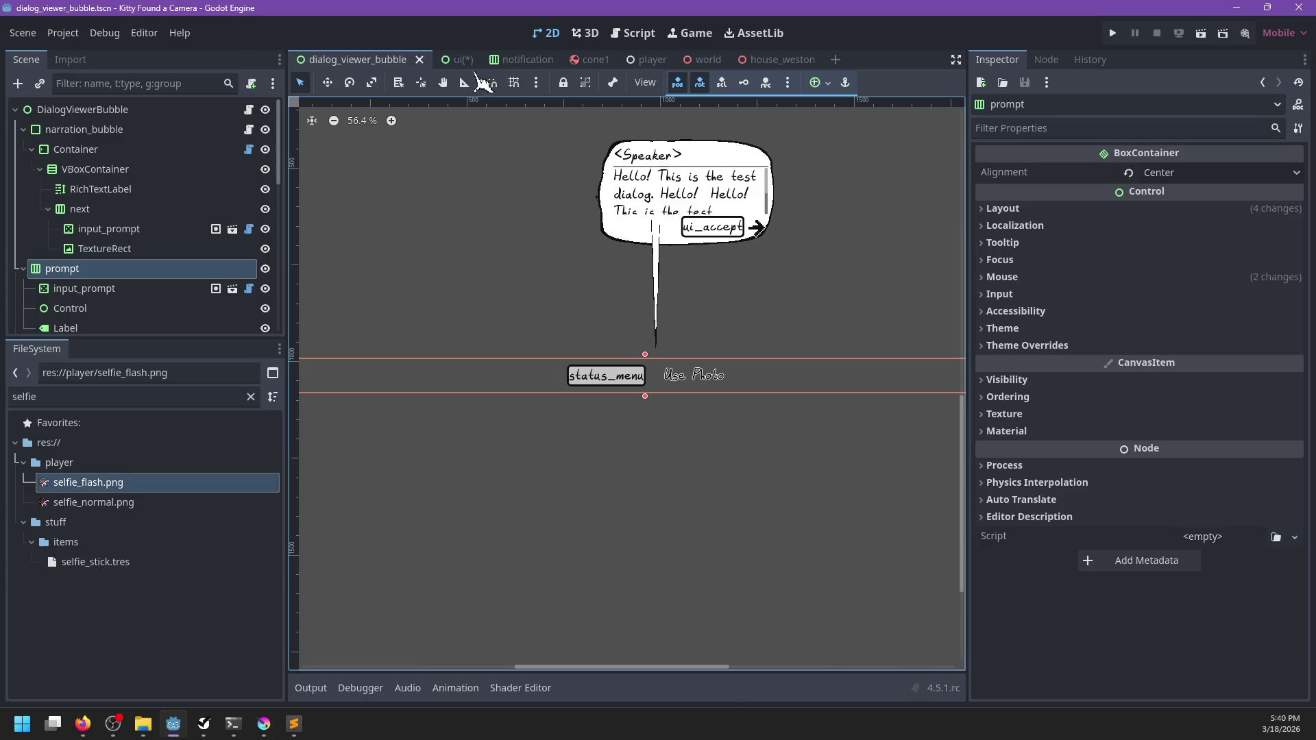
pyautogui.click(251, 83)
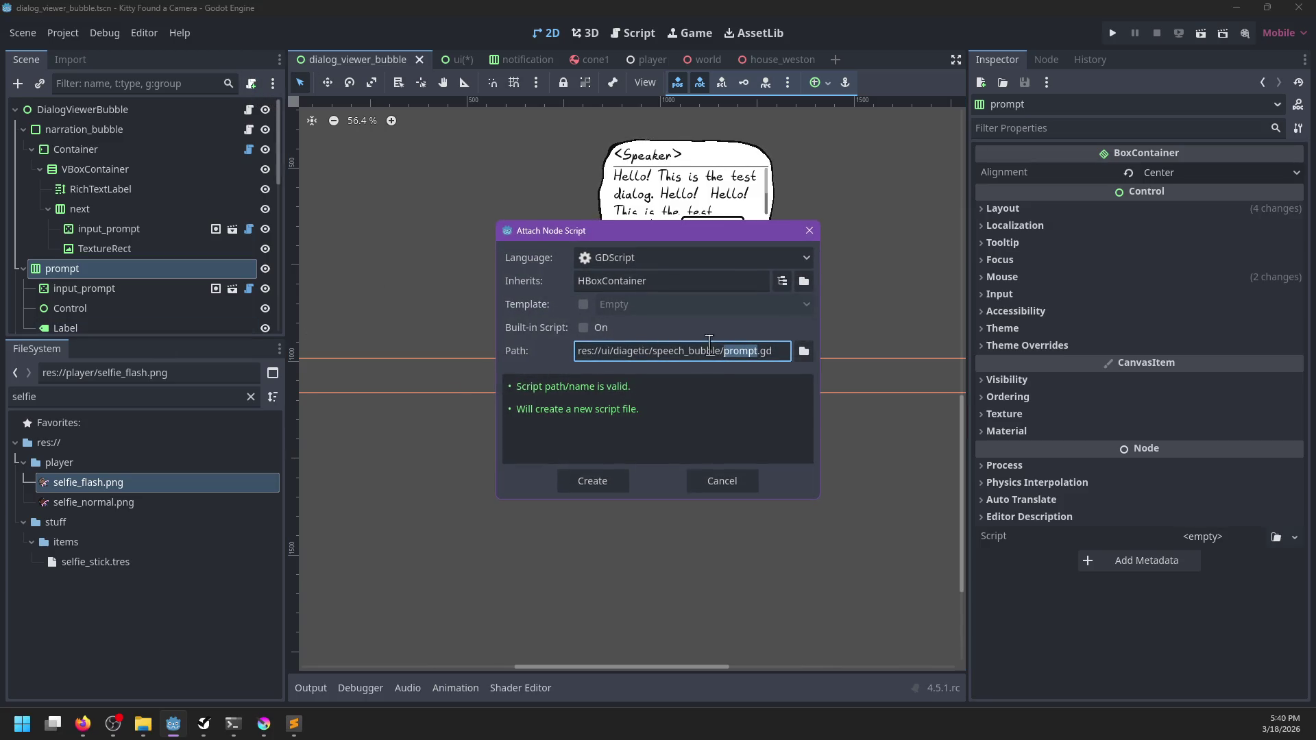
# Step: Create the script as res://ui/prompts/conditional_prompt.gd on the prompt node
pyautogui.click(801, 352)
pyautogui.click(347, 146)
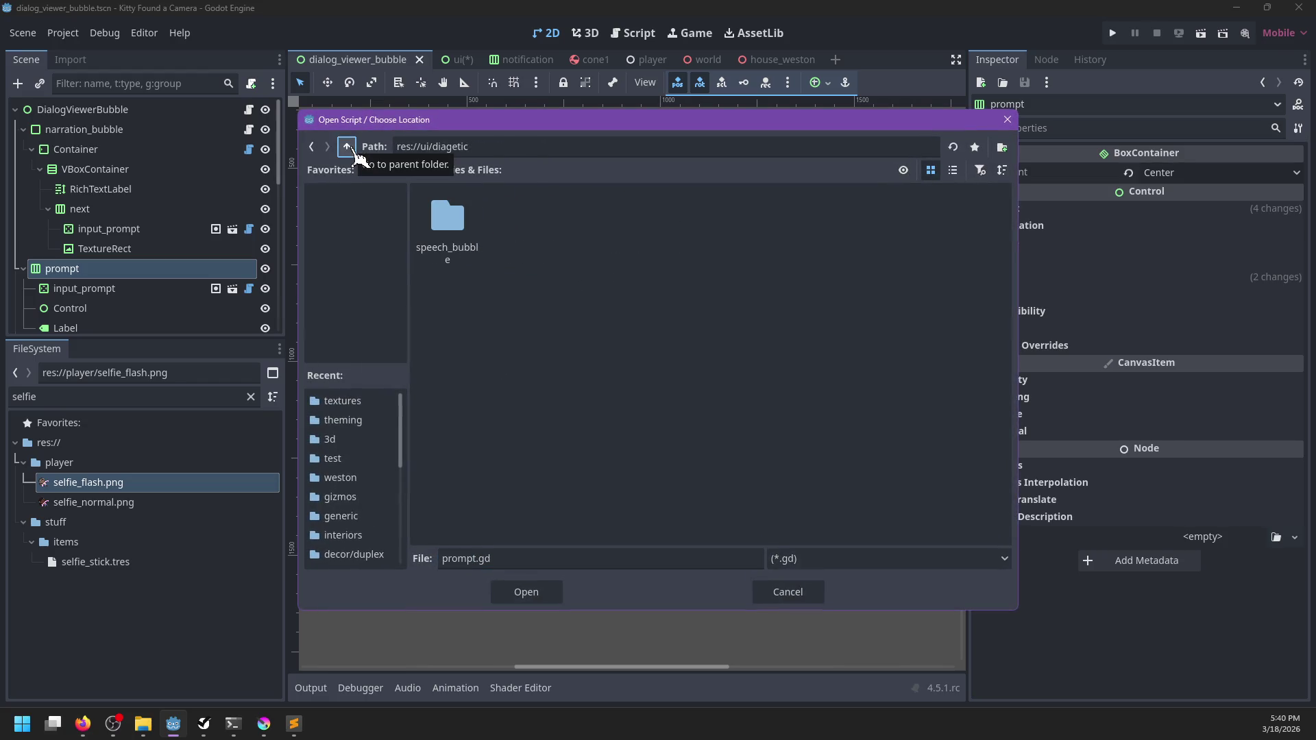
pyautogui.click(348, 146)
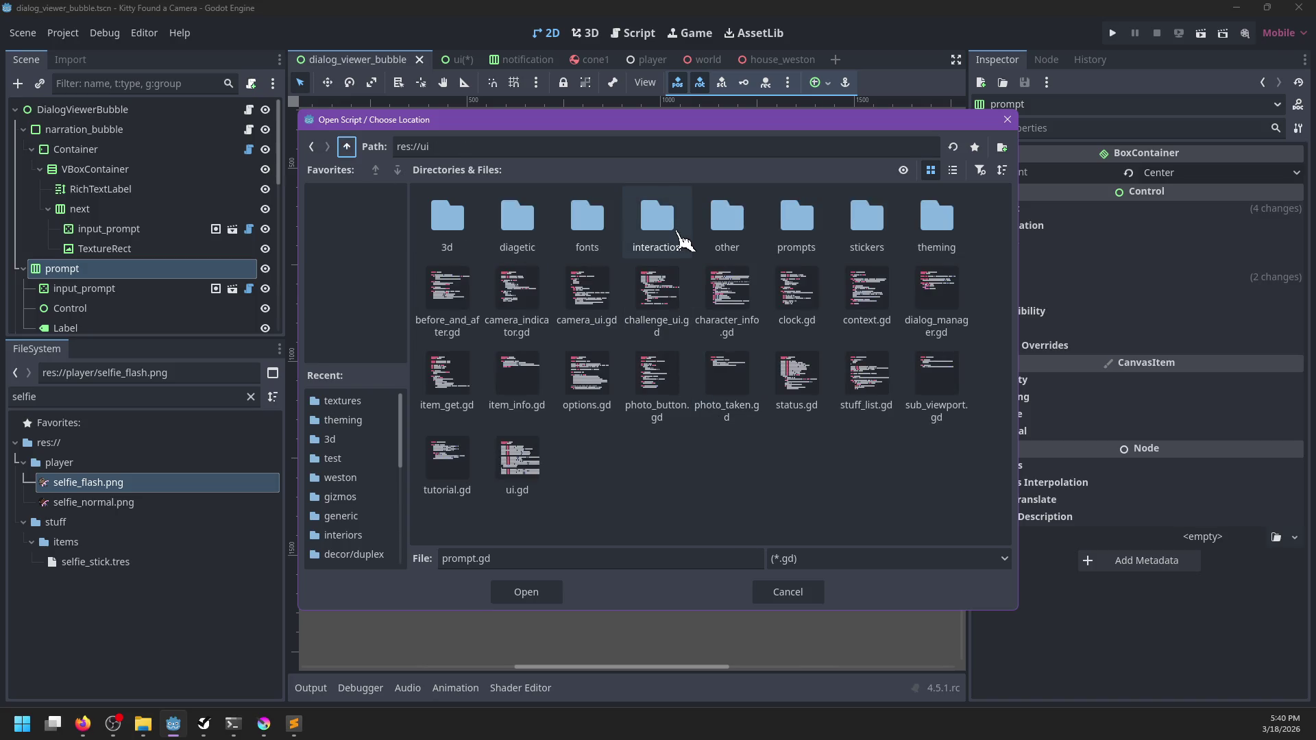
pyautogui.doubleClick(799, 216)
pyautogui.click(550, 558)
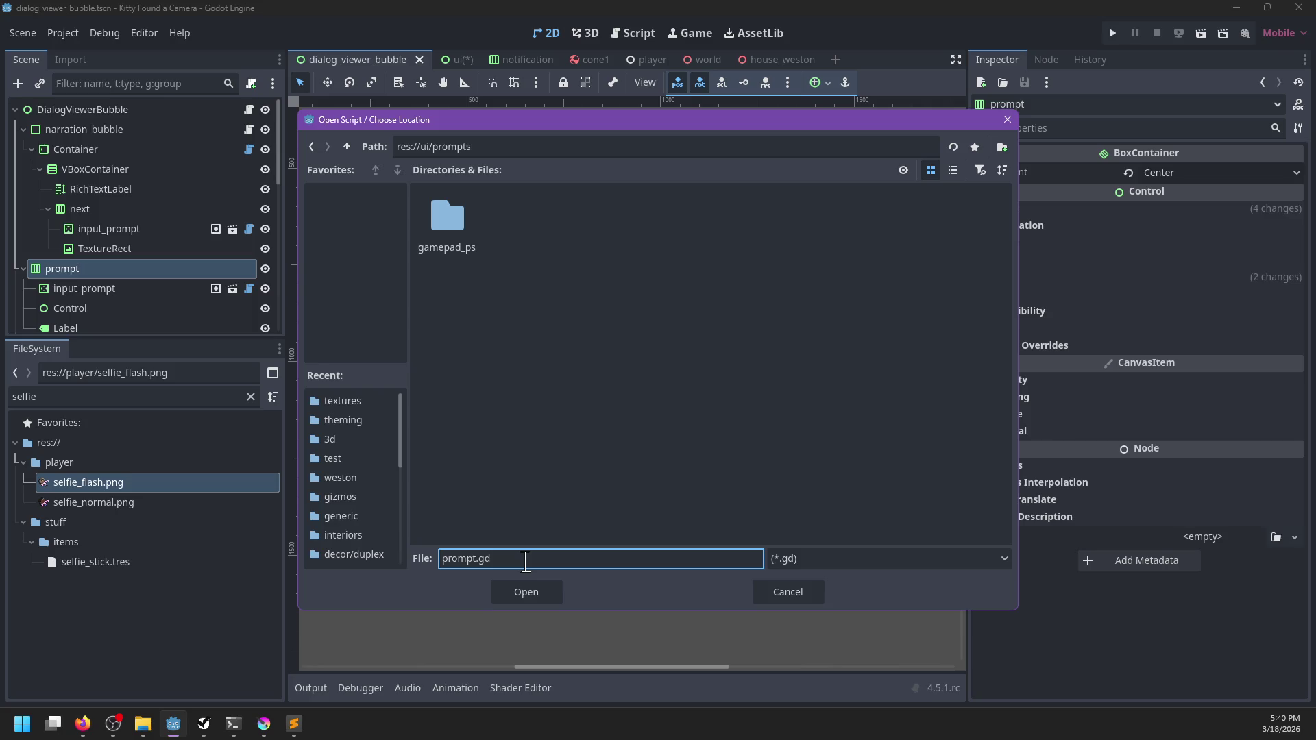
pyautogui.press('BackSpace')
pyautogui.press('BackSpace')
pyautogui.press('BackSpace')
pyautogui.write('onal_prom')
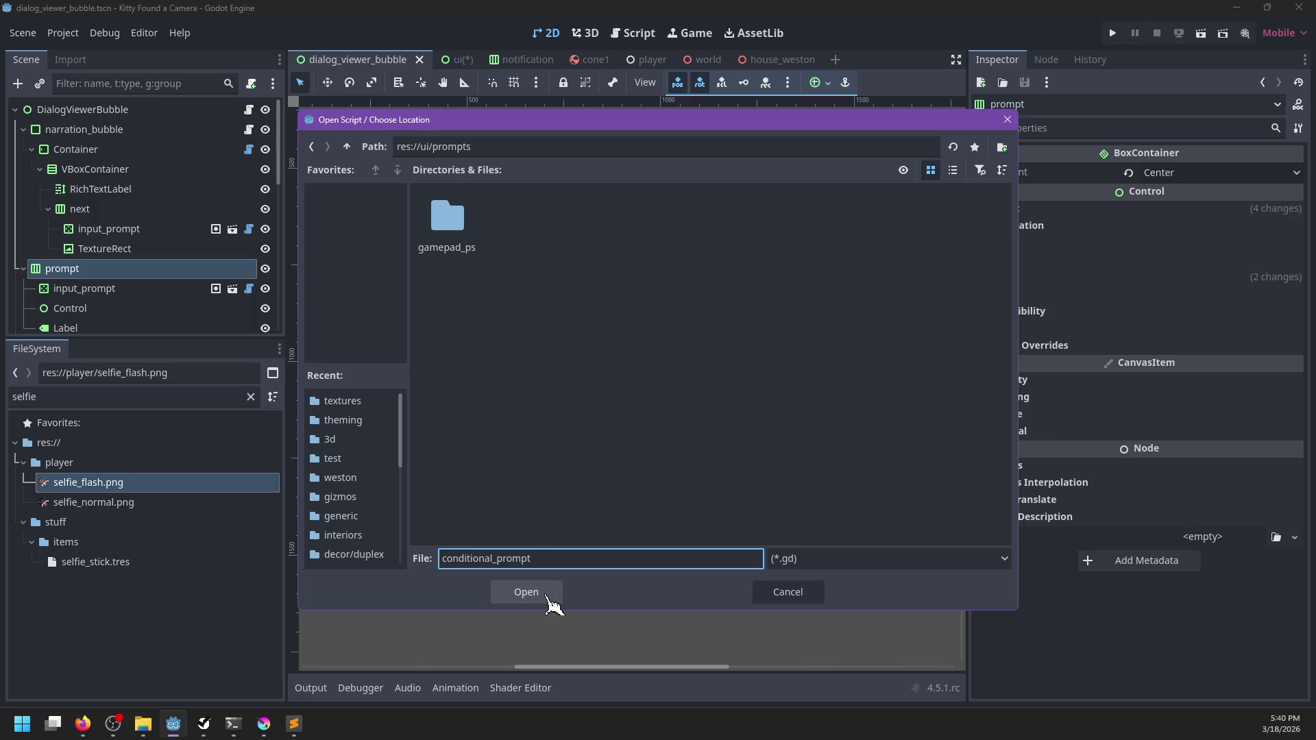
pyautogui.click(552, 591)
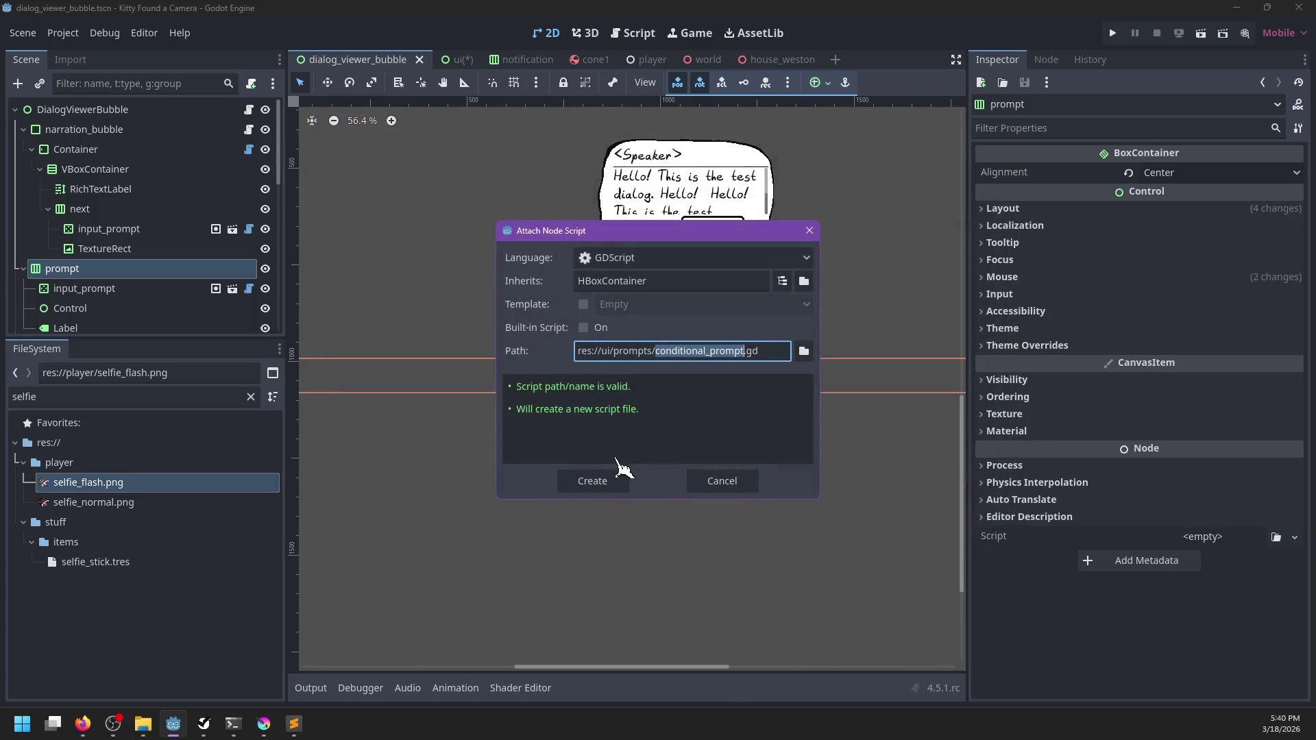
pyautogui.click(590, 482)
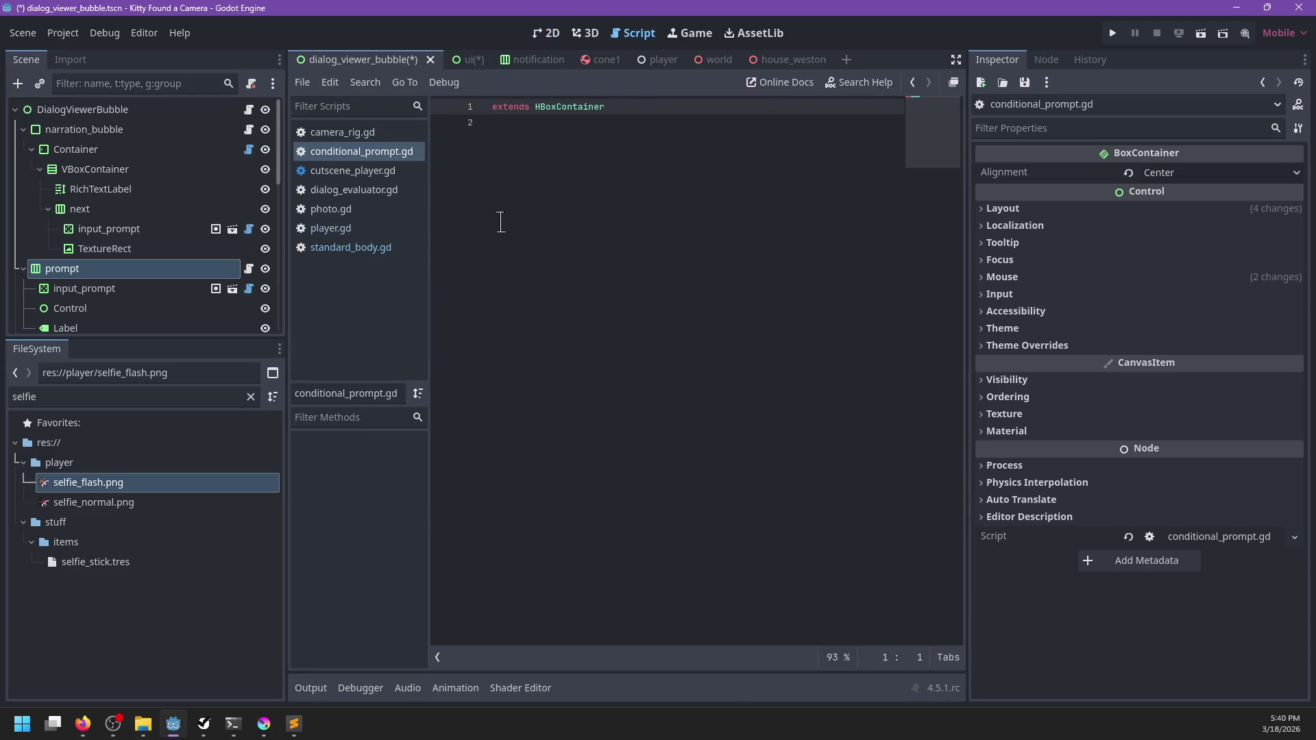
# Step: Change the base class to Container and declare class_name ConditionalPrompt
pyautogui.press('End')
pyautogui.hotkey('ctrl', 'shift', 'Left')
pyautogui.press('BackSpace')
pyautogui.write('ainber')
pyautogui.press('Return')
pyautogui.press('Up')
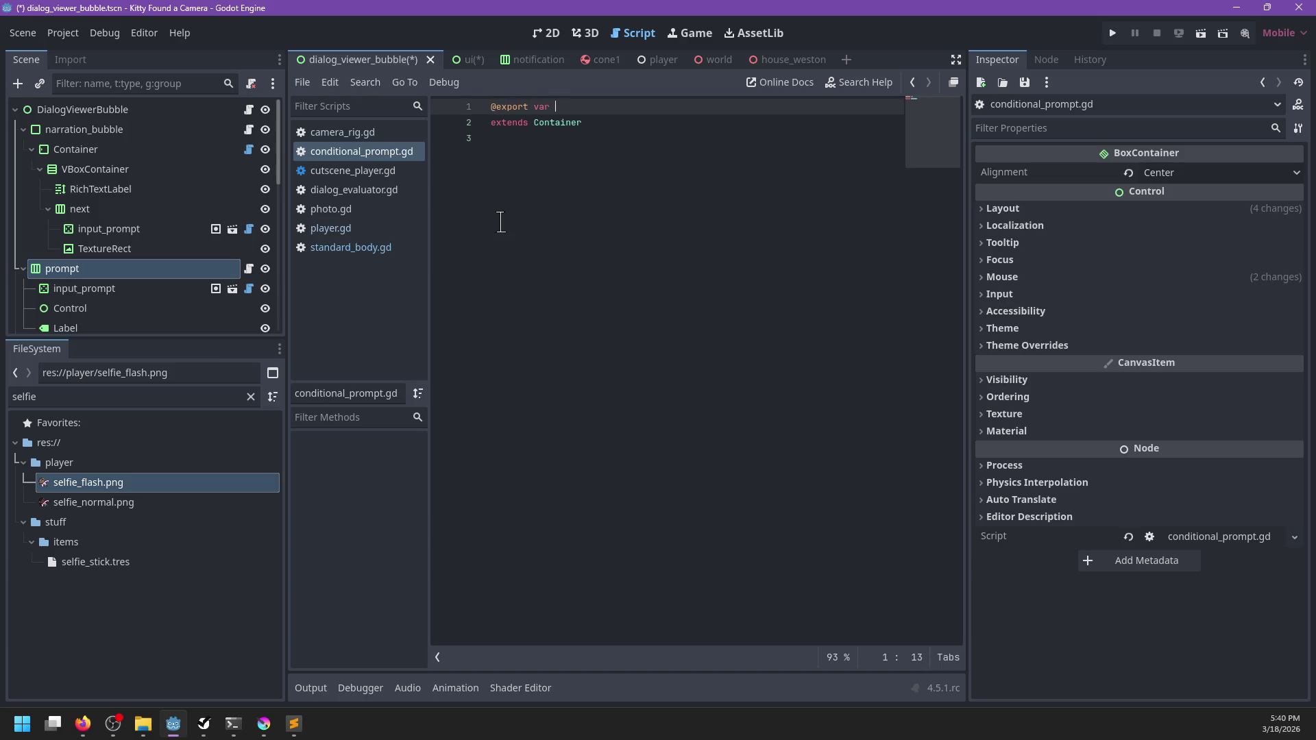
pyautogui.write('nditio')
pyautogui.hotkey('ctrl', 'BackSpace')
pyautogui.hotkey('ctrl', 'BackSpace')
pyautogui.hotkey('ctrl', 'BackSpace')
pyautogui.write('ass_name Condi')
pyautogui.write('tiona')
# Step: Add exported variables node: Node and property: StringName
pyautogui.press('Down')
pyautogui.press('Down')
pyautogui.press('Return')
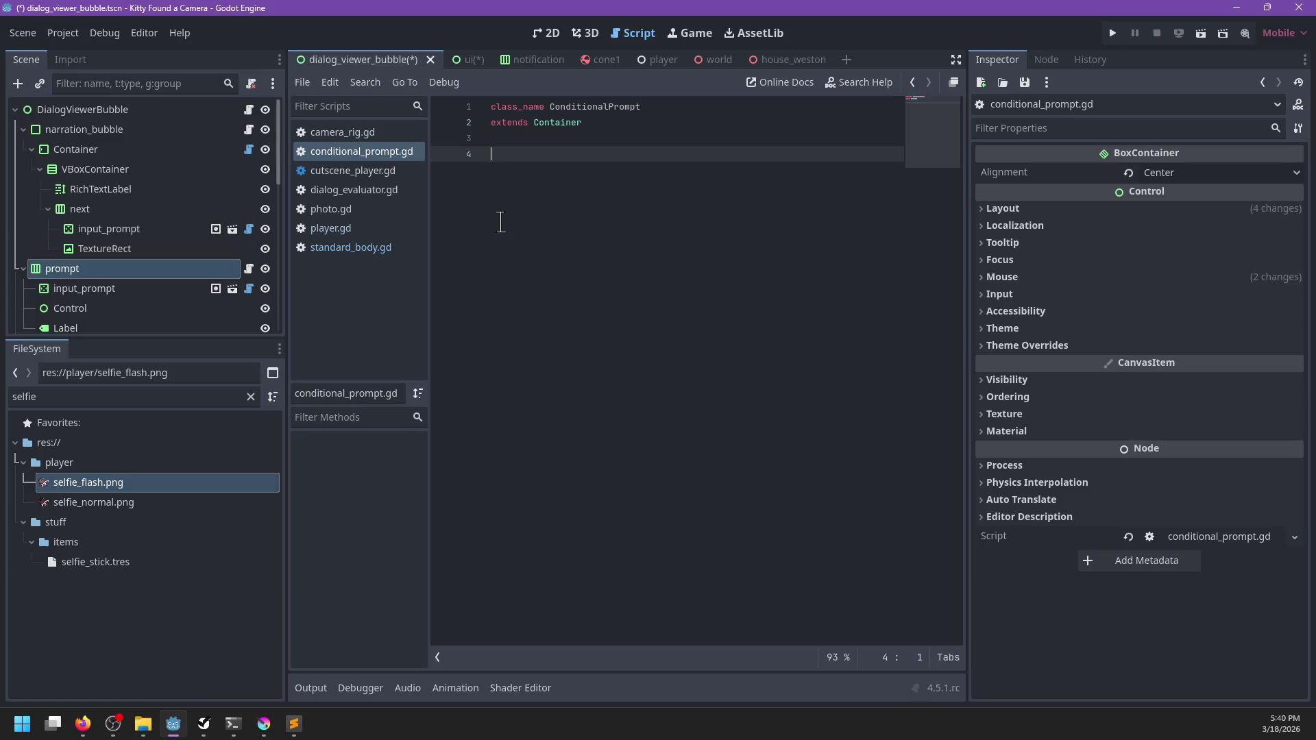
pyautogui.write('var node: N')
pyautogui.write('ode')
pyautogui.press('Return')
pyautogui.press('Return')
pyautogui.write('@export var property: S')
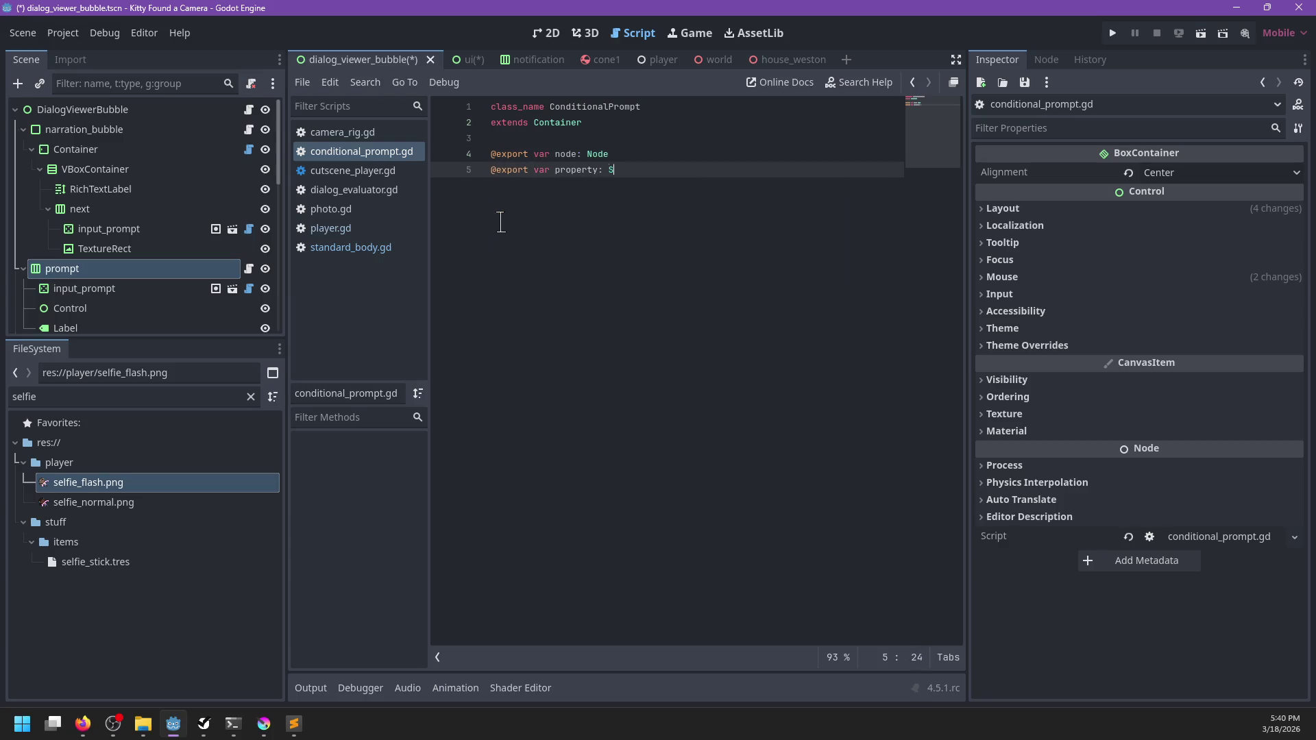
# Step: Add a _notification handler with an if checking what == NOTIFICATION_VISIBILITY_CHANGED
pyautogui.press('Return')
pyautogui.press('Return')
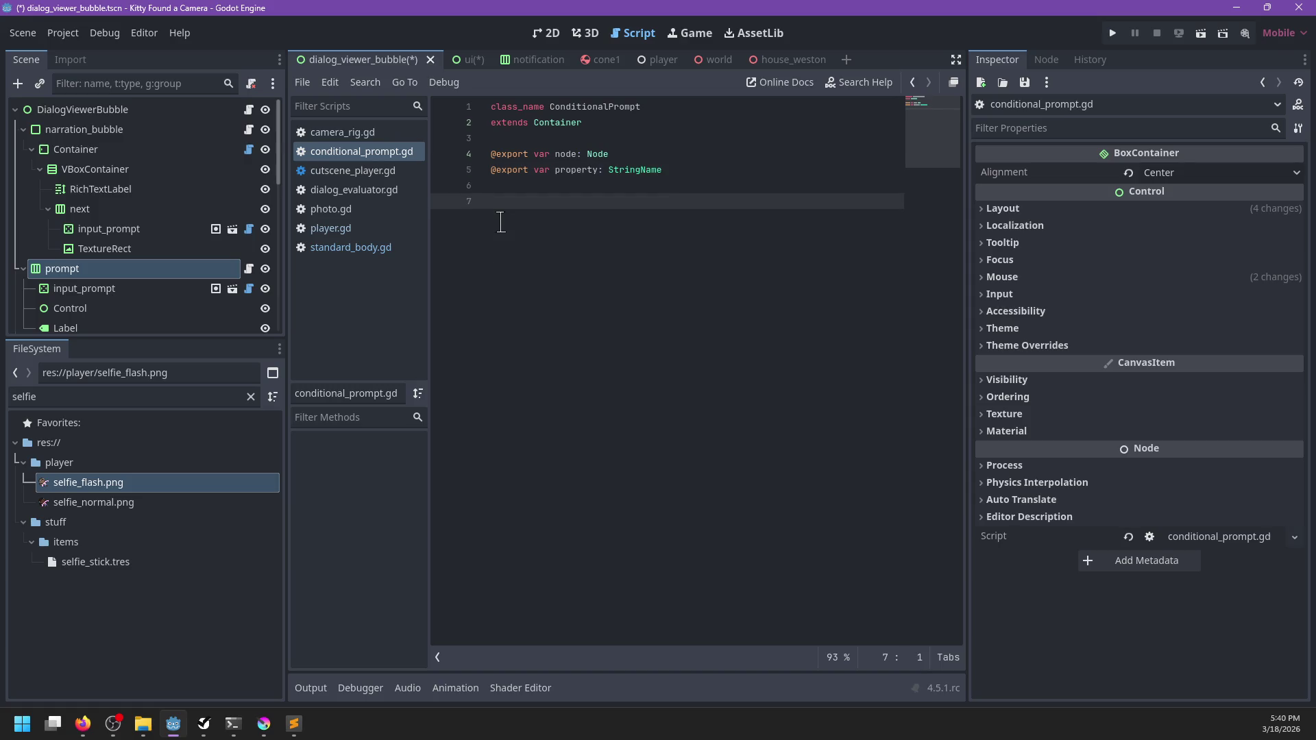
pyautogui.write('func_noti')
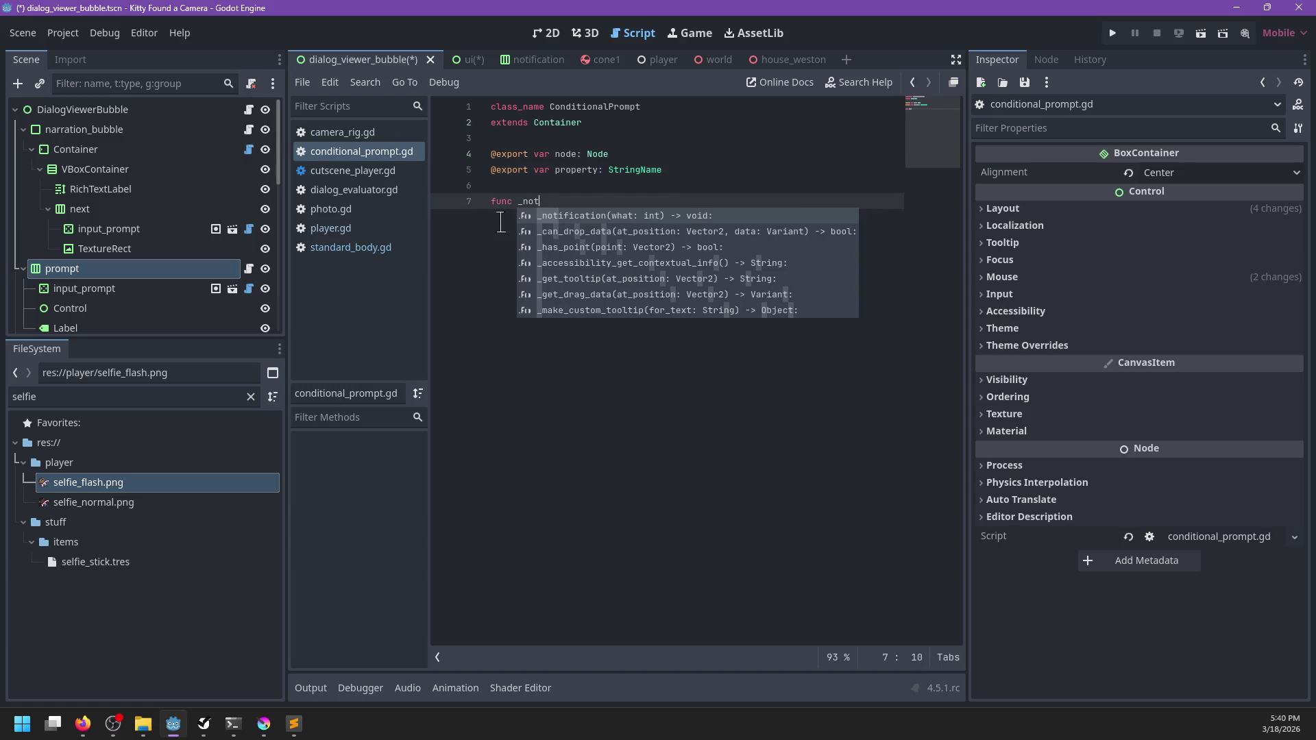
pyautogui.press('Return')
pyautogui.press('Return')
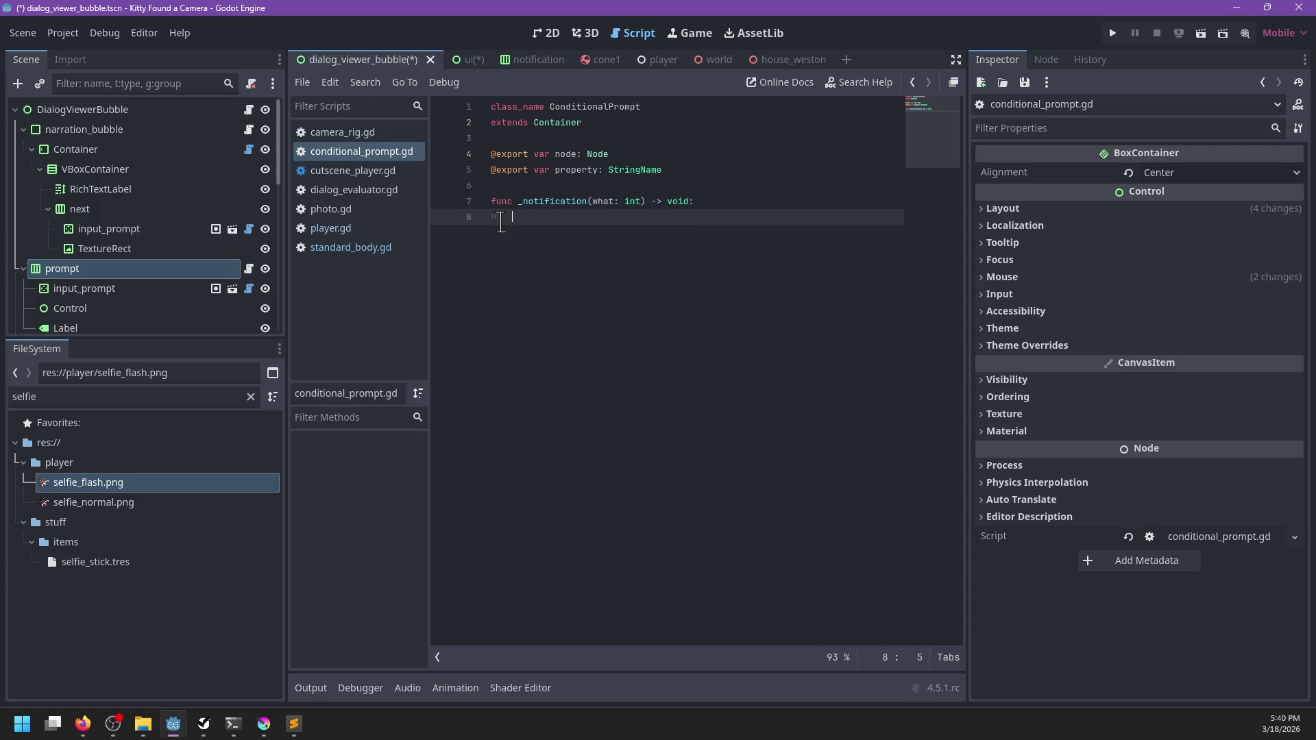
pyautogui.scroll(-3, 153, 235)
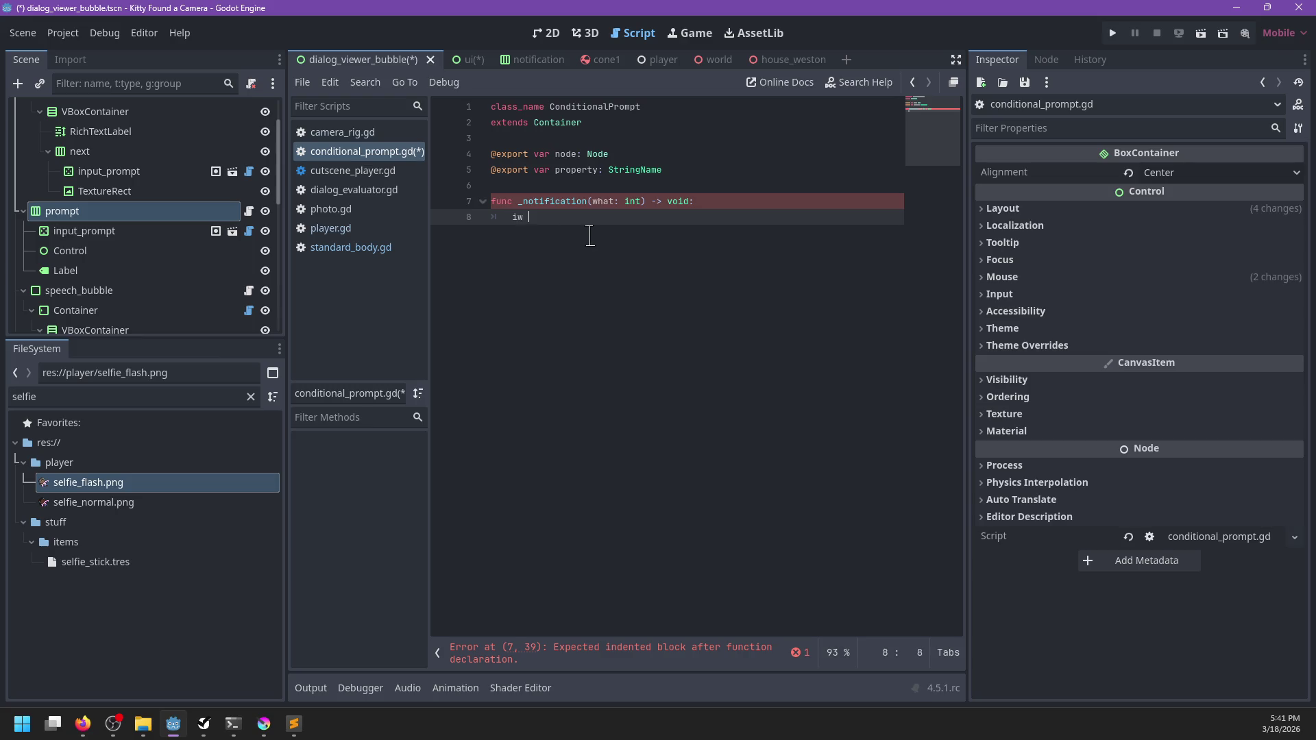
pyautogui.write('what ==')
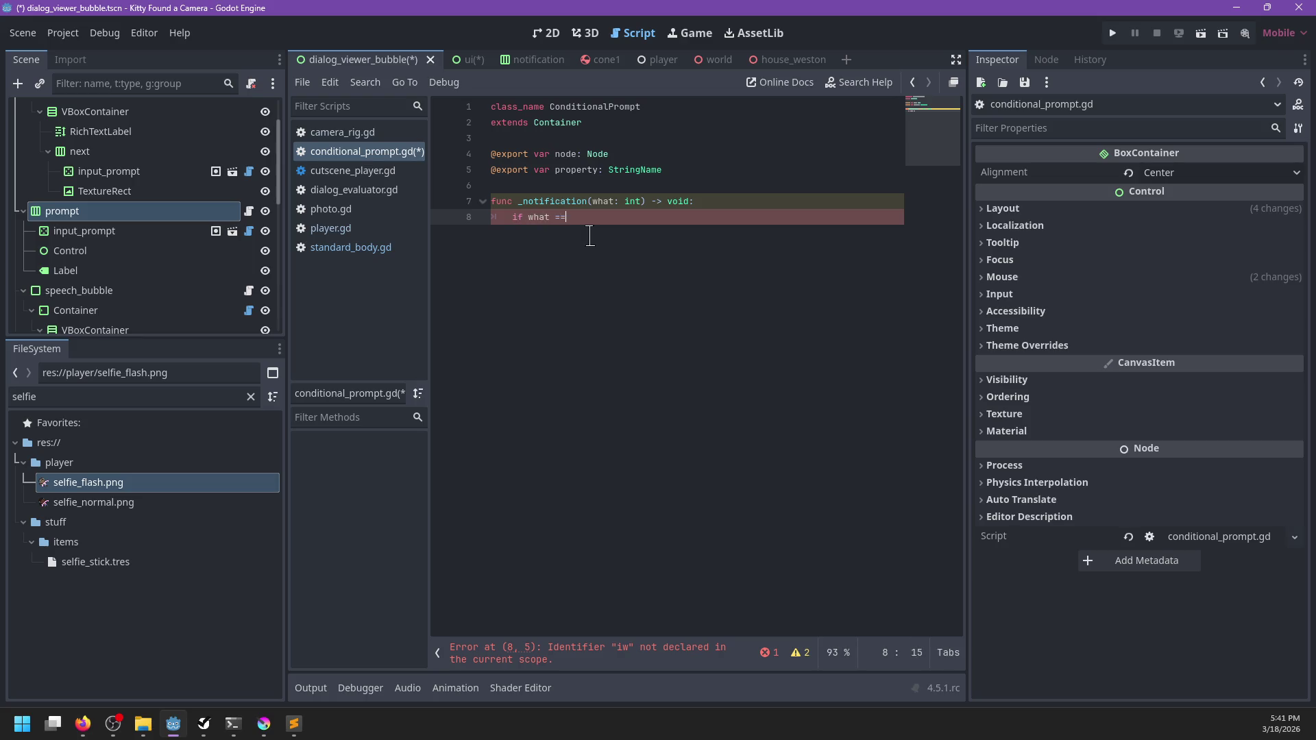
pyautogui.write(' NOTIFICATION')
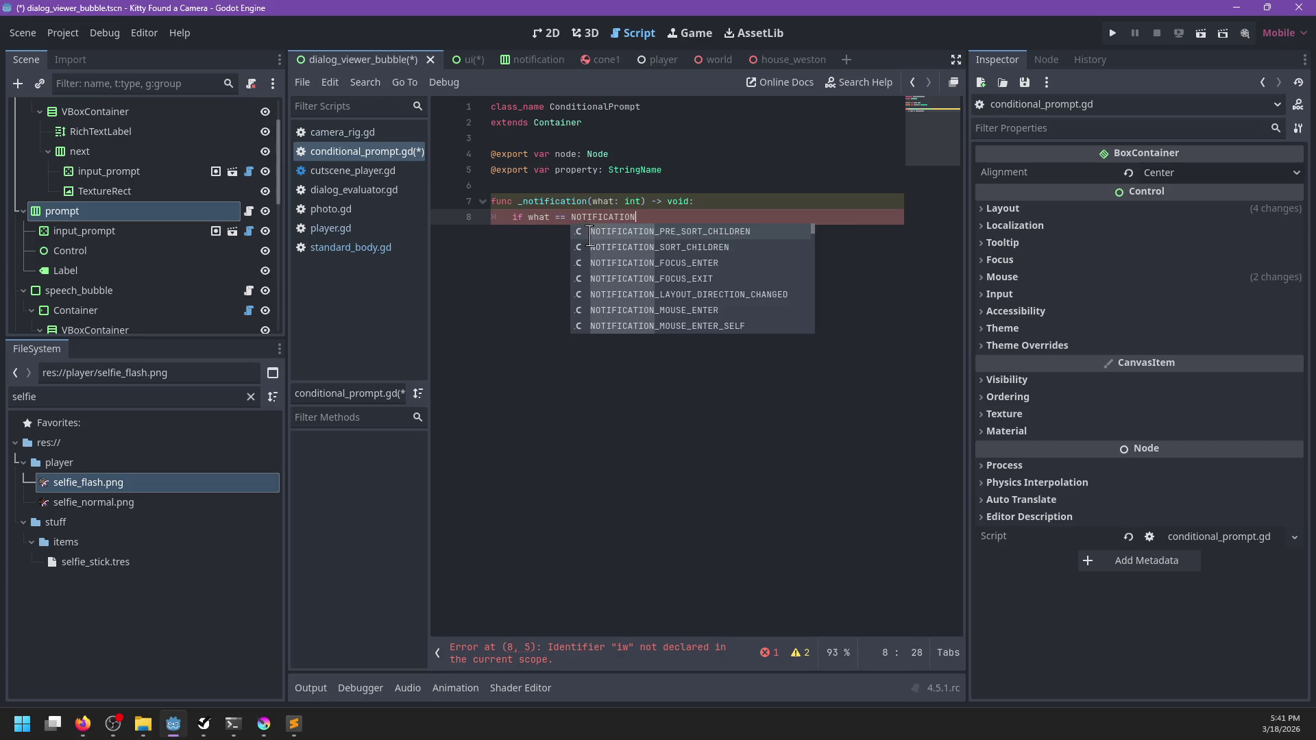
pyautogui.write('_VISI')
pyautogui.press('Return')
pyautogui.write(':')
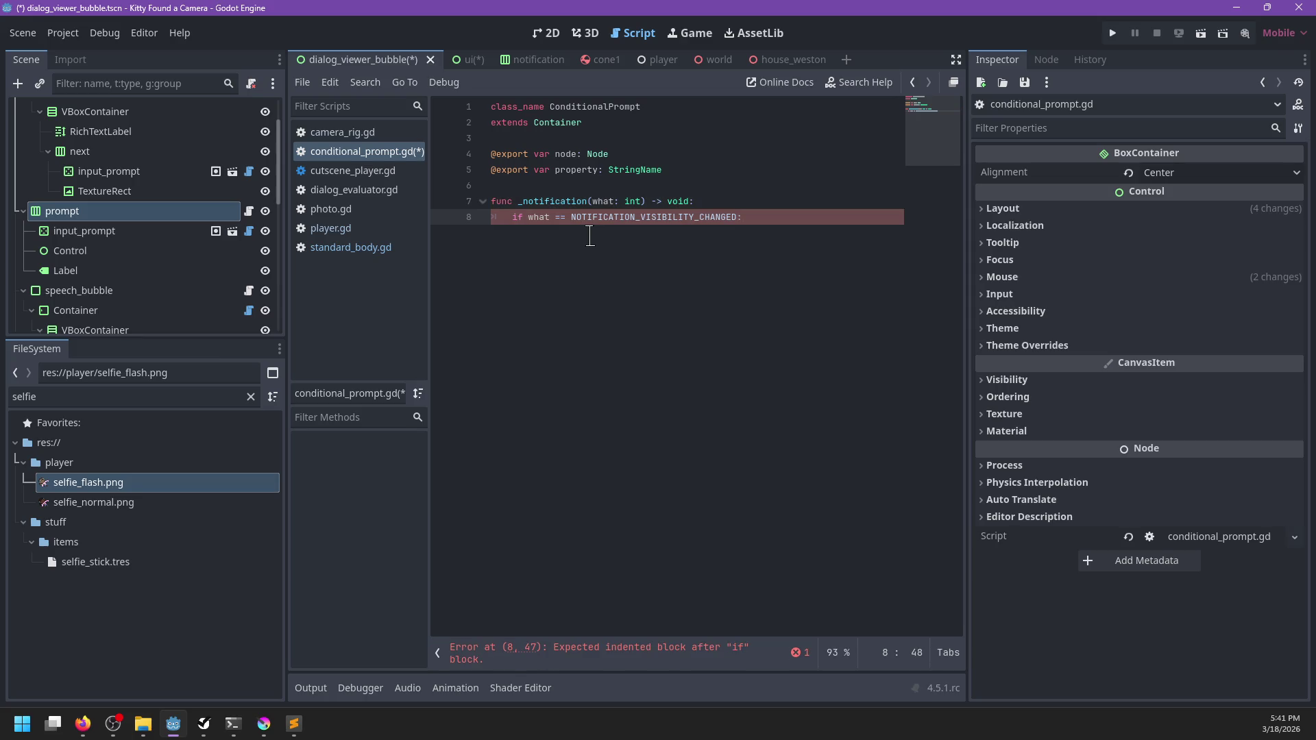
pyautogui.press('BackSpace')
pyautogui.write('nd is _')
pyautogui.press('BackSpace')
pyautogui.press('BackSpace')
pyautogui.press('BackSpace')
pyautogui.press('End')
pyautogui.press('Return')
# Step: Add an is_visible_in_tree() check and var vis := bool(node.get(property))
pyautogui.write('is')
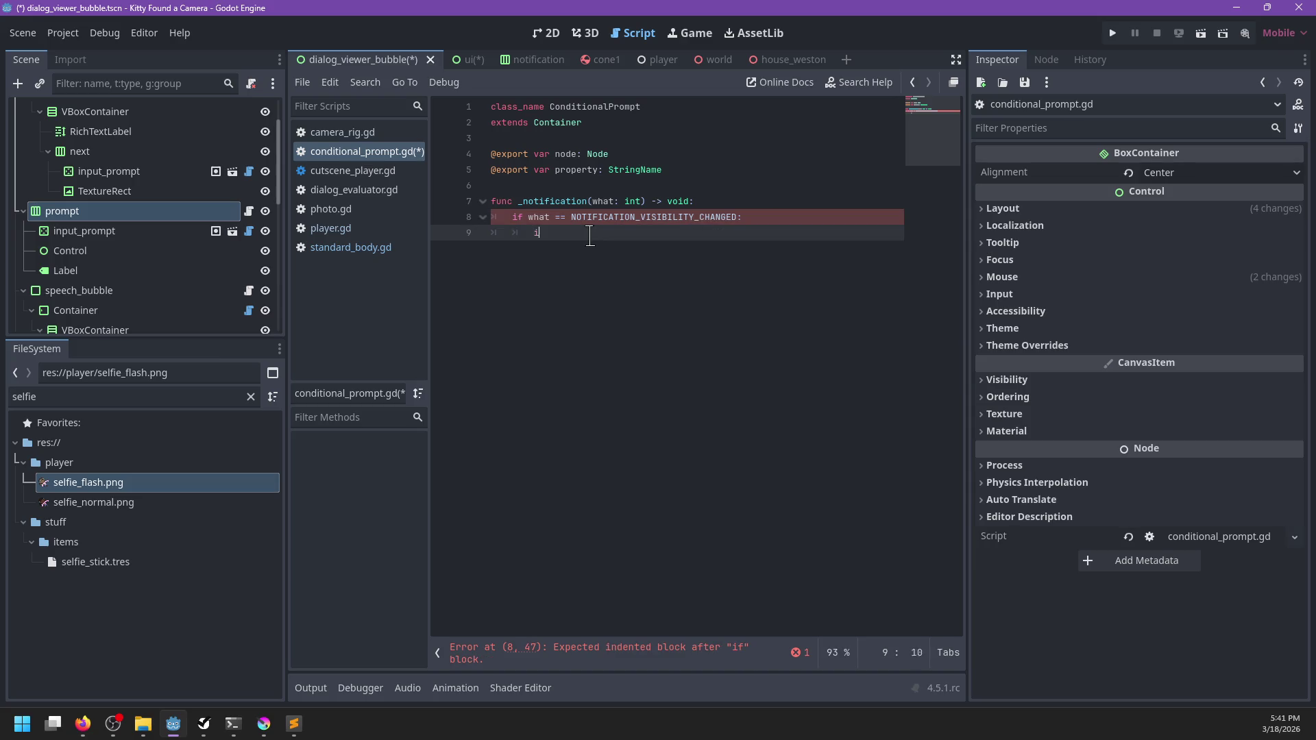
pyautogui.write('_visi')
pyautogui.press('Return')
pyautogui.write(':')
pyautogui.press('Return')
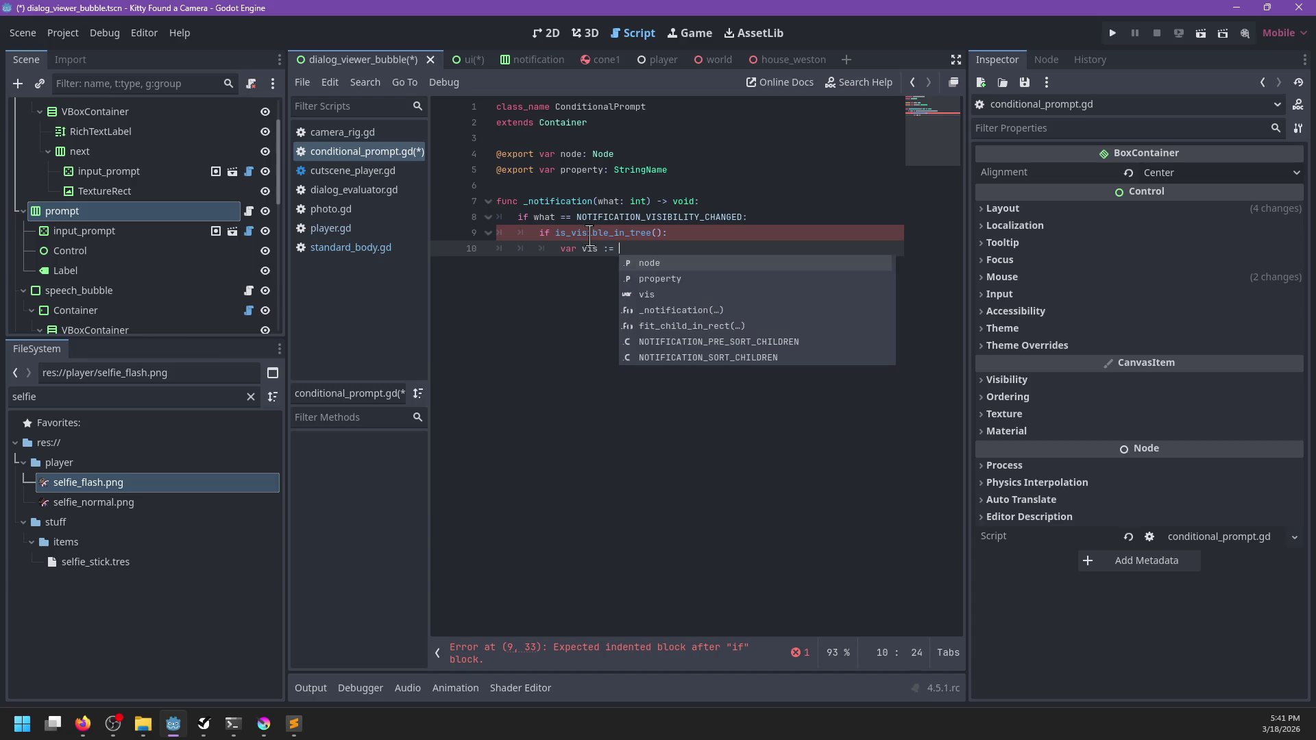
pyautogui.write('node.get_')
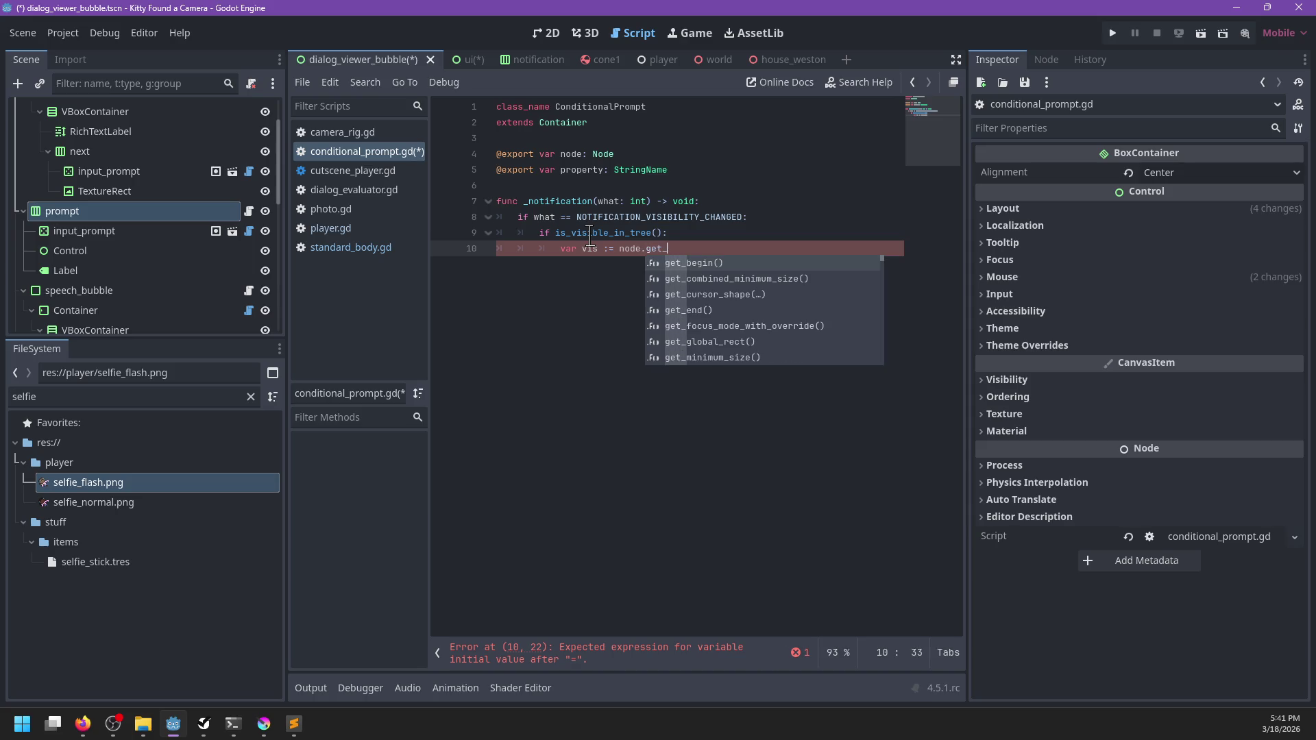
pyautogui.write('(')
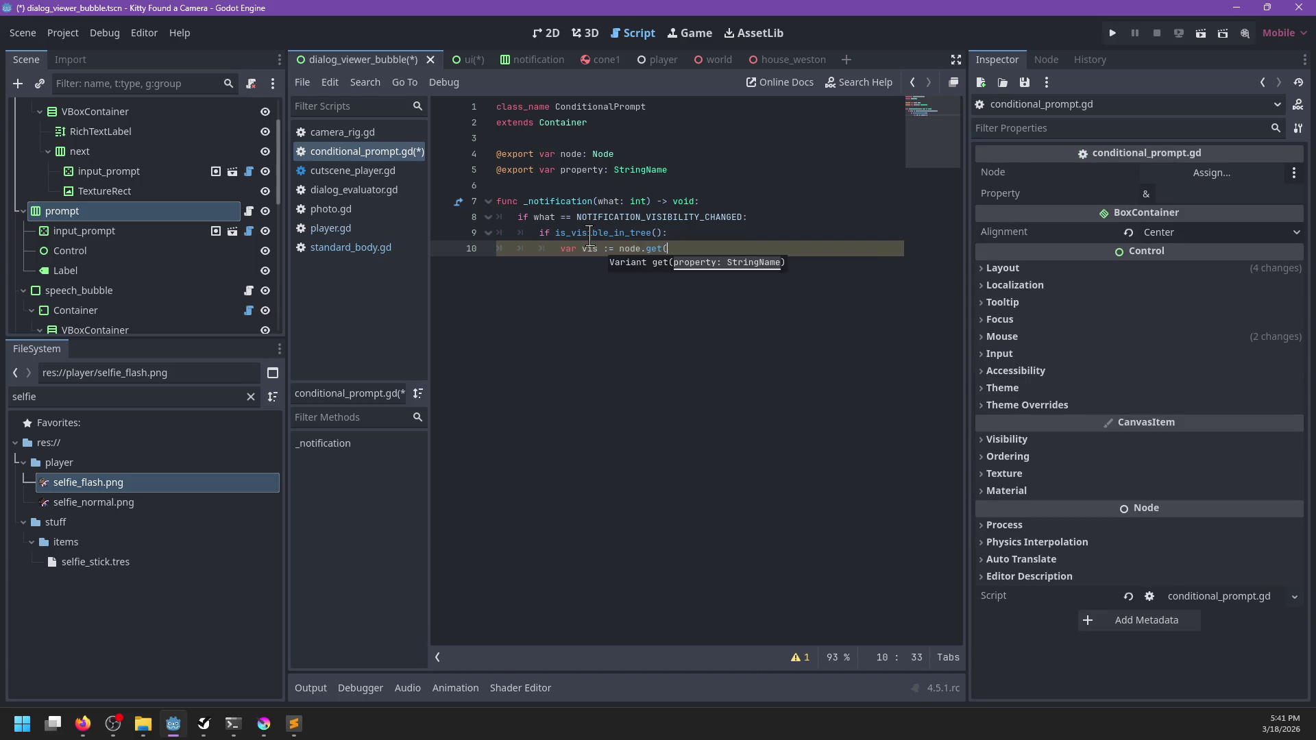
pyautogui.press('BackSpace')
pyautogui.press('BackSpace')
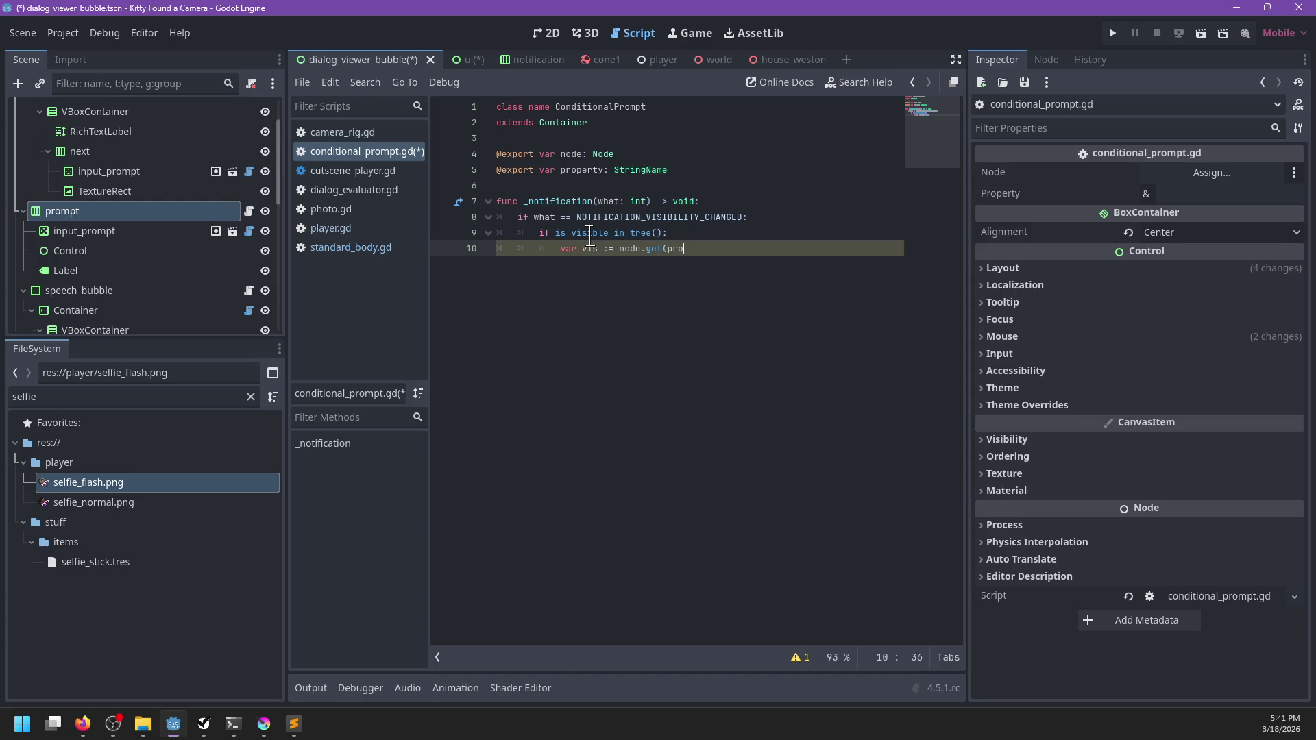
pyautogui.hotkey('ctrl', 'Left')
pyautogui.hotkey('ctrl', 'Left')
pyautogui.hotkey('ctrl', 'Left')
pyautogui.write('bool(')
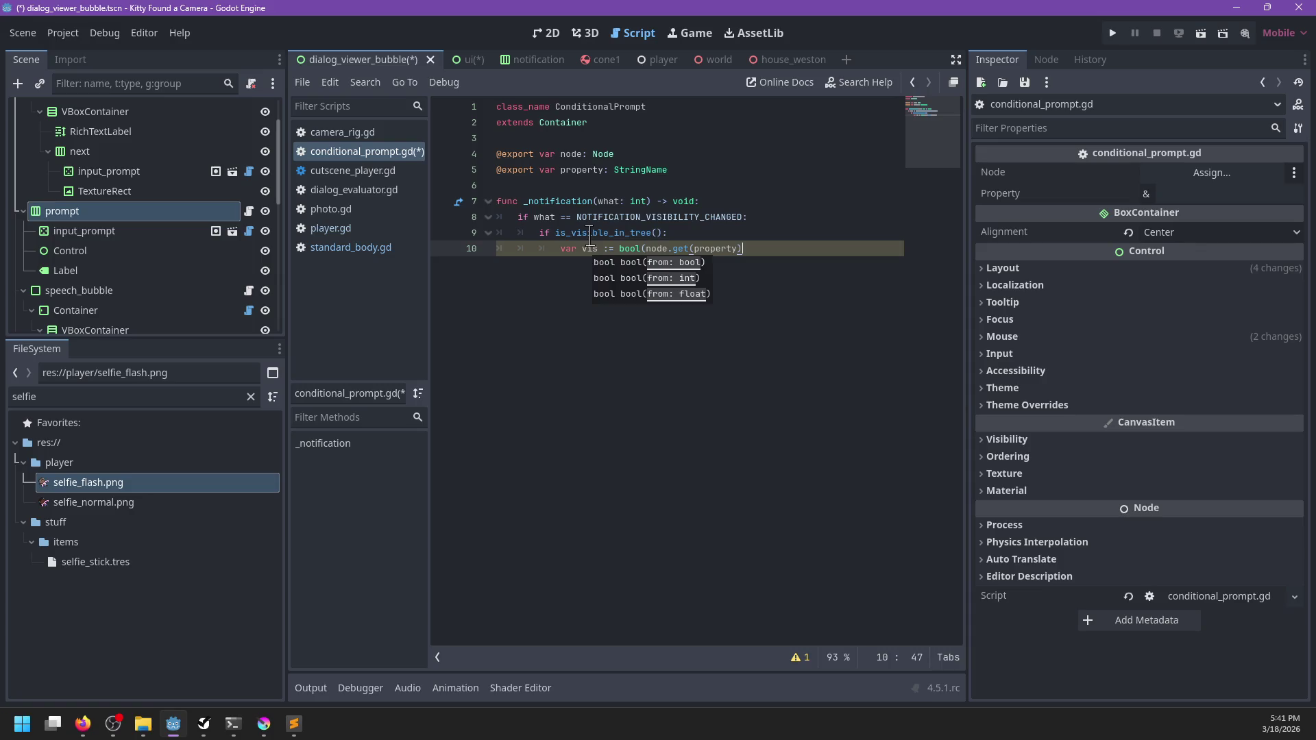
pyautogui.press('End')
pyautogui.write(')')
# Step: Loop over get_children() setting c.visible = vis, then save the script
pyautogui.press('Return')
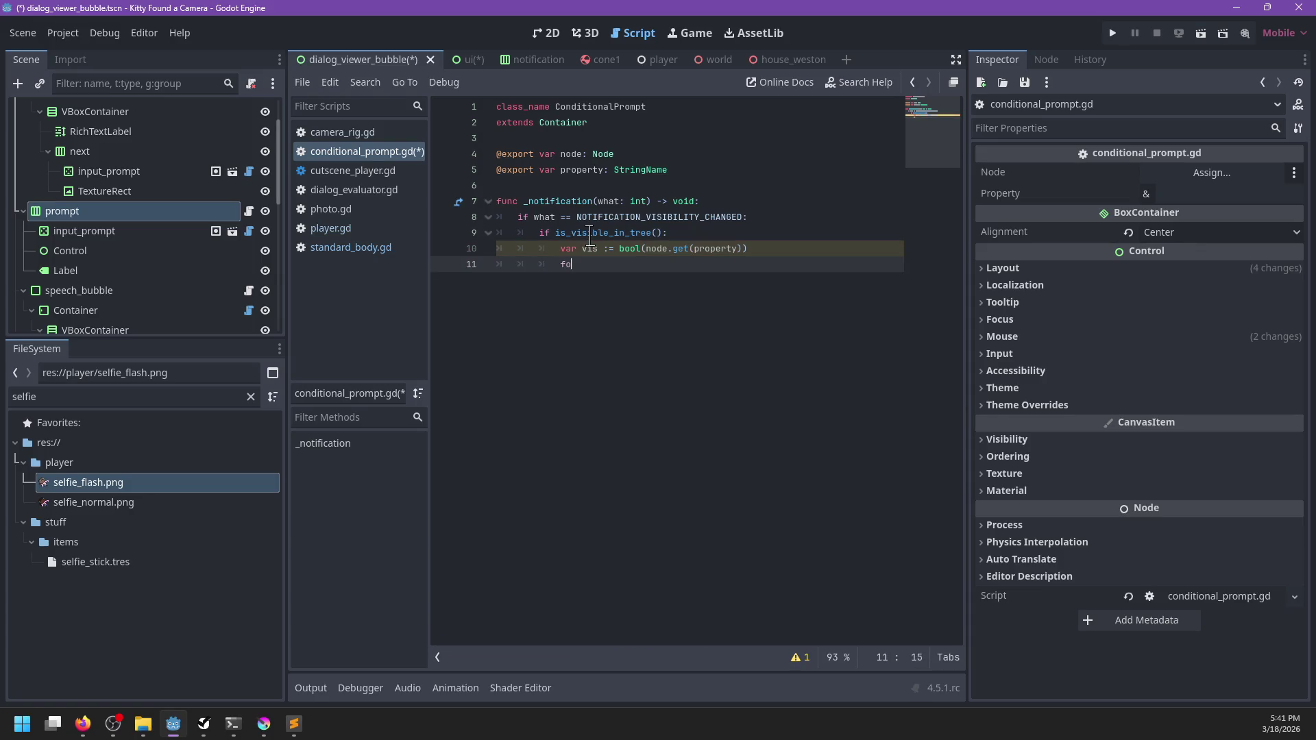
pyautogui.write('children')
pyautogui.write('():')
pyautogui.press('Return')
pyautogui.write('c.visible = ')
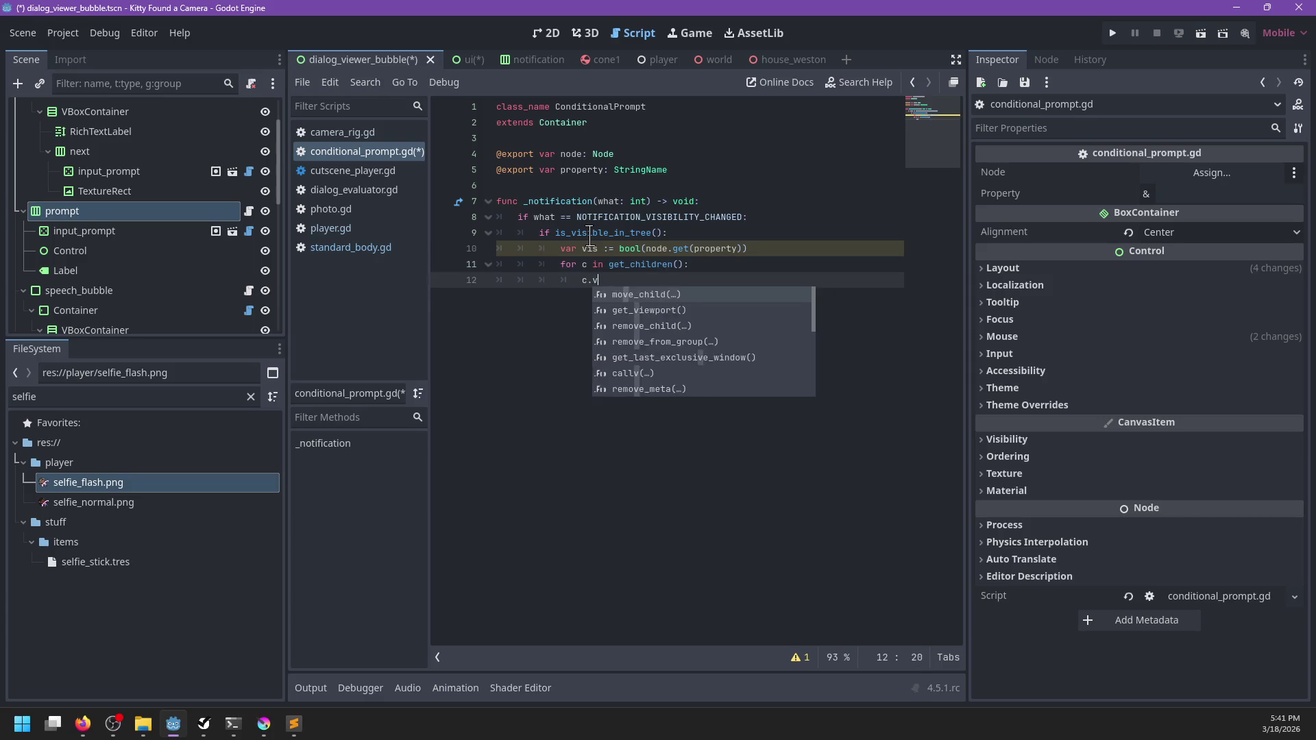
pyautogui.write('vis')
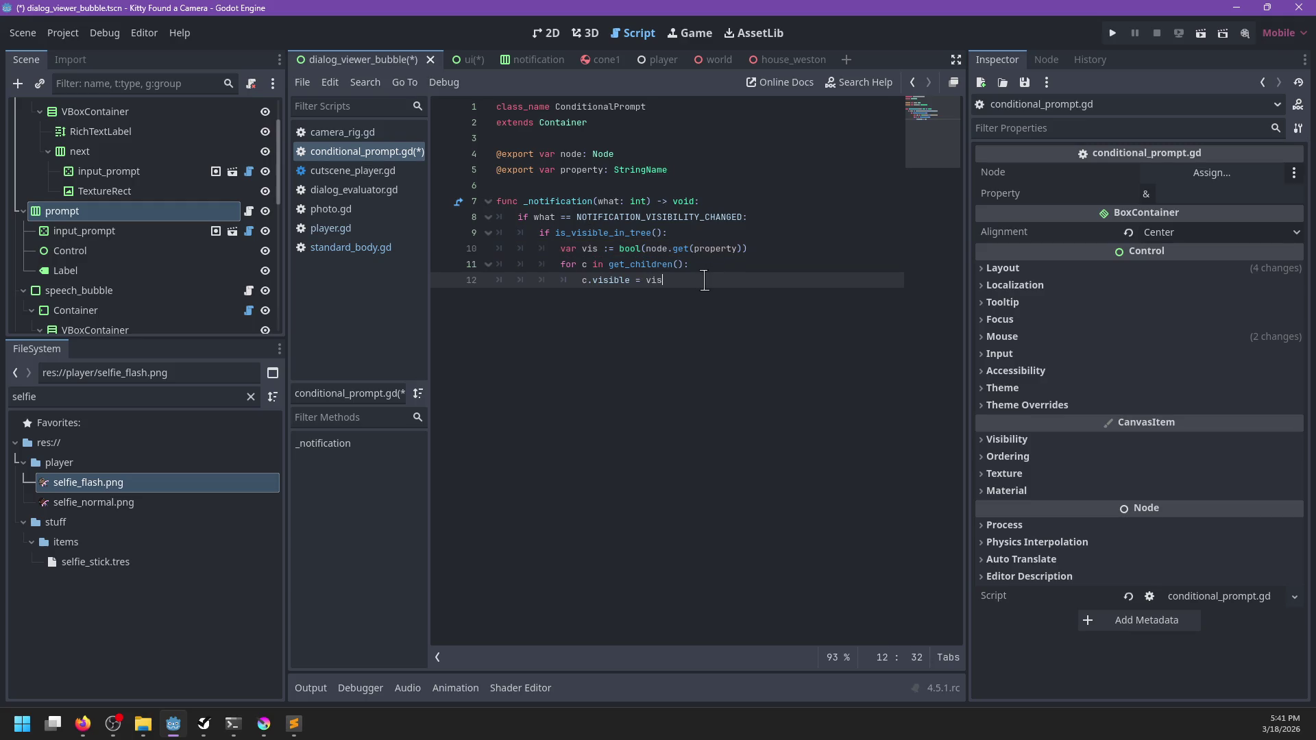
pyautogui.hotkey('ctrl', 's')
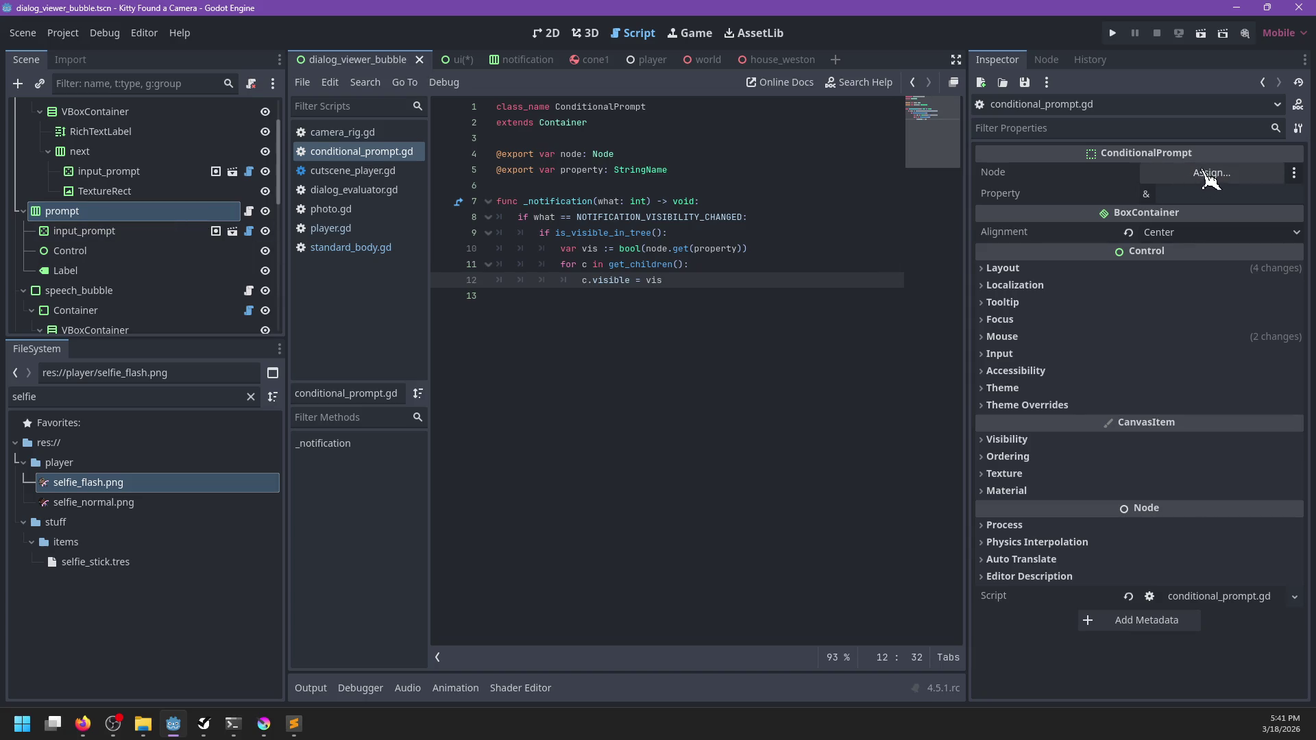
# Step: Save the ui scene
pyautogui.scroll(3, 127, 240)
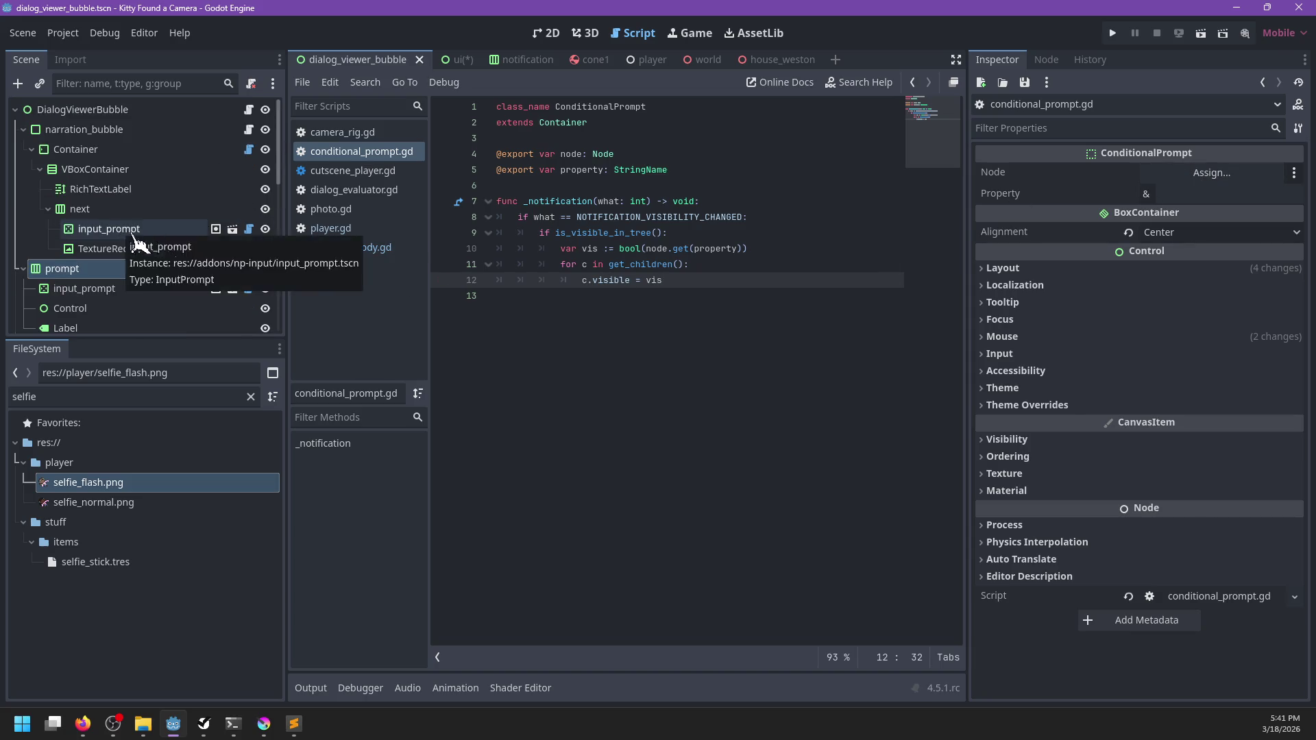
pyautogui.click(456, 60)
pyautogui.hotkey('ctrl', 's')
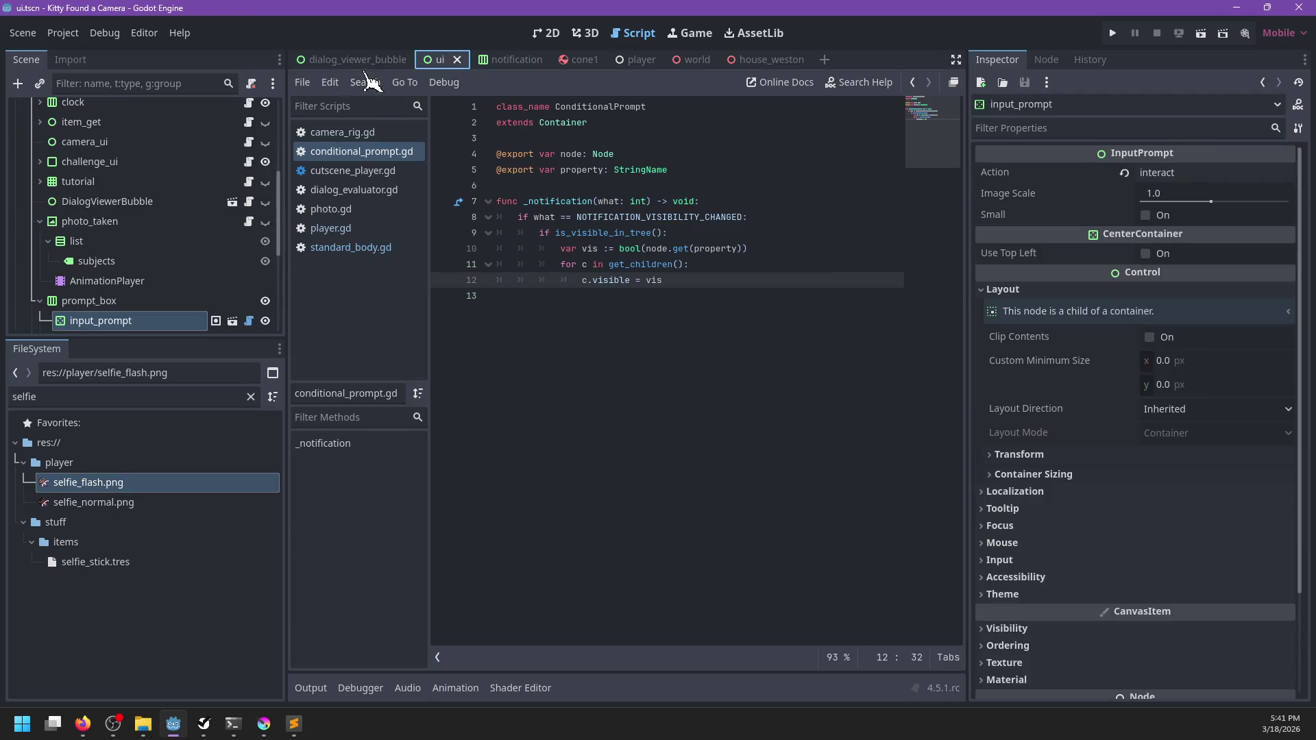
# Step: Collapse the prompt, speech, narration and thought bubble nodes and save dialog_viewer_bubble
pyautogui.click(360, 60)
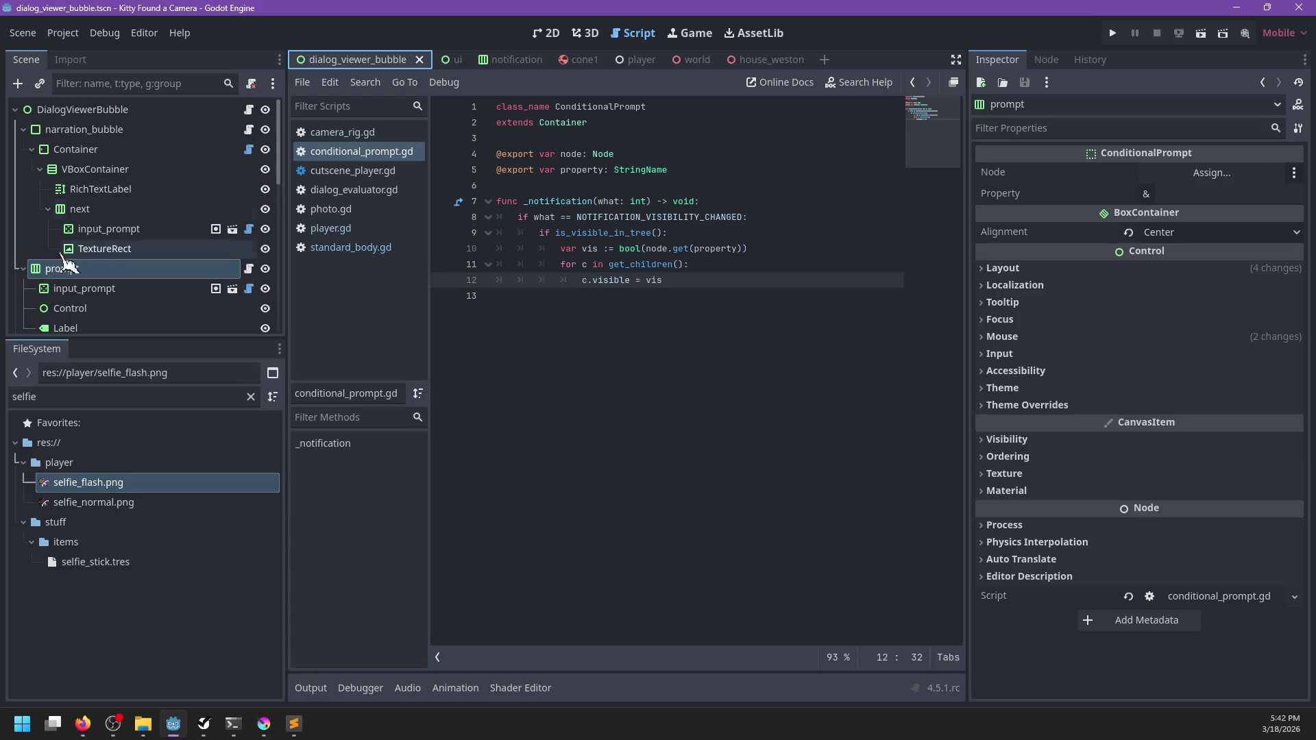
pyautogui.click(23, 269)
pyautogui.click(23, 289)
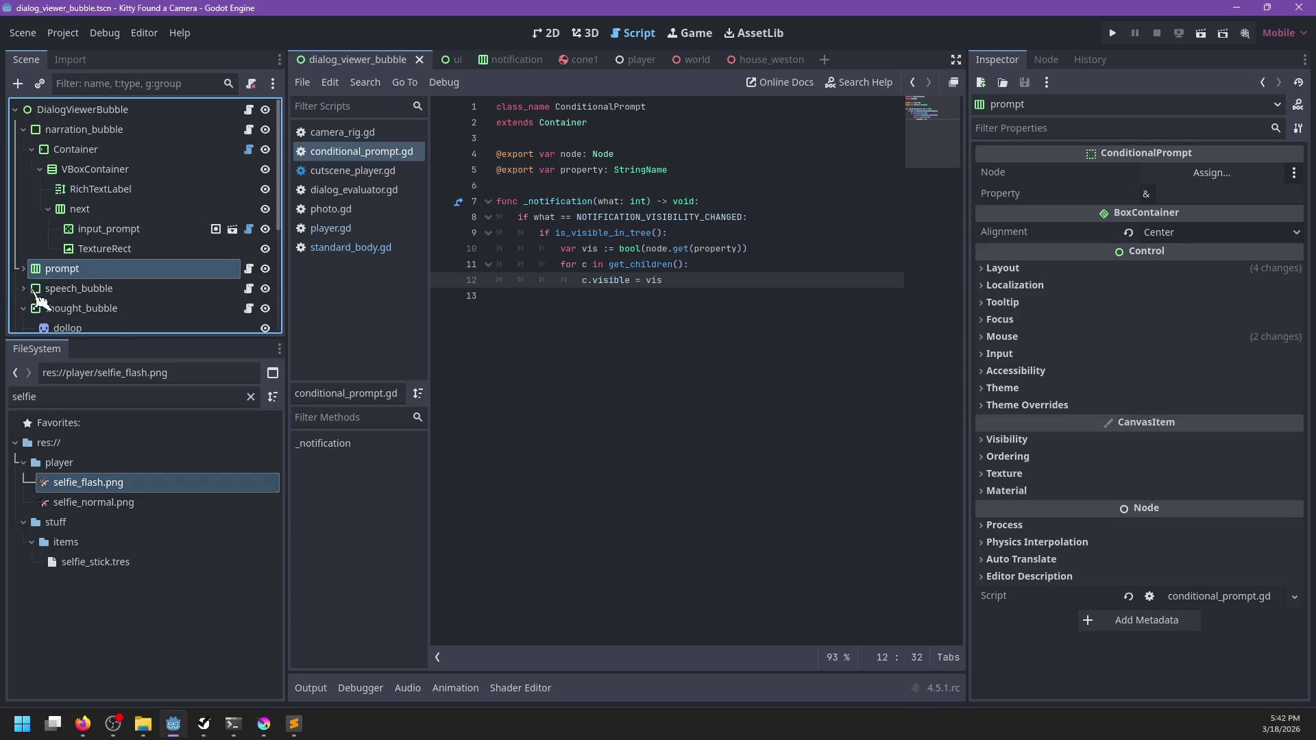
pyautogui.click(24, 130)
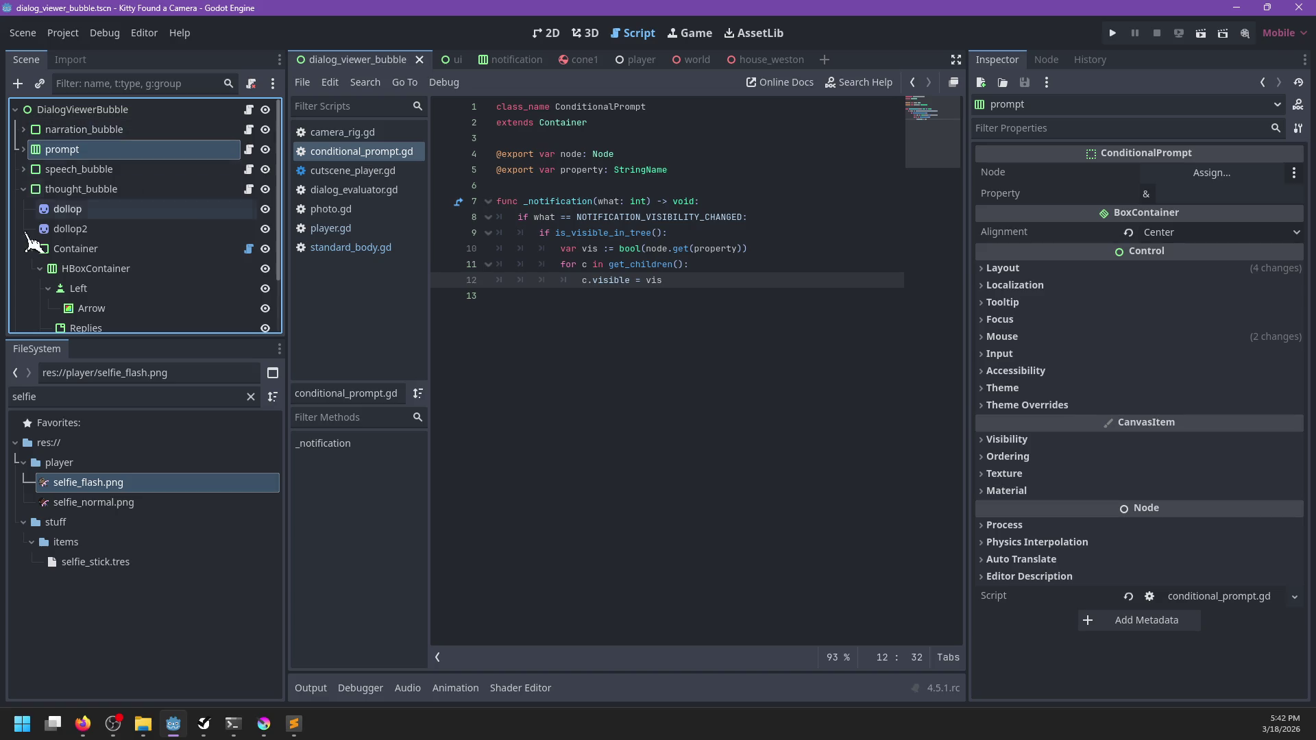
pyautogui.click(23, 190)
pyautogui.hotkey('ctrl', 's')
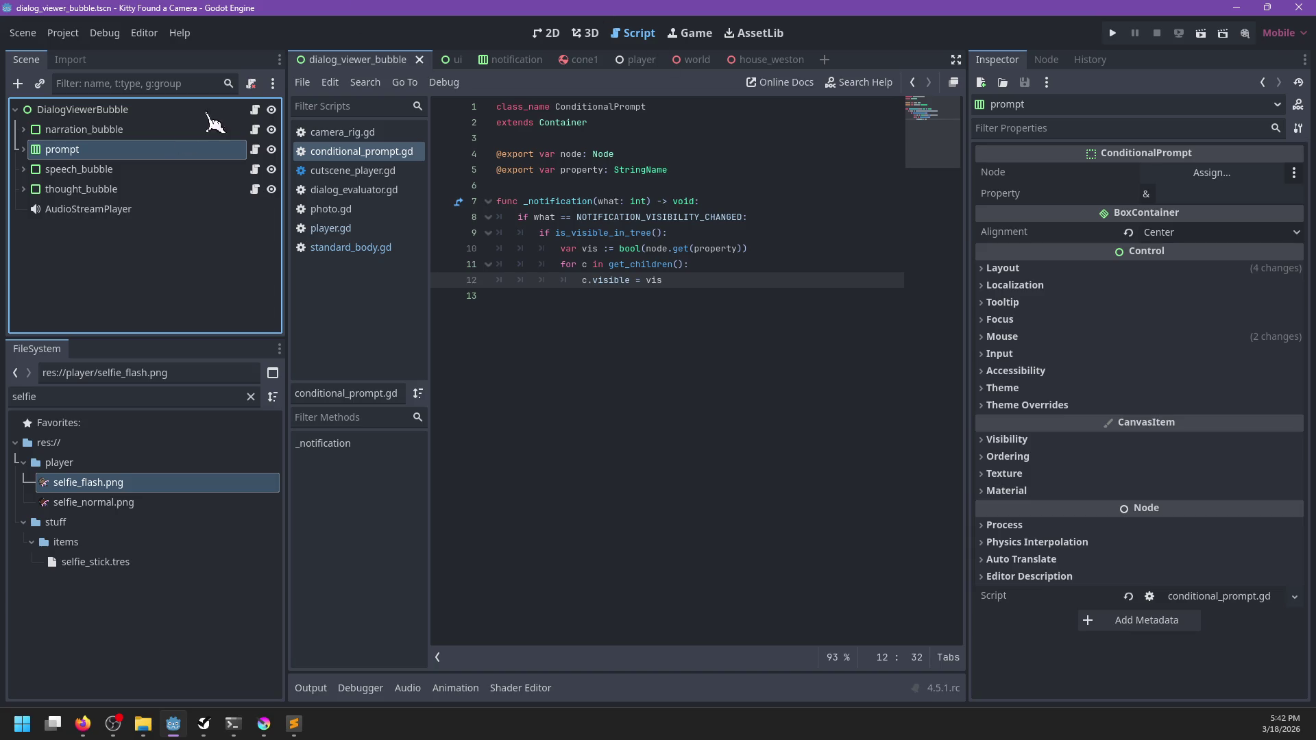
# Step: Reselect the prompt node to view its conditional_prompt.gd script
pyautogui.click(155, 109)
pyautogui.click(119, 154)
pyautogui.doubleClick(571, 153)
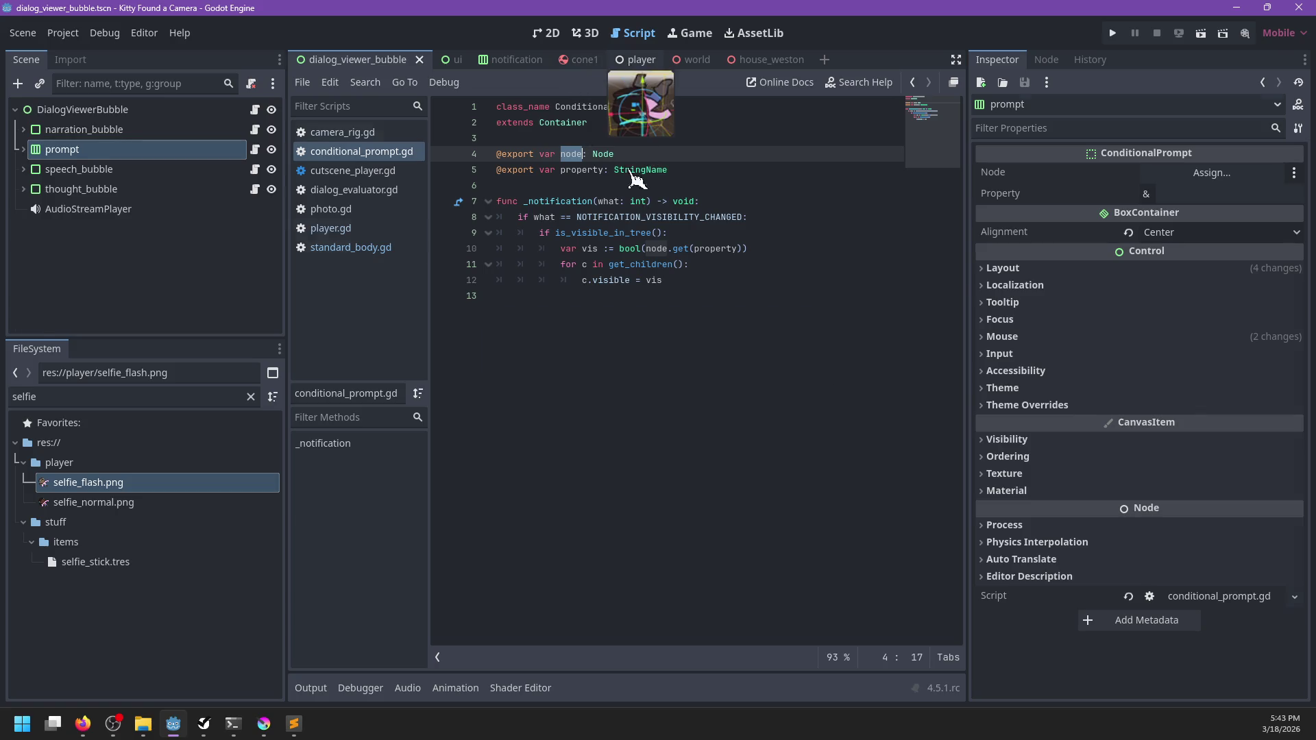
# Step: Check the ui node in the player scene, then return to the ConditionalPrompt script
pyautogui.click(636, 59)
pyautogui.scroll(-5, 88, 205)
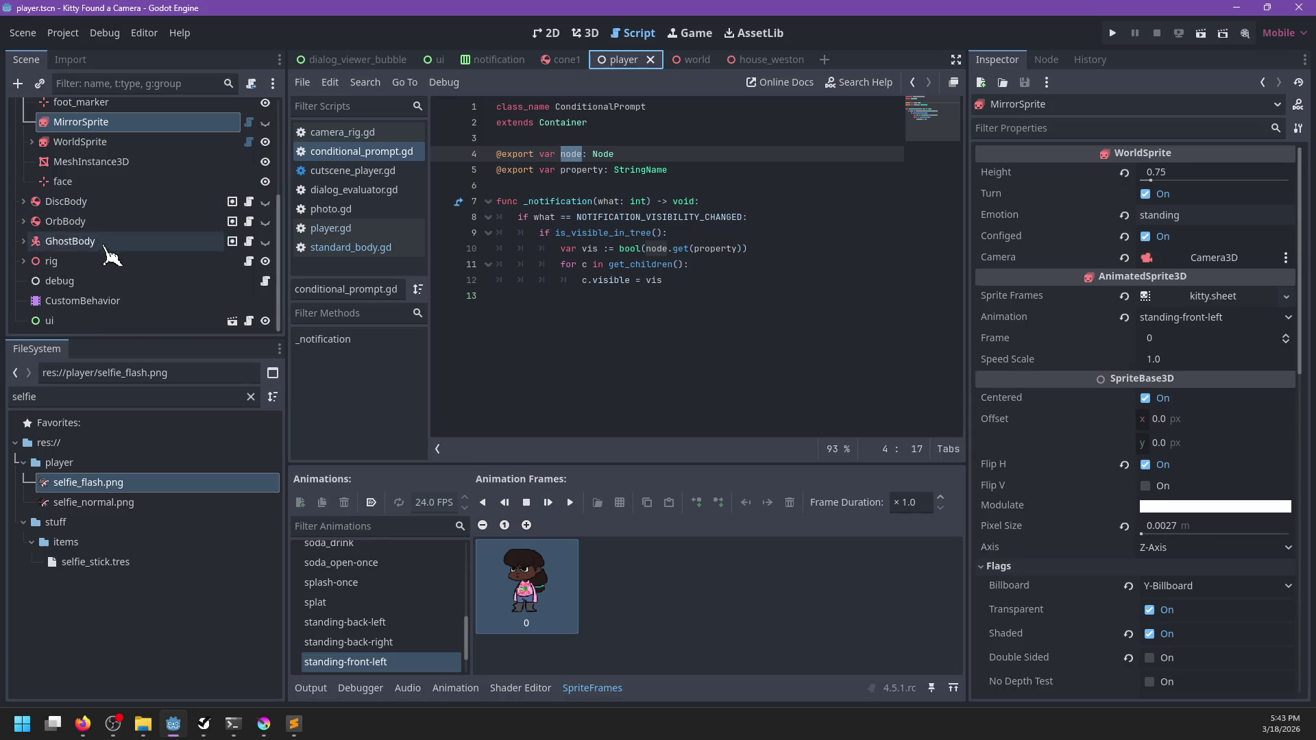
pyautogui.click(82, 323)
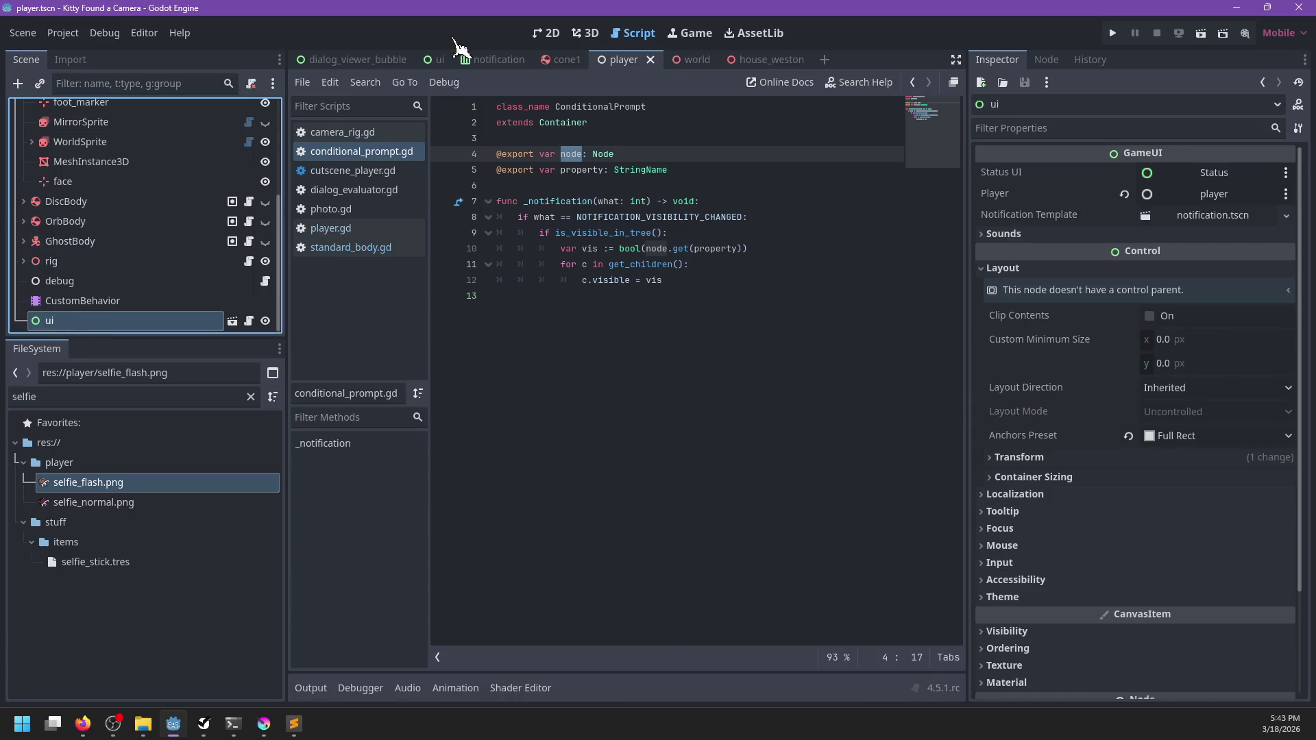
pyautogui.click(355, 60)
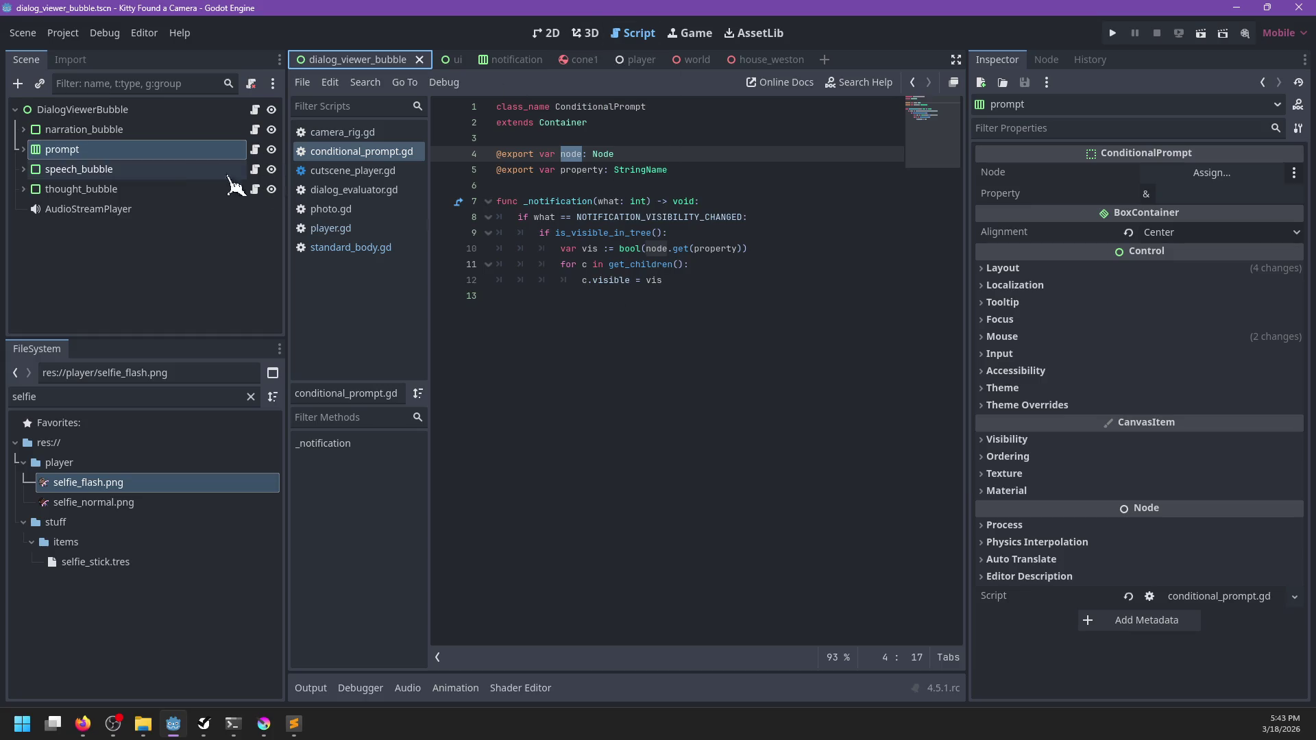
pyautogui.doubleClick(625, 122)
# Step: Try renaming the class and adding player lines near the visibility check, reverting each attempt
pyautogui.doubleClick(648, 107)
pyautogui.write('Item')
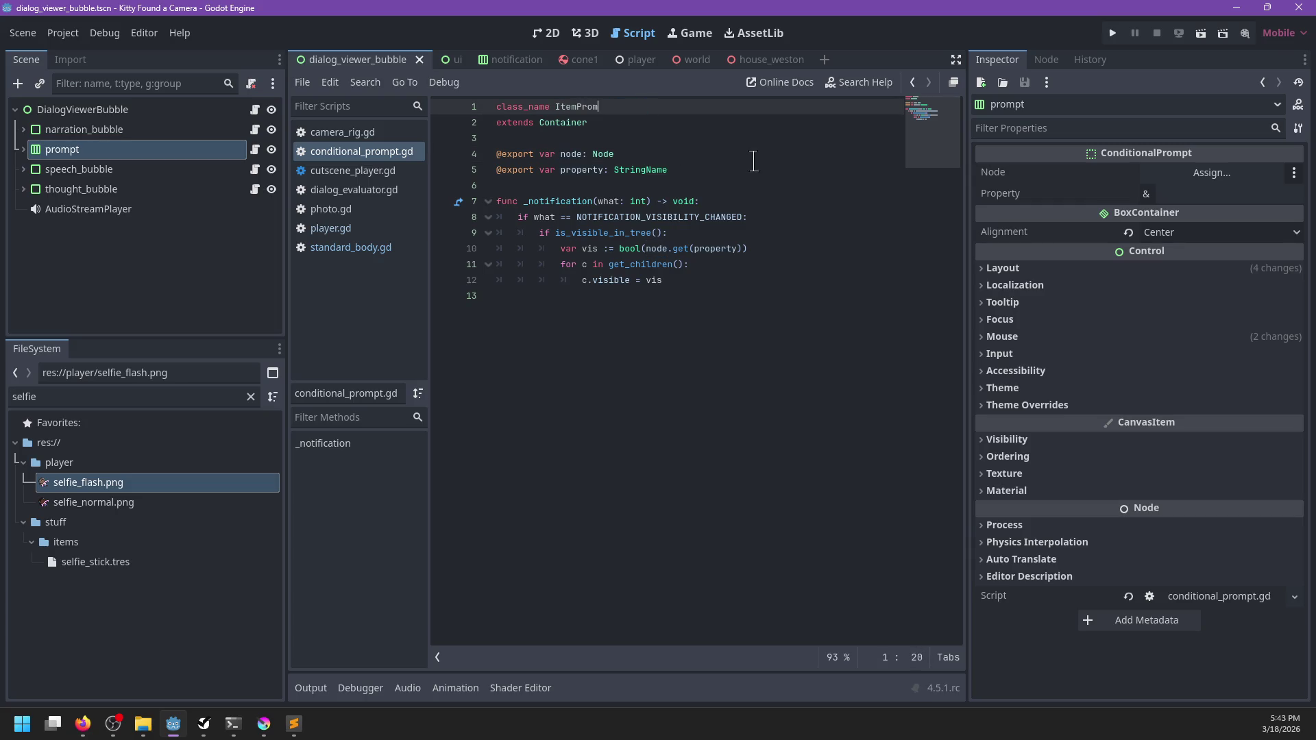
pyautogui.hotkey('ctrl', 'z')
pyautogui.click(713, 248)
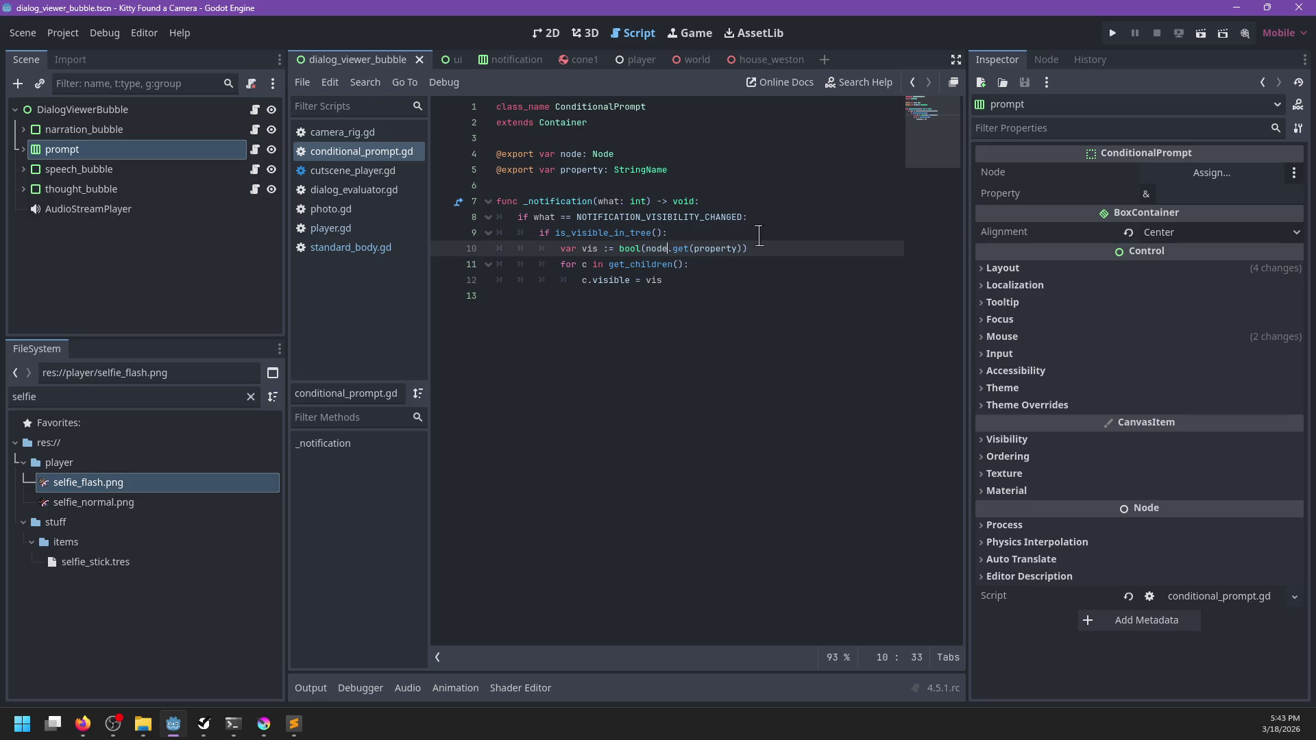
pyautogui.click(708, 232)
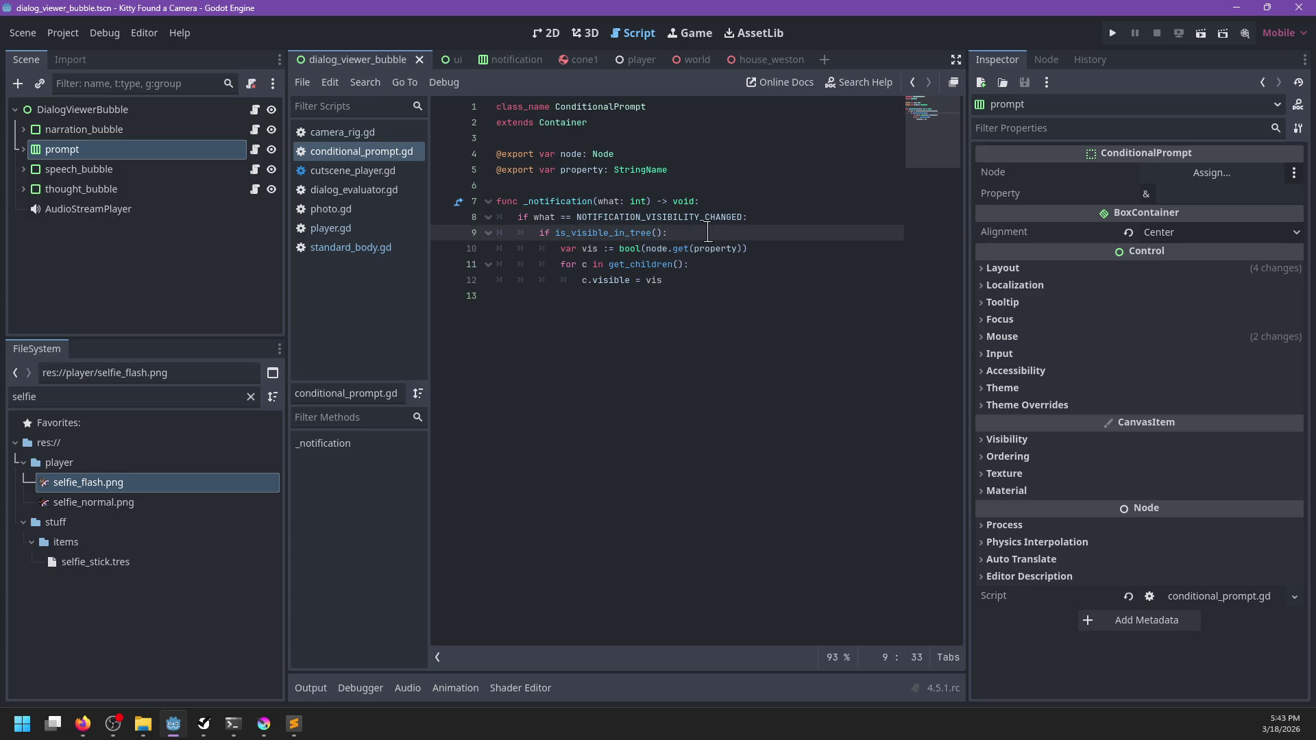
pyautogui.press('Return')
pyautogui.write('p')
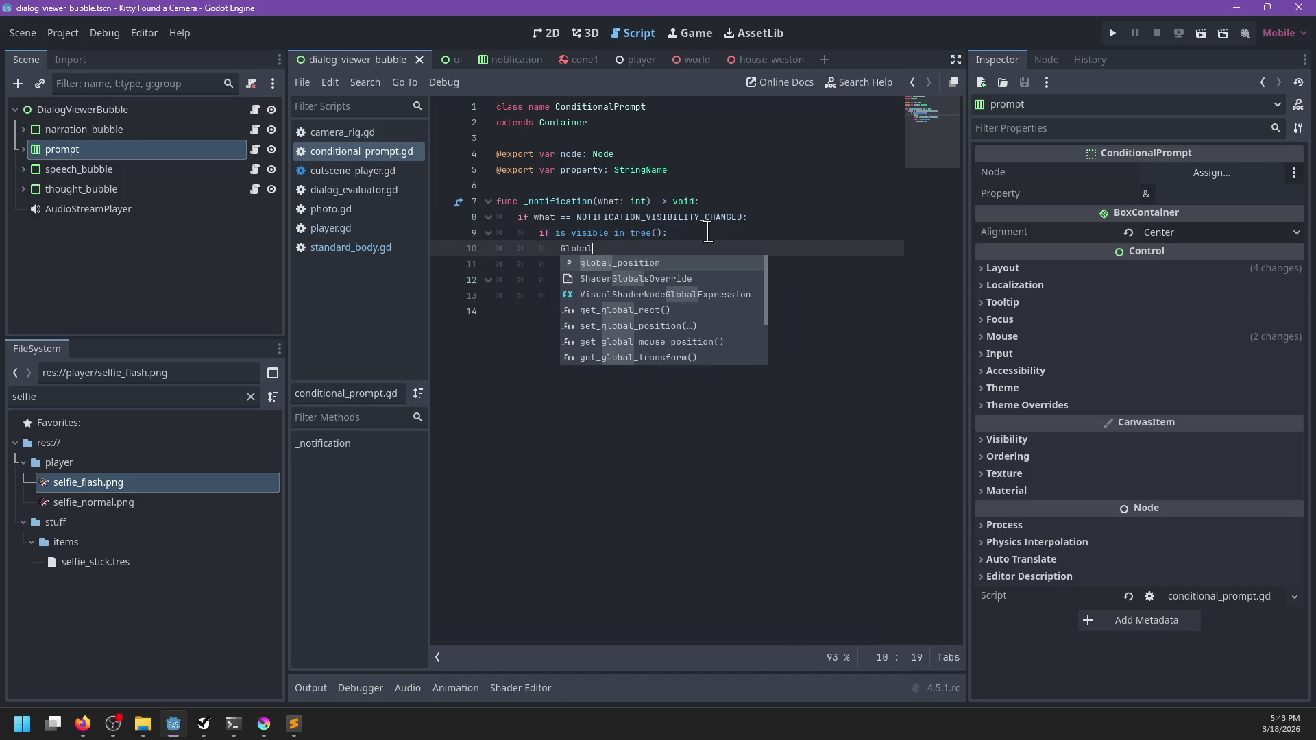
pyautogui.write('layer')
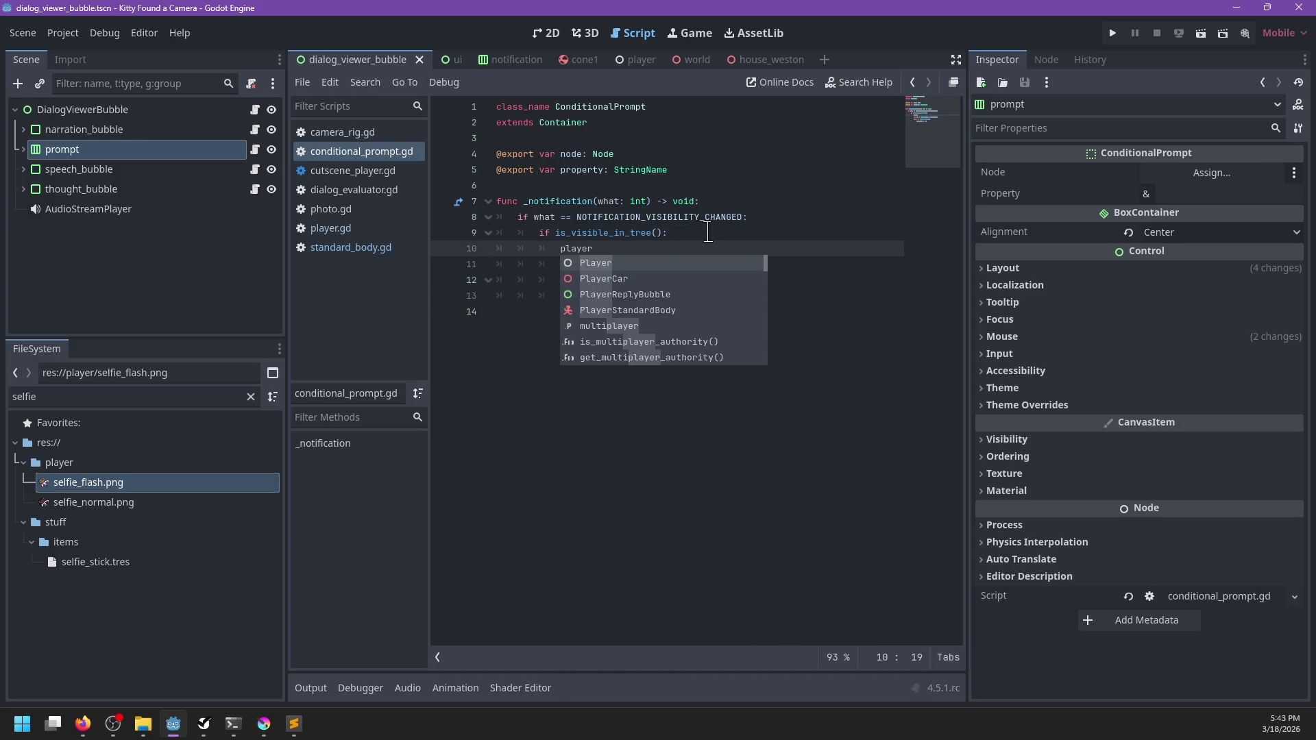
pyautogui.press('BackSpace')
pyautogui.press('BackSpace')
pyautogui.press('BackSpace')
pyautogui.press('Up')
pyautogui.press('End')
pyautogui.press('Return')
pyautogui.write('var p')
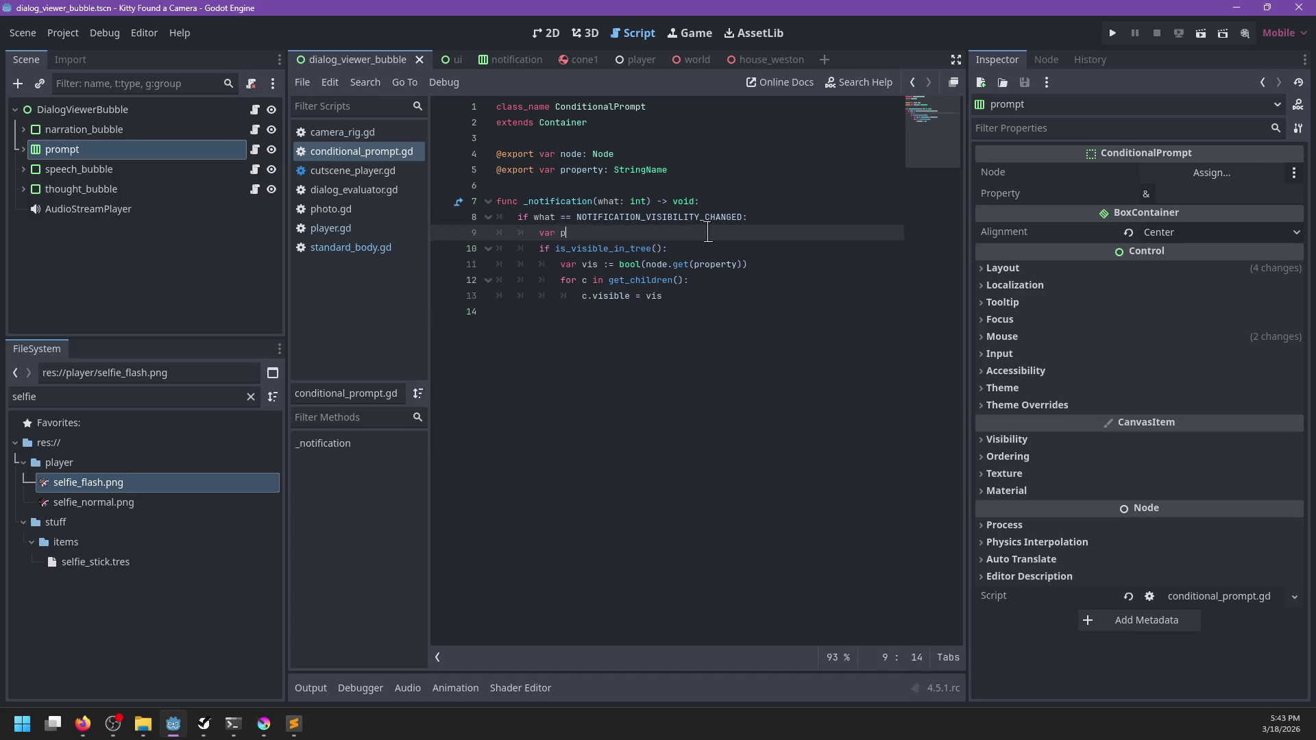
pyautogui.press('BackSpace')
pyautogui.press('BackSpace')
pyautogui.press('BackSpace')
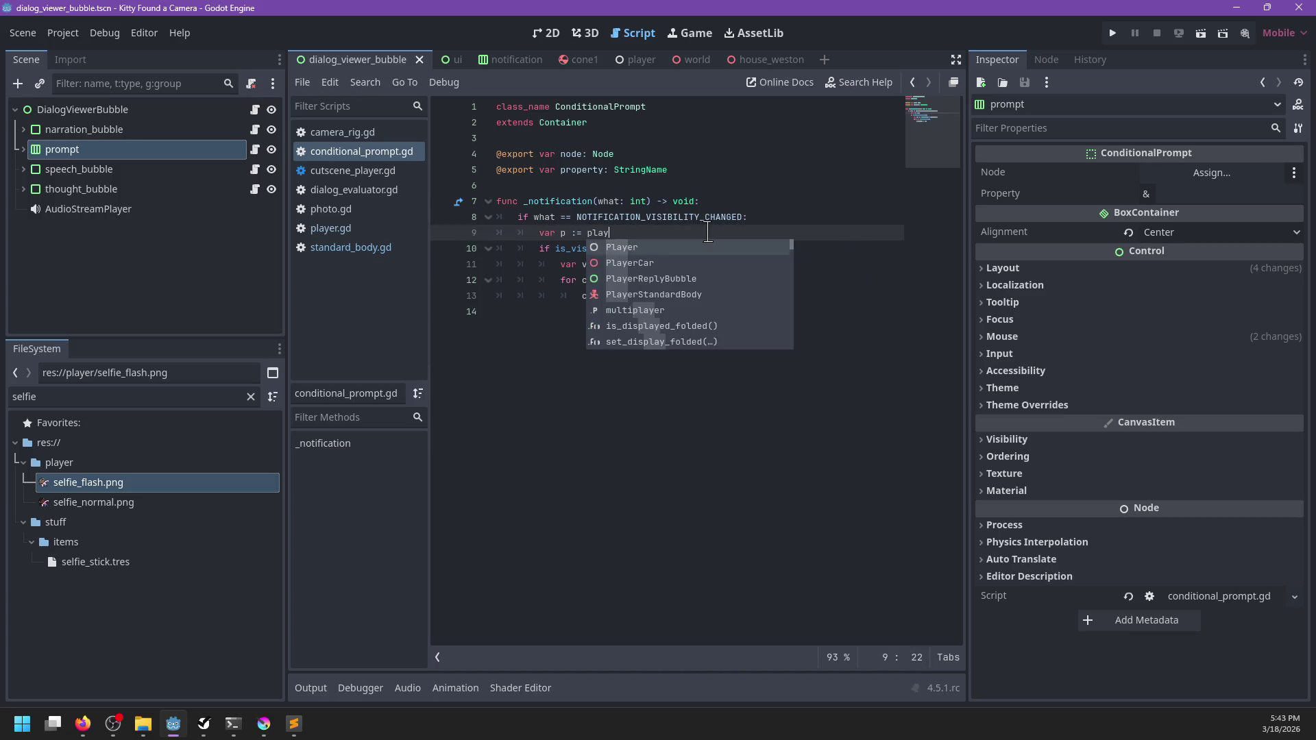
pyautogui.press('BackSpace')
# Step: Delete the exported node variable and add spacing after the property export
pyautogui.press('Up')
pyautogui.press('Up')
pyautogui.press('Up')
pyautogui.hotkey('shift', 'Home')
pyautogui.press('BackSpace')
pyautogui.press('BackSpace')
pyautogui.press('Down')
pyautogui.press('Down')
pyautogui.press('Return')
pyautogui.press('Up')
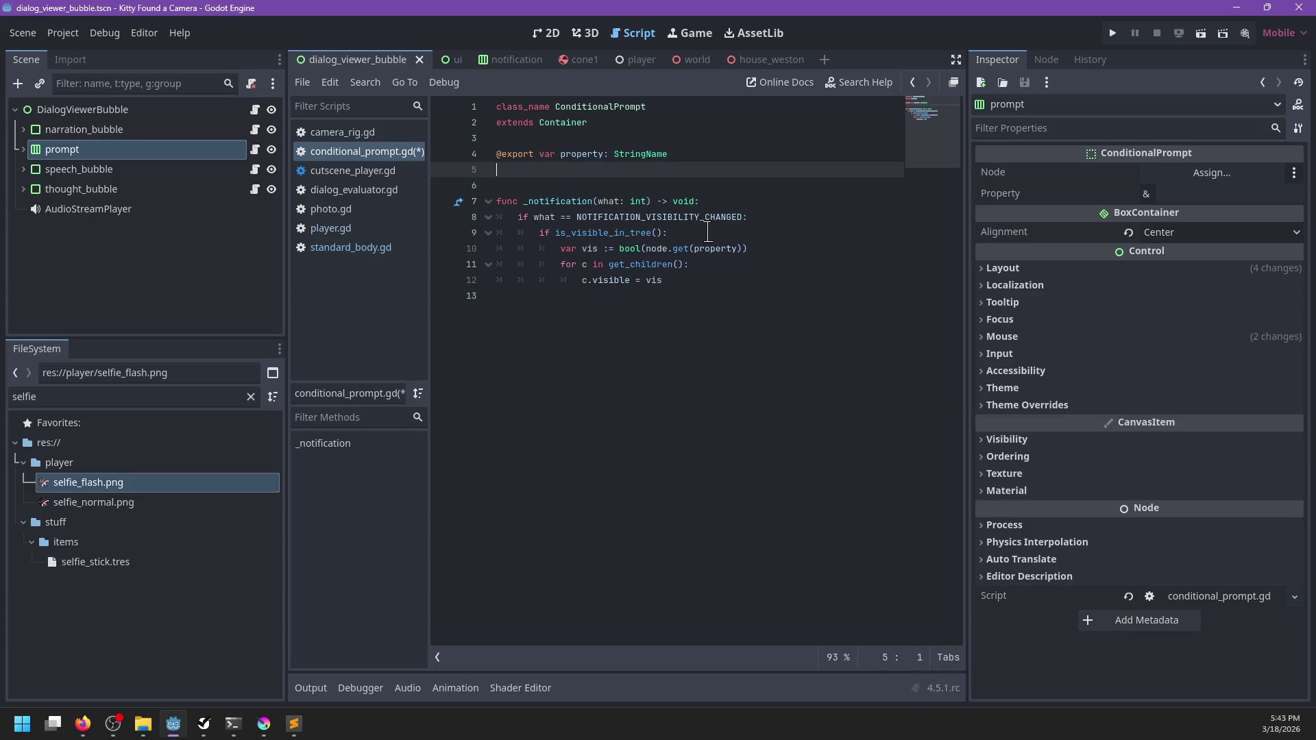
pyautogui.press('Return')
pyautogui.write('@onreadty varf')
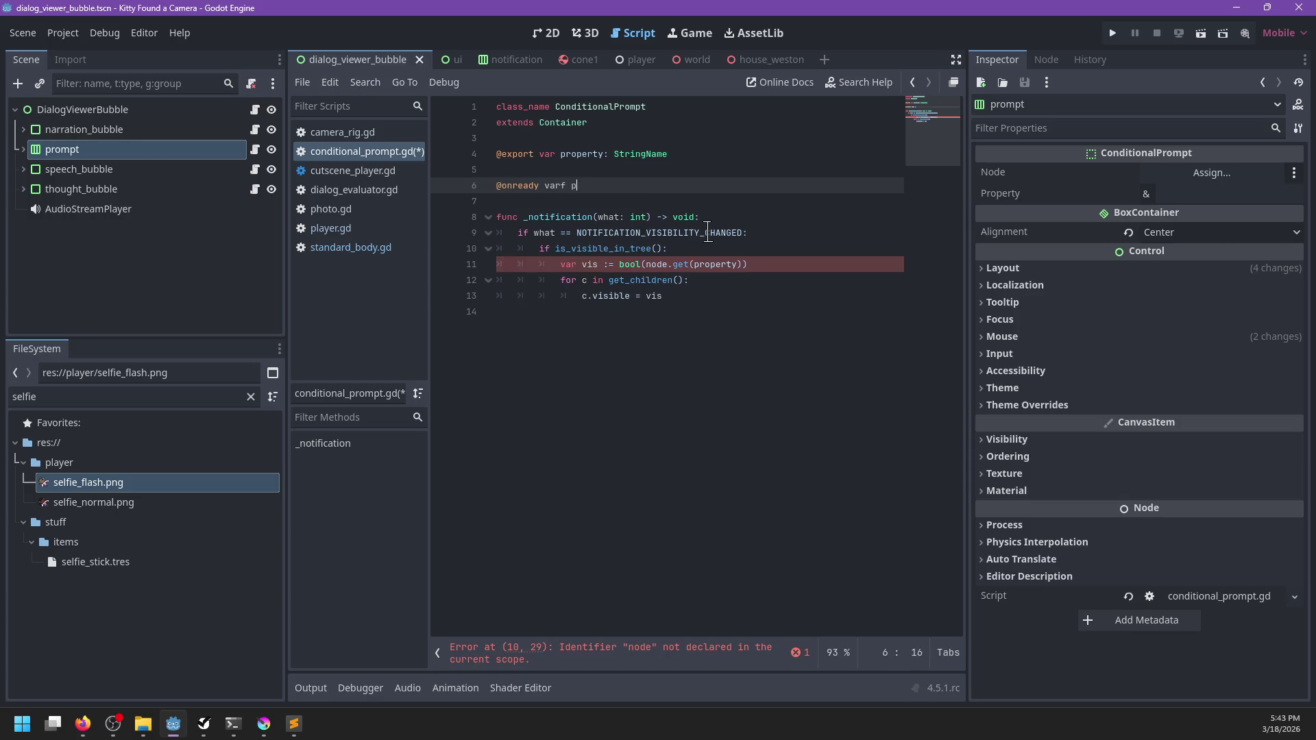
pyautogui.write('player')
pyautogui.press('BackSpace')
pyautogui.press('BackSpace')
pyautogui.write('Player')
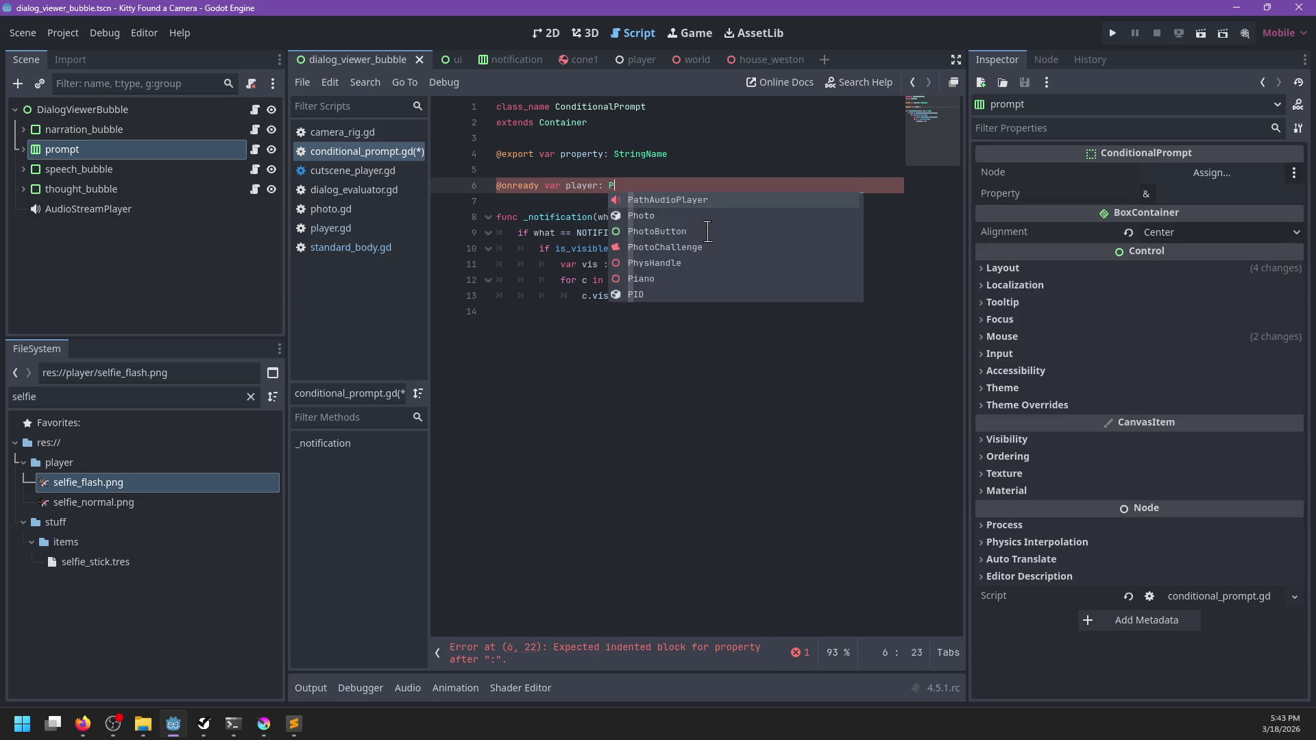
pyautogui.press('Down')
pyautogui.press('Down')
pyautogui.press('Down')
pyautogui.press('Return')
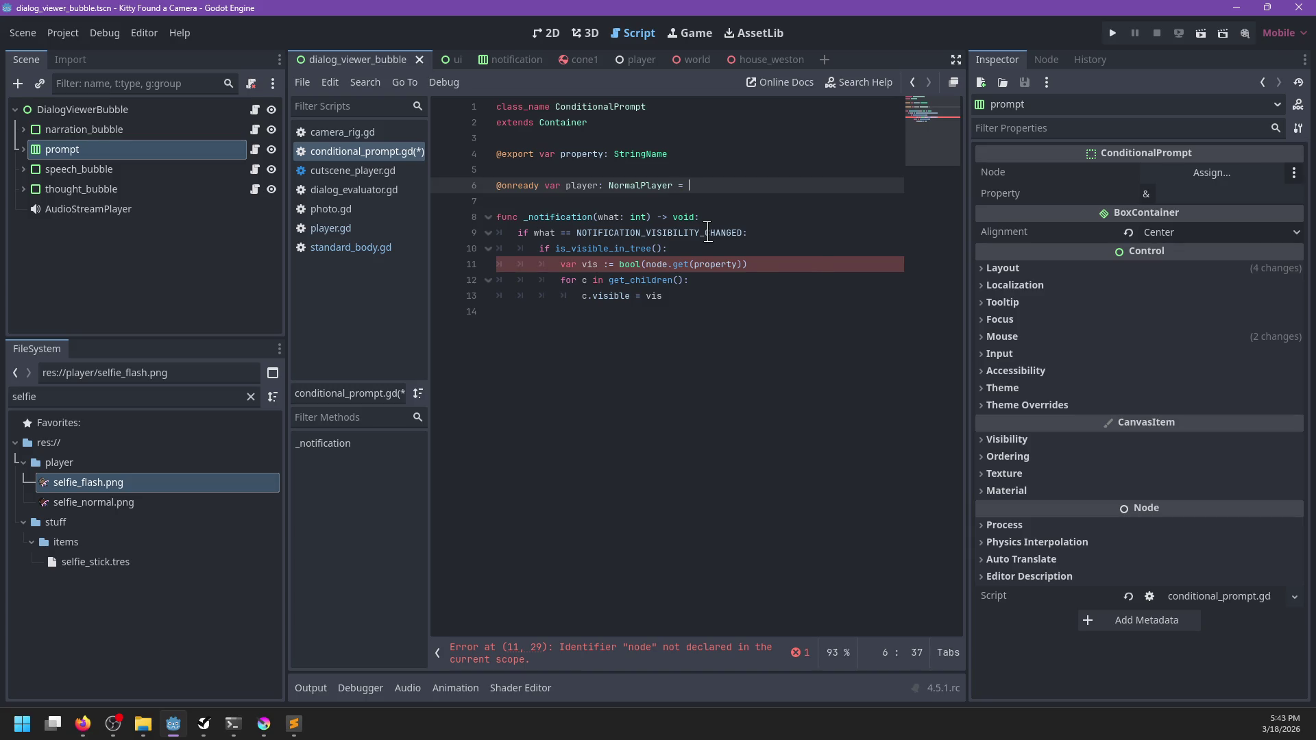
pyautogui.write('get_tre')
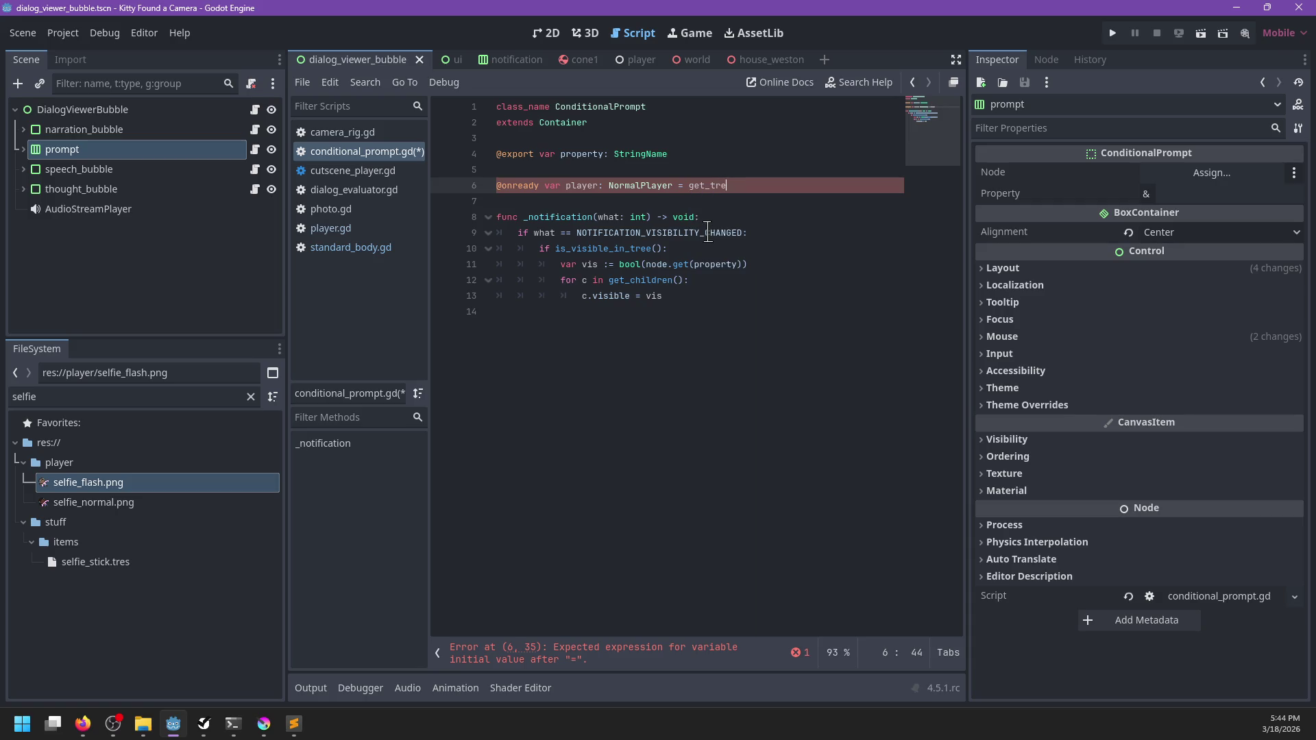
pyautogui.write('e().get_')
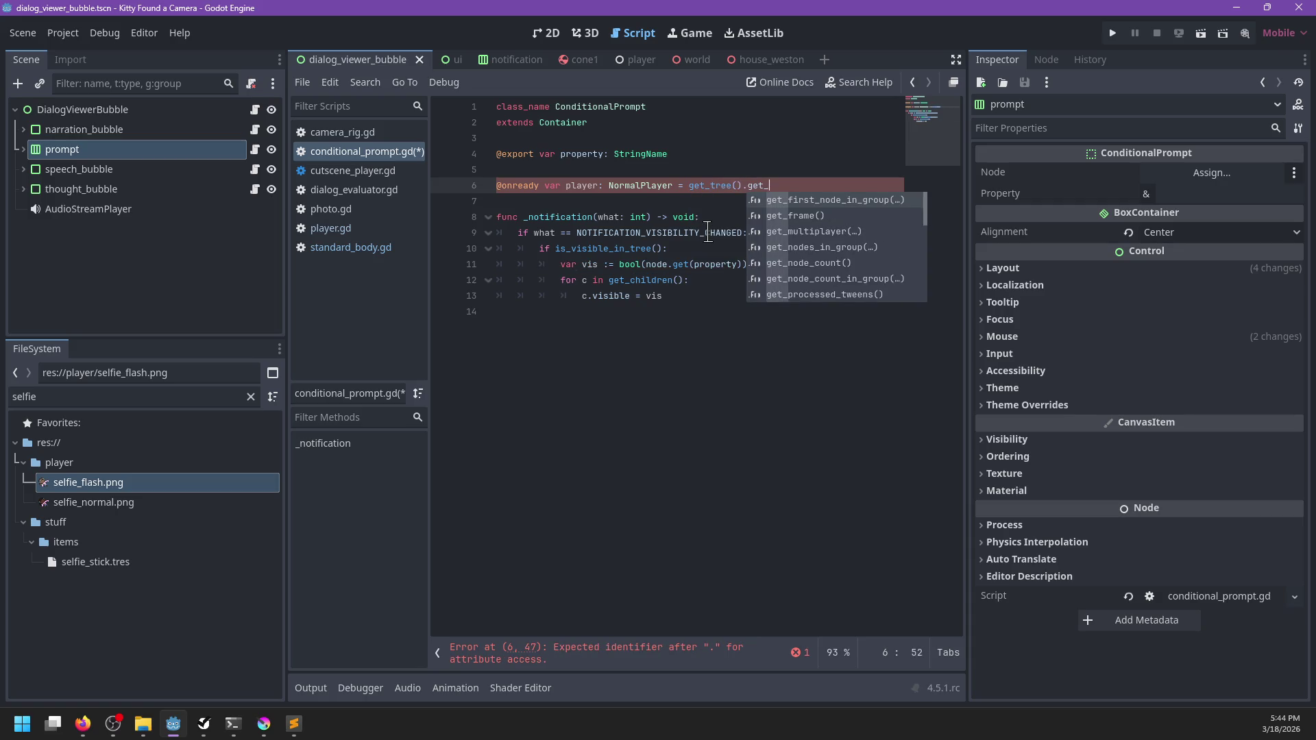
pyautogui.write('fi')
pyautogui.press('Return')
pyautogui.write("'player')")
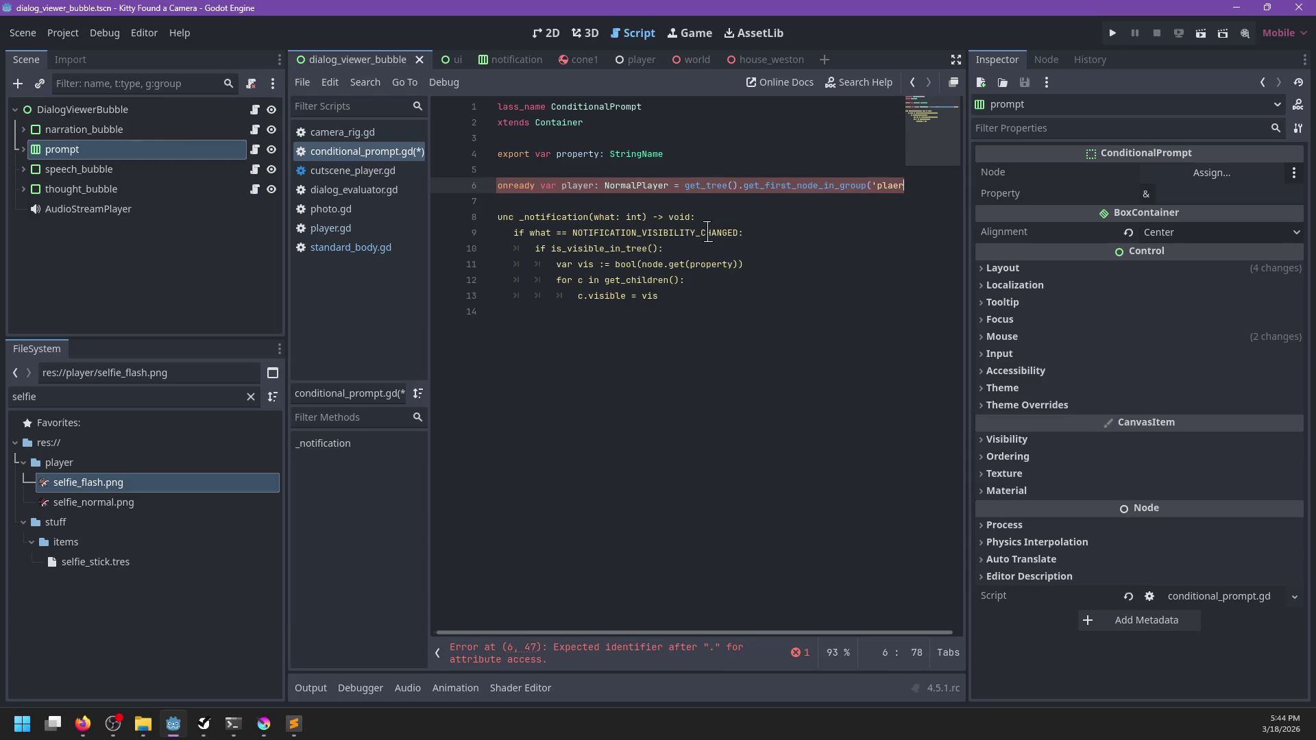
pyautogui.doubleClick(631, 264)
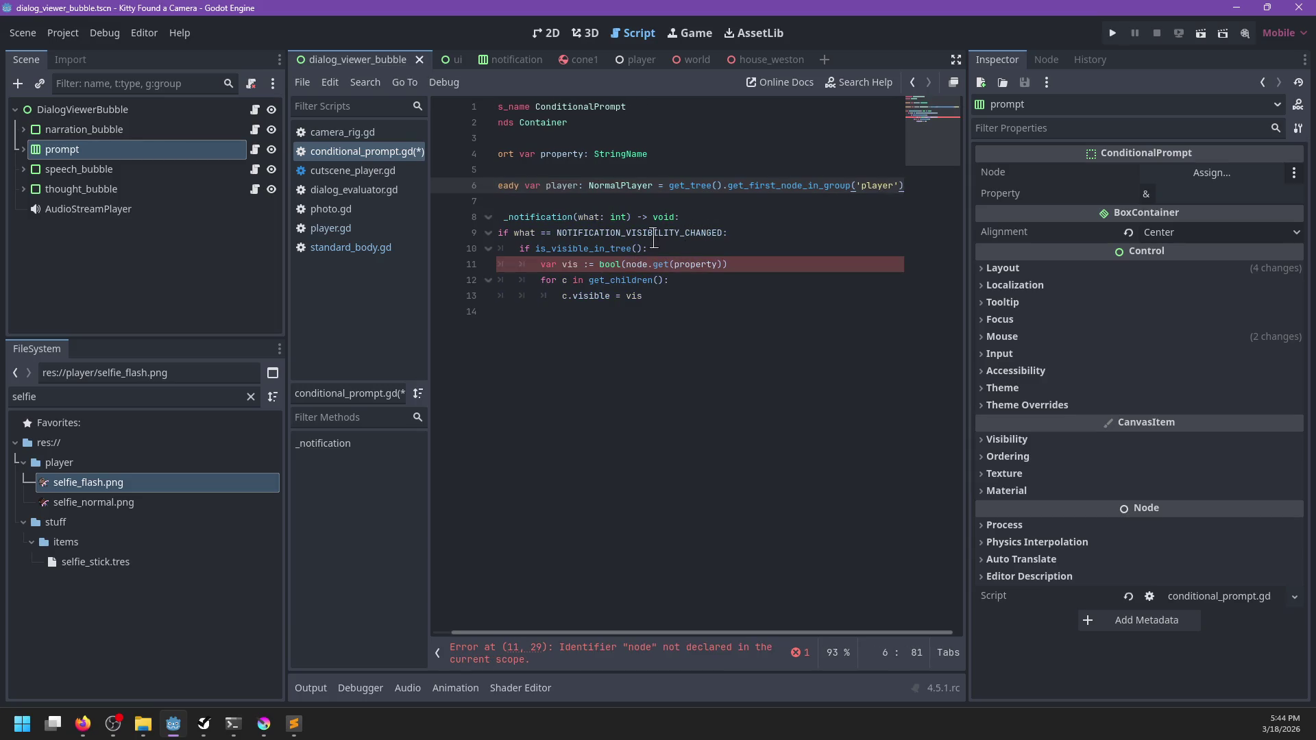
pyautogui.write('player')
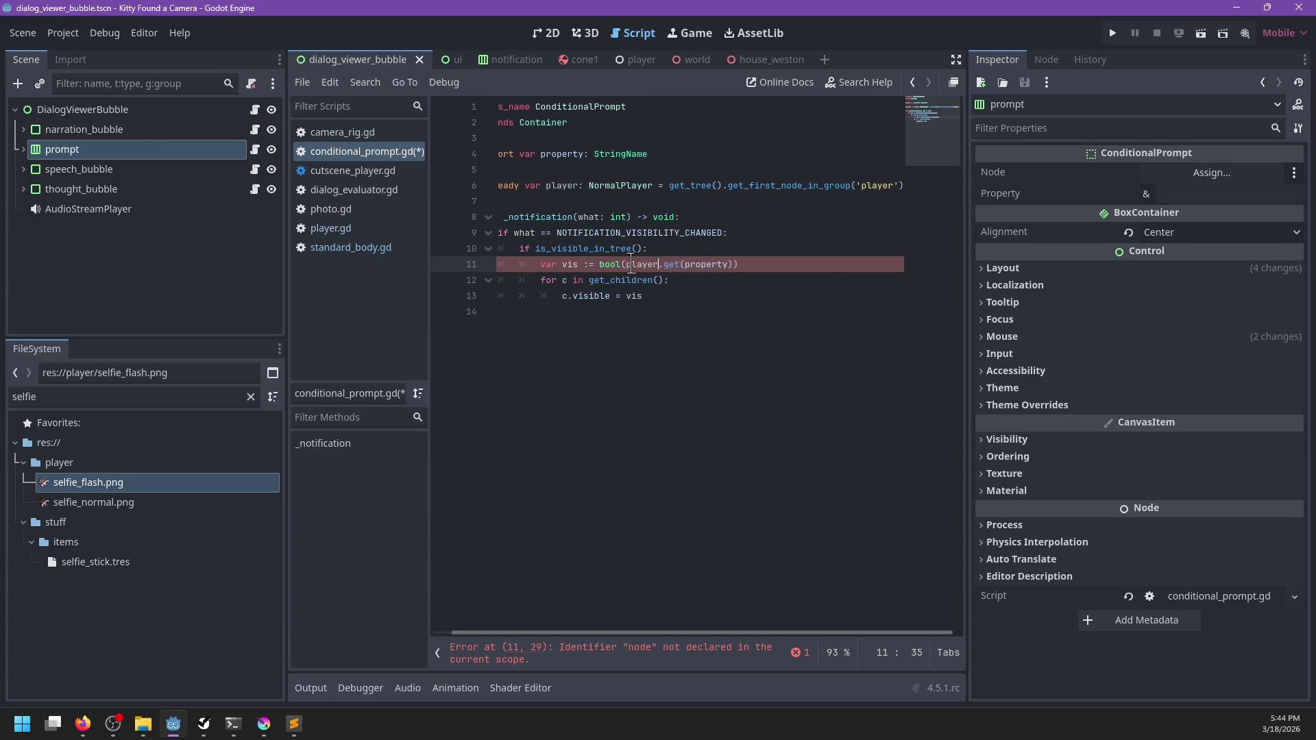
pyautogui.press('Return')
# Step: Rename the export to player_property, use it in the get call, and save
pyautogui.click(541, 155)
pyautogui.write('player_')
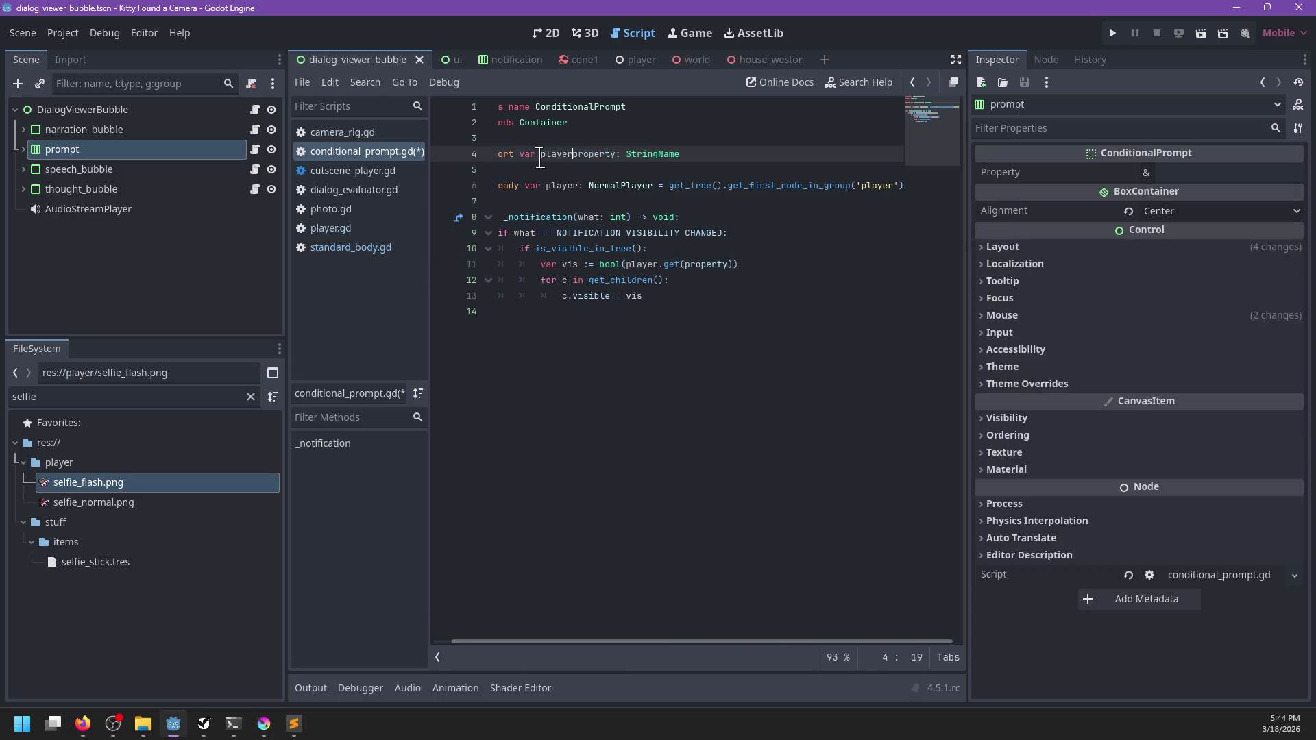
pyautogui.hotkey('ctrl', '0')
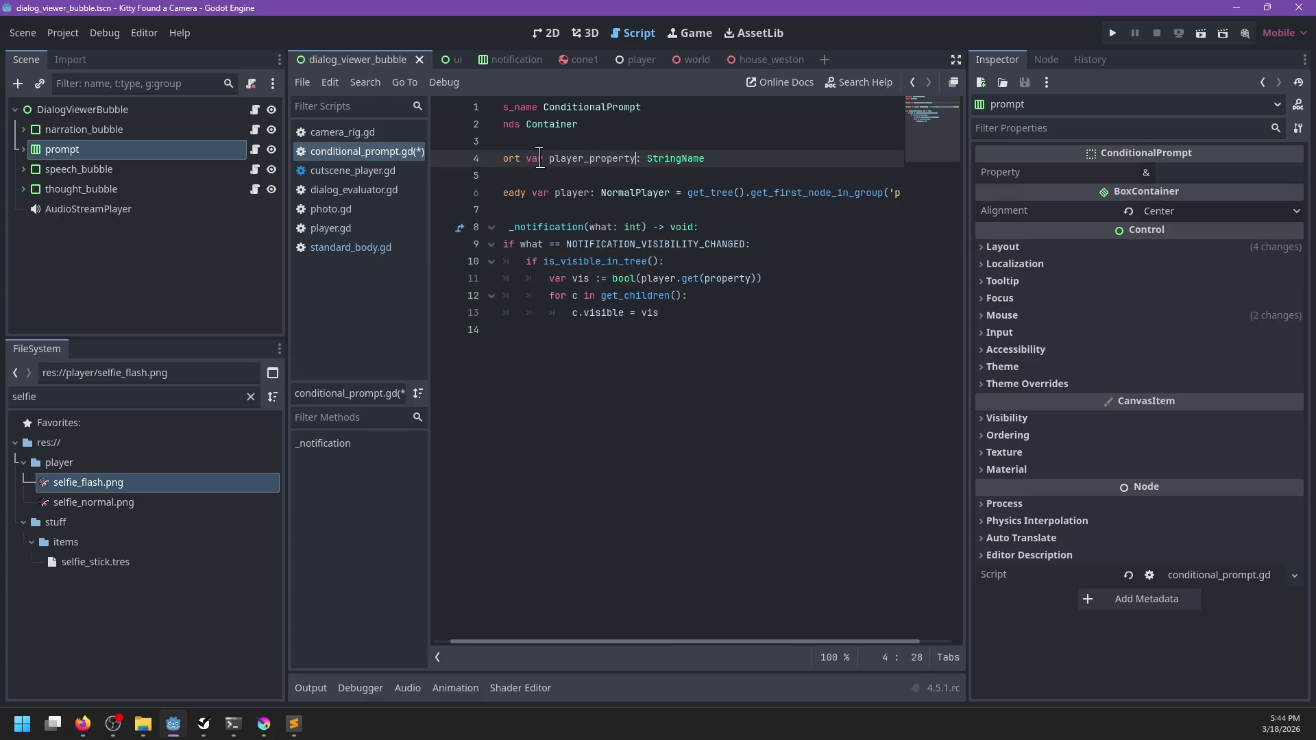
pyautogui.hotkey('ctrl', 'shift', 'Left')
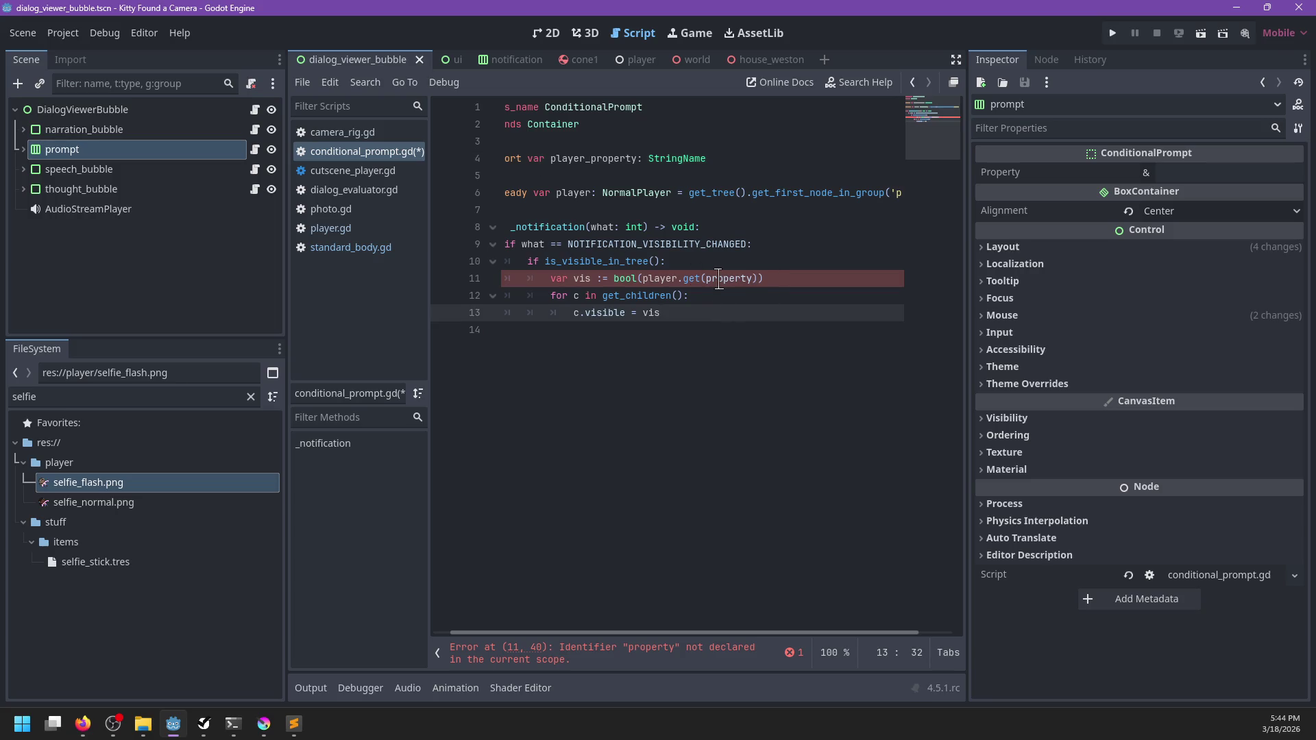
pyautogui.doubleClick(718, 278)
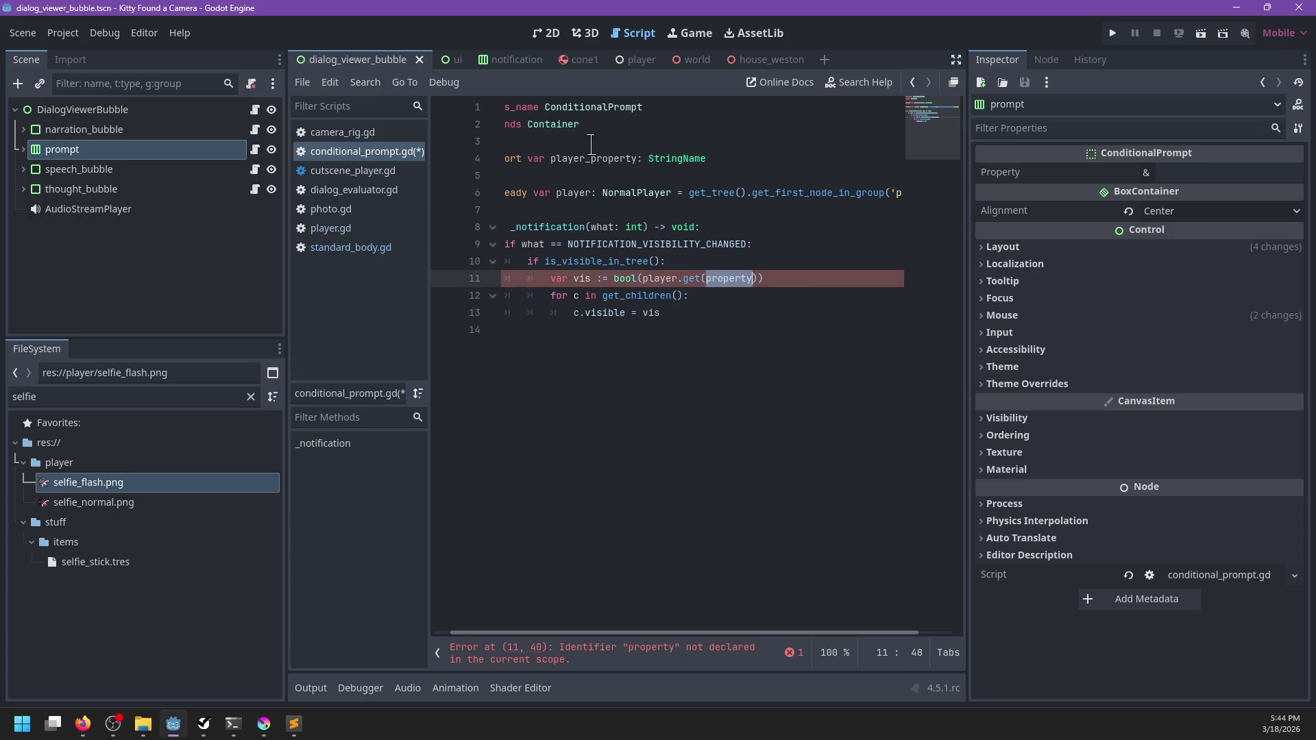
pyautogui.doubleClick(592, 159)
pyautogui.hotkey('ctrl', 'c')
pyautogui.doubleClick(729, 278)
pyautogui.hotkey('ctrl', 'v')
pyautogui.click(716, 307)
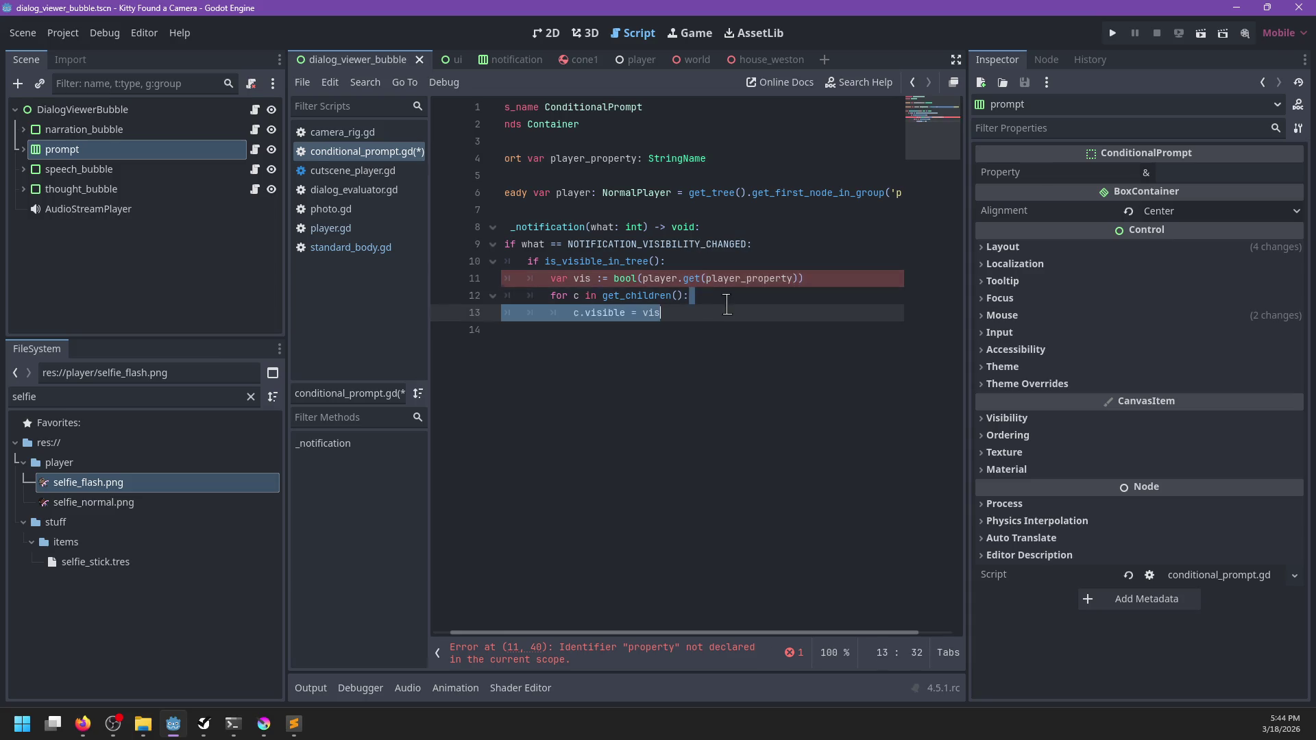
pyautogui.hotkey('ctrl', 's')
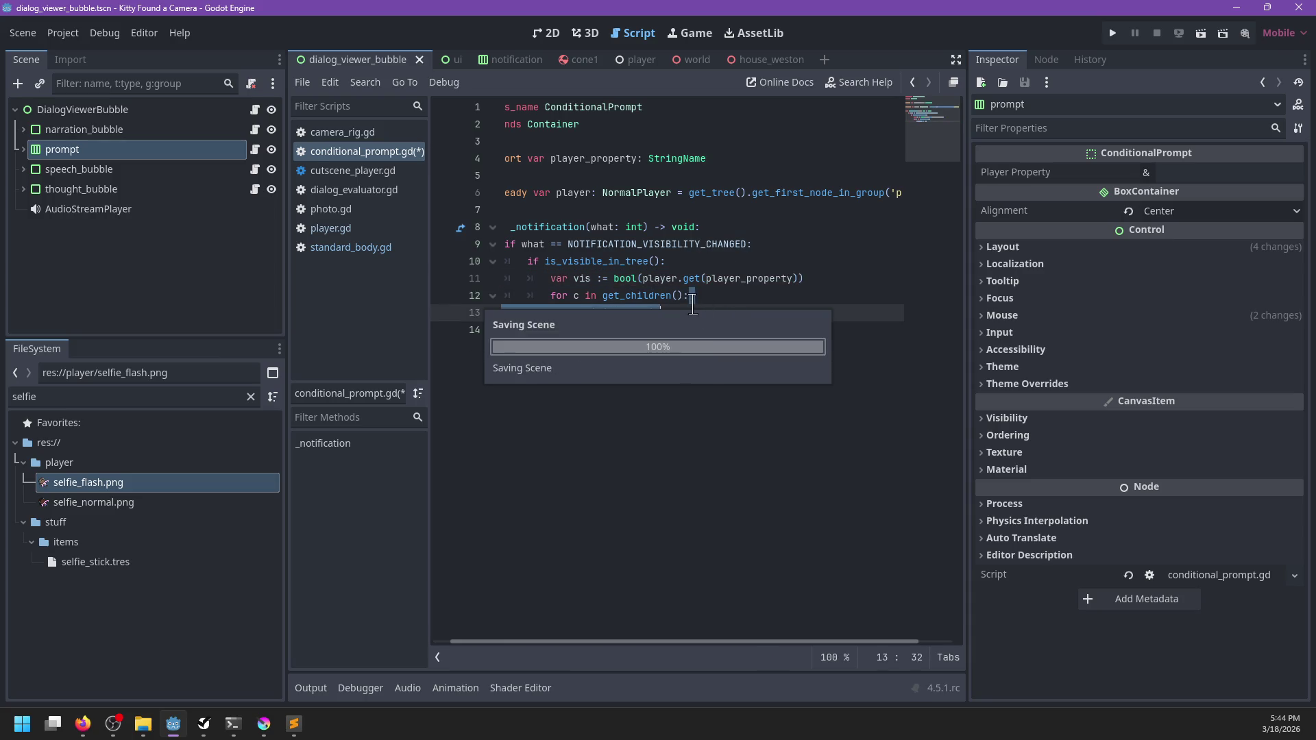
pyautogui.click(637, 60)
# Step: Open player.gd and search it for camera and set_camera
pyautogui.click(265, 109)
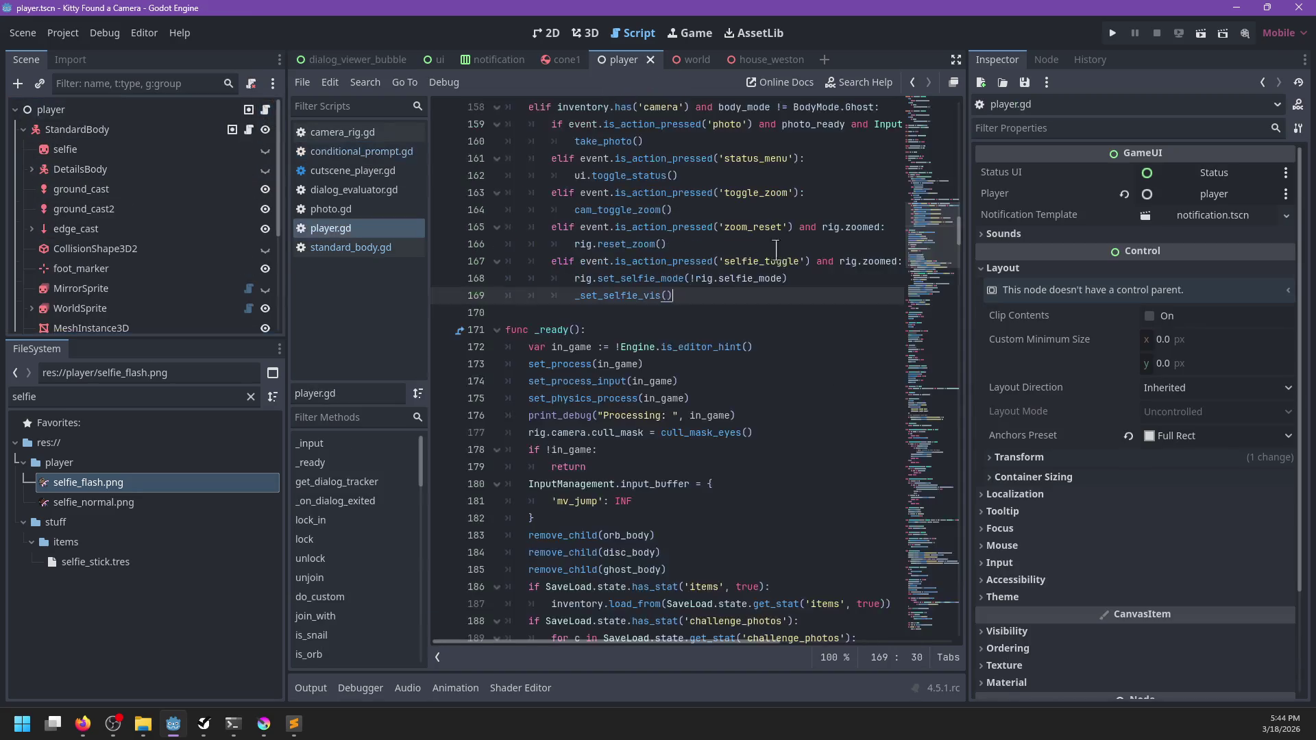
pyautogui.click(782, 261)
pyautogui.hotkey('ctrl', 'f')
pyautogui.write('camera')
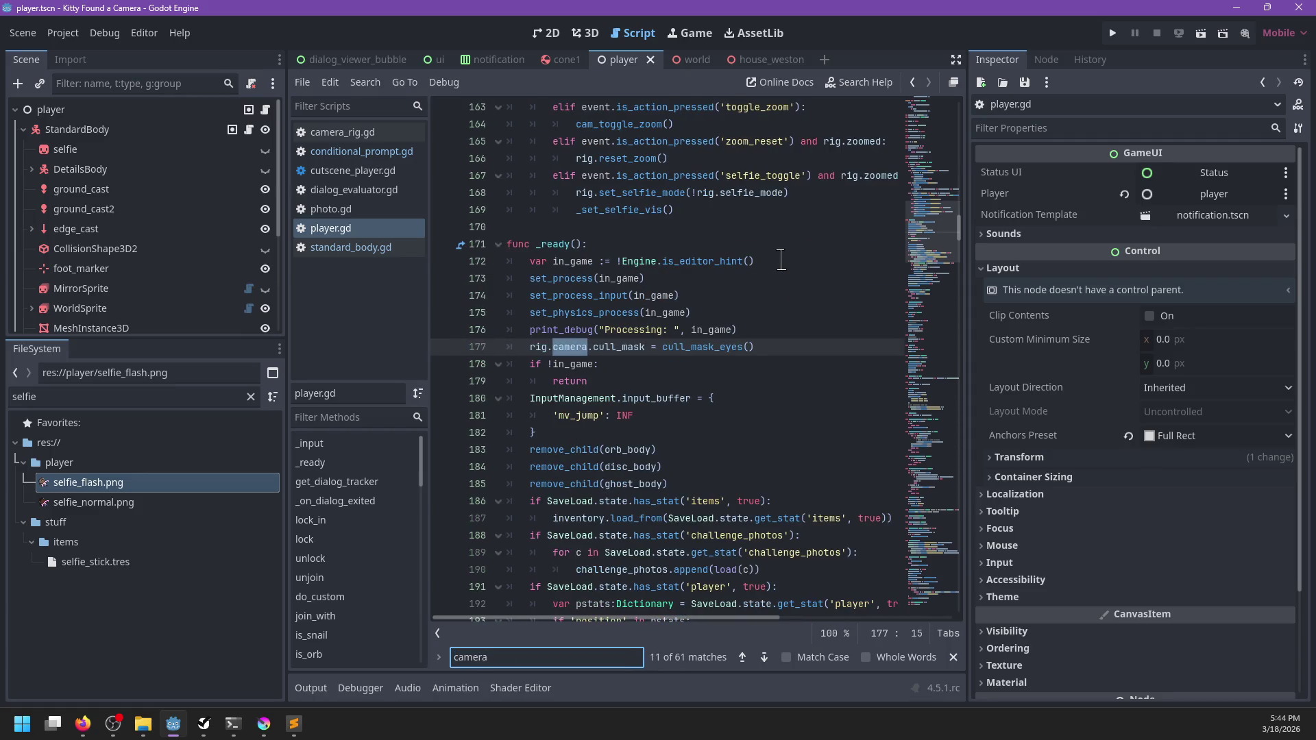
pyautogui.press('Return')
pyautogui.hotkey('ctrl', 'a')
pyautogui.write('set_camera')
pyautogui.press('Return')
pyautogui.press('Return')
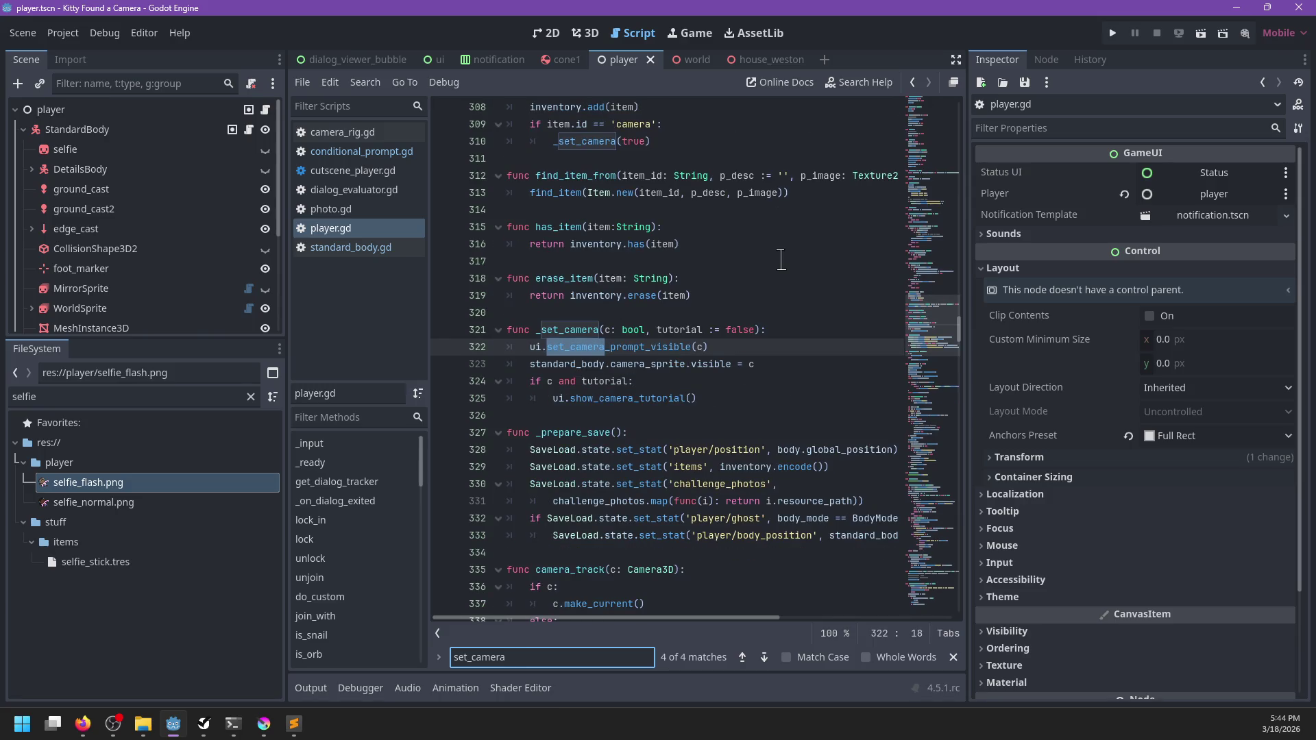
pyautogui.press('Escape')
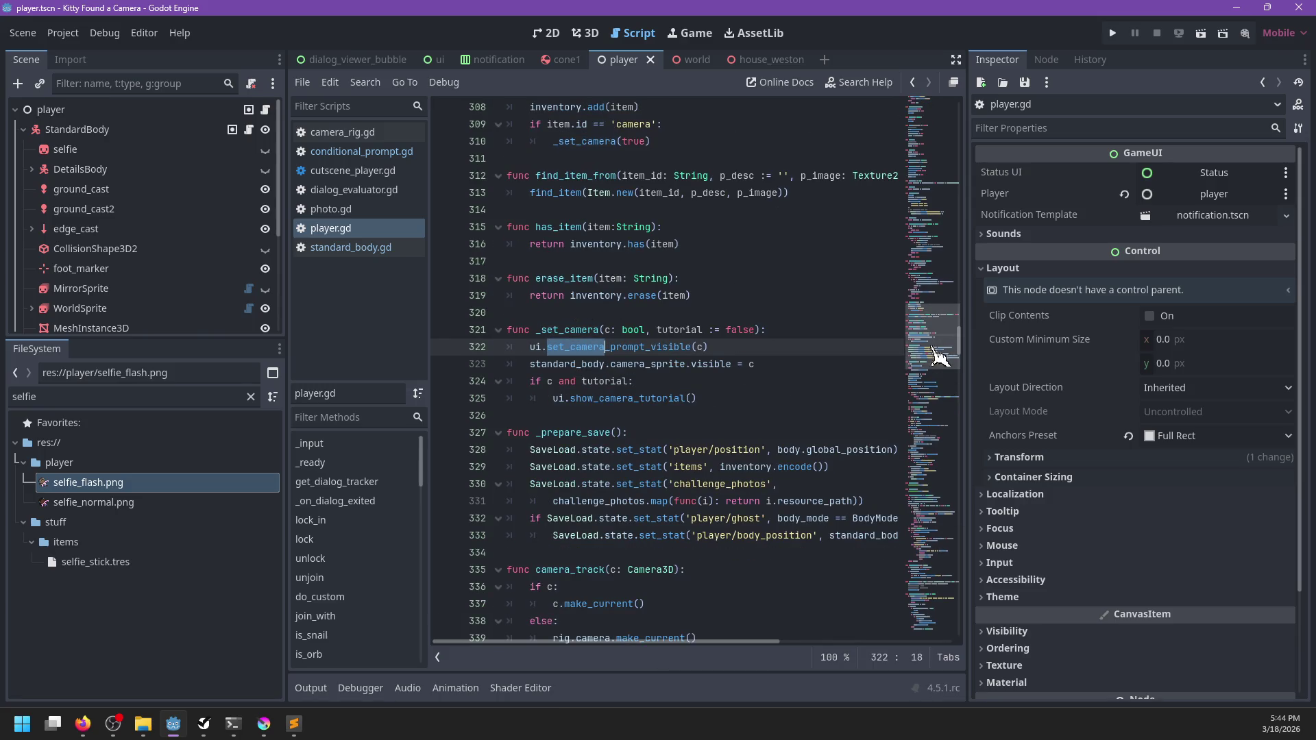
# Step: Add a has_camera property after the emotion getter whose getter returns inventory.has('camera')
pyautogui.moveTo(939, 361); pyautogui.dragTo(932, 110)
pyautogui.scroll(-8, 632, 355)
pyautogui.scroll(-2, 633, 355)
pyautogui.click(673, 298)
pyautogui.press('Return')
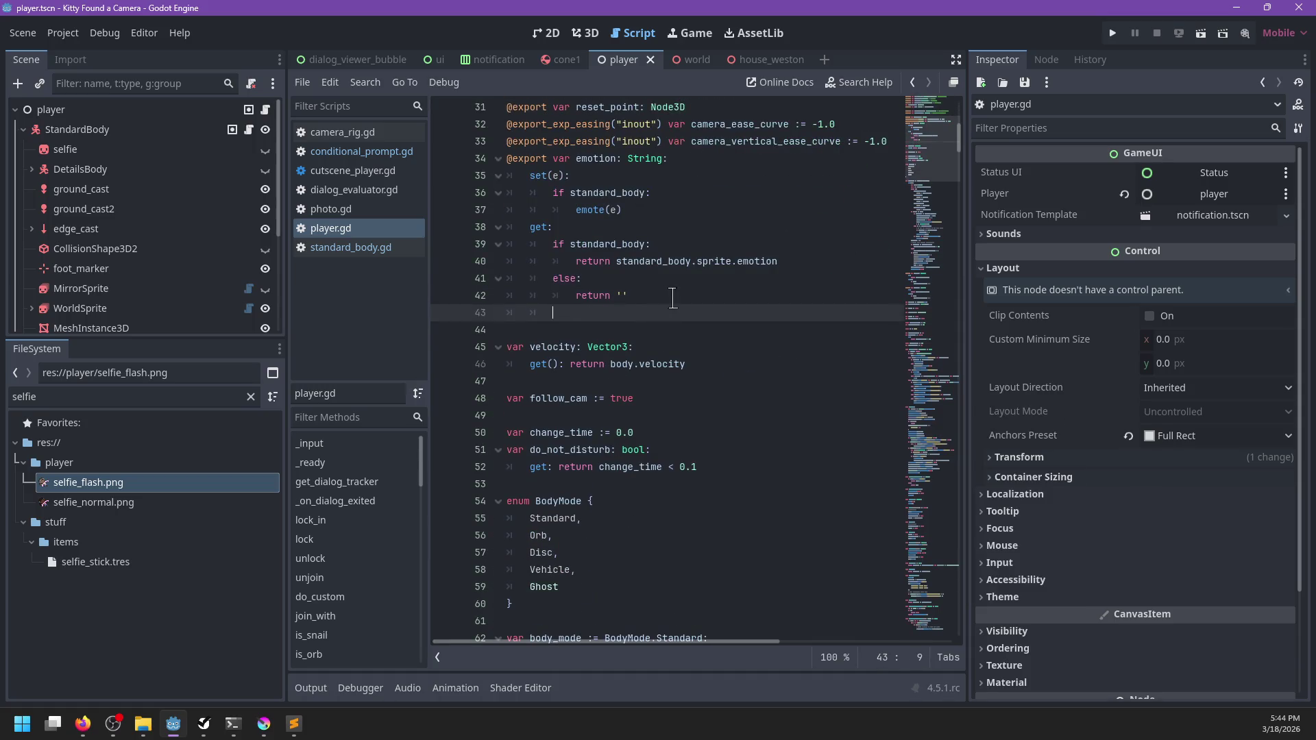
pyautogui.press('Return')
pyautogui.write('var has_camera: bool')
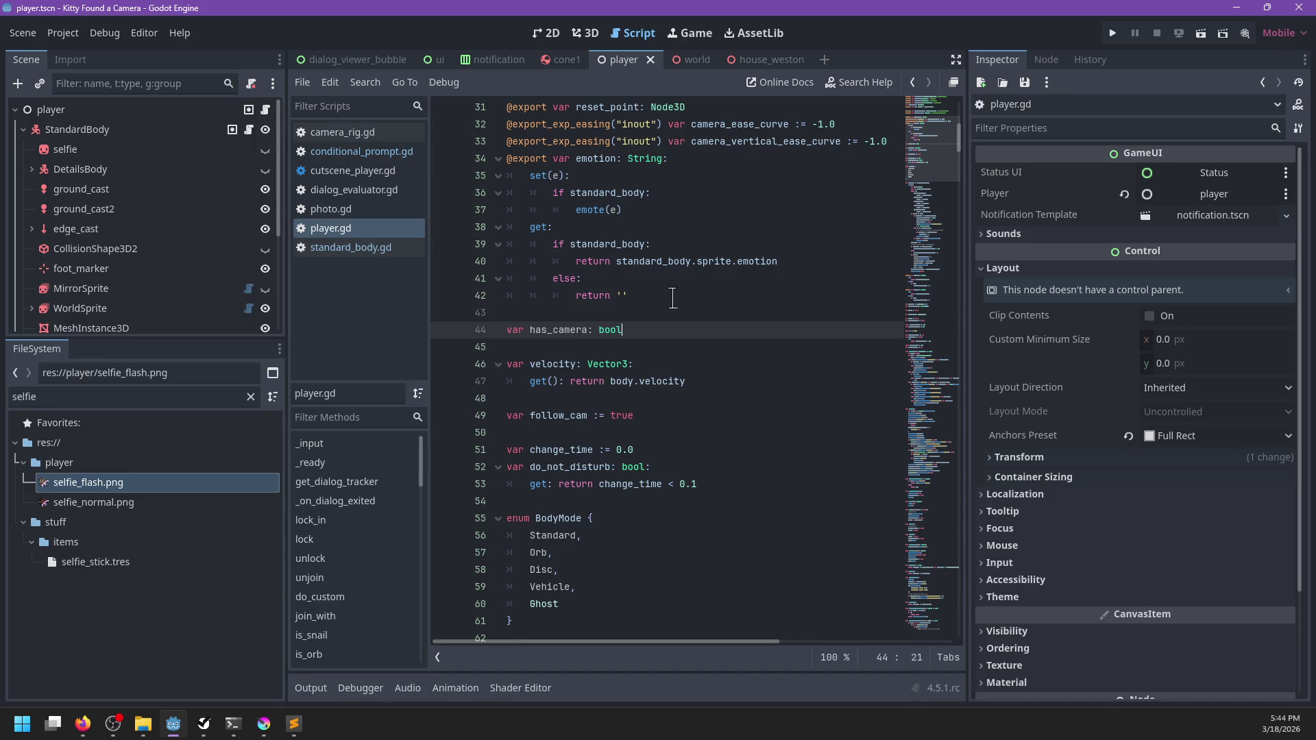
pyautogui.write(':')
pyautogui.press('Return')
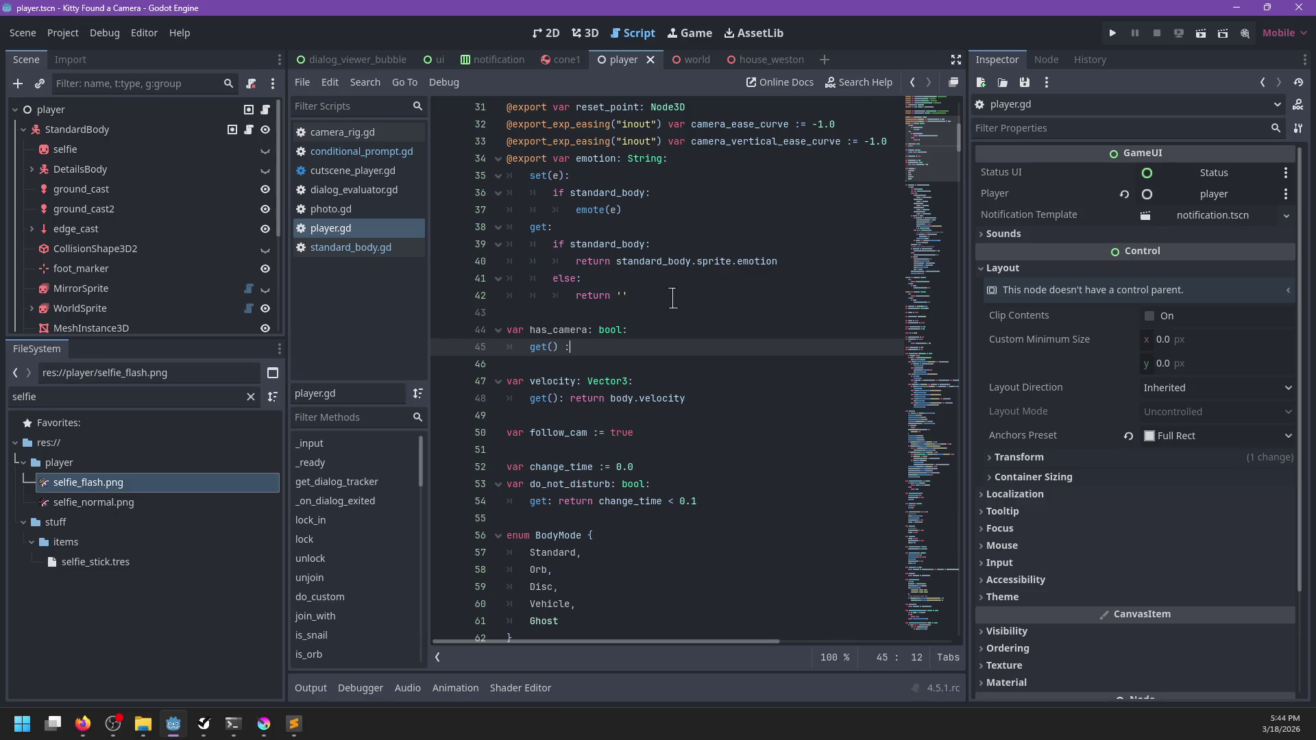
pyautogui.write(': return ')
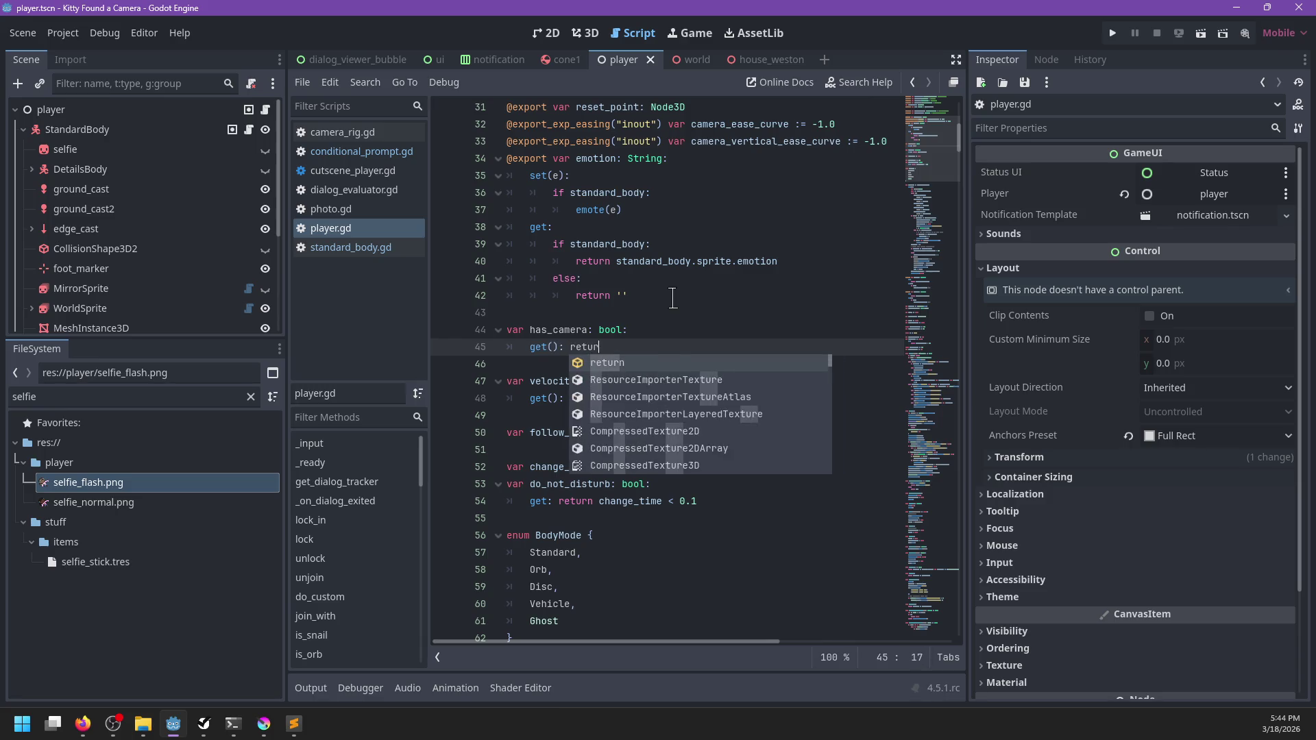
pyautogui.write('inventory.co')
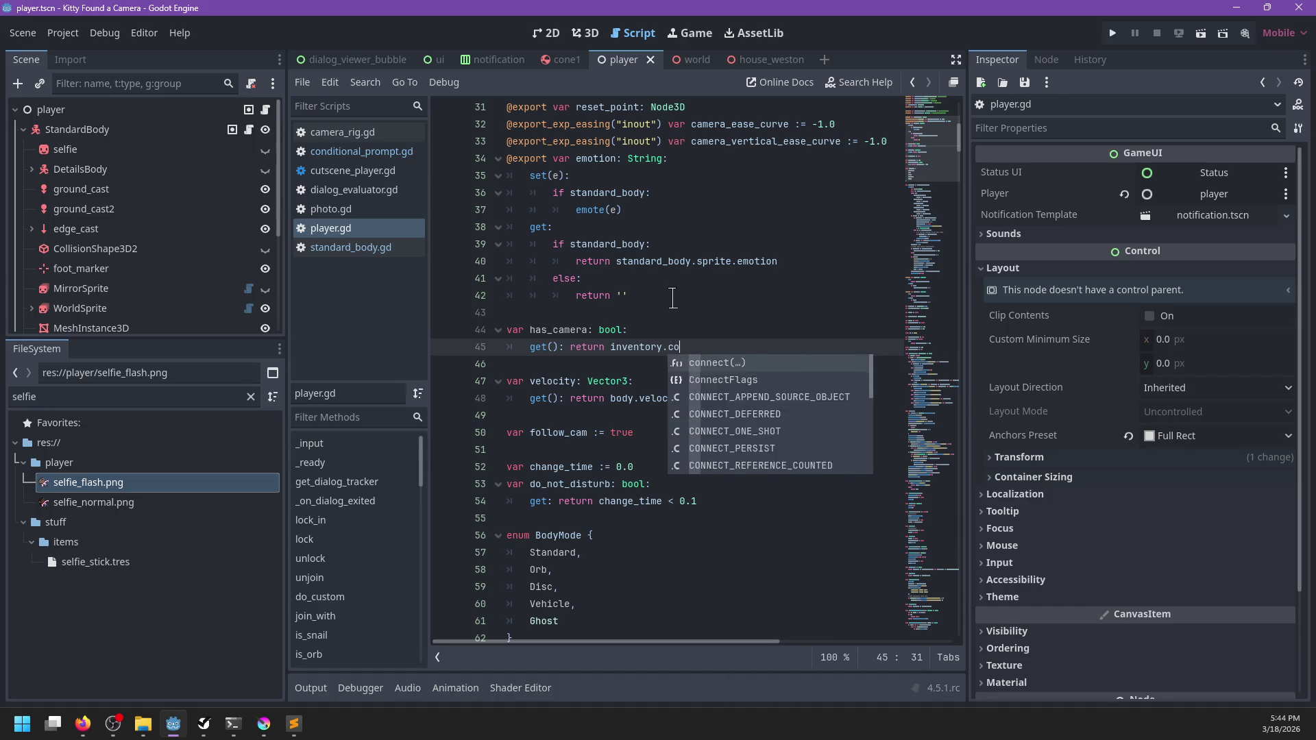
pyautogui.write('u')
pyautogui.press('BackSpace')
pyautogui.press('BackSpace')
pyautogui.press('BackSpace')
pyautogui.write("has('")
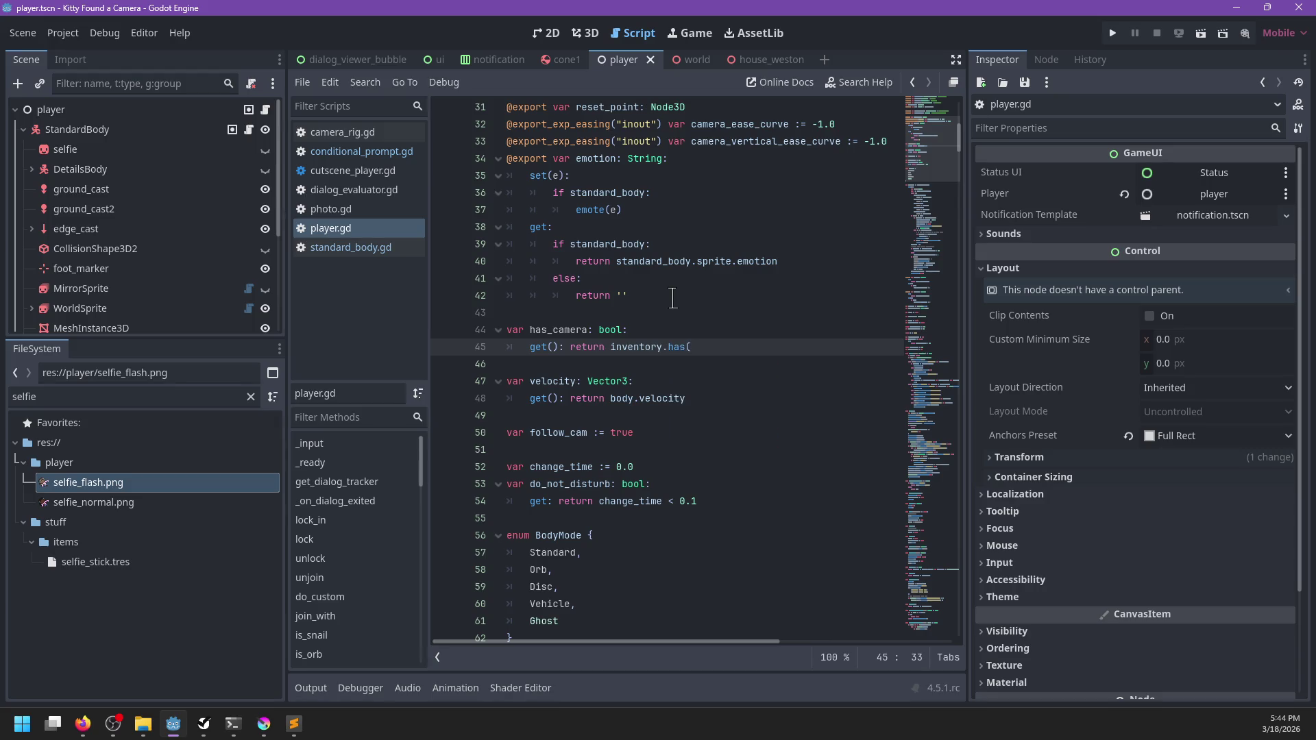
pyautogui.write("camera')")
pyautogui.keyDown('ctrl'); pyautogui.click(634, 347); pyautogui.keyUp('ctrl')
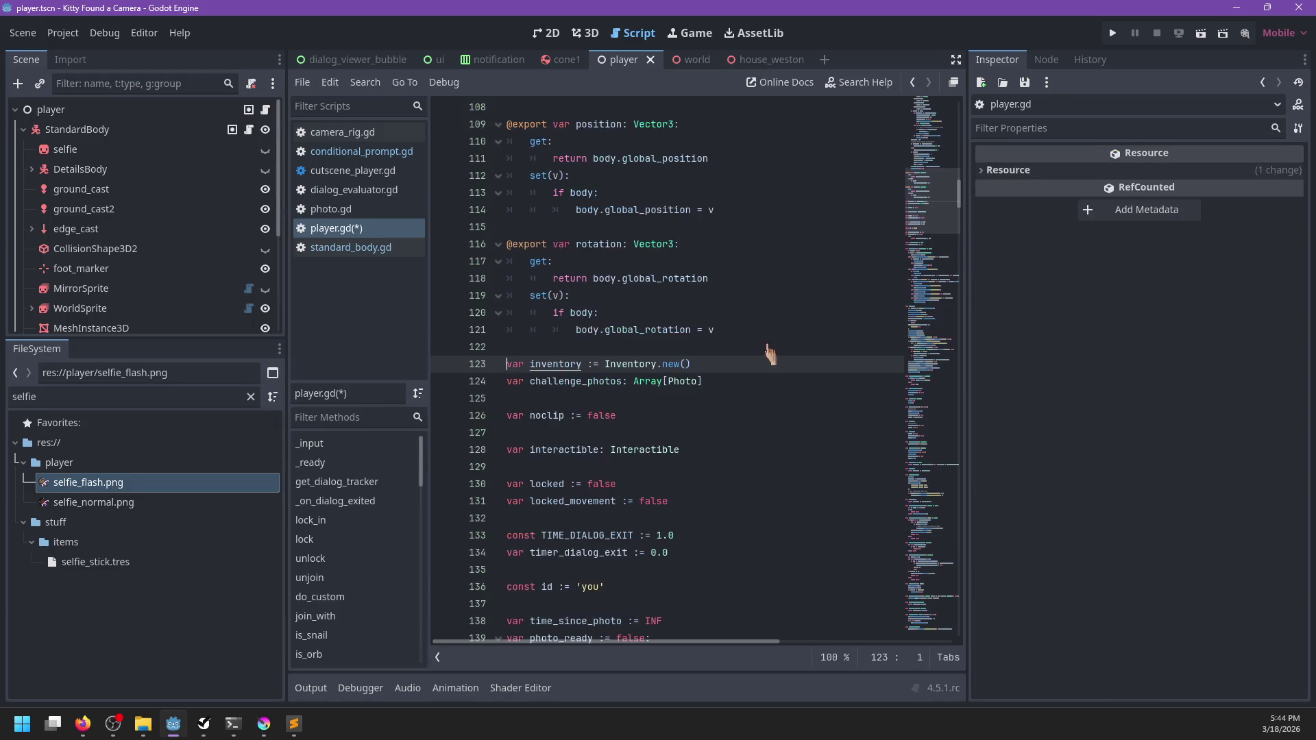
# Step: Read the has() method in inventory.gd, then save player.gd
pyautogui.keyDown('ctrl'); pyautogui.click(630, 364); pyautogui.keyUp('ctrl')
pyautogui.scroll(-1, 837, 348)
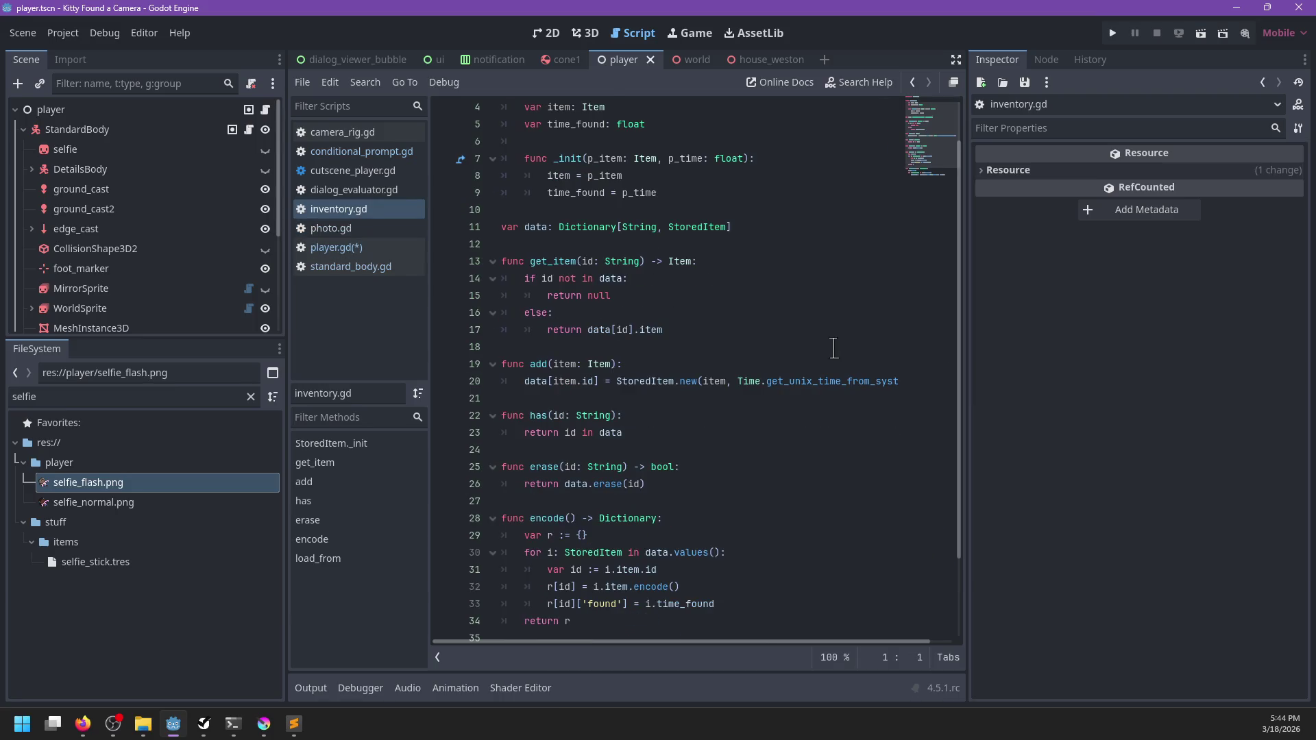
pyautogui.scroll(1, 833, 349)
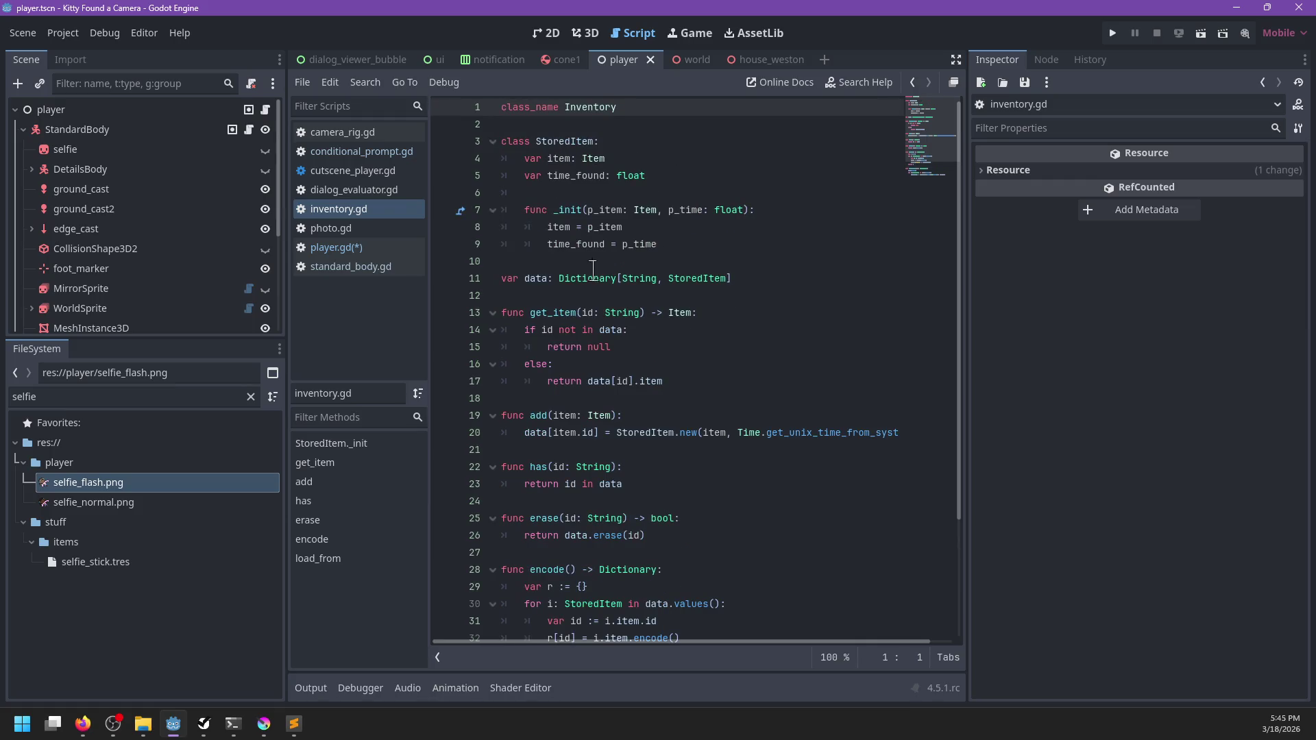
pyautogui.click(364, 250)
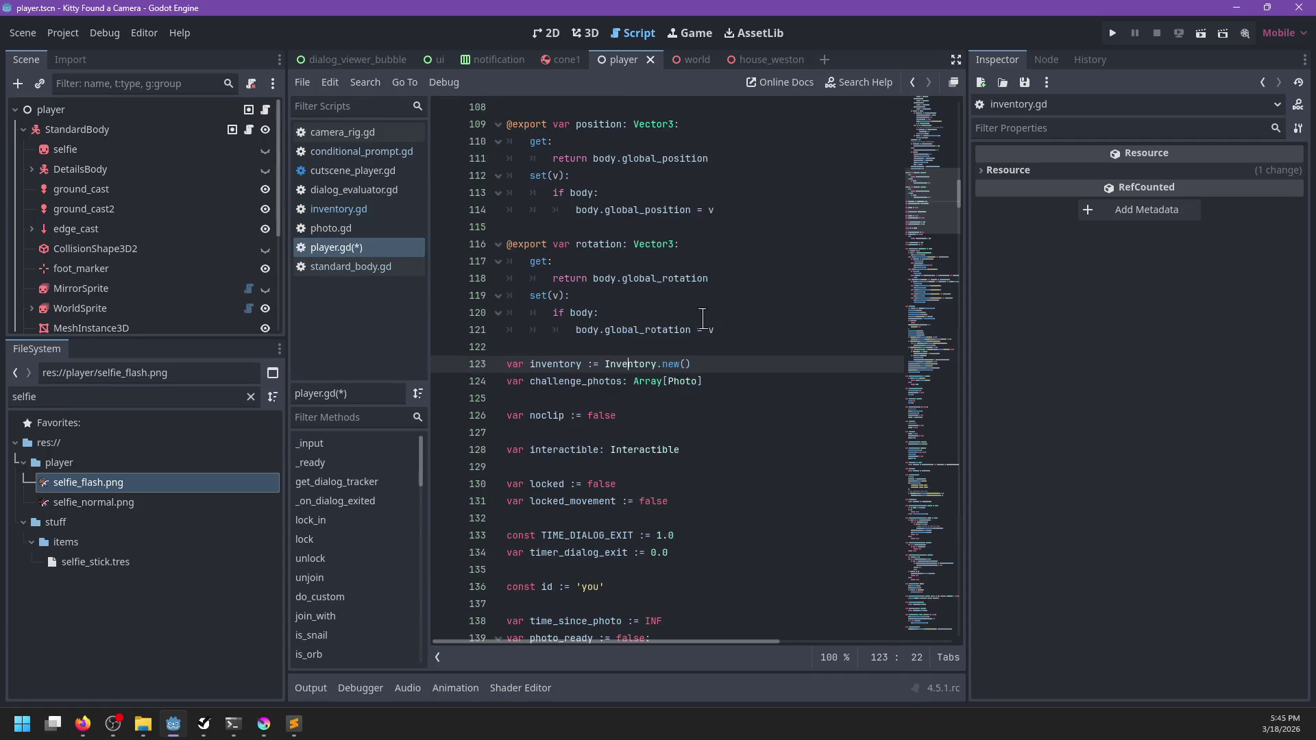
pyautogui.hotkey('ctrl', 's')
# Step: Switch between inventory.gd and player.gd to review the code again
pyautogui.scroll(4, 583, 295)
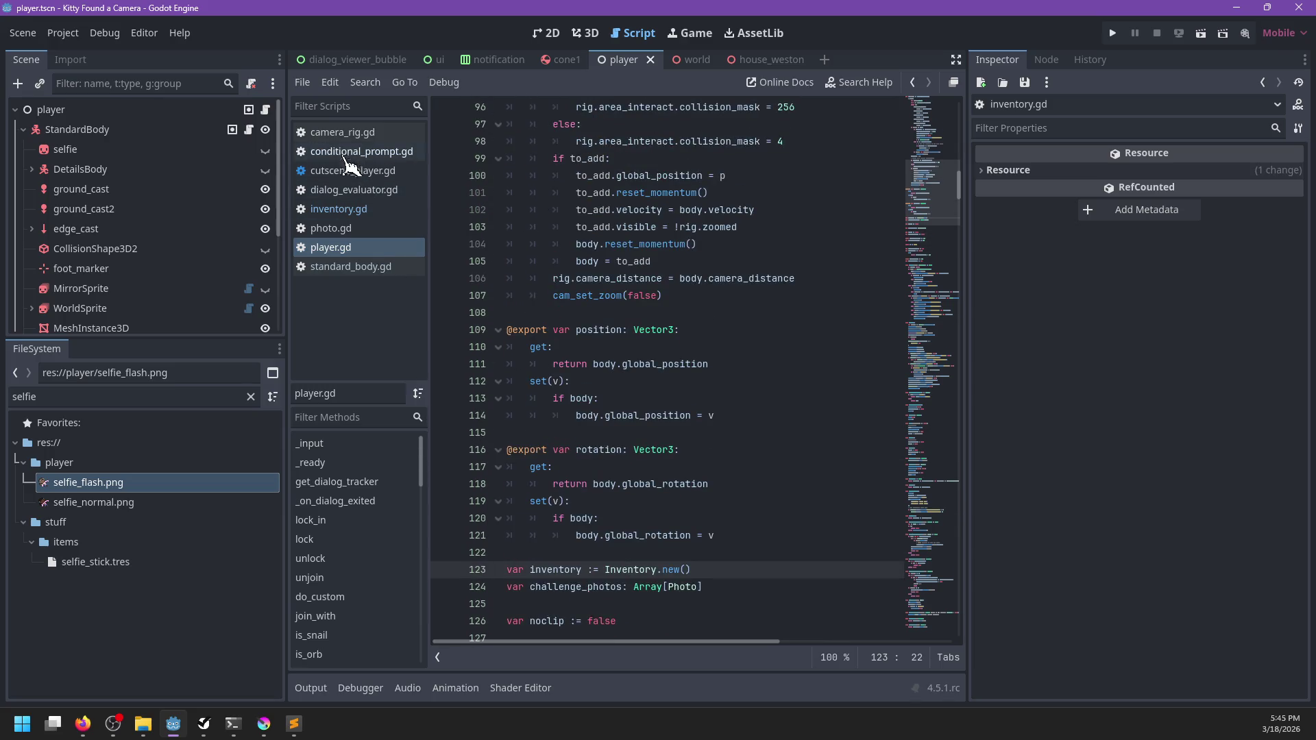
pyautogui.click(359, 212)
pyautogui.click(362, 248)
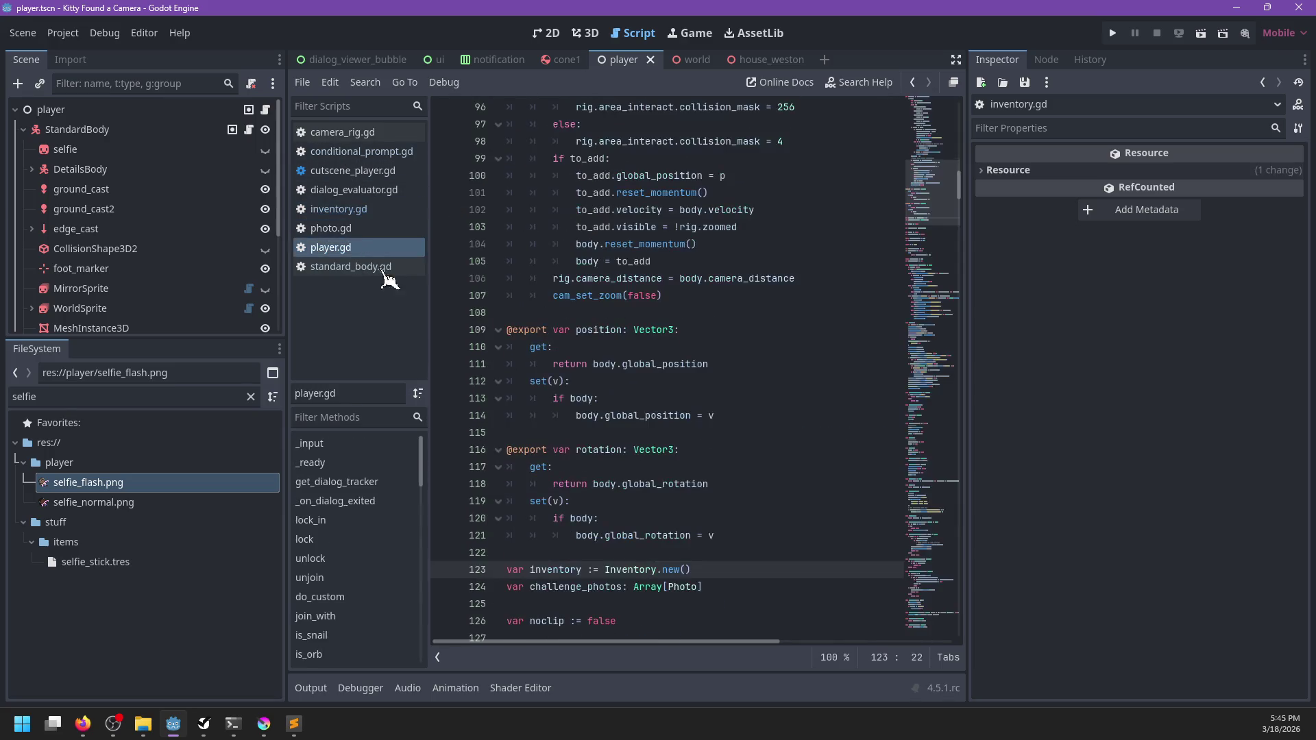
pyautogui.scroll(-5, 691, 405)
pyautogui.scroll(3, 691, 406)
pyautogui.scroll(-7, 717, 394)
pyautogui.hotkey('ctrl', 'f')
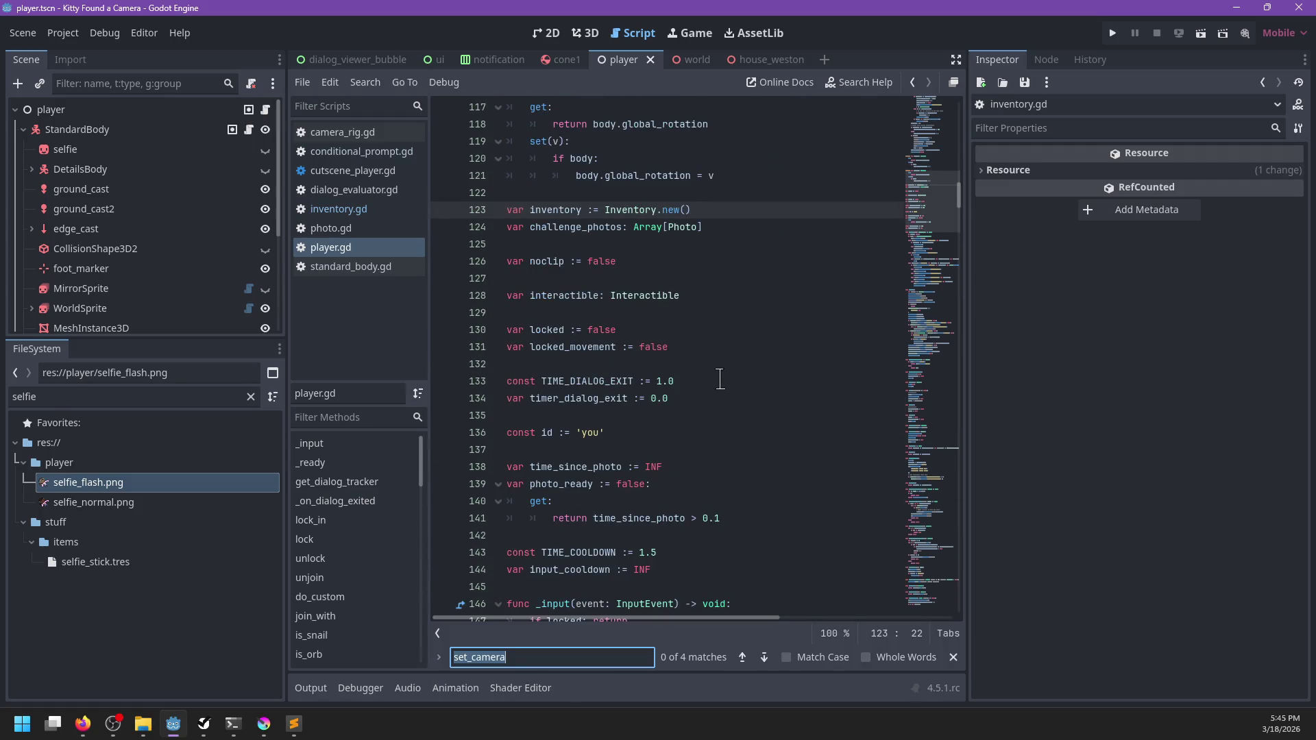
# Step: Find has_camera and add a selfie-stick getter returning inventory.has('selfie_stick')
pyautogui.write('has_camera')
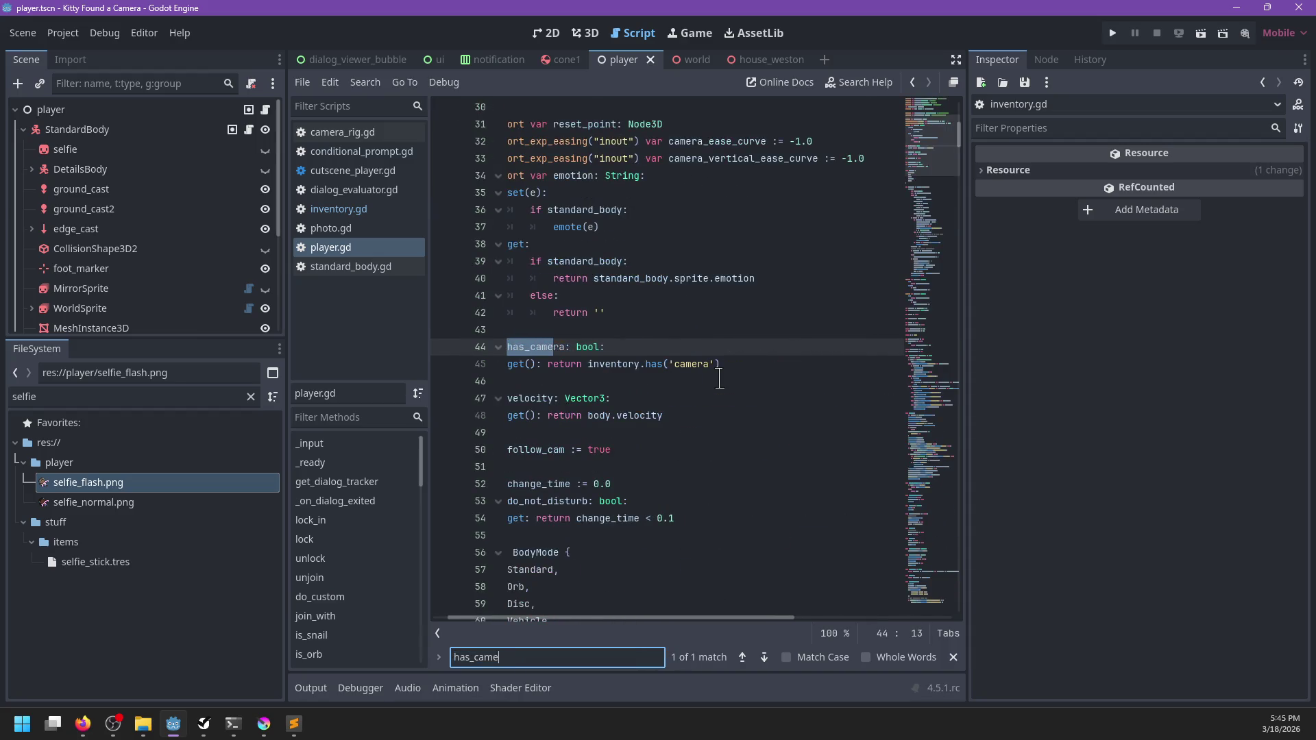
pyautogui.press('Escape')
pyautogui.click(747, 360)
pyautogui.press('Return')
pyautogui.press('Return')
pyautogui.write('has_selfie_stick')
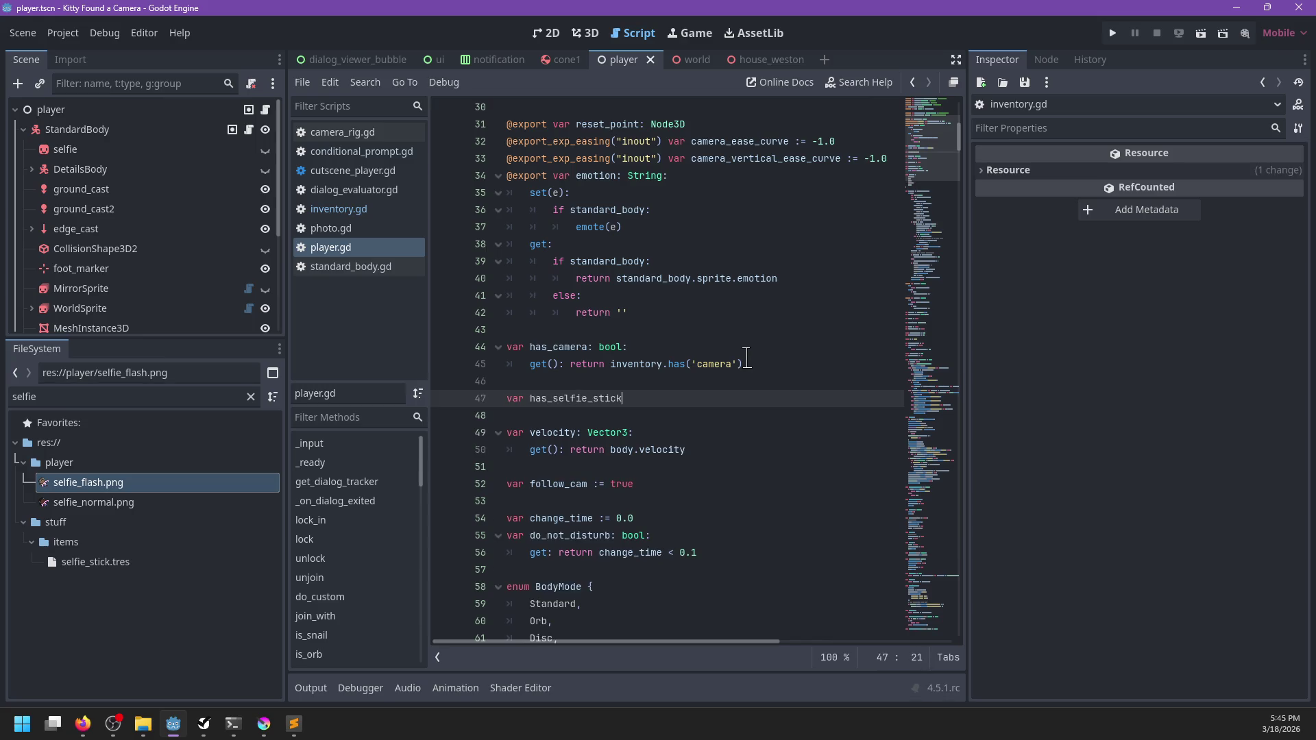
pyautogui.write('l:')
pyautogui.press('Return')
pyautogui.write('get(): retu')
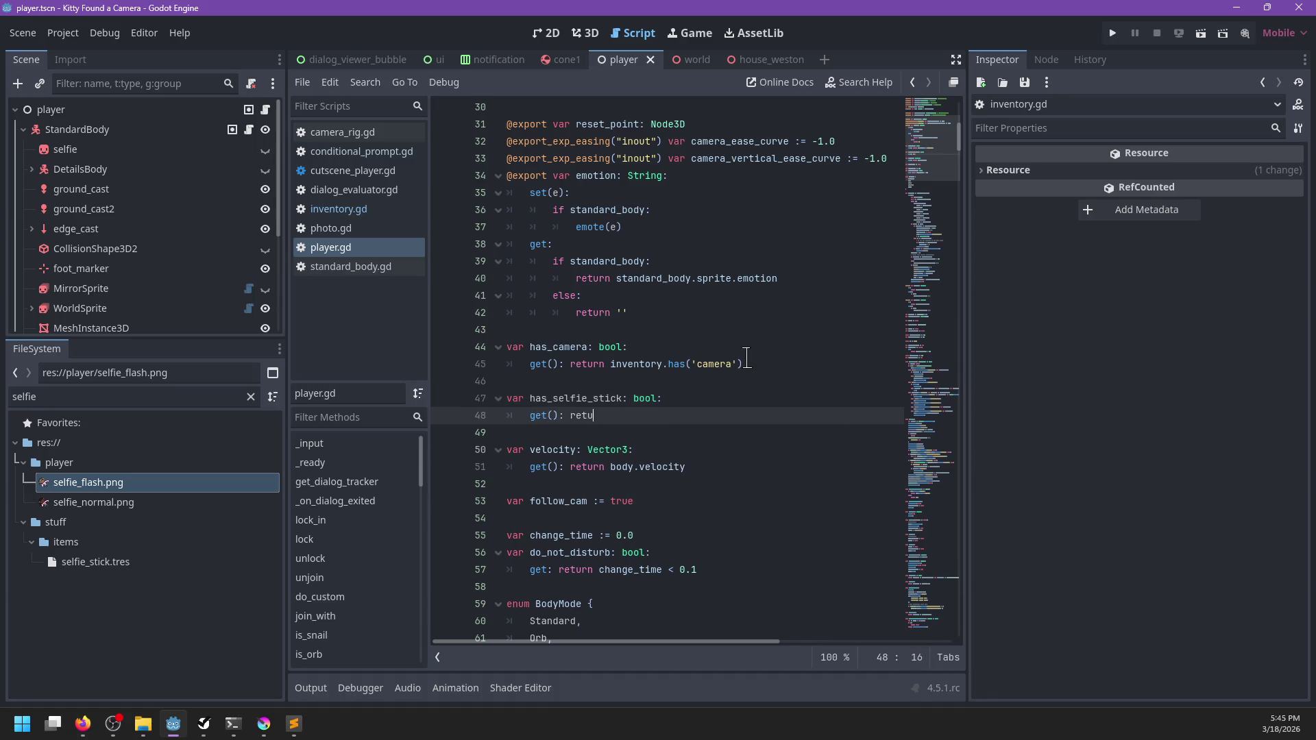
pyautogui.write('rn invent')
pyautogui.write("ory.has('selfie_stick'")
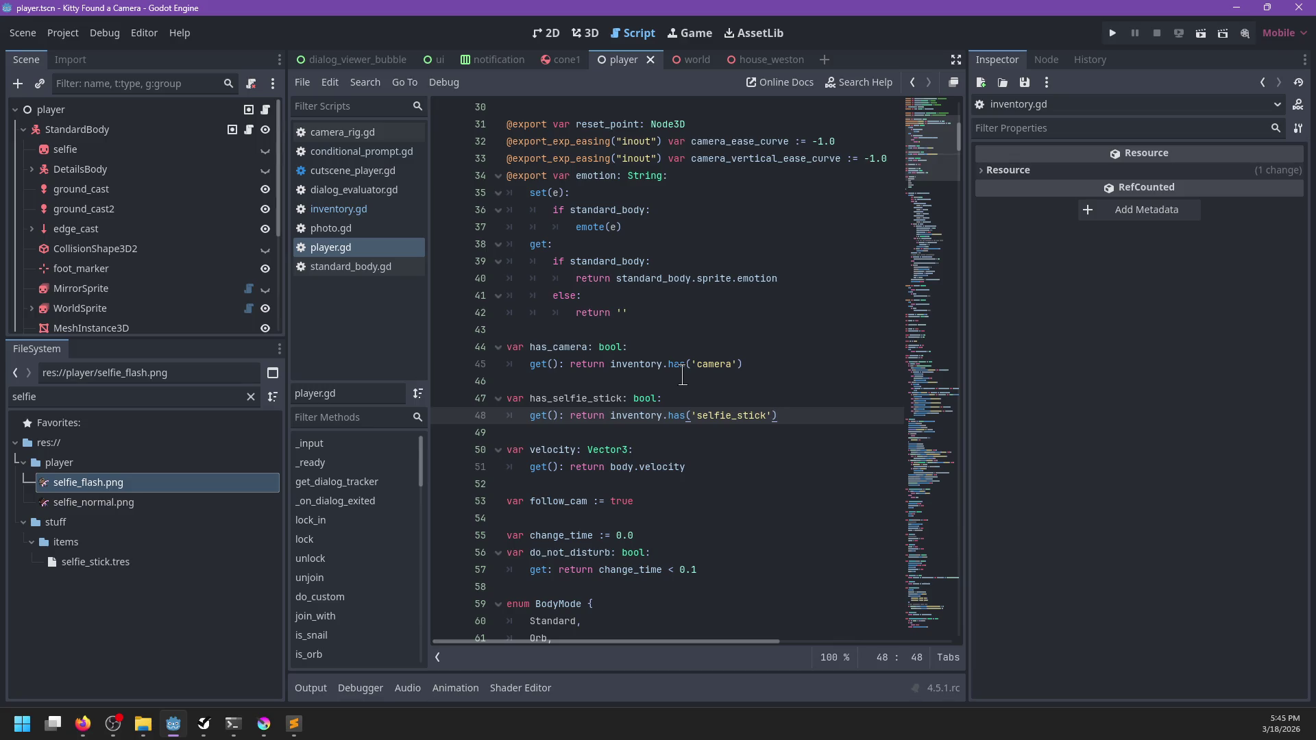
# Step: Replace both getters with func has_item(item: String) returning inventory.has(item), and save player.gd
pyautogui.moveTo(816, 416); pyautogui.dragTo(795, 331)
pyautogui.press('BackSpace')
pyautogui.press('BackSpace')
pyautogui.moveTo(928, 171); pyautogui.dragTo(933, 275)
pyautogui.scroll(-10, 932, 274)
pyautogui.click(644, 290)
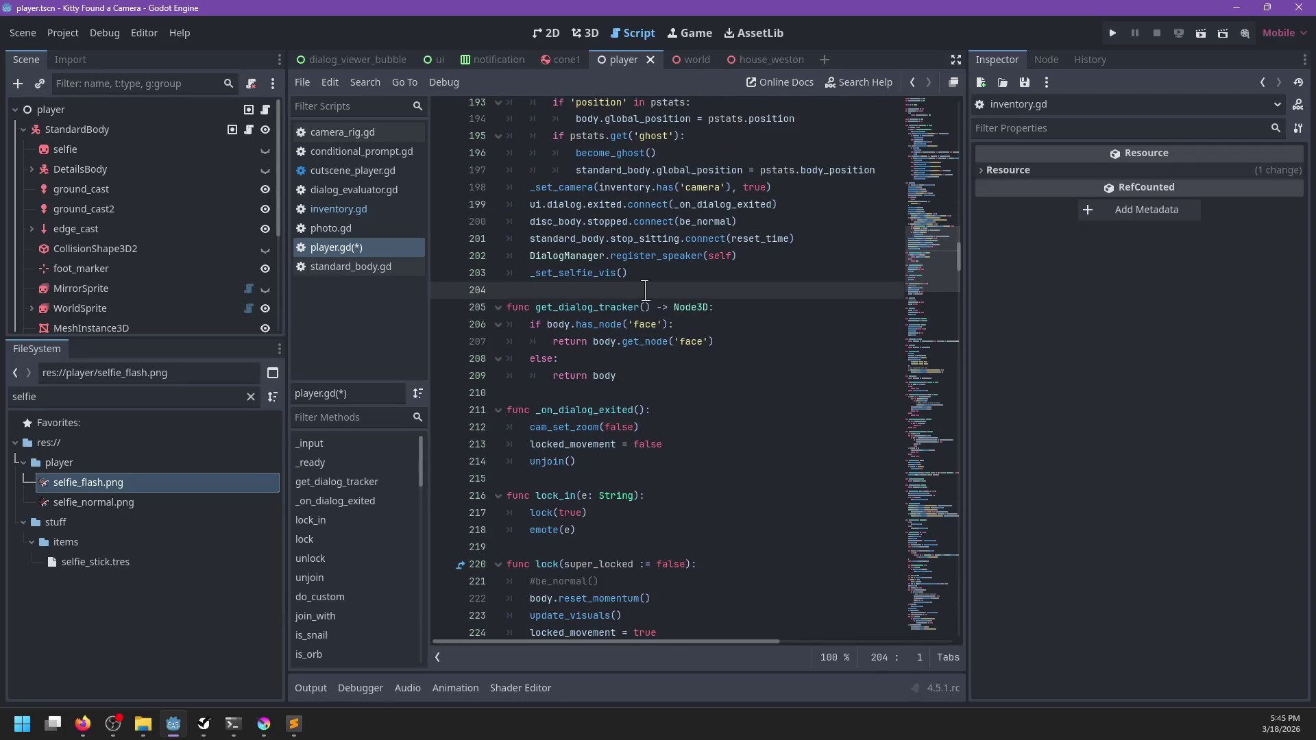
pyautogui.press('Return')
pyautogui.press('Return')
pyautogui.press('Up')
pyautogui.write('func has_item(item: String):')
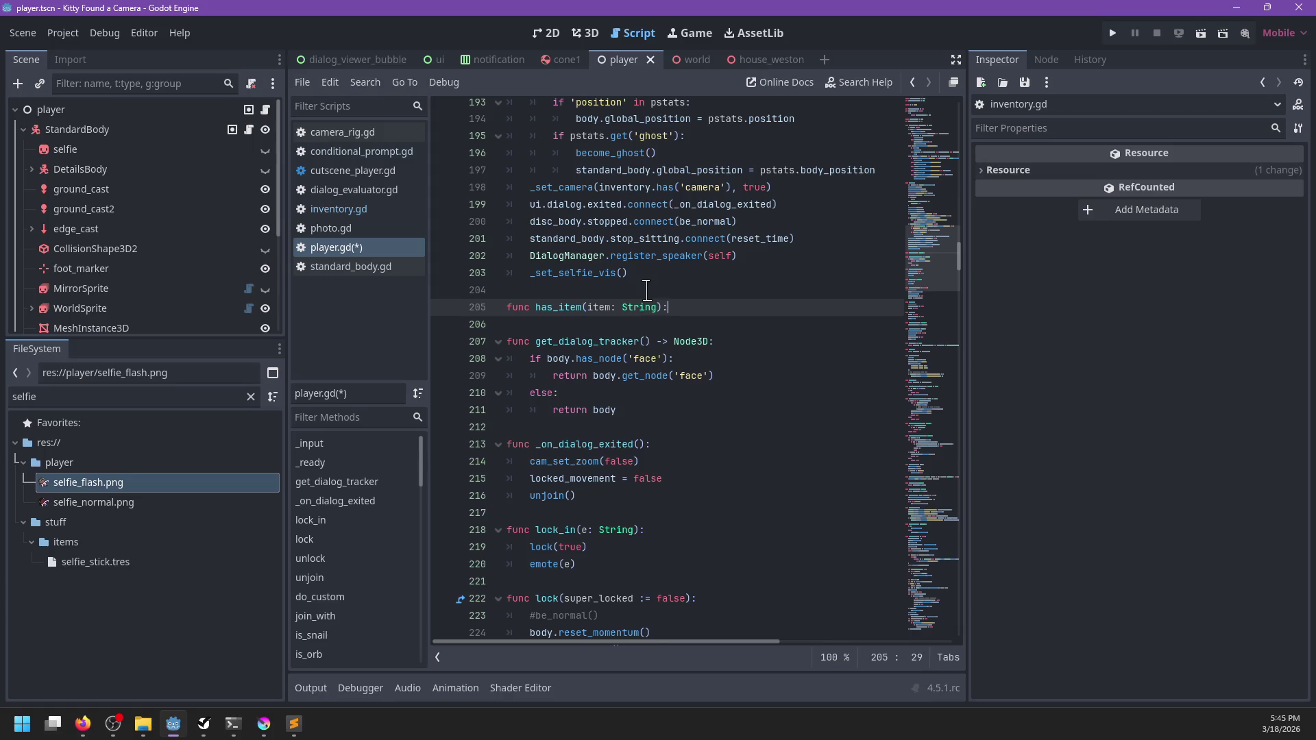
pyautogui.press('Return')
pyautogui.write('rn inventory.has')
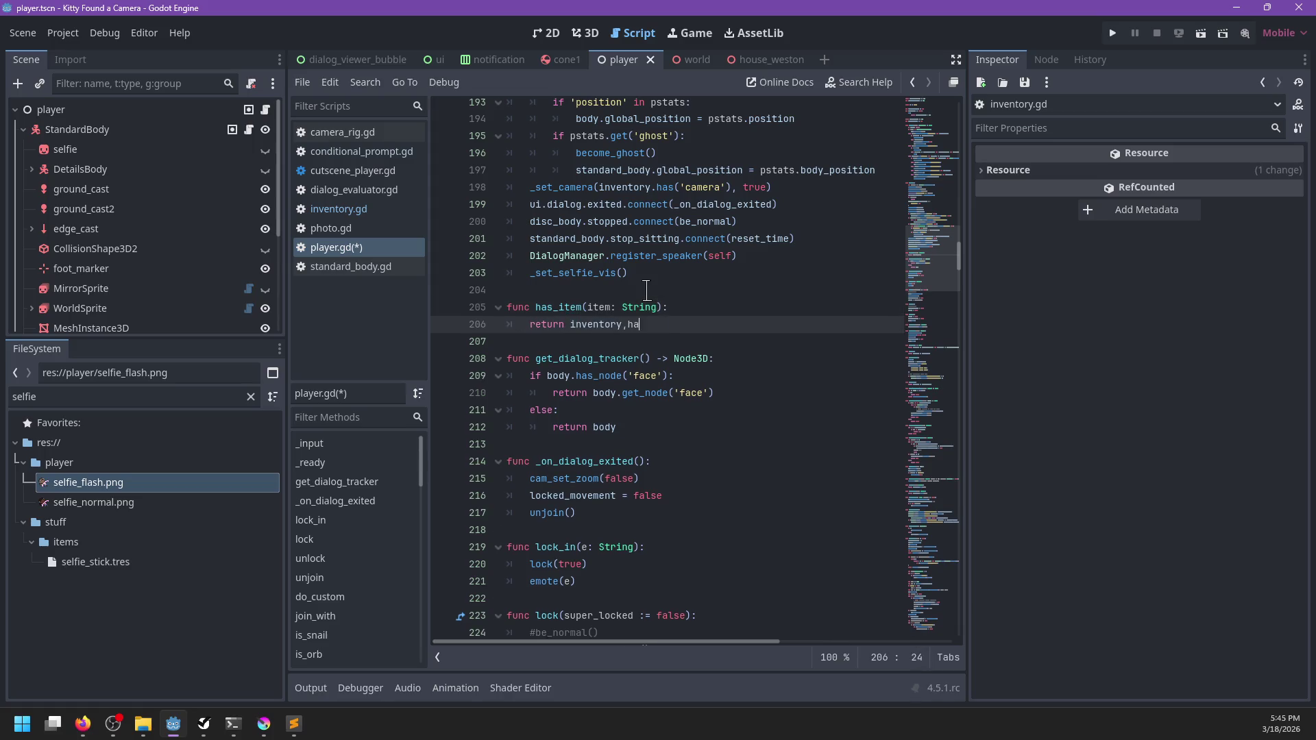
pyautogui.write('(item)')
pyautogui.hotkey('ctrl', 's')
# Step: In conditional_prompt.gd, rename the export to required_item typed as String
pyautogui.click(361, 151)
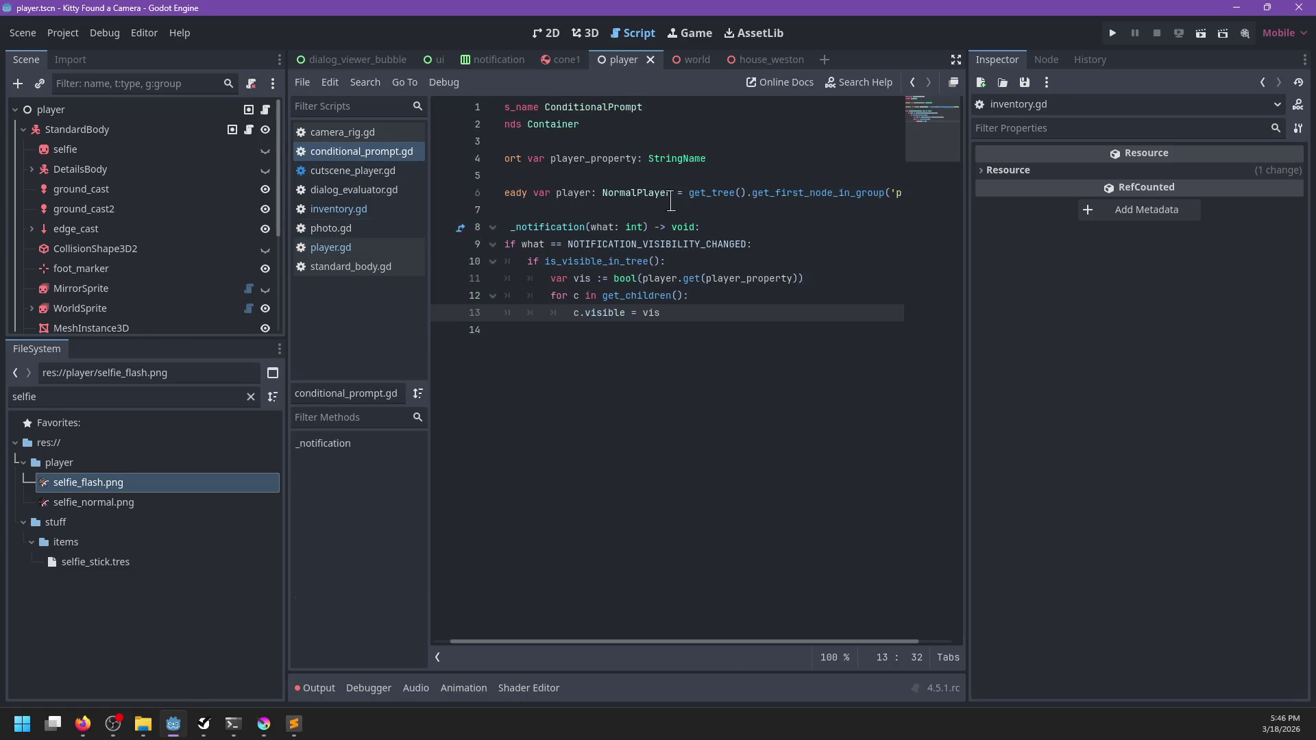
pyautogui.doubleClick(610, 157)
pyautogui.write('require')
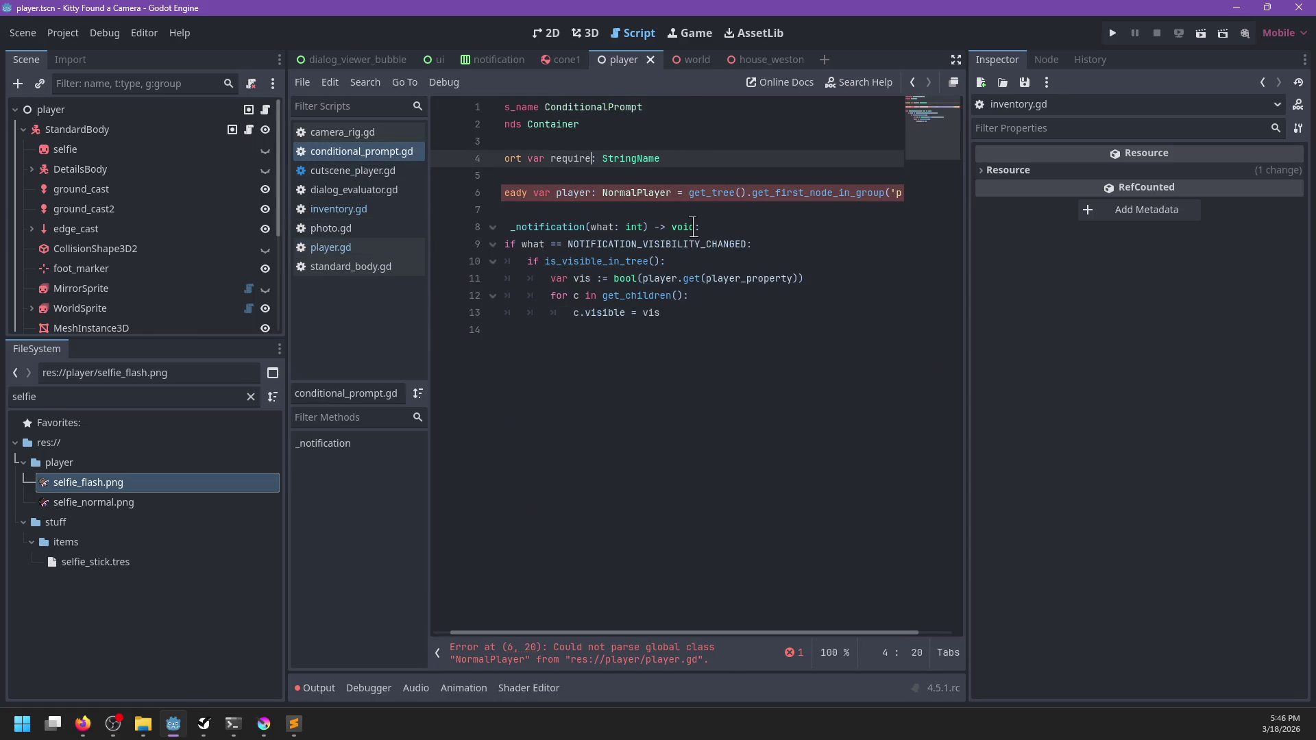
pyautogui.write('d_item')
pyautogui.hotkey('ctrl', 'BackSpace')
pyautogui.write('String')
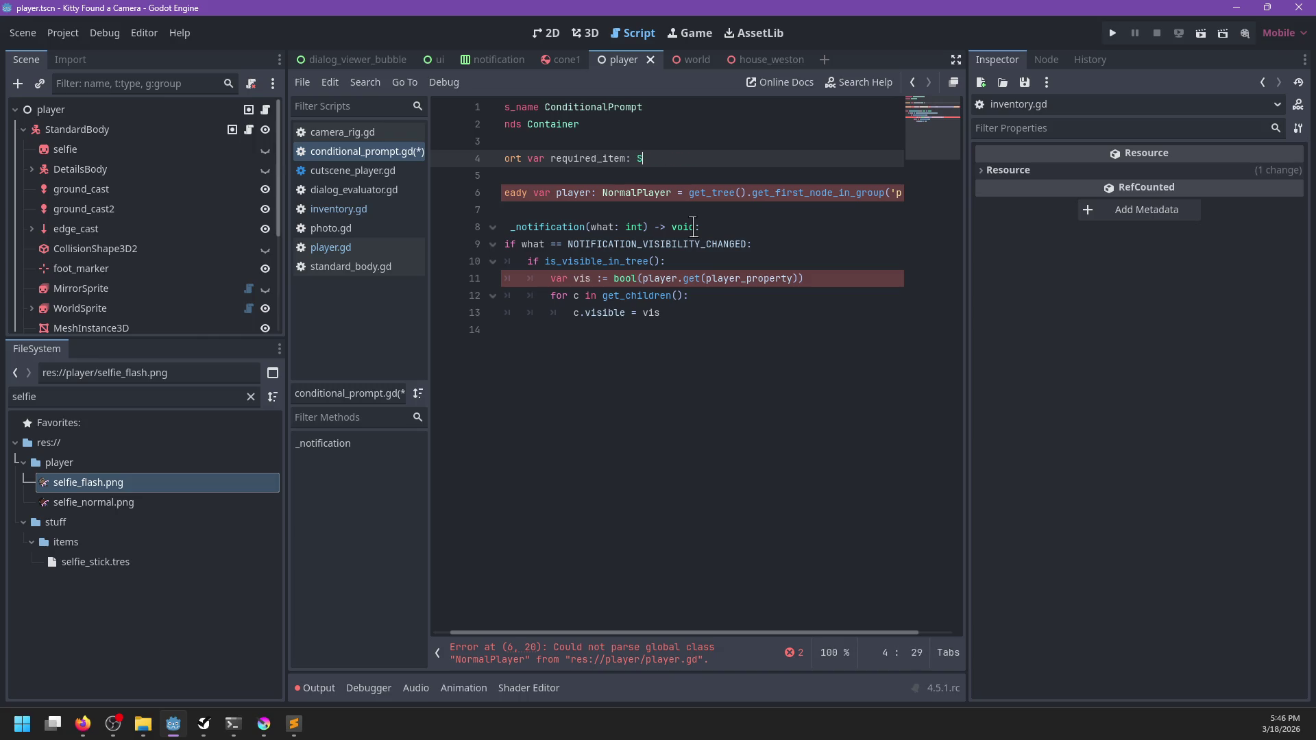
# Step: Change the visibility check to player.has_item(required_item) and save
pyautogui.doubleClick(691, 278)
pyautogui.write('has_item')
pyautogui.press('Right')
pyautogui.hotkey('ctrl', 'Delete')
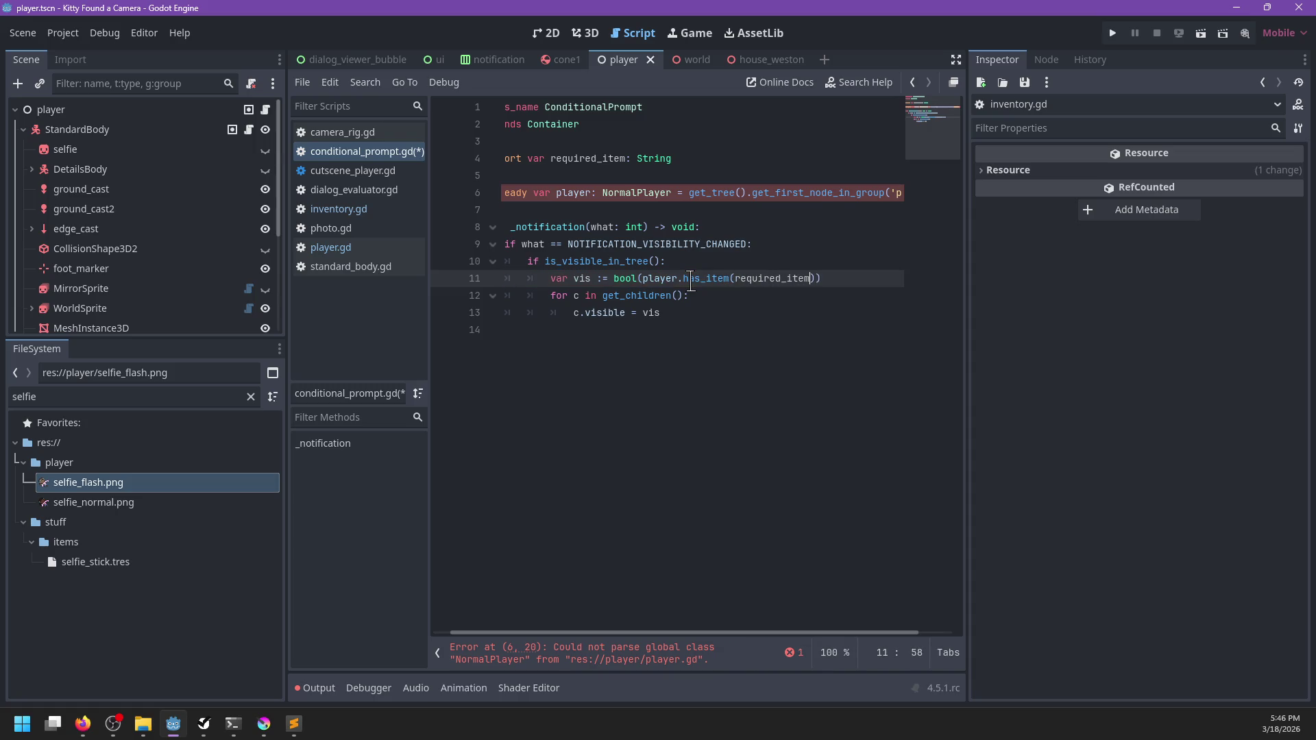
pyautogui.hscroll(-2, 691, 281)
pyautogui.hotkey('ctrl', 's')
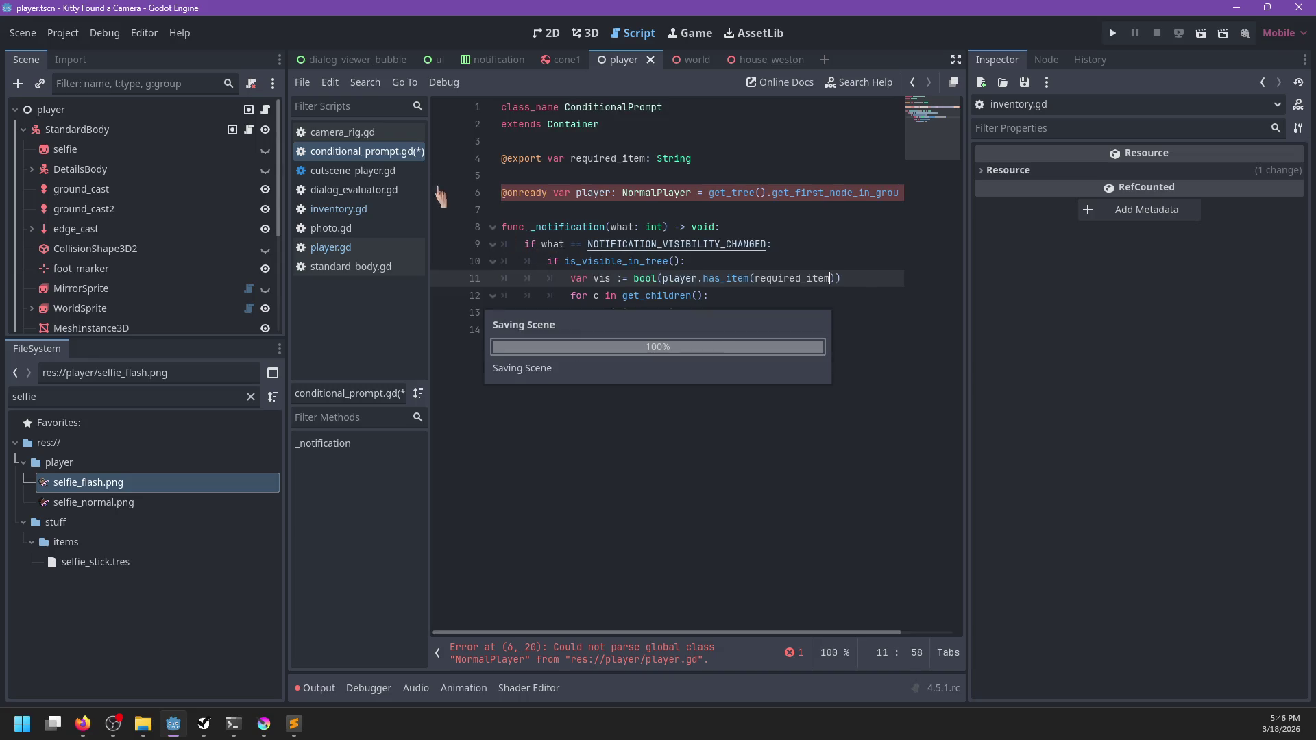
# Step: Jump to the duplicate has_item declaration at line 318 in player.gd and search the script
pyautogui.click(376, 250)
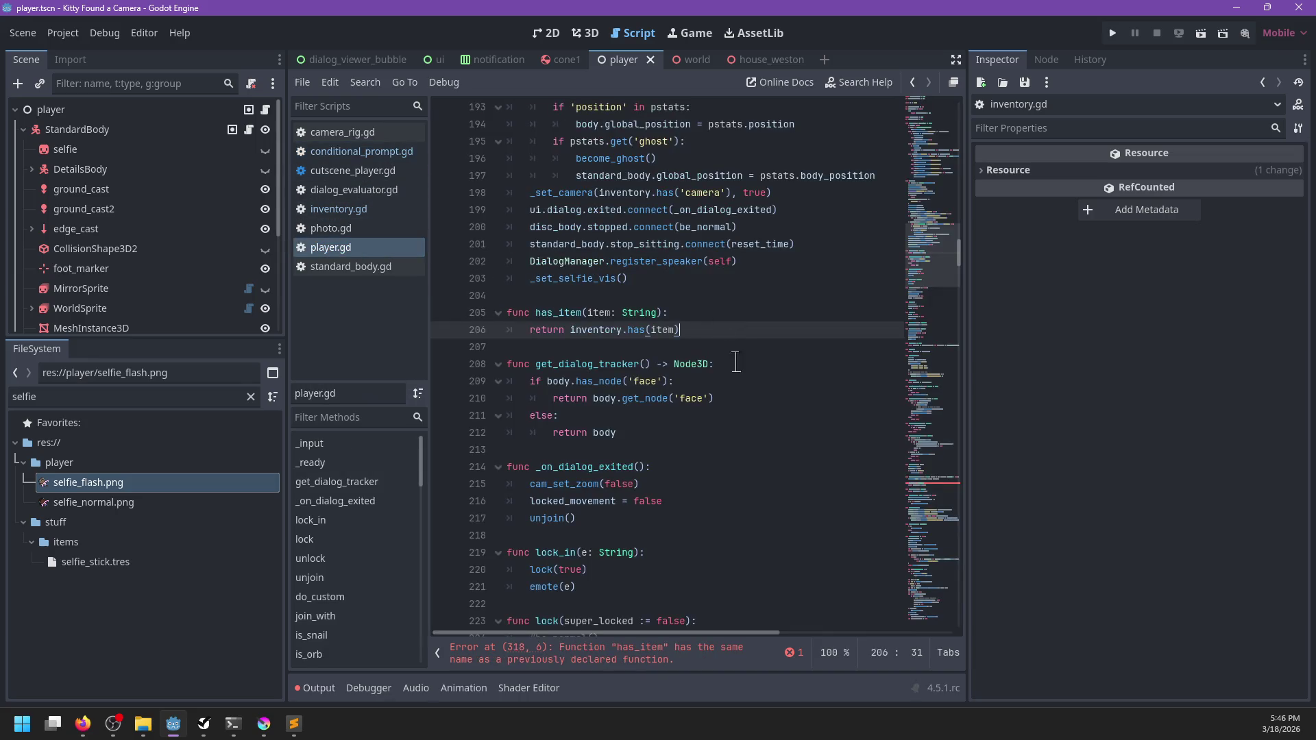
pyautogui.click(639, 660)
pyautogui.moveTo(725, 384); pyautogui.dragTo(717, 353)
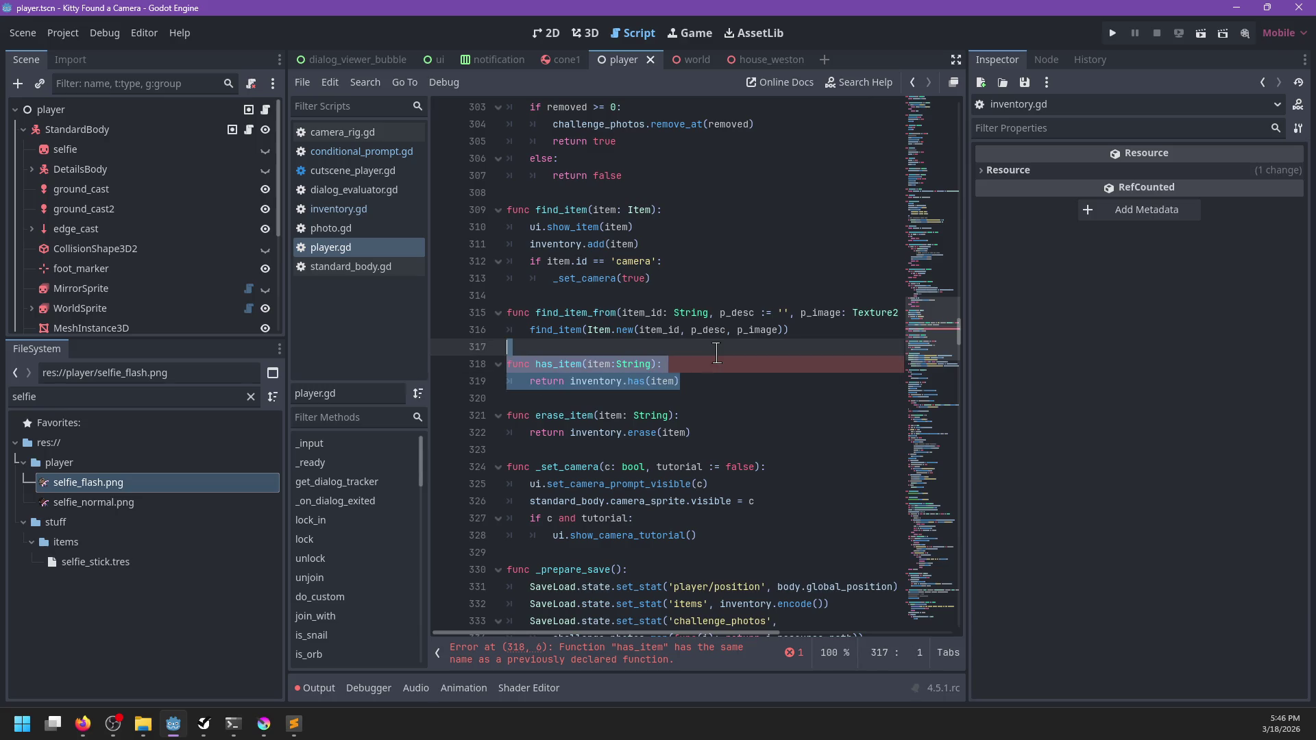
pyautogui.moveTo(943, 329)
pyautogui.mouseDown()
pyautogui.moveTo(931, 221)
pyautogui.moveTo(935, 344)
pyautogui.mouseUp()
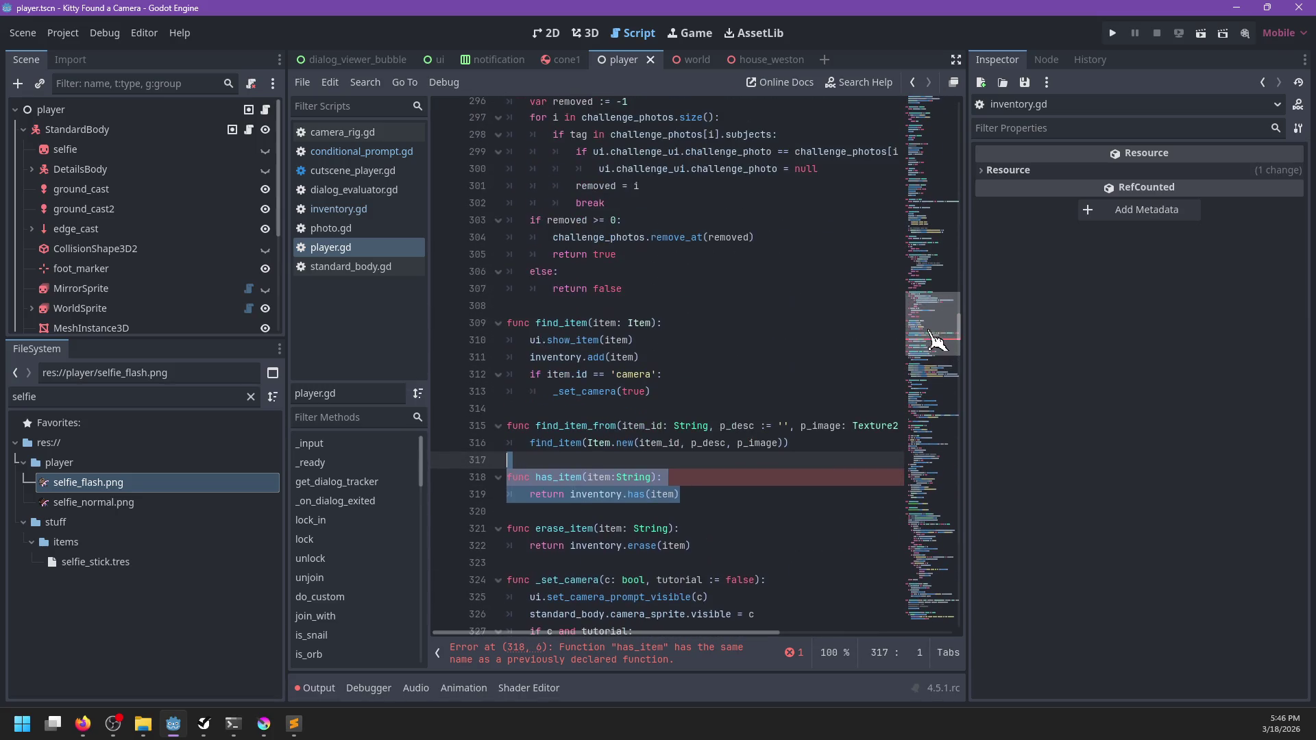
pyautogui.click(715, 480)
pyautogui.hotkey('ctrl', 'f')
pyautogui.write('hgas_')
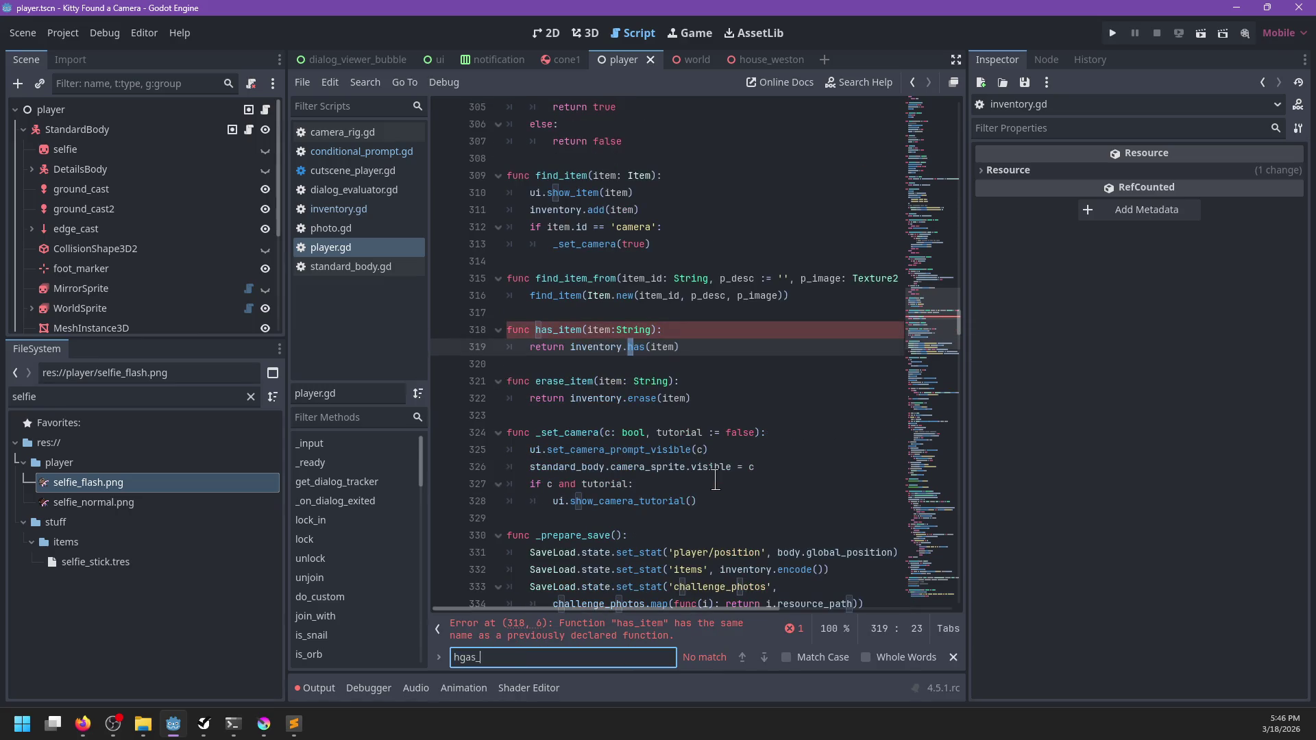